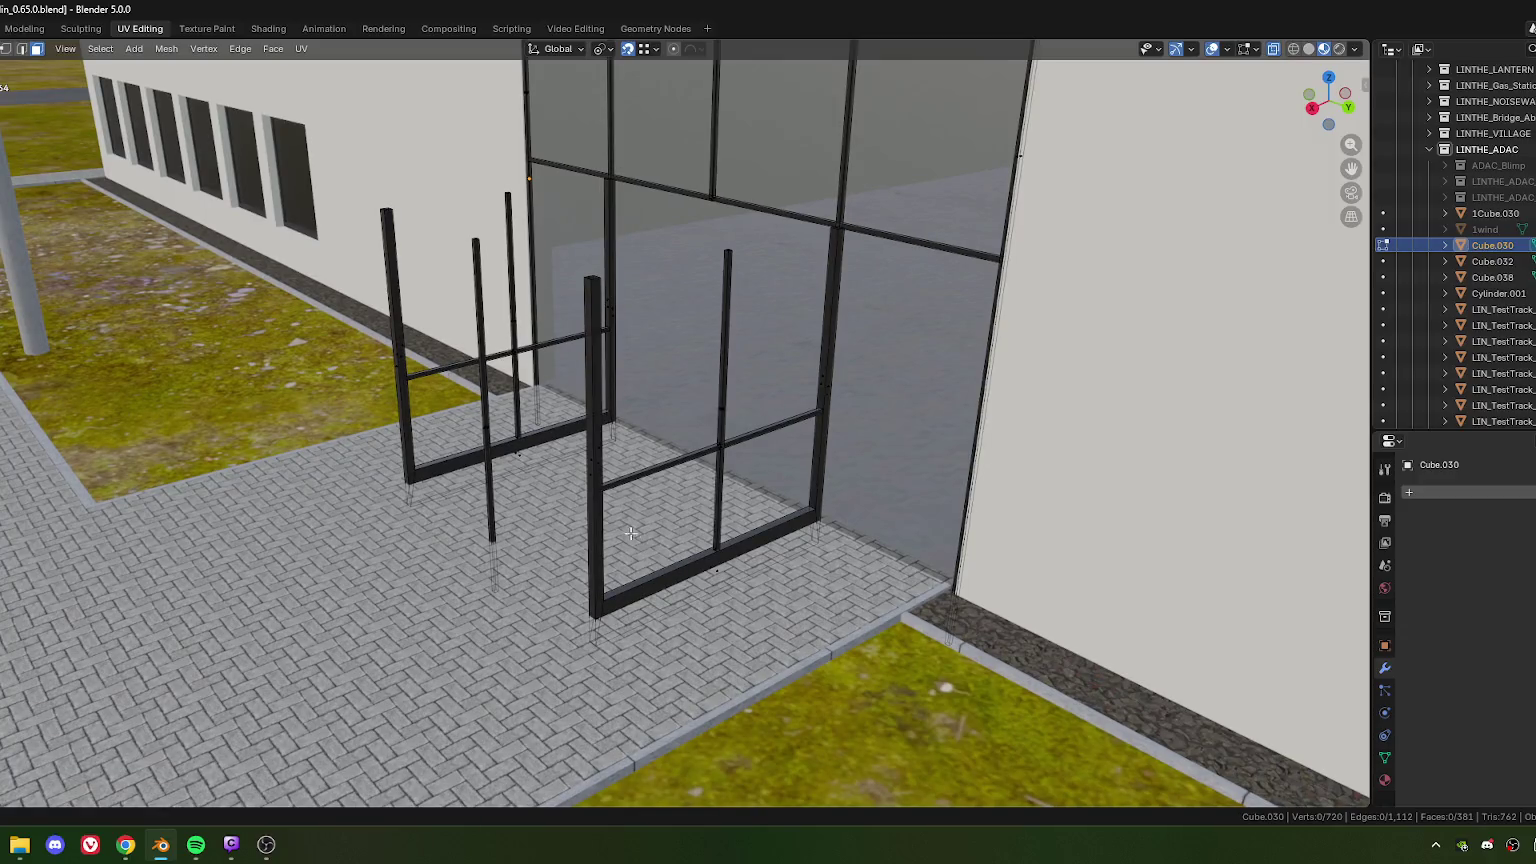
Step: Select the front door post together with the left post
middle_drag(608, 507, 598, 528)
drag(556, 470, 595, 530)
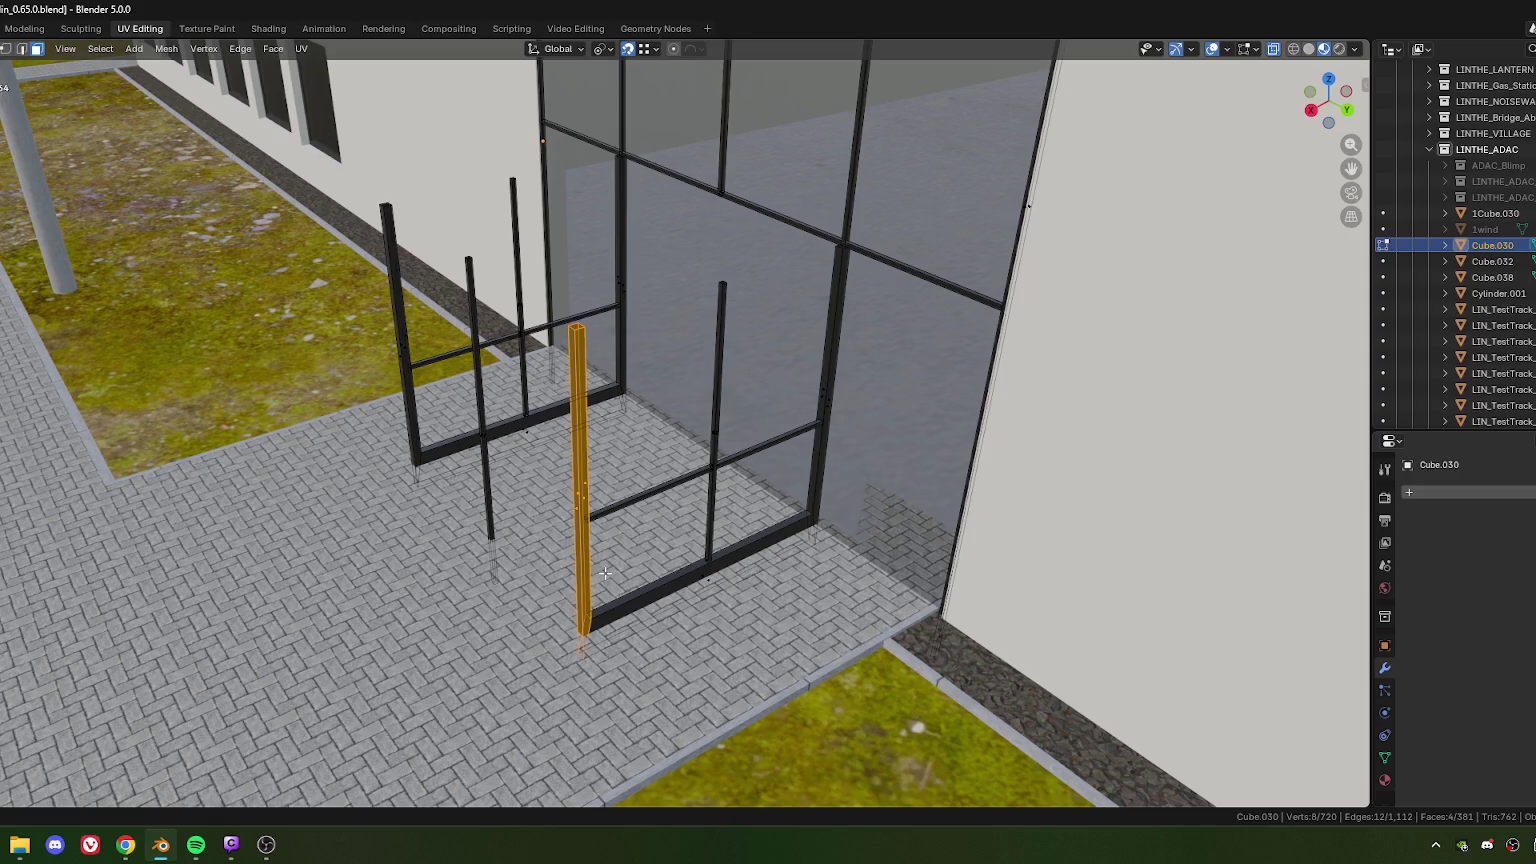
middle_drag(617, 588, 605, 575)
shift+click(424, 383)
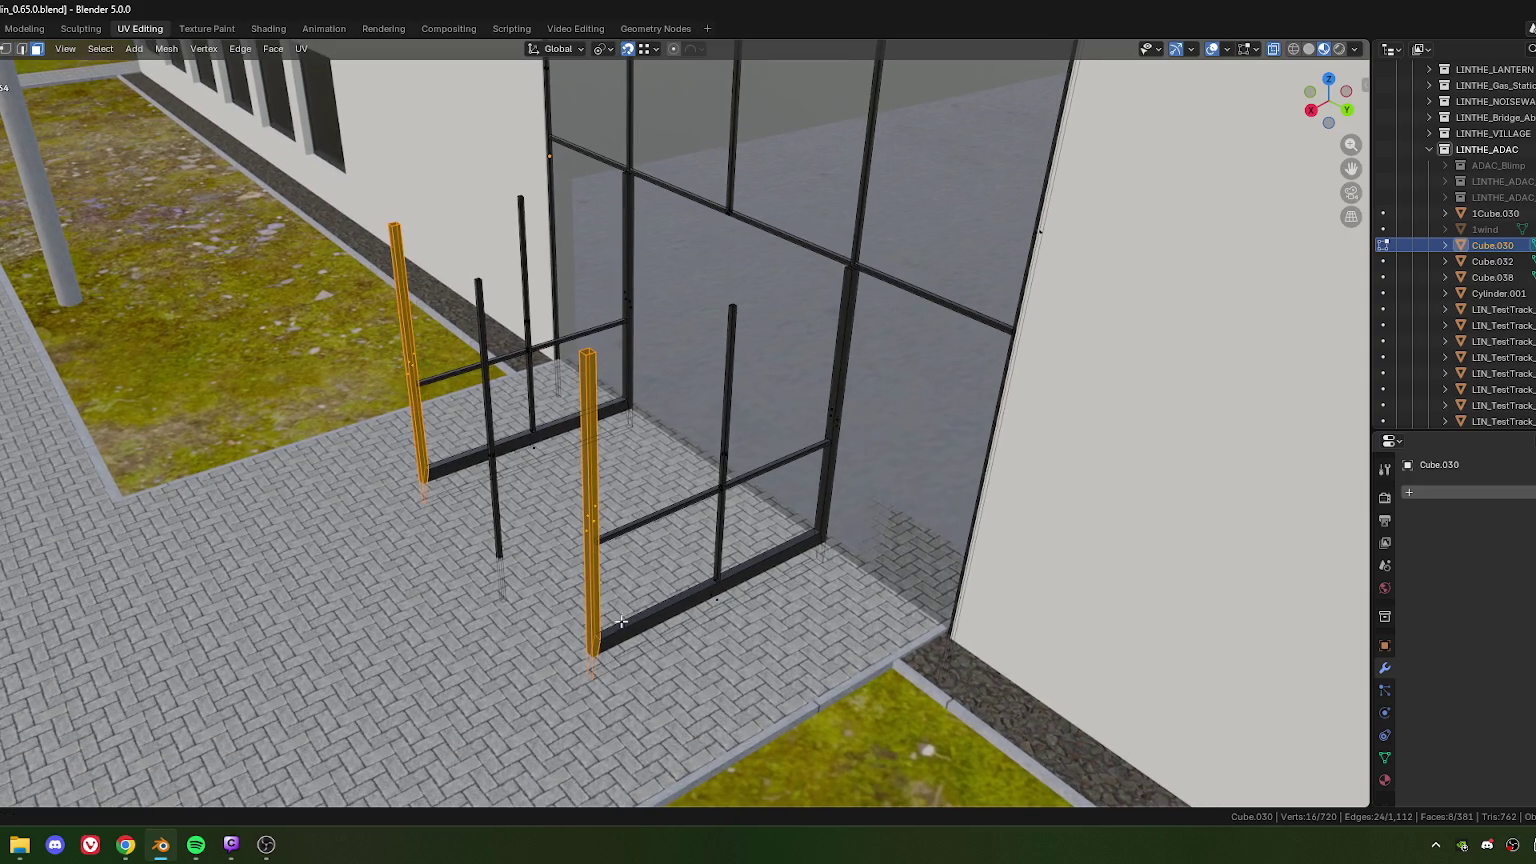
scroll(500, 480, down, 2)
scroll(560, 550, down, 2)
shift+middle_drag(490, 588, 535, 595)
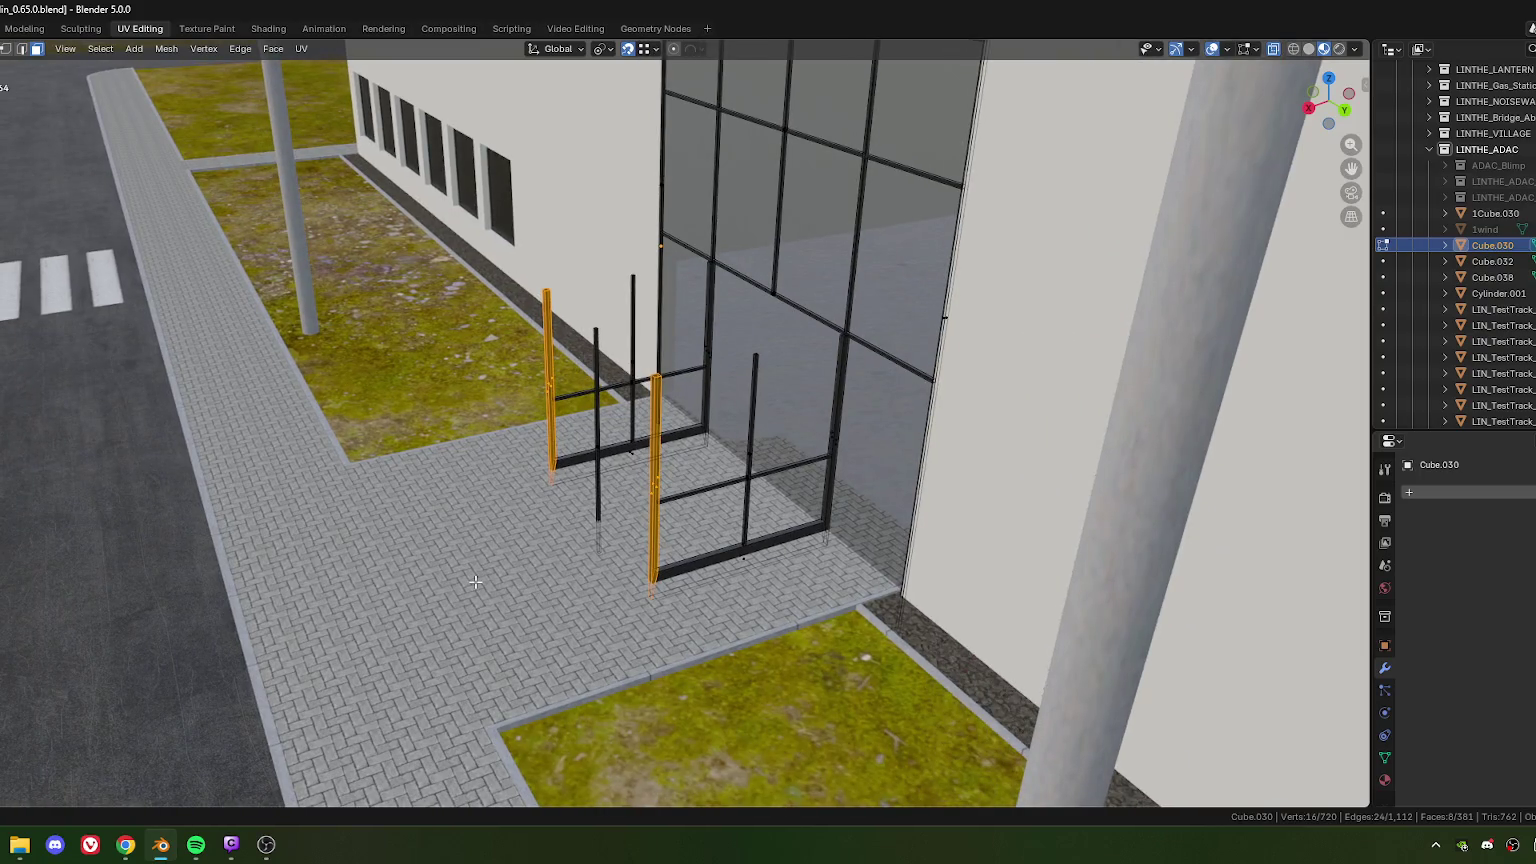
Step: Rotate the selected posts -90° about local X so they lie flat
key(r)
key(y)
key(y)
key(x)
key(x)
text(9)
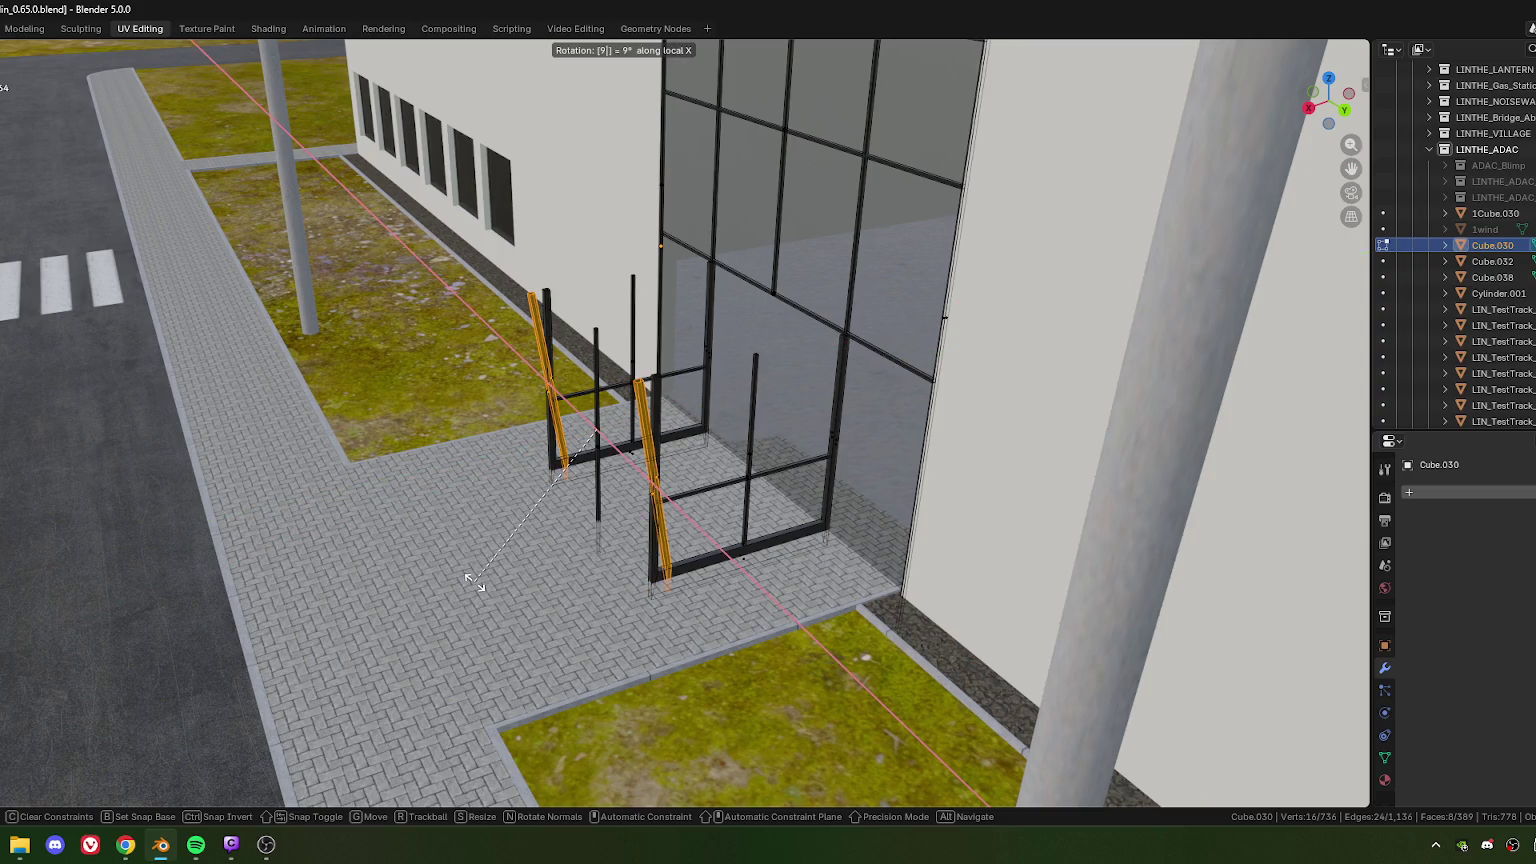
text(0-)
key(Return)
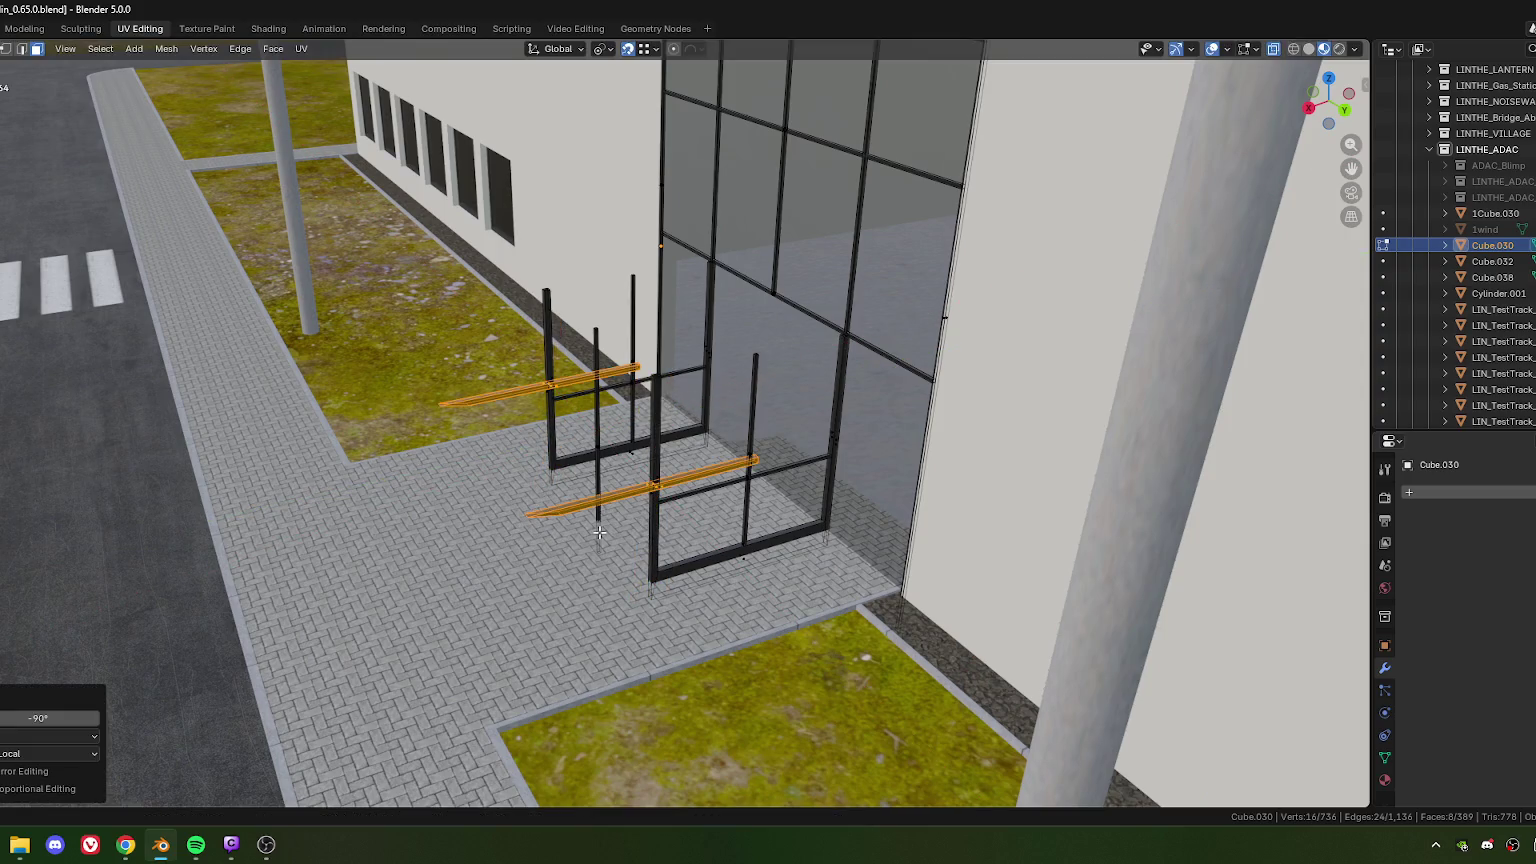
Step: Raise the flattened beams 1.3135 m along Z to the top of the frames
scroll(758, 416, up, 5)
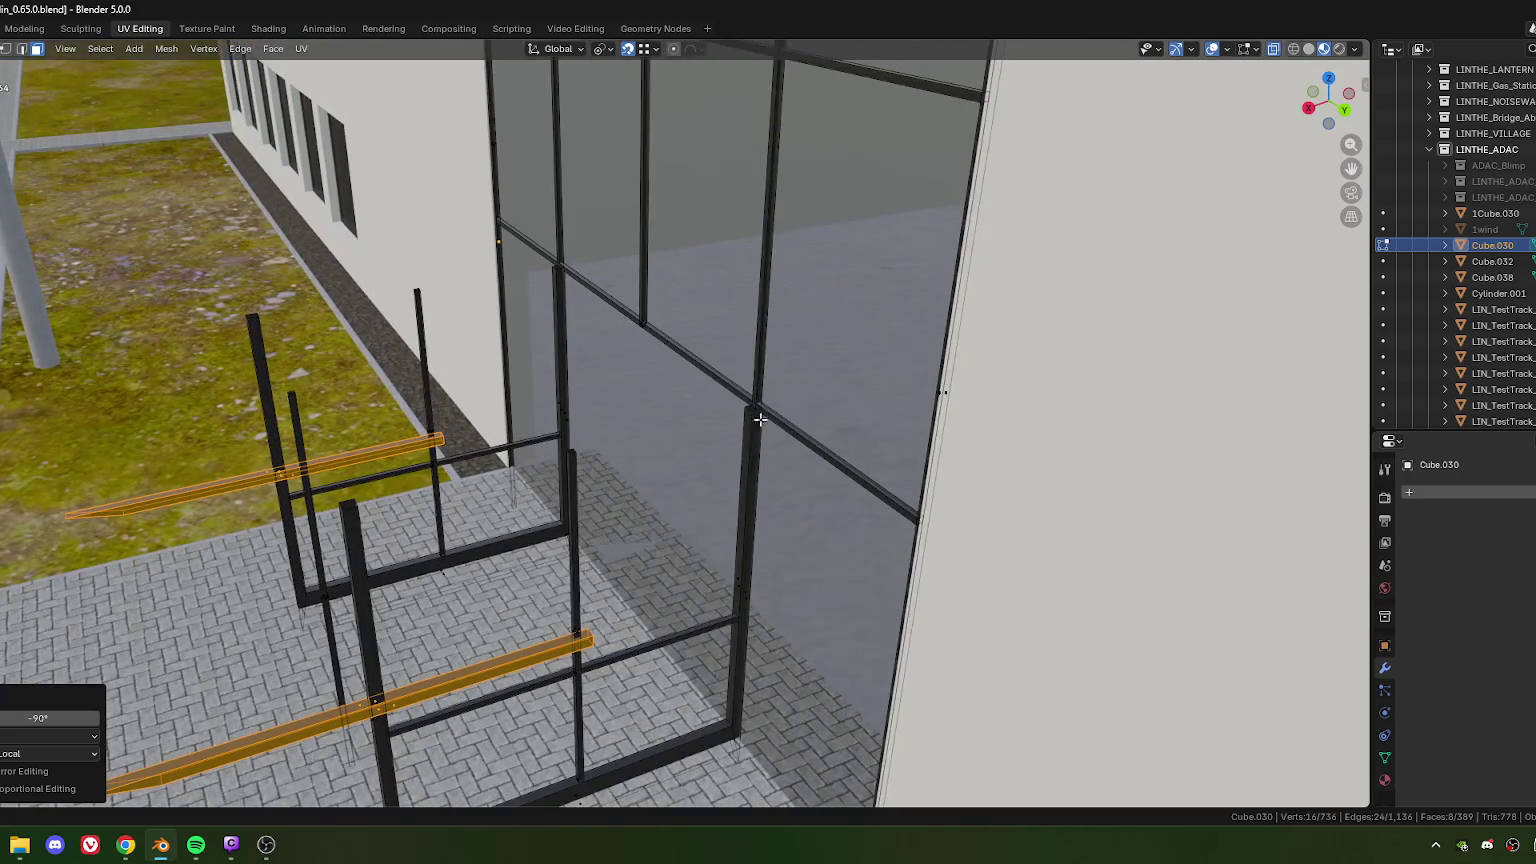
scroll(758, 416, up, 3)
scroll(765, 408, up, 2)
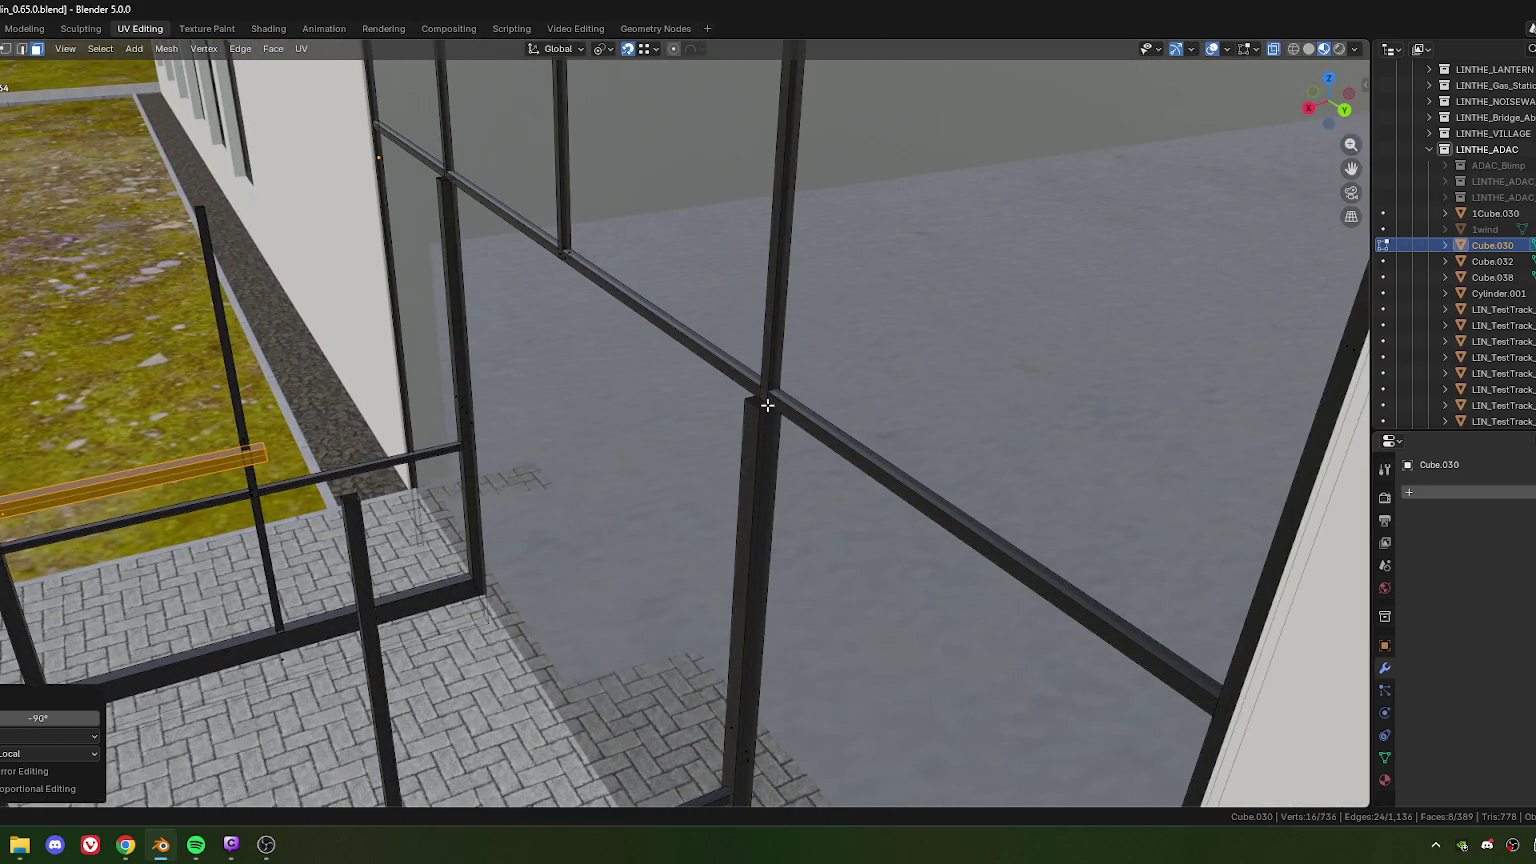
text(gz1.3135)
key(Return)
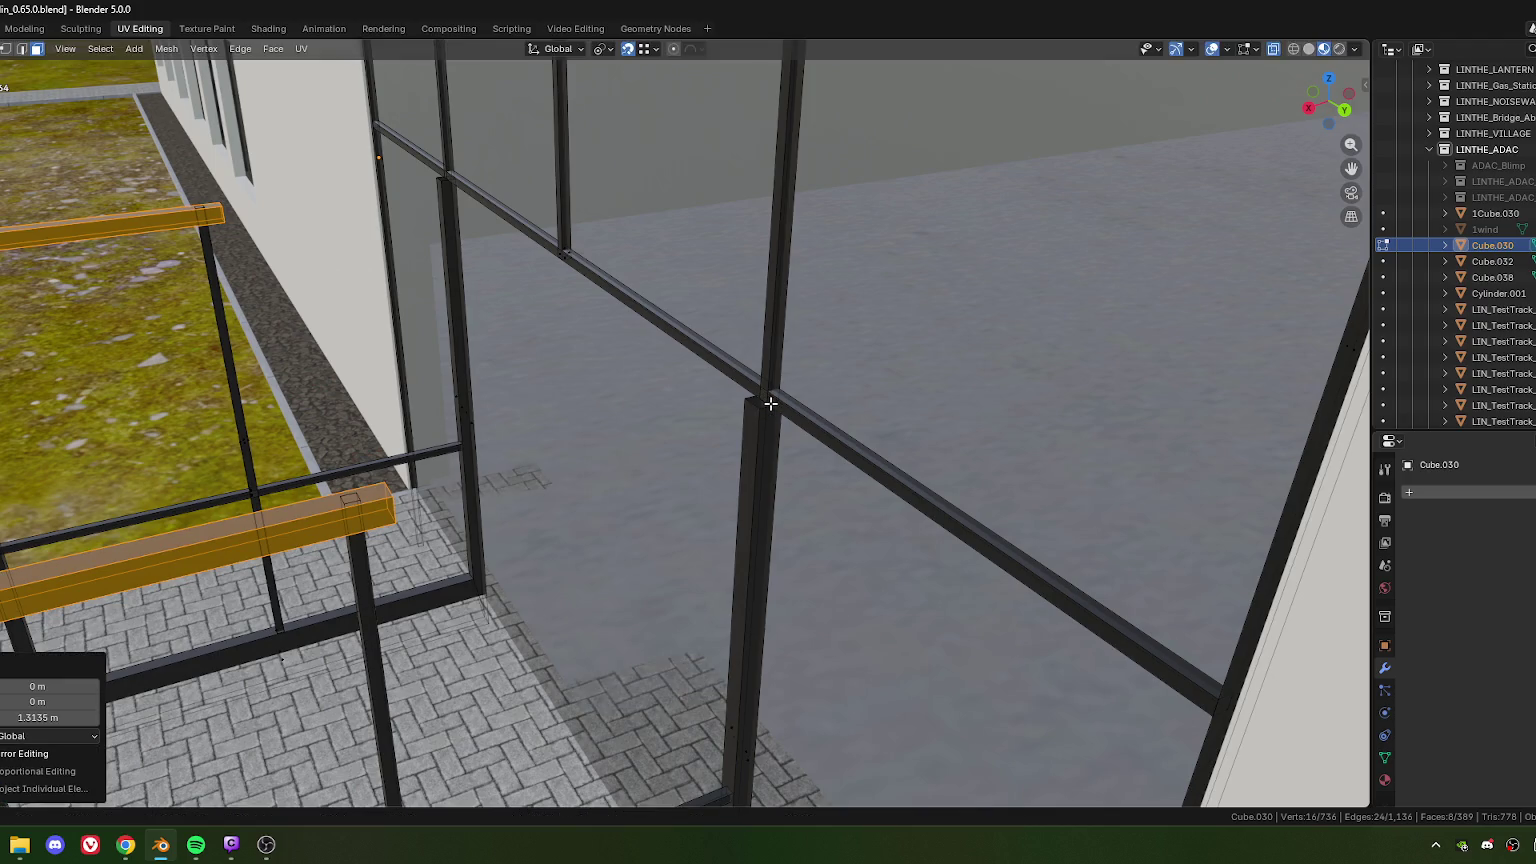
Step: Slide the beams along local Y to meet the post, with a small 0.04 m correction
key(g)
key(y)
click(772, 410)
mouse_move(793, 419)
middle_down()
mouse_move(730, 395)
mouse_move(826, 377)
mouse_move(713, 346)
mouse_move(727, 257)
mouse_move(641, 319)
mouse_move(671, 386)
mouse_move(734, 401)
mouse_move(721, 474)
mouse_move(703, 480)
mouse_move(813, 490)
middle_up()
key(g)
key(y)
click(740, 400)
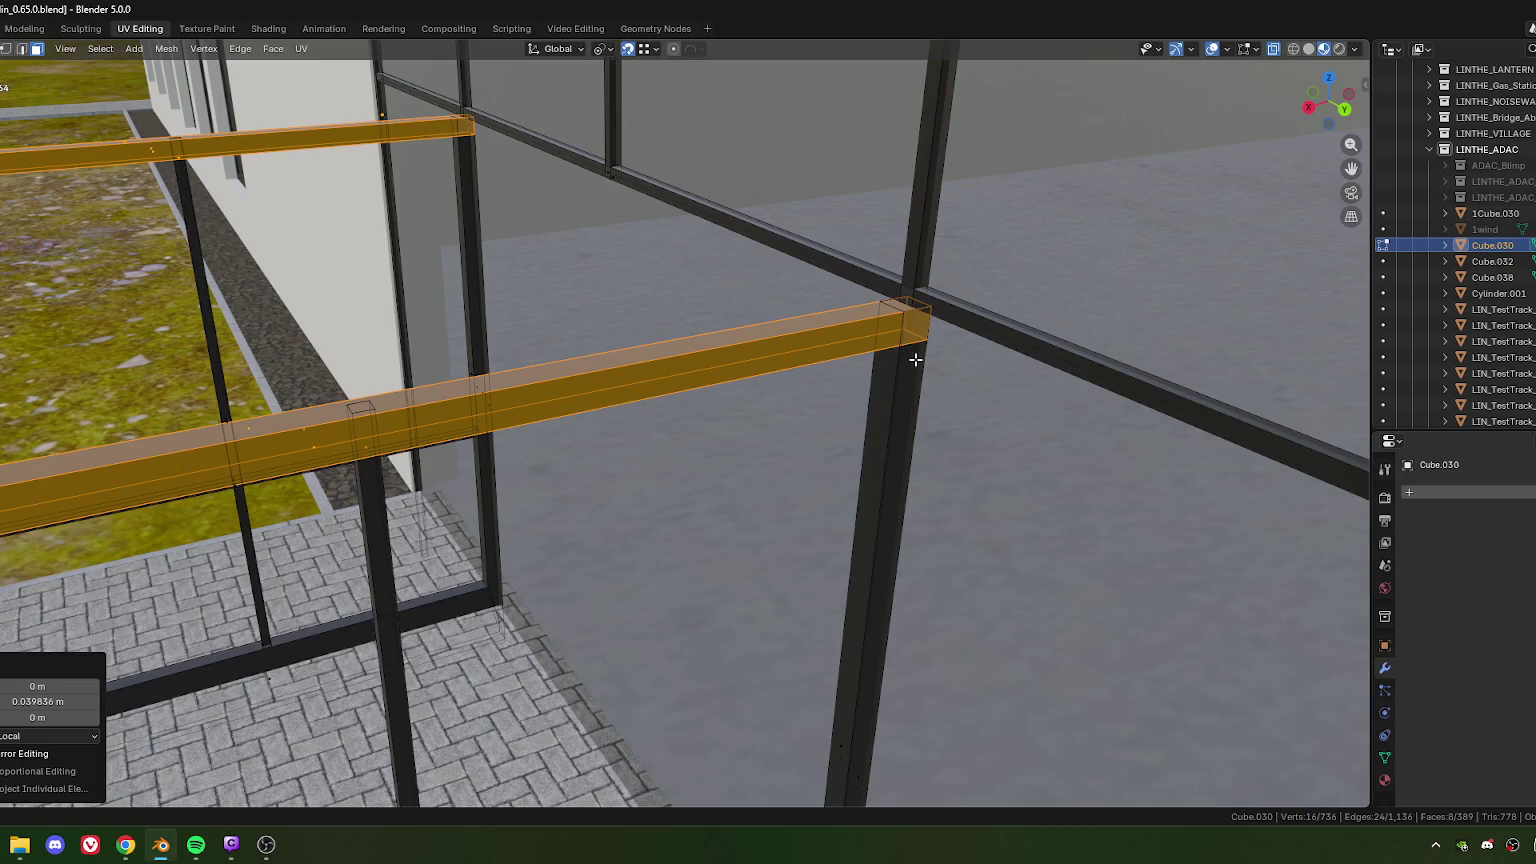
shift+middle_drag(915, 363, 847, 403)
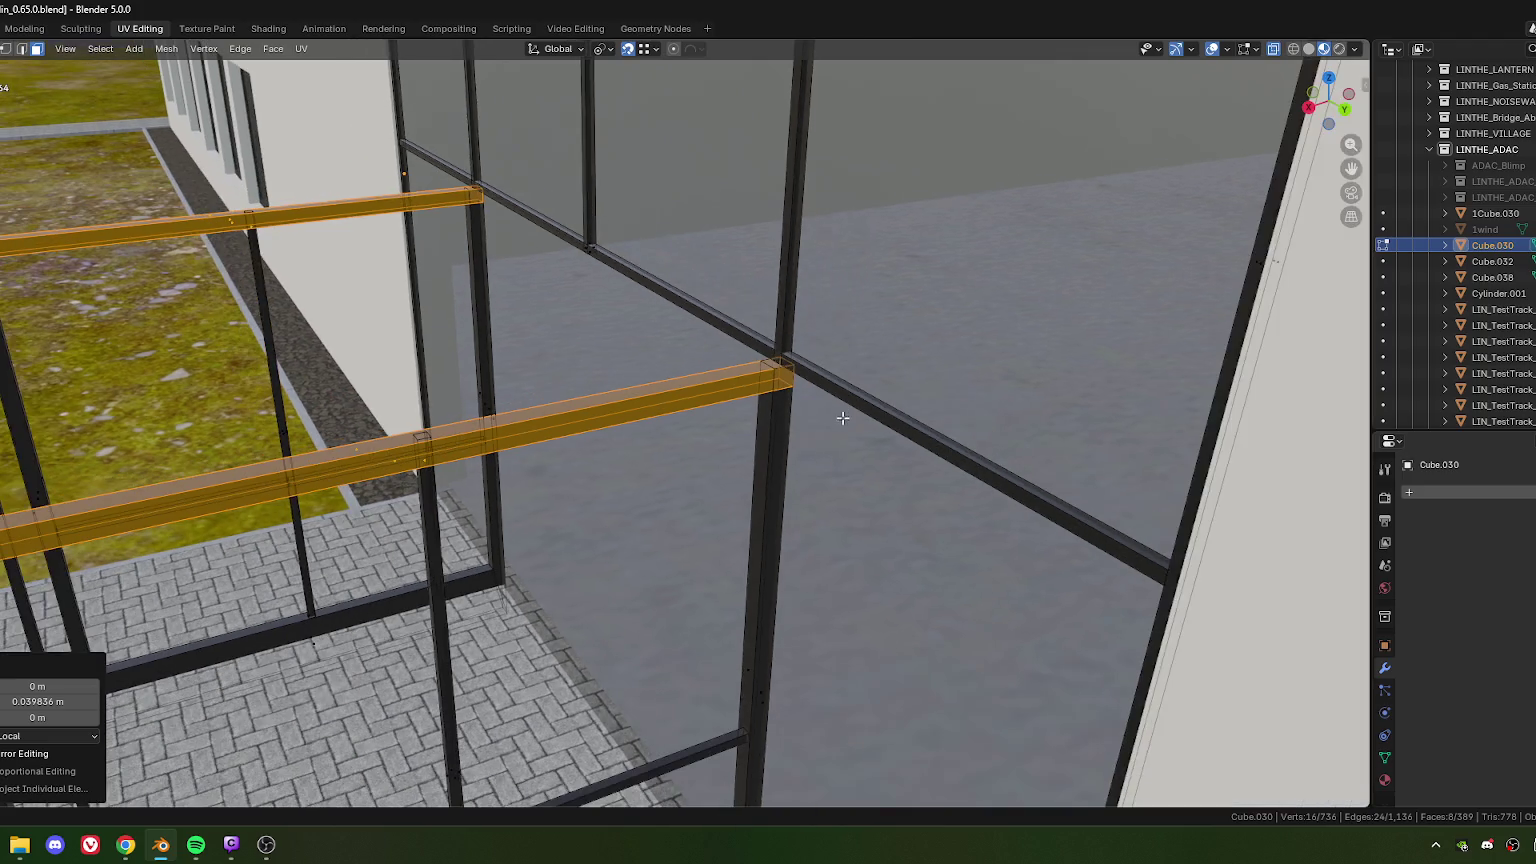
mouse_move(843, 400)
middle_down()
mouse_move(825, 482)
mouse_move(800, 463)
middle_up()
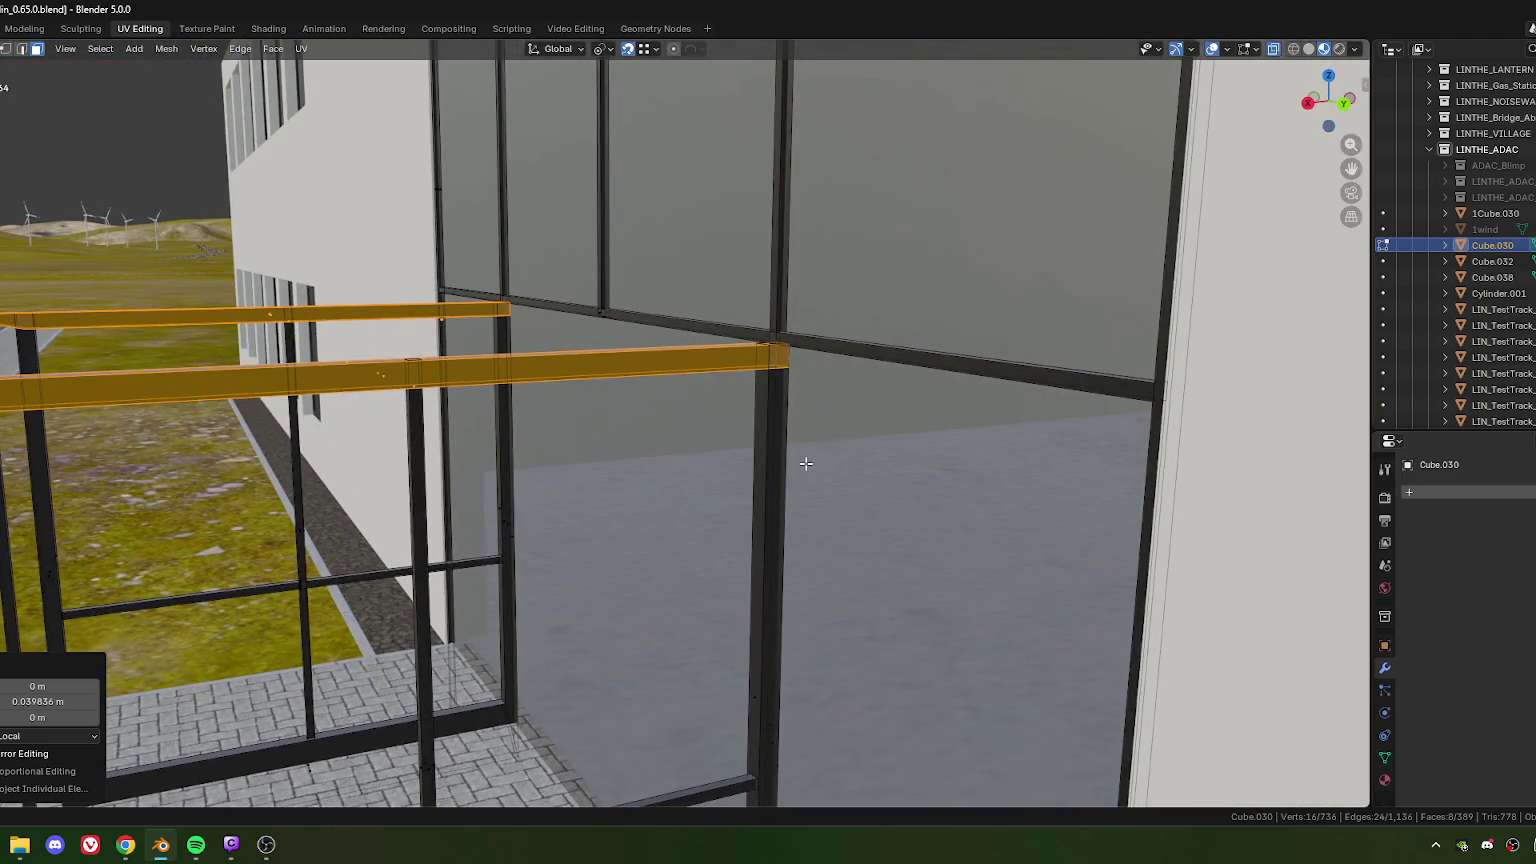
Step: Select the top faces of both beams
click(283, 320)
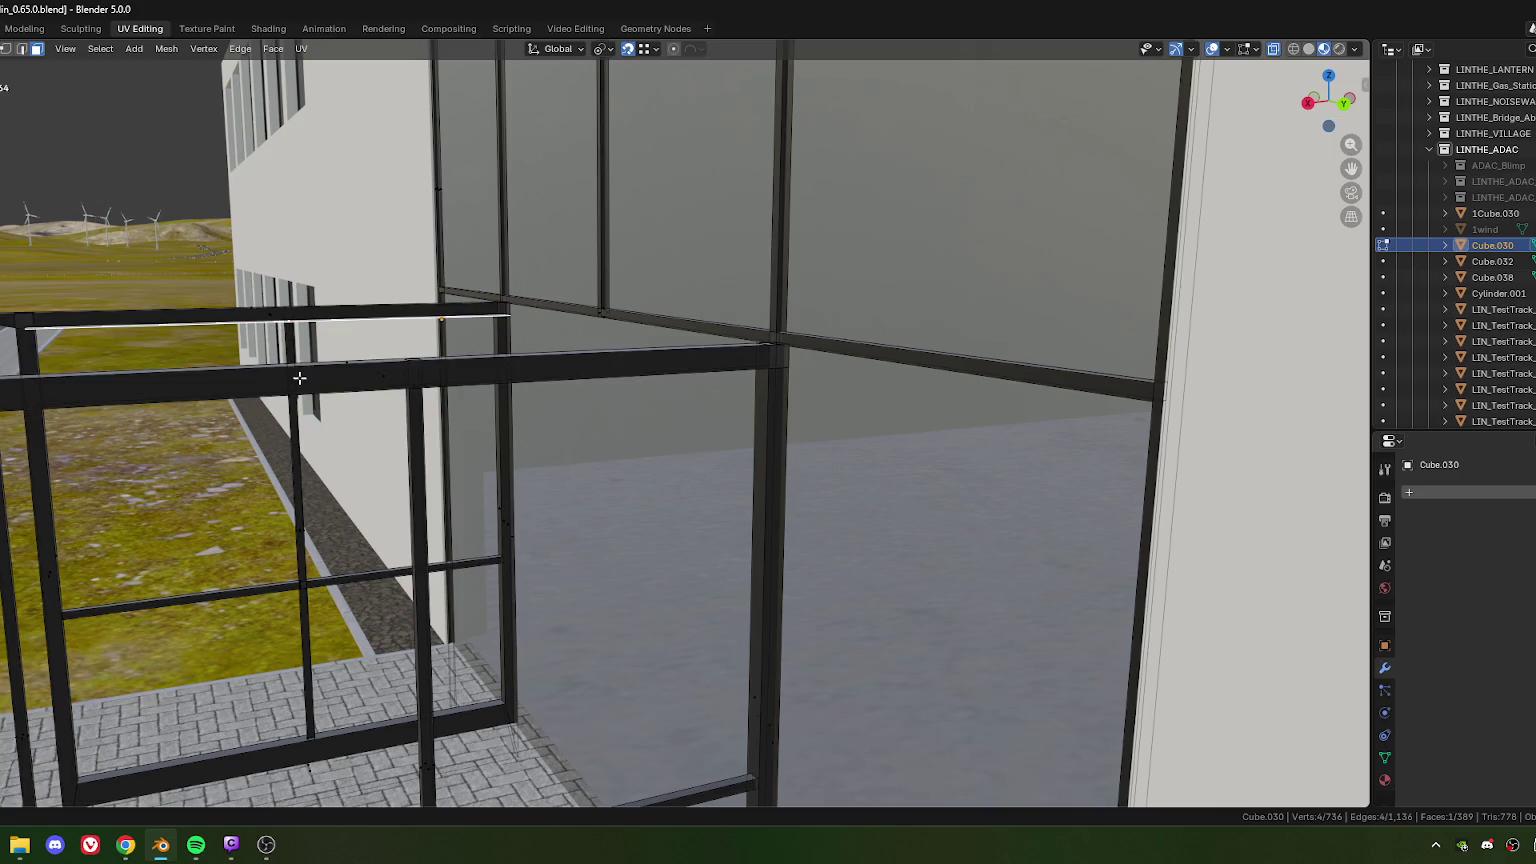
scroll(380, 395, down, 2)
scroll(381, 404, up, 2)
shift+click(417, 387)
middle_drag(417, 387, 581, 384)
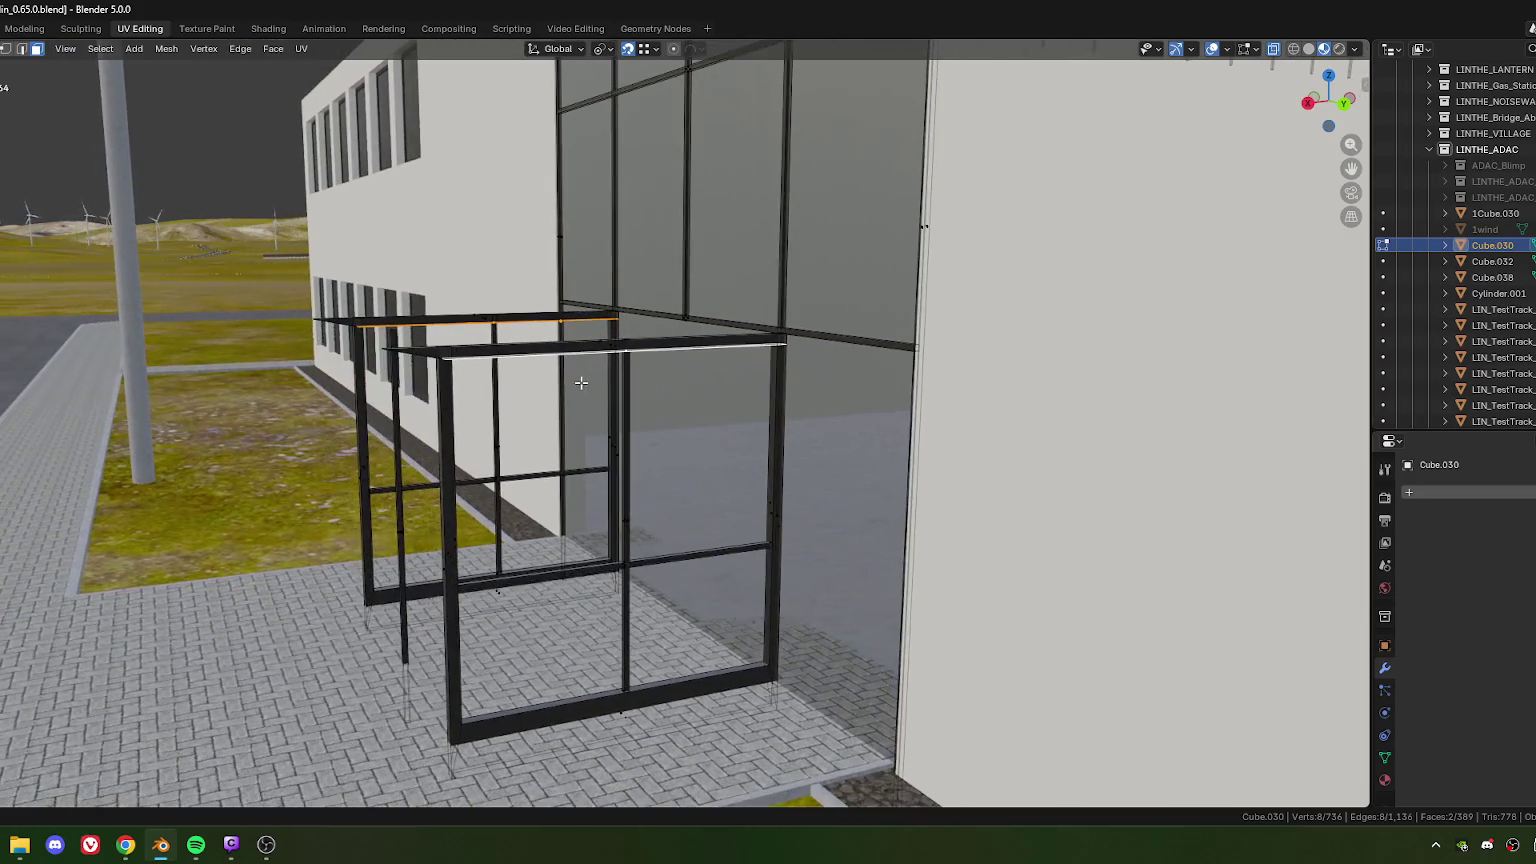
key(g)
key(z)
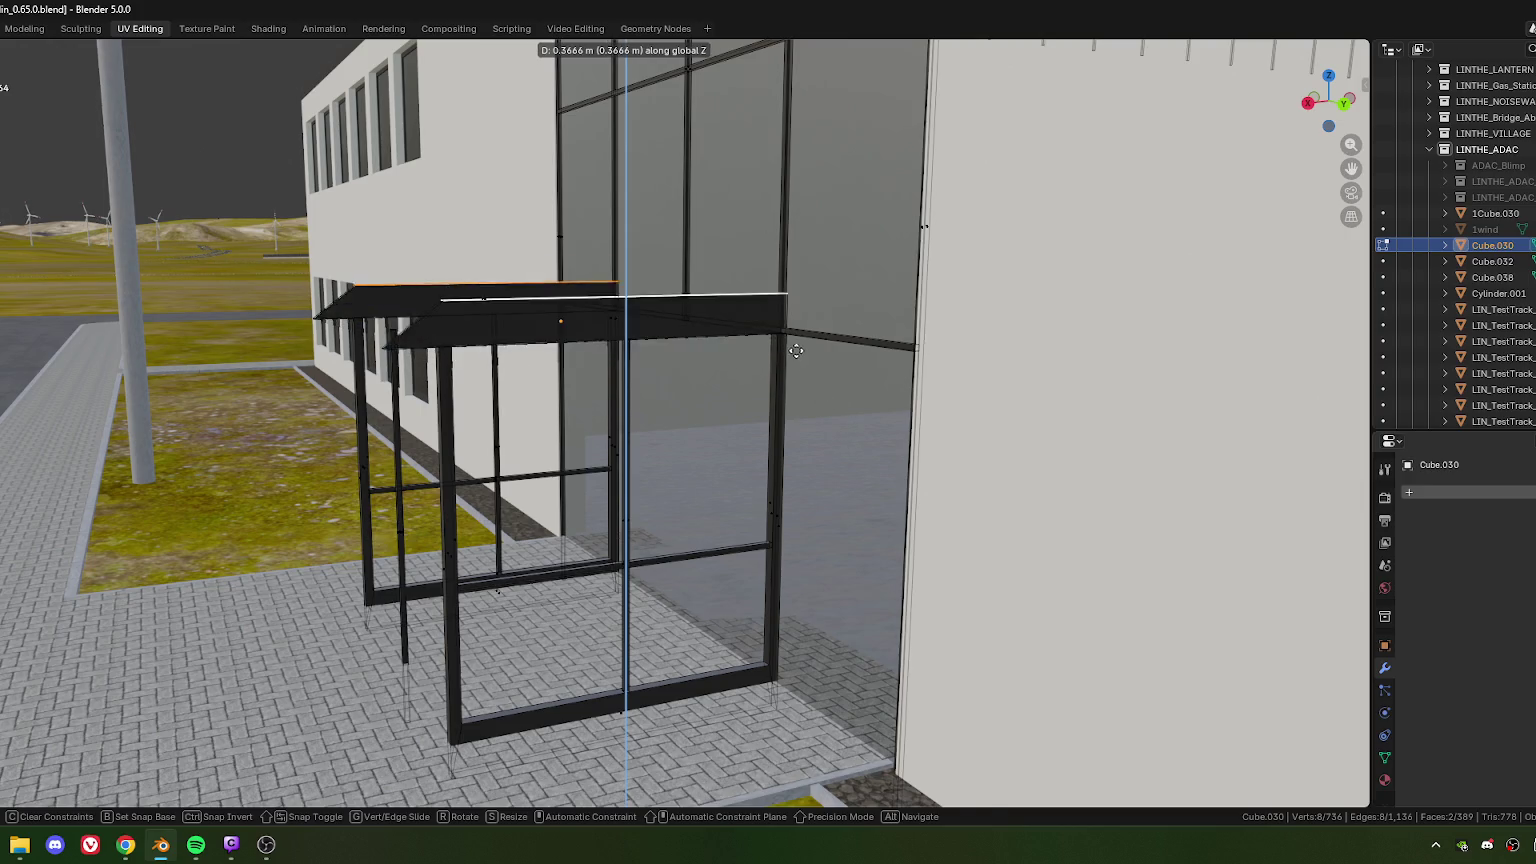
Step: Move the beams' top faces vertically, setting the Z offset to exactly -0.12 m
click(809, 401)
key(g)
key(z)
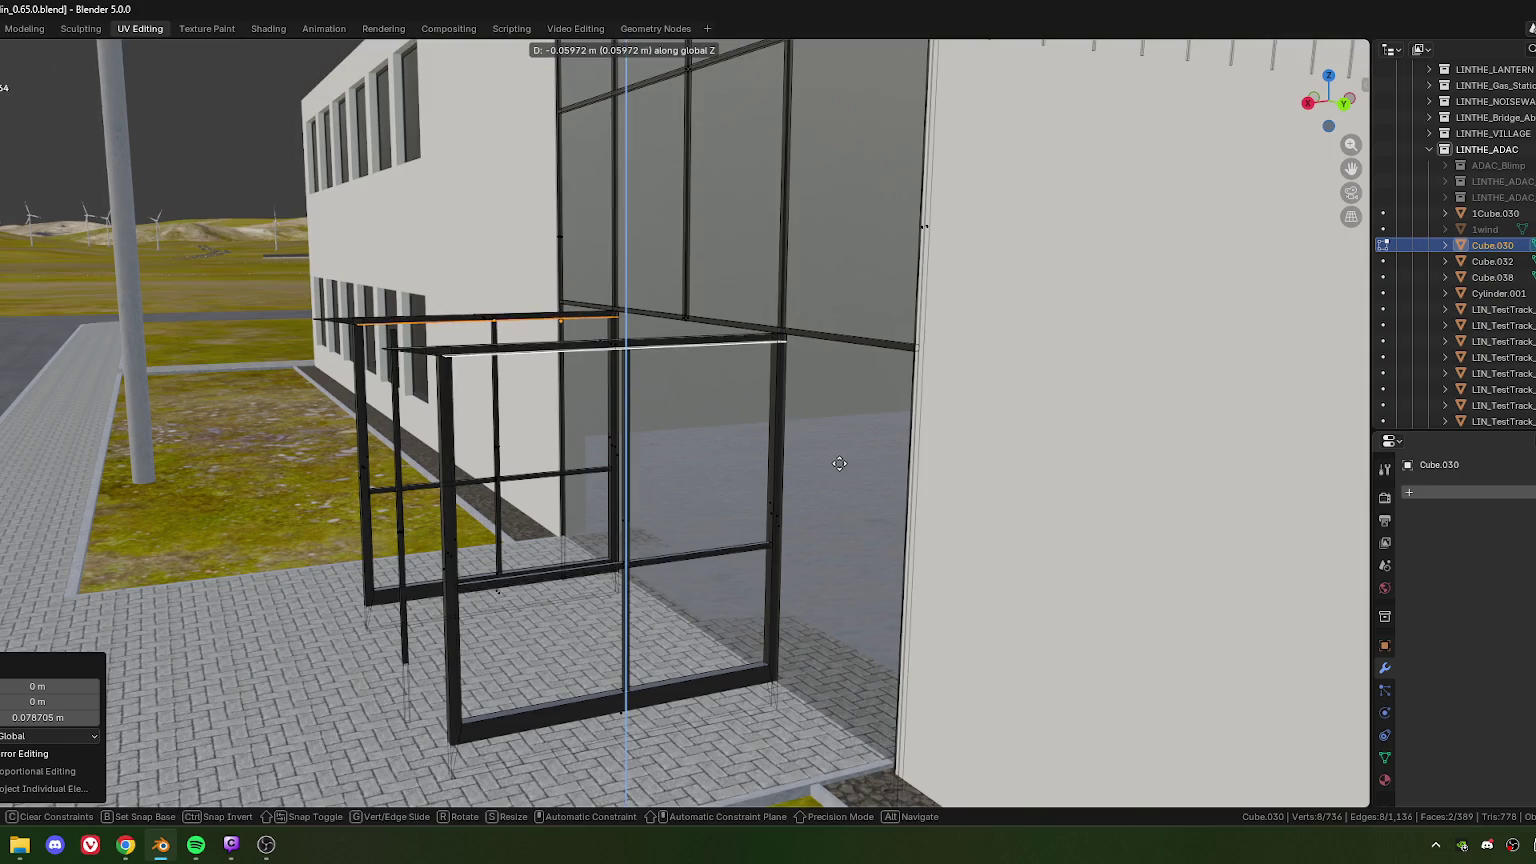
click(842, 472)
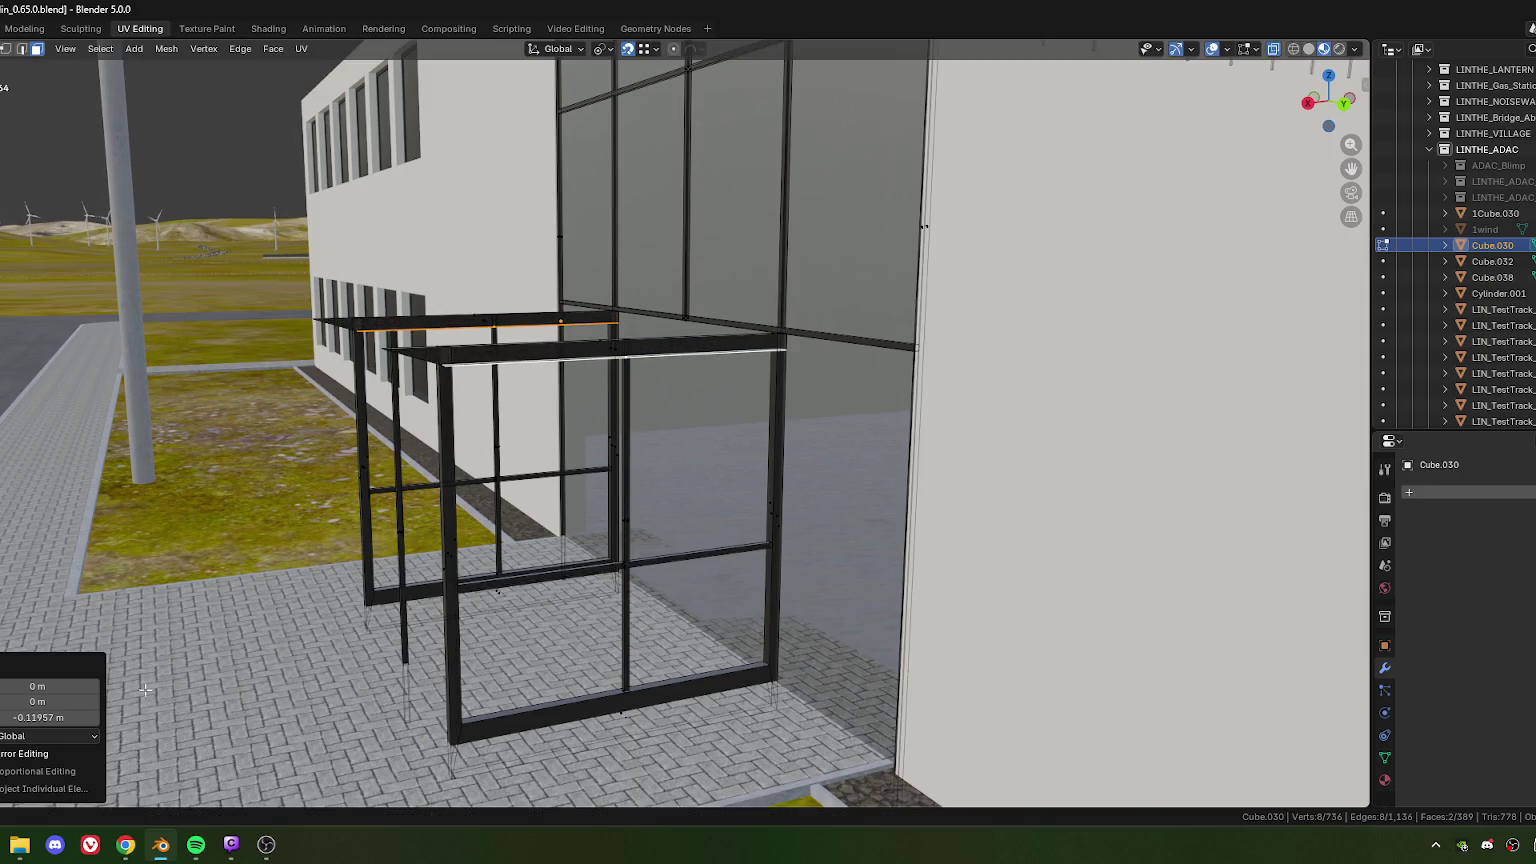
click(8, 718)
text(-0.12)
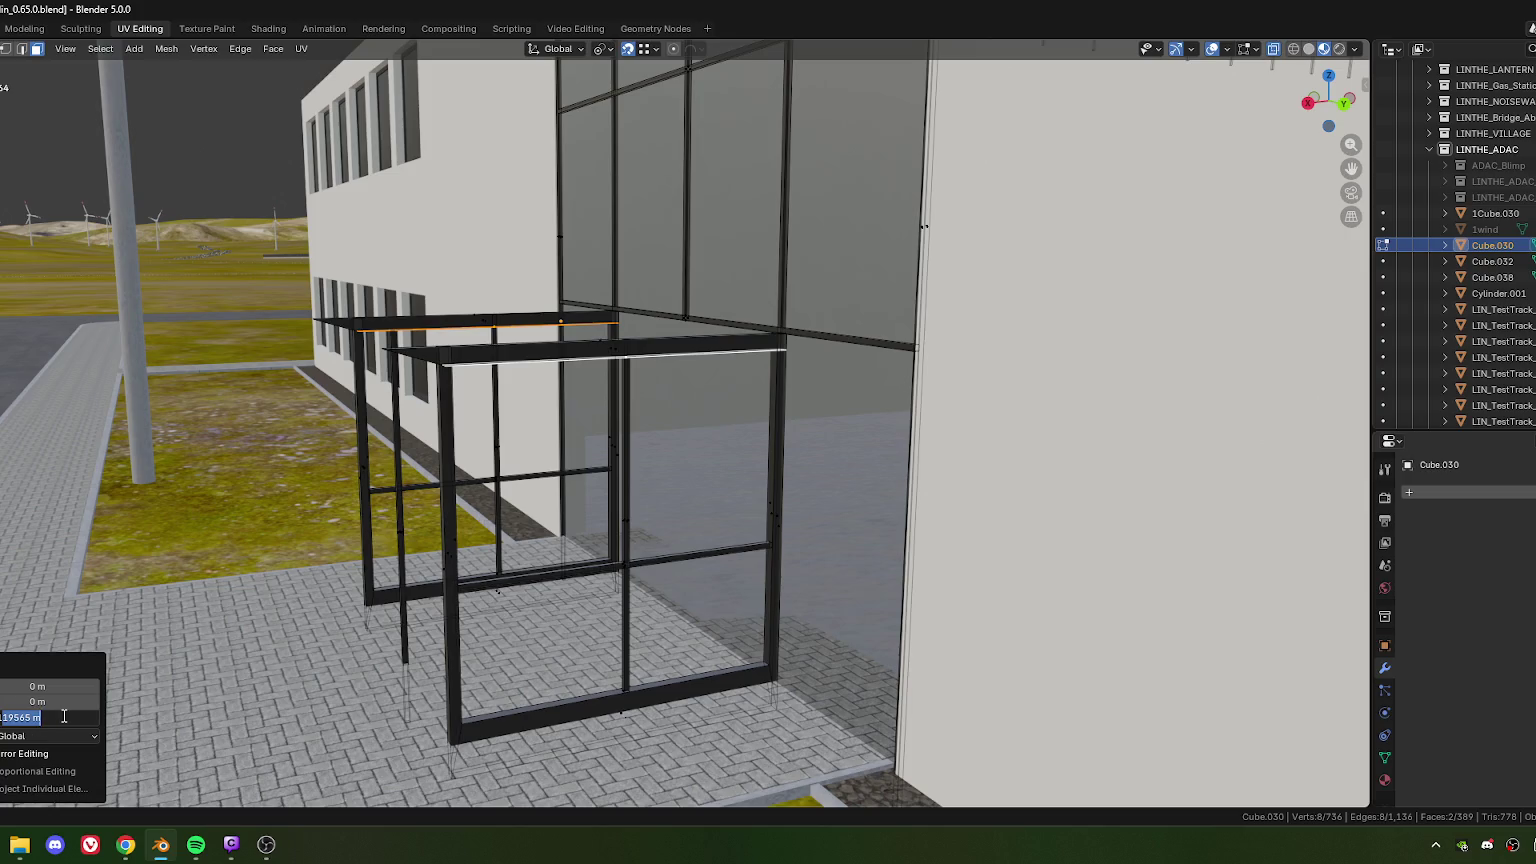
key(Return)
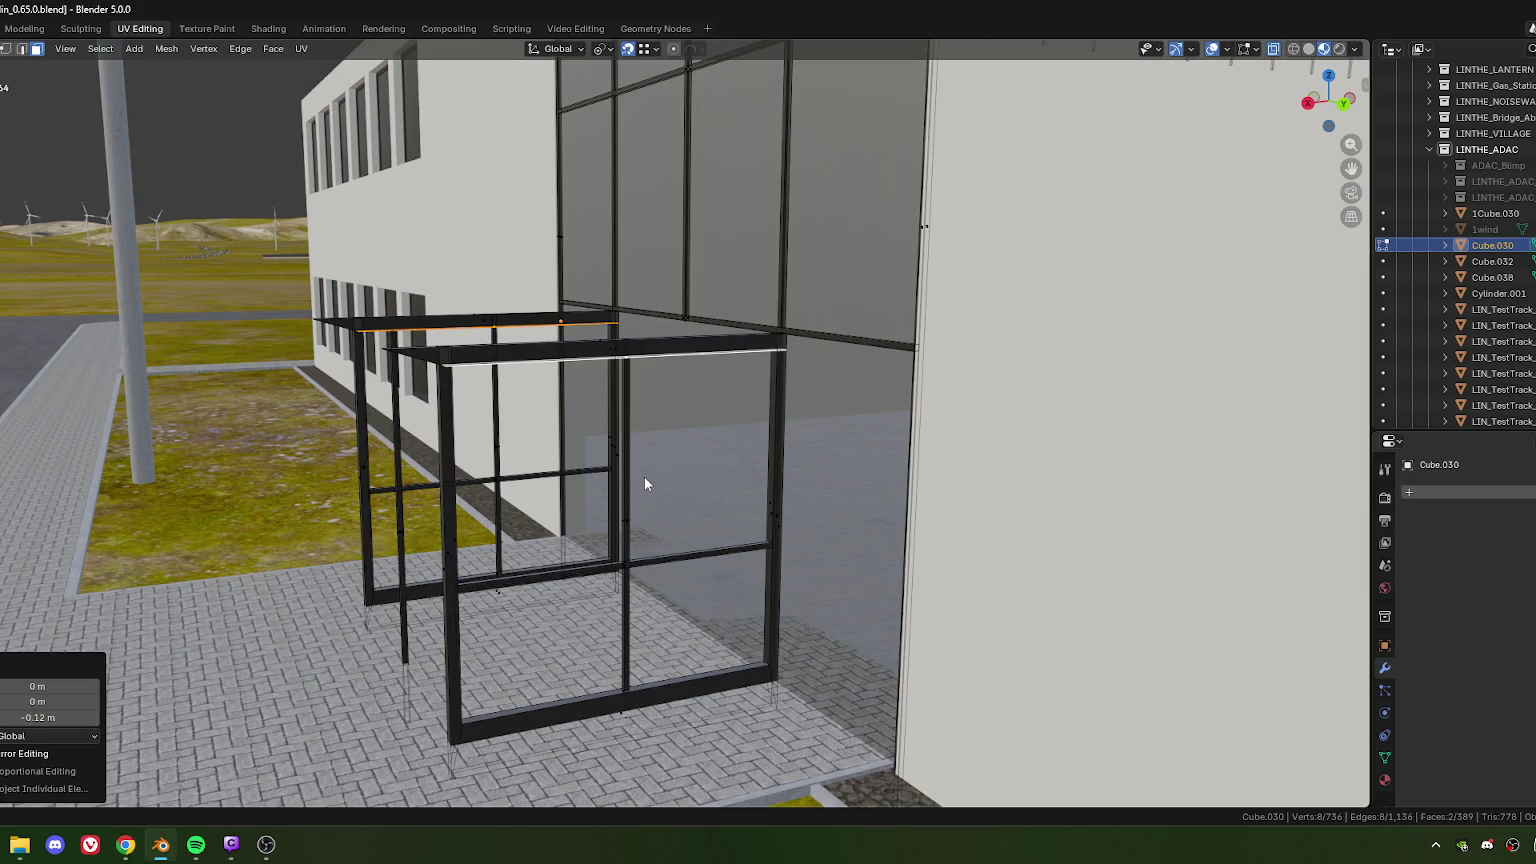
Step: Zoom toward the frame corner and turn off X-ray for solid shading
middle_drag(783, 417, 782, 435)
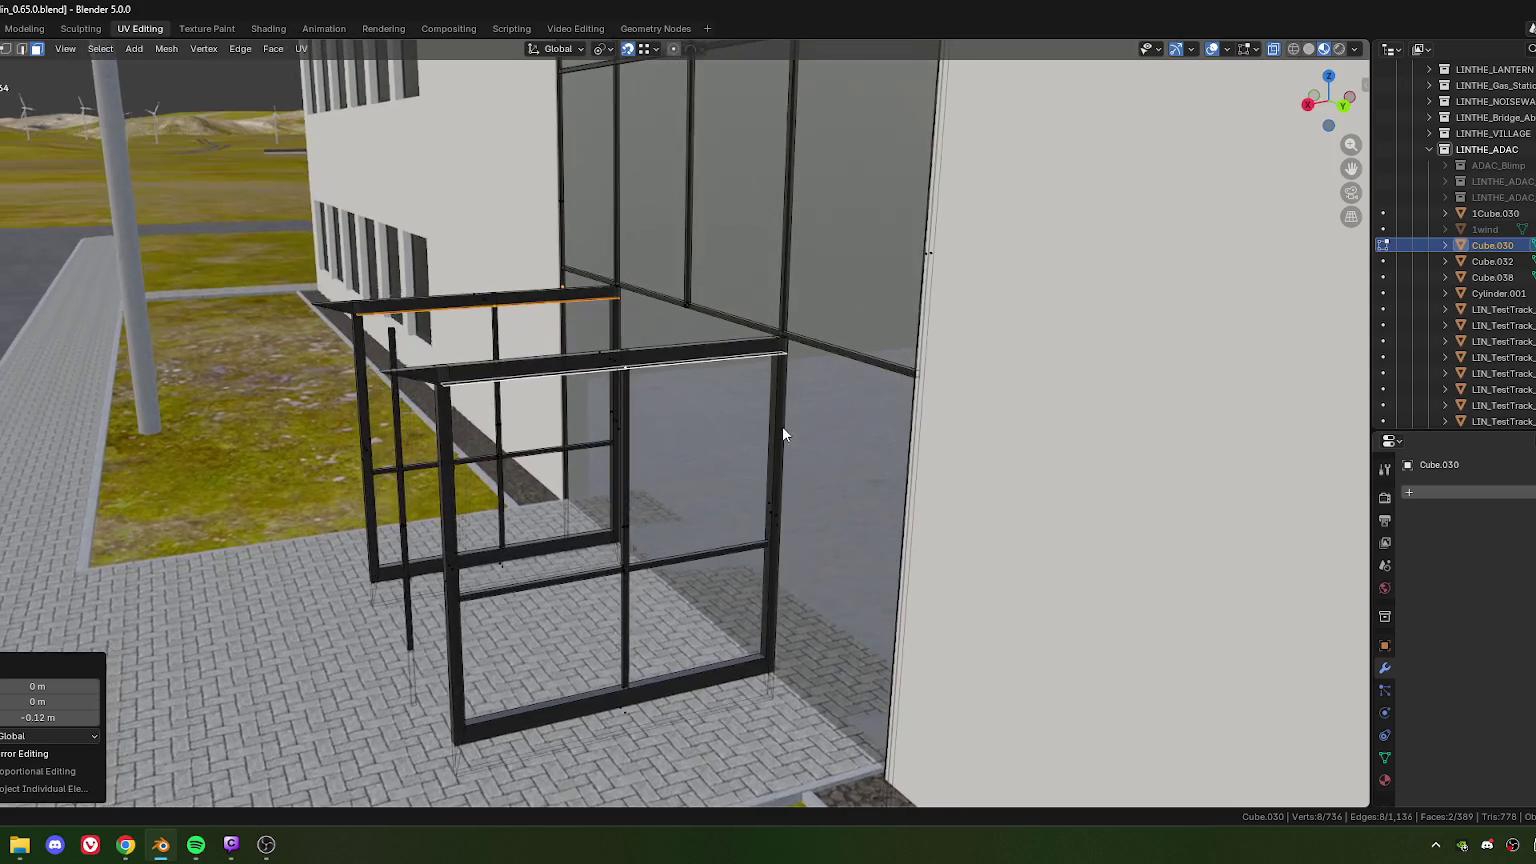
scroll(717, 449, up, 4)
scroll(742, 433, up, 3)
key(alt+z)
Step: Snap the beam's bottom and upper edges onto the corner post
scroll(790, 424, up, 2)
click(740, 435)
shift+click(553, 240)
key(g)
click(730, 391)
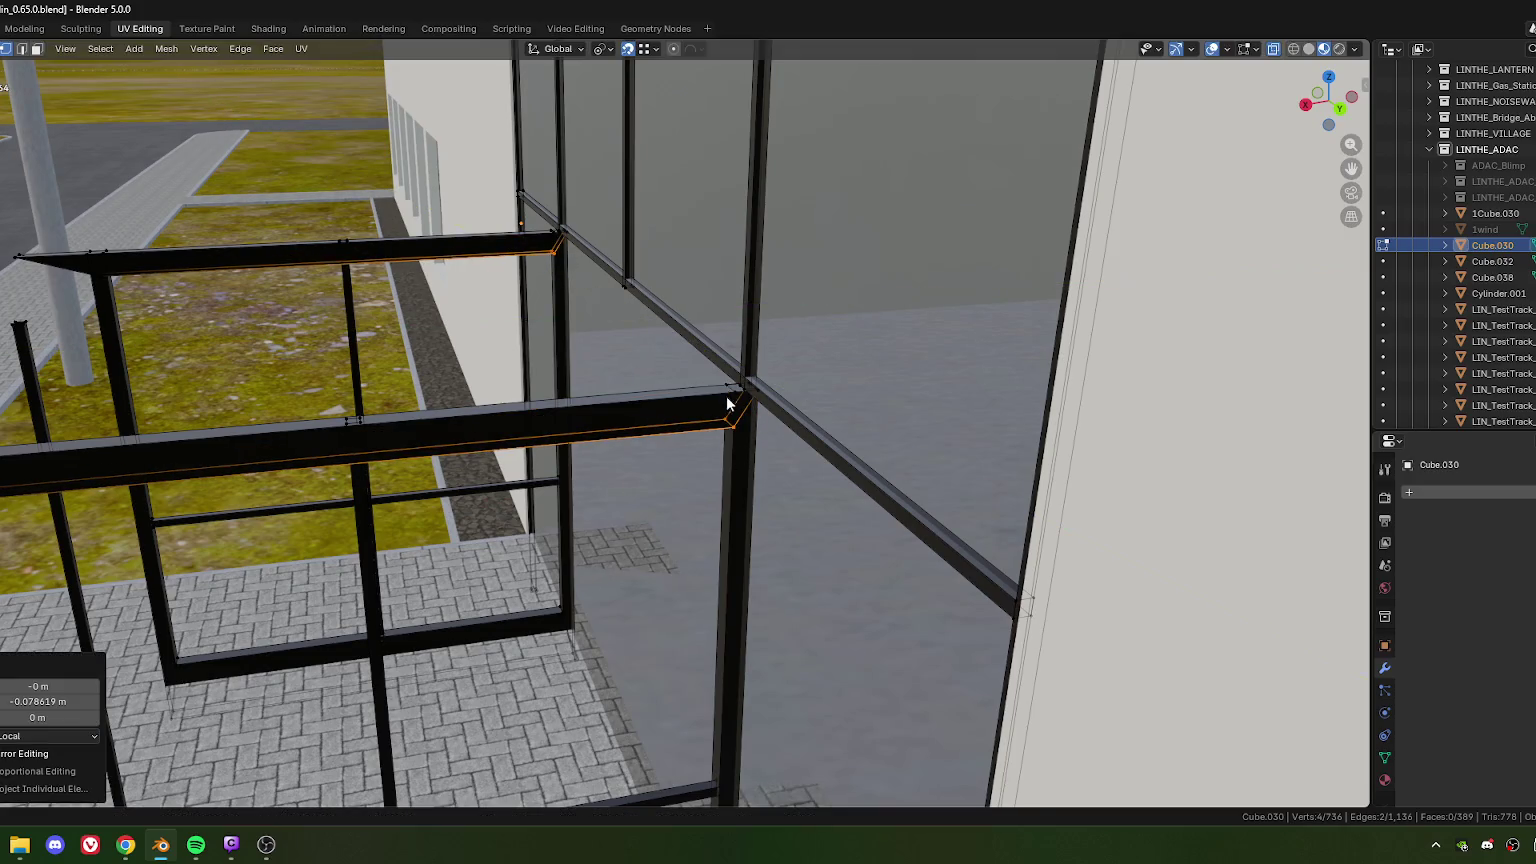
Step: Move two vertical pillar edges along Y to close the gap with the beam
click(719, 422)
middle_drag(598, 268, 583, 222)
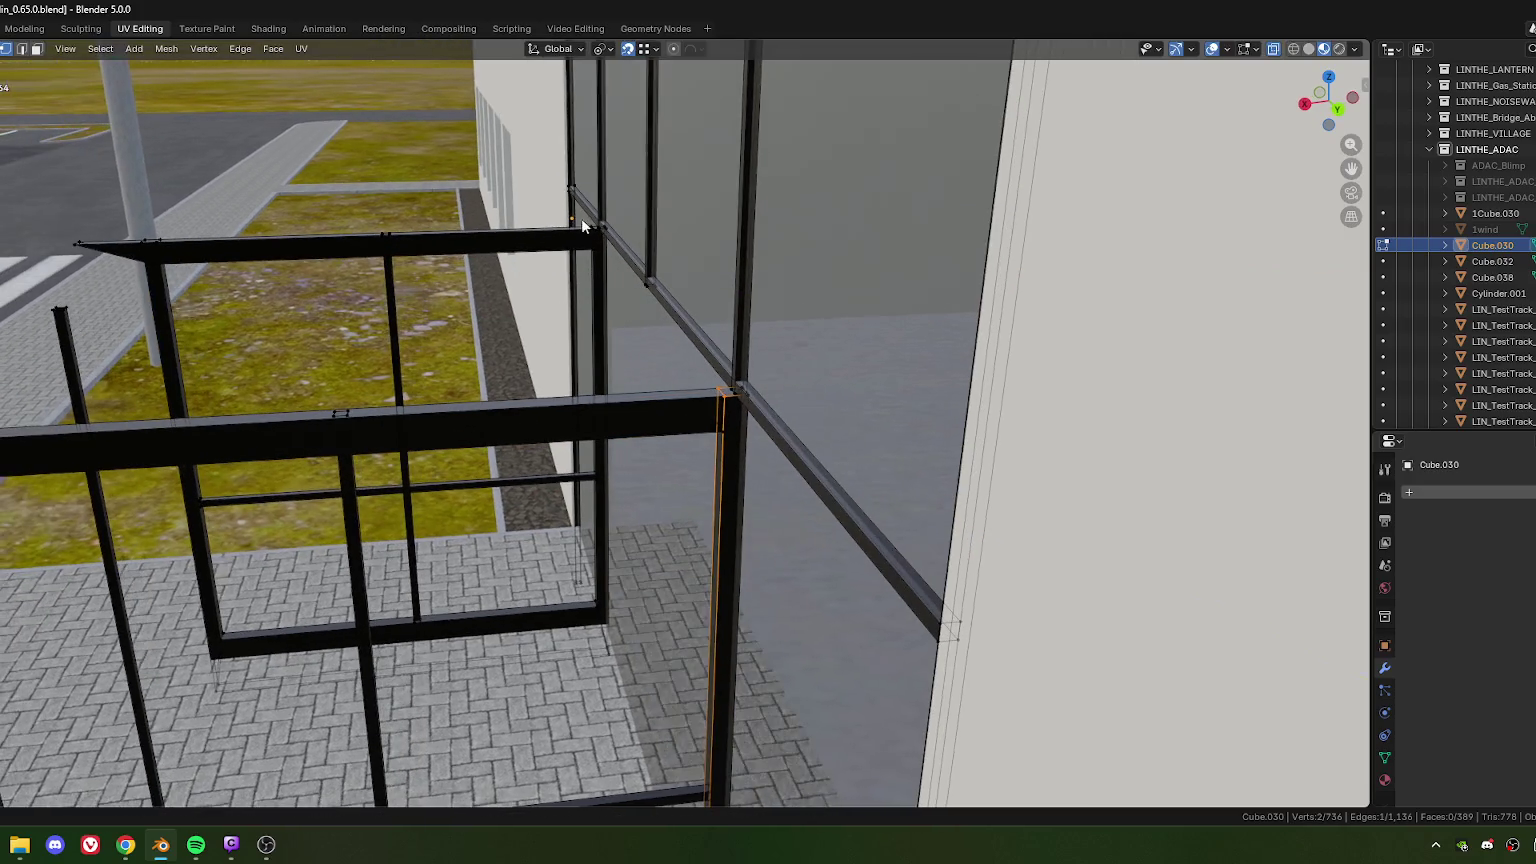
shift+click(593, 235)
key(g)
key(x)
key(y)
click(727, 440)
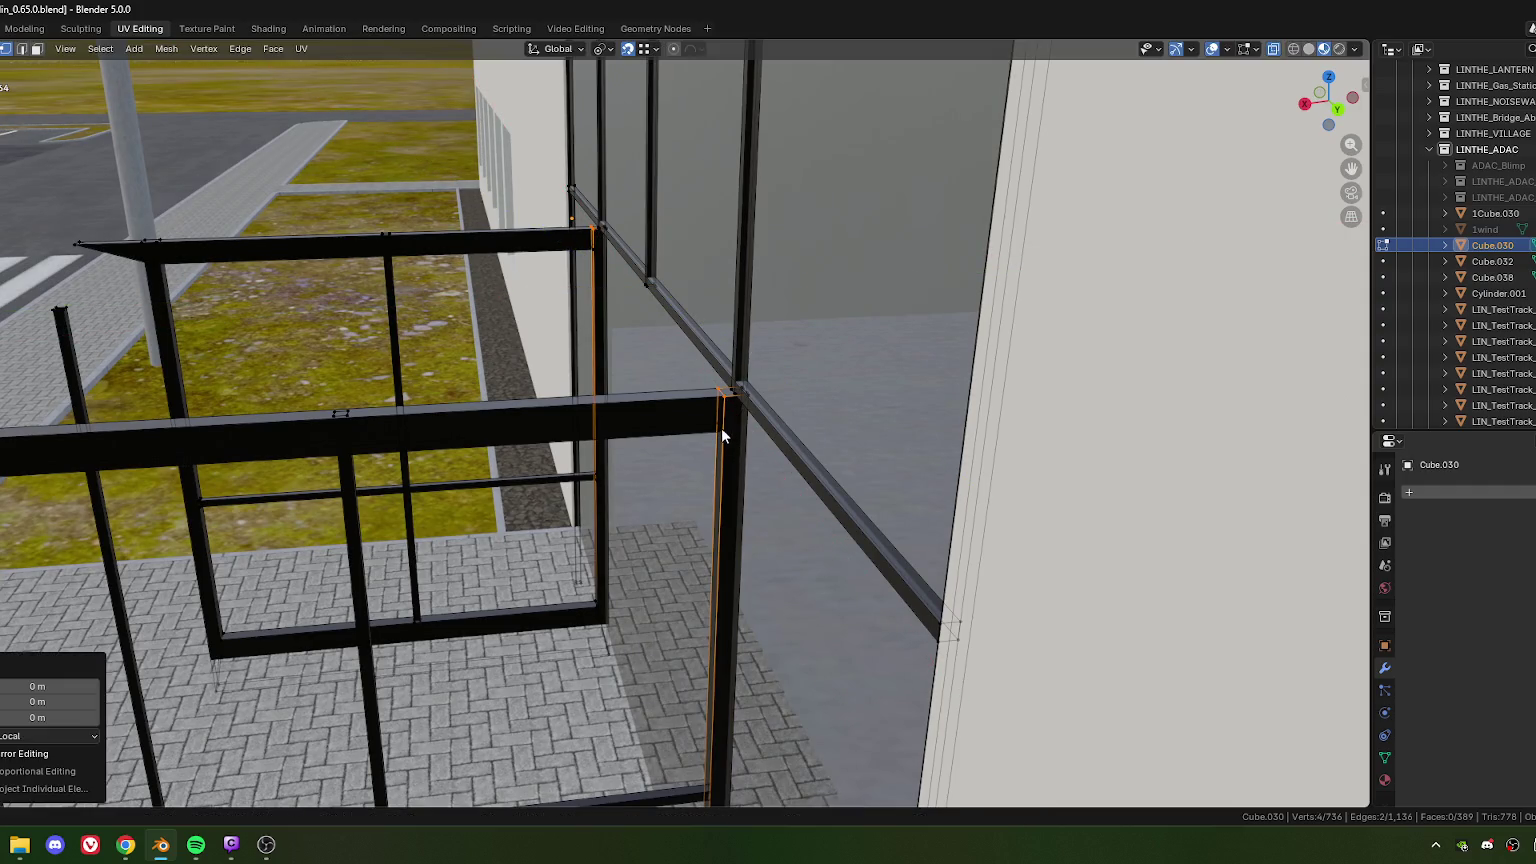
Step: Merge the doubled corner-joint vertices by distance, removing 4
click(697, 400)
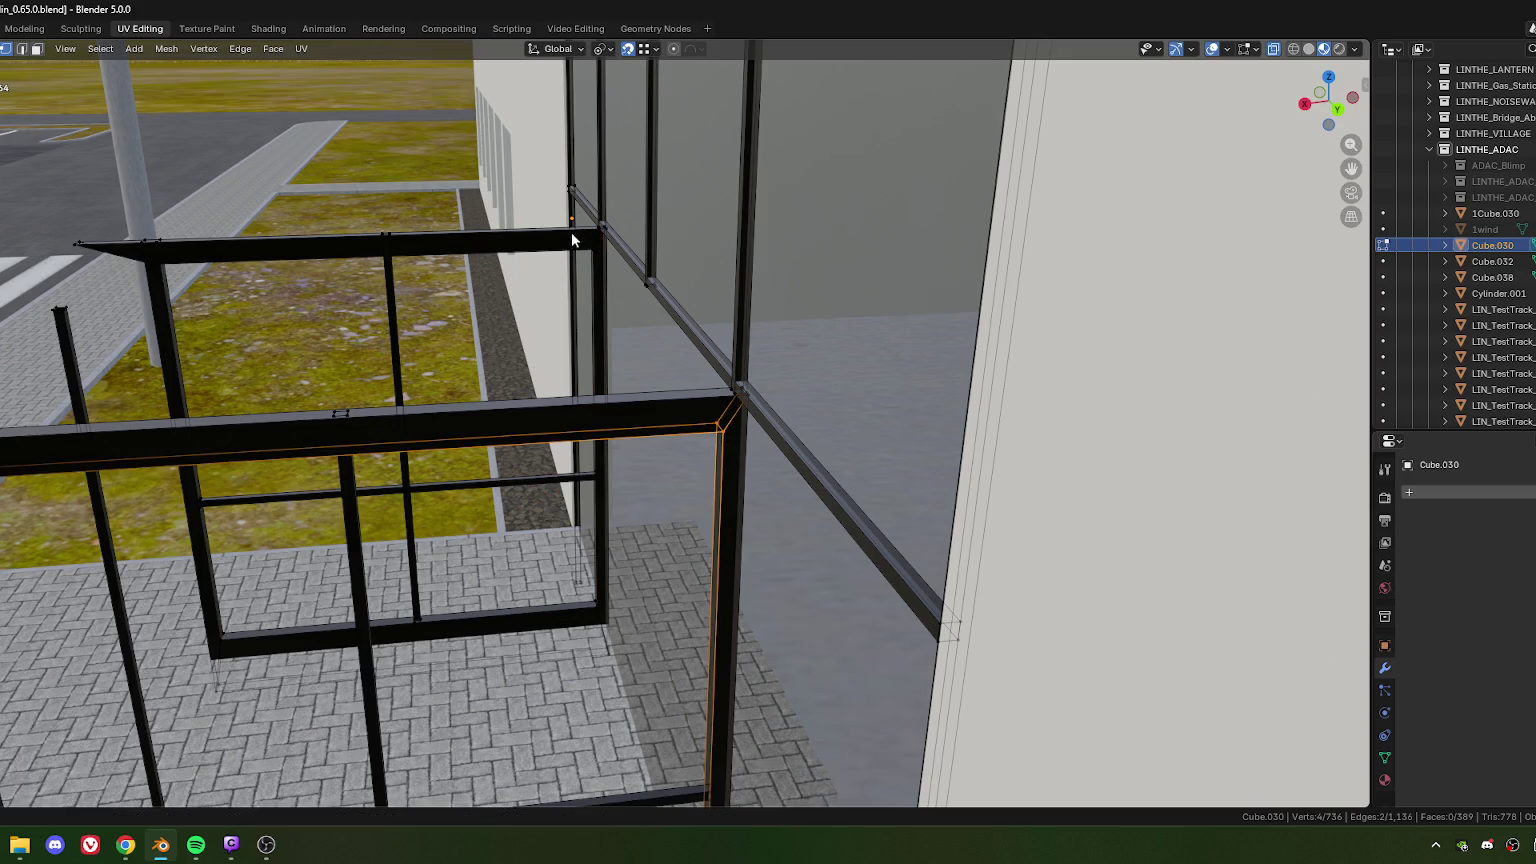
alt+shift+click(593, 255)
key(m)
click(593, 342)
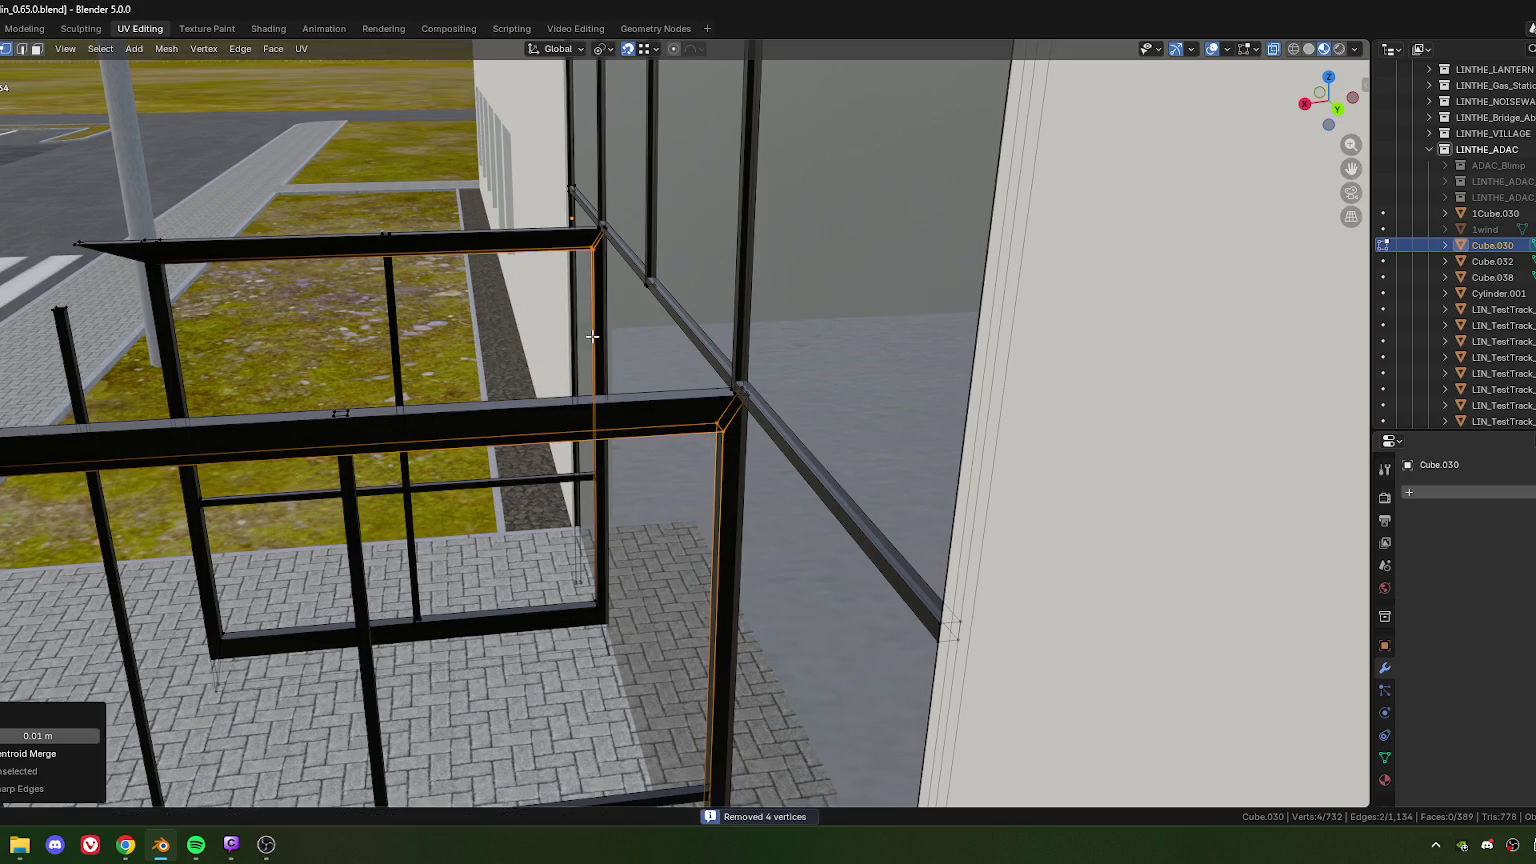
scroll(593, 342, down, 4)
middle_drag(593, 342, 676, 362)
Step: Select the central pillar edge loop and move it vertically
alt+click(676, 362)
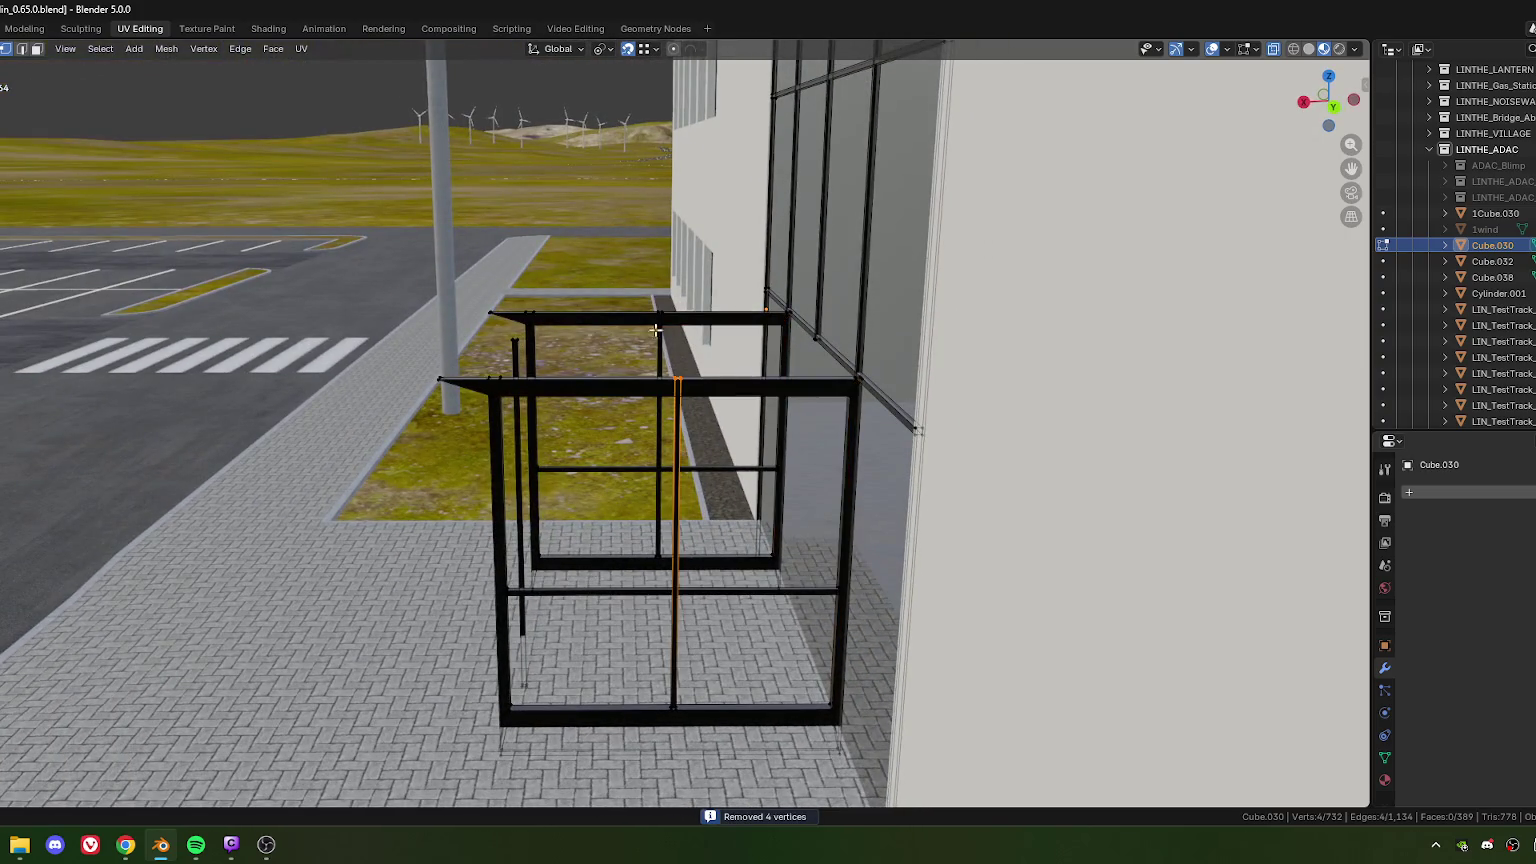
scroll(685, 390, up, 3)
scroll(695, 418, up, 3)
middle_drag(695, 418, 760, 430)
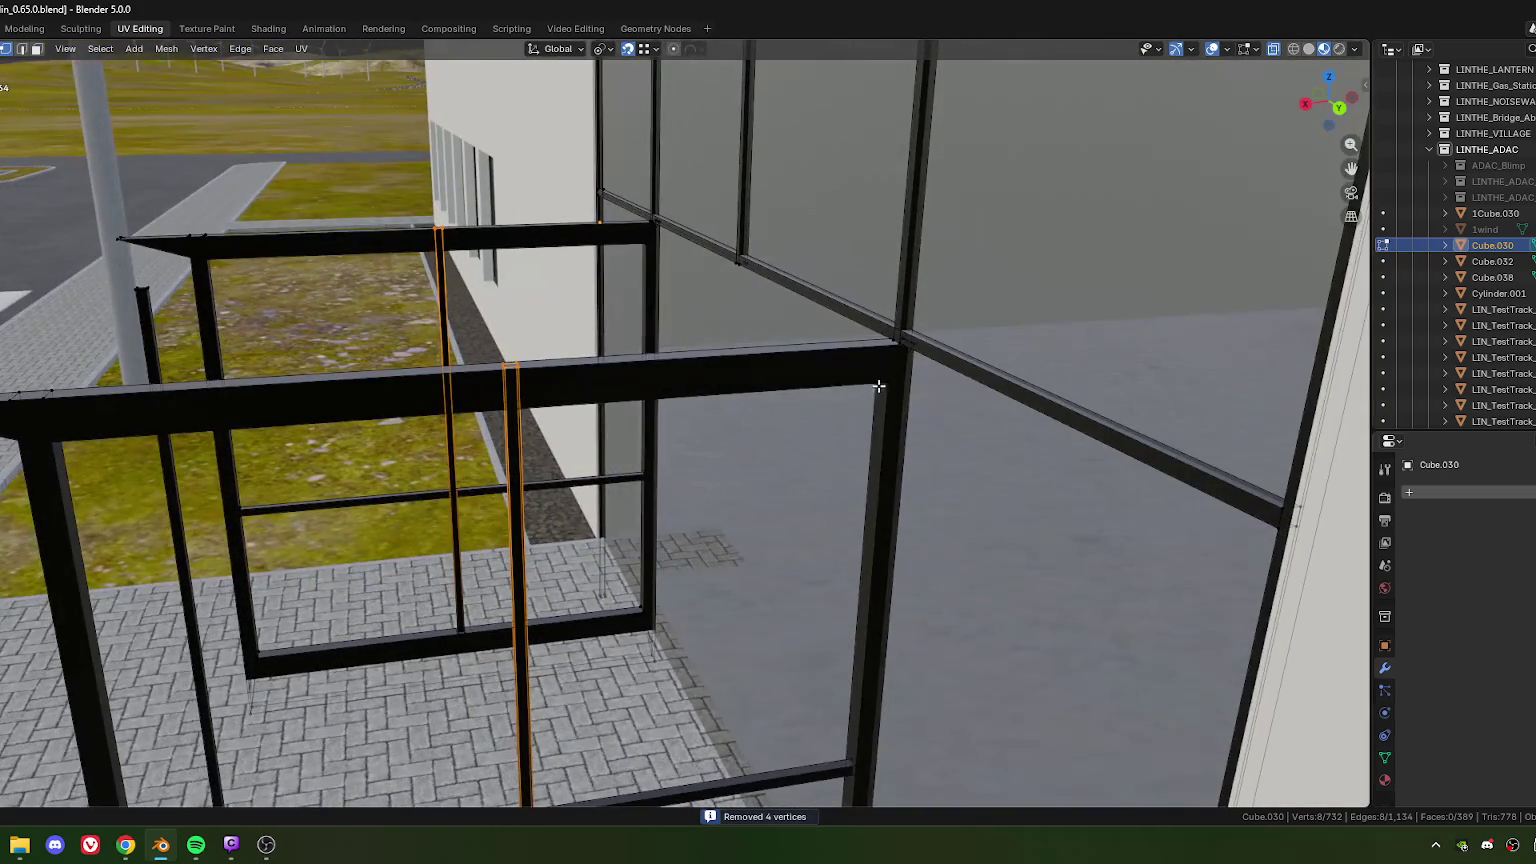
key(g)
key(z)
click(770, 432)
Step: Set the pillar loop's vertical offset to exactly 0.01 m
key(g)
key(z)
click(810, 437)
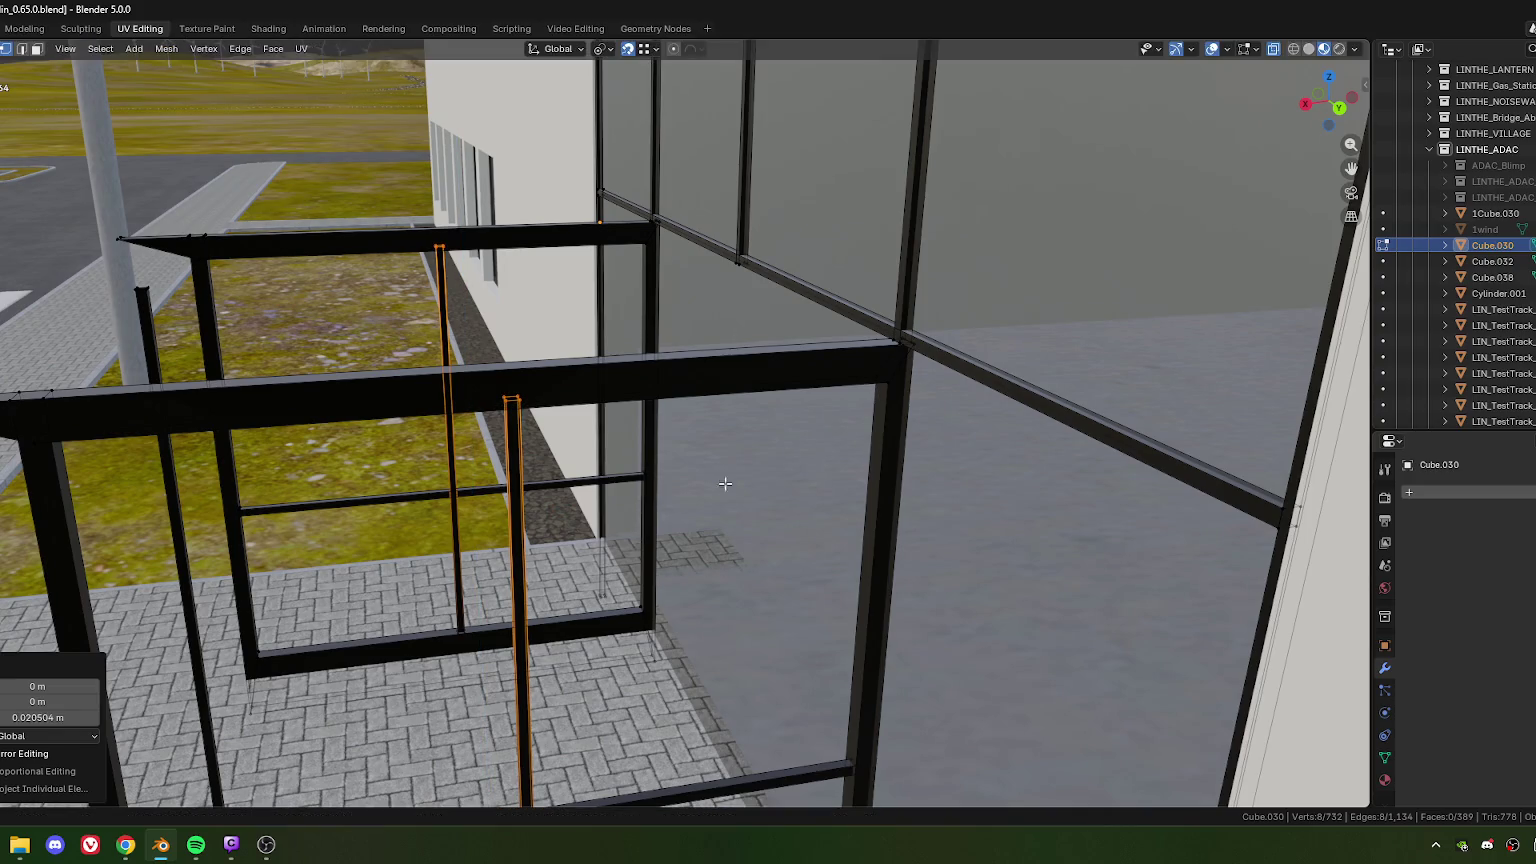
click(20, 717)
text(0.01)
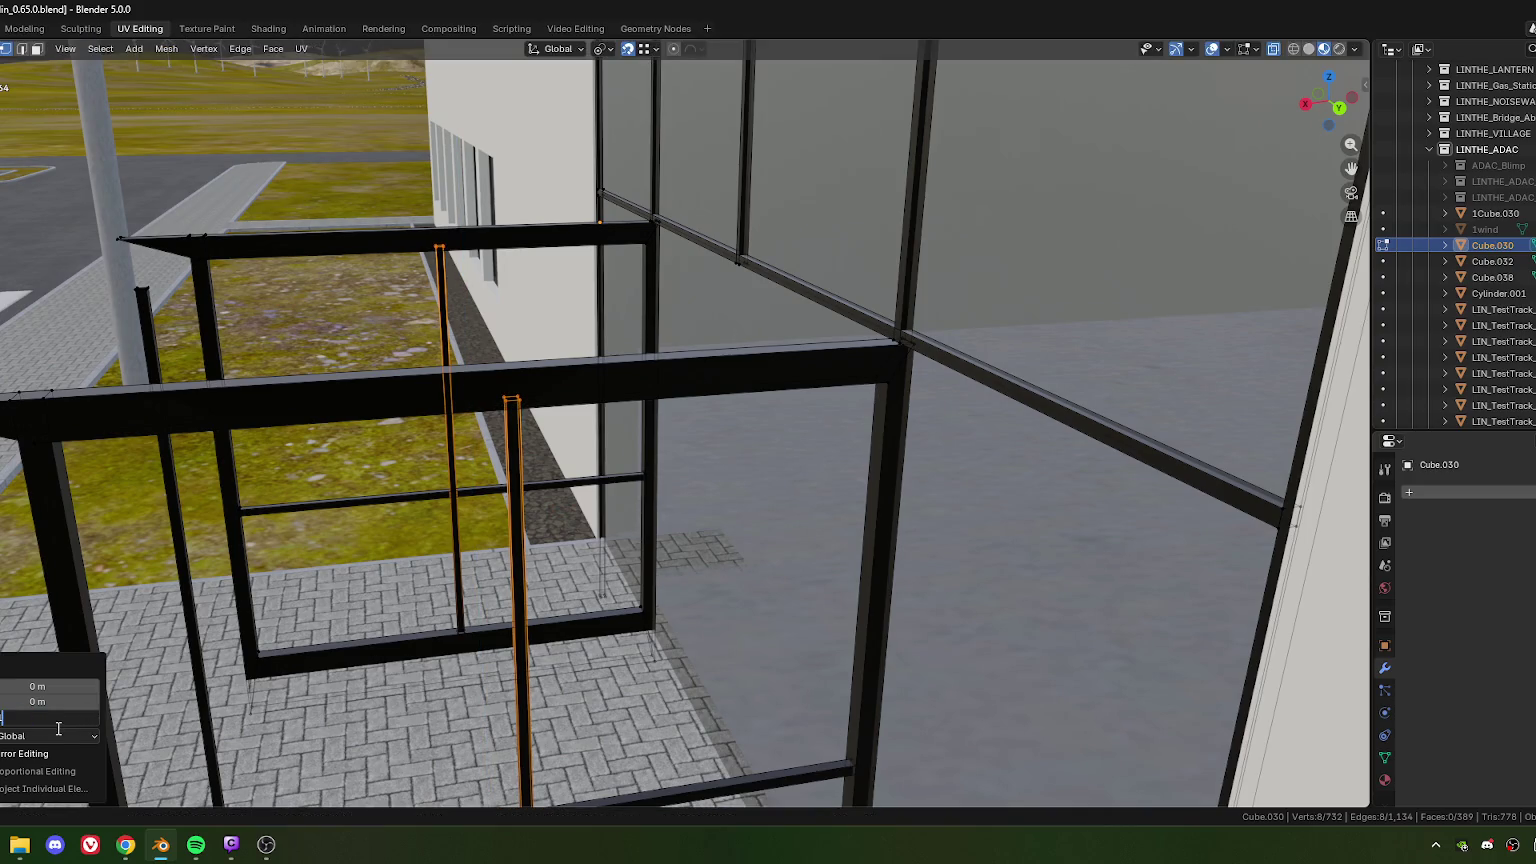
key(Return)
scroll(429, 456, down, 3)
middle_drag(623, 467, 550, 430)
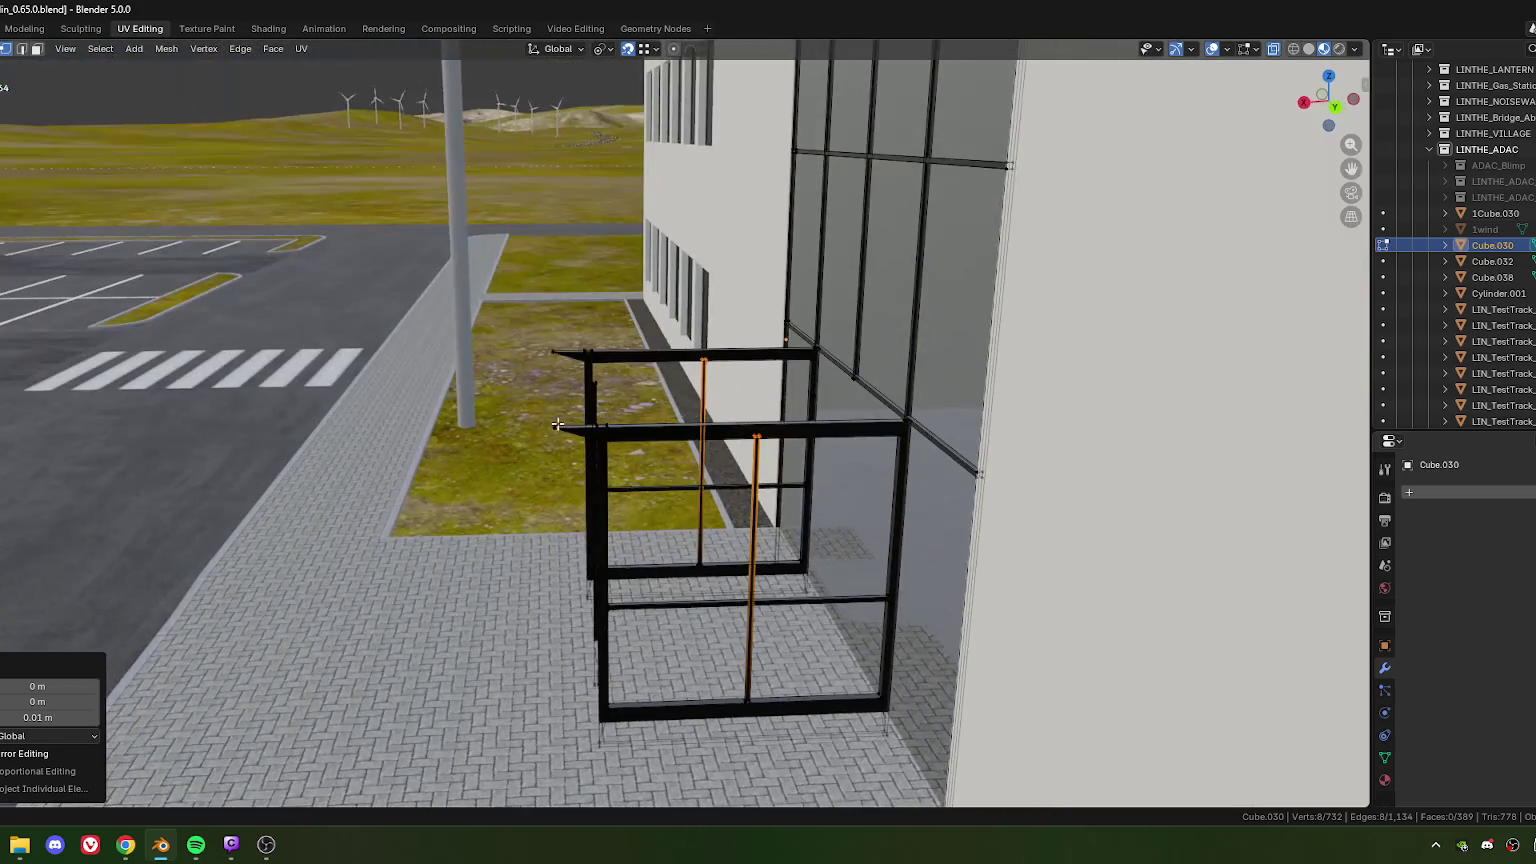
Step: Extend the two top beam-end edges along Y past the corner post
click(552, 428)
shift+click(574, 381)
scroll(574, 381, up, 2)
scroll(569, 362, up, 1)
middle_drag(569, 360, 593, 420)
key(g)
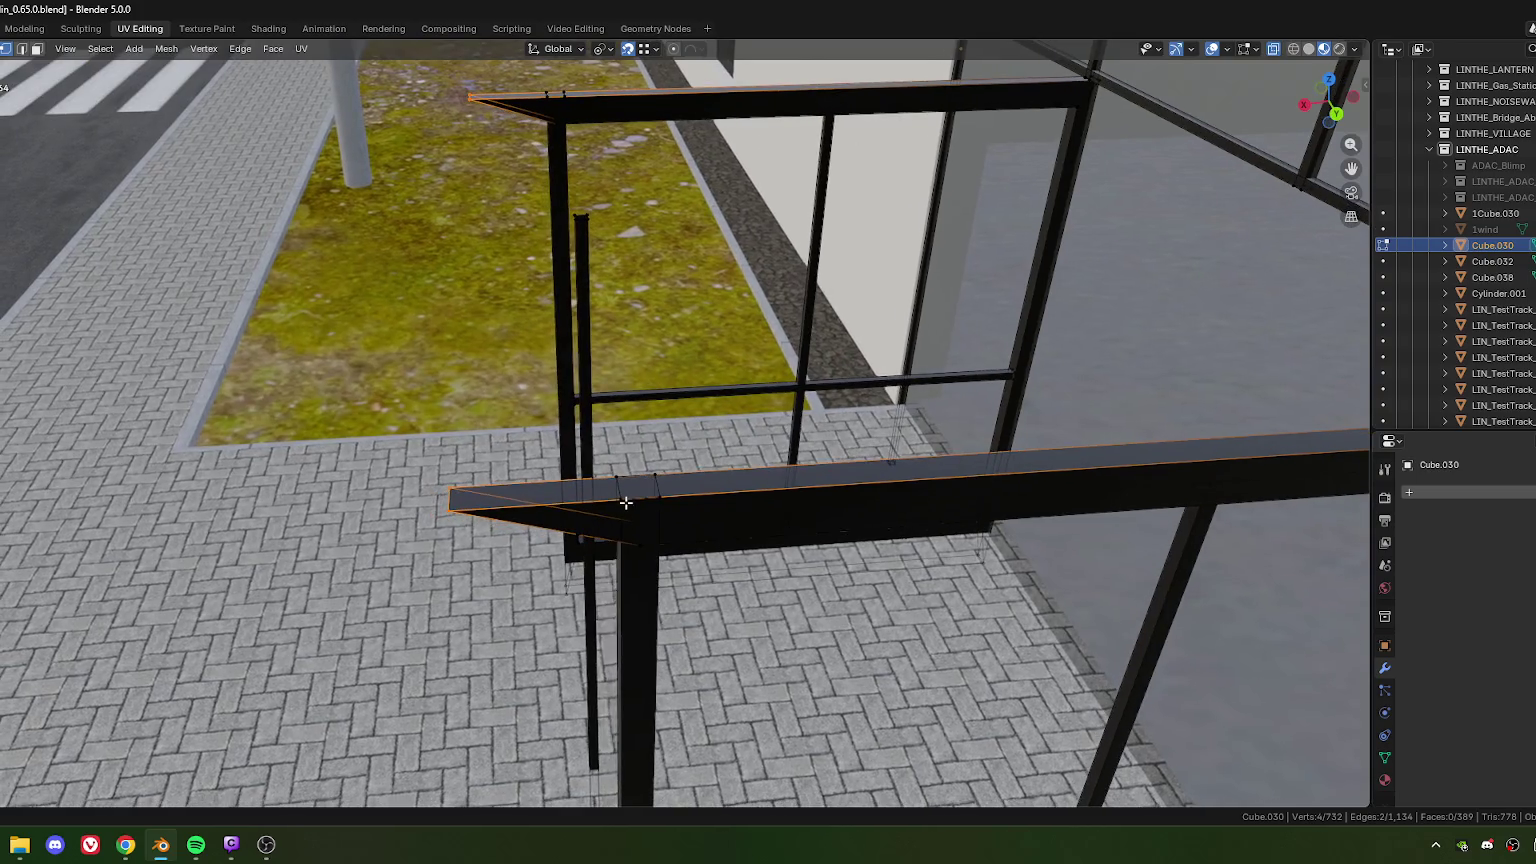
key(x)
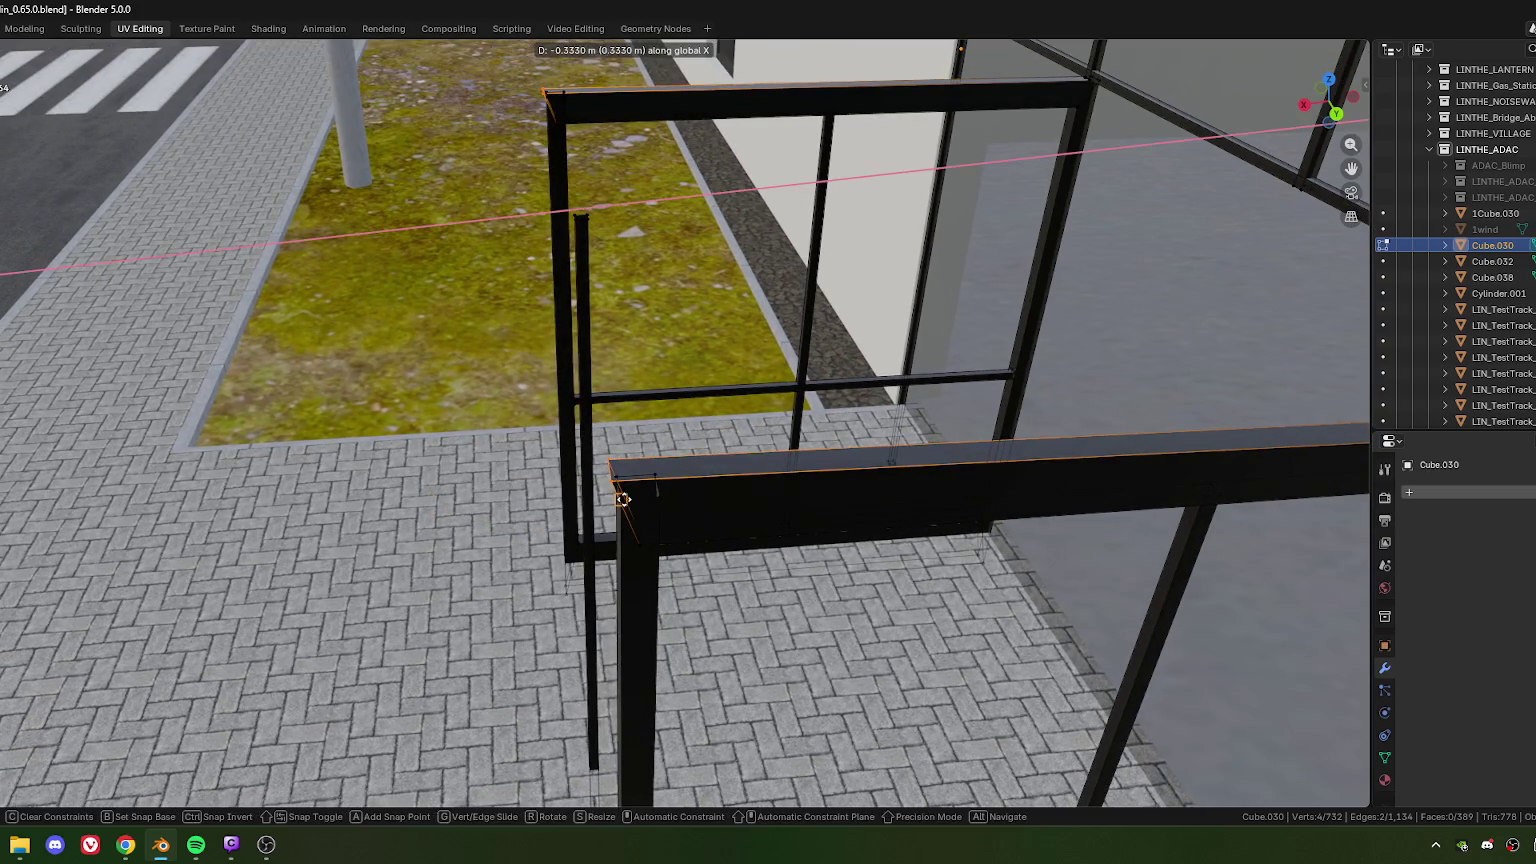
key(y)
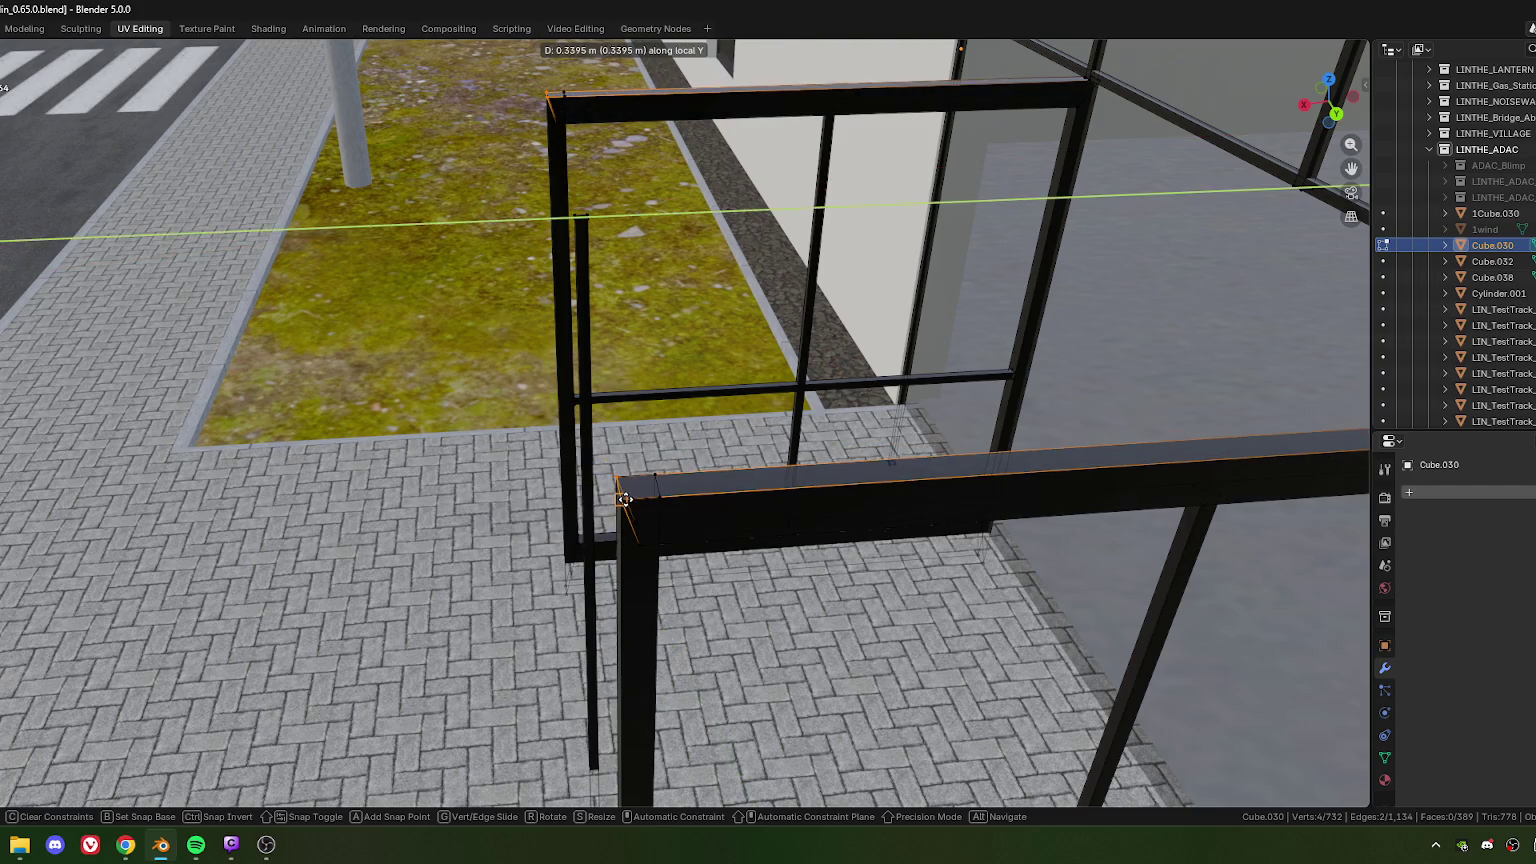
click(554, 526)
Step: Clear the selection and select the ring of faces on the top bar
scroll(554, 526, down, 5)
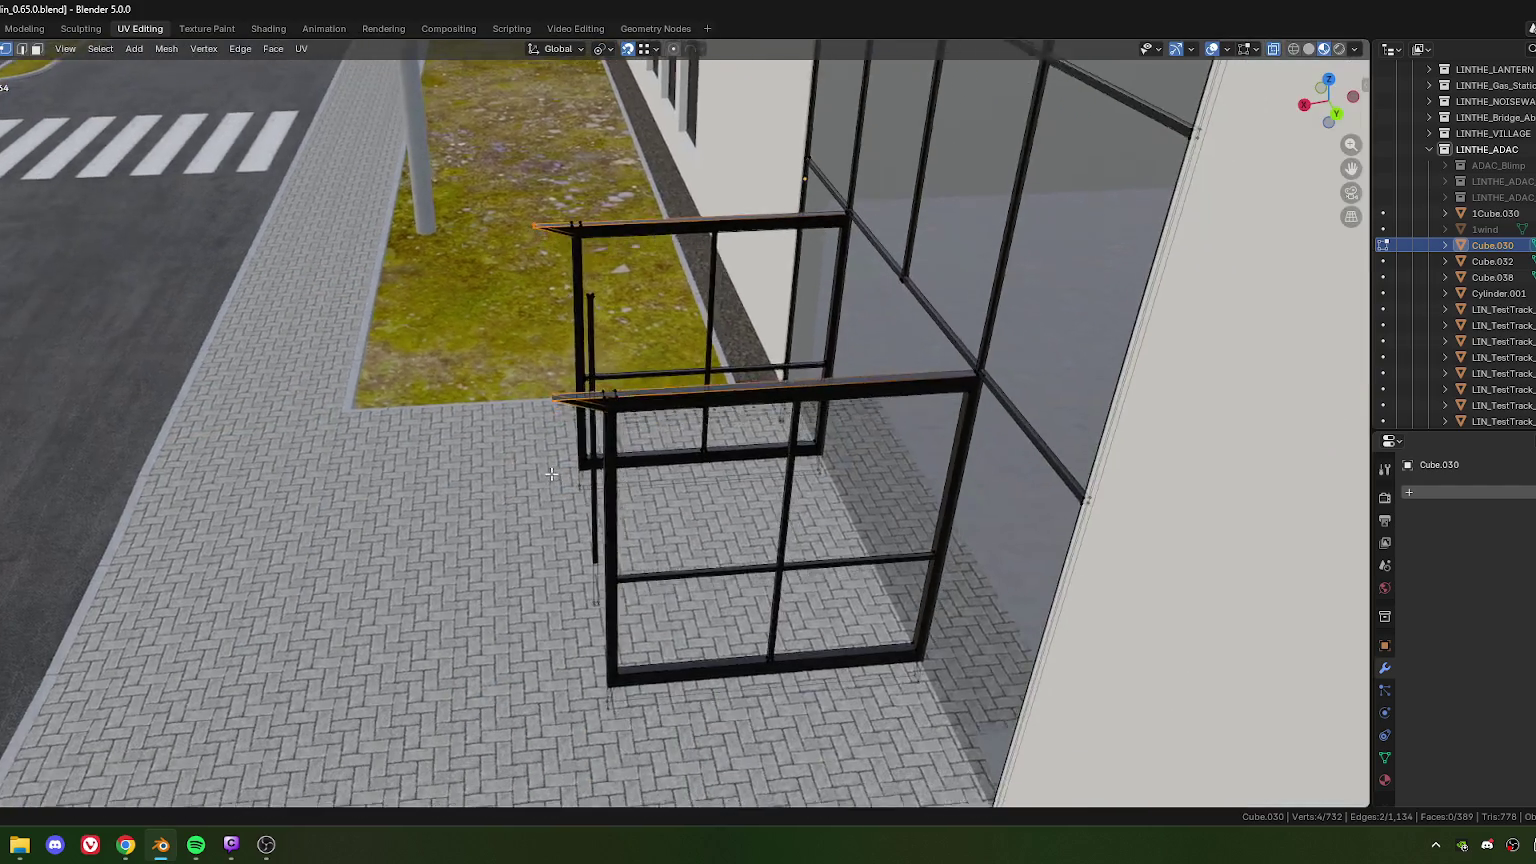
mouse_move(554, 526)
middle_down()
mouse_move(744, 439)
mouse_move(580, 461)
middle_up()
scroll(663, 453, up, 3)
key(alt+a)
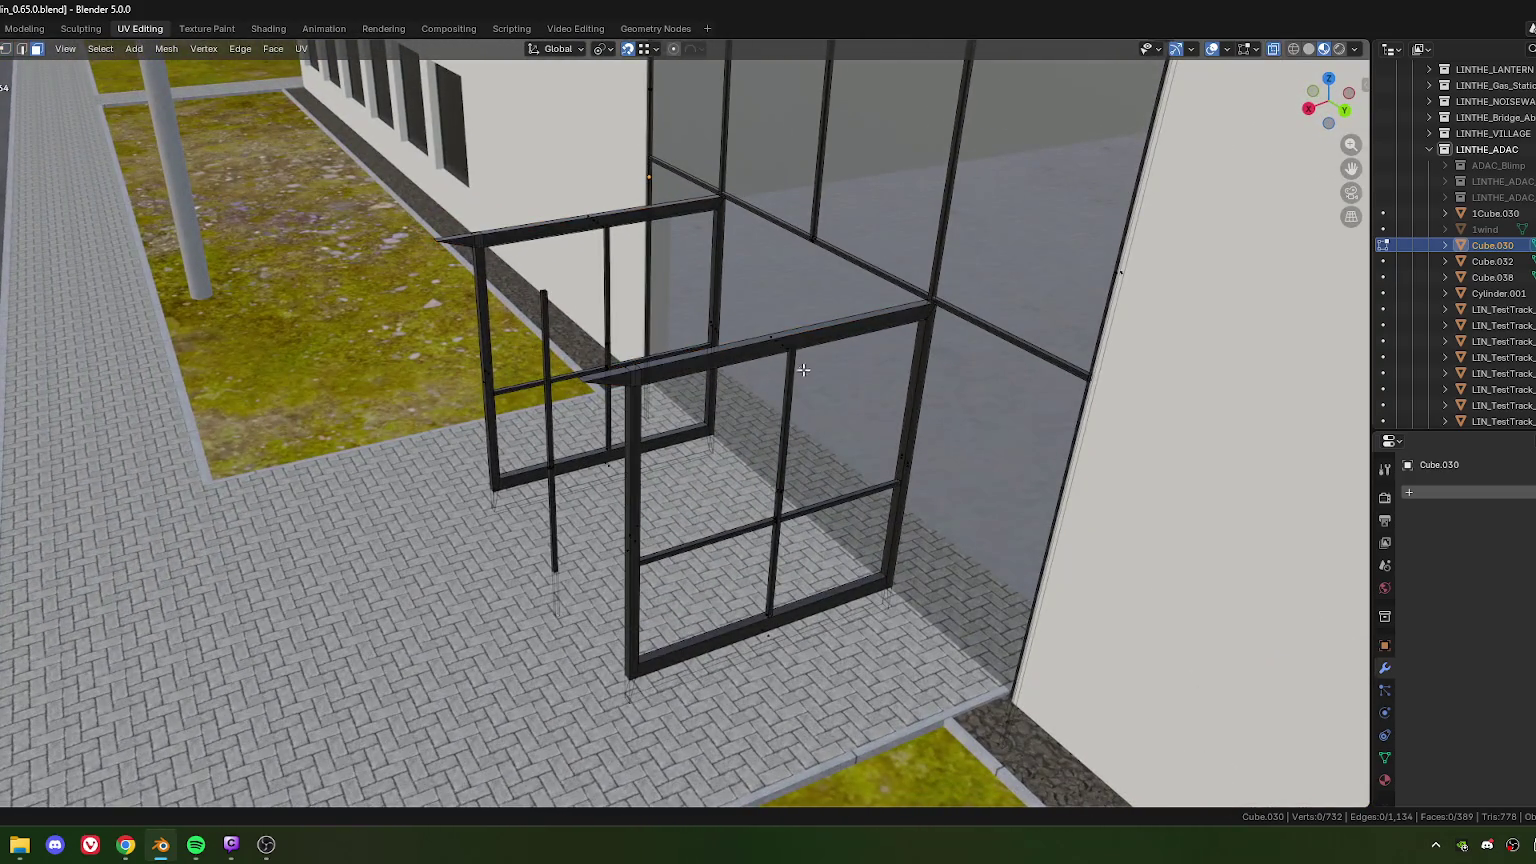
middle_drag(813, 370, 731, 381)
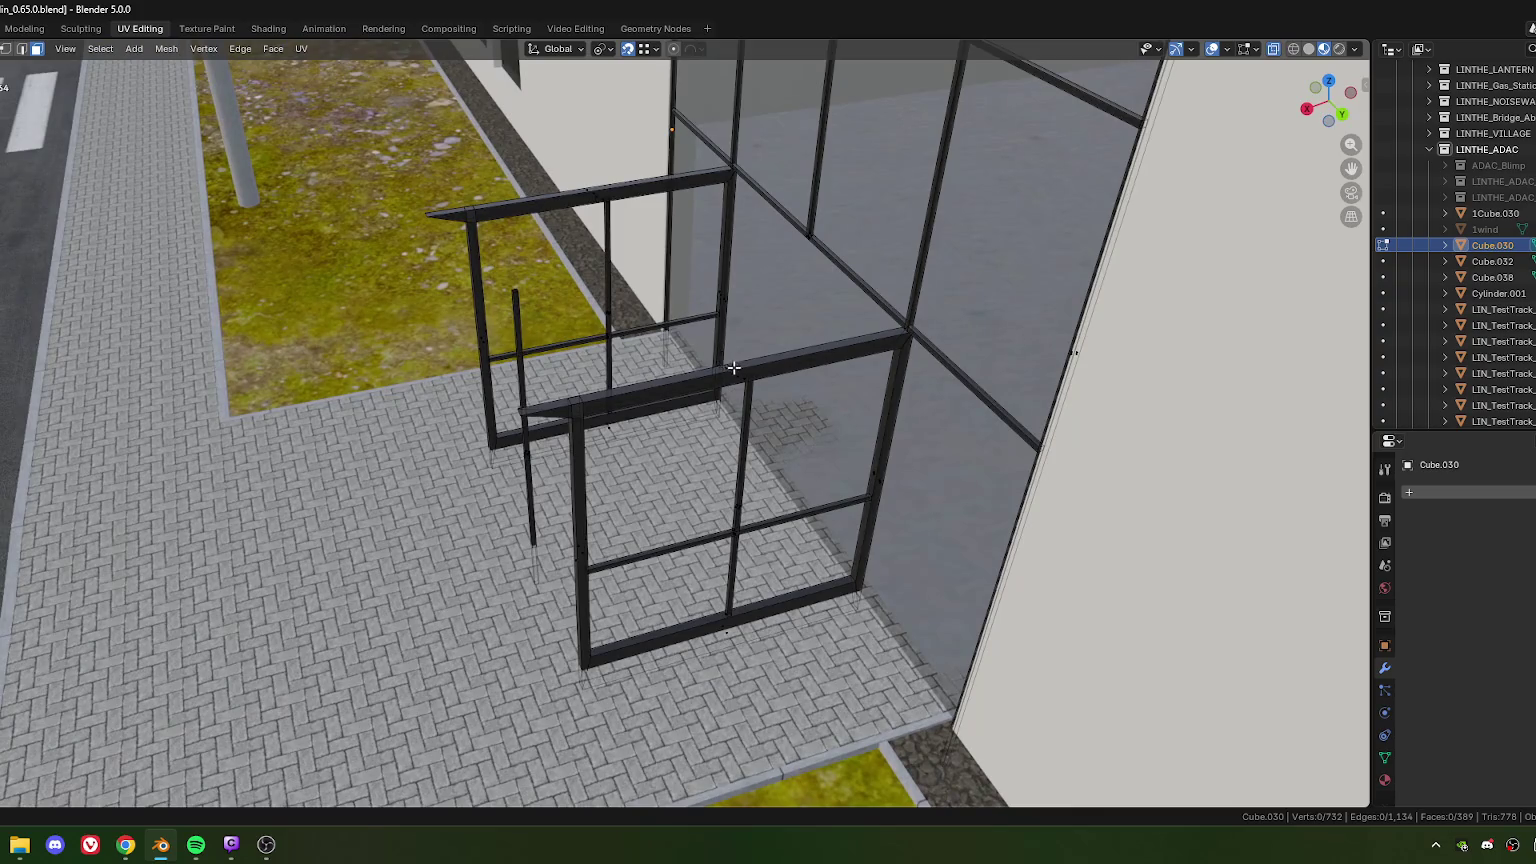
scroll(731, 381, down, 3)
alt+click(760, 370)
scroll(787, 398, up, 3)
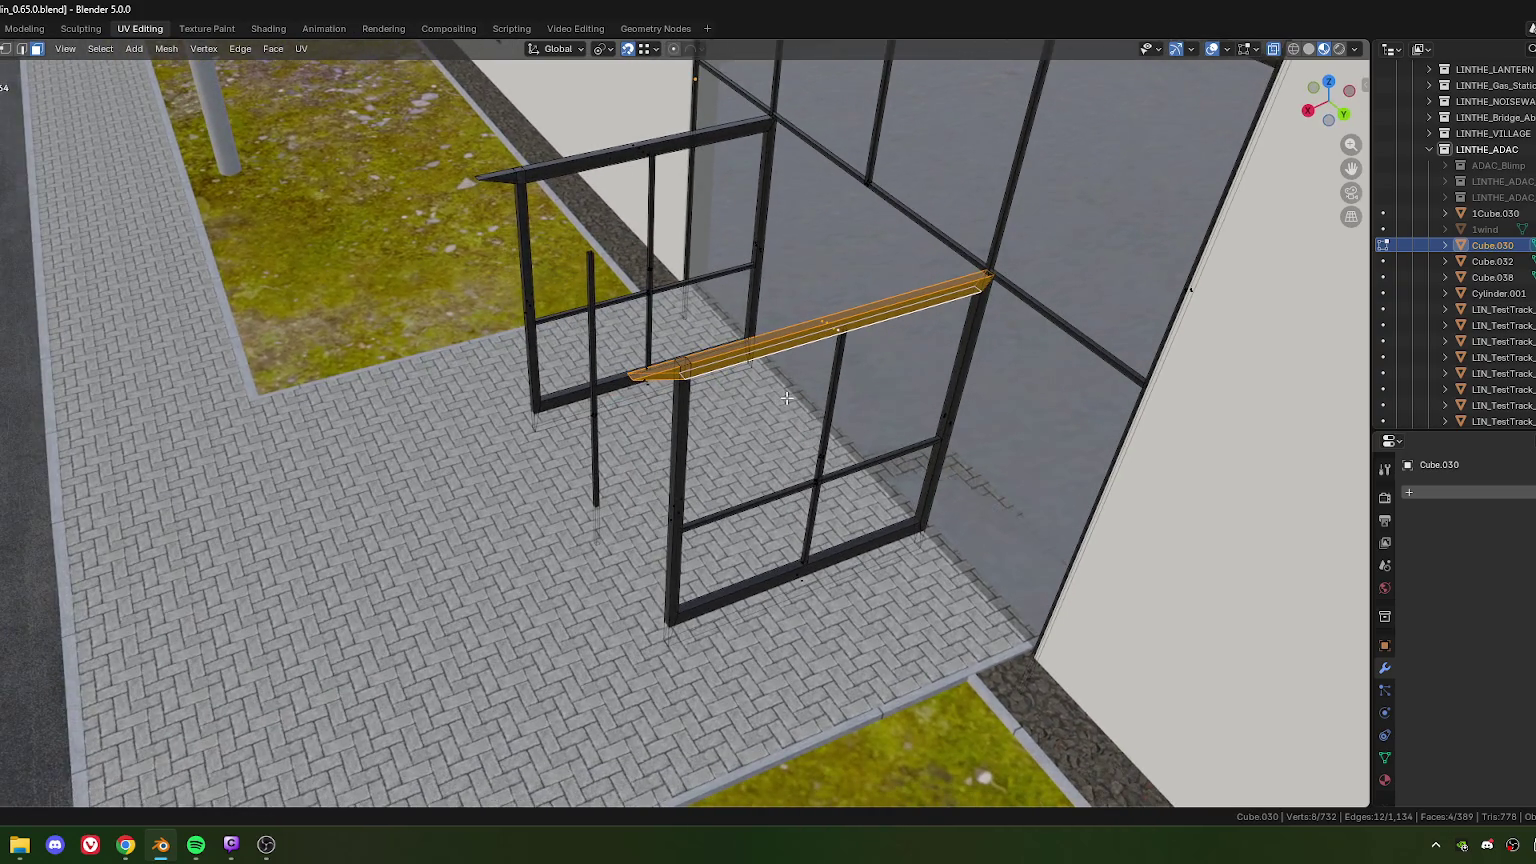
Step: In top view, duplicate the top bar and rotate the copy -90° across the frames
key(KP_7)
scroll(764, 416, down, 4)
key(shift+d)
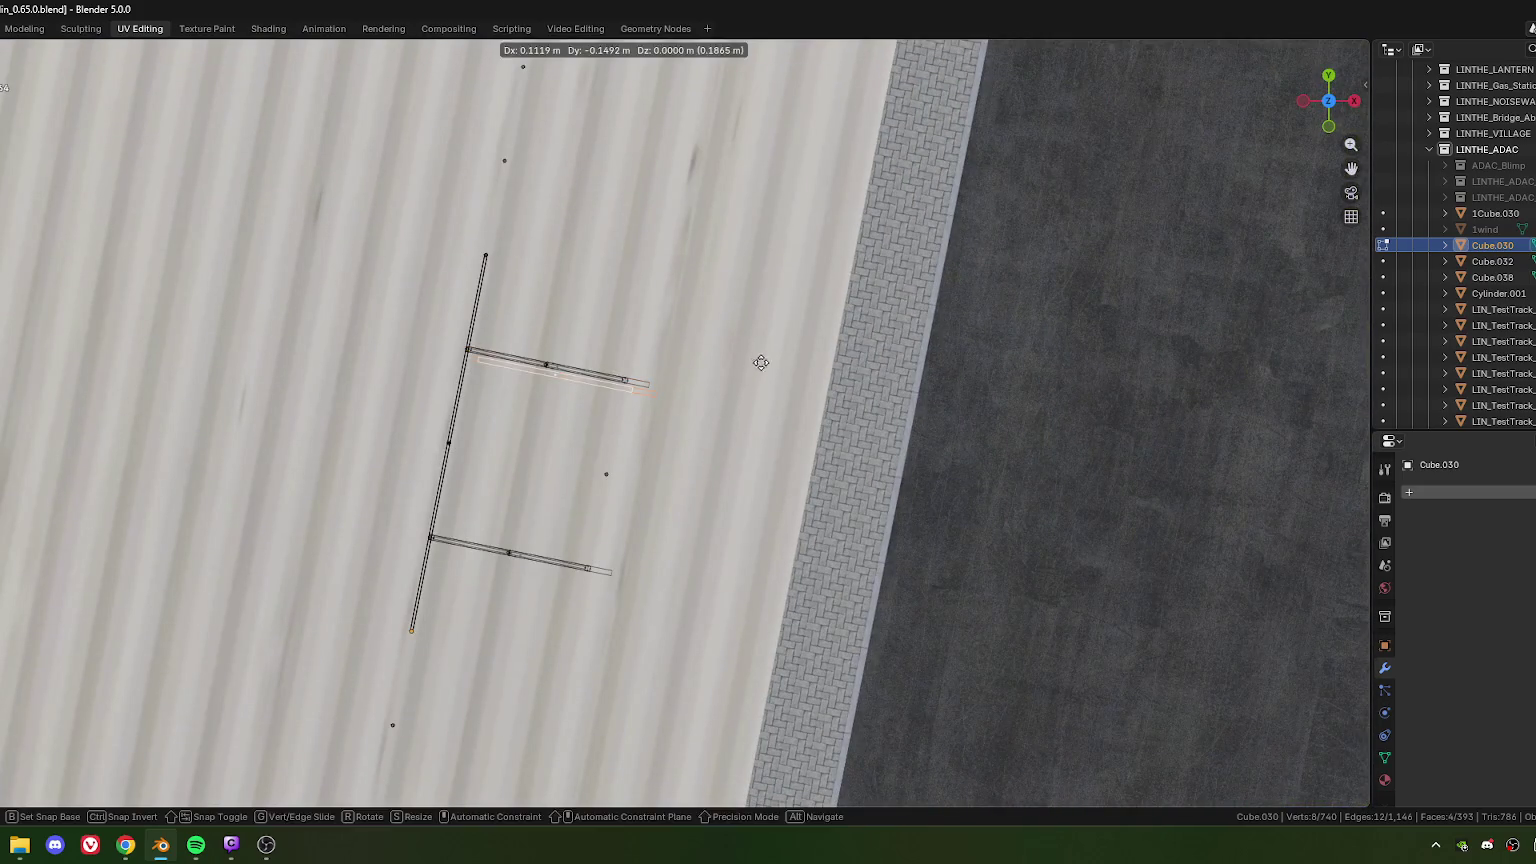
click(788, 426)
text(r-90)
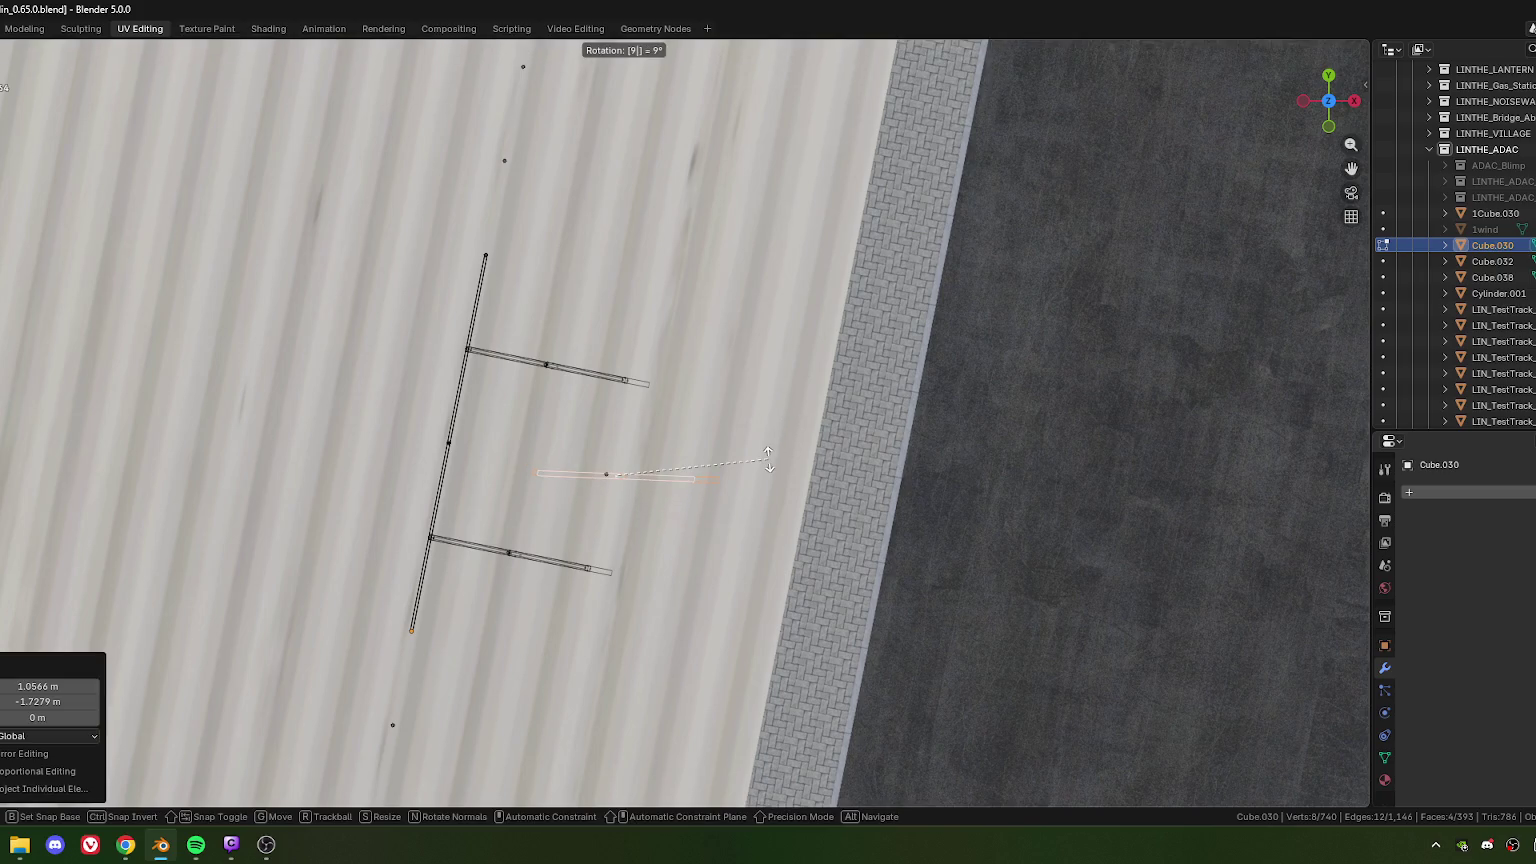
key(Return)
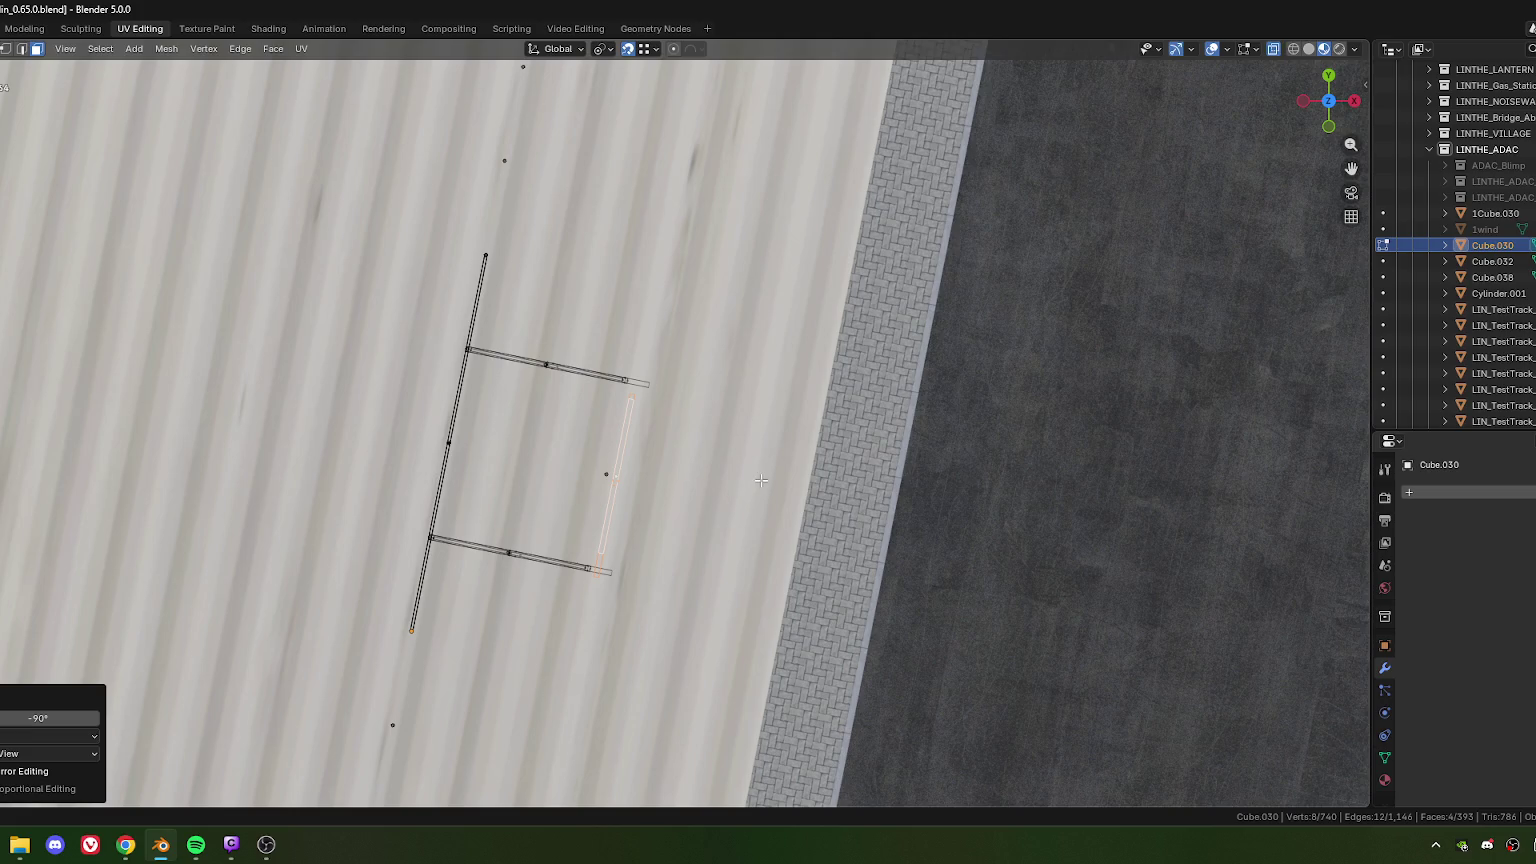
key(r)
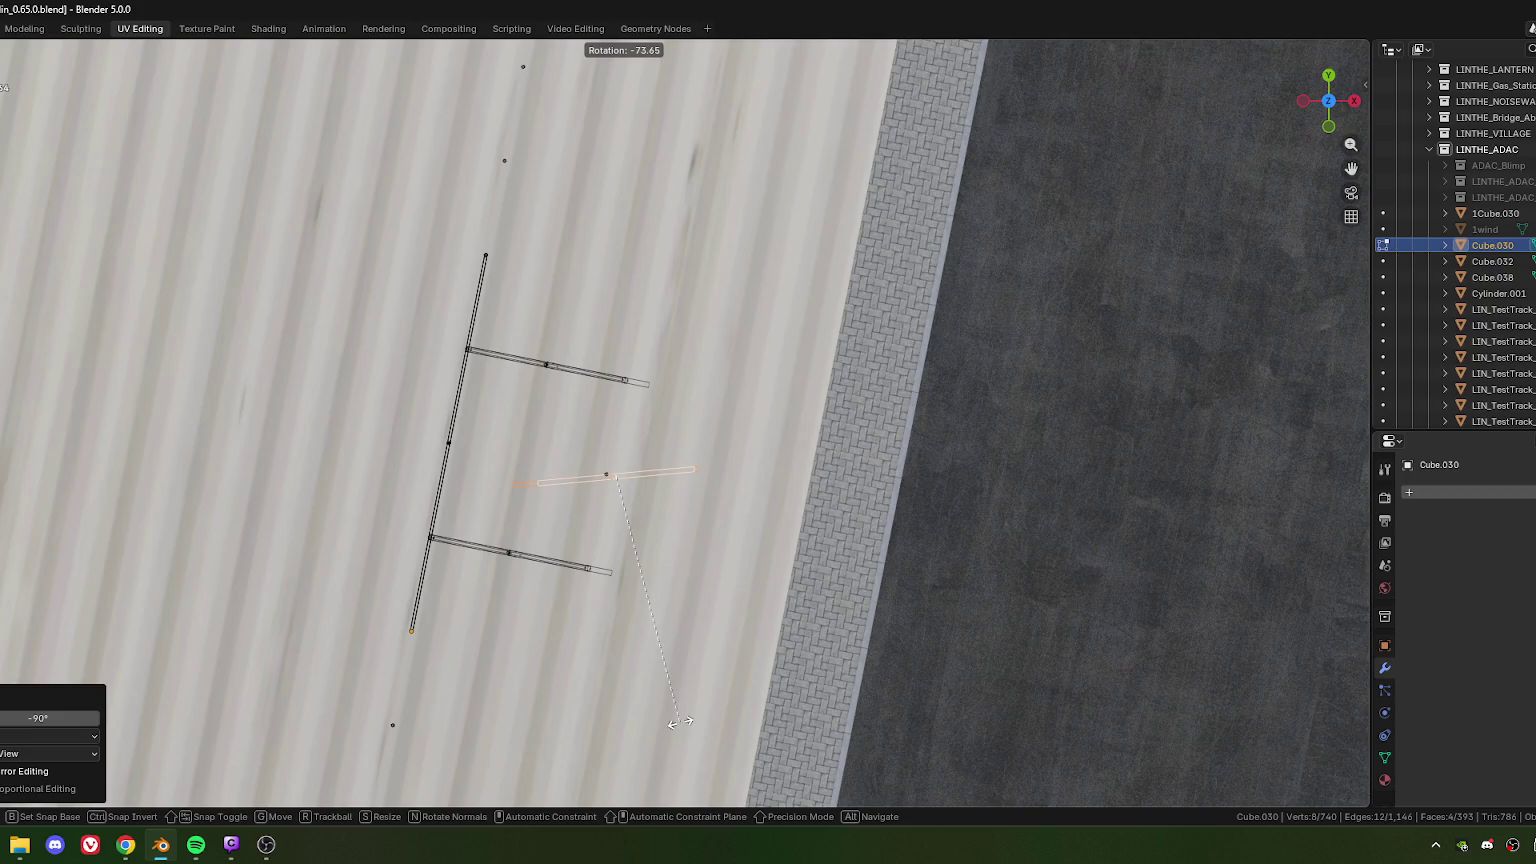
key(Escape)
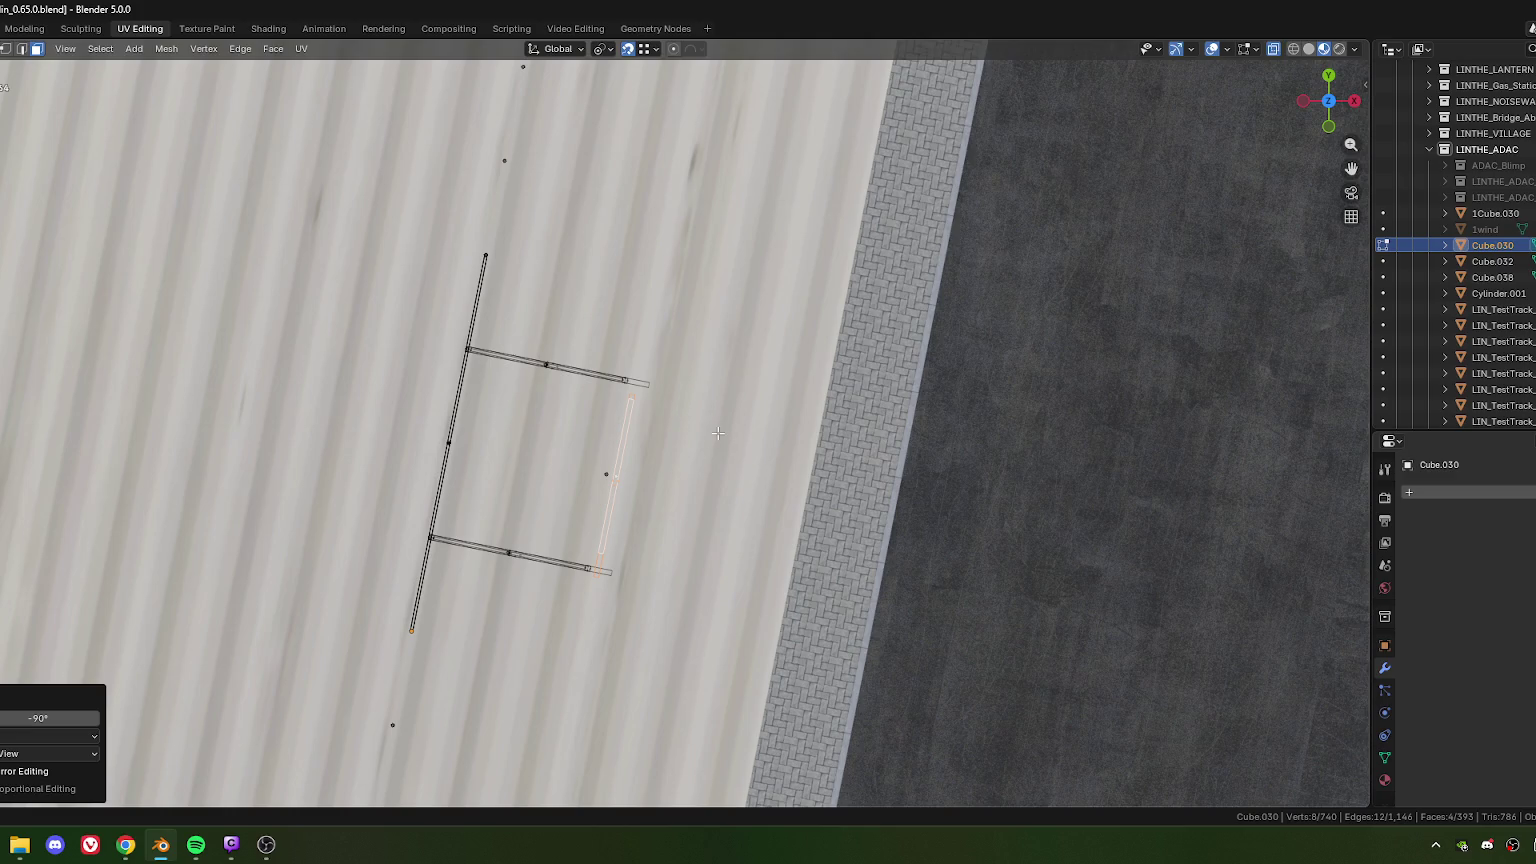
scroll(717, 433, up, 5)
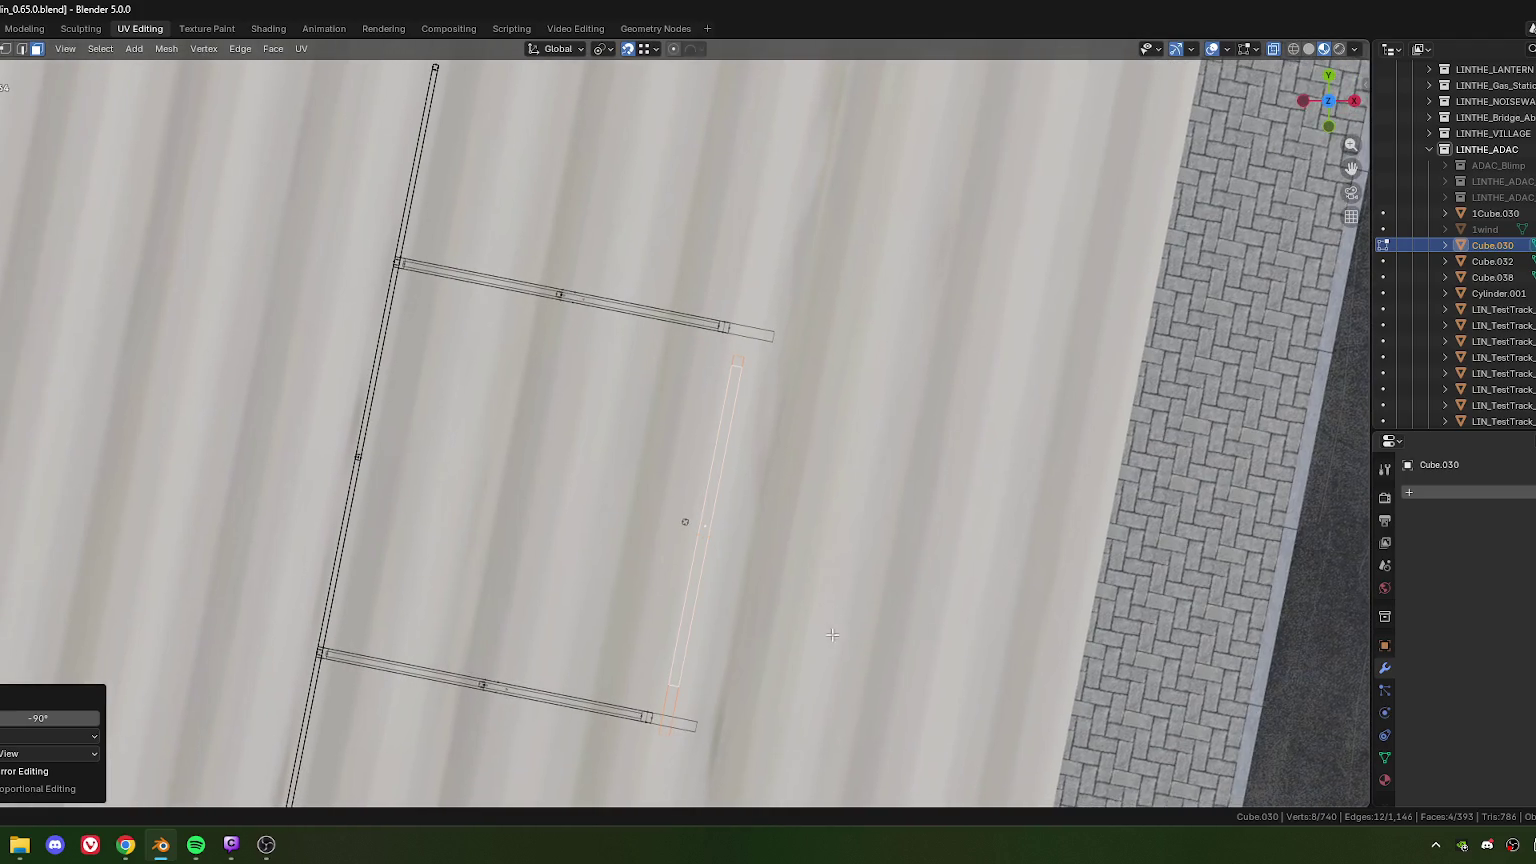
middle_drag(832, 634, 800, 450)
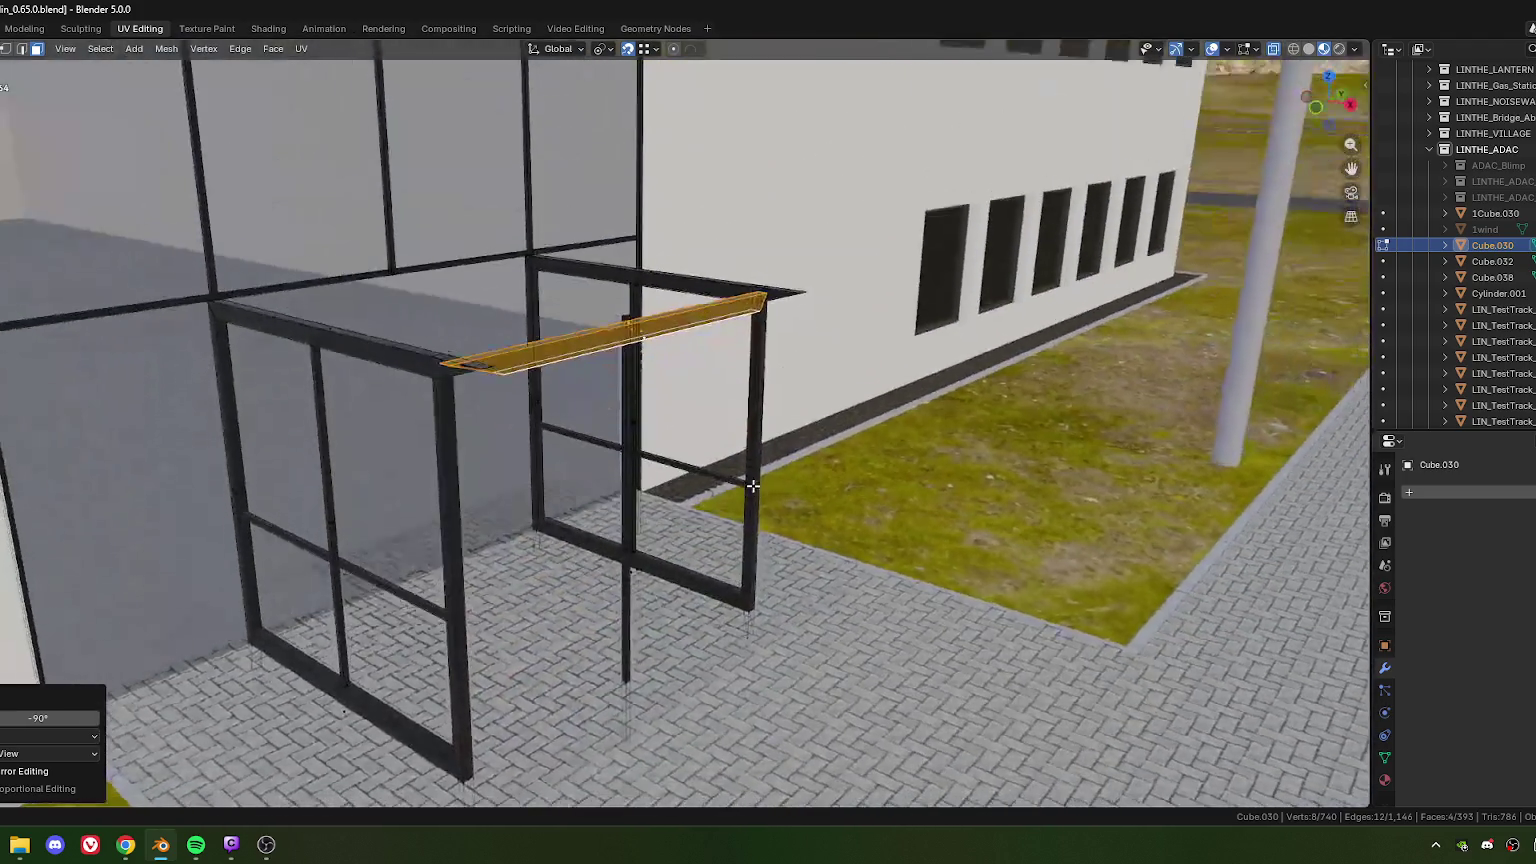
Step: Slide the cross beam 0.1526 m along its axis to the front corner posts
scroll(797, 439, up, 3)
middle_drag(773, 392, 610, 422)
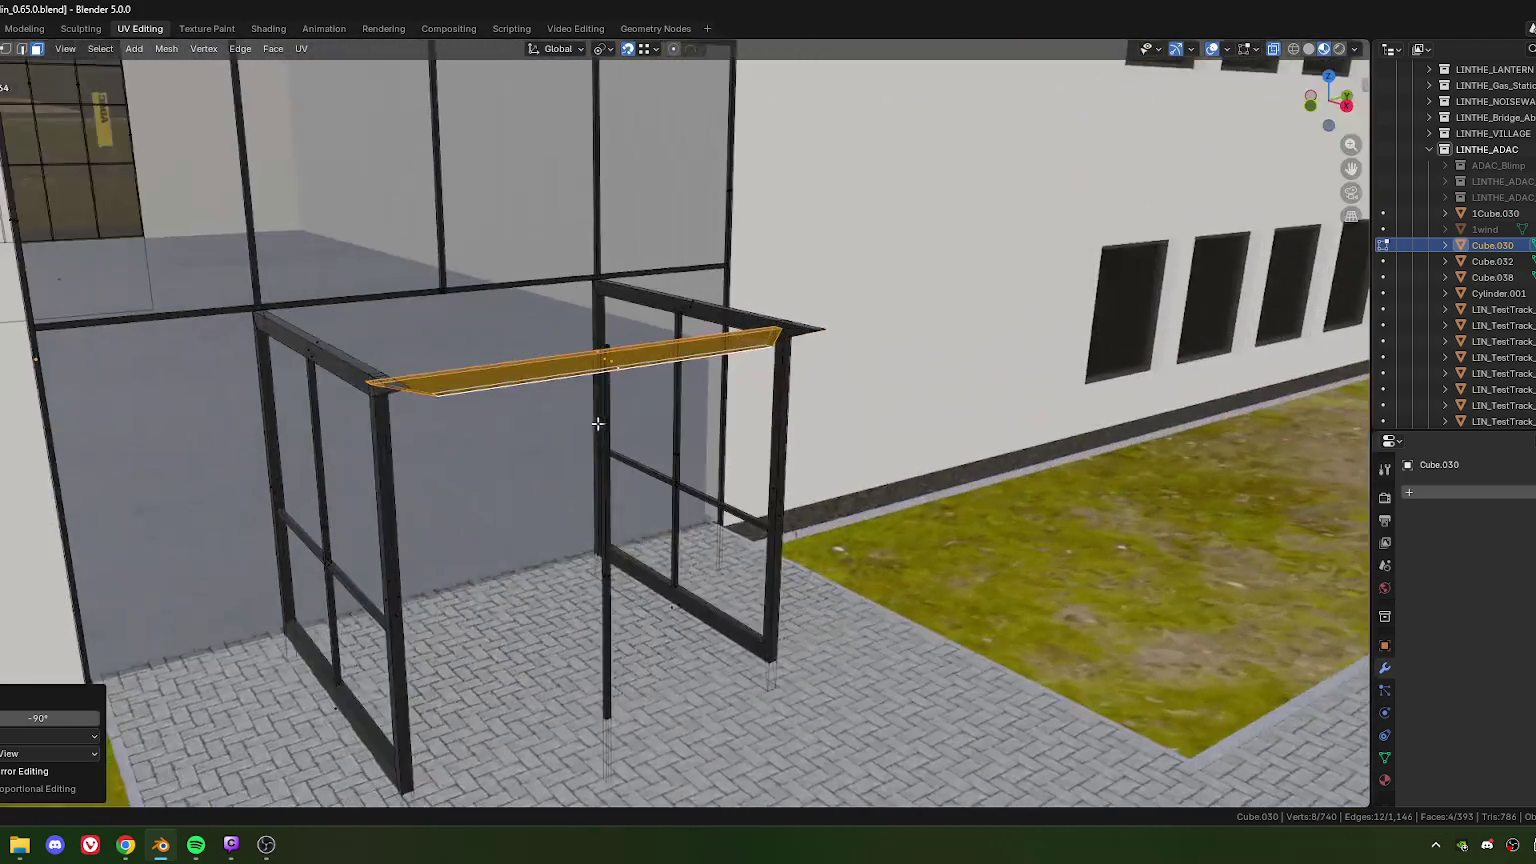
scroll(703, 463, up, 3)
mouse_move(703, 463)
middle_down()
mouse_move(843, 484)
mouse_move(730, 473)
middle_up()
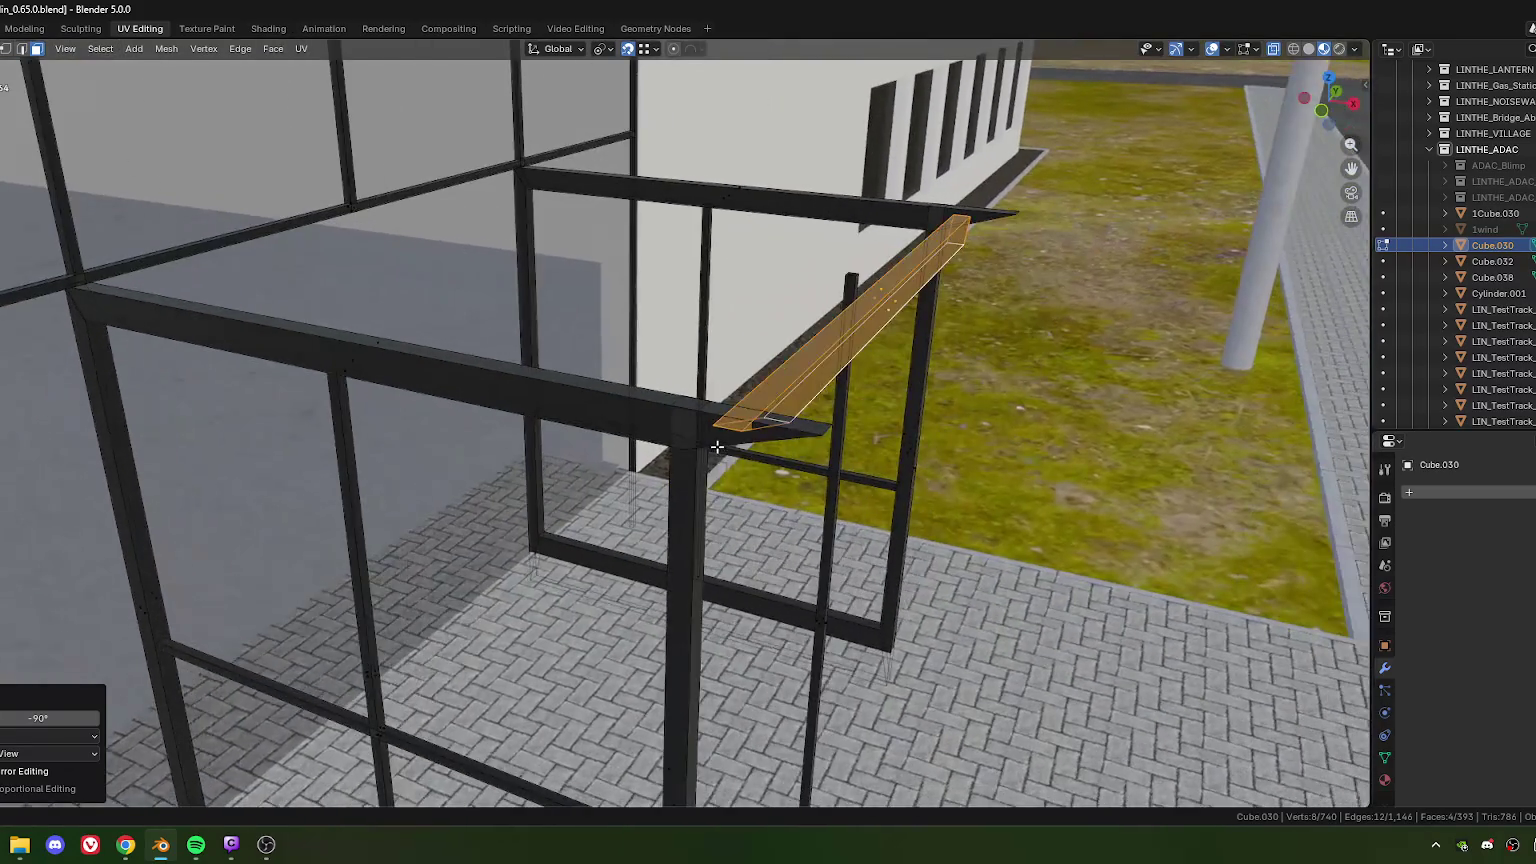
key(g)
key(x)
key(x)
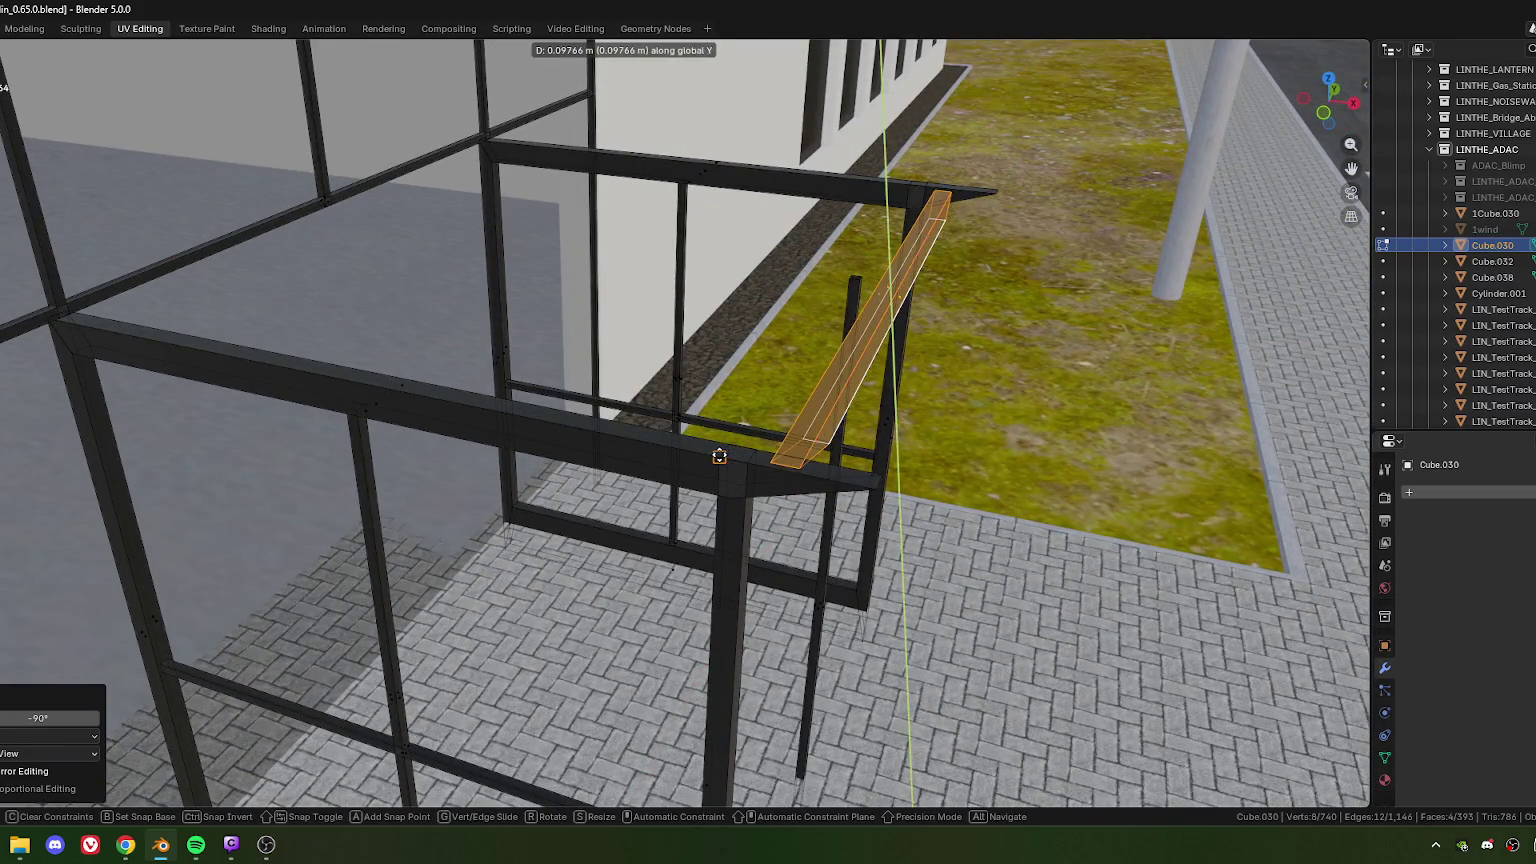
click(719, 456)
Step: Check the crossbar against the frames and select the vertex at its tip
middle_drag(790, 504, 865, 474)
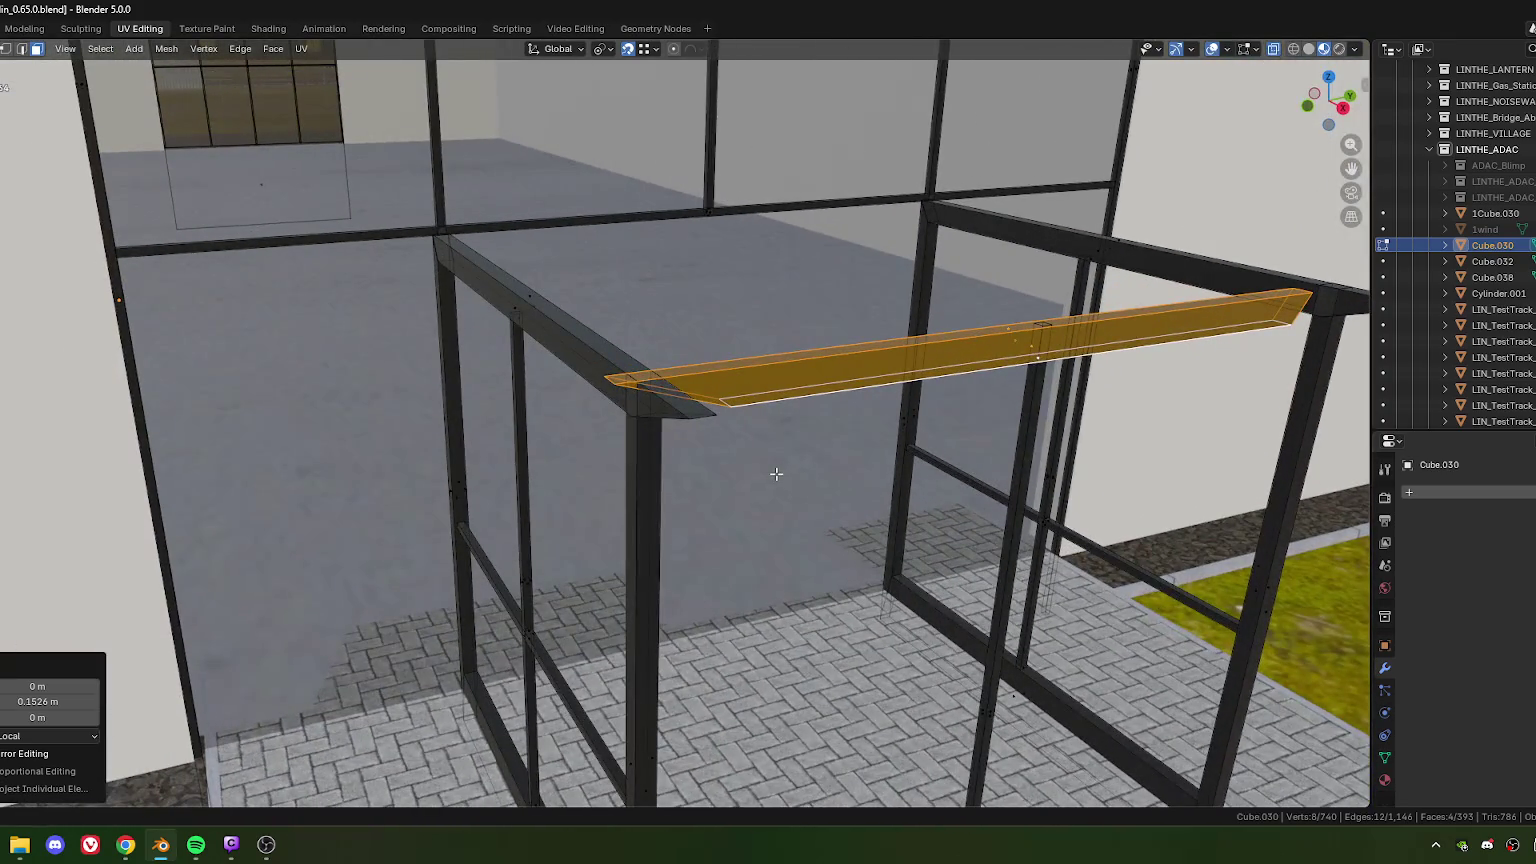
scroll(760, 468, down, 3)
middle_drag(749, 467, 717, 457)
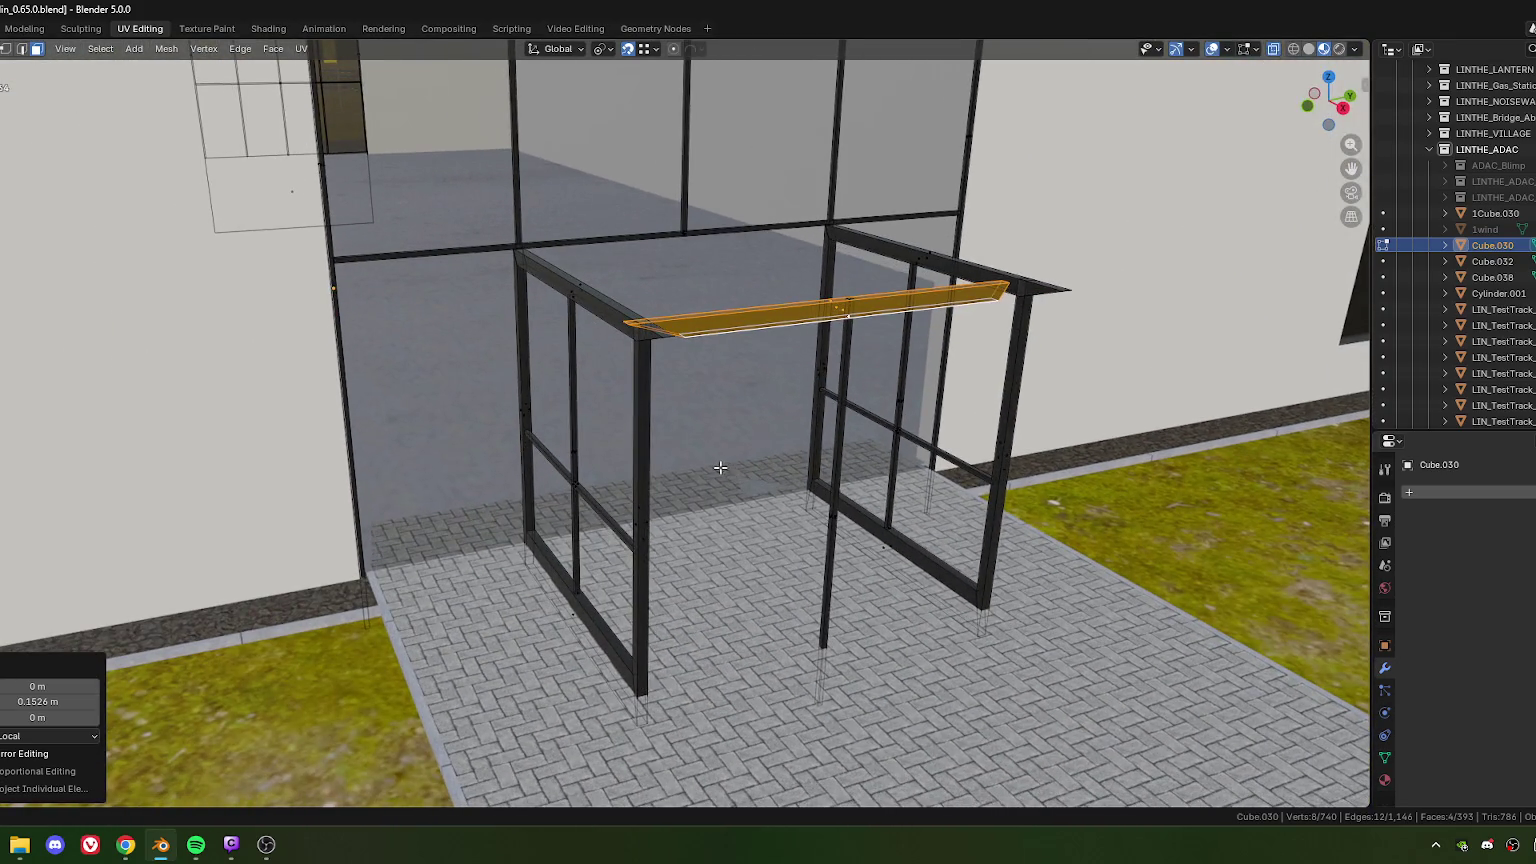
scroll(695, 454, up, 2)
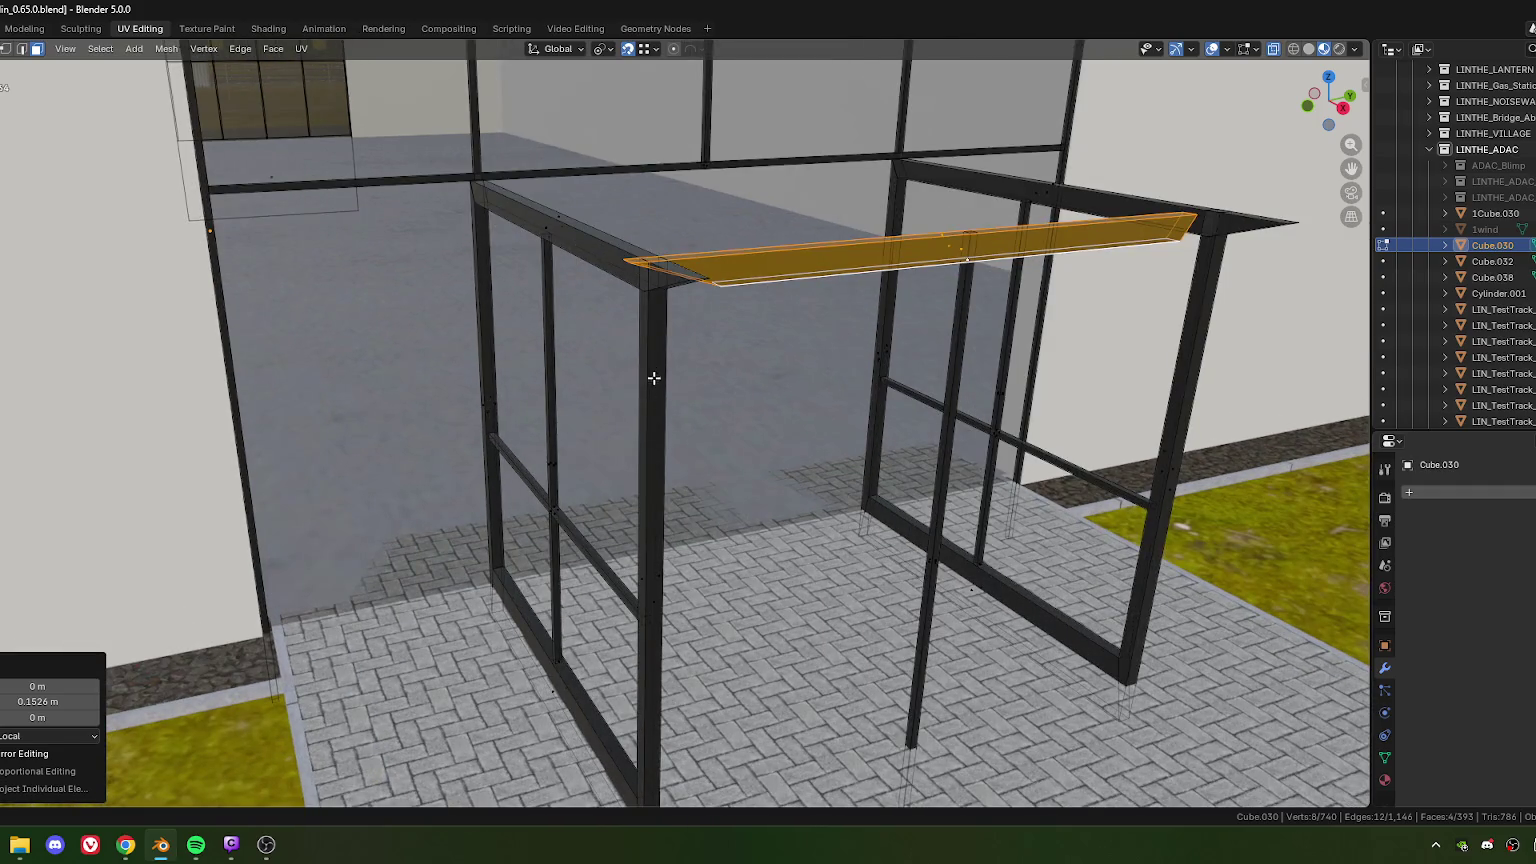
scroll(652, 372, down, 2)
scroll(700, 445, up, 3)
scroll(660, 420, up, 2)
scroll(645, 421, up, 1)
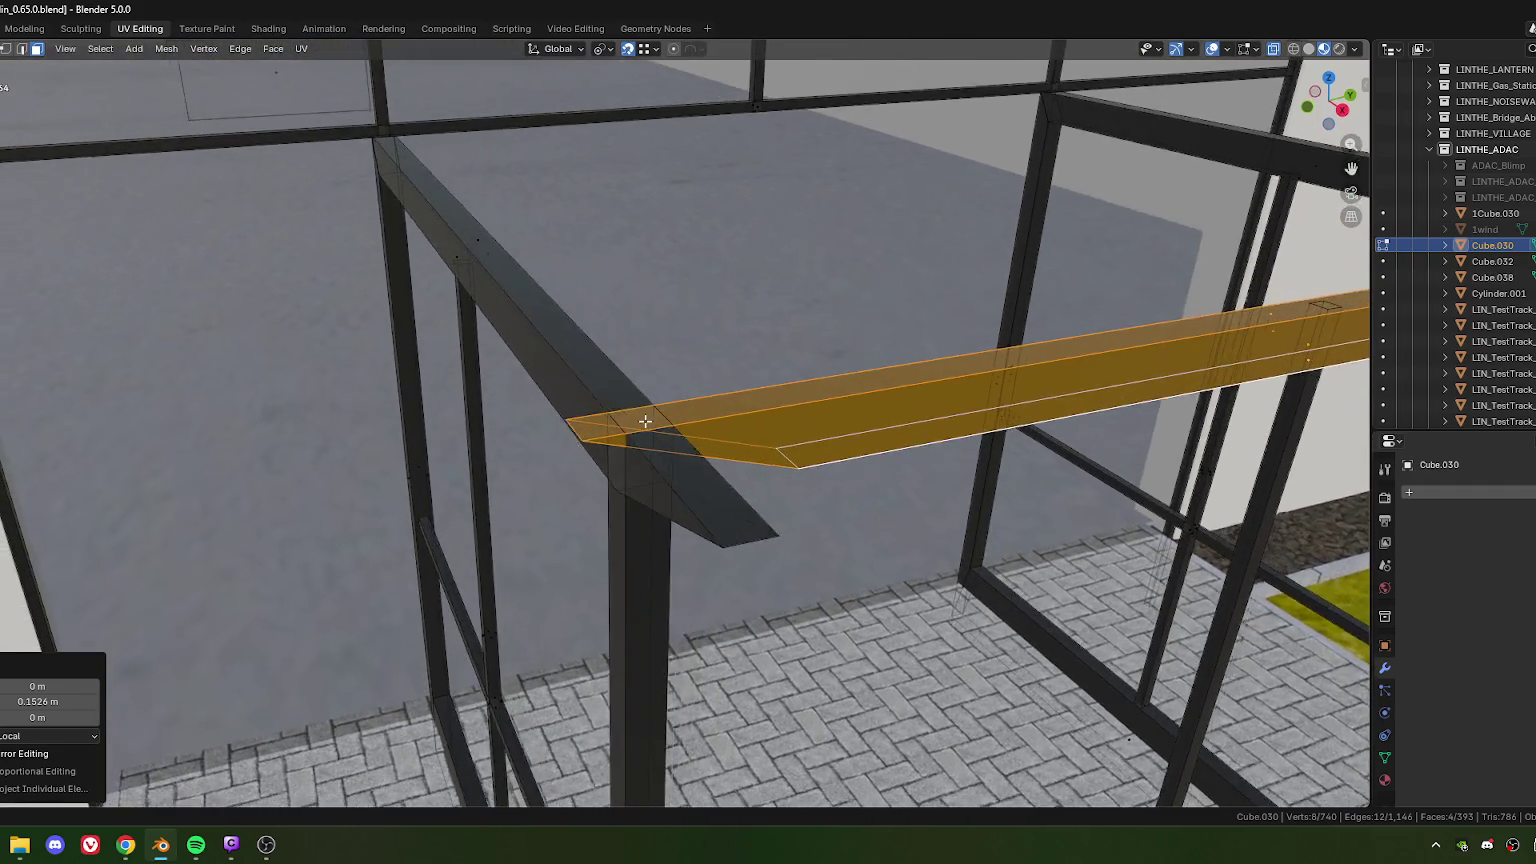
scroll(645, 421, down, 3)
scroll(643, 424, up, 3)
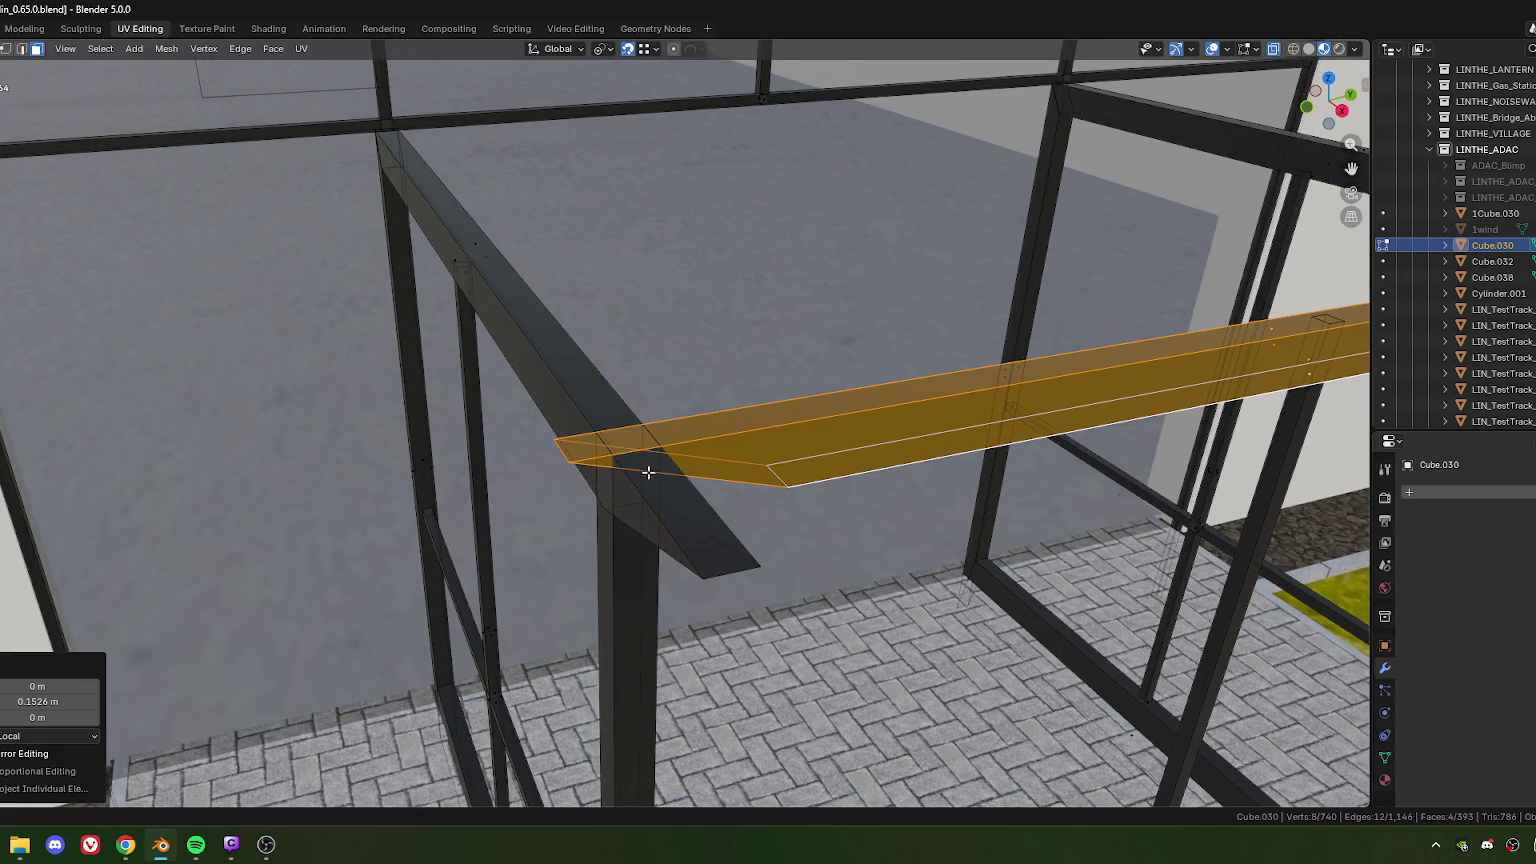
click(702, 588)
scroll(694, 573, down, 3)
scroll(1182, 364, down, 1)
scroll(649, 477, up, 3)
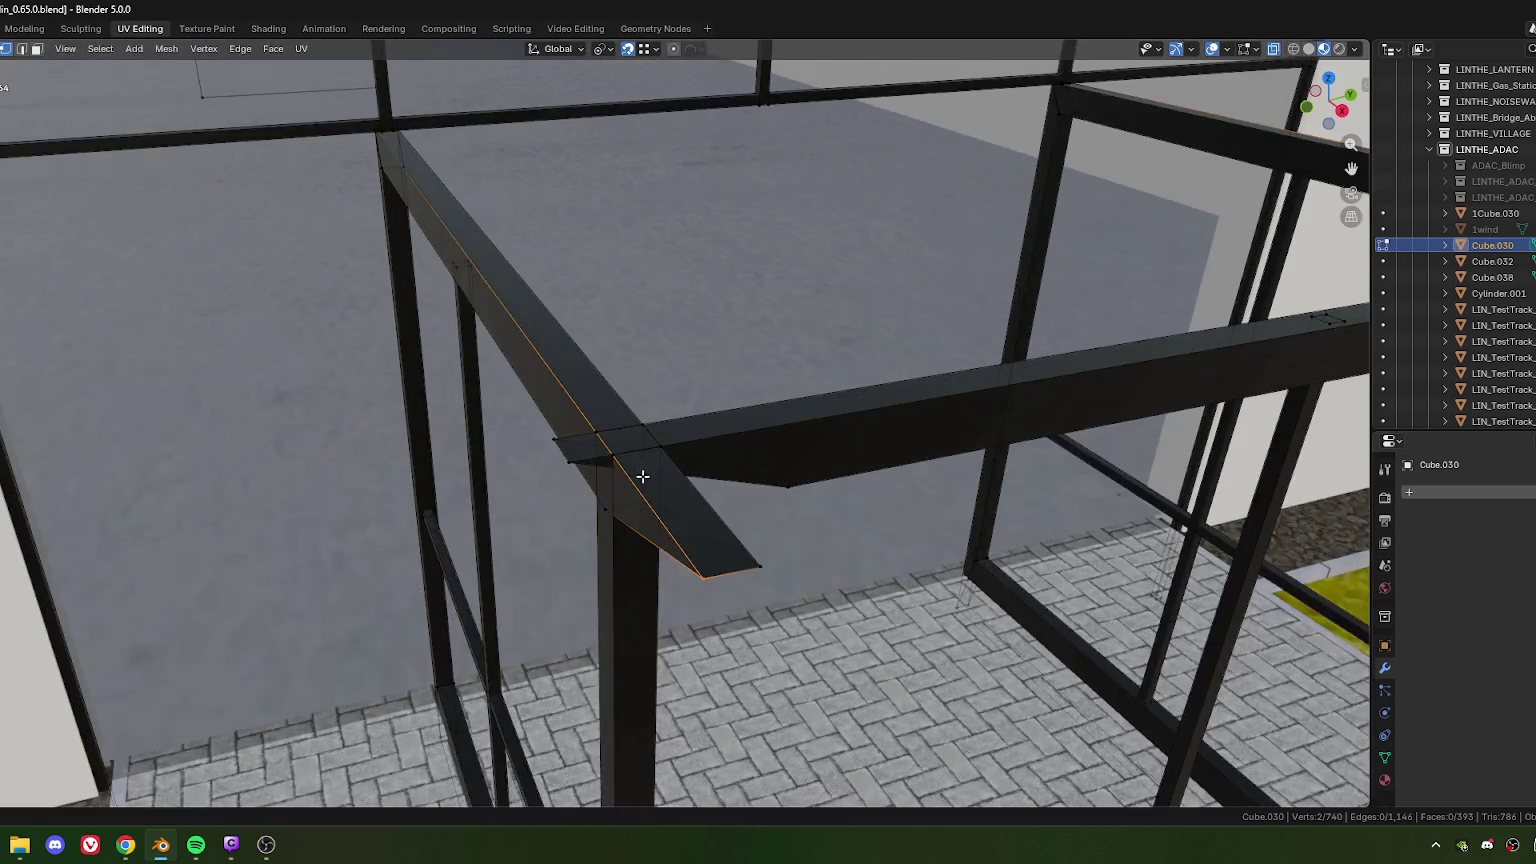
Step: Extend the corner vertices 0.3392 m along Y, then nudge two beam vertices along Y
key(g)
key(y)
key(y)
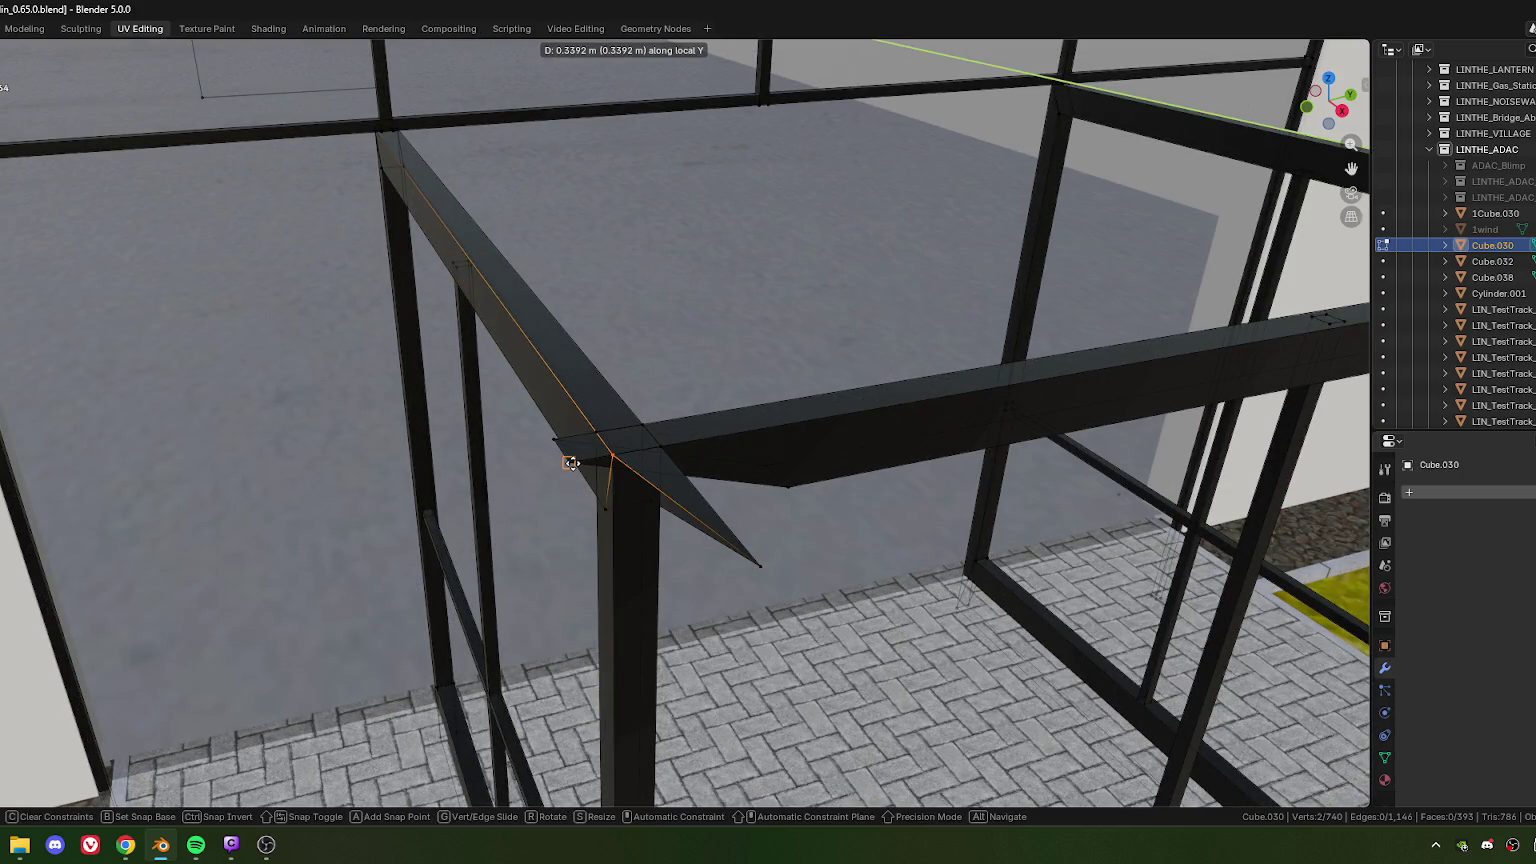
click(571, 463)
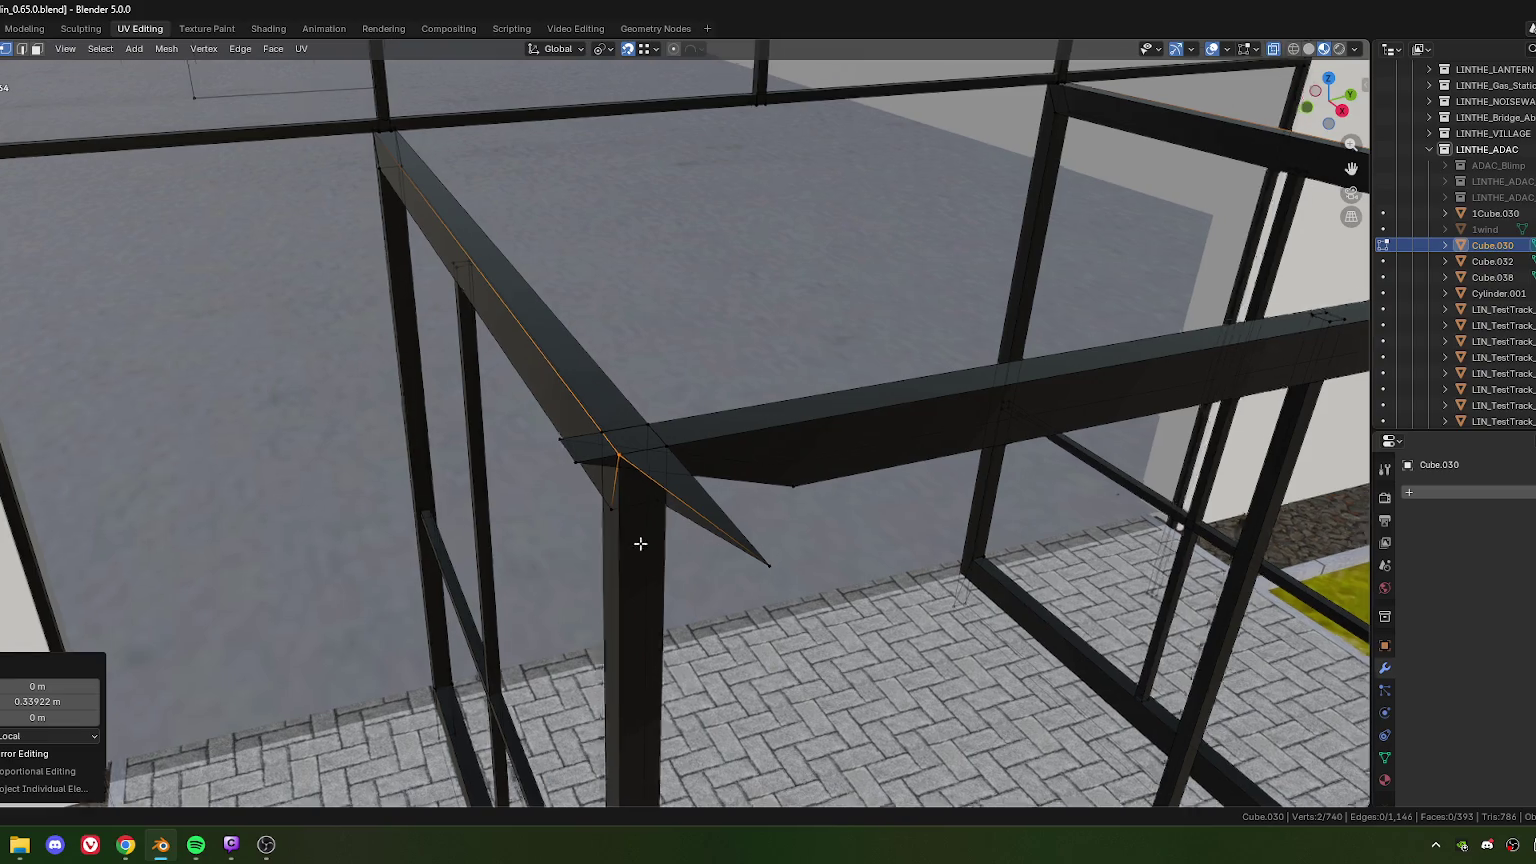
middle_drag(637, 543, 717, 519)
click(964, 471)
middle_drag(964, 471, 986, 493)
mouse_move(1238, 428)
middle_down()
mouse_move(621, 424)
mouse_move(645, 397)
mouse_move(780, 417)
mouse_move(680, 408)
mouse_move(716, 451)
middle_up()
shift+click(600, 390)
key(g)
key(y)
click(682, 410)
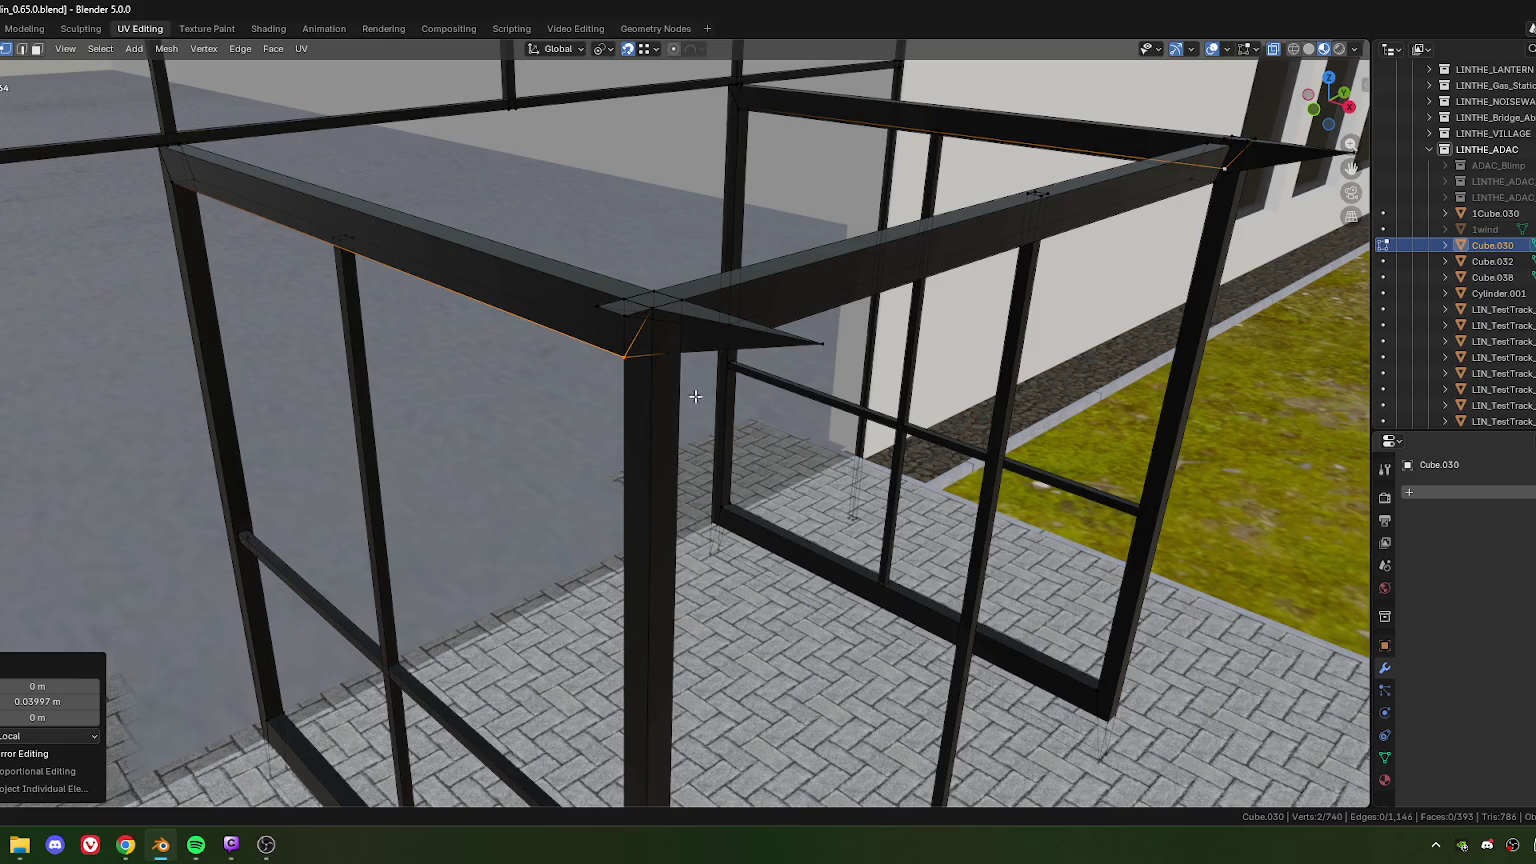
Step: Lower the left and right post corner vertices by 0.12015 m and slide one to the beam corner
click(623, 300)
key(g)
key(z)
click(662, 355)
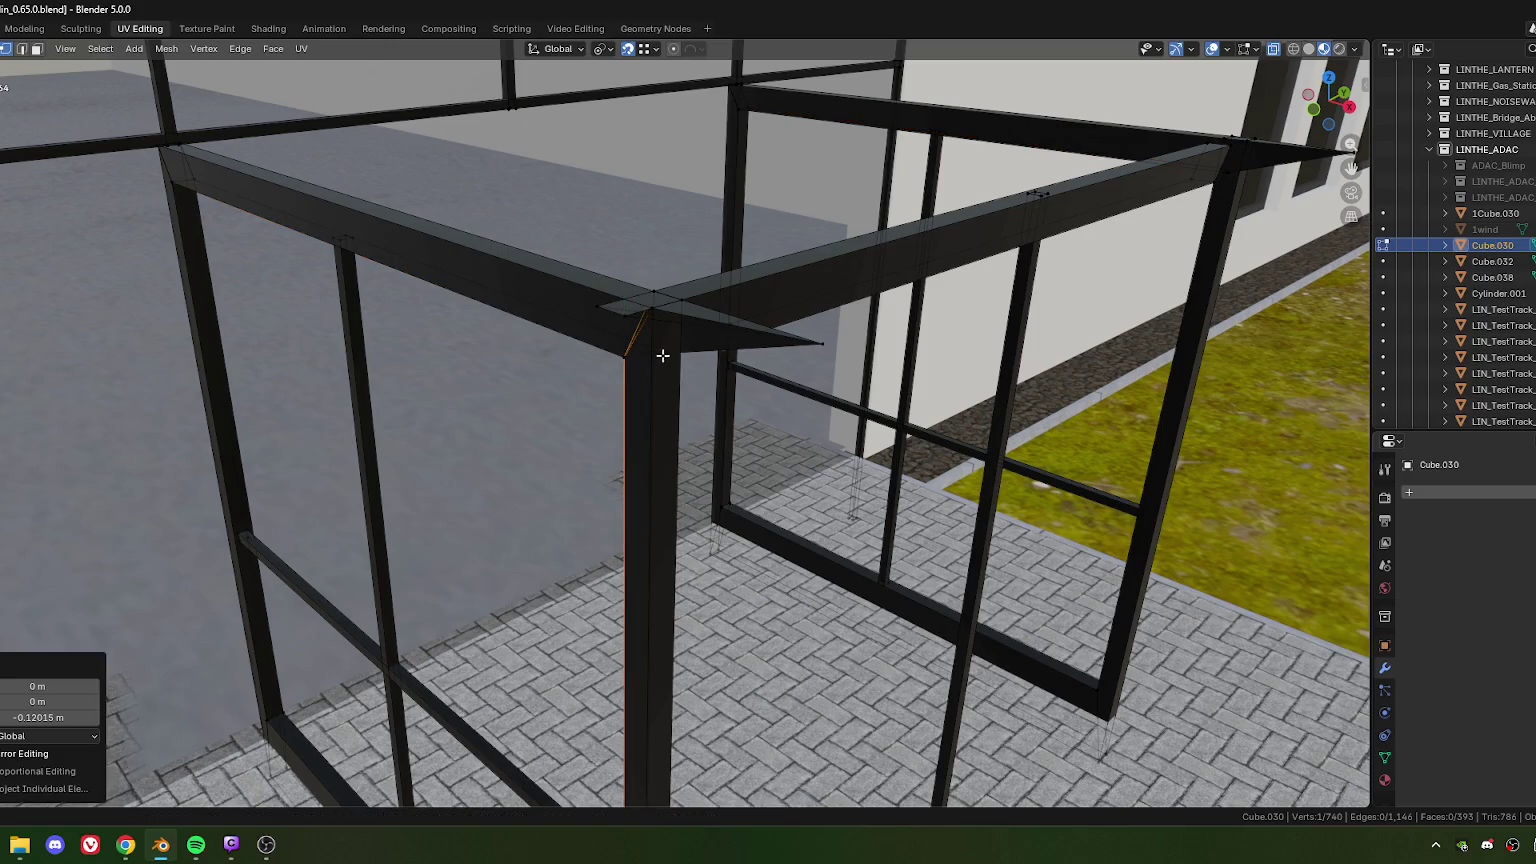
click(688, 302)
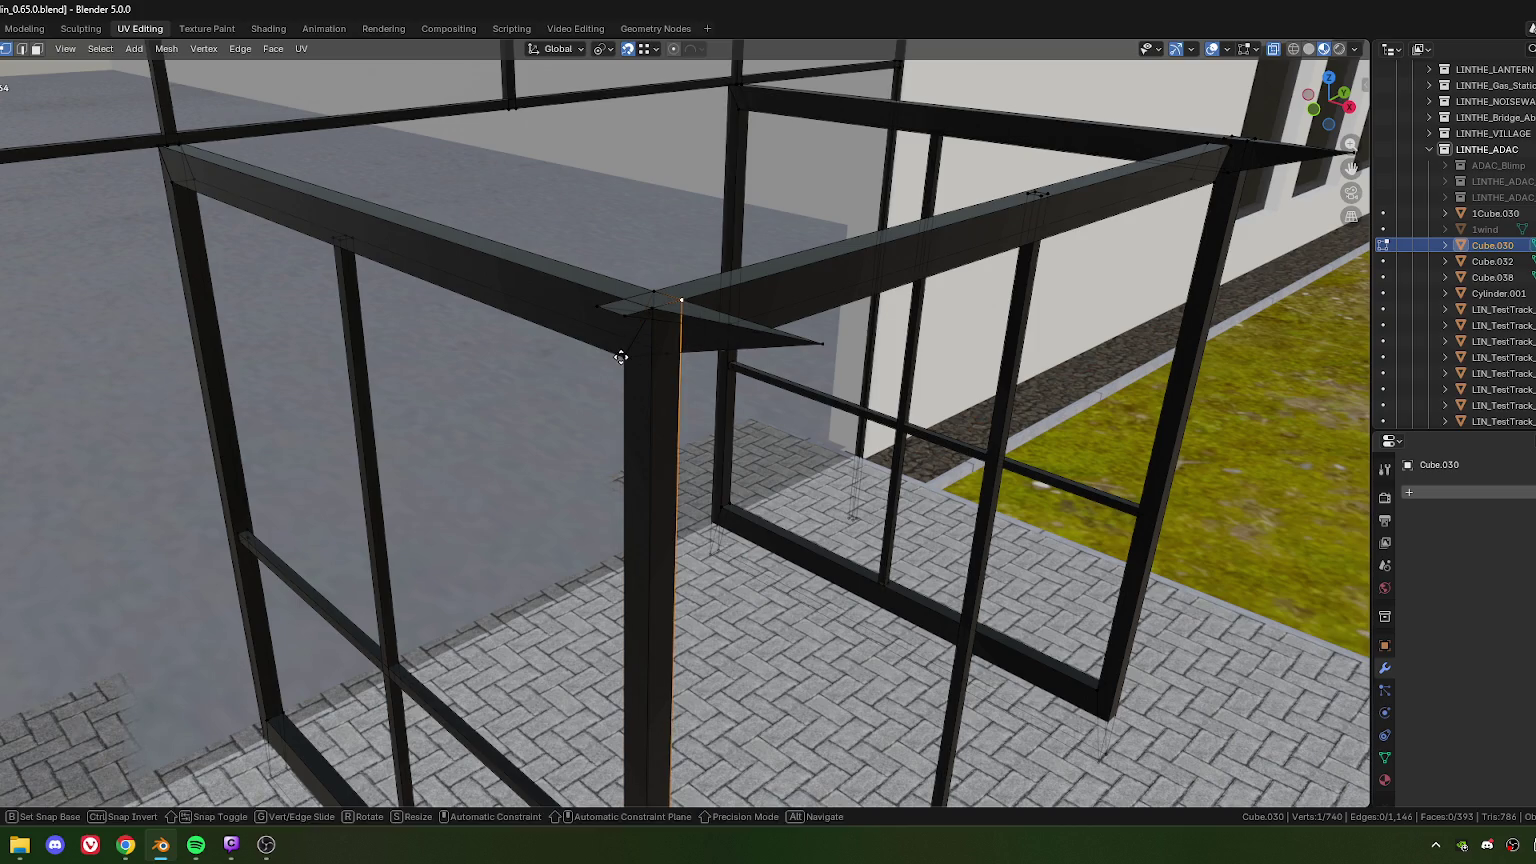
key(shift+r)
mouse_move(724, 375)
middle_down()
mouse_move(626, 372)
mouse_move(575, 330)
mouse_move(654, 337)
mouse_move(595, 341)
middle_up()
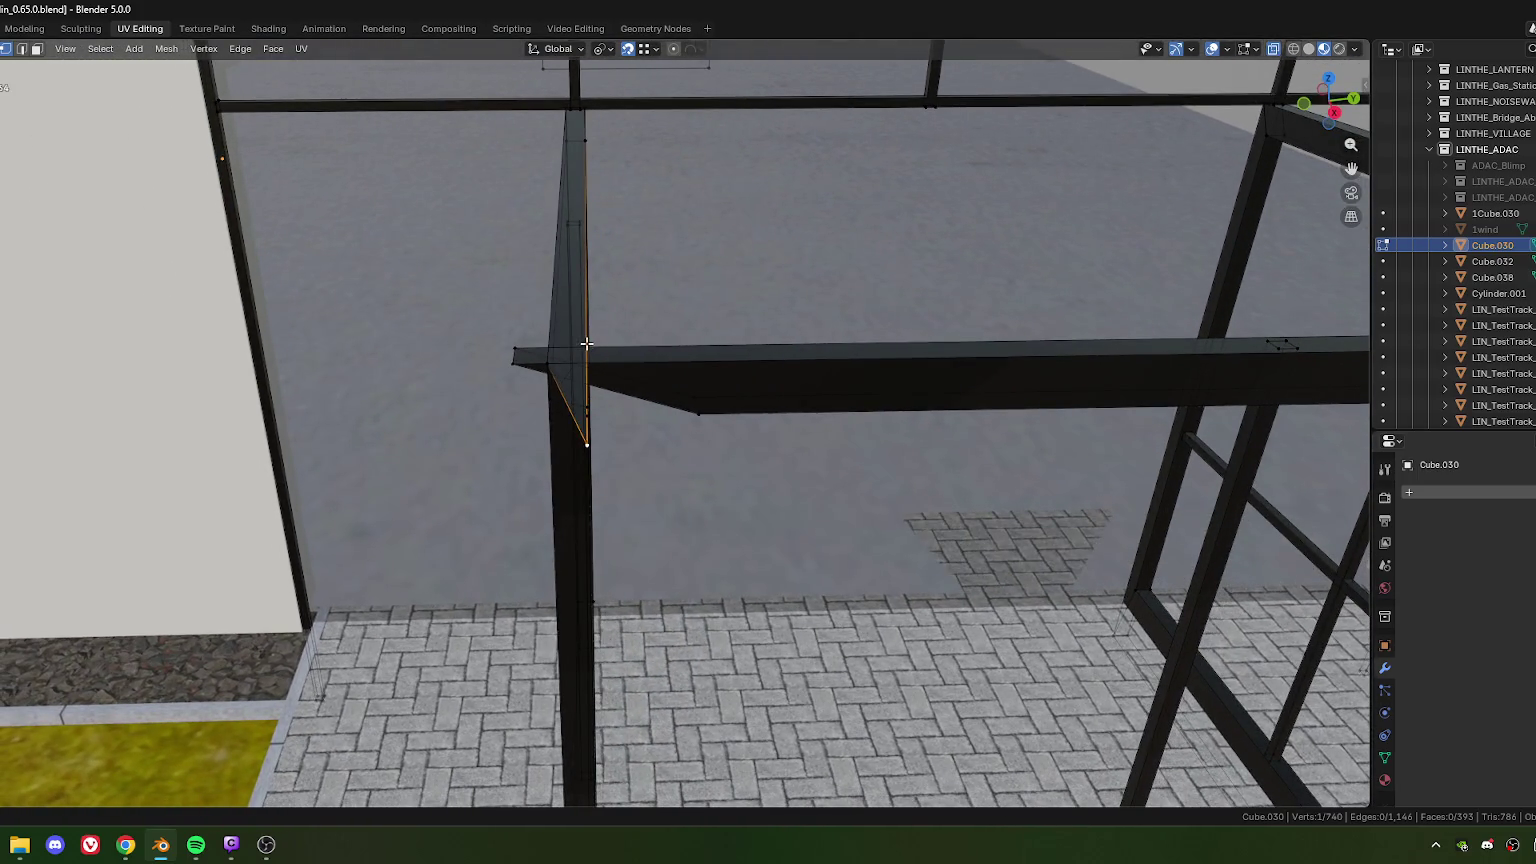
key(g)
key(y)
click(601, 359)
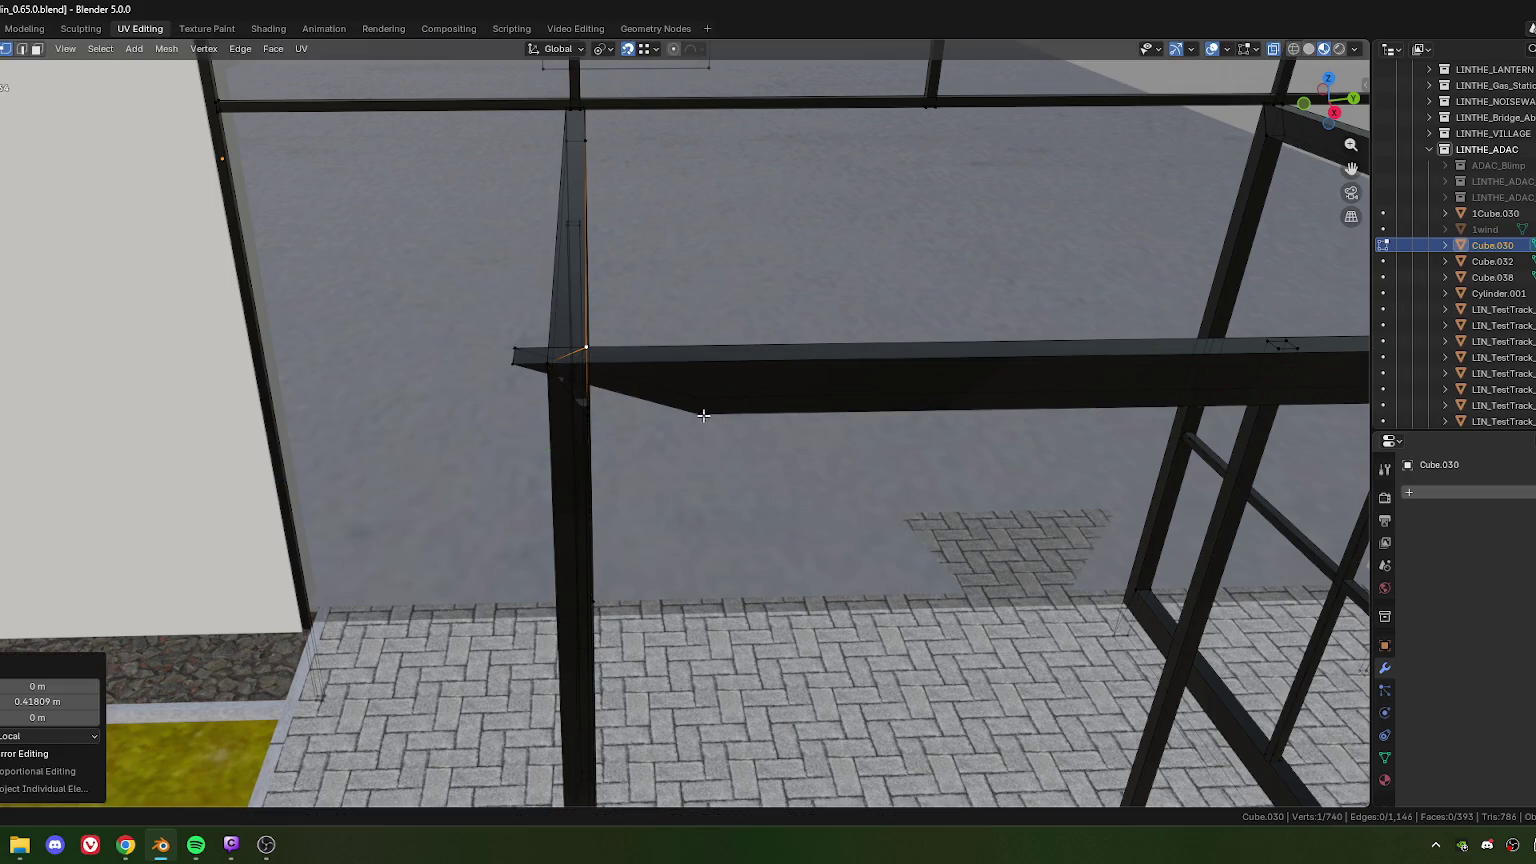
Step: Shift the beam corner vertex -0.23002 m on local X, then nudge it 0.0398 m on local Y
middle_drag(619, 441, 645, 435)
key(g)
key(x)
key(x)
click(668, 387)
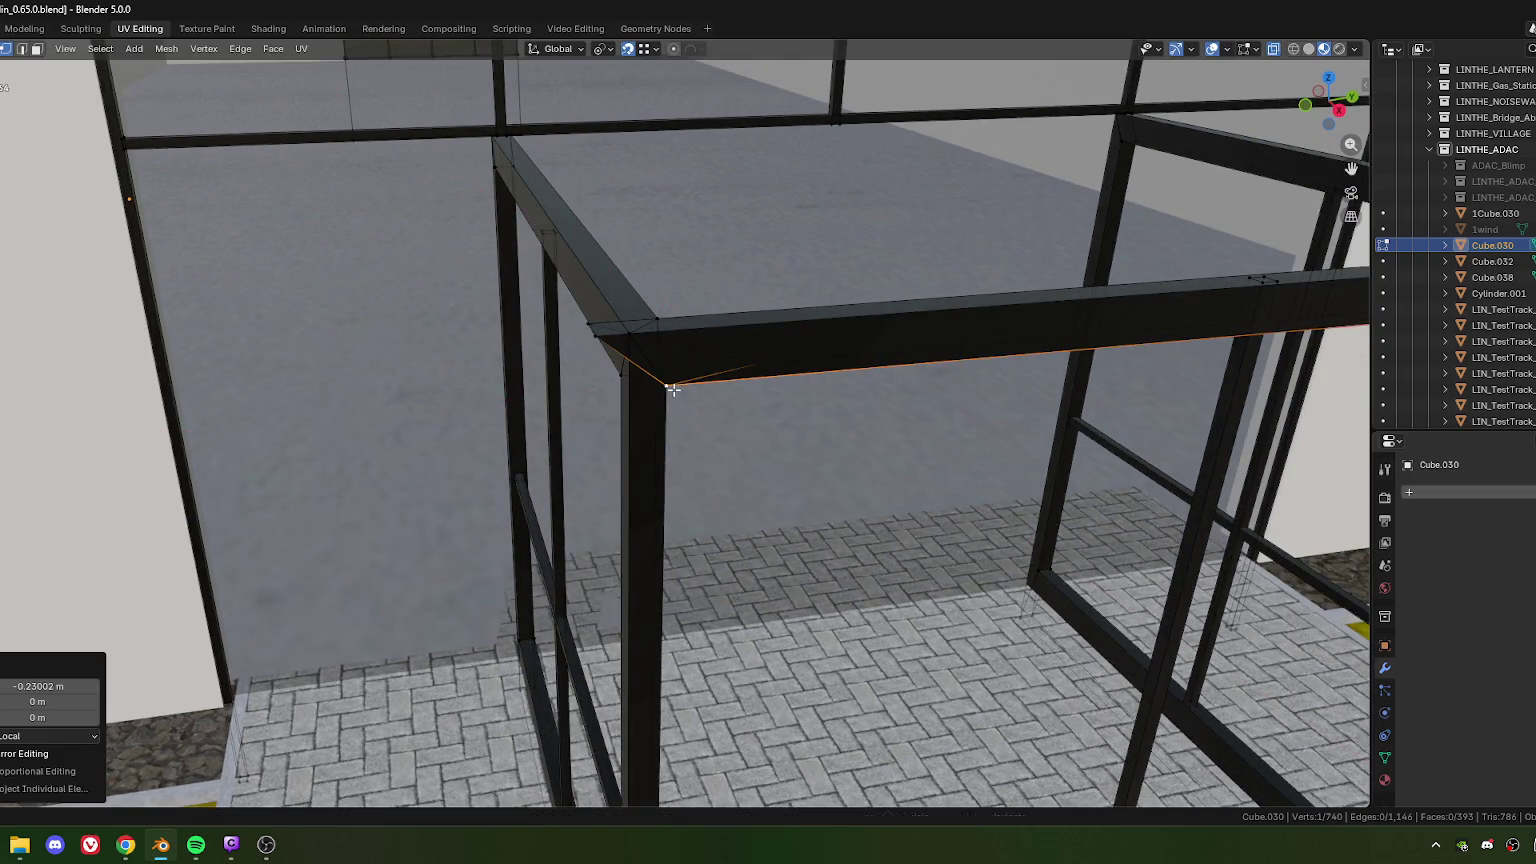
mouse_move(725, 365)
middle_down()
mouse_move(649, 447)
mouse_move(590, 415)
middle_up()
key(g)
key(x)
key(x)
click(571, 386)
key(g)
key(y)
key(y)
click(583, 392)
mouse_move(583, 392)
middle_down()
mouse_move(613, 432)
mouse_move(620, 415)
mouse_move(666, 433)
middle_up()
Step: Move the diagonal beam's corner vertex 0.14785 m and 0.069234 m along local X
click(703, 282)
key(g)
key(y)
key(y)
click(662, 320)
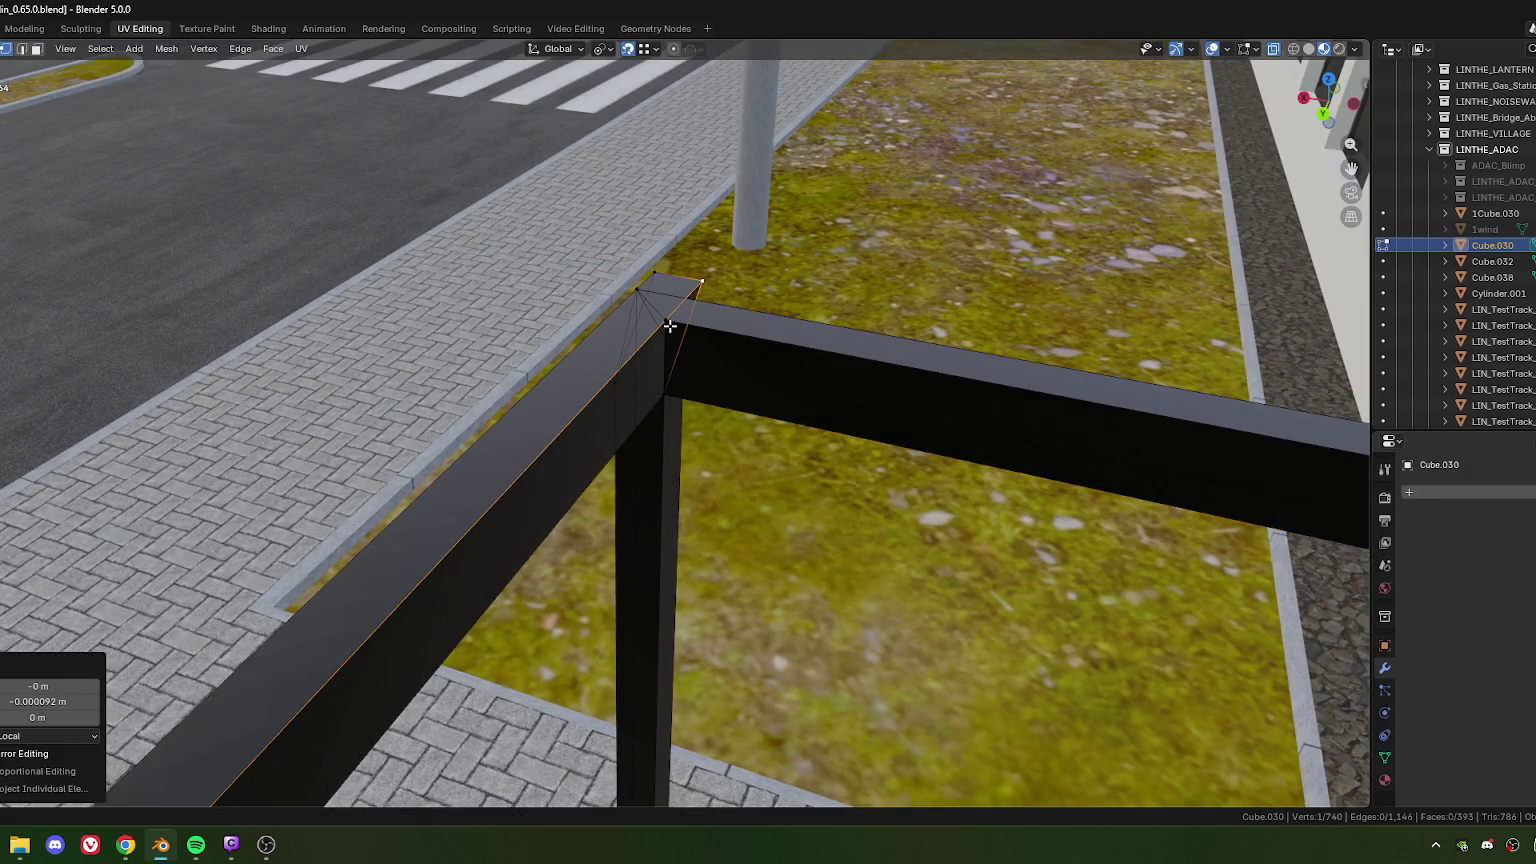
key(ctrl+z)
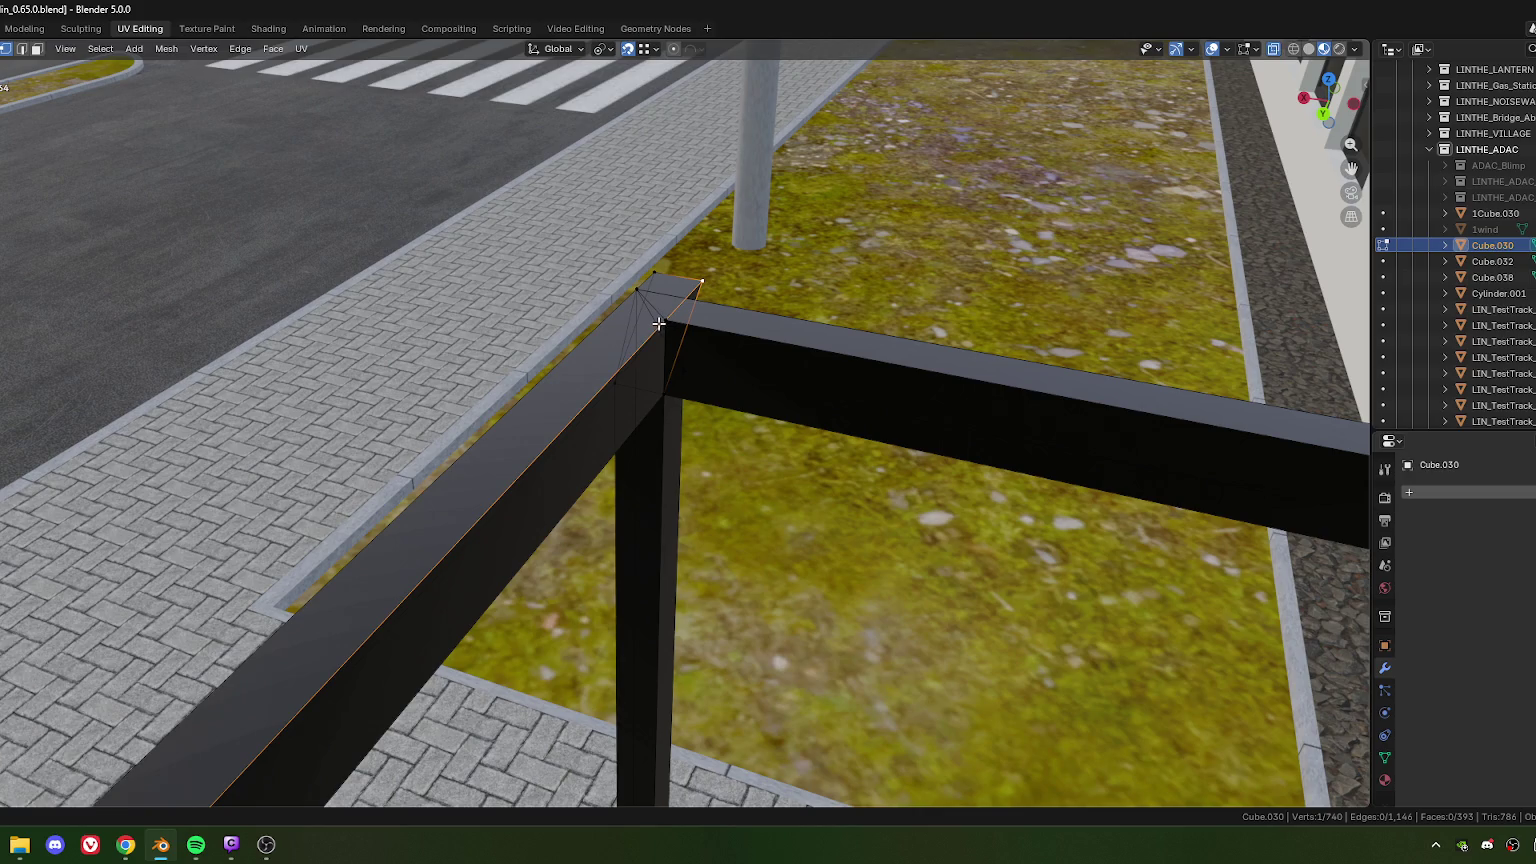
mouse_move(657, 324)
middle_down()
mouse_move(653, 362)
mouse_move(623, 364)
mouse_move(610, 333)
mouse_move(651, 333)
mouse_move(620, 330)
mouse_move(664, 385)
mouse_move(631, 315)
middle_up()
key(g)
key(x)
key(x)
click(655, 330)
key(g)
key(x)
key(x)
click(660, 372)
Step: Lower the right beam's corner vertex and merge the joint's doubled vertices, removing 7
click(631, 315)
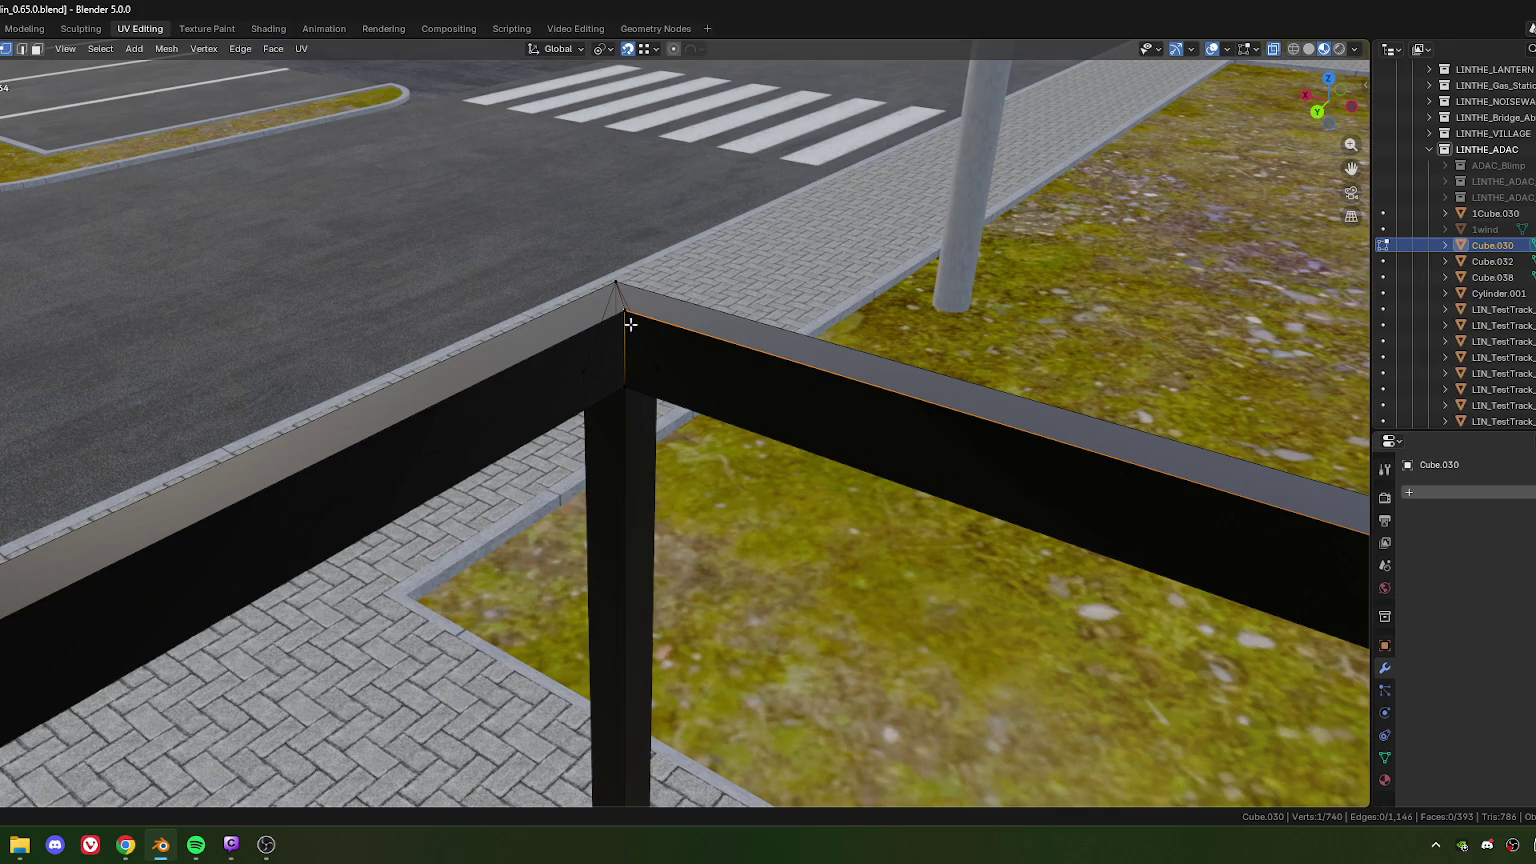
key(g)
key(z)
click(624, 389)
mouse_move(624, 390)
middle_down()
mouse_move(621, 405)
mouse_move(583, 377)
mouse_move(509, 366)
mouse_move(531, 398)
mouse_move(621, 418)
mouse_move(549, 296)
middle_up()
key(a)
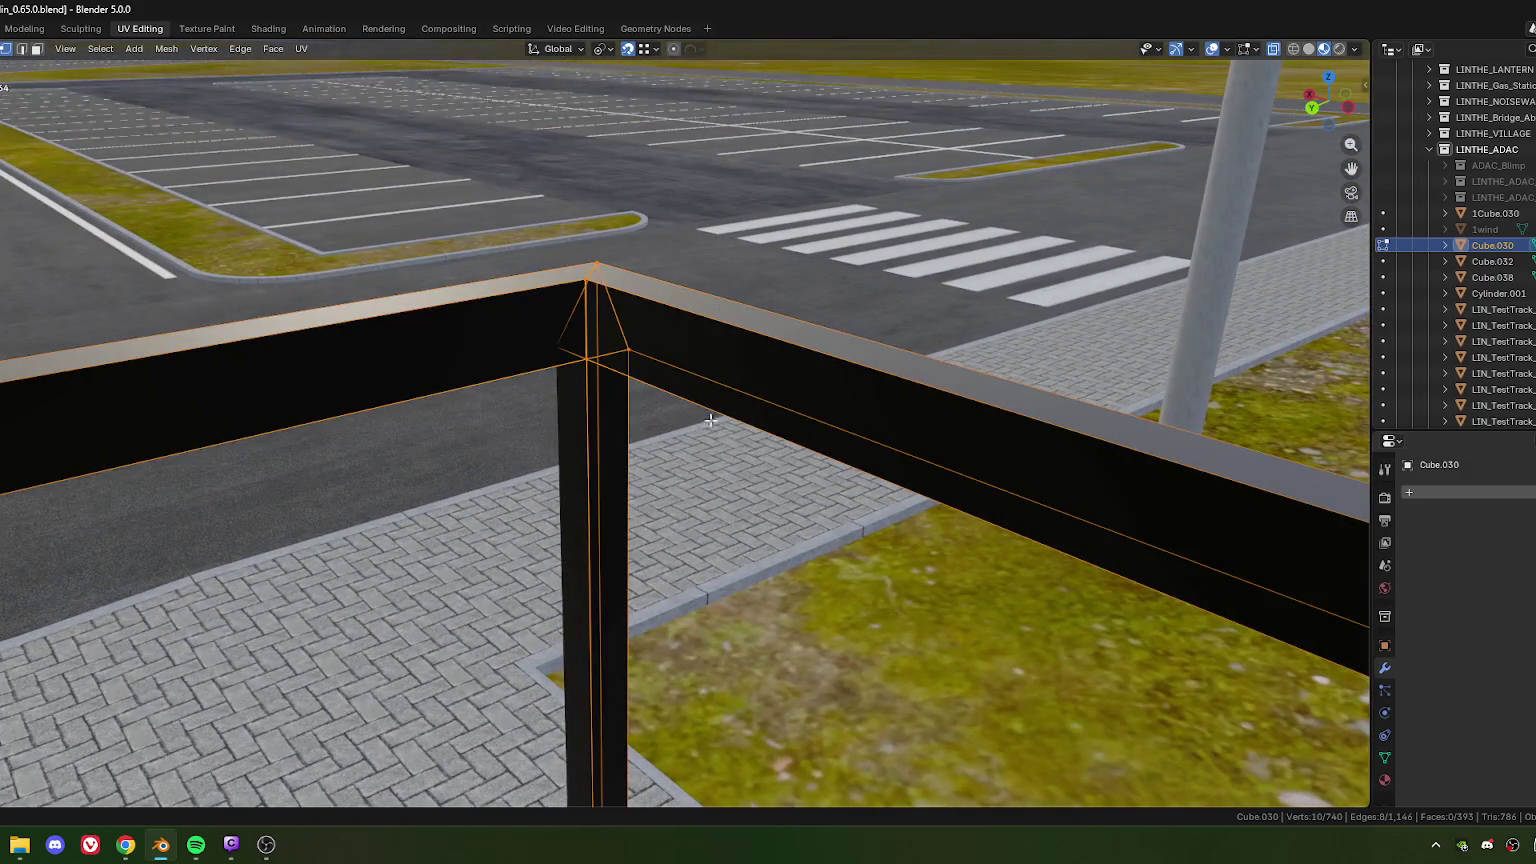
drag(510, 245, 699, 418)
key(m)
click(694, 422)
mouse_move(694, 422)
middle_down()
mouse_move(590, 336)
mouse_move(578, 300)
mouse_move(676, 315)
mouse_move(621, 336)
mouse_move(607, 360)
mouse_move(715, 376)
mouse_move(837, 343)
mouse_move(771, 307)
middle_up()
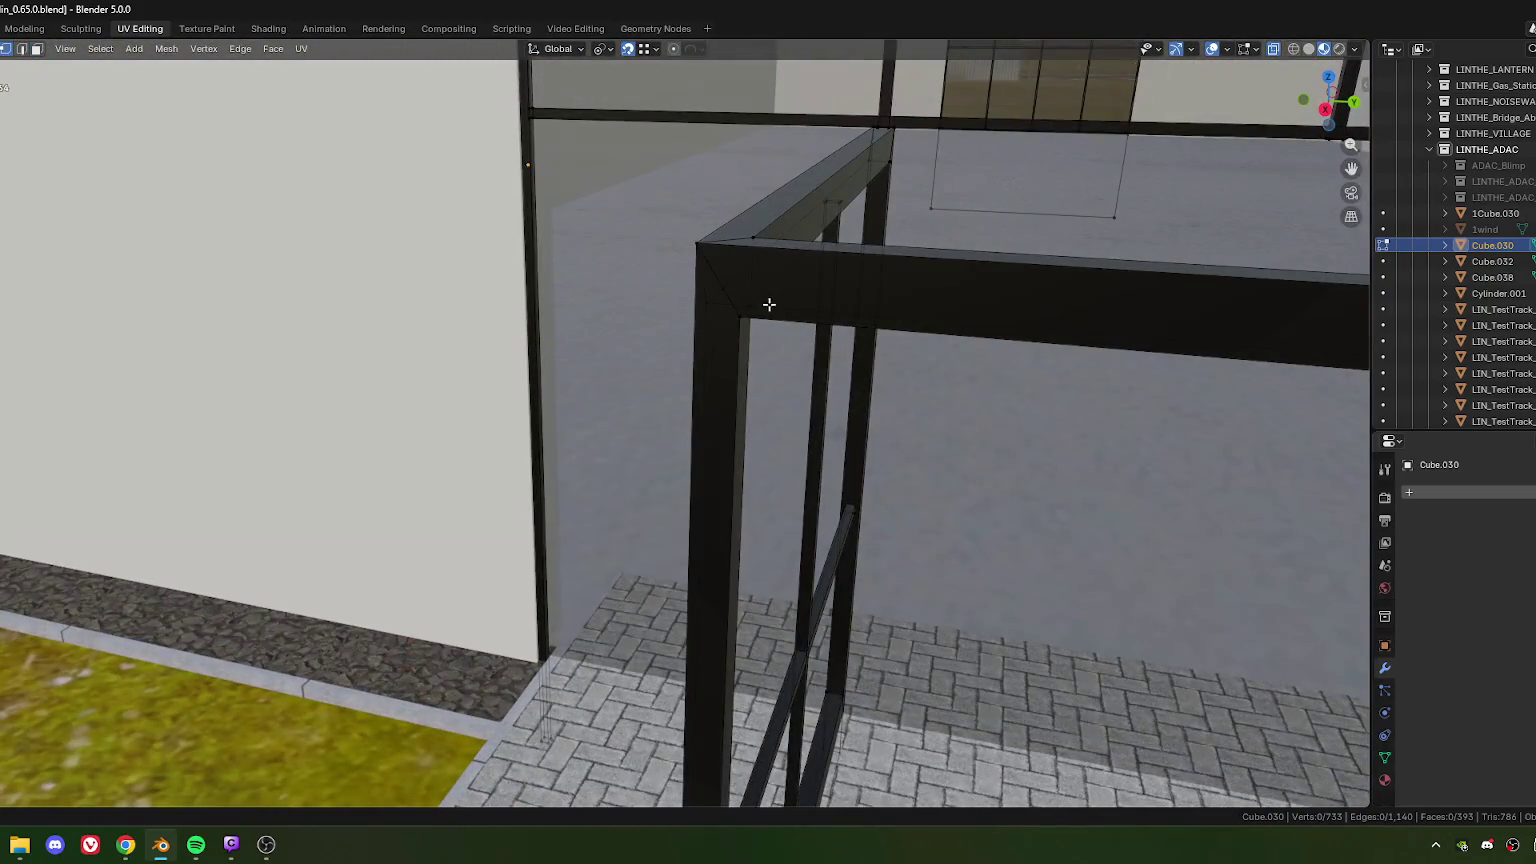
Step: Select the outer and inner top corner vertices and the corner post's vertical edges
click(752, 227)
click(690, 235)
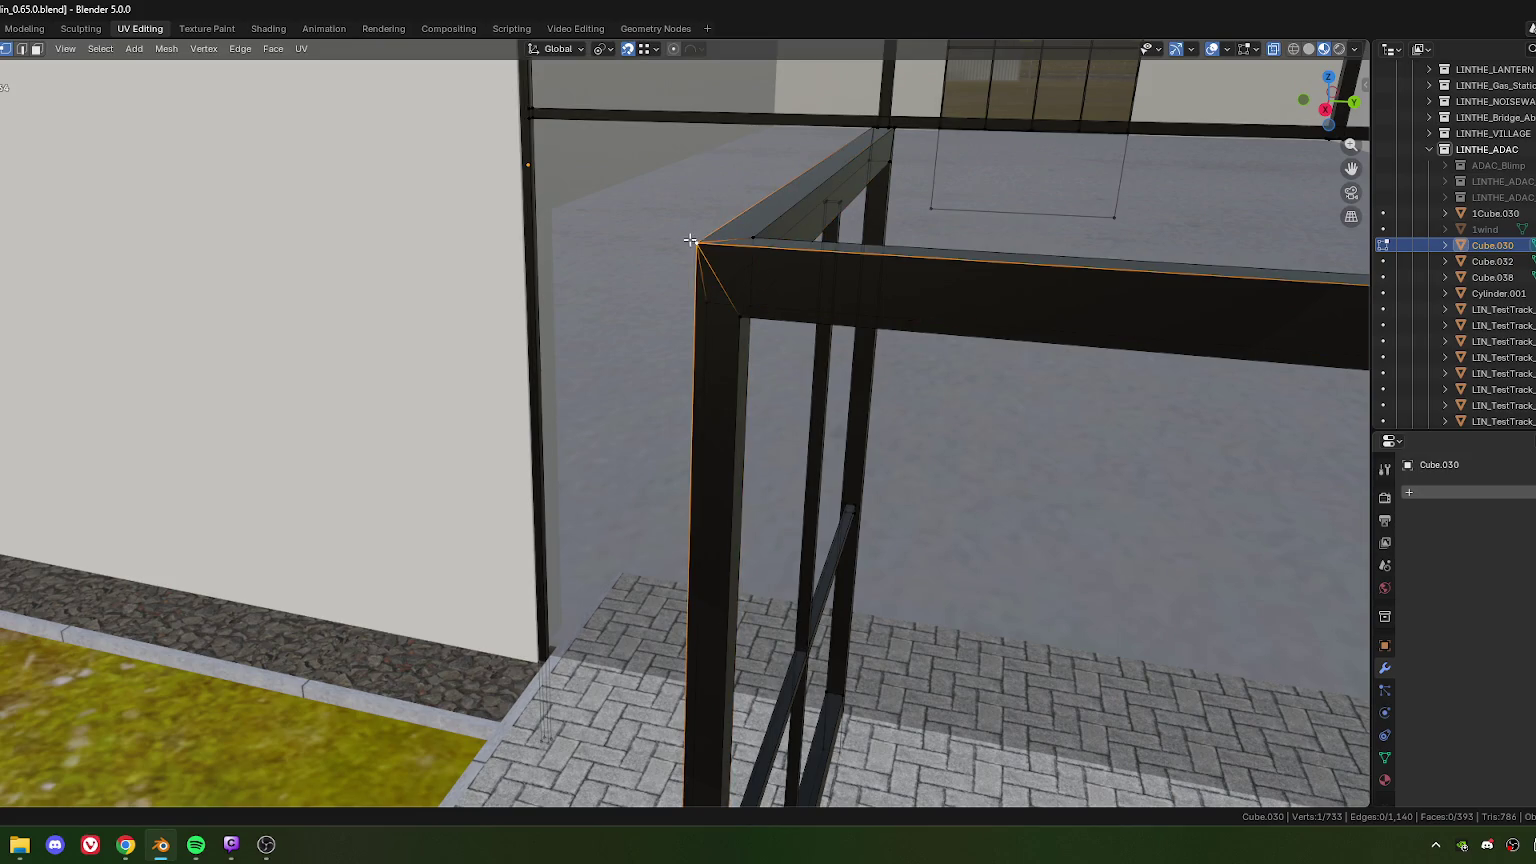
click(688, 310)
click(738, 319)
scroll(744, 353, down, 5)
mouse_move(986, 461)
middle_down()
mouse_move(631, 377)
mouse_move(761, 346)
mouse_move(720, 340)
mouse_move(758, 289)
mouse_move(752, 330)
middle_up()
alt+click(770, 298)
key(g)
key(z)
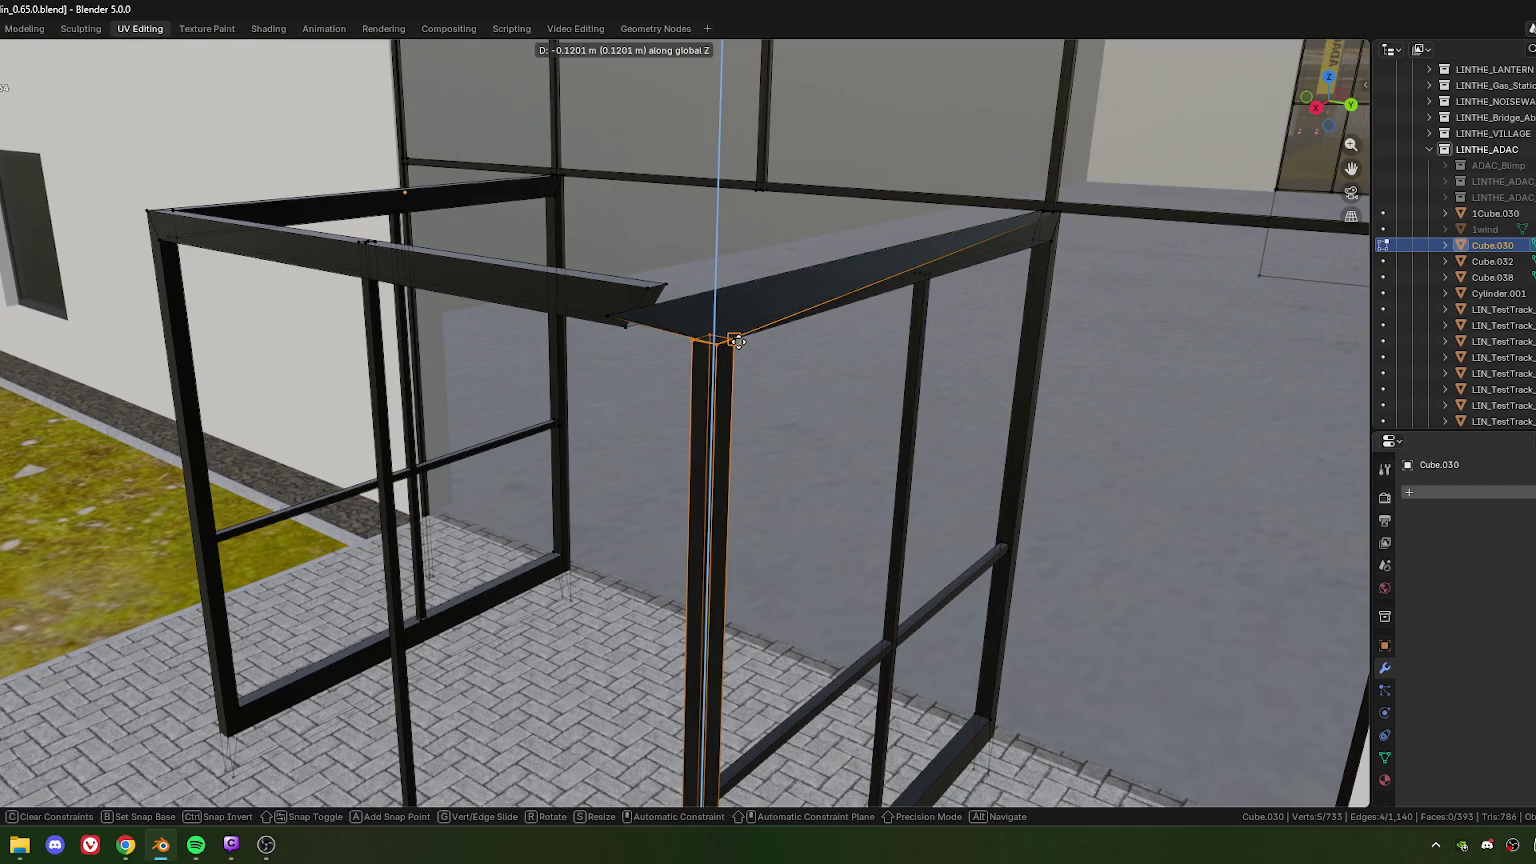
key(Escape)
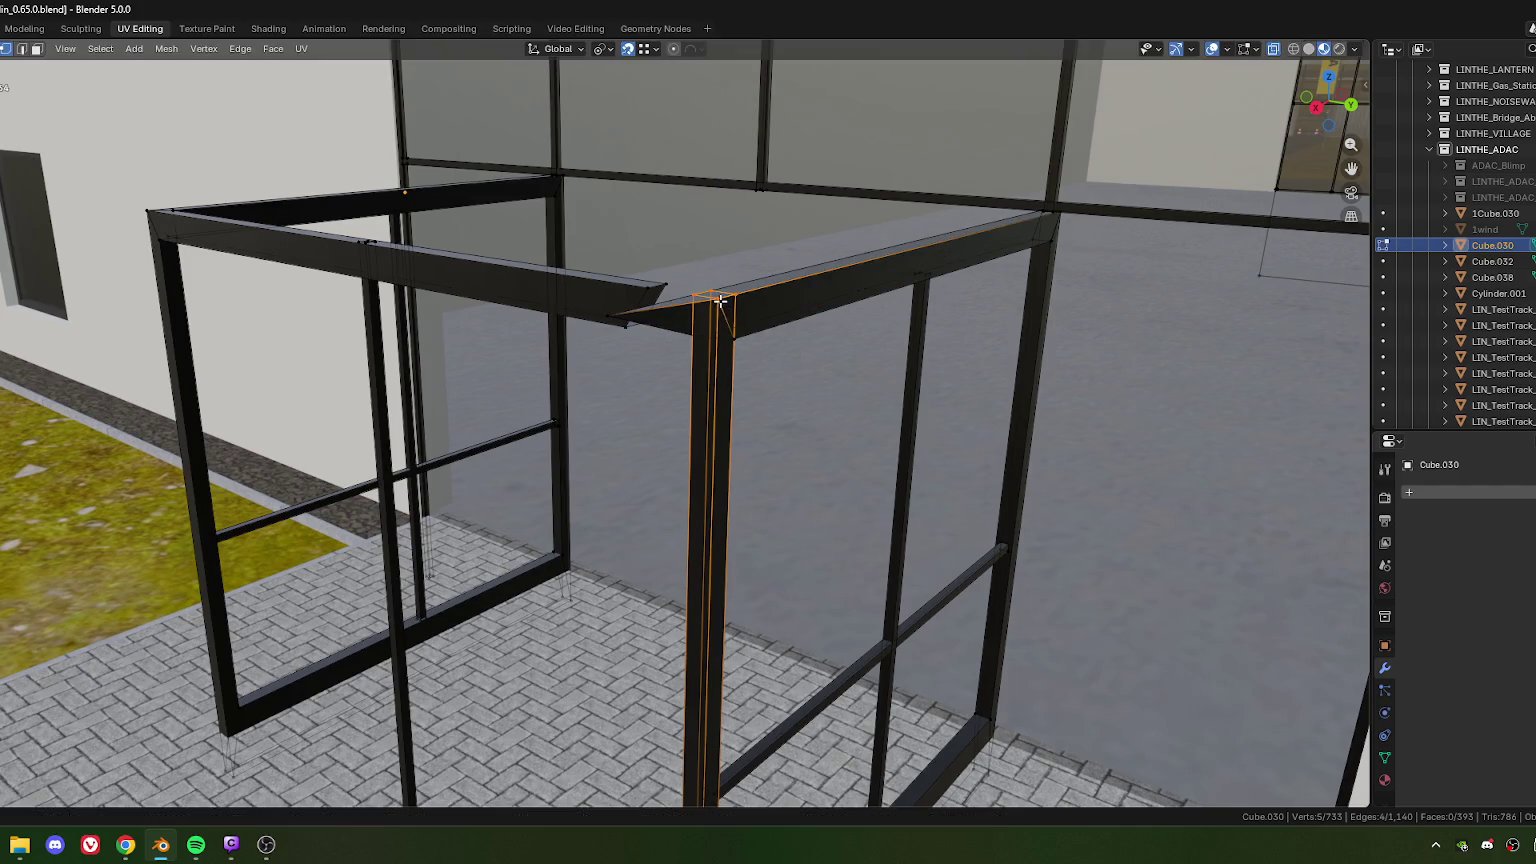
mouse_move(761, 326)
middle_down()
mouse_move(730, 326)
mouse_move(764, 341)
middle_up()
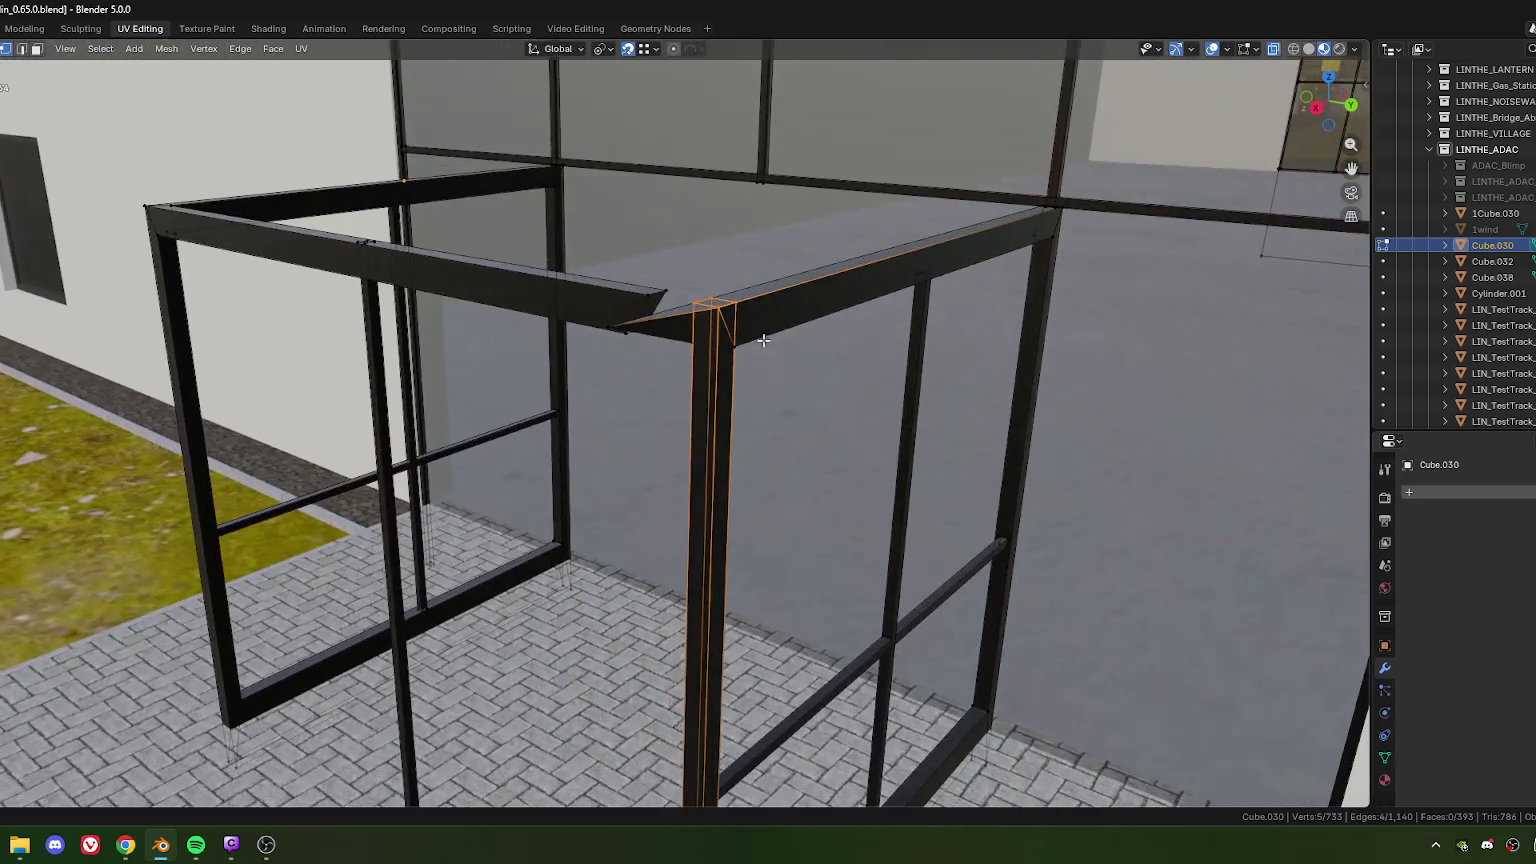
Step: Slide the post-top vertex along the beam and raise the post-top vertices 0.12 m
click(722, 323)
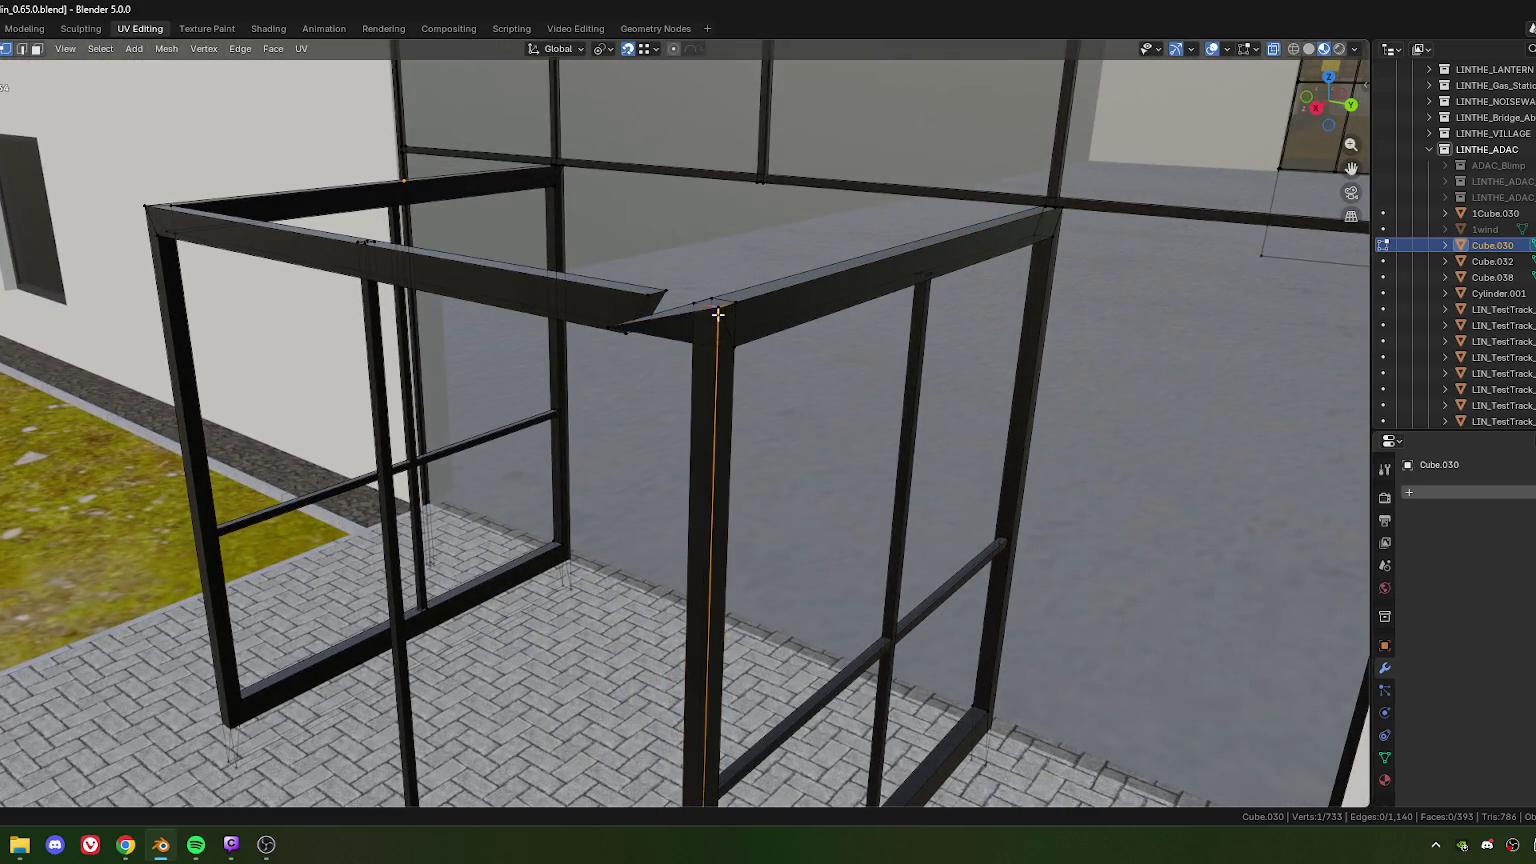
key(g)
key(y)
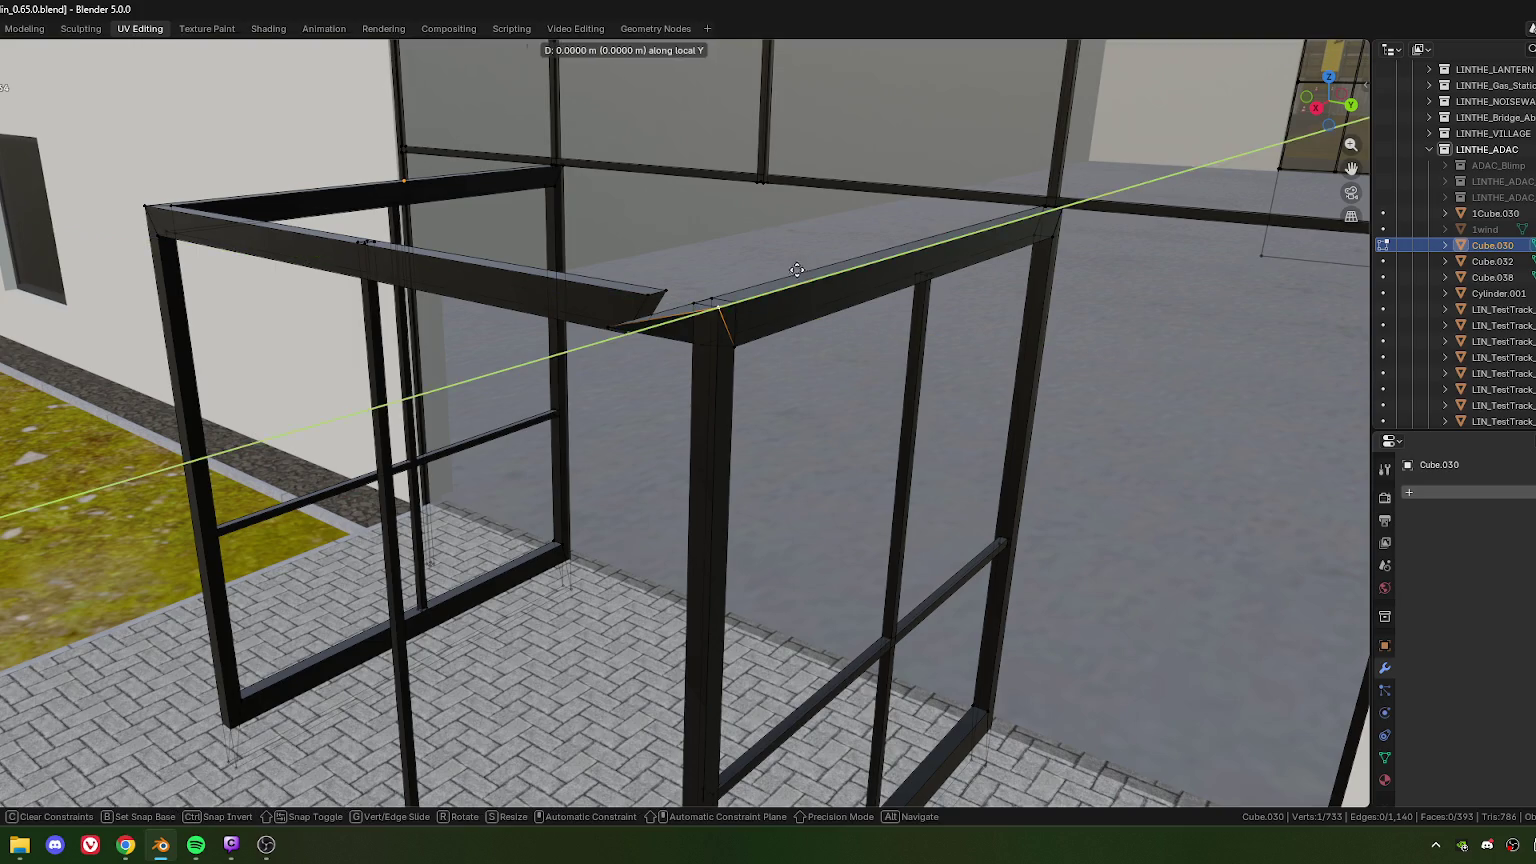
key(y)
click(784, 330)
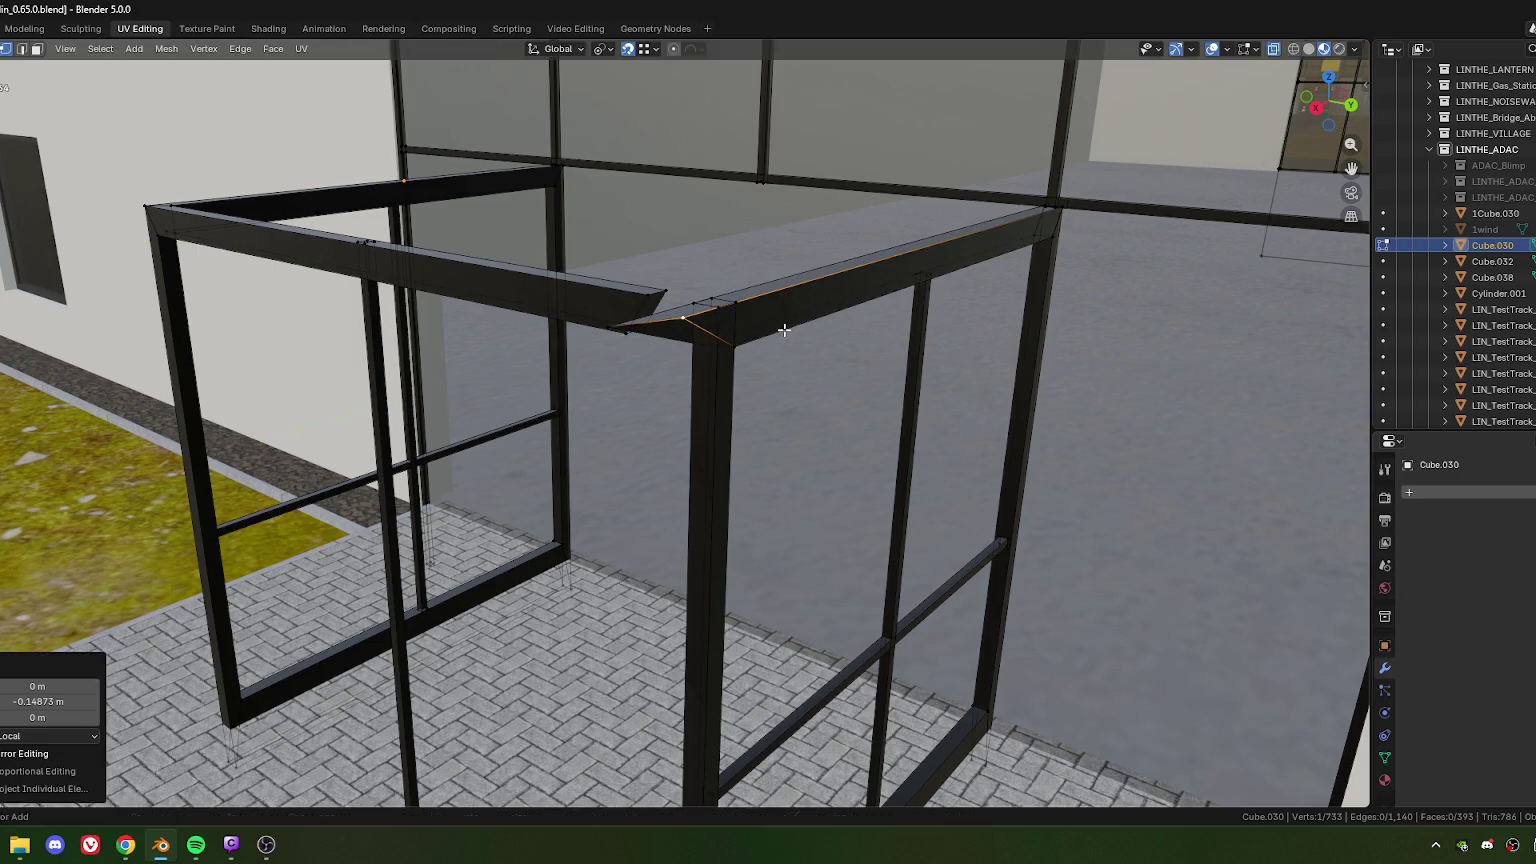
drag(744, 313, 735, 352)
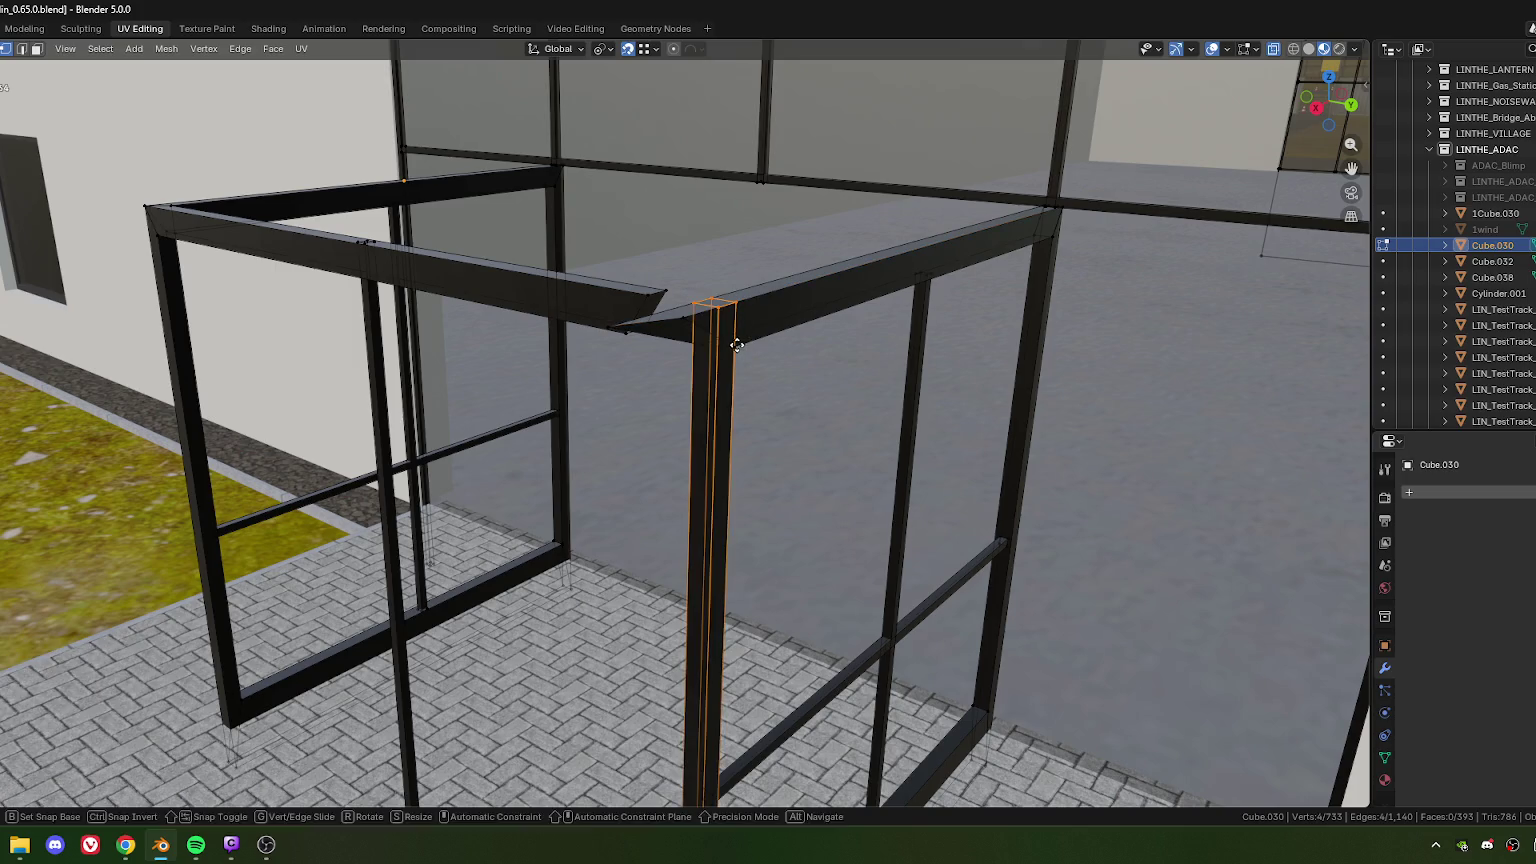
text(gz0.12)
key(Return)
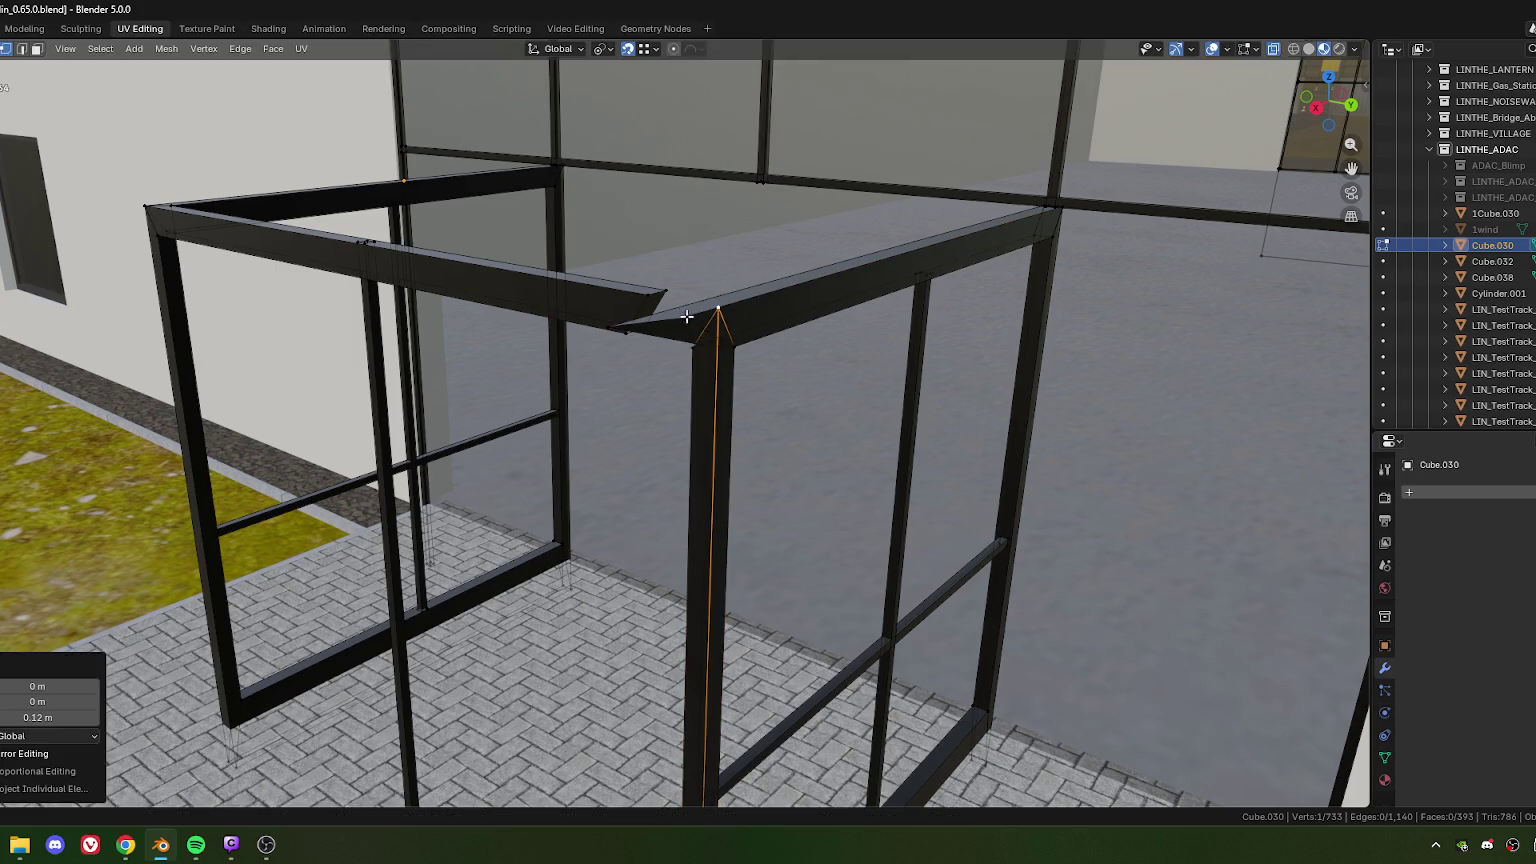
Step: Slide the top beam's corner vertex along the beam in two moves
click(720, 305)
key(g)
key(y)
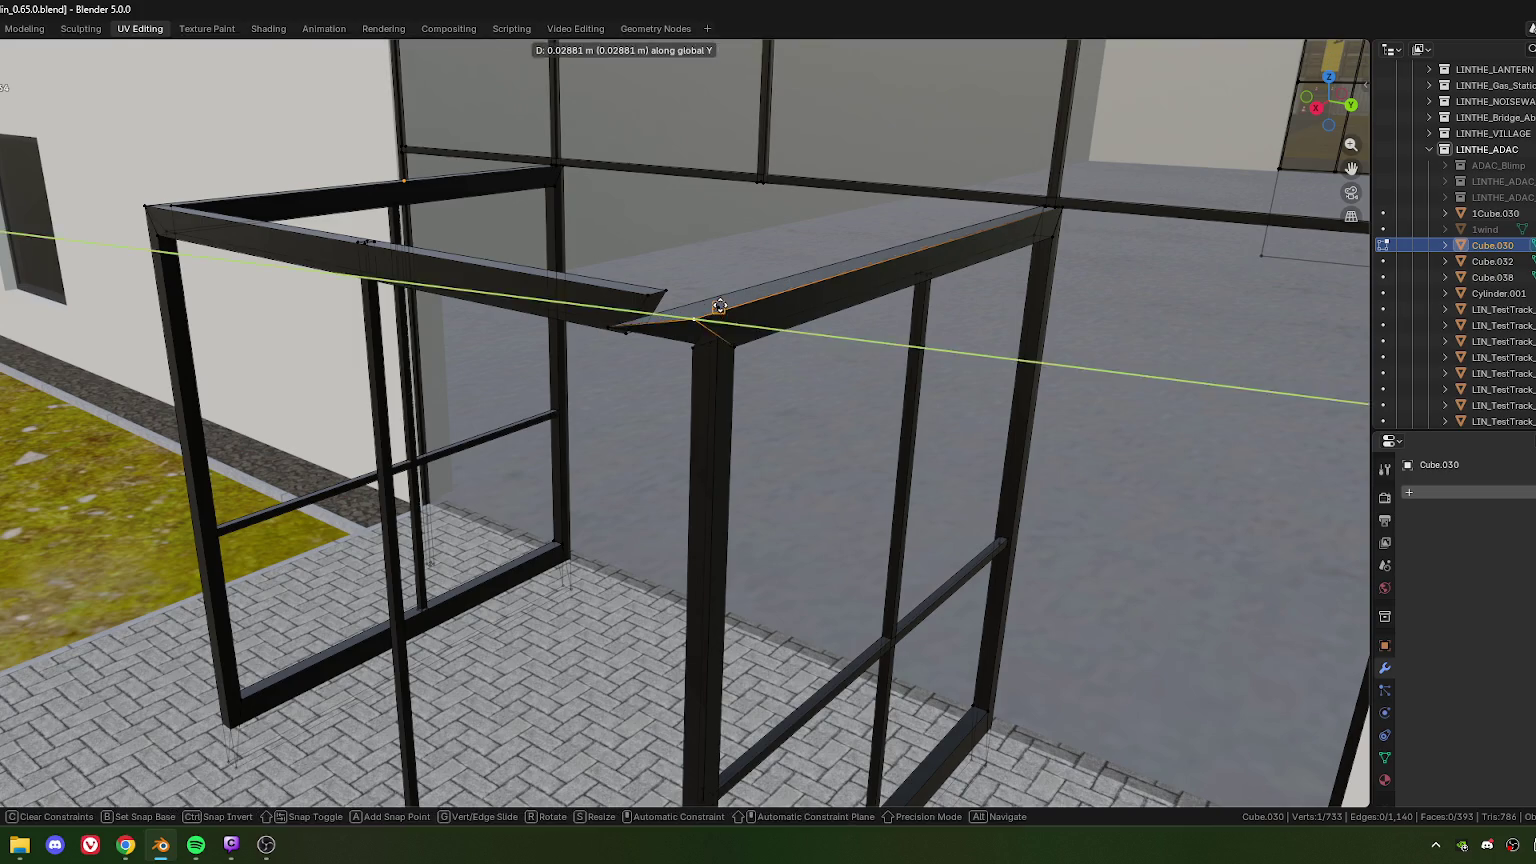
click(693, 330)
key(g)
key(y)
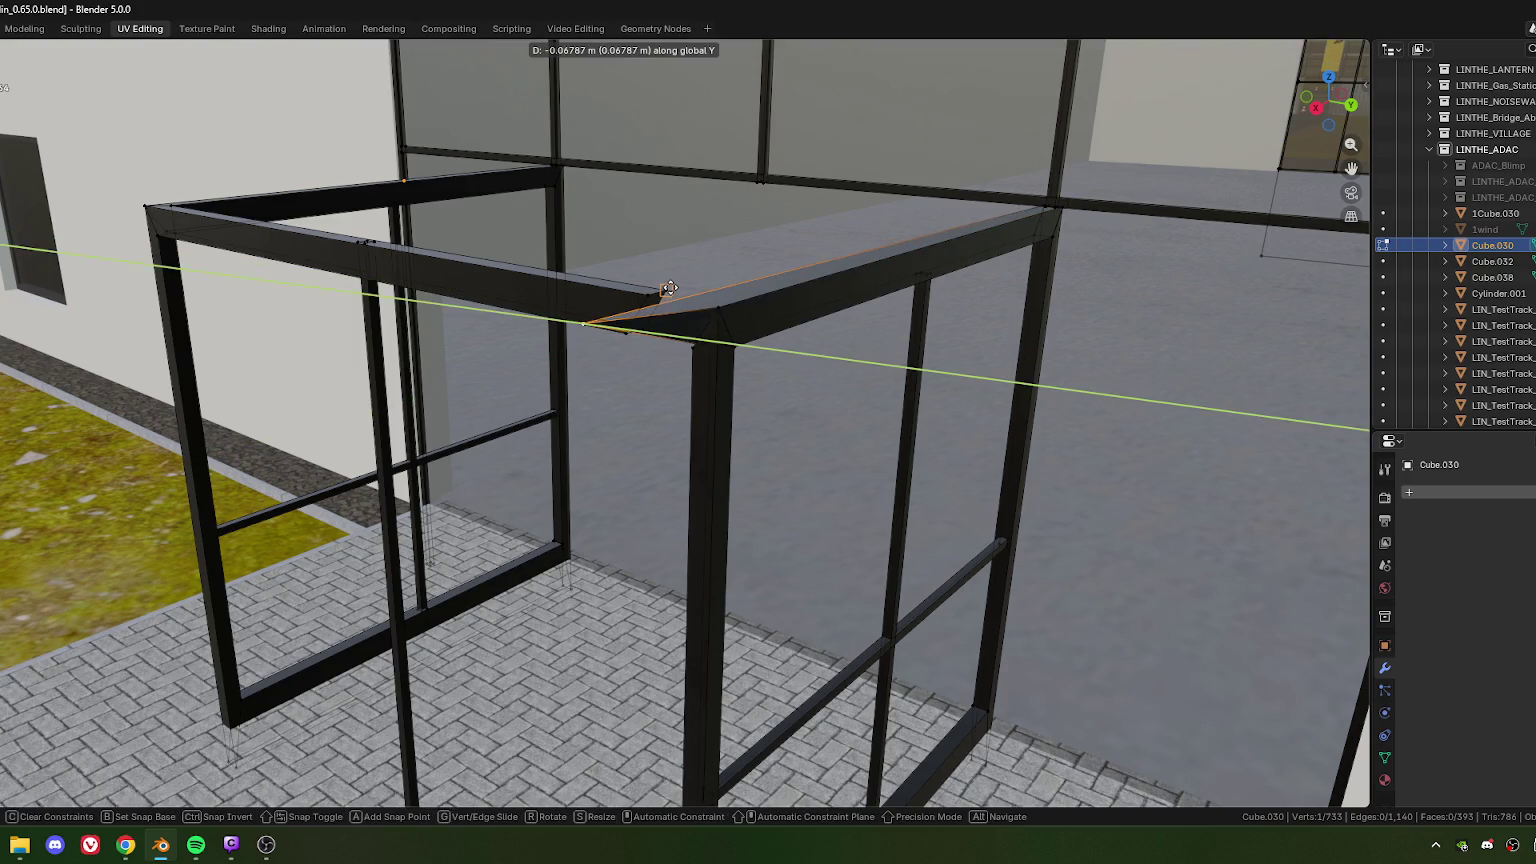
click(690, 318)
Step: Shift the corner post's top vertex along the beam into line
mouse_move(690, 318)
middle_down()
mouse_move(806, 377)
mouse_move(723, 377)
mouse_move(761, 343)
mouse_move(775, 399)
mouse_move(759, 330)
middle_up()
scroll(696, 329, up, 3)
scroll(773, 366, up, 1)
scroll(773, 366, down, 1)
key(g)
key(y)
click(752, 348)
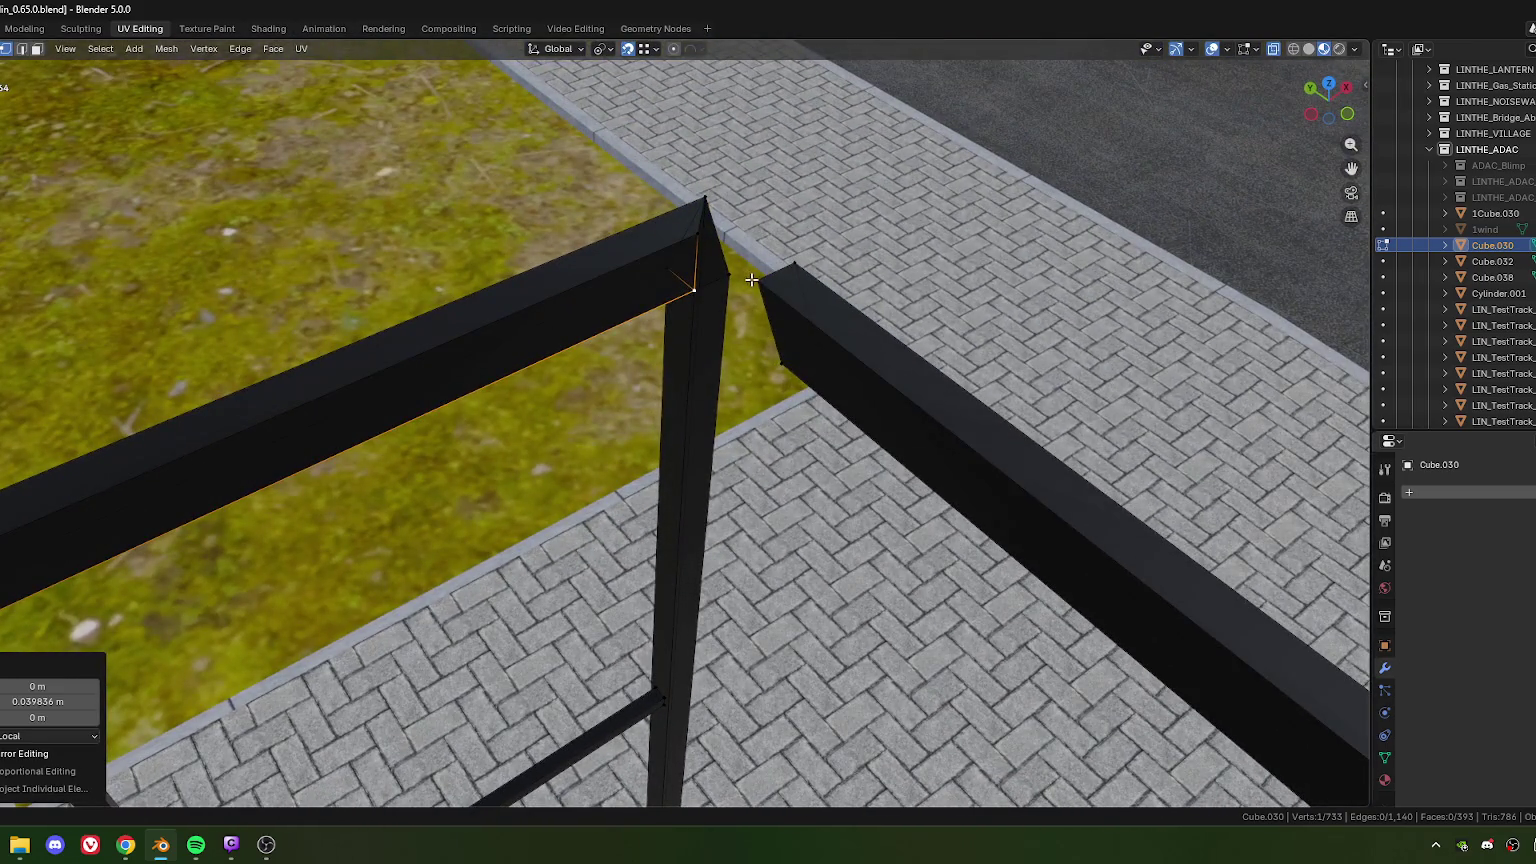
Step: Extend the right beam's end vertex along X toward the corner
click(753, 281)
key(g)
key(y)
click(694, 234)
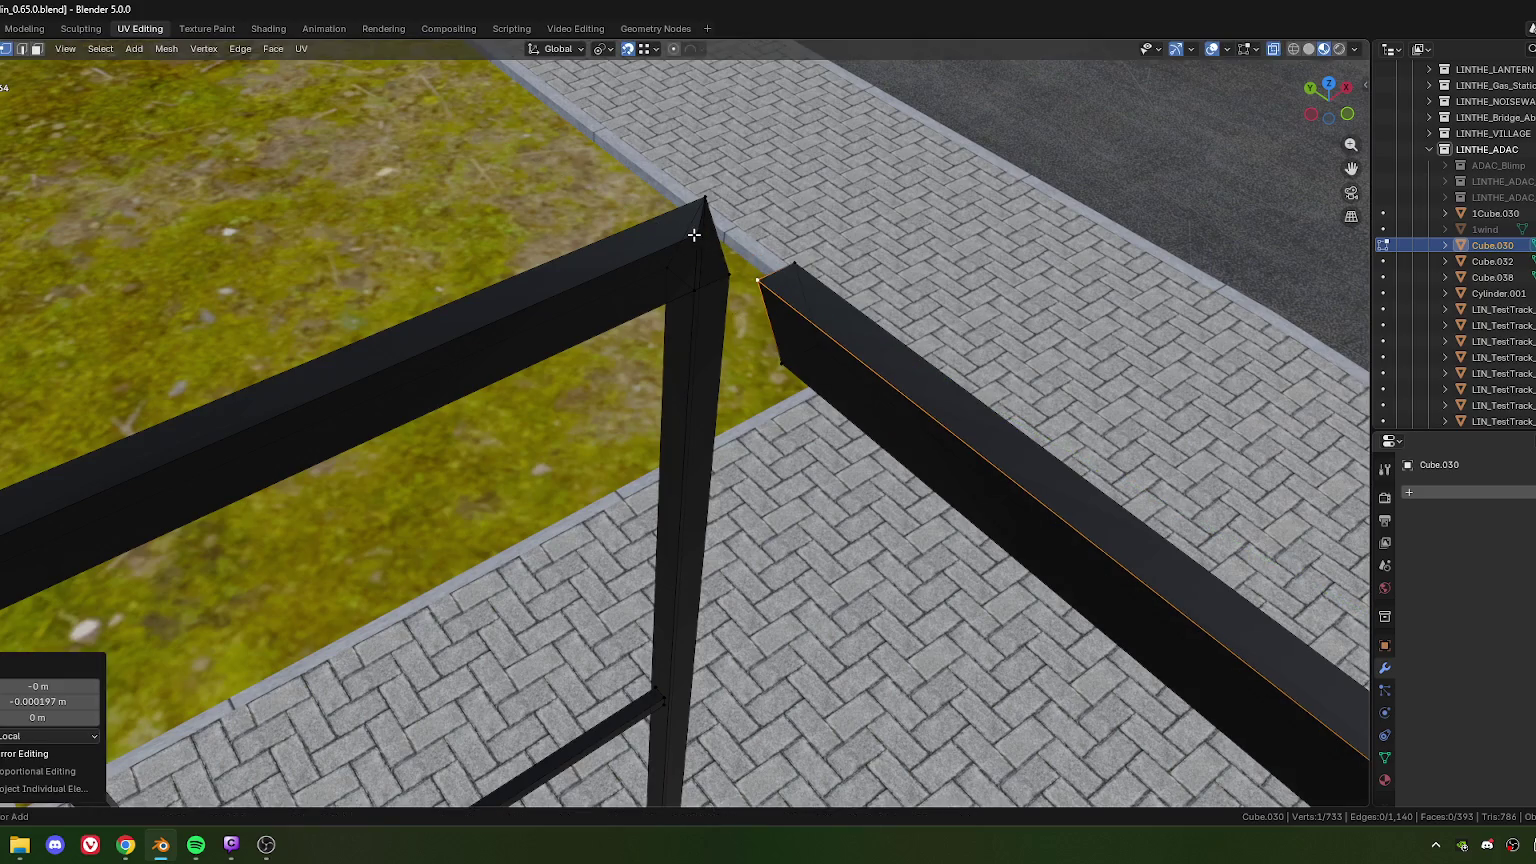
key(ctrl+z)
key(g)
key(x)
key(x)
click(694, 234)
Step: Refine the right beam end's X position, undoing overshoots, until it meets the corner
key(g)
key(x)
key(x)
click(692, 283)
key(ctrl+z)
key(g)
key(x)
key(x)
click(722, 275)
key(ctrl+z)
key(g)
key(x)
click(698, 192)
Step: Merge the doubled vertices at the second corner joint, removing 7
middle_drag(698, 192, 622, 183)
drag(622, 183, 851, 421)
key(m)
click(731, 334)
mouse_move(731, 334)
middle_down()
mouse_move(672, 368)
mouse_move(788, 319)
mouse_move(792, 298)
mouse_move(480, 394)
middle_up()
scroll(619, 453, down, 5)
mouse_move(619, 453)
middle_down()
mouse_move(689, 391)
mouse_move(718, 487)
mouse_move(581, 420)
middle_up()
scroll(750, 503, up, 3)
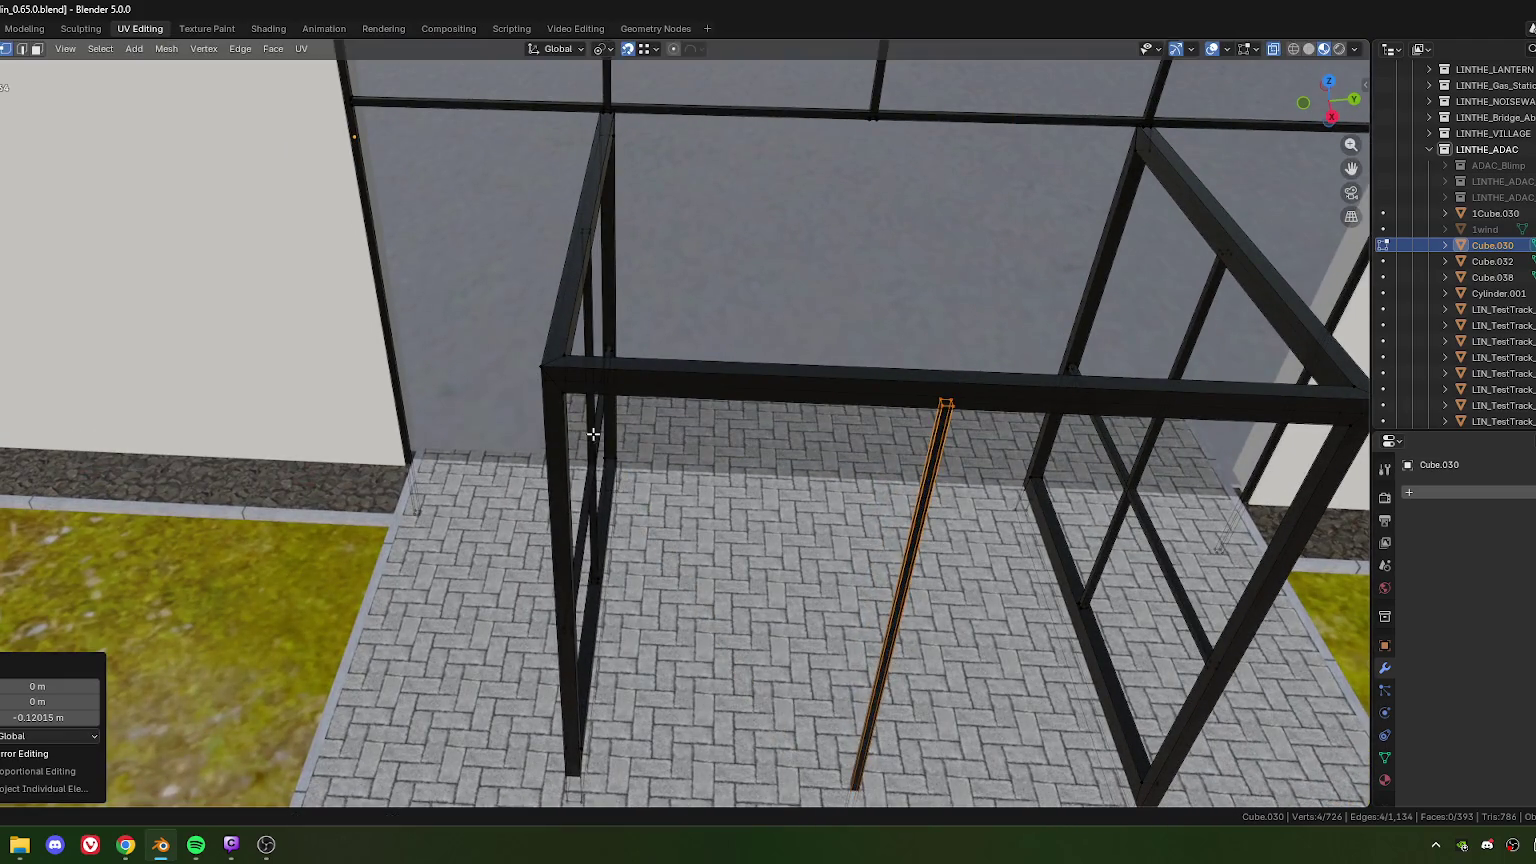
Step: Raise the glazing bar exactly 0.01 m on Z so the central post meets the crossbar
key(g)
key(z)
click(711, 563)
text(0.01)
key(Return)
scroll(848, 356, down, 3)
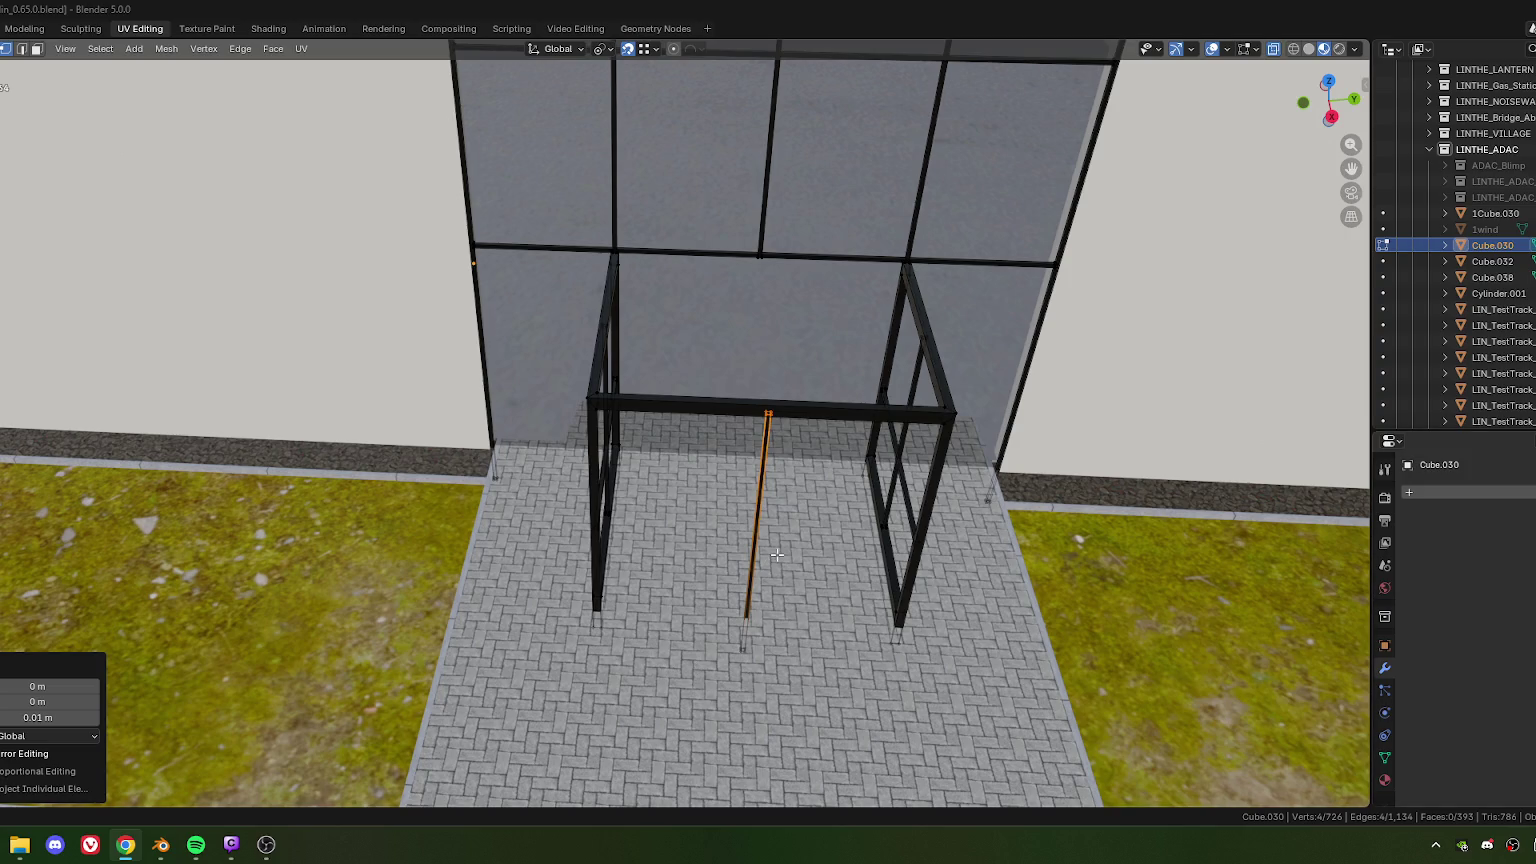
scroll(777, 555, down, 2)
scroll(800, 540, down, 1)
scroll(818, 524, down, 1)
mouse_move(800, 458)
middle_down()
mouse_move(740, 410)
mouse_move(594, 440)
mouse_move(559, 429)
mouse_move(599, 450)
mouse_move(710, 298)
mouse_move(710, 250)
mouse_move(854, 339)
middle_up()
scroll(747, 410, up, 5)
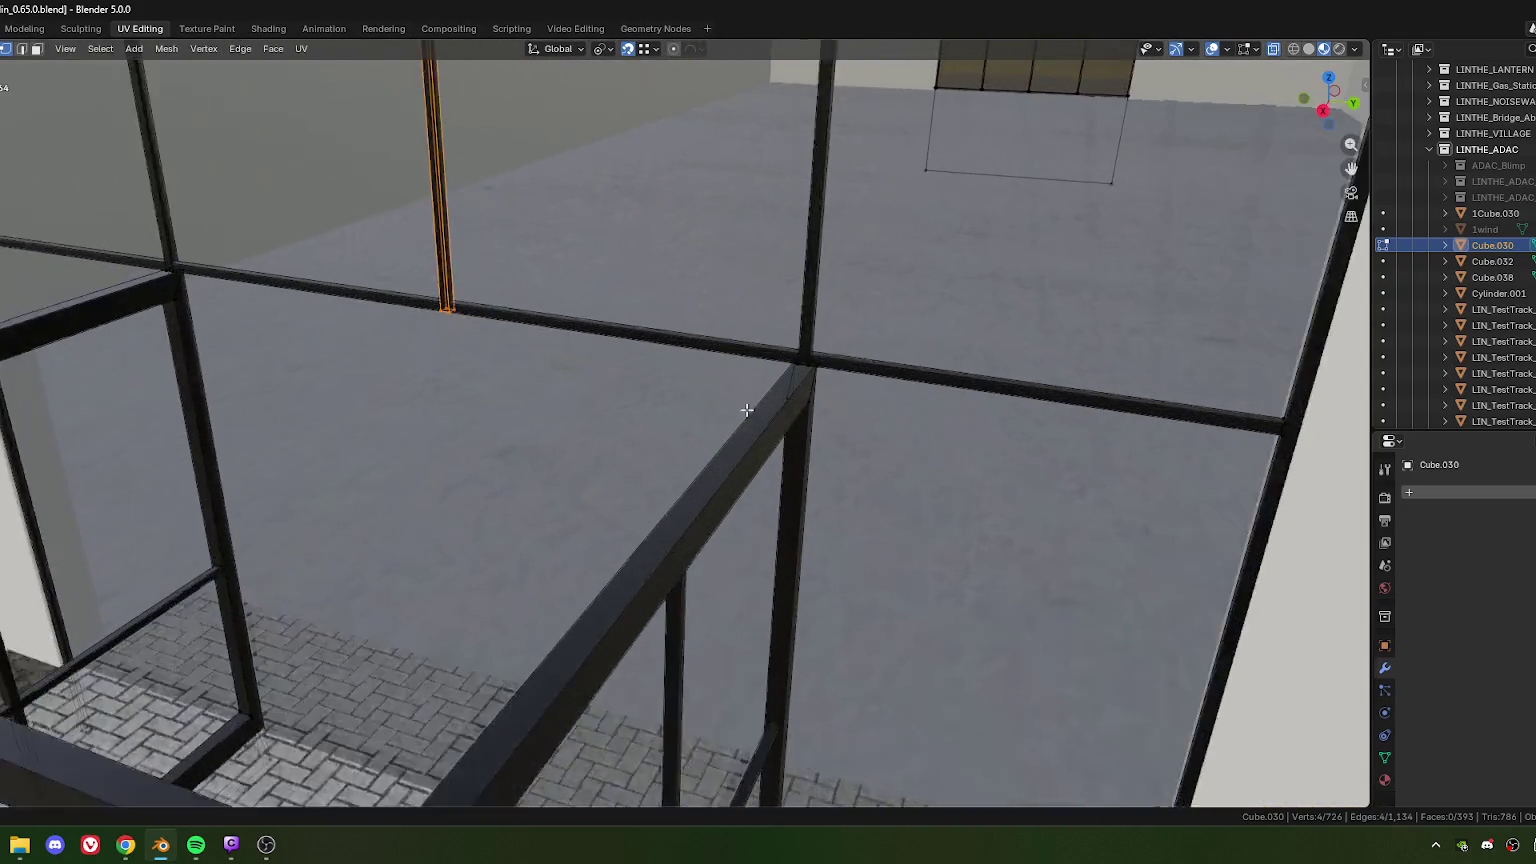
scroll(747, 410, up, 1)
scroll(736, 442, up, 3)
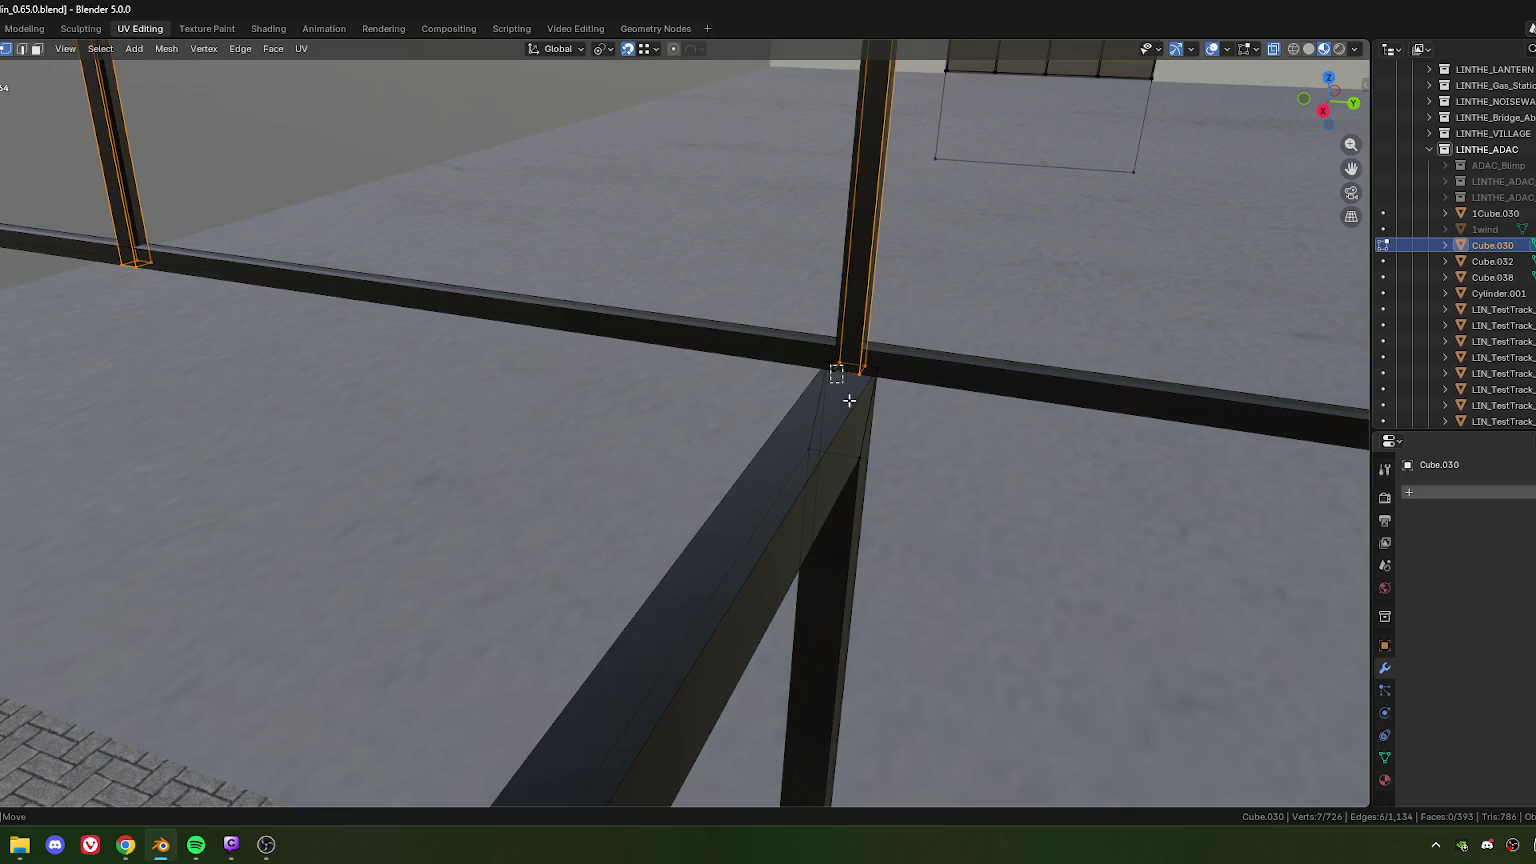
Step: Select the bottom vertices of the facade mullions at the canopy joint
shift+drag(851, 398, 851, 400)
scroll(753, 428, down, 3)
middle_drag(241, 363, 439, 415)
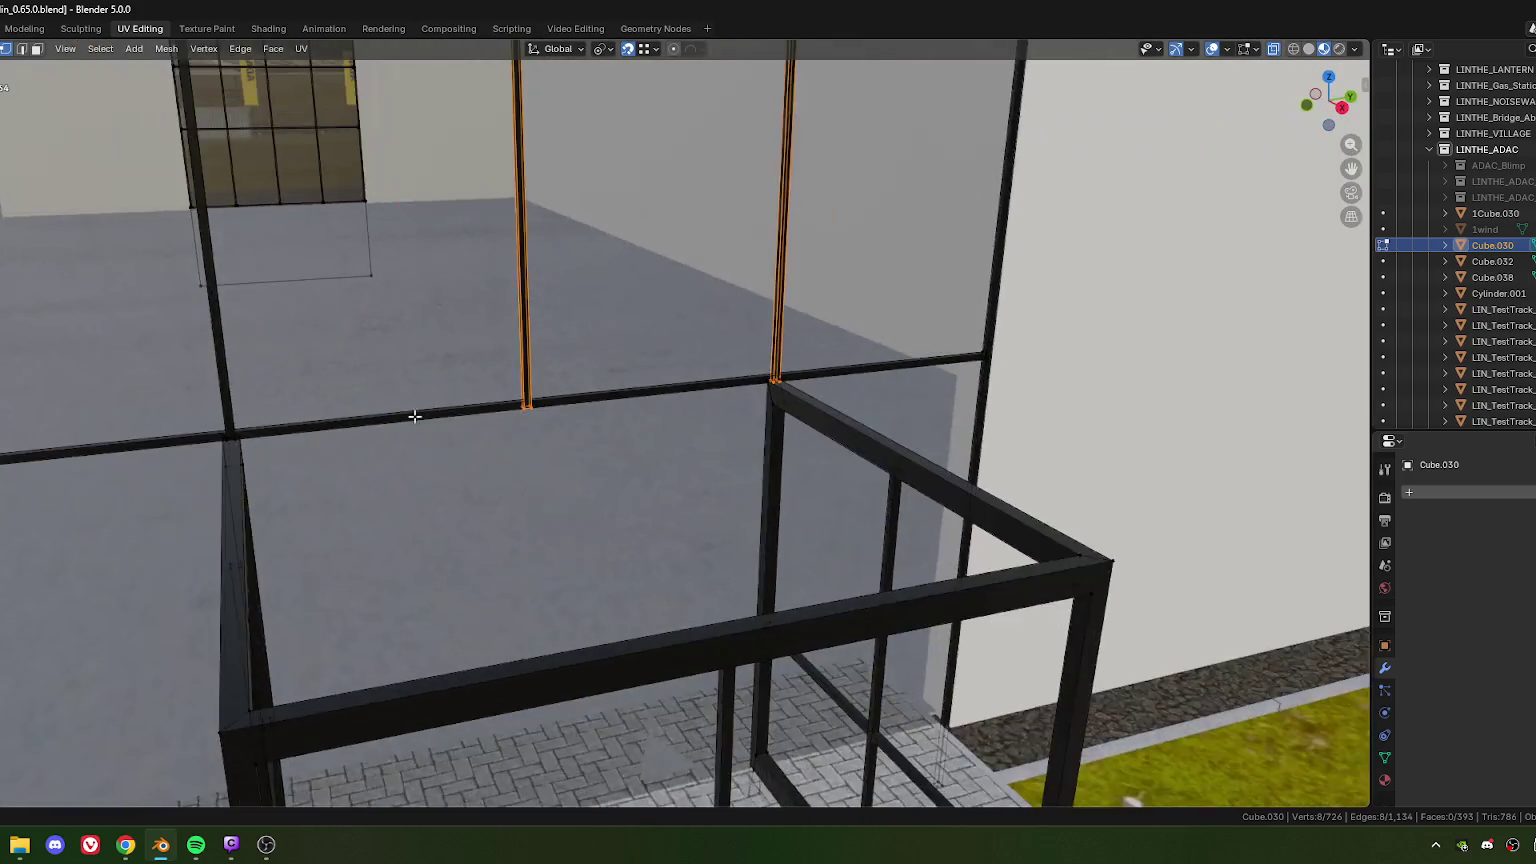
scroll(500, 400, up, 2)
scroll(570, 387, up, 3)
middle_drag(570, 387, 634, 449)
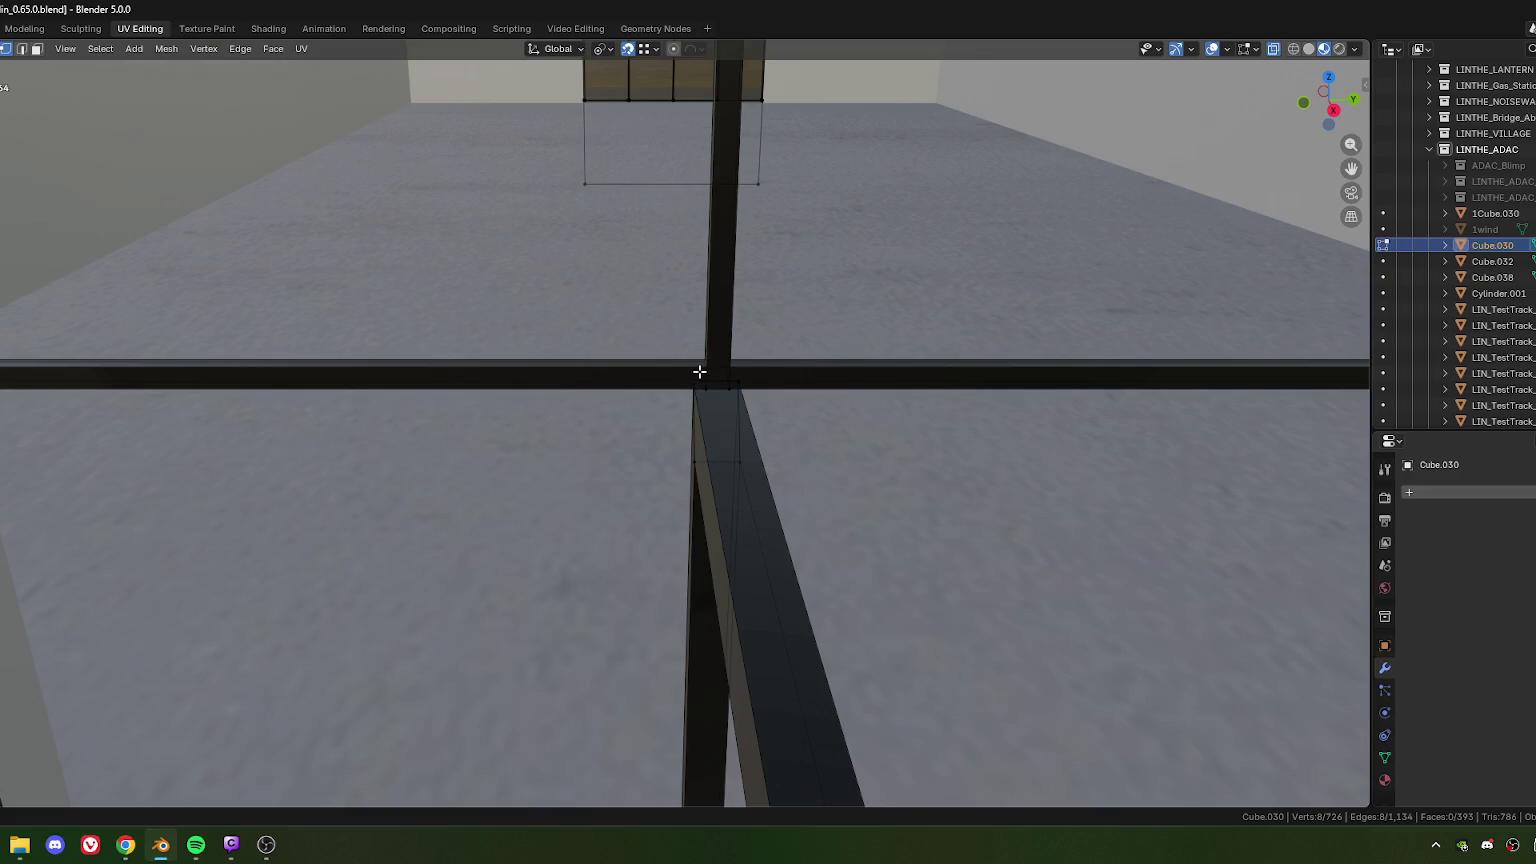
shift+drag(733, 399, 732, 401)
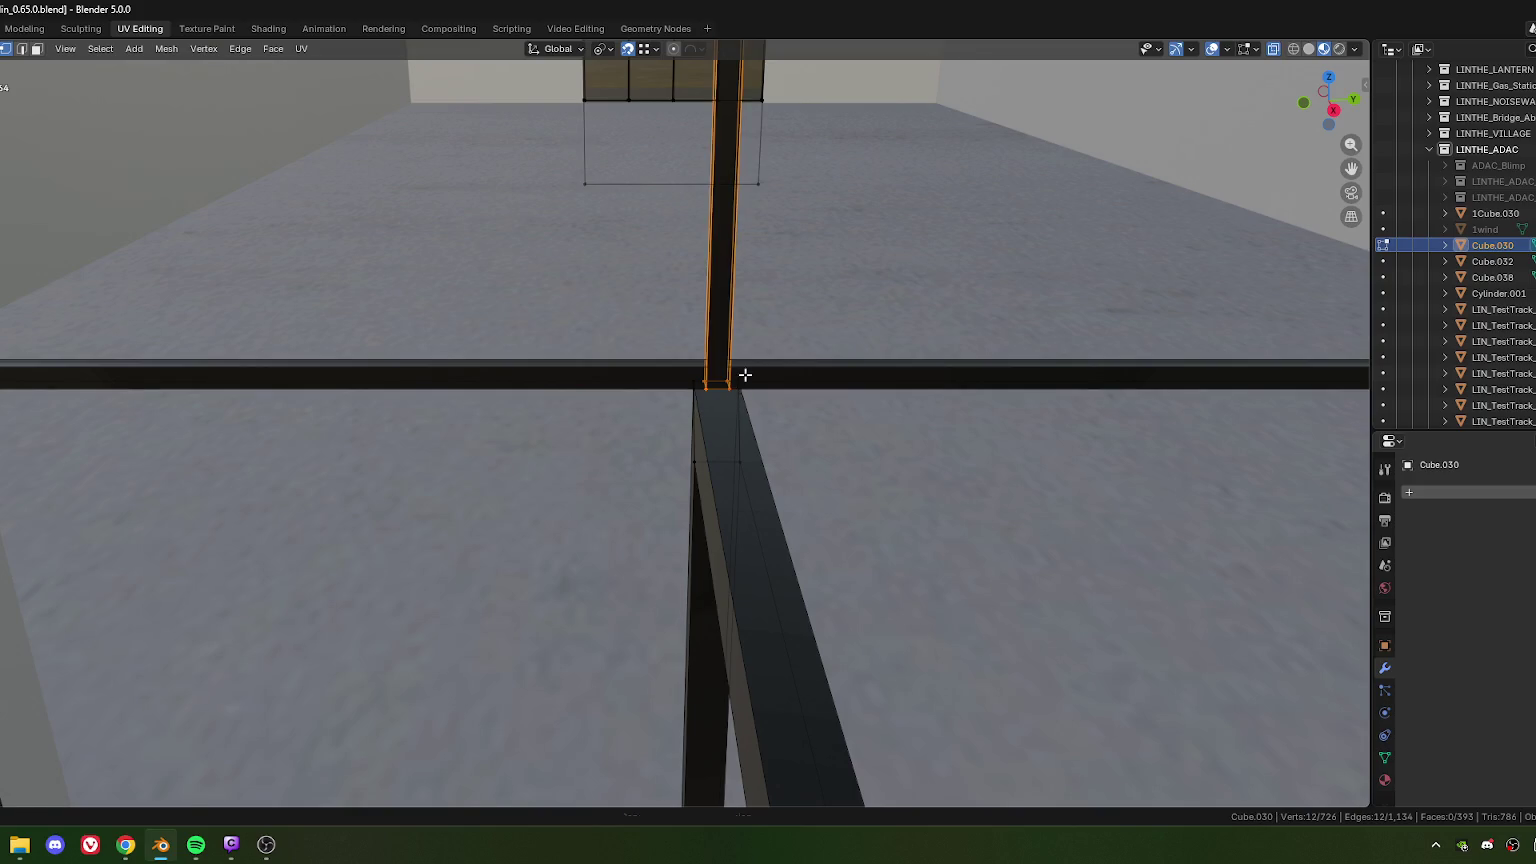
Step: Raise the selected mullion ends about 0.04 m along Z to meet the transom
key(g)
click(745, 374)
scroll(755, 405, down, 2)
scroll(700, 405, down, 2)
scroll(672, 405, down, 2)
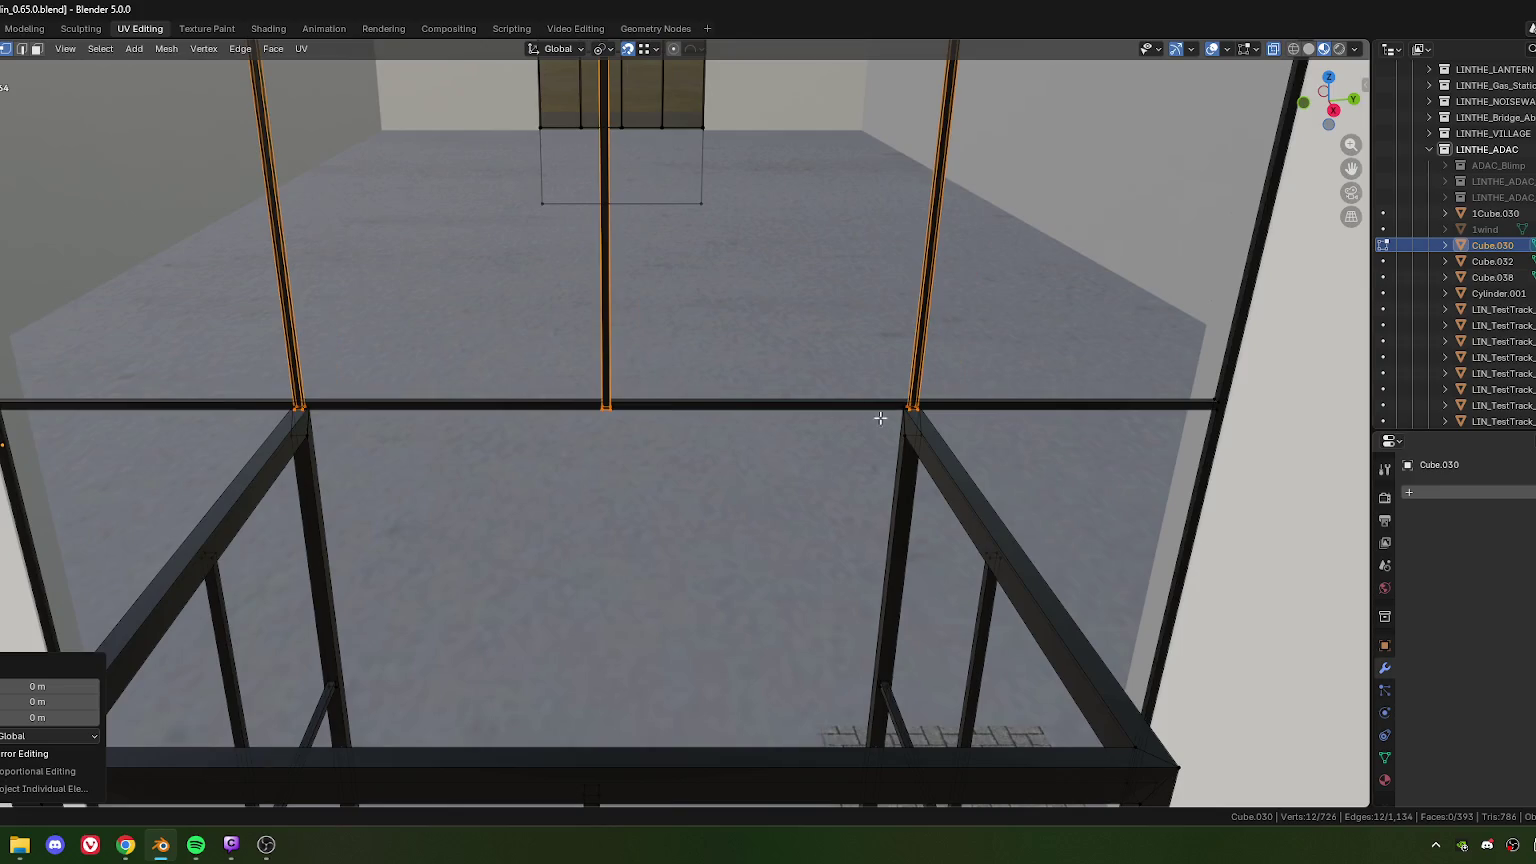
shift+middle_drag(871, 418, 531, 423)
scroll(995, 400, up, 3)
key(g)
key(z)
click(1025, 401)
Step: Orbit around the frame to check the mullions now meet the transom
mouse_move(367, 405)
shift+middle_down()
mouse_move(667, 396)
mouse_move(782, 439)
mouse_move(284, 343)
shift+middle_up()
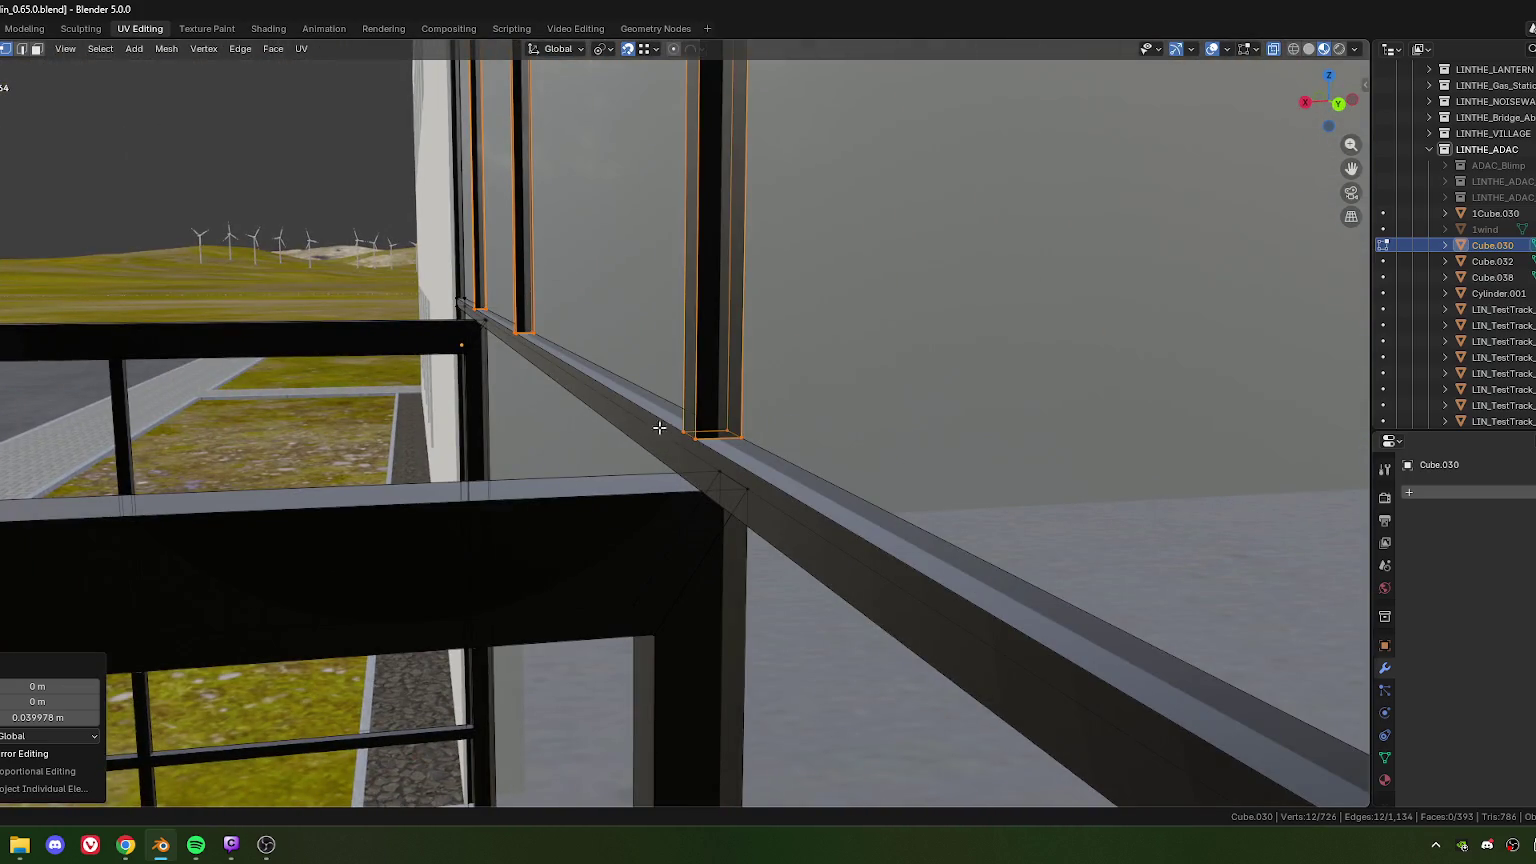
mouse_move(664, 427)
middle_down()
mouse_move(720, 466)
mouse_move(737, 453)
mouse_move(702, 460)
middle_up()
scroll(702, 460, down, 5)
scroll(703, 432, up, 3)
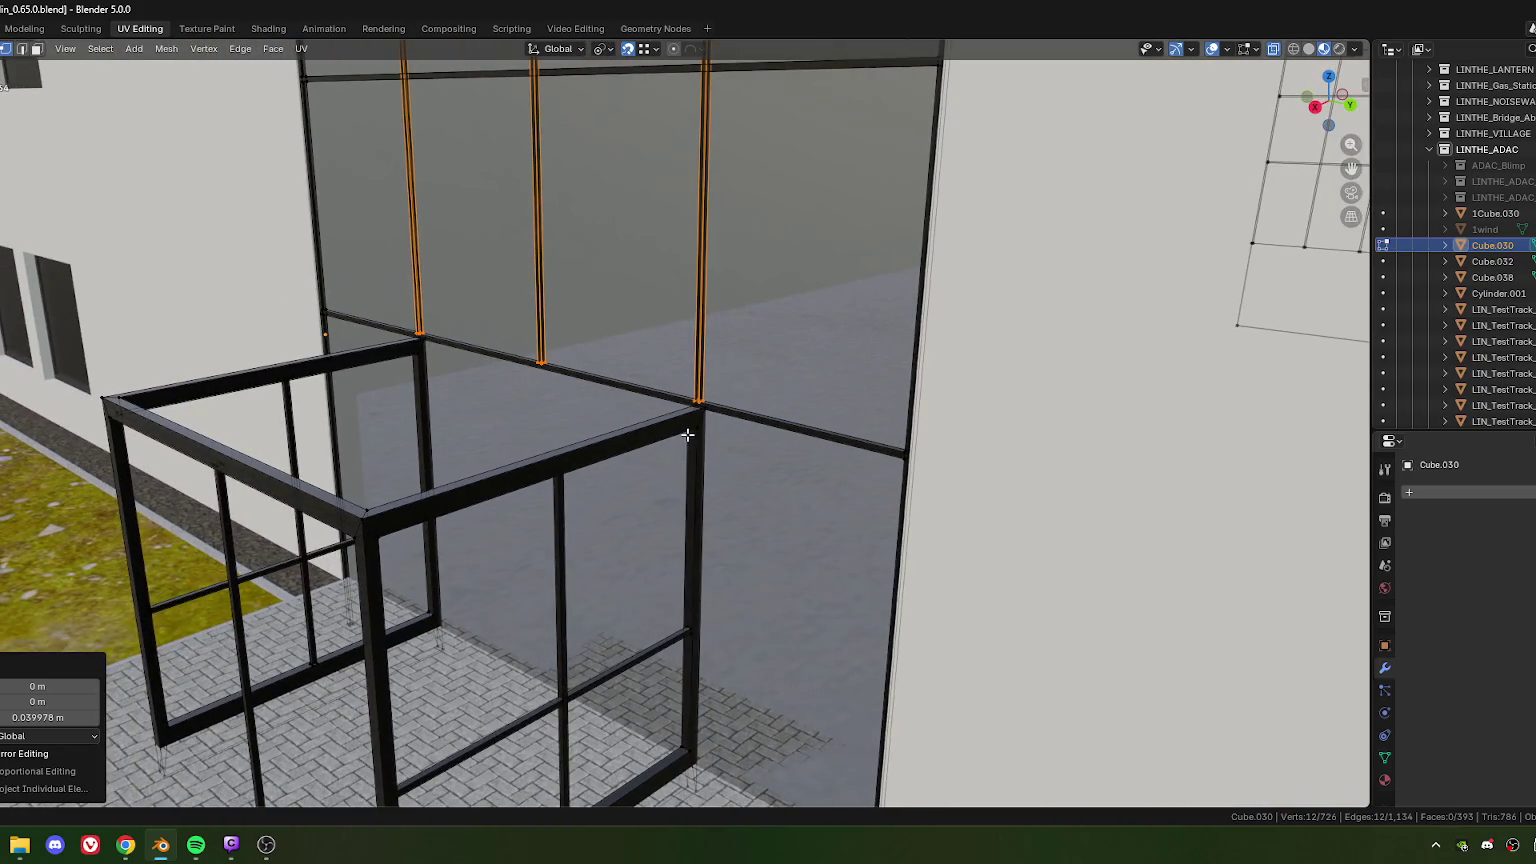
scroll(769, 437, down, 5)
middle_drag(760, 436, 700, 427)
scroll(738, 432, up, 4)
scroll(738, 433, down, 4)
scroll(697, 426, up, 4)
middle_drag(679, 428, 675, 429)
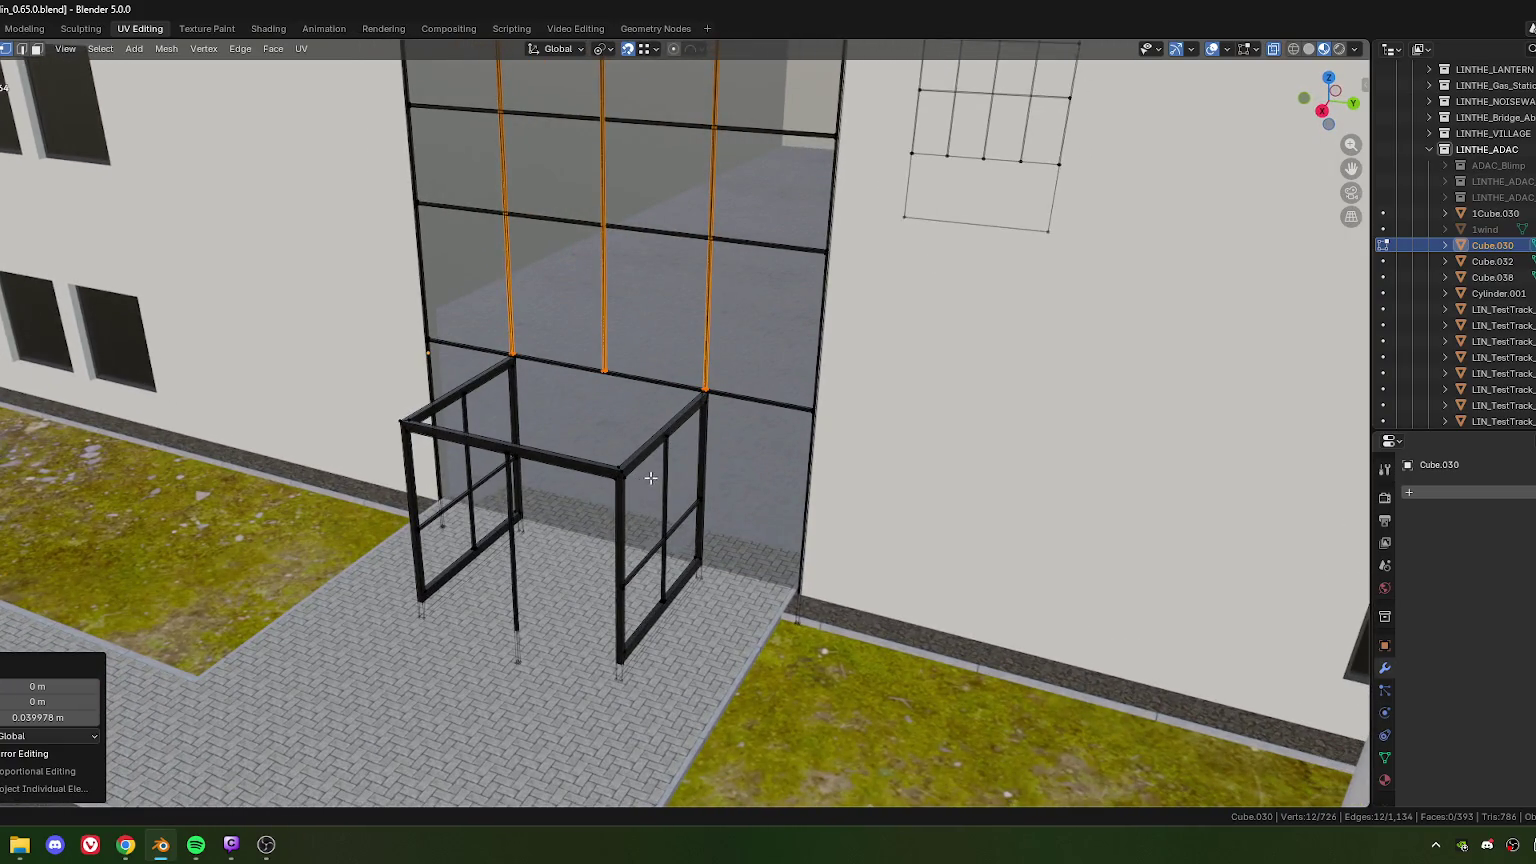
mouse_move(670, 474)
middle_down()
mouse_move(630, 431)
mouse_move(716, 465)
mouse_move(690, 505)
middle_up()
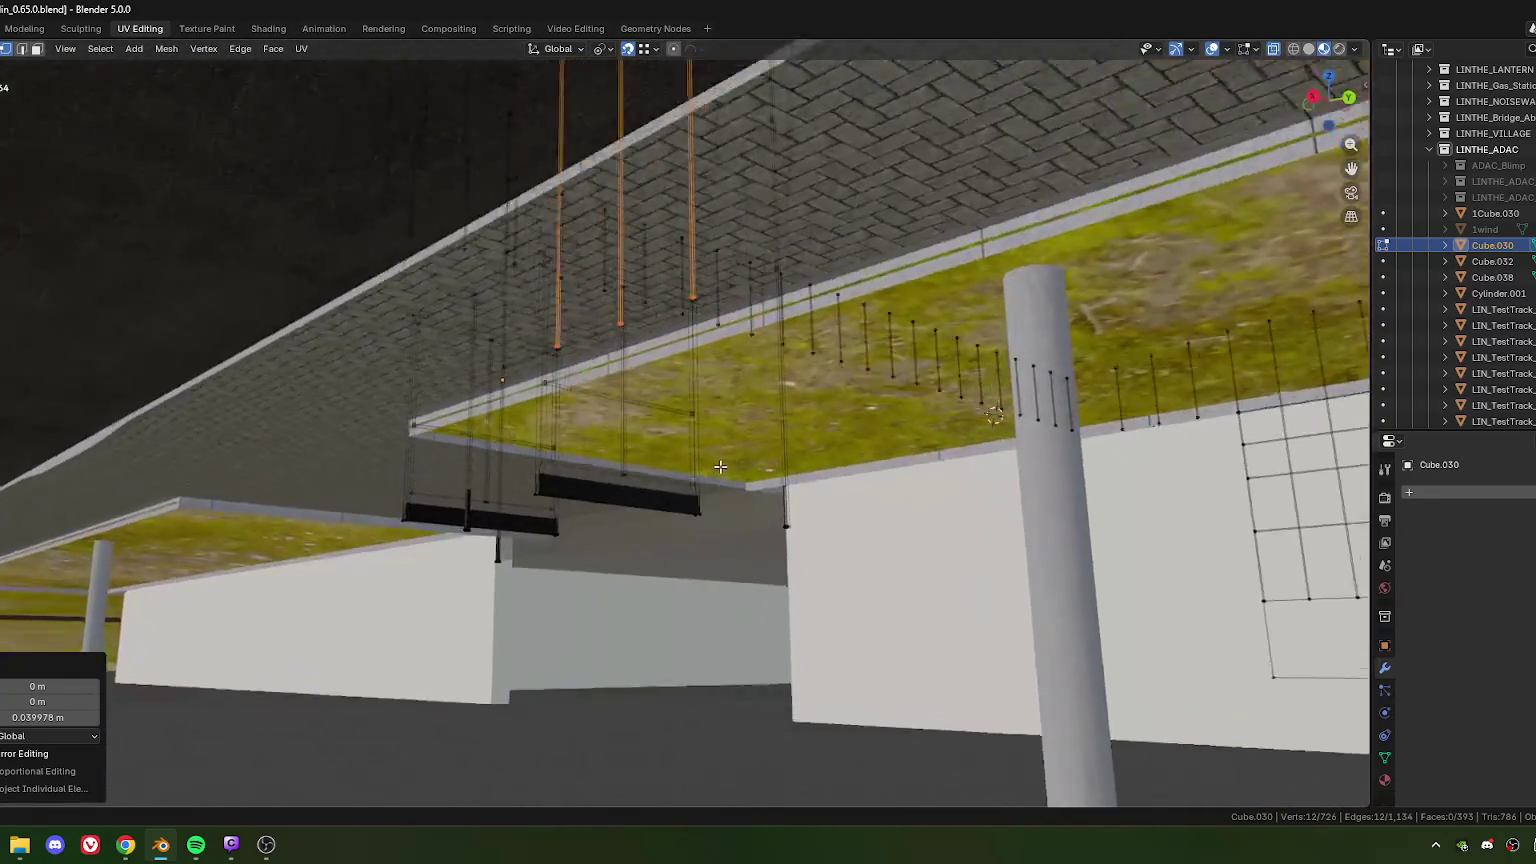
Step: Lower the selected beam bottom and vertical edges about 0.3 m along Z
click(693, 512)
shift+click(544, 511)
shift+click(409, 527)
shift+click(396, 513)
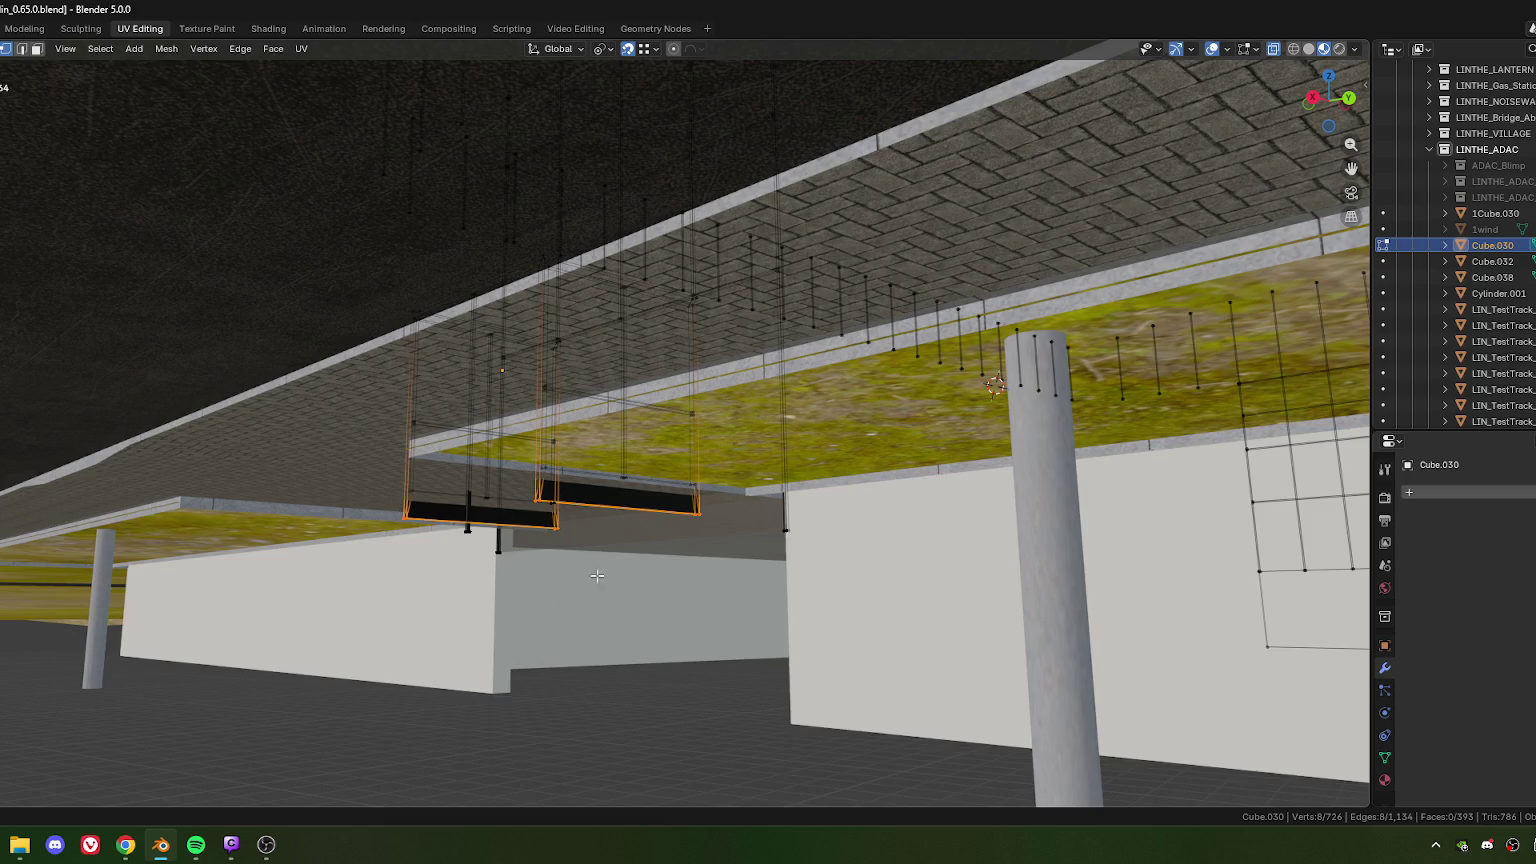
key(g)
key(z)
click(780, 540)
Step: Lower the central vertical edge loop slightly at the doors
mouse_move(780, 540)
middle_down()
mouse_move(673, 553)
mouse_move(650, 538)
middle_up()
alt+click(653, 535)
key(g)
click(530, 543)
mouse_move(480, 537)
middle_down()
mouse_move(471, 526)
mouse_move(553, 560)
mouse_move(609, 507)
middle_up()
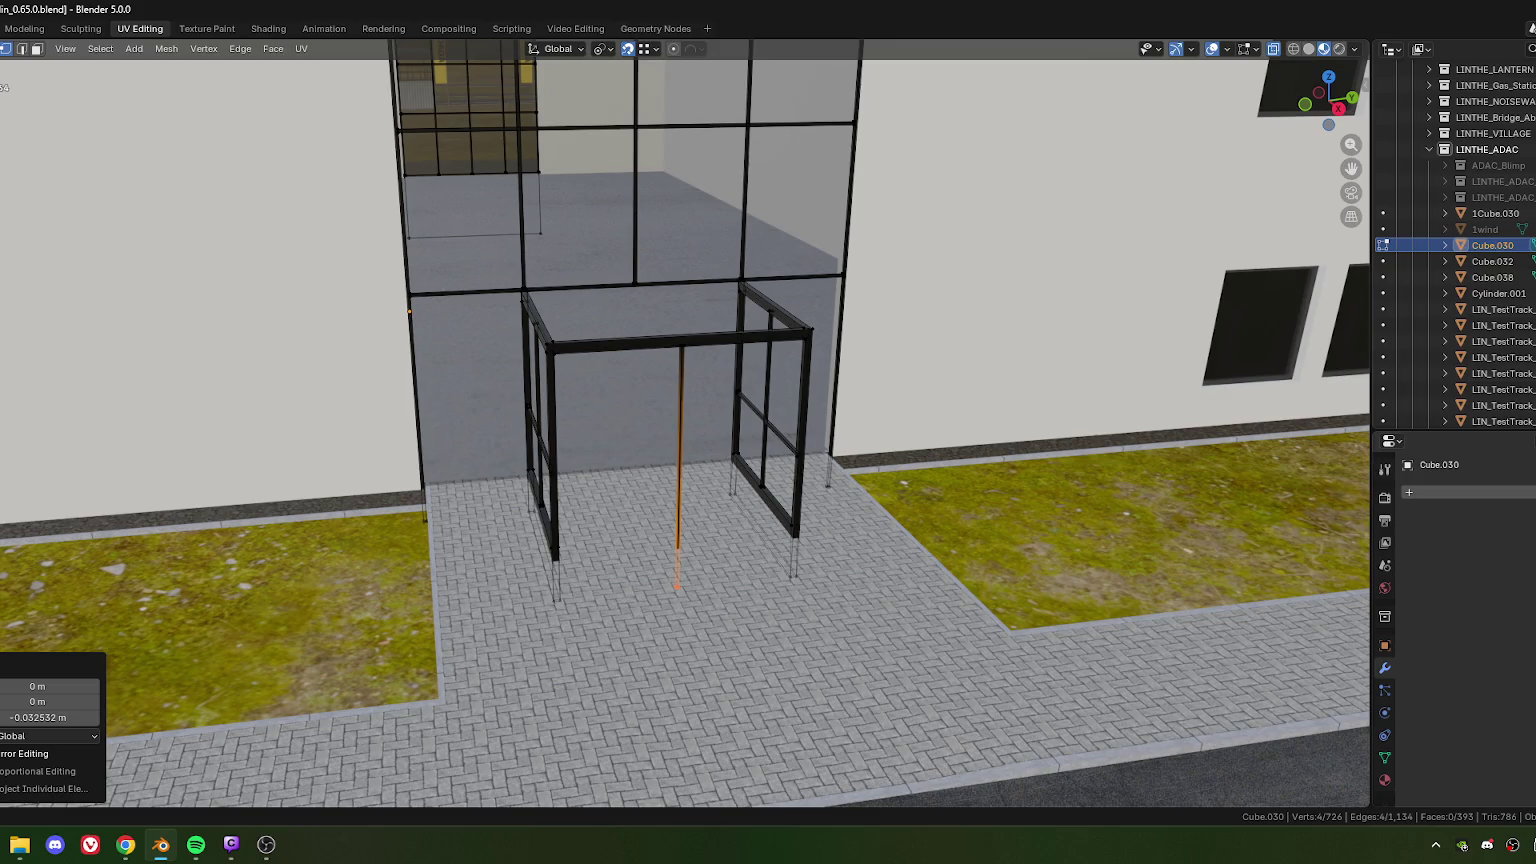
Step: Briefly check the browser, then orbit to a side view of the frame
key(alt+Tab)
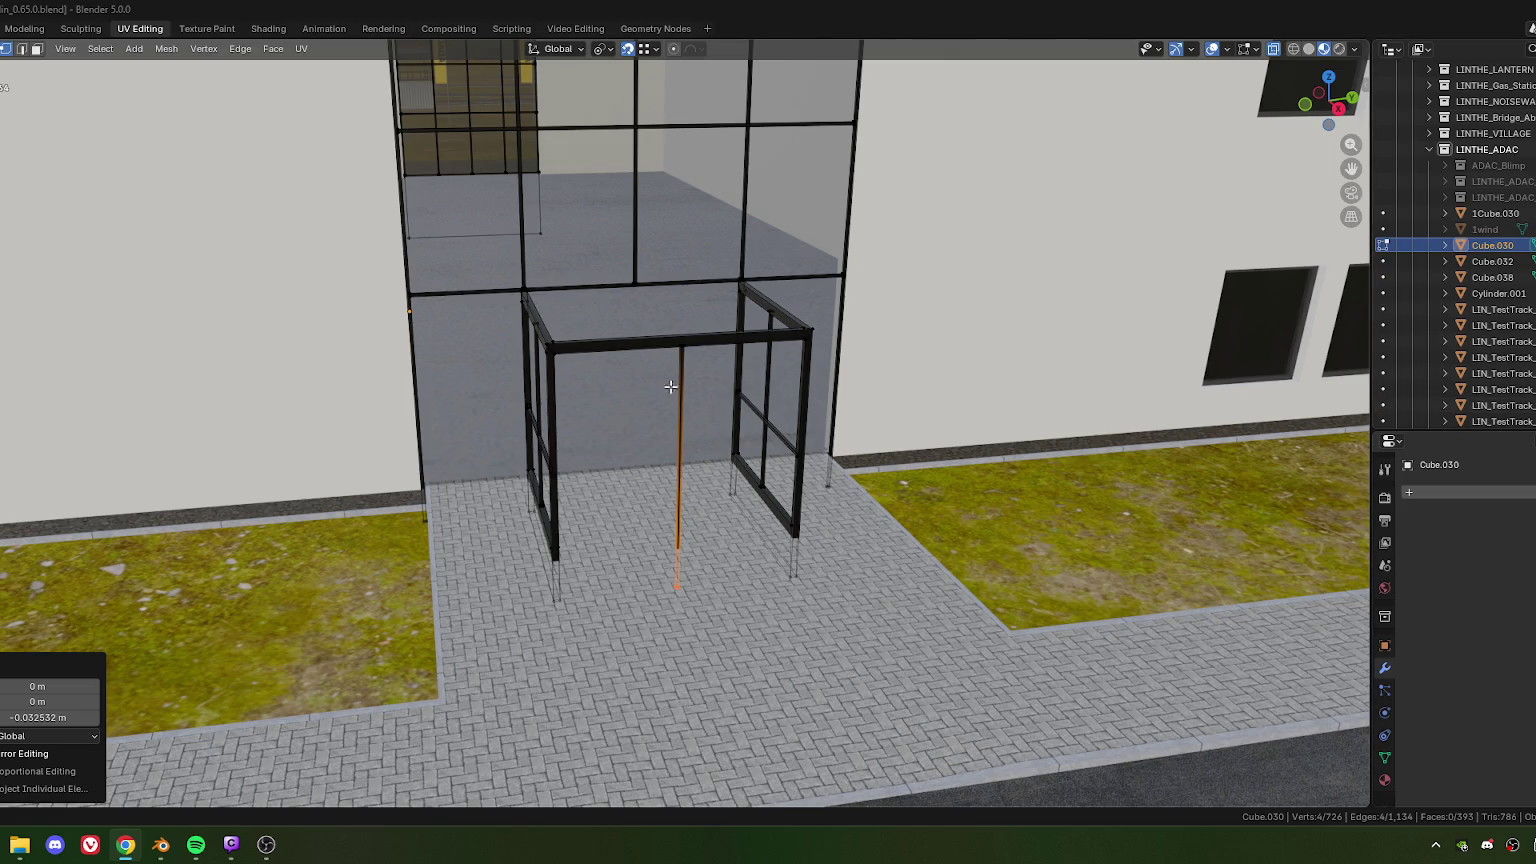
middle_drag(650, 375, 693, 356)
scroll(693, 356, up, 2)
scroll(693, 356, up, 2)
scroll(693, 356, up, 2)
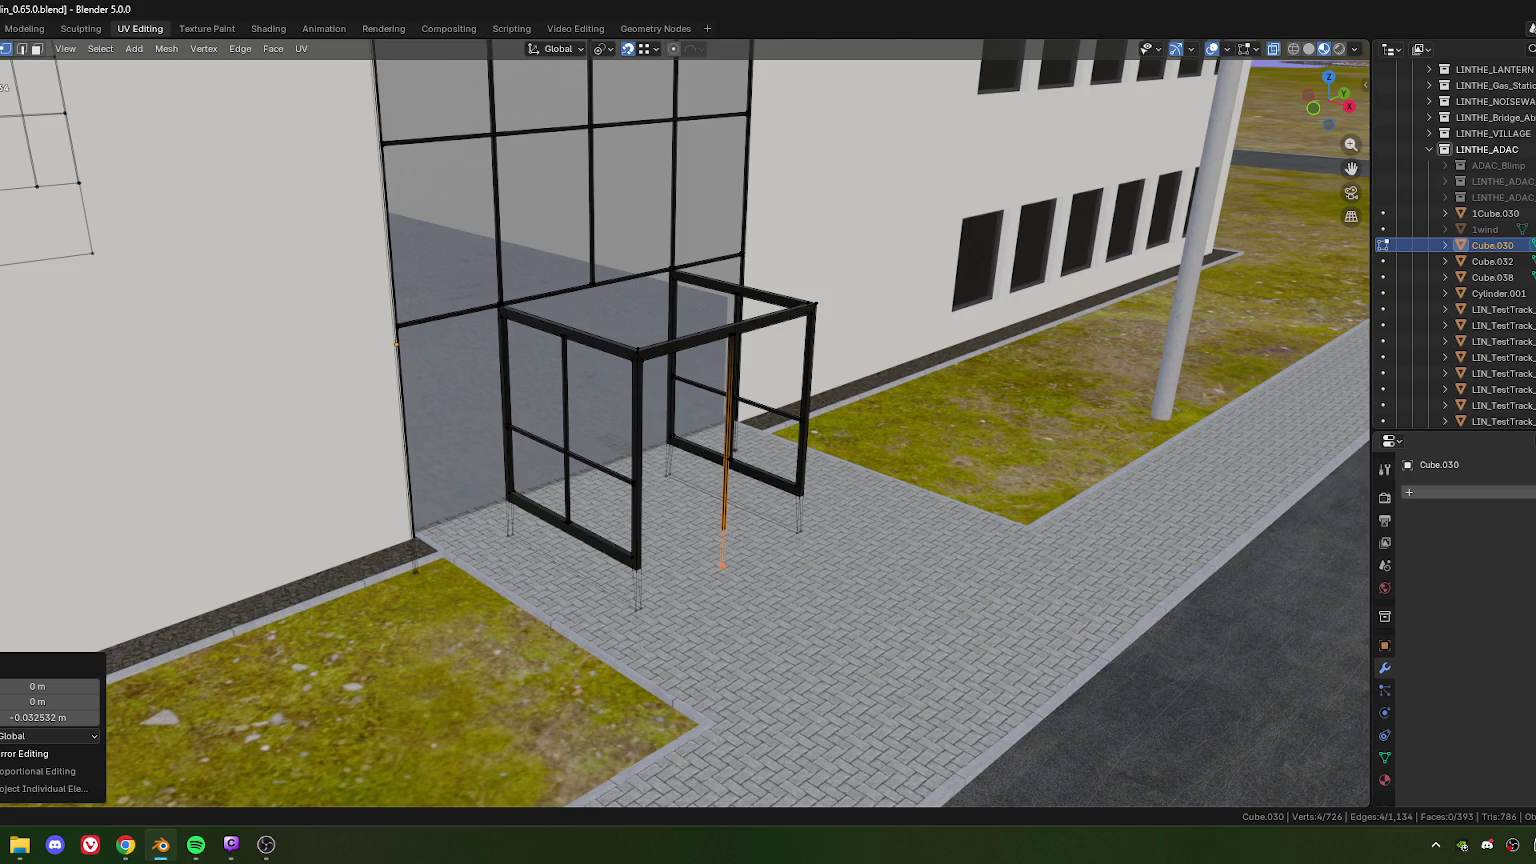
key(alt+Tab)
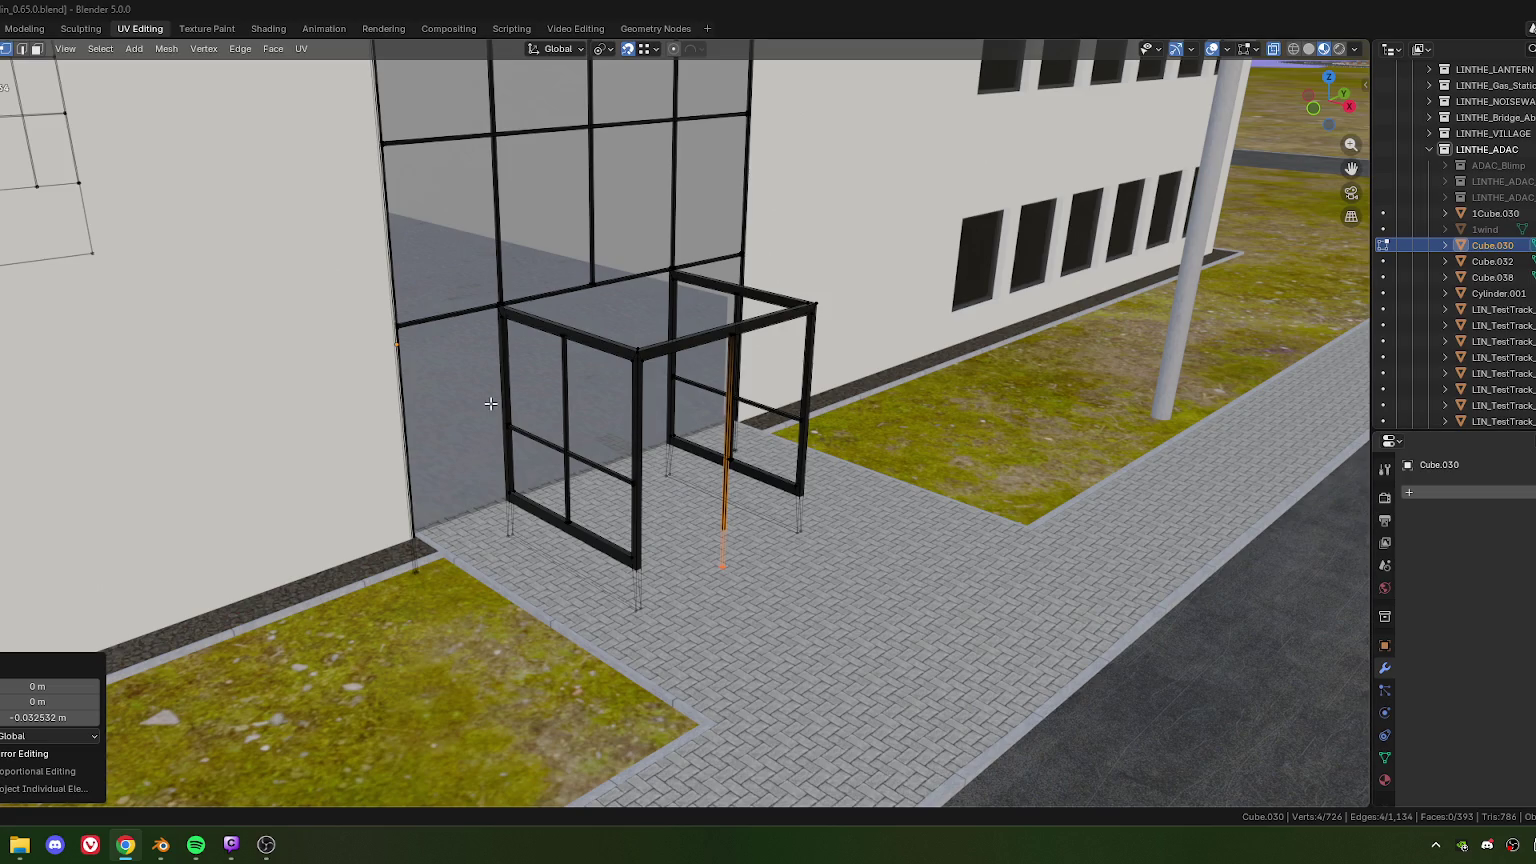
Step: View the frame against the facade from the front and leave Edit Mode on Cube.030
scroll(566, 384, up, 2)
scroll(600, 390, down, 4)
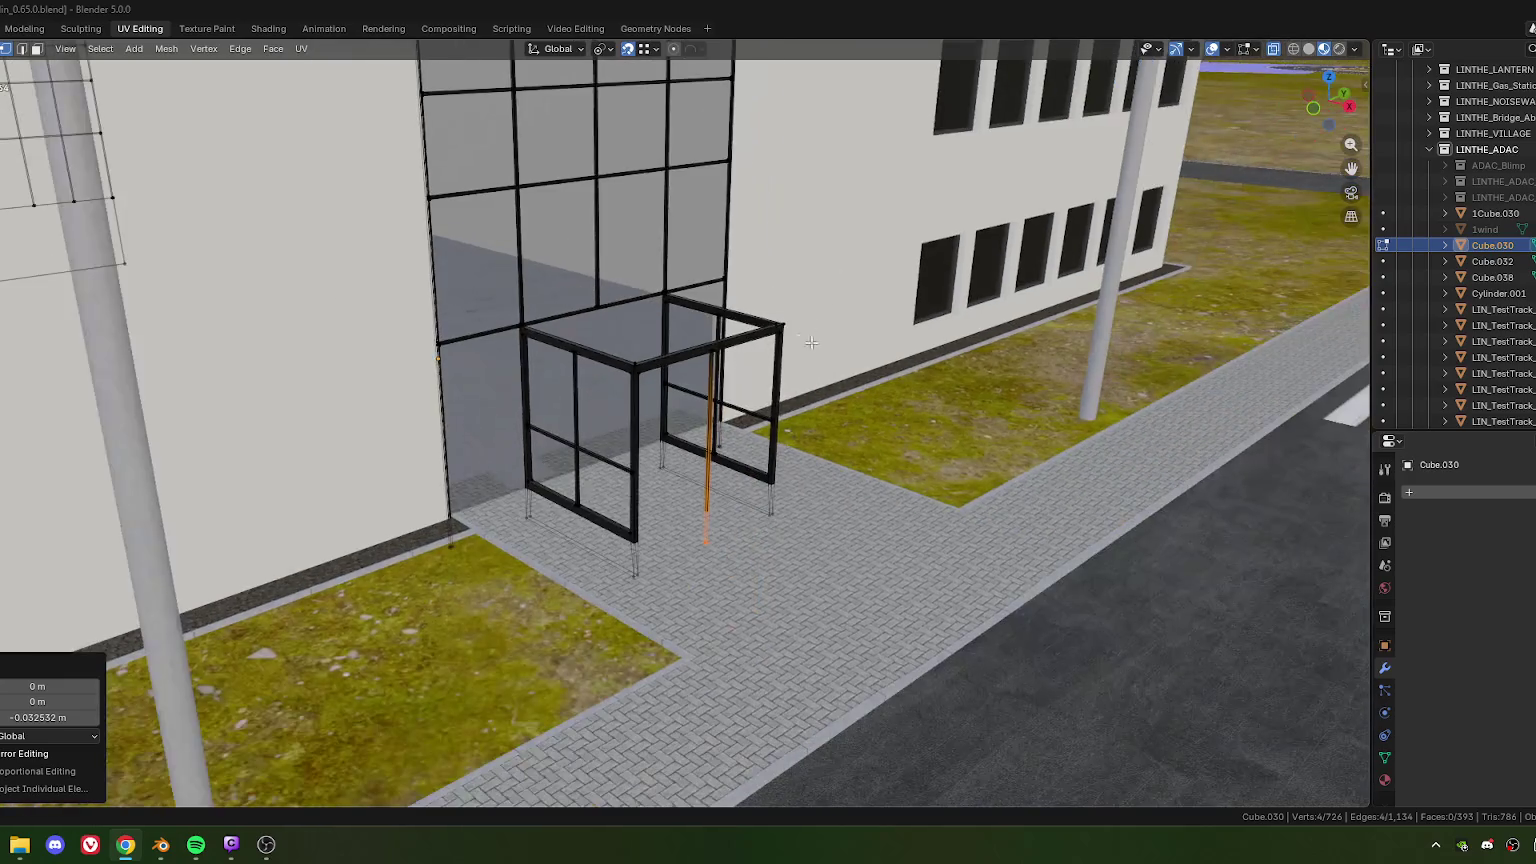
scroll(709, 410, up, 1)
middle_drag(709, 410, 577, 397)
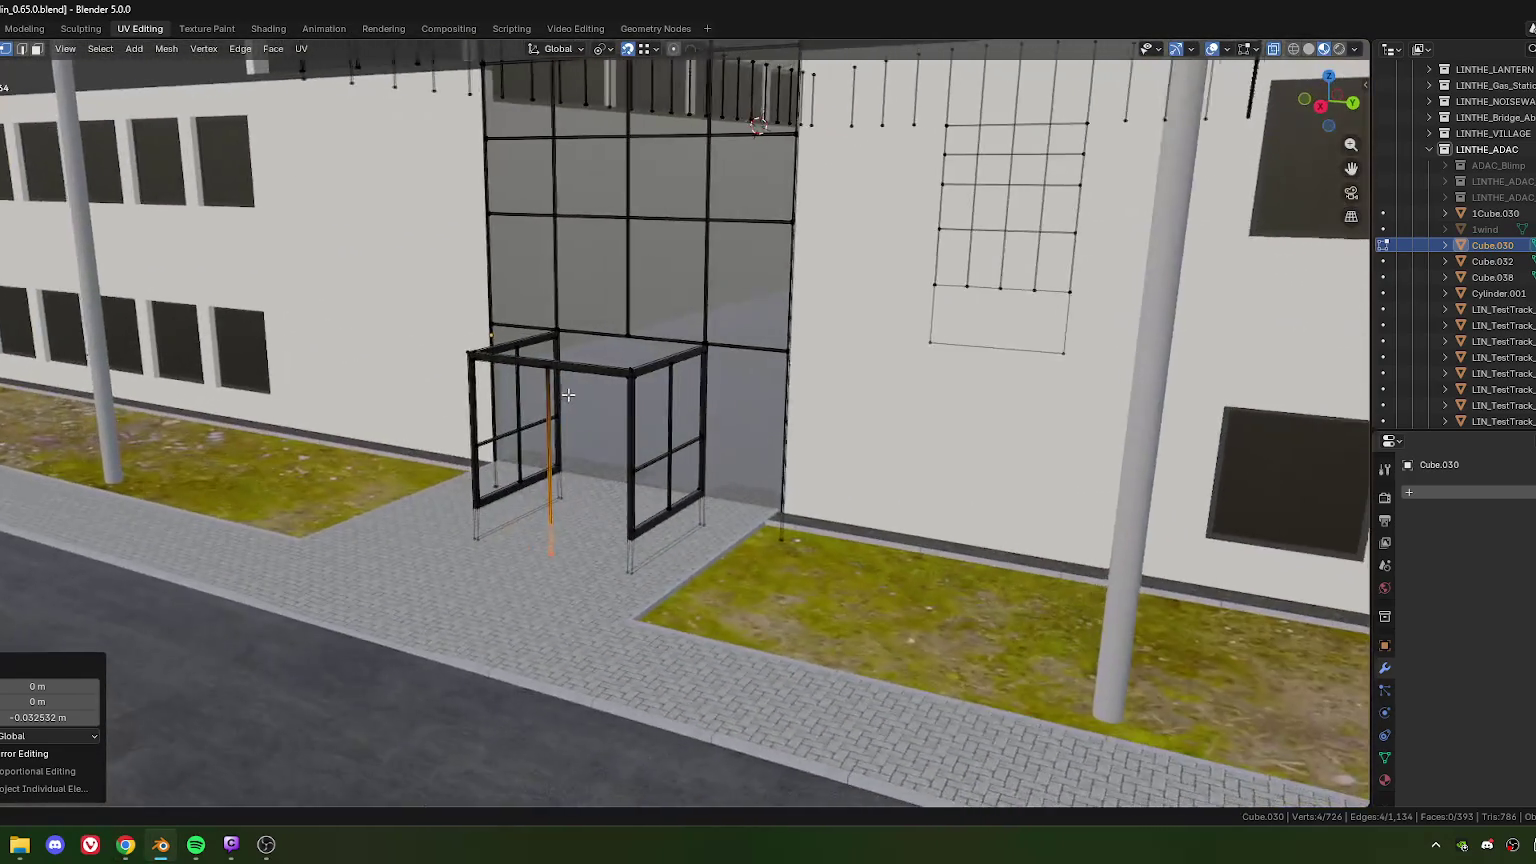
scroll(577, 397, down, 5)
scroll(560, 388, up, 1)
scroll(539, 376, up, 2)
scroll(539, 376, up, 4)
scroll(649, 391, up, 1)
scroll(637, 399, down, 5)
scroll(630, 400, up, 3)
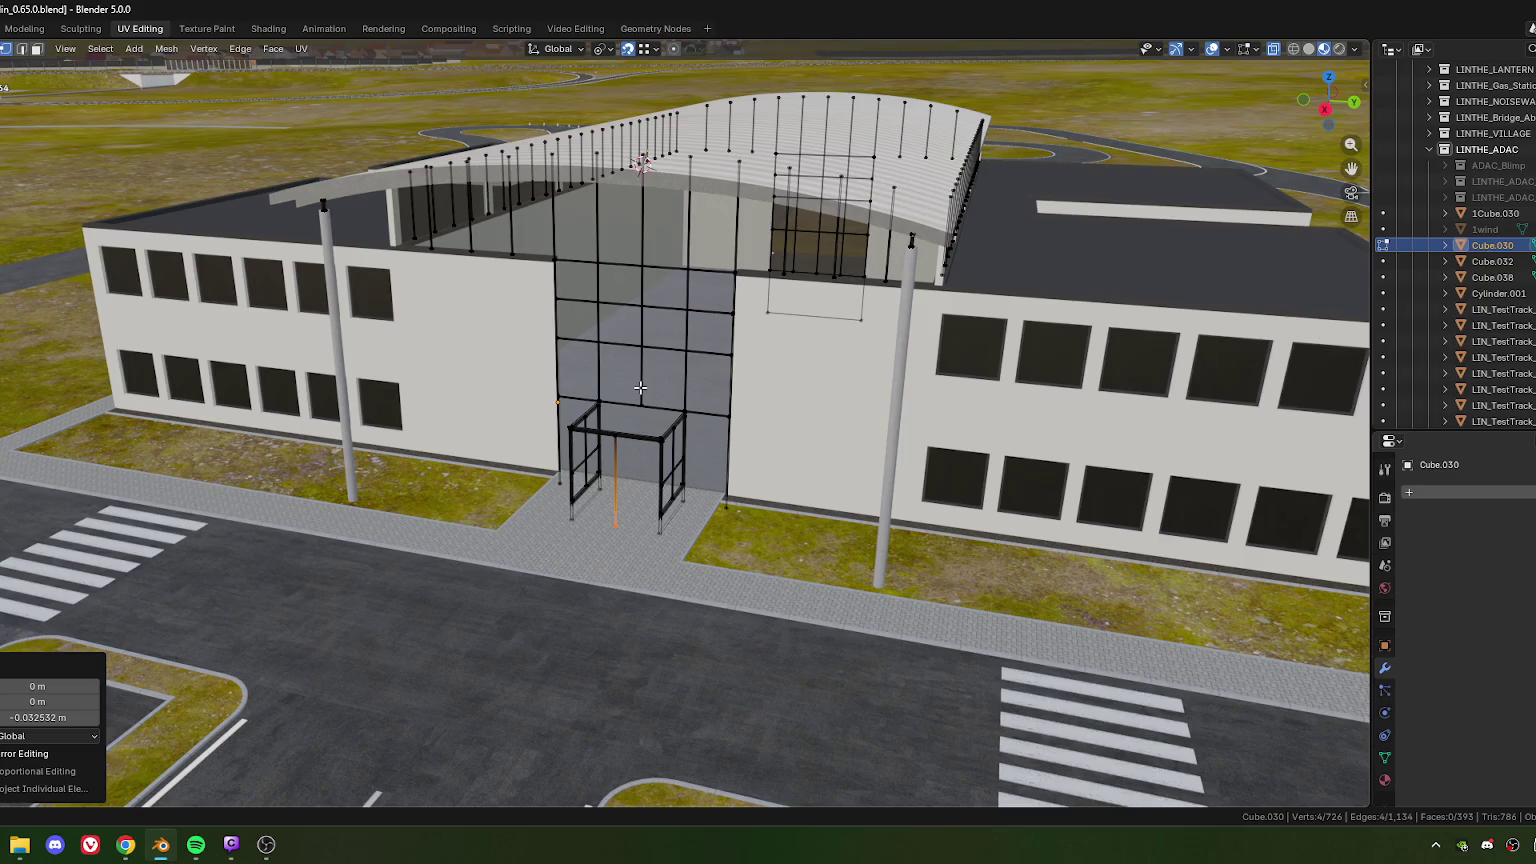
key(Tab)
scroll(494, 310, down, 2)
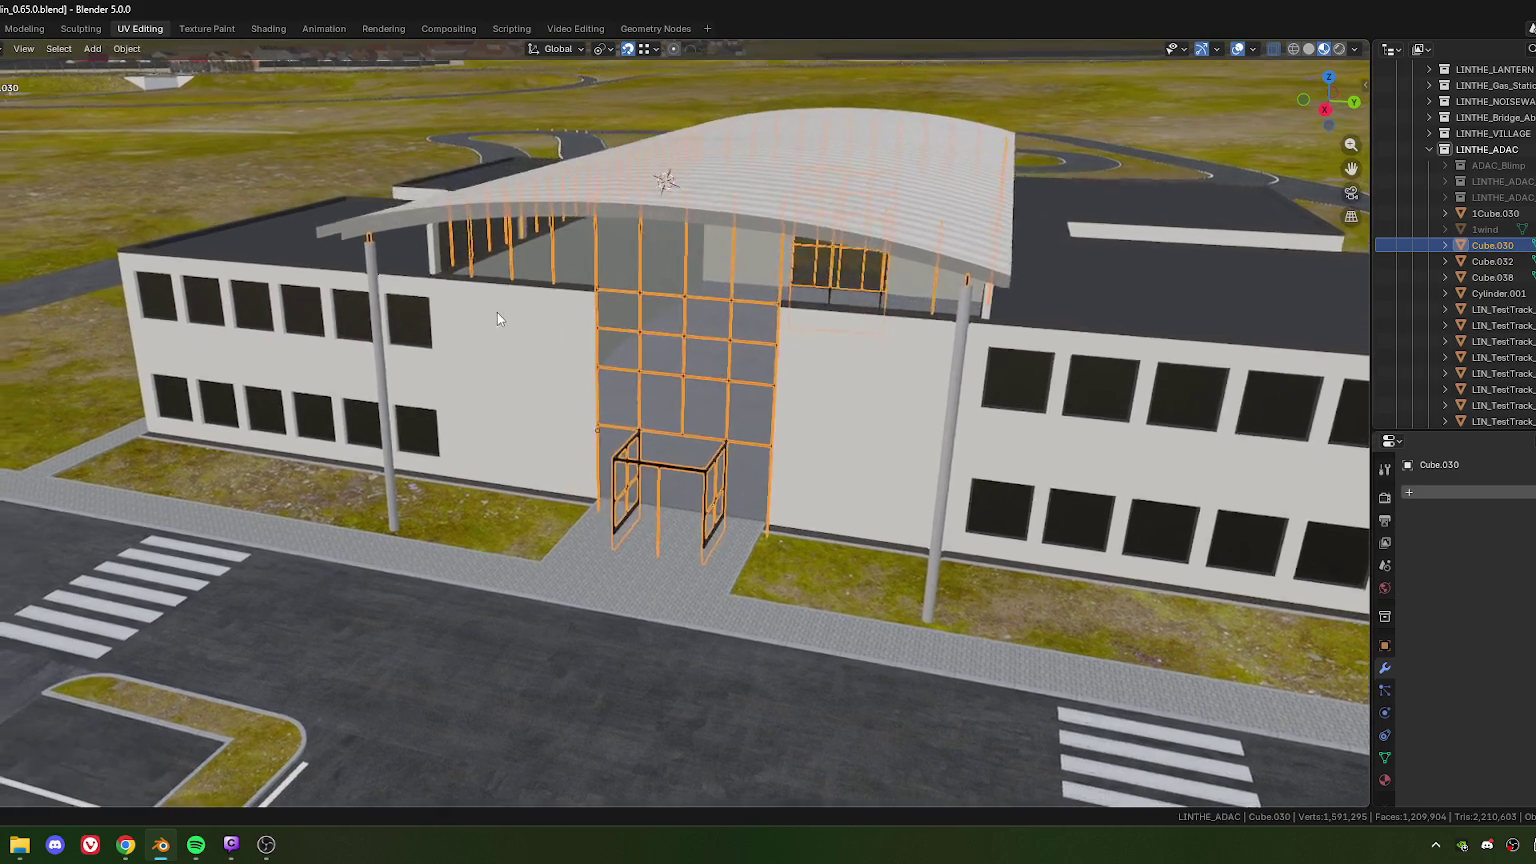
Step: Edit LIN_TestTrack_Office in face mode and select a single roof-rim face
scroll(494, 310, up, 3)
click(563, 383)
key(Tab)
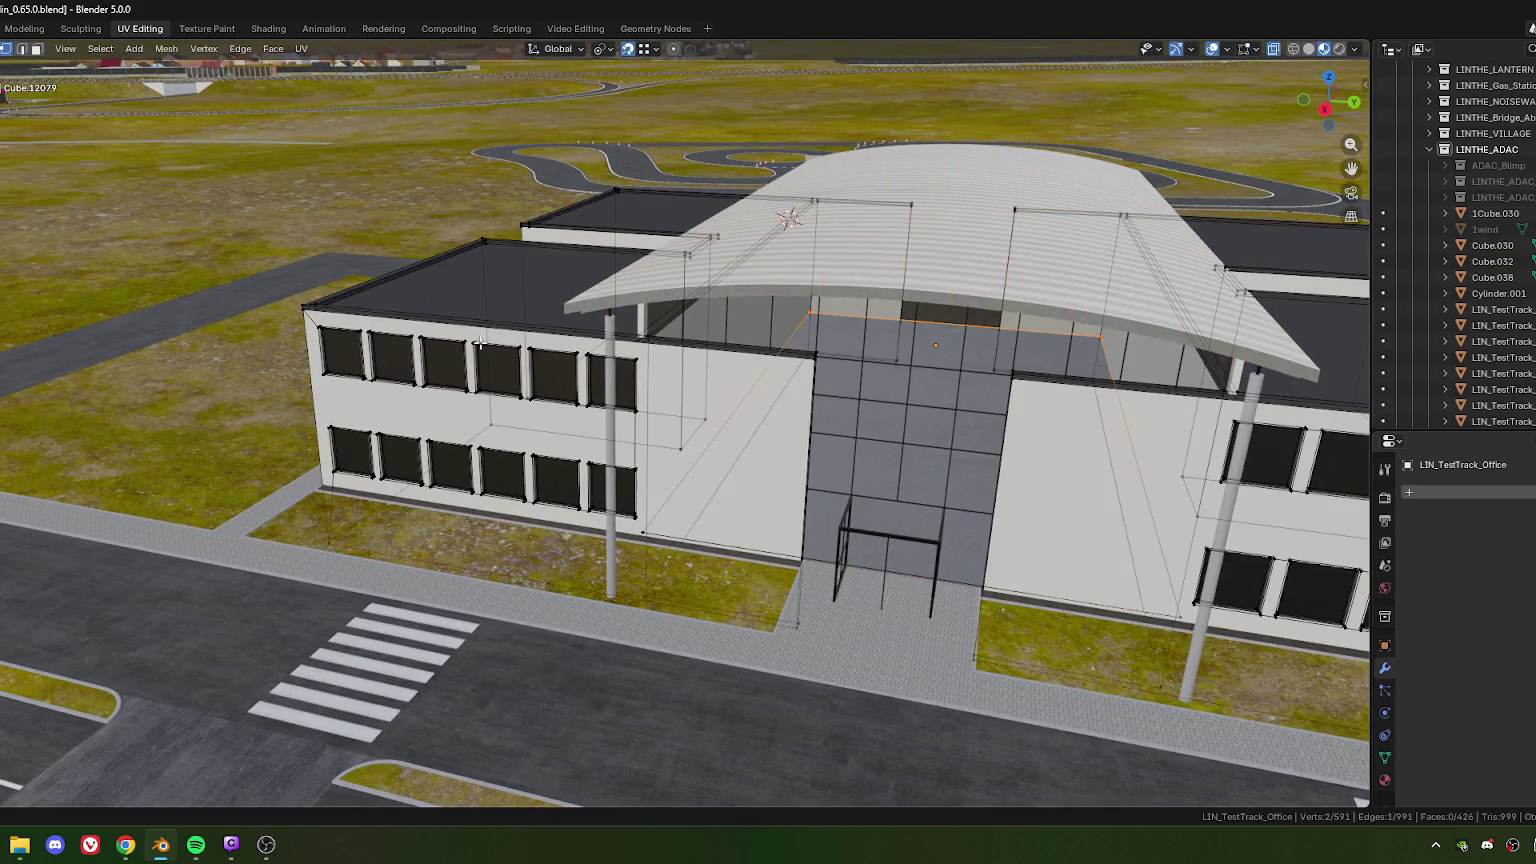
key(3)
alt+click(399, 260)
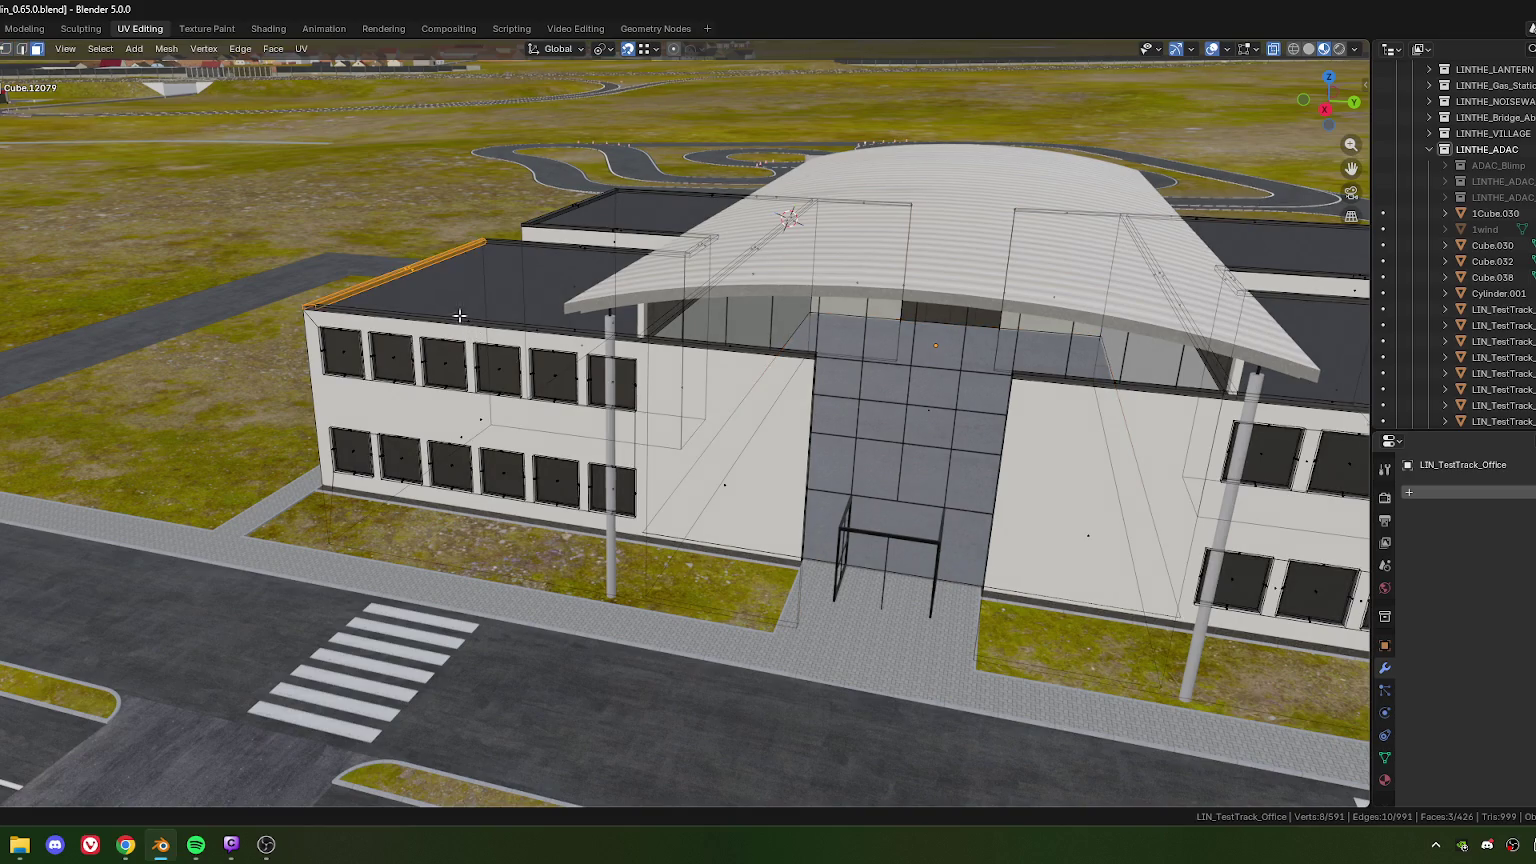
middle_drag(399, 260, 615, 439)
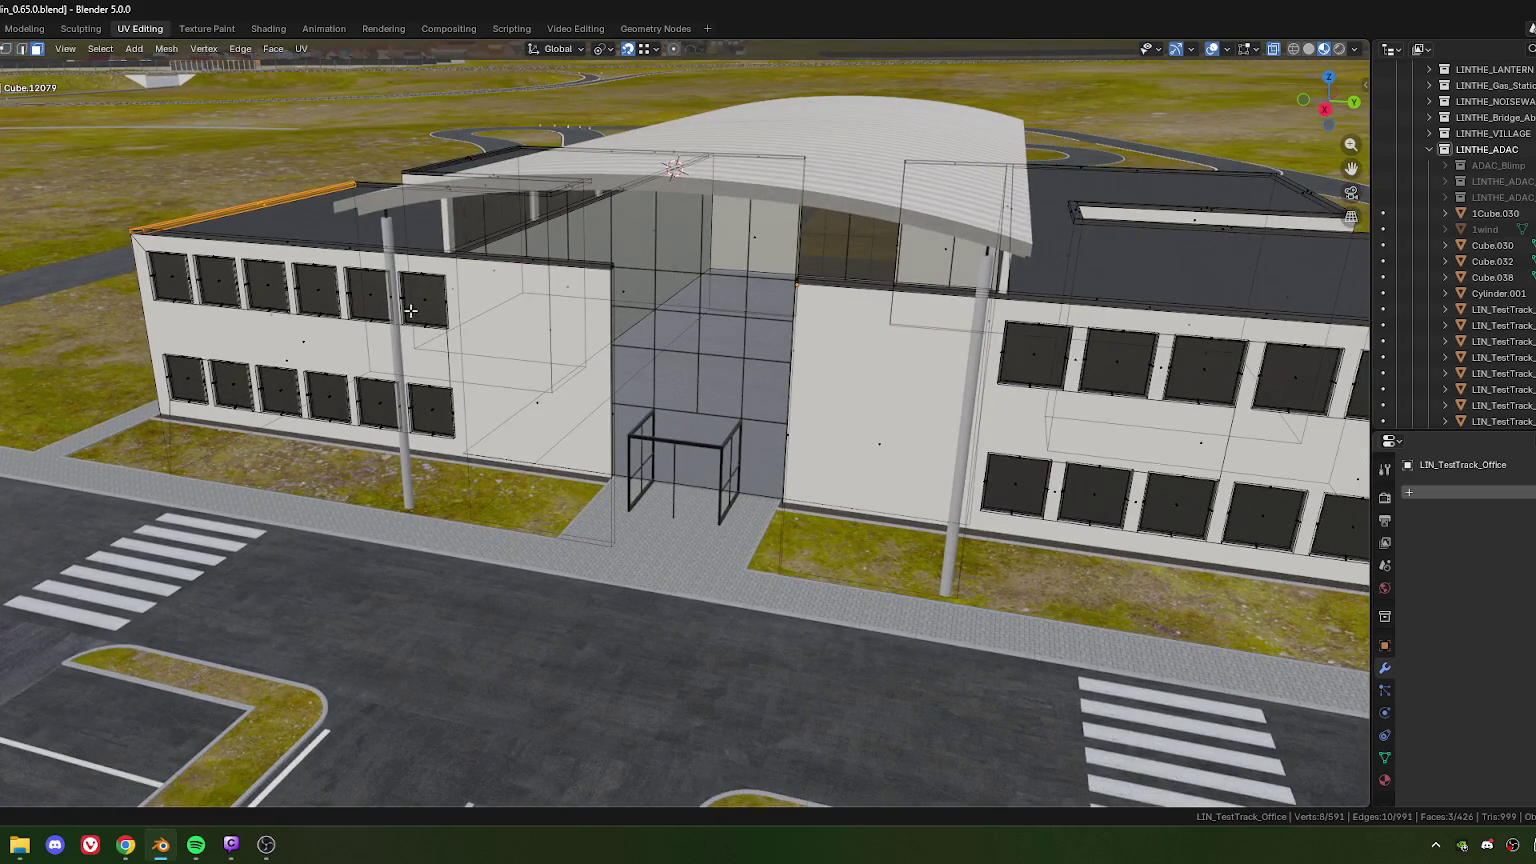
middle_drag(441, 328, 386, 292)
click(334, 252)
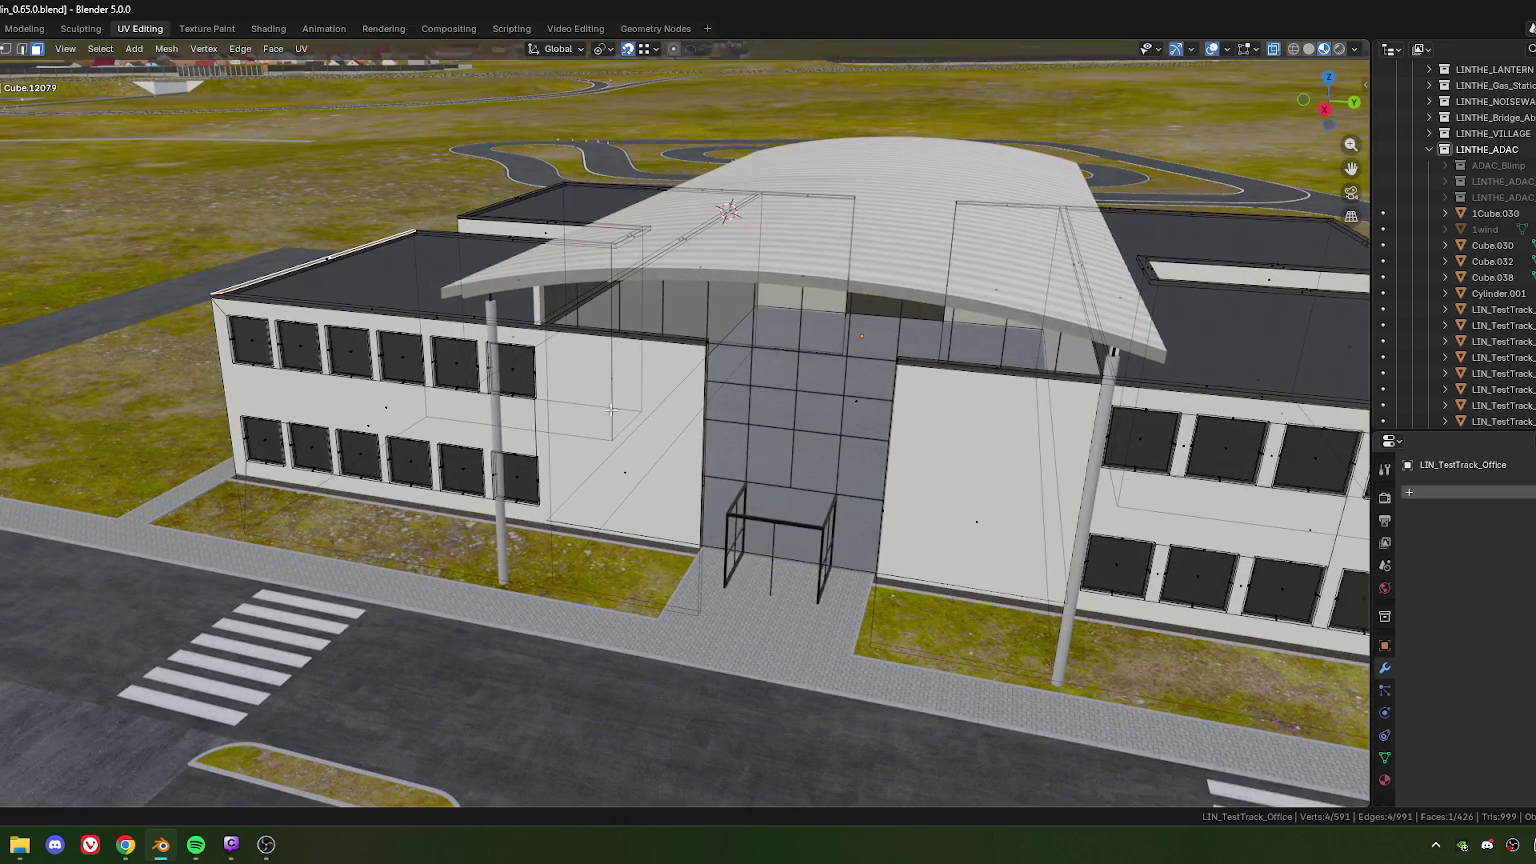
middle_drag(615, 412, 590, 390)
scroll(564, 366, up, 6)
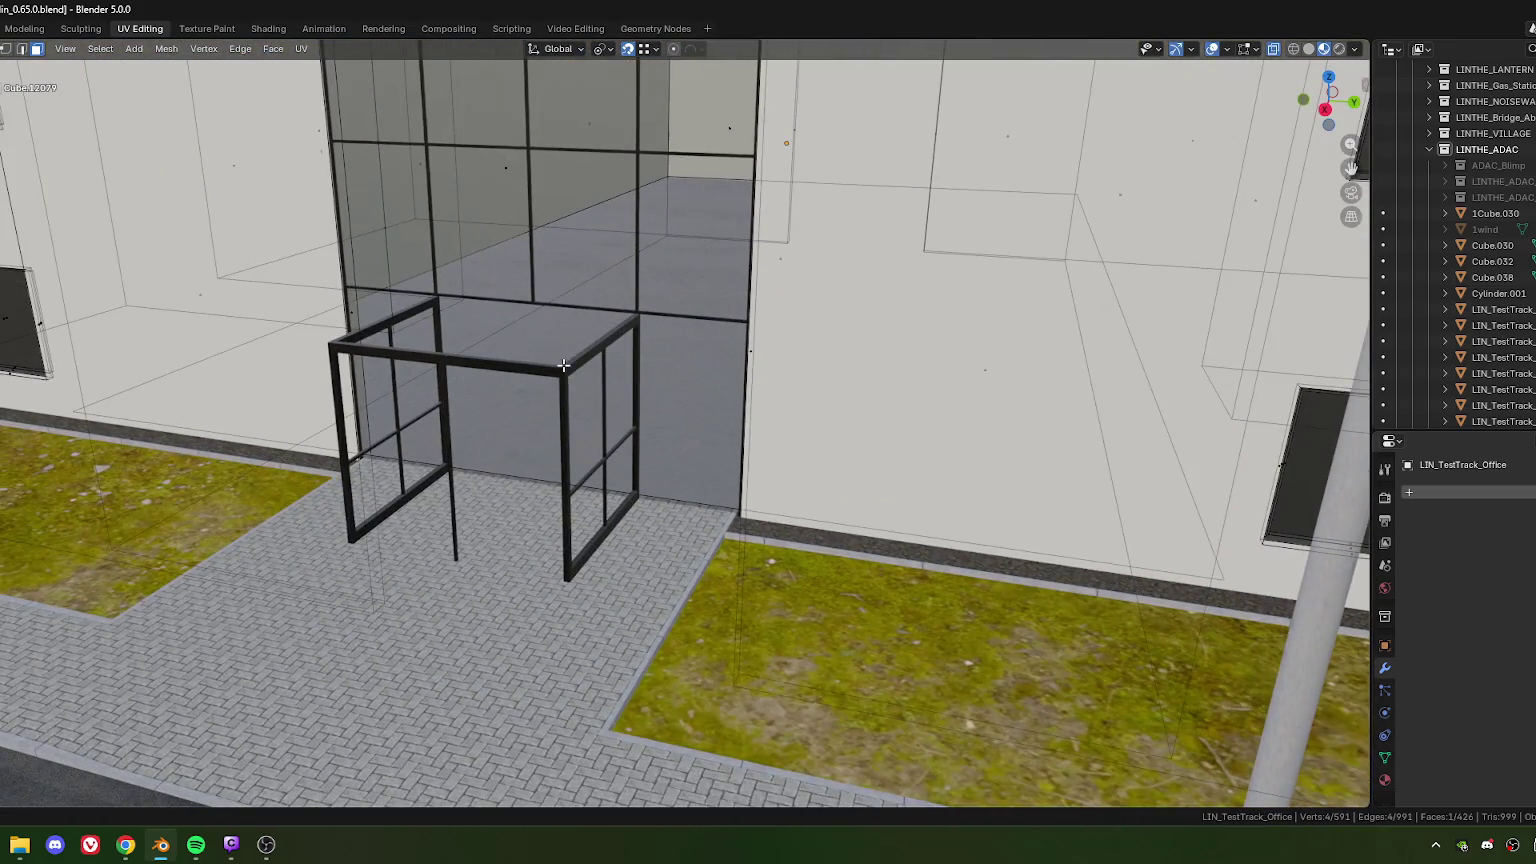
Step: Extrude the roof-rim face into a new strip and select its end vertex
key(e)
click(557, 373)
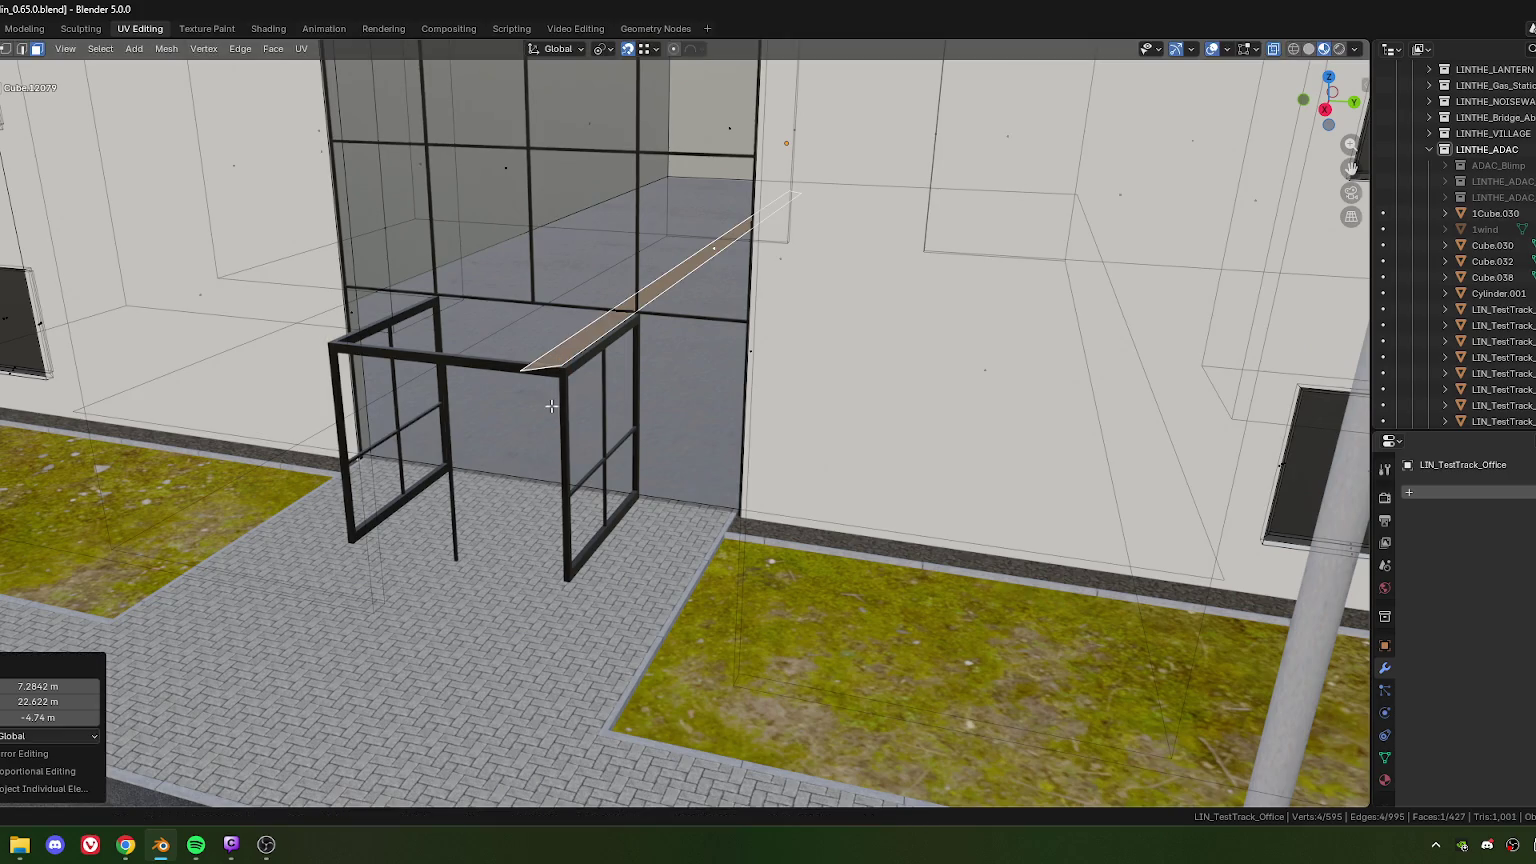
key(1)
click(490, 367)
mouse_move(458, 355)
middle_down()
mouse_move(367, 411)
mouse_move(490, 375)
middle_up()
scroll(559, 393, up, 3)
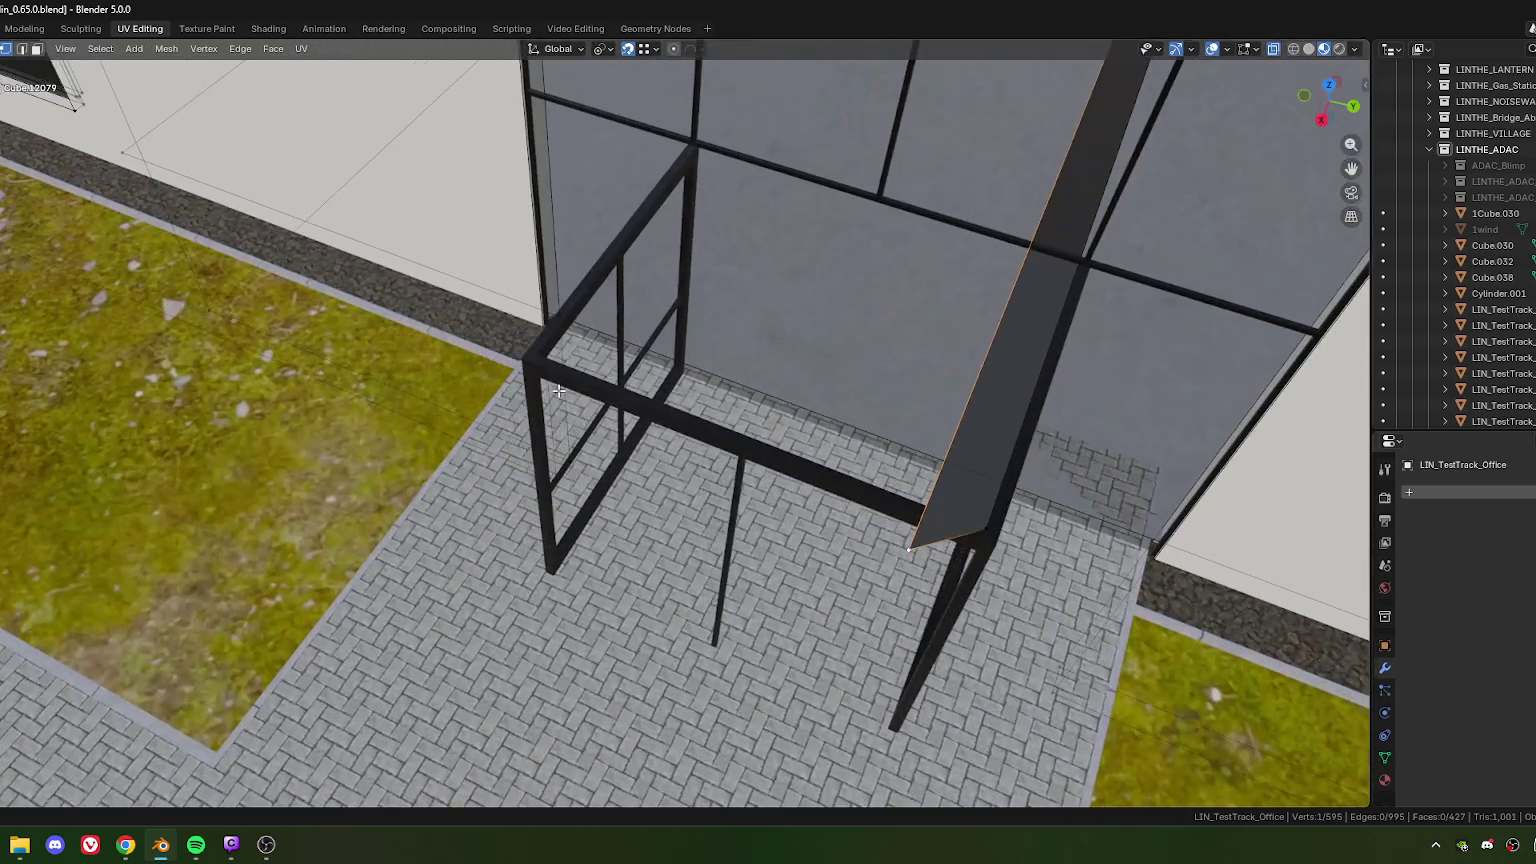
Step: Snap the strip's end vertex onto the frame's top corner using vertex snapping
key(g)
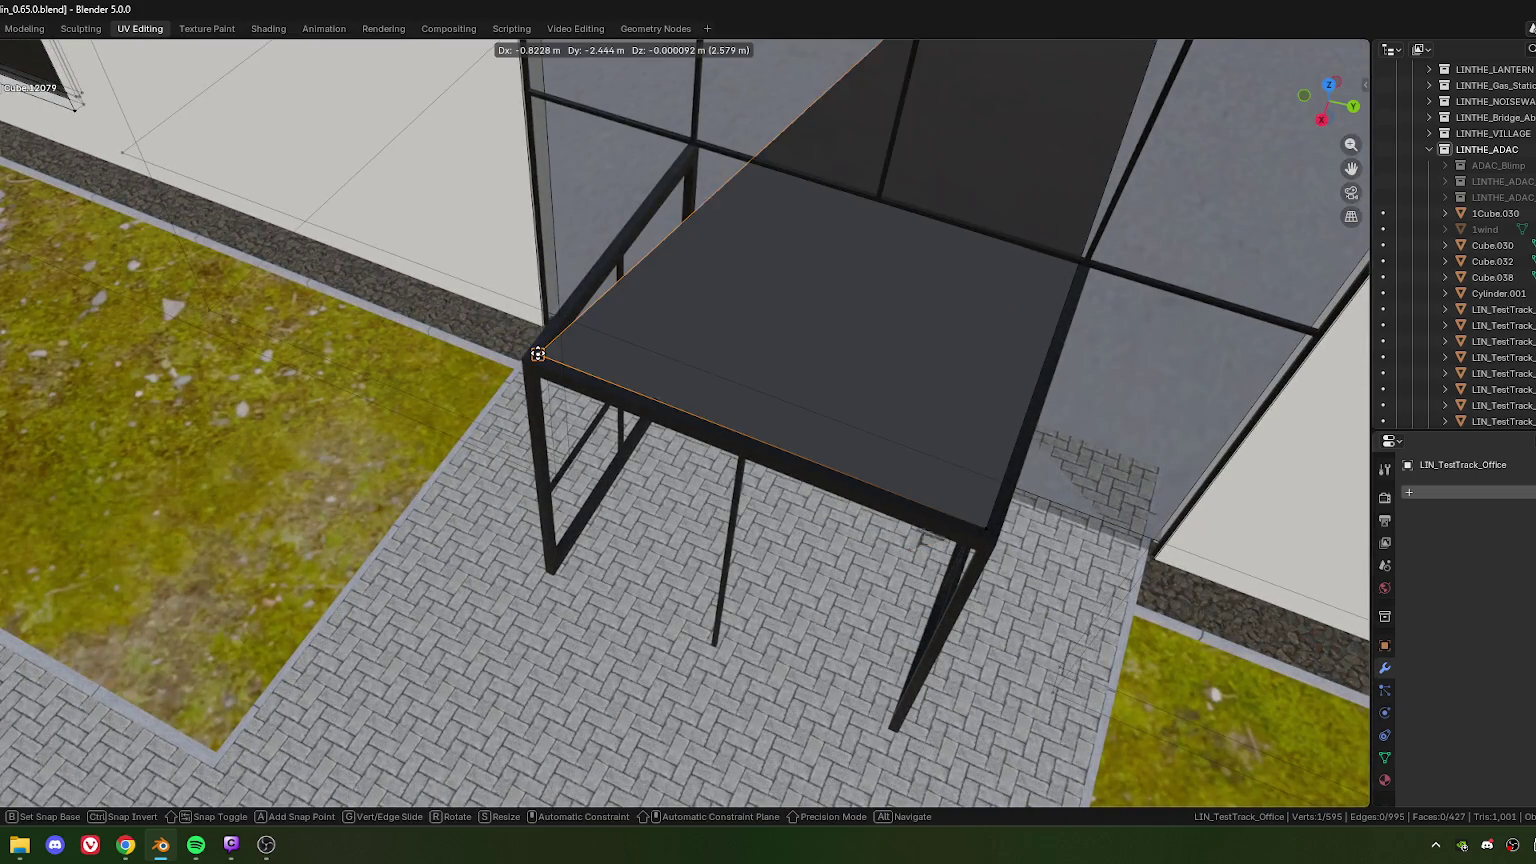
key(shift+z)
click(580, 401)
scroll(862, 470, down, 3)
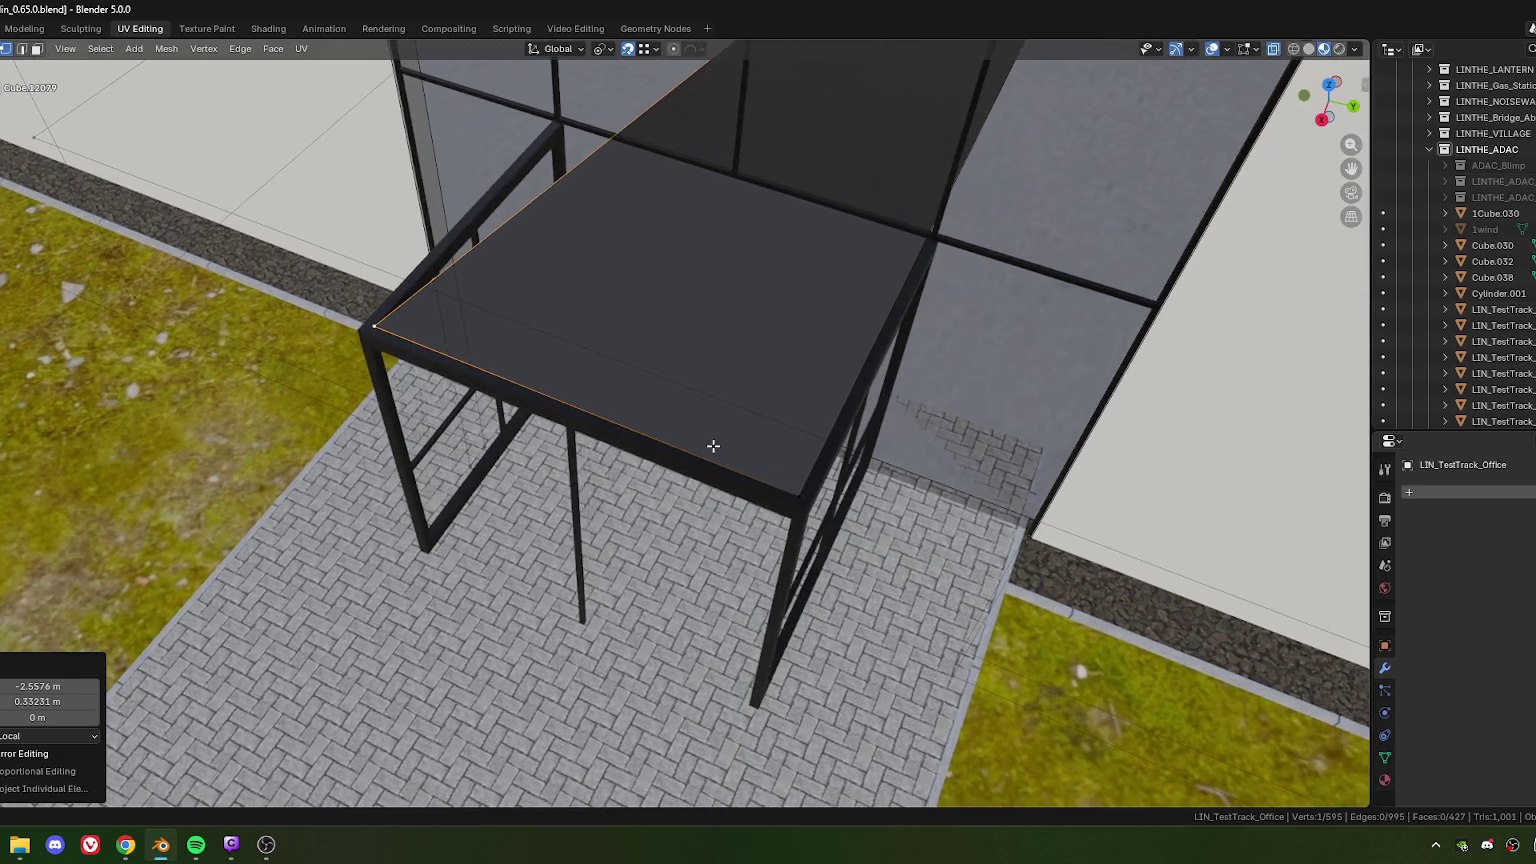
scroll(804, 331, down, 4)
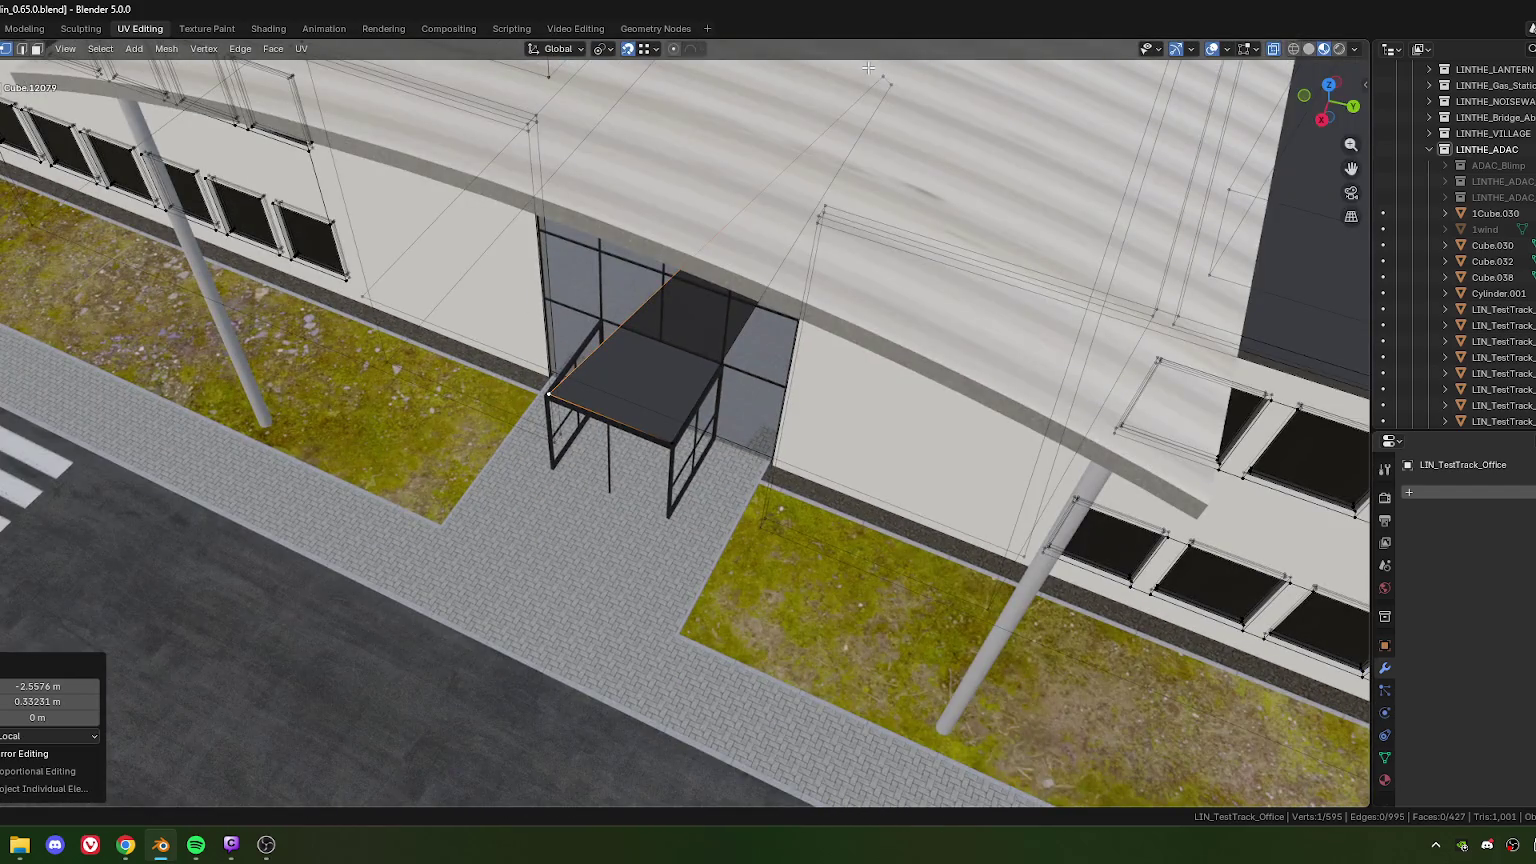
scroll(609, 390, up, 2)
scroll(609, 390, up, 2)
scroll(609, 390, up, 2)
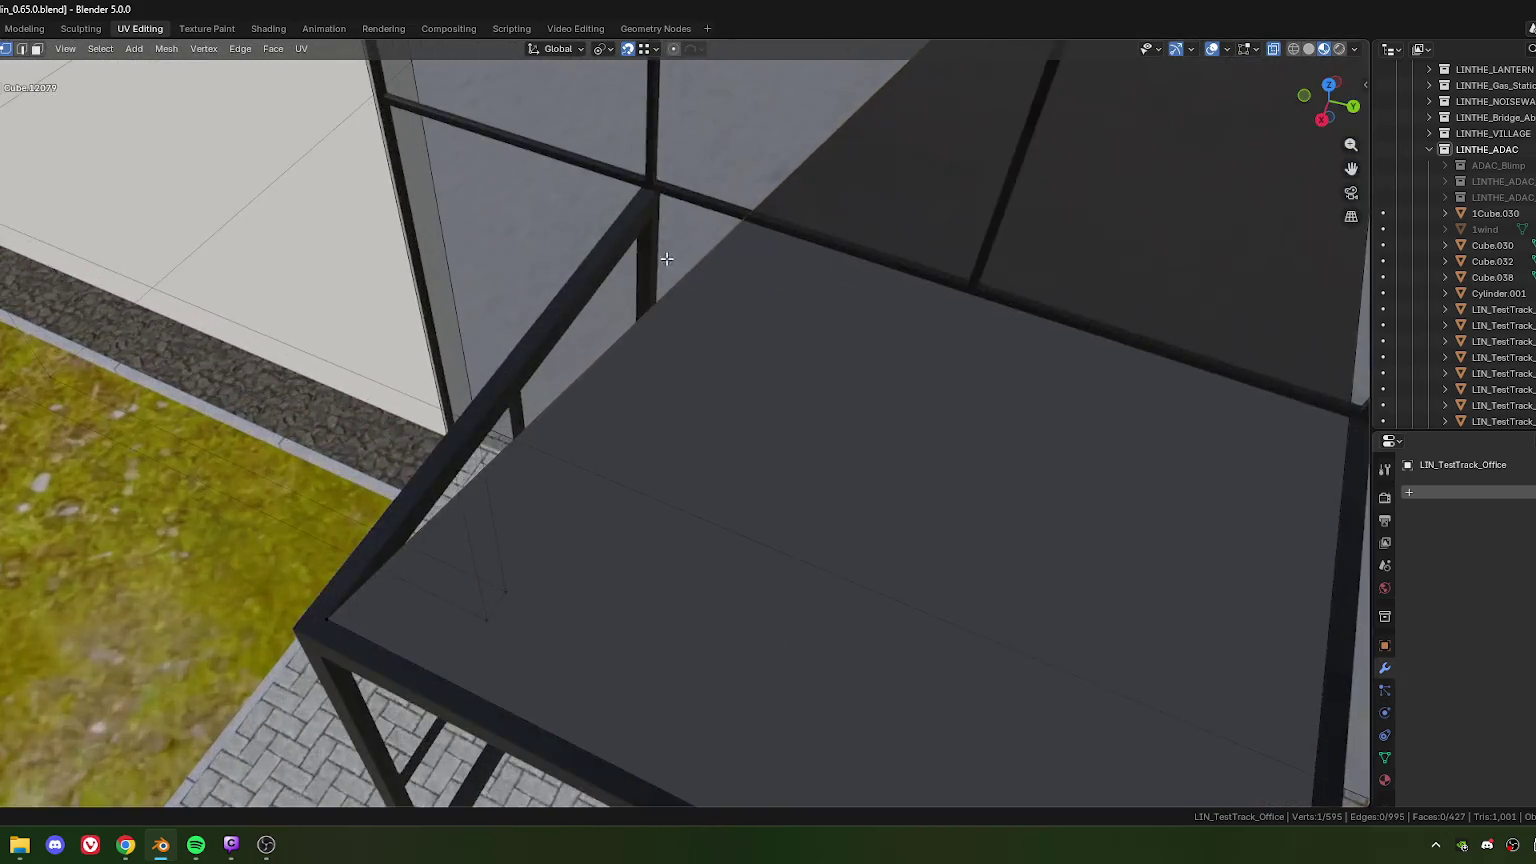
scroll(609, 390, up, 2)
Step: Snap a second roof corner vertex onto the matching frame corner
key(g)
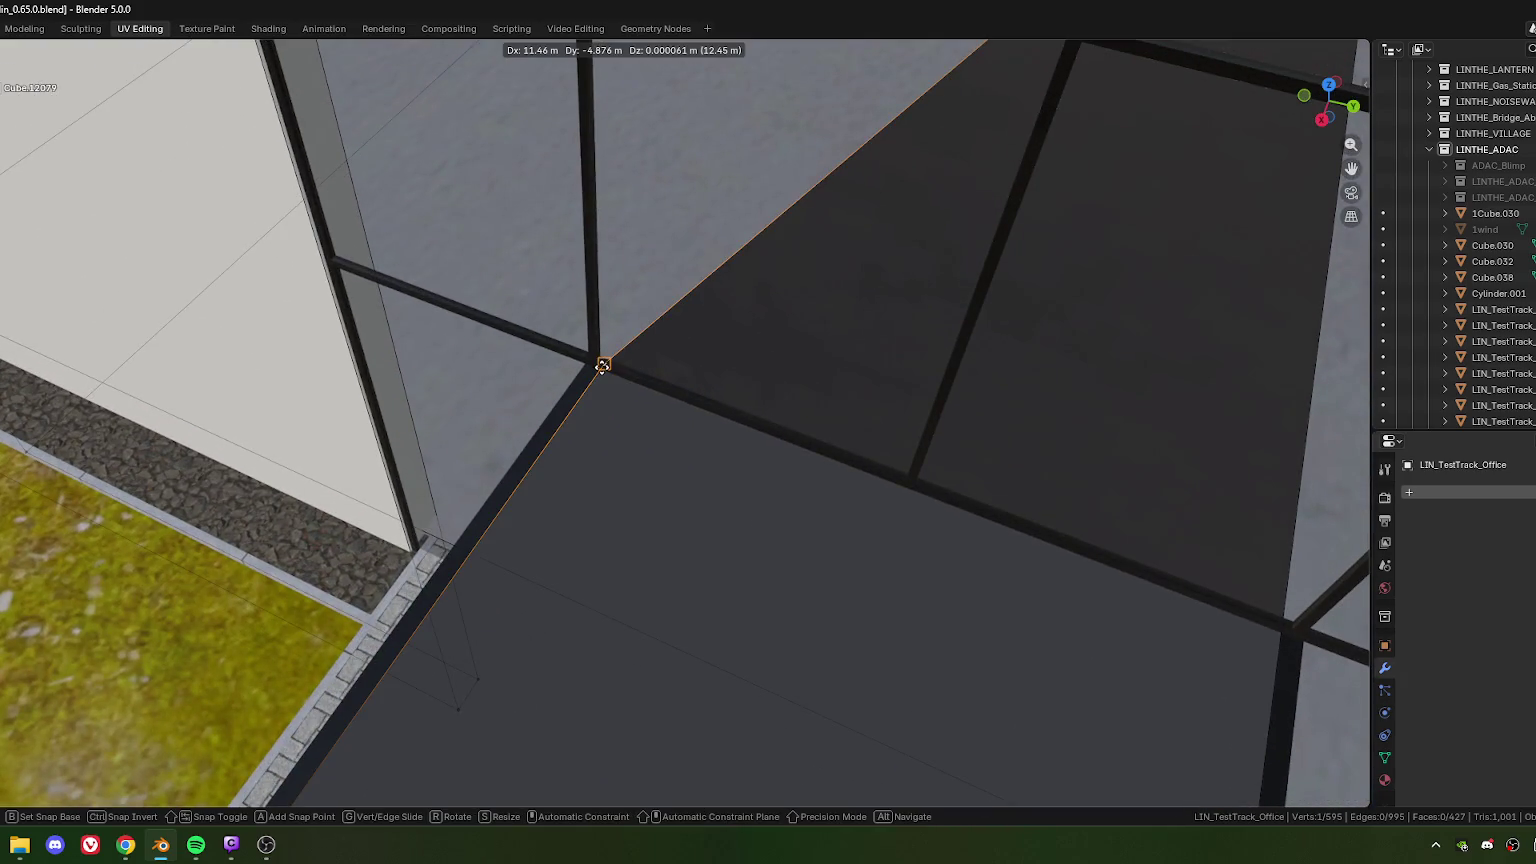
click(602, 366)
scroll(650, 390, down, 3)
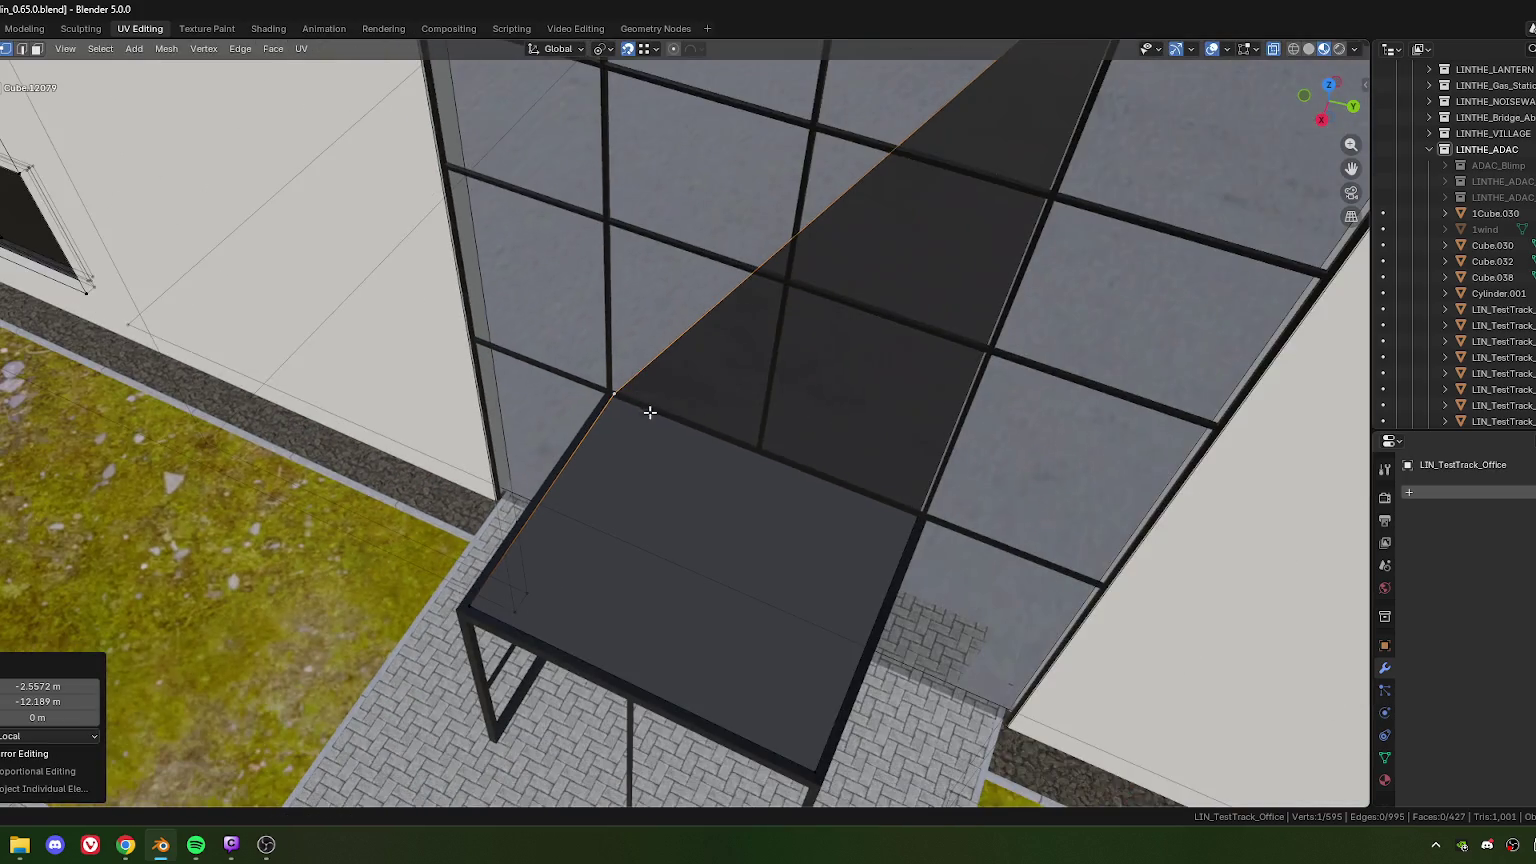
scroll(741, 408, up, 2)
middle_drag(687, 428, 779, 372)
key(g)
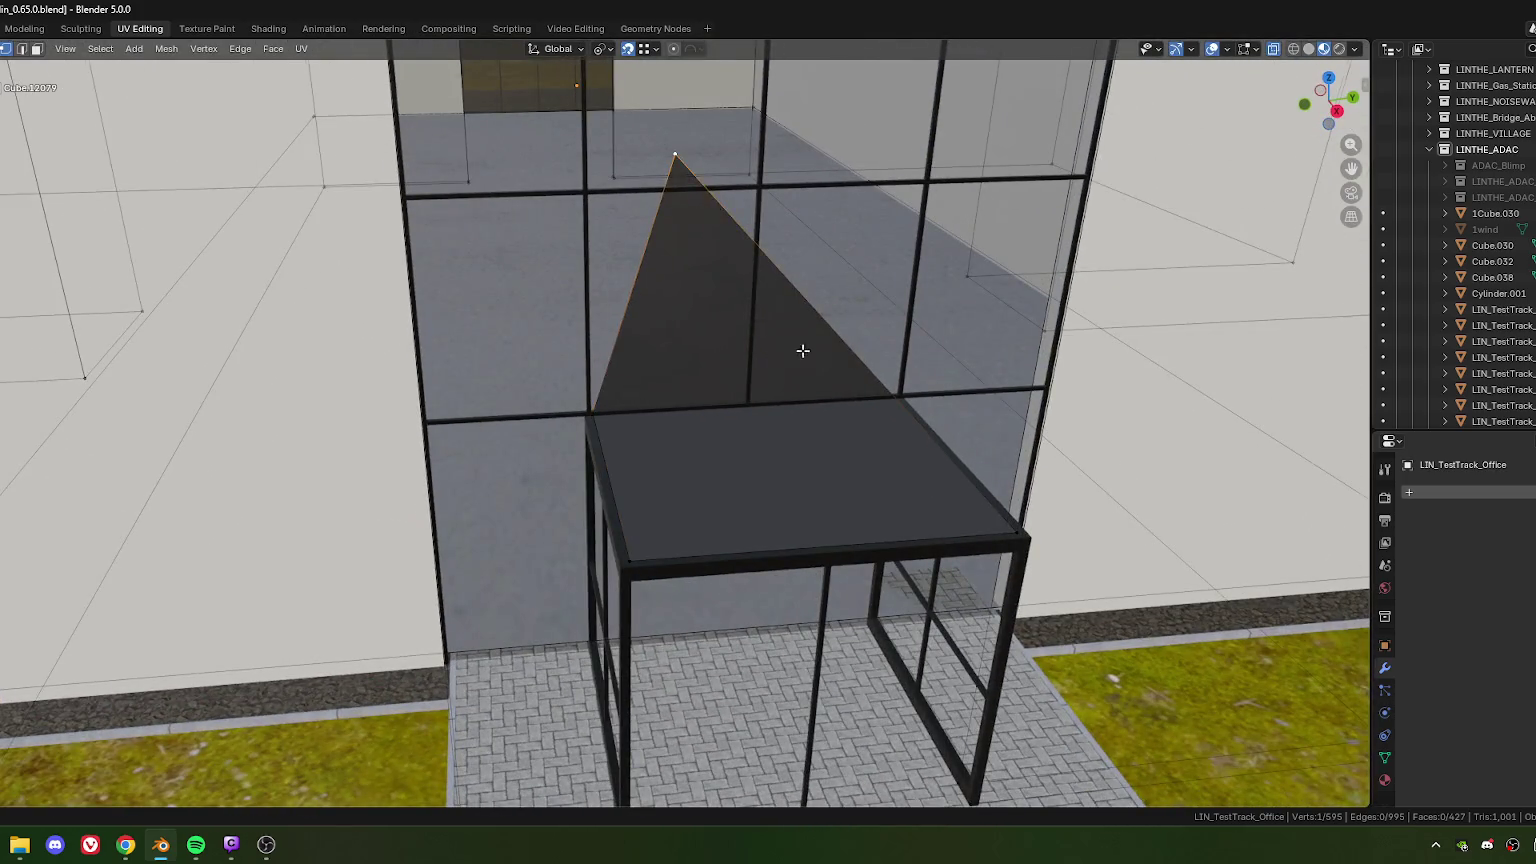
scroll(700, 380, up, 5)
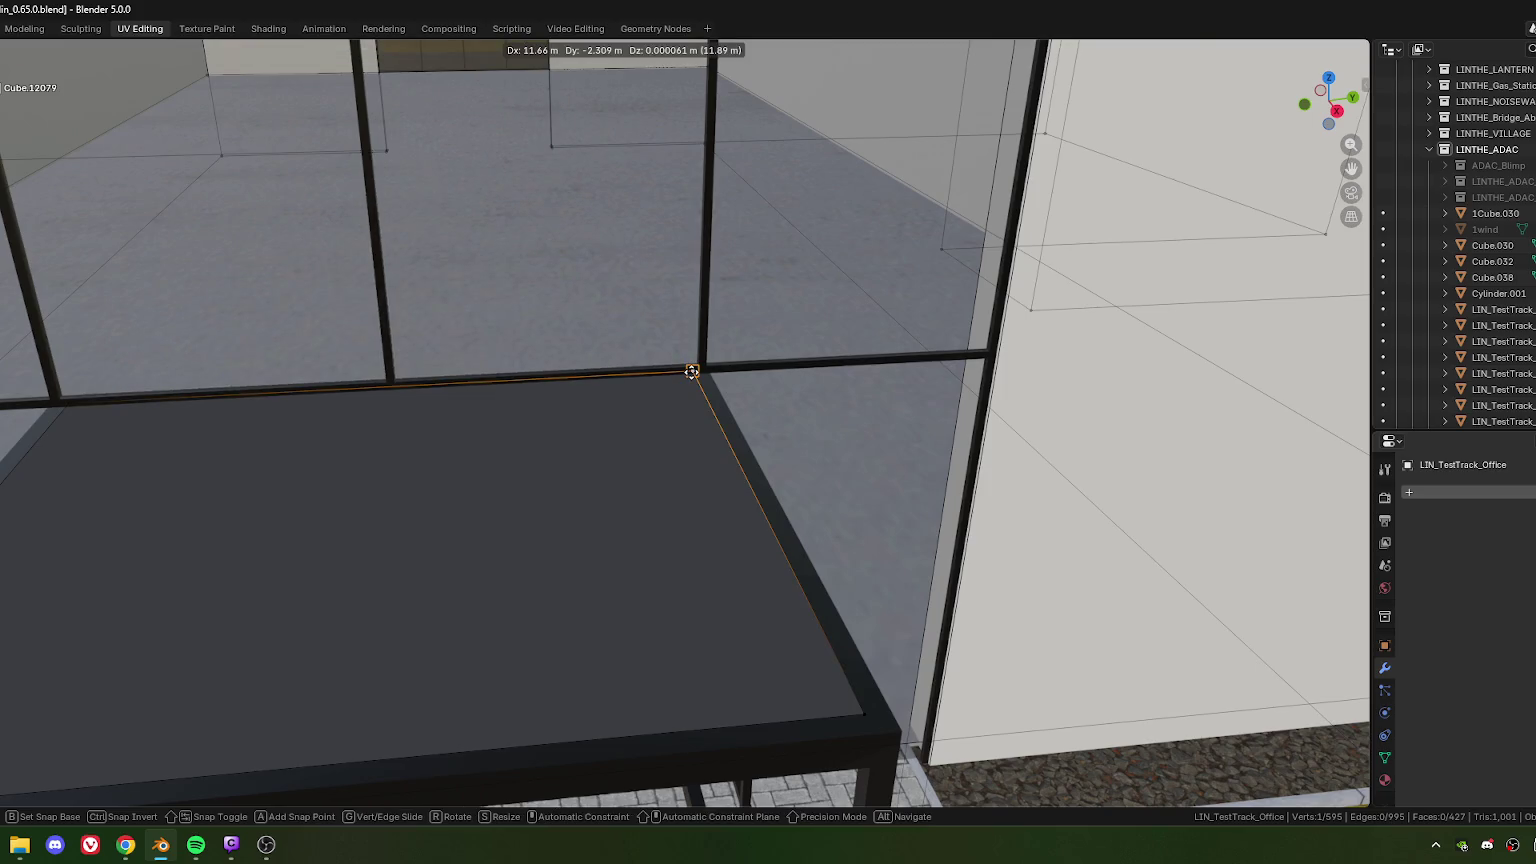
Step: Snap the last roof corner vertex onto the frame corner
click(691, 371)
scroll(693, 422, down, 3)
scroll(662, 435, down, 2)
scroll(652, 422, up, 1)
scroll(611, 446, down, 1)
Step: Select the canopy roof face in face select mode
key(3)
click(627, 396)
scroll(630, 420, up, 2)
scroll(600, 434, up, 2)
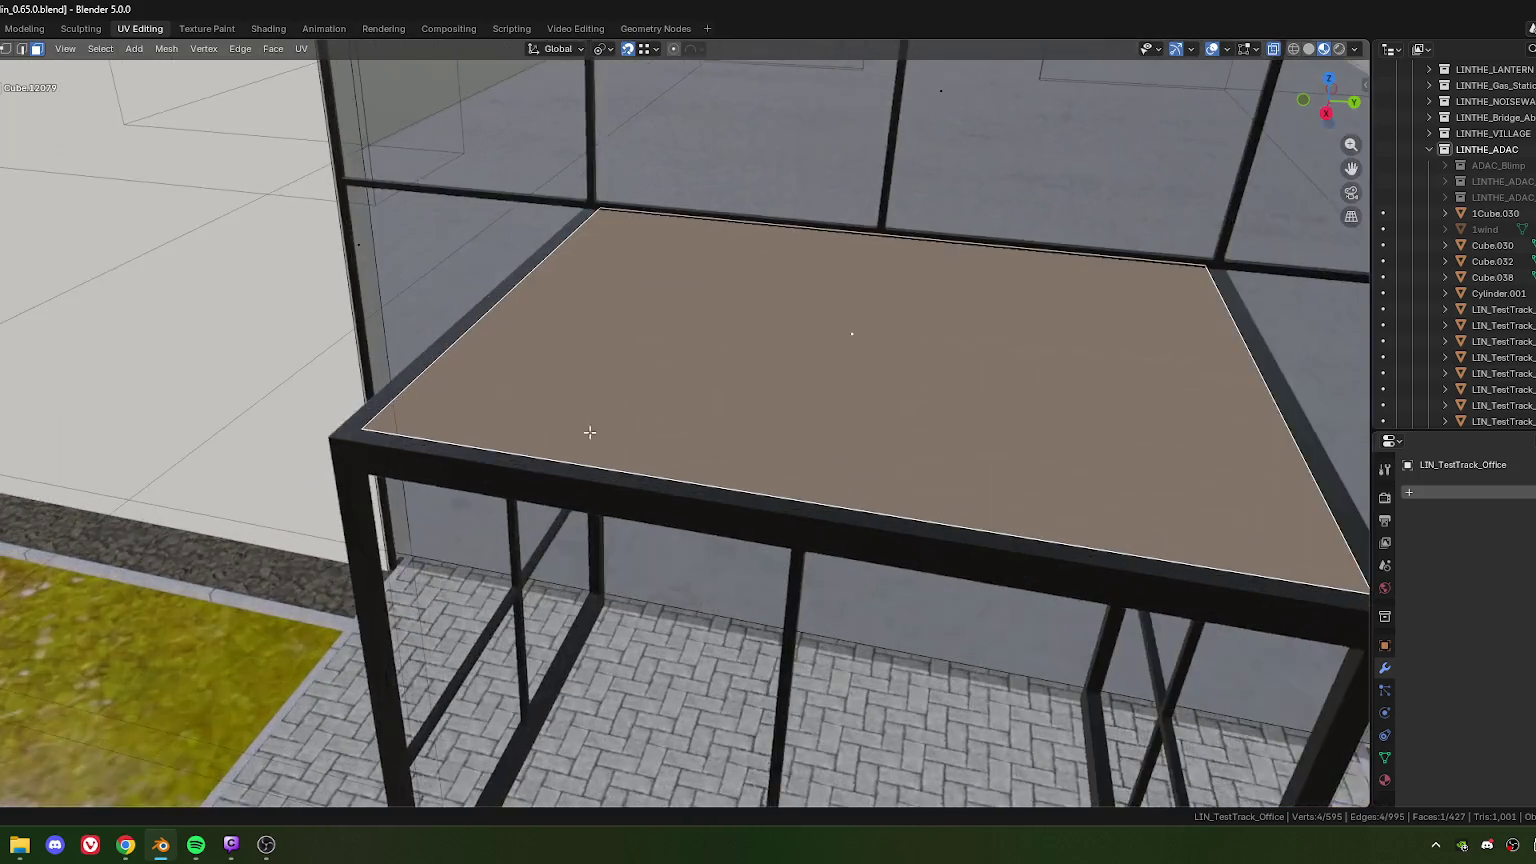
scroll(600, 434, down, 2)
Step: Lower the roof face -0.02676 m along Z so it sits flush on the frame
key(g)
key(z)
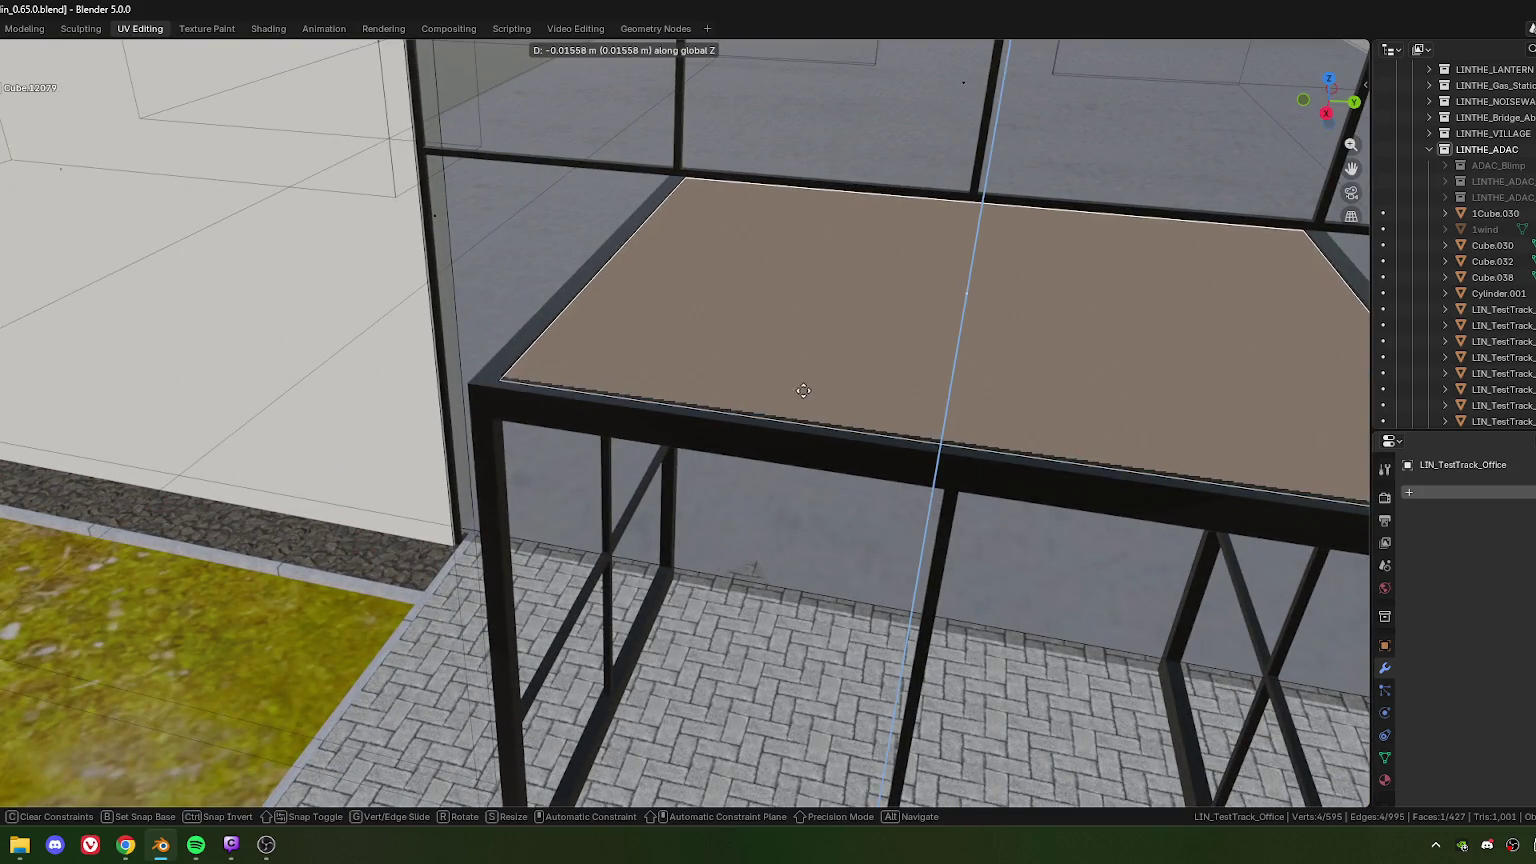
click(805, 416)
scroll(810, 430, down, 3)
scroll(822, 457, up, 2)
scroll(822, 457, down, 3)
scroll(830, 445, up, 3)
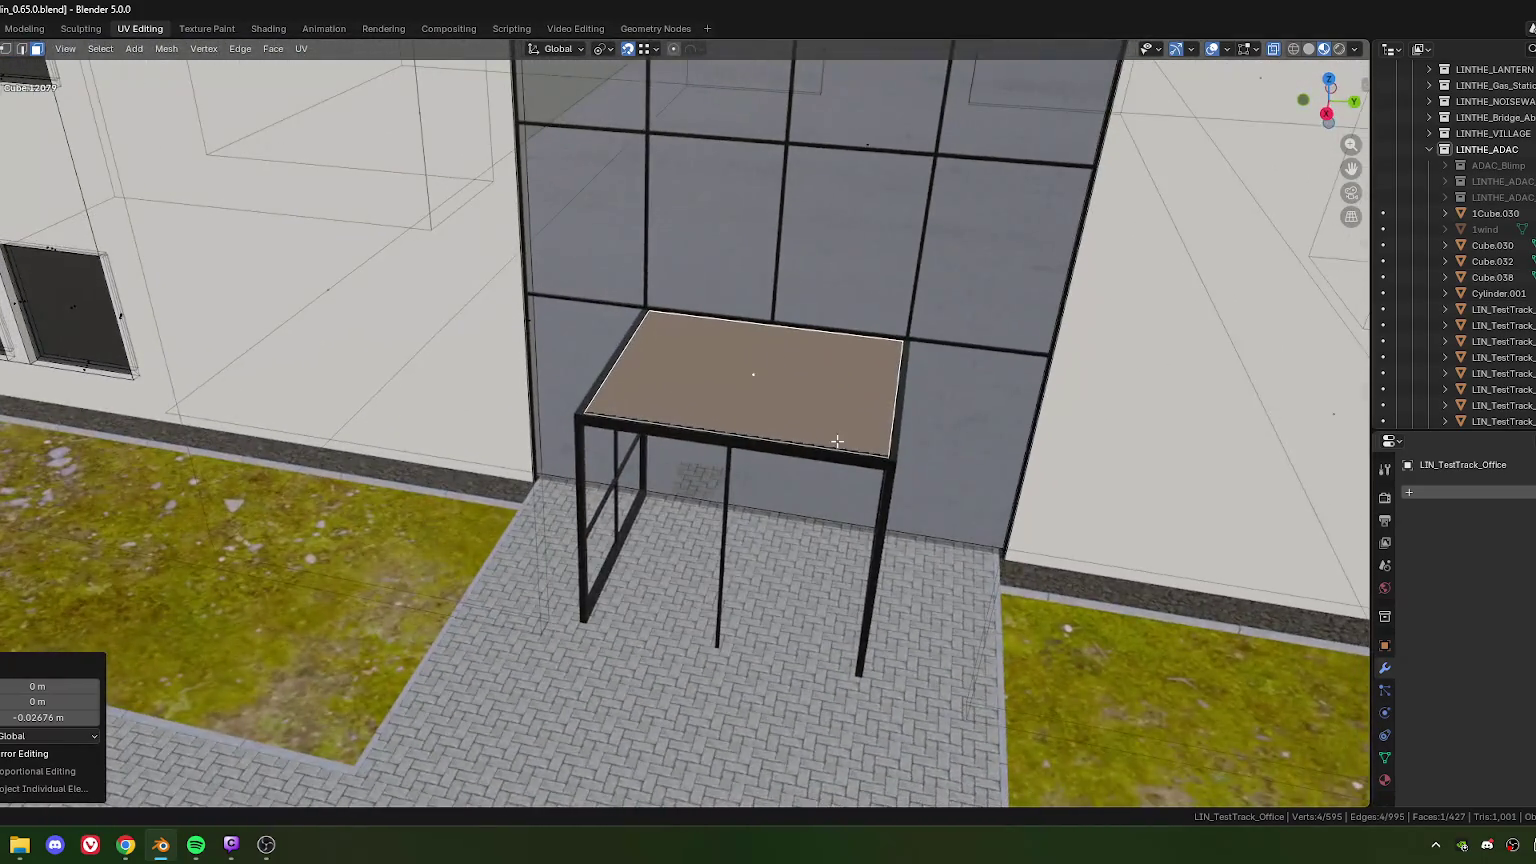
scroll(838, 441, up, 3)
scroll(789, 444, down, 3)
scroll(732, 435, up, 2)
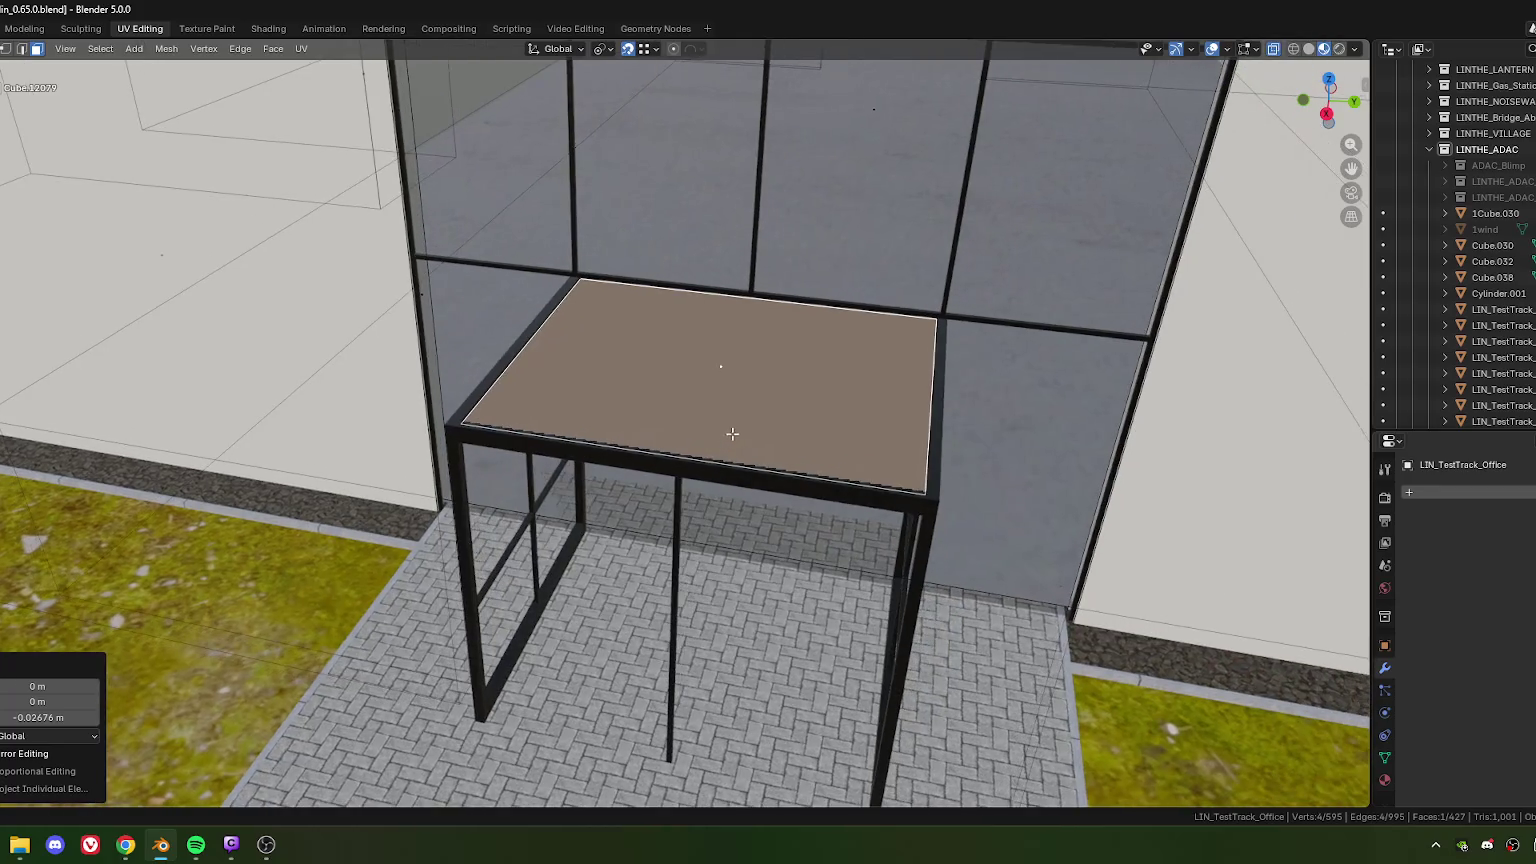
Step: Switch to top view to inspect the canopy roof
key(KP_7)
scroll(730, 404, up, 3)
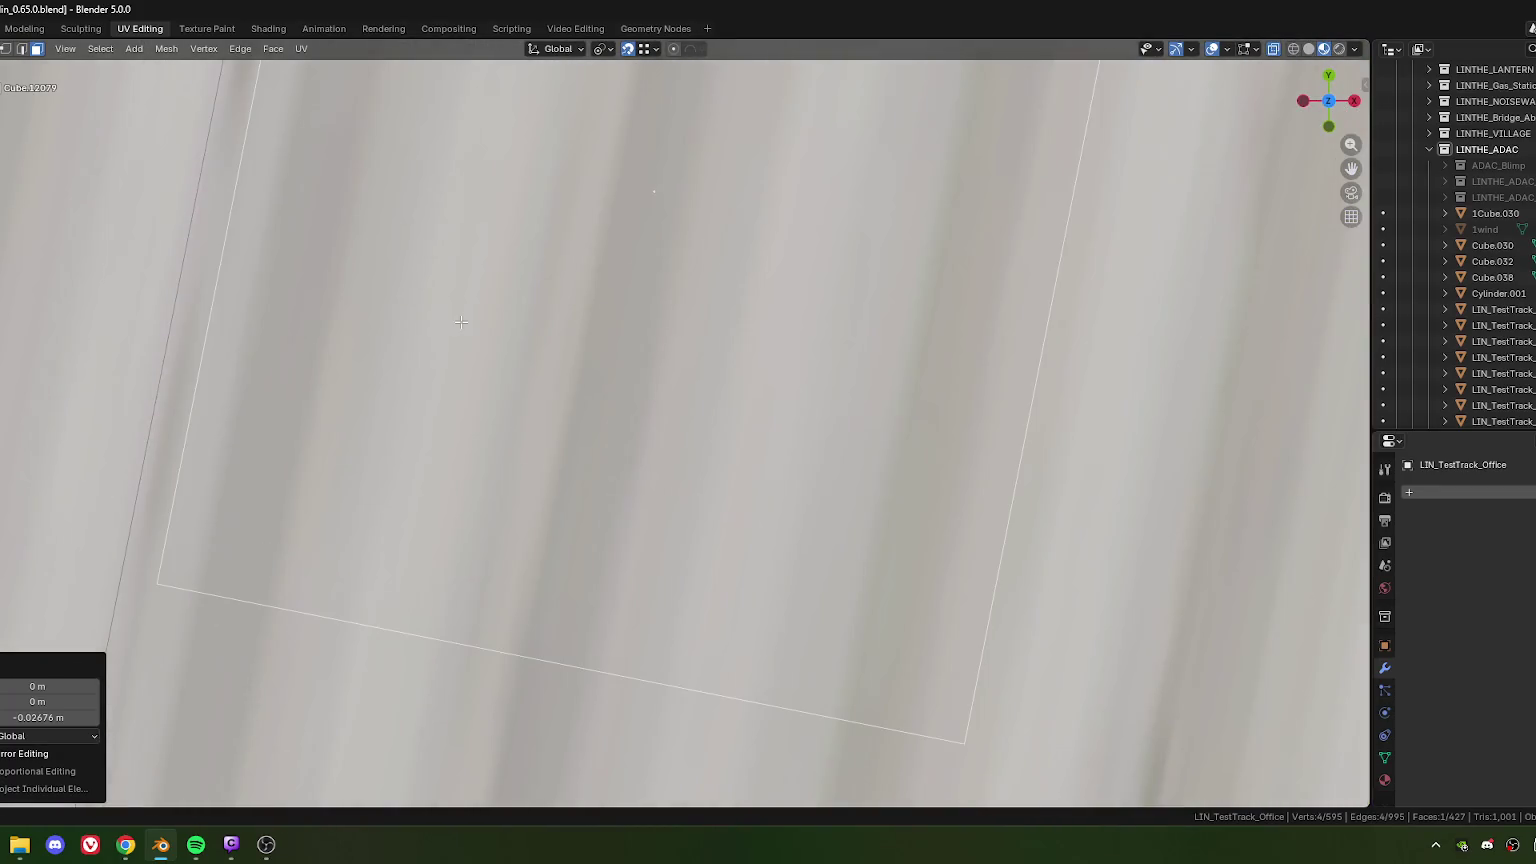
scroll(647, 396, up, 2)
scroll(647, 396, down, 4)
scroll(751, 442, down, 3)
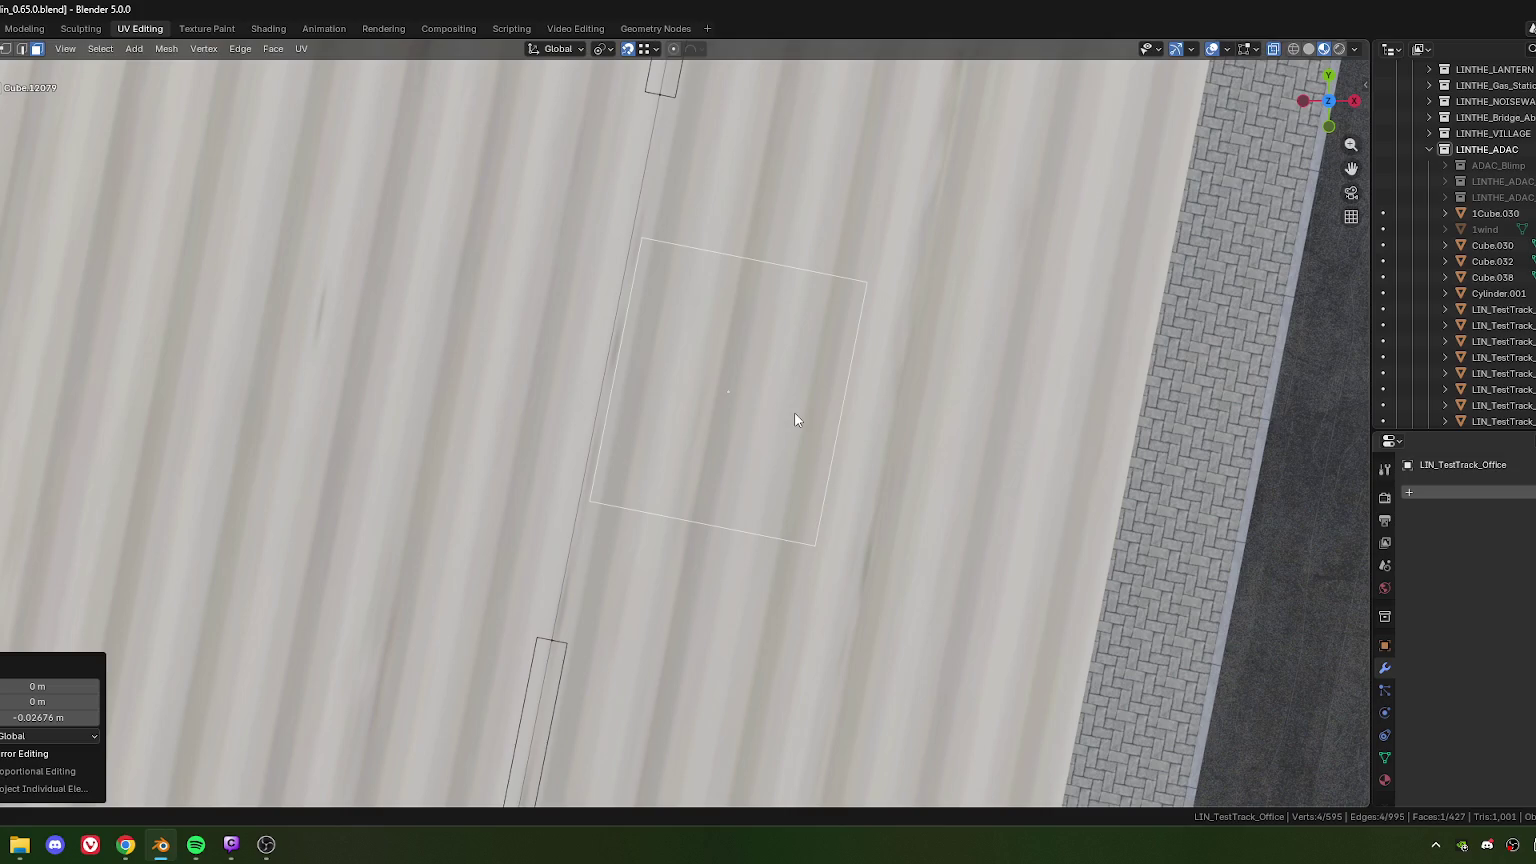
Step: Hide the white entrance cover and start editing the dark canopy roof mesh
key(Tab)
click(794, 419)
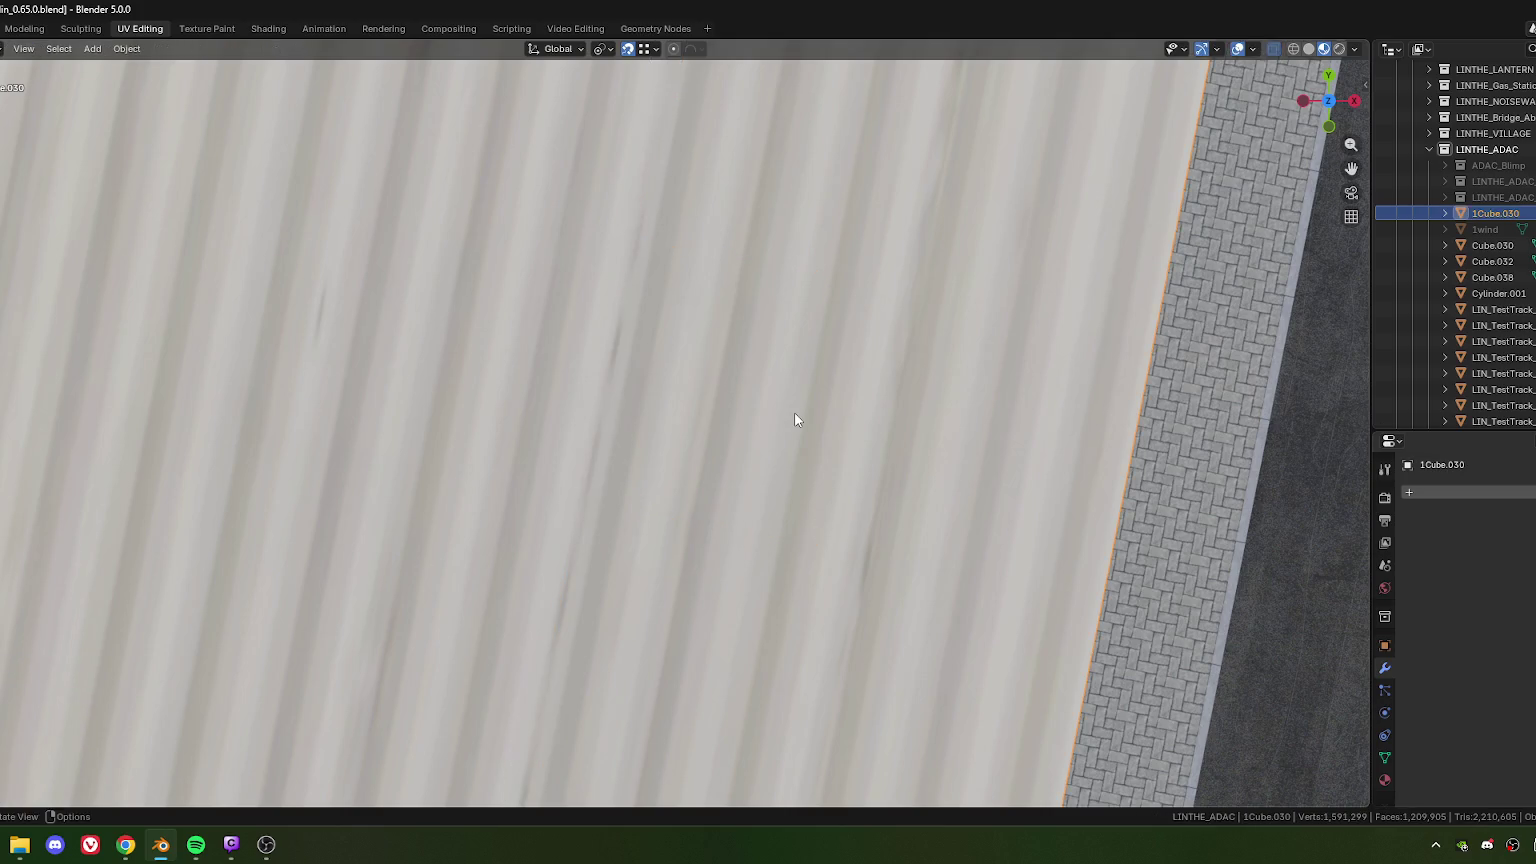
key(h)
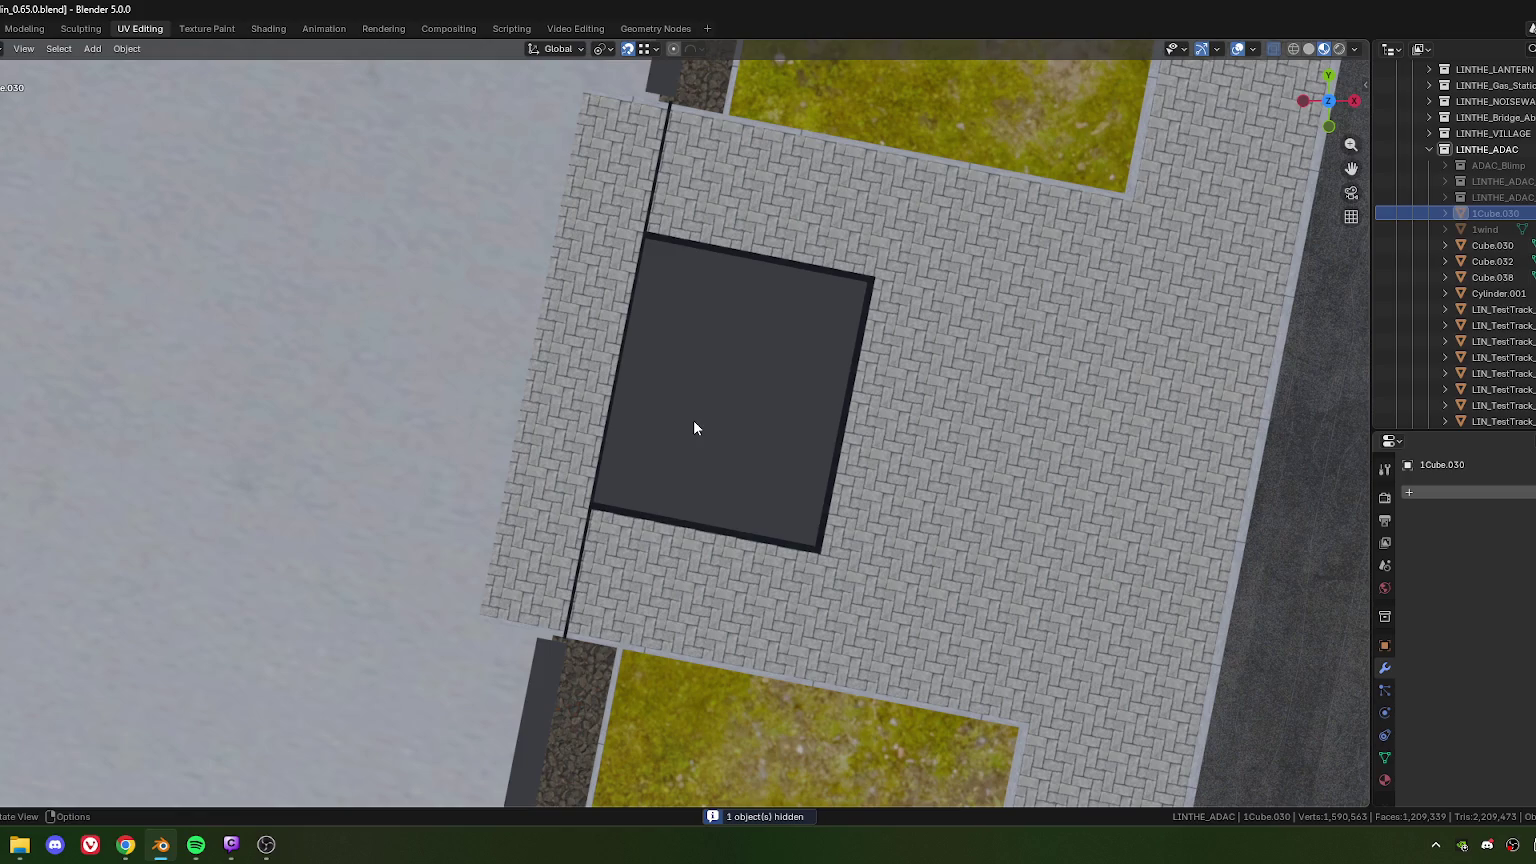
click(694, 428)
key(Tab)
Step: Orbit, zoom and pan to a view looking down on the canopy roof panel
scroll(688, 417, up, 3)
scroll(688, 417, up, 3)
scroll(741, 638, down, 5)
mouse_move(741, 638)
middle_down()
mouse_move(741, 329)
mouse_move(645, 336)
mouse_move(720, 478)
mouse_move(645, 481)
middle_up()
scroll(648, 482, up, 3)
scroll(645, 481, down, 3)
scroll(640, 500, down, 3)
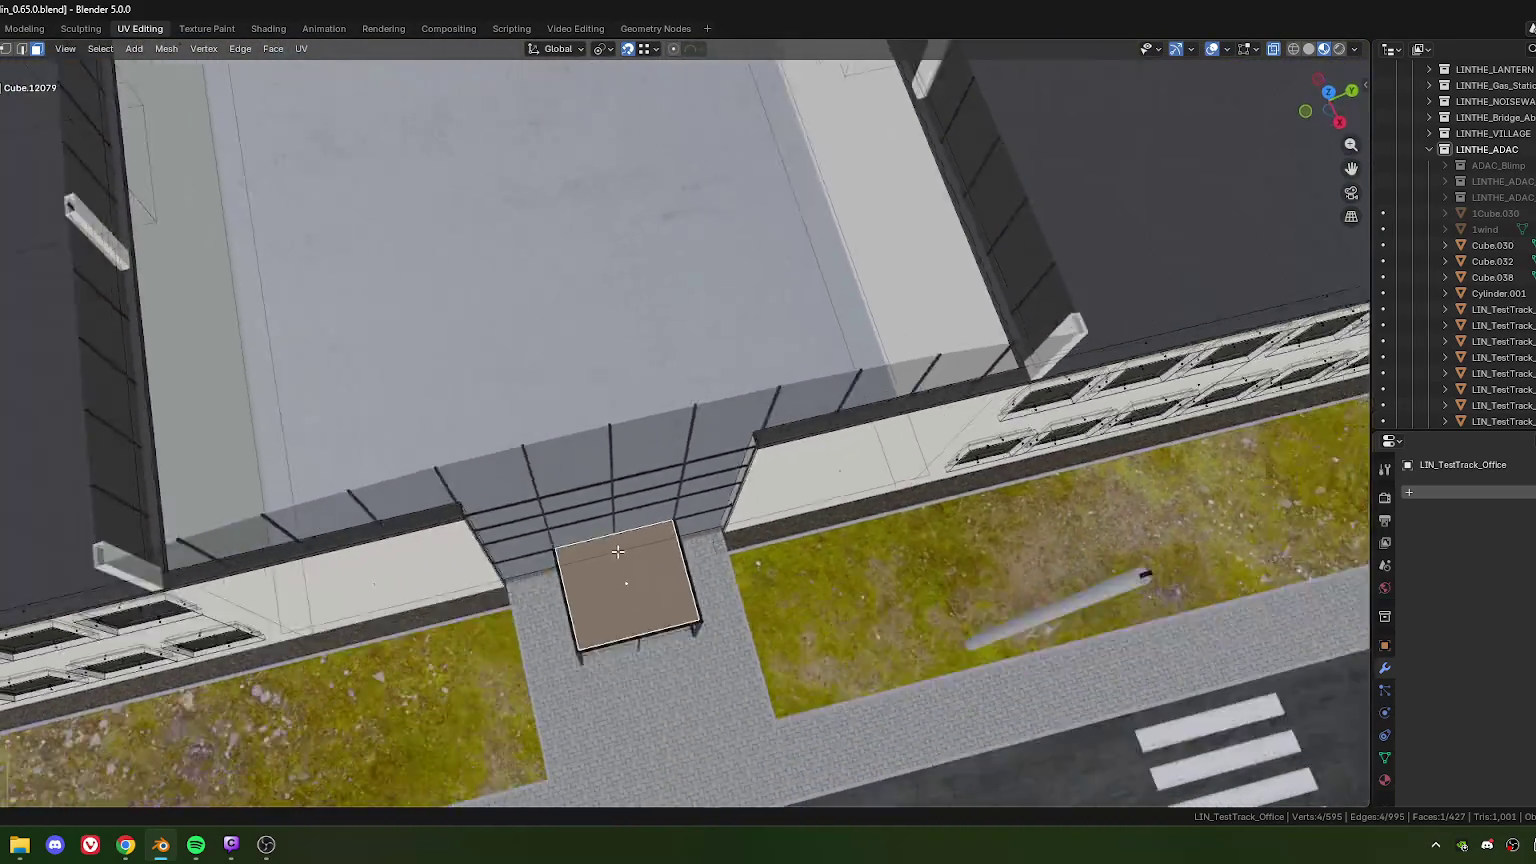
scroll(638, 510, down, 4)
scroll(633, 526, up, 5)
scroll(634, 526, up, 4)
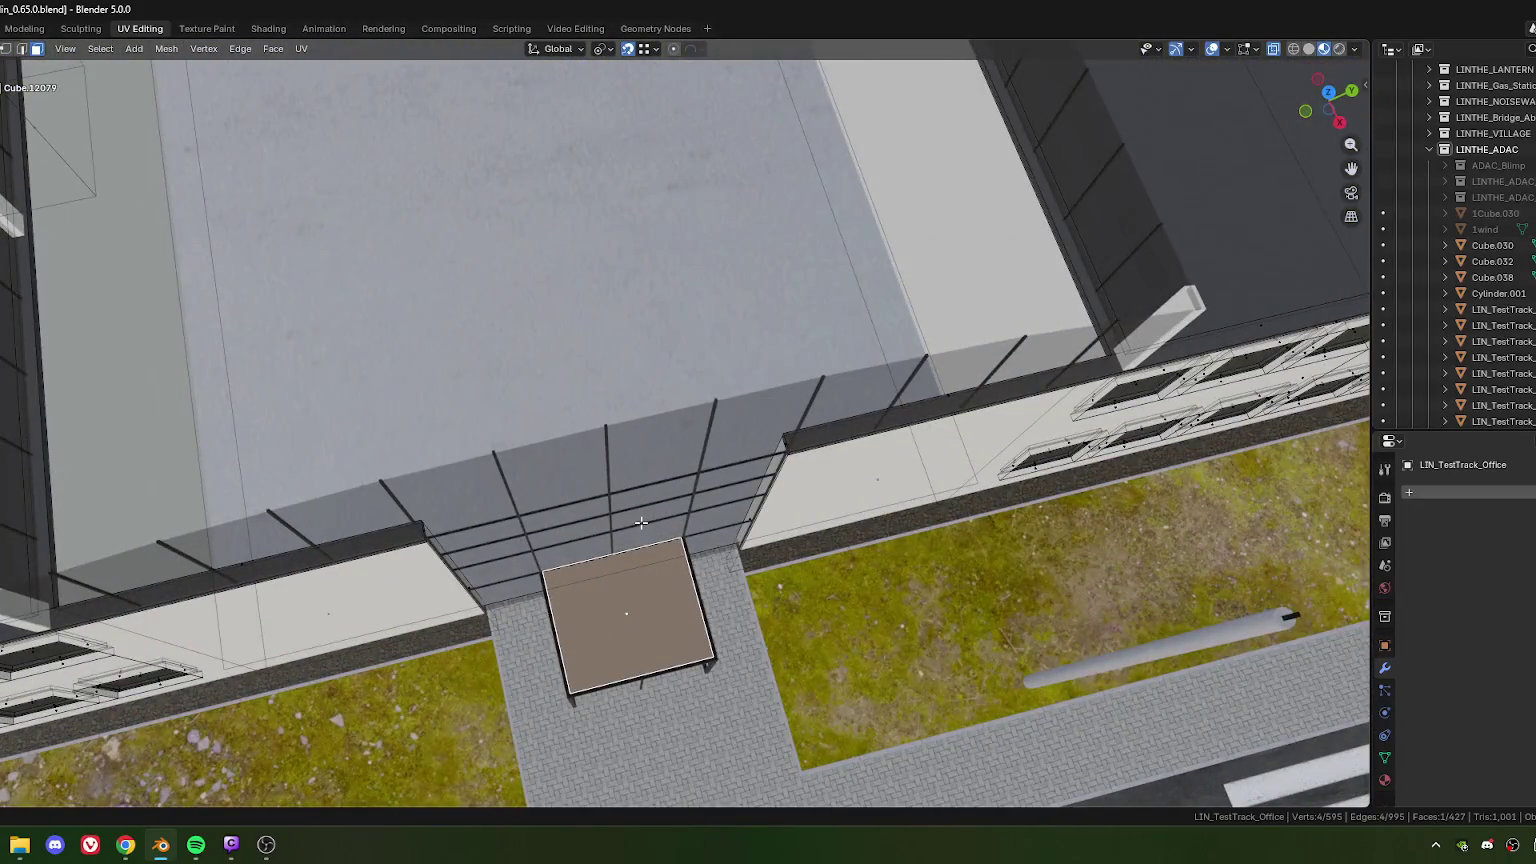
key(KP_7)
scroll(729, 517, up, 2)
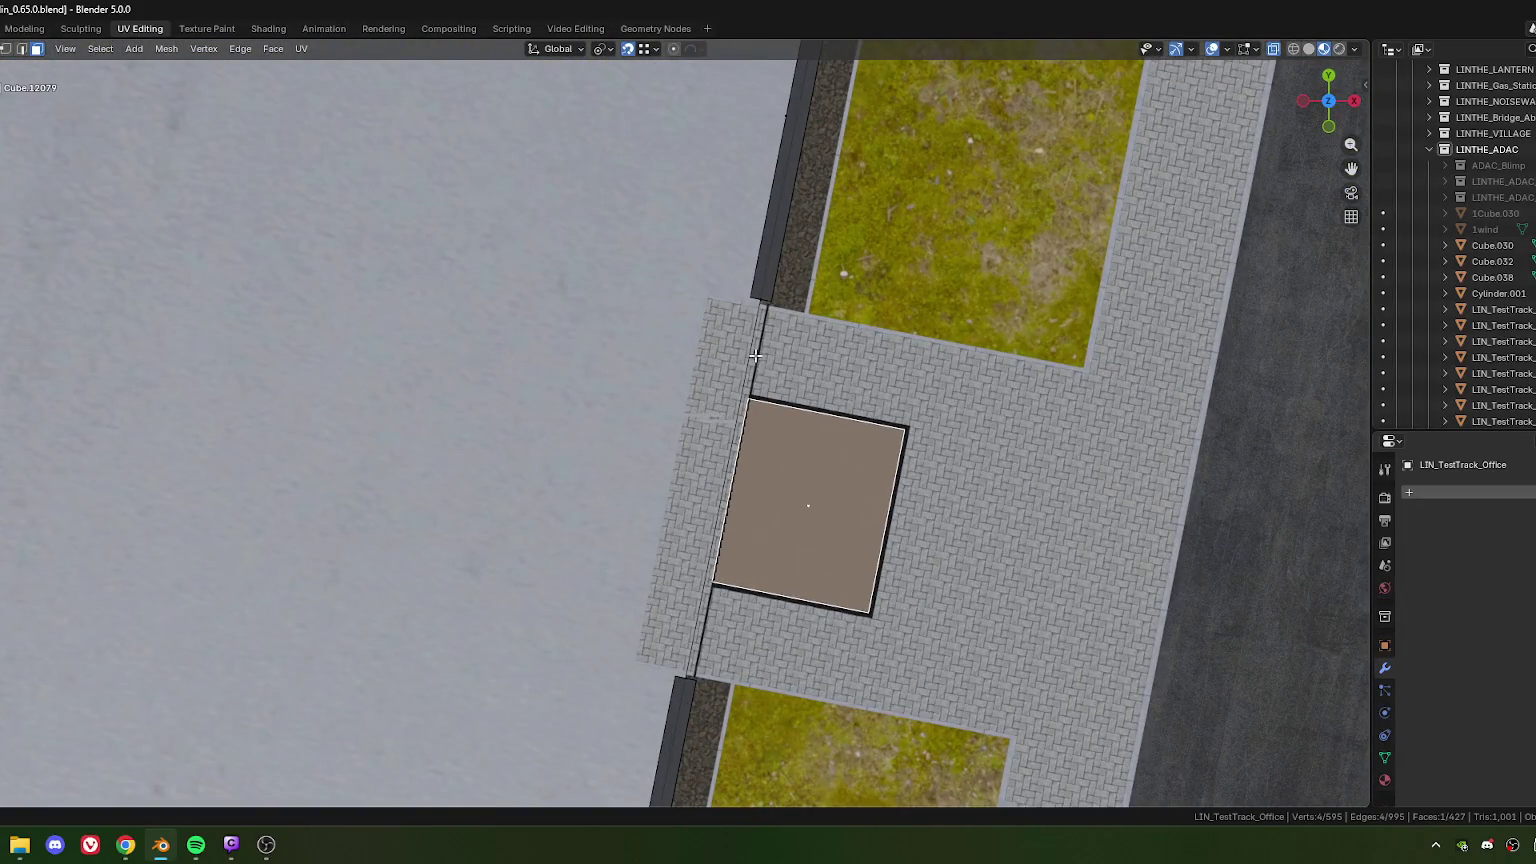
scroll(700, 445, down, 2)
scroll(620, 490, up, 3)
mouse_move(605, 505)
middle_down()
mouse_move(594, 543)
mouse_move(665, 538)
mouse_move(752, 502)
middle_up()
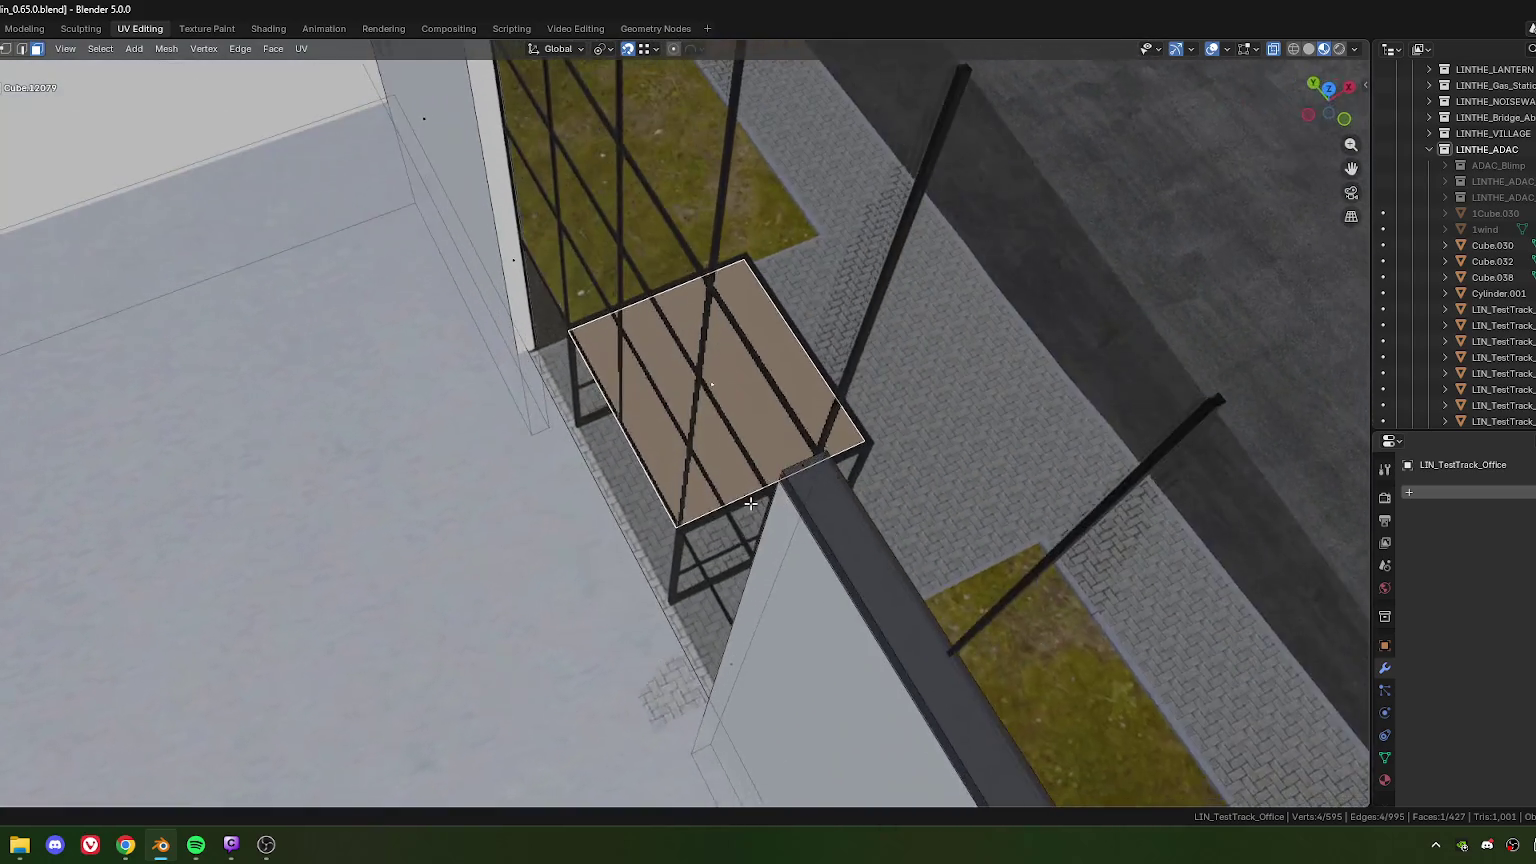
mouse_move(752, 502)
middle_down()
mouse_move(666, 511)
mouse_move(646, 316)
middle_up()
scroll(667, 512, down, 3)
scroll(614, 326, up, 3)
scroll(597, 273, up, 2)
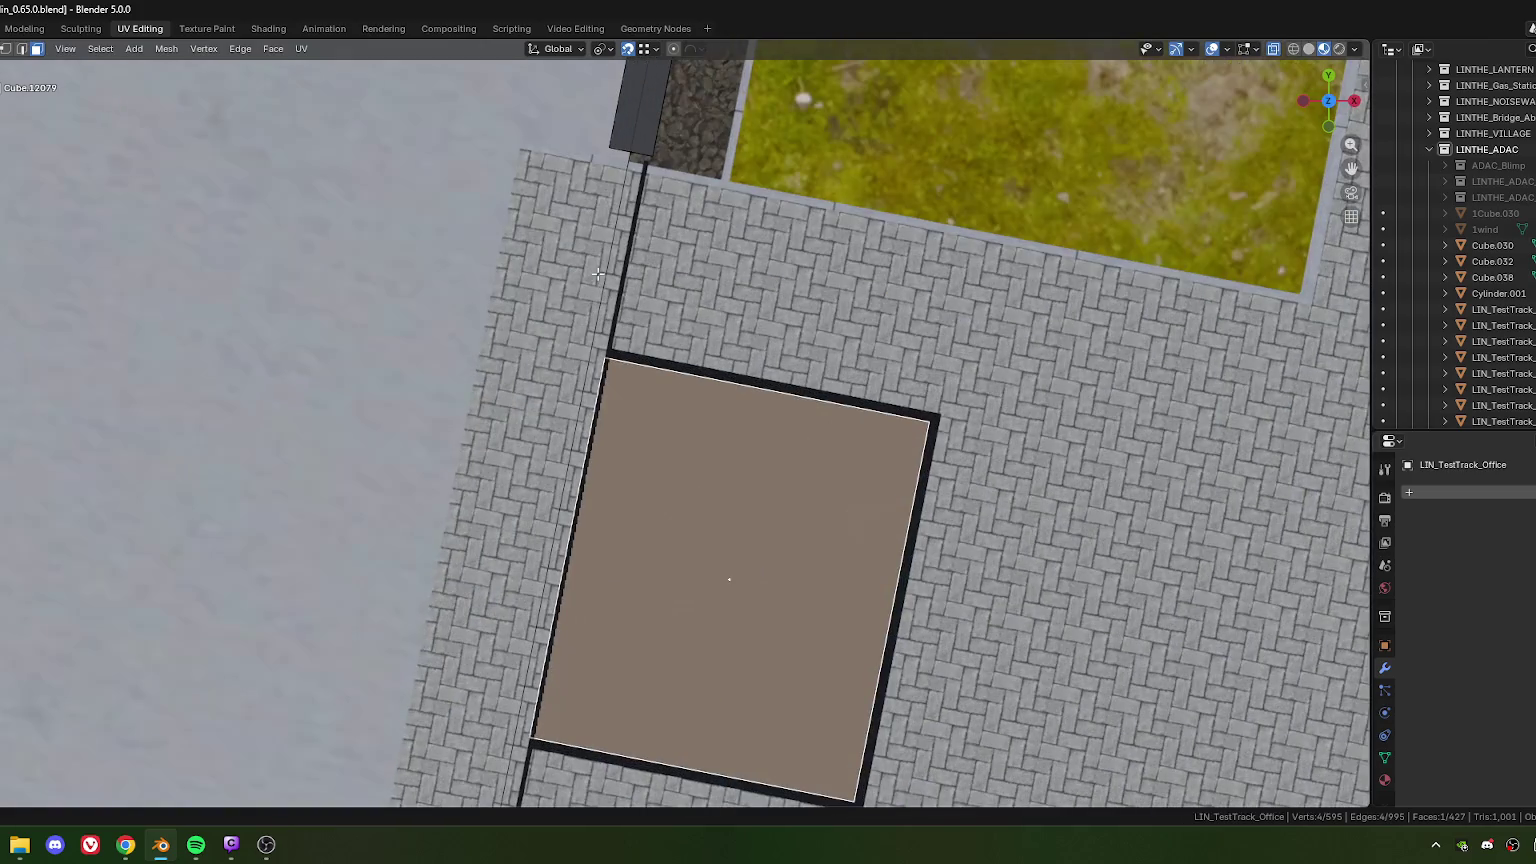
scroll(576, 421, down, 2)
scroll(197, 344, down, 3)
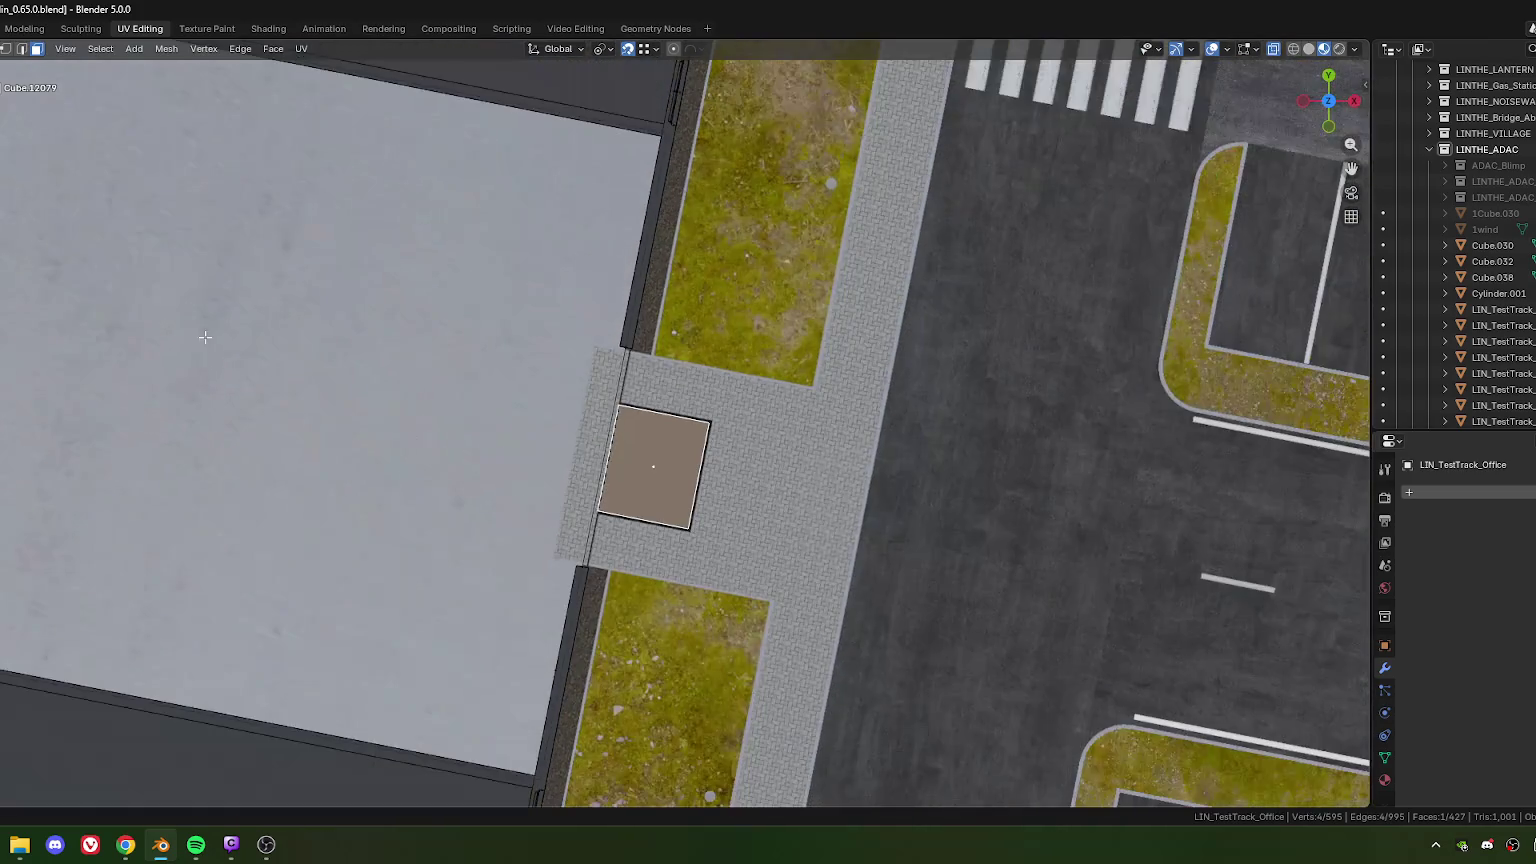
scroll(674, 518, up, 3)
scroll(650, 560, up, 4)
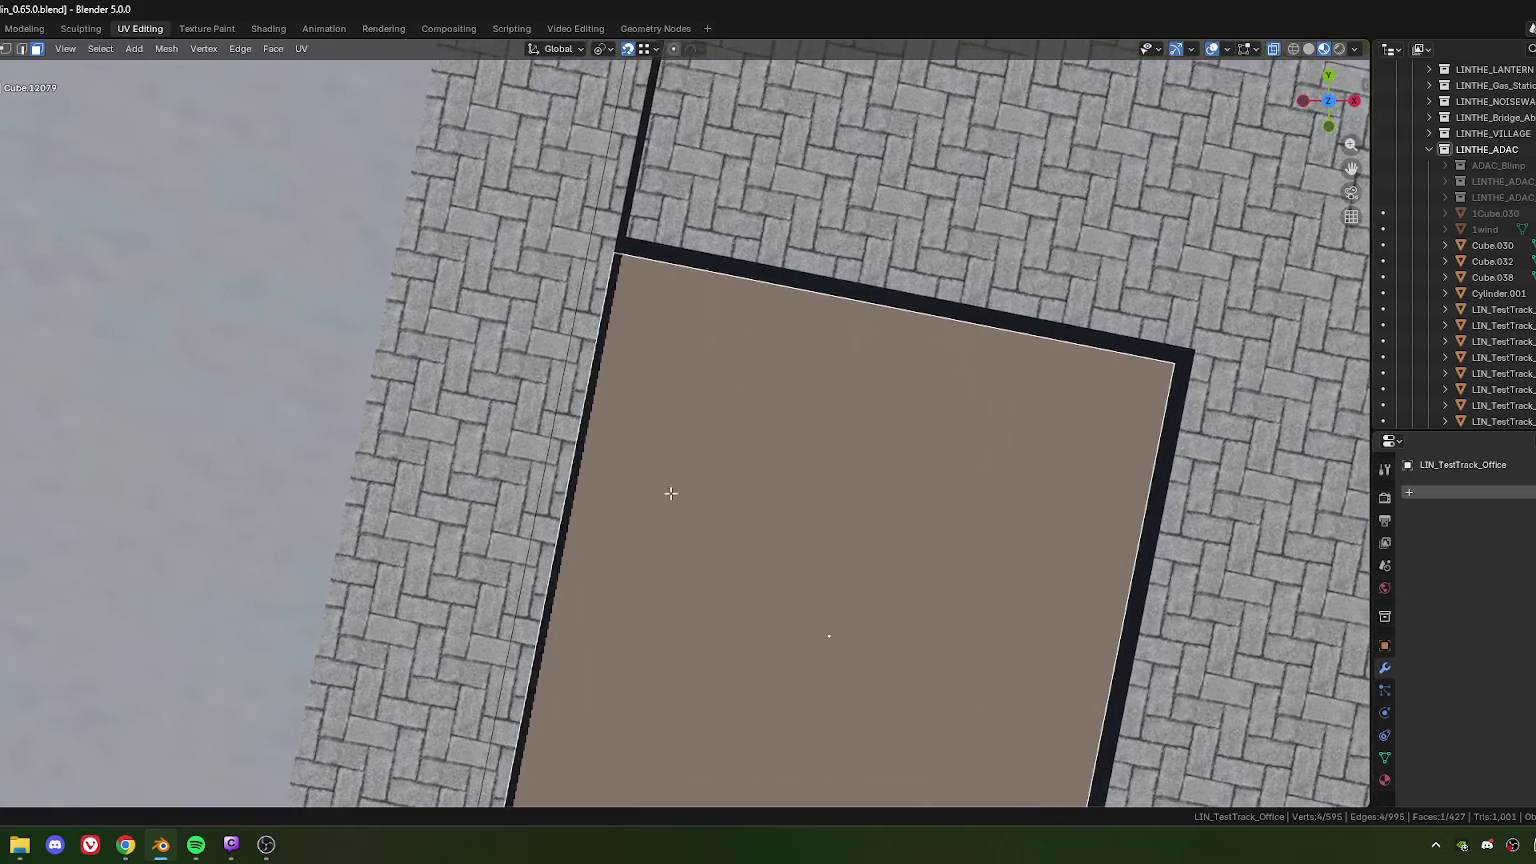
shift+middle_drag(667, 375, 683, 404)
scroll(710, 555, down, 3)
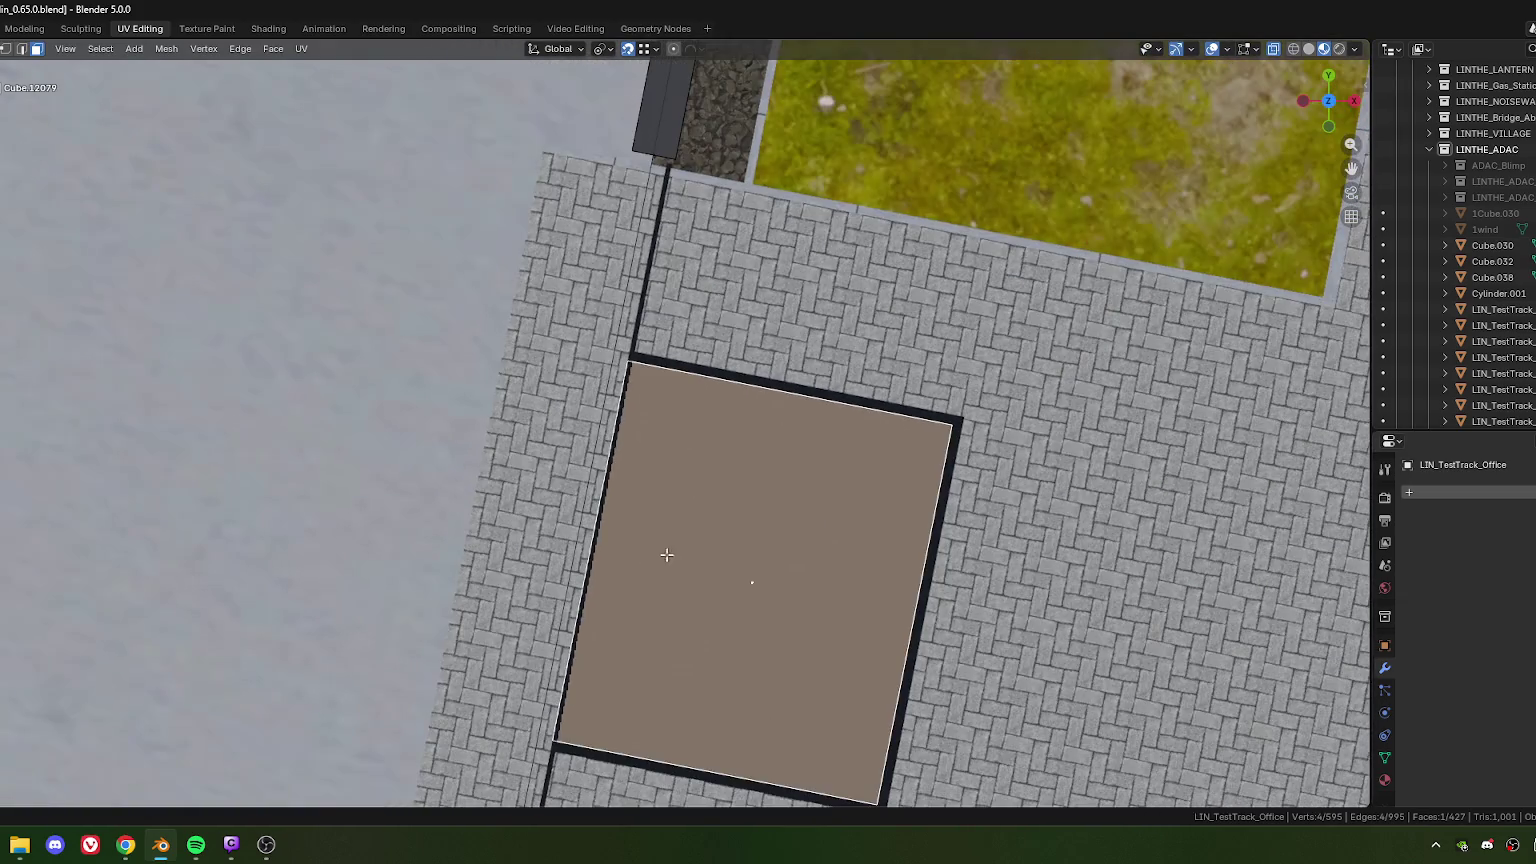
scroll(675, 555, up, 1)
Step: Select a side edge of the roof panel and move it along Y
click(593, 557)
click(589, 553)
scroll(652, 370, up, 3)
scroll(705, 392, up, 1)
key(g)
key(y)
key(y)
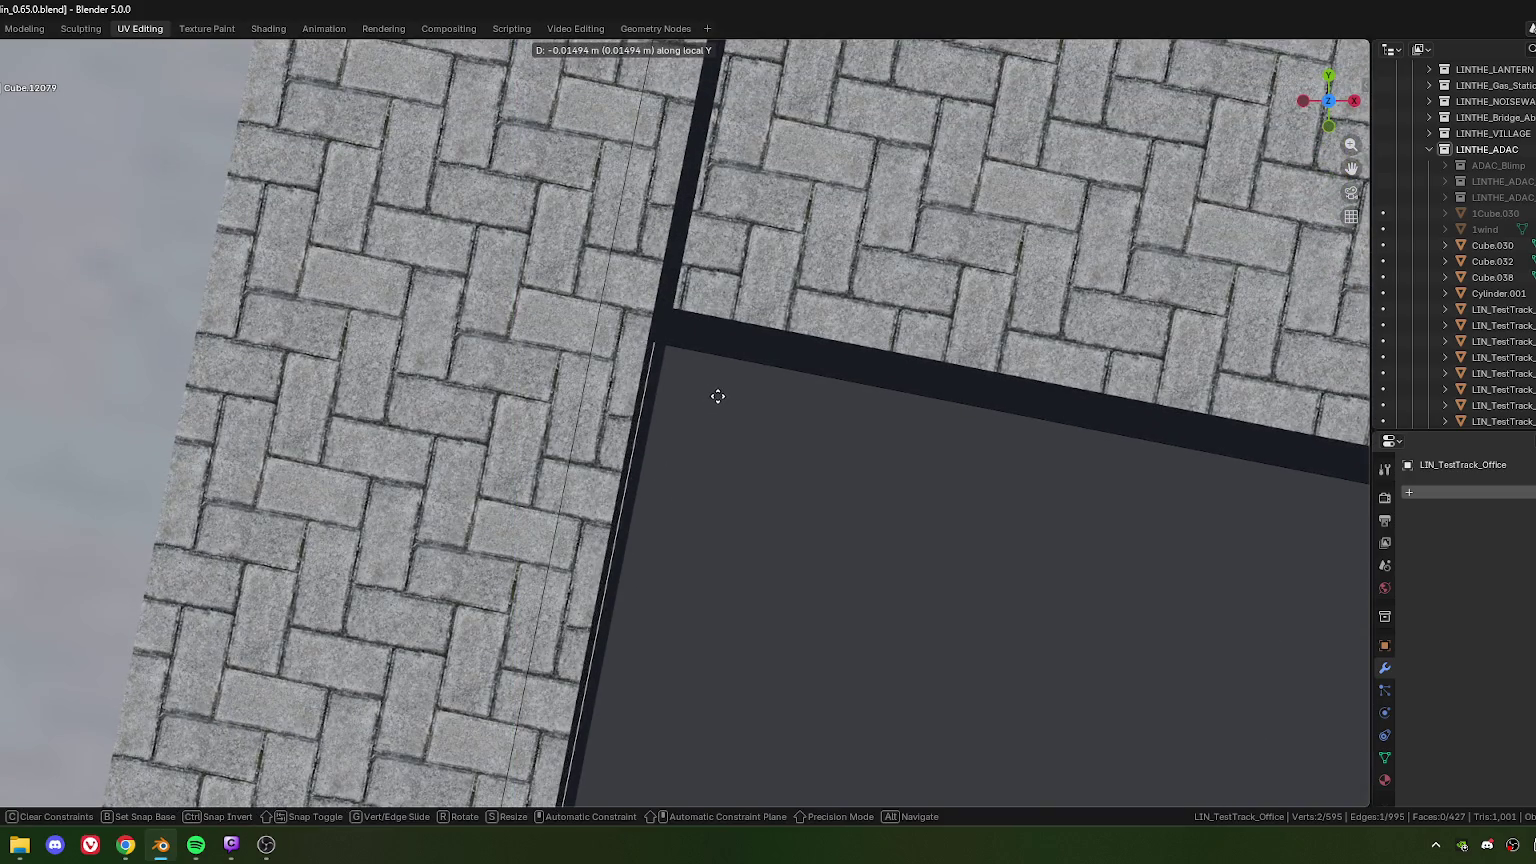
click(722, 396)
scroll(718, 400, down, 4)
scroll(517, 402, up, 1)
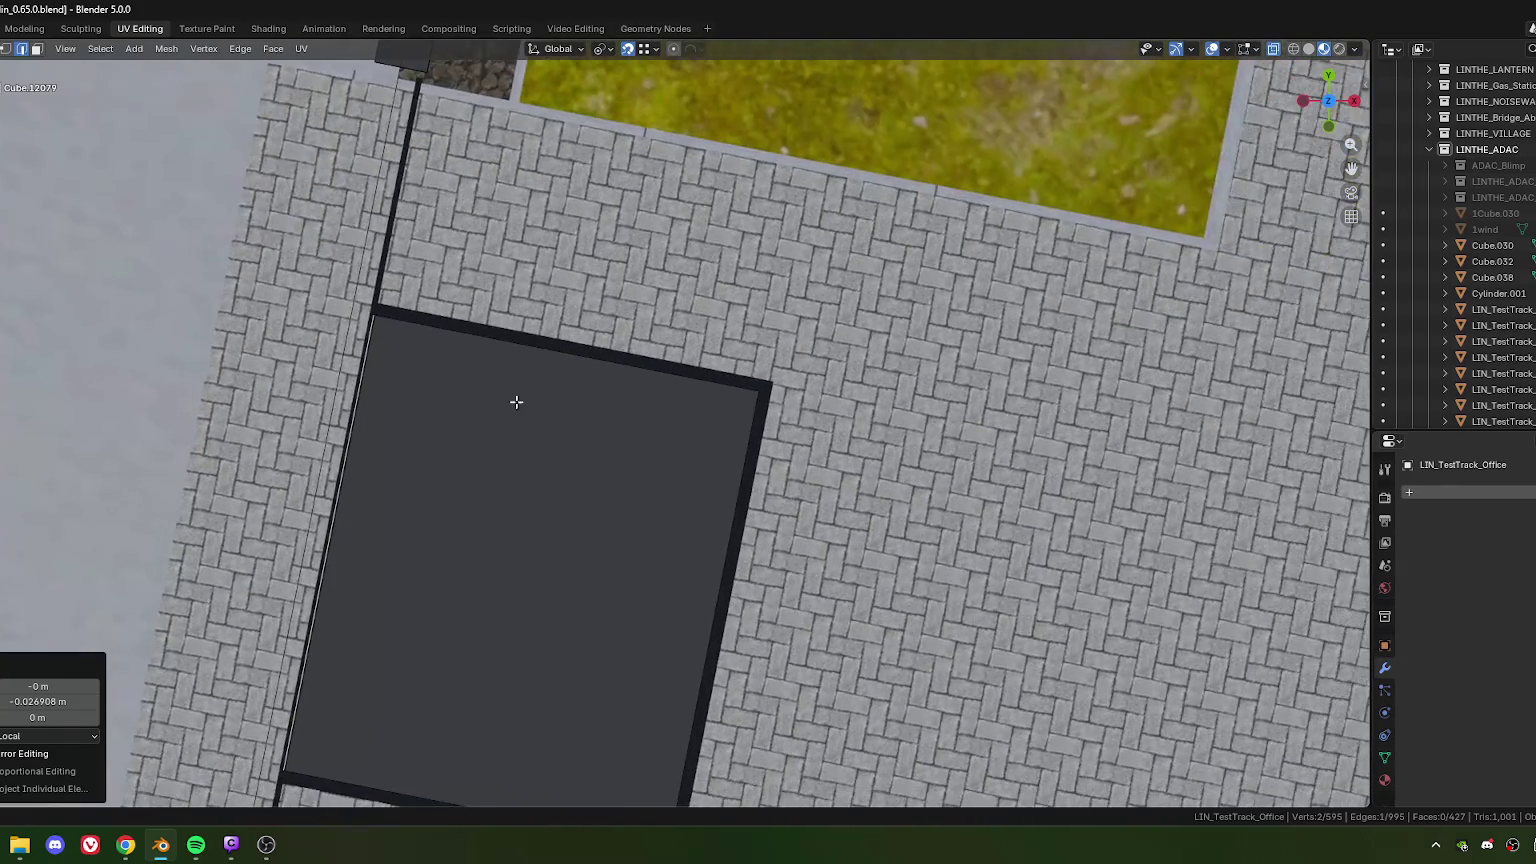
scroll(734, 499, down, 1)
scroll(730, 450, up, 5)
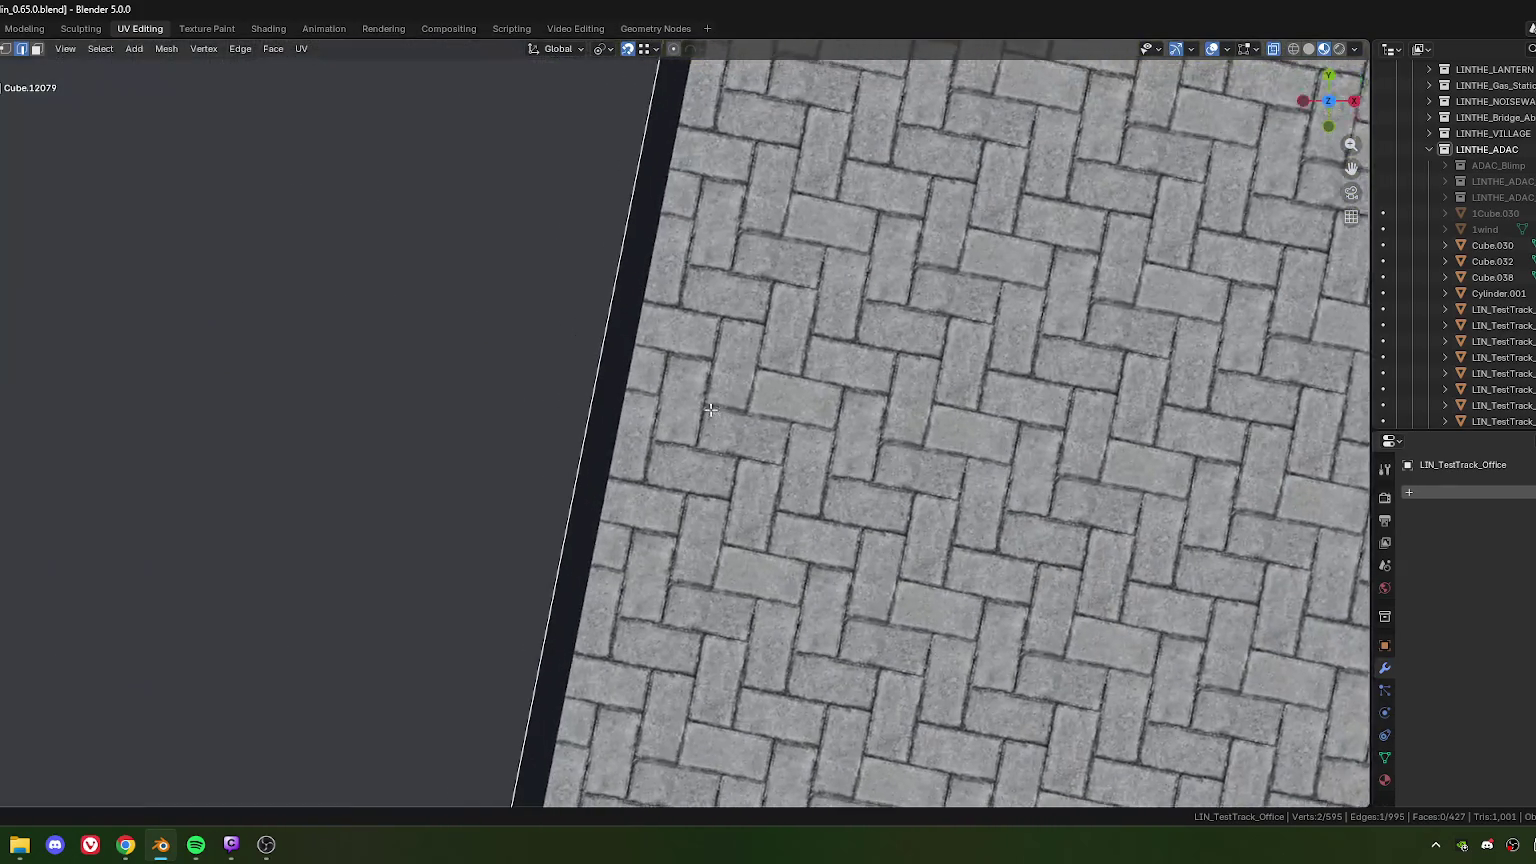
Step: Move that side edge along Y again, setting an exact -0.014 m offset
key(g)
key(y)
key(y)
click(727, 410)
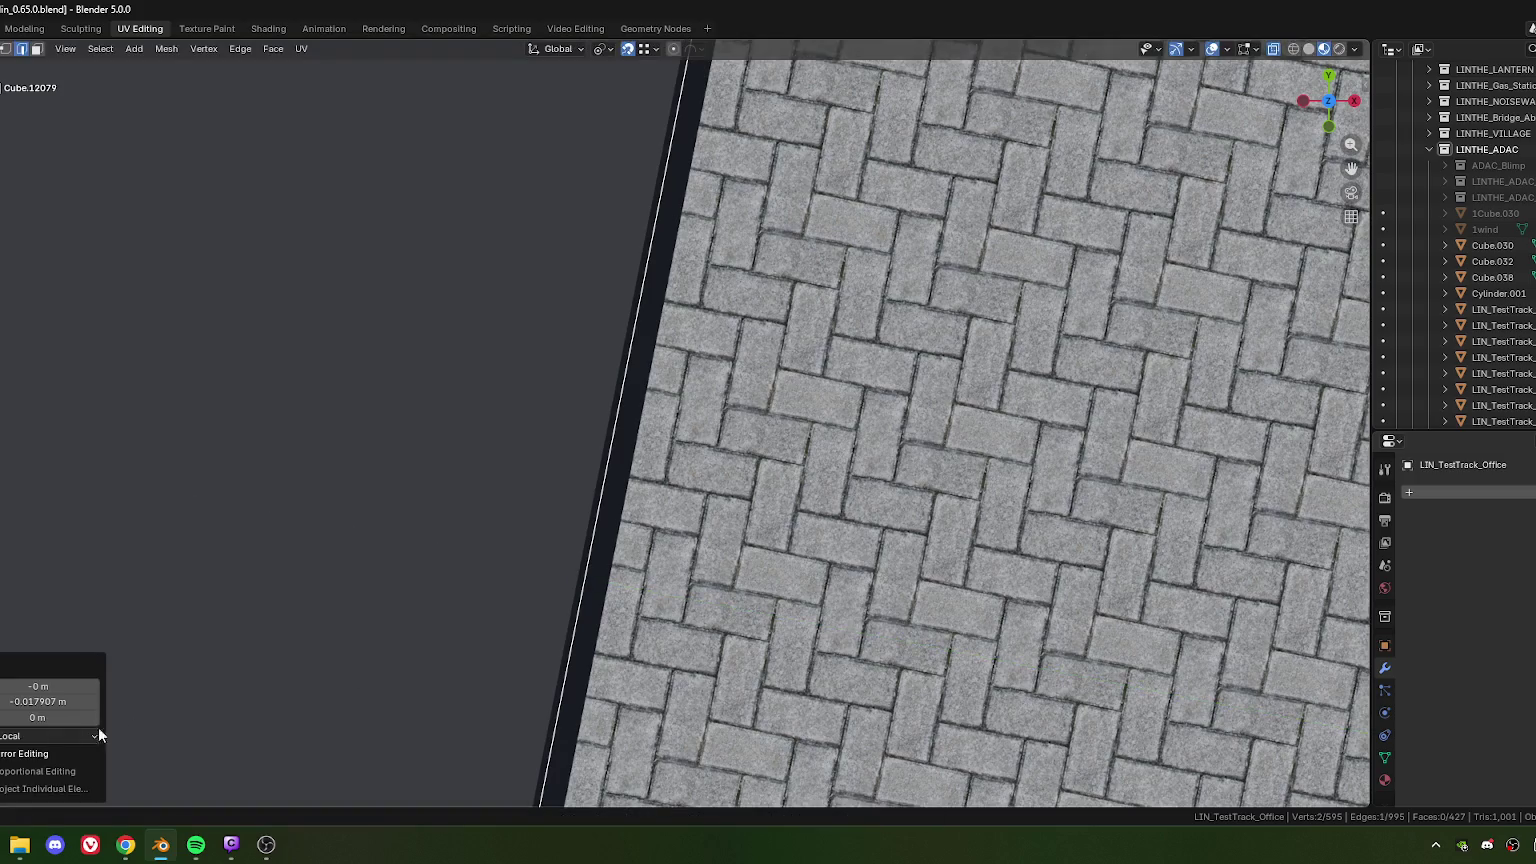
click(17, 703)
text(-0.01)
key(Return)
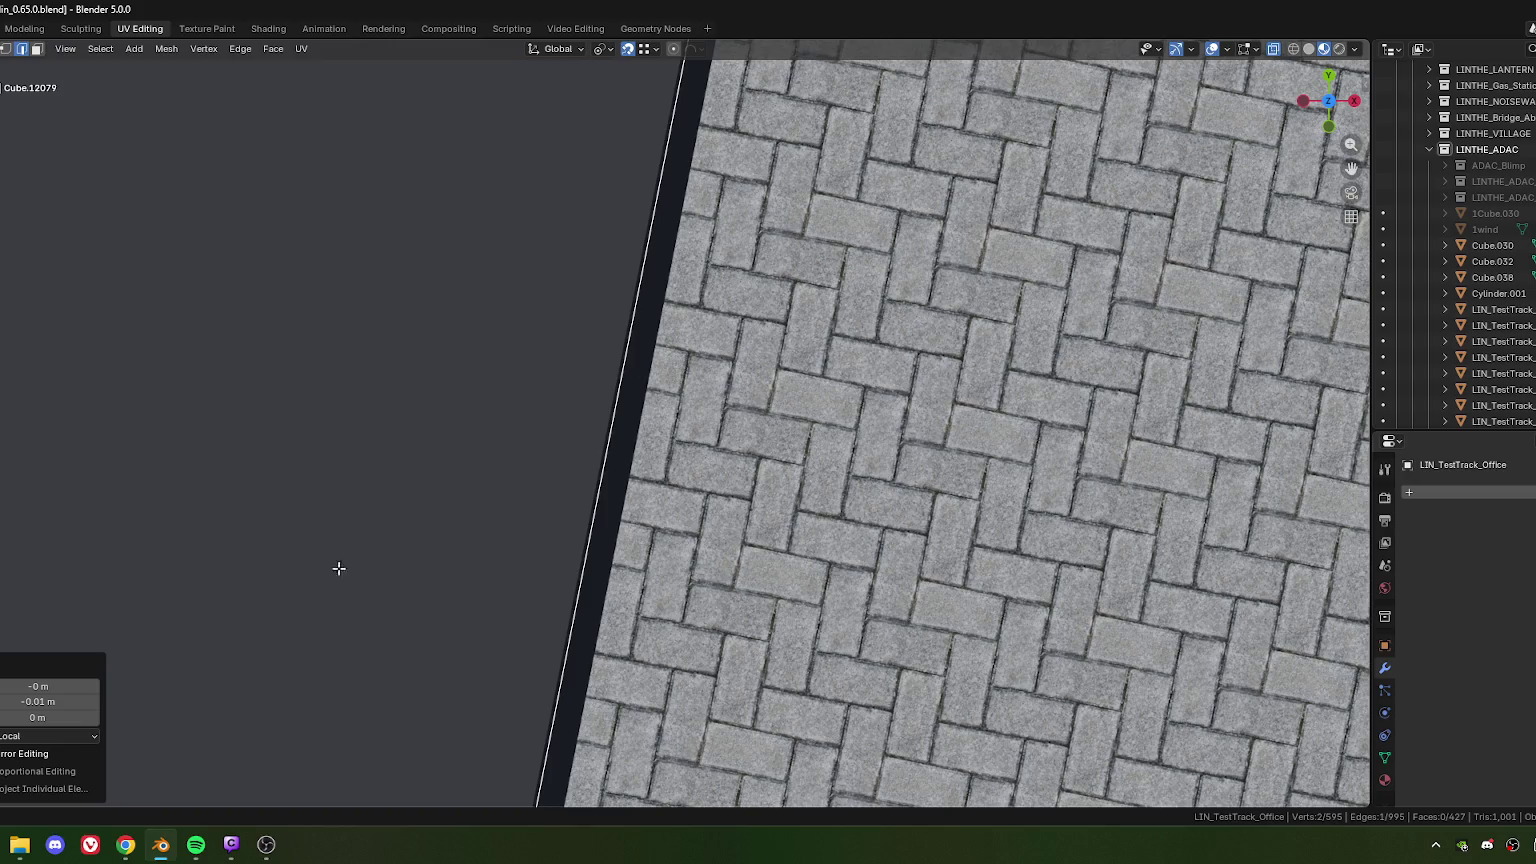
click(12, 703)
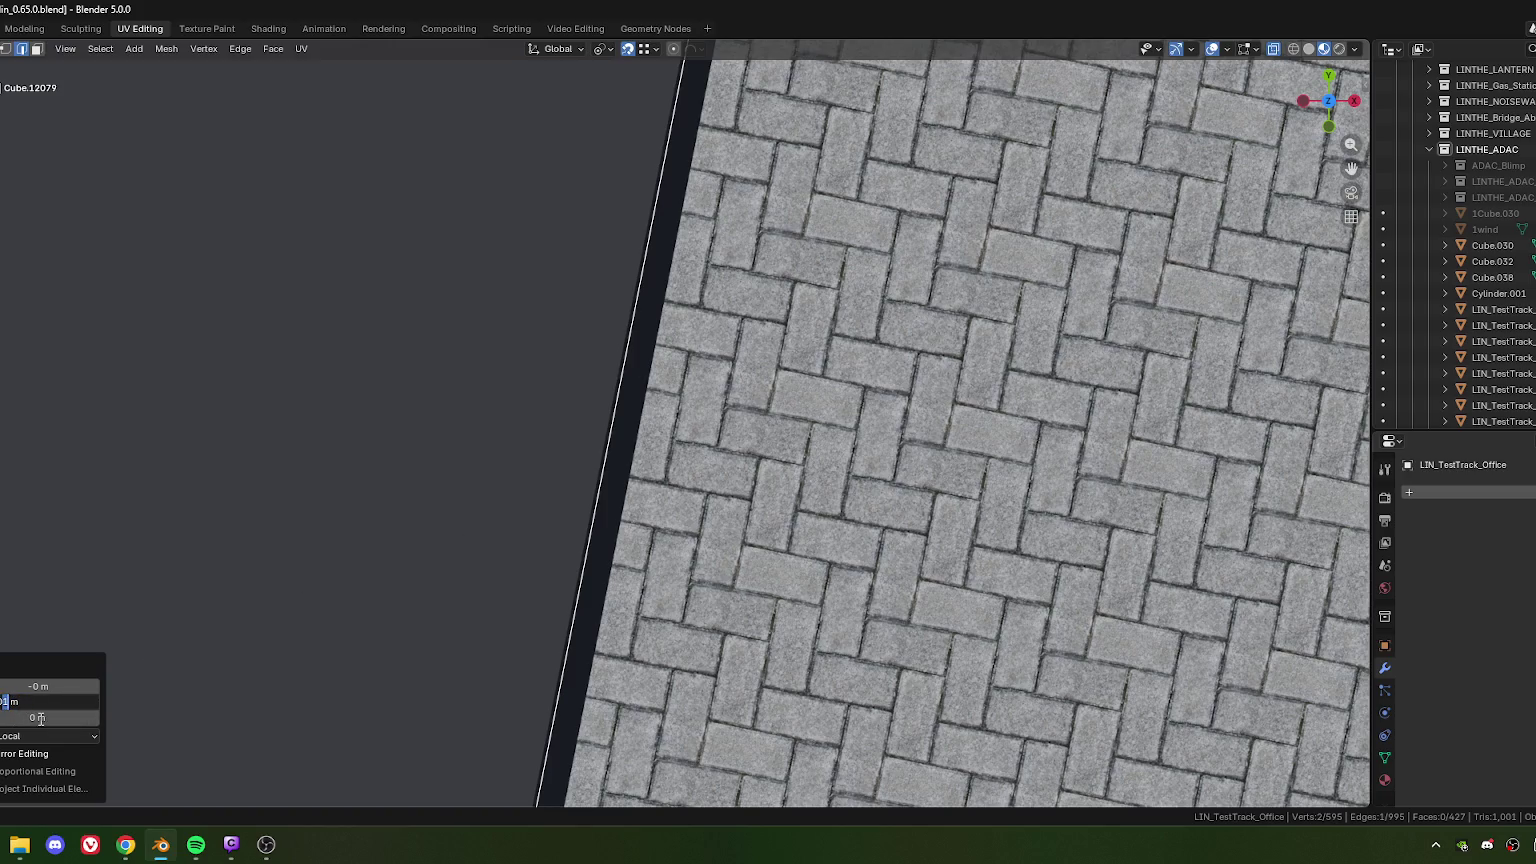
text(4)
key(Return)
Step: Pull the roof panel's top edge in along X by 0.014 m
scroll(394, 377, down, 5)
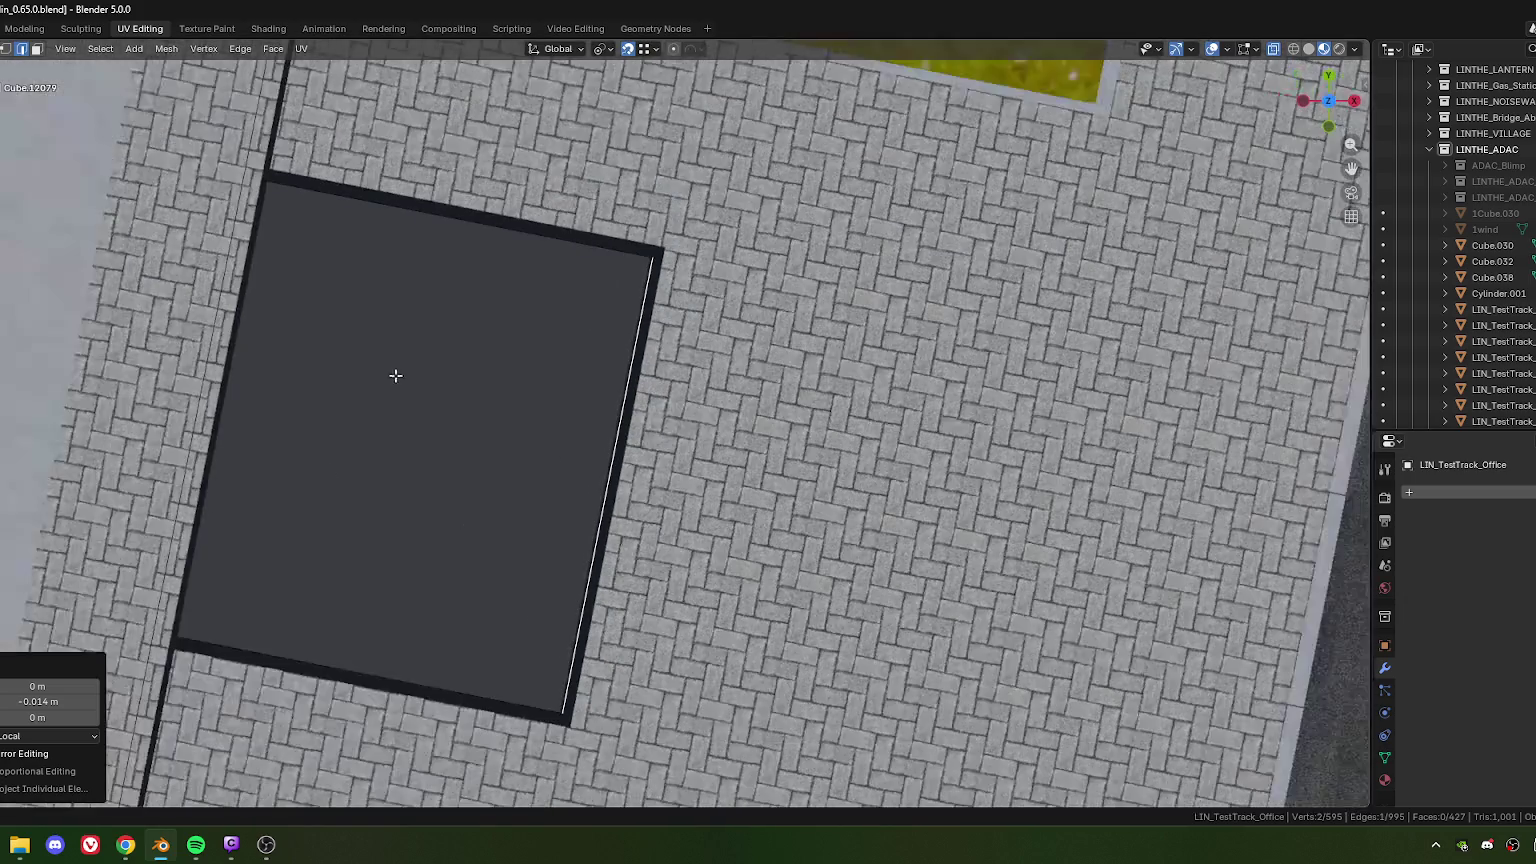
scroll(473, 499, up, 2)
click(552, 418)
scroll(545, 500, up, 4)
scroll(550, 512, up, 1)
key(g)
key(x)
click(556, 514)
click(66, 686)
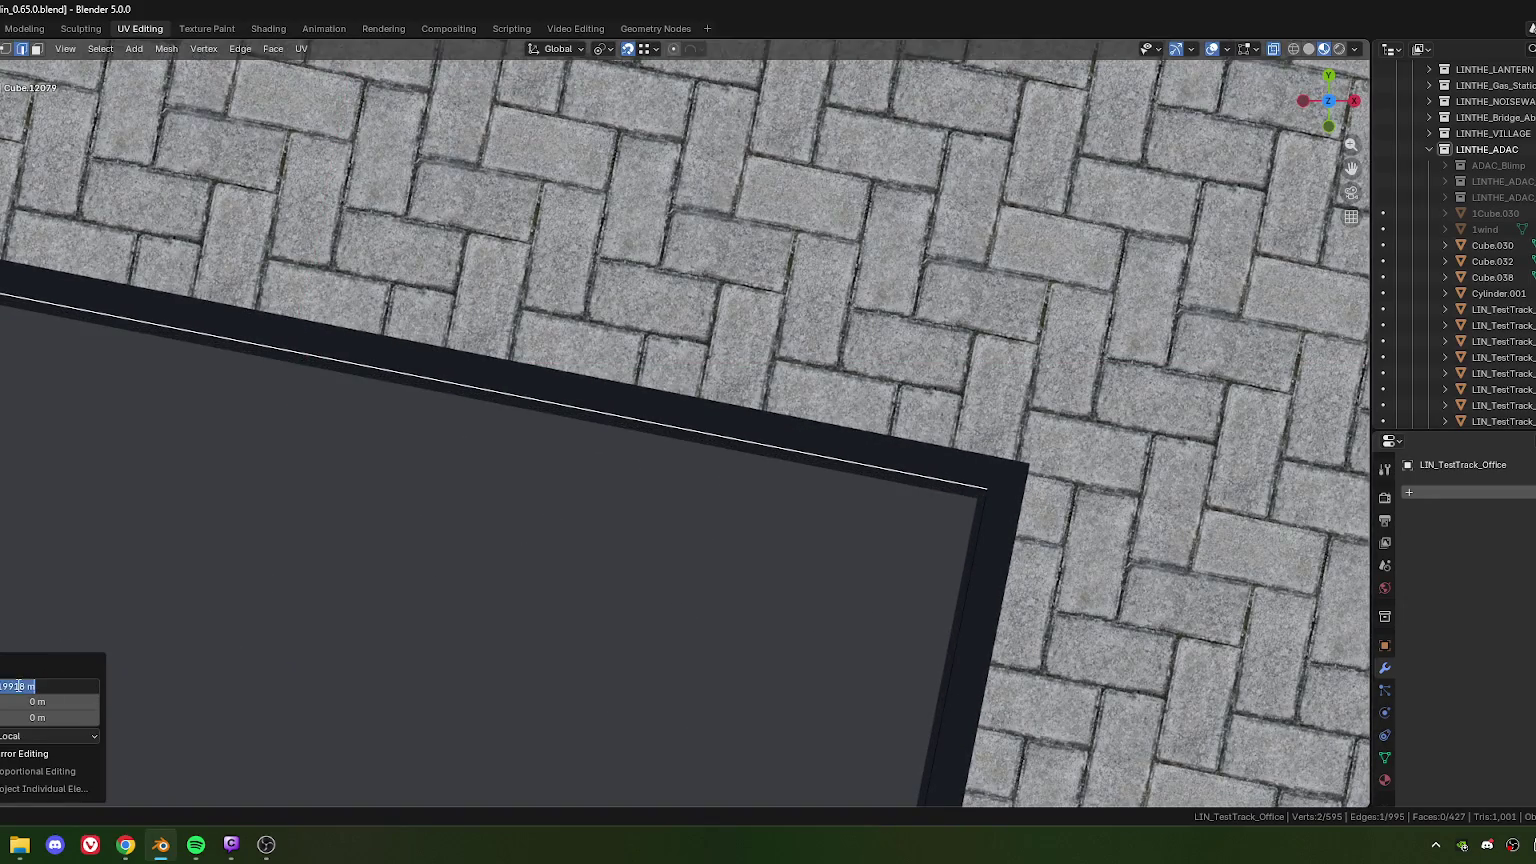
text(0.04)
key(Return)
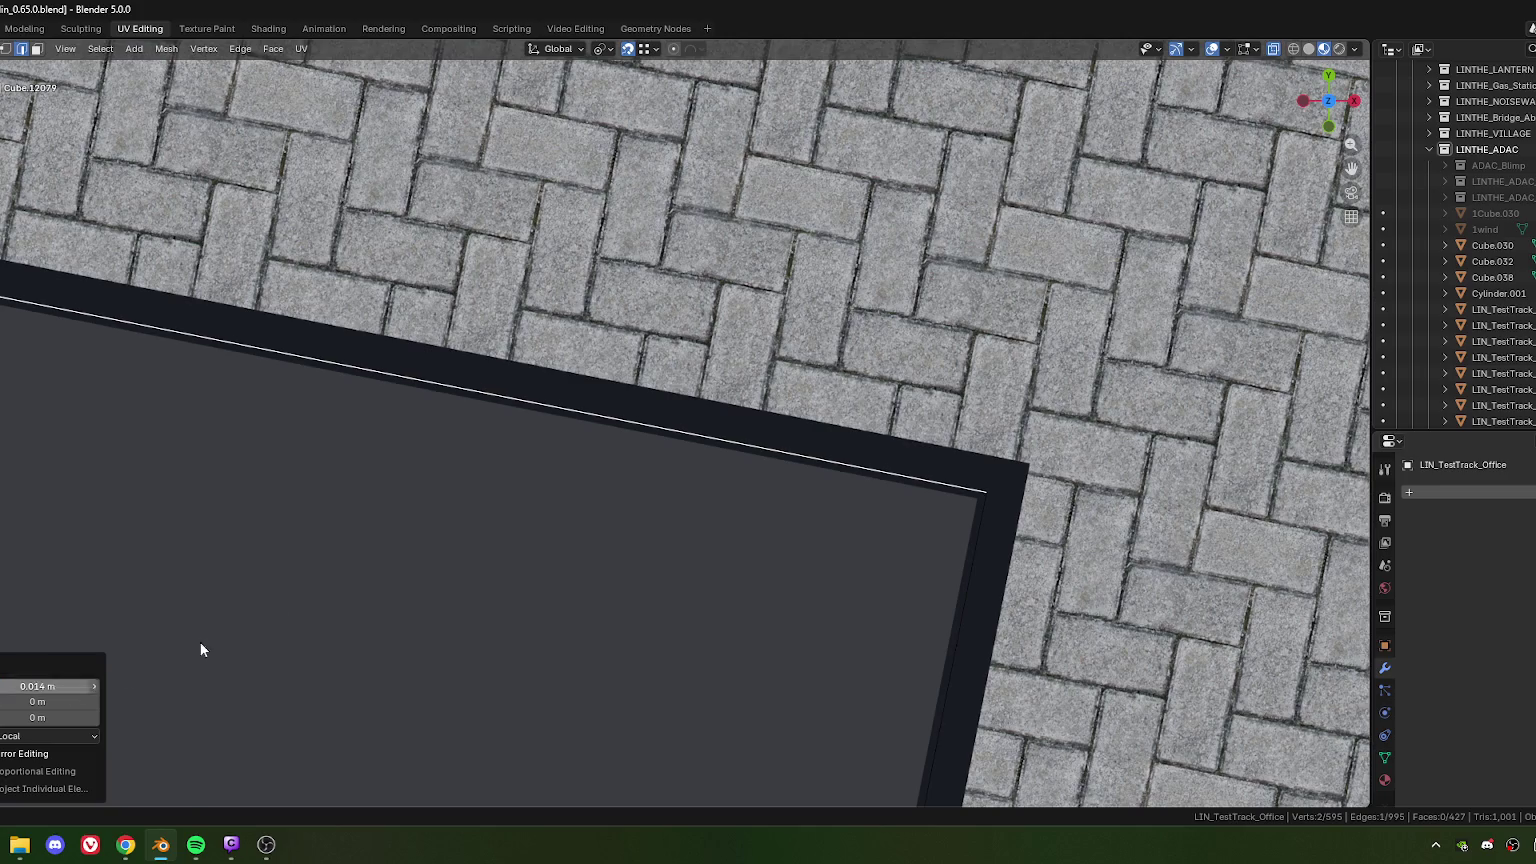
Step: Move the roof panel's bottom edge -0.014 m along Y
scroll(122, 670, down, 3)
middle_drag(606, 512, 664, 328)
click(631, 549)
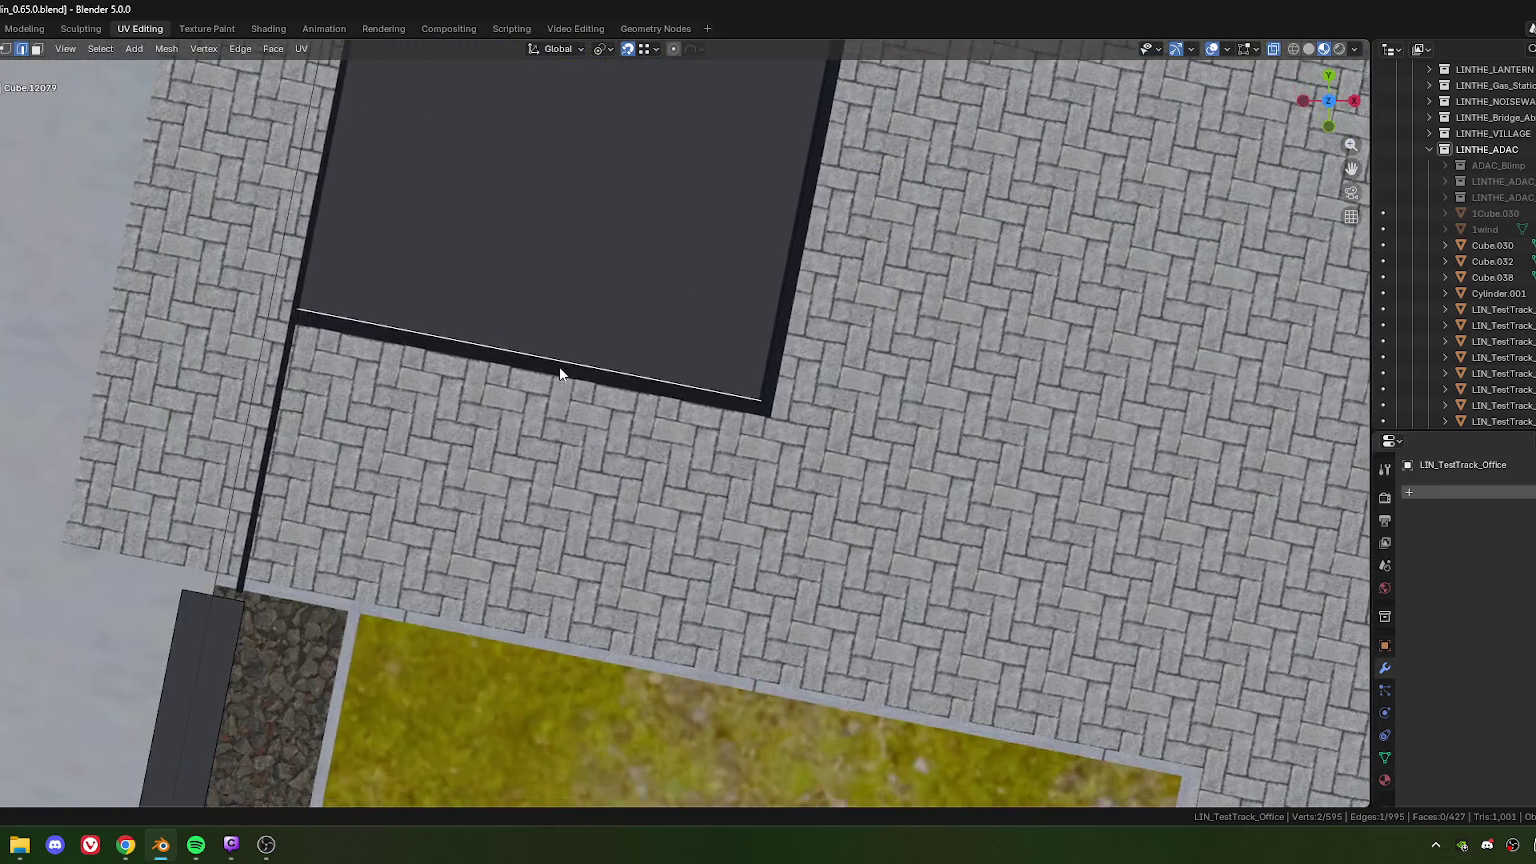
scroll(600, 400, up, 4)
key(g)
key(y)
key(y)
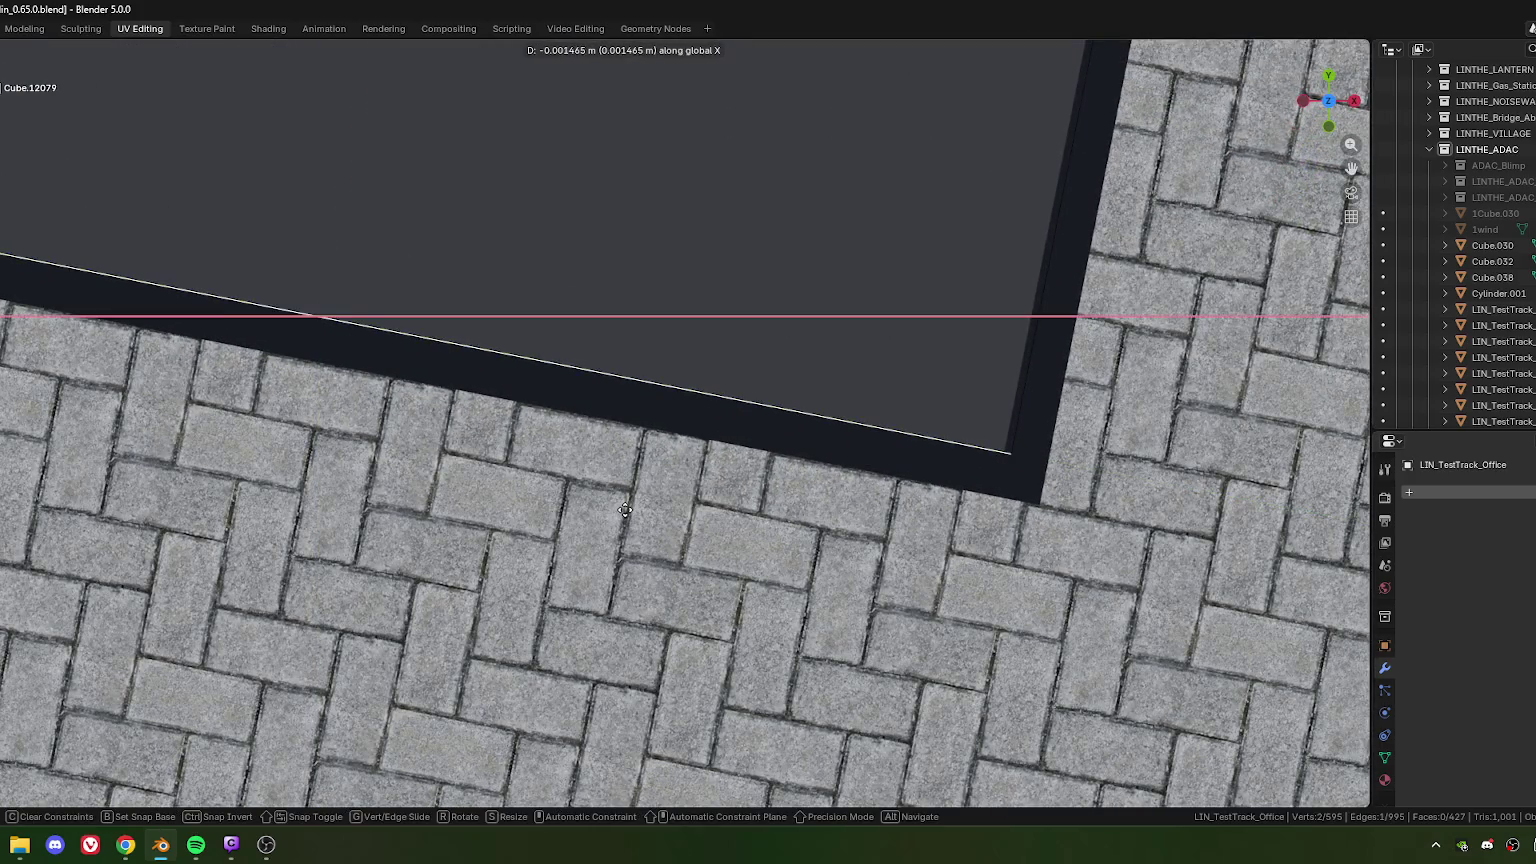
click(624, 510)
click(20, 687)
text(-0.014)
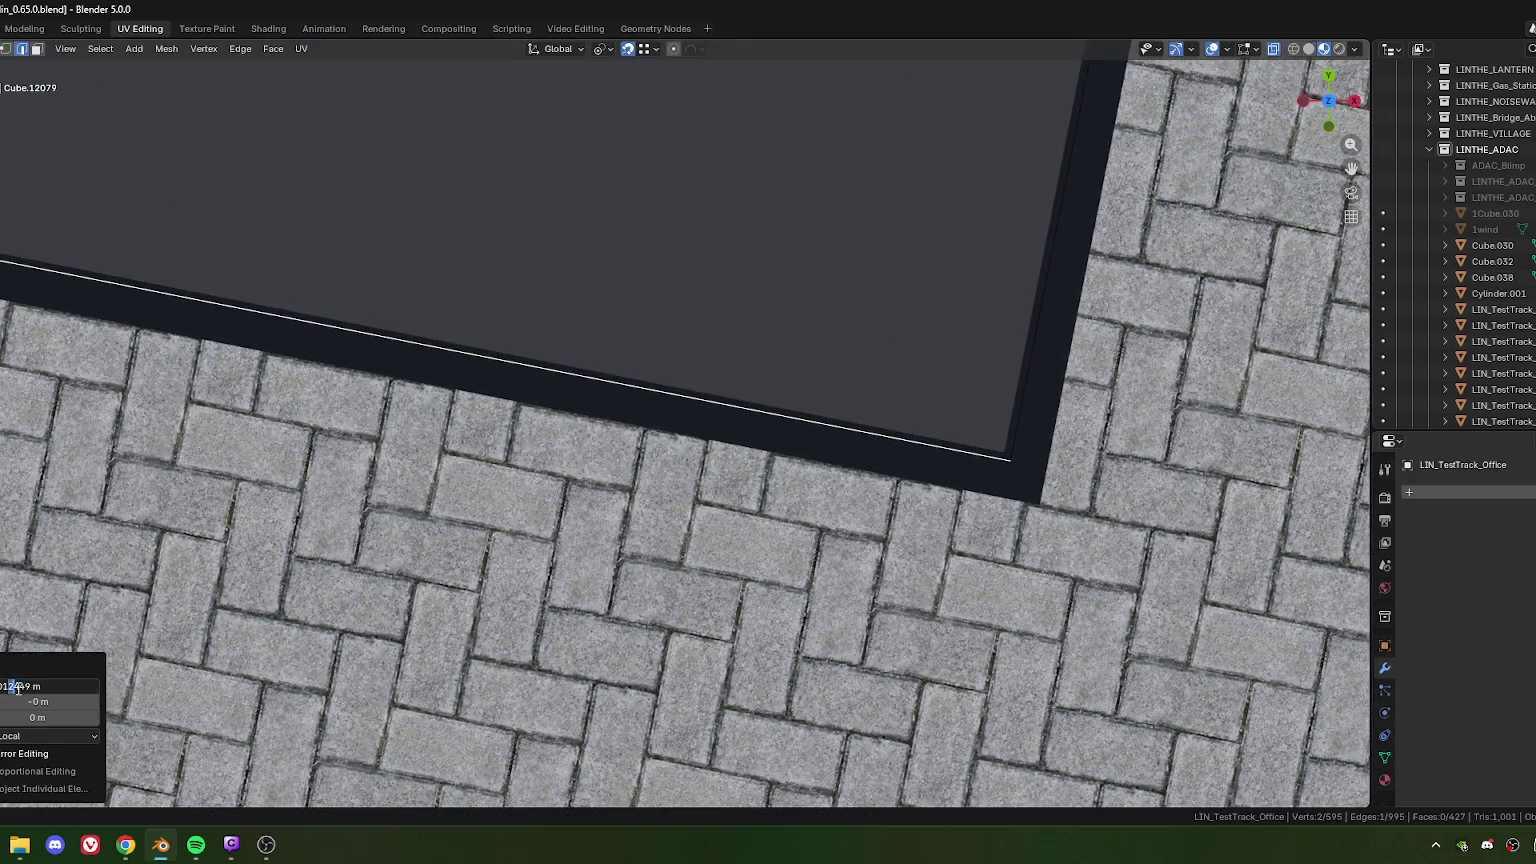
key(Return)
Step: Move the remaining roof edge 0.014 m along Y
scroll(494, 199, down, 4)
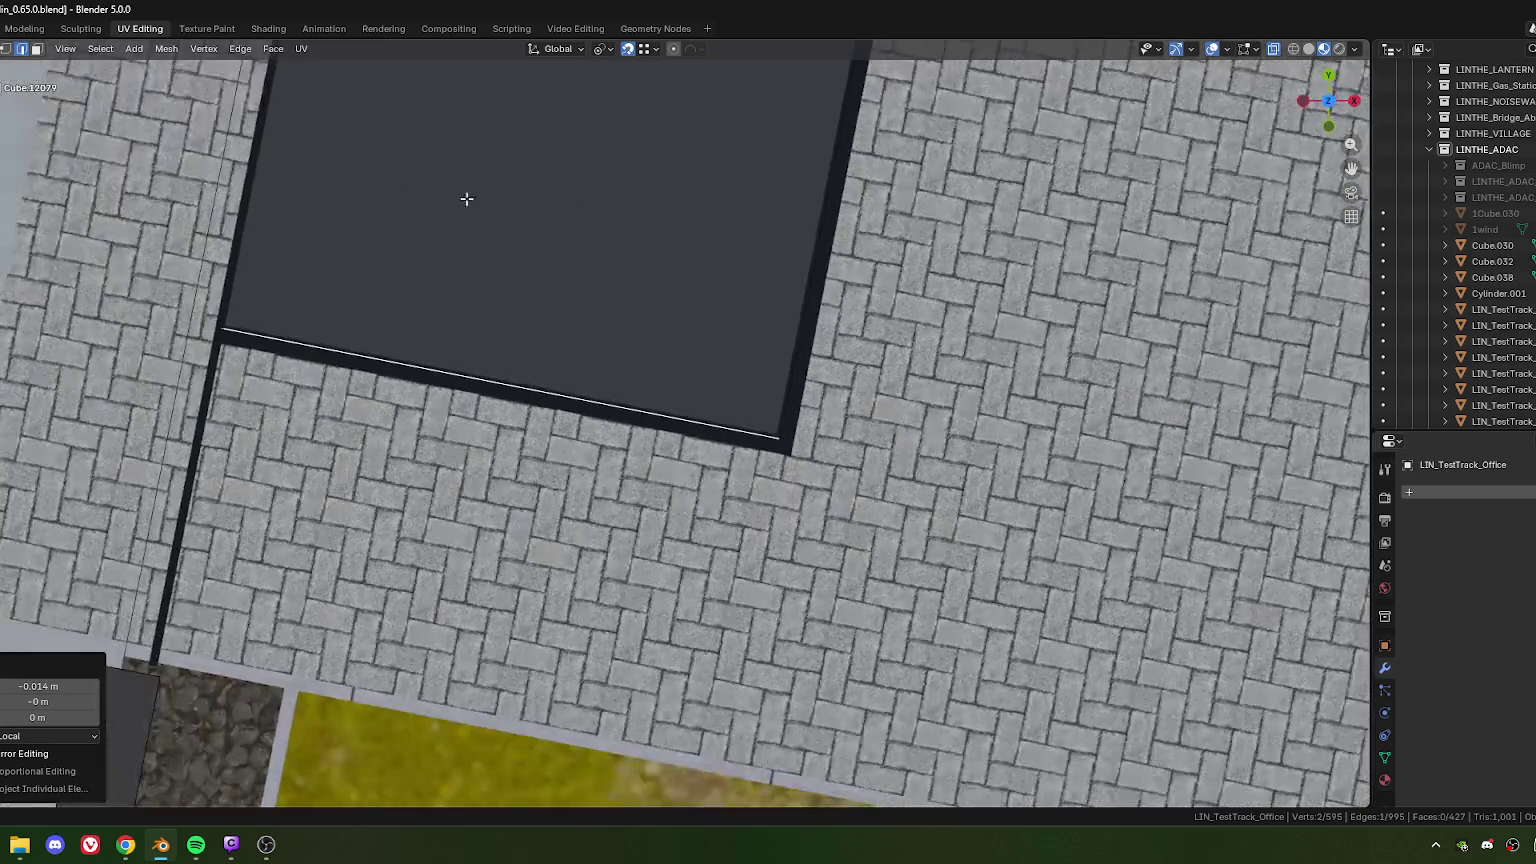
middle_drag(494, 199, 645, 398)
scroll(669, 357, up, 2)
scroll(669, 357, up, 3)
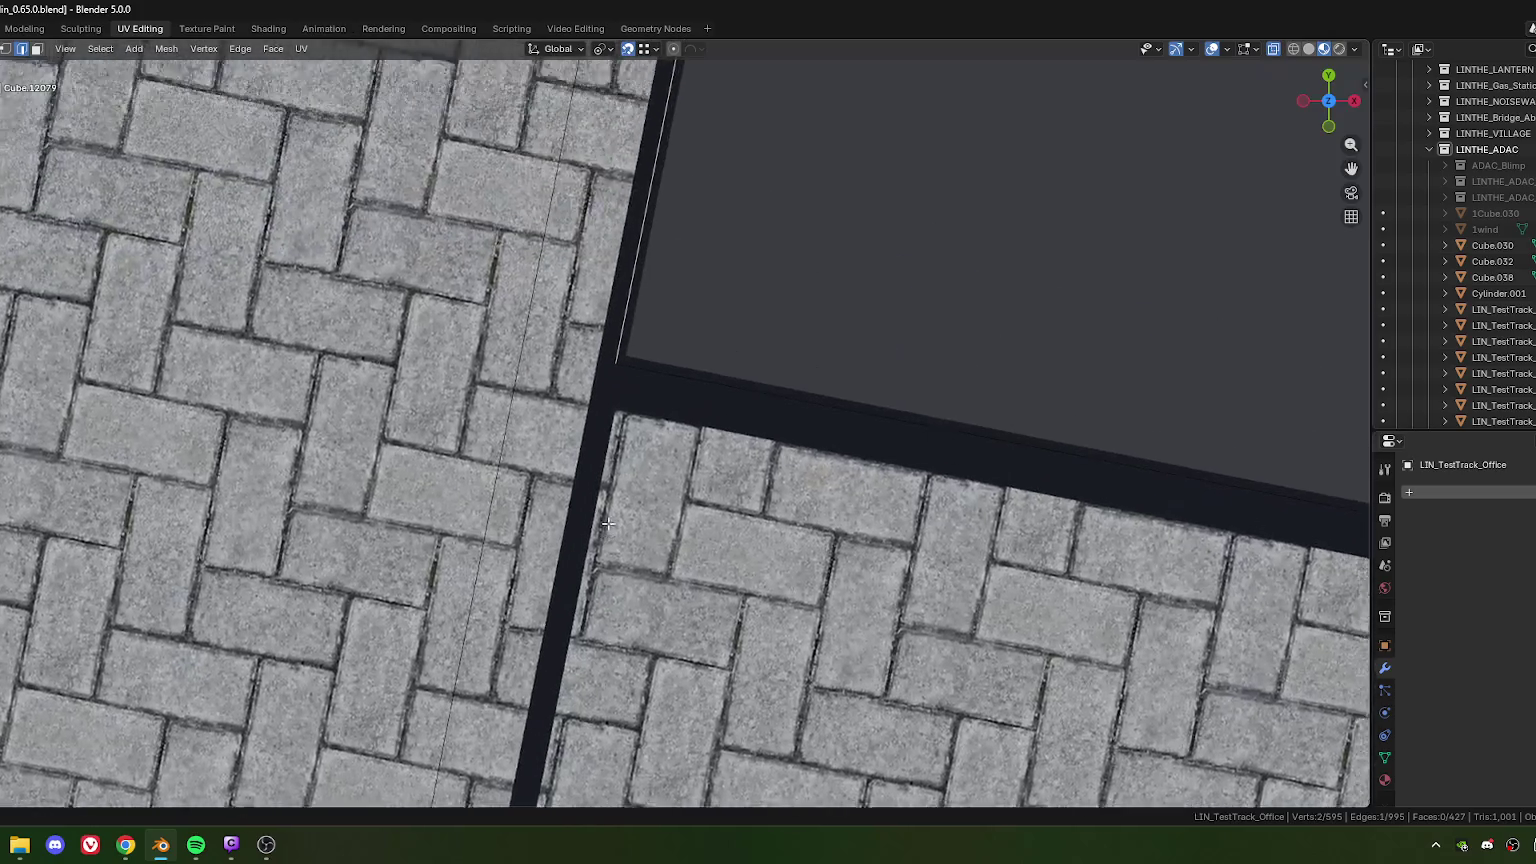
key(g)
key(y)
key(y)
click(620, 393)
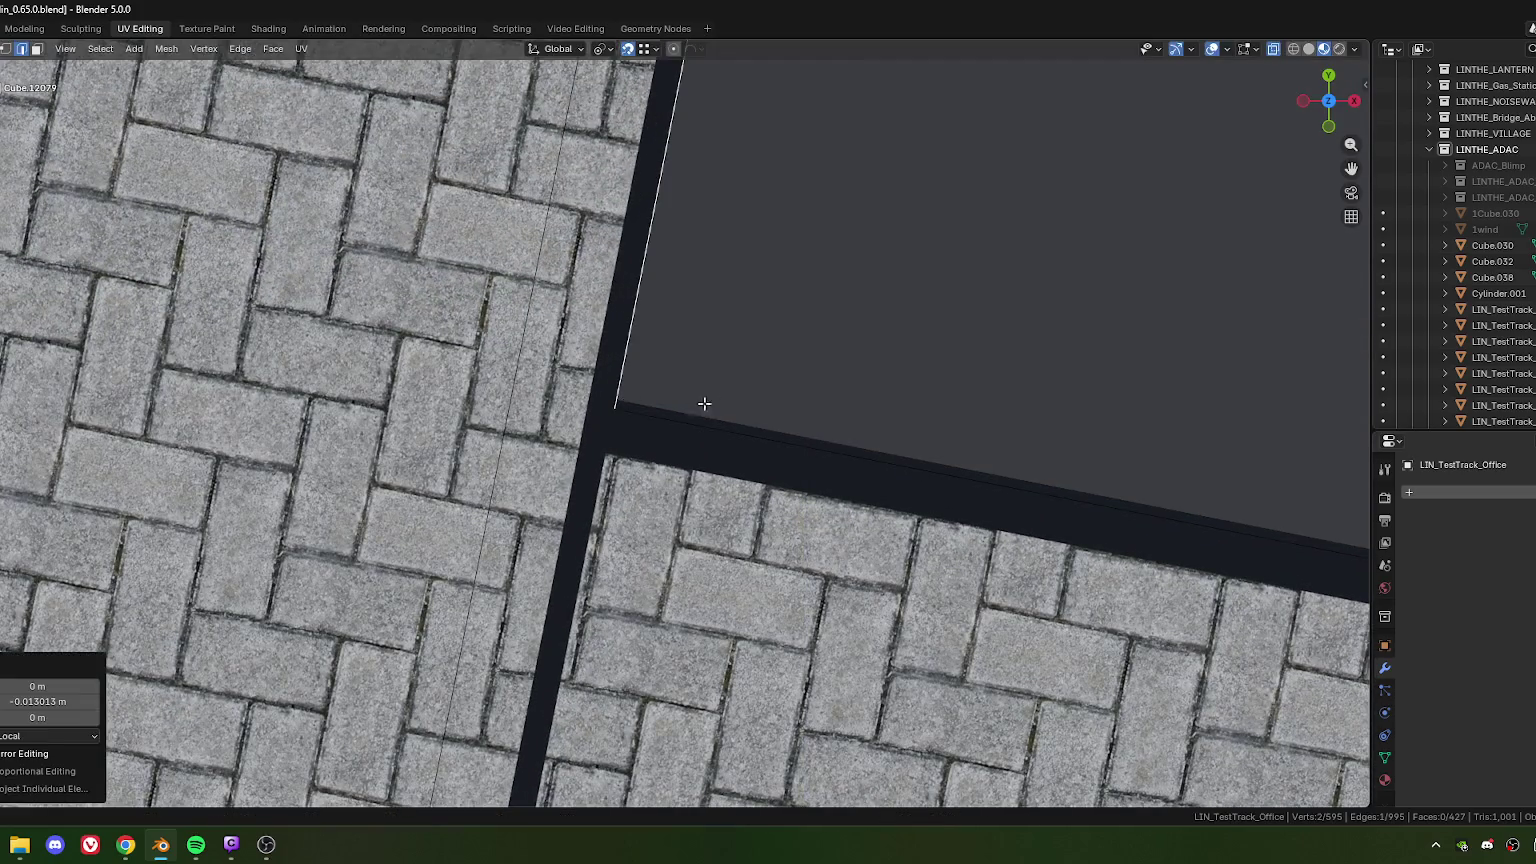
click(10, 701)
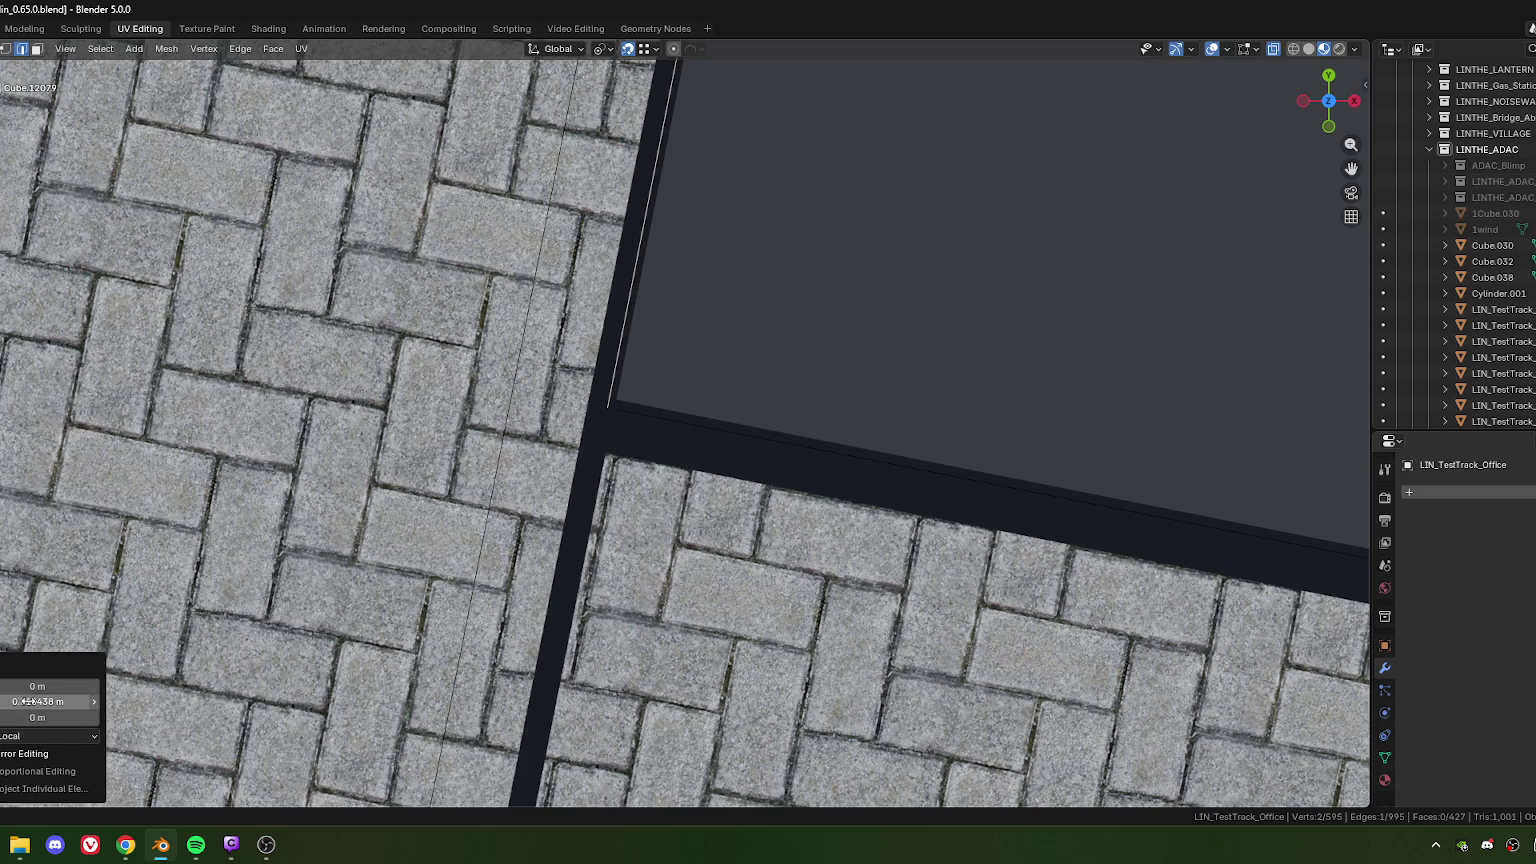
text(0.014)
key(Return)
Step: Reselect the whole roof face and orbit to view it from under the canopy
scroll(812, 343, down, 3)
scroll(898, 309, down, 3)
mouse_move(898, 309)
middle_down()
mouse_move(563, 593)
mouse_move(542, 675)
mouse_move(655, 456)
mouse_move(634, 560)
mouse_move(596, 376)
mouse_move(607, 442)
mouse_move(627, 435)
mouse_move(524, 442)
mouse_move(738, 444)
middle_up()
click(563, 593)
click(637, 477)
scroll(634, 560, up, 3)
scroll(596, 376, up, 2)
mouse_move(679, 497)
middle_down()
mouse_move(730, 456)
mouse_move(657, 459)
middle_up()
mouse_move(659, 456)
middle_down()
mouse_move(591, 418)
mouse_move(675, 333)
mouse_move(662, 319)
middle_up()
Step: Duplicate the roof face and raise the copy 0.035 m along Z
key(shift+d)
key(z)
click(653, 321)
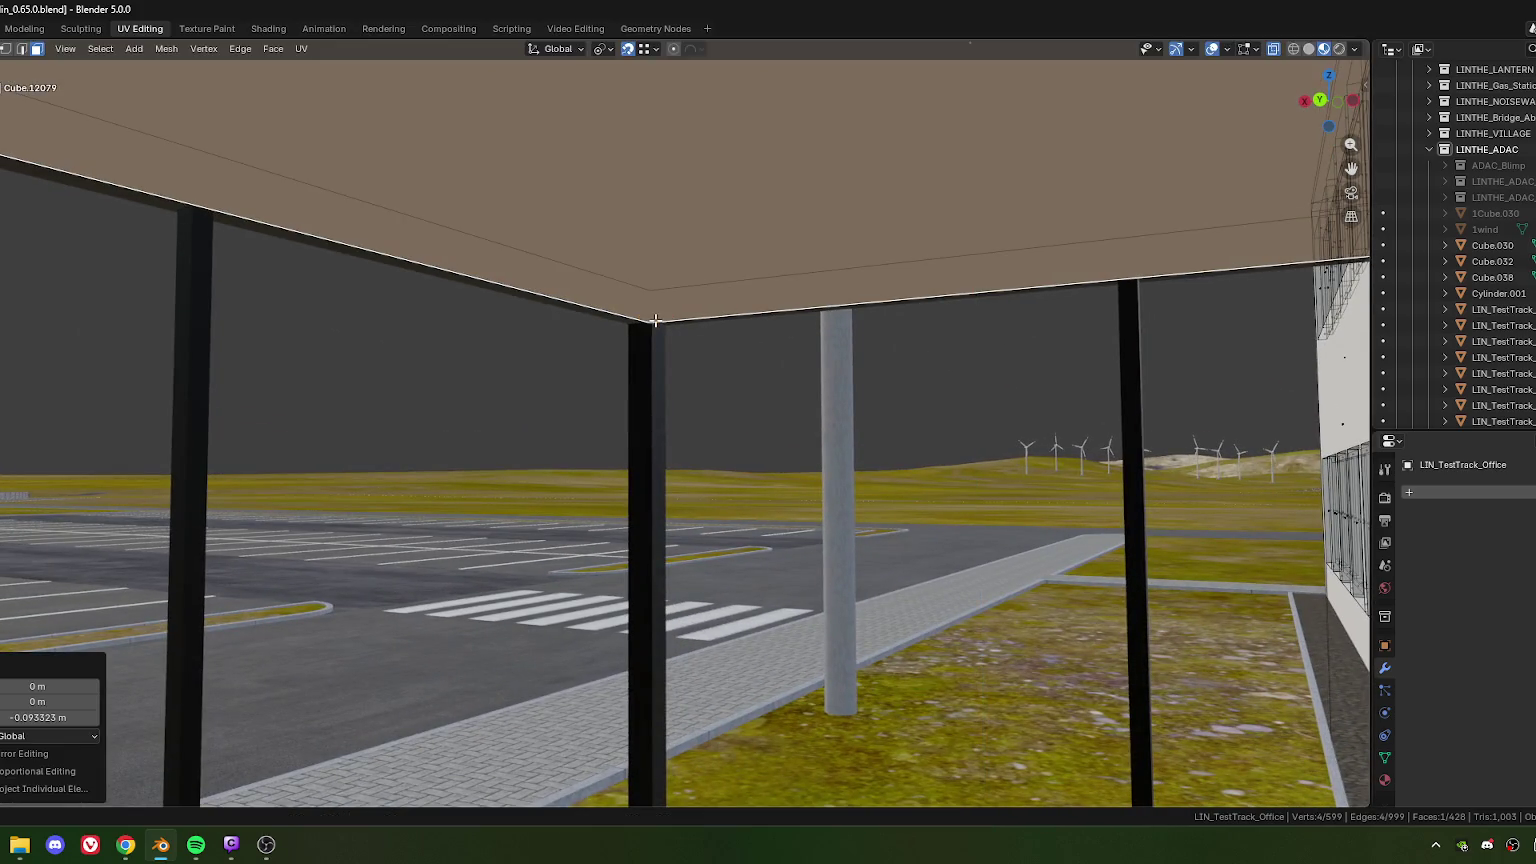
key(g)
key(z)
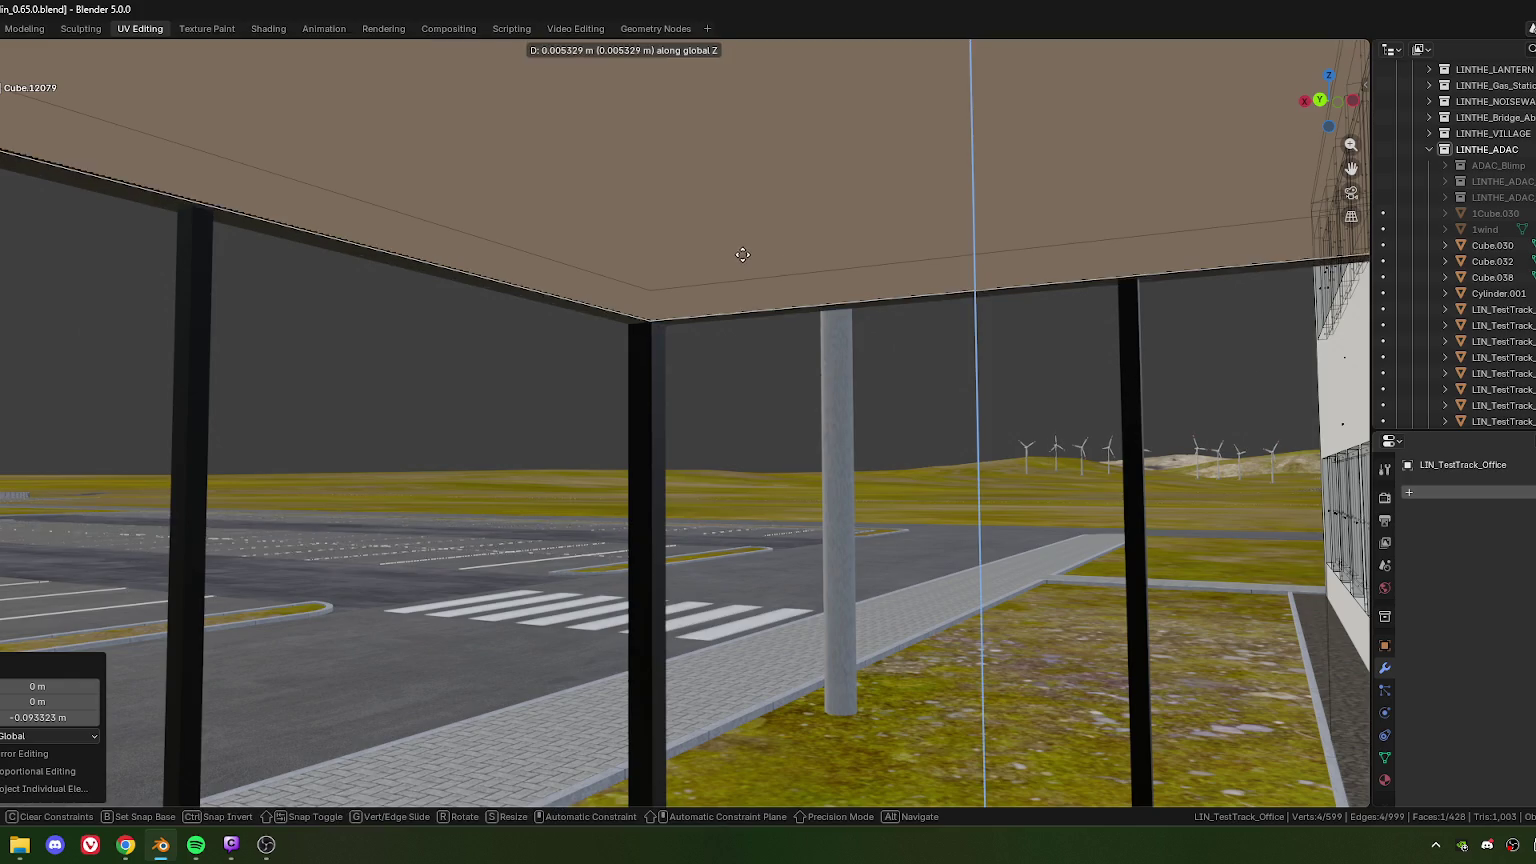
click(746, 231)
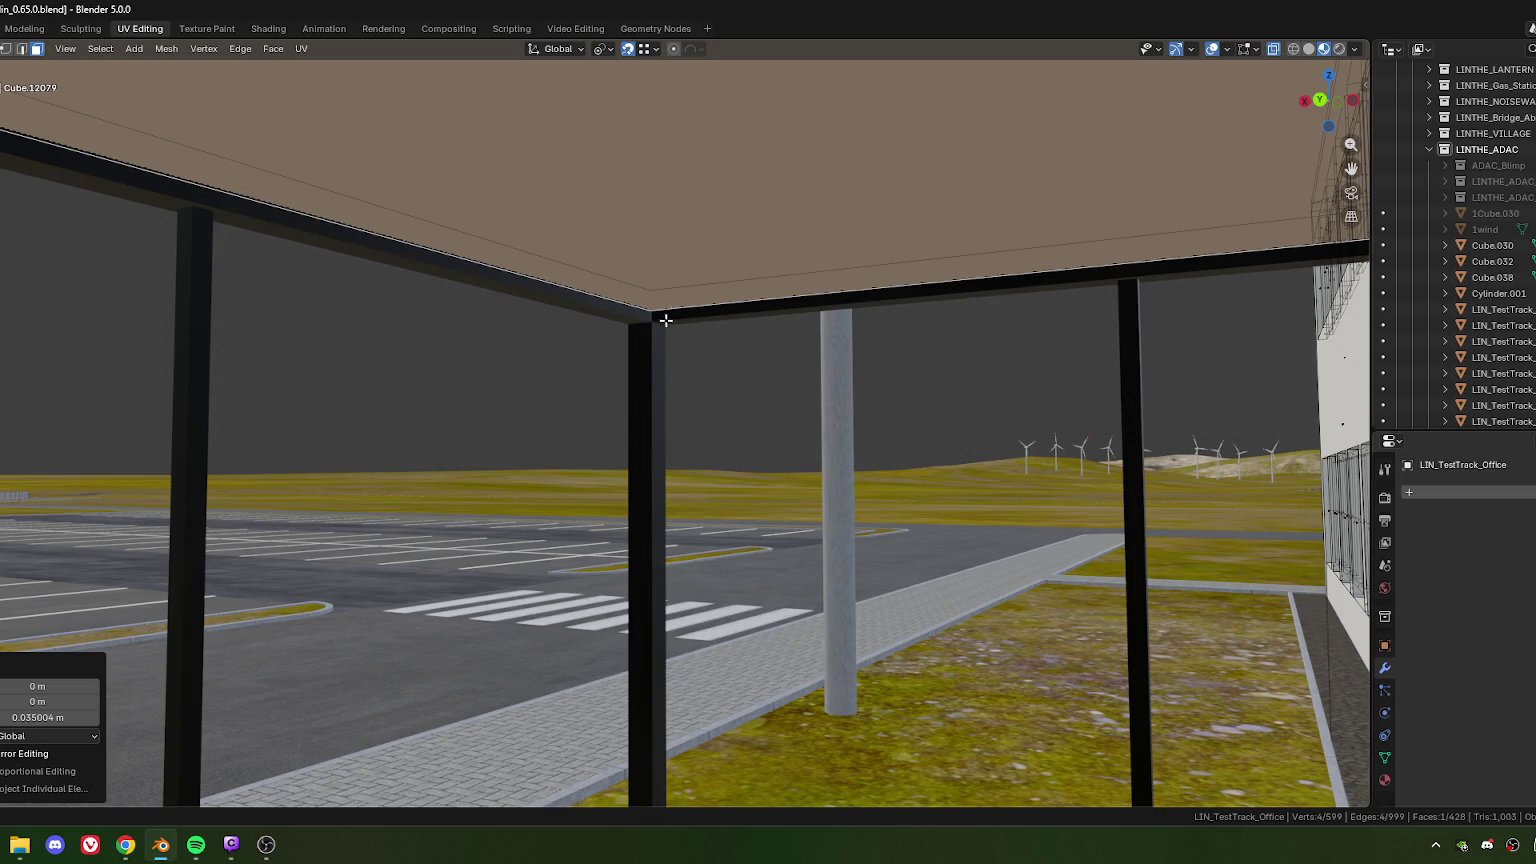
Step: Flip the raised copy's normals, inspect the canopy, and leave Edit Mode
key(alt+n)
click(590, 322)
key(KP_Decimal)
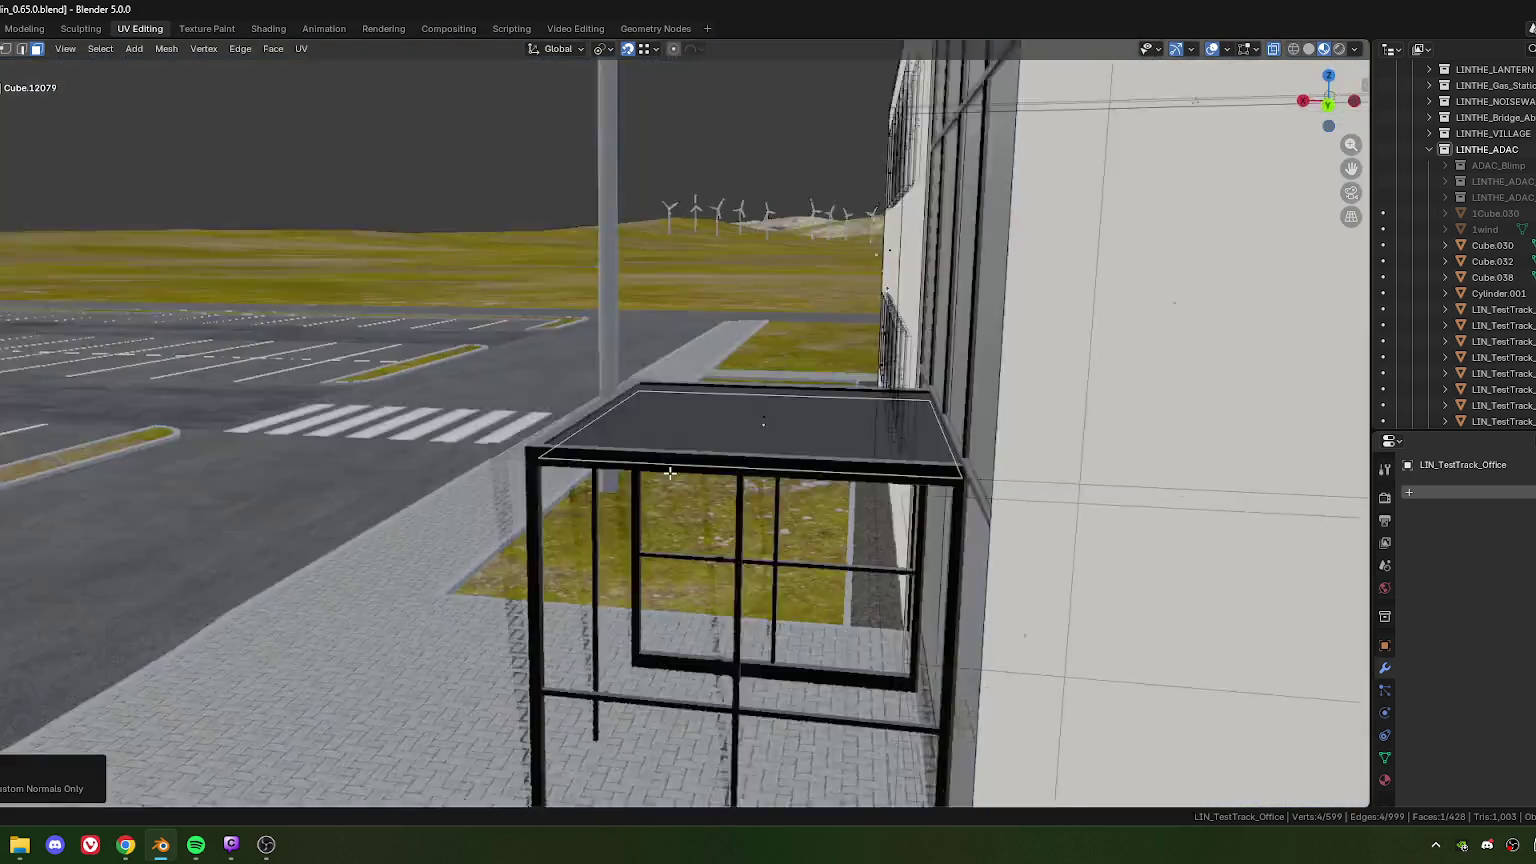
middle_drag(666, 473, 629, 470)
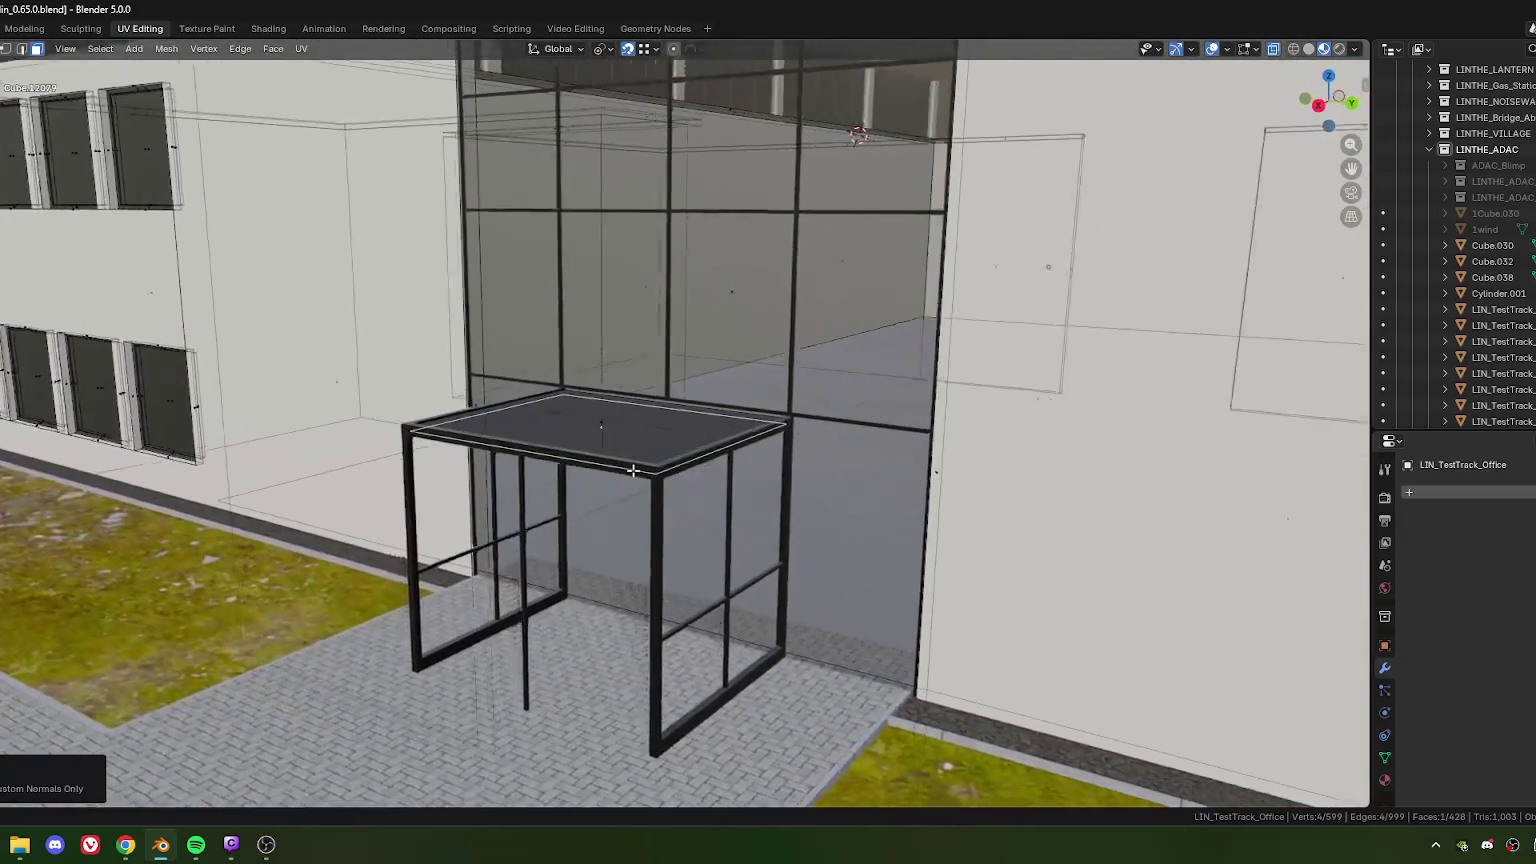
scroll(680, 460, up, 5)
mouse_move(727, 456)
middle_down()
mouse_move(645, 425)
mouse_move(373, 388)
middle_up()
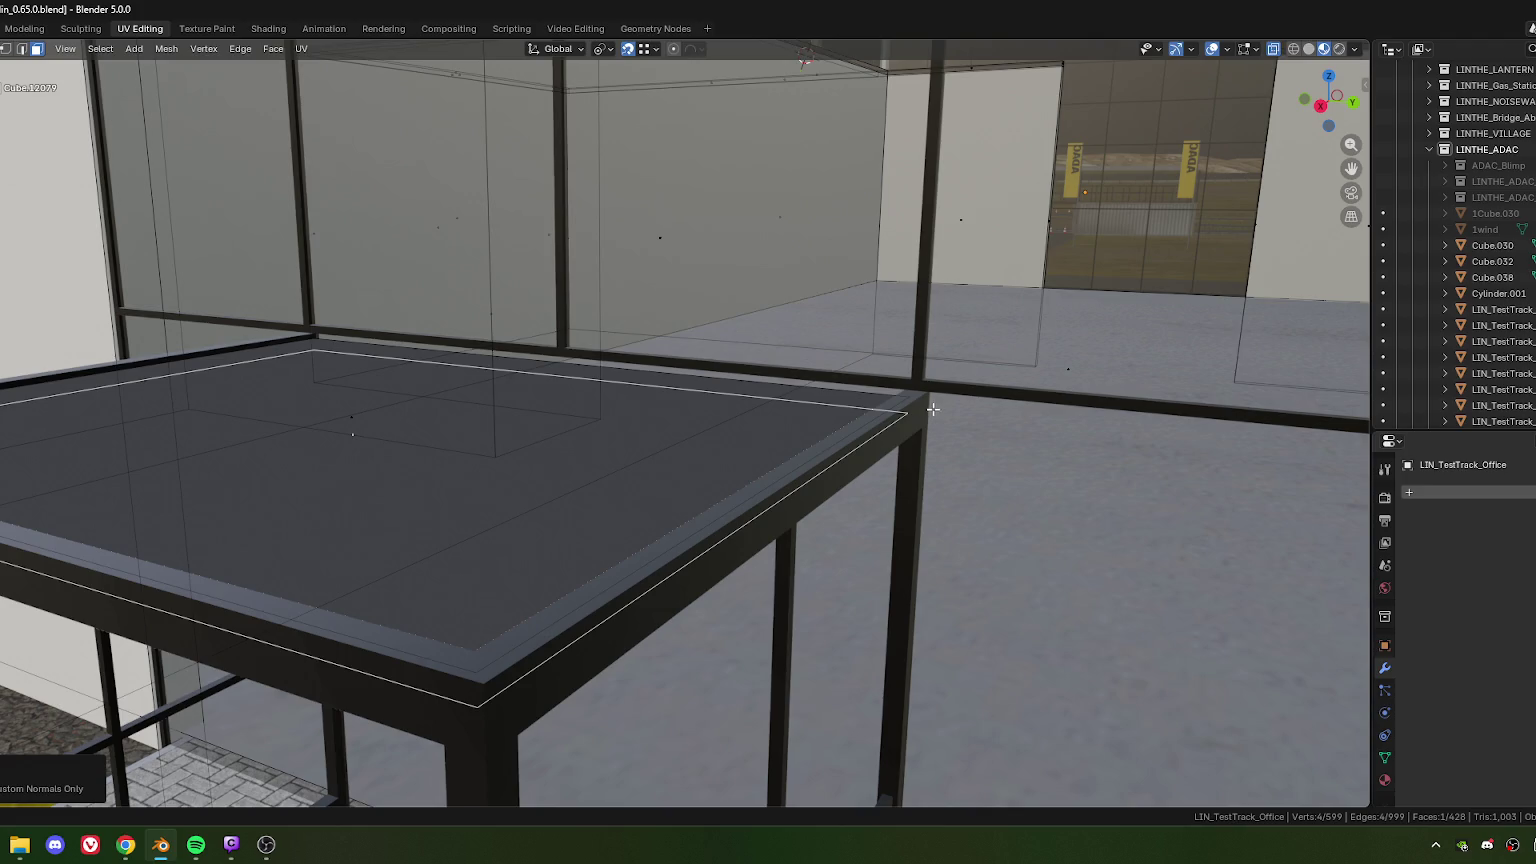
middle_drag(937, 416, 773, 468)
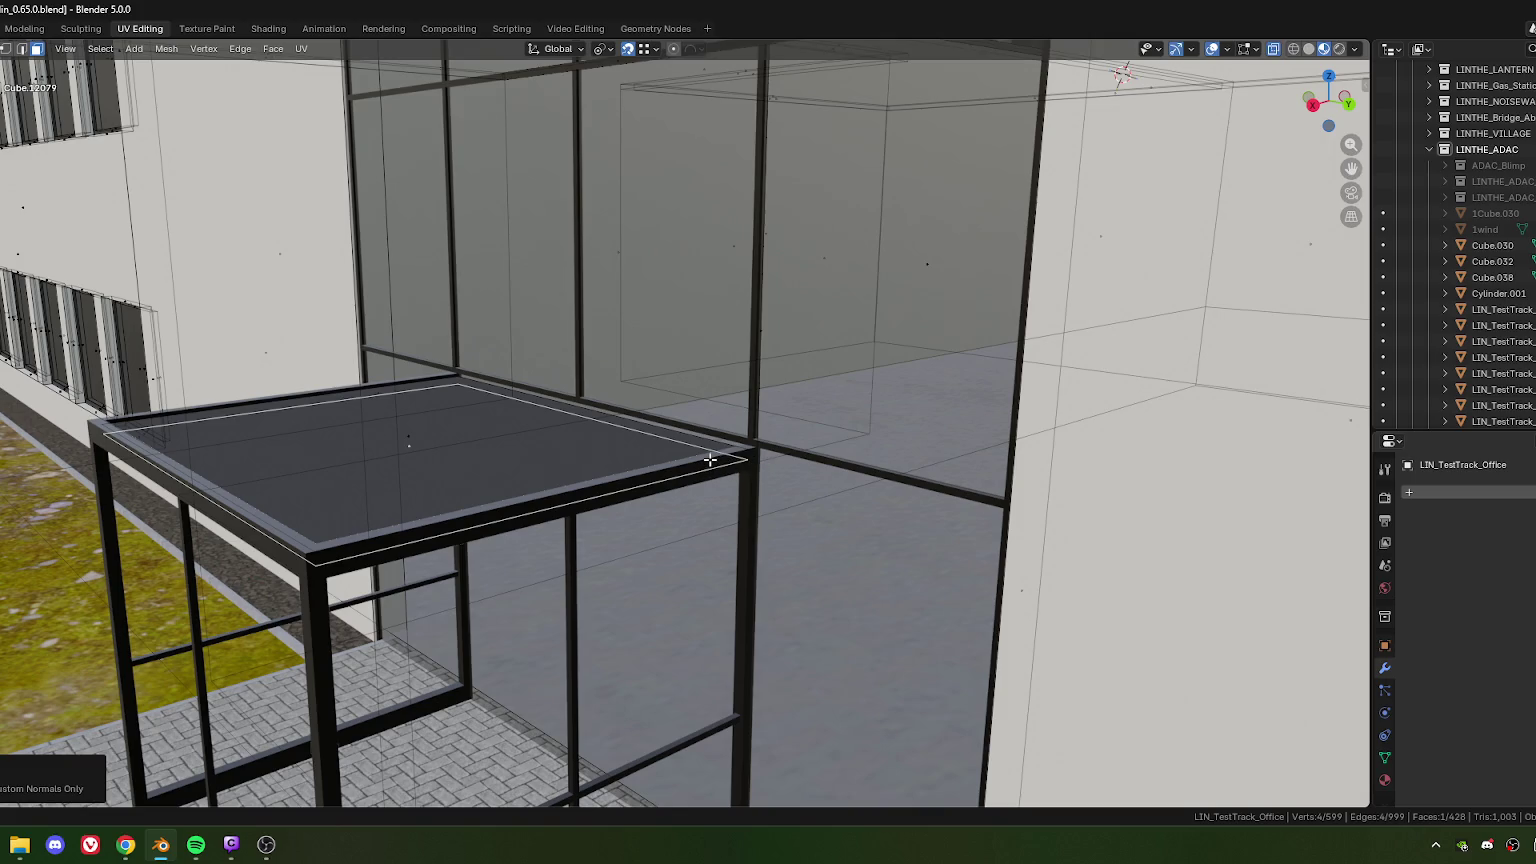
key(Tab)
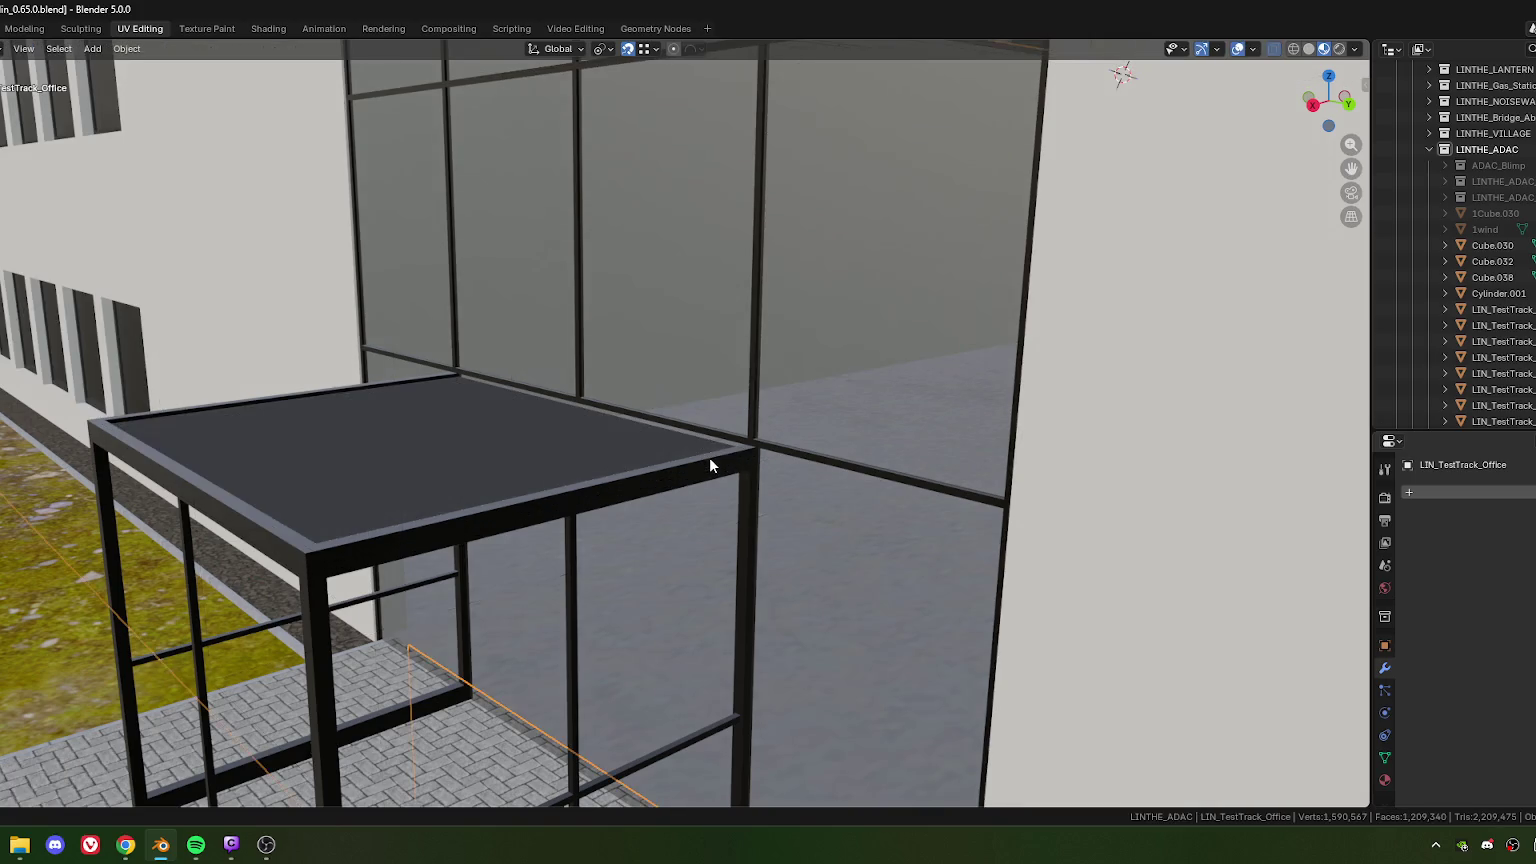
Step: Edit the glass frame object and select the canopy's front frame beam
click(709, 457)
key(Tab)
middle_drag(703, 473, 651, 479)
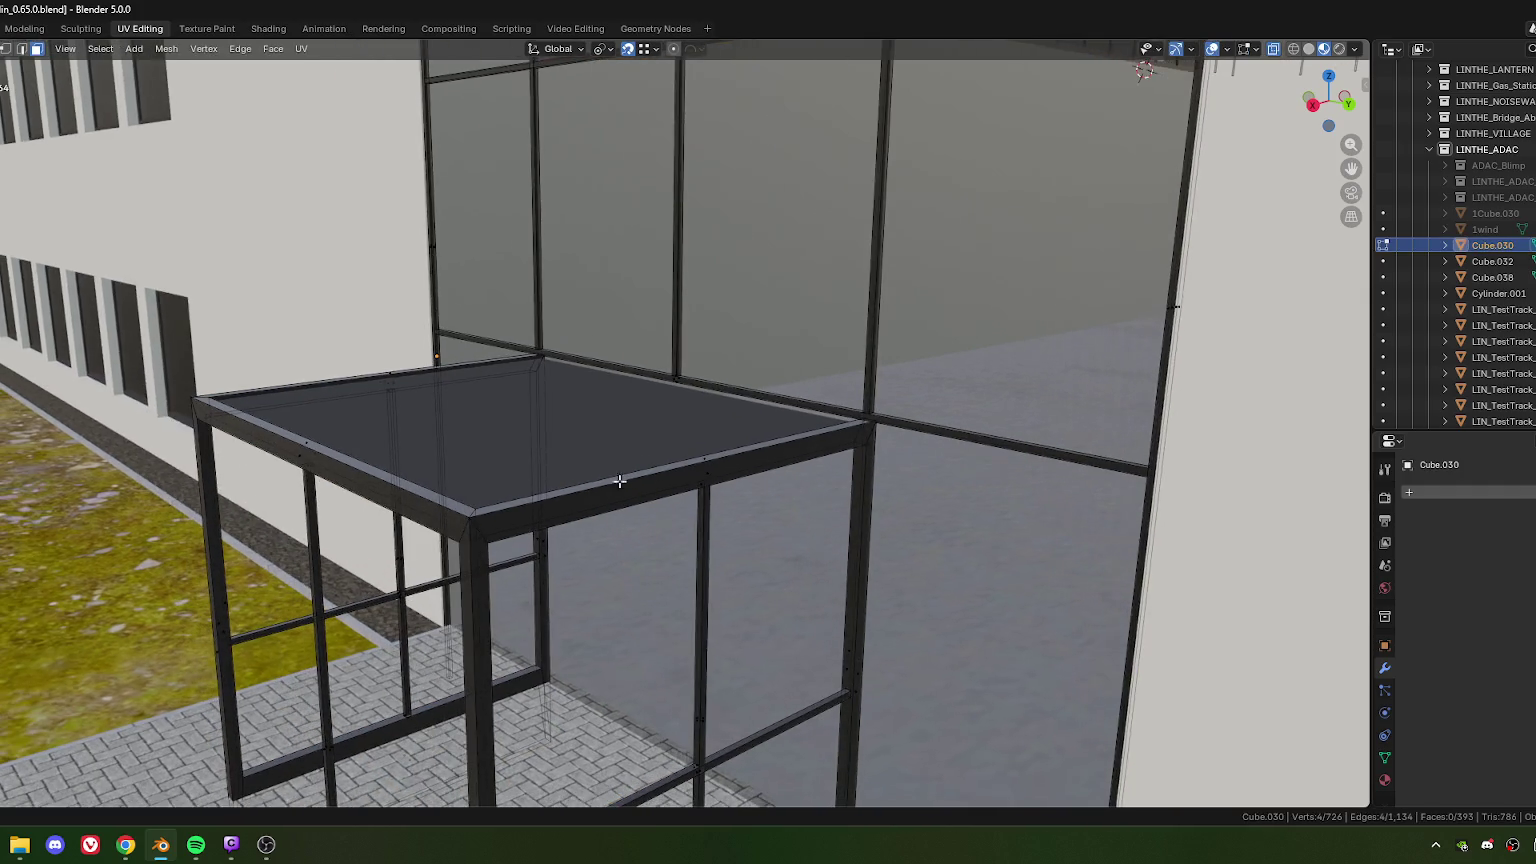
mouse_move(317, 444)
middle_down()
mouse_move(377, 367)
mouse_move(249, 469)
middle_up()
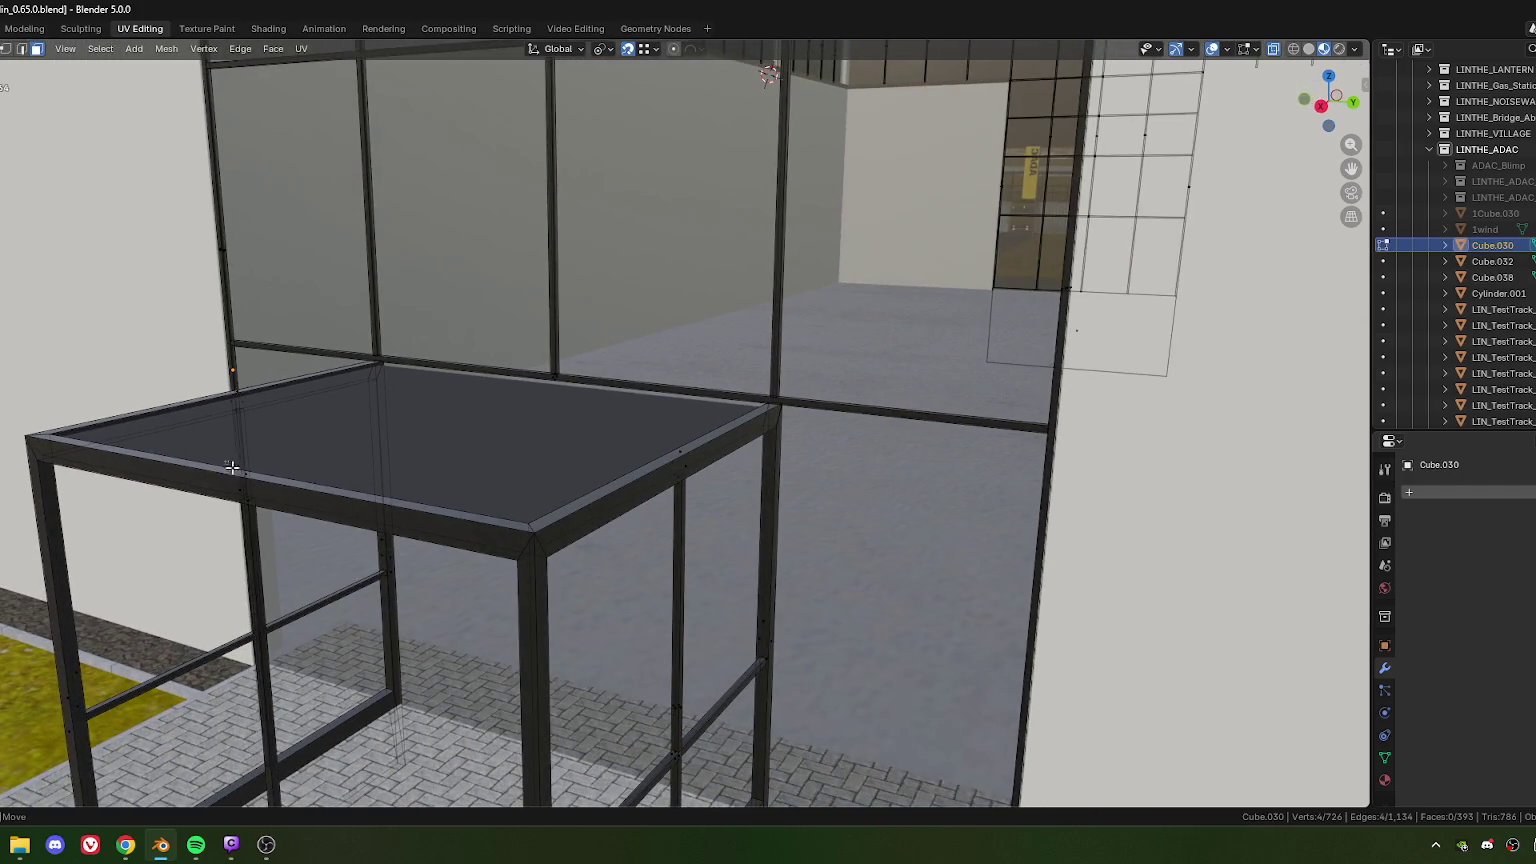
alt+click(291, 504)
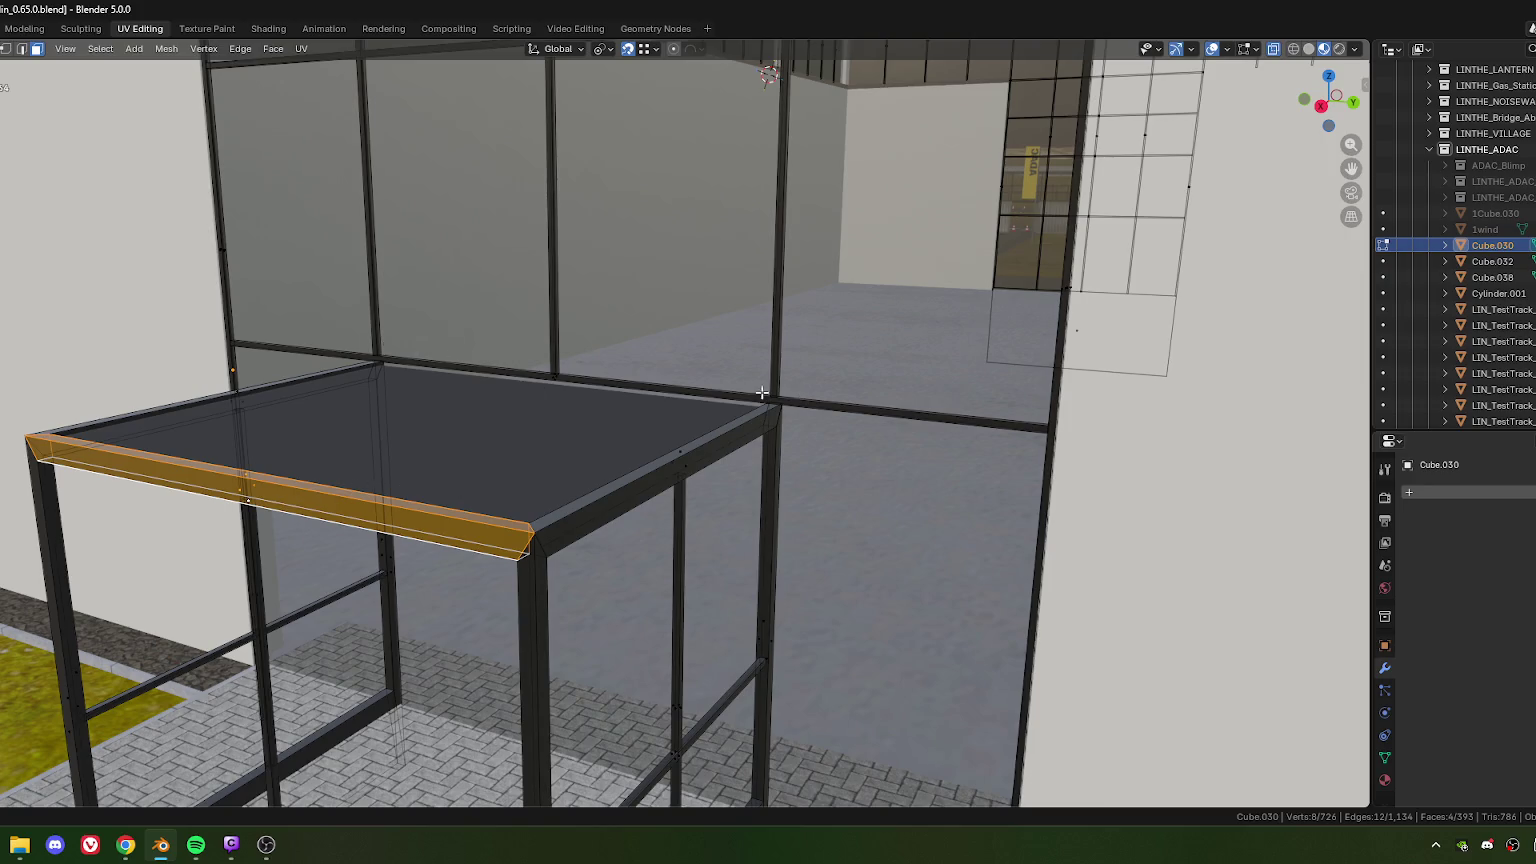
mouse_move(665, 400)
middle_down()
mouse_move(932, 487)
mouse_move(549, 480)
mouse_move(504, 463)
mouse_move(521, 456)
mouse_move(665, 490)
mouse_move(538, 504)
mouse_move(747, 459)
mouse_move(510, 507)
middle_up()
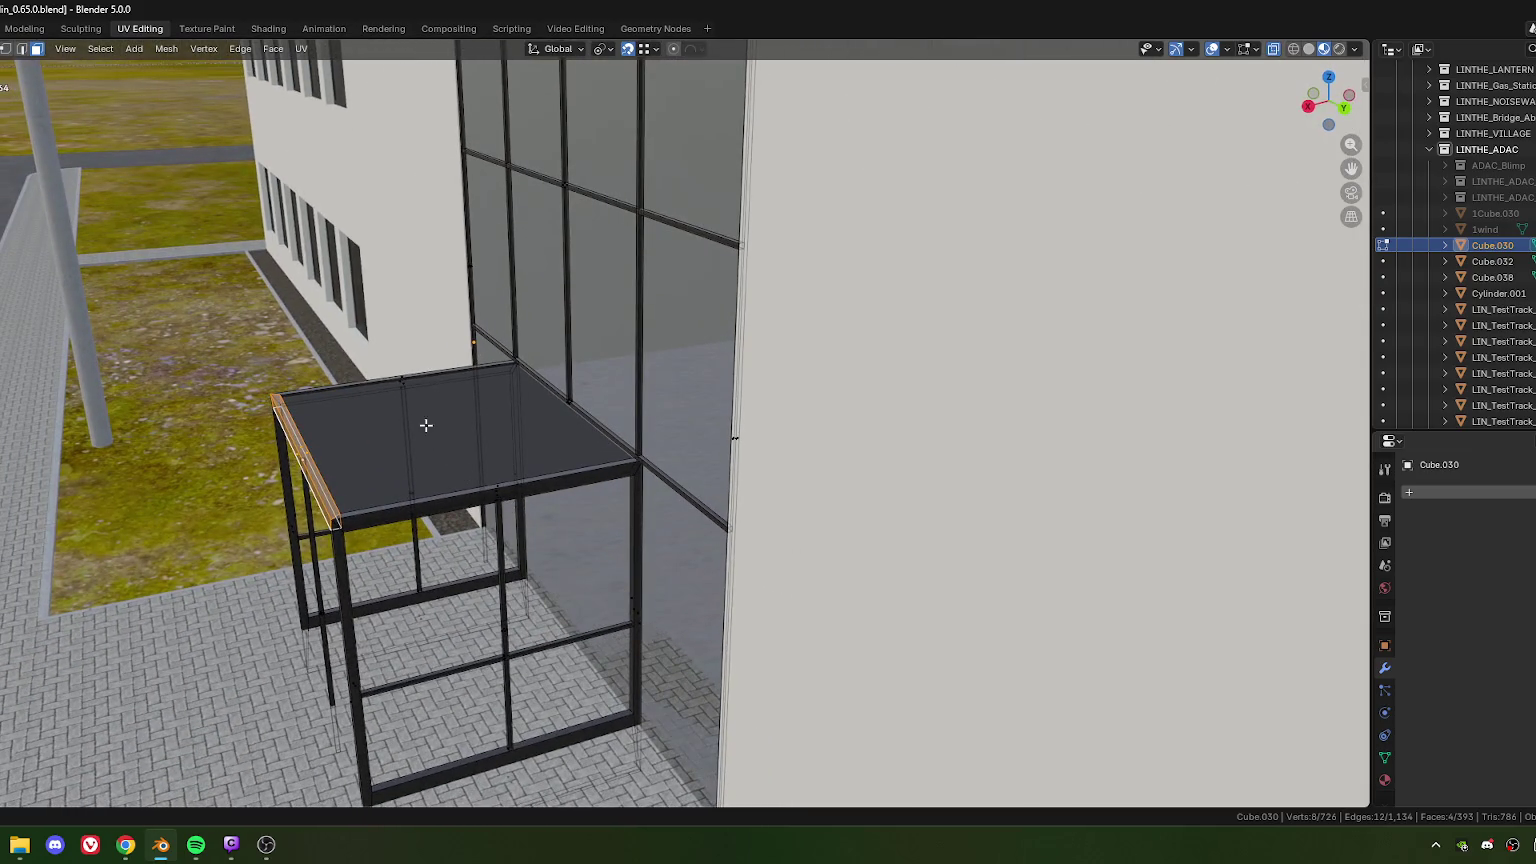
Step: Box-select the canopy roof's top edges and nudge them slightly up along Z
drag(439, 466, 538, 531)
scroll(560, 530, up, 6)
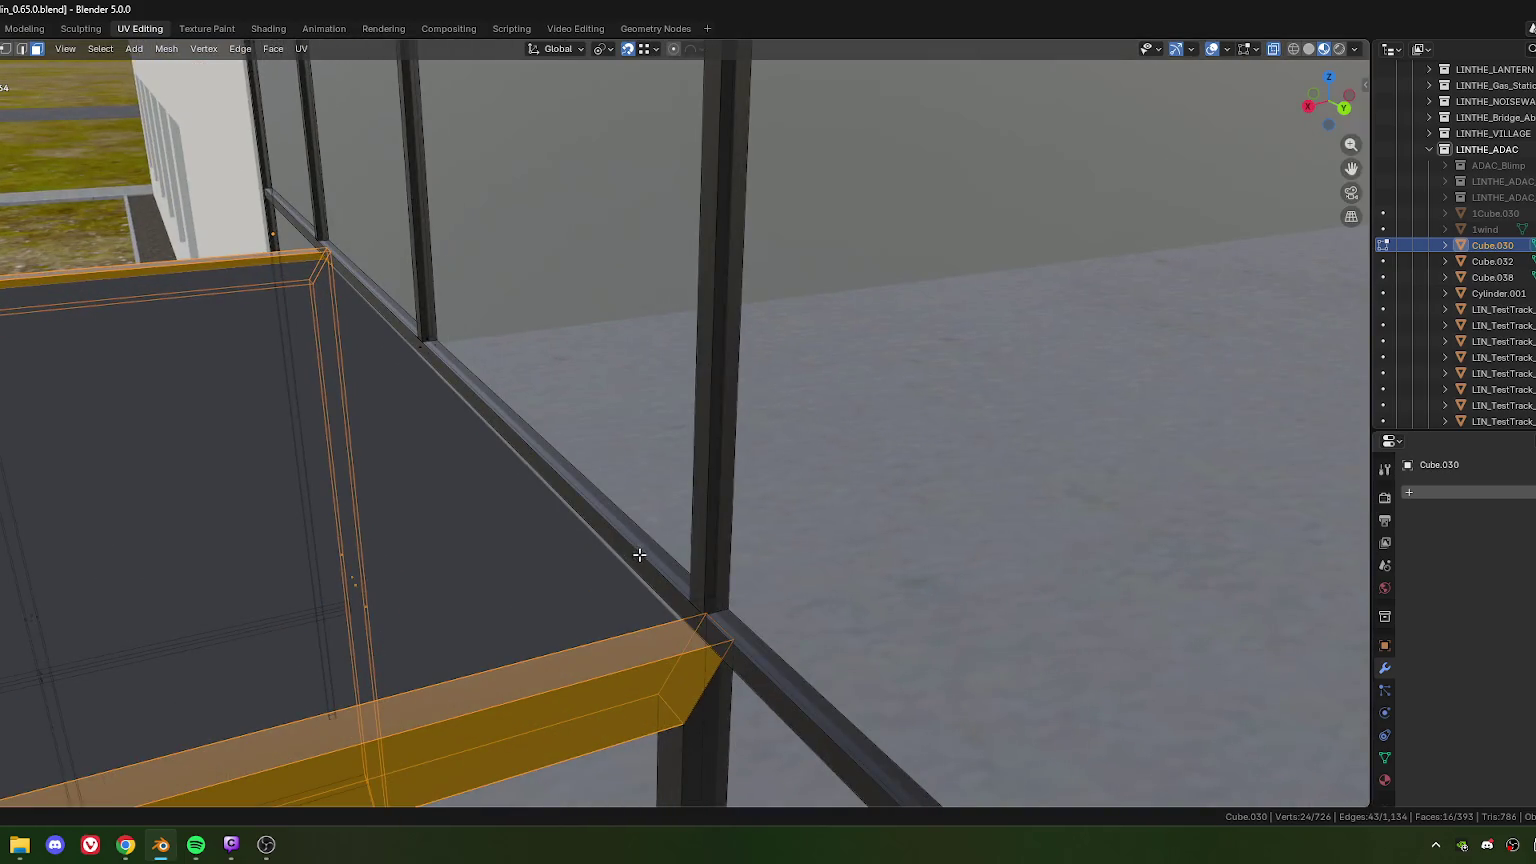
scroll(700, 660, up, 1)
scroll(795, 670, up, 1)
key(g)
key(z)
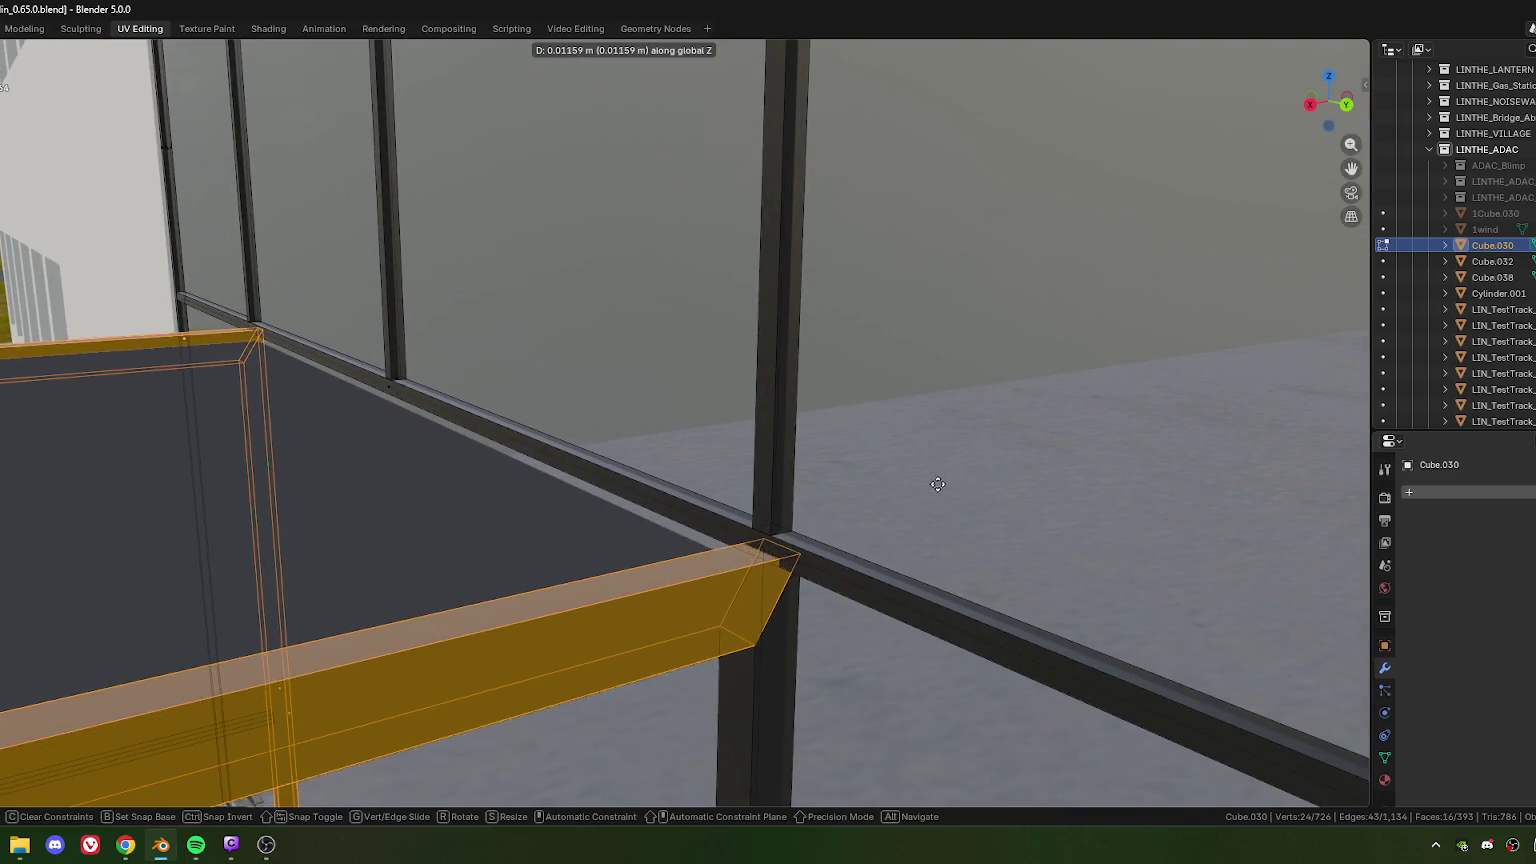
click(948, 411)
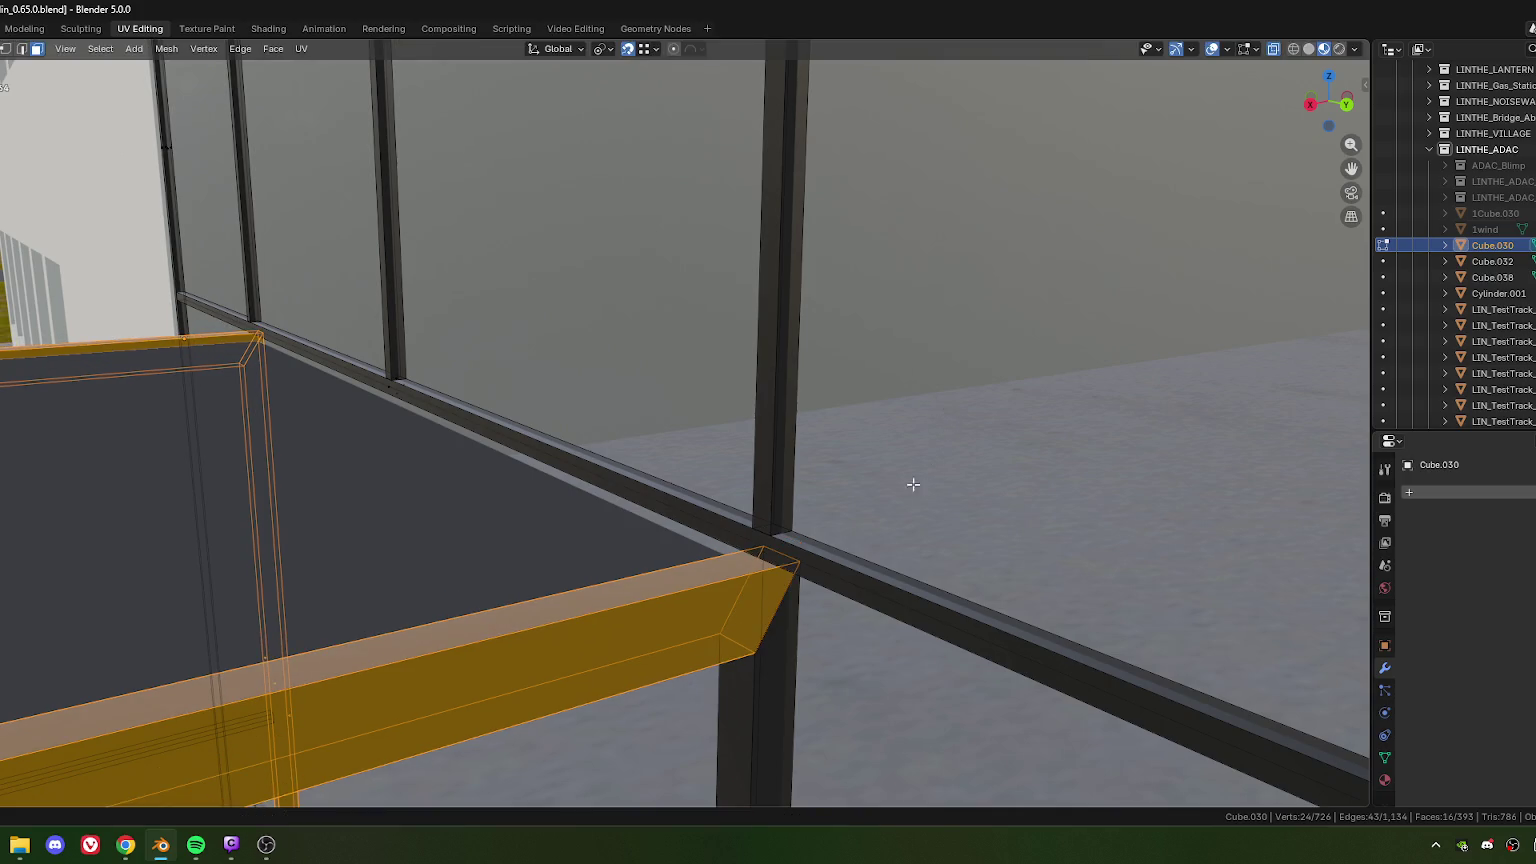
scroll(870, 510, down, 5)
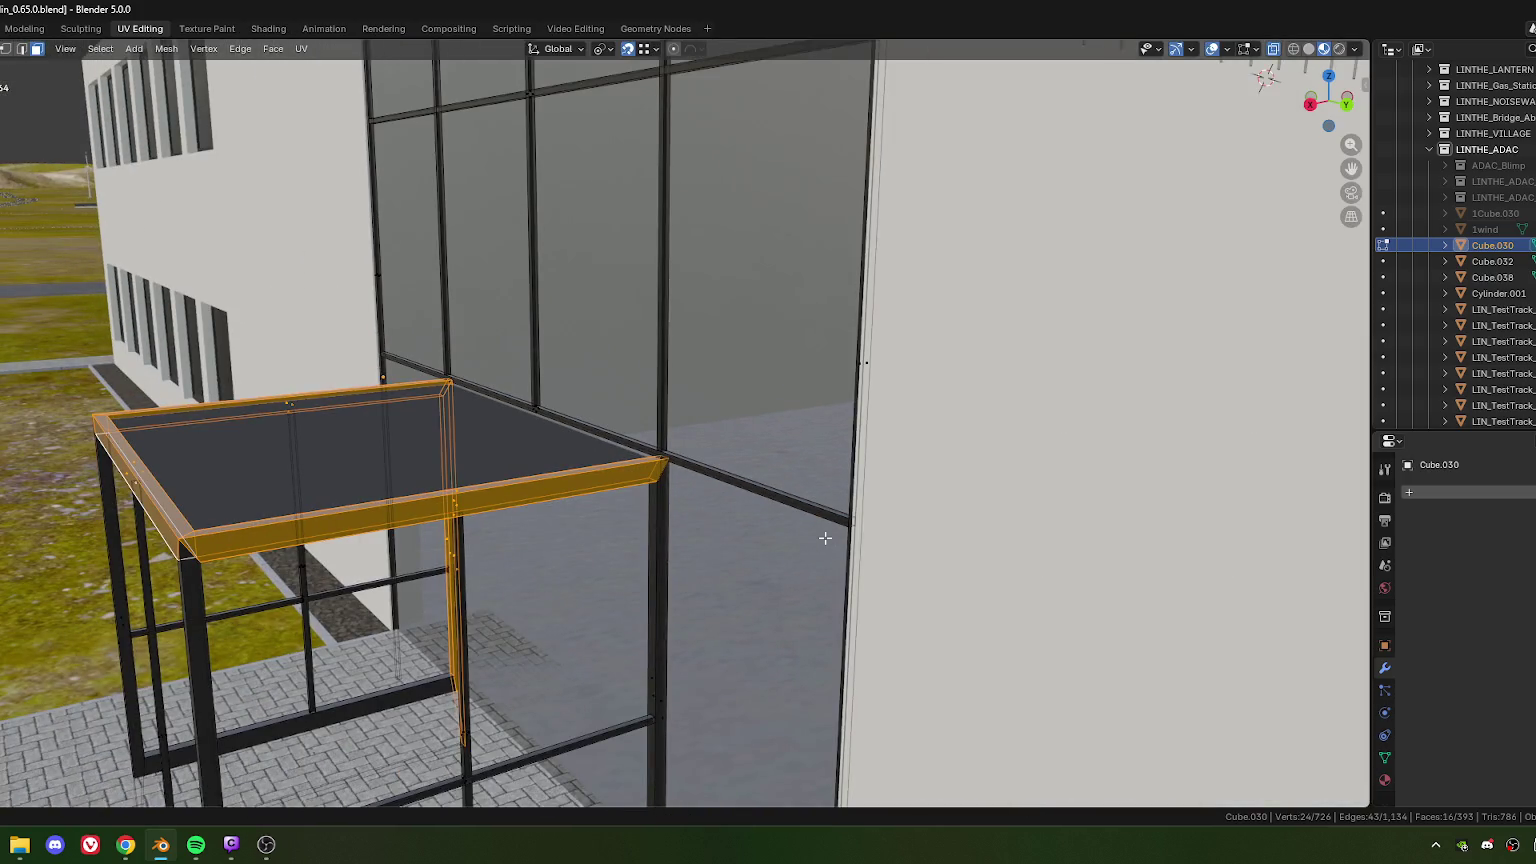
Step: Check the corner post and beam alignment, then make the office building active
mouse_move(825, 538)
middle_down()
mouse_move(627, 491)
mouse_move(617, 463)
mouse_move(600, 489)
middle_up()
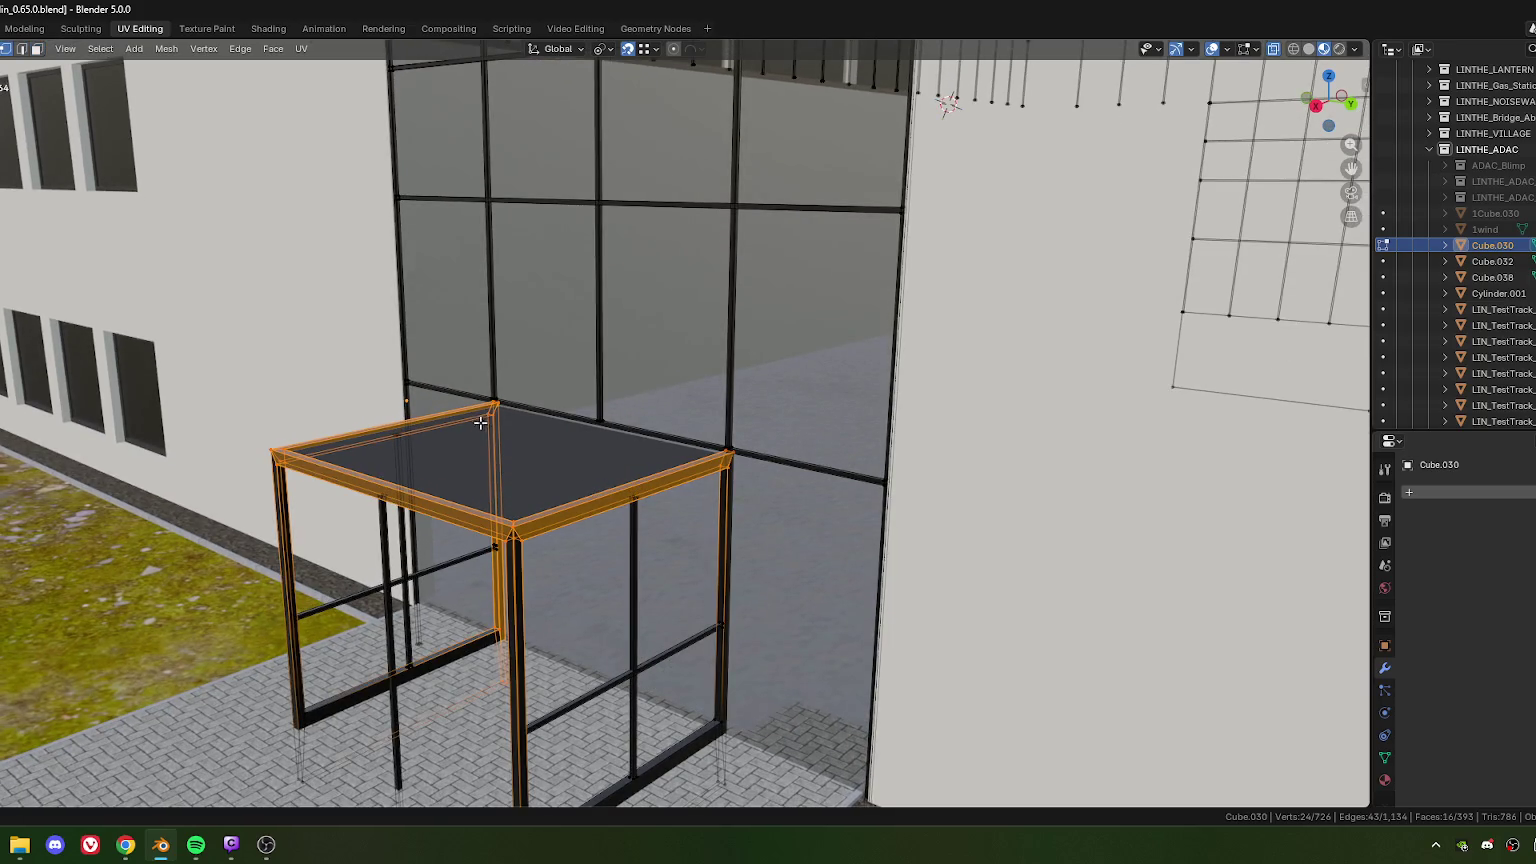
scroll(483, 424, up, 4)
scroll(560, 460, up, 2)
mouse_move(531, 494)
middle_down()
mouse_move(343, 556)
mouse_move(634, 497)
middle_up()
scroll(650, 554, up, 3)
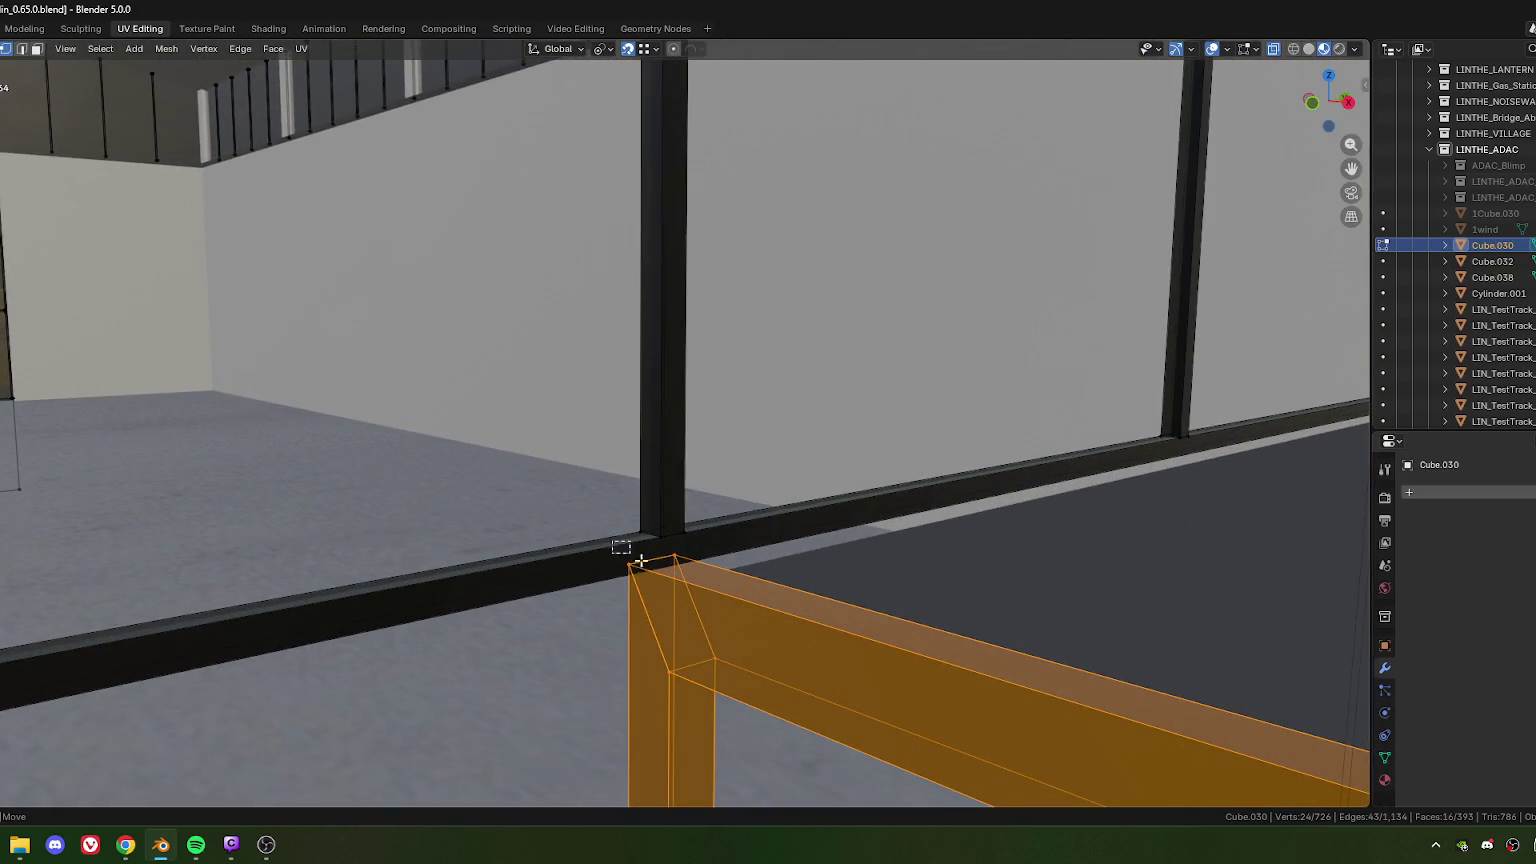
click(631, 554)
scroll(700, 560, down, 3)
scroll(750, 545, up, 1)
scroll(757, 540, down, 3)
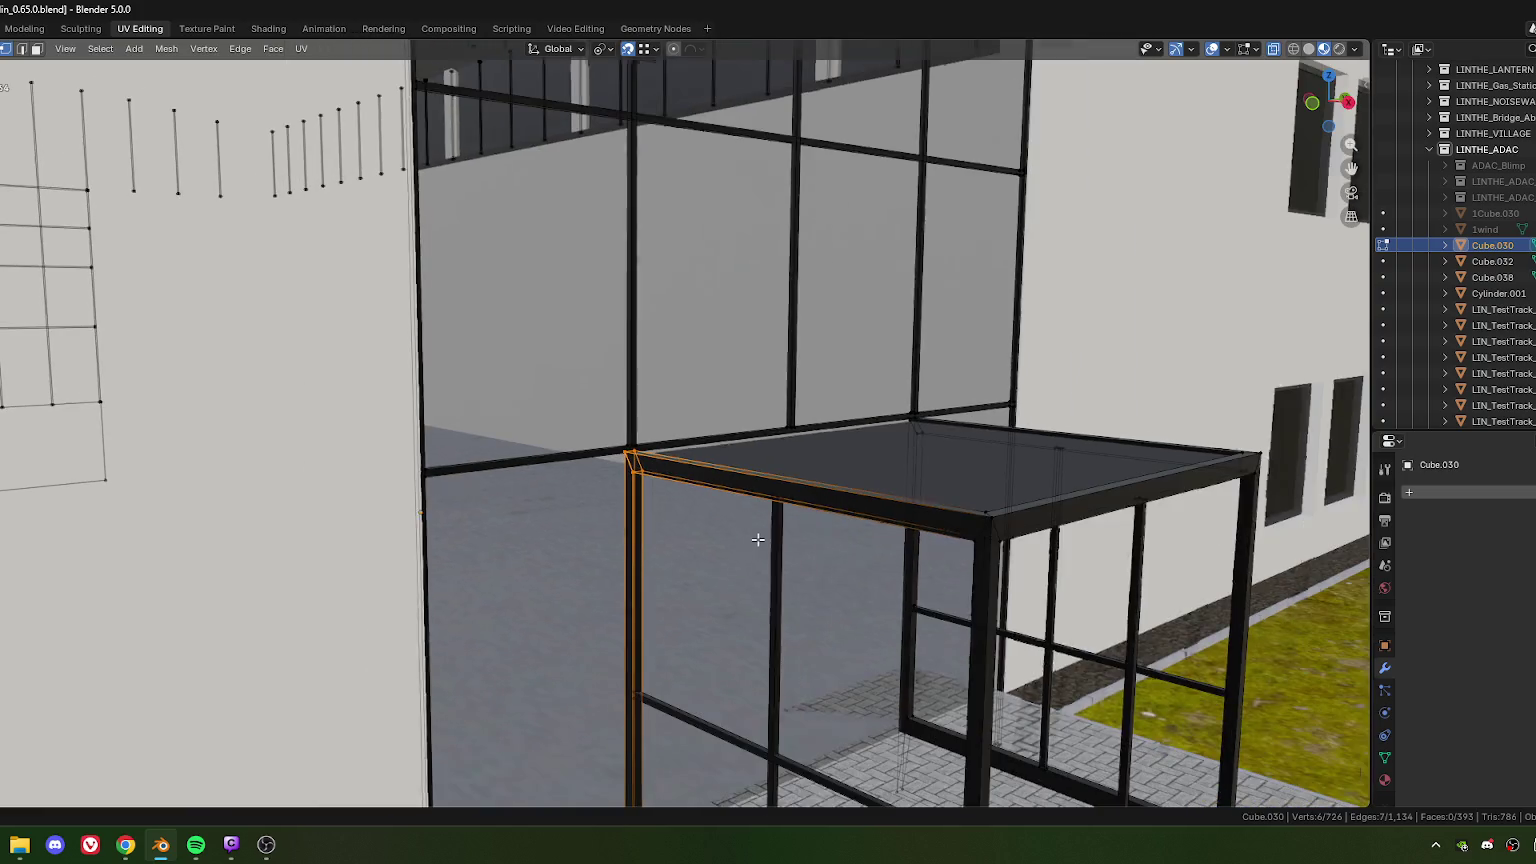
middle_drag(1018, 504, 939, 518)
scroll(765, 524, up, 2)
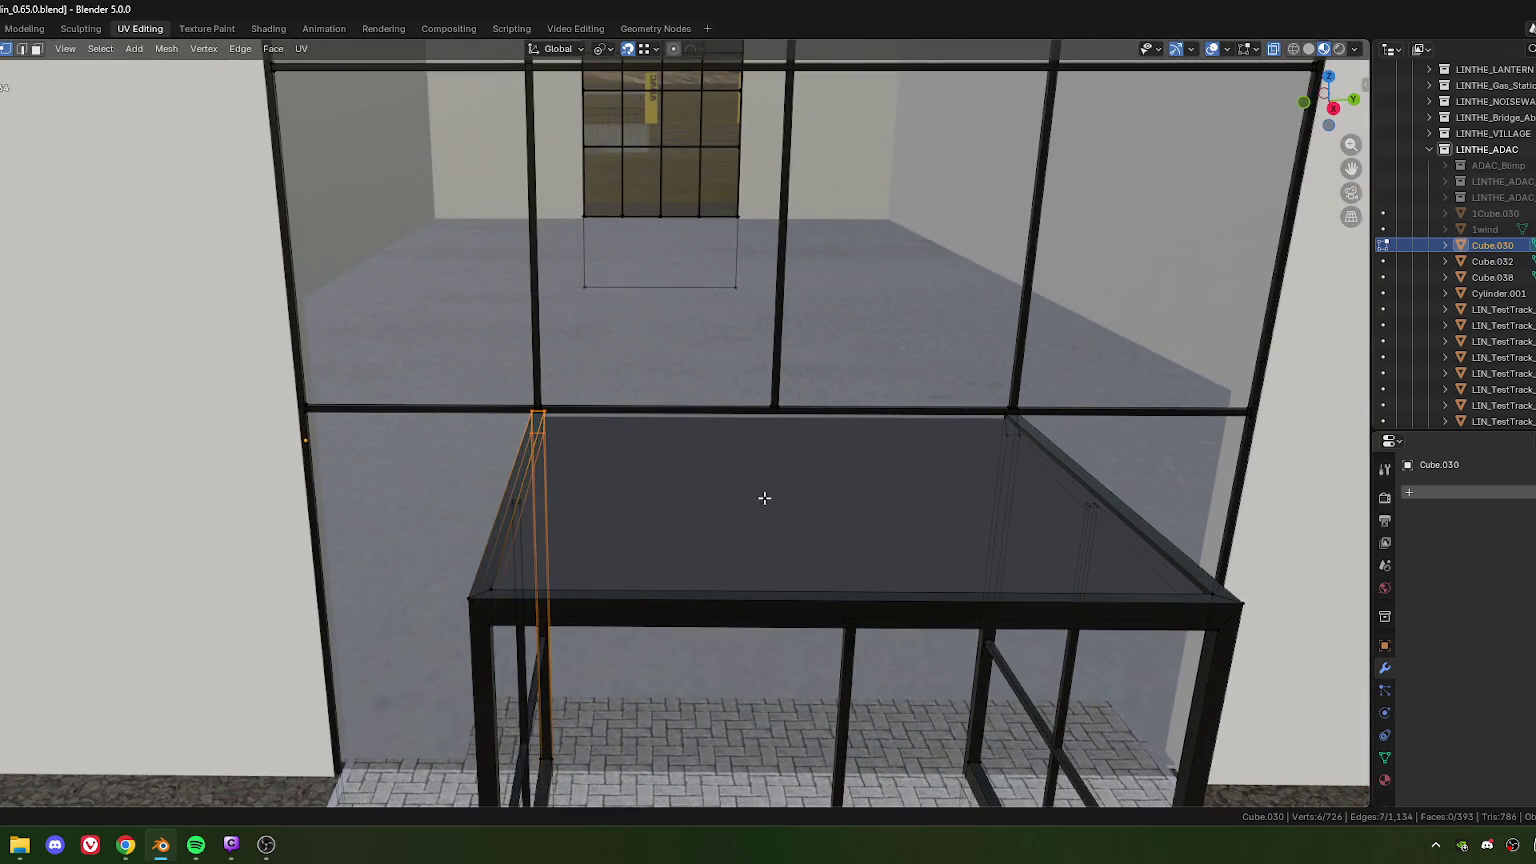
key(Tab)
shift+click(781, 502)
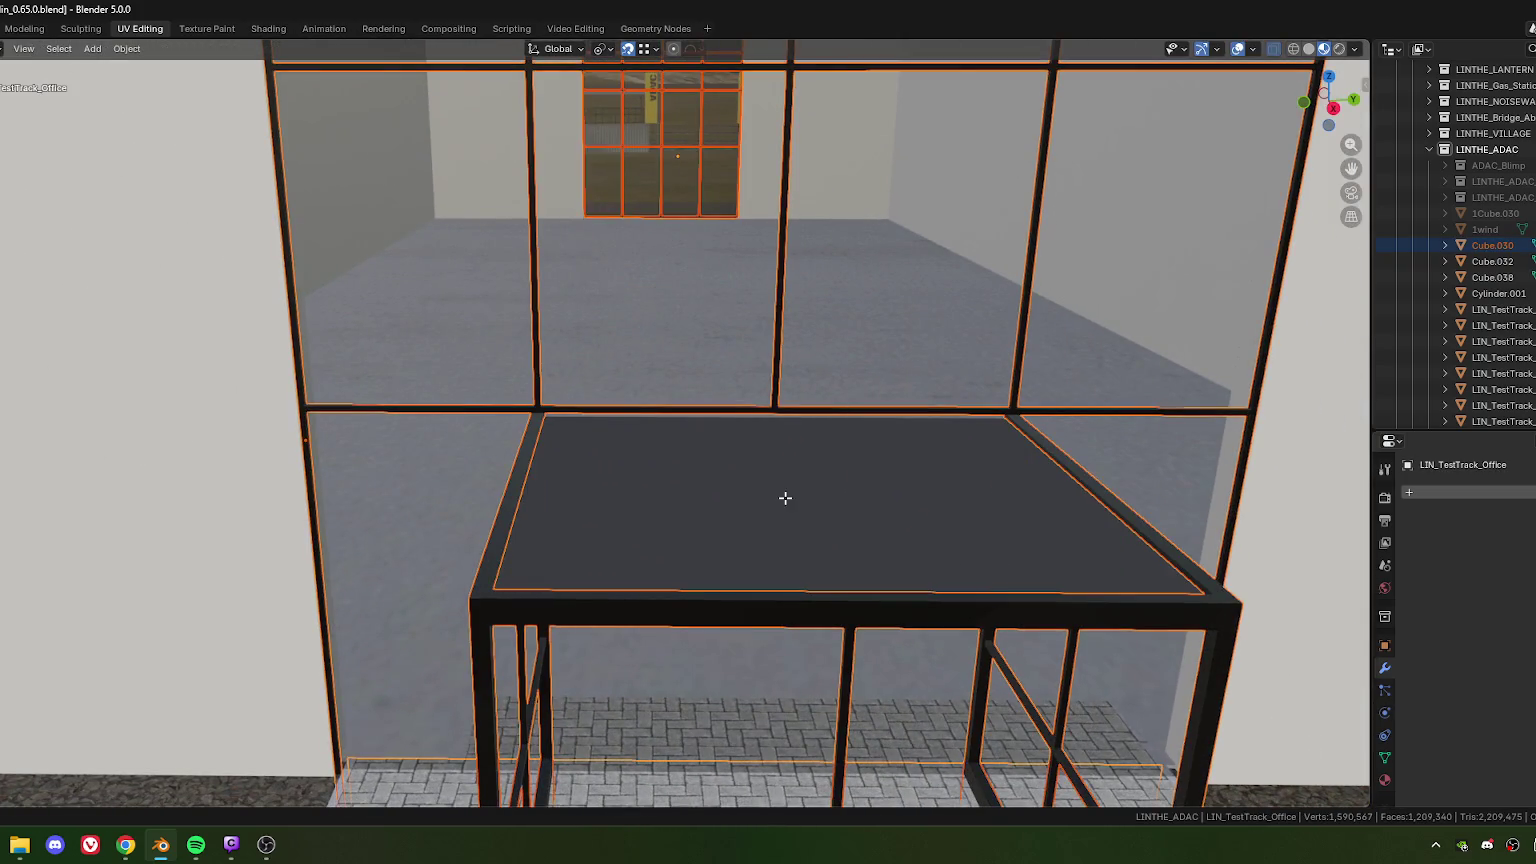
Step: Enter Edit Mode on the office model and select the canopy corner vertices
key(Tab)
scroll(546, 436, up, 3)
middle_drag(724, 456, 791, 415)
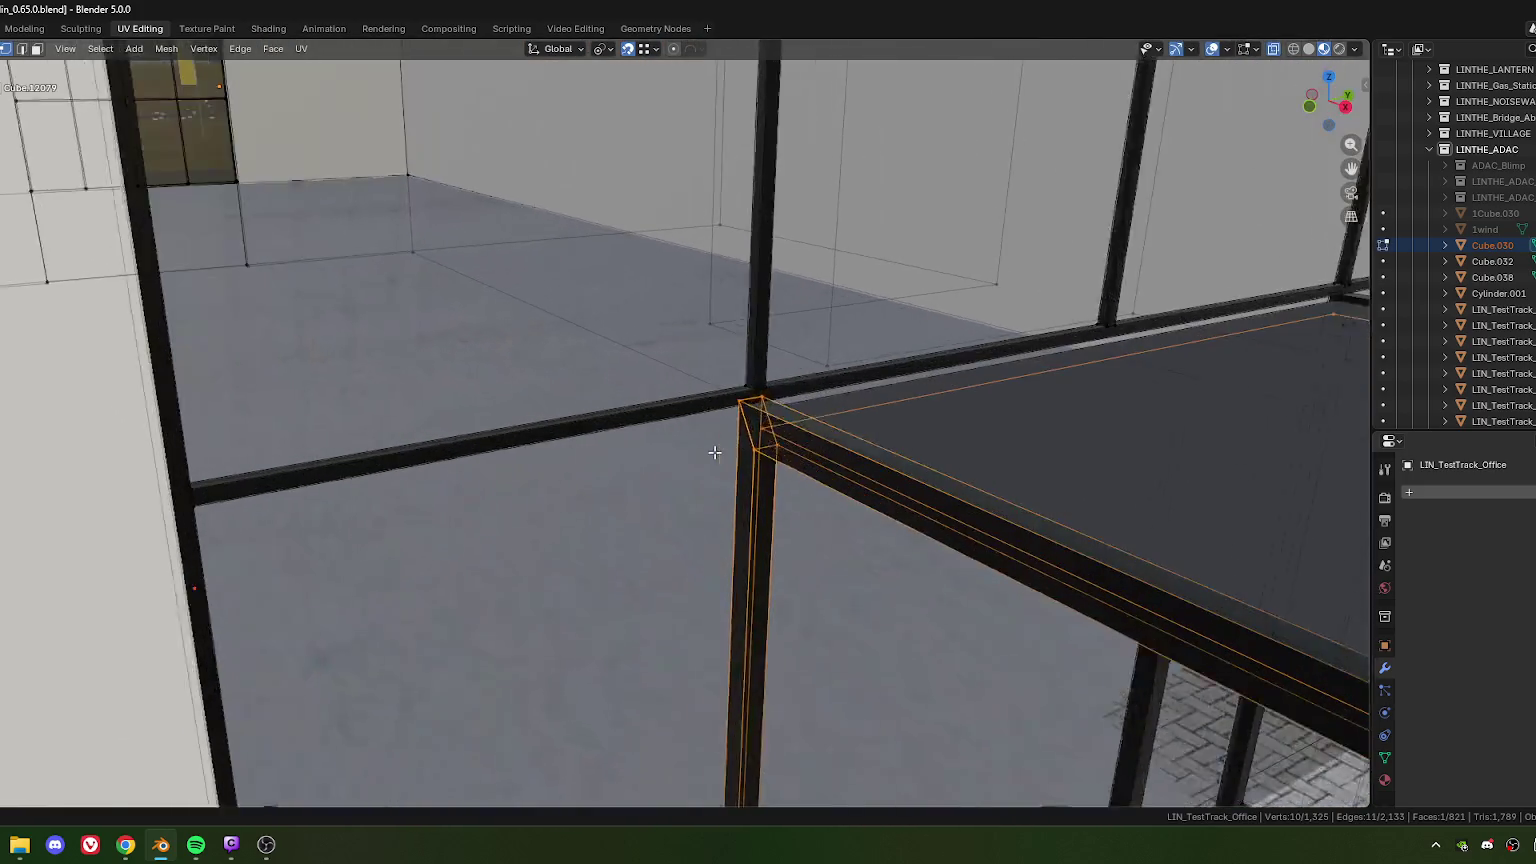
scroll(784, 404, down, 5)
mouse_move(909, 559)
middle_down()
mouse_move(785, 651)
mouse_move(694, 470)
middle_up()
scroll(694, 470, down, 2)
scroll(737, 576, up, 5)
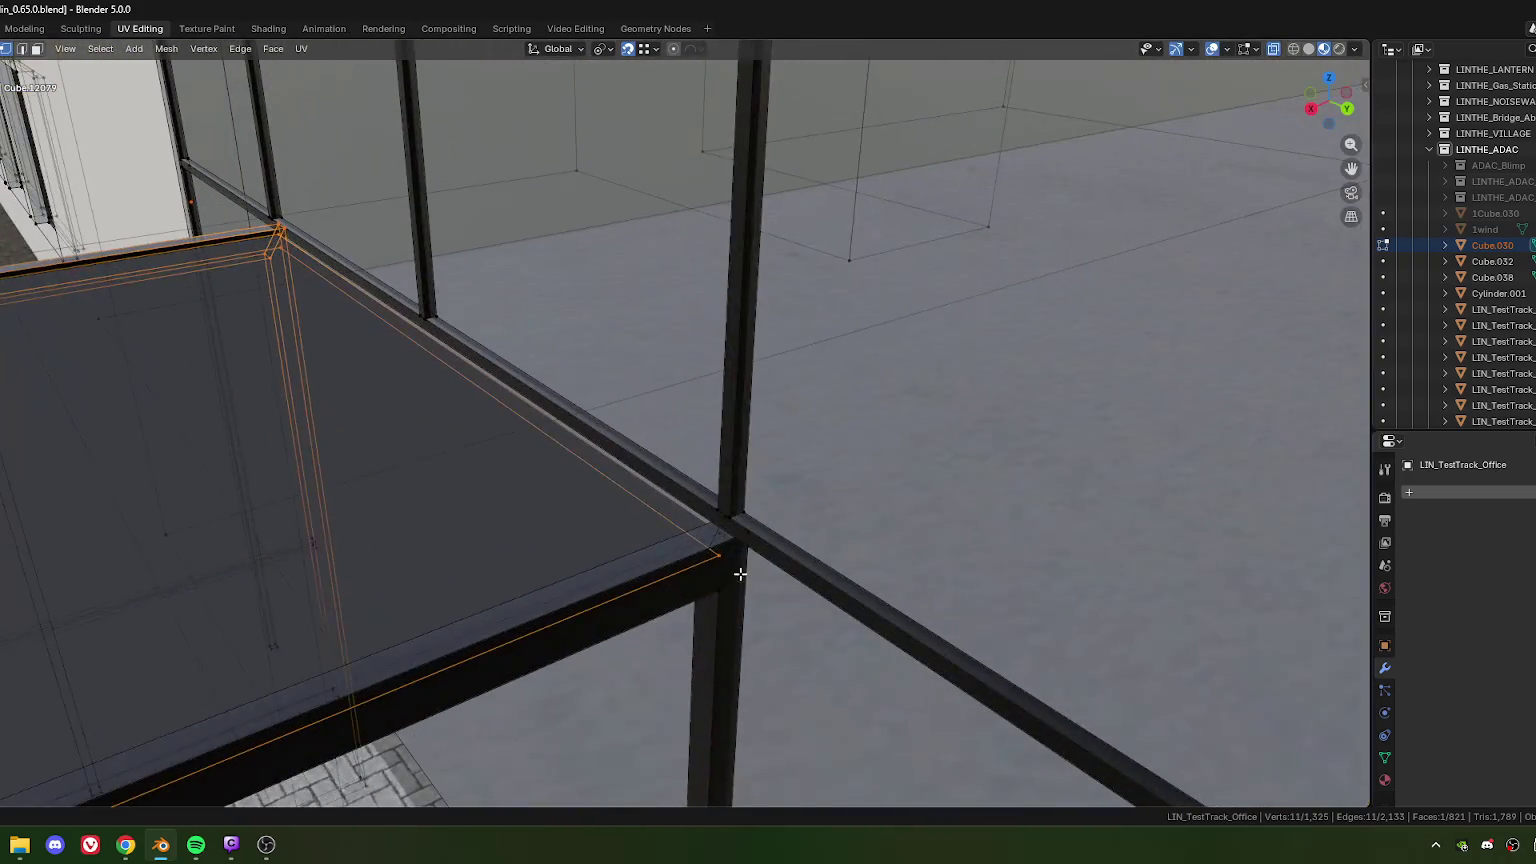
scroll(737, 560, up, 1)
scroll(749, 512, up, 1)
shift+middle_drag(749, 512, 651, 332)
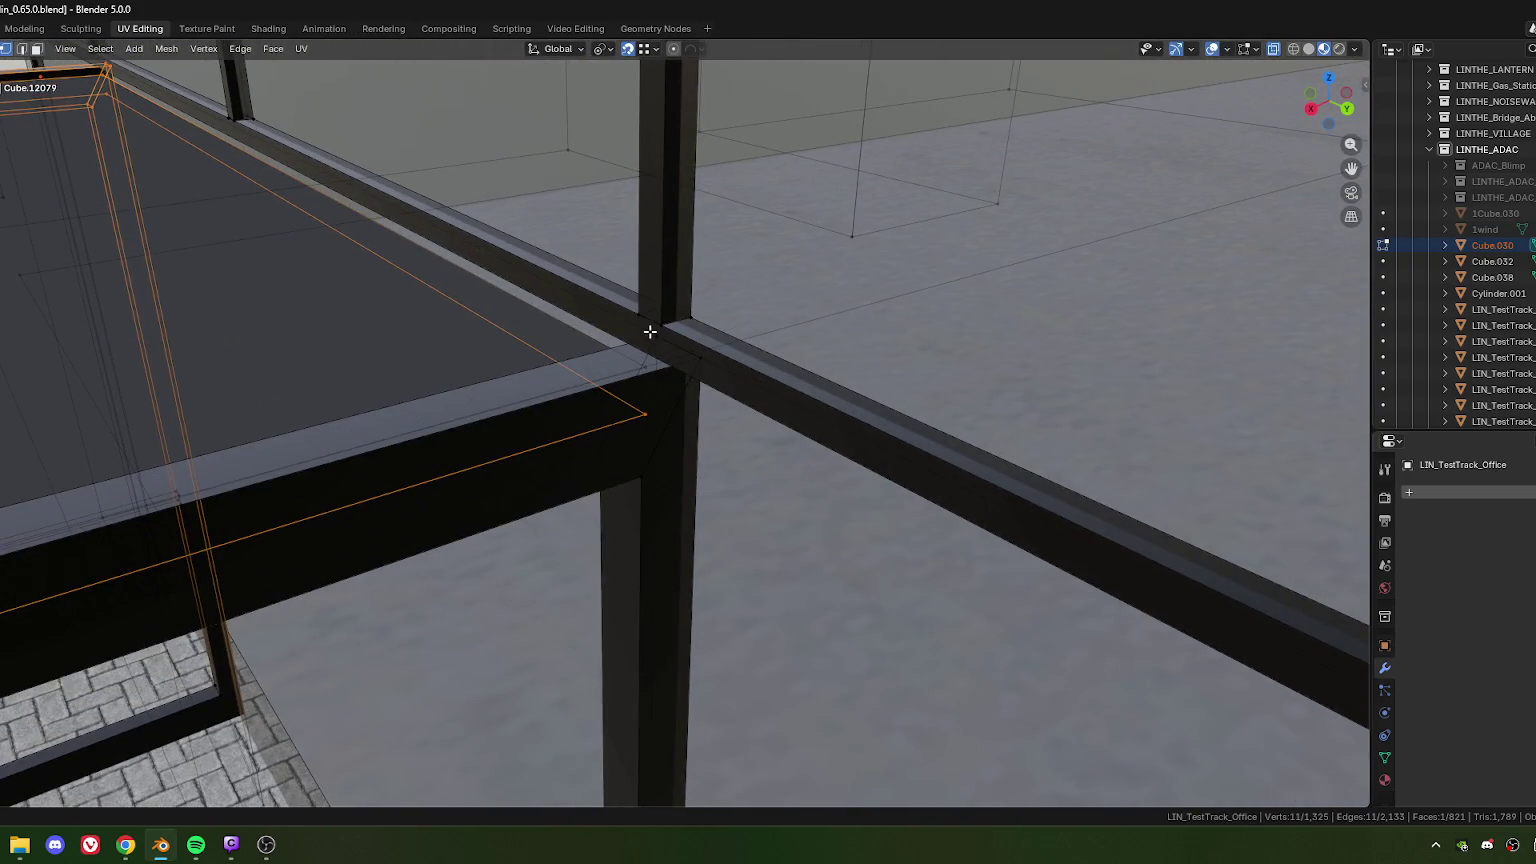
drag(758, 400, 758, 400)
drag(655, 336, 710, 492)
Step: Raise the selected canopy vertices 0.033939 m along Z to meet the facade beam
scroll(708, 493, down, 2)
scroll(708, 493, down, 1)
scroll(700, 492, down, 1)
scroll(685, 490, down, 2)
scroll(669, 489, down, 2)
mouse_move(669, 489)
middle_down()
mouse_move(656, 414)
mouse_move(641, 449)
mouse_move(587, 462)
mouse_move(632, 390)
middle_up()
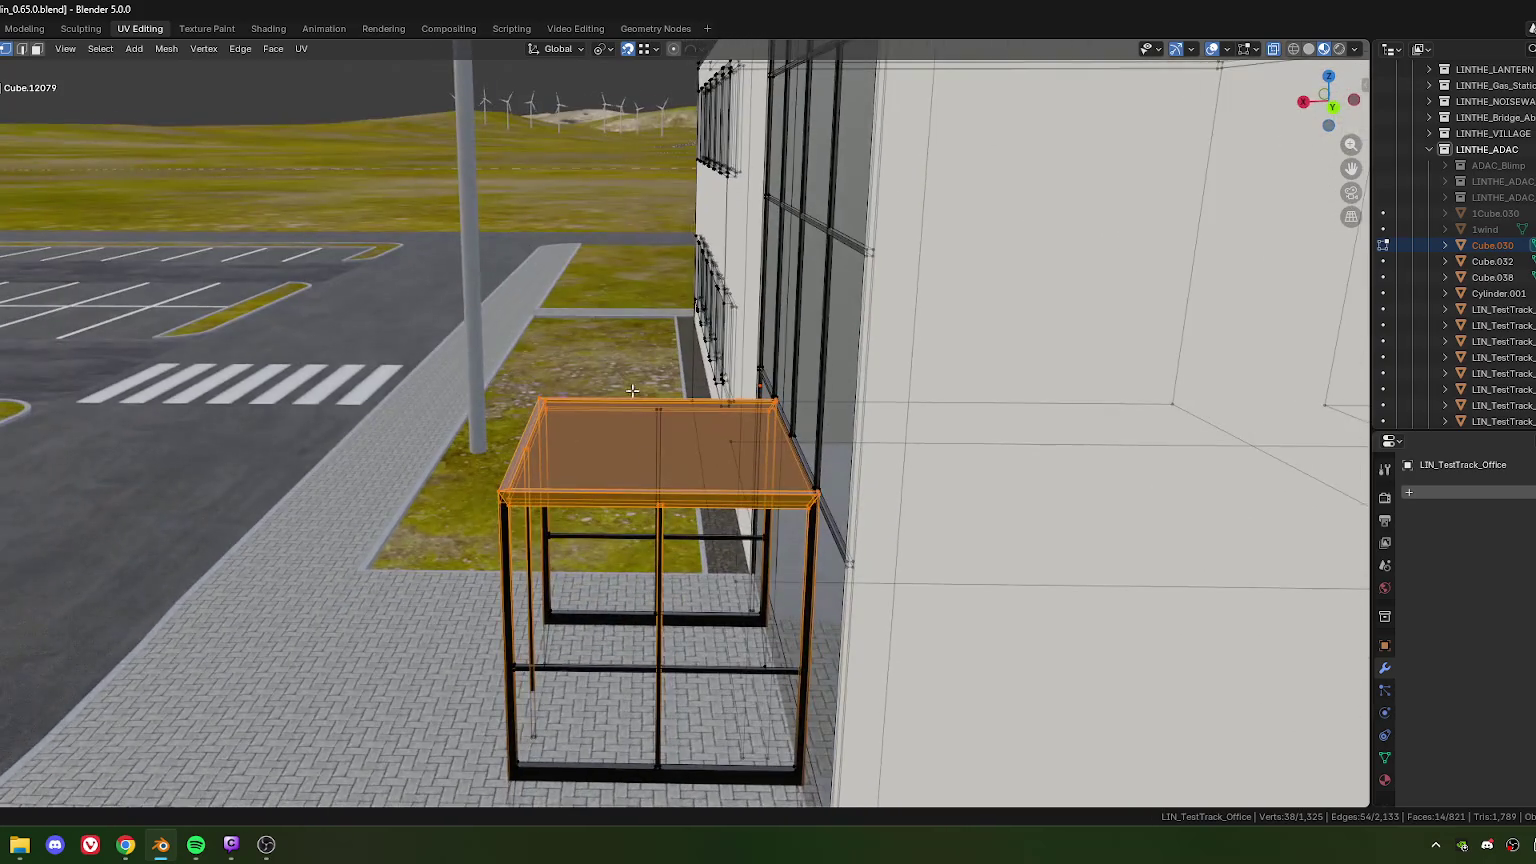
scroll(679, 474, down, 8)
mouse_move(679, 474)
middle_down()
mouse_move(790, 490)
mouse_move(737, 507)
mouse_move(780, 450)
mouse_move(900, 480)
middle_up()
scroll(782, 420, up, 5)
scroll(784, 399, up, 3)
scroll(967, 514, up, 3)
scroll(950, 560, up, 2)
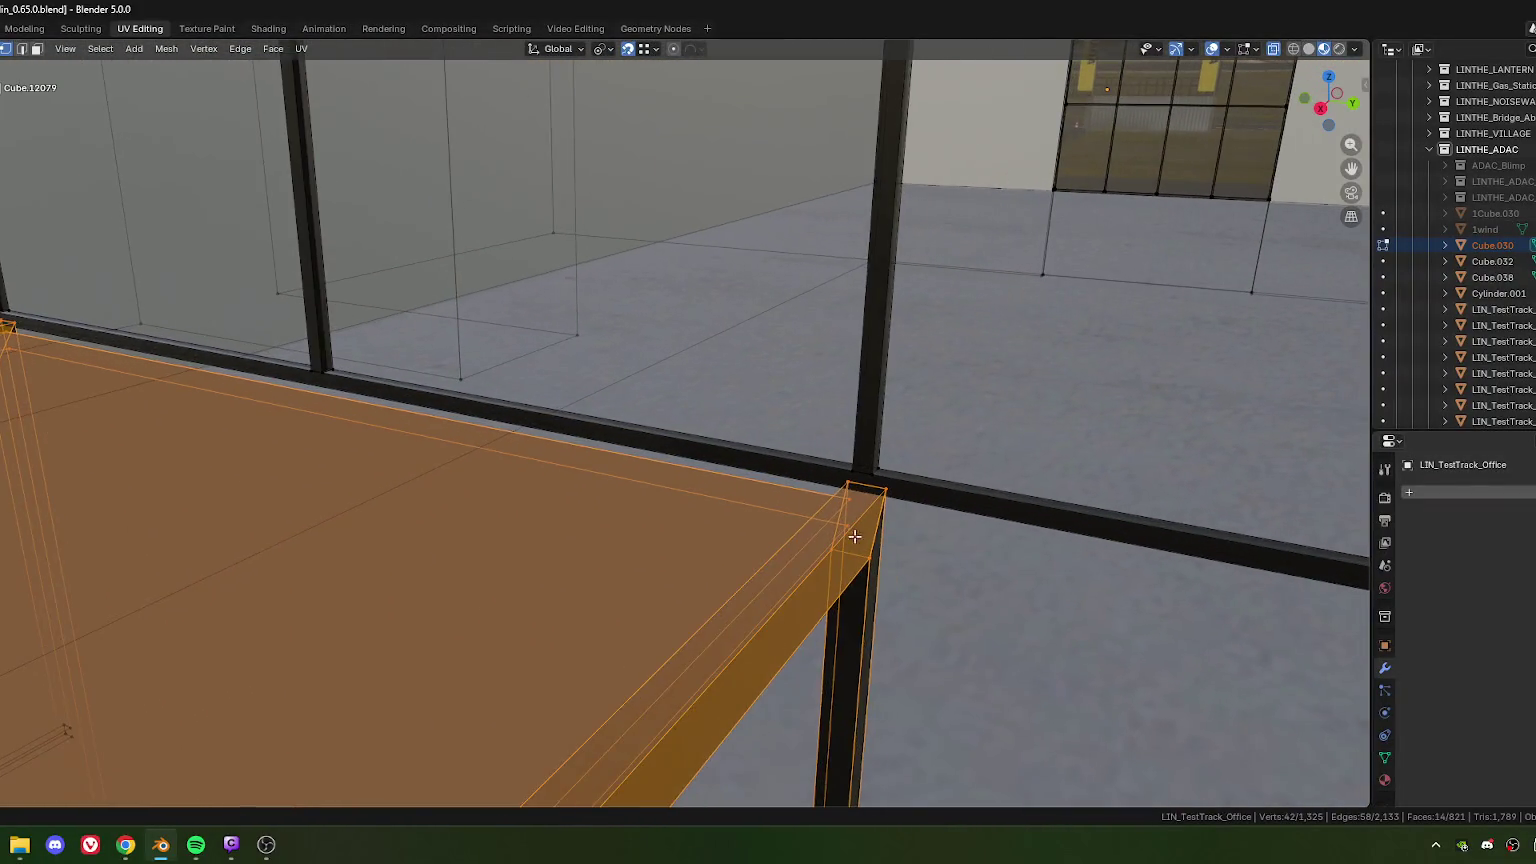
scroll(933, 613, up, 1)
key(g)
key(z)
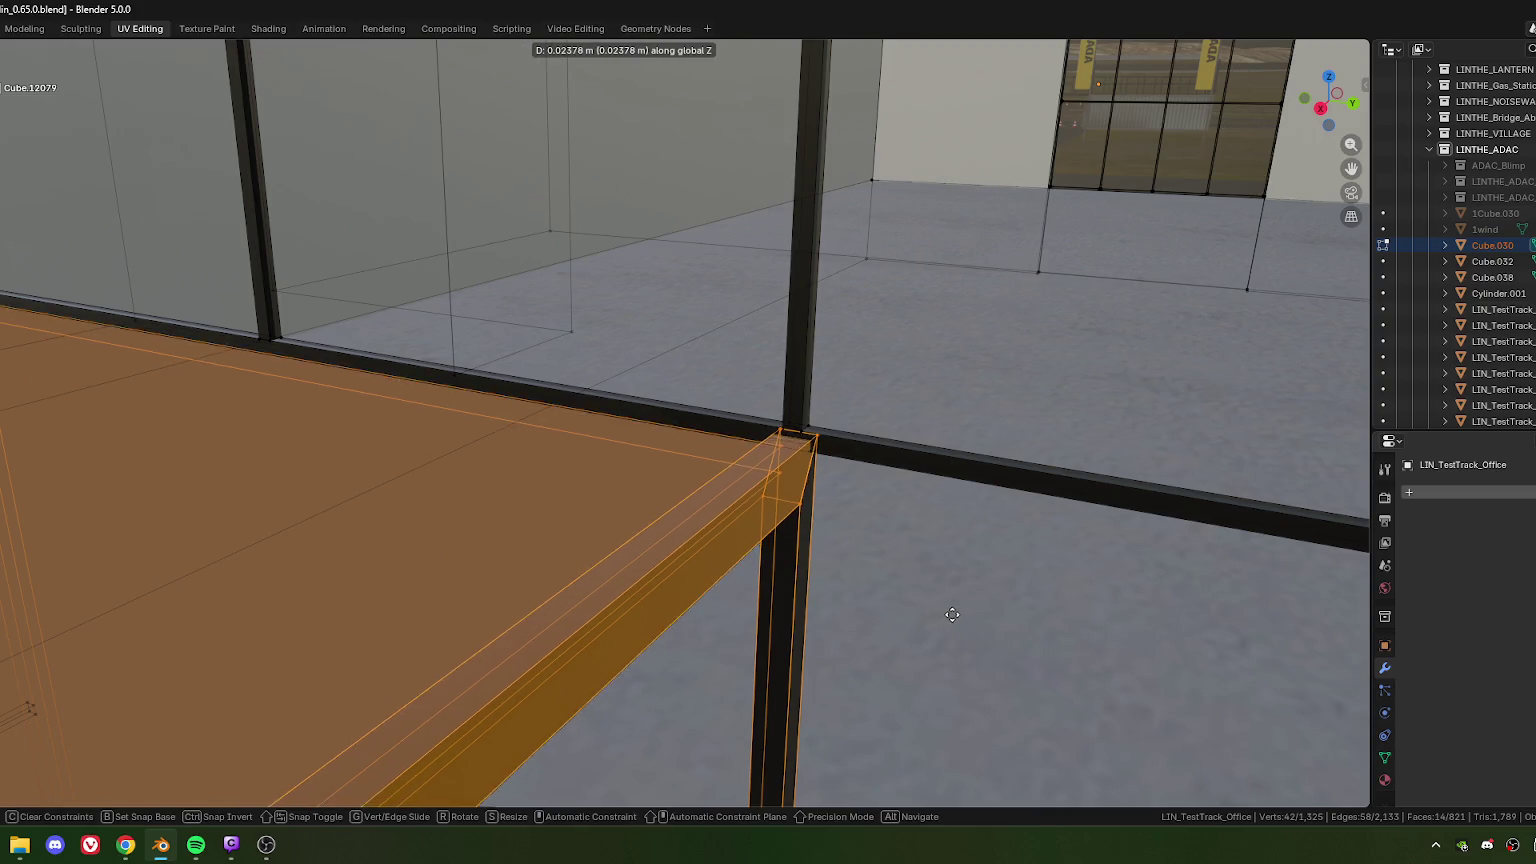
click(952, 612)
Step: Inspect the raised canopy from several angles, cancelling a second vertical move
scroll(850, 586, down, 3)
middle_drag(850, 586, 686, 638)
mouse_move(632, 525)
middle_down()
mouse_move(615, 555)
mouse_move(603, 530)
middle_up()
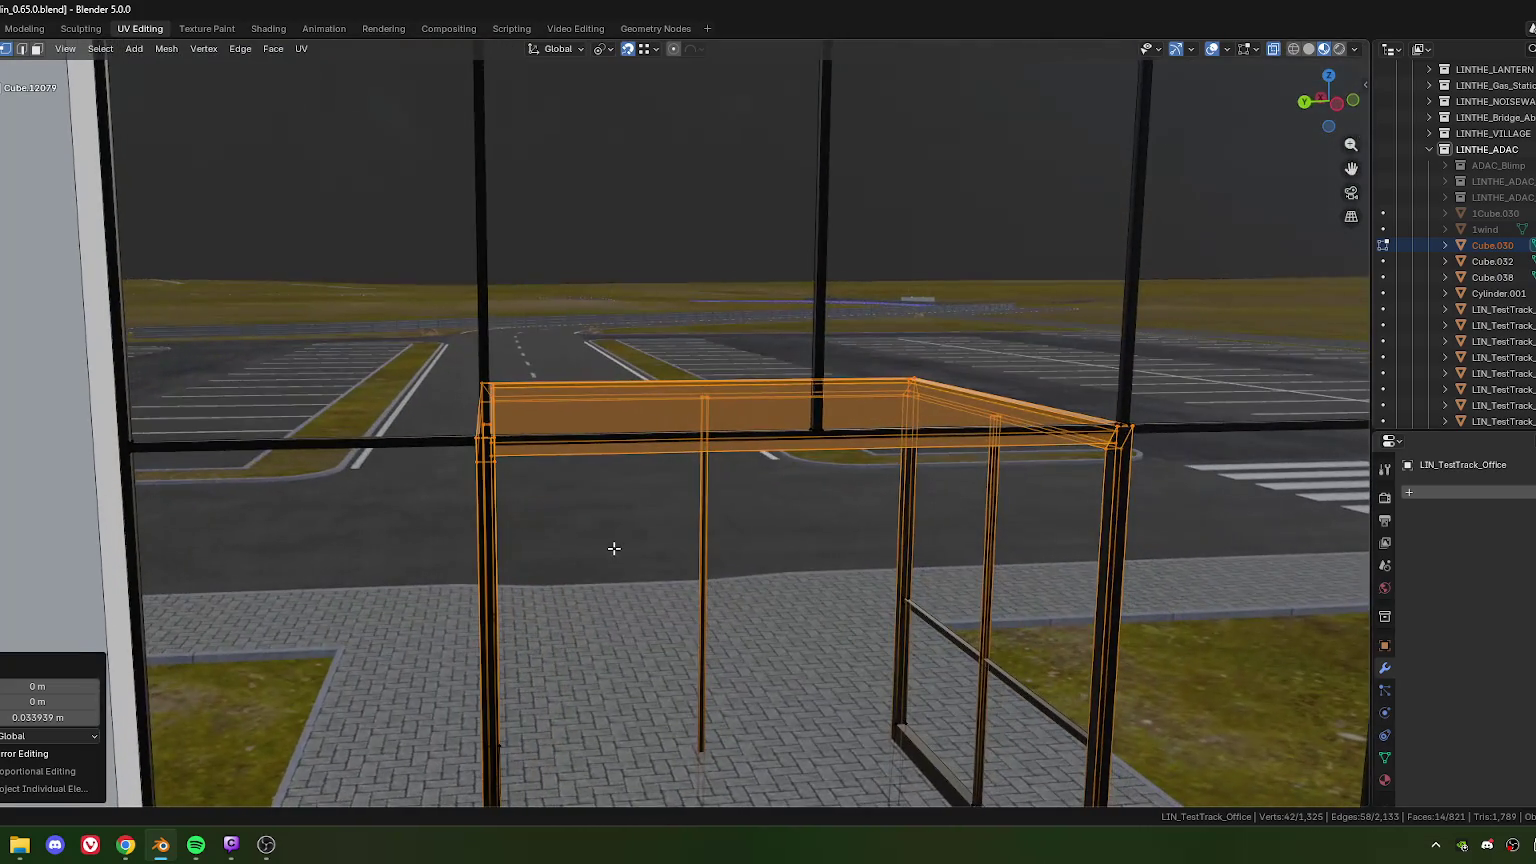
scroll(640, 500, up, 4)
mouse_move(686, 463)
middle_down()
mouse_move(627, 464)
mouse_move(779, 486)
mouse_move(1035, 463)
mouse_move(943, 442)
mouse_move(653, 463)
mouse_move(620, 445)
mouse_move(611, 463)
middle_up()
scroll(627, 464, up, 2)
key(g)
key(z)
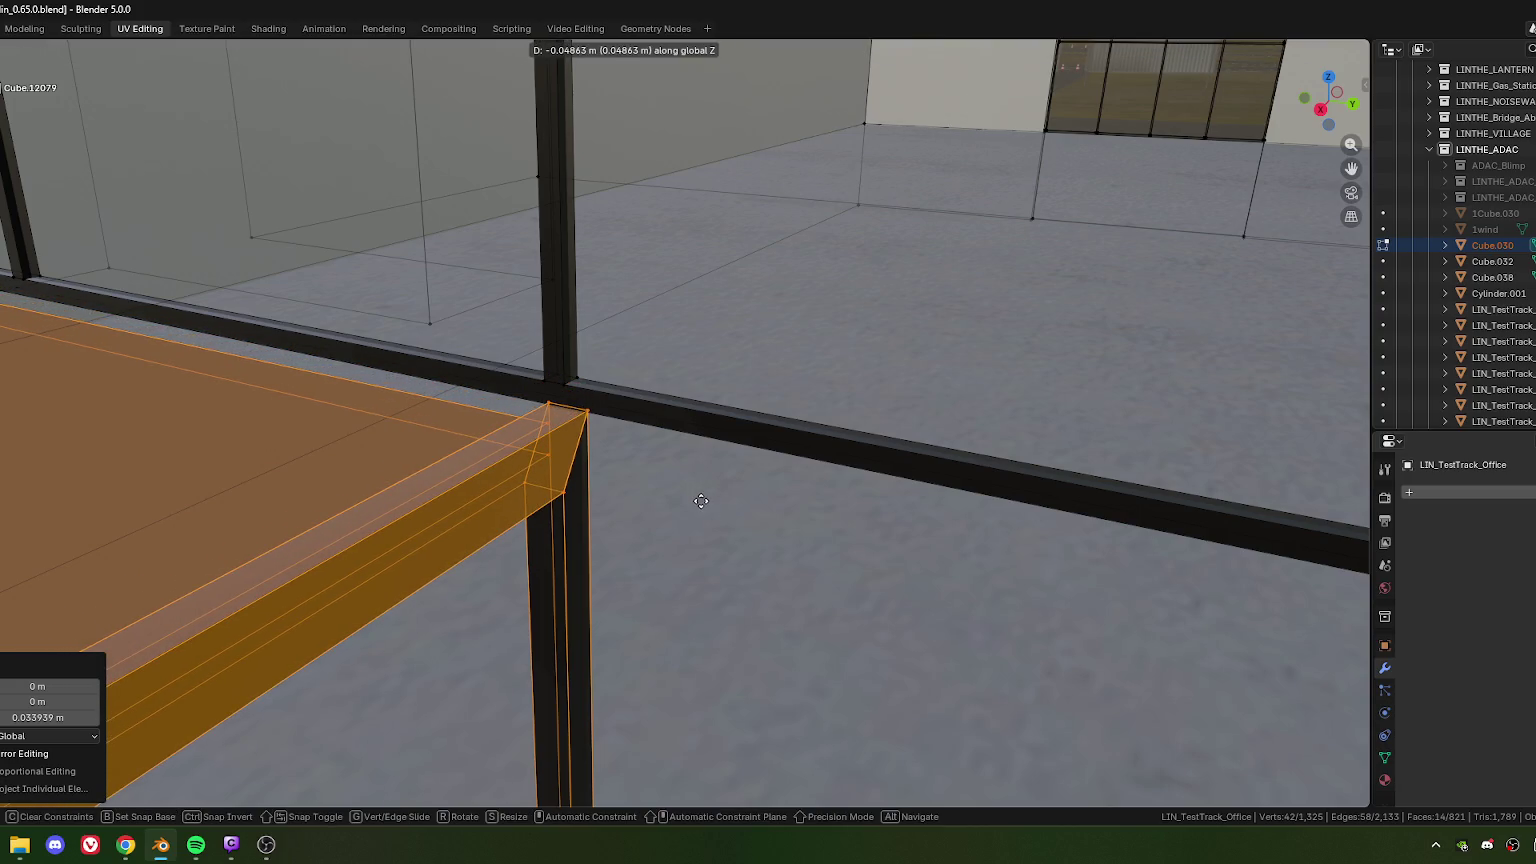
key(Escape)
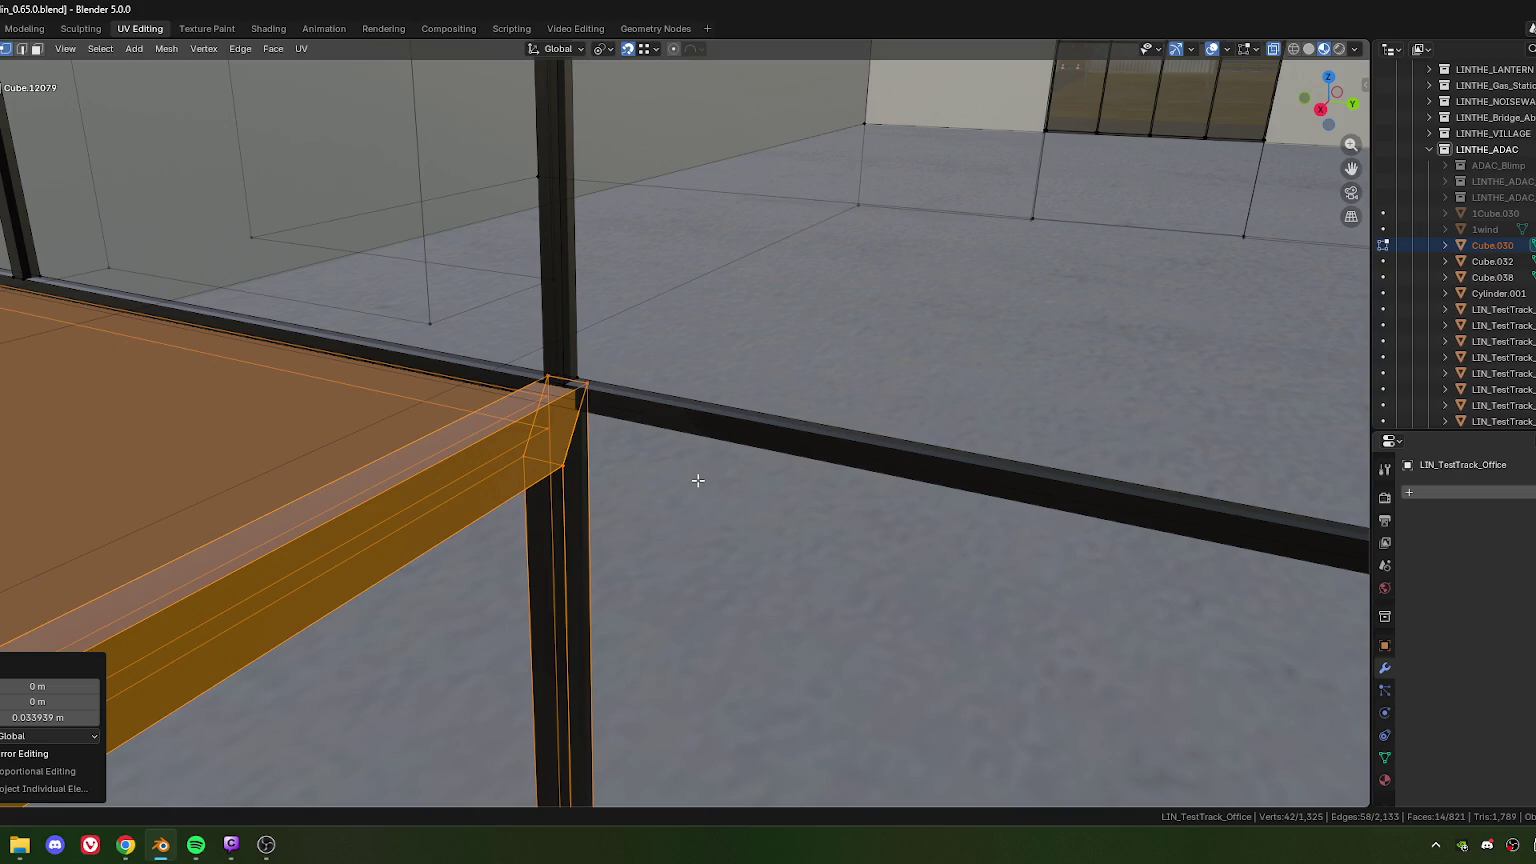
Step: Select the thin top-edge strip of the roof in face mode, then leave Edit Mode
scroll(697, 480, down, 2)
scroll(690, 500, down, 3)
mouse_move(686, 508)
middle_down()
mouse_move(569, 457)
mouse_move(406, 469)
mouse_move(449, 476)
mouse_move(385, 520)
mouse_move(408, 508)
middle_up()
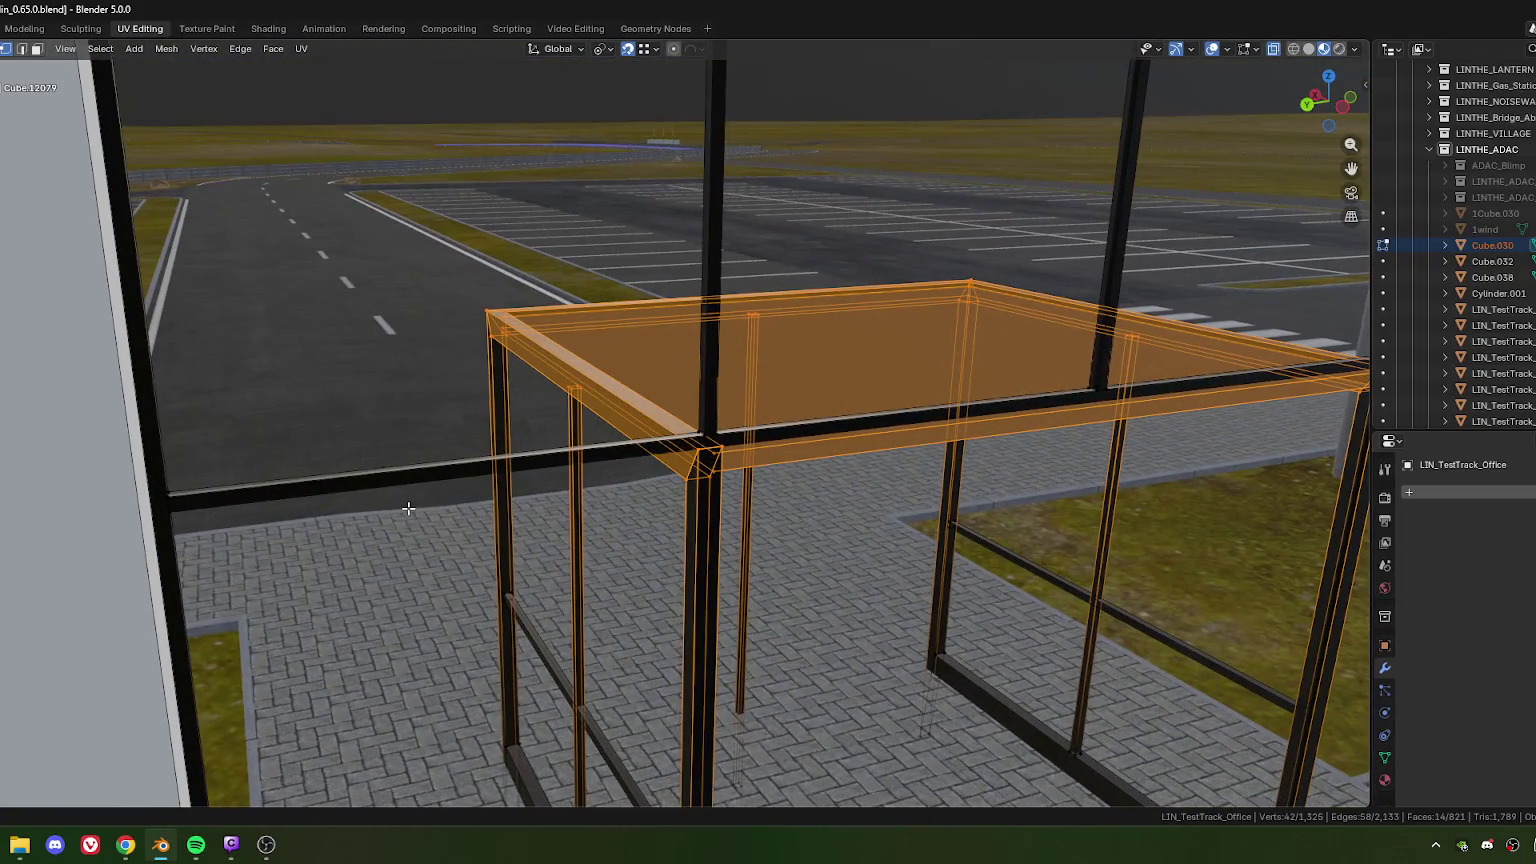
key(3)
click(765, 313)
scroll(800, 398, down, 5)
scroll(706, 421, down, 3)
scroll(642, 410, down, 2)
key(Tab)
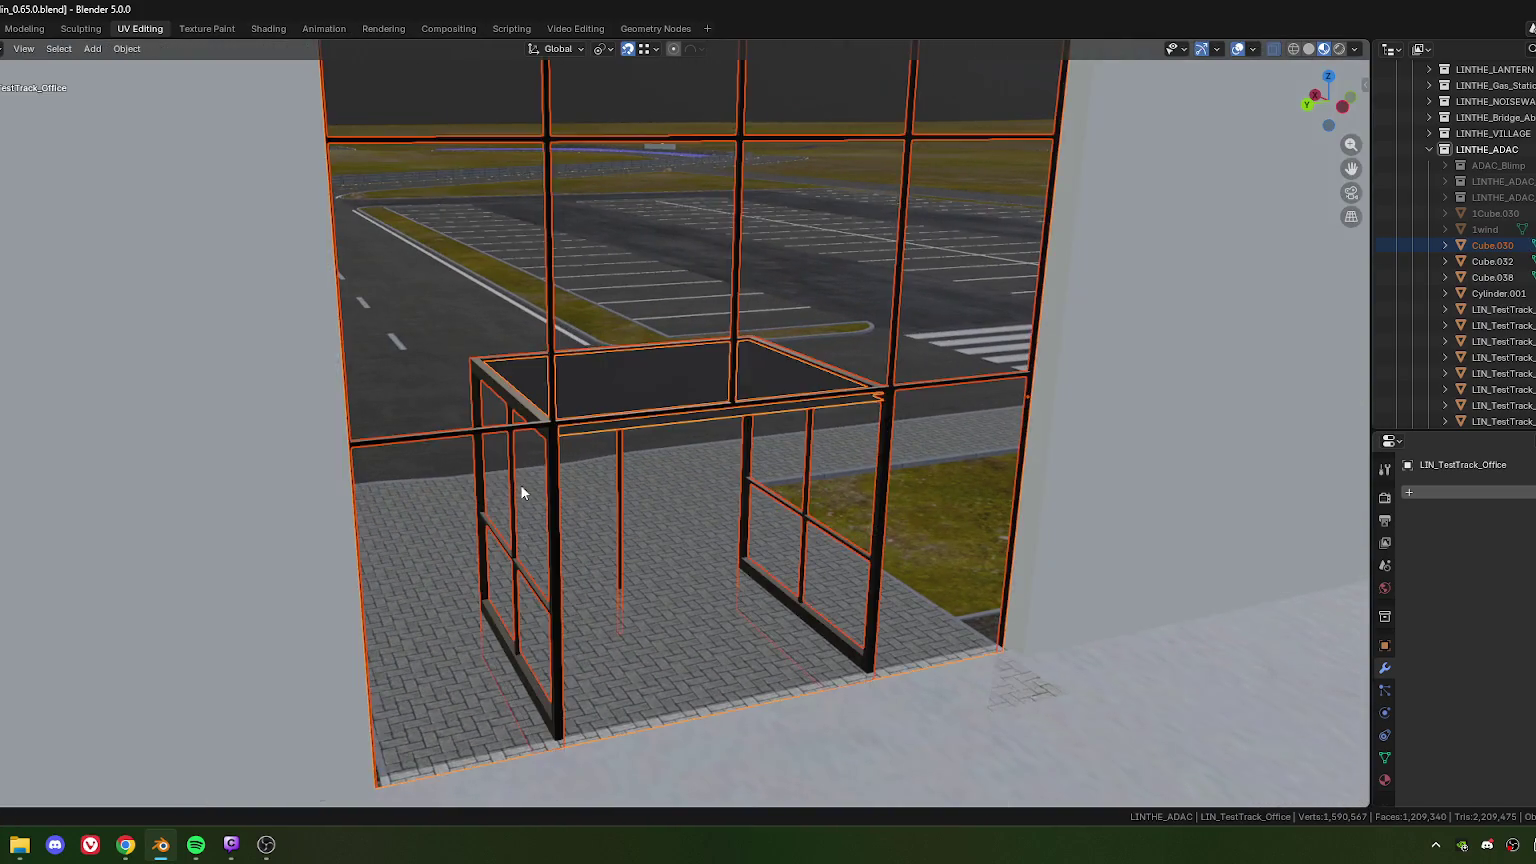
Step: Edit Cube.030 and move its roof beam outward along local Y
middle_drag(522, 485, 721, 473)
shift+click(496, 541)
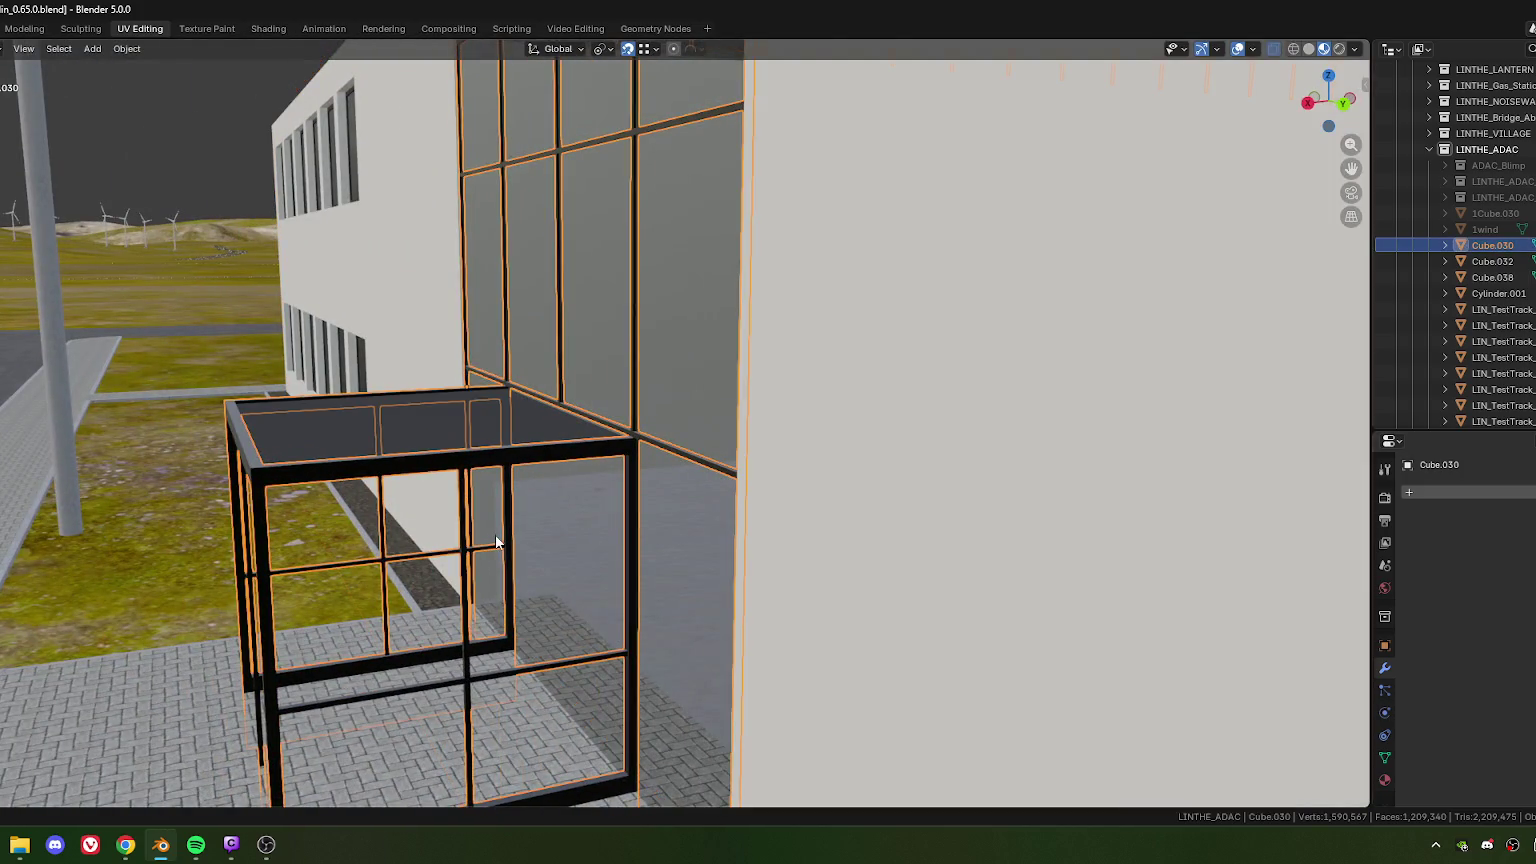
key(Tab)
mouse_move(363, 470)
middle_down()
mouse_move(557, 523)
mouse_move(583, 555)
mouse_move(536, 573)
middle_up()
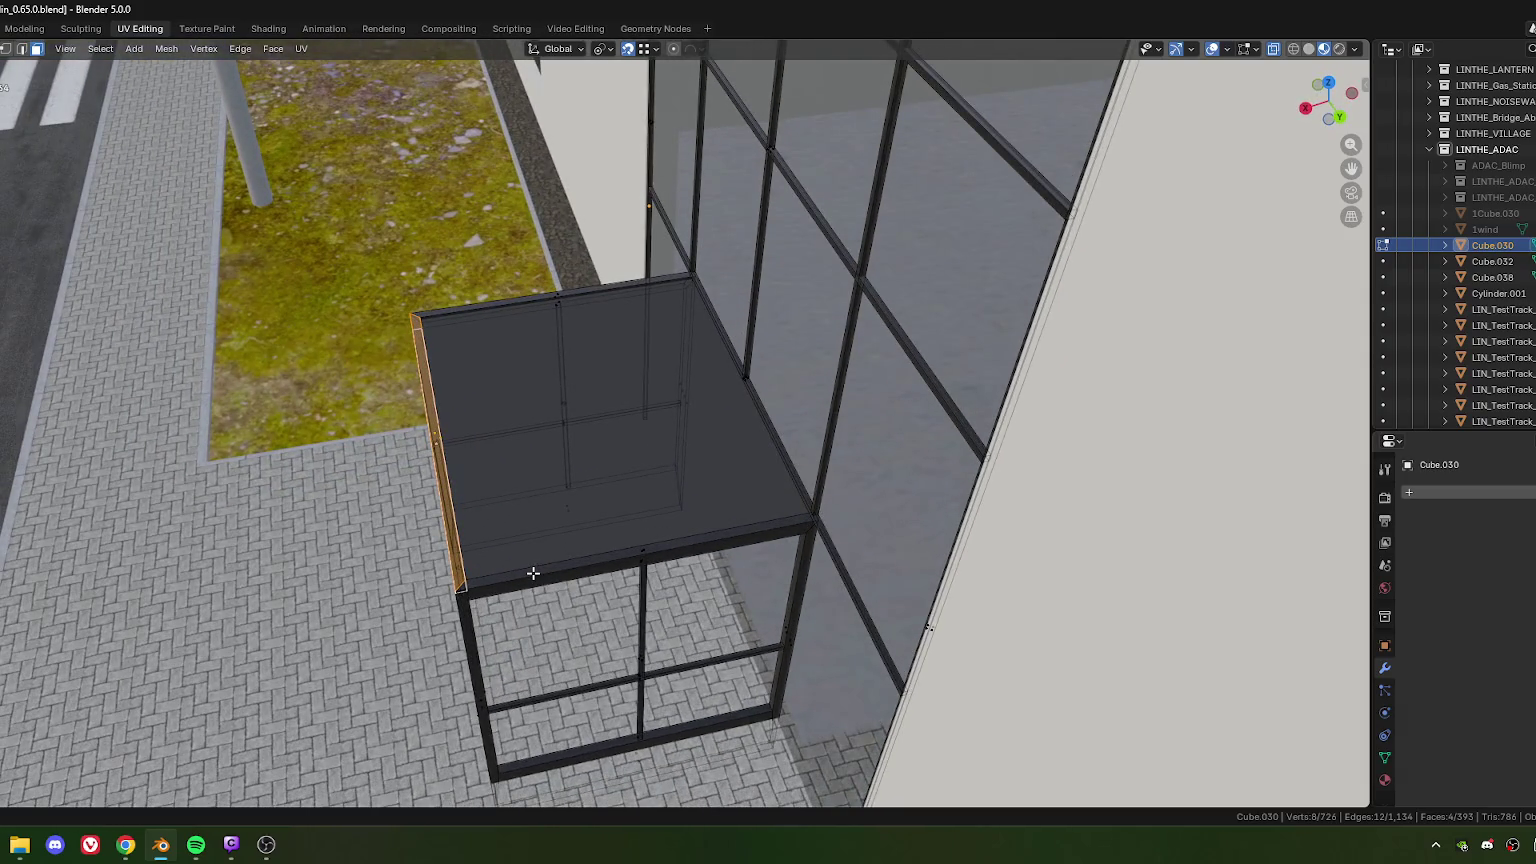
key(g)
key(y)
key(y)
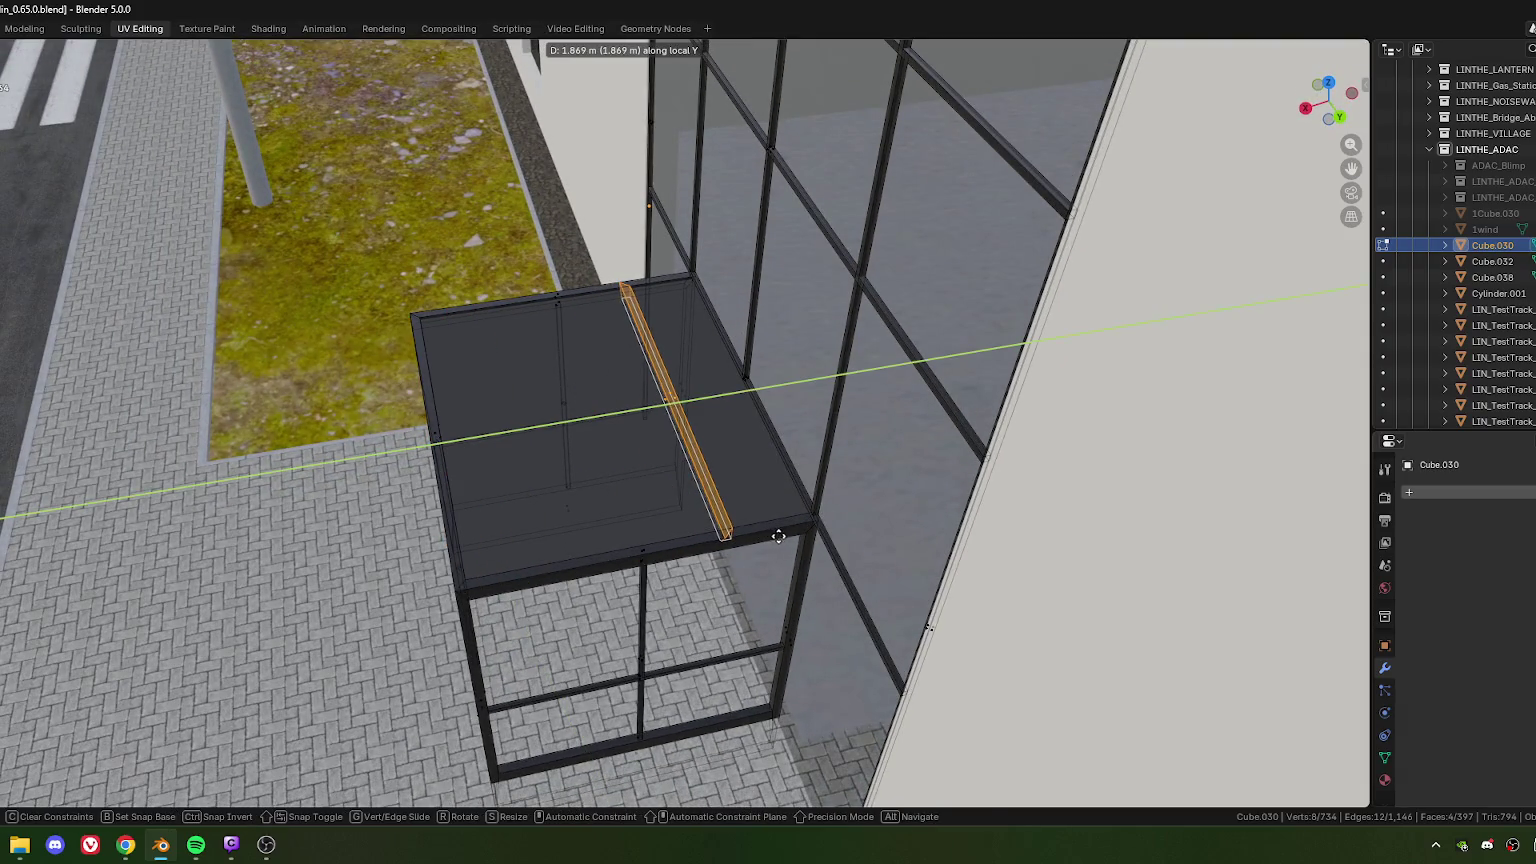
click(912, 530)
Step: Mirror the beam's vertices along Y Local and flip its normals
mouse_move(912, 456)
middle_down()
mouse_move(788, 500)
mouse_move(625, 469)
middle_up()
right_click(592, 436)
mouse_move(529, 680)
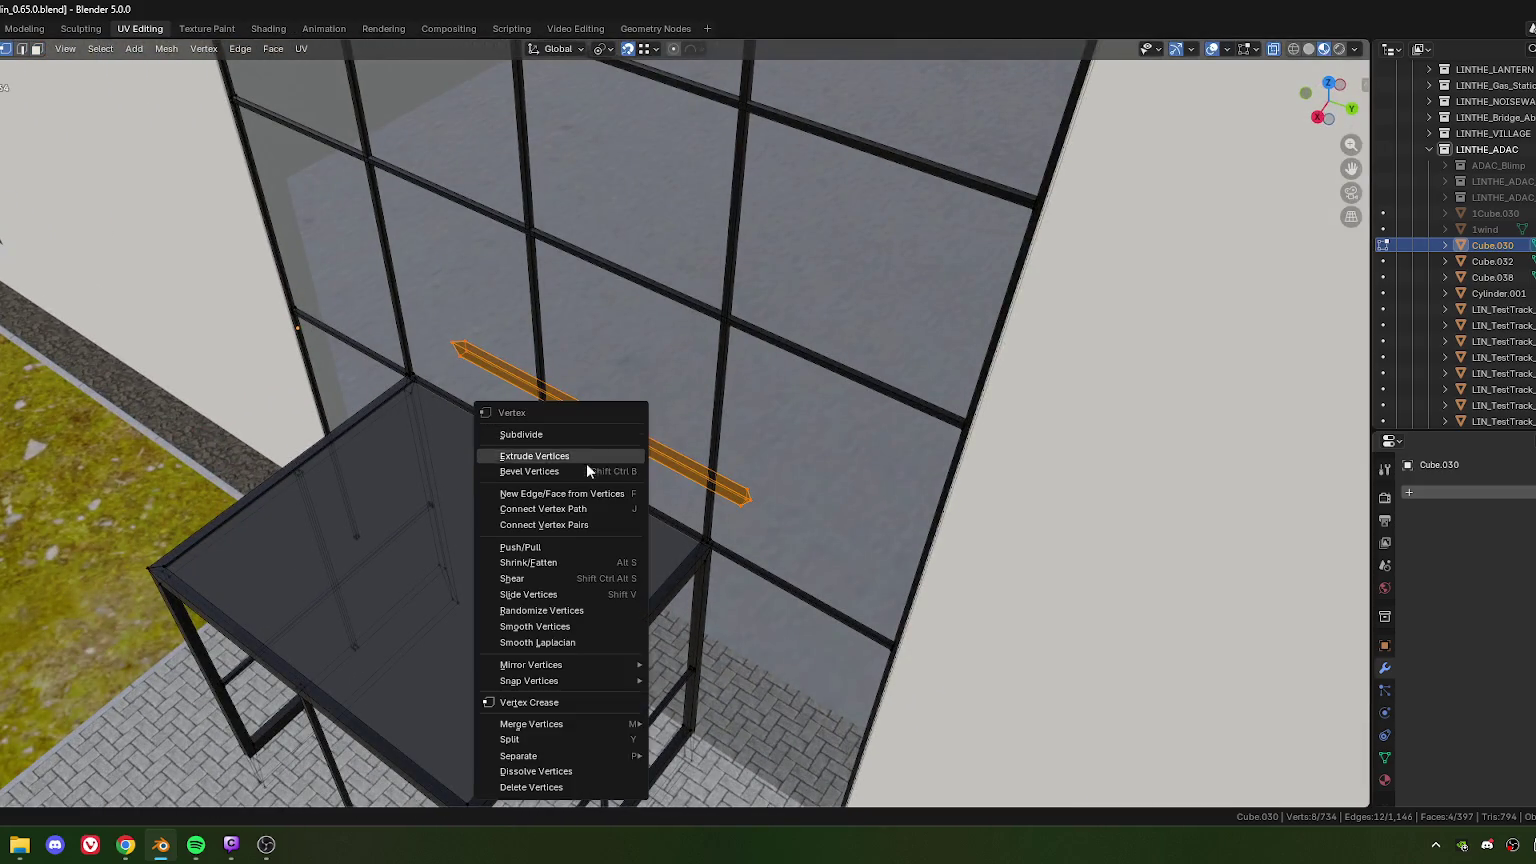
key(Escape)
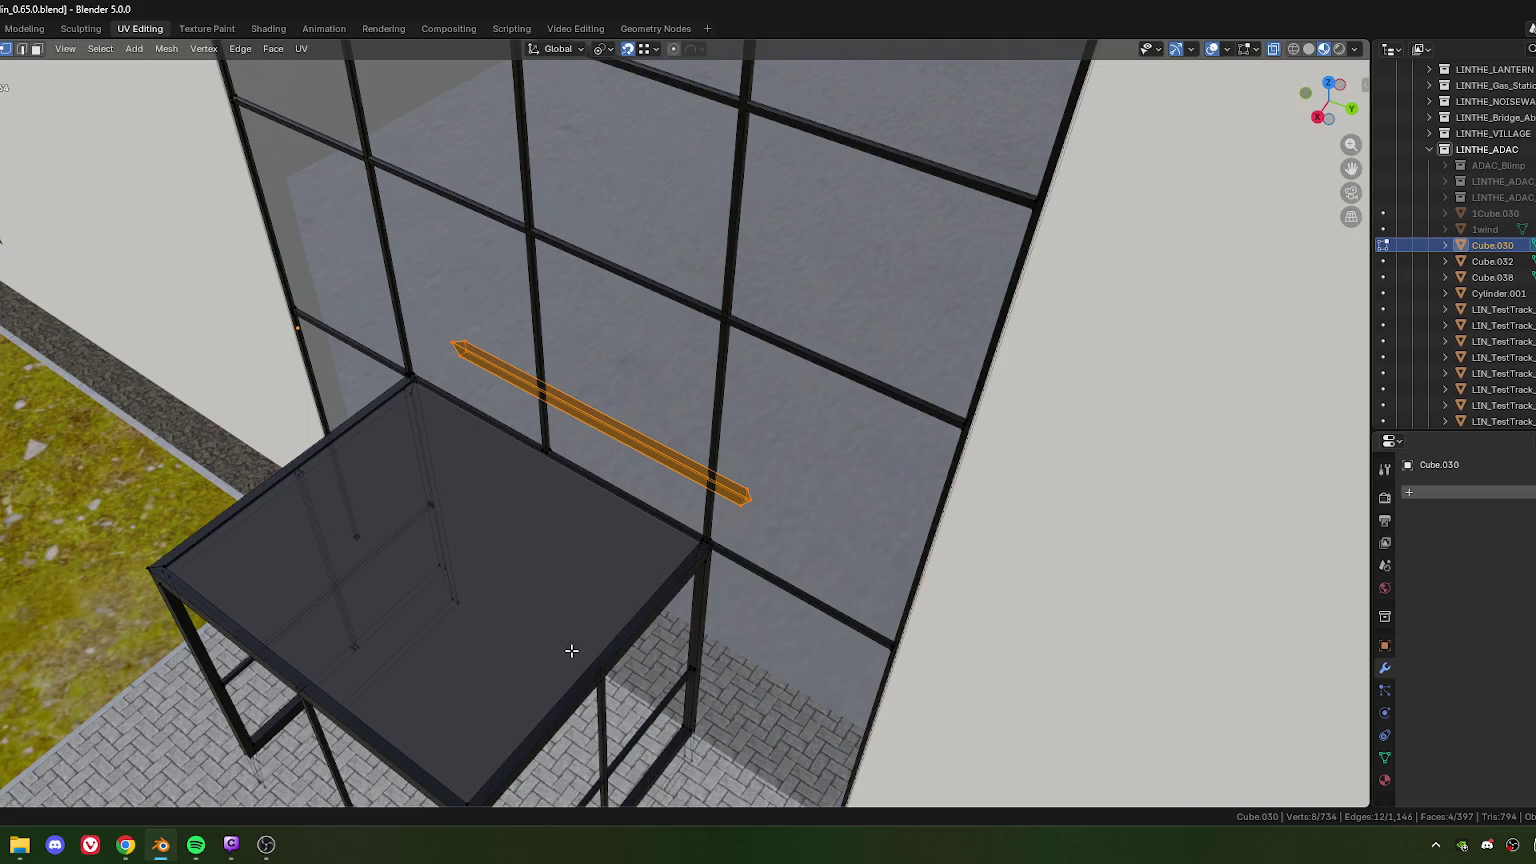
right_click(508, 580)
mouse_move(478, 682)
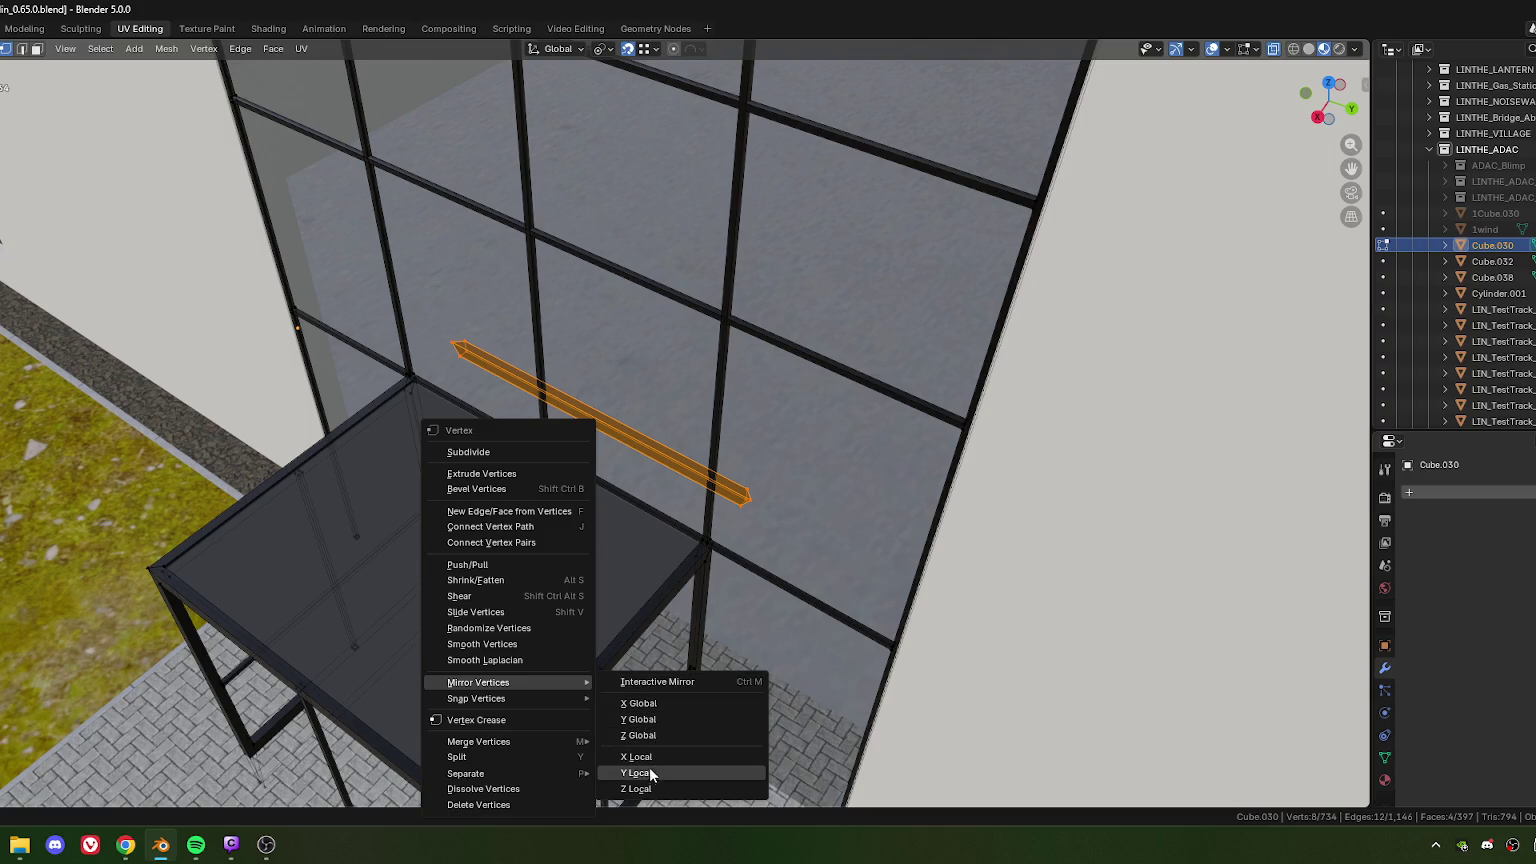
click(651, 773)
right_click(650, 481)
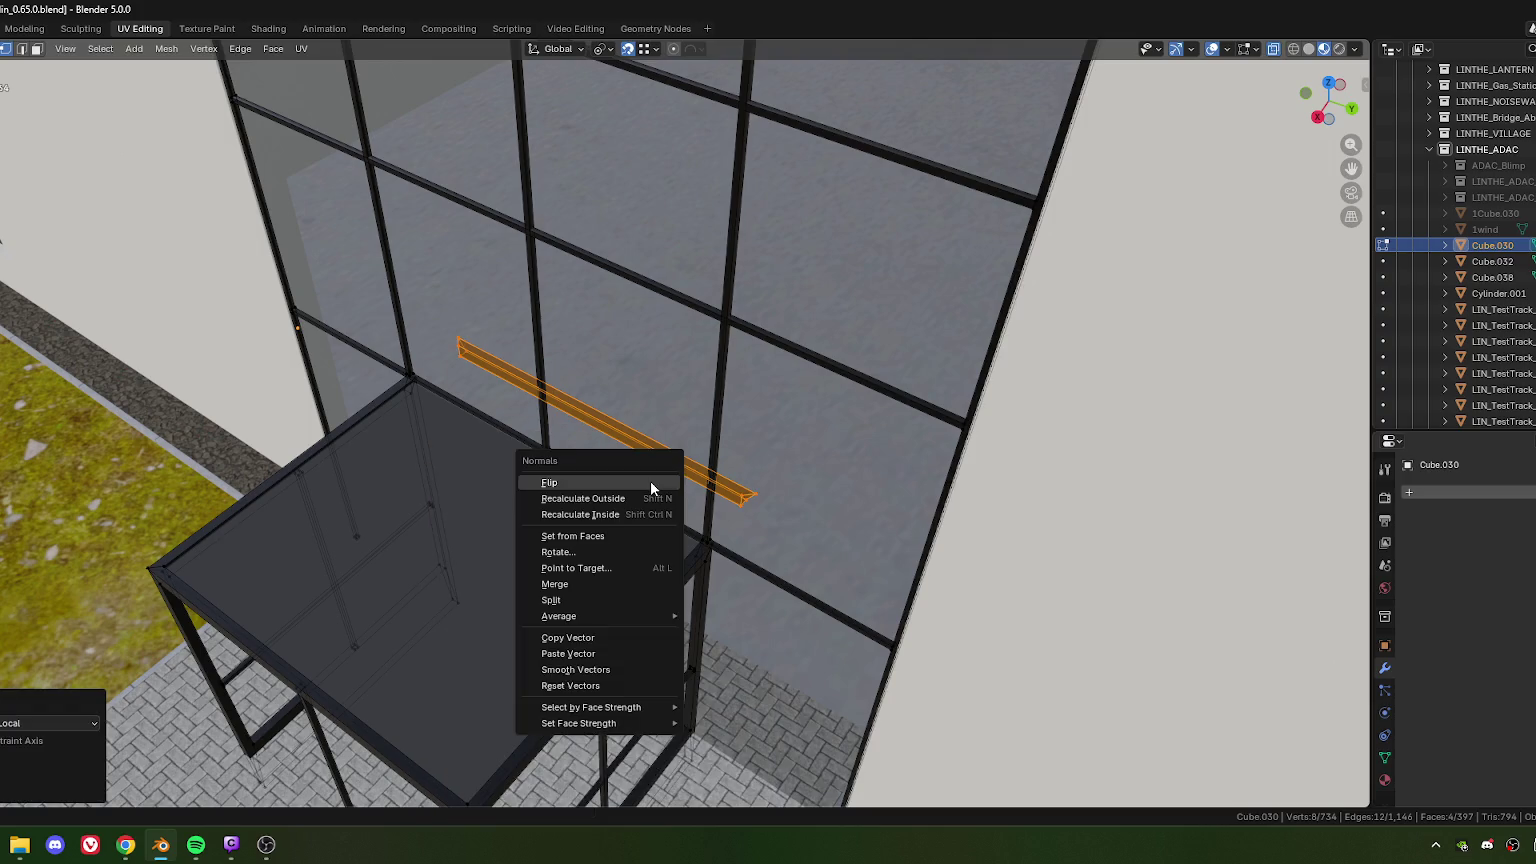
click(593, 481)
mouse_move(593, 481)
middle_down()
mouse_move(703, 498)
mouse_move(675, 465)
mouse_move(635, 465)
mouse_move(443, 501)
mouse_move(531, 436)
mouse_move(542, 446)
mouse_move(470, 445)
mouse_move(453, 422)
mouse_move(491, 431)
middle_up()
scroll(538, 573, down, 5)
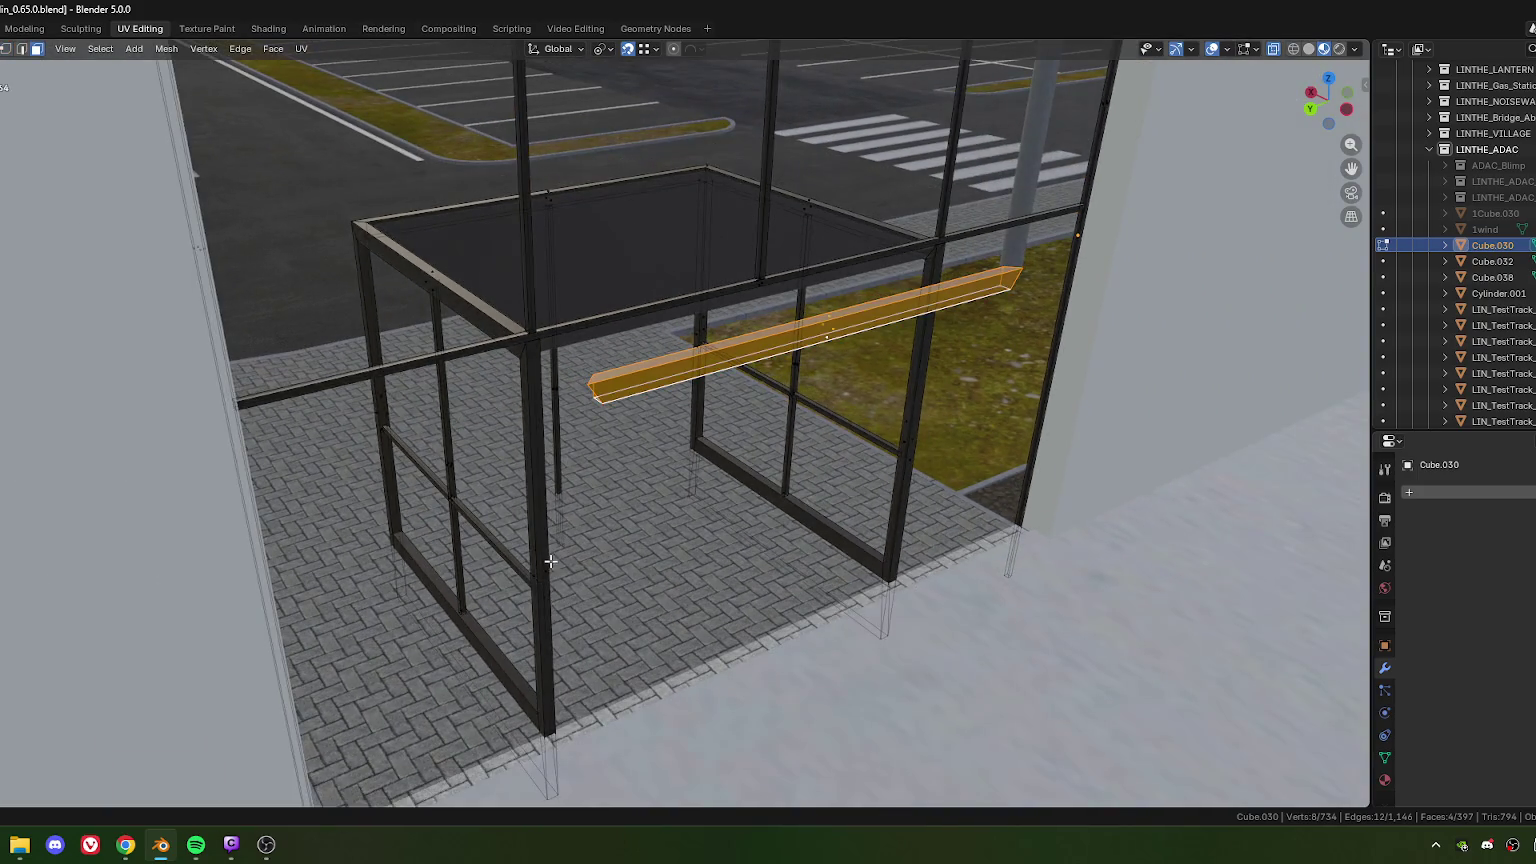
Step: Select faces on the canopy's vertical corner post and split them off
scroll(549, 584, up, 3)
click(551, 553)
mouse_move(551, 553)
middle_down()
mouse_move(713, 539)
mouse_move(609, 550)
middle_up()
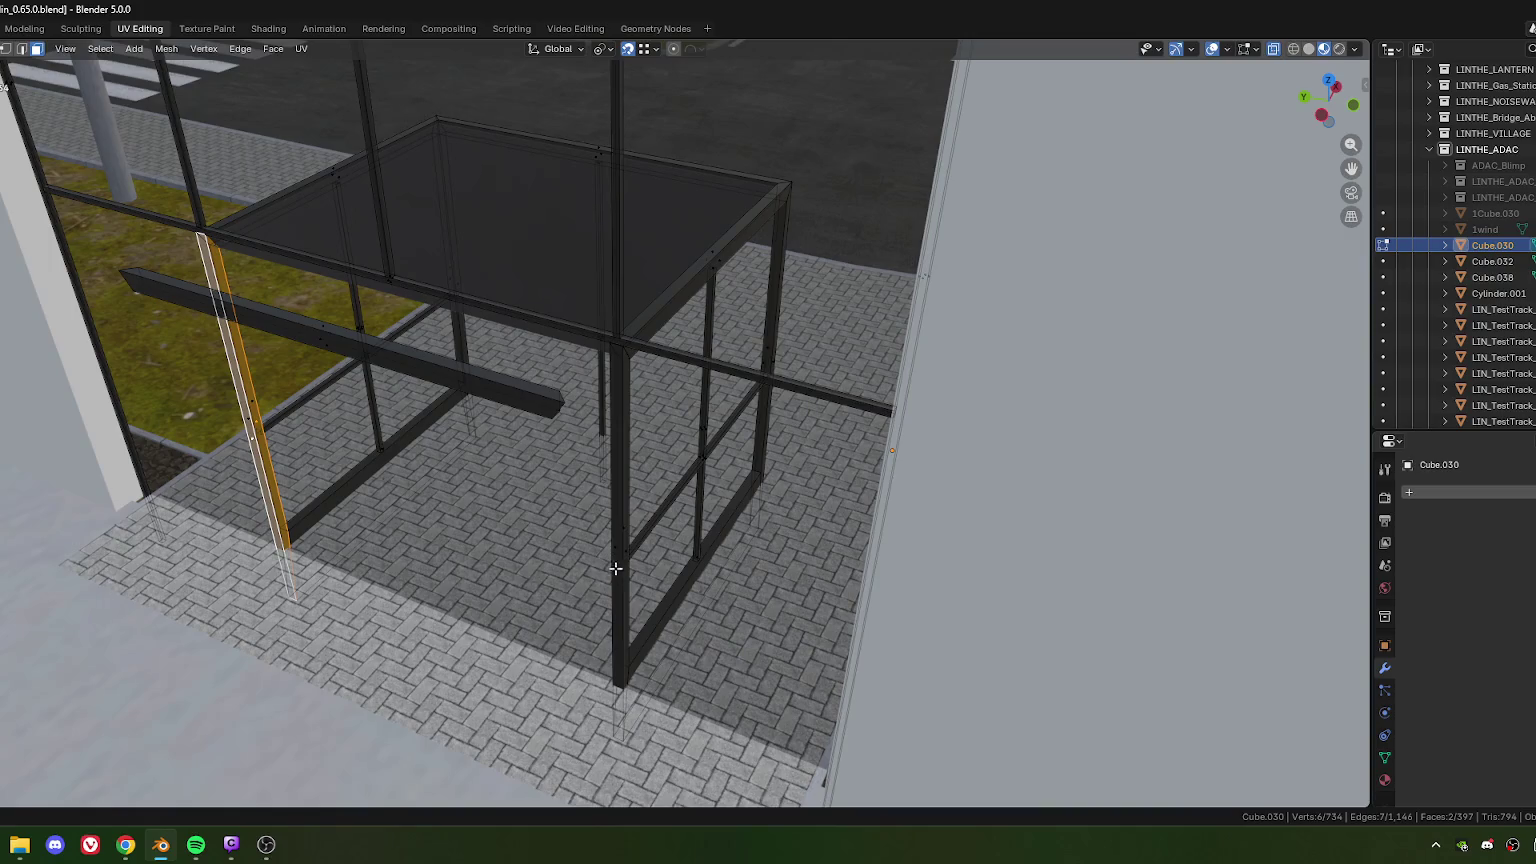
click(615, 571)
shift+click(612, 575)
mouse_move(612, 575)
middle_down()
mouse_move(565, 560)
mouse_move(599, 529)
middle_up()
shift+click(565, 560)
shift+click(565, 560)
right_click(590, 476)
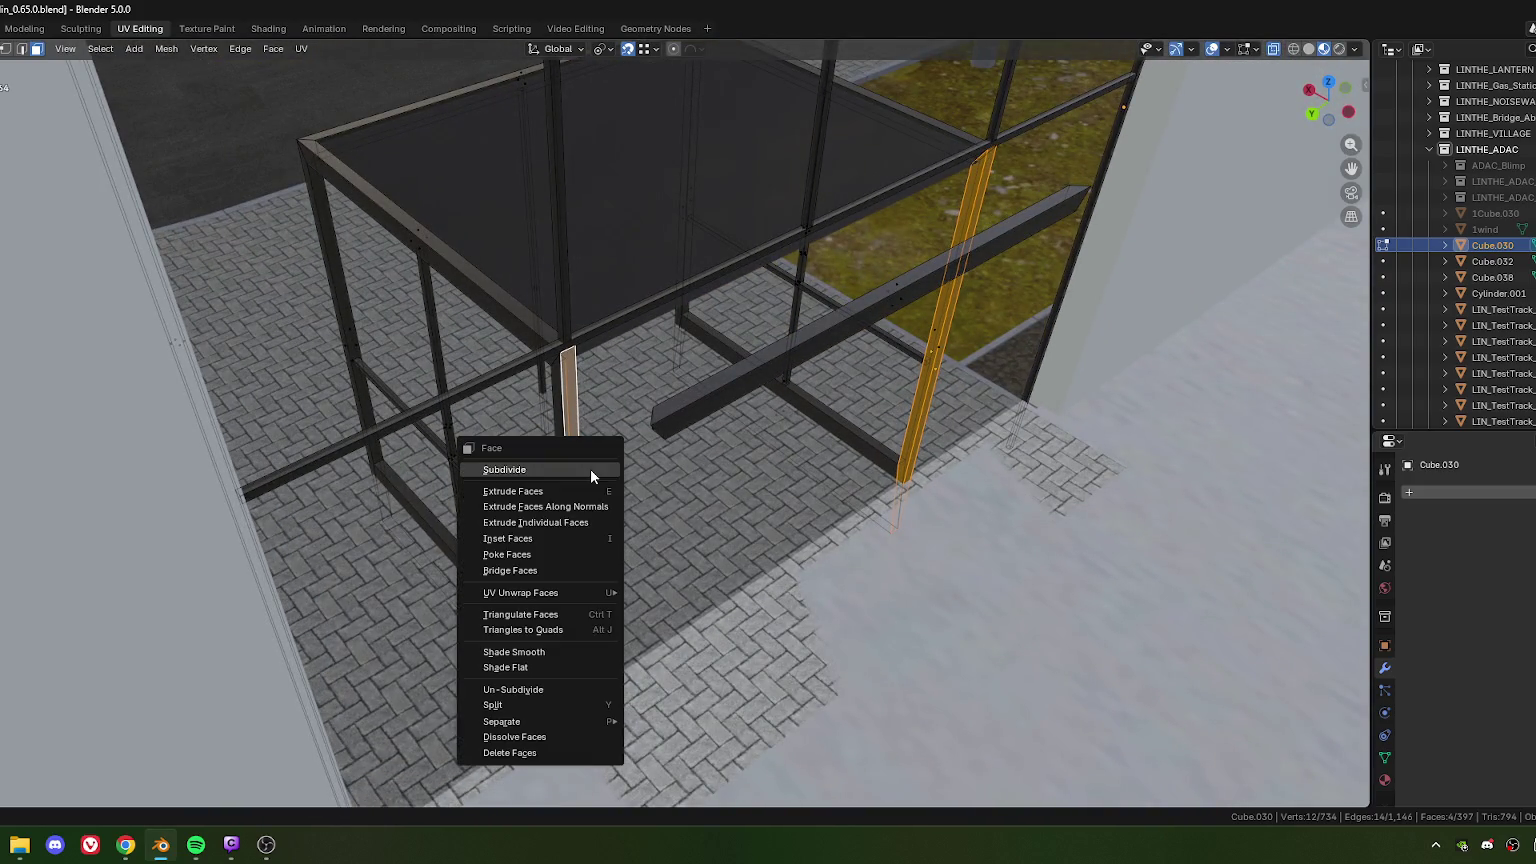
click(523, 704)
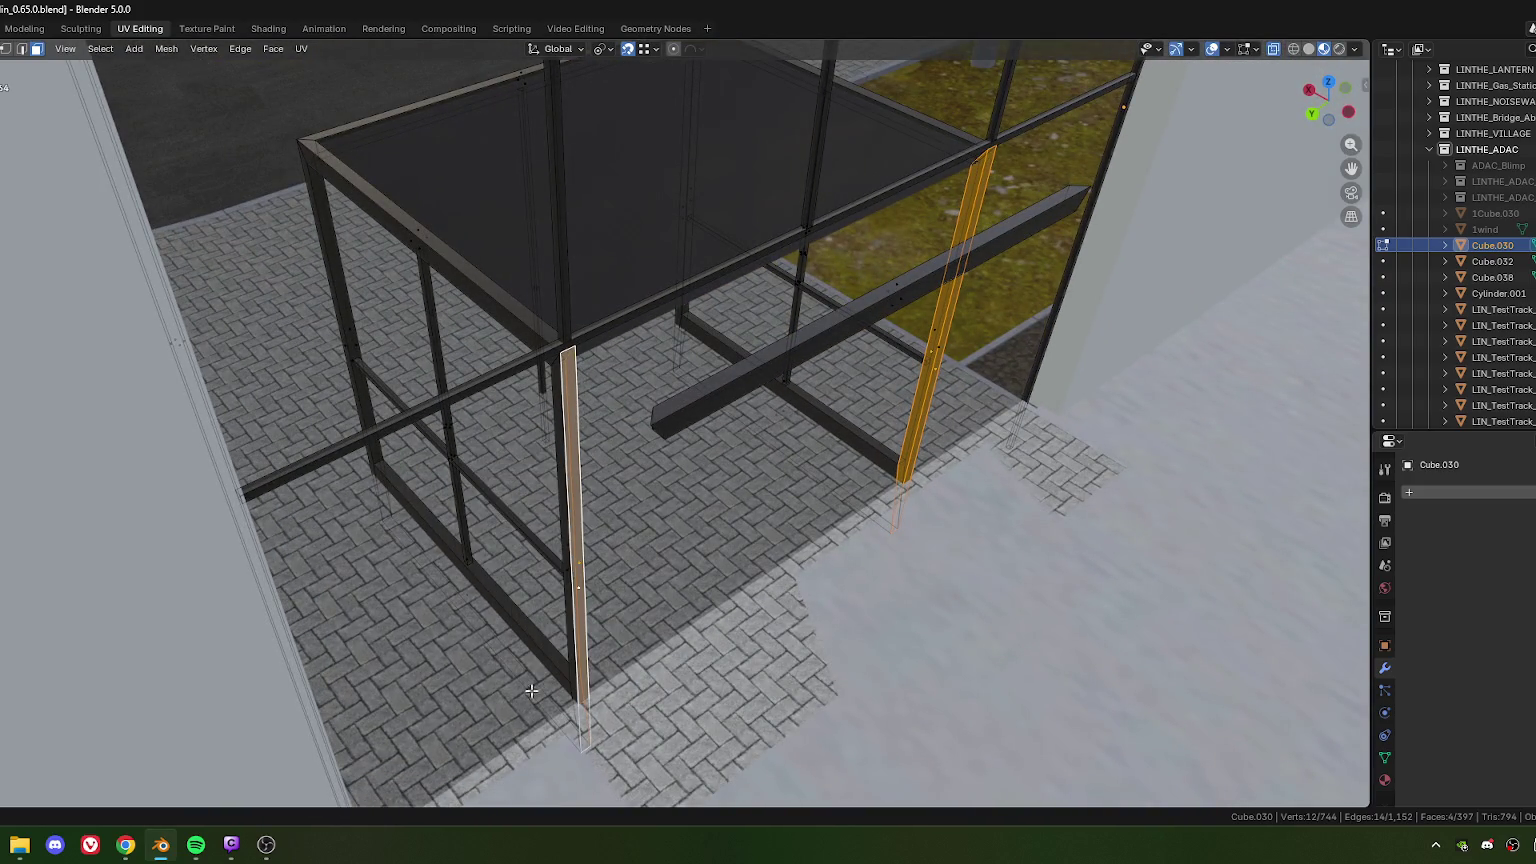
Step: Lower the split post piece along Z
scroll(588, 428, up, 3)
scroll(599, 452, up, 1)
key(g)
key(z)
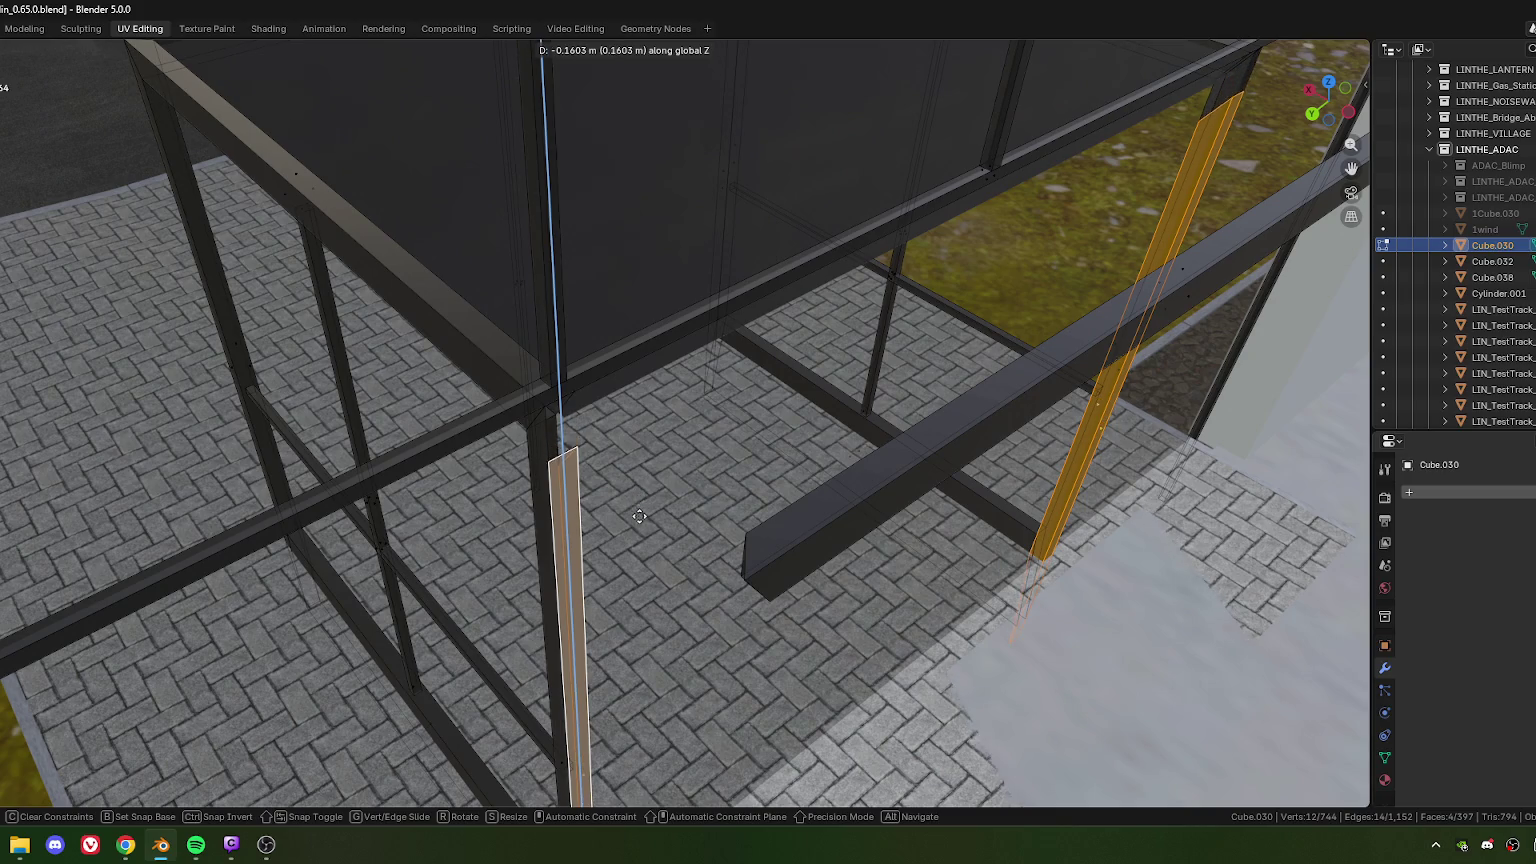
click(643, 531)
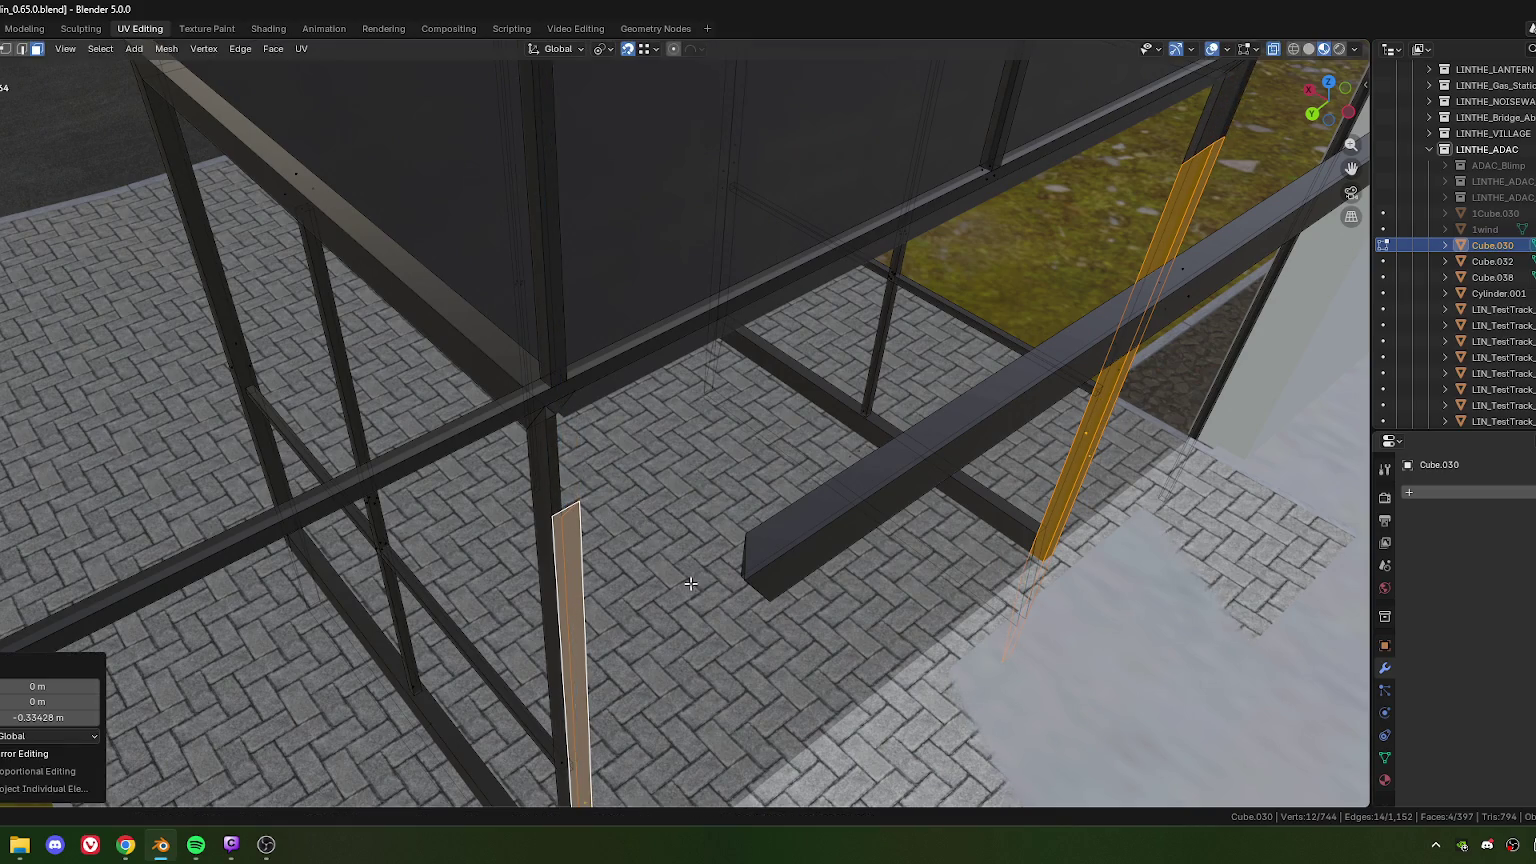
Step: Select the whole loose crossbeam and slide it 0.60185 m along Y to the corner post
key(1)
drag(715, 494, 819, 635)
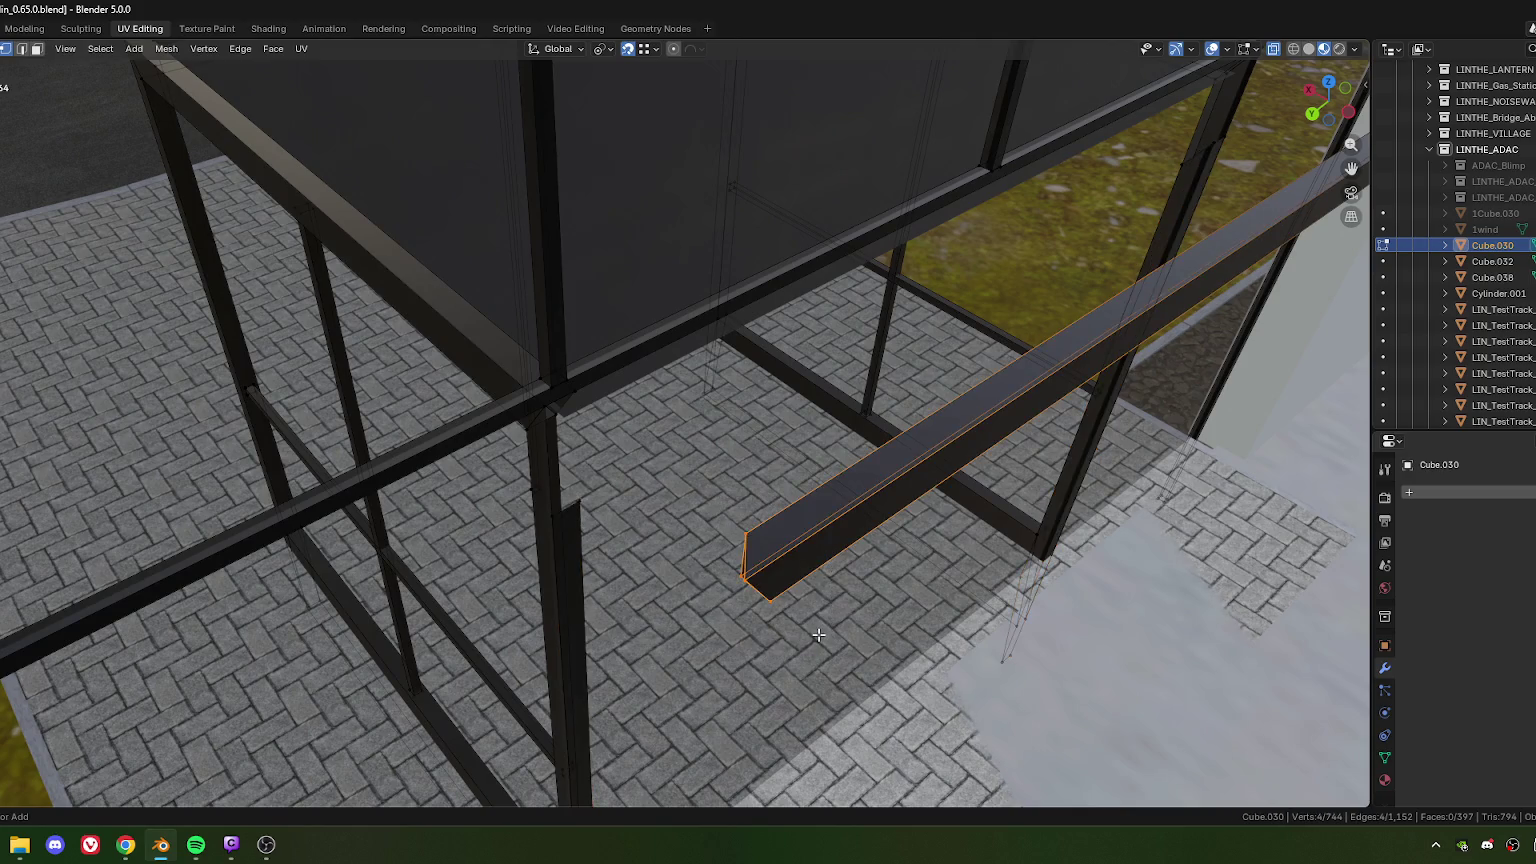
key(ctrl+l)
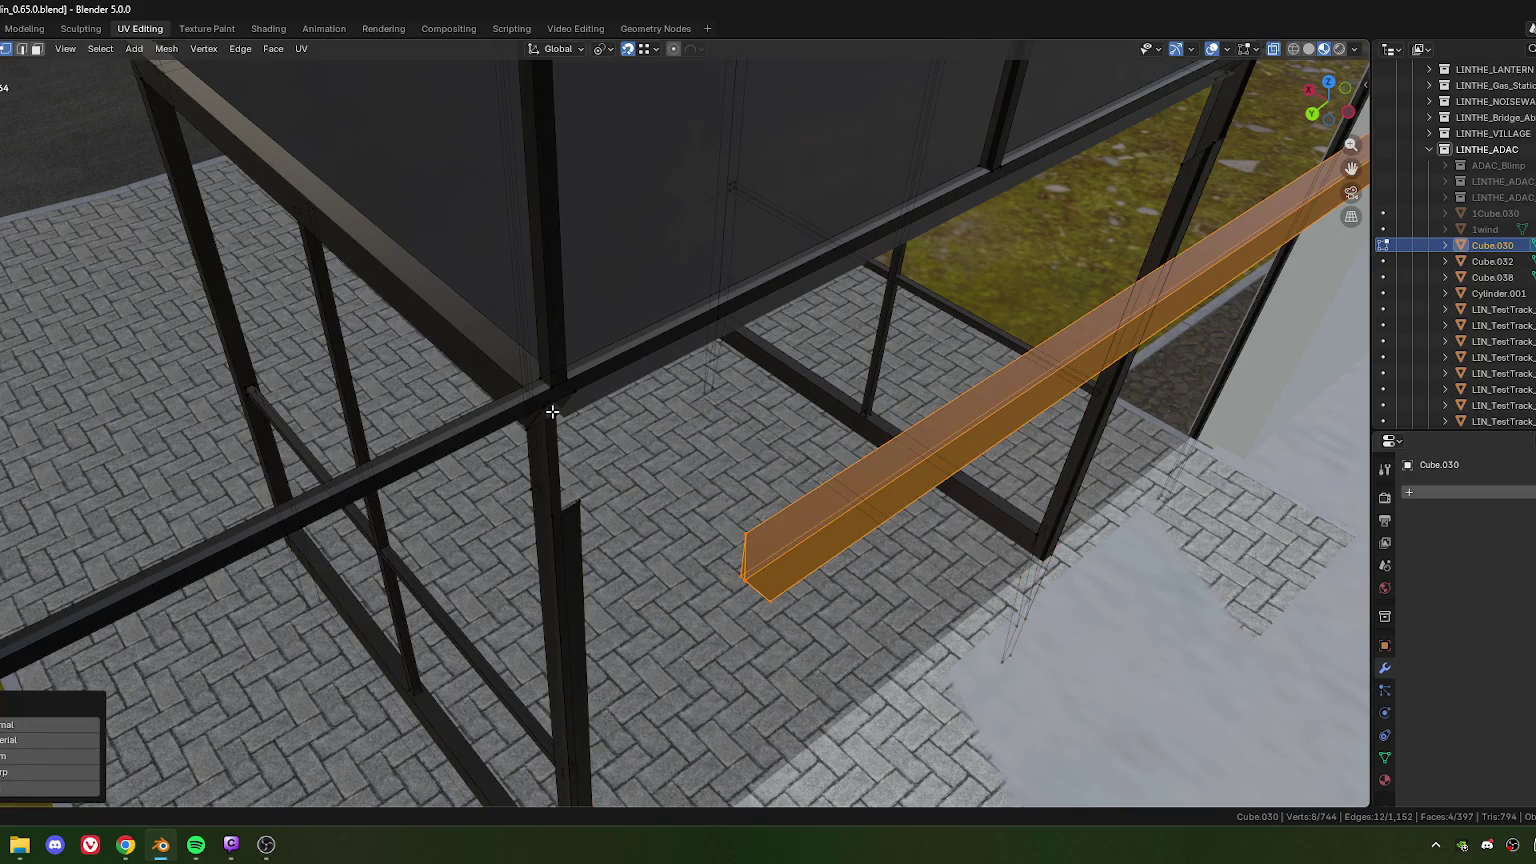
key(g)
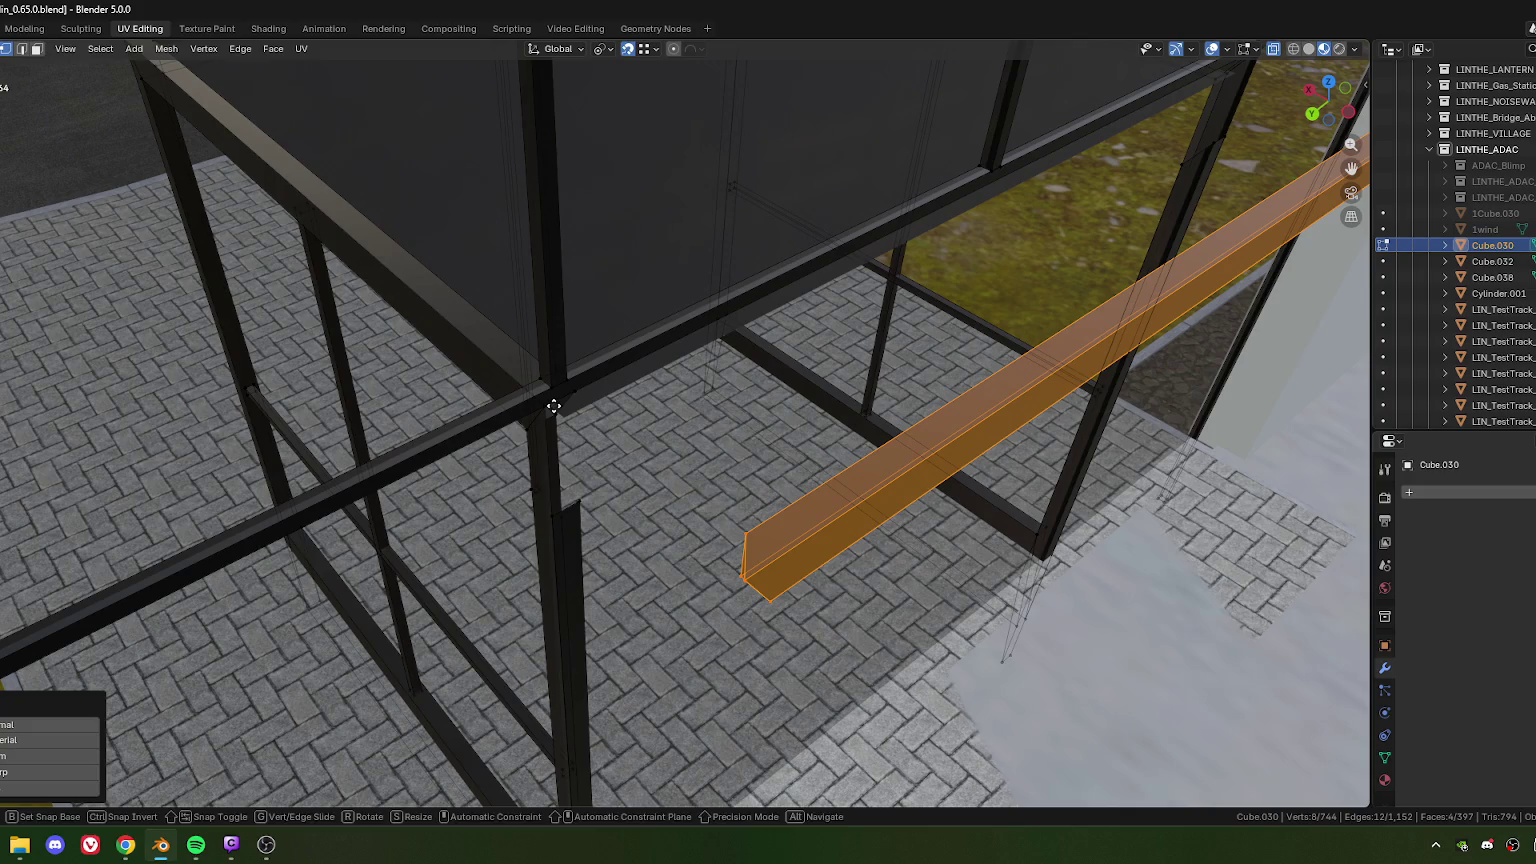
key(y)
key(y)
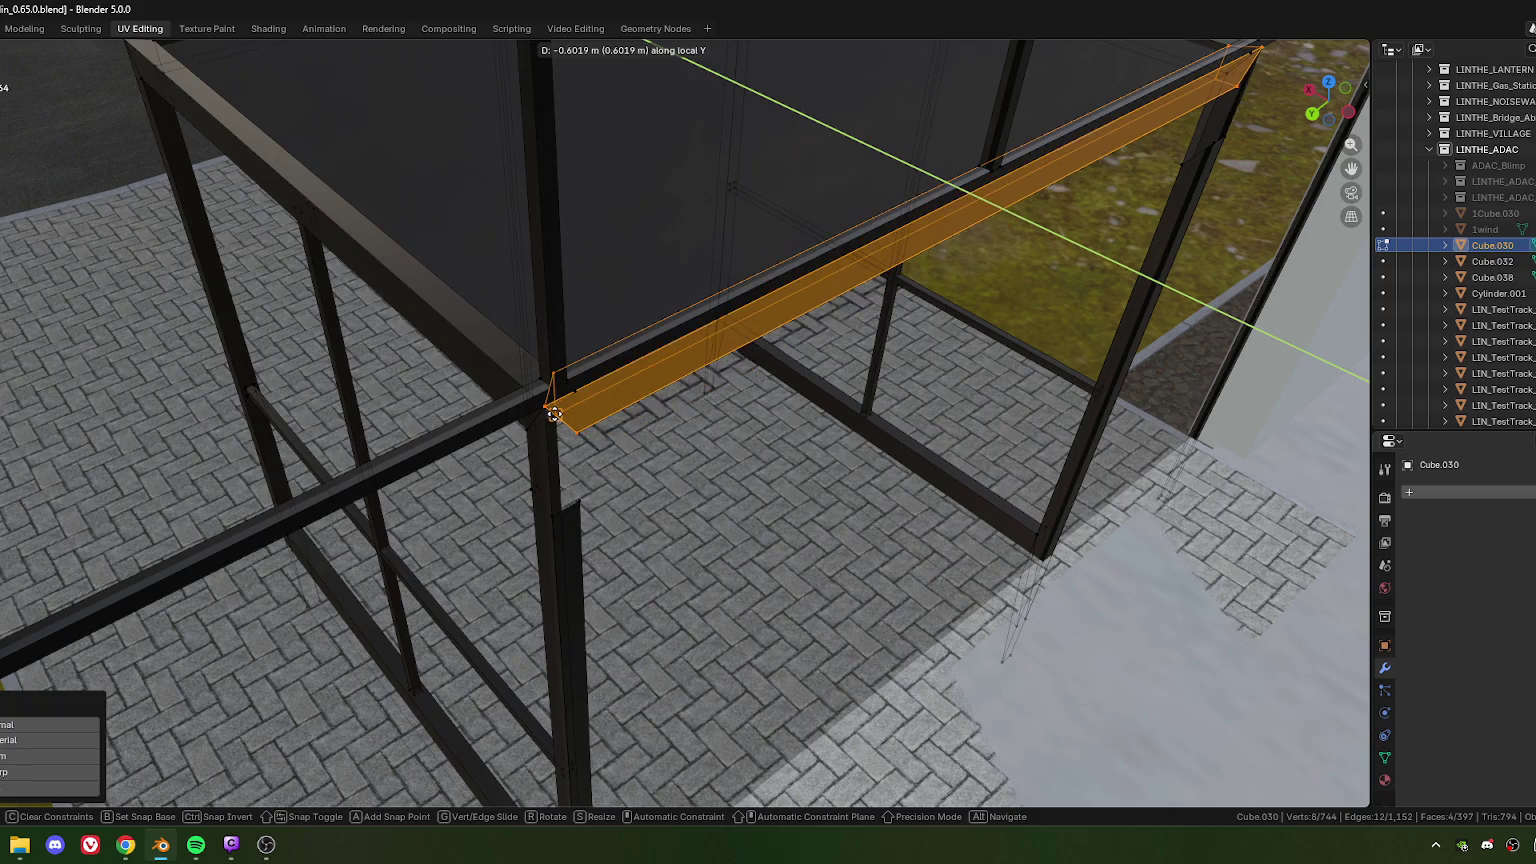
click(554, 415)
mouse_move(554, 415)
middle_down()
mouse_move(538, 521)
mouse_move(655, 552)
mouse_move(542, 496)
mouse_move(632, 522)
mouse_move(607, 486)
middle_up()
scroll(530, 495, up, 3)
click(573, 460)
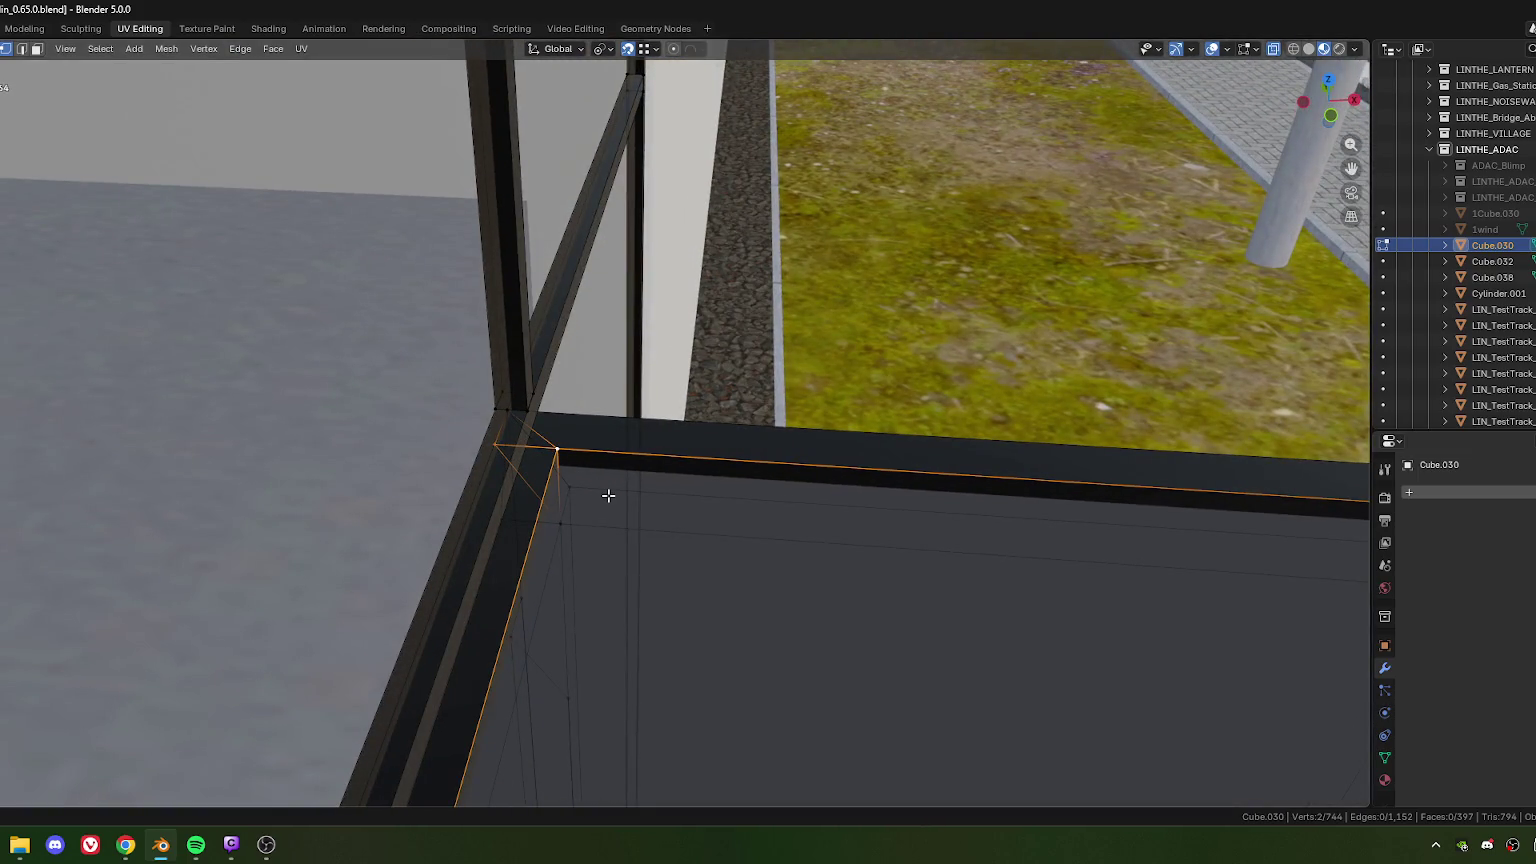
Step: Merge the doubled corner vertices where the beam meets the post, At Last
key(m)
click(608, 495)
click(563, 526)
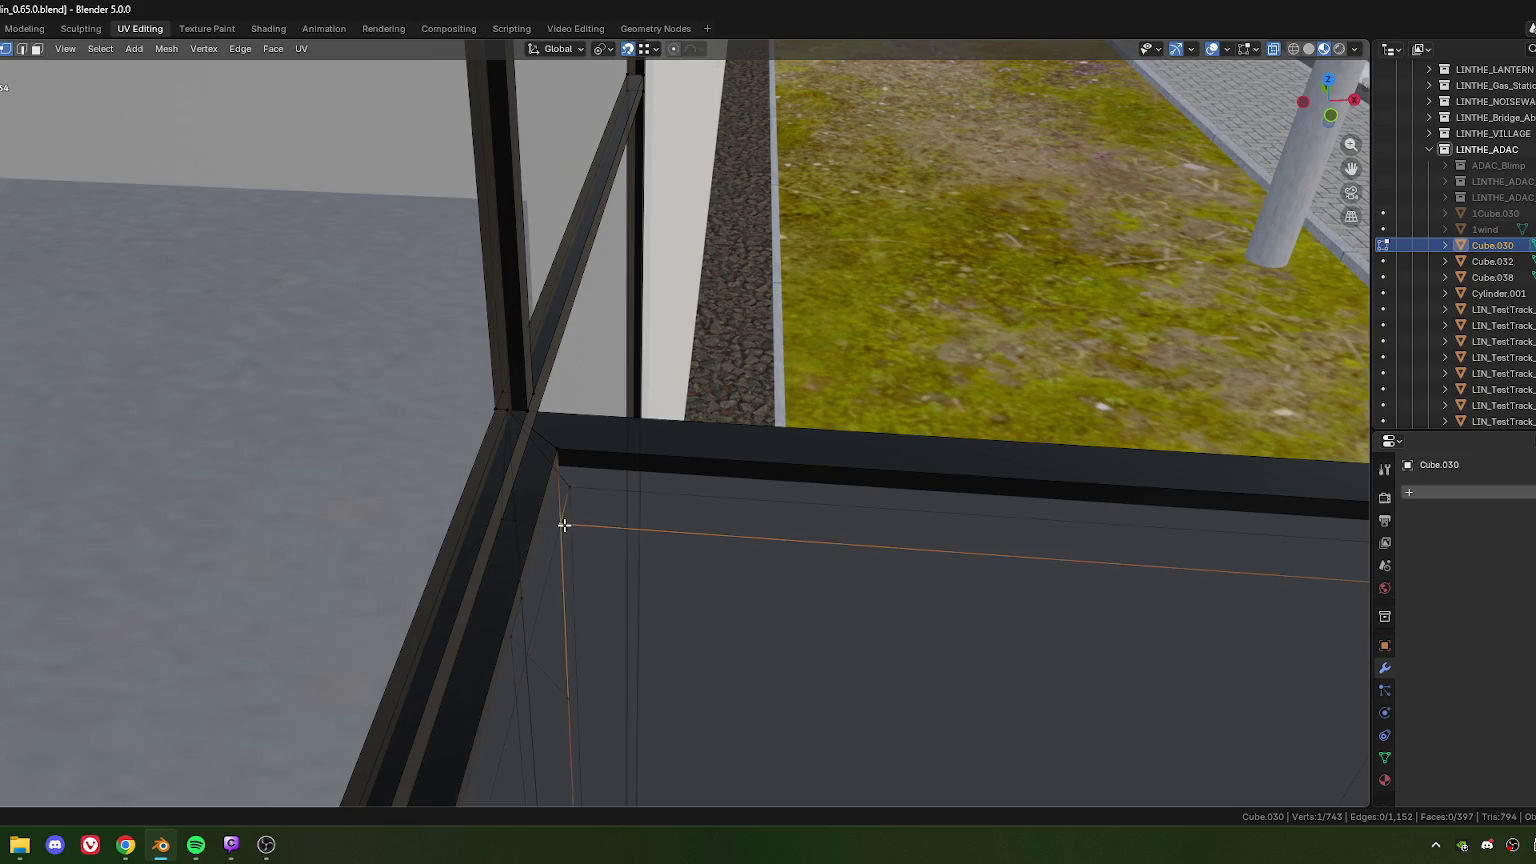
mouse_move(586, 526)
middle_down()
mouse_move(525, 542)
mouse_move(380, 486)
mouse_move(543, 416)
middle_up()
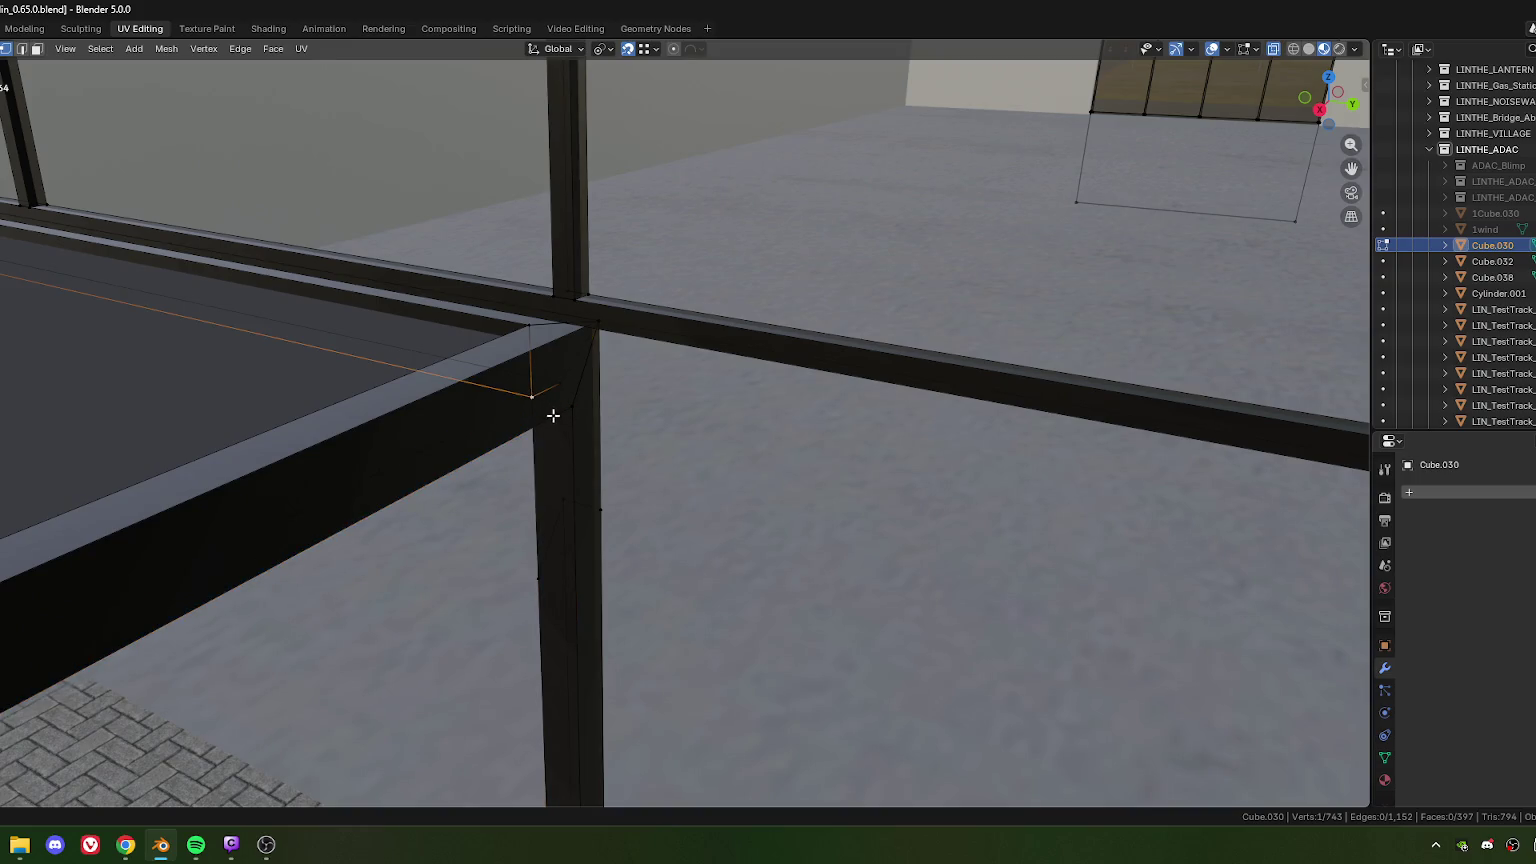
mouse_move(555, 403)
middle_down()
mouse_move(542, 425)
mouse_move(689, 346)
mouse_move(747, 357)
mouse_move(621, 435)
mouse_move(682, 367)
mouse_move(854, 377)
mouse_move(926, 411)
mouse_move(465, 479)
mouse_move(559, 555)
mouse_move(584, 514)
mouse_move(552, 528)
middle_up()
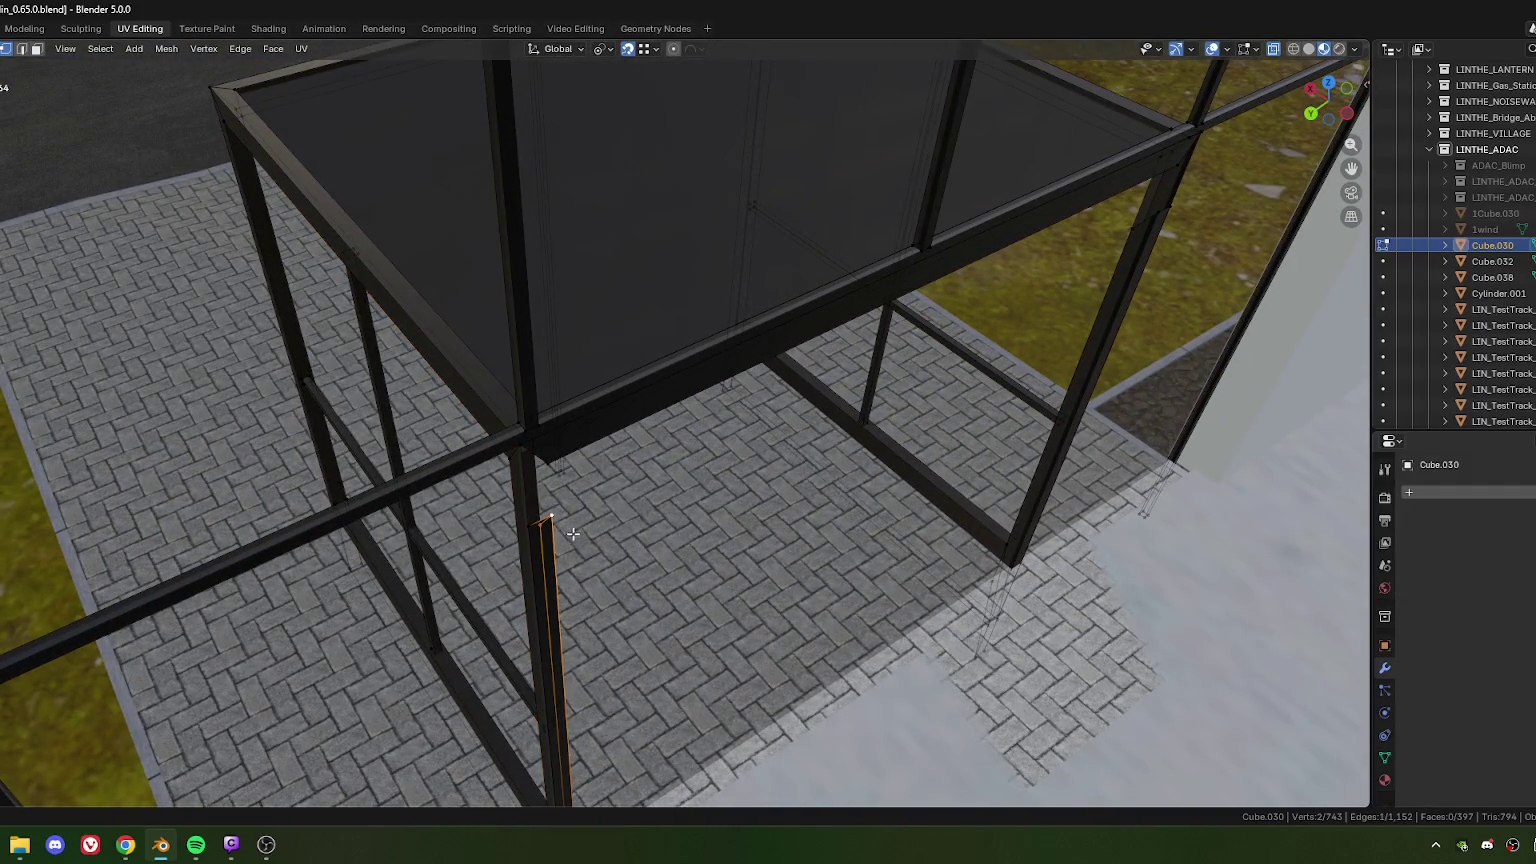
scroll(554, 492, up, 2)
scroll(579, 510, up, 2)
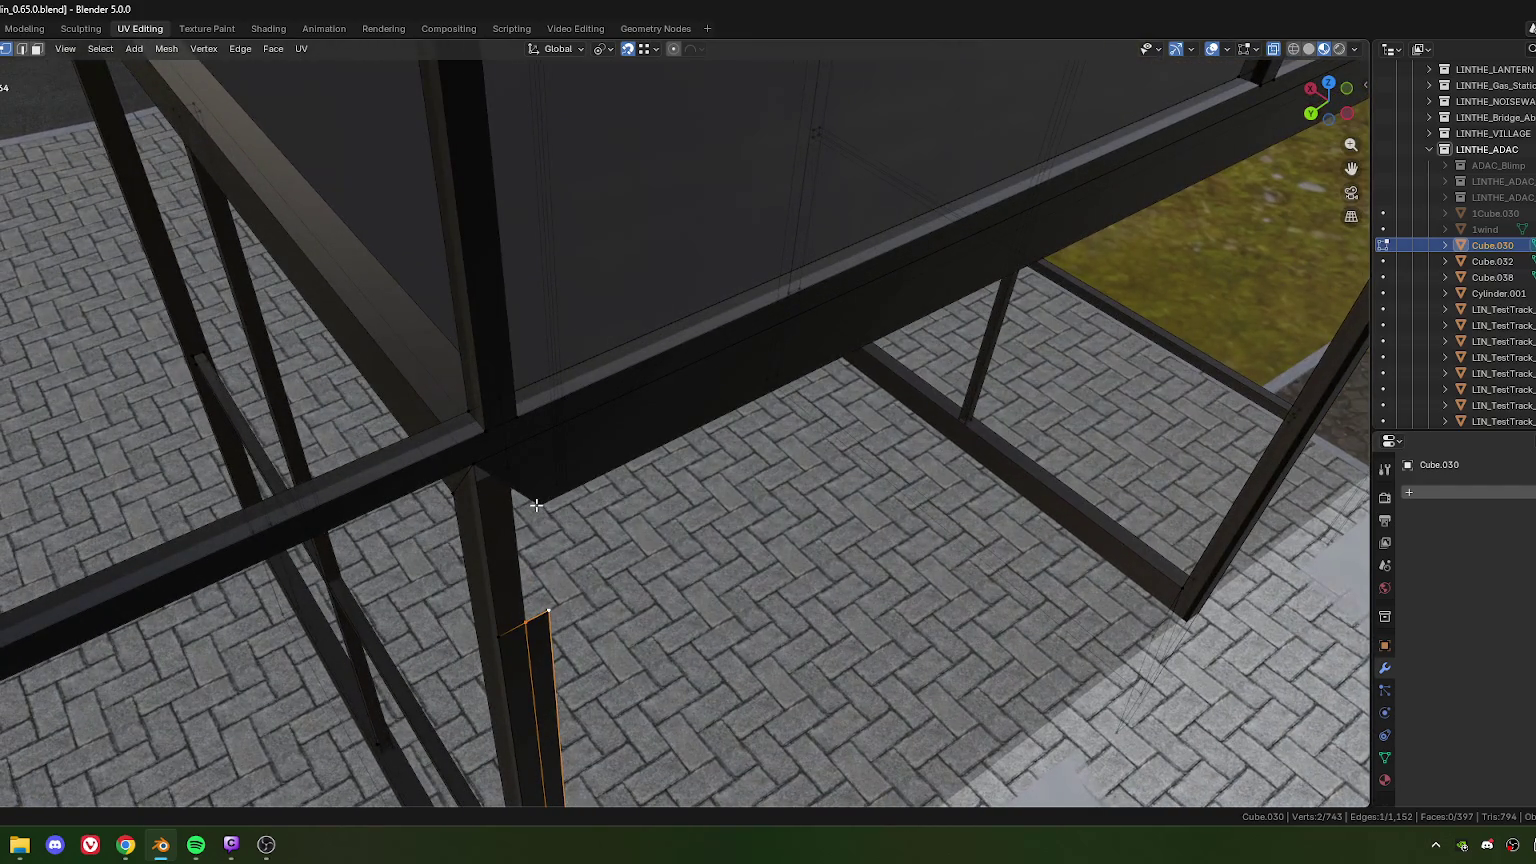
click(537, 506)
key(ctrl+z)
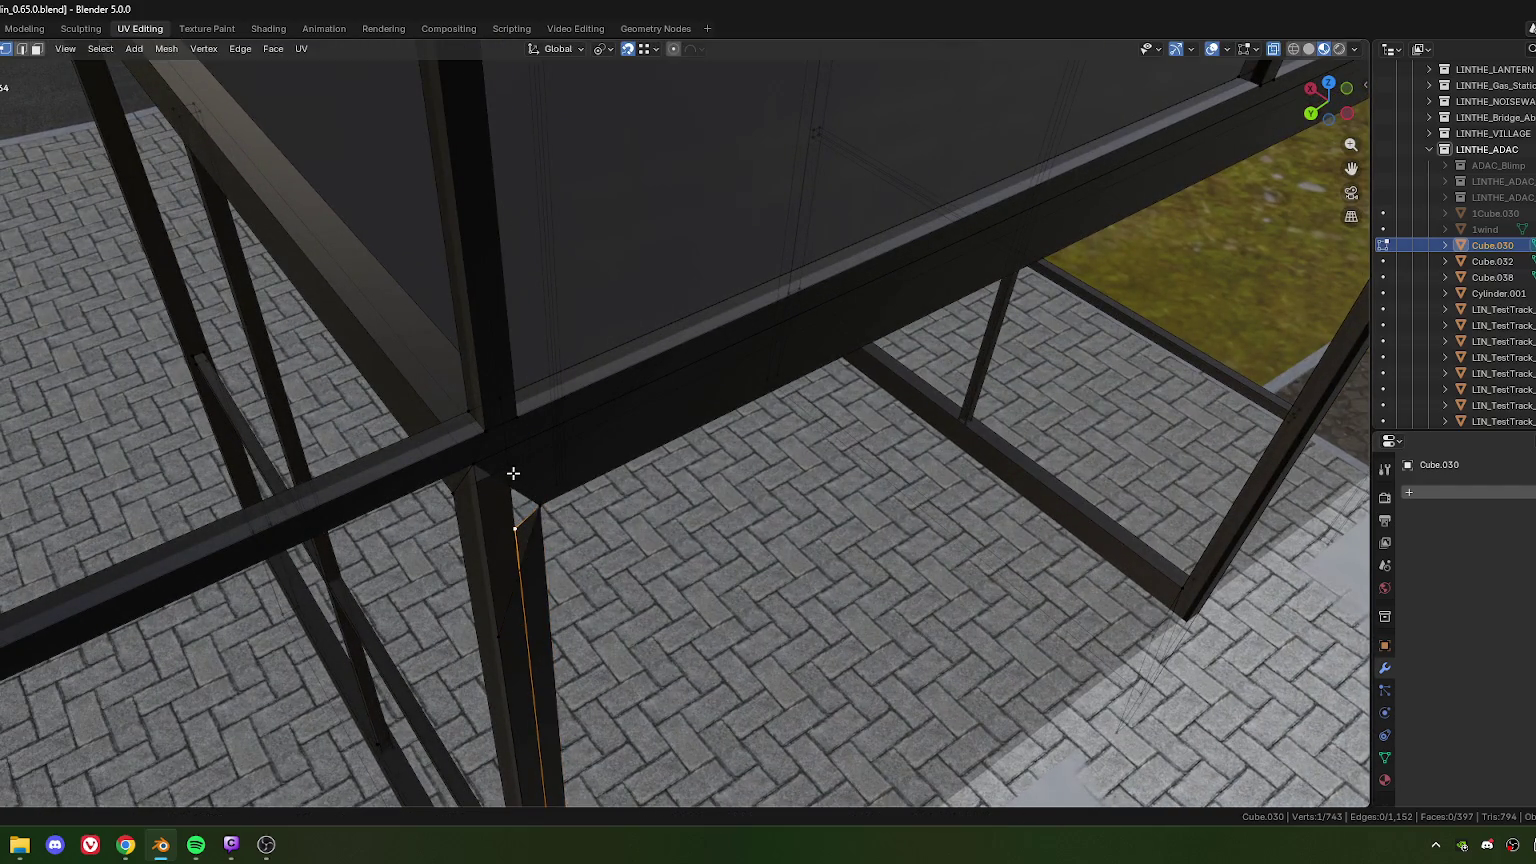
key(m)
click(511, 503)
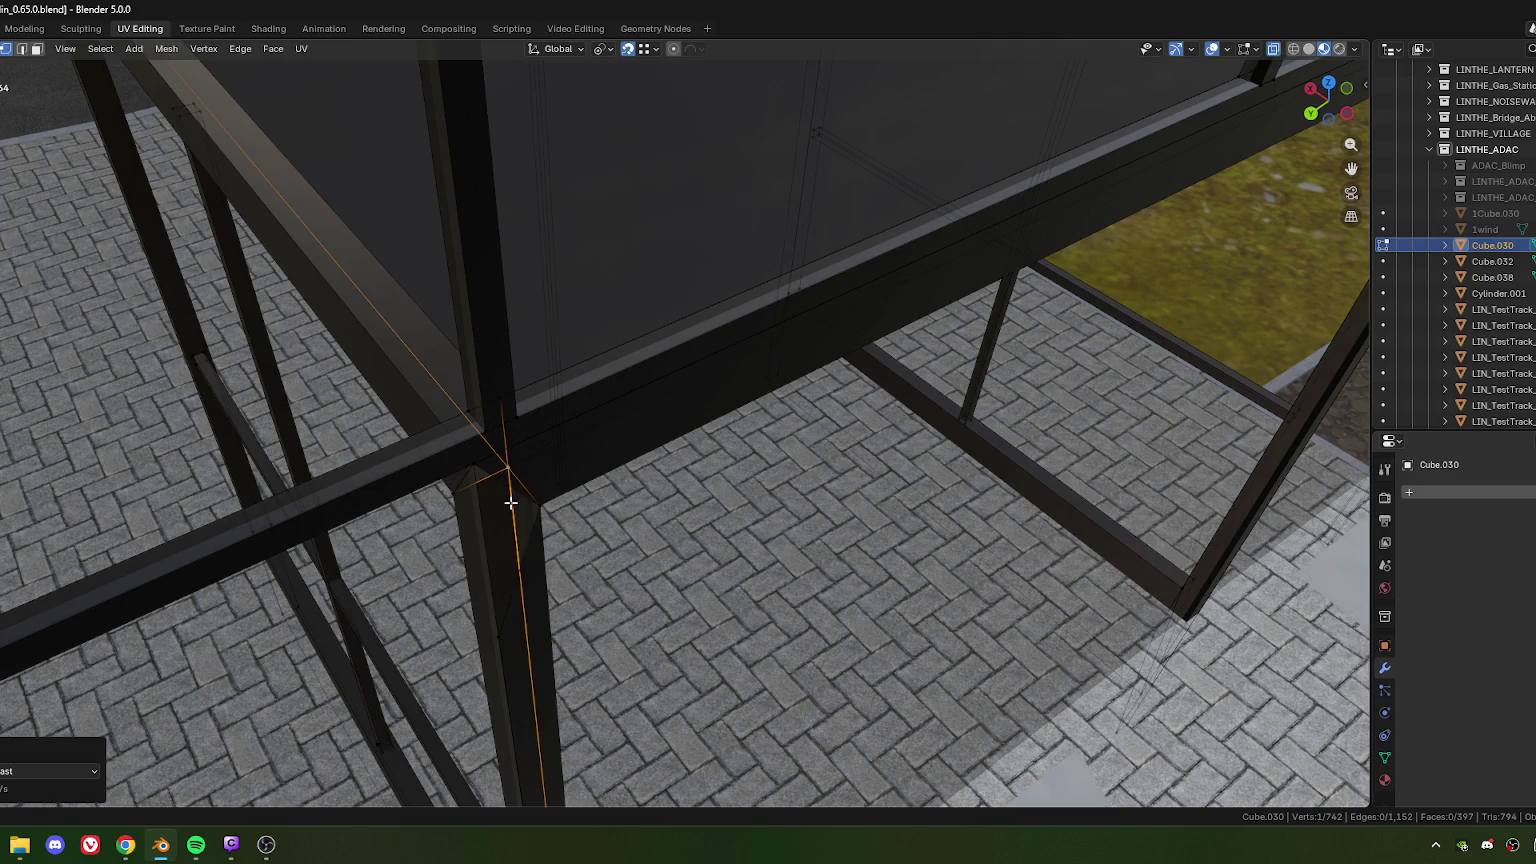
Step: Merge three vertices into the post corner and weld overlapping vertices at the post base
click(497, 648)
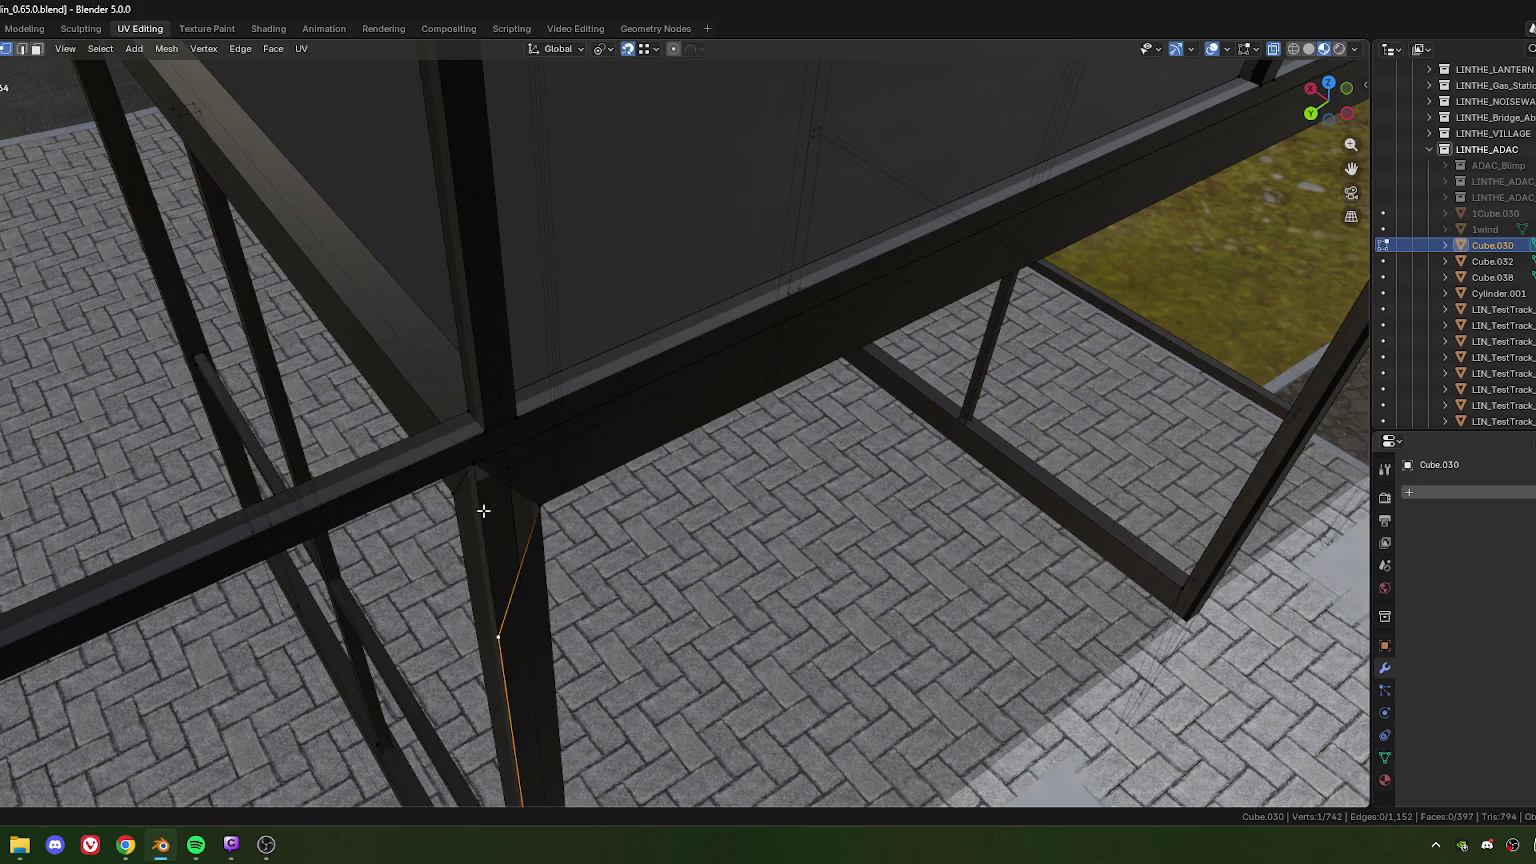
key(m)
click(513, 576)
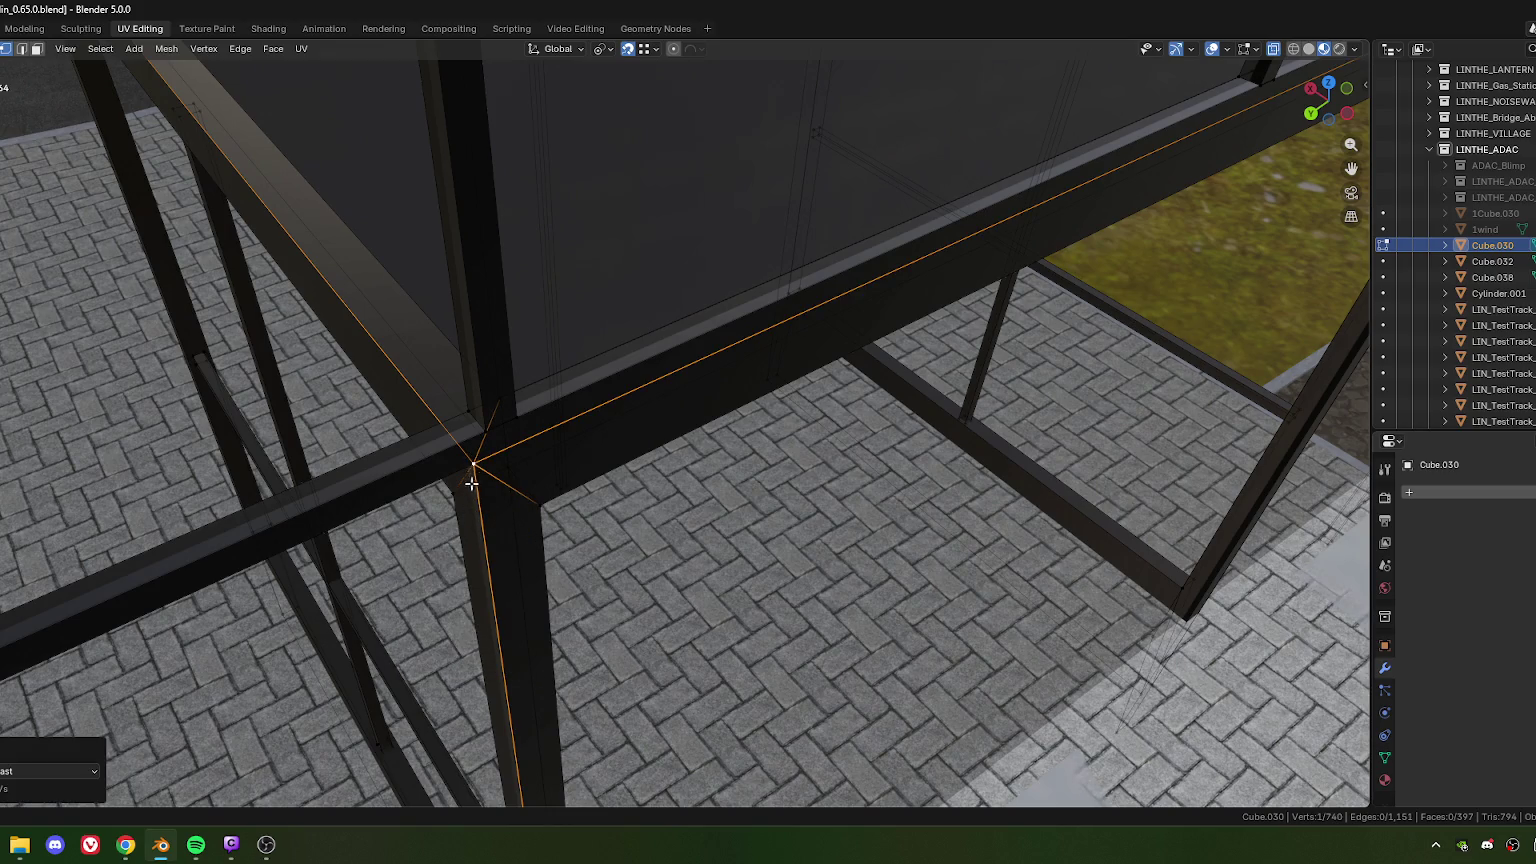
scroll(491, 528, down, 2)
scroll(571, 606, down, 5)
scroll(574, 560, up, 3)
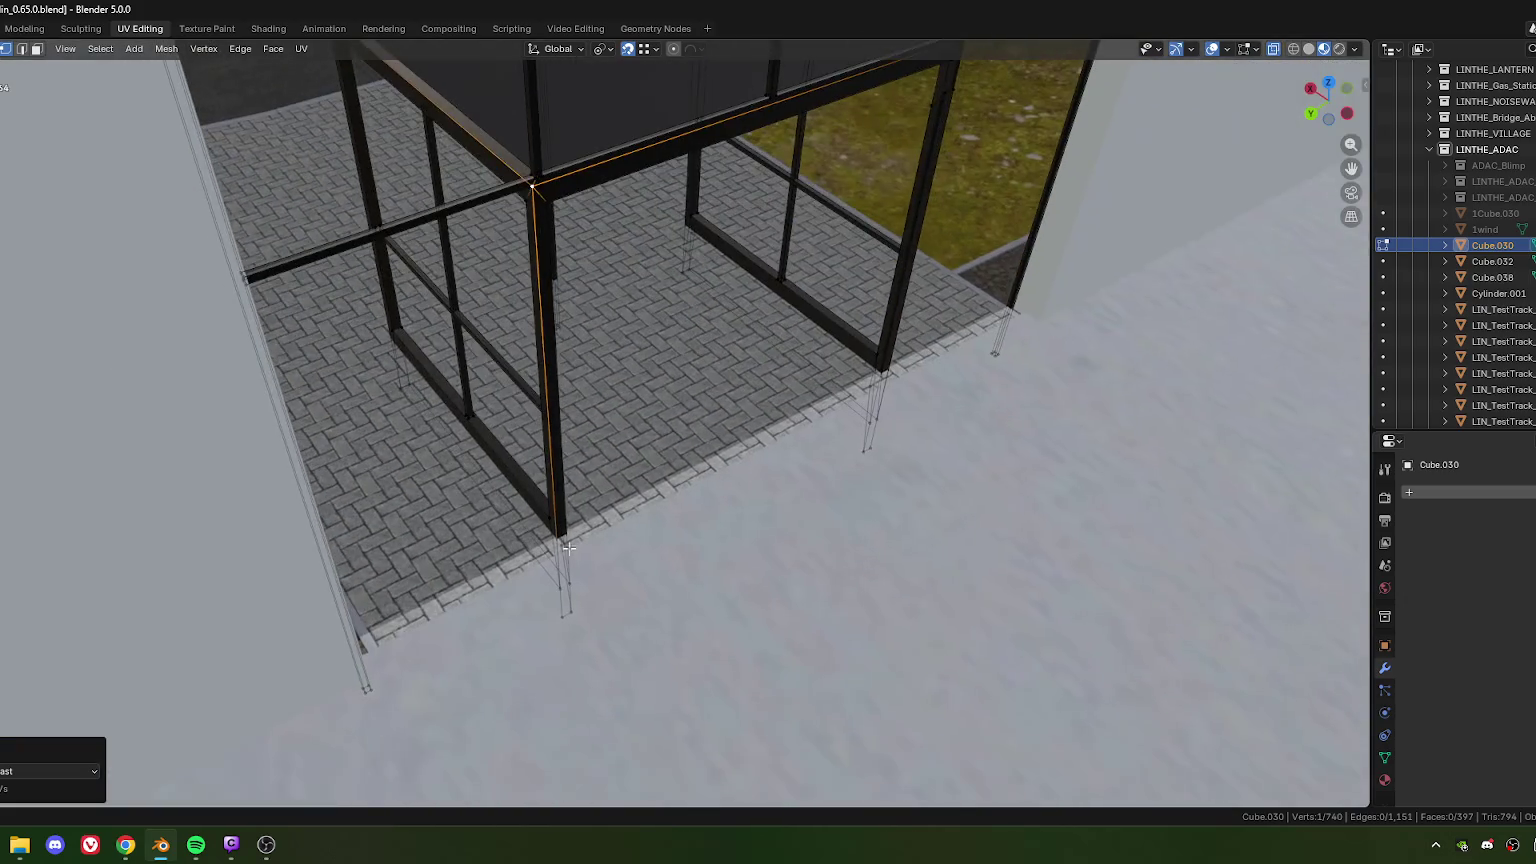
scroll(575, 530, up, 2)
scroll(576, 509, up, 2)
drag(628, 595, 630, 545)
key(m)
click(600, 506)
Step: Merge another joint At Last and the window-frame post joint By Distance
click(566, 437)
mouse_move(566, 437)
middle_down()
mouse_move(652, 519)
mouse_move(504, 483)
mouse_move(463, 411)
mouse_move(510, 430)
mouse_move(551, 421)
mouse_move(508, 480)
mouse_move(519, 492)
middle_up()
key(m)
click(550, 617)
middle_drag(550, 617, 765, 560)
scroll(765, 560, up, 3)
mouse_move(782, 408)
middle_down()
mouse_move(628, 411)
mouse_move(655, 576)
middle_up()
scroll(692, 520, up, 3)
middle_drag(692, 520, 651, 497)
drag(522, 405, 639, 540)
key(m)
click(638, 602)
click(636, 592)
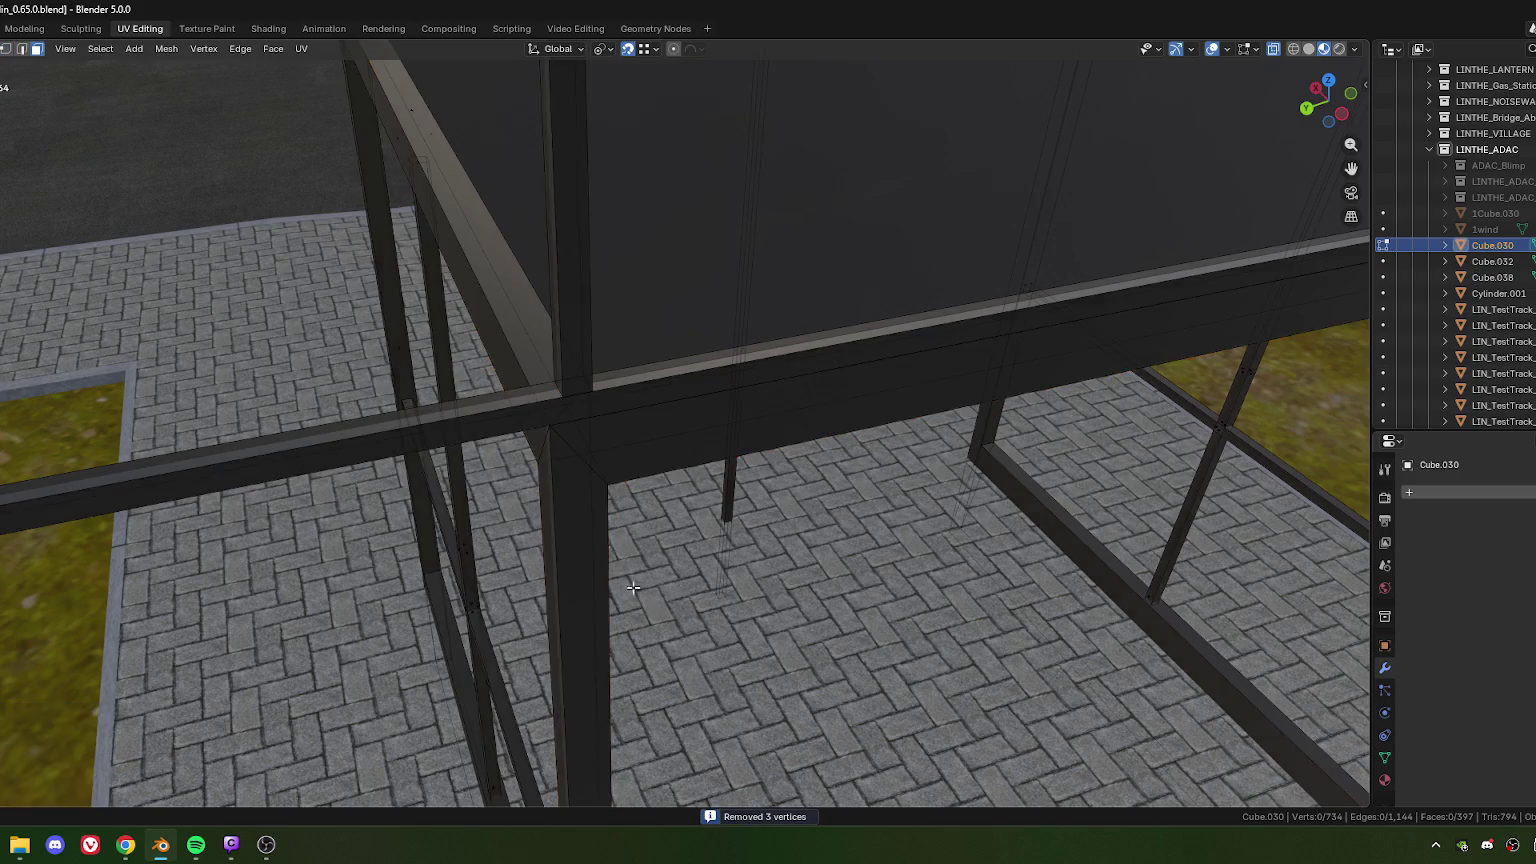
scroll(600, 530, down, 3)
scroll(600, 521, down, 3)
mouse_move(603, 521)
middle_down()
mouse_move(718, 512)
mouse_move(566, 514)
mouse_move(540, 535)
mouse_move(556, 507)
middle_up()
Step: Merge the stray roof-corner vertex into its neighbour with Merge At Last
scroll(540, 540, up, 3)
scroll(528, 557, down, 3)
scroll(556, 507, up, 2)
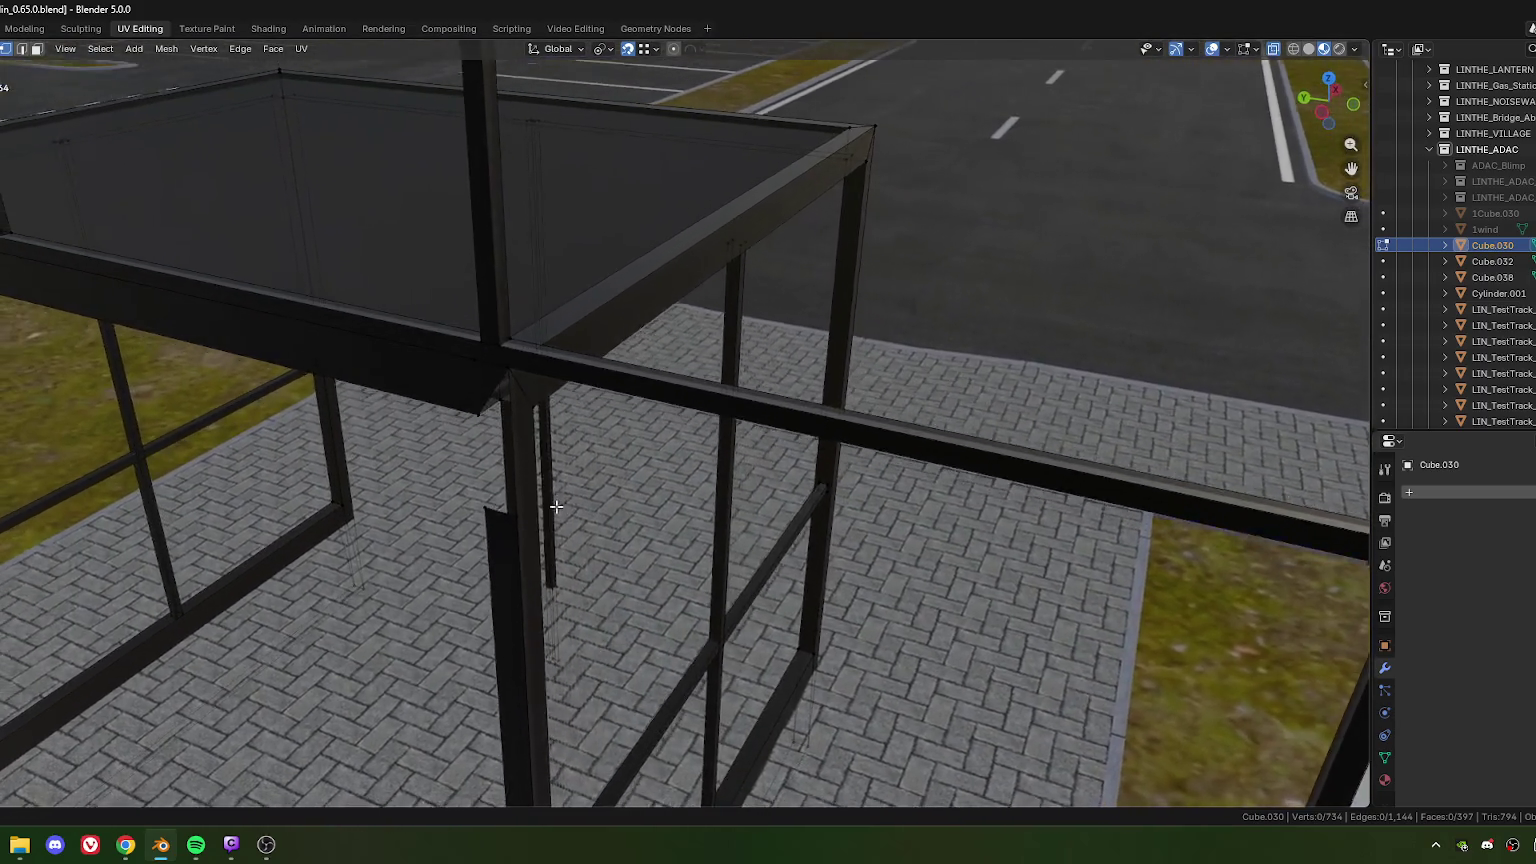
scroll(556, 507, down, 2)
click(499, 381)
middle_drag(471, 405, 490, 418)
scroll(548, 575, up, 3)
mouse_move(548, 575)
middle_down()
mouse_move(536, 595)
mouse_move(593, 638)
mouse_move(538, 627)
mouse_move(490, 522)
mouse_move(360, 511)
mouse_move(603, 522)
middle_up()
key(m)
click(559, 623)
Step: Merge two loose vertices on the post into the top corner
middle_drag(691, 482, 638, 555)
click(640, 551)
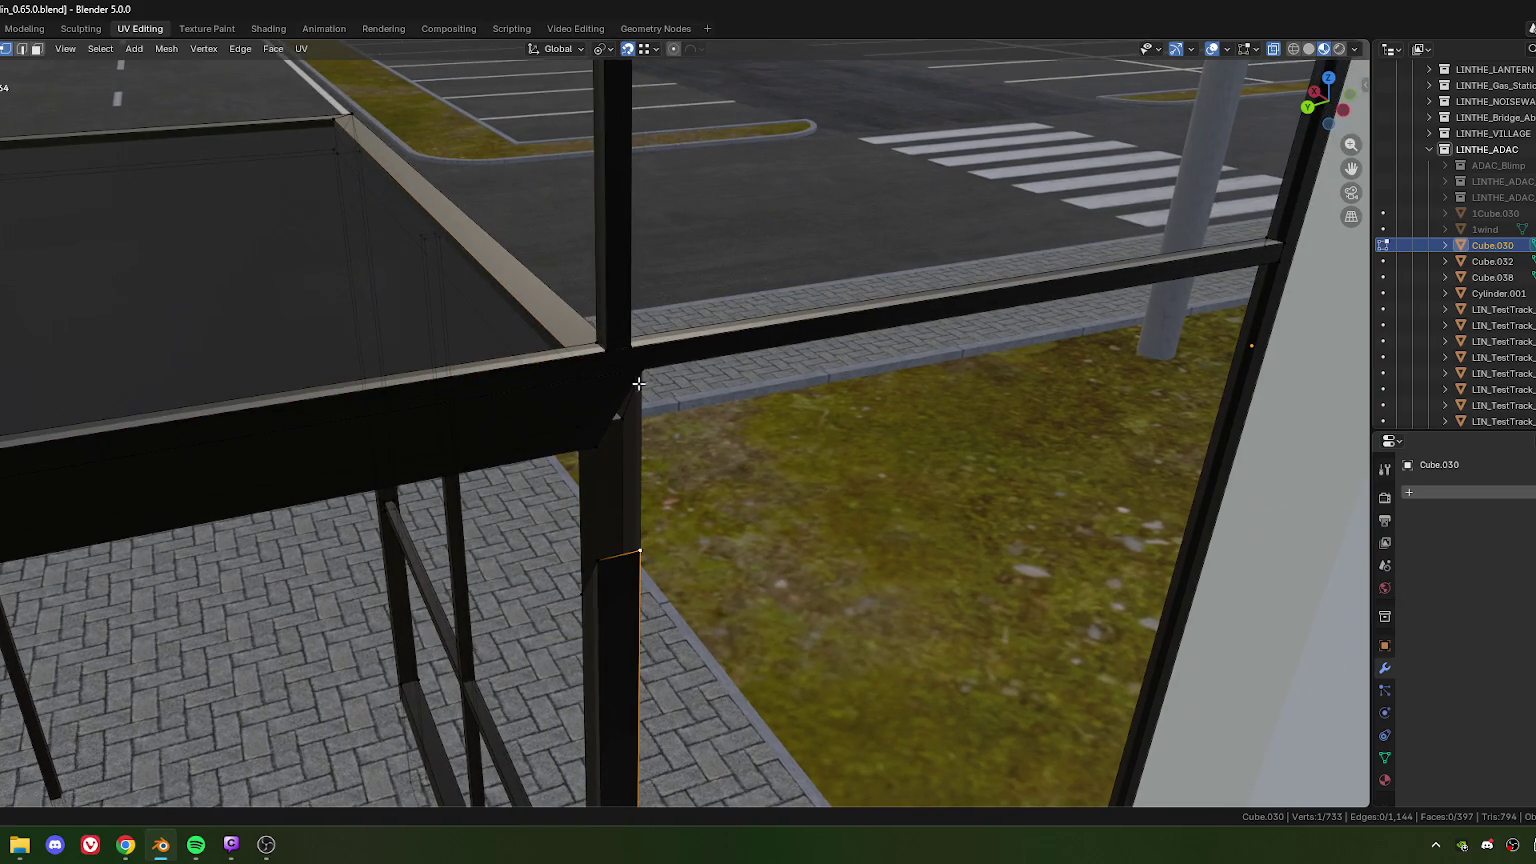
key(m)
click(657, 526)
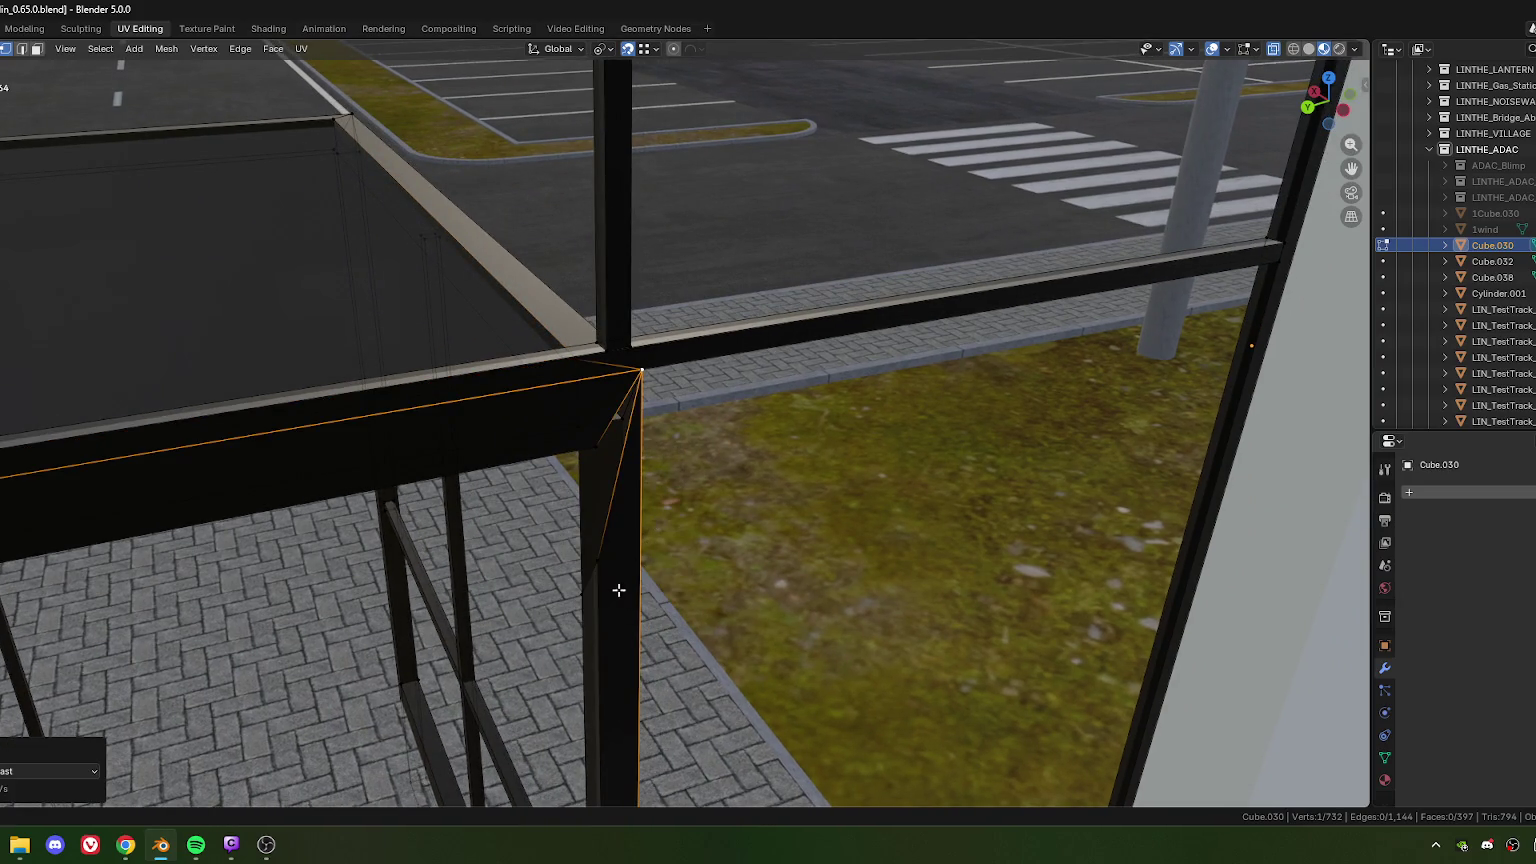
click(597, 518)
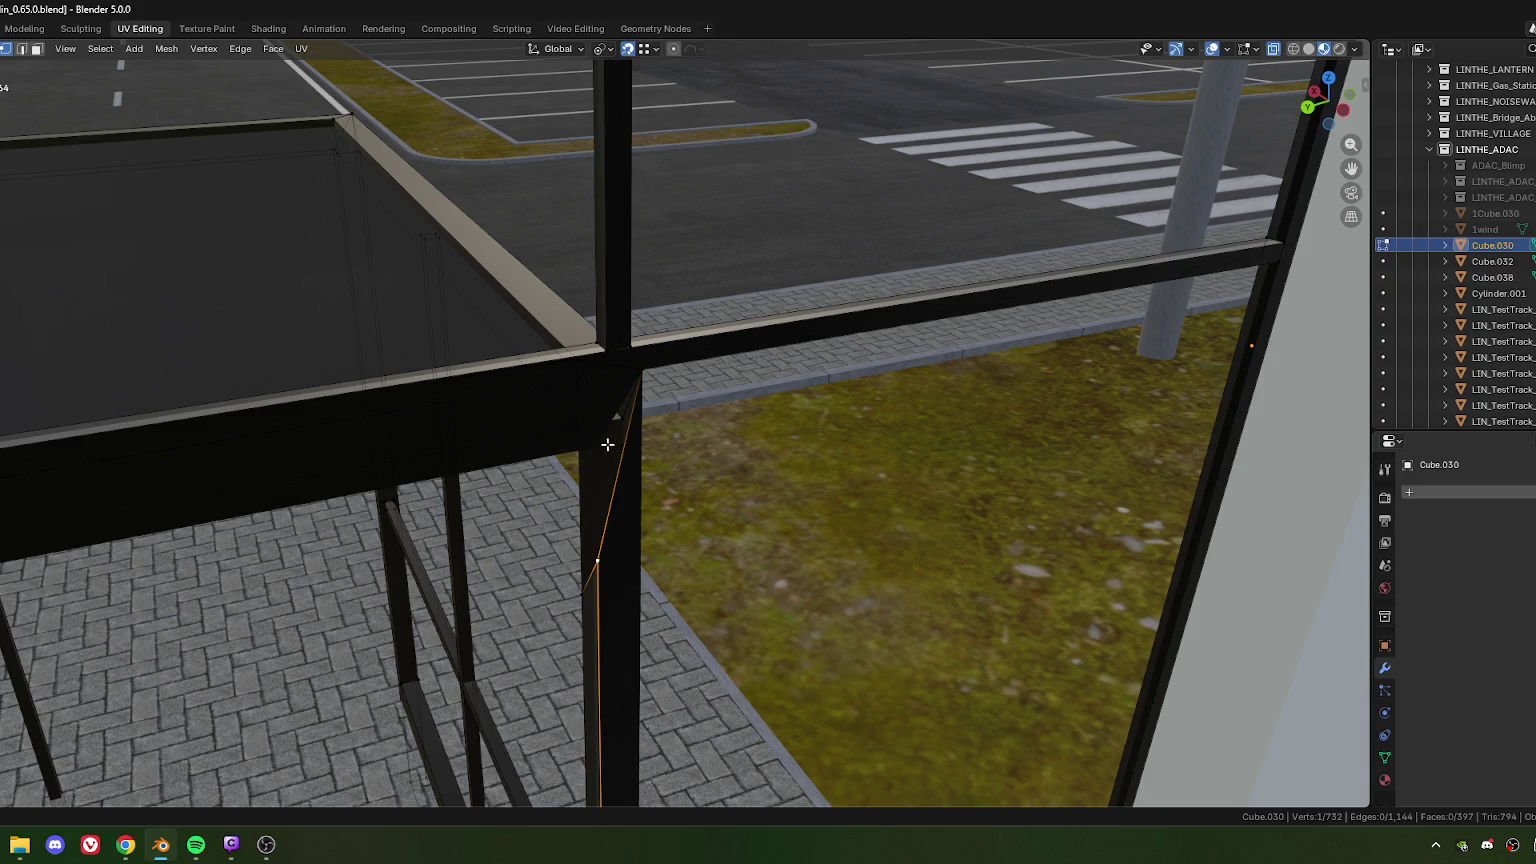
key(m)
click(616, 506)
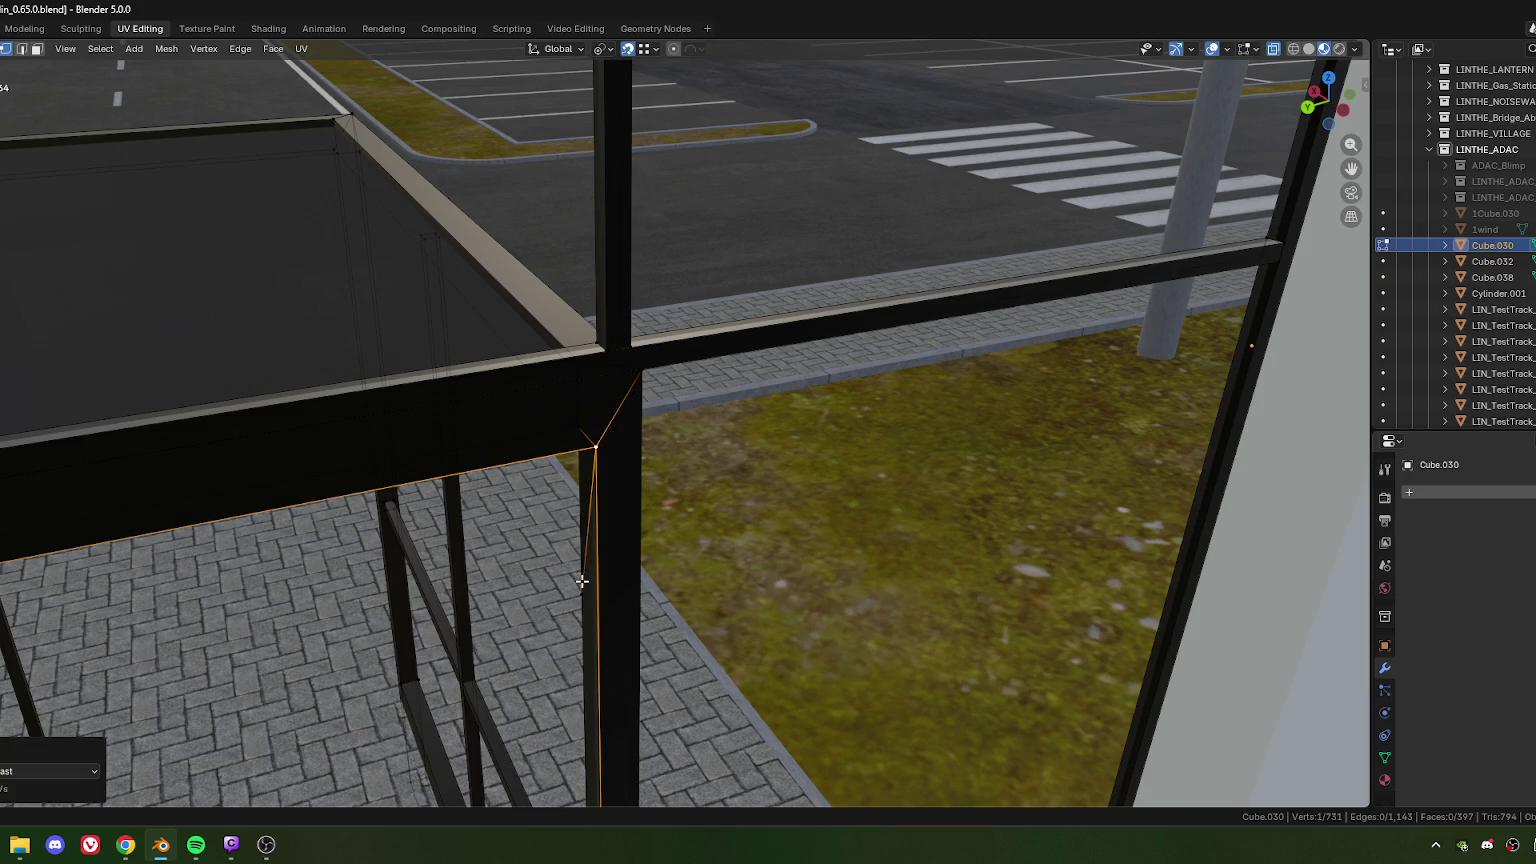
Step: Merge the doubled vertices at the post joint and the corner joint
click(581, 580)
middle_drag(603, 487, 566, 469)
key(m)
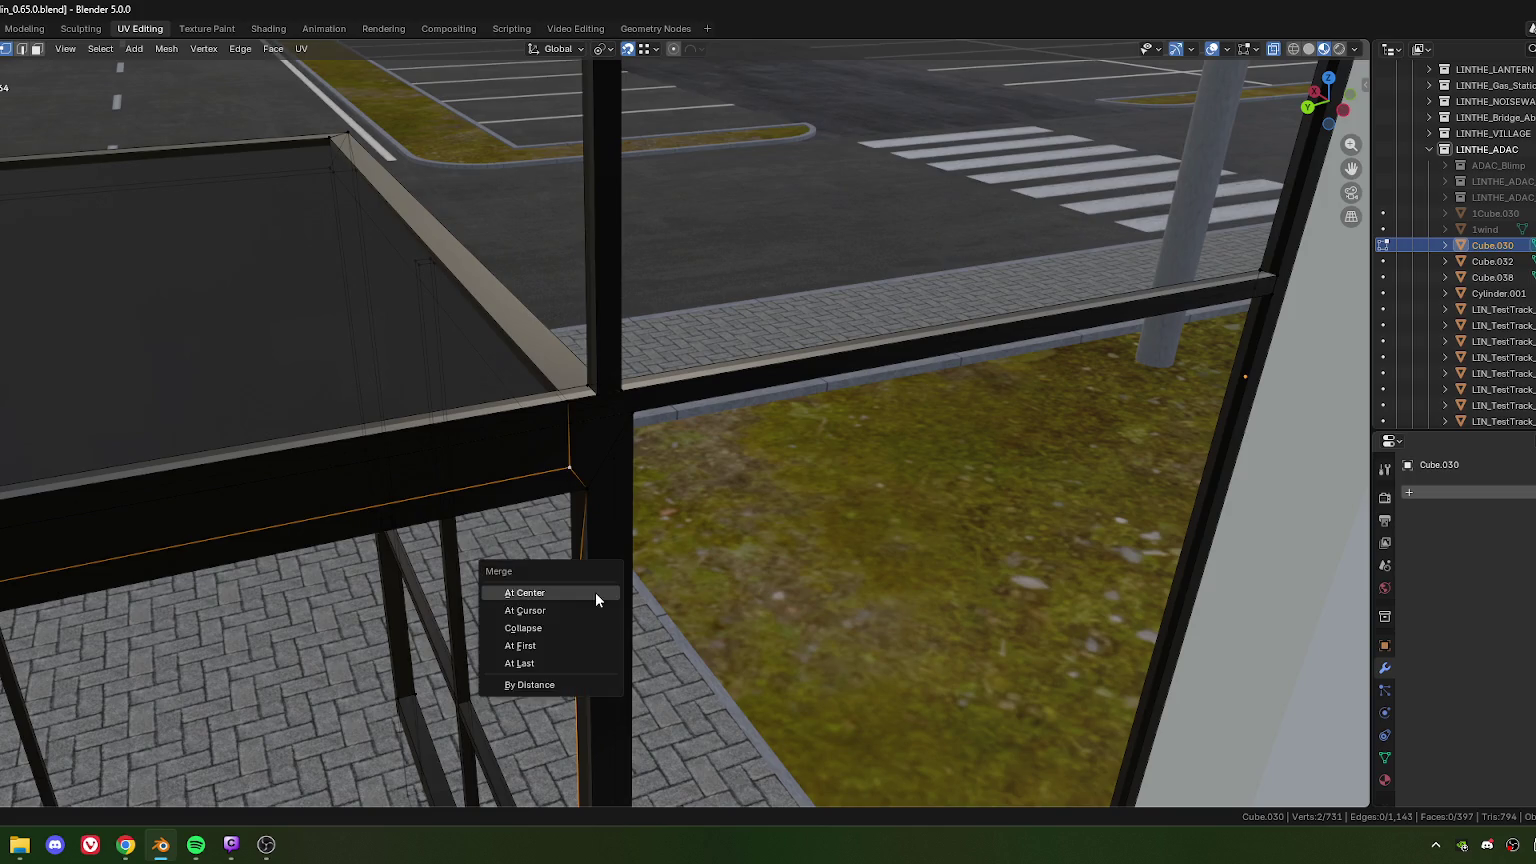
click(560, 666)
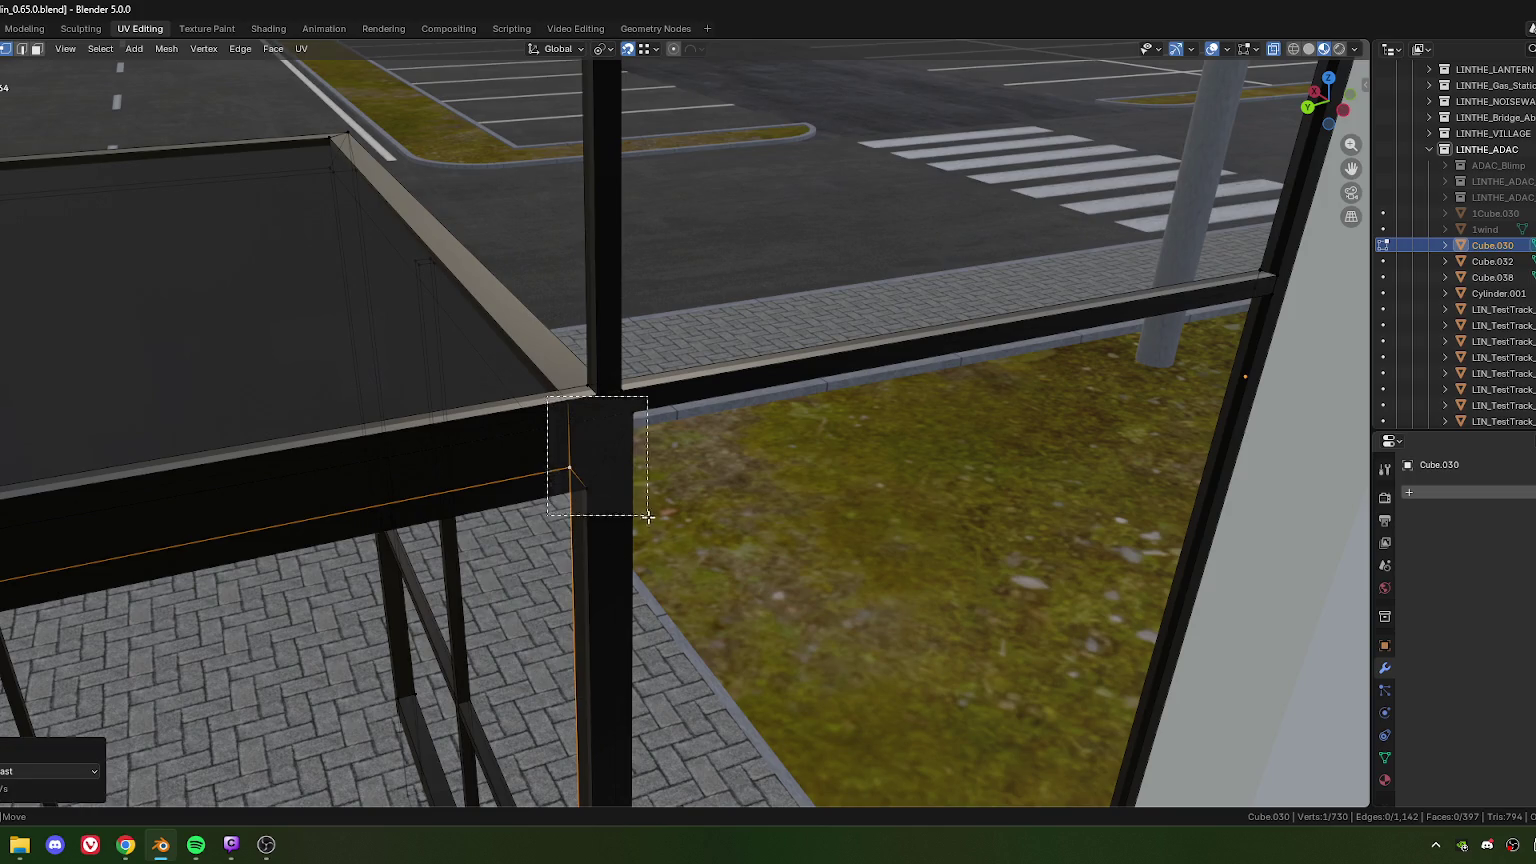
drag(548, 396, 710, 565)
mouse_move(641, 528)
middle_down()
mouse_move(678, 497)
mouse_move(521, 429)
middle_up()
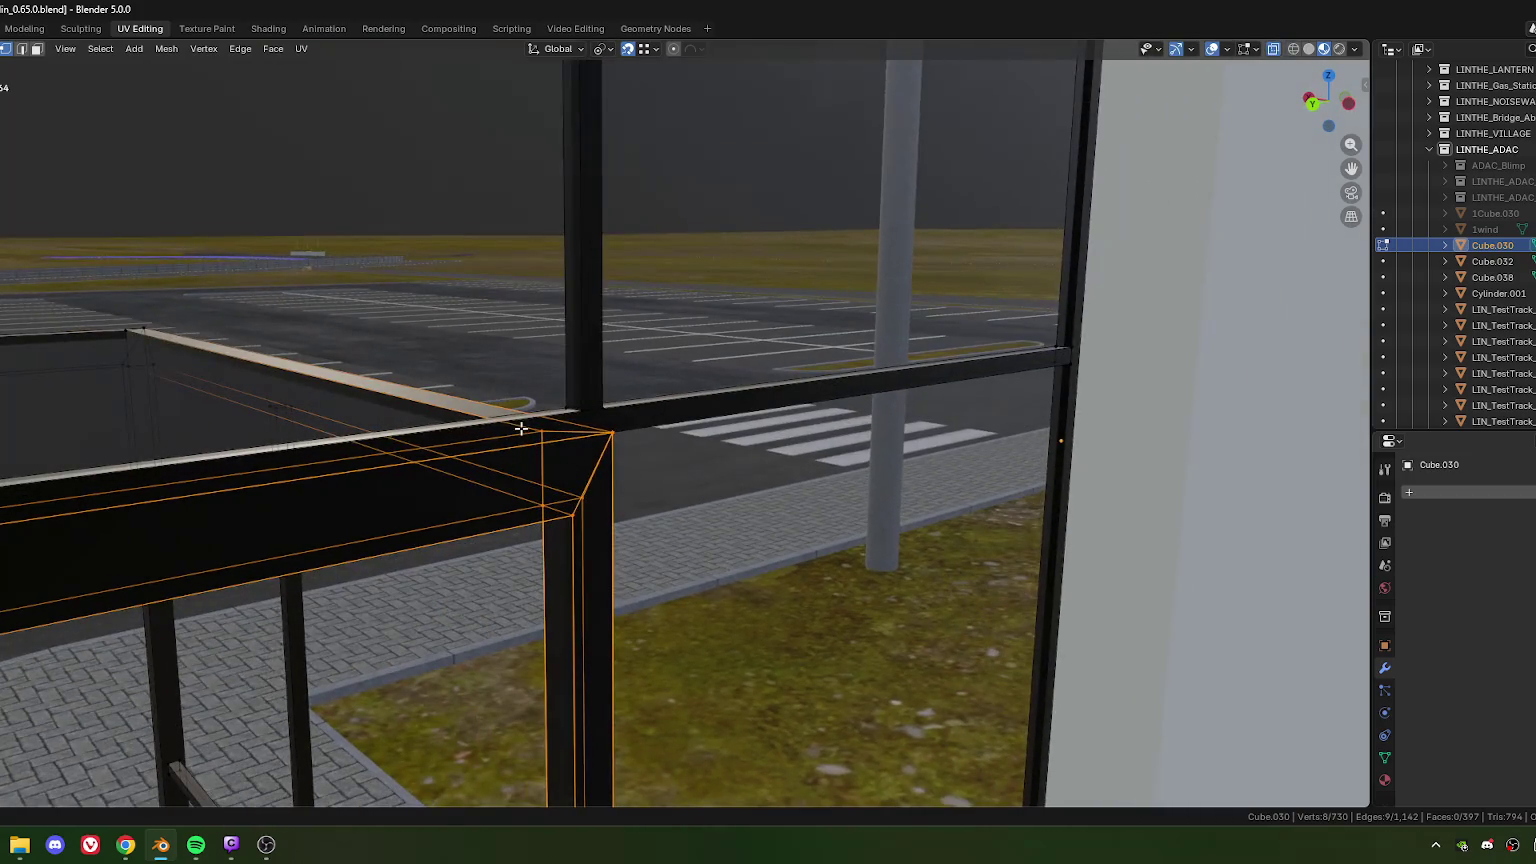
key(m)
click(641, 536)
Step: Reposition the vertical edge at the post base, cancelling a trial Z move
mouse_move(641, 536)
middle_down()
mouse_move(610, 640)
mouse_move(634, 600)
middle_up()
scroll(597, 662, up, 2)
click(597, 662)
key(g)
click(579, 683)
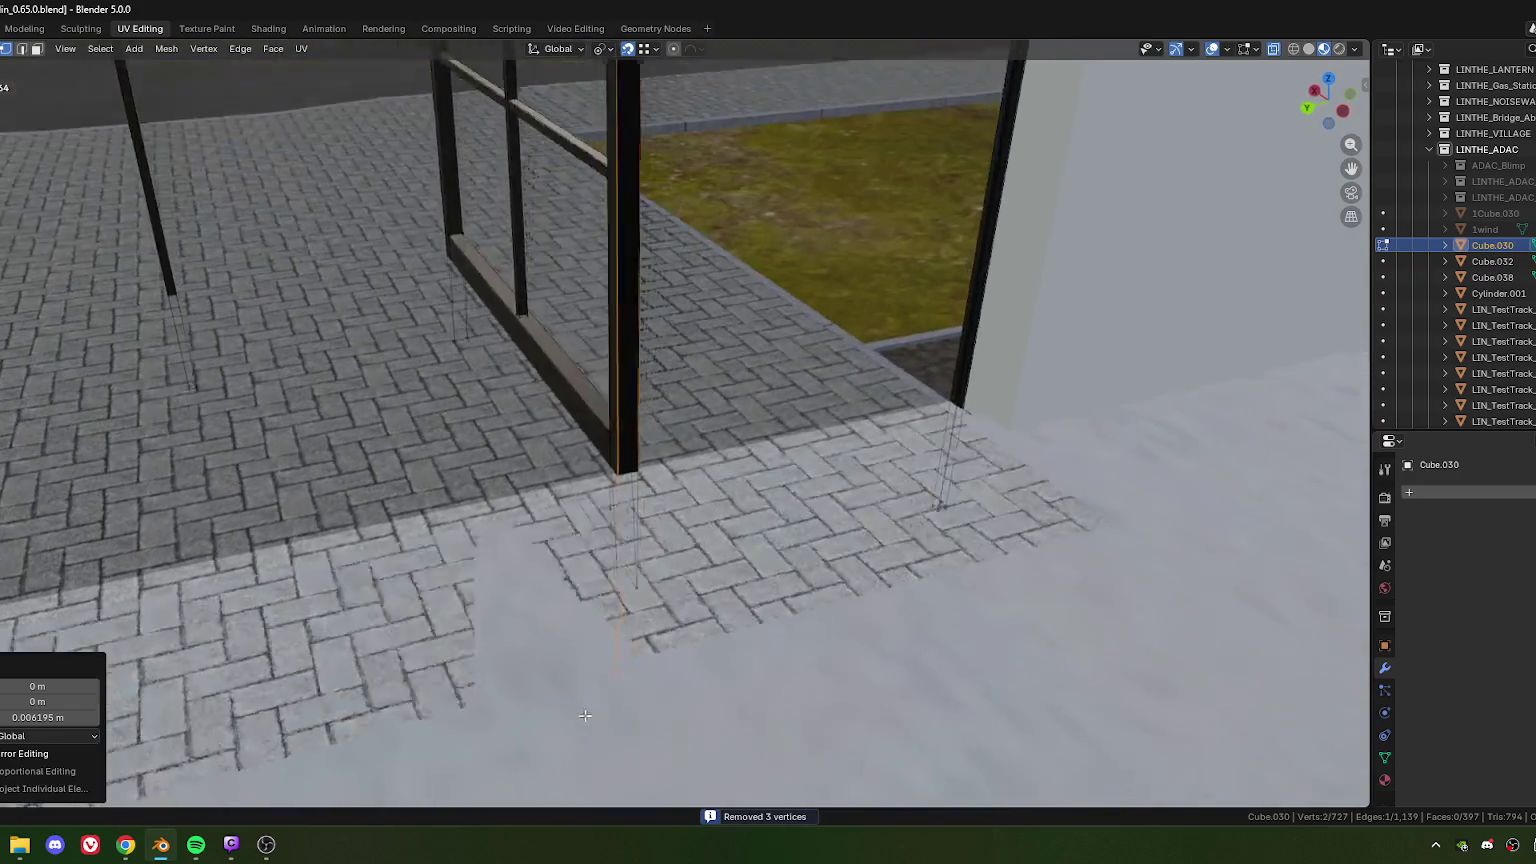
key(g)
key(z)
right_click(647, 573)
Step: Merge the overlapping post-base vertices and the last stray vertex into single points
shift+click(715, 617)
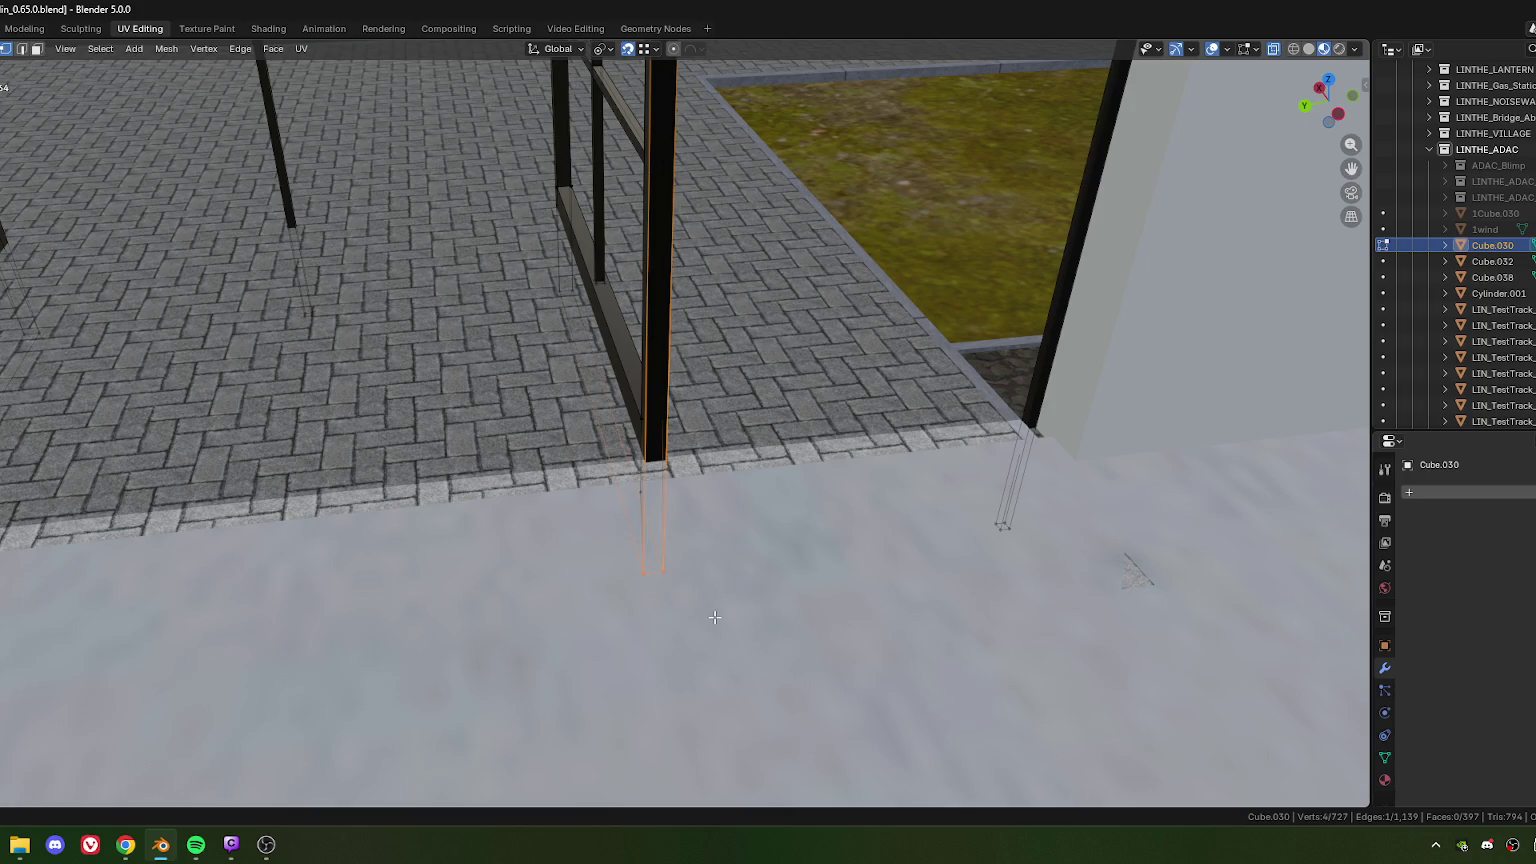
key(m)
click(715, 617)
middle_drag(715, 617, 535, 502)
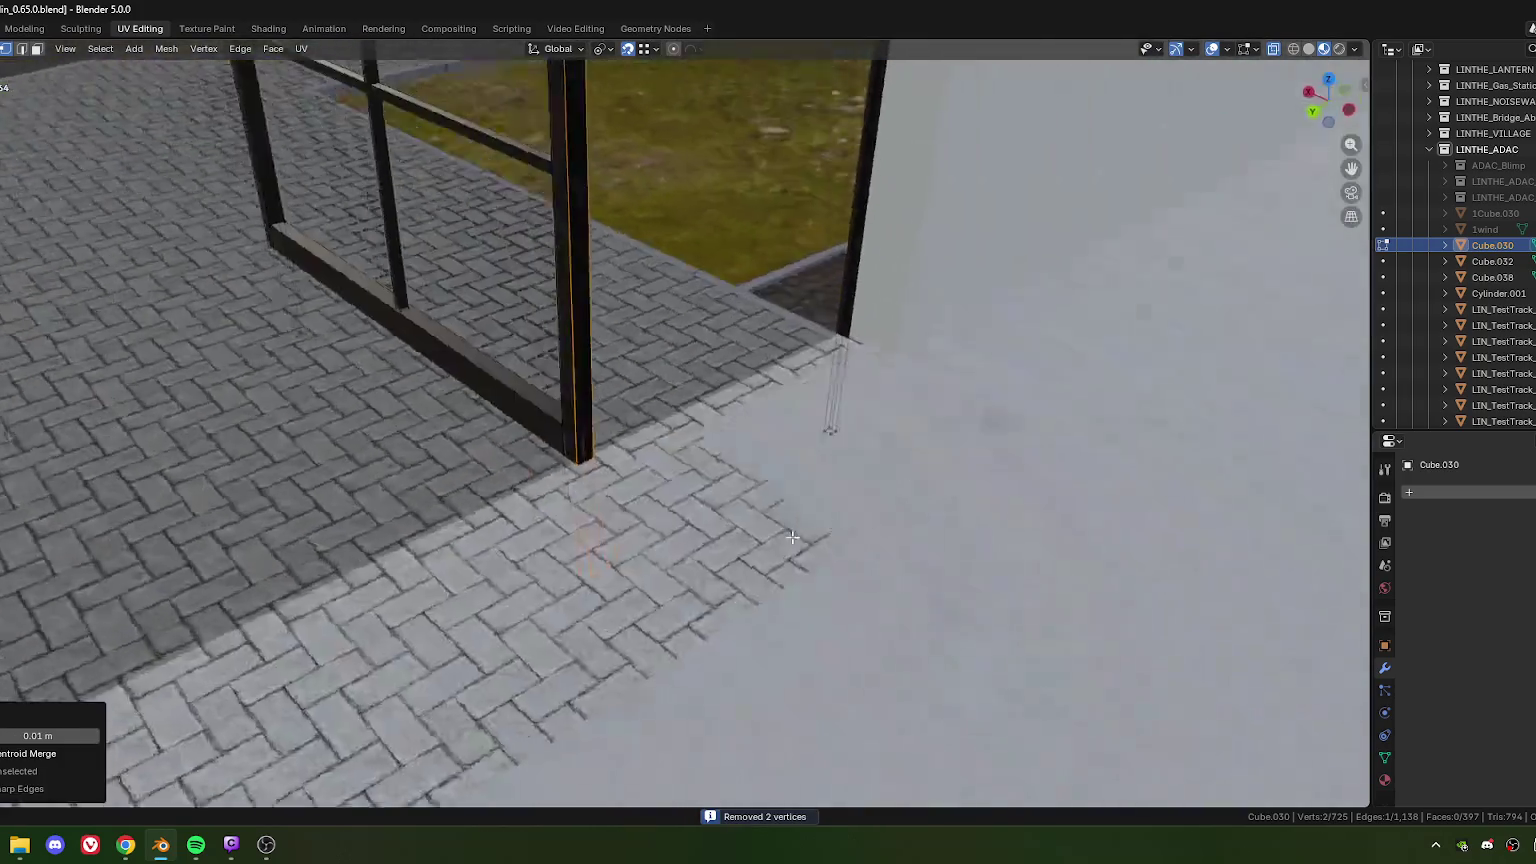
click(525, 451)
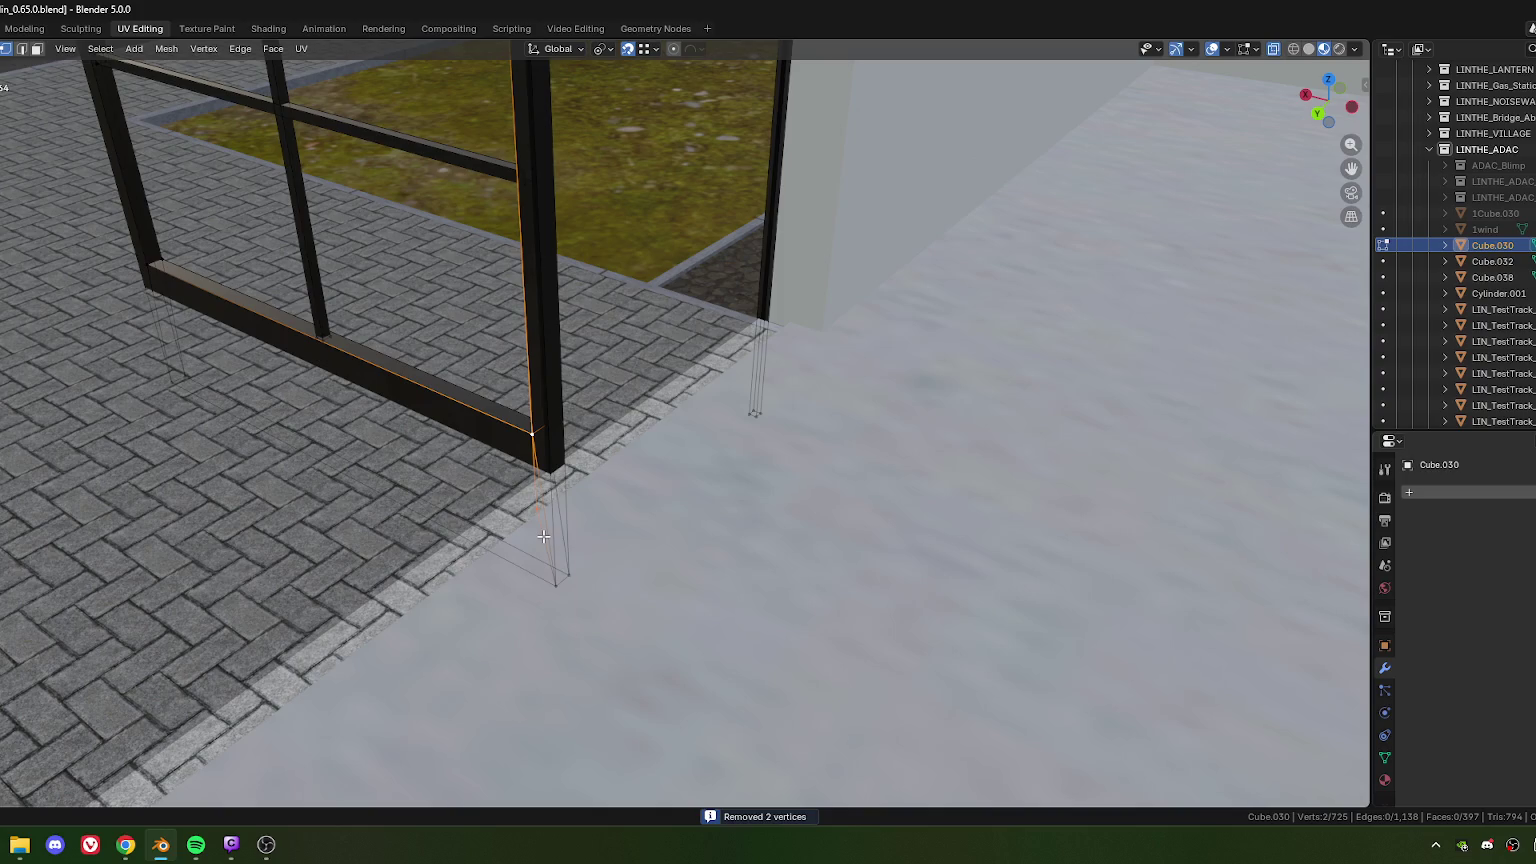
key(m)
click(543, 536)
mouse_move(543, 536)
middle_down()
mouse_move(570, 555)
mouse_move(881, 571)
middle_up()
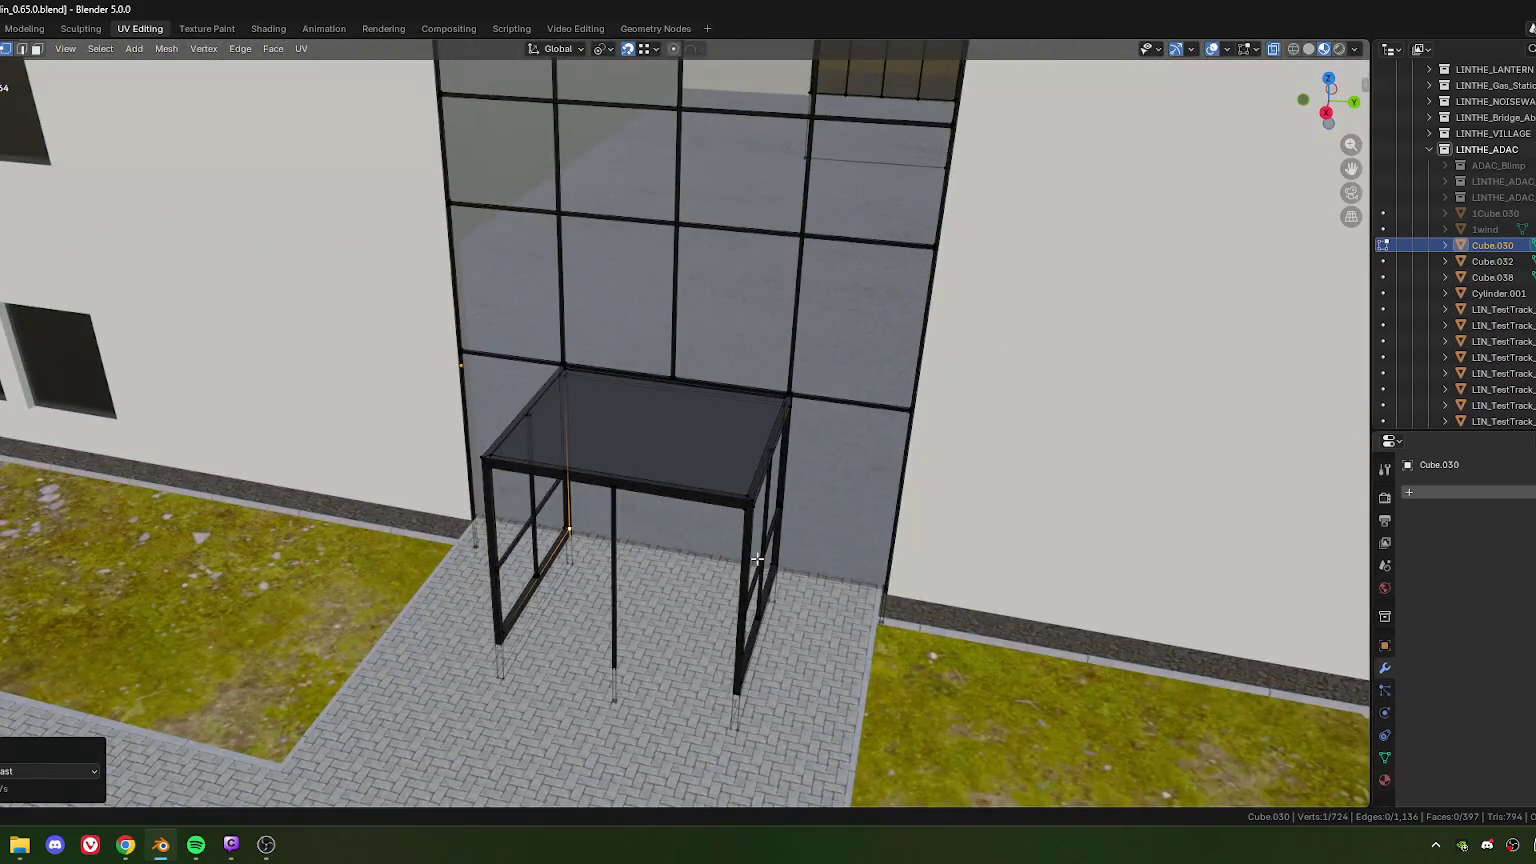
Step: Leave the canopy frame and enter Edit Mode on the glass facade Cube.032
scroll(761, 556, down, 2)
scroll(634, 358, down, 3)
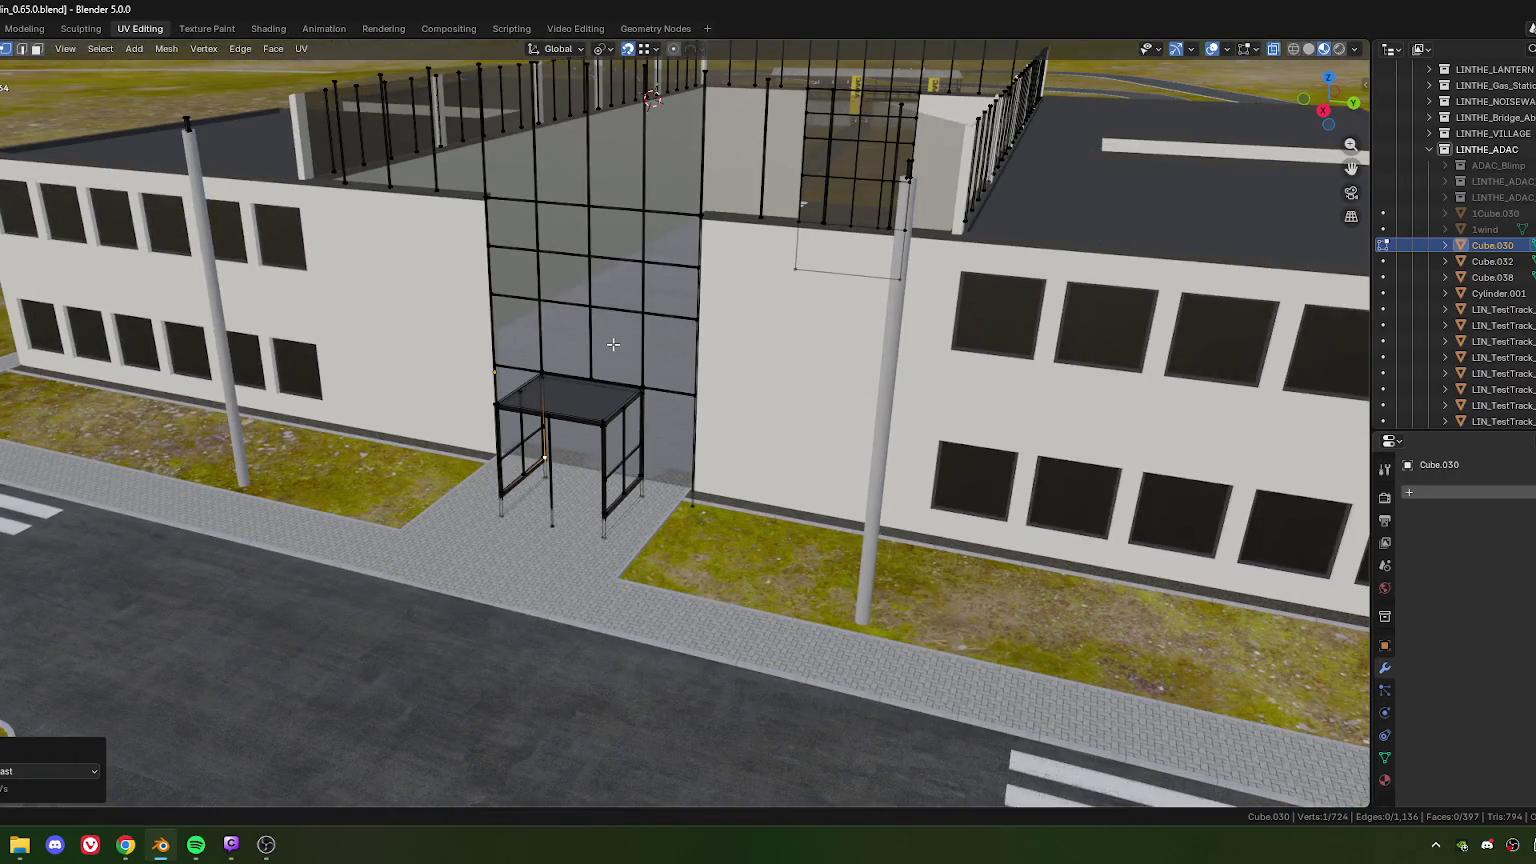
key(Tab)
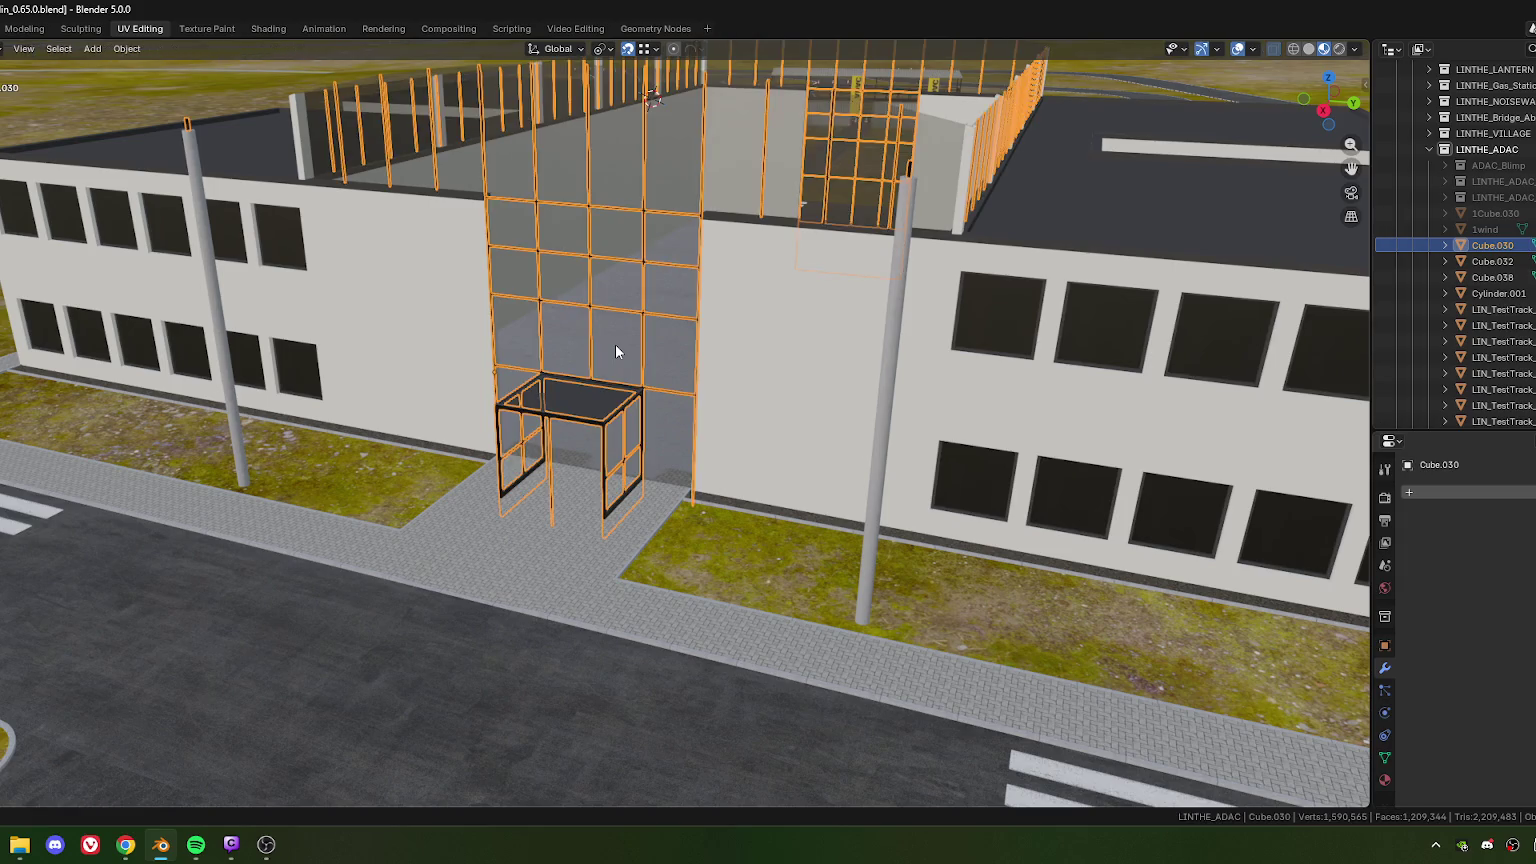
click(615, 346)
key(Tab)
Step: Extrude the front glass entrance face outward
scroll(644, 305, down, 4)
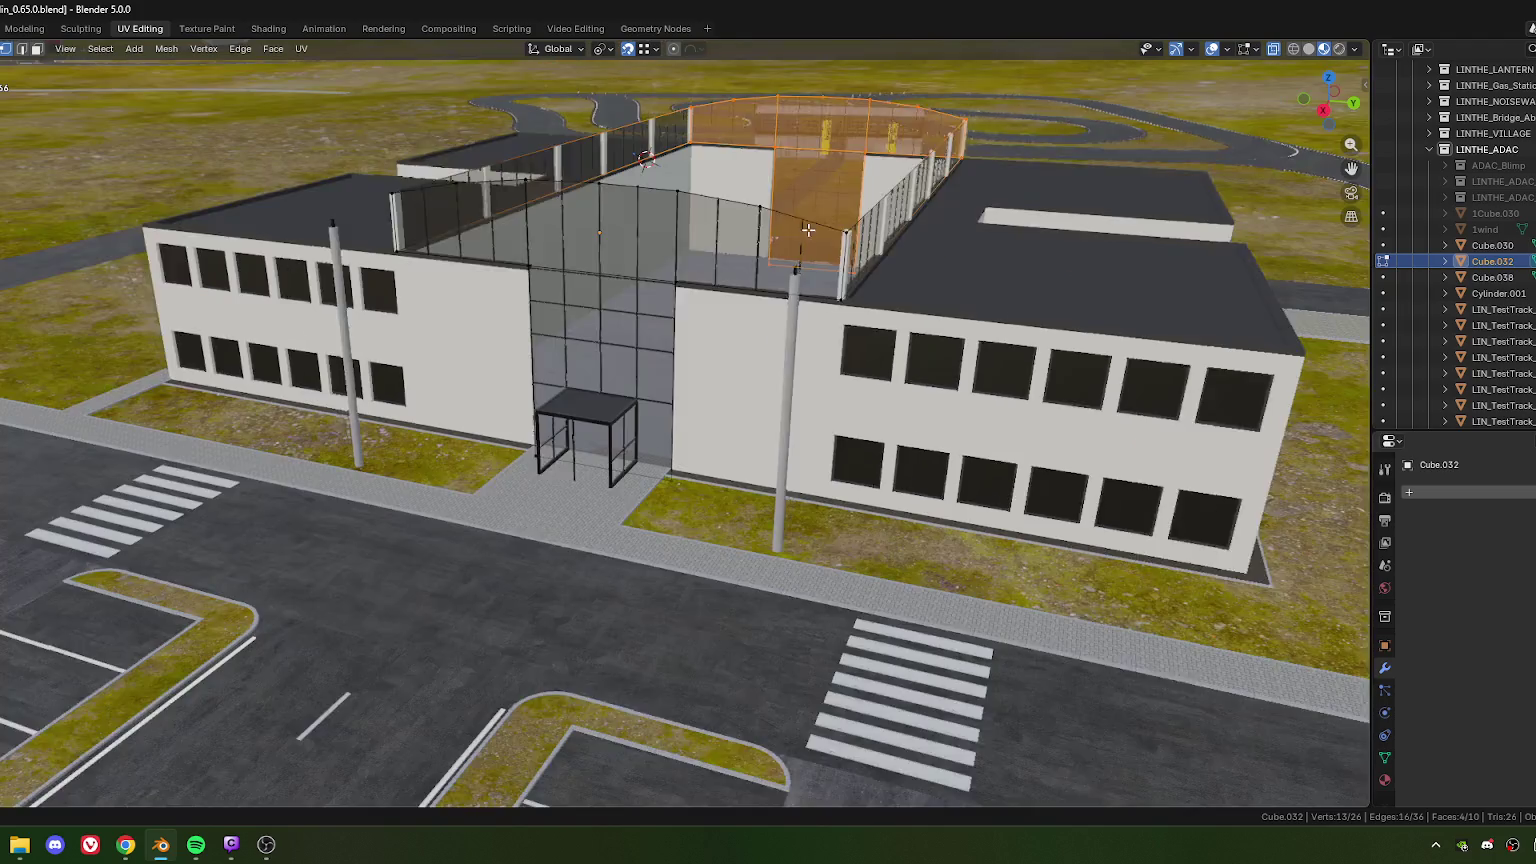
middle_drag(644, 305, 648, 325)
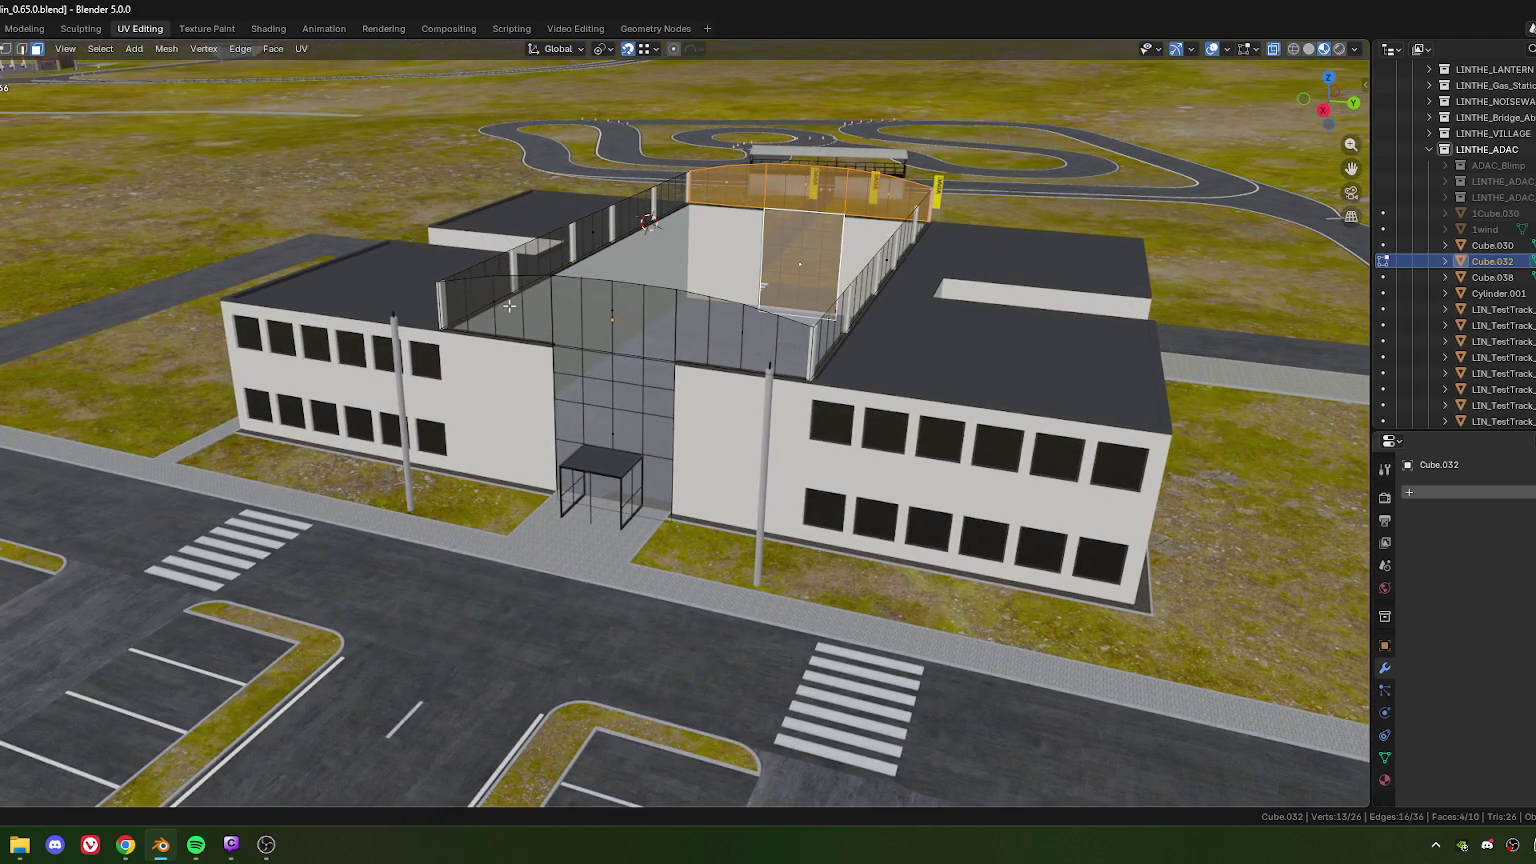
click(610, 437)
scroll(610, 437, up, 5)
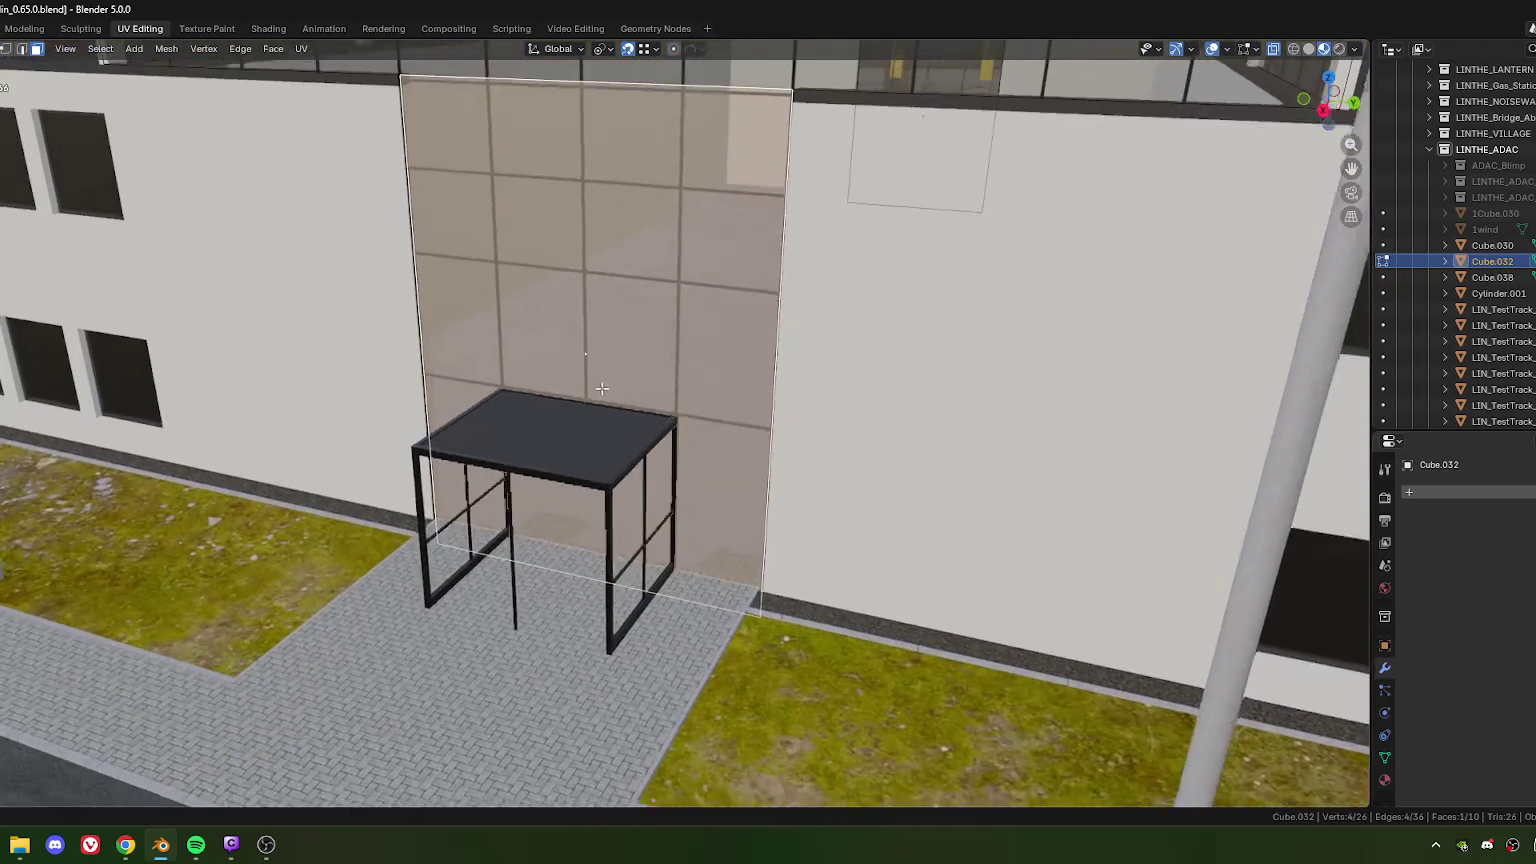
key(e)
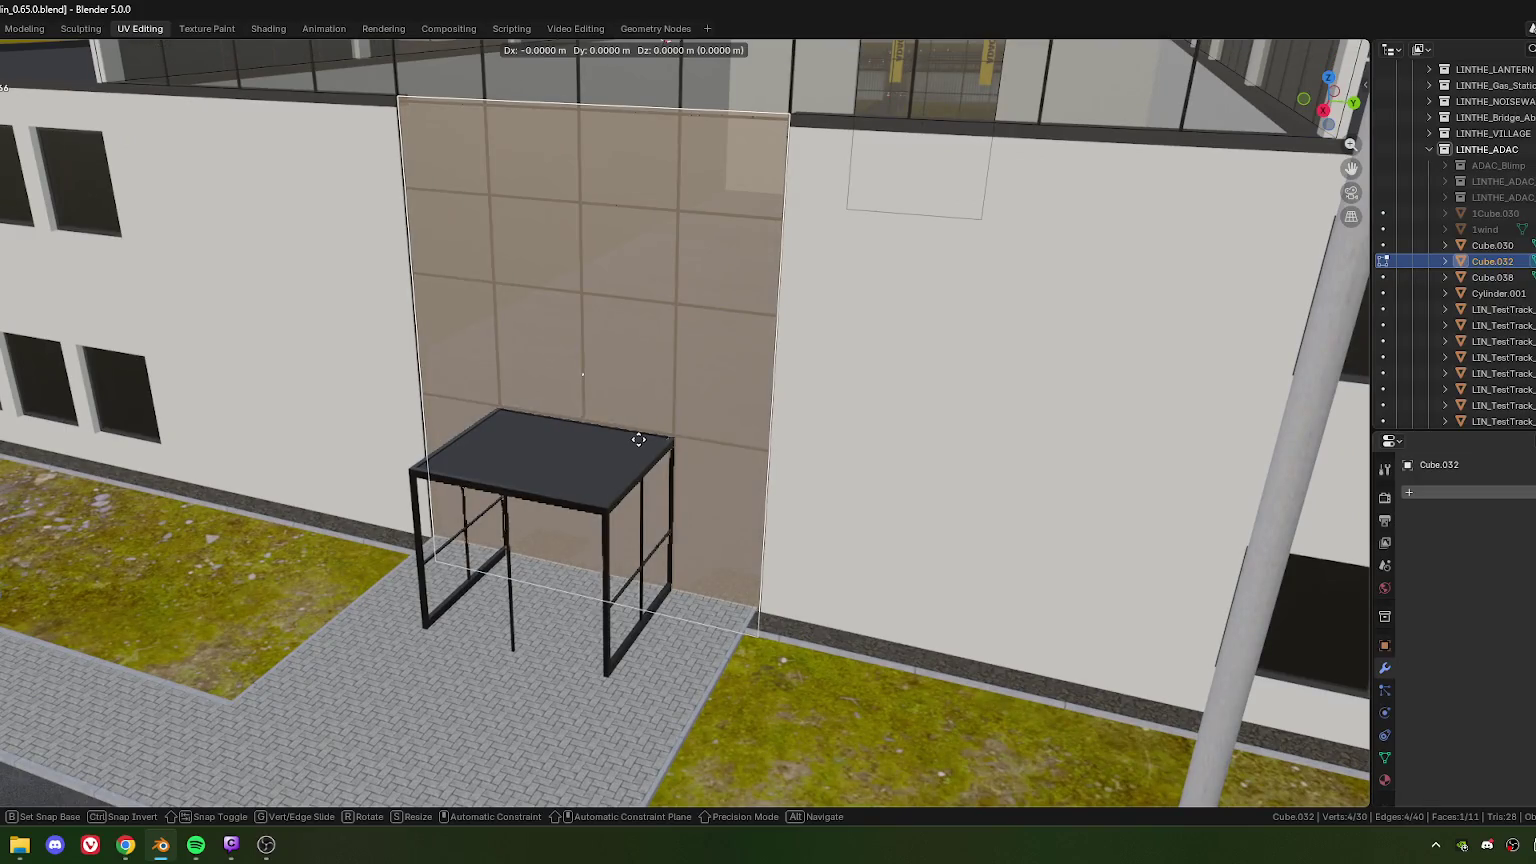
click(608, 510)
Step: From top view, slide the glass edge along X to the canopy corner
middle_drag(633, 501, 636, 481)
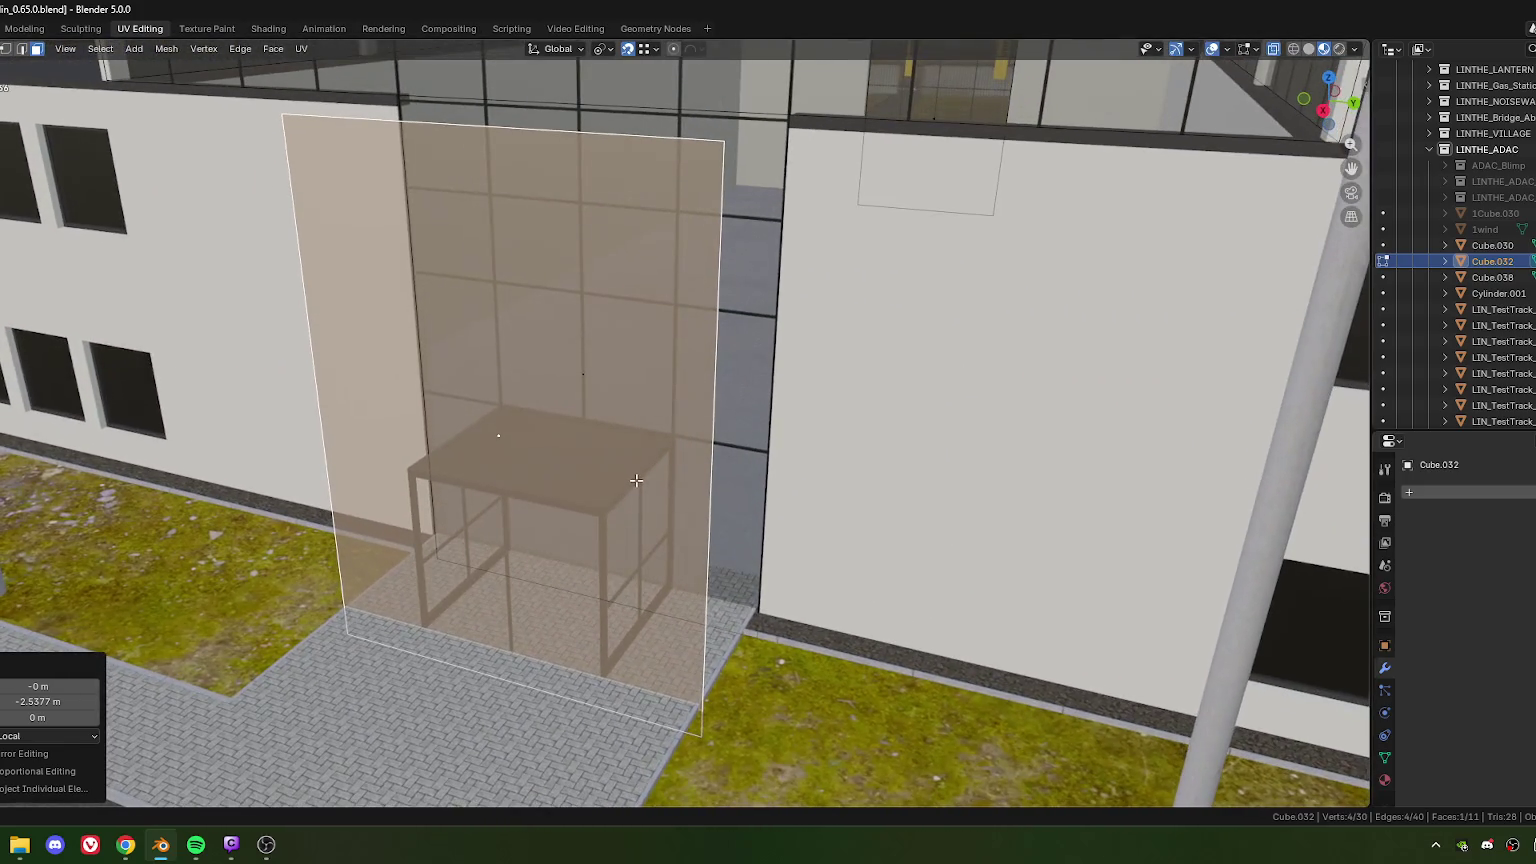
key(KP_7)
mouse_move(727, 439)
shift+middle_down()
mouse_move(566, 388)
mouse_move(610, 453)
shift+middle_up()
scroll(566, 388, up, 6)
scroll(610, 453, up, 5)
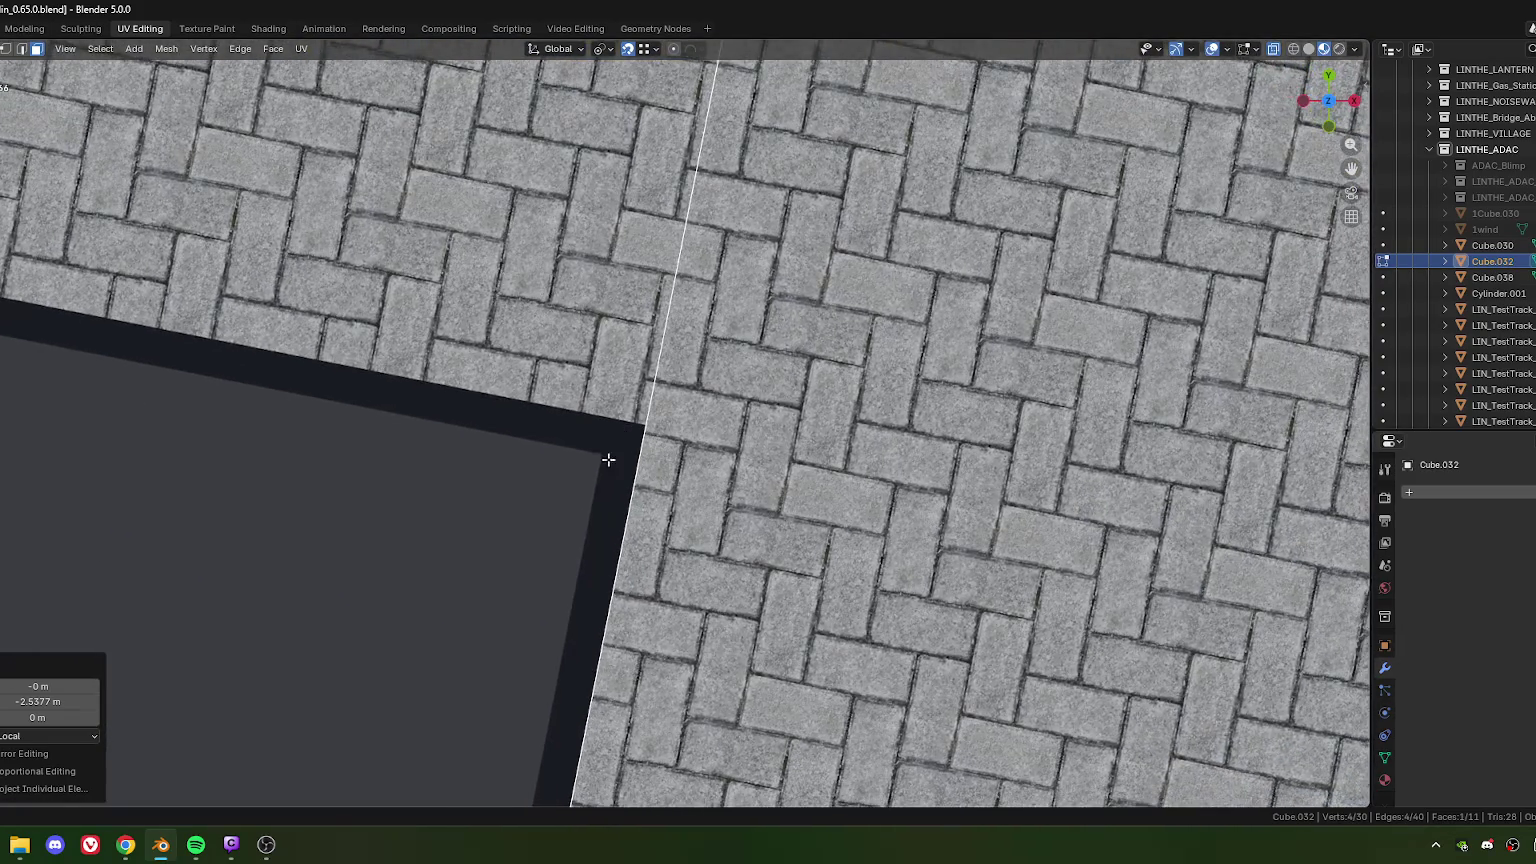
key(x)
key(x)
click(601, 455)
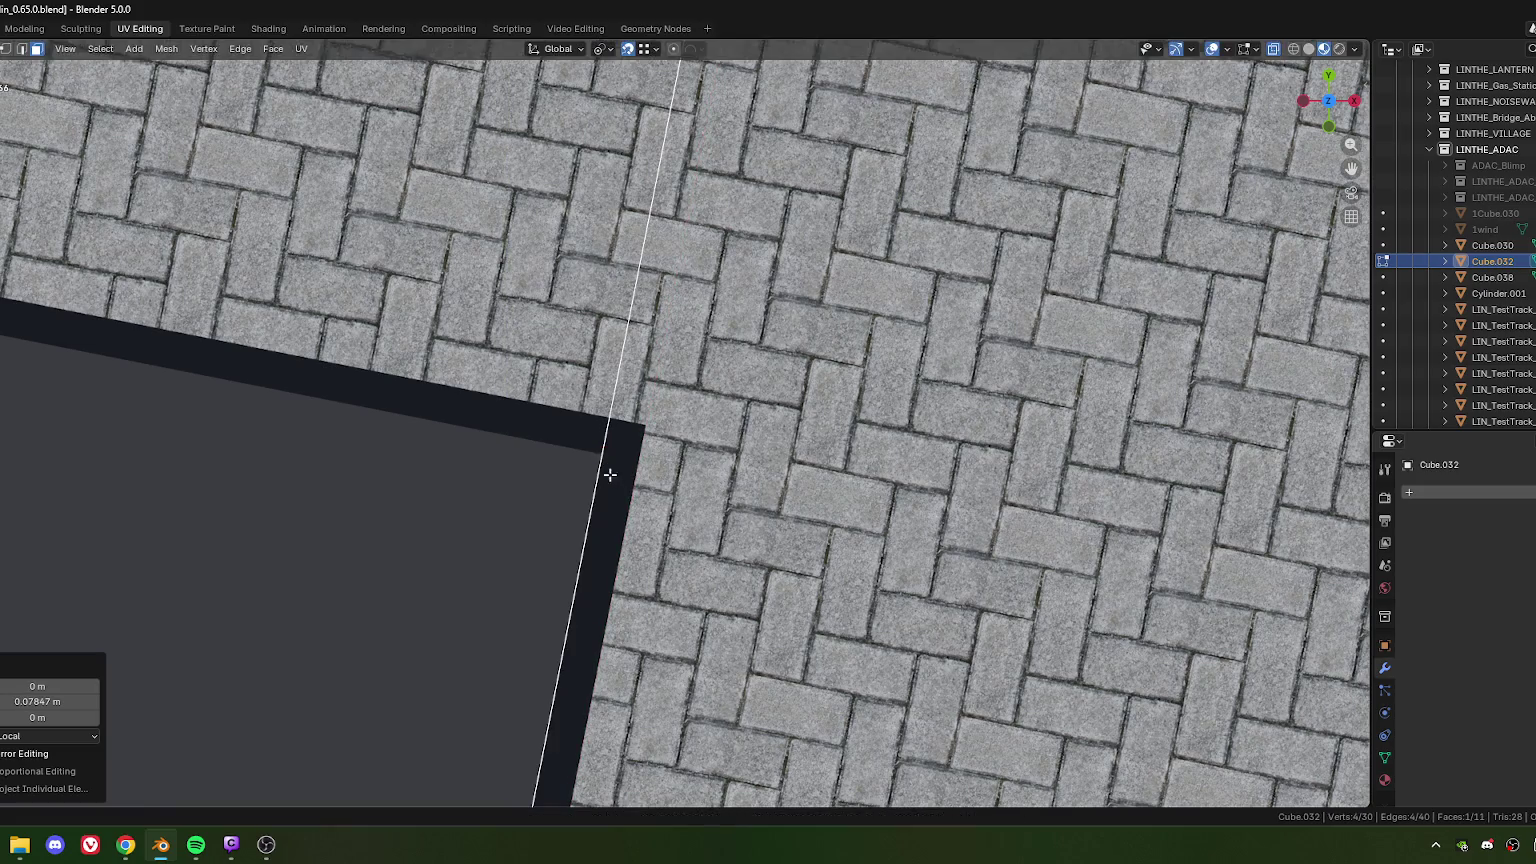
scroll(606, 524, down, 4)
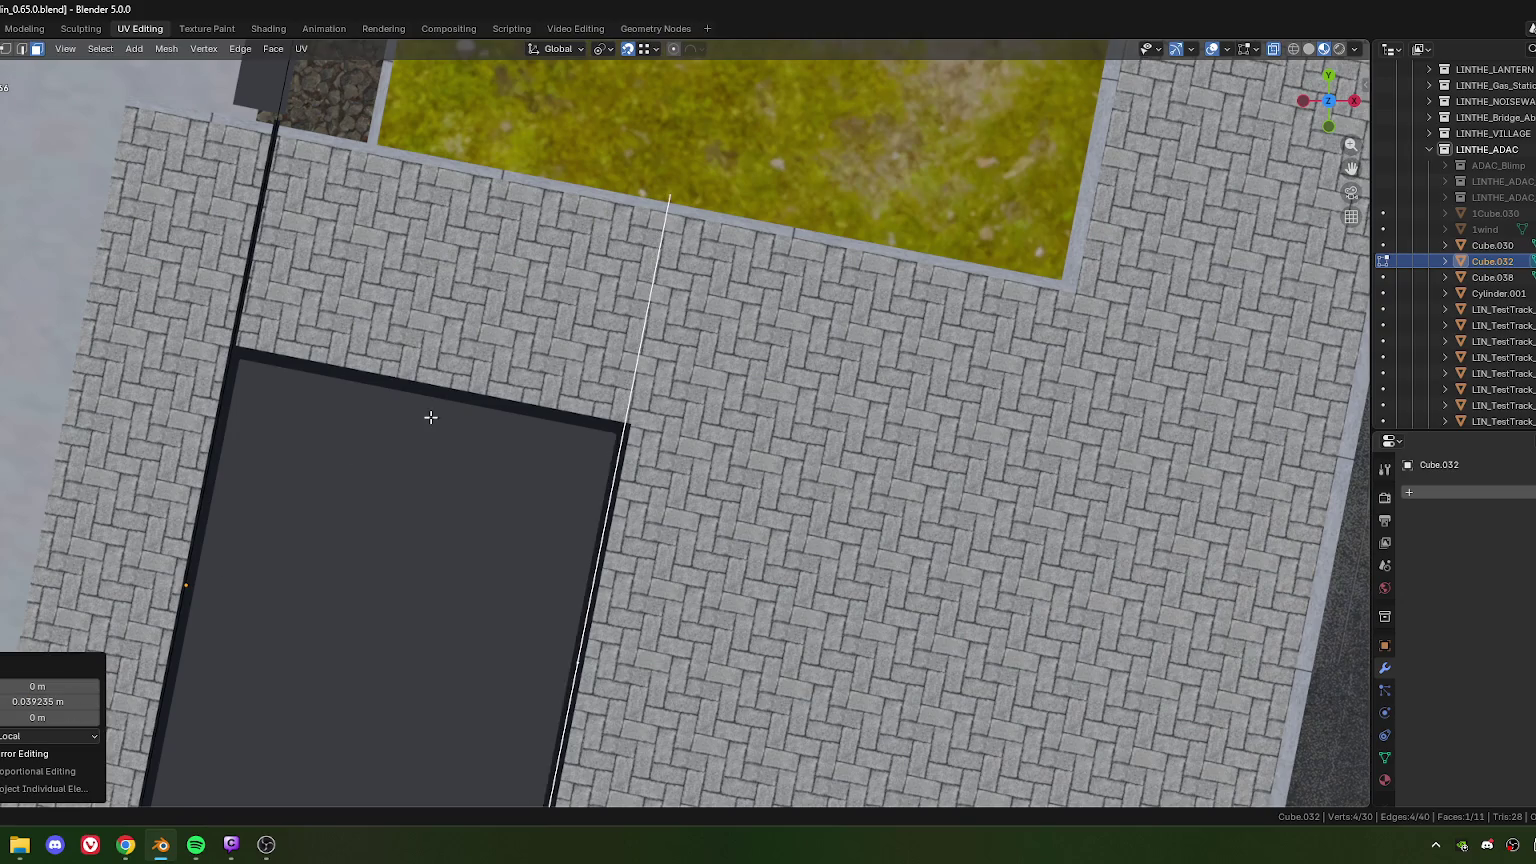
scroll(429, 418, down, 5)
Step: Switch to edge selection and select one edge of the glass panel
middle_drag(603, 425, 637, 455)
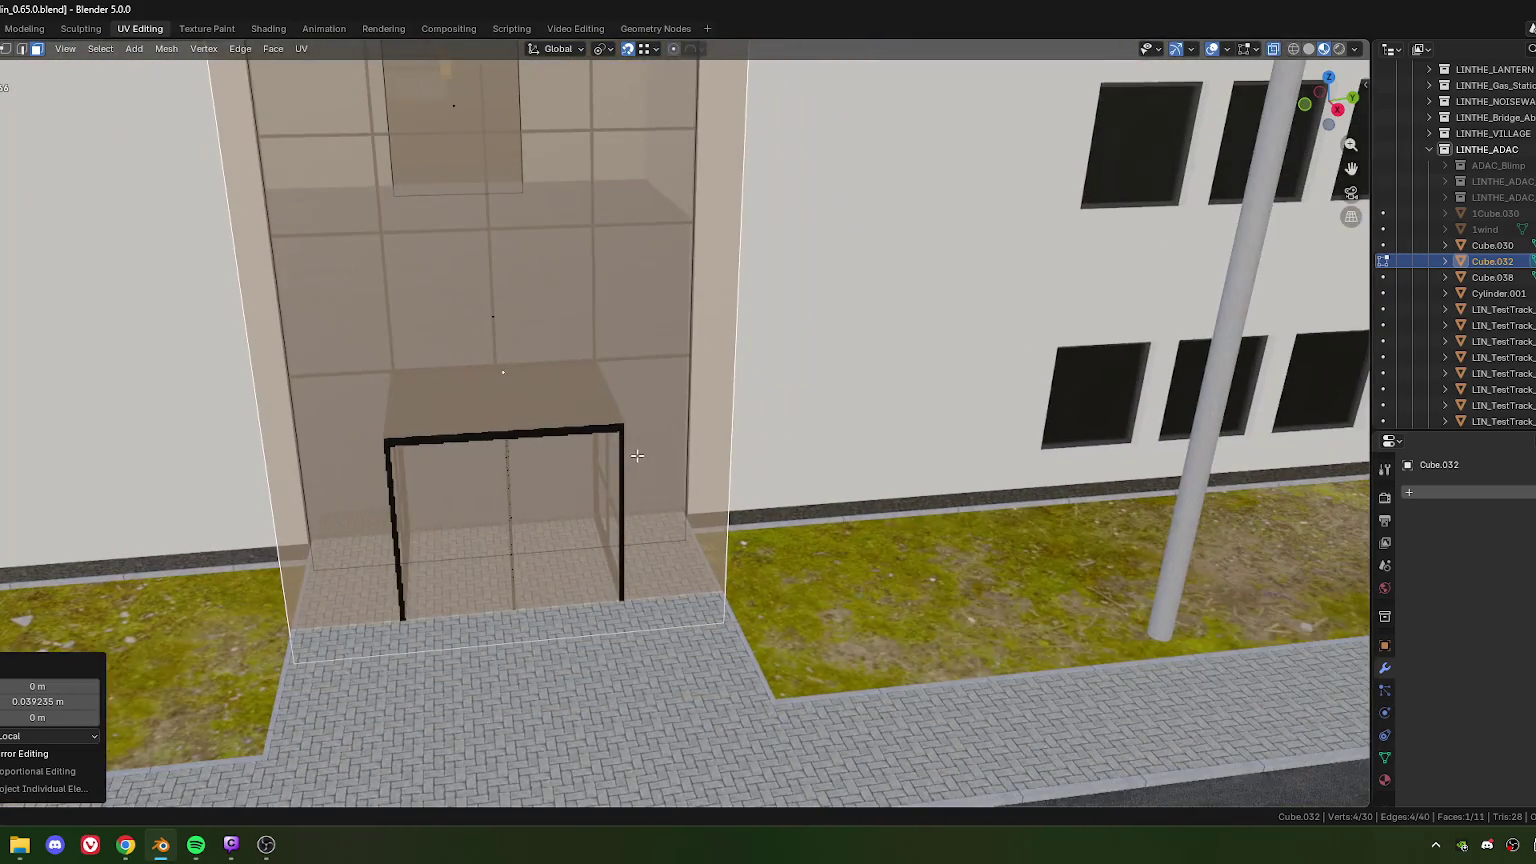
scroll(634, 442, down, 4)
scroll(637, 544, up, 3)
scroll(637, 544, up, 3)
mouse_move(637, 544)
middle_down()
mouse_move(713, 590)
mouse_move(722, 533)
mouse_move(680, 460)
middle_up()
scroll(722, 533, down, 5)
scroll(722, 533, down, 3)
scroll(655, 420, up, 2)
key(2)
click(632, 382)
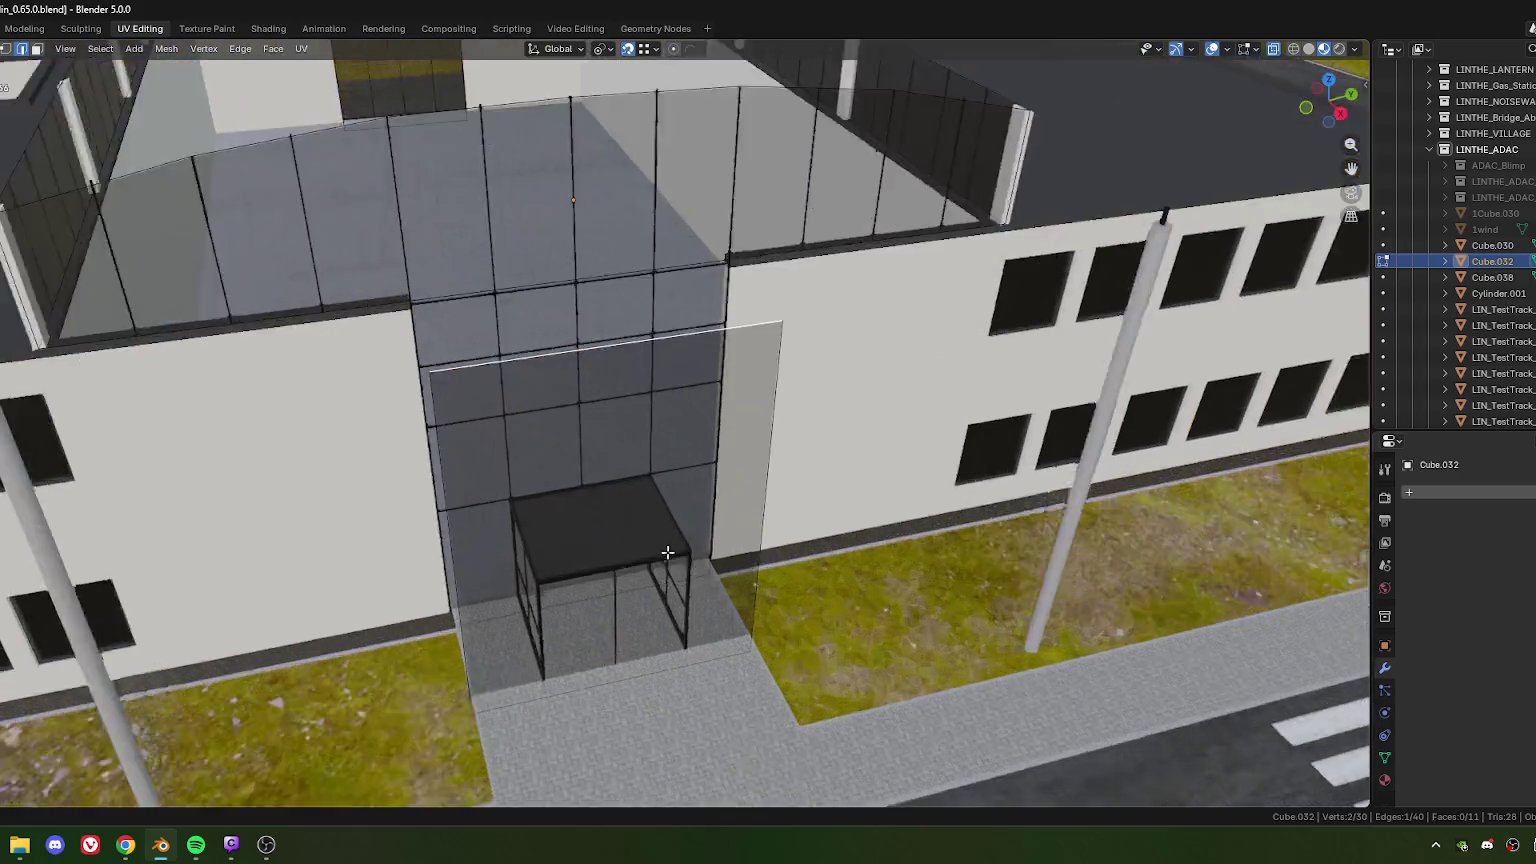
scroll(679, 477, up, 3)
scroll(679, 477, up, 3)
click(723, 454)
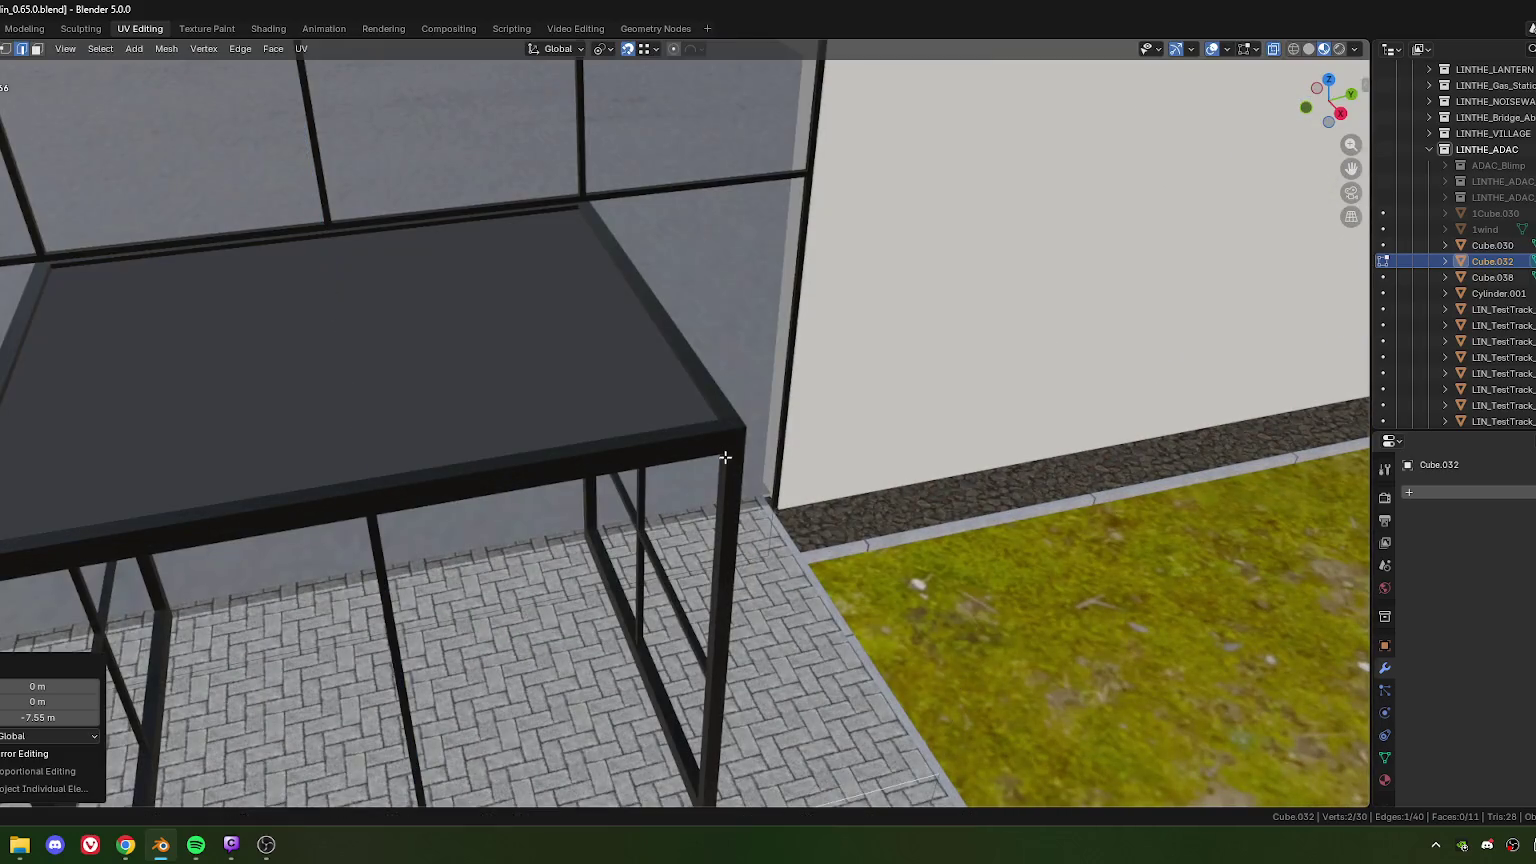
Step: Raise the selected glass edge 0.02 m along Z
scroll(727, 449, down, 3)
mouse_move(727, 449)
middle_down()
mouse_move(576, 494)
mouse_move(728, 512)
middle_up()
scroll(576, 494, up, 2)
scroll(576, 494, down, 4)
scroll(650, 500, up, 3)
scroll(728, 512, up, 1)
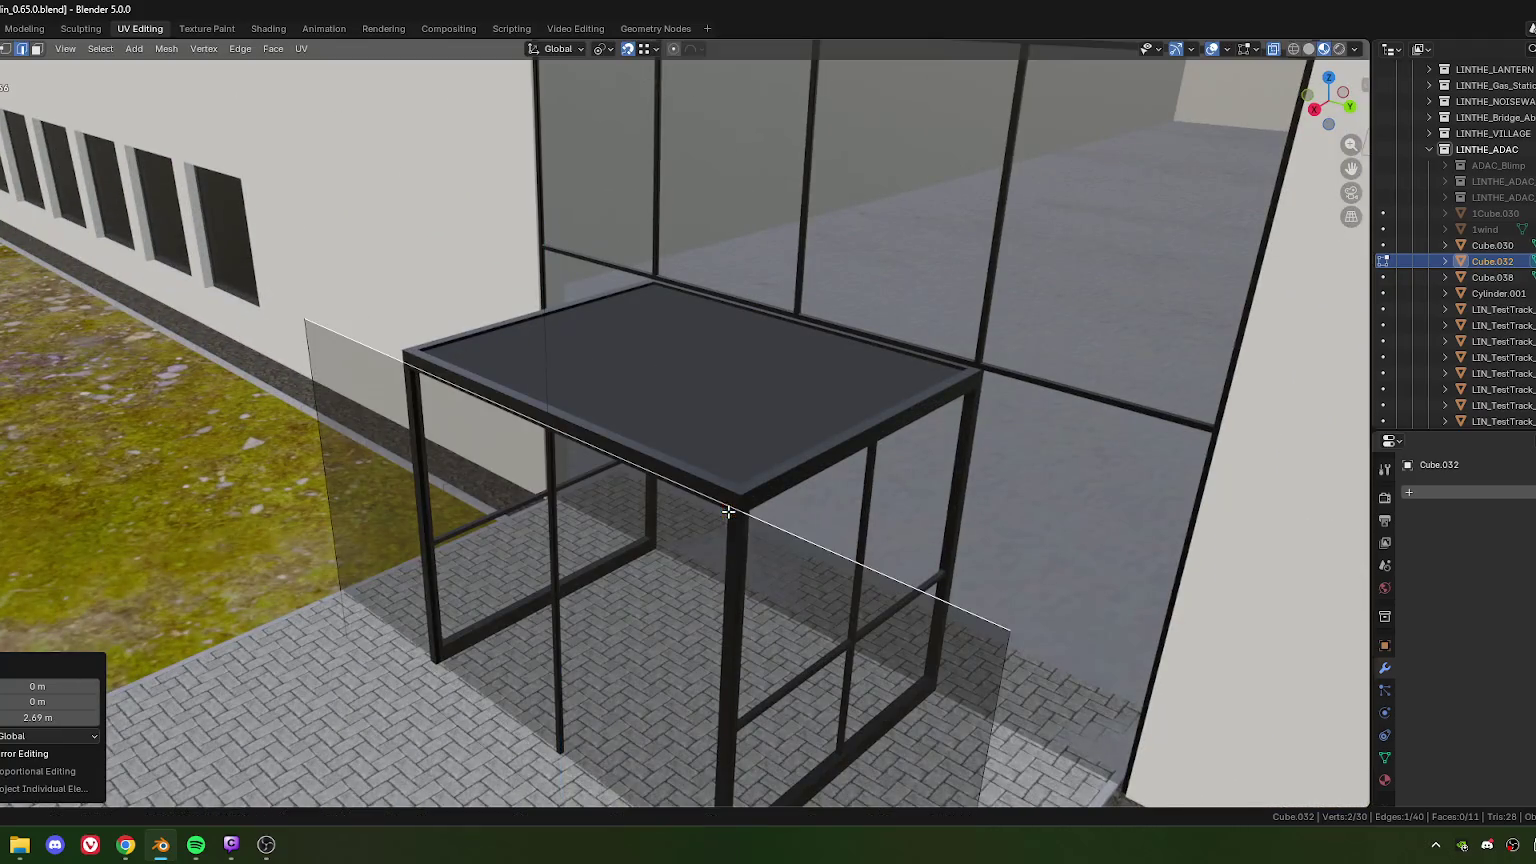
scroll(728, 512, up, 2)
middle_drag(713, 583, 600, 405)
scroll(659, 491, up, 1)
mouse_move(659, 491)
middle_down()
mouse_move(696, 566)
mouse_move(641, 449)
mouse_move(716, 507)
middle_up()
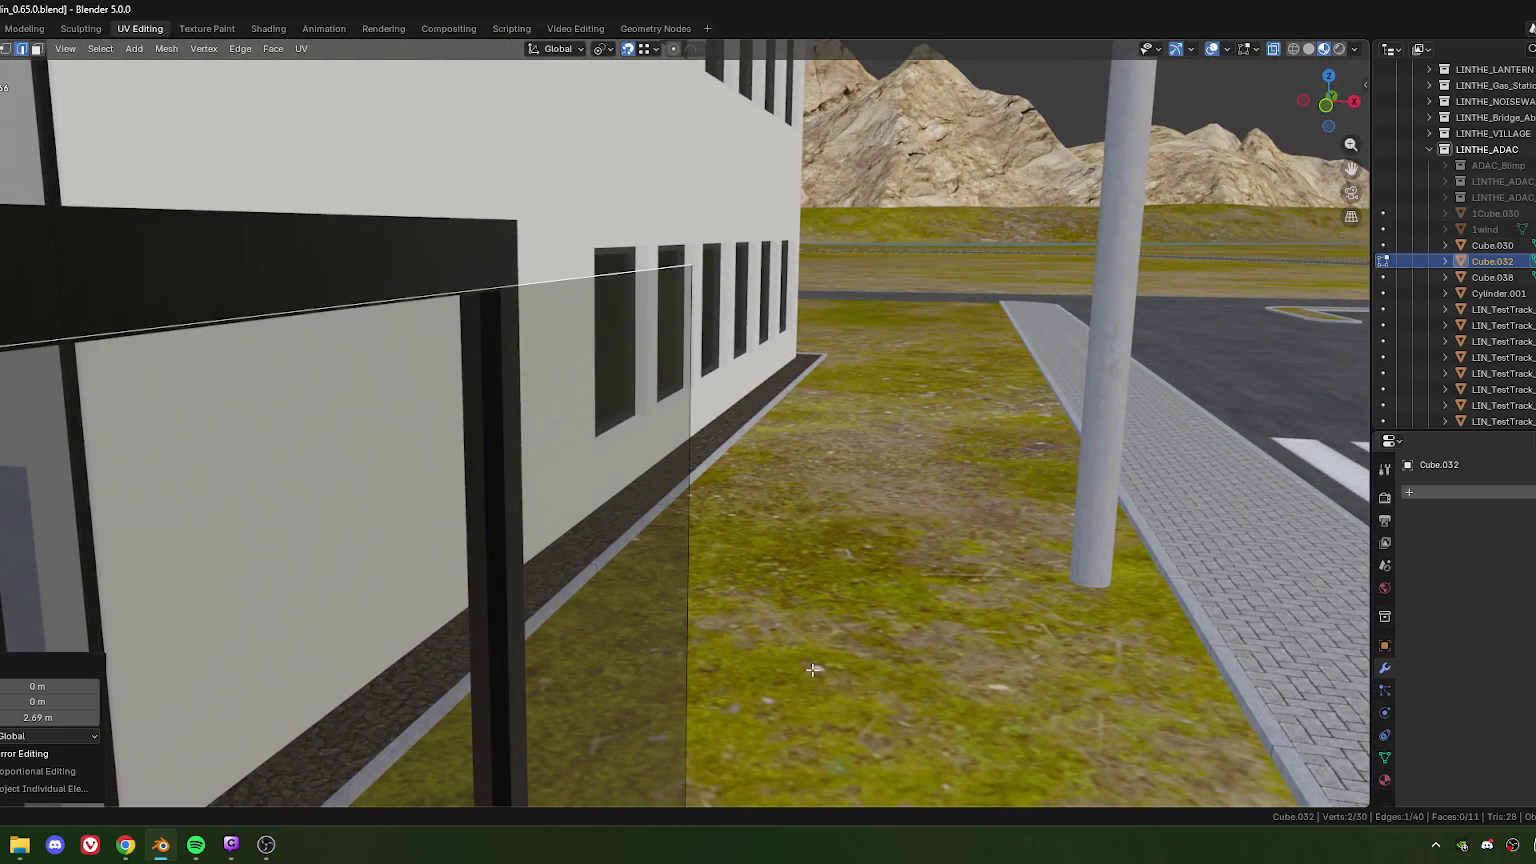
key(g)
key(z)
click(817, 632)
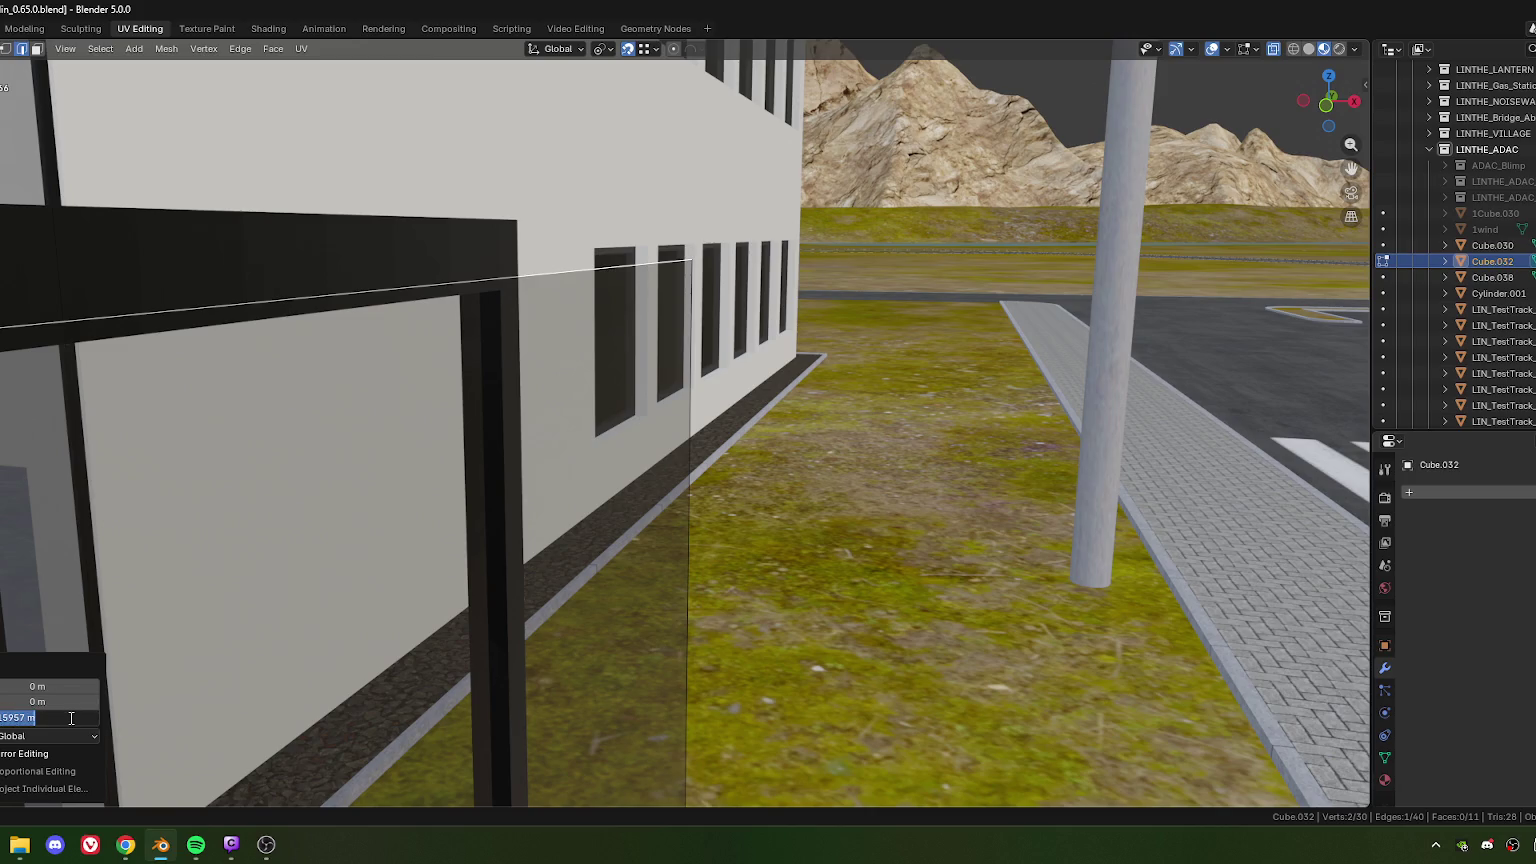
key(Return)
Step: Move the glass edge along the X axis to a new position
mouse_move(700, 450)
middle_down()
mouse_move(735, 438)
mouse_move(700, 427)
middle_up()
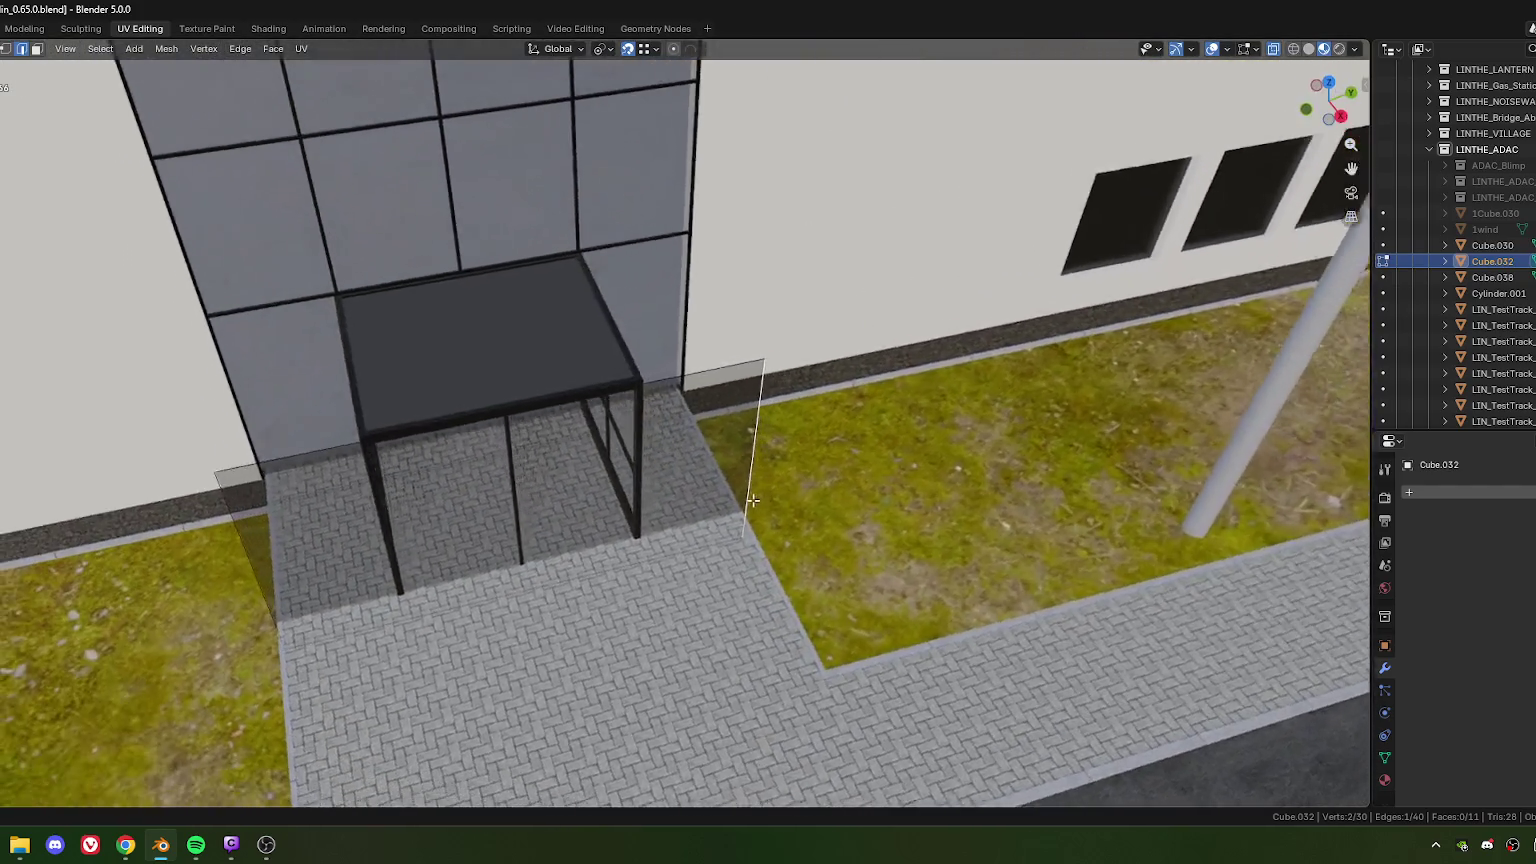
scroll(700, 427, up, 3)
scroll(710, 428, up, 2)
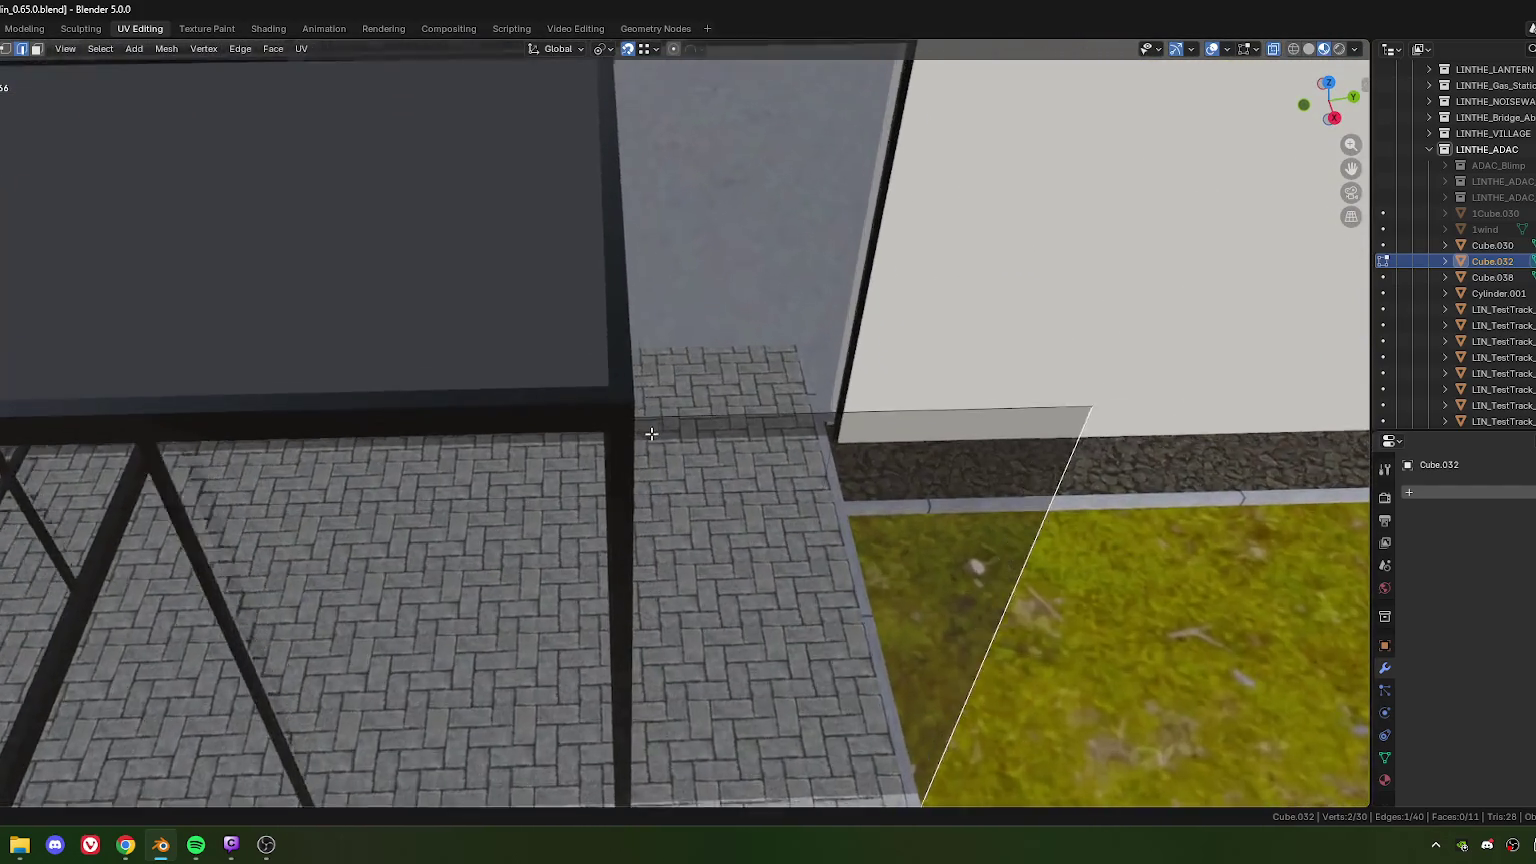
scroll(725, 430, up, 2)
scroll(738, 433, up, 2)
key(g)
key(y)
key(x)
click(691, 432)
Step: Shift the edge along X to the front-left leg, halving the offset to -0.039395 m
key(g)
key(x)
click(681, 465)
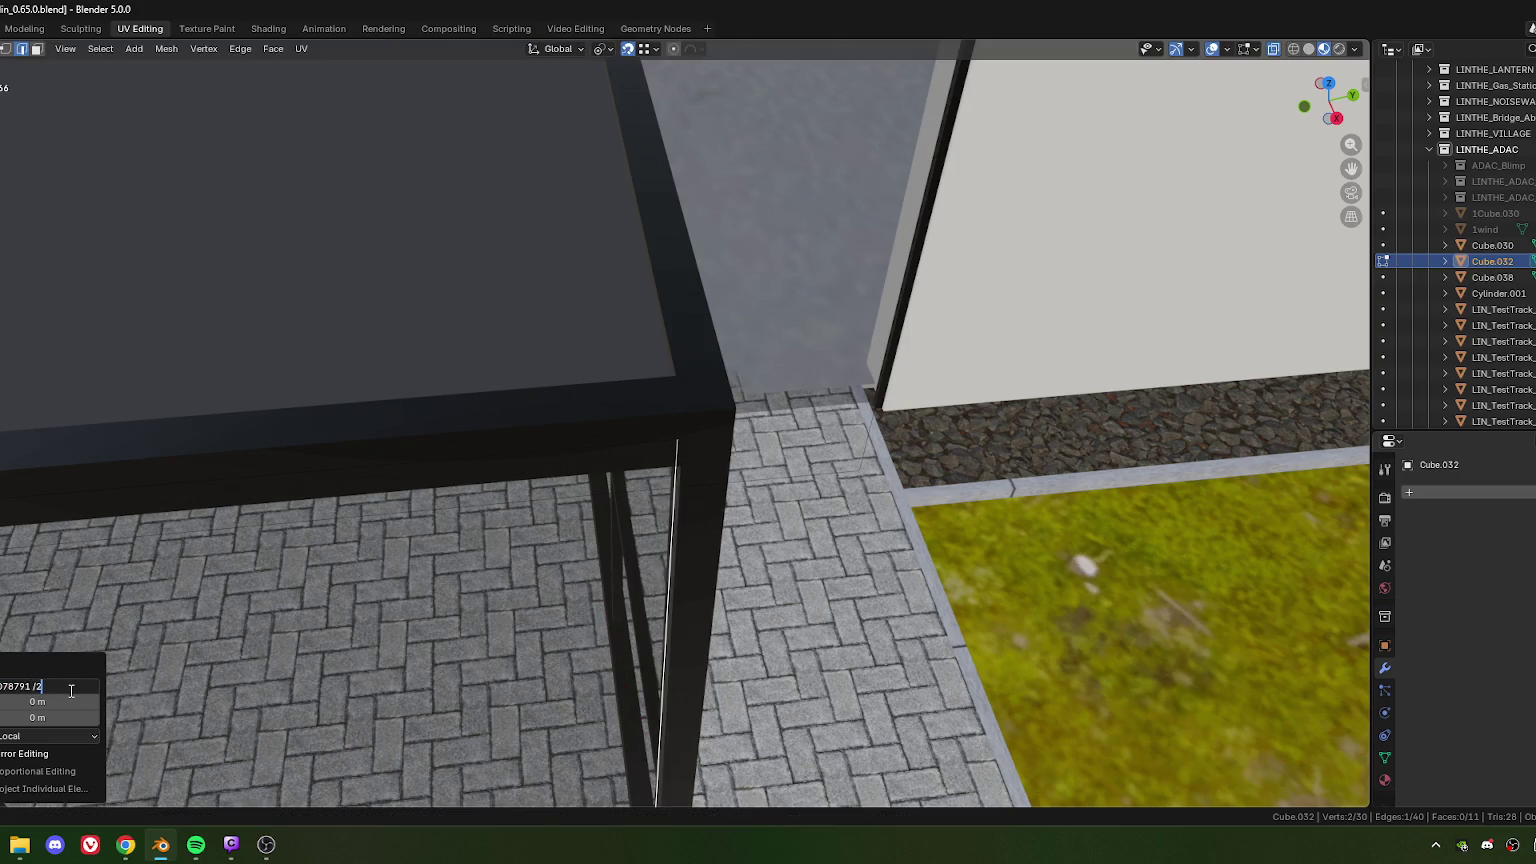
key(Return)
scroll(319, 470, down, 4)
middle_drag(319, 470, 671, 454)
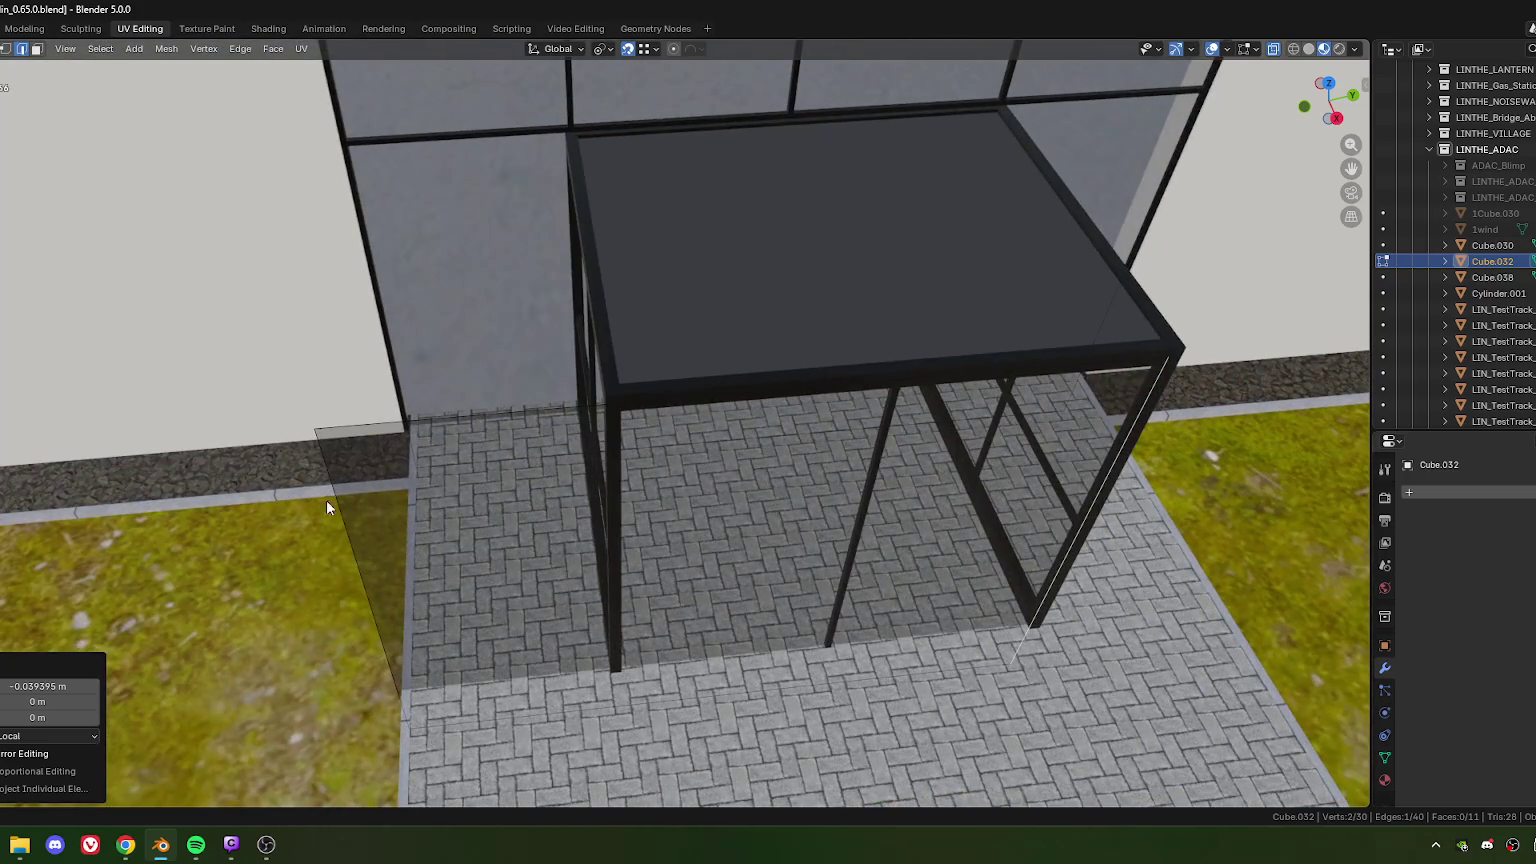
scroll(548, 476, up, 3)
scroll(549, 456, up, 3)
scroll(604, 455, up, 2)
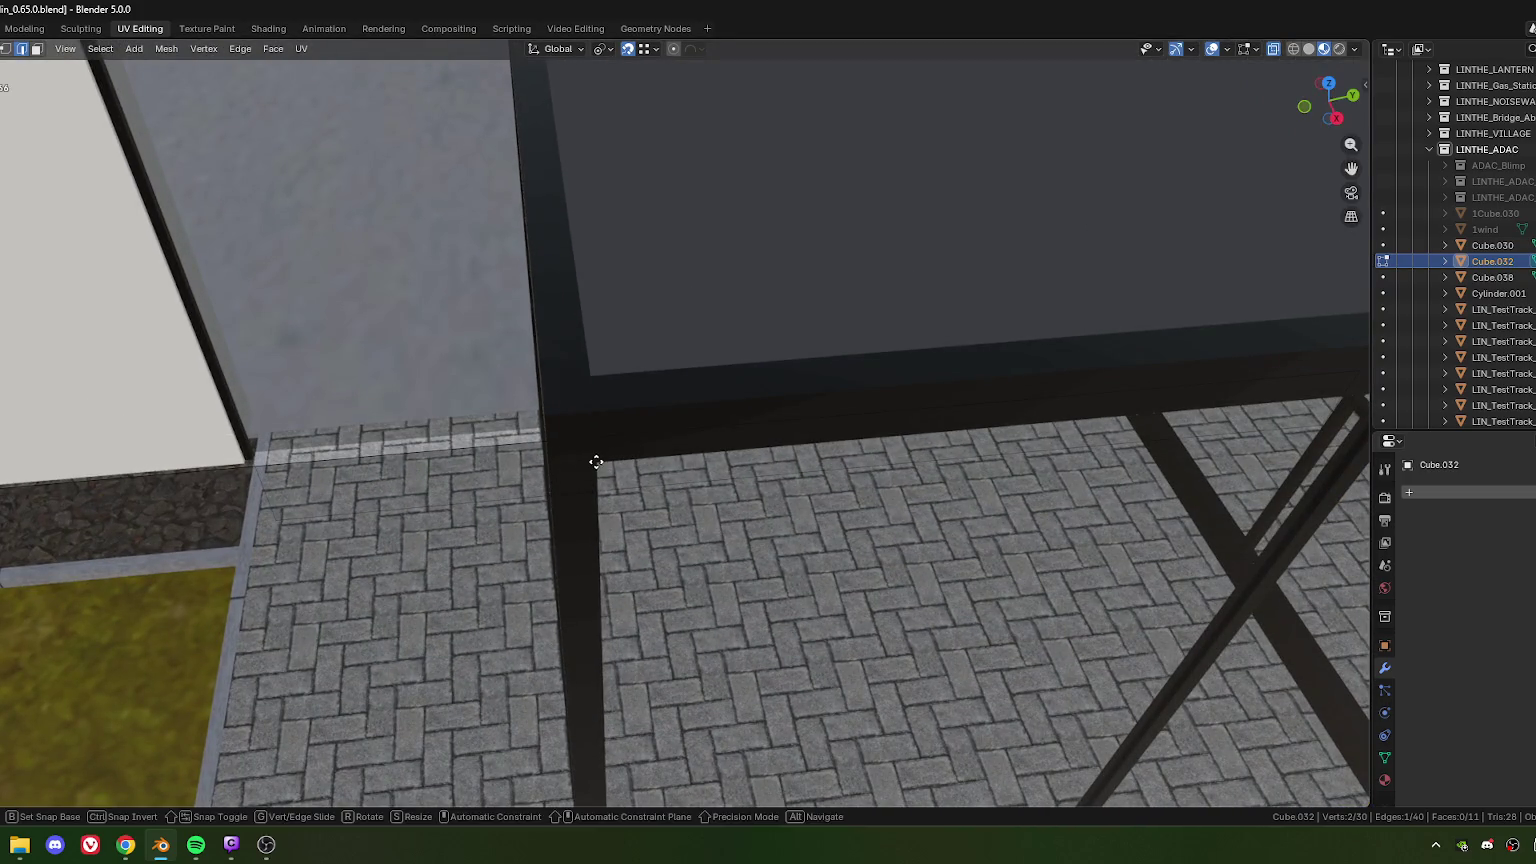
click(596, 461)
Step: Move the edge along X to the canopy corner, halving the offset to -0.039156 m
scroll(562, 423, down, 3)
middle_drag(562, 423, 521, 425)
key(g)
key(x)
click(521, 437)
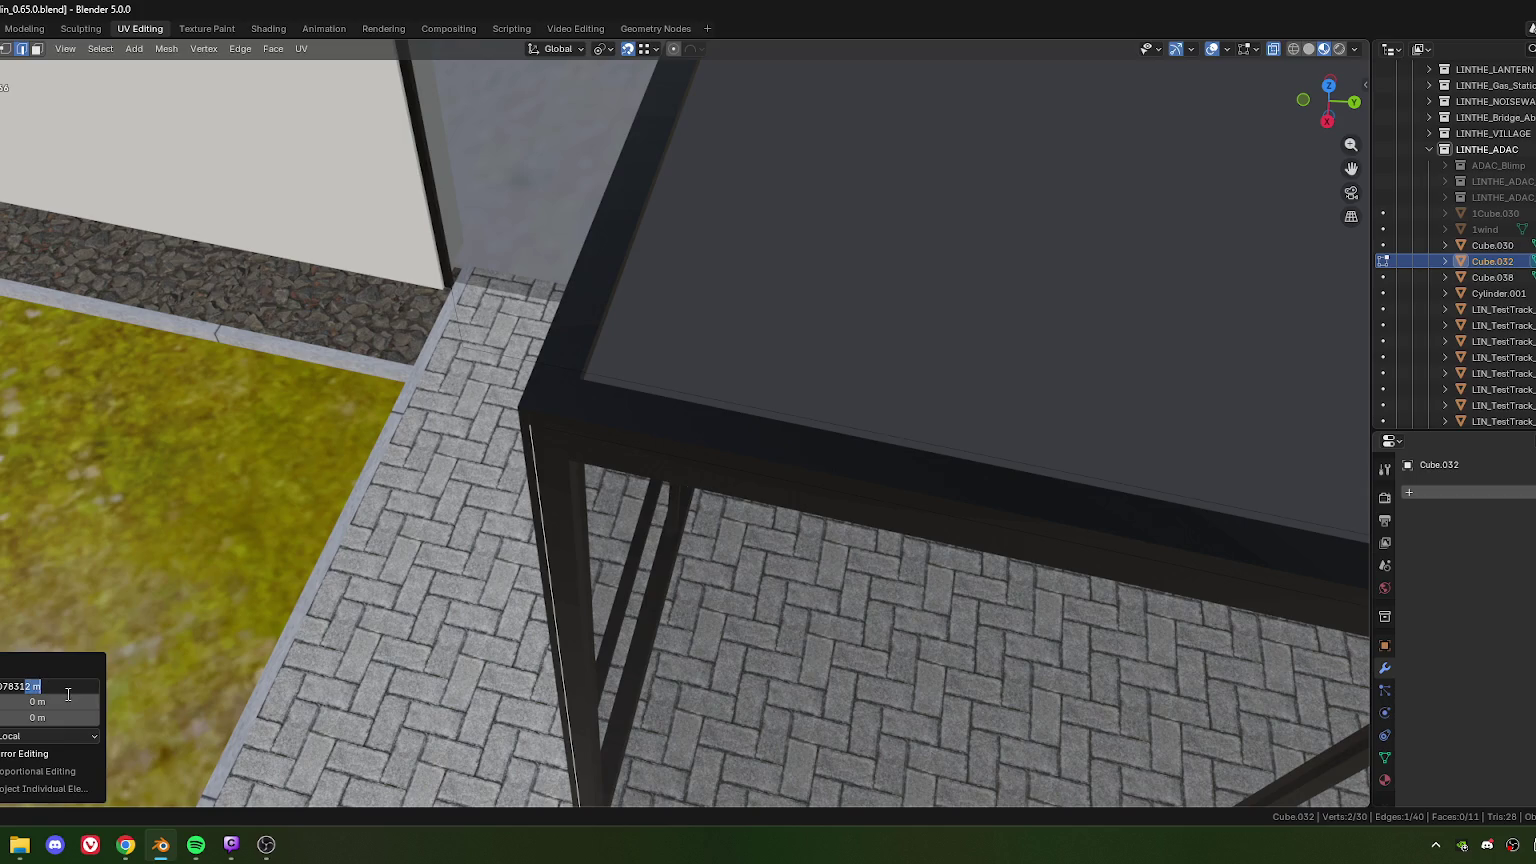
key(Return)
scroll(455, 478, down, 2)
scroll(532, 510, down, 3)
scroll(671, 552, down, 1)
Step: Duplicate the canopy's front glass face and rotate the copy 90°
middle_drag(671, 552, 660, 529)
key(3)
click(702, 575)
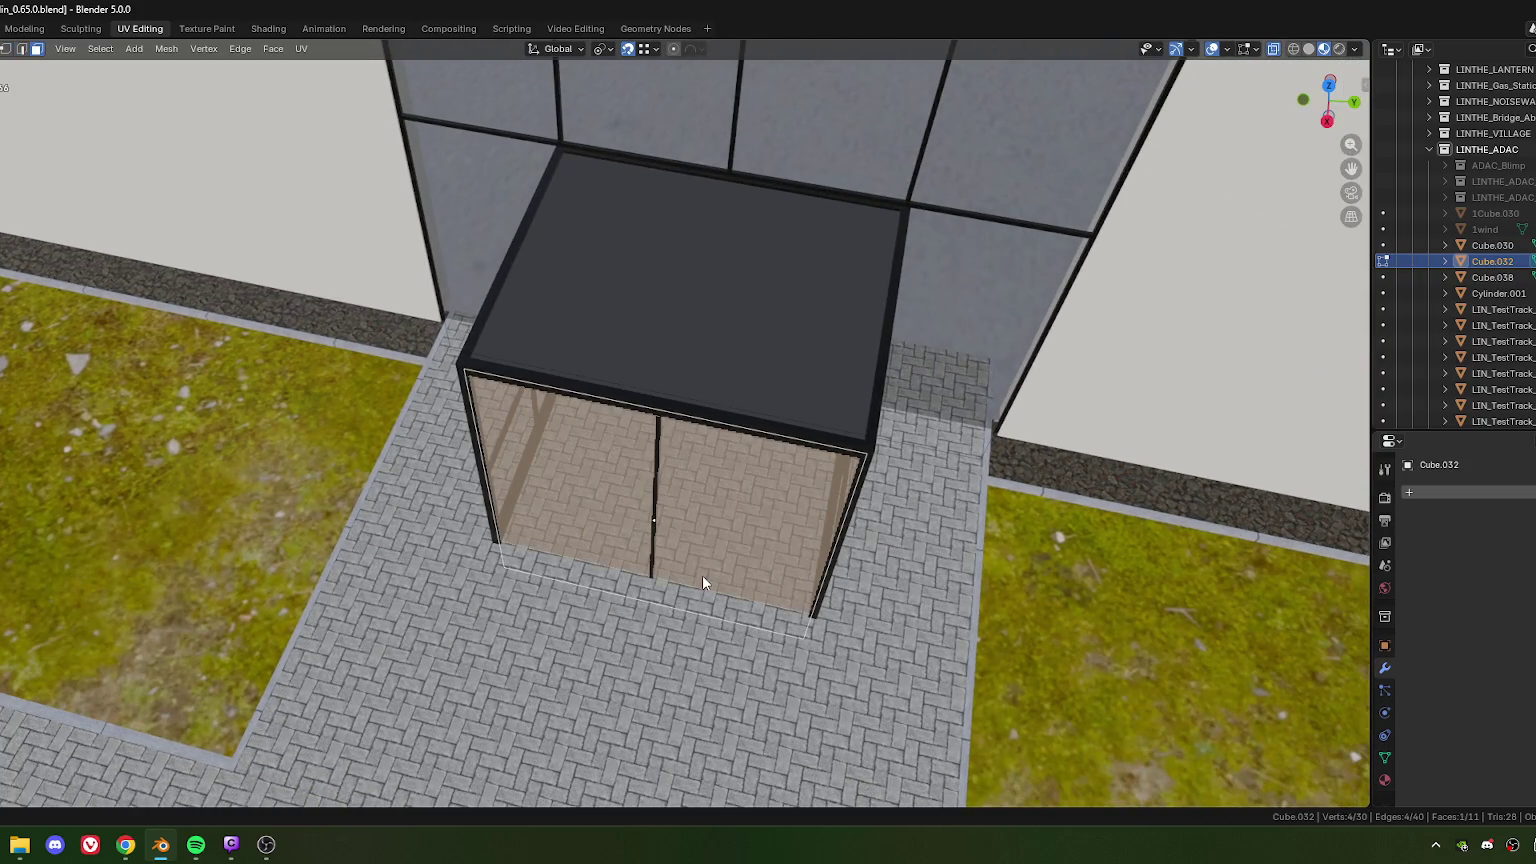
key(KP_7)
key(shift+d)
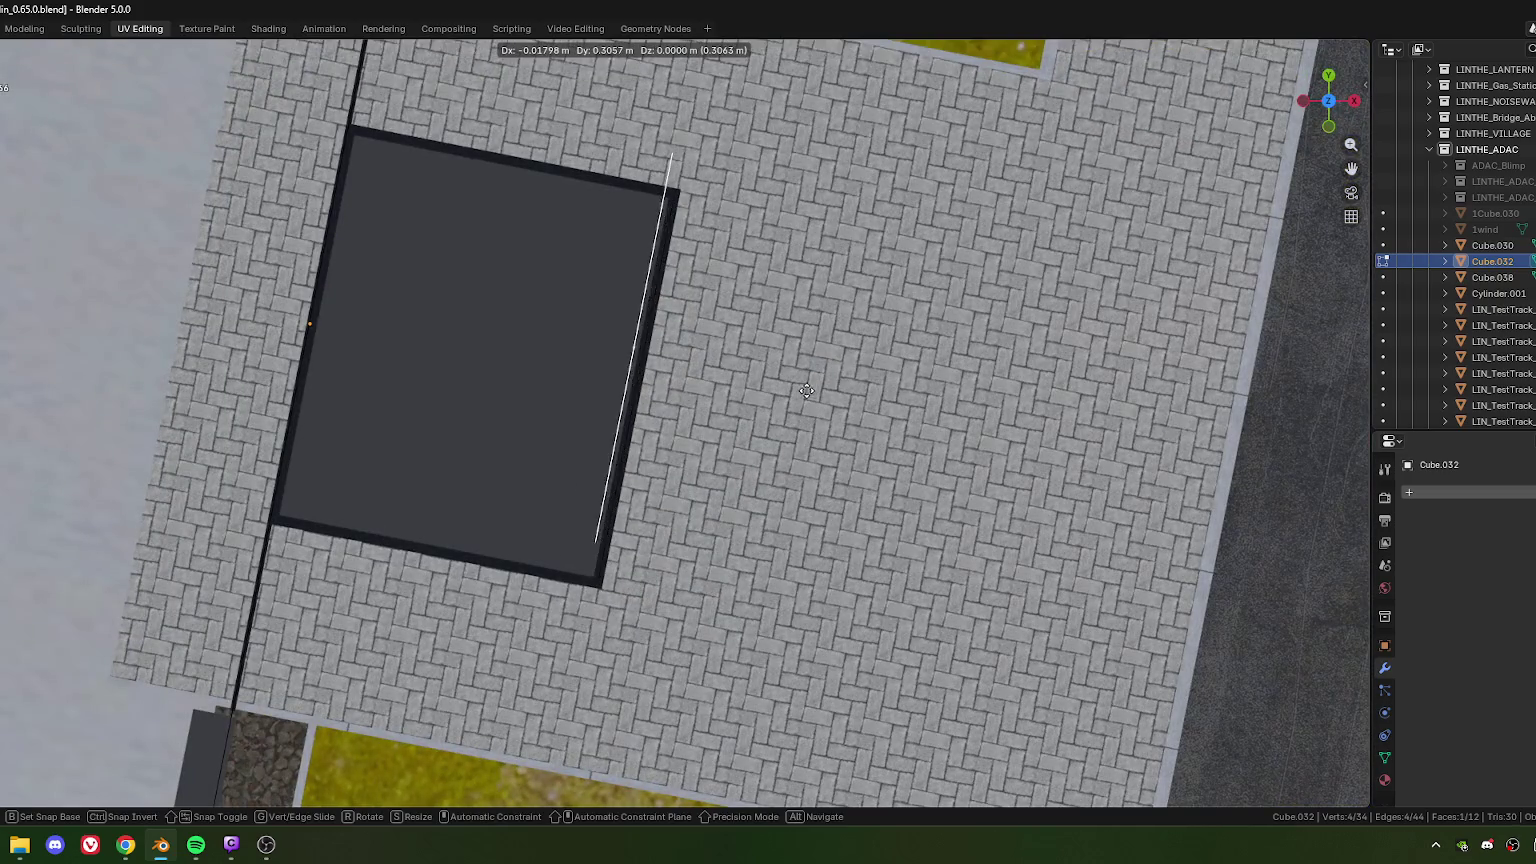
click(805, 390)
text(r)
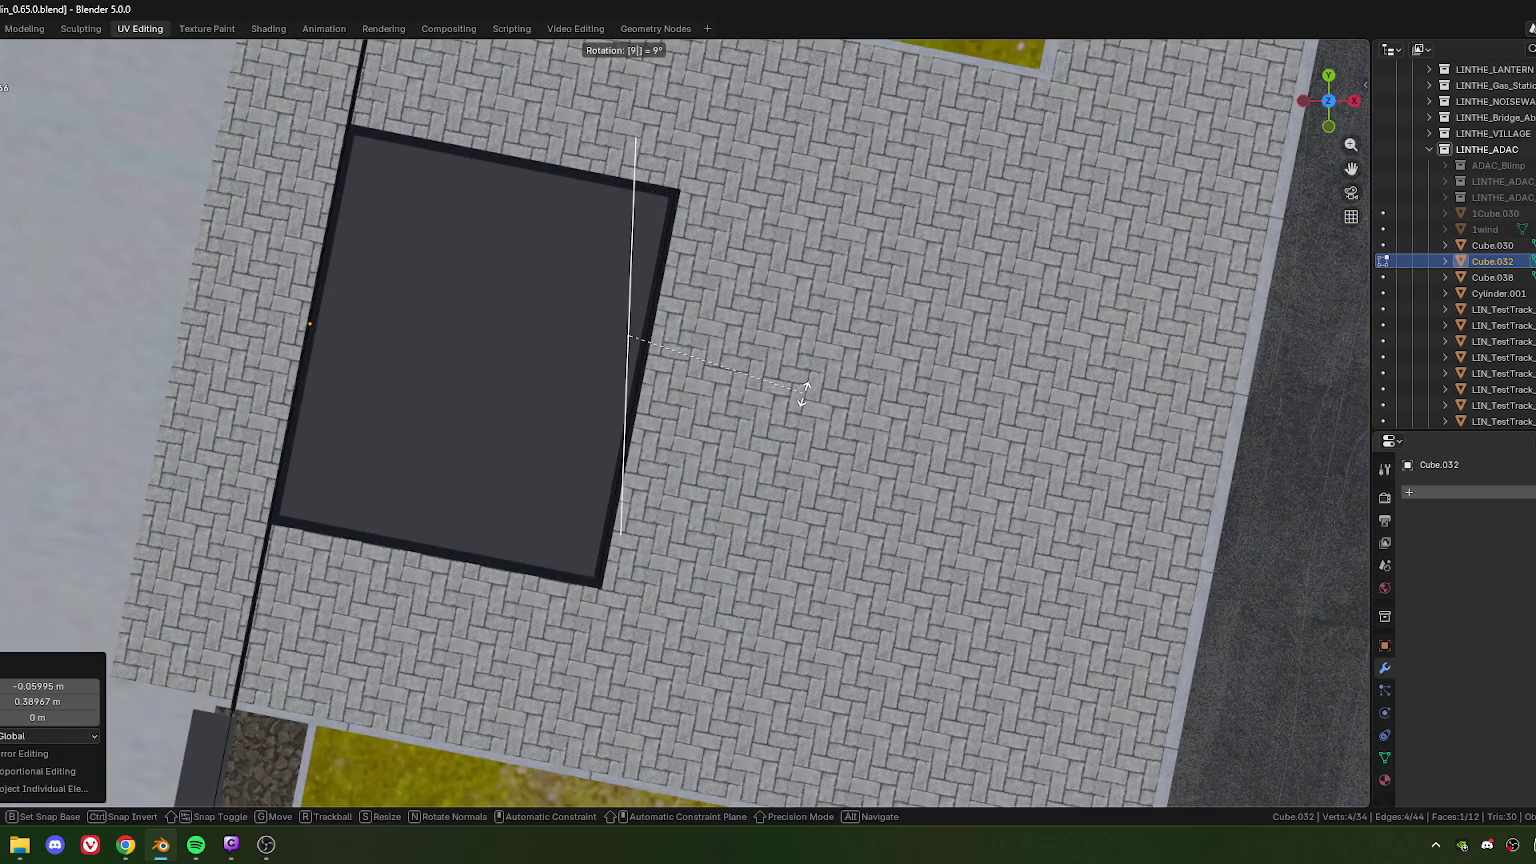
text(90)
key(Return)
Step: Move the rotated glass copy into place along the canopy's far side
shift+middle_drag(758, 279, 666, 519)
key(g)
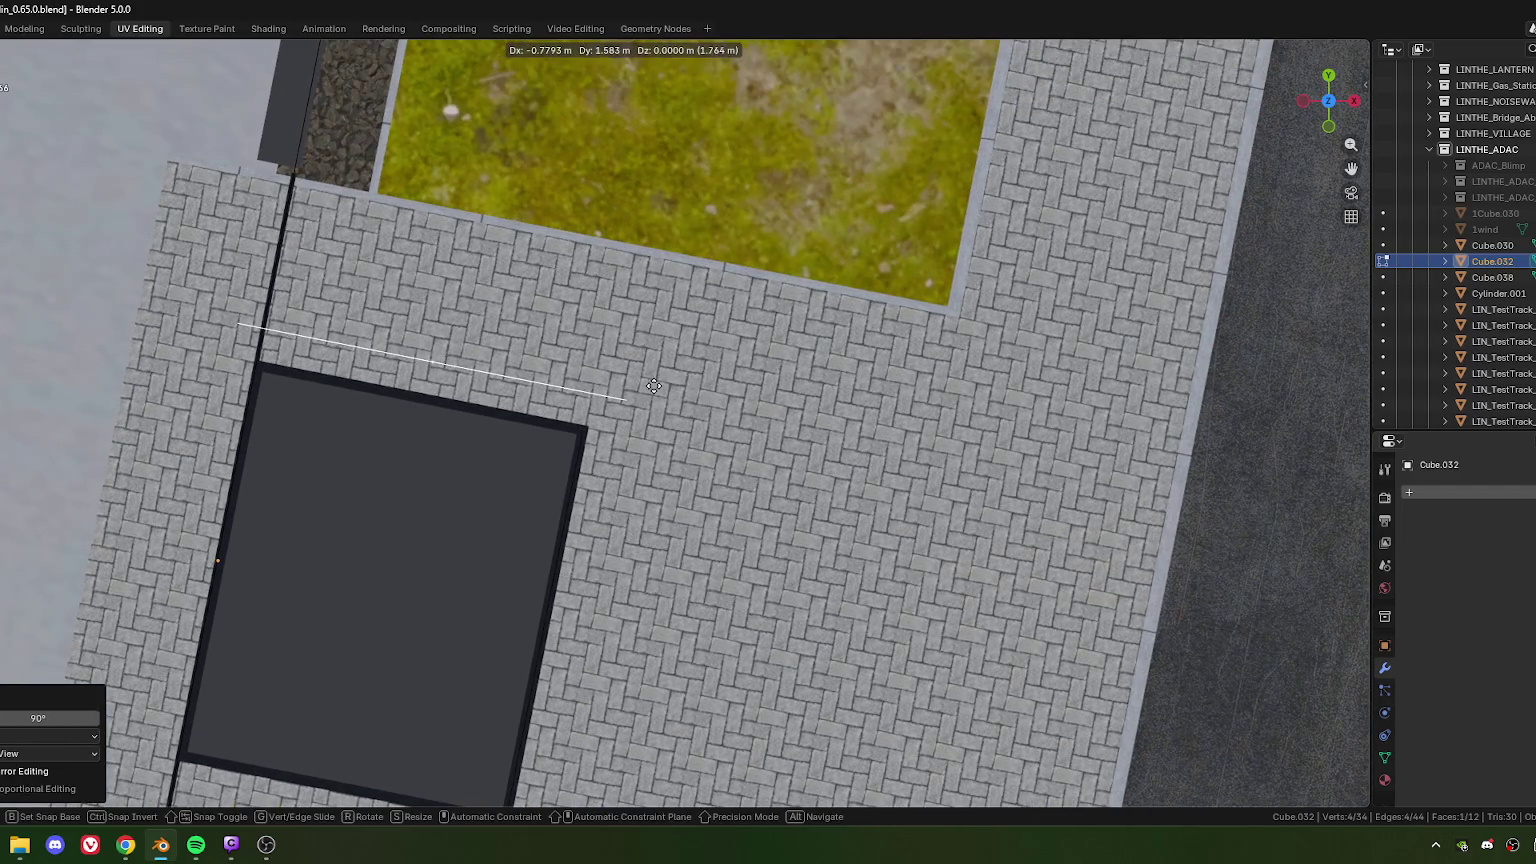
click(625, 417)
scroll(577, 479, up, 5)
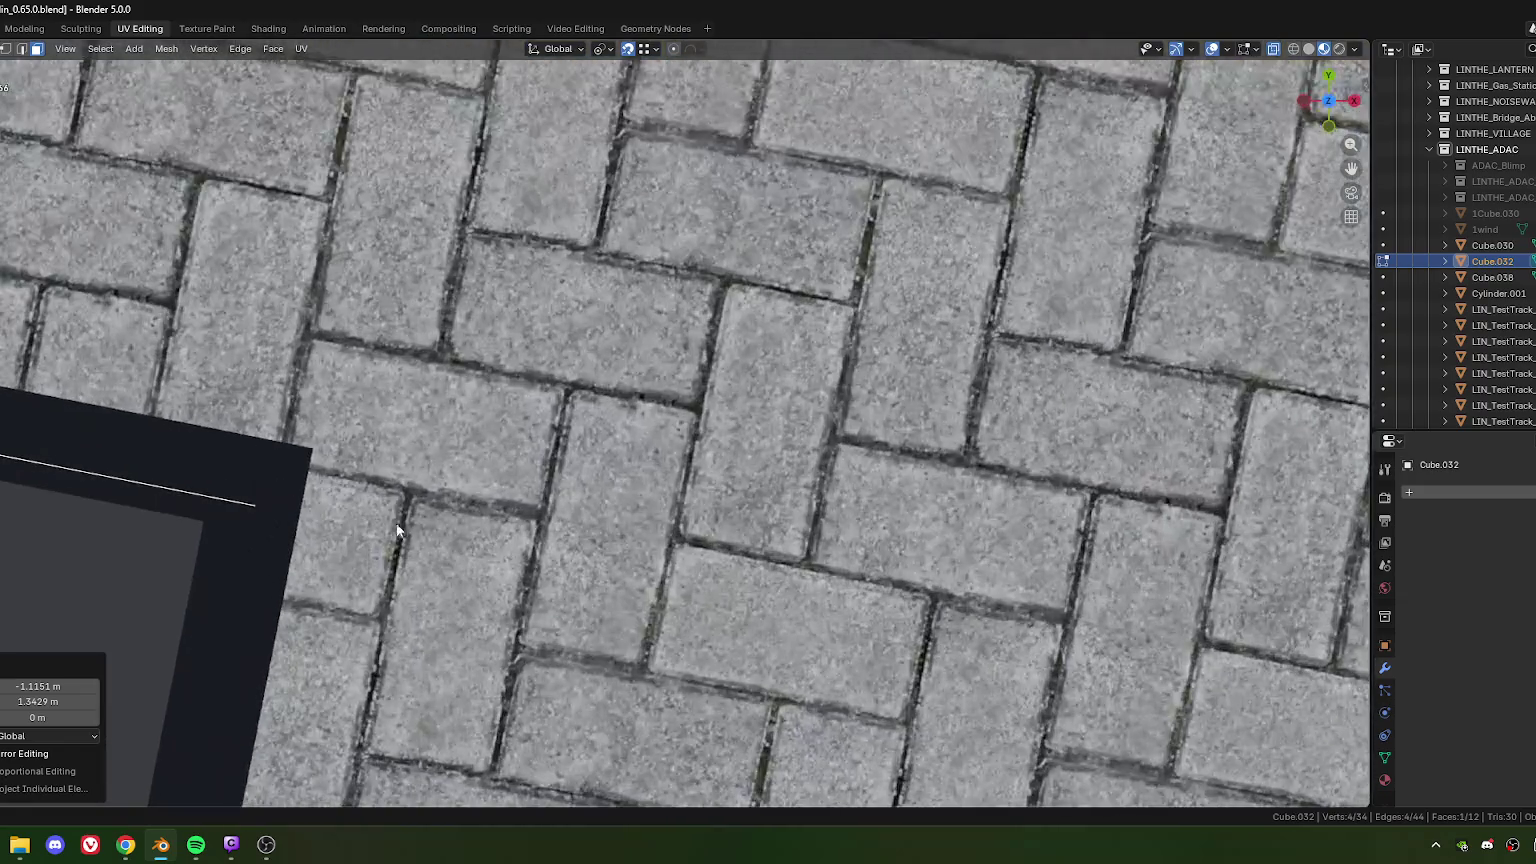
key(g)
click(509, 476)
scroll(665, 515, down, 5)
Step: Merge the overlapping vertices where the two glass panels meet at the corner
middle_drag(641, 562, 447, 440)
scroll(553, 553, down, 3)
scroll(553, 553, down, 3)
click(618, 433)
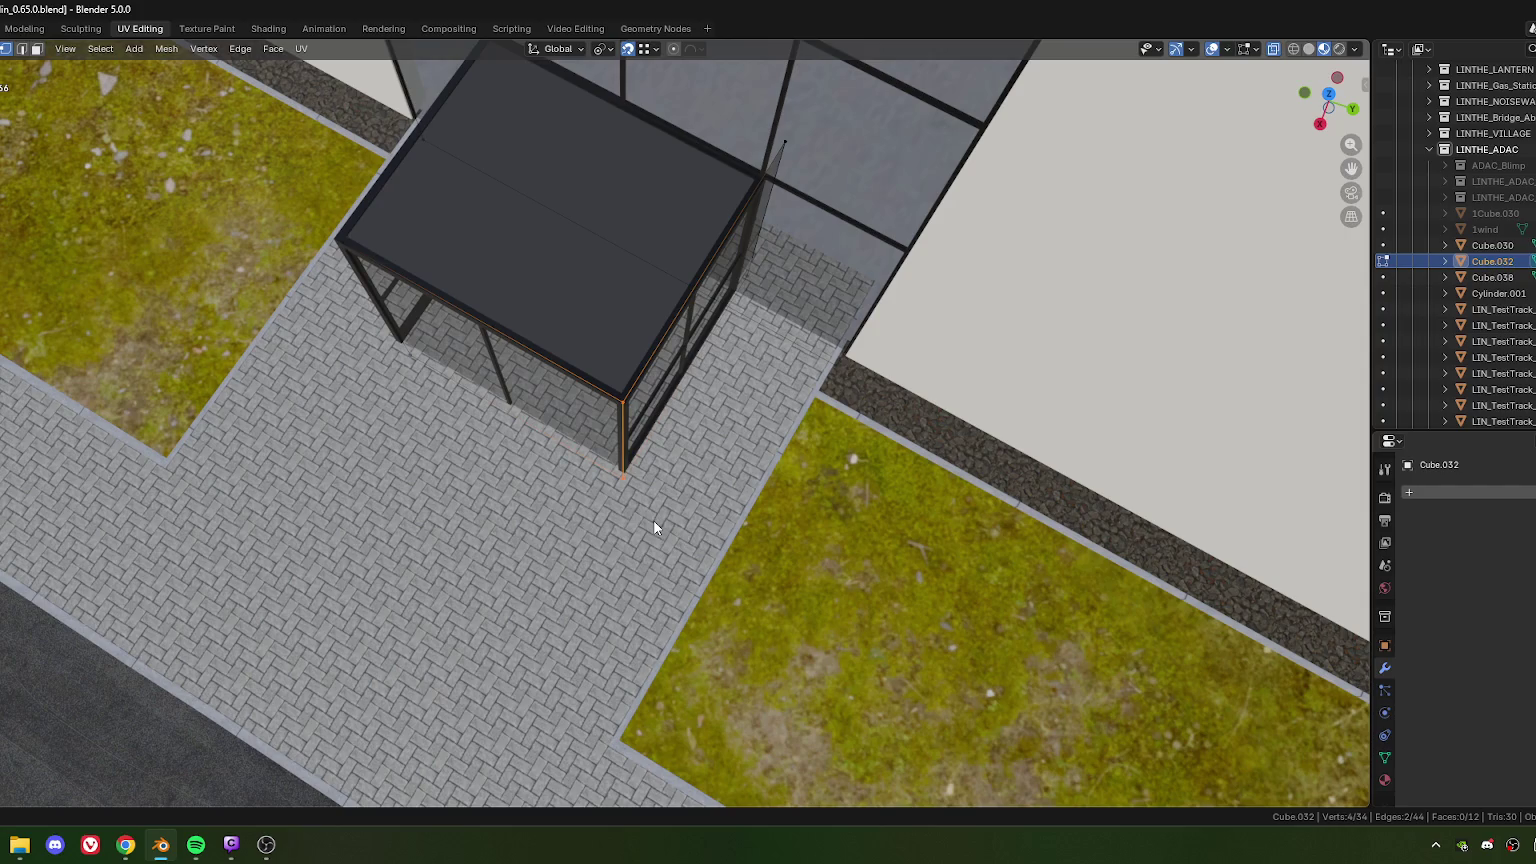
key(m)
click(654, 521)
Step: In edge mode and top view, zoom in and move the frame edge at the corner
shift+middle_drag(801, 172, 669, 287)
key(2)
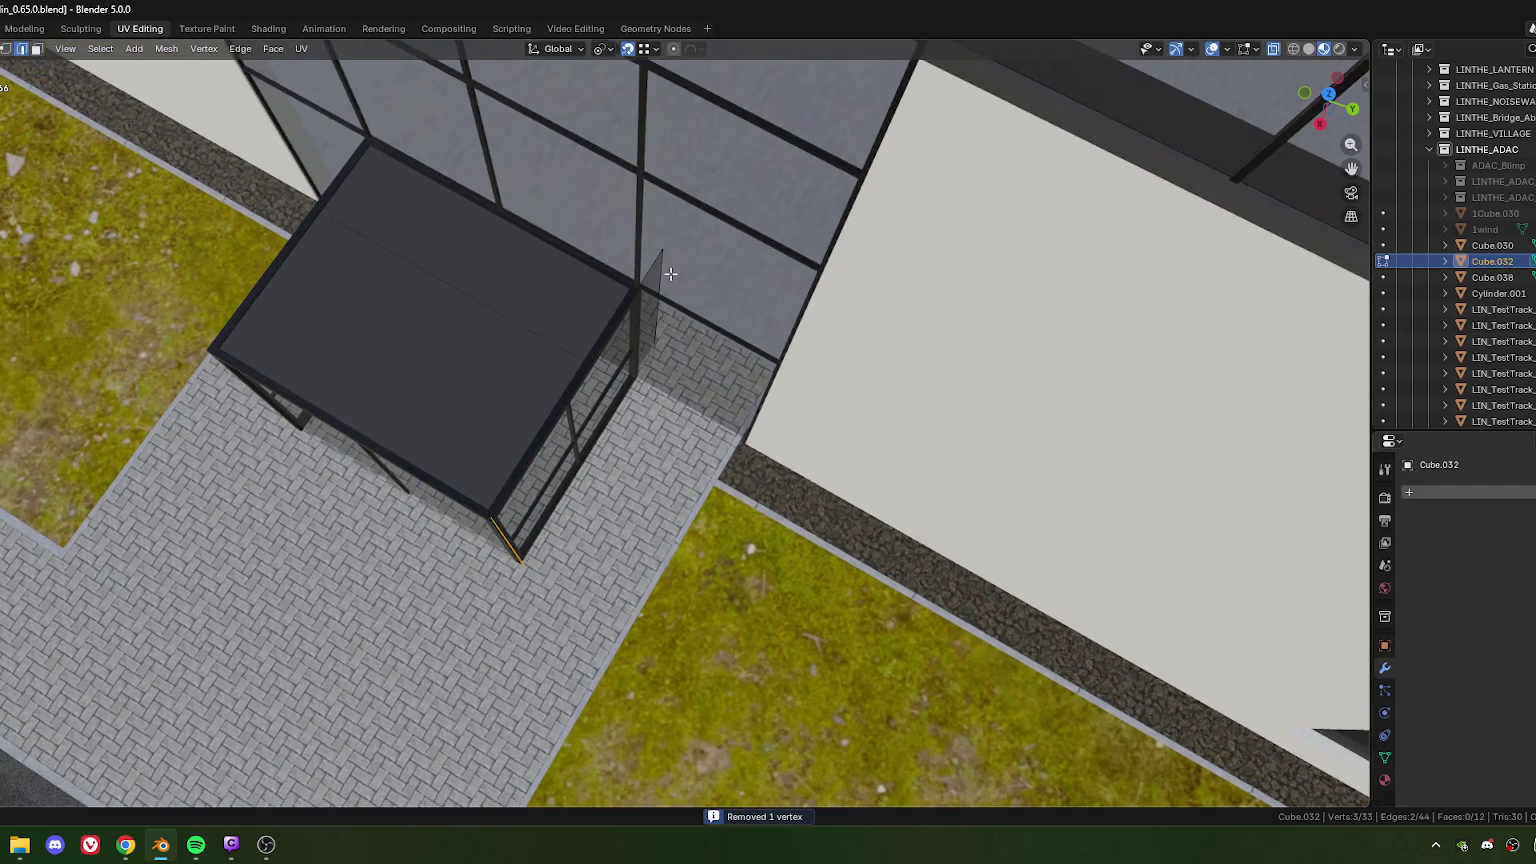
key(KP_7)
scroll(708, 303, up, 2)
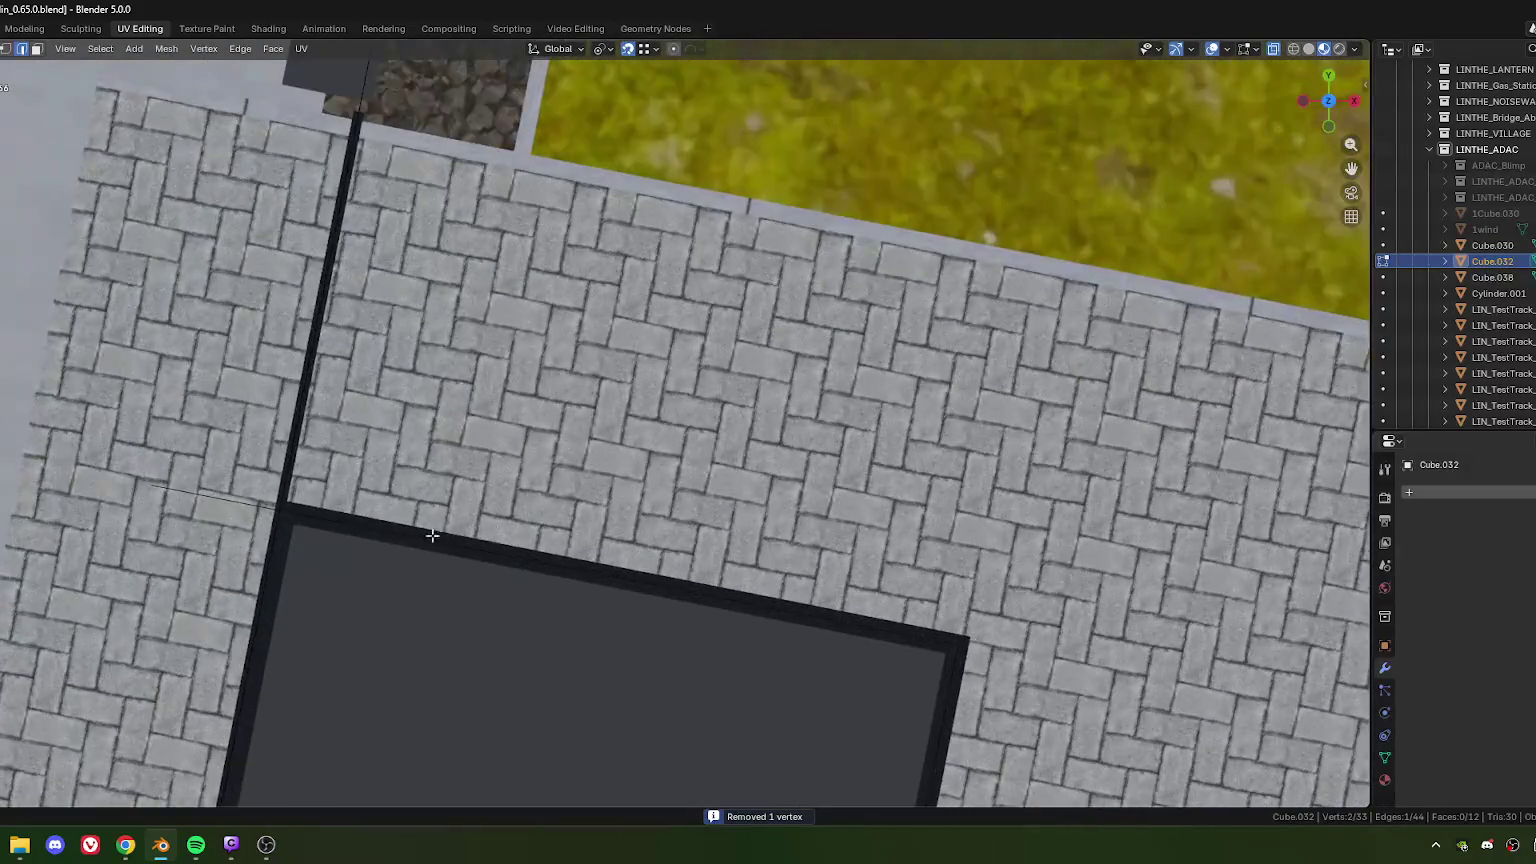
scroll(800, 400, up, 2)
scroll(669, 430, up, 2)
scroll(669, 430, up, 1)
scroll(628, 476, up, 2)
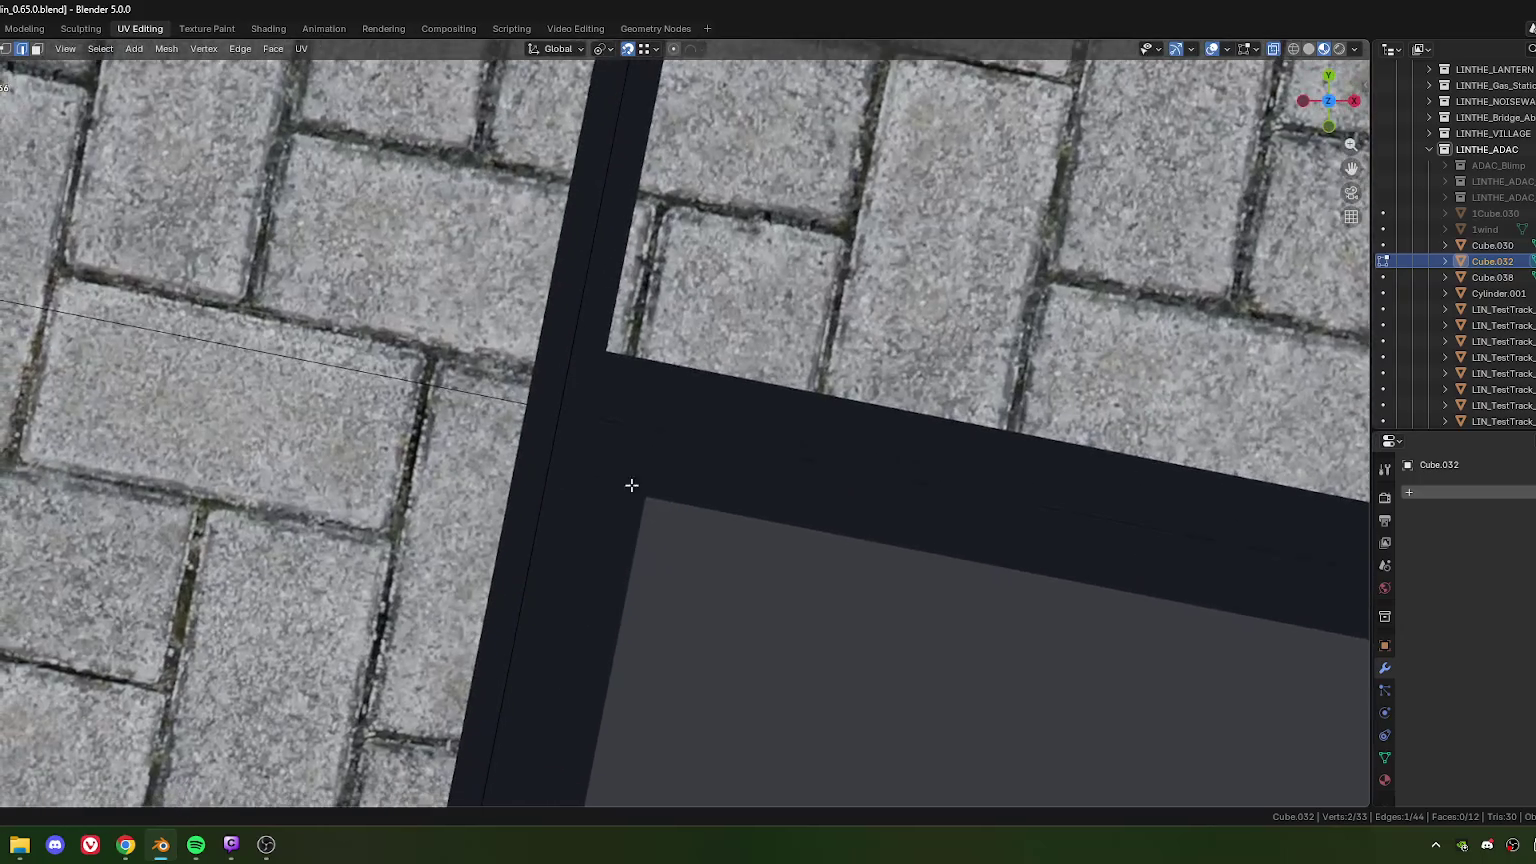
click(641, 490)
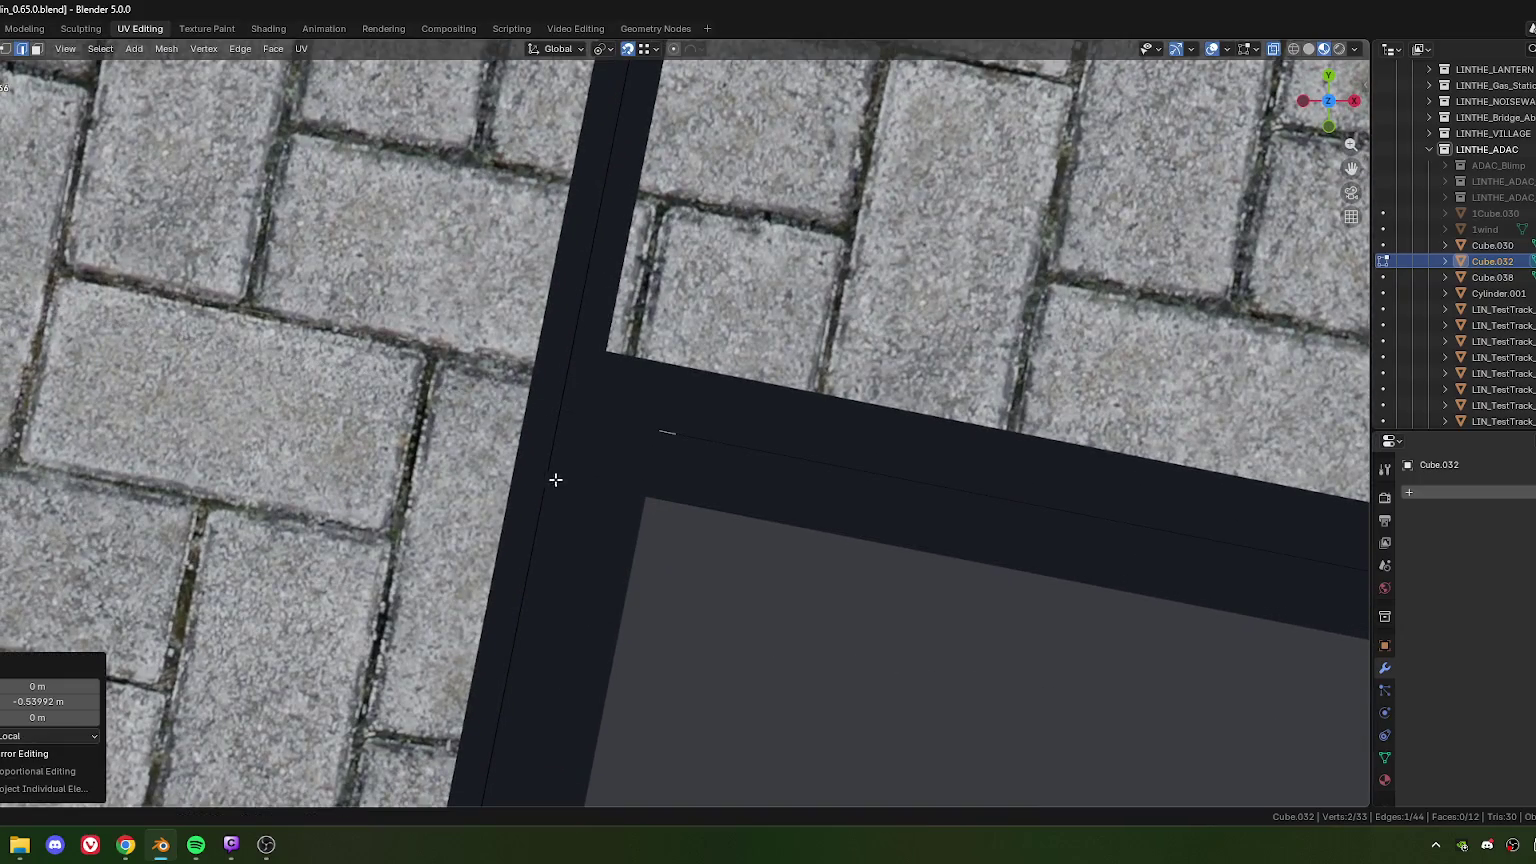
Step: Reposition the frame edge again so it sits against the glass facade
key(g)
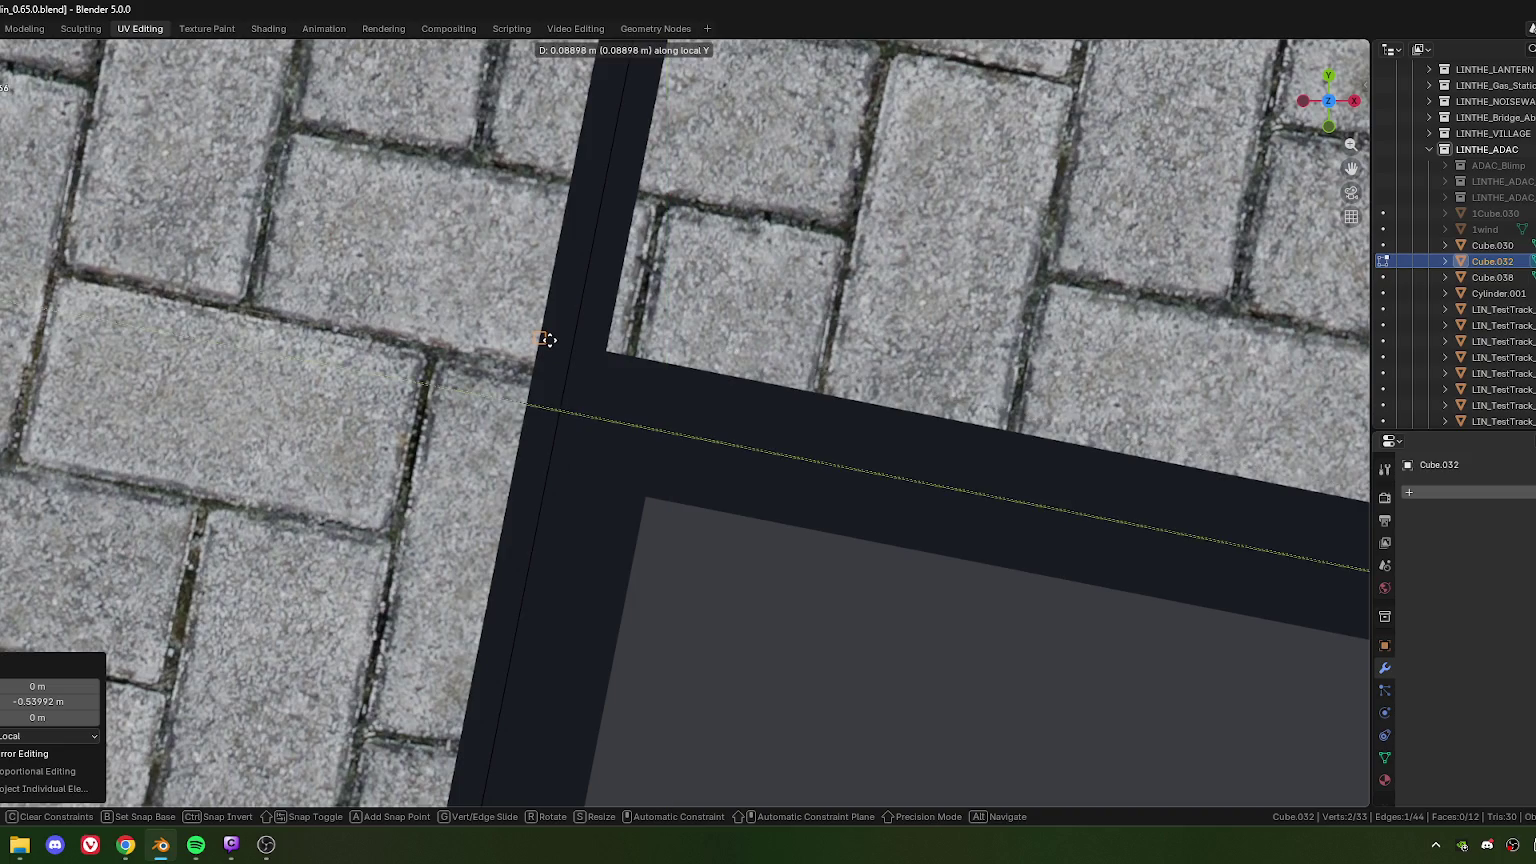
click(545, 342)
scroll(617, 476, down, 3)
mouse_move(617, 476)
middle_down()
mouse_move(627, 542)
mouse_move(536, 464)
mouse_move(583, 439)
mouse_move(597, 484)
mouse_move(621, 264)
mouse_move(675, 531)
mouse_move(576, 273)
mouse_move(562, 281)
mouse_move(614, 615)
mouse_move(648, 590)
mouse_move(665, 257)
mouse_move(651, 590)
mouse_move(662, 583)
mouse_move(641, 603)
mouse_move(662, 401)
mouse_move(741, 435)
mouse_move(525, 539)
mouse_move(638, 463)
mouse_move(547, 476)
mouse_move(355, 554)
mouse_move(681, 533)
middle_up()
click(556, 480)
click(640, 480)
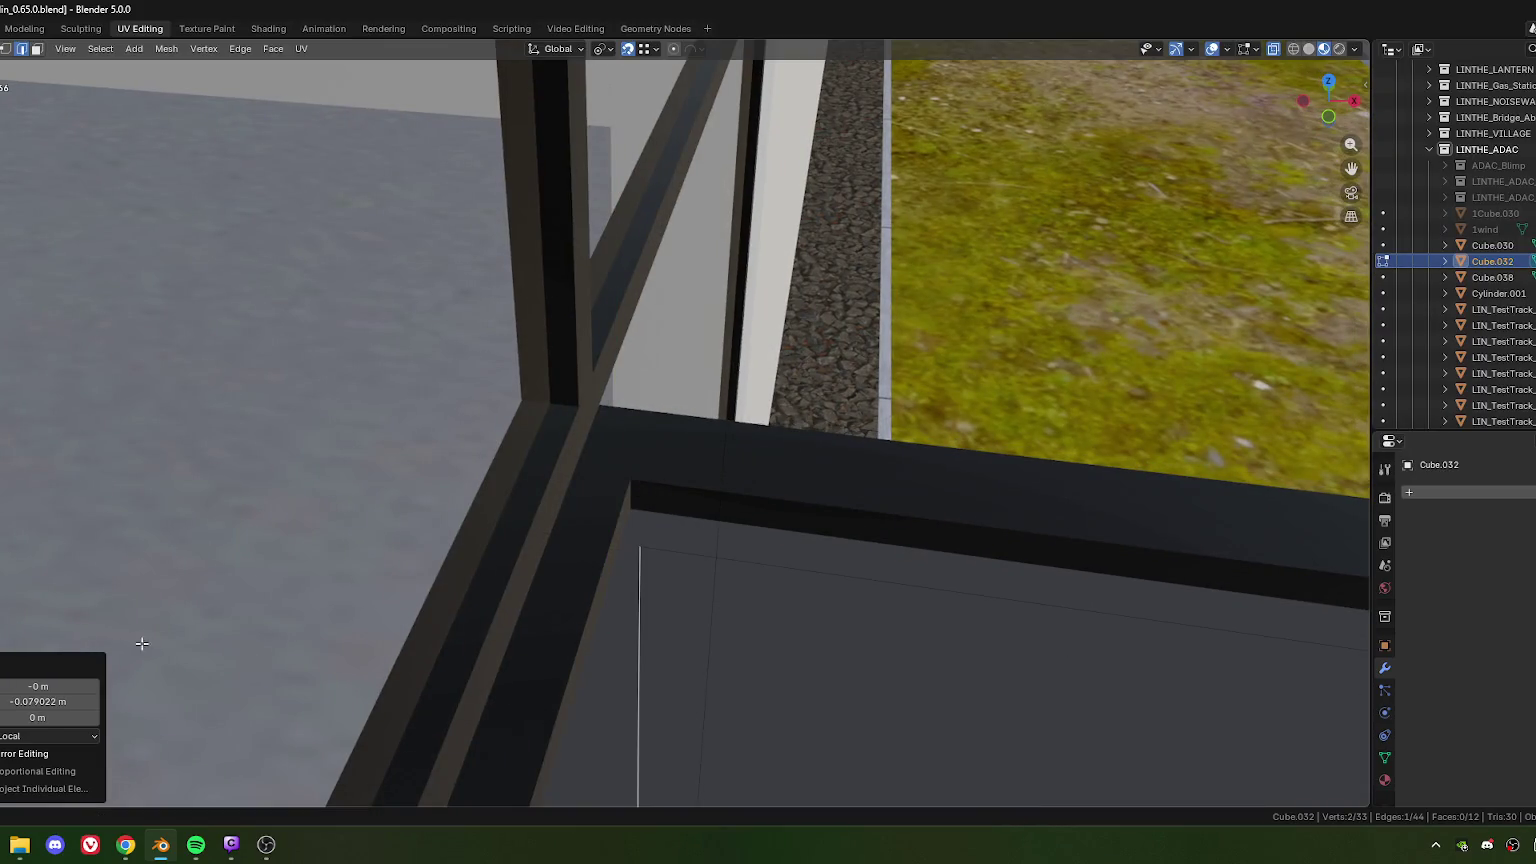
Step: Commit half the frame edge's Y offset and select the canopy roof face from above
key(Return)
mouse_move(74, 707)
middle_down()
mouse_move(401, 456)
mouse_move(878, 573)
mouse_move(790, 549)
middle_up()
key(KP_1)
key(3)
click(531, 662)
key(KP_7)
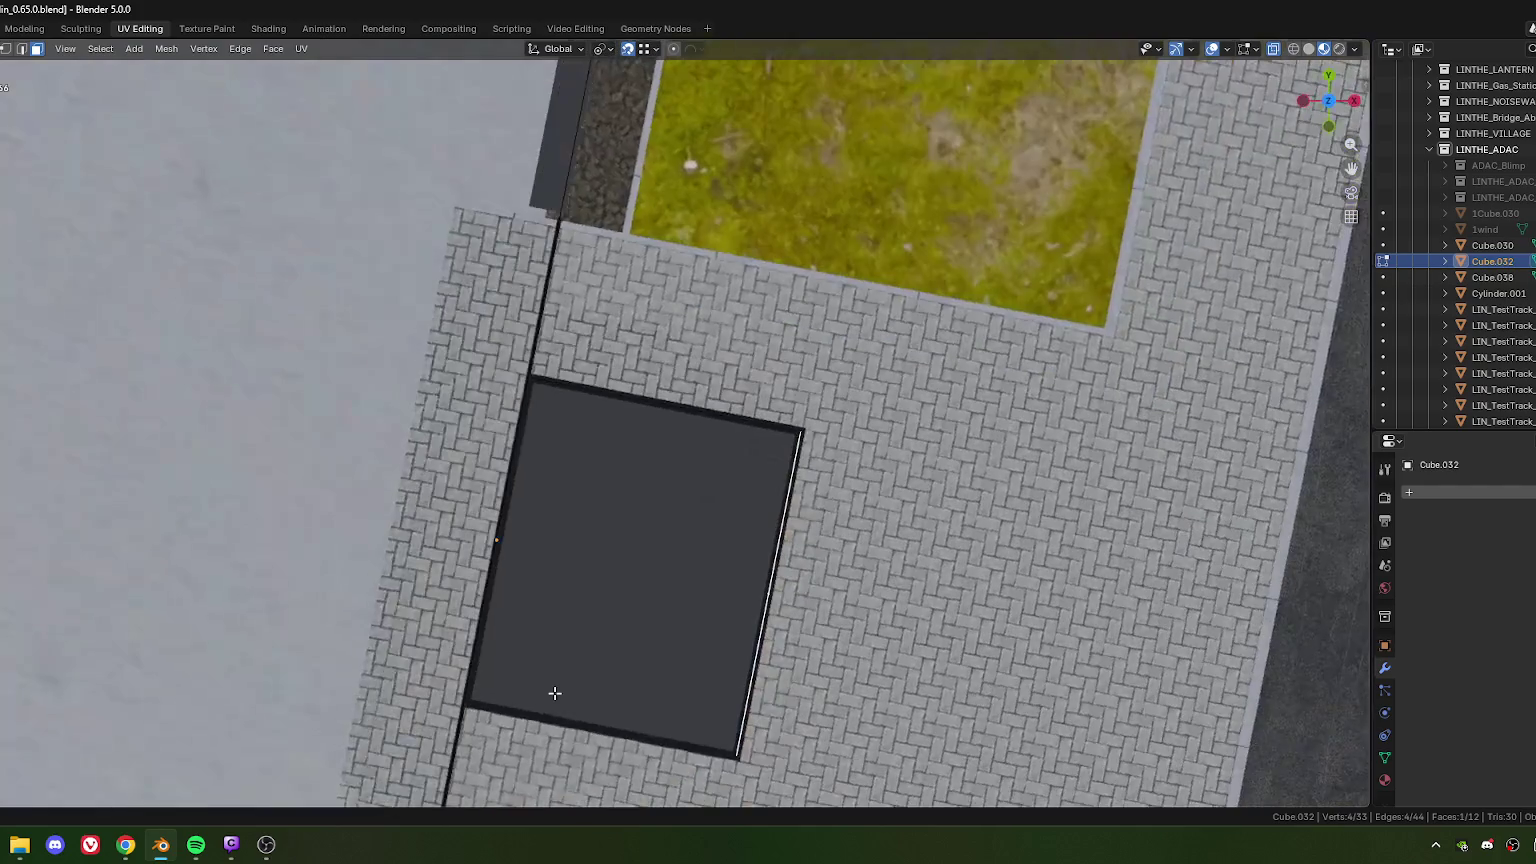
shift+middle_drag(649, 657, 636, 363)
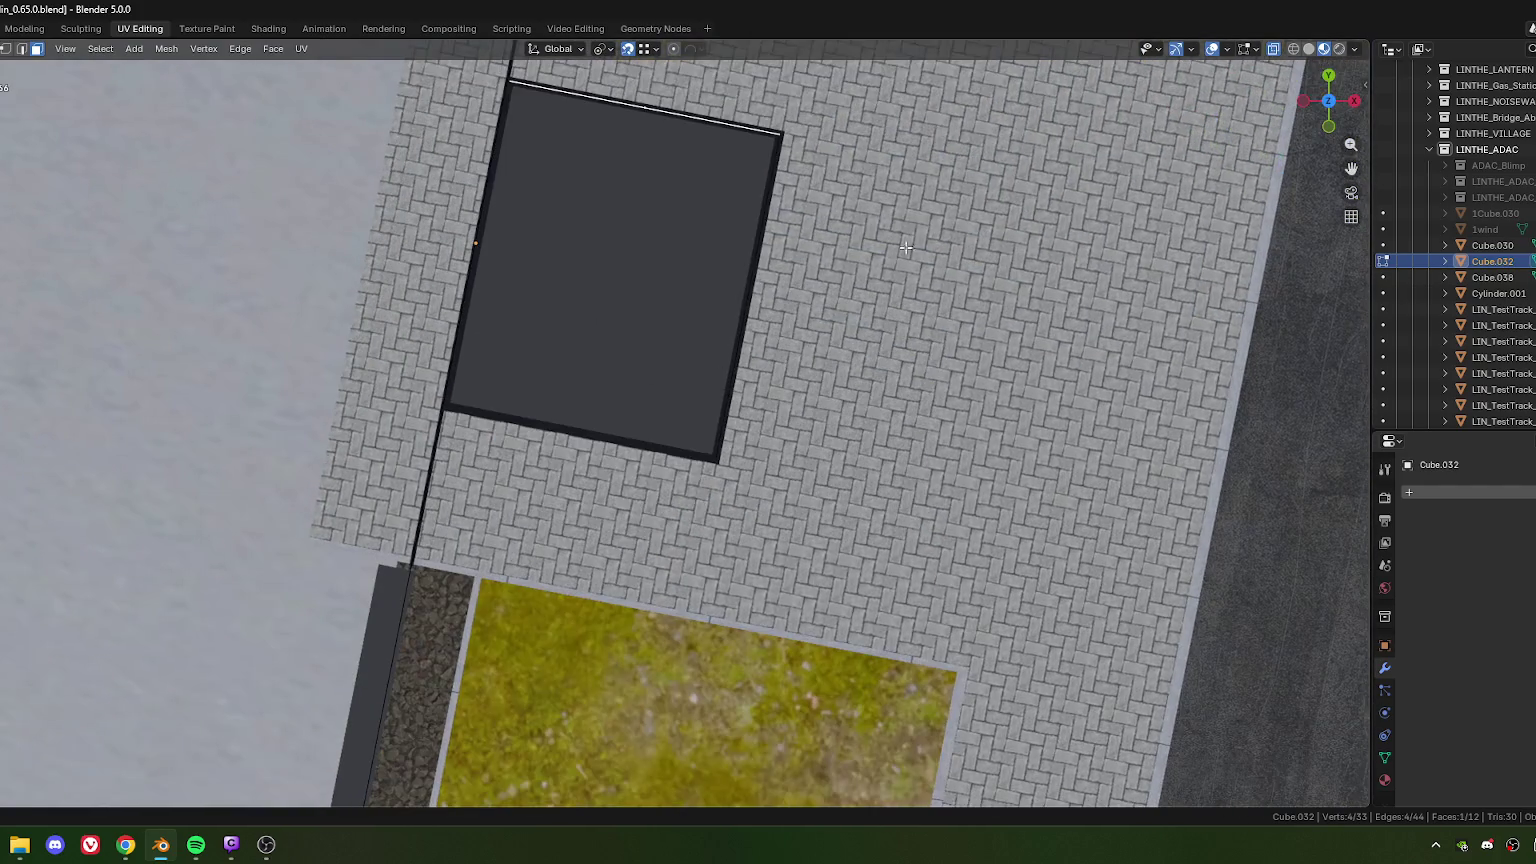
Step: Duplicate the roof face and rotate the copy 180°
key(shift+d)
click(857, 515)
text(180)
key(Return)
Step: Select the two edges at the frame corner and trial a small vertex move, then undo it
scroll(539, 460, up, 3)
scroll(539, 460, up, 3)
scroll(539, 460, up, 2)
ctrl+click(610, 500)
scroll(610, 500, down, 8)
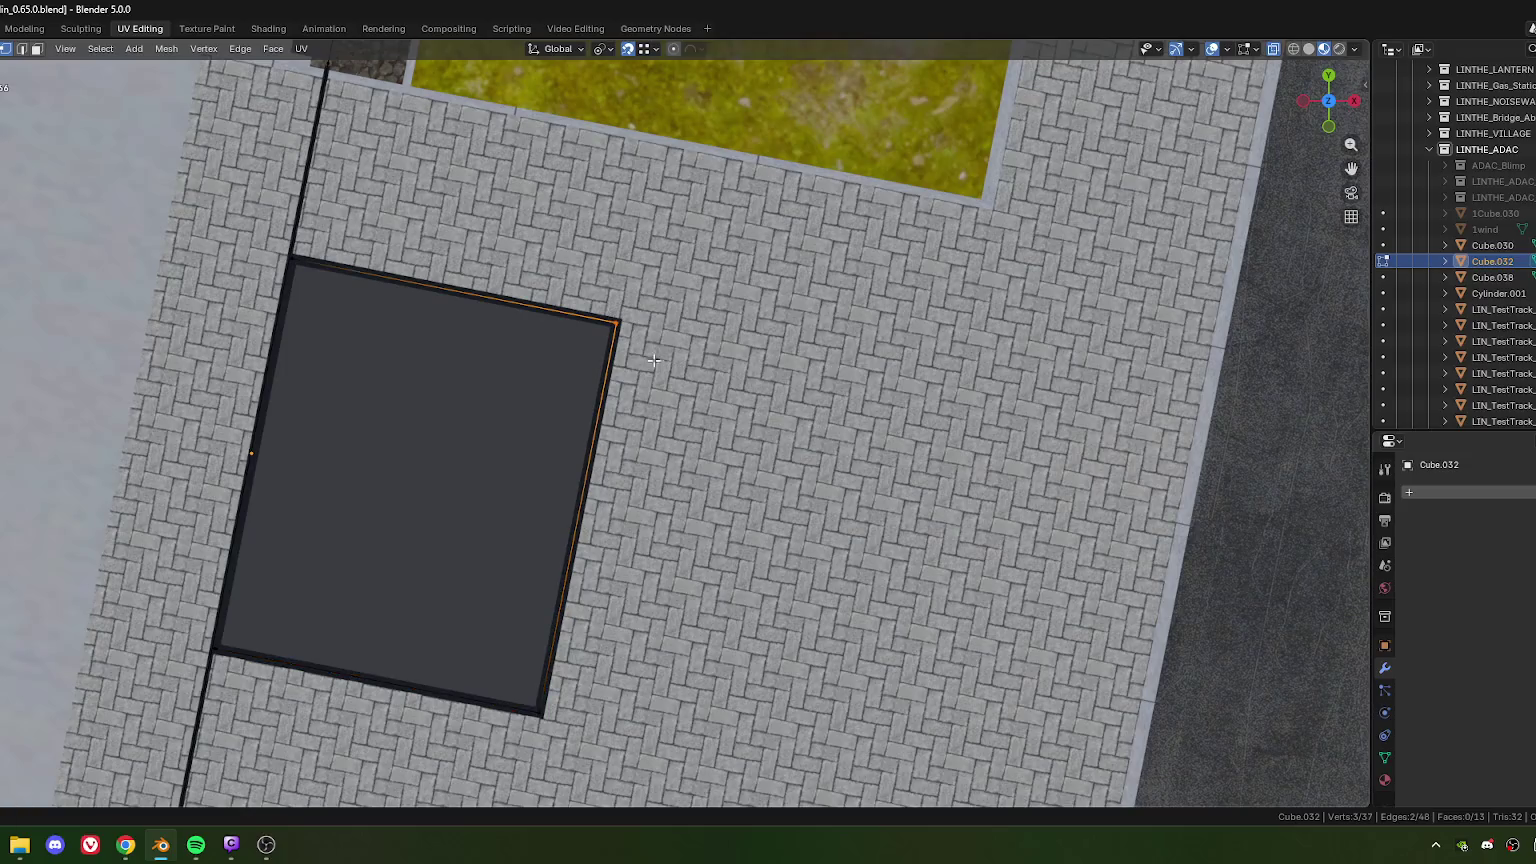
scroll(645, 410, up, 5)
scroll(636, 463, up, 2)
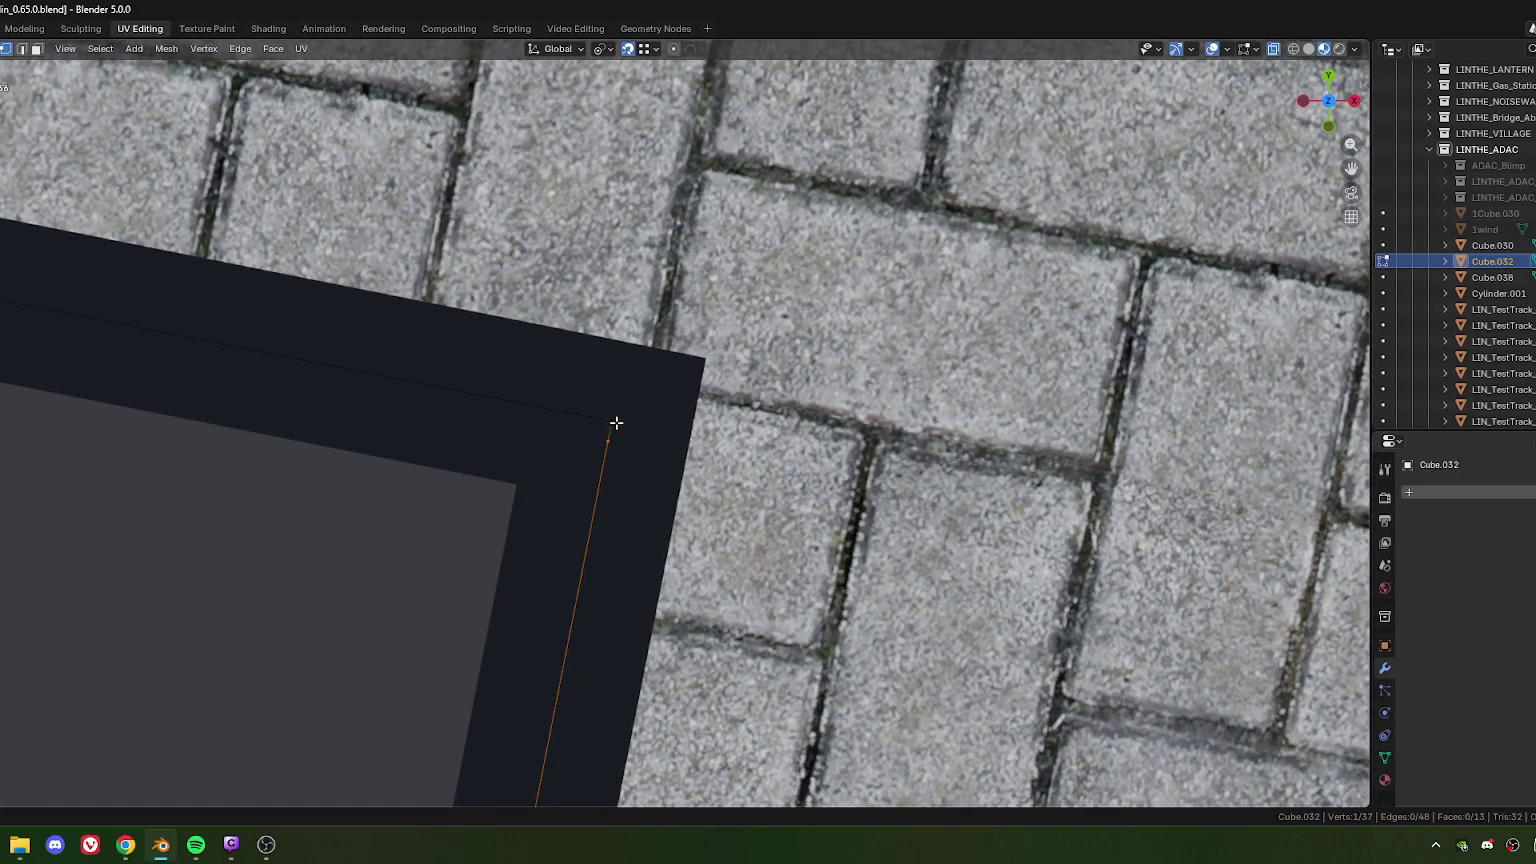
key(g)
click(616, 423)
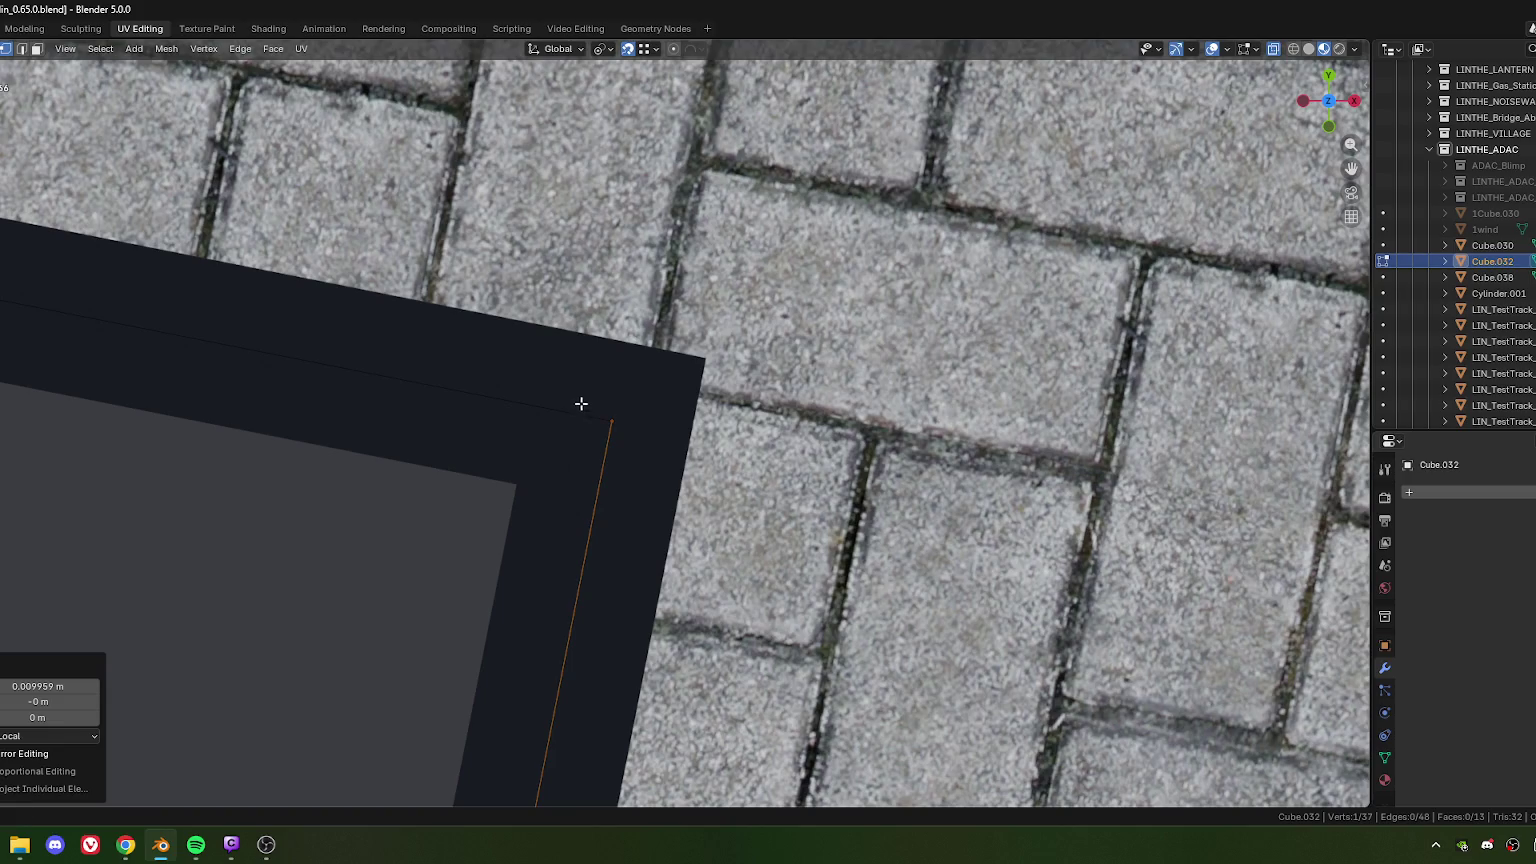
key(ctrl+z)
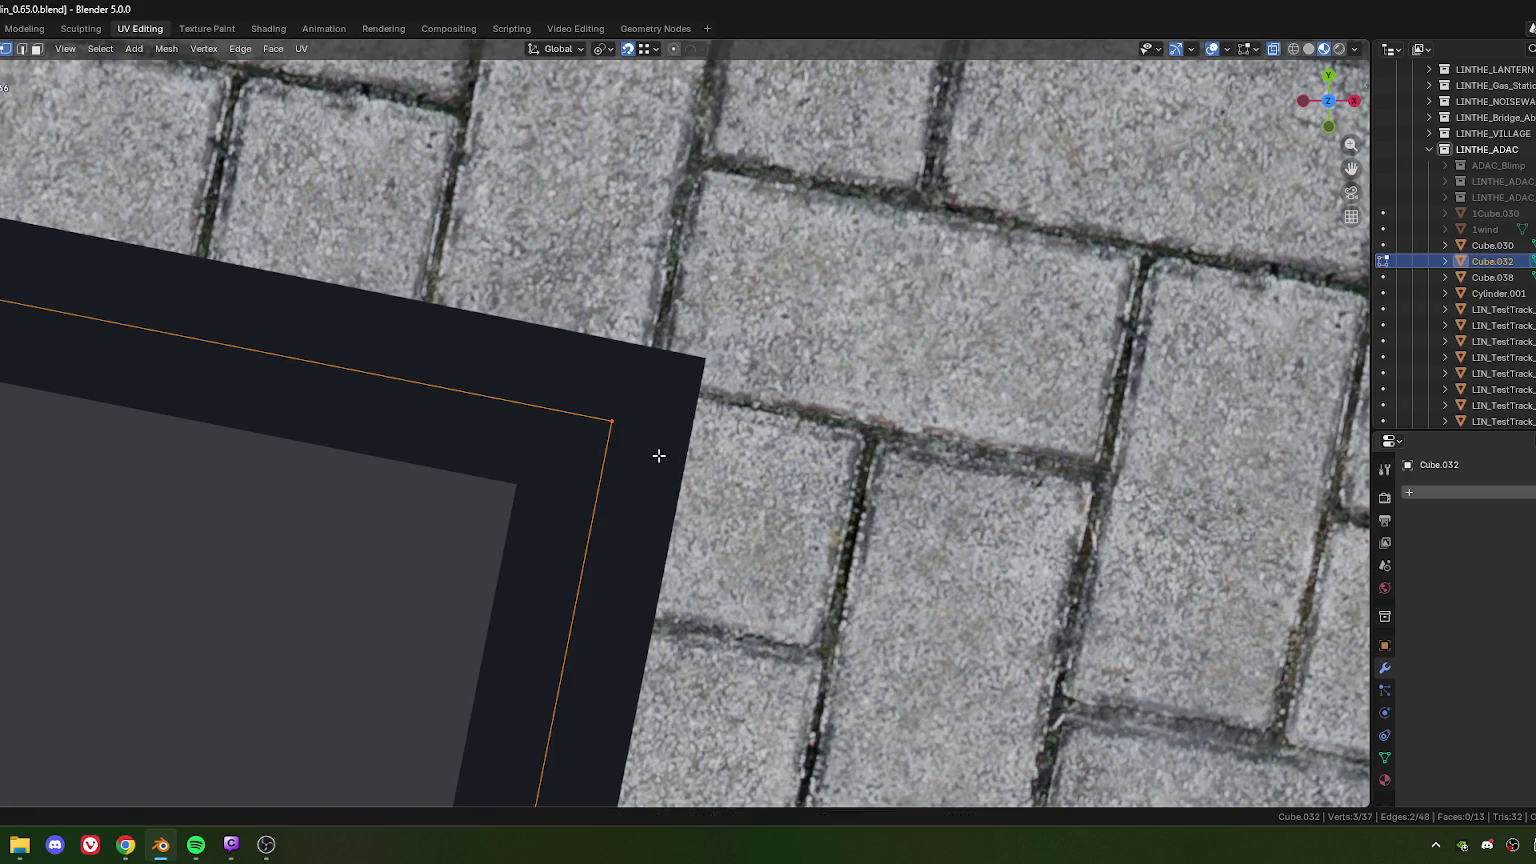
Step: Select the corner vertex and try snapping it onto the frame corner, undoing the move
key(b)
scroll(659, 454, down, 3)
scroll(652, 430, down, 3)
scroll(646, 394, down, 2)
scroll(646, 394, up, 3)
scroll(590, 542, up, 3)
scroll(590, 542, up, 1)
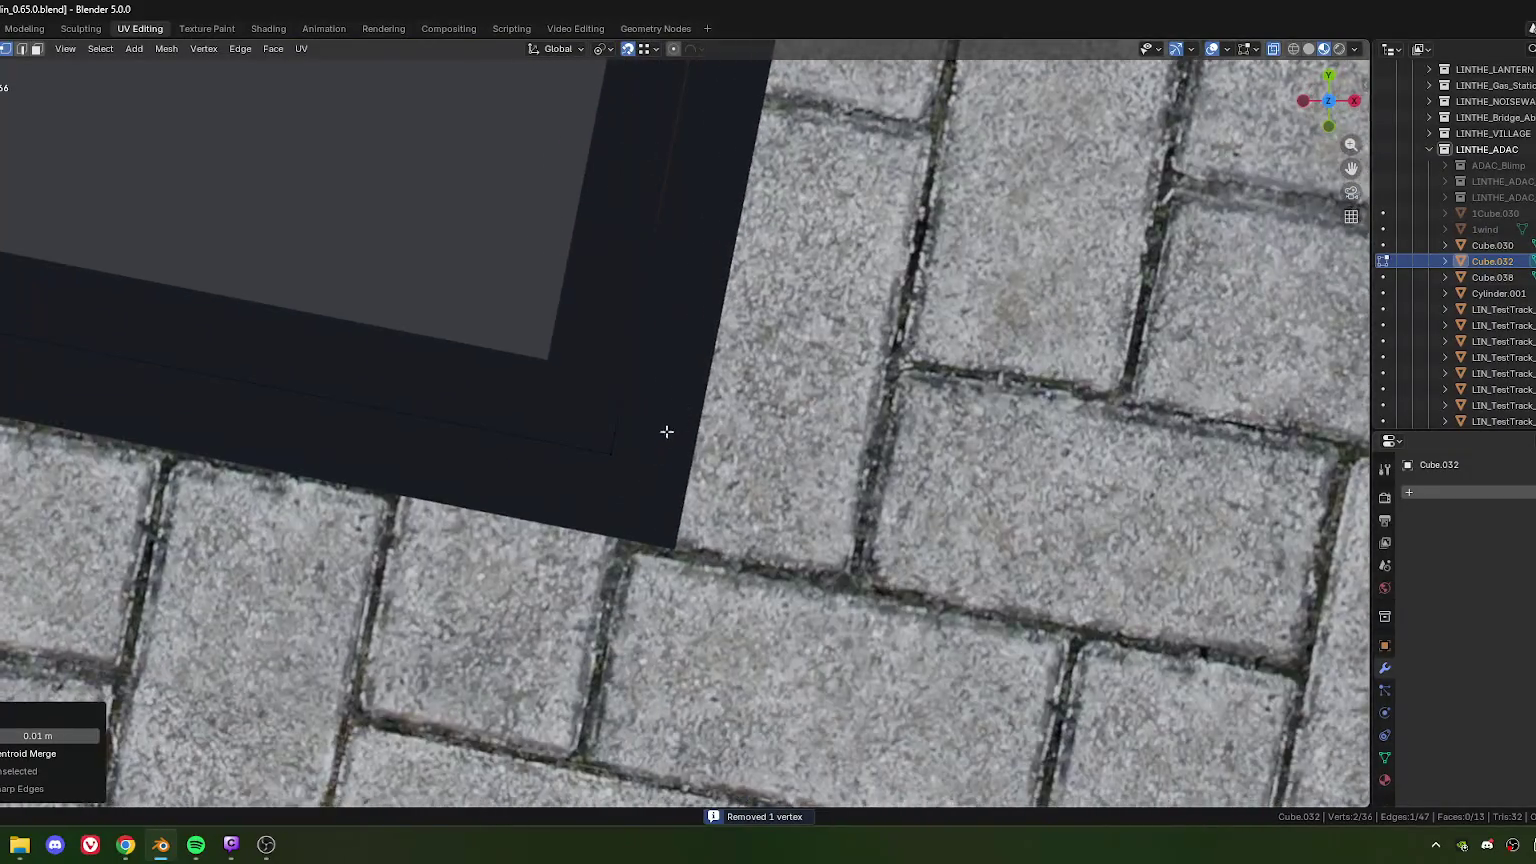
scroll(672, 425, up, 3)
click(586, 517)
key(g)
click(590, 518)
key(ctrl+z)
Step: Box-select both corner edges and merge the duplicate vertices by distance, removing 2
drag(540, 458, 645, 570)
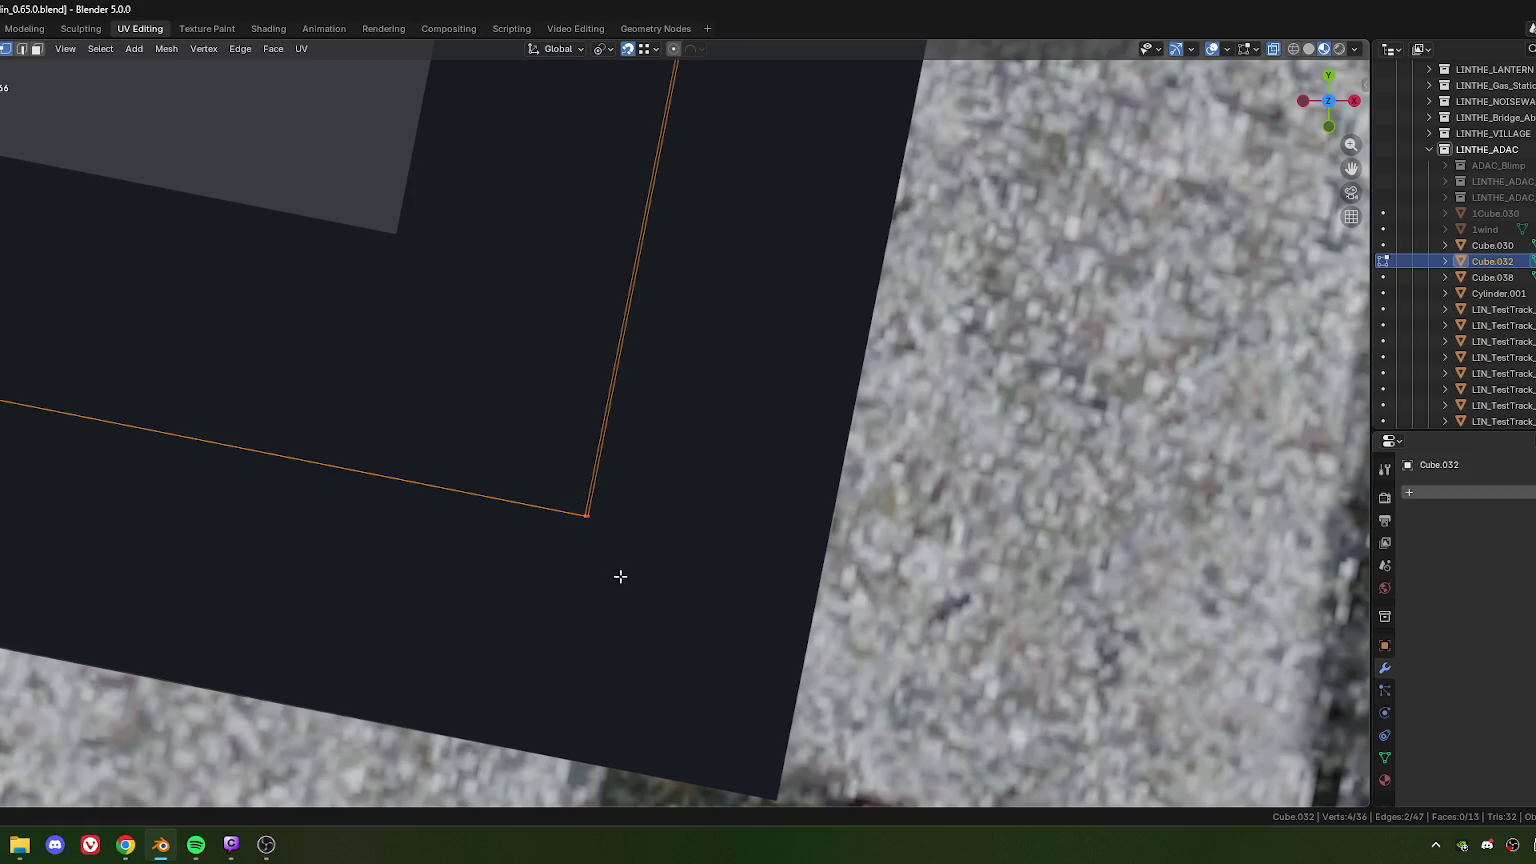
shift+middle_drag(605, 569, 612, 517)
scroll(611, 510, up, 3)
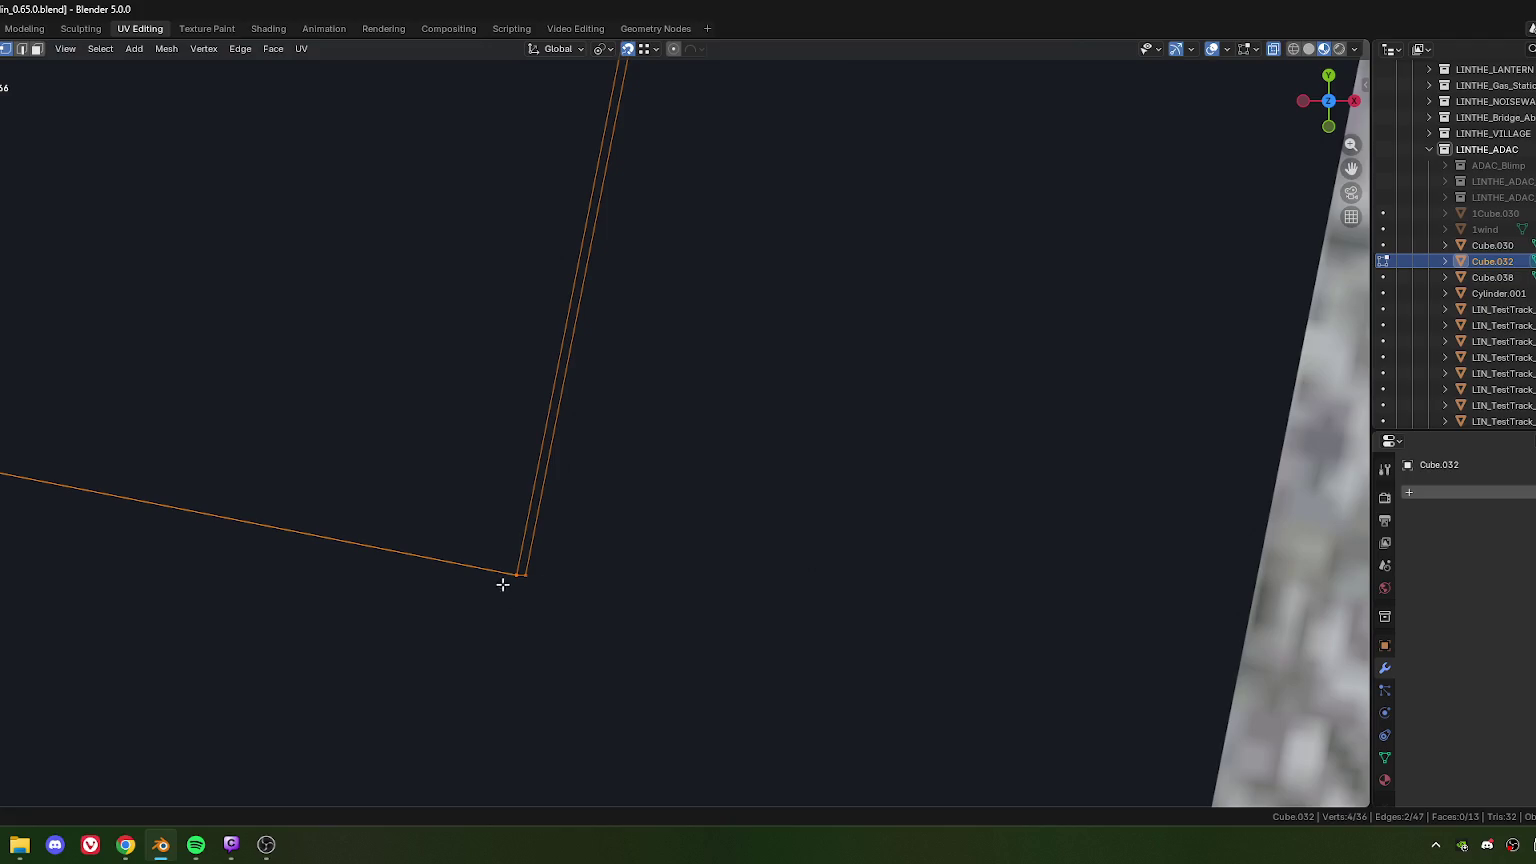
key(m)
click(674, 489)
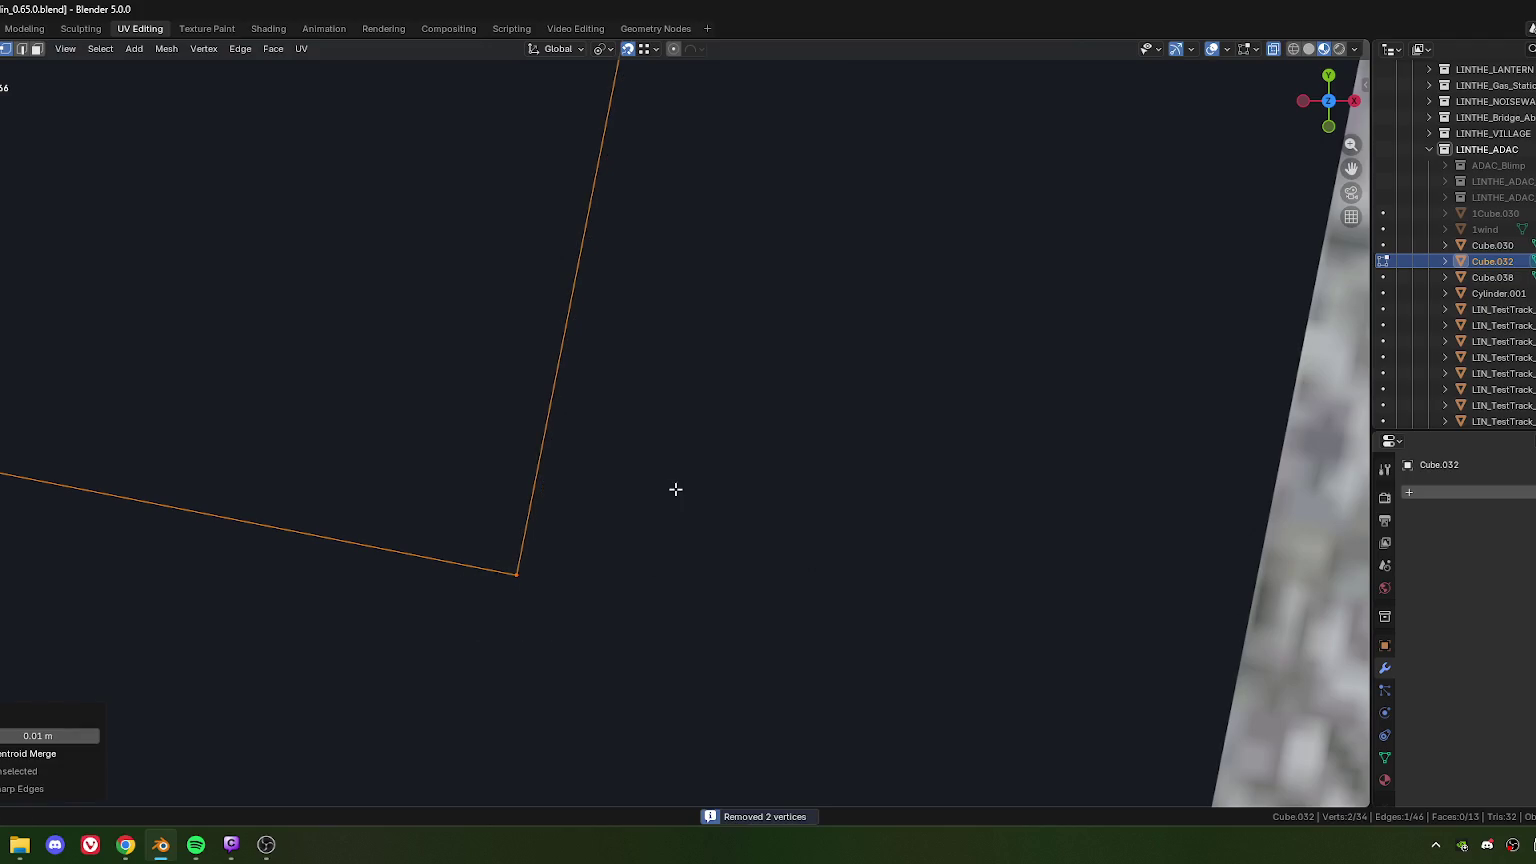
scroll(587, 571, down, 5)
scroll(605, 550, down, 4)
scroll(630, 520, down, 3)
scroll(649, 501, down, 2)
middle_drag(649, 501, 590, 504)
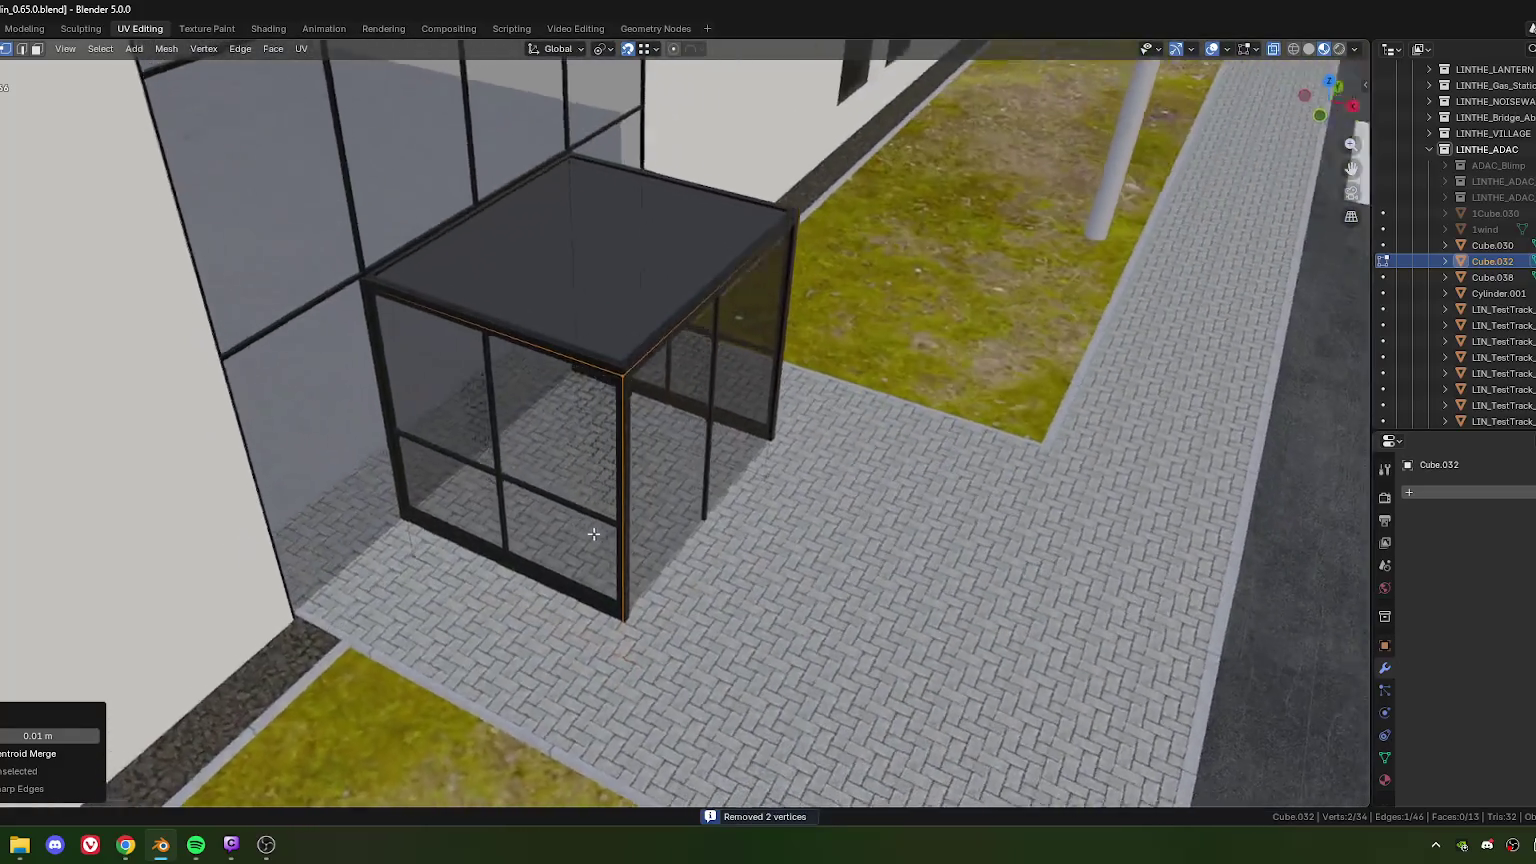
Step: In top view, nudge a single corner vertex along its local X axis
scroll(622, 582, up, 3)
middle_drag(622, 581, 510, 515)
click(500, 514)
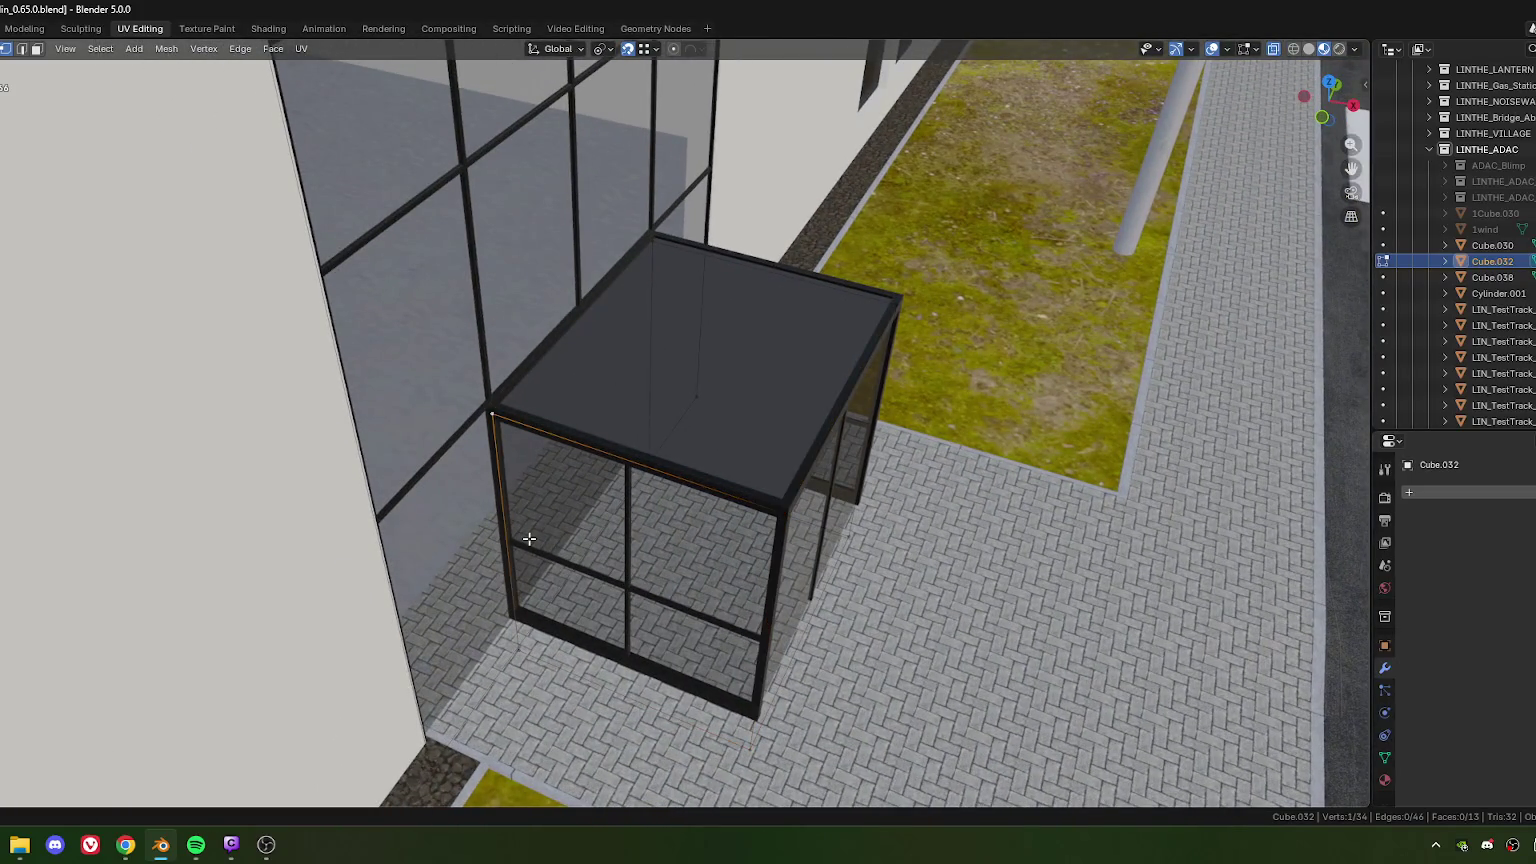
key(KP_7)
scroll(497, 447, up, 1)
scroll(500, 446, up, 3)
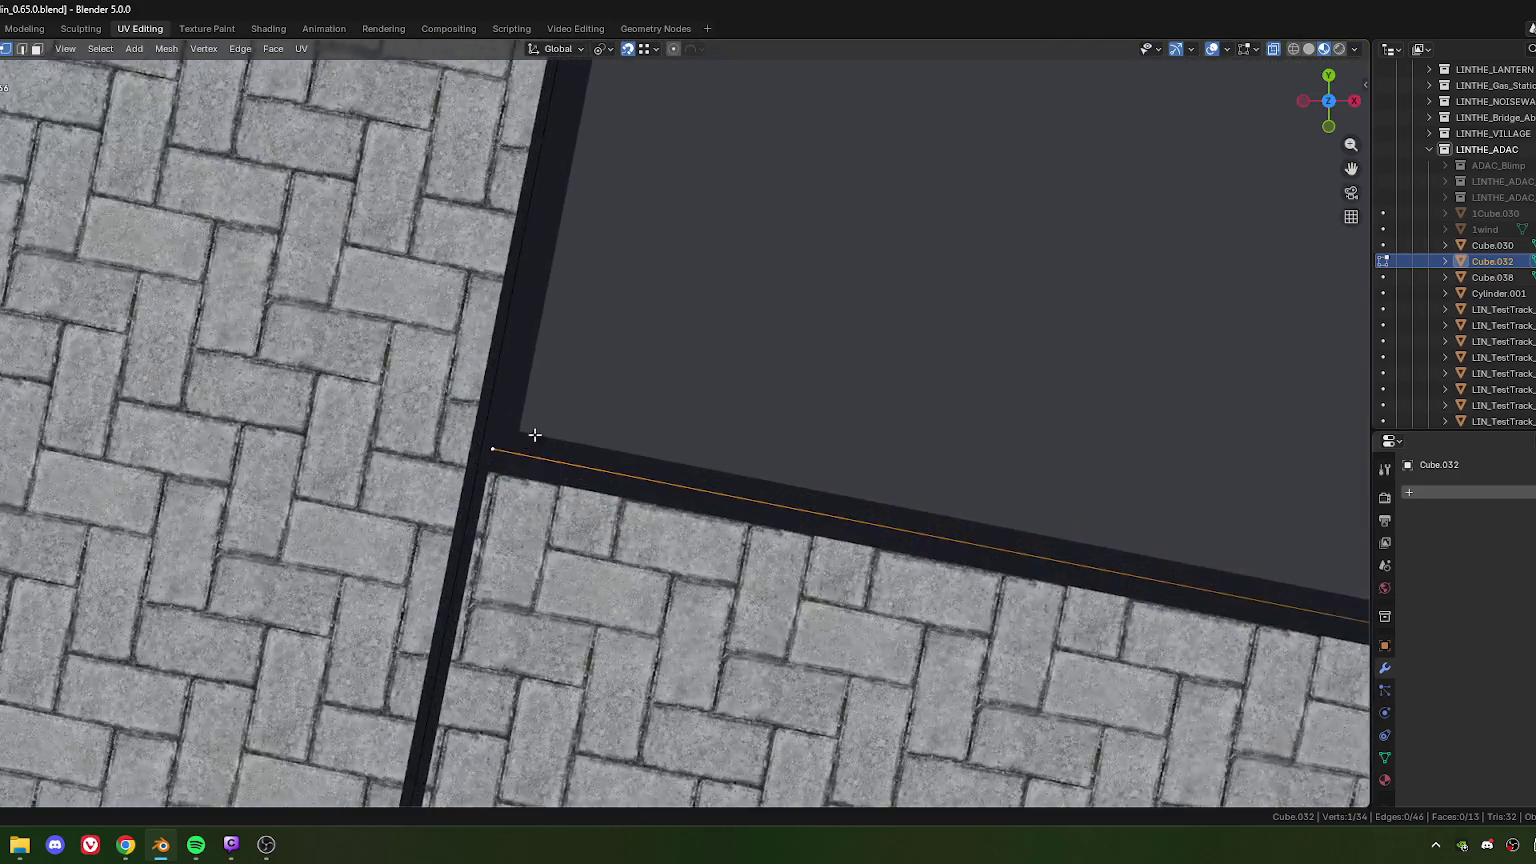
scroll(600, 480, up, 2)
scroll(622, 518, up, 2)
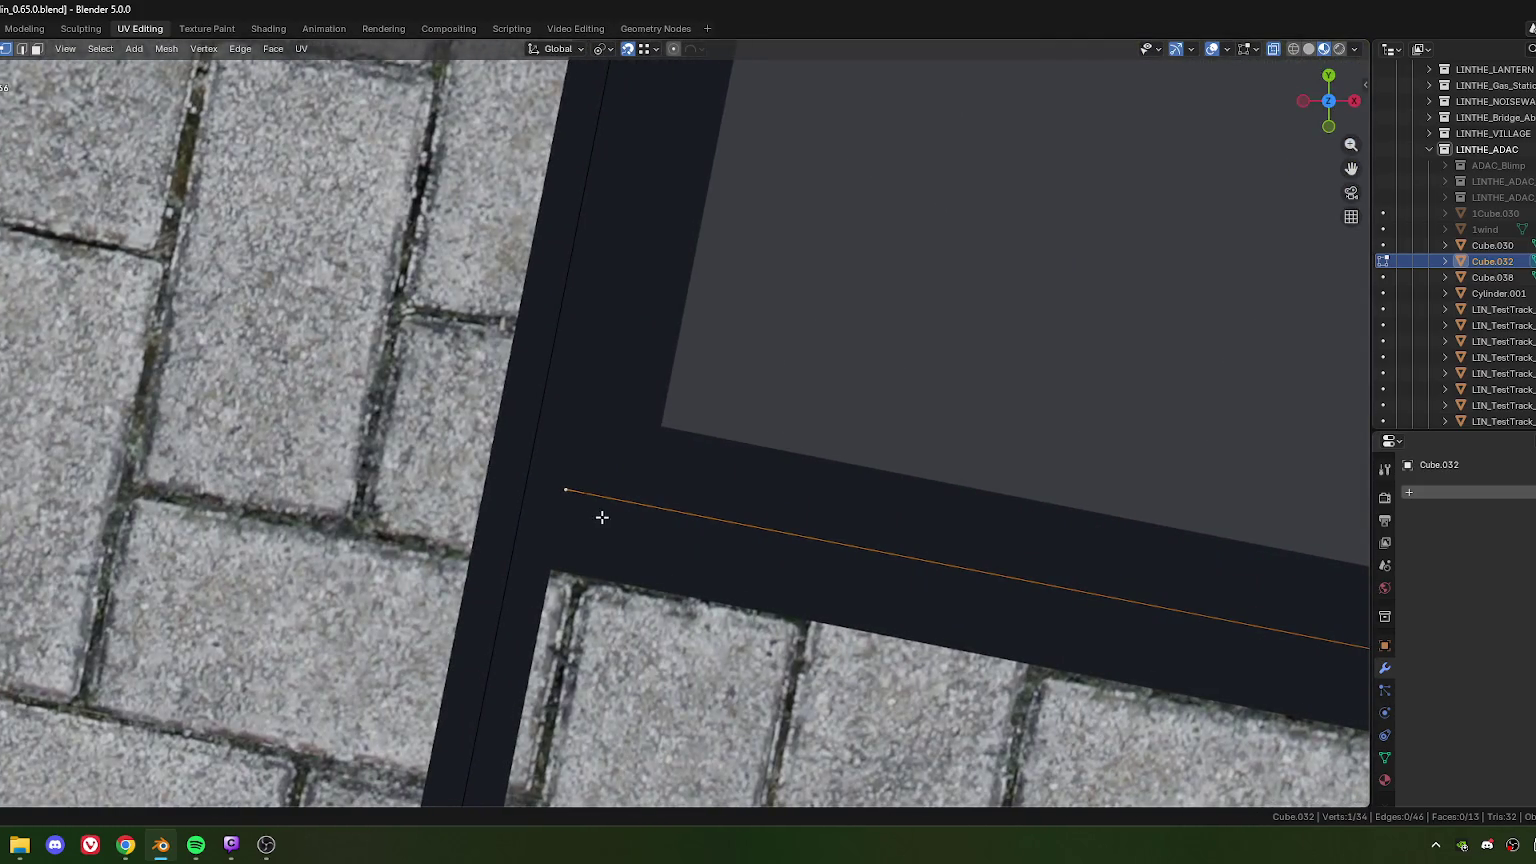
key(x)
key(x)
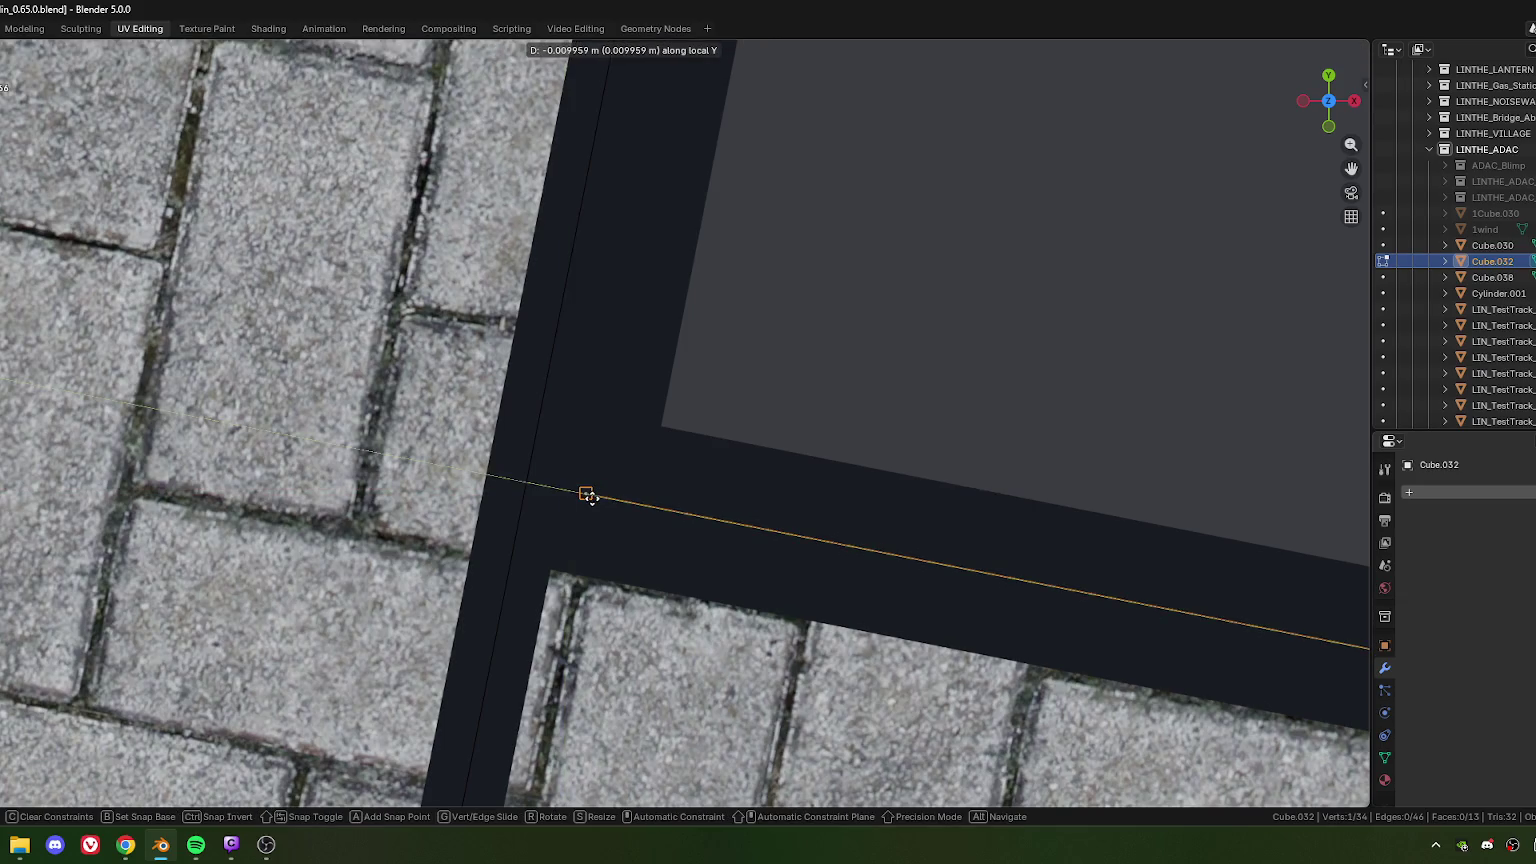
click(590, 497)
Step: Nudge the vertex about 0.0095 m along Y, then return to Object Mode
scroll(612, 521, down, 3)
shift+middle_drag(613, 521, 617, 566)
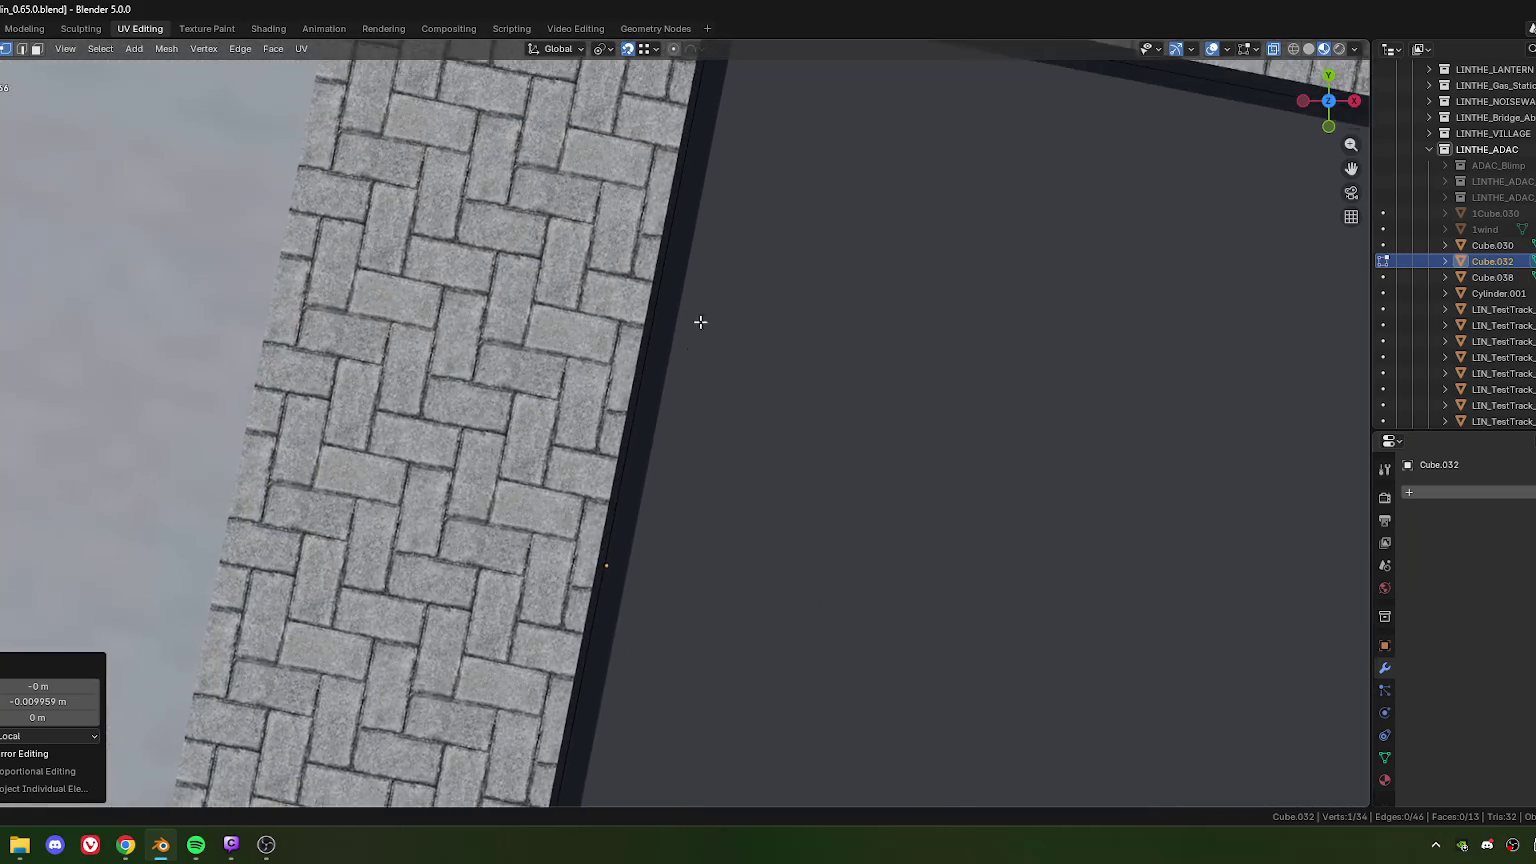
scroll(585, 513, up, 3)
key(g)
click(583, 559)
scroll(590, 556, down, 4)
mouse_move(664, 595)
middle_down()
mouse_move(566, 487)
mouse_move(590, 558)
middle_up()
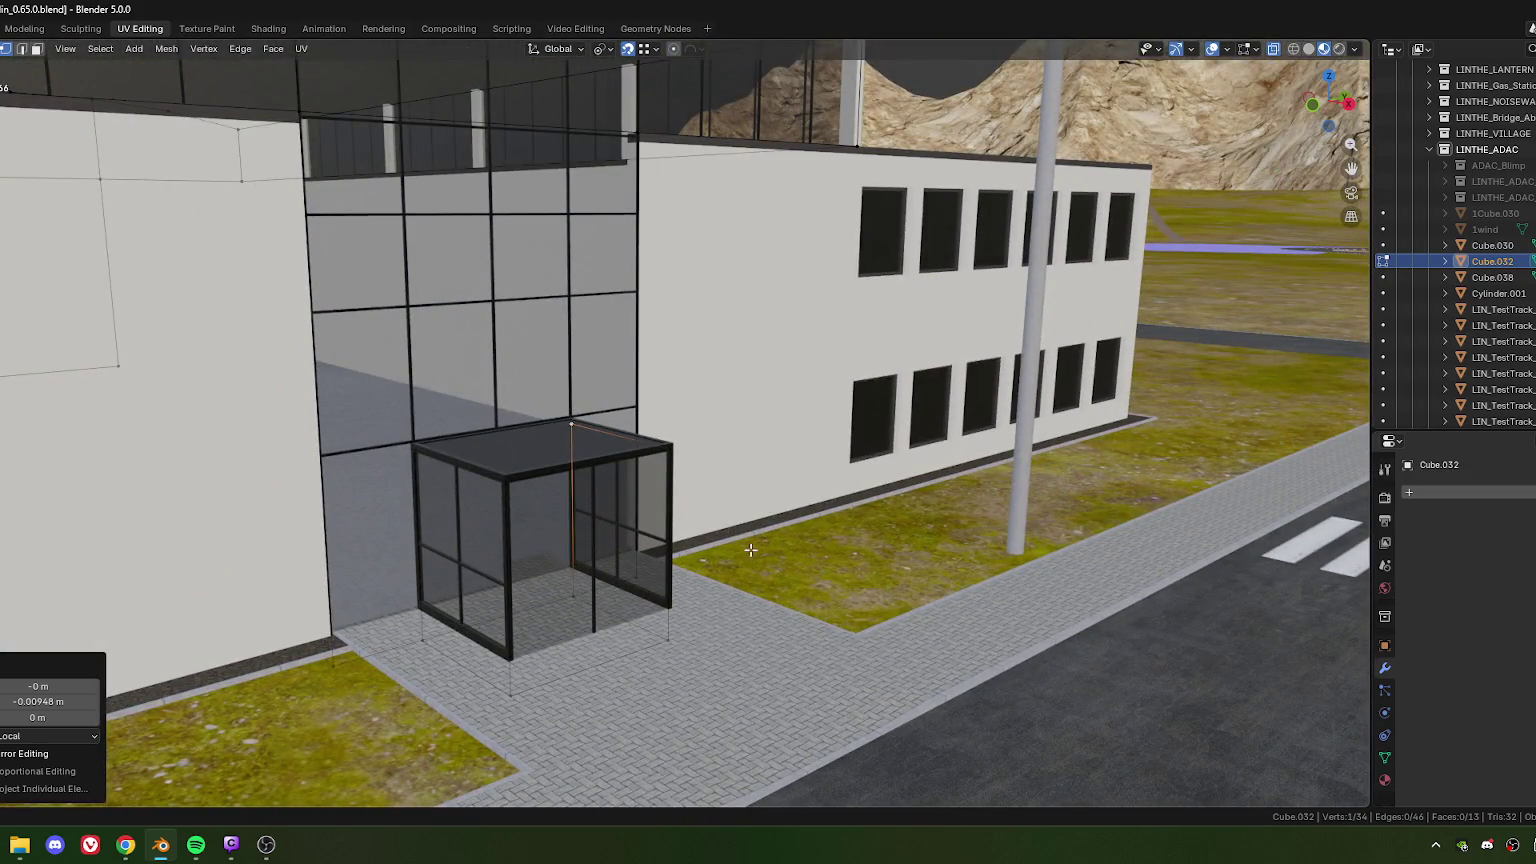
key(Tab)
mouse_move(746, 604)
middle_down()
mouse_move(718, 610)
mouse_move(726, 592)
middle_up()
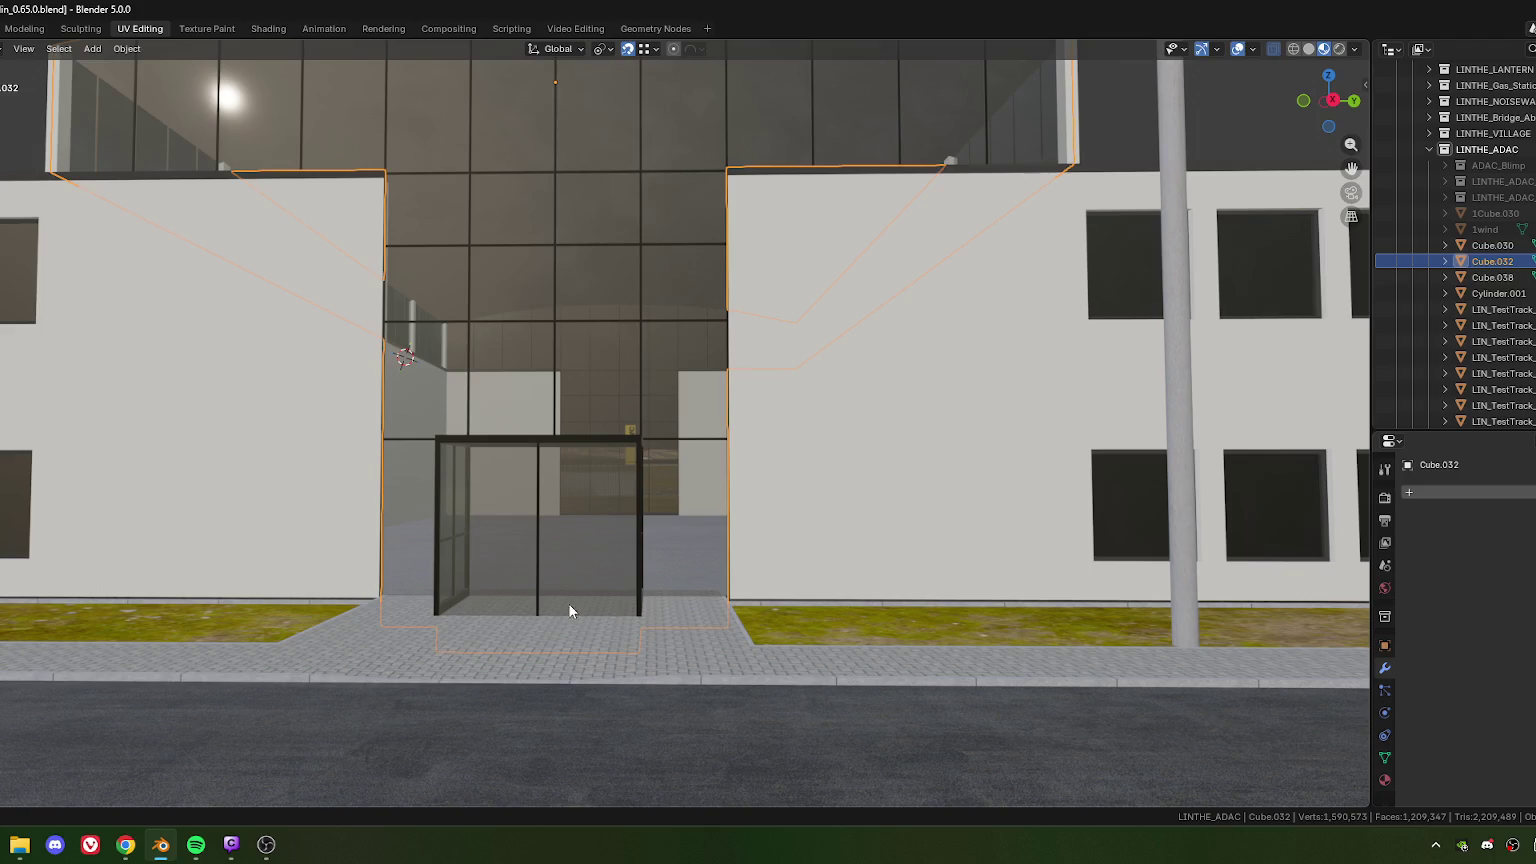
Step: Orbit to a side view of the building and deselect Cube.032
scroll(574, 609, down, 5)
mouse_move(520, 535)
middle_down()
mouse_move(731, 552)
mouse_move(730, 532)
mouse_move(508, 528)
mouse_move(505, 569)
mouse_move(630, 522)
middle_up()
scroll(731, 552, up, 3)
scroll(630, 522, up, 2)
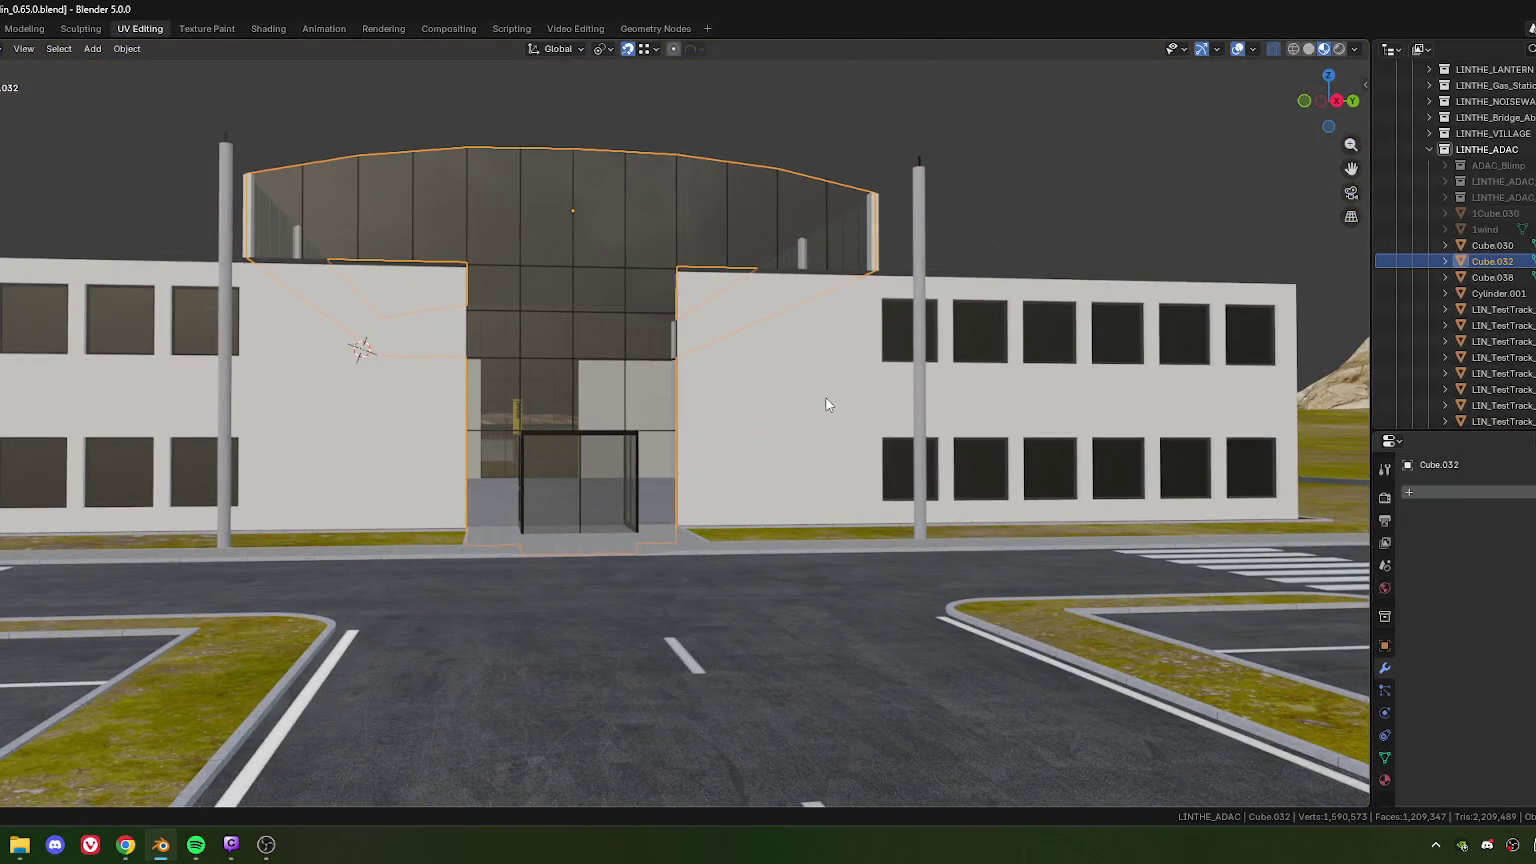
key(alt+a)
scroll(719, 412, down, 2)
Step: Inspect the entrance from angled views and select the window-frame object Cube.030
mouse_move(719, 412)
middle_down()
mouse_move(799, 432)
mouse_move(592, 432)
mouse_move(593, 473)
mouse_move(648, 466)
mouse_move(680, 440)
middle_up()
scroll(680, 440, up, 2)
scroll(702, 497, up, 2)
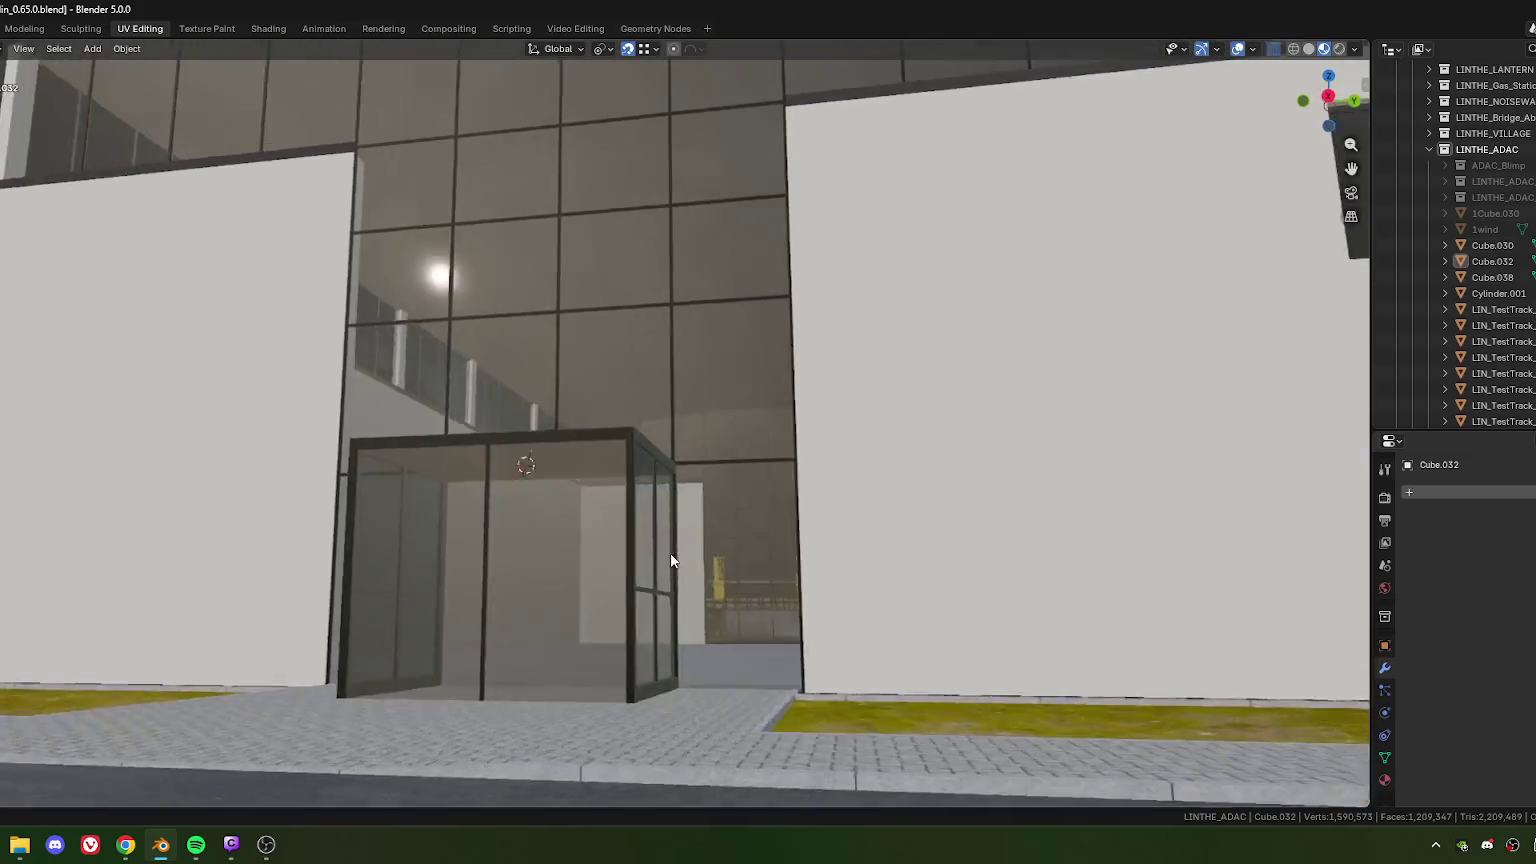
scroll(671, 560, down, 2)
scroll(670, 560, up, 2)
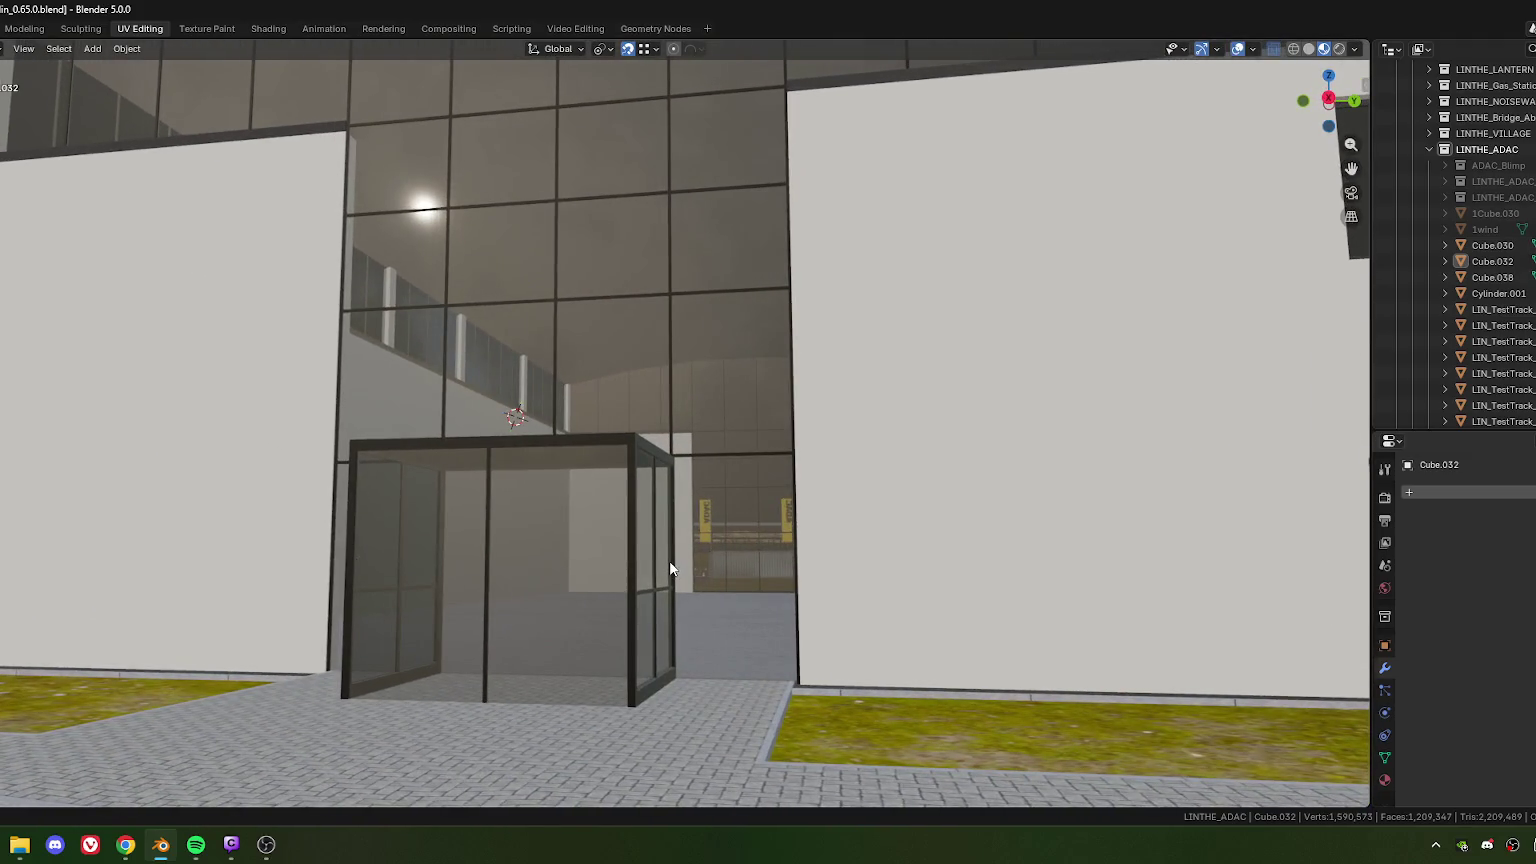
scroll(690, 540, down, 2)
mouse_move(686, 534)
middle_down()
mouse_move(696, 590)
mouse_move(662, 590)
middle_up()
scroll(650, 592, up, 2)
click(648, 598)
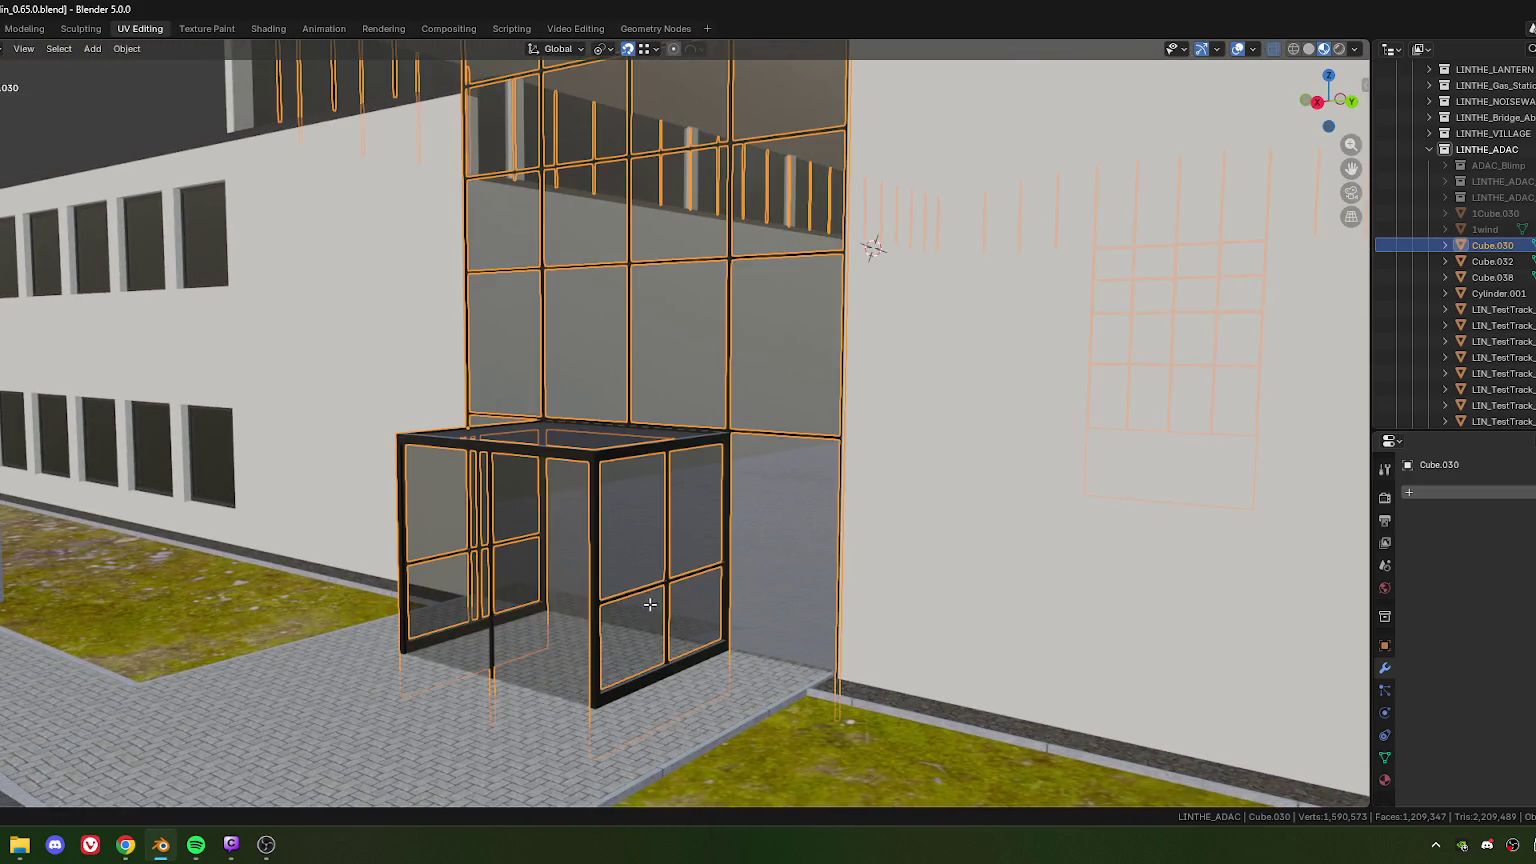
Step: Enter Edit Mode on Cube.030 and view the vestibule from the top
key(Tab)
scroll(660, 590, down, 2)
scroll(630, 540, up, 2)
scroll(627, 541, up, 3)
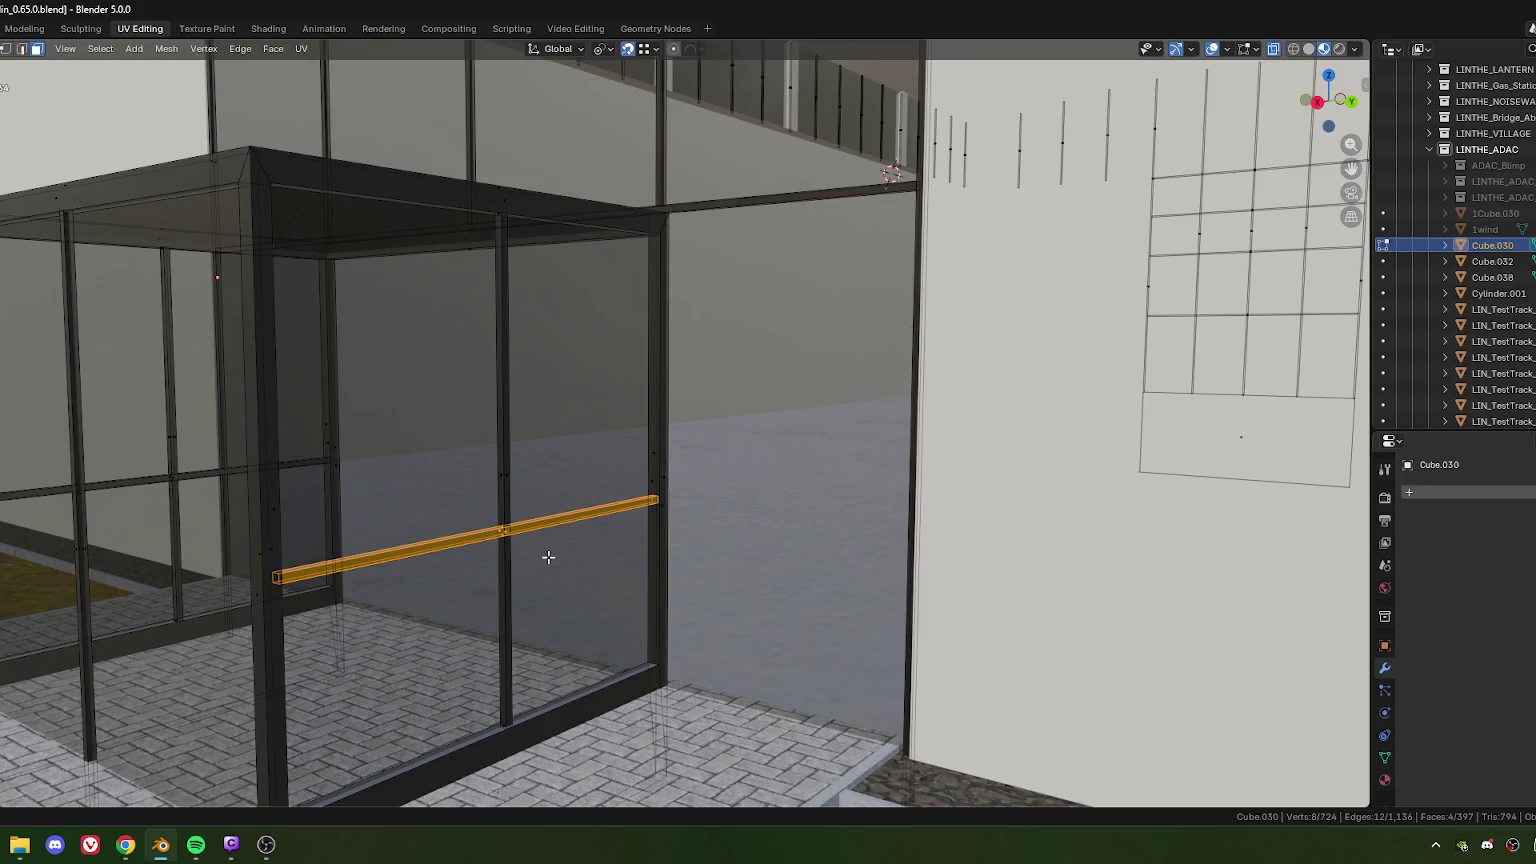
key(KP_7)
shift+middle_drag(523, 486, 625, 523)
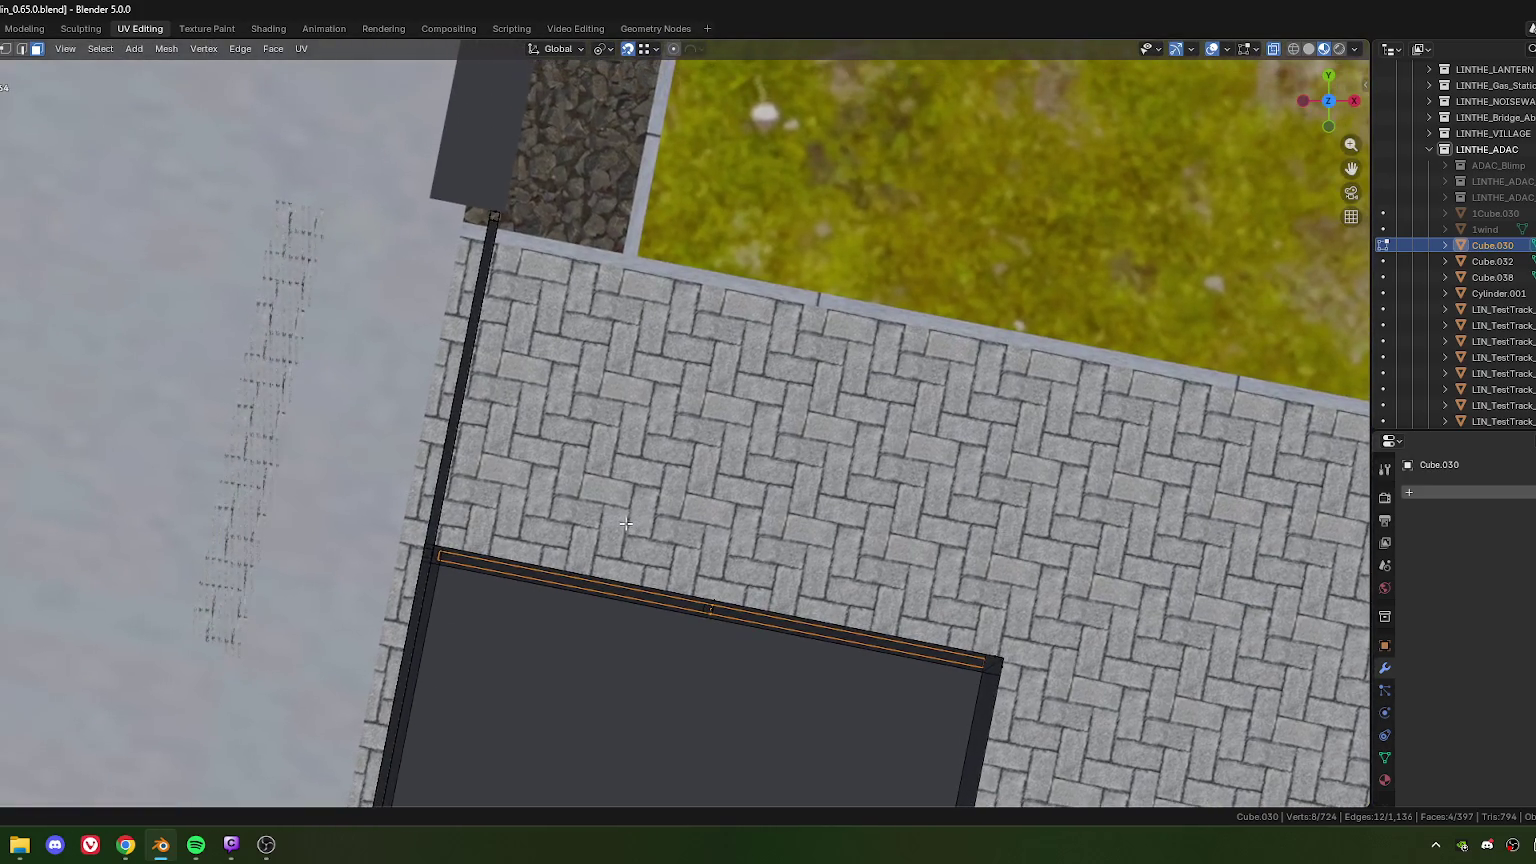
Step: Duplicate the selected frame strip and rotate the copy −90°
key(shift+d)
click(735, 440)
text(r-90)
key(Return)
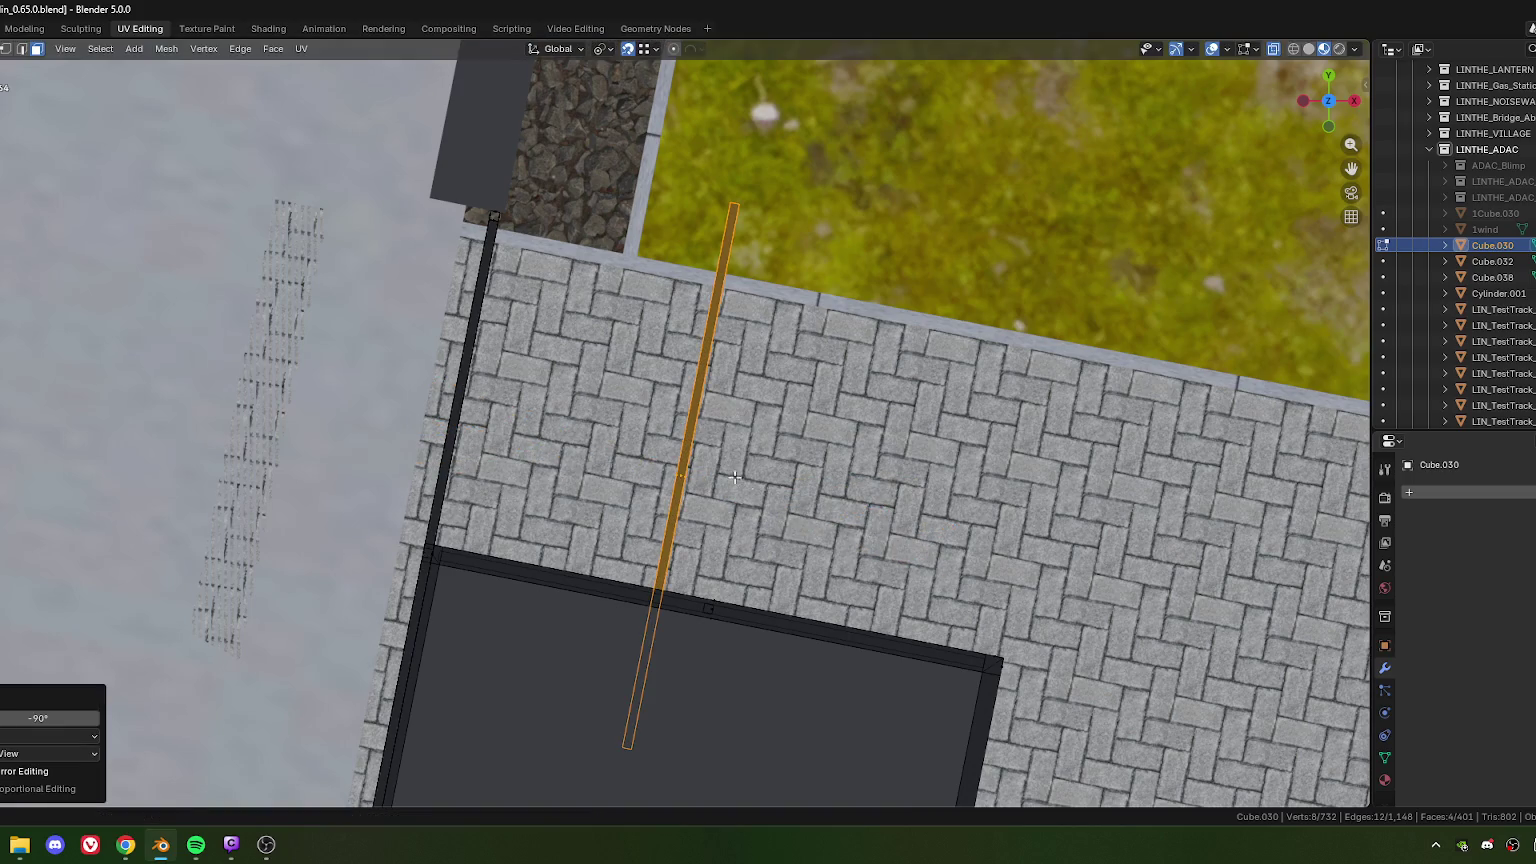
Step: Move the rotated strip beside the facade edge
key(g)
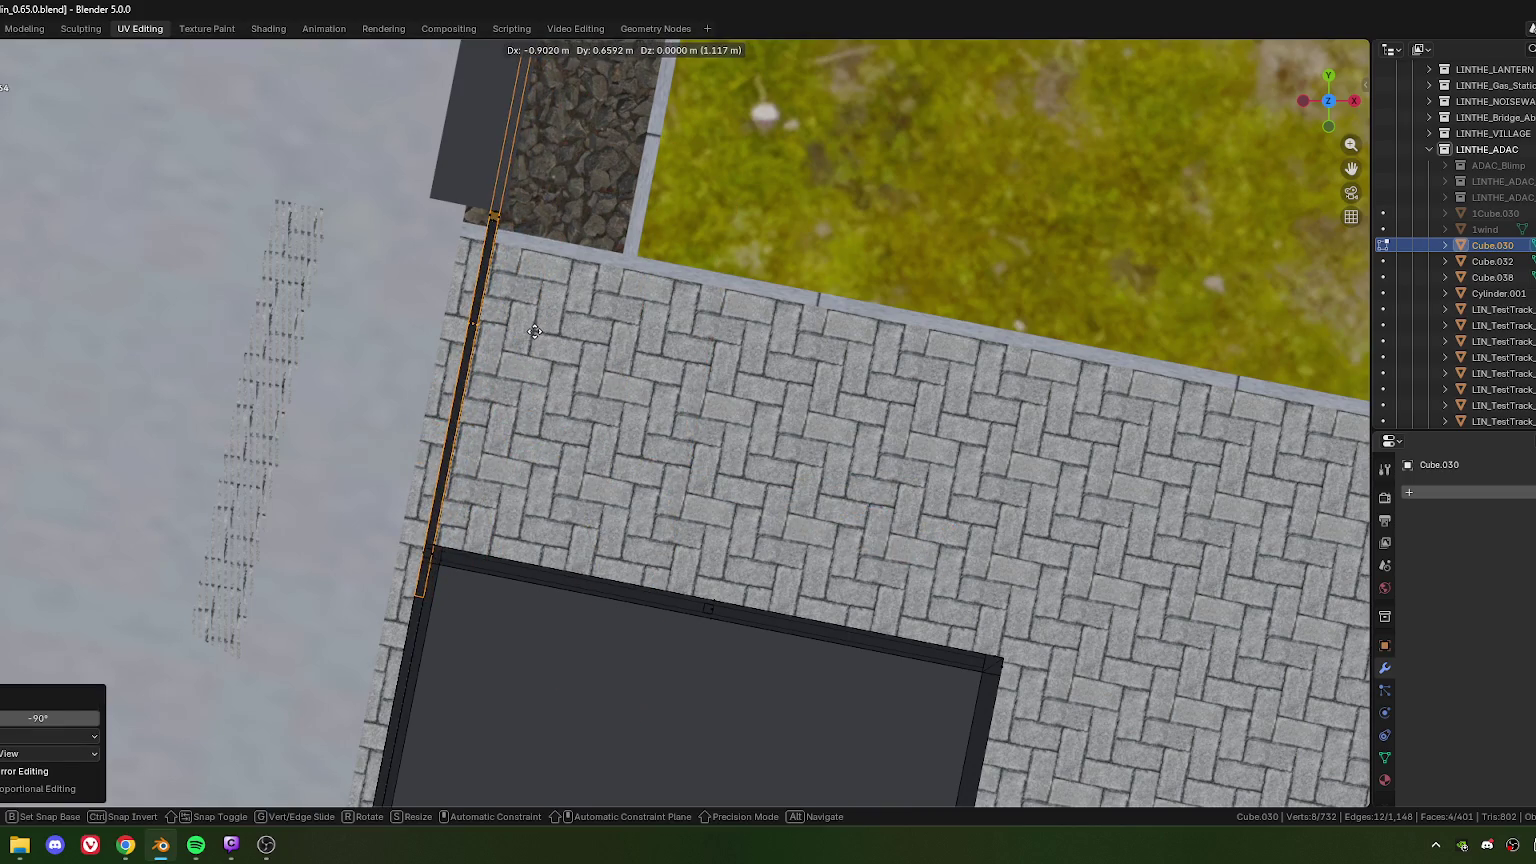
click(535, 332)
scroll(600, 390, up, 2)
scroll(640, 420, up, 1)
scroll(655, 437, up, 2)
scroll(640, 447, up, 2)
scroll(625, 456, up, 3)
Step: Nudge the strip twice along its local Y axis to refine its position
key(g)
key(y)
key(y)
click(604, 410)
key(g)
key(y)
key(y)
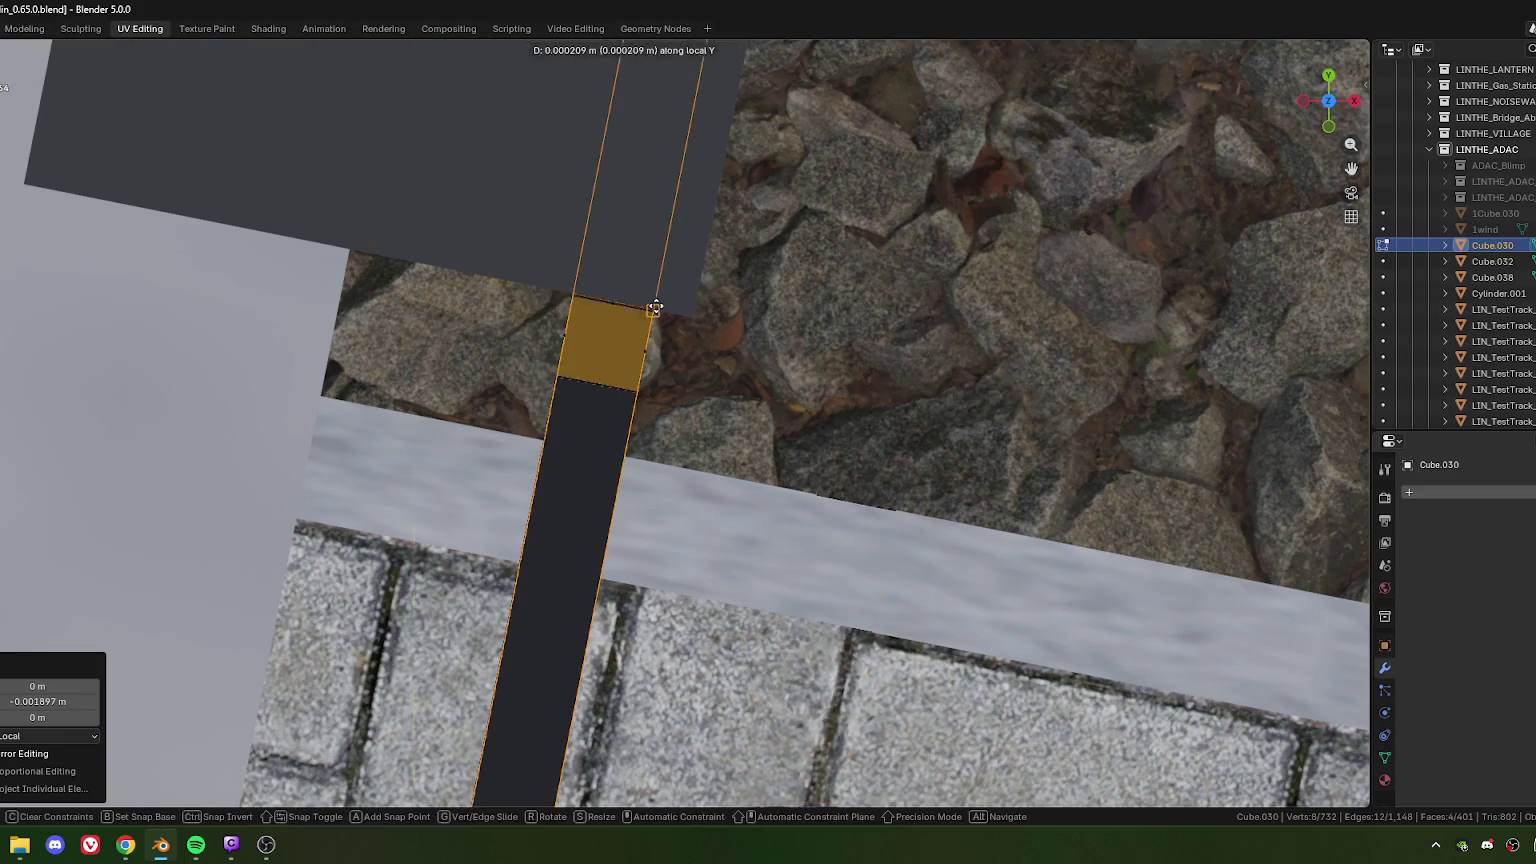
click(662, 372)
scroll(684, 459, down, 5)
Step: Align the strip's end vertices with the wall along the local Y axis
click(631, 292)
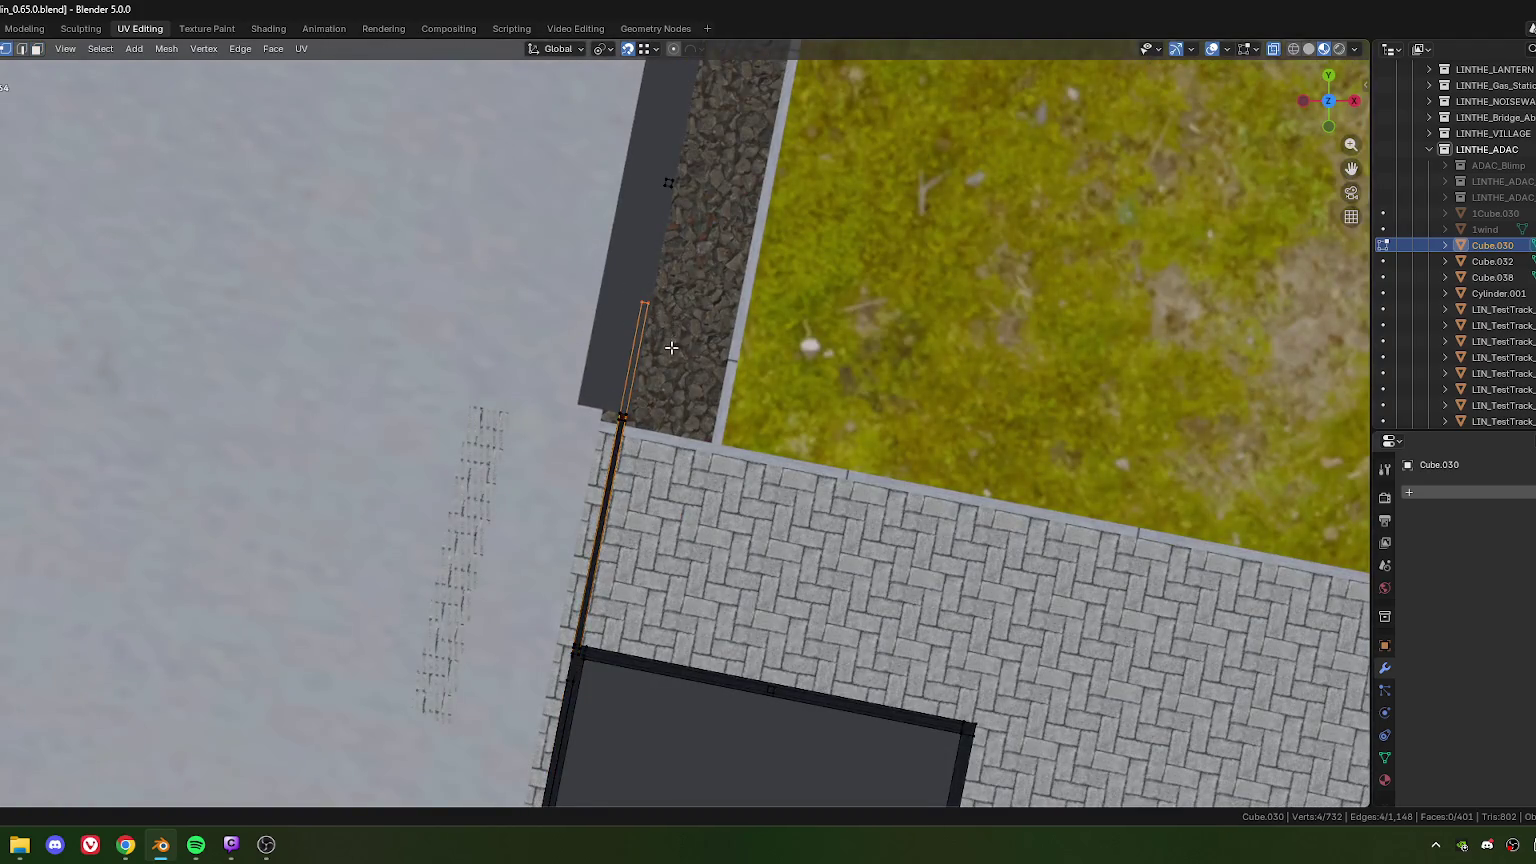
scroll(643, 432, up, 7)
key(g)
key(y)
key(y)
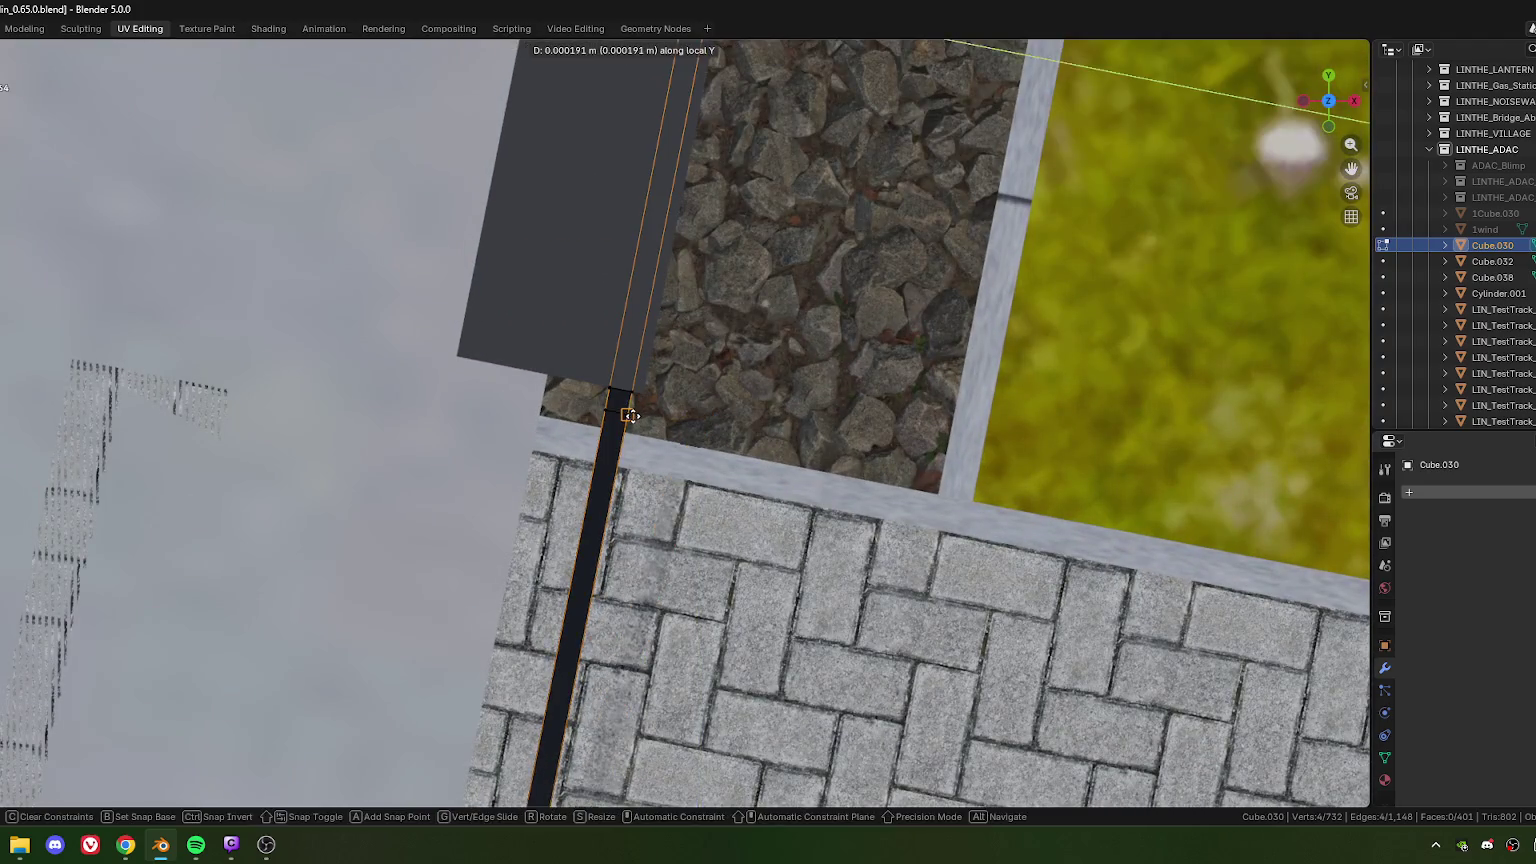
click(640, 424)
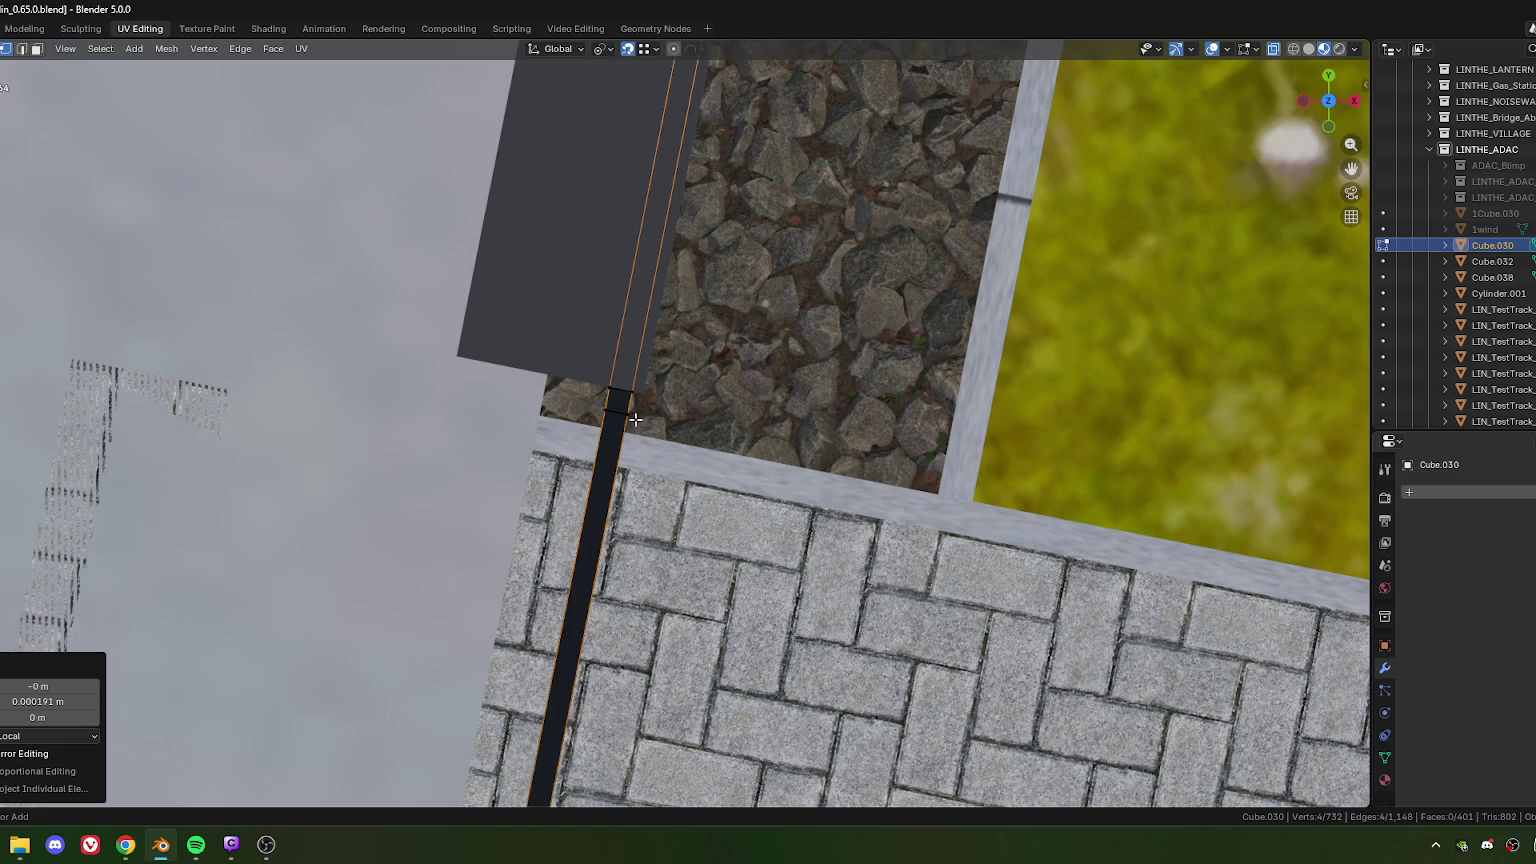
key(ctrl+z)
click(640, 425)
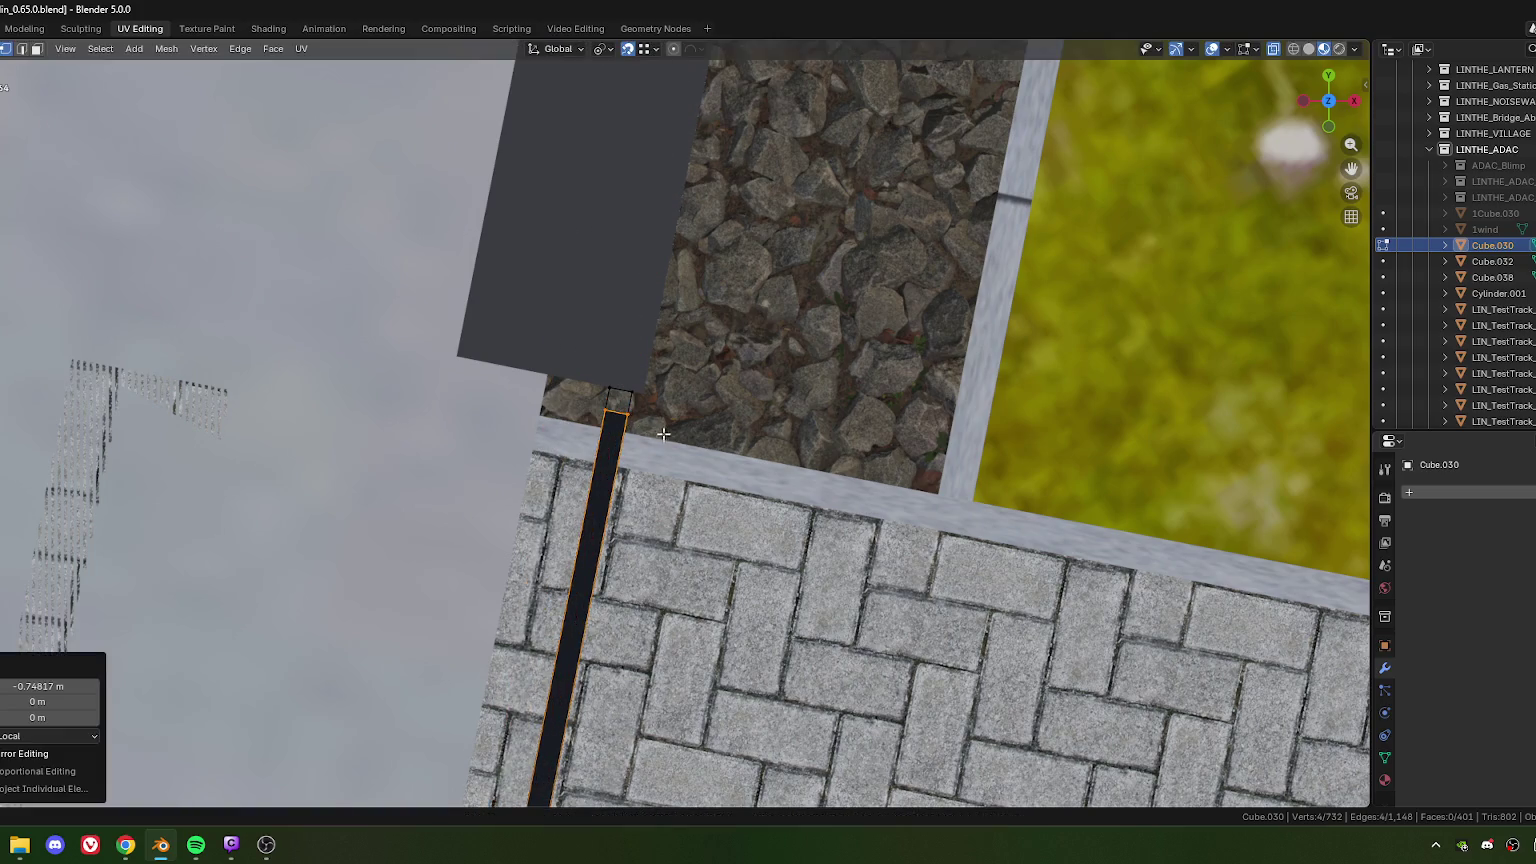
scroll(661, 438, up, 5)
Step: Slide both strips along the X axis up to the facade
key(g)
key(x)
key(Escape)
scroll(721, 414, down, 5)
mouse_move(721, 414)
middle_down()
mouse_move(400, 513)
mouse_move(549, 415)
middle_up()
alt+shift+click(549, 415)
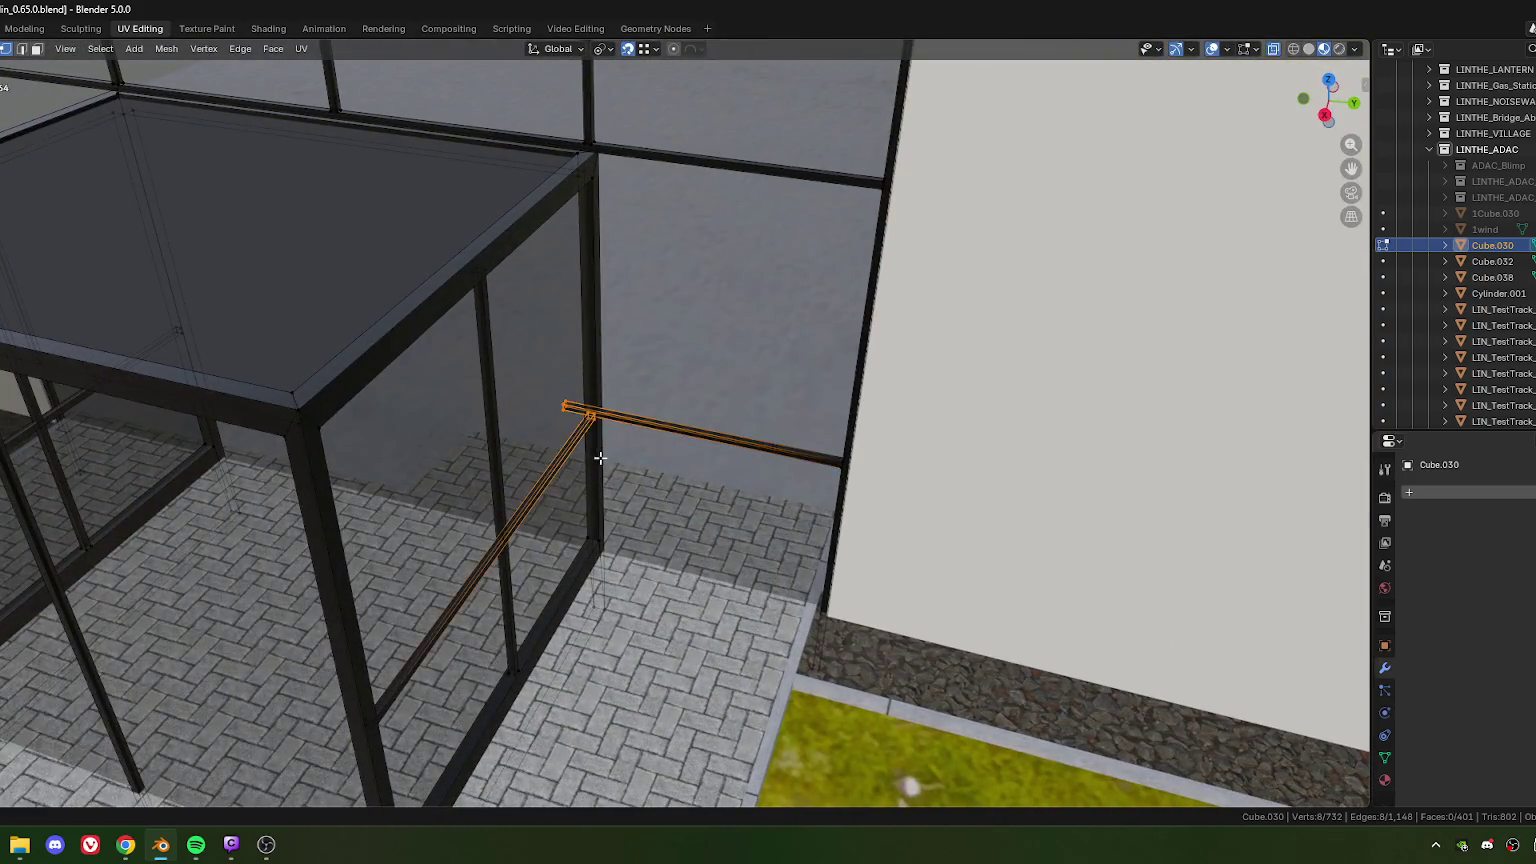
scroll(535, 440, up, 4)
scroll(515, 410, up, 3)
key(x)
click(603, 424)
Step: Orbit to a frontal view of the entrance and select the new connecting bar
scroll(603, 480, down, 6)
scroll(603, 545, down, 2)
middle_drag(603, 545, 650, 541)
click(804, 479)
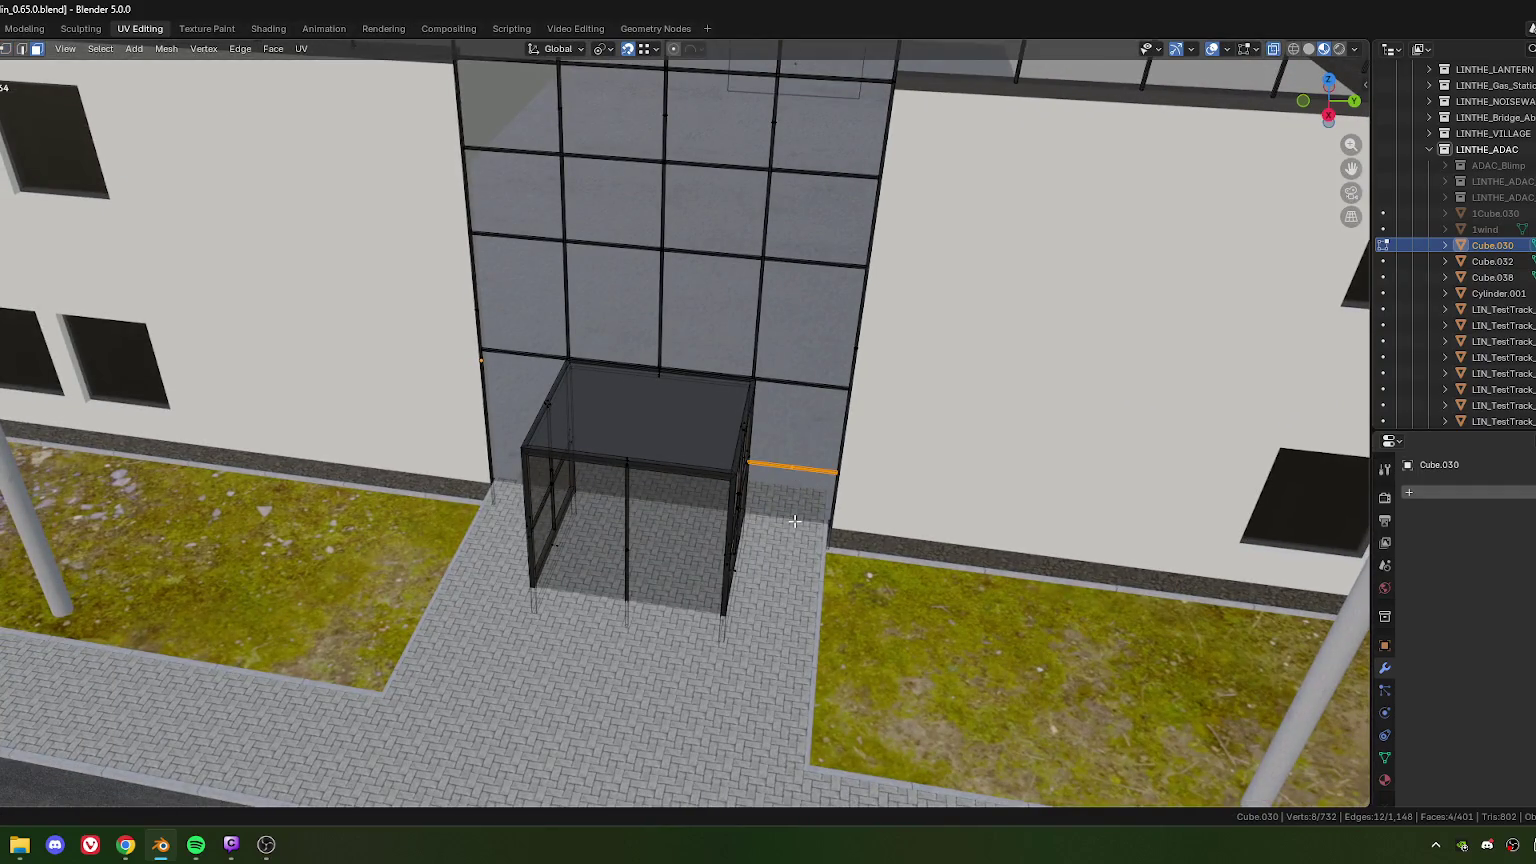
Step: From top view, extrude the connecting bar's edges 4.469 m along local X
key(KP_7)
scroll(700, 450, up, 1)
scroll(670, 430, up, 3)
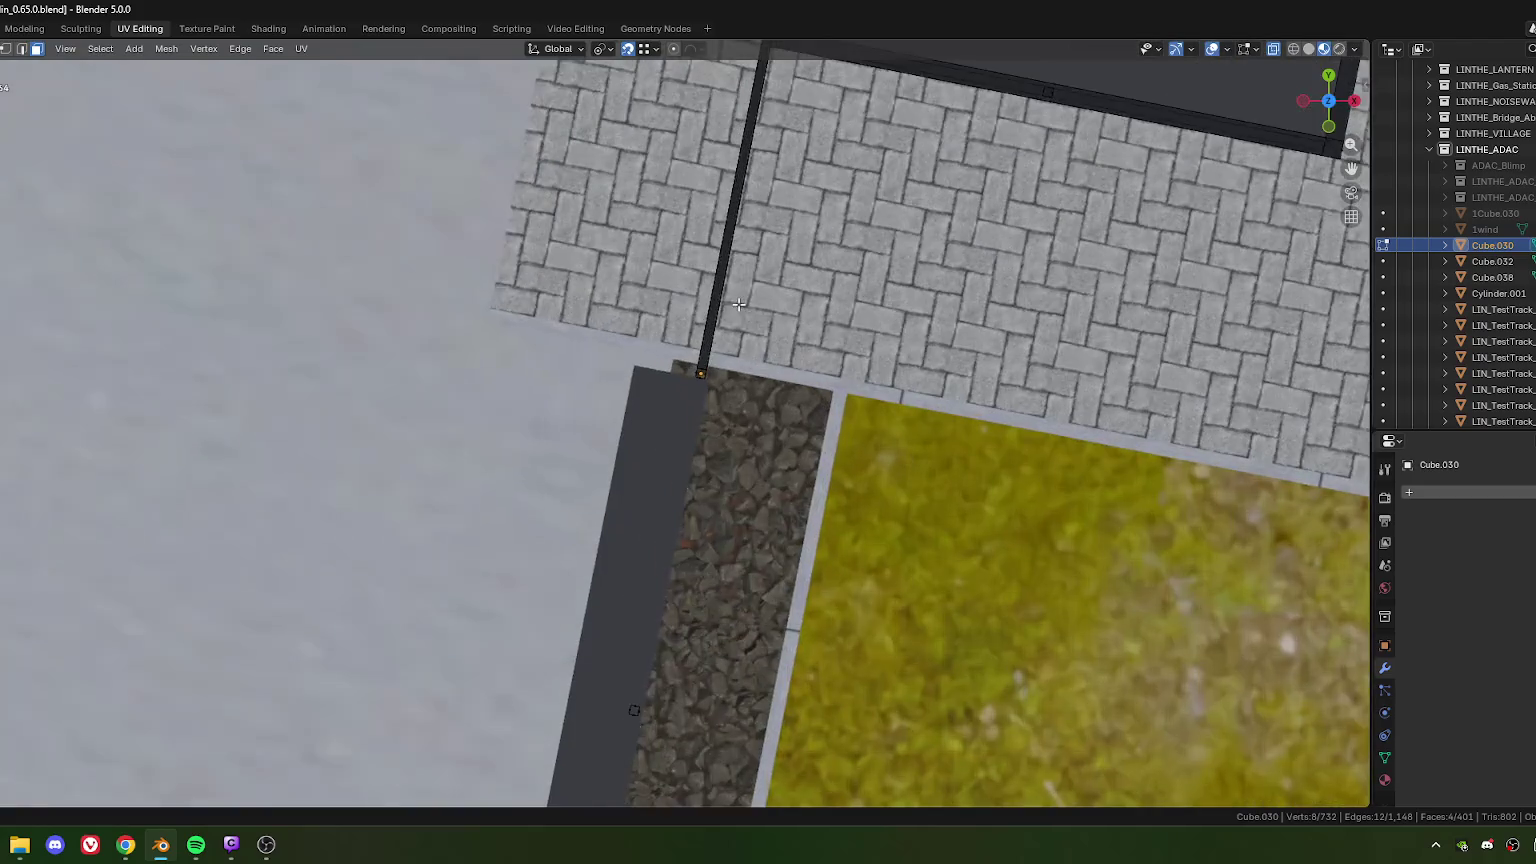
scroll(657, 421, up, 3)
scroll(648, 480, up, 2)
scroll(655, 430, up, 4)
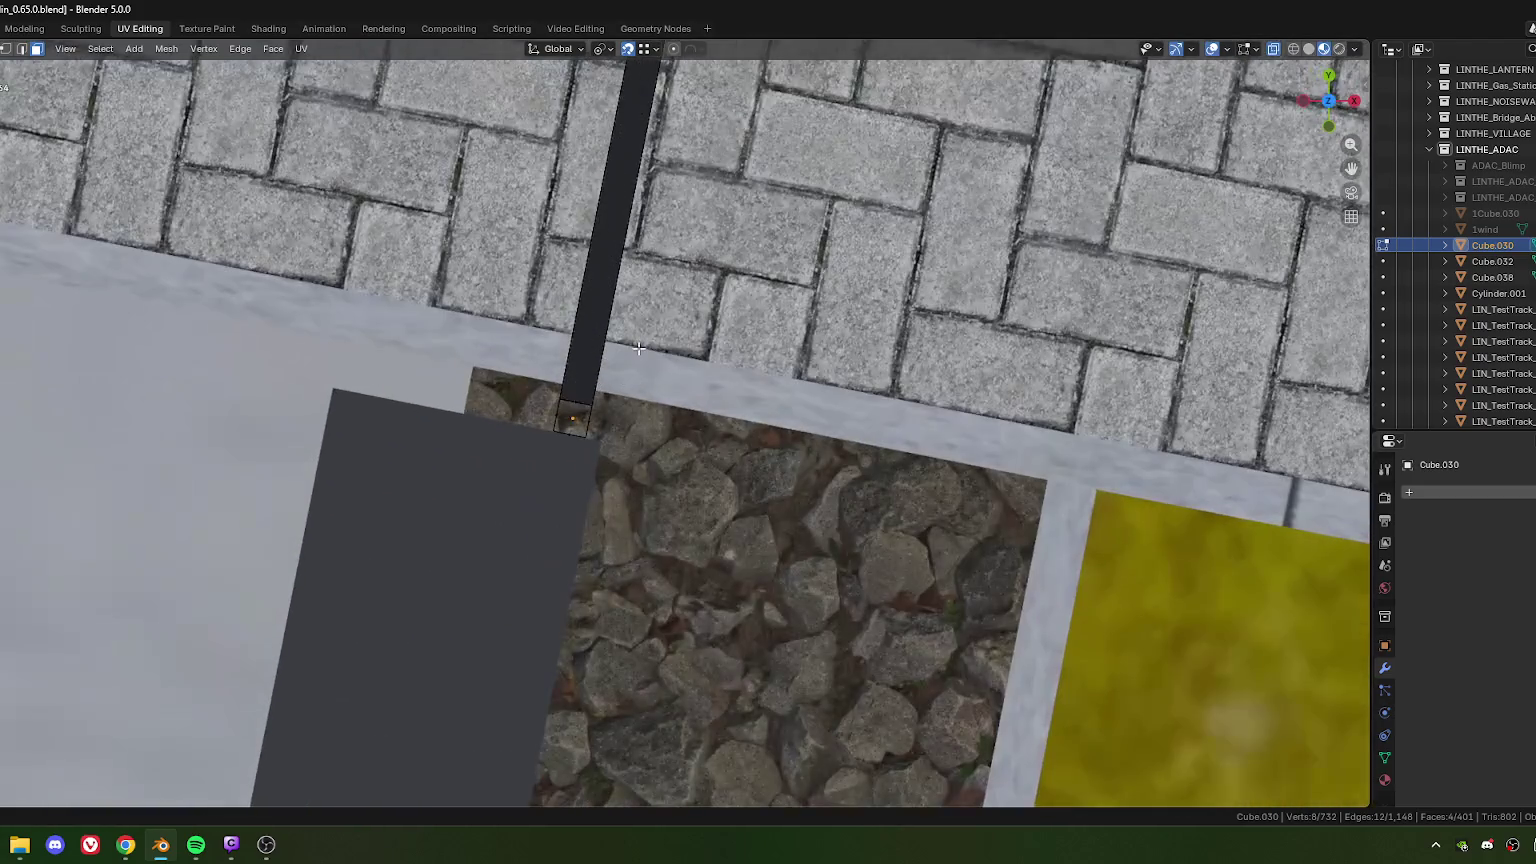
scroll(660, 405, up, 1)
key(e)
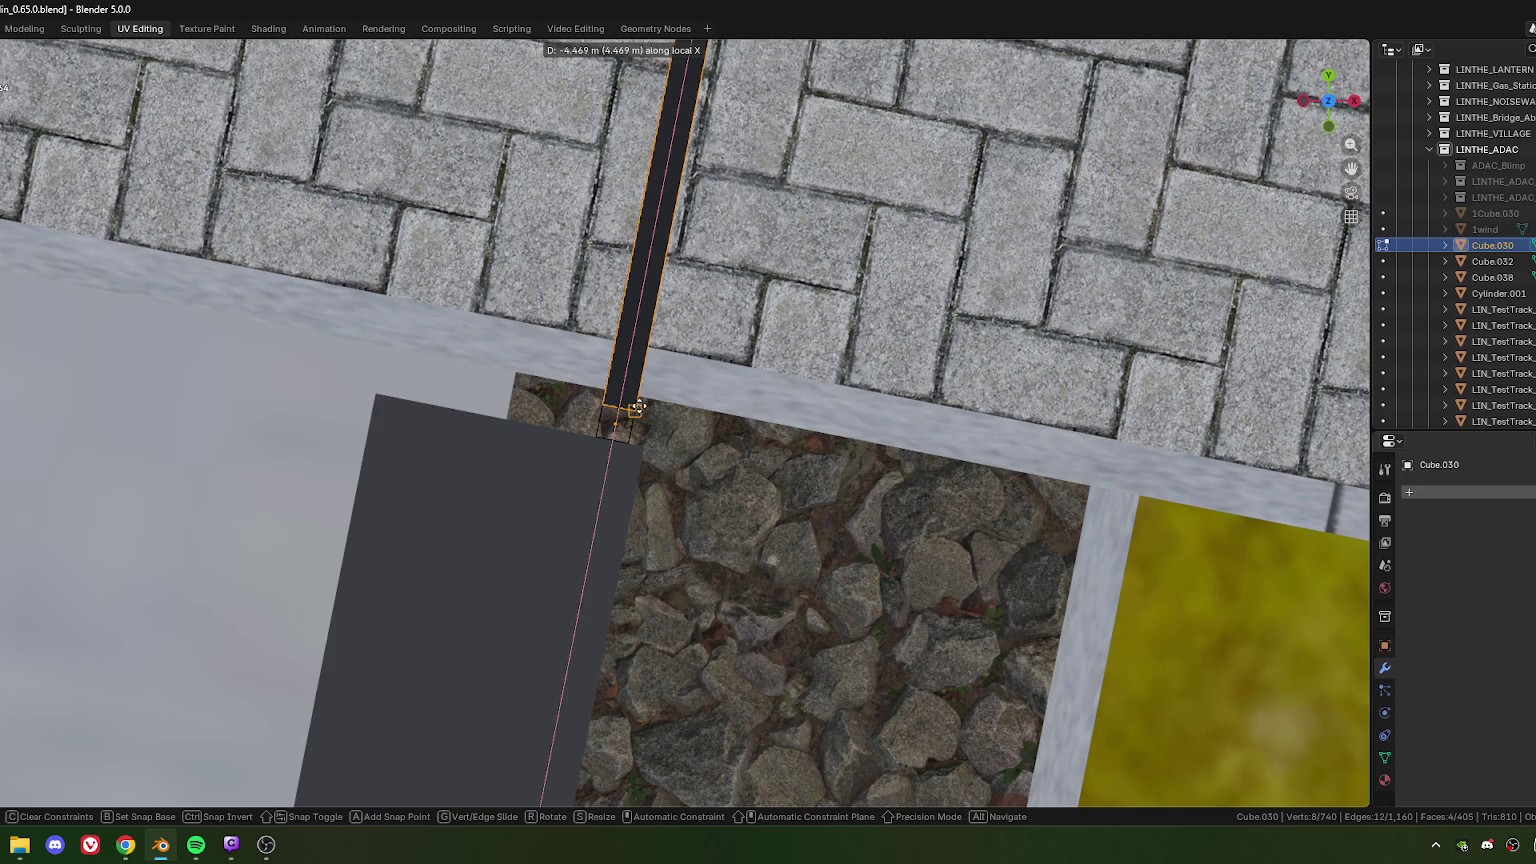
click(661, 397)
Step: Deselect everything and orbit down to inspect the glass box and facade
scroll(750, 434, down, 5)
middle_drag(750, 434, 611, 462)
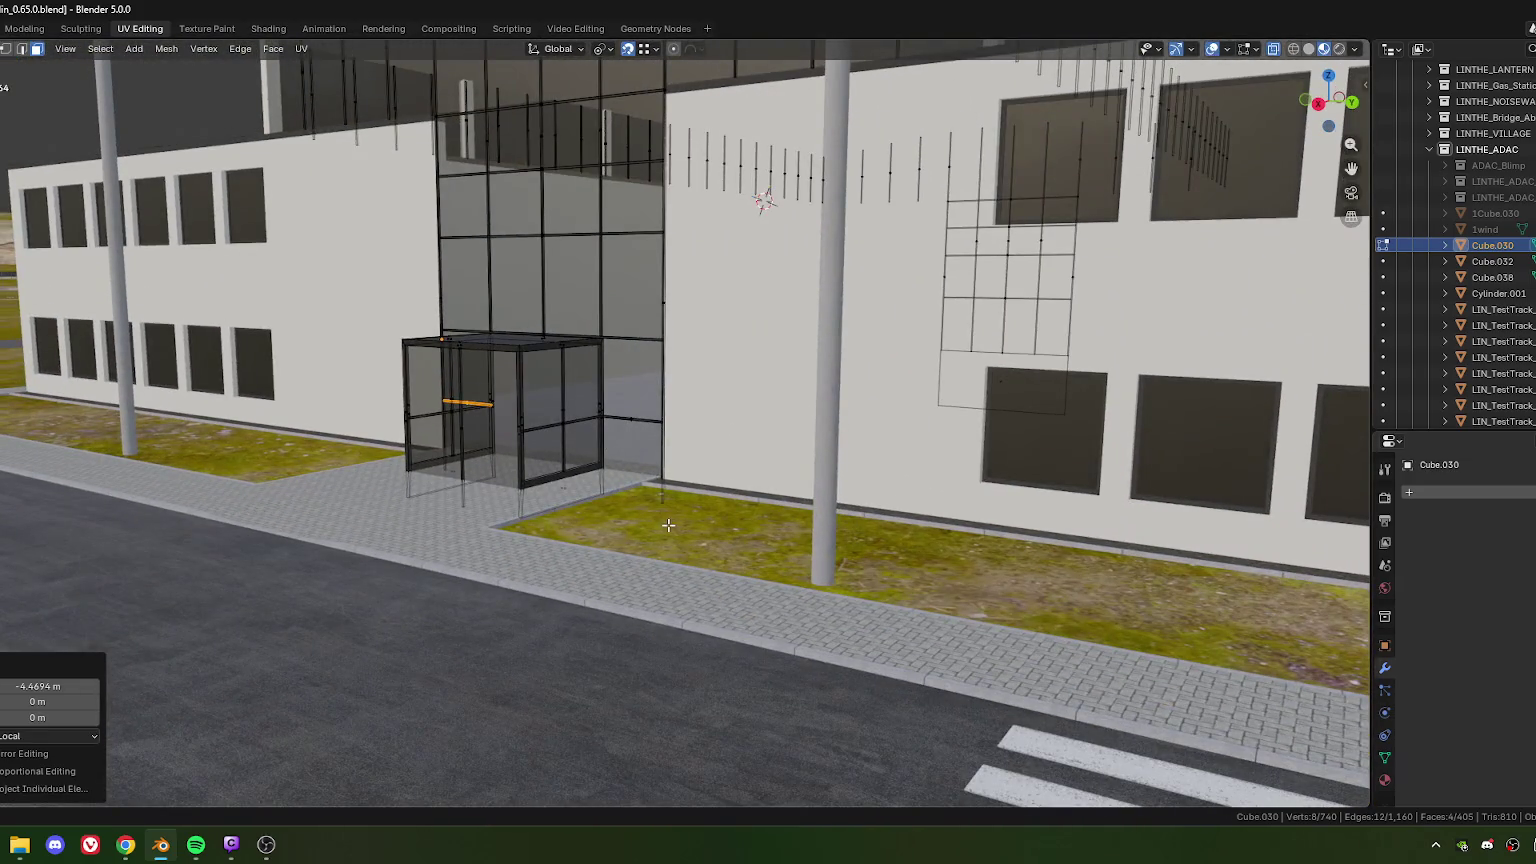
click(668, 525)
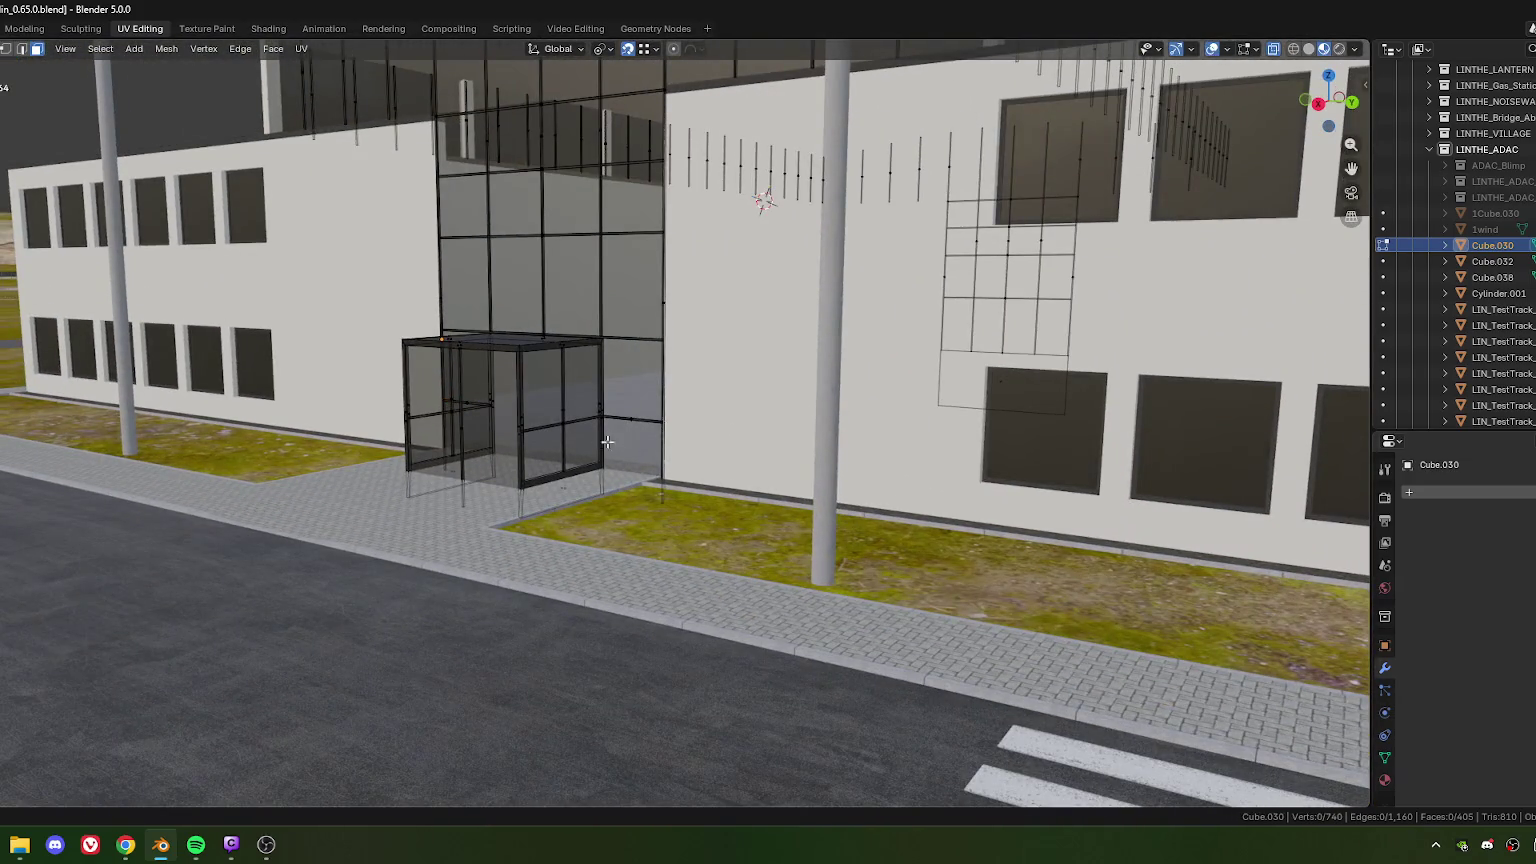
scroll(620, 485, up, 3)
scroll(576, 441, up, 2)
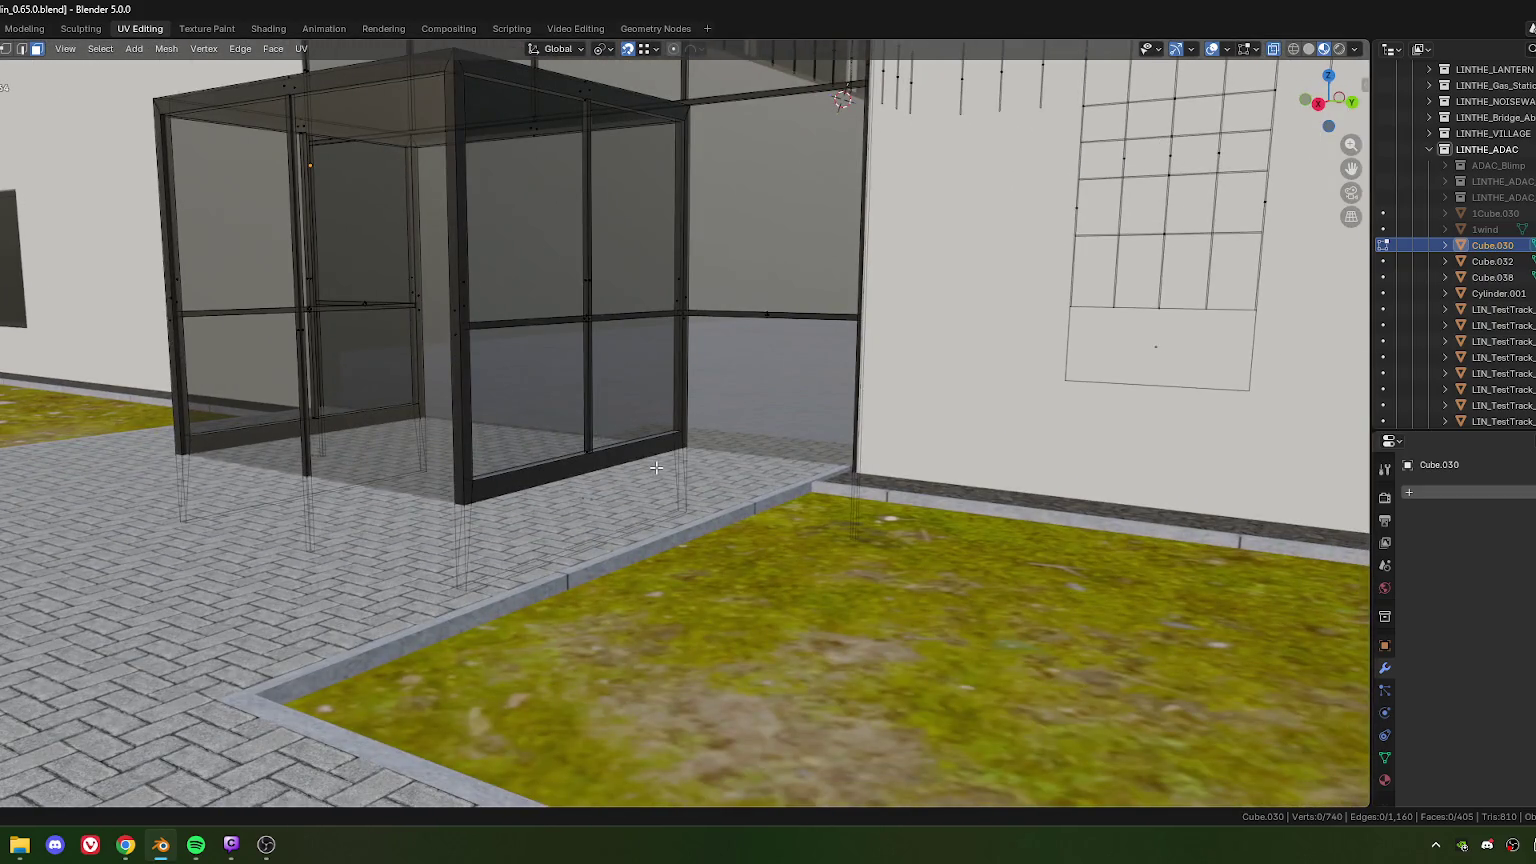
scroll(656, 467, down, 5)
scroll(656, 467, up, 2)
mouse_move(660, 470)
middle_down()
mouse_move(717, 487)
mouse_move(690, 480)
mouse_move(691, 566)
middle_up()
scroll(717, 487, up, 2)
scroll(690, 480, up, 4)
scroll(680, 474, up, 2)
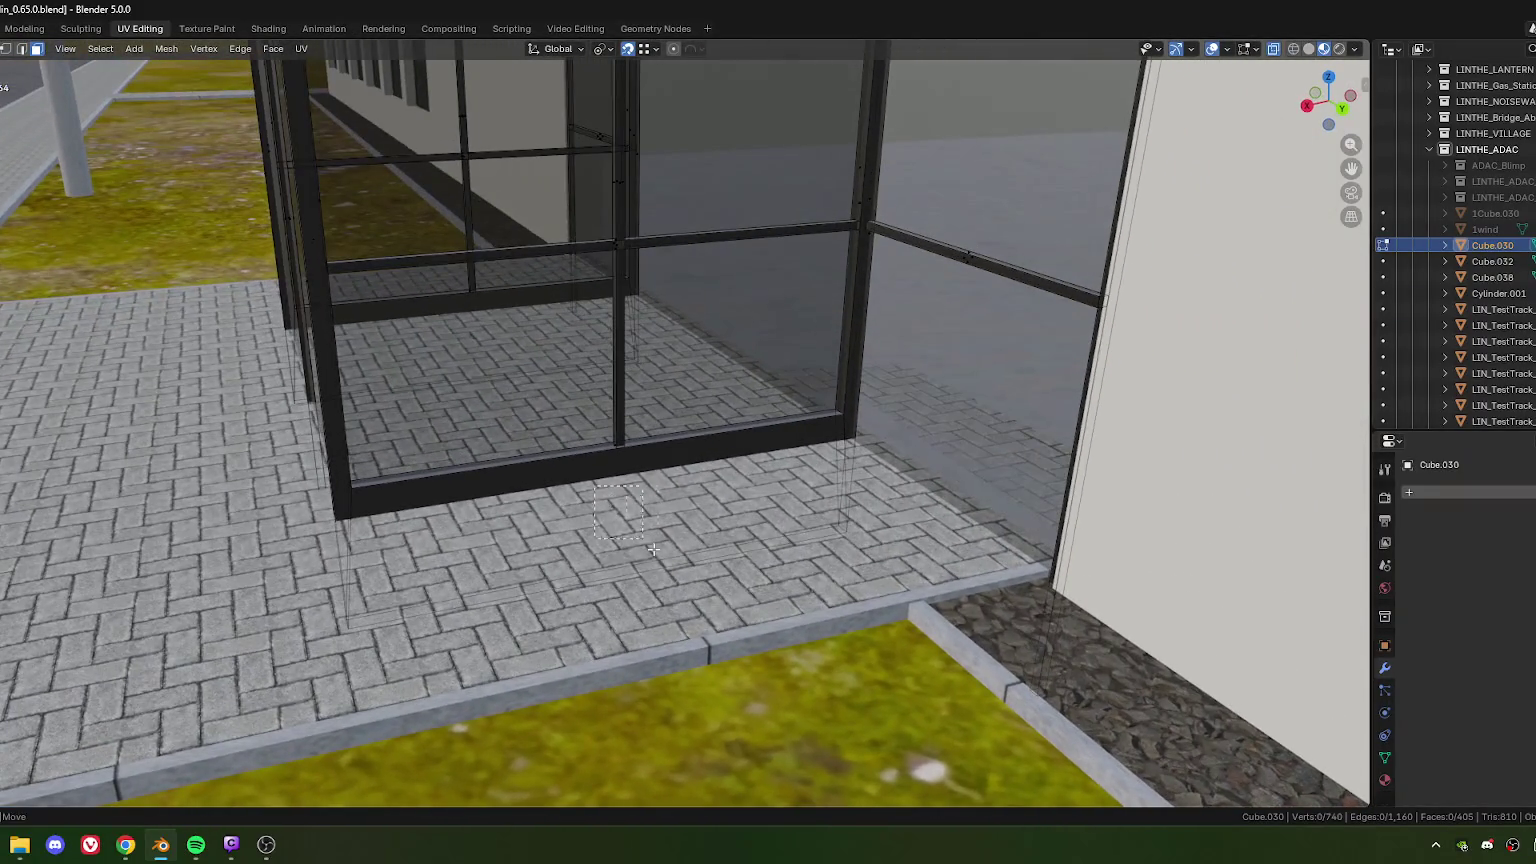
Step: Select the vestibule's bottom frame strip faces and view them from the top
click(691, 566)
middle_drag(693, 503, 721, 501)
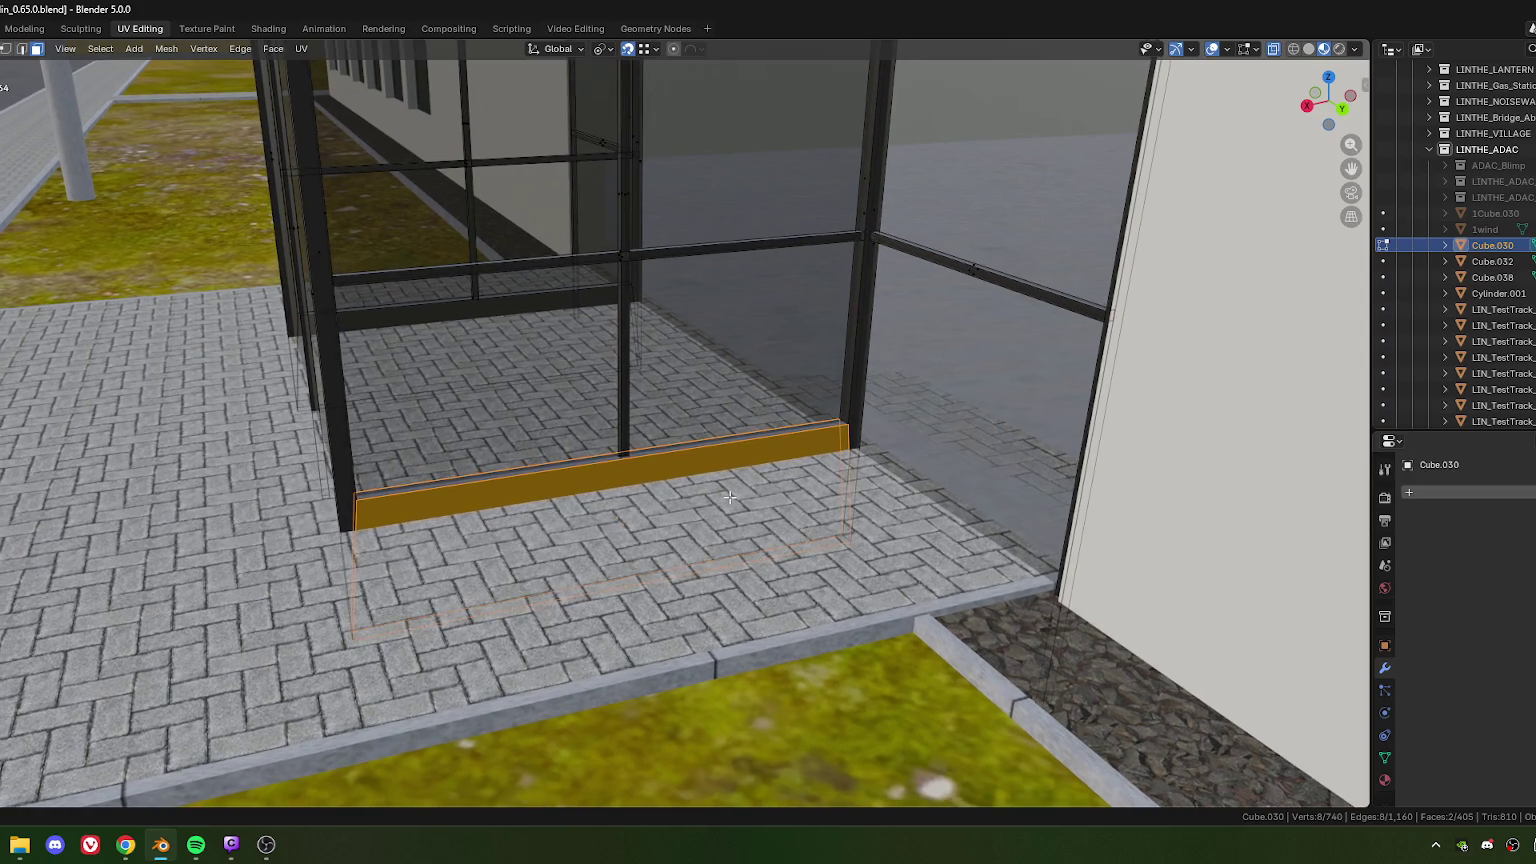
middle_drag(619, 456, 653, 468)
click(674, 482)
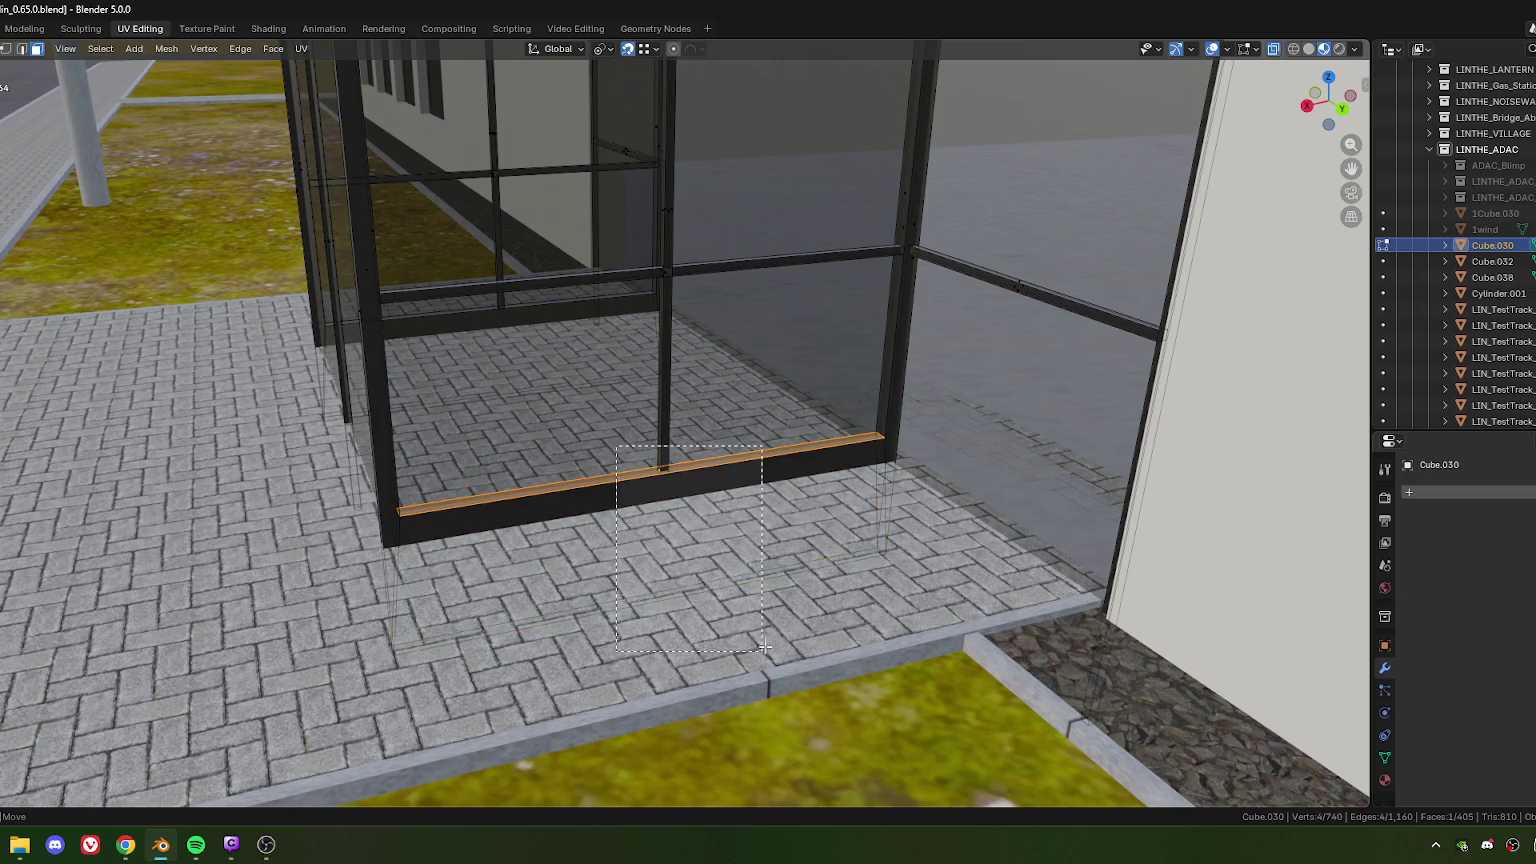
drag(763, 651, 763, 650)
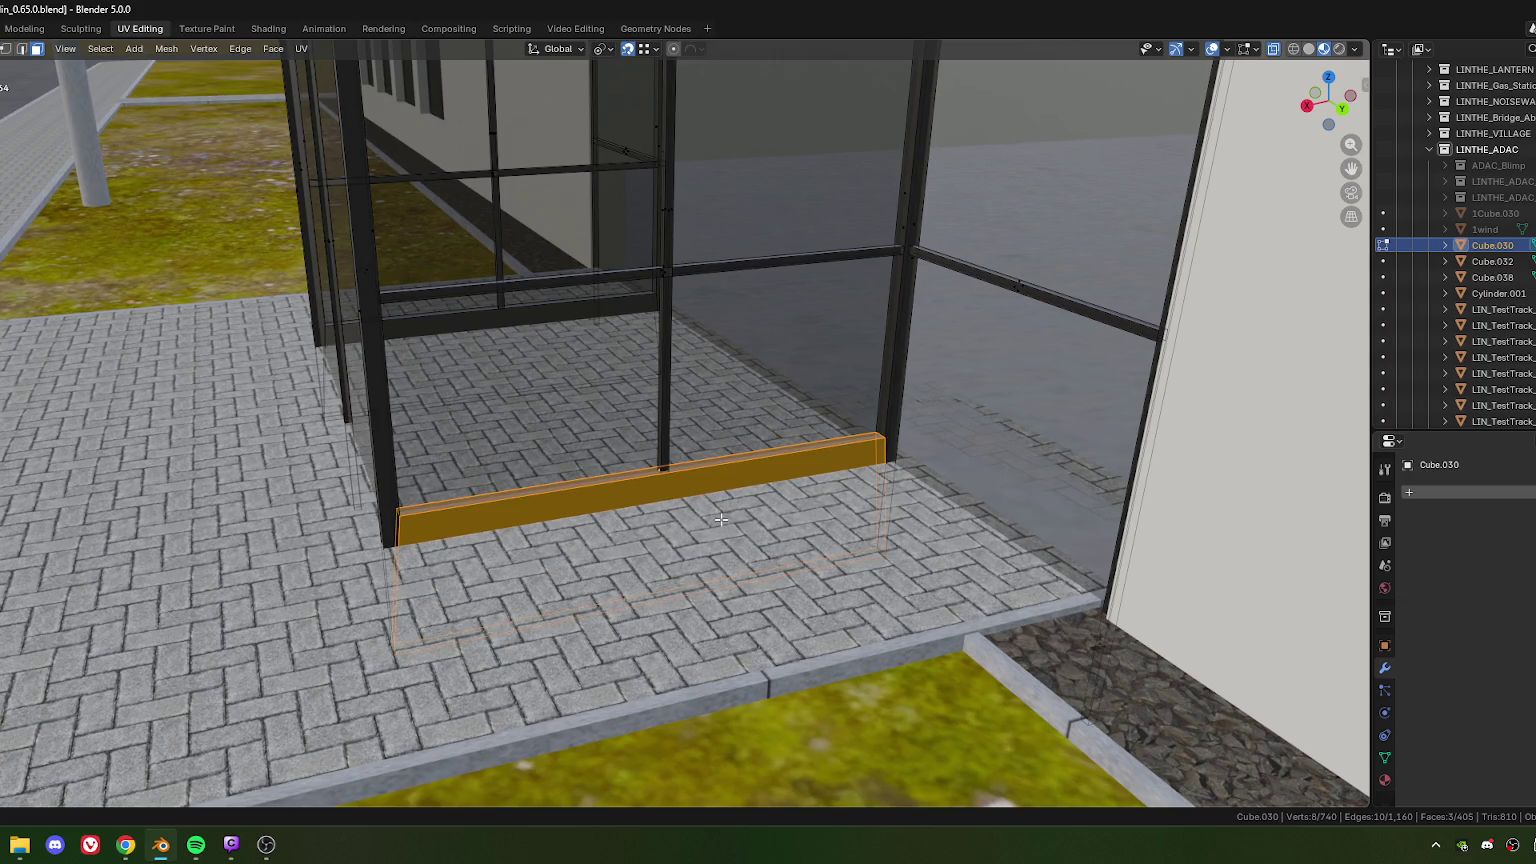
key(KP_7)
shift+middle_drag(720, 518, 819, 407)
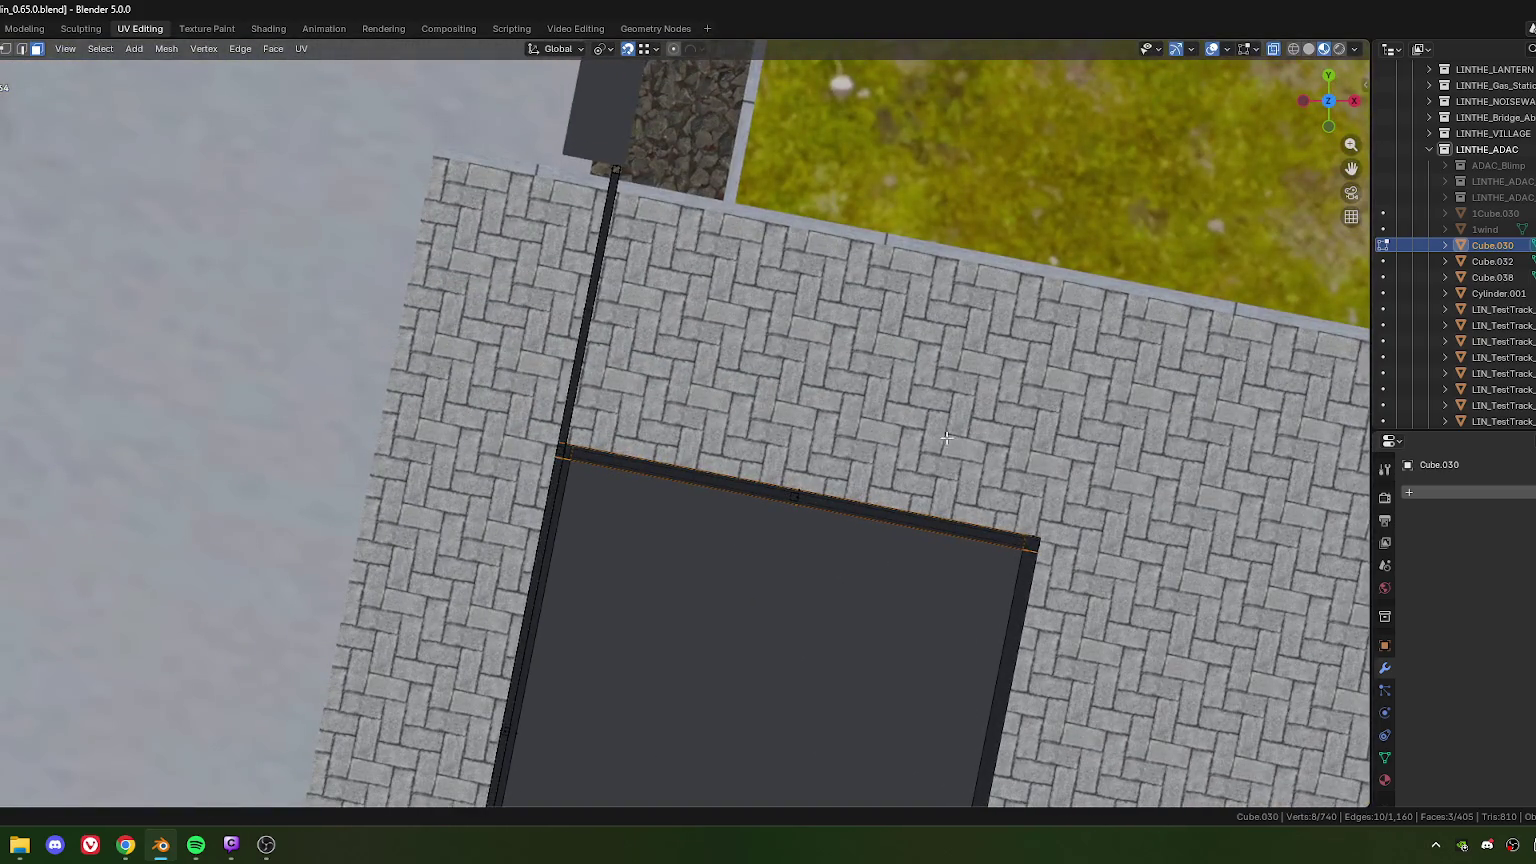
Step: Duplicate the bottom strip, rotate the copy 90°, and set it against the frame edge
key(shift+d)
click(845, 360)
text(r)
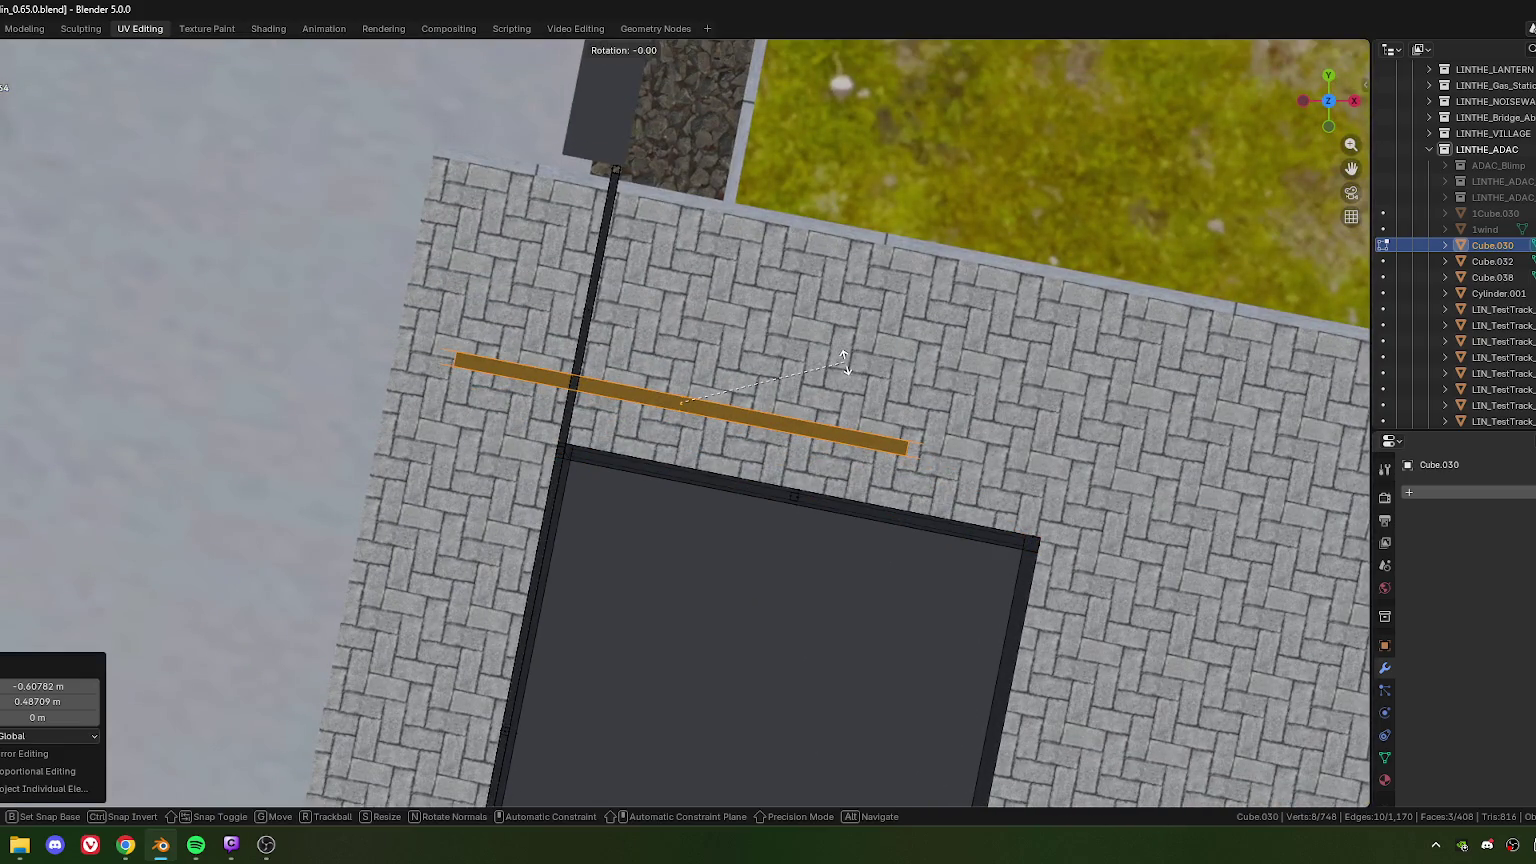
text(90)
key(Return)
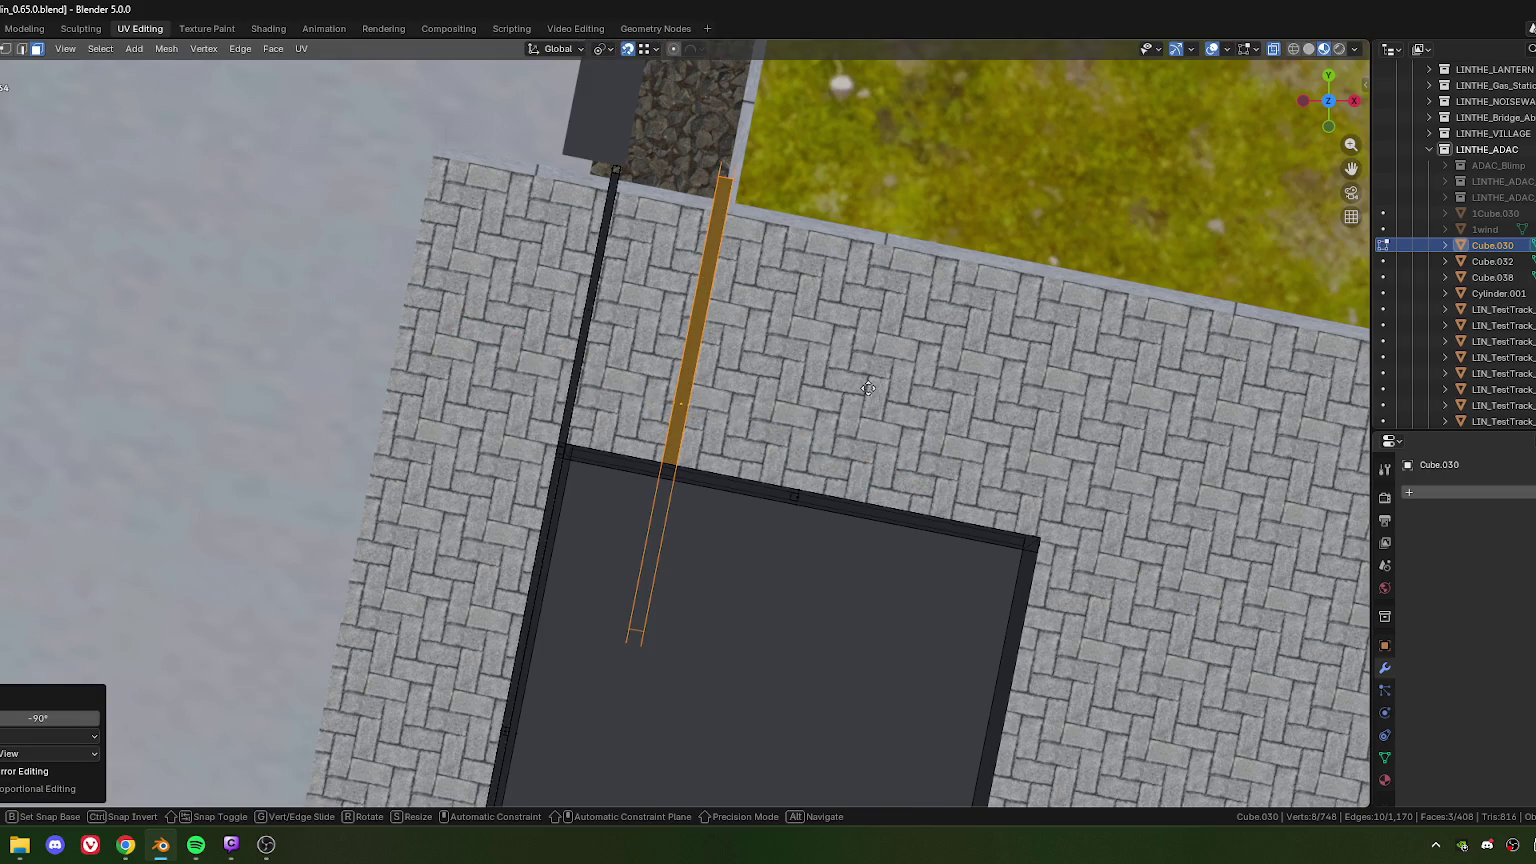
click(800, 234)
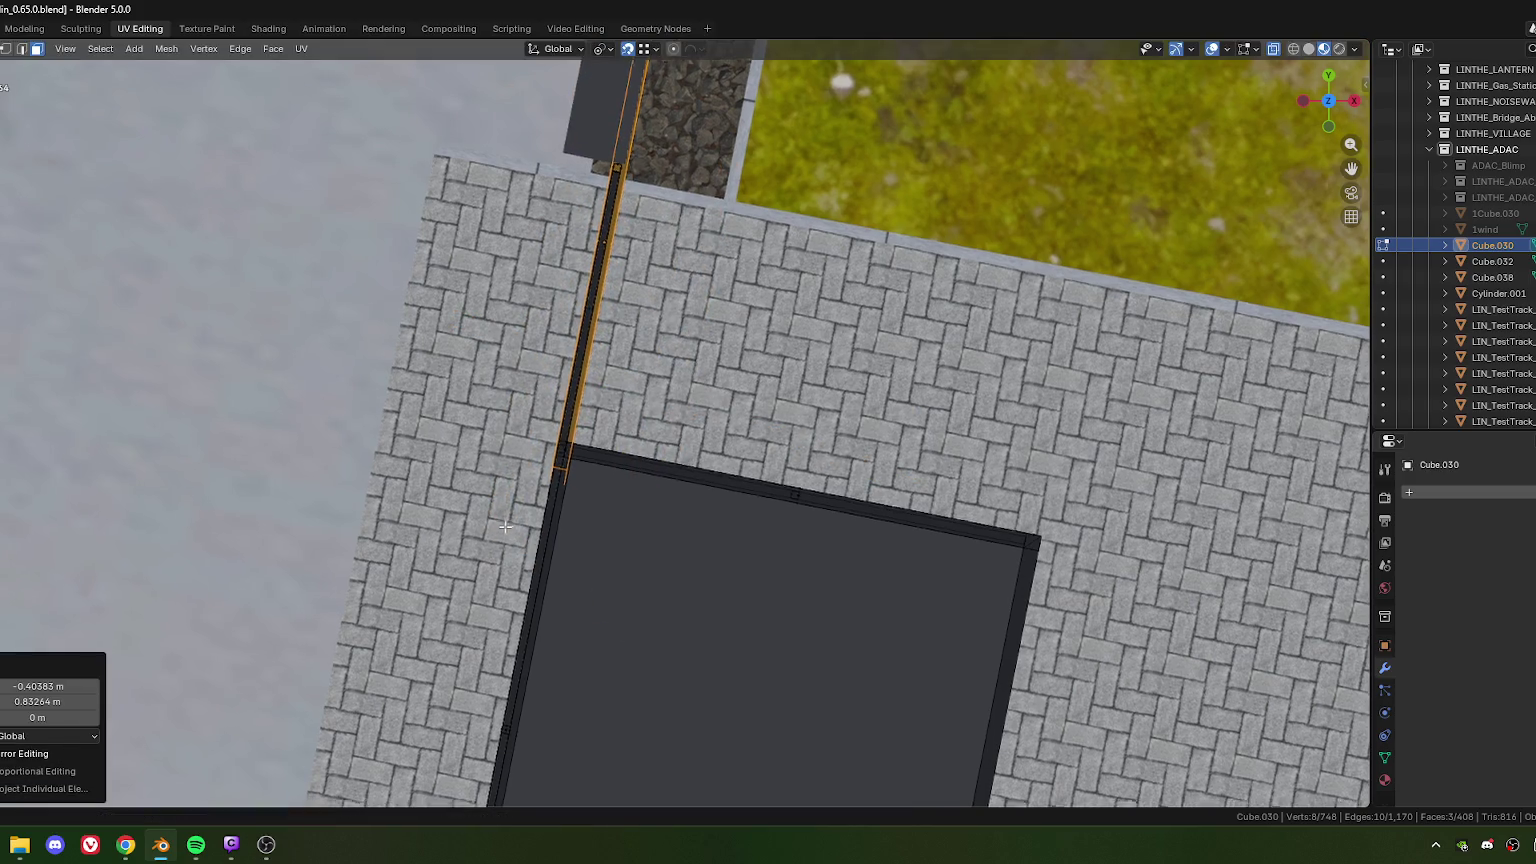
Step: Pull the strip along its local Y axis back against the vestibule post
middle_drag(501, 534, 634, 387)
scroll(634, 387, up, 5)
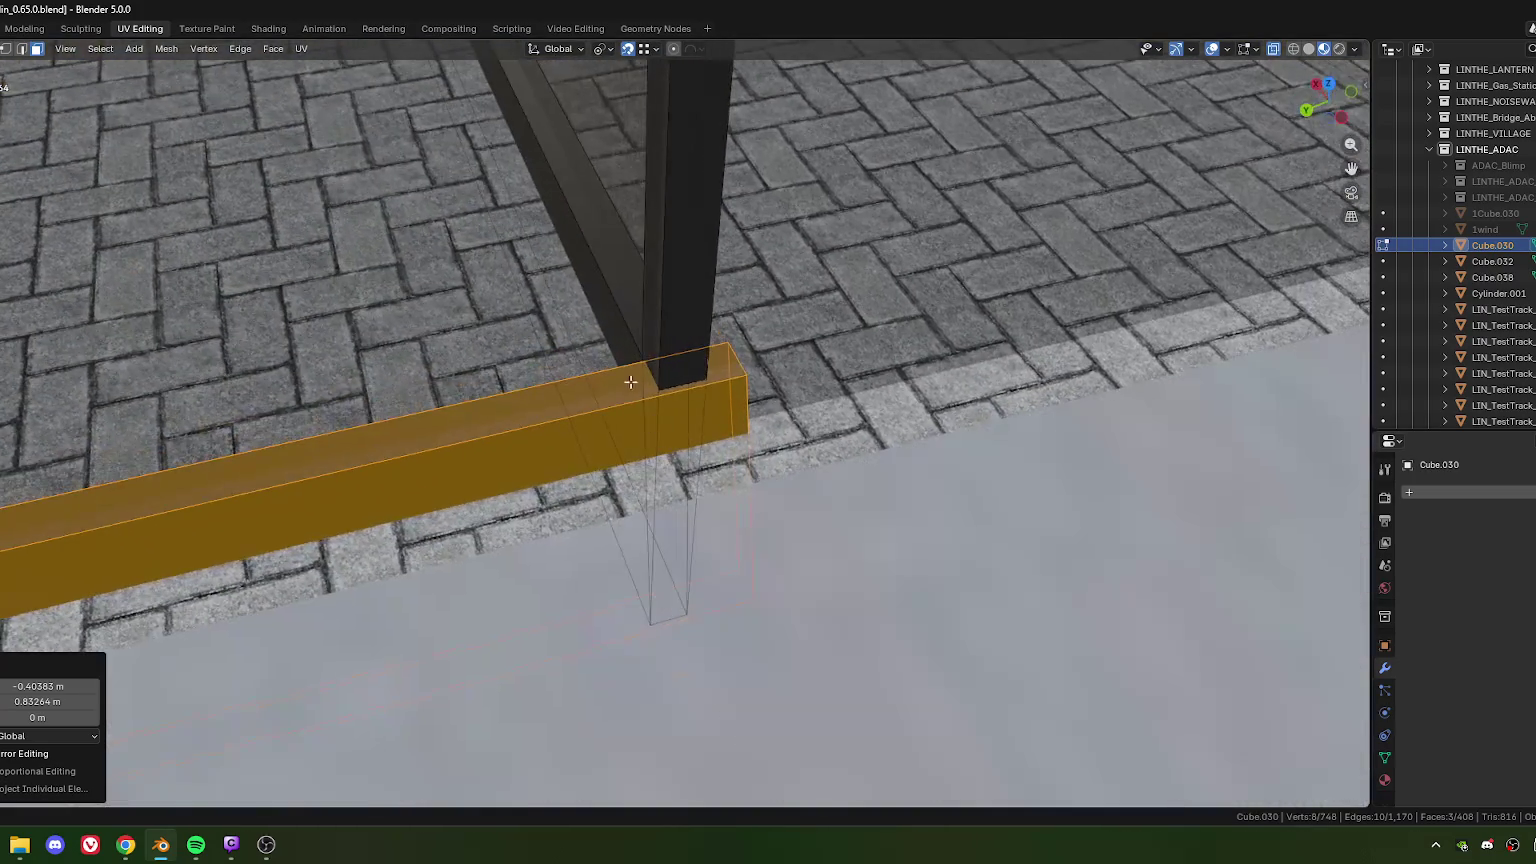
key(y)
key(y)
click(638, 353)
Step: Shift the strip 0.377 m along its local X axis
key(g)
key(y)
key(y)
mouse_move(719, 450)
middle_down()
mouse_move(922, 415)
mouse_move(905, 429)
mouse_move(944, 440)
middle_up()
scroll(944, 440, down, 3)
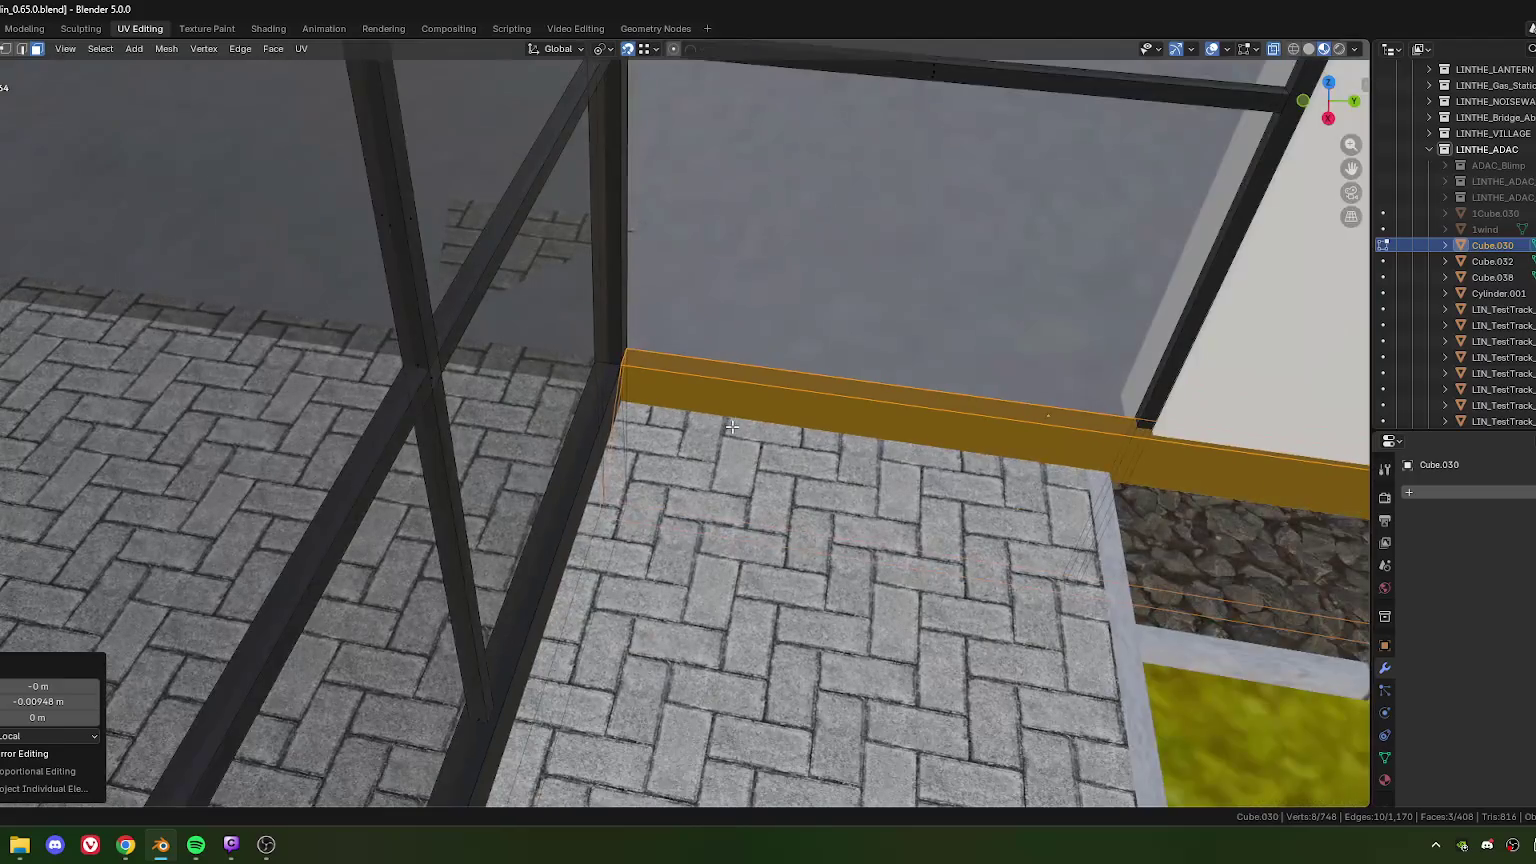
key(g)
key(y)
key(y)
key(x)
key(x)
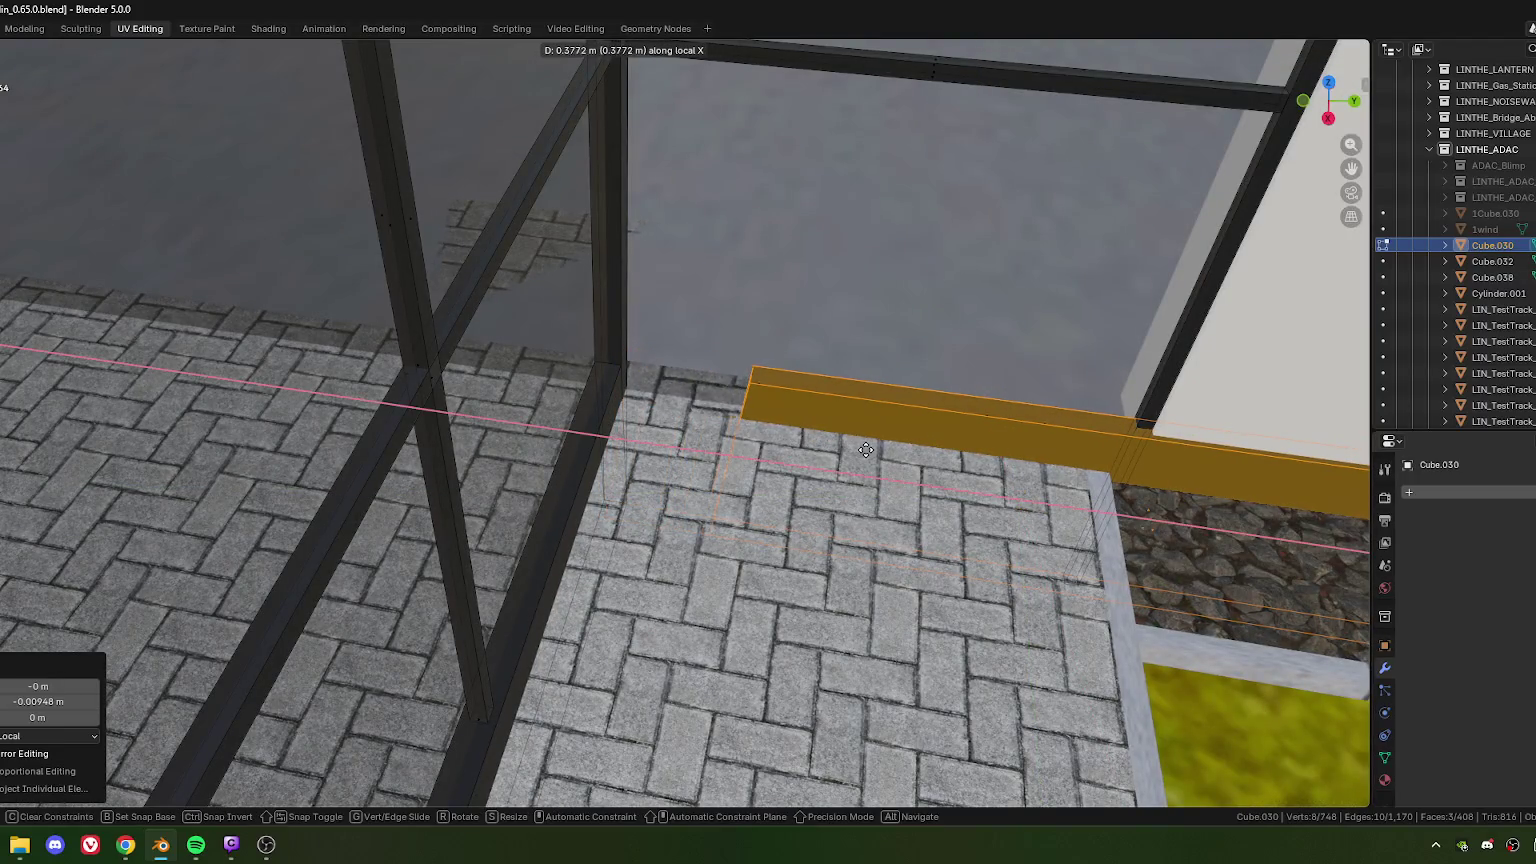
click(866, 450)
Step: Move the strip copy −6.156 m along local X to the vestibule's other side
scroll(715, 490, up, 3)
scroll(710, 414, down, 3)
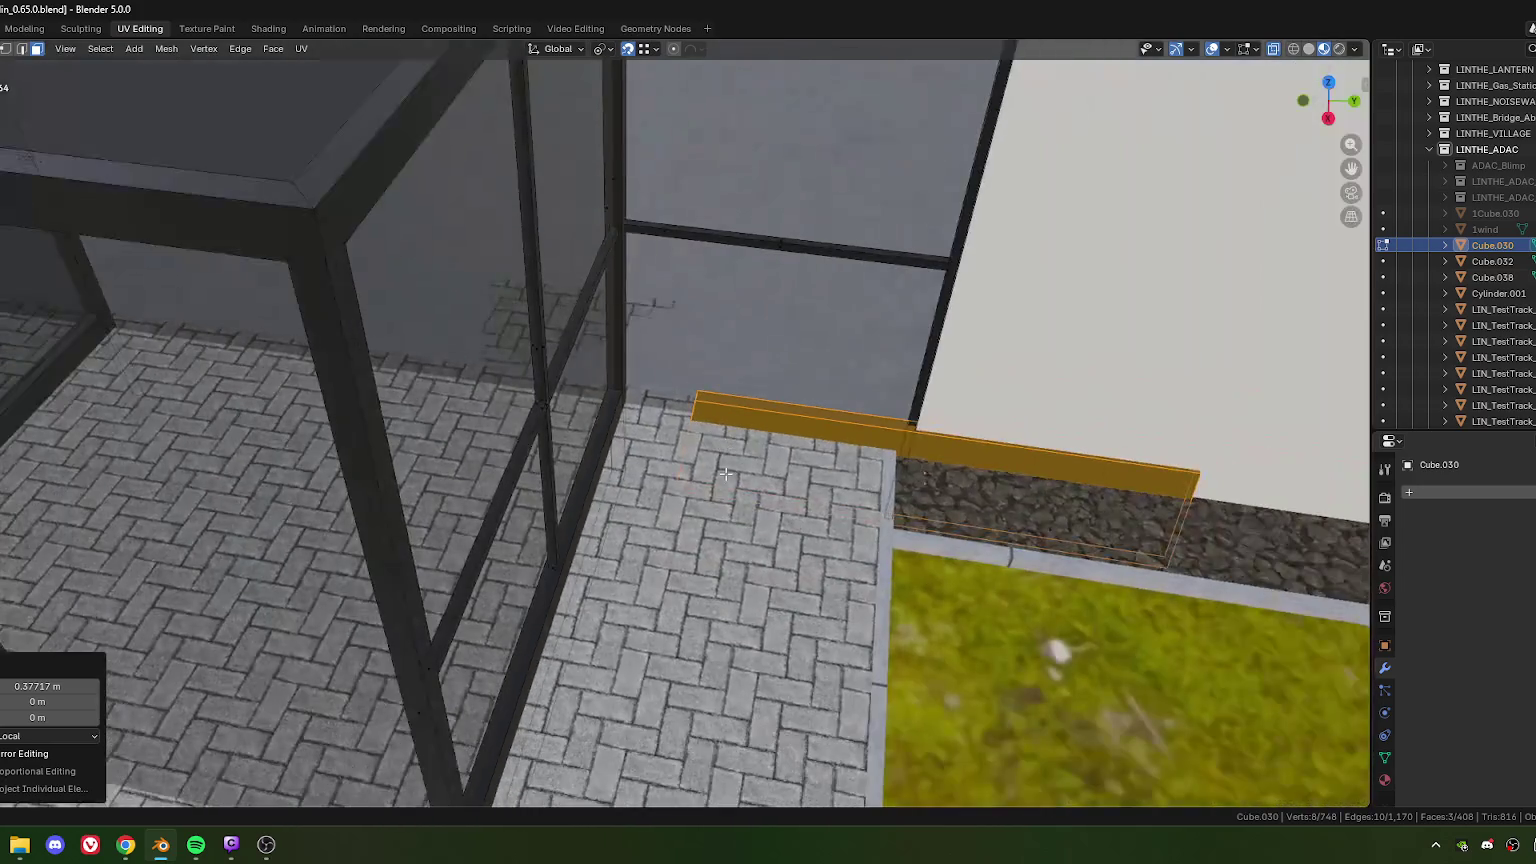
scroll(710, 420, down, 2)
scroll(653, 484, up, 2)
shift+middle_drag(653, 484, 768, 417)
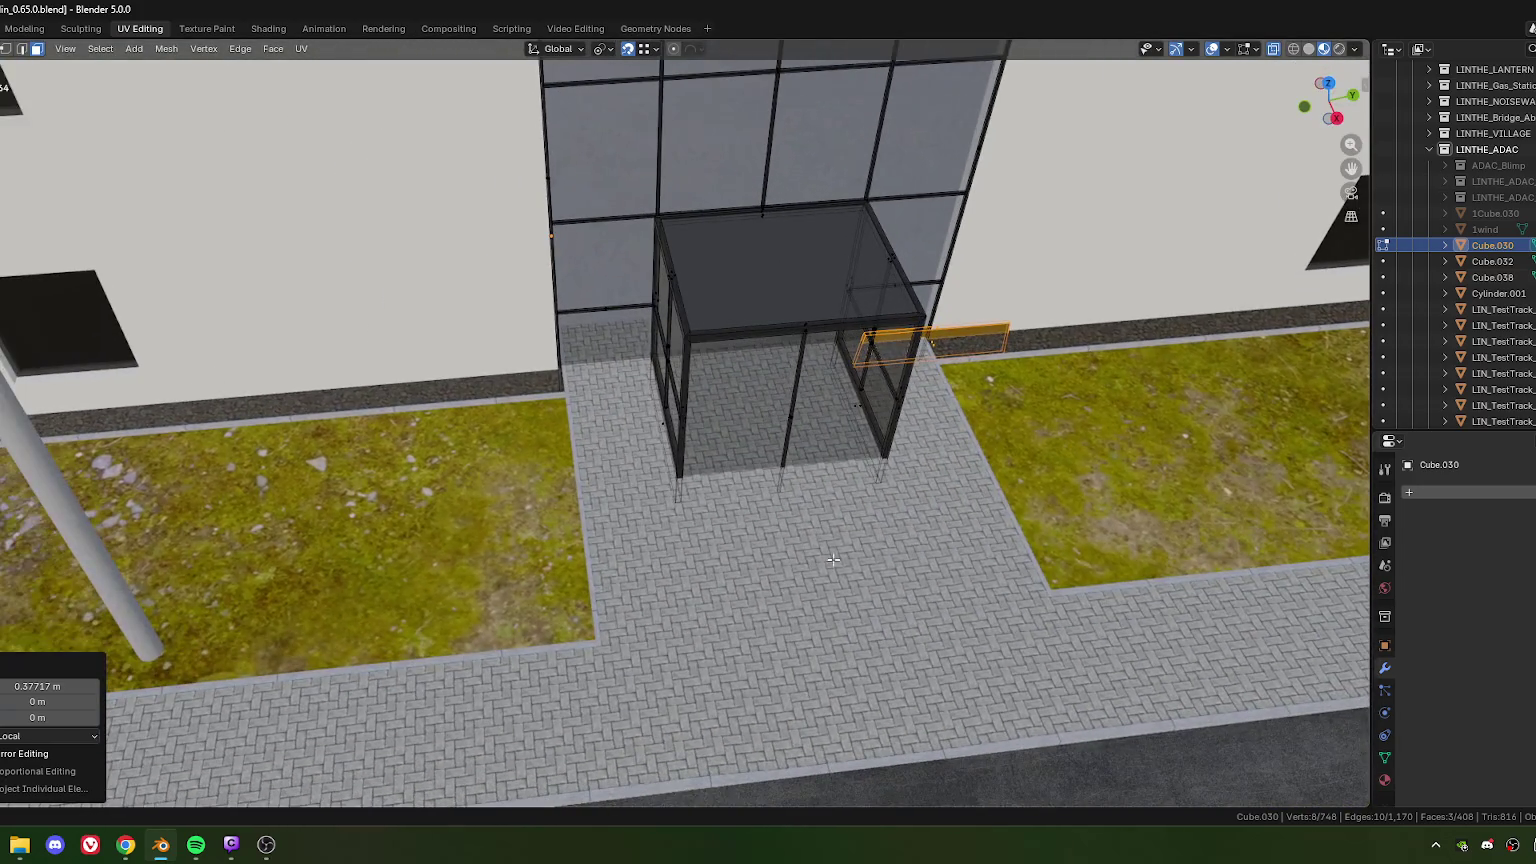
key(g)
key(y)
key(x)
key(x)
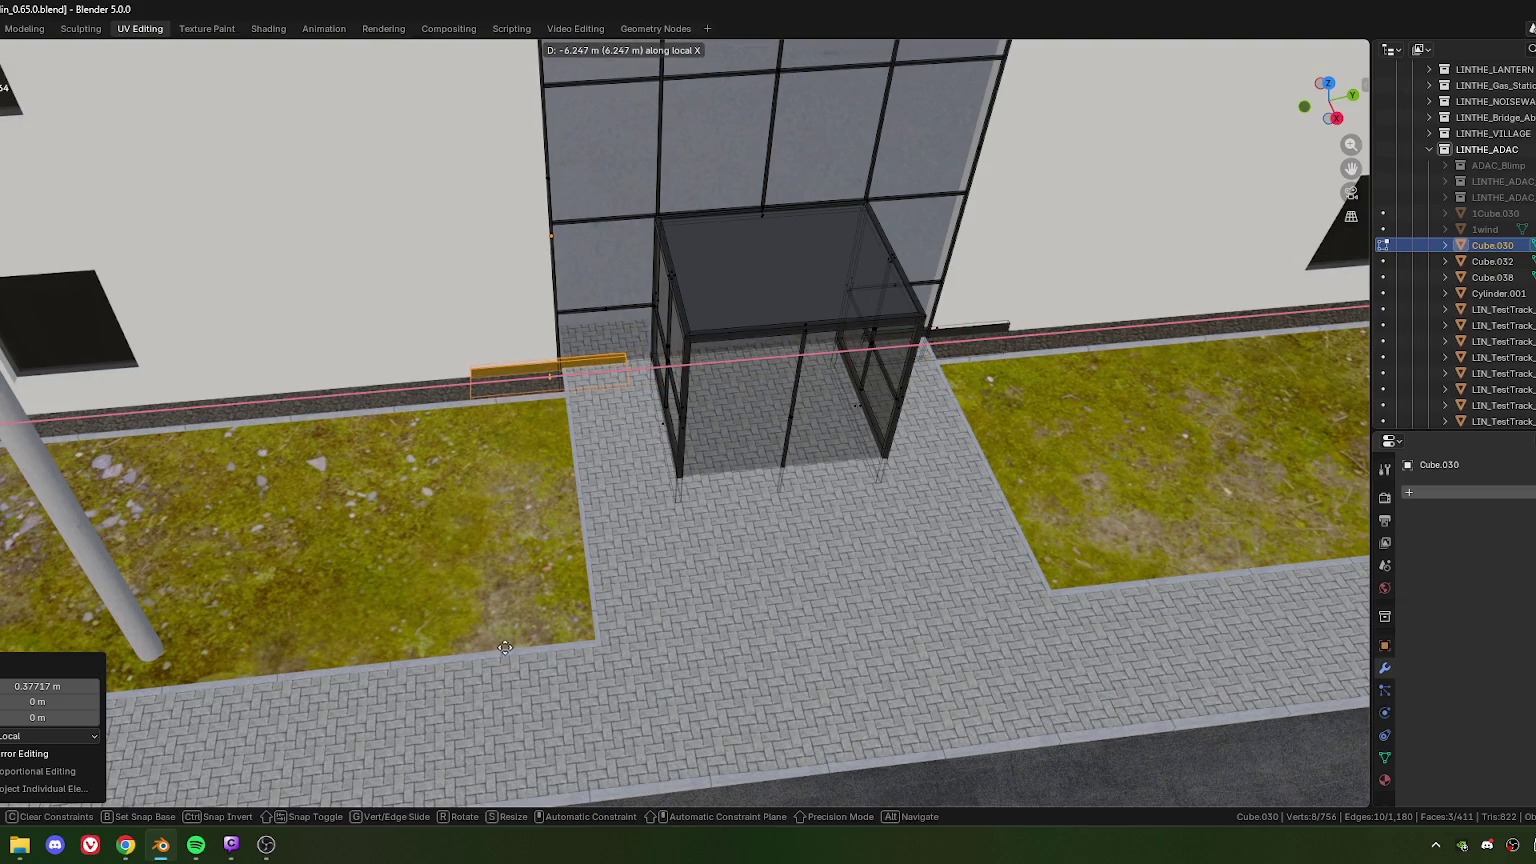
click(505, 649)
mouse_move(670, 458)
middle_down()
mouse_move(608, 483)
mouse_move(665, 542)
mouse_move(683, 519)
mouse_move(614, 655)
mouse_move(665, 477)
mouse_move(658, 445)
middle_up()
Step: Select four faces of the vestibule's corner posts
scroll(662, 463, up, 5)
scroll(665, 542, up, 3)
scroll(665, 555, up, 2)
scroll(652, 460, down, 3)
scroll(658, 445, down, 3)
scroll(660, 436, up, 3)
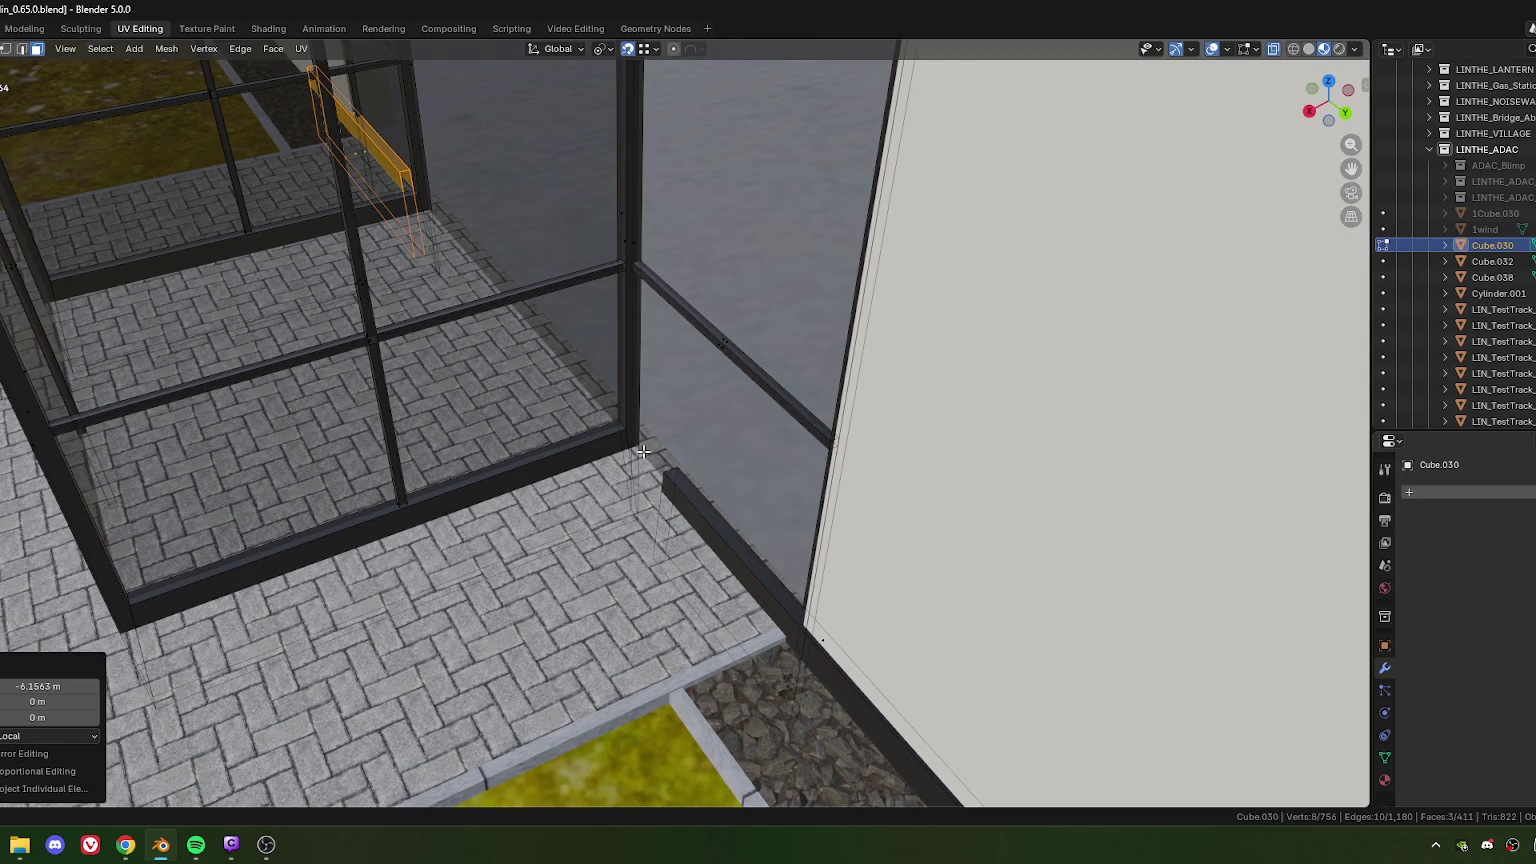
scroll(635, 321, down, 4)
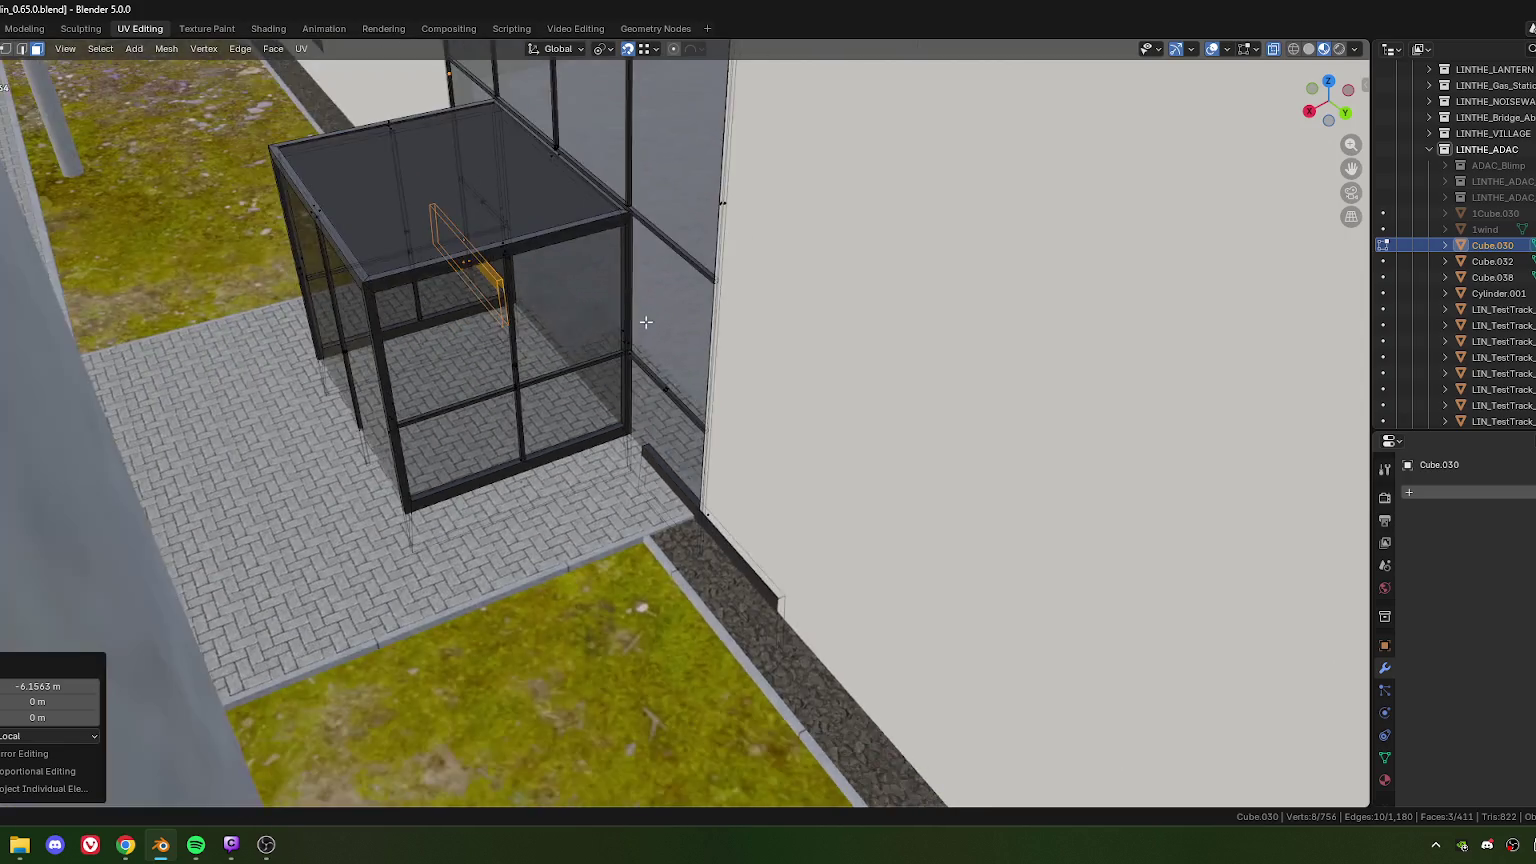
scroll(635, 321, down, 2)
click(631, 345)
scroll(655, 375, up, 2)
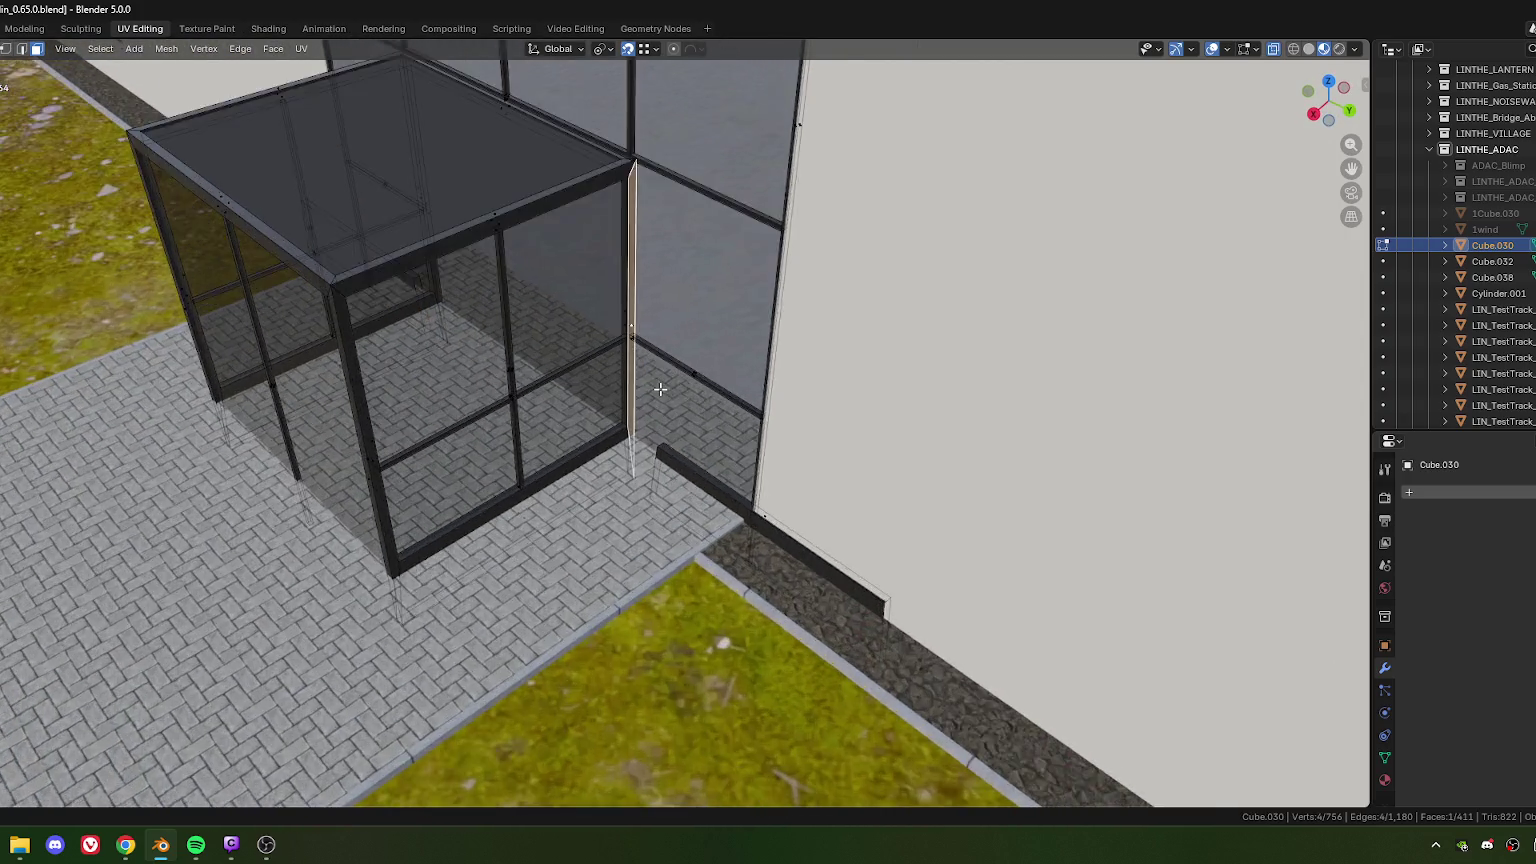
scroll(655, 380, up, 2)
scroll(656, 395, up, 1)
scroll(657, 411, up, 3)
scroll(657, 411, down, 3)
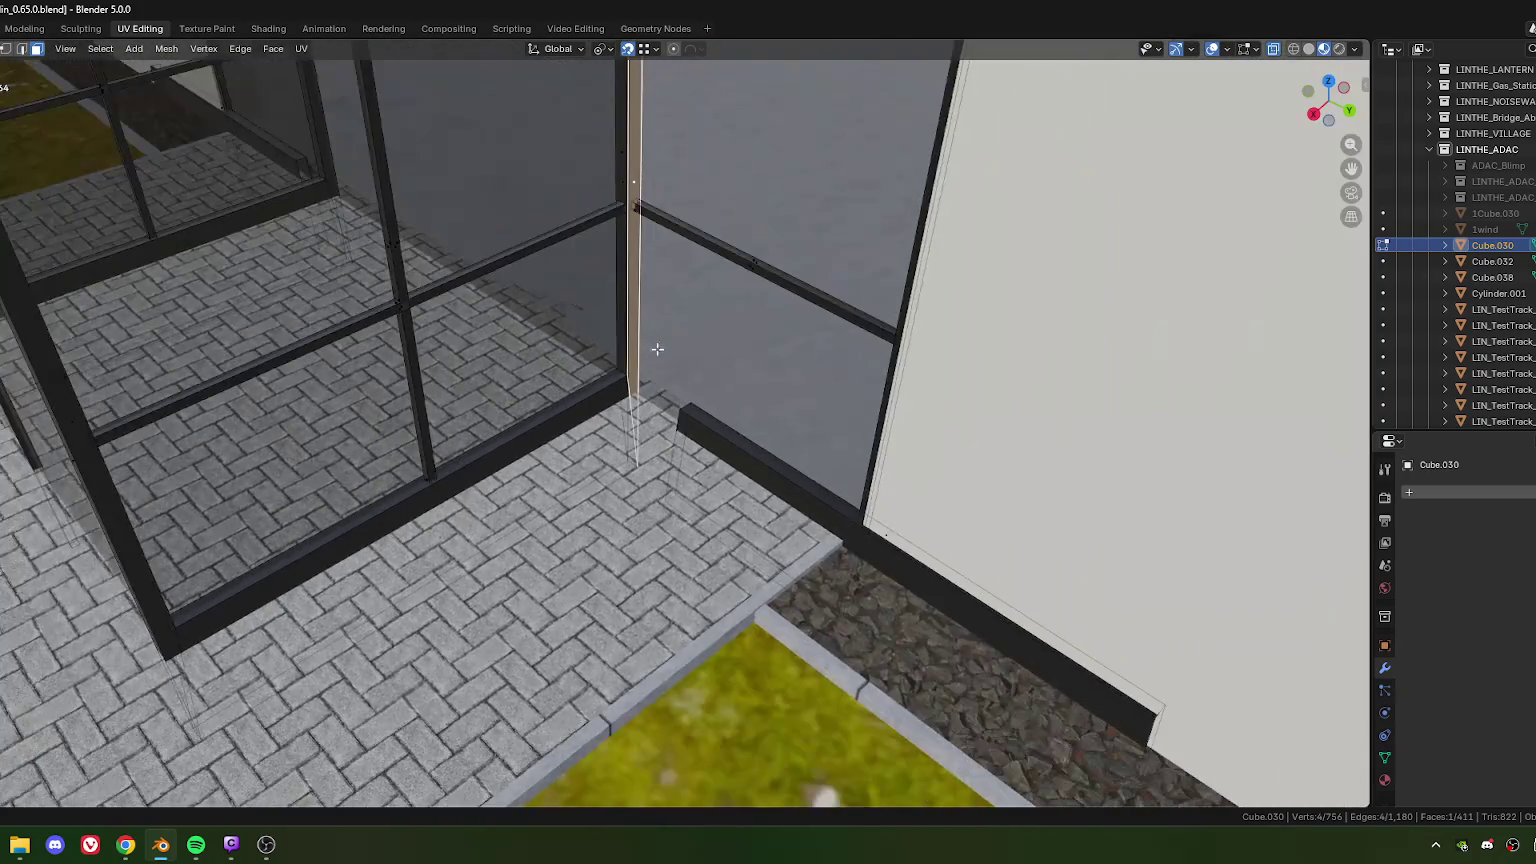
scroll(650, 405, down, 1)
middle_drag(640, 405, 480, 397)
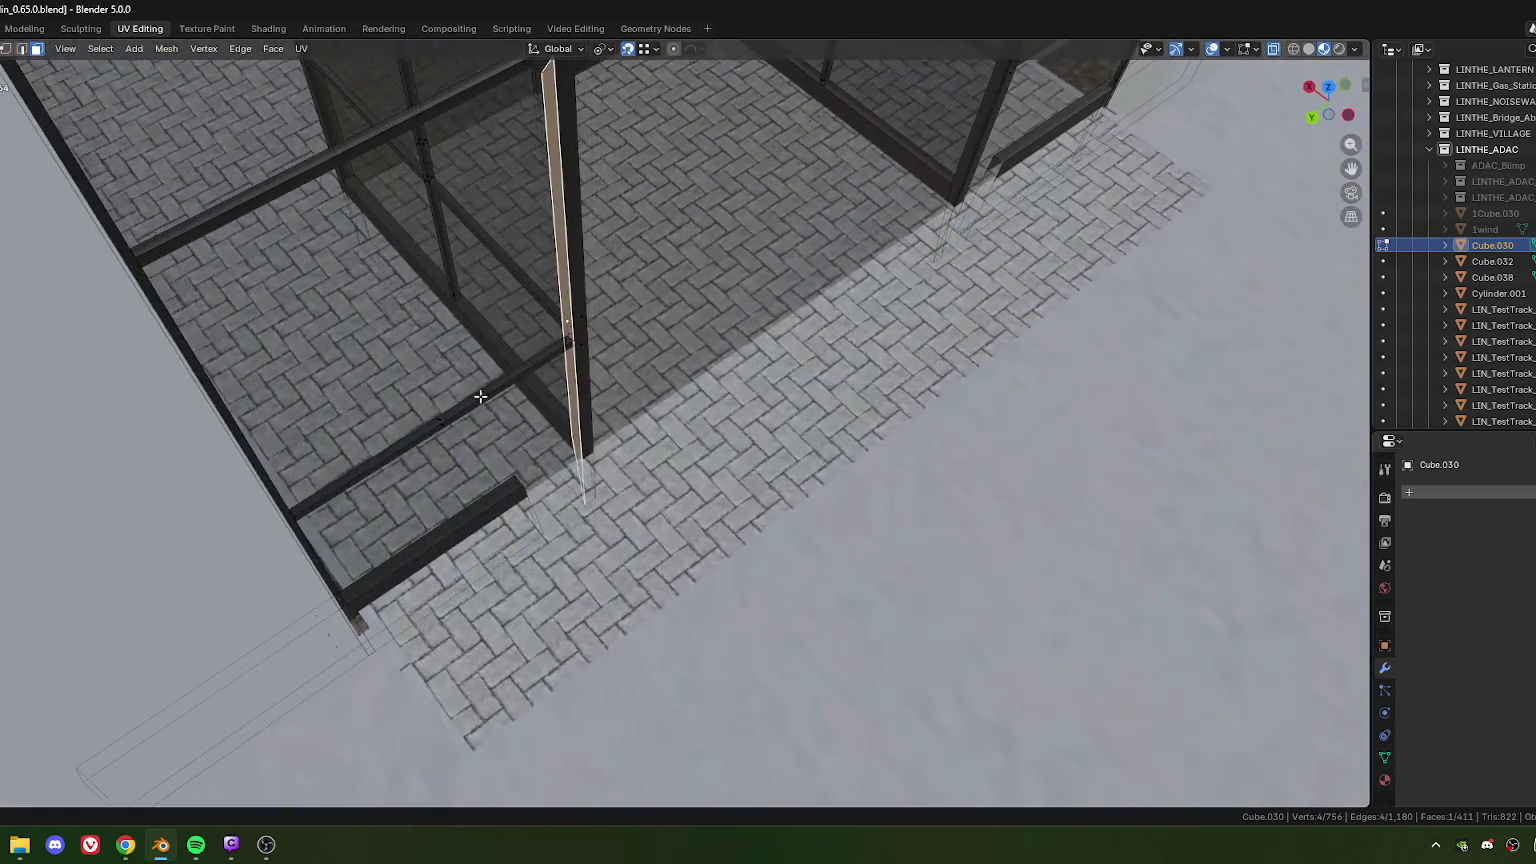
shift+click(585, 343)
mouse_move(1015, 169)
middle_down()
mouse_move(731, 394)
mouse_move(580, 428)
middle_up()
shift+click(775, 371)
shift+click(582, 537)
shift+middle_drag(582, 537, 554, 338)
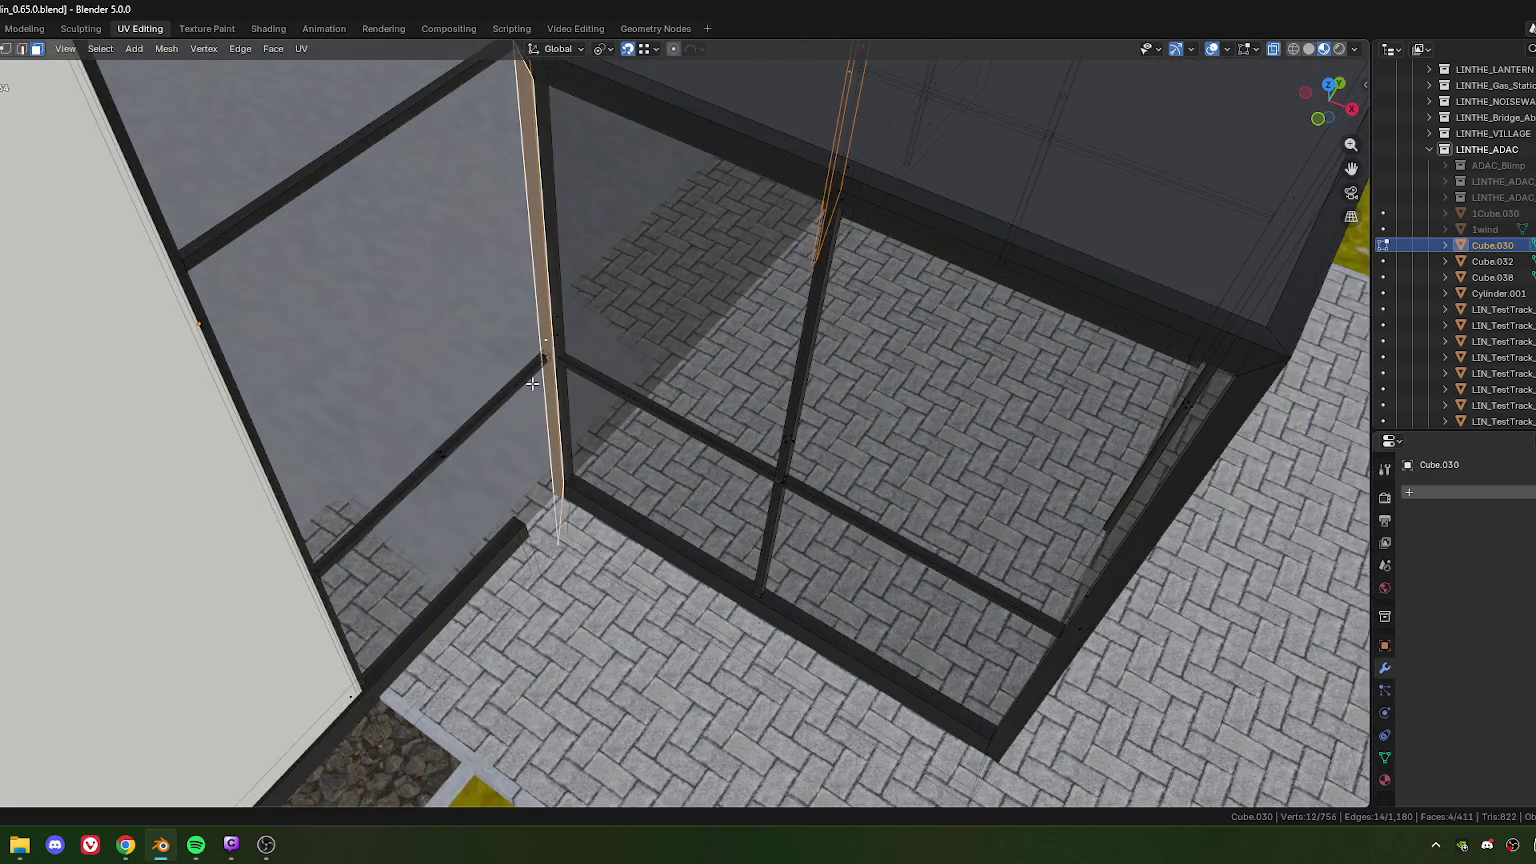
Step: Add geometry to the selected post faces and lower them 0.459 m along Z
right_click(532, 383)
click(508, 380)
key(g)
key(z)
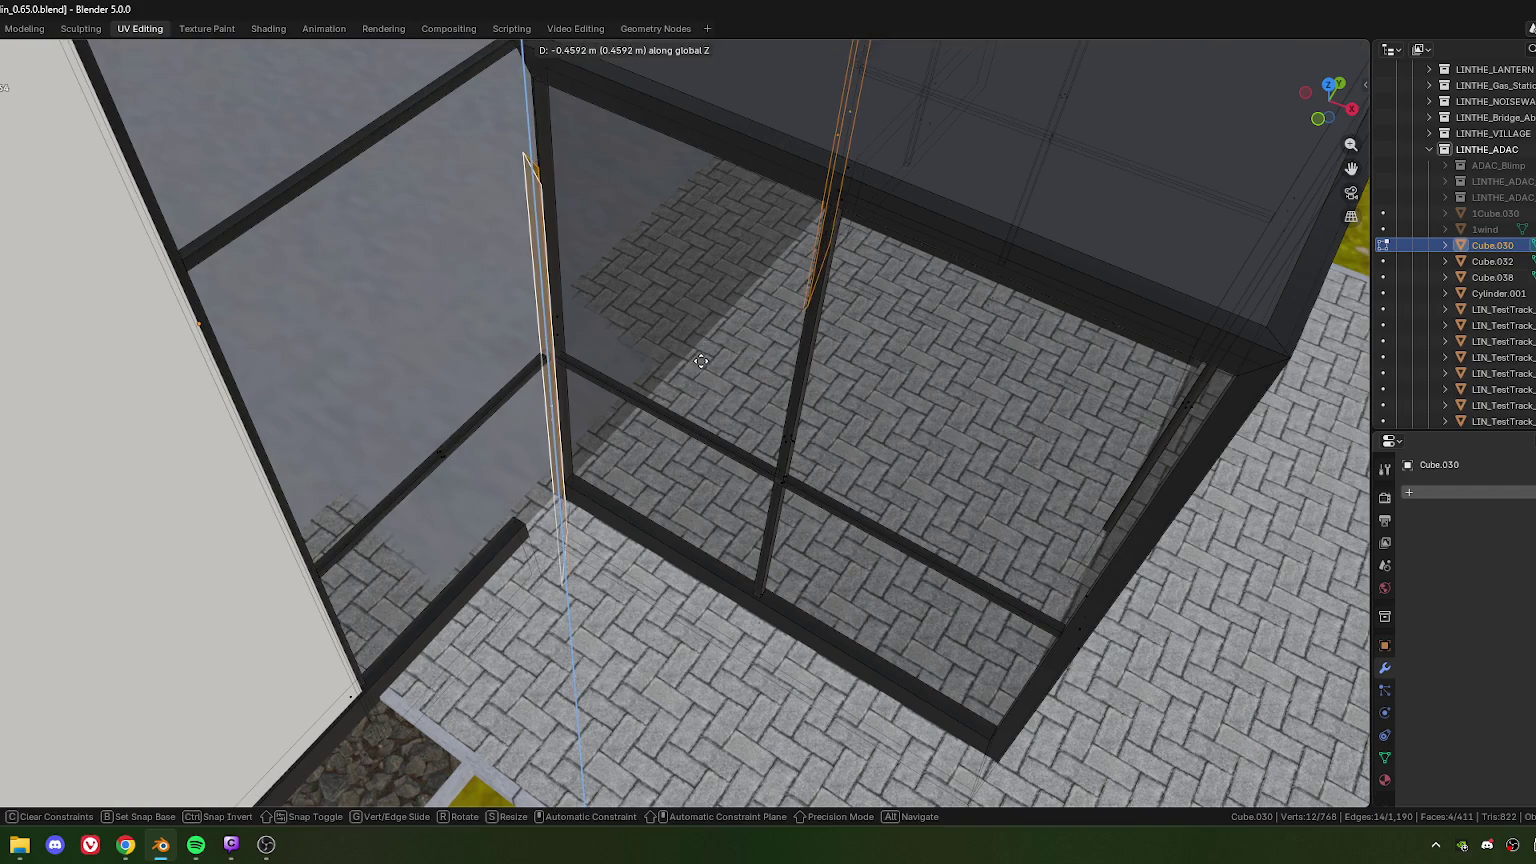
click(701, 361)
Step: Inspect the lowered posts from a low angle, then deselect everything
mouse_move(701, 361)
middle_down()
mouse_move(618, 476)
mouse_move(583, 412)
middle_up()
scroll(618, 476, up, 3)
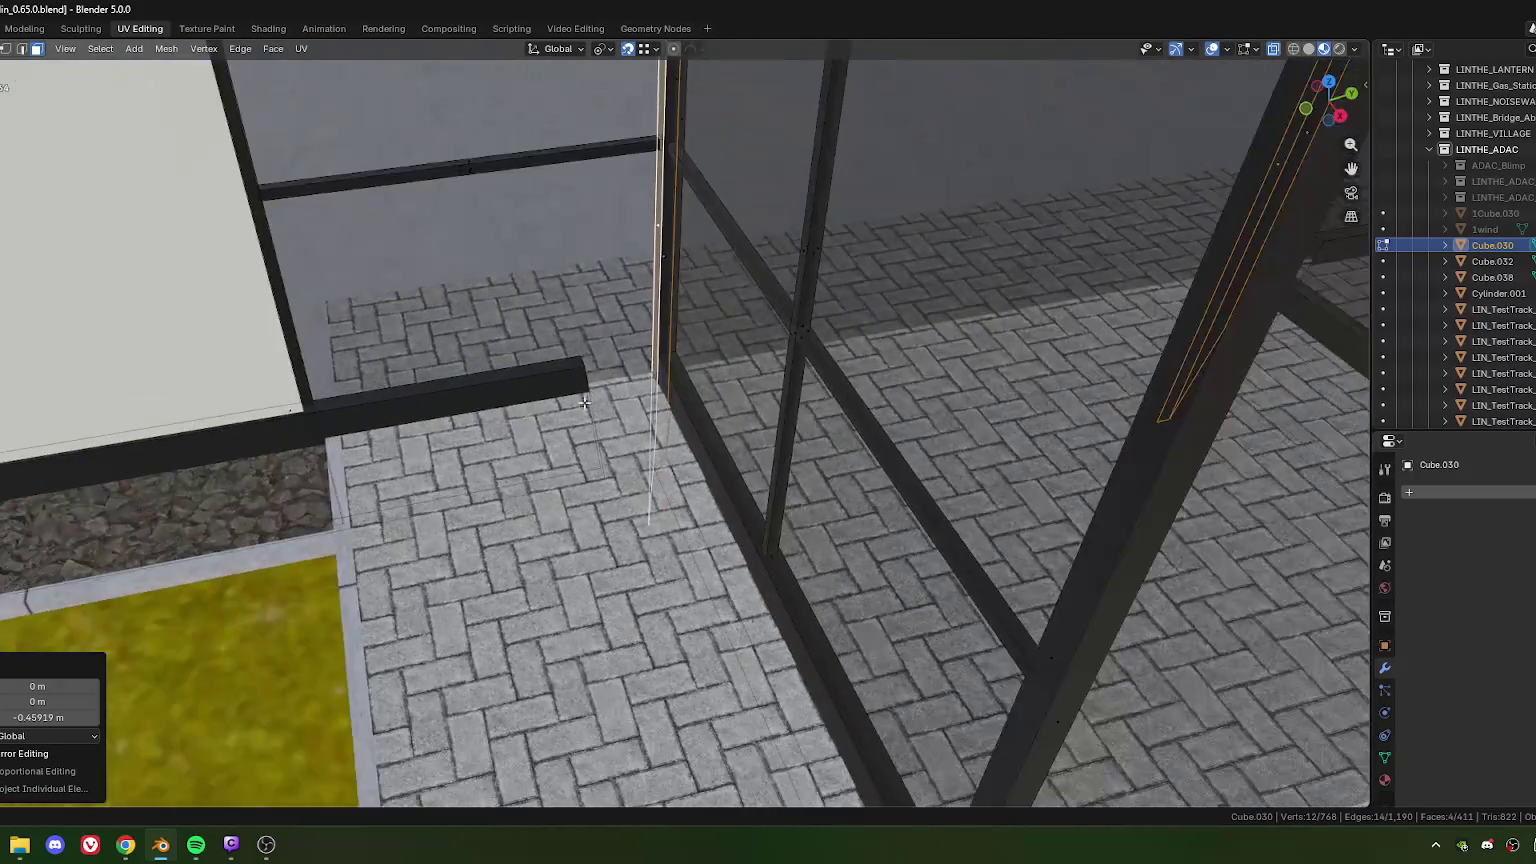
scroll(649, 366, up, 3)
mouse_move(649, 366)
middle_down()
mouse_move(808, 412)
mouse_move(662, 415)
mouse_move(803, 443)
mouse_move(616, 400)
middle_up()
key(alt+a)
scroll(662, 415, down, 5)
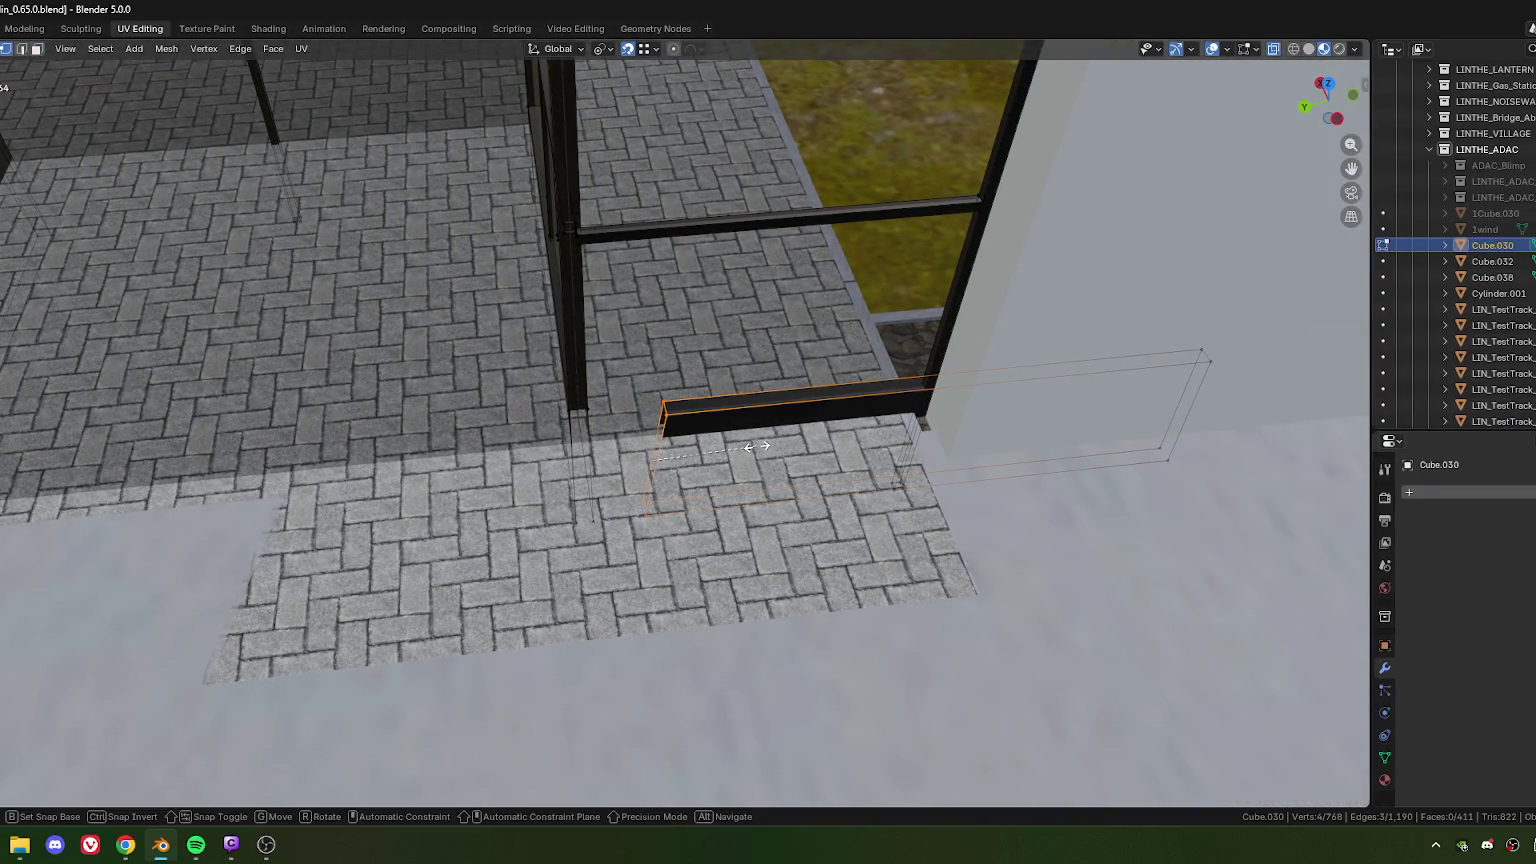
Step: Square off the selected beam end by scaling it along Y
key(s)
key(y)
key(y)
key(Return)
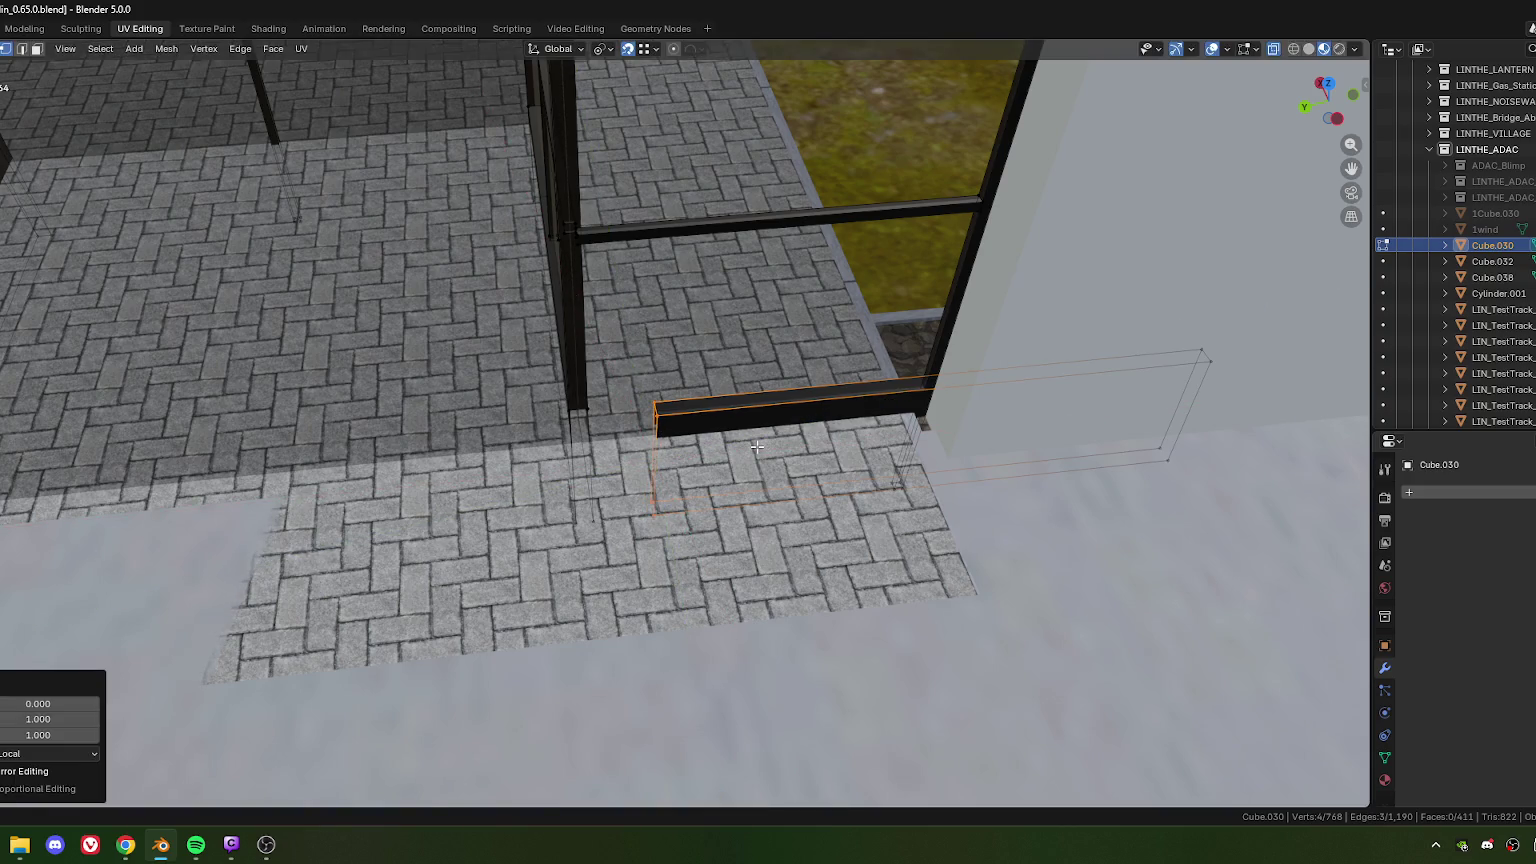
scroll(688, 379, up, 4)
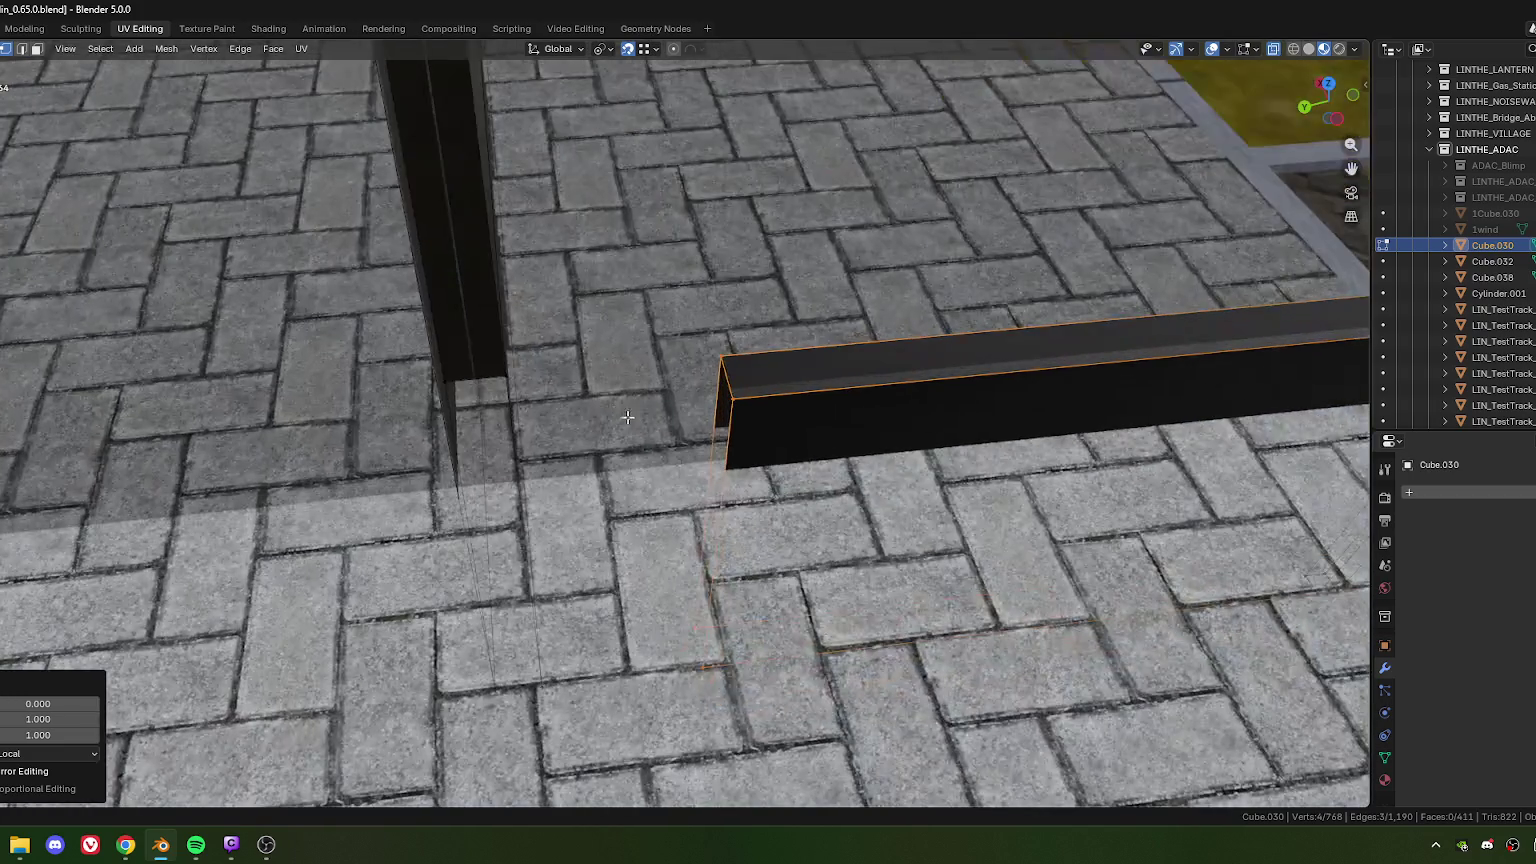
scroll(619, 395, down, 5)
scroll(619, 395, up, 5)
middle_drag(619, 395, 581, 407)
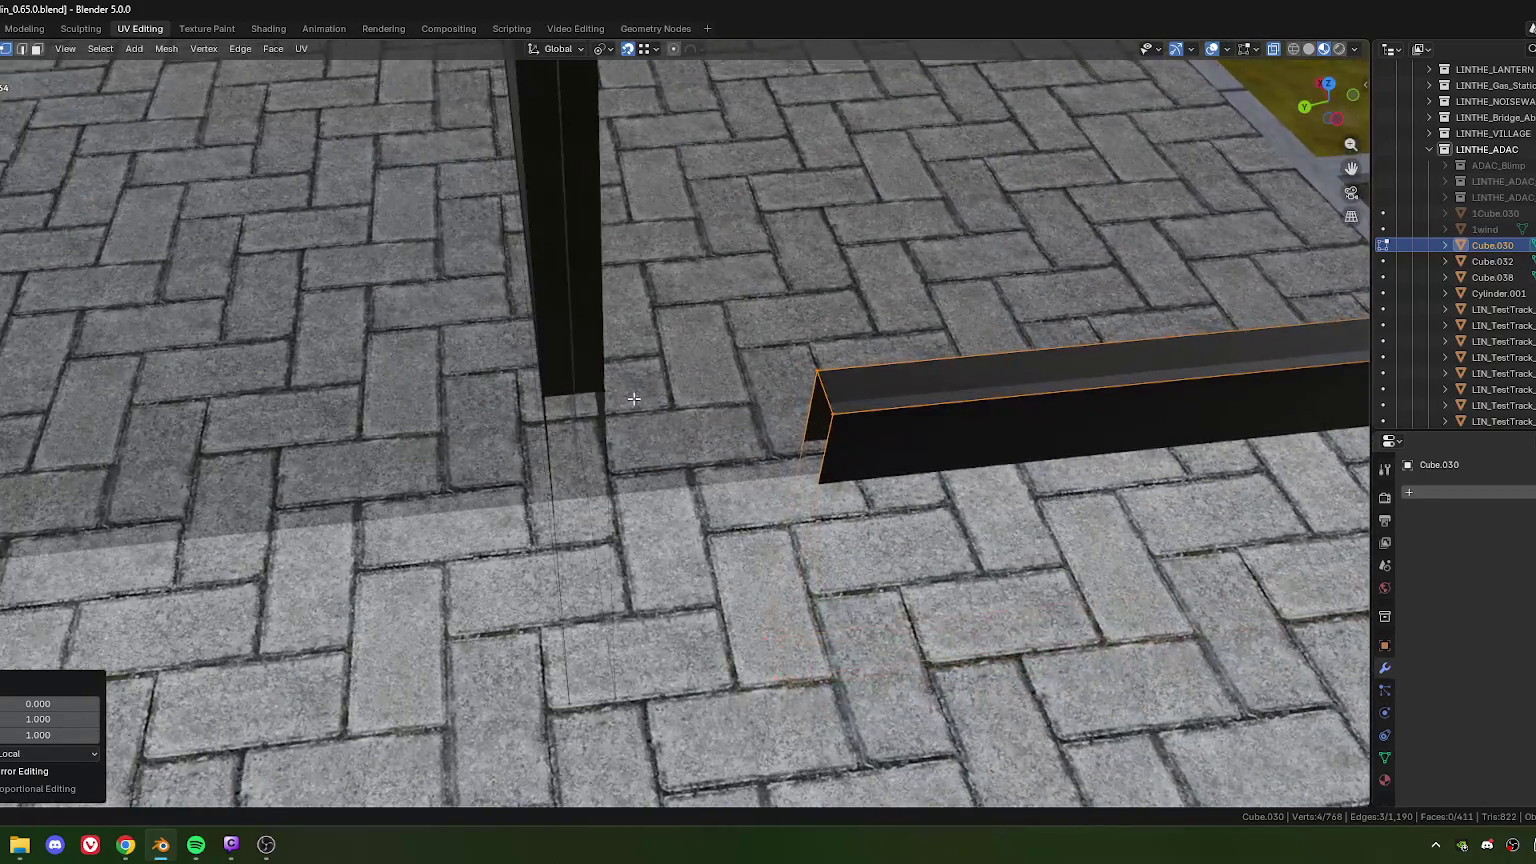
scroll(585, 403, down, 1)
Step: Snap the squared beam end onto the post corner
key(g)
click(583, 401)
scroll(600, 415, down, 3)
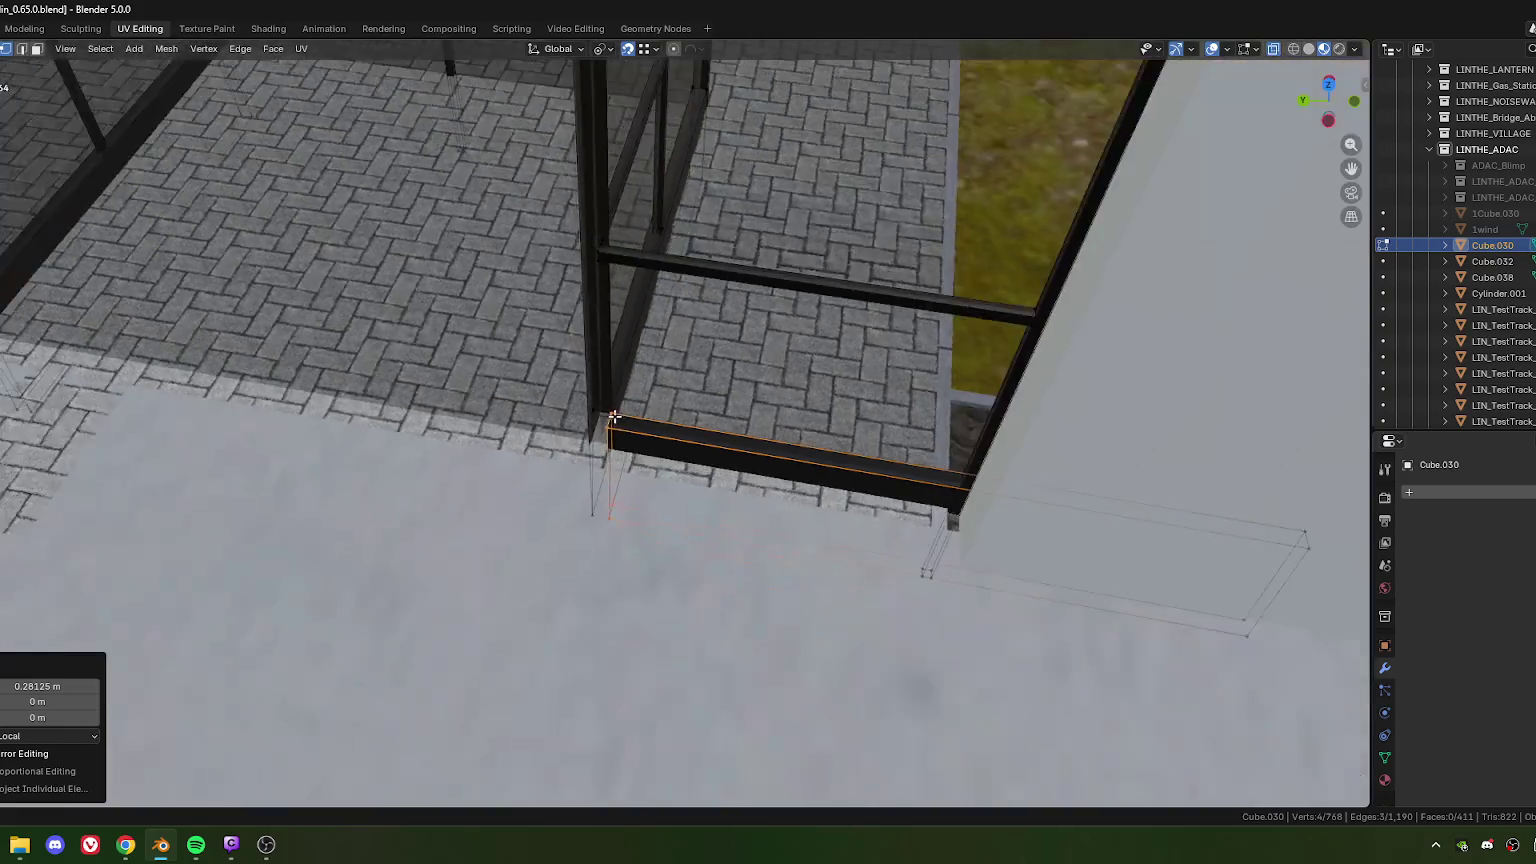
scroll(615, 432, down, 2)
ctrl+scroll(620, 420, up, 5)
ctrl+scroll(648, 339, up, 1)
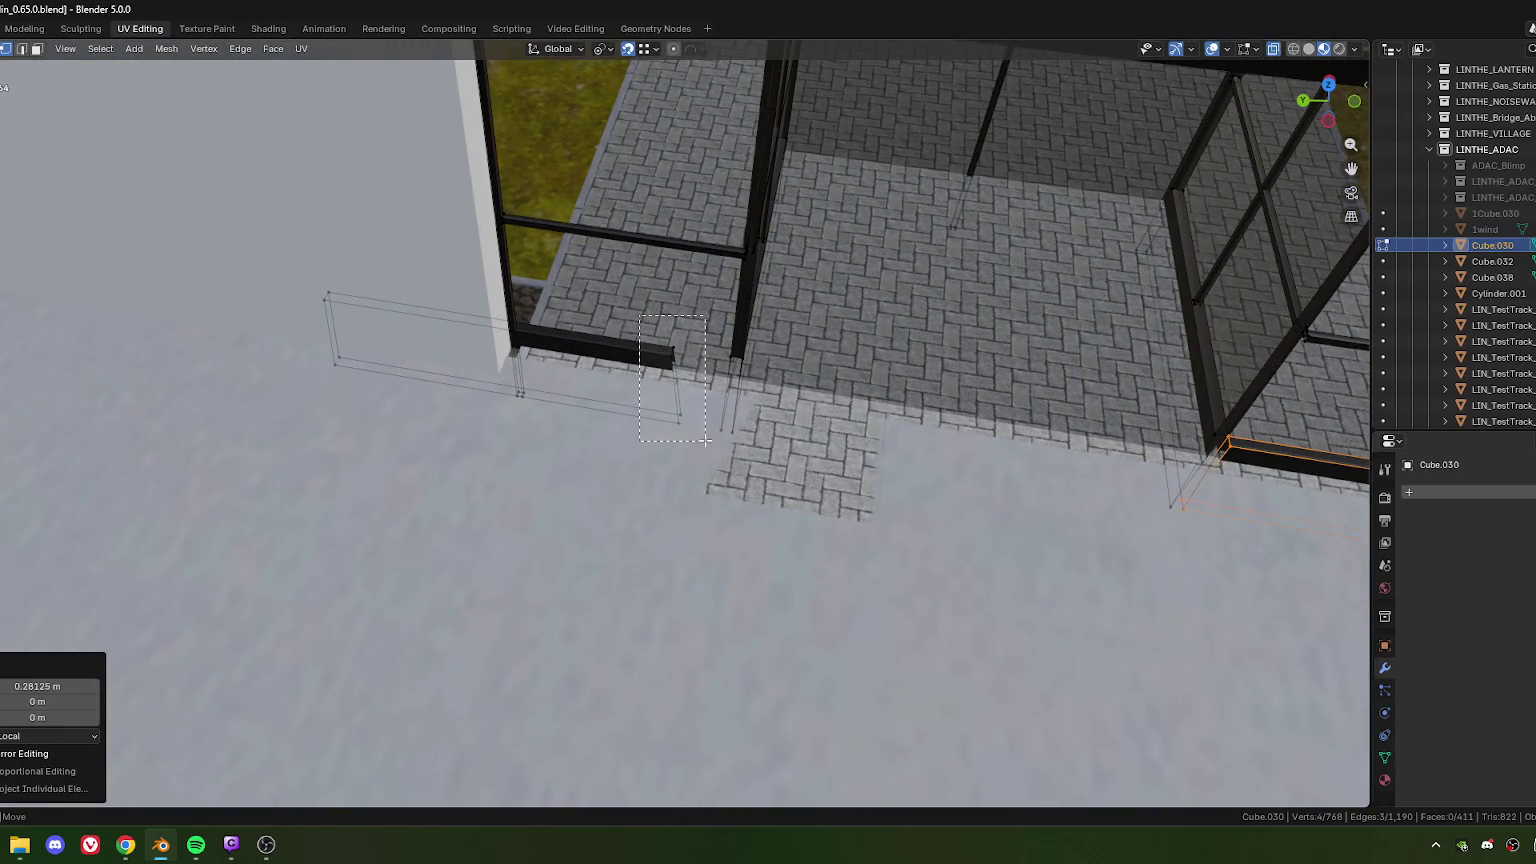
Step: Flatten the left beam's end to zero along X
drag(705, 441, 705, 440)
key(s)
key(x)
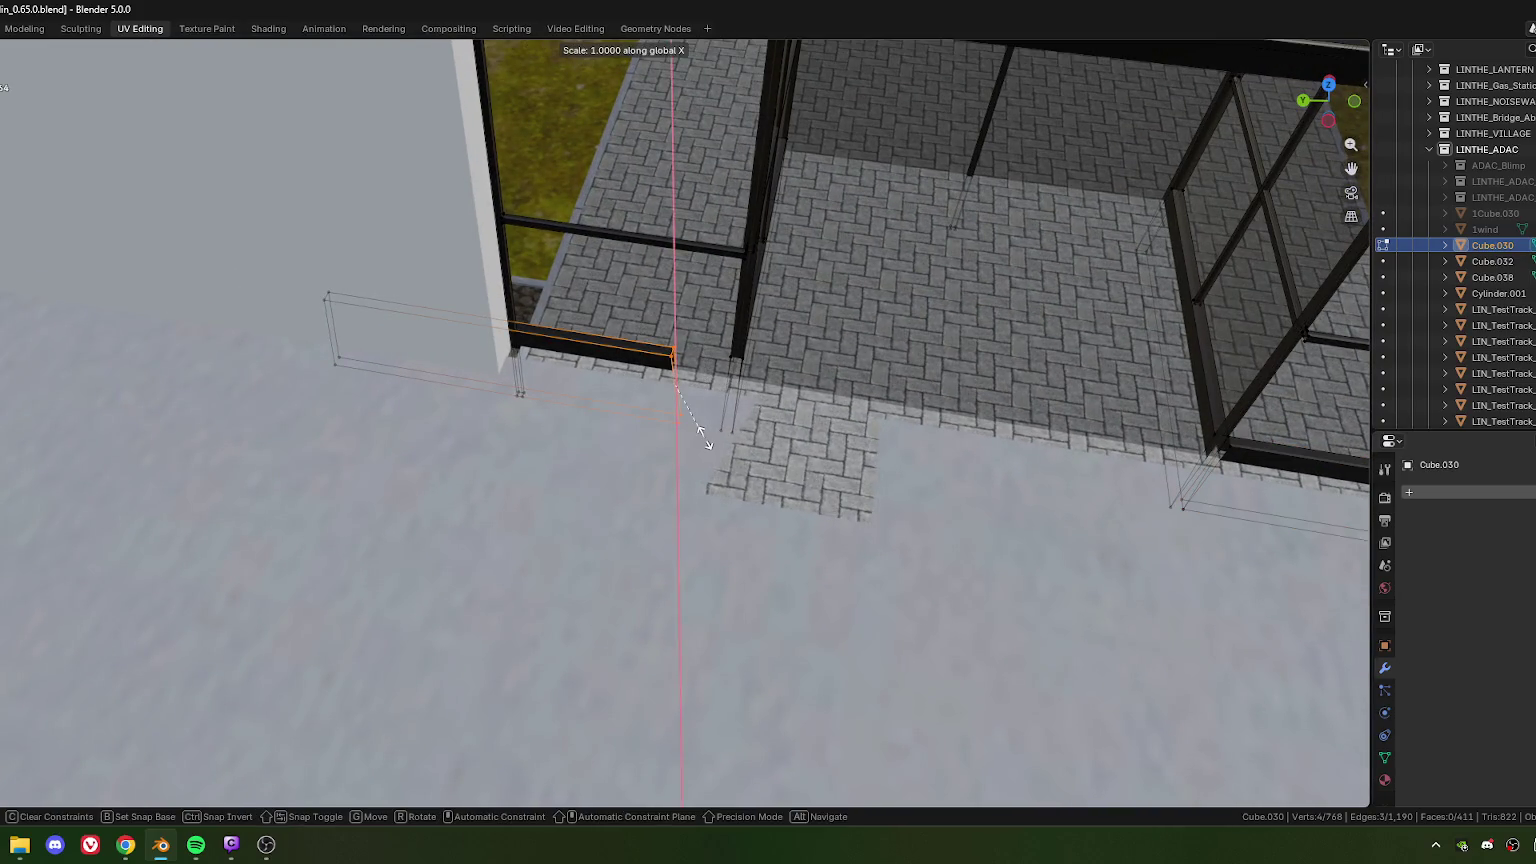
key(0)
key(Return)
scroll(702, 434, up, 3)
ctrl+scroll(702, 434, down, 3)
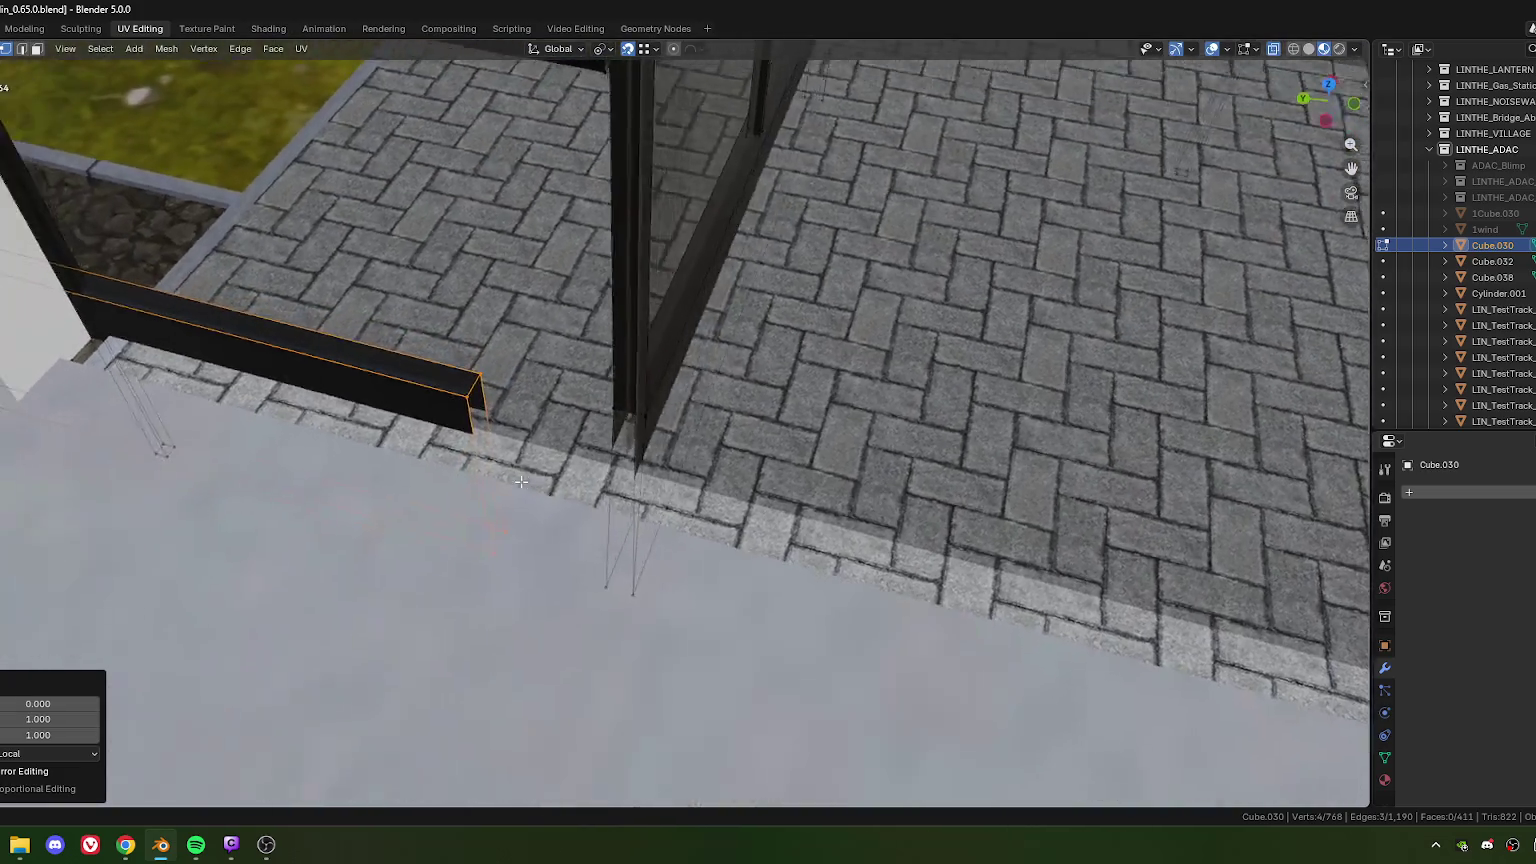
ctrl+scroll(702, 434, down, 2)
Step: Move the left beam end along X out to the vertical post
key(g)
key(x)
click(617, 418)
mouse_move(633, 614)
middle_down()
mouse_move(829, 411)
mouse_move(816, 441)
middle_up()
middle_drag(729, 577, 688, 575)
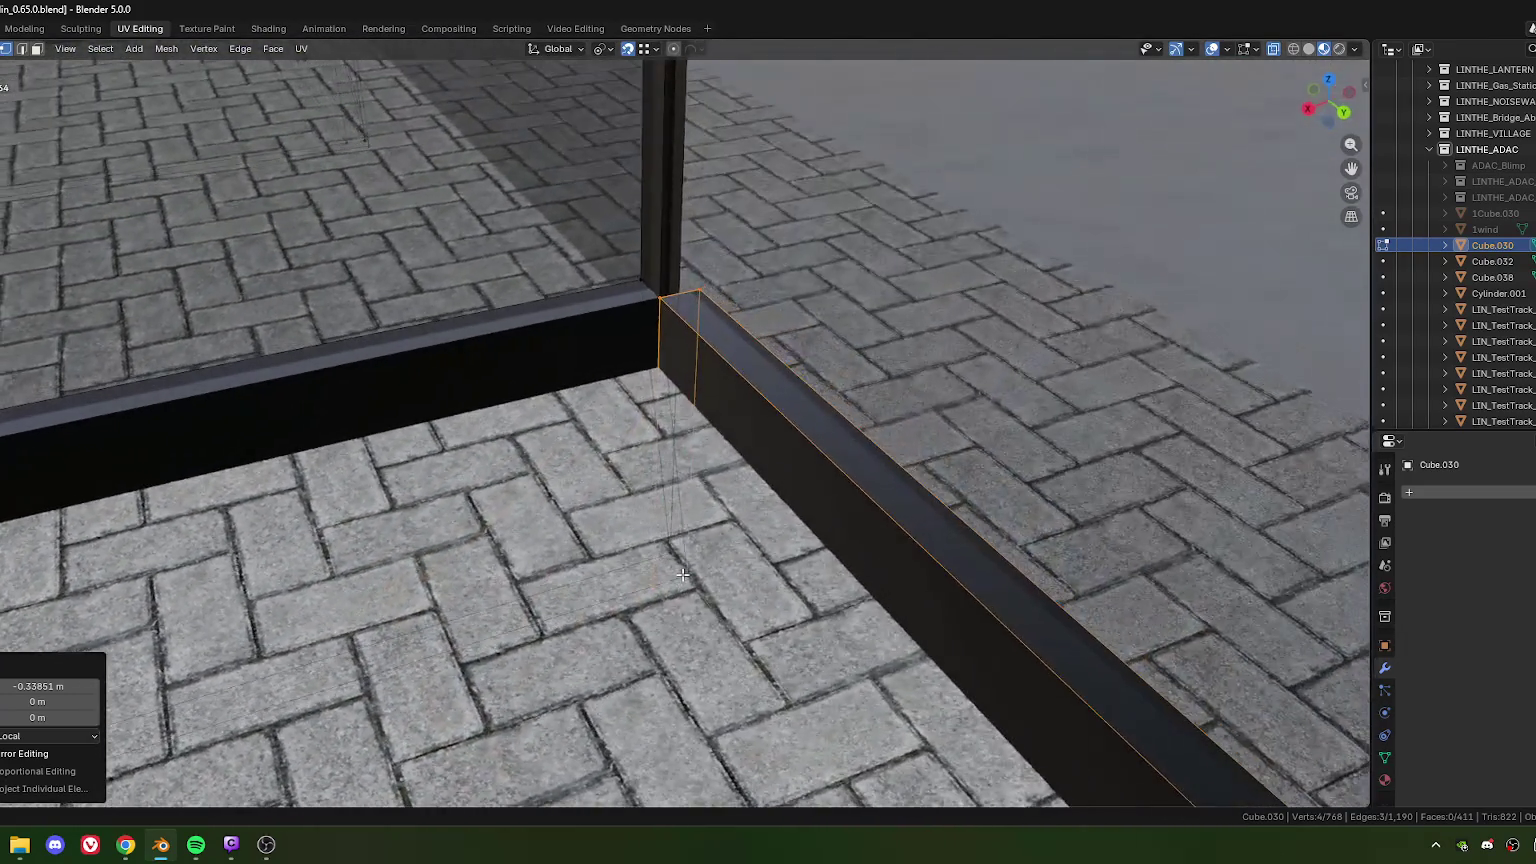
Step: Select a beam corner vertex and nudge it about 0.079 m
click(688, 575)
key(g)
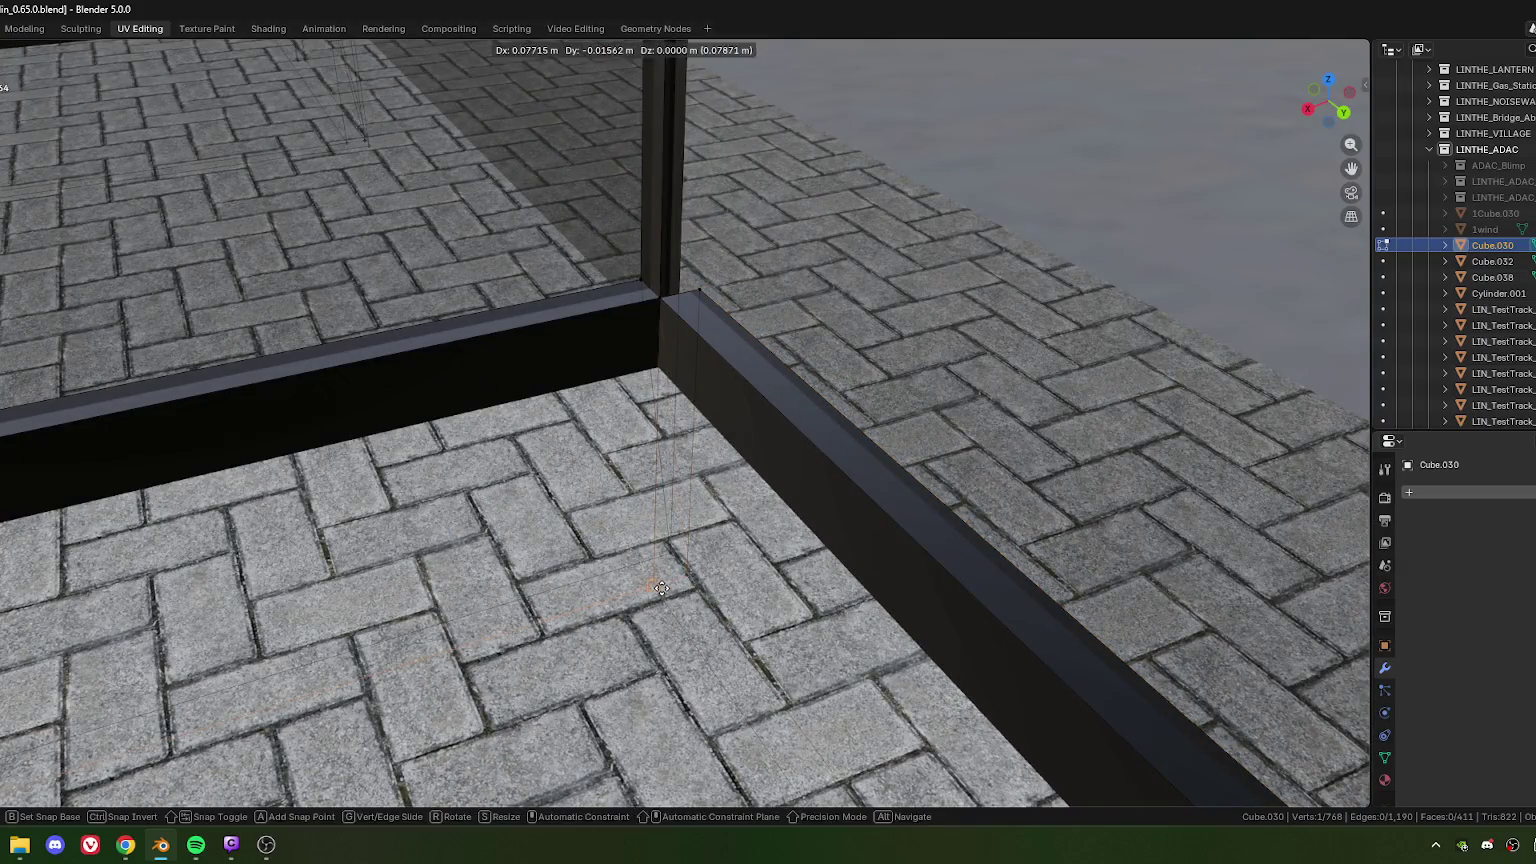
click(662, 588)
scroll(759, 563, down, 5)
mouse_move(759, 563)
middle_down()
mouse_move(606, 522)
mouse_move(645, 446)
middle_up()
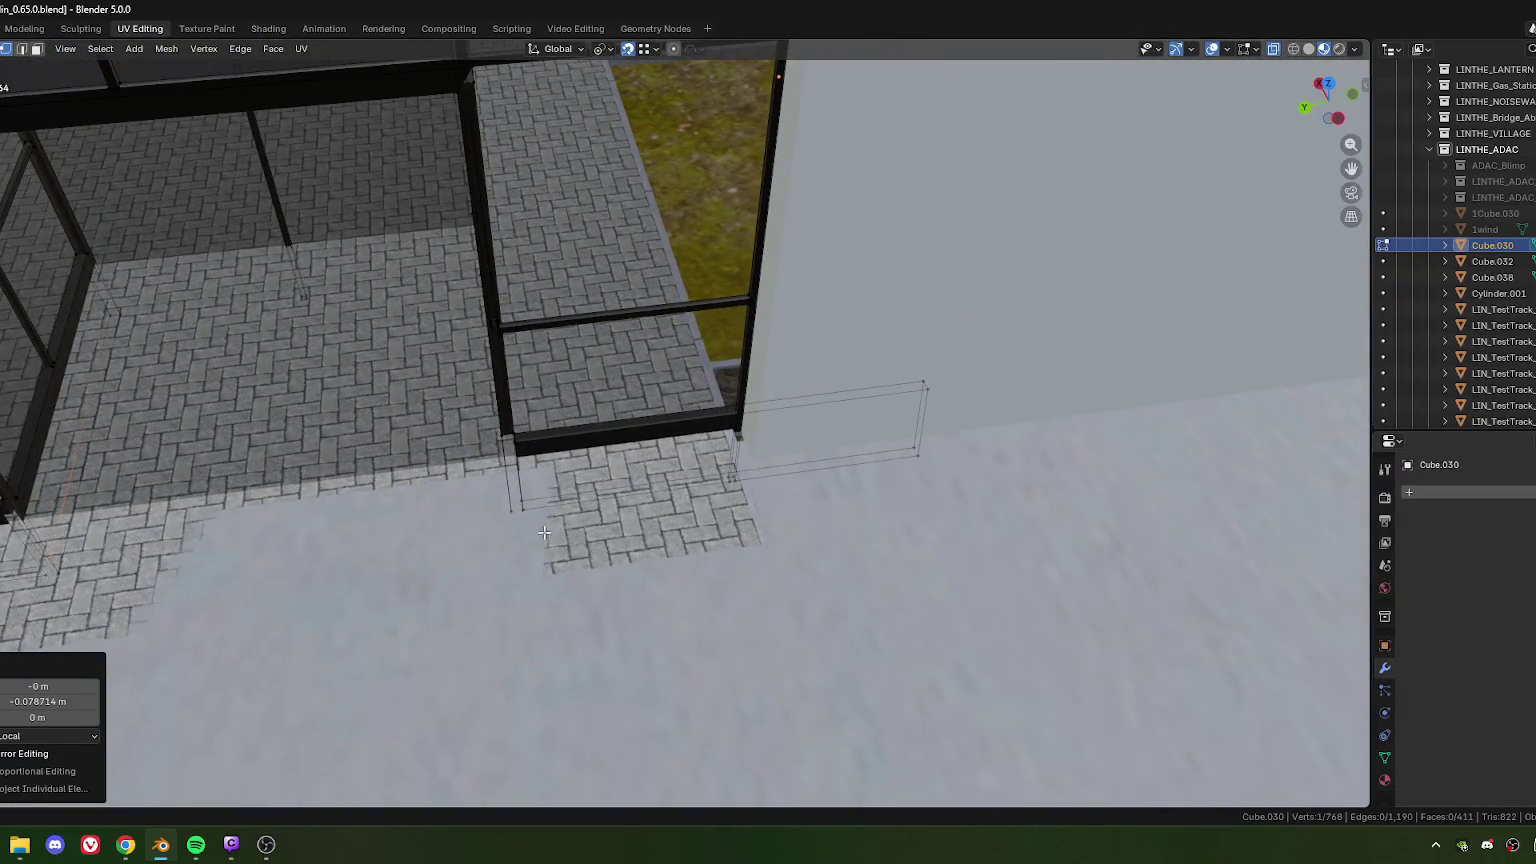
scroll(645, 446, up, 4)
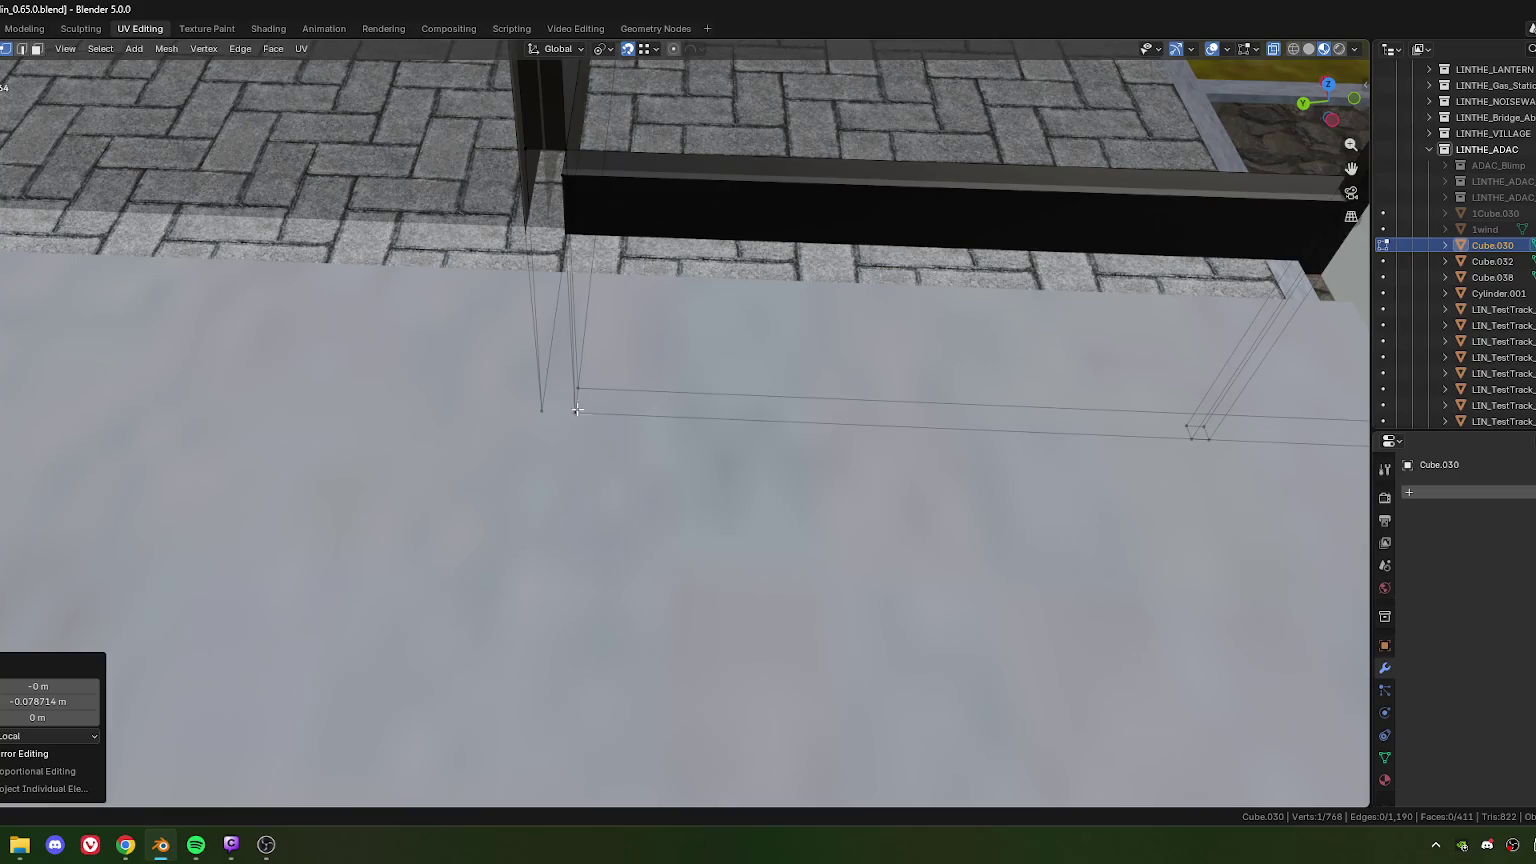
middle_drag(576, 407, 661, 536)
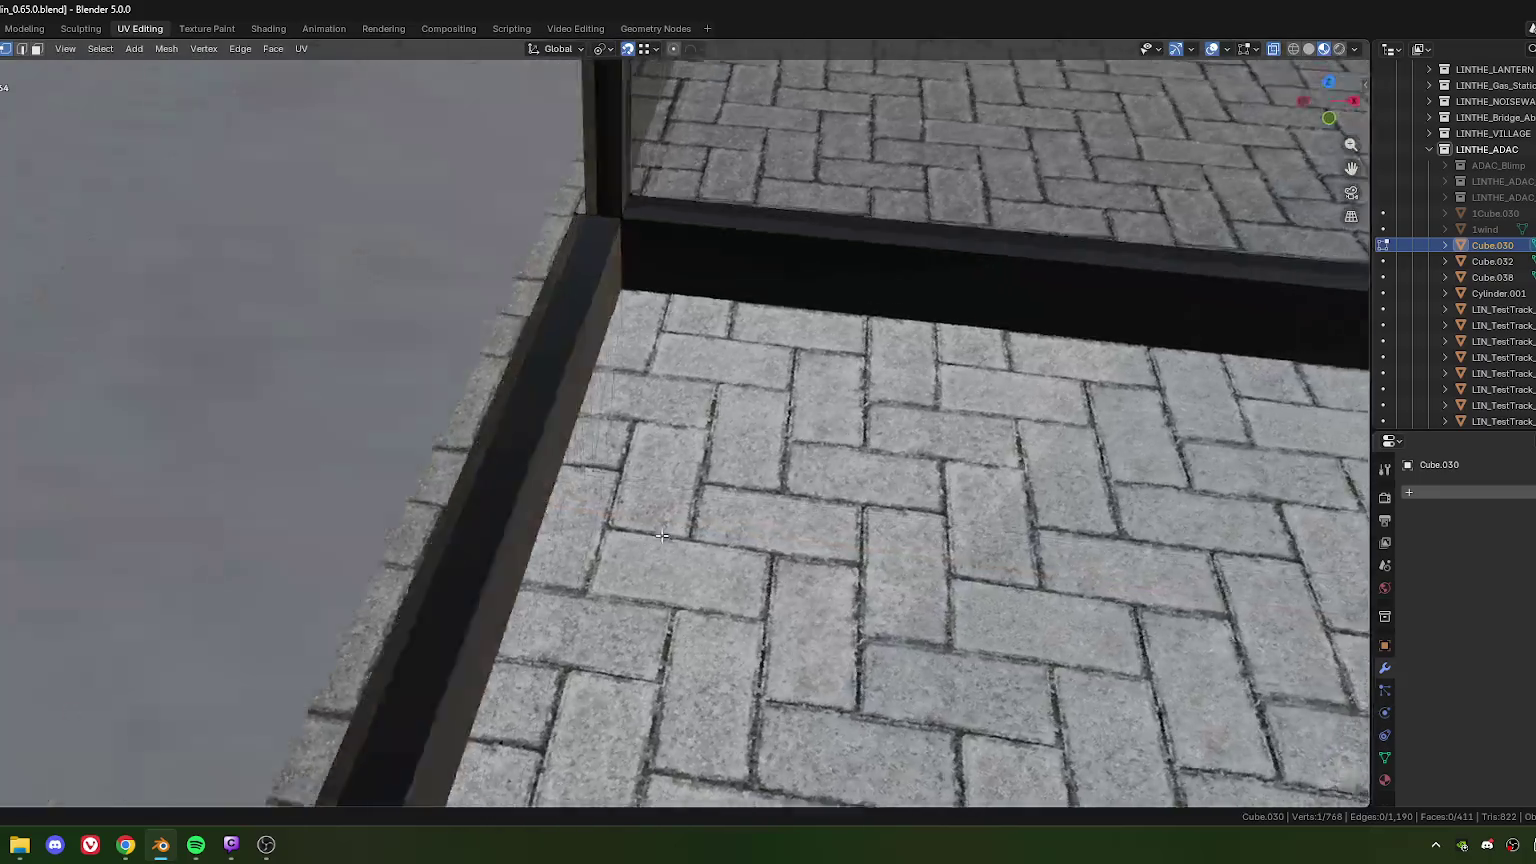
scroll(661, 536, down, 2)
Step: Shift the vertex −0.079 m along Y so it sits flush against the corner post
key(g)
key(y)
click(668, 536)
scroll(675, 537, down, 3)
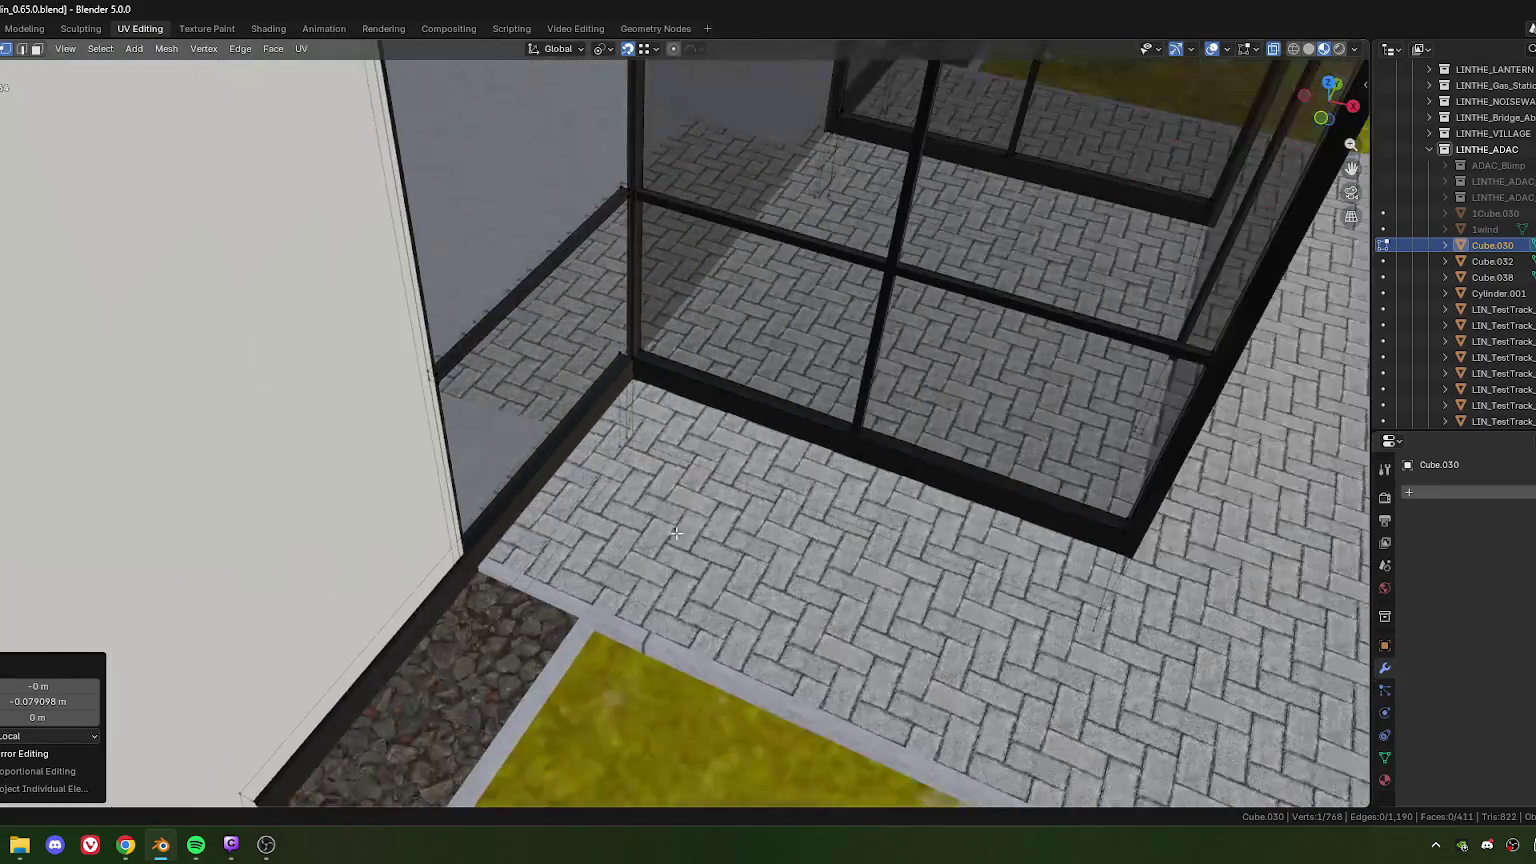
middle_drag(630, 448, 726, 406)
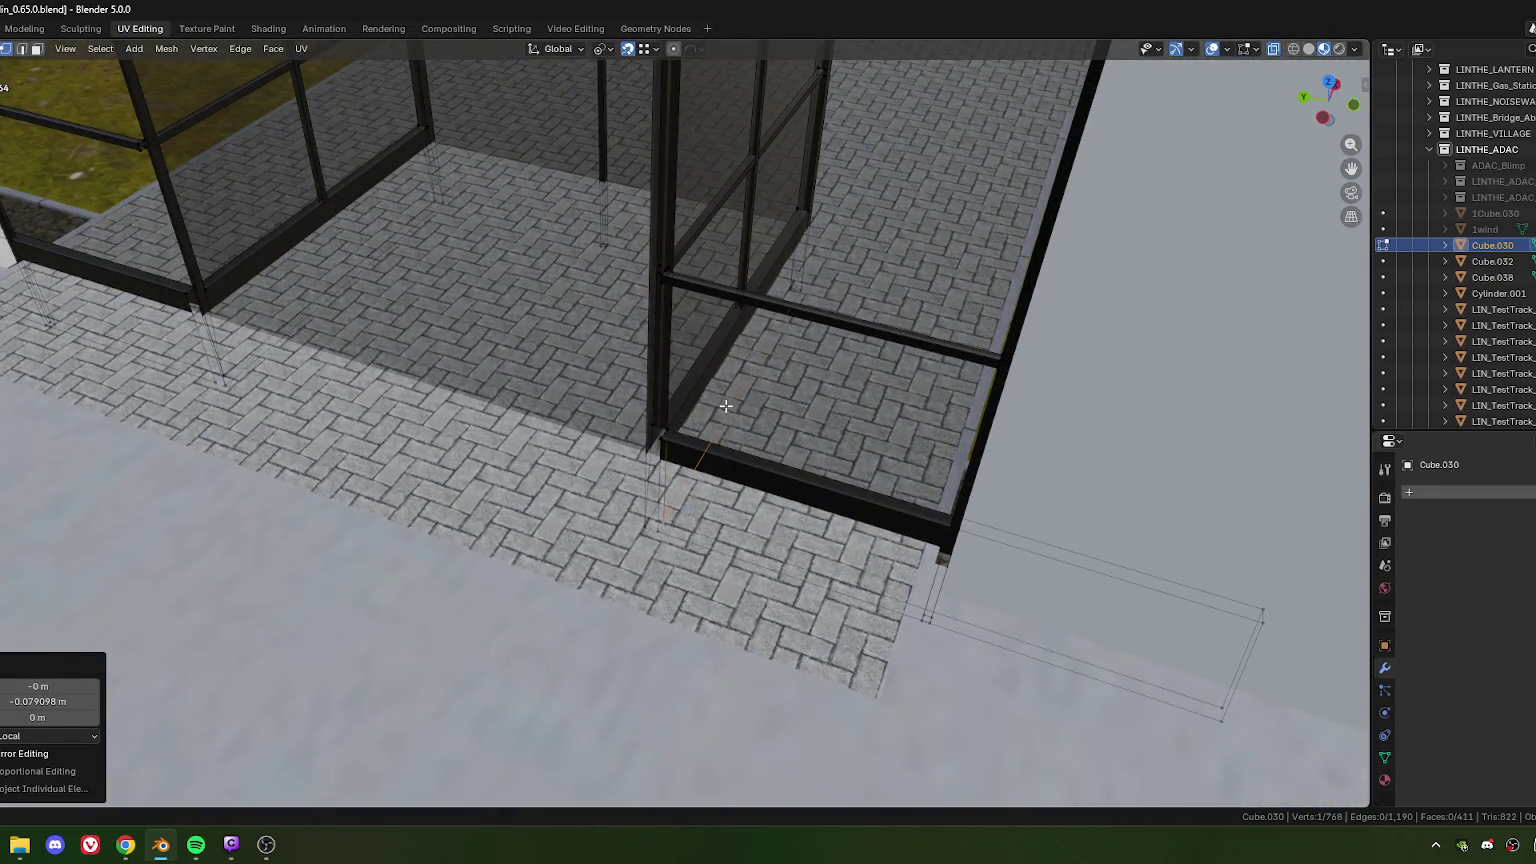
mouse_move(575, 401)
shift+middle_down()
mouse_move(682, 463)
mouse_move(736, 429)
shift+middle_up()
scroll(645, 445, up, 3)
scroll(635, 450, up, 2)
Step: Select the vertical post and raise a base vertex about 1.14 m
key(l)
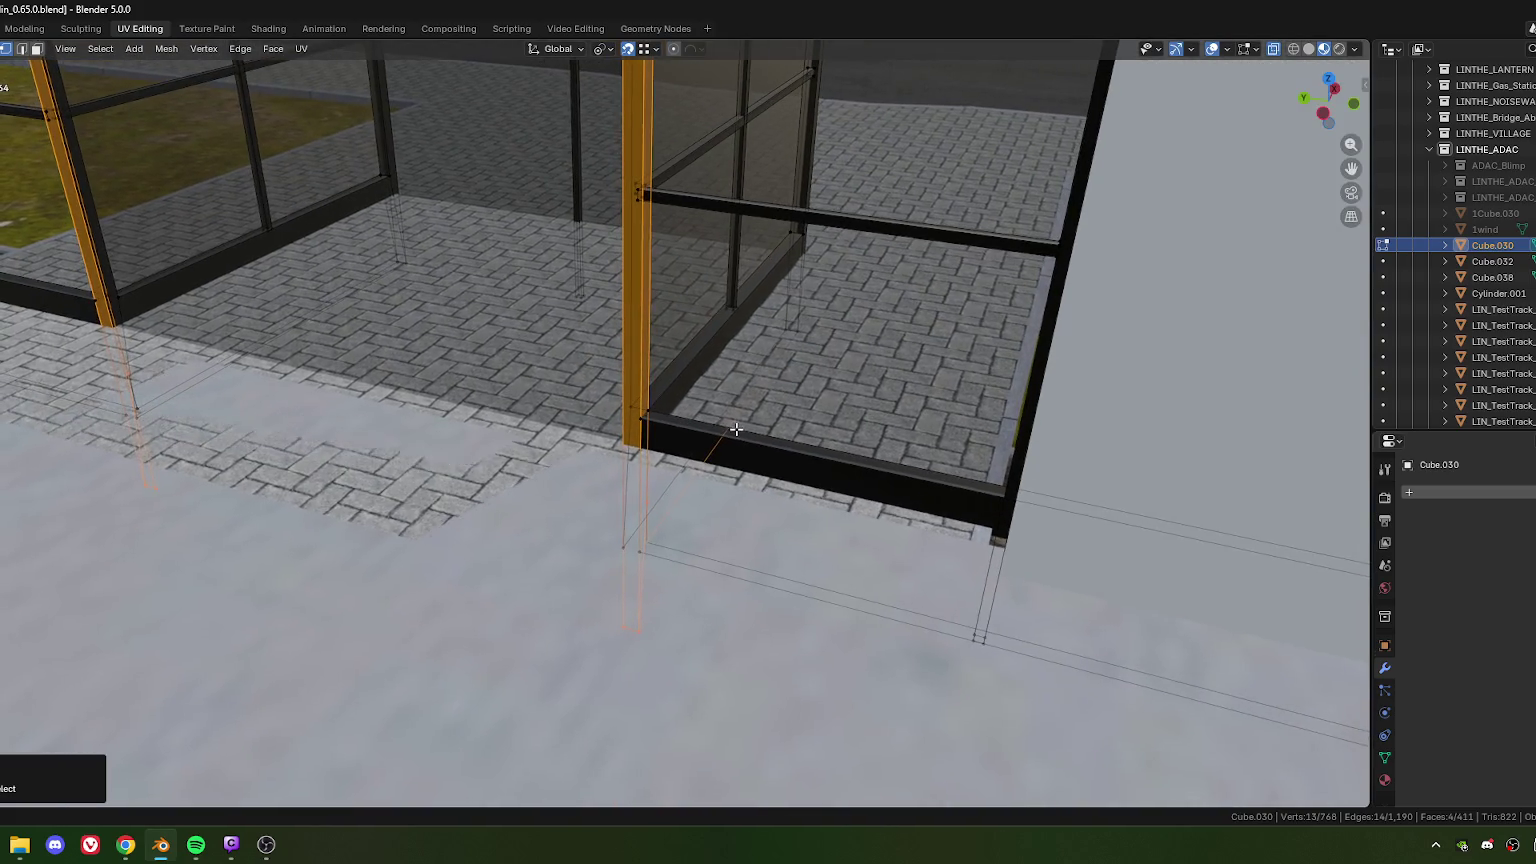
click(642, 631)
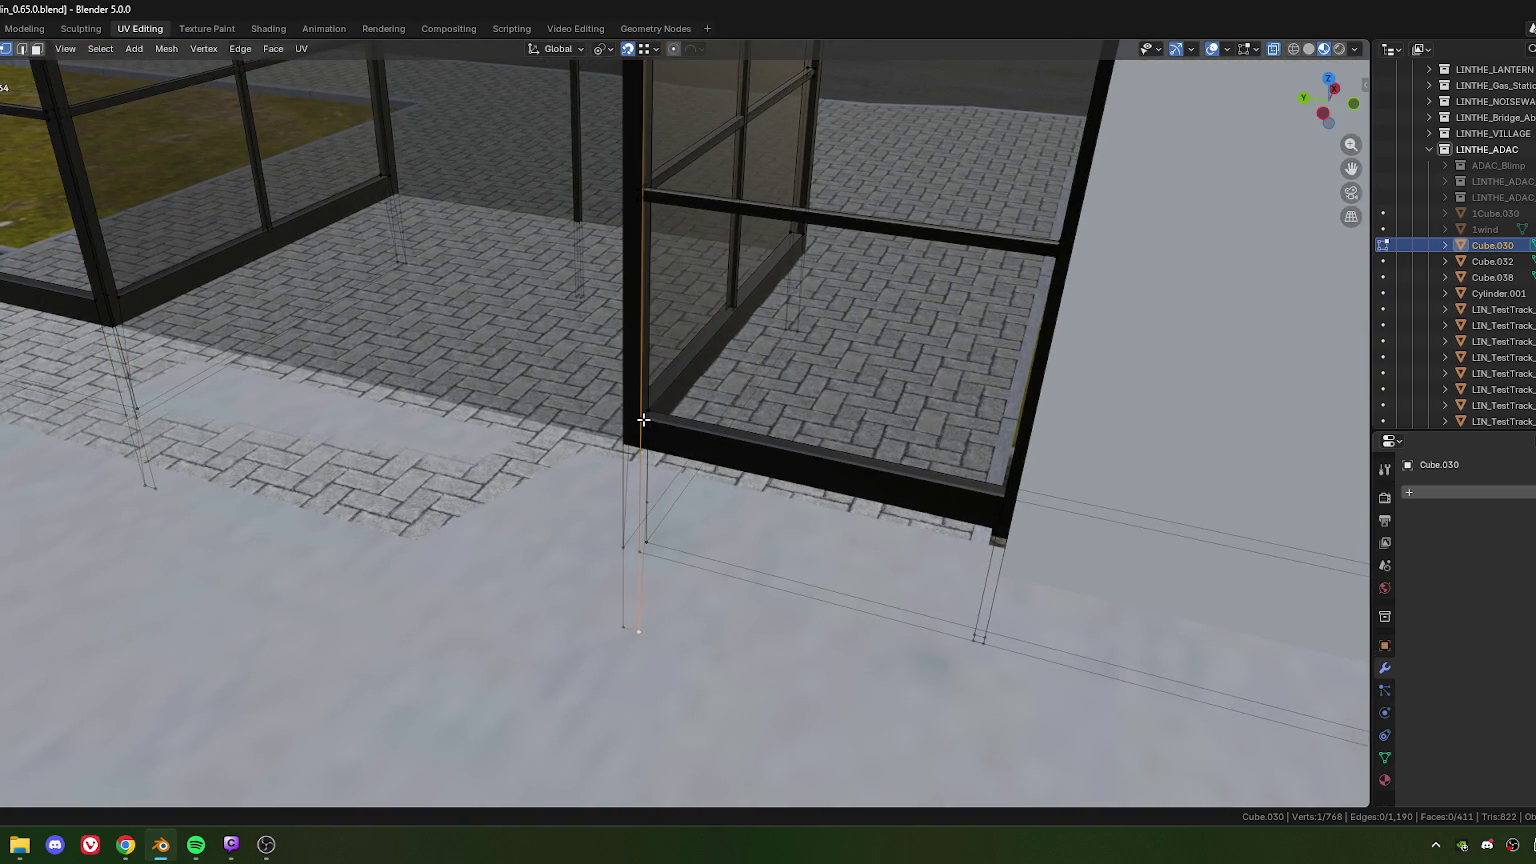
click(653, 454)
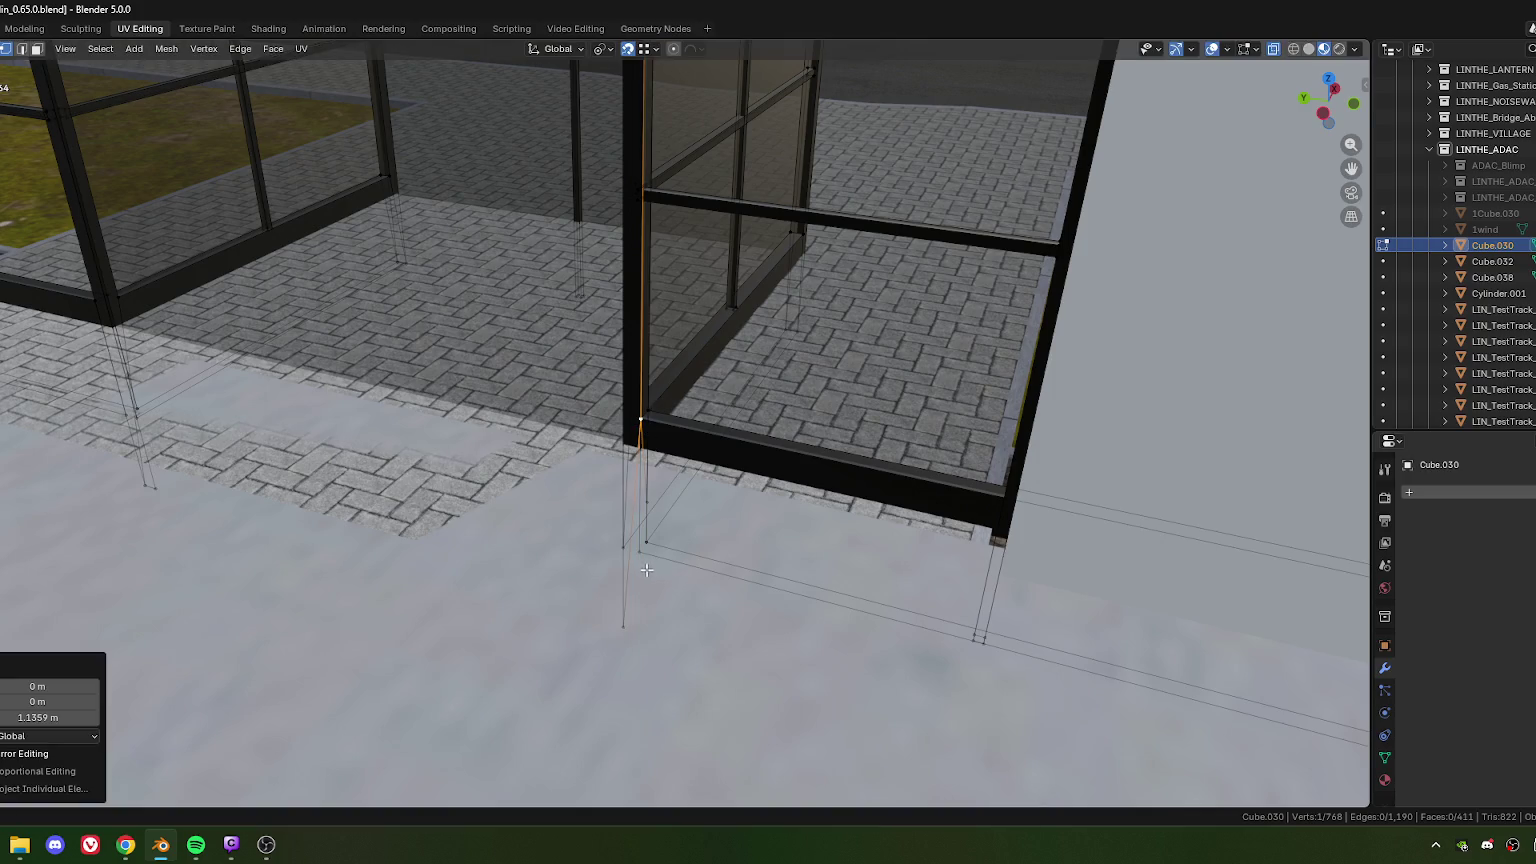
middle_drag(648, 569, 632, 596)
Step: Move the loose vertex at the front post's foot into line with the frame
click(632, 596)
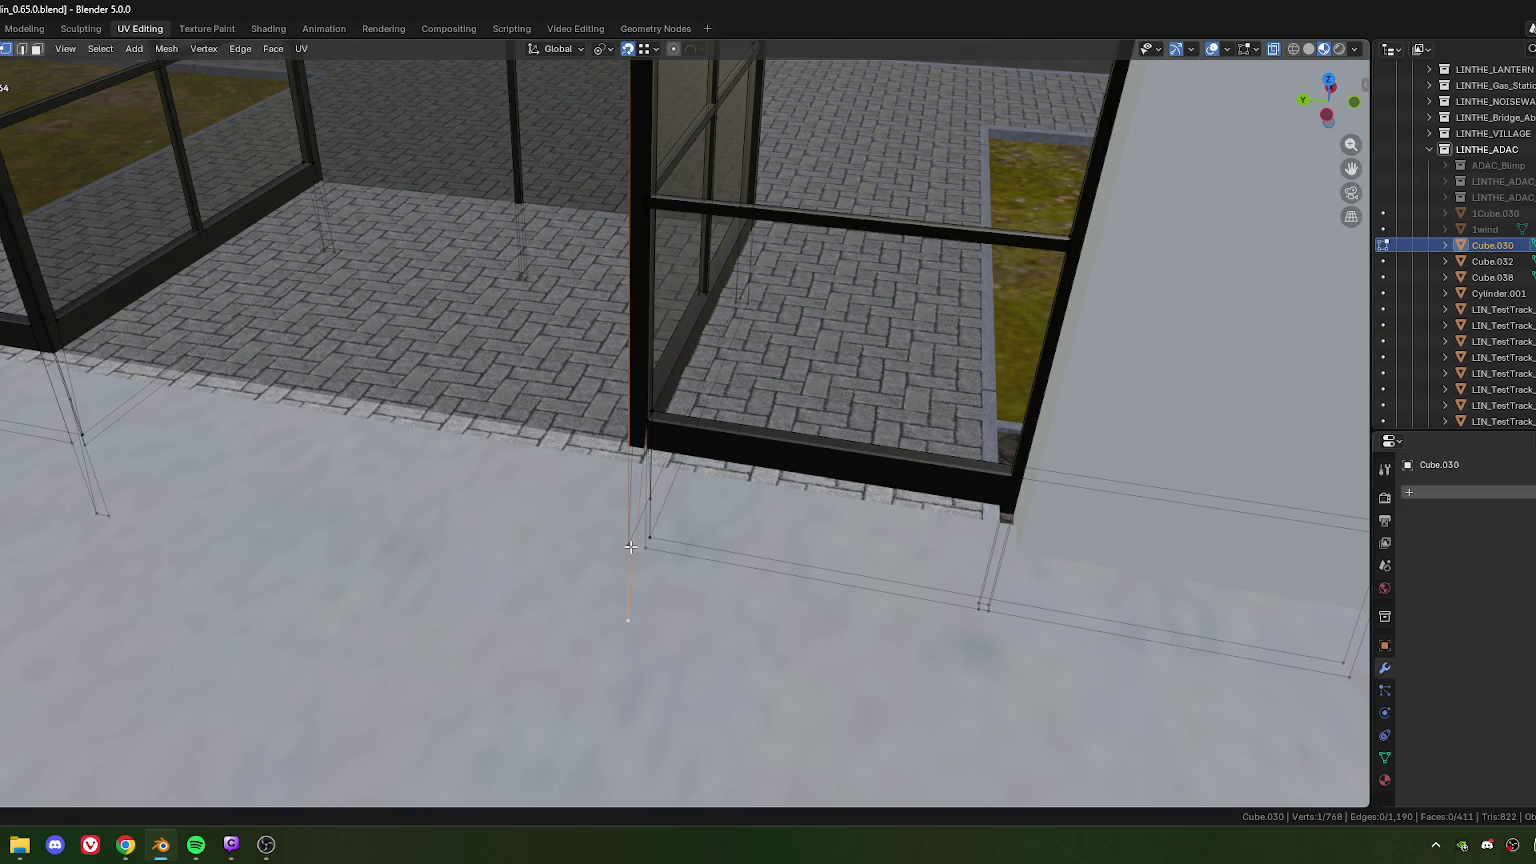
key(g)
click(628, 546)
click(627, 547)
key(g)
click(626, 547)
scroll(640, 540, up, 3)
scroll(645, 537, up, 2)
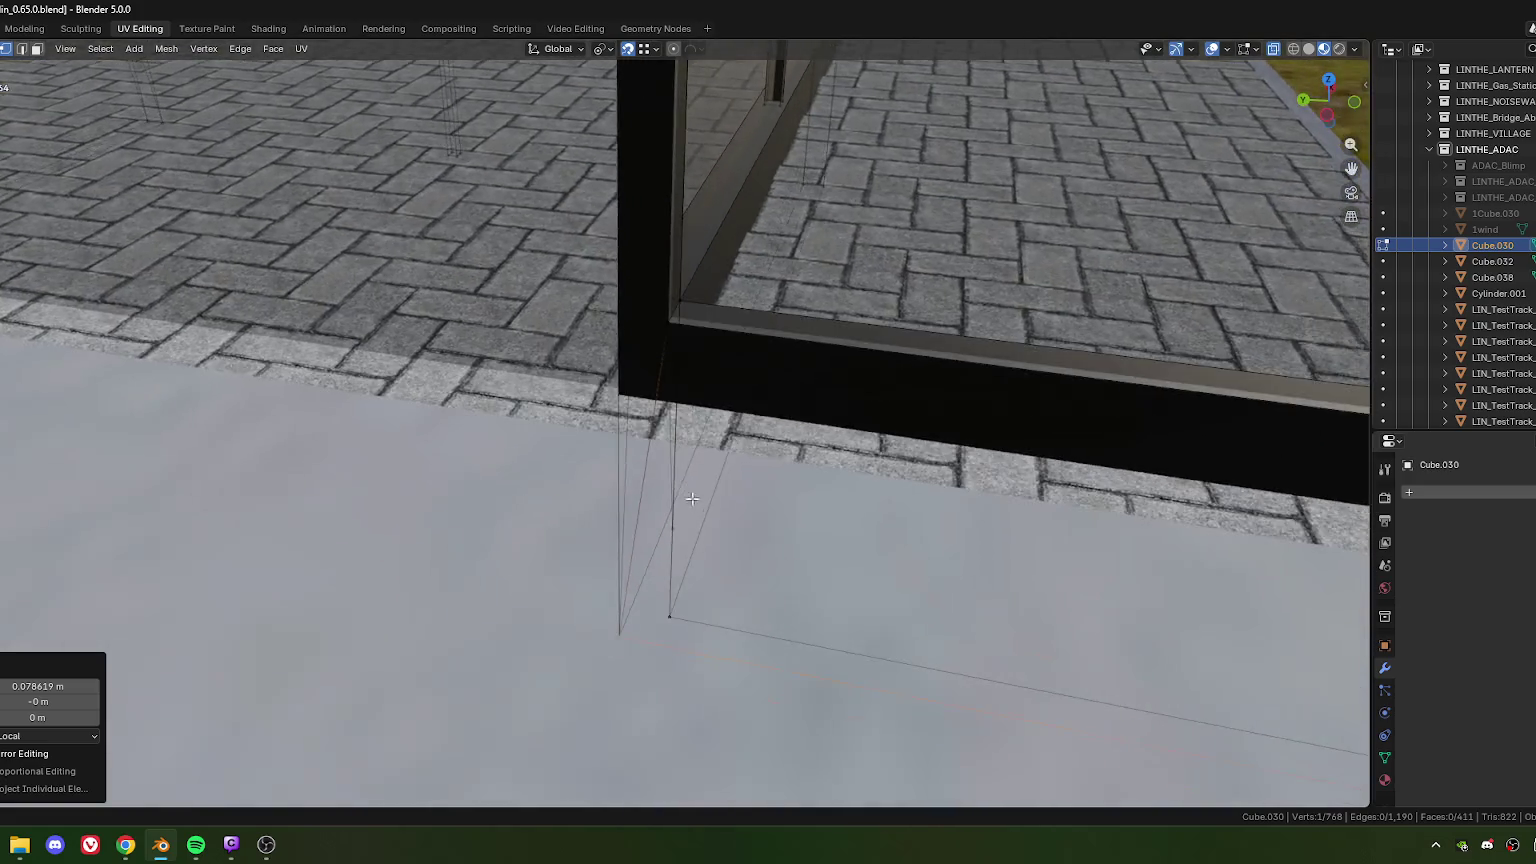
scroll(652, 533, up, 2)
mouse_move(652, 533)
middle_down()
mouse_move(619, 578)
mouse_move(728, 578)
mouse_move(720, 507)
mouse_move(645, 470)
mouse_move(566, 493)
mouse_move(845, 532)
middle_up()
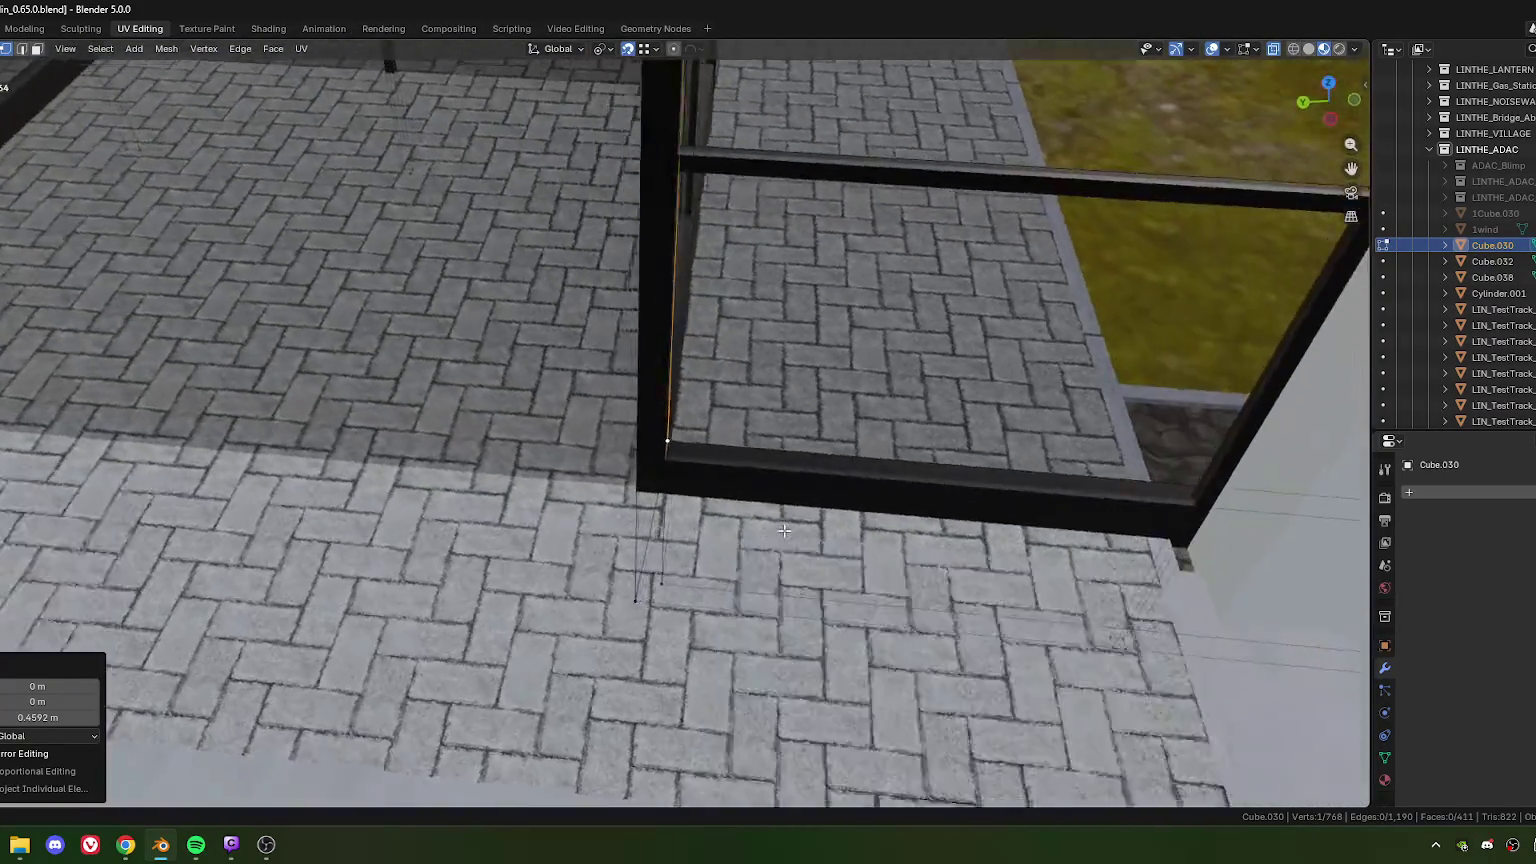
scroll(845, 532, down, 3)
scroll(700, 450, up, 2)
scroll(670, 420, up, 3)
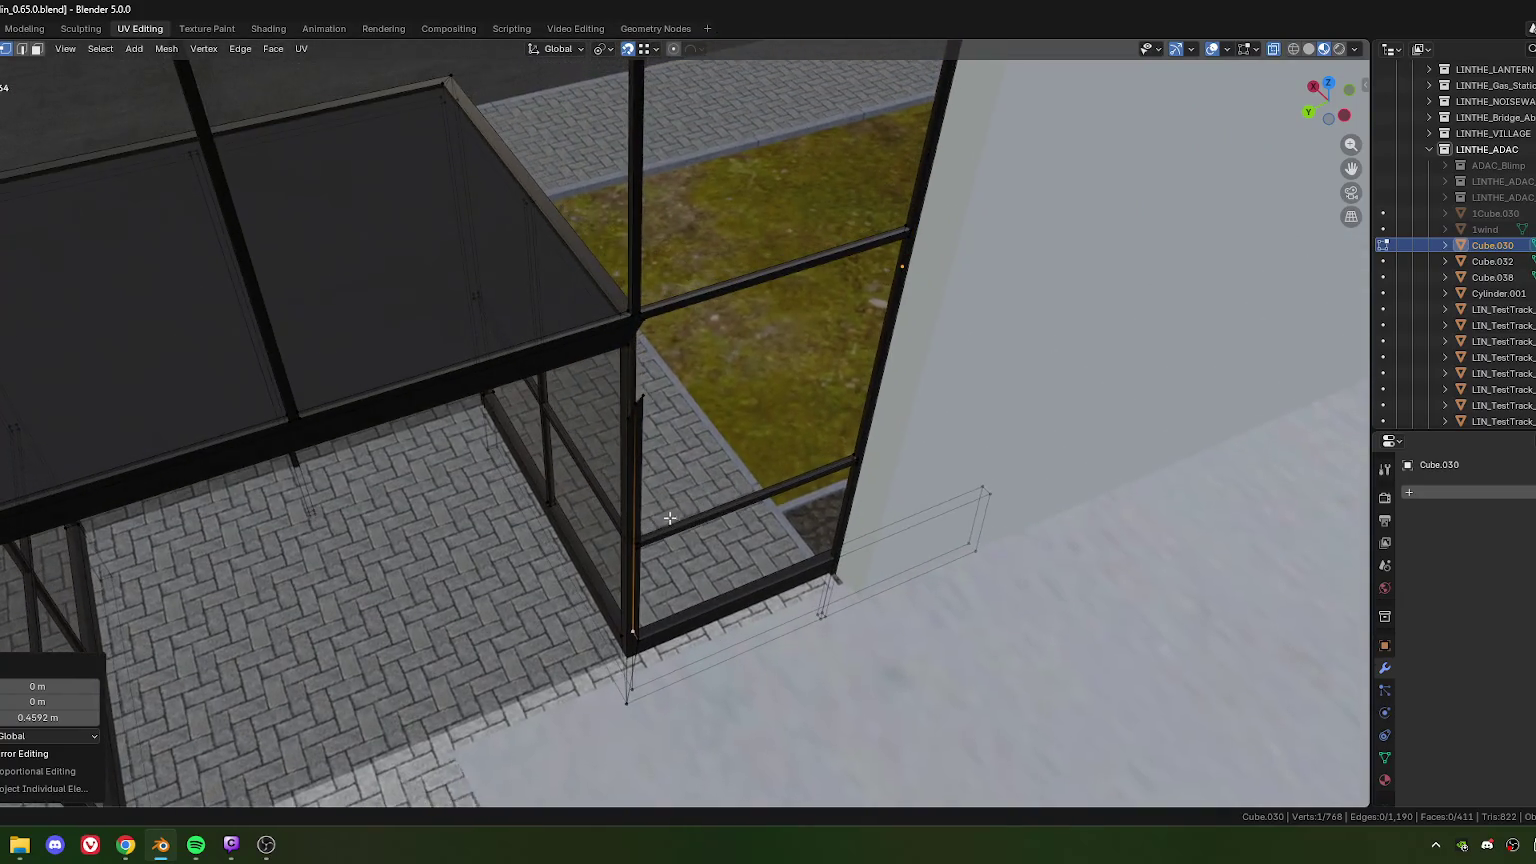
scroll(655, 400, up, 2)
scroll(654, 400, down, 2)
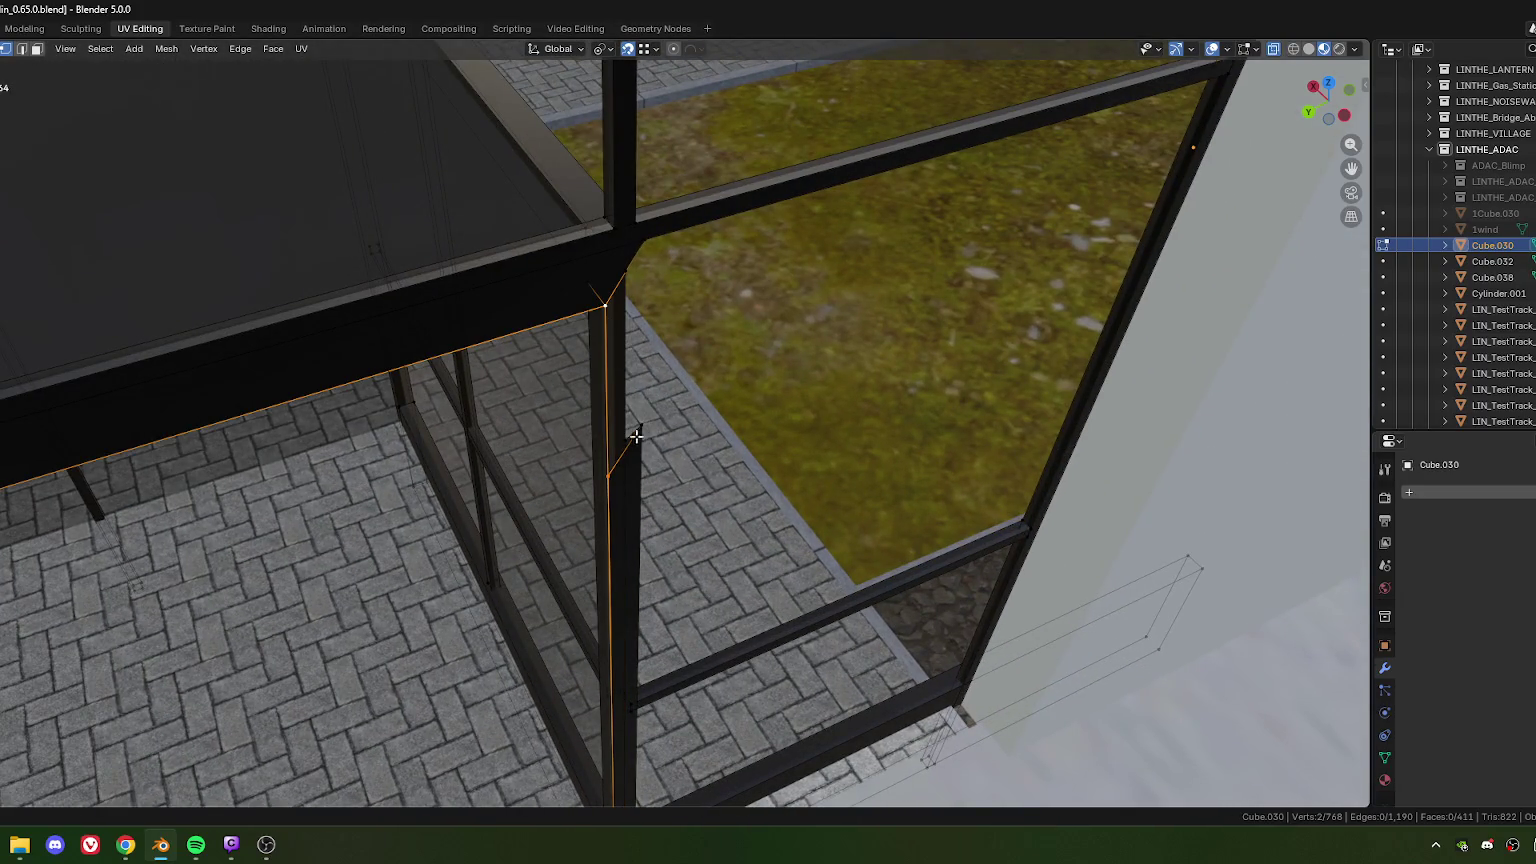
Step: Merge two post vertices At Last, then undo the second merge
key(m)
click(632, 467)
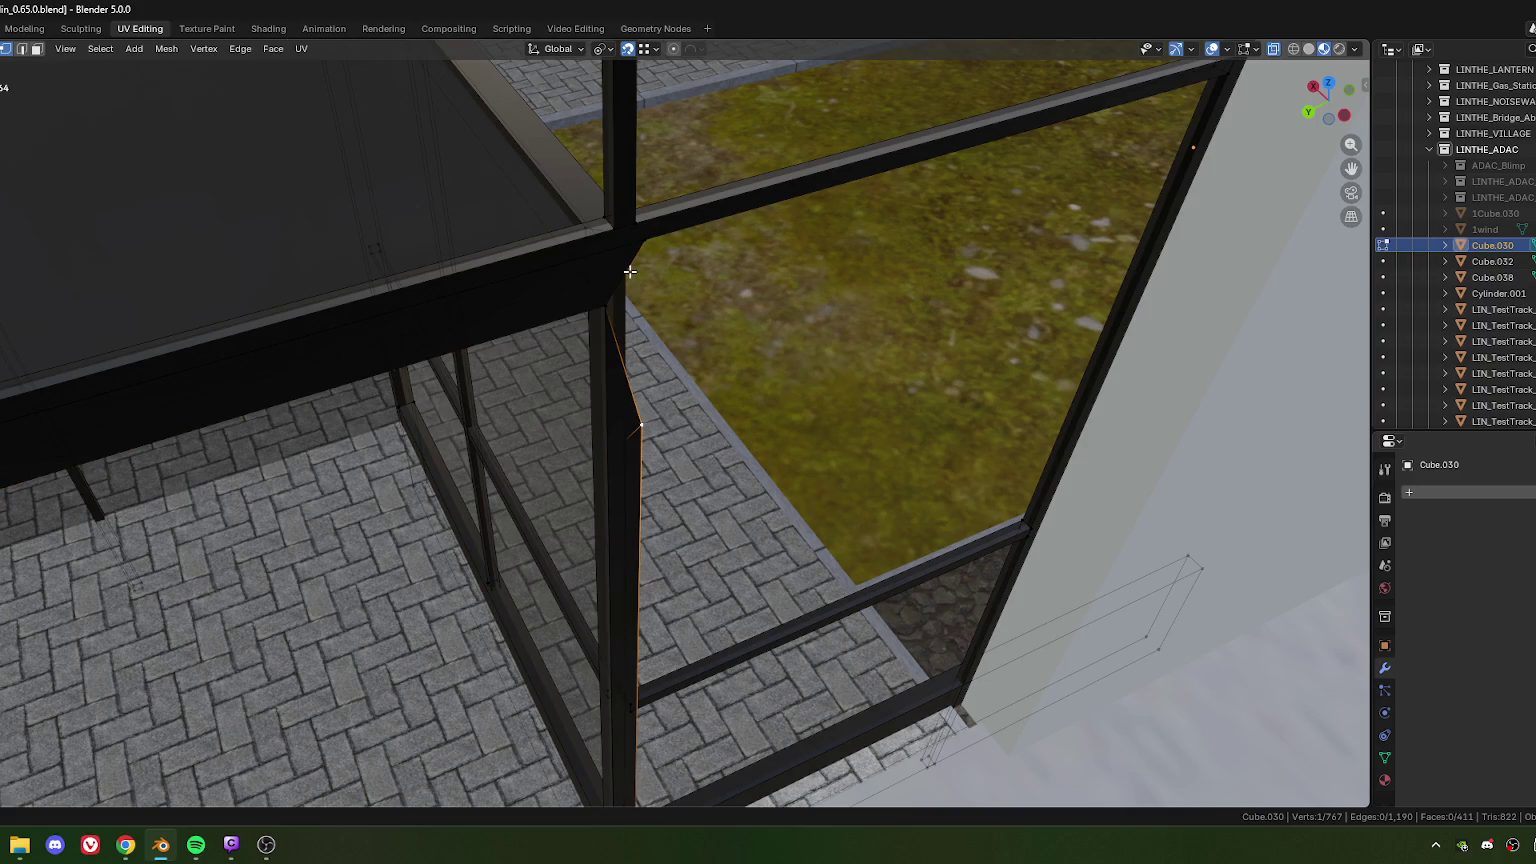
key(m)
click(707, 403)
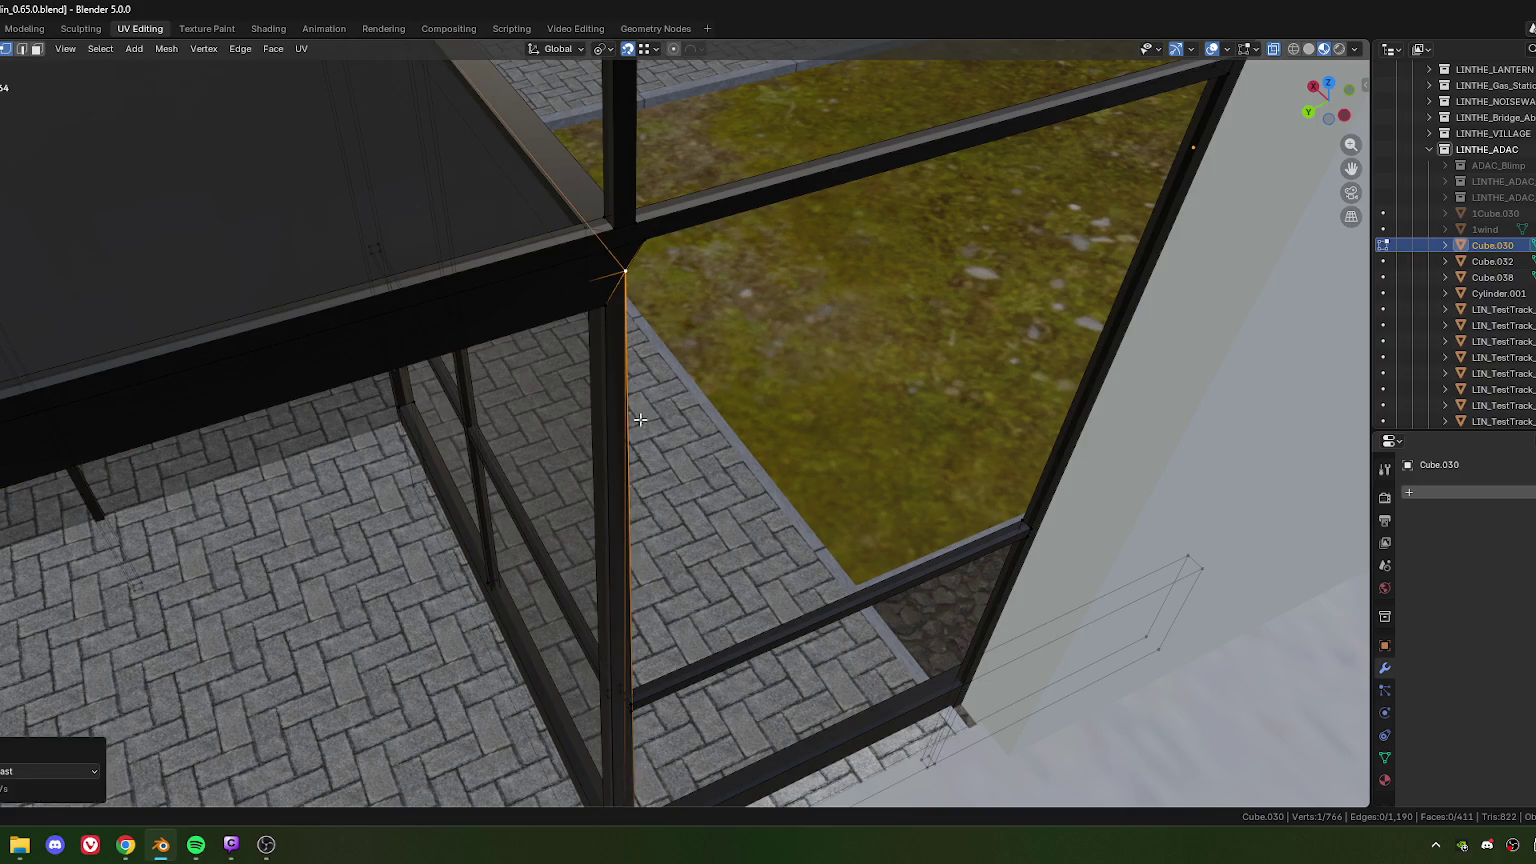
middle_drag(640, 414, 647, 376)
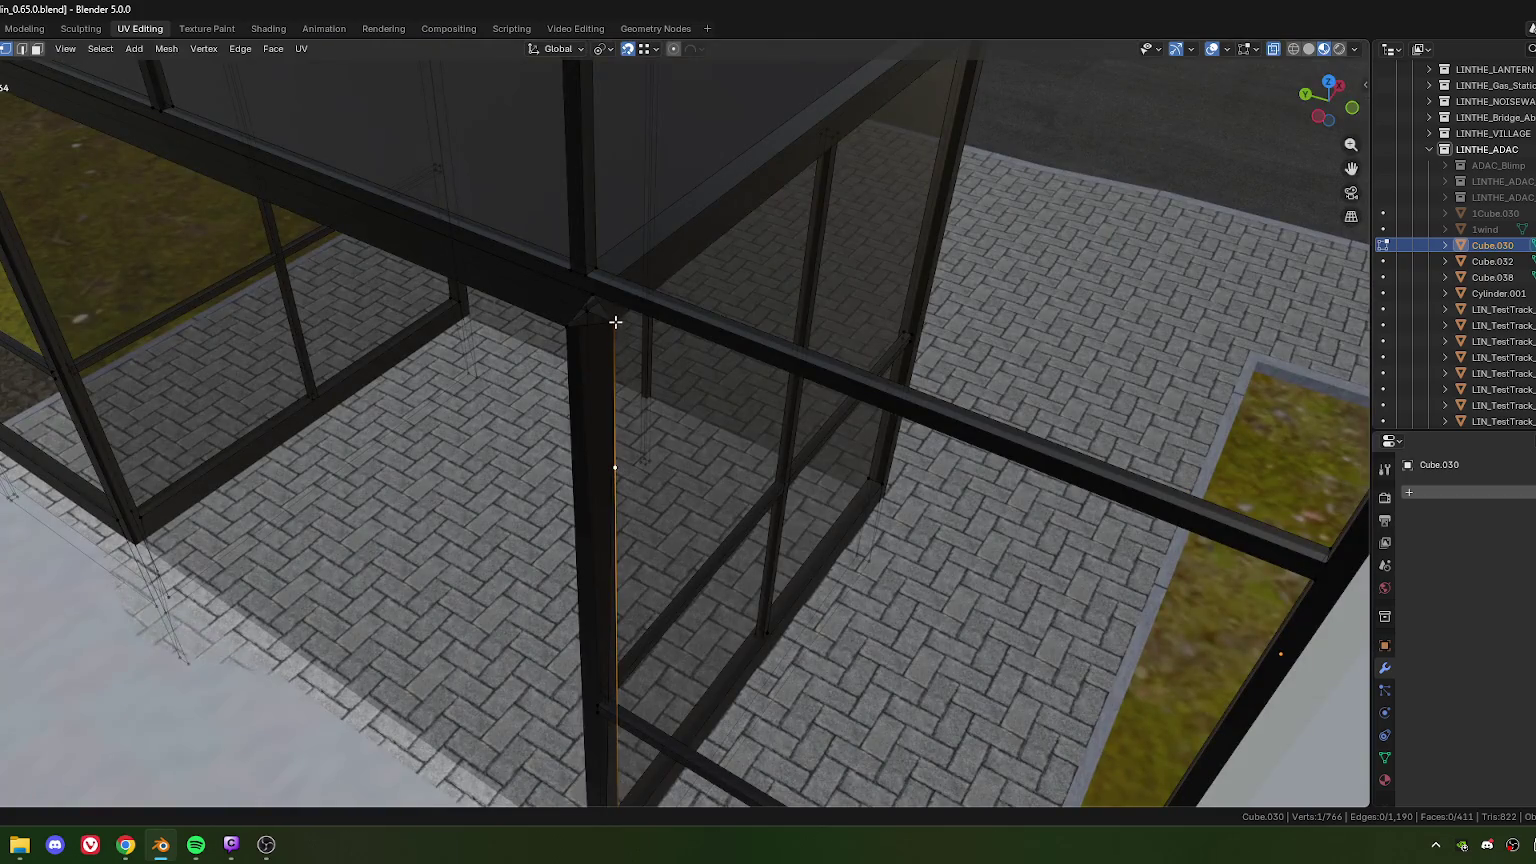
middle_drag(653, 434, 654, 429)
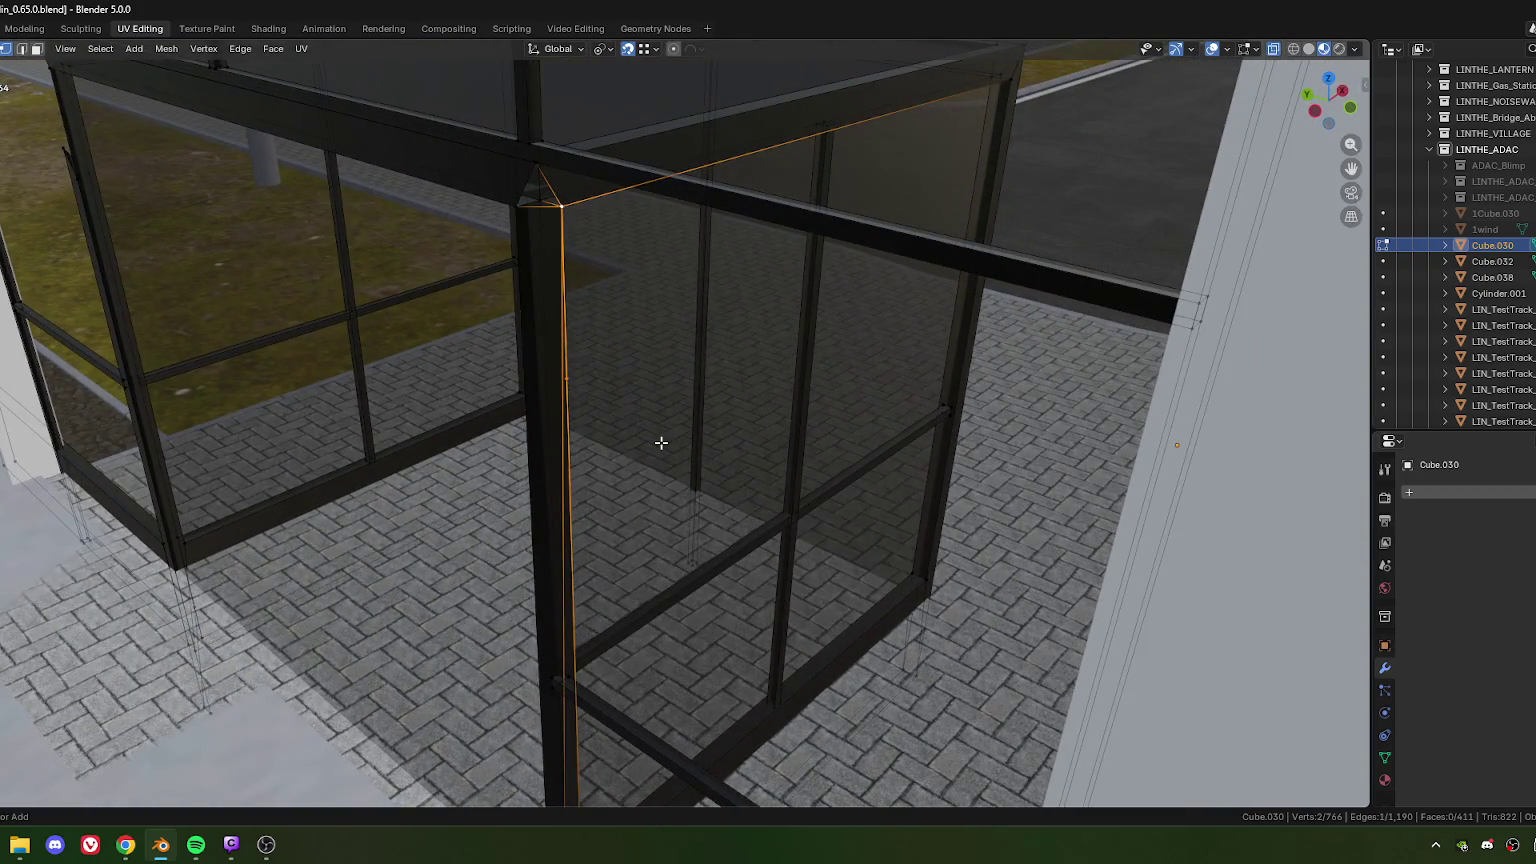
key(ctrl+z)
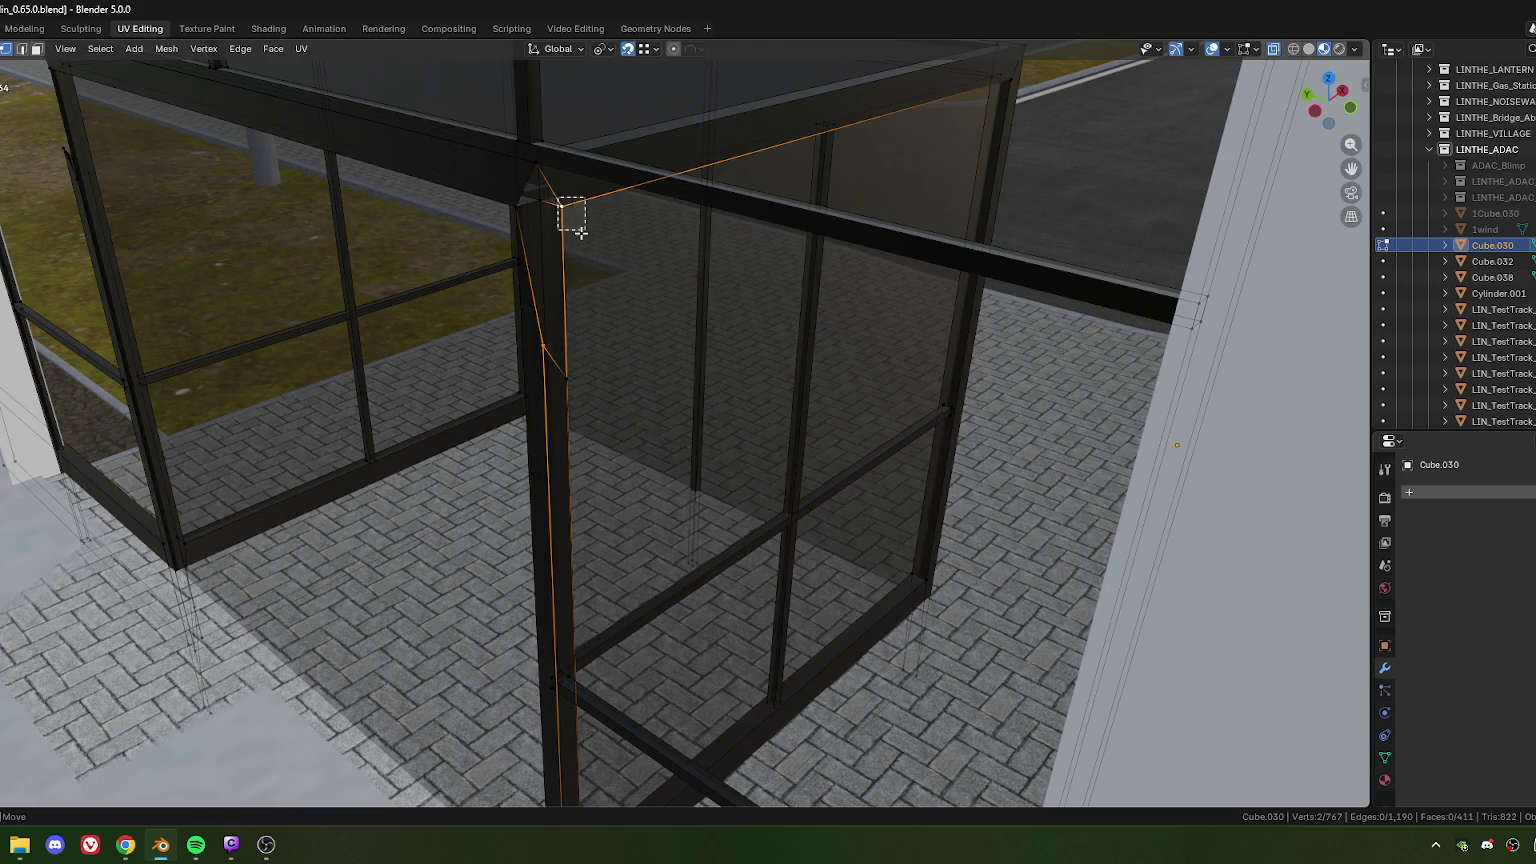
Step: Weld further pairs of post vertices with Merge At Last
key(m)
click(591, 329)
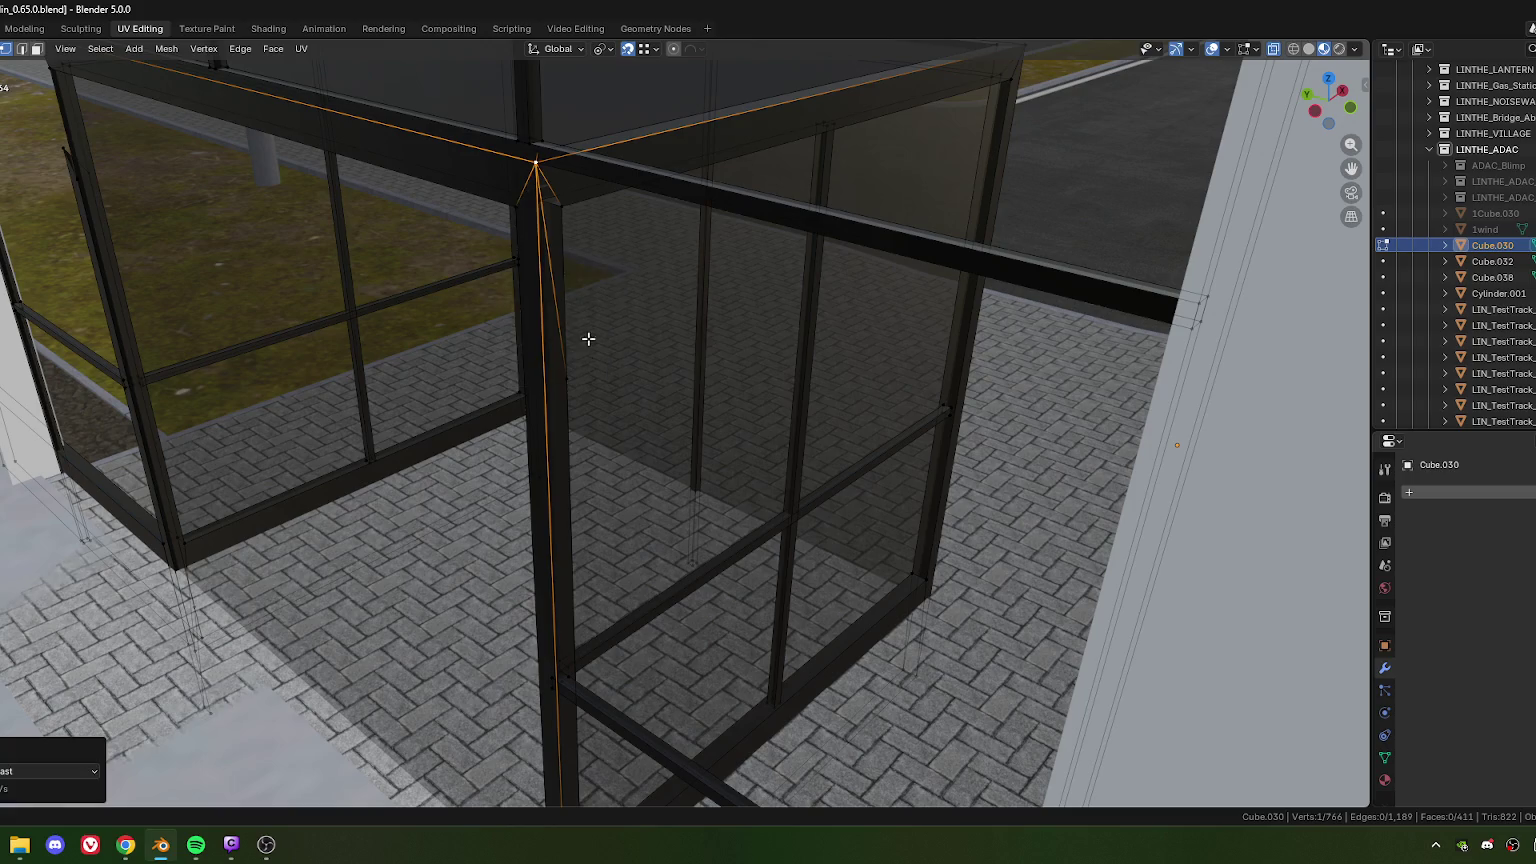
shift+click(600, 310)
key(m)
click(600, 327)
mouse_move(600, 329)
middle_down()
mouse_move(531, 429)
mouse_move(607, 466)
mouse_move(633, 450)
mouse_move(580, 440)
middle_up()
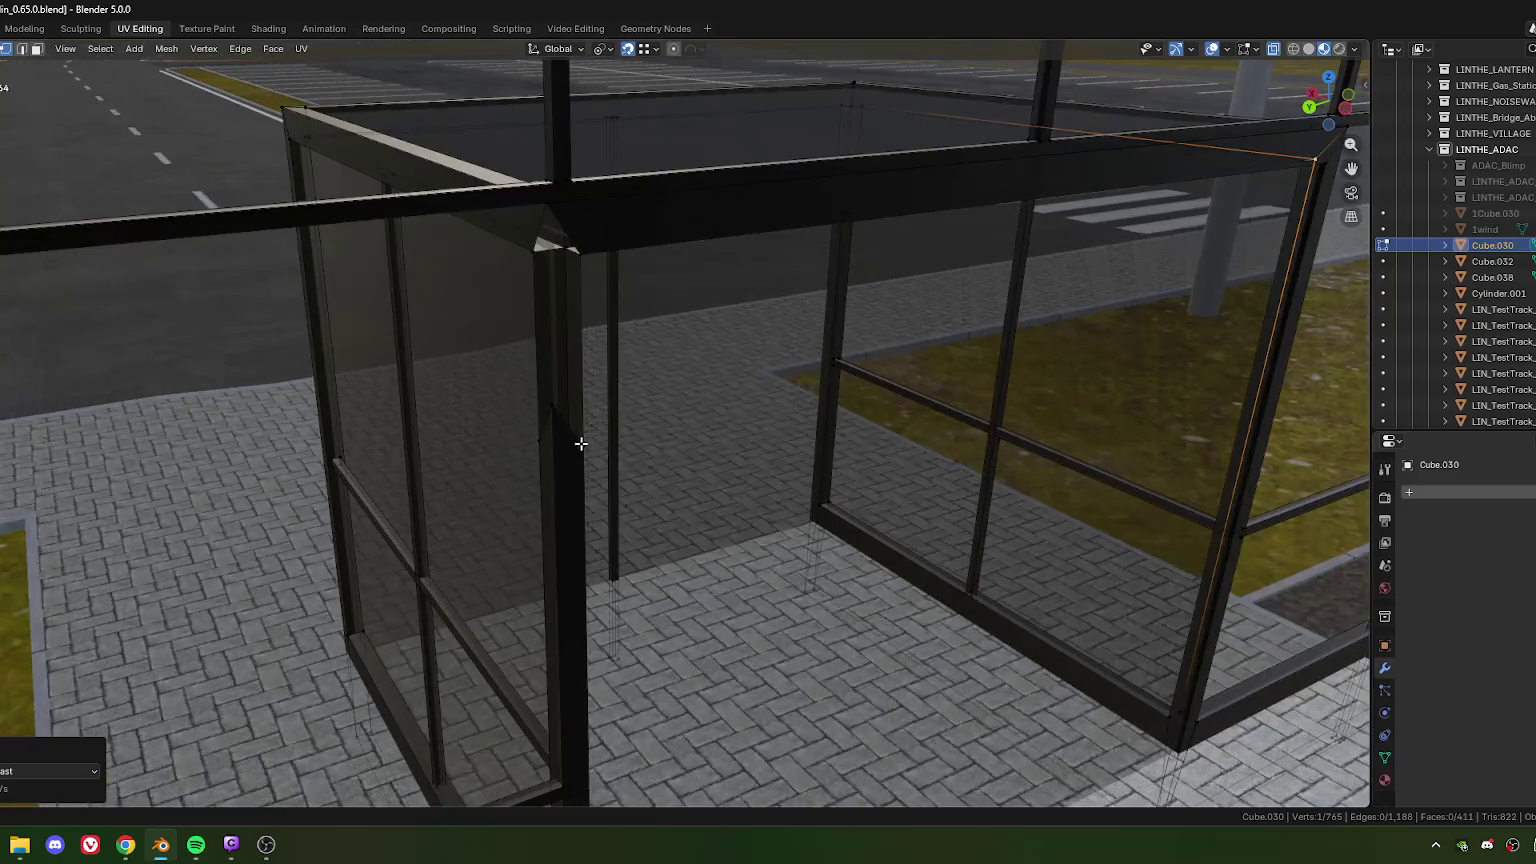
click(583, 445)
key(m)
click(607, 353)
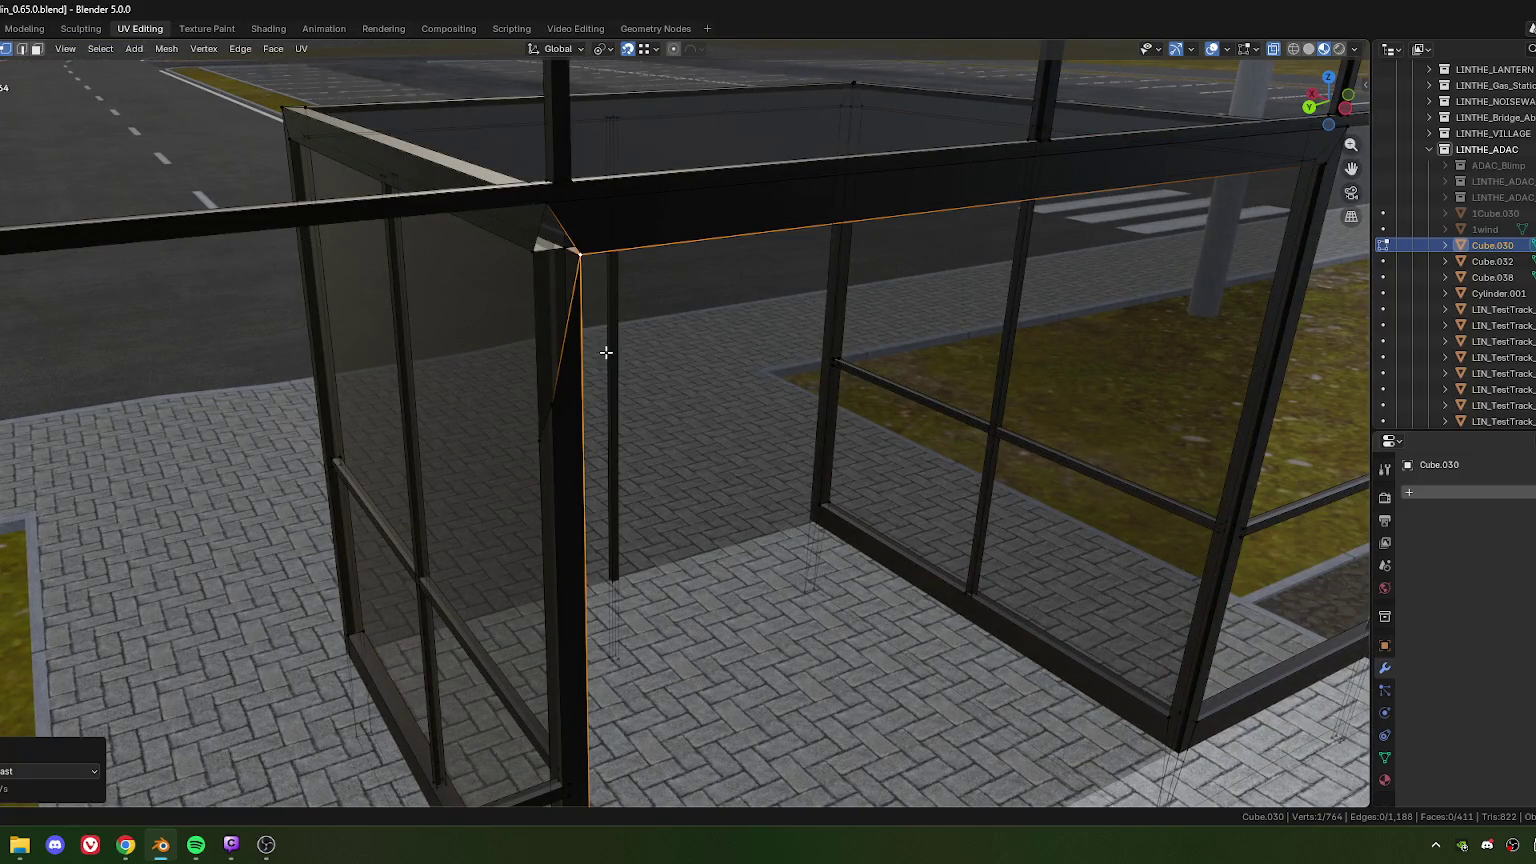
Step: Merge the top corner vertices and a mid-post vertex into the corner
shift+click(547, 204)
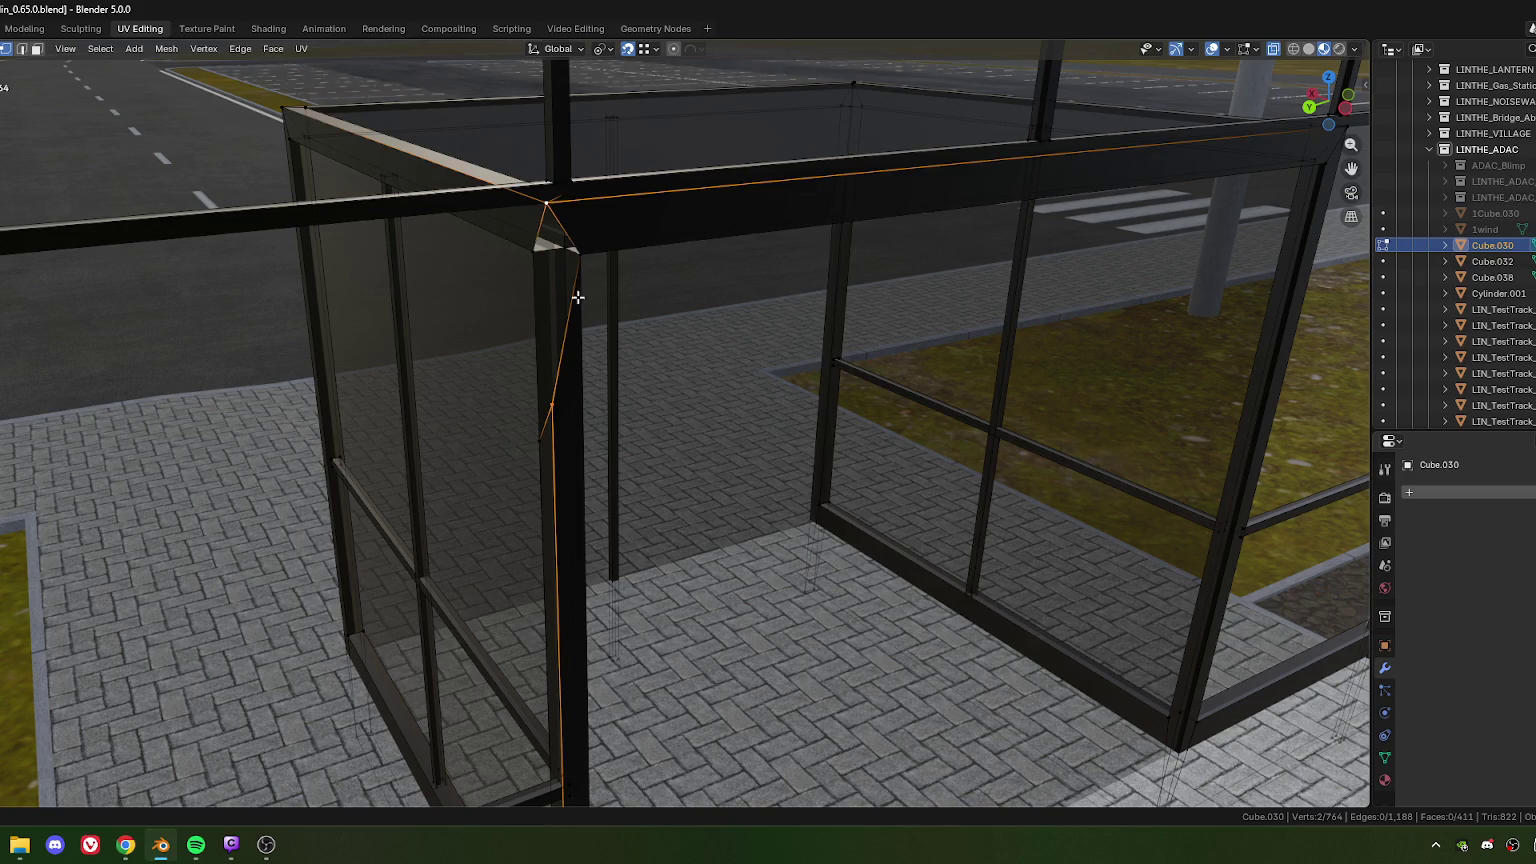
key(m)
click(582, 361)
click(539, 440)
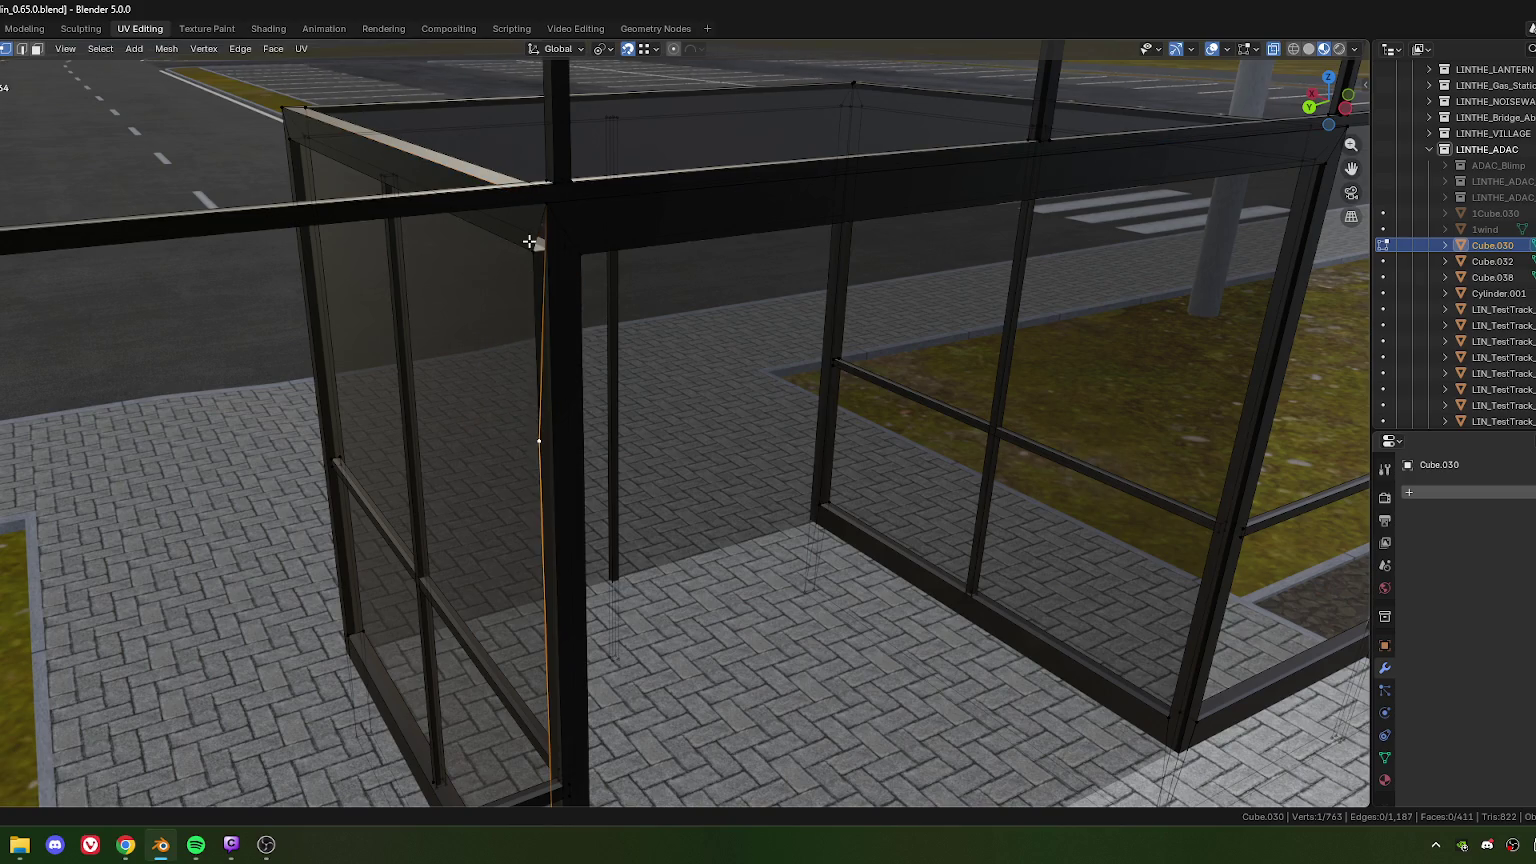
key(m)
click(553, 379)
mouse_move(553, 379)
middle_down()
mouse_move(639, 416)
mouse_move(589, 485)
middle_up()
scroll(639, 416, up, 4)
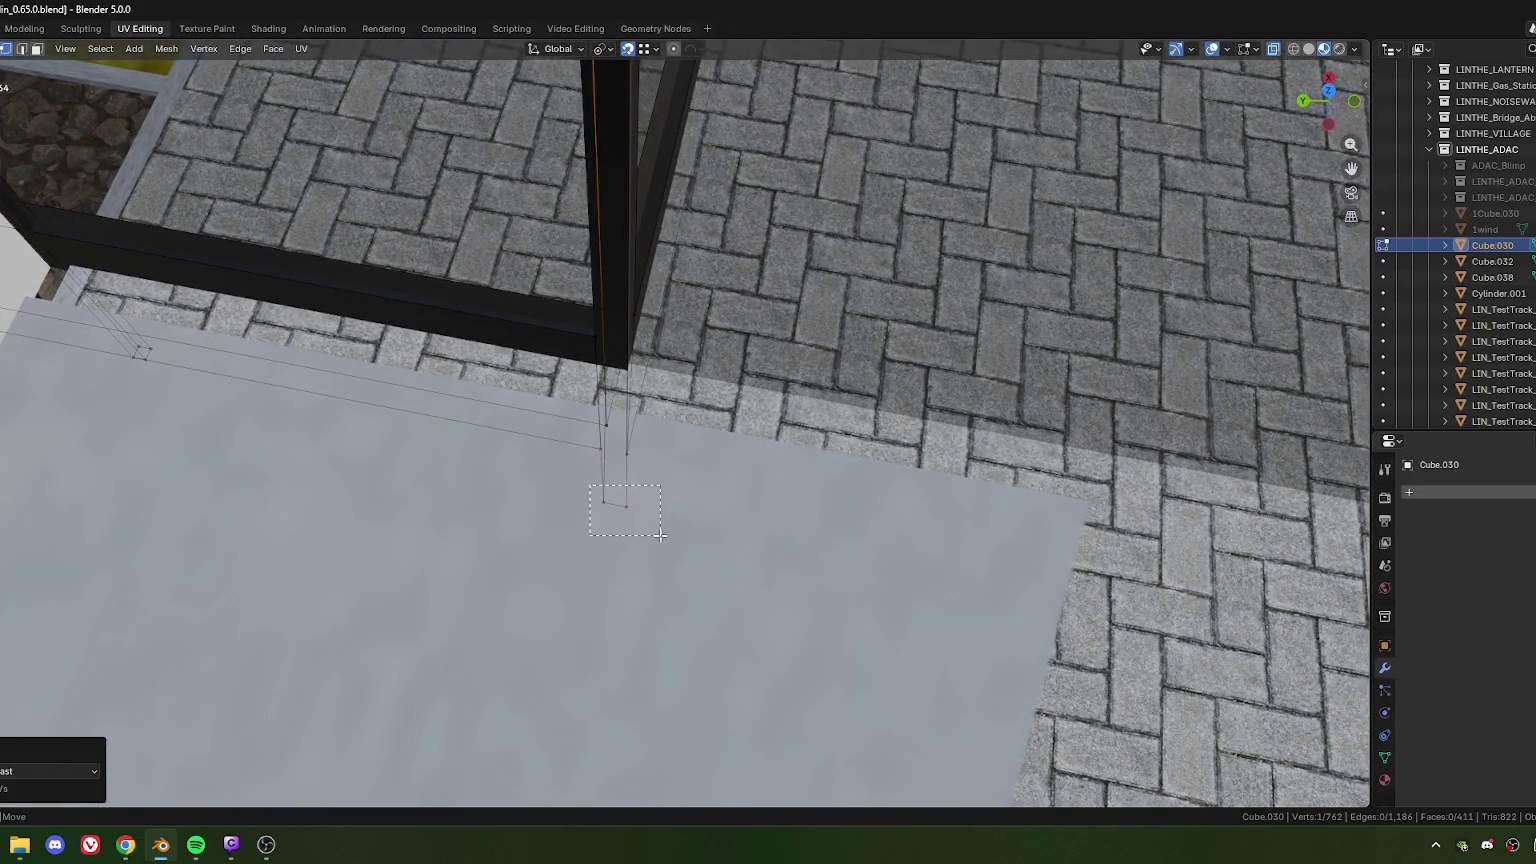
Step: Weld the doubled vertices at the post foot and frame corner
drag(589, 485, 660, 535)
middle_drag(660, 535, 716, 486)
shift+click(586, 531)
middle_drag(586, 531, 621, 458)
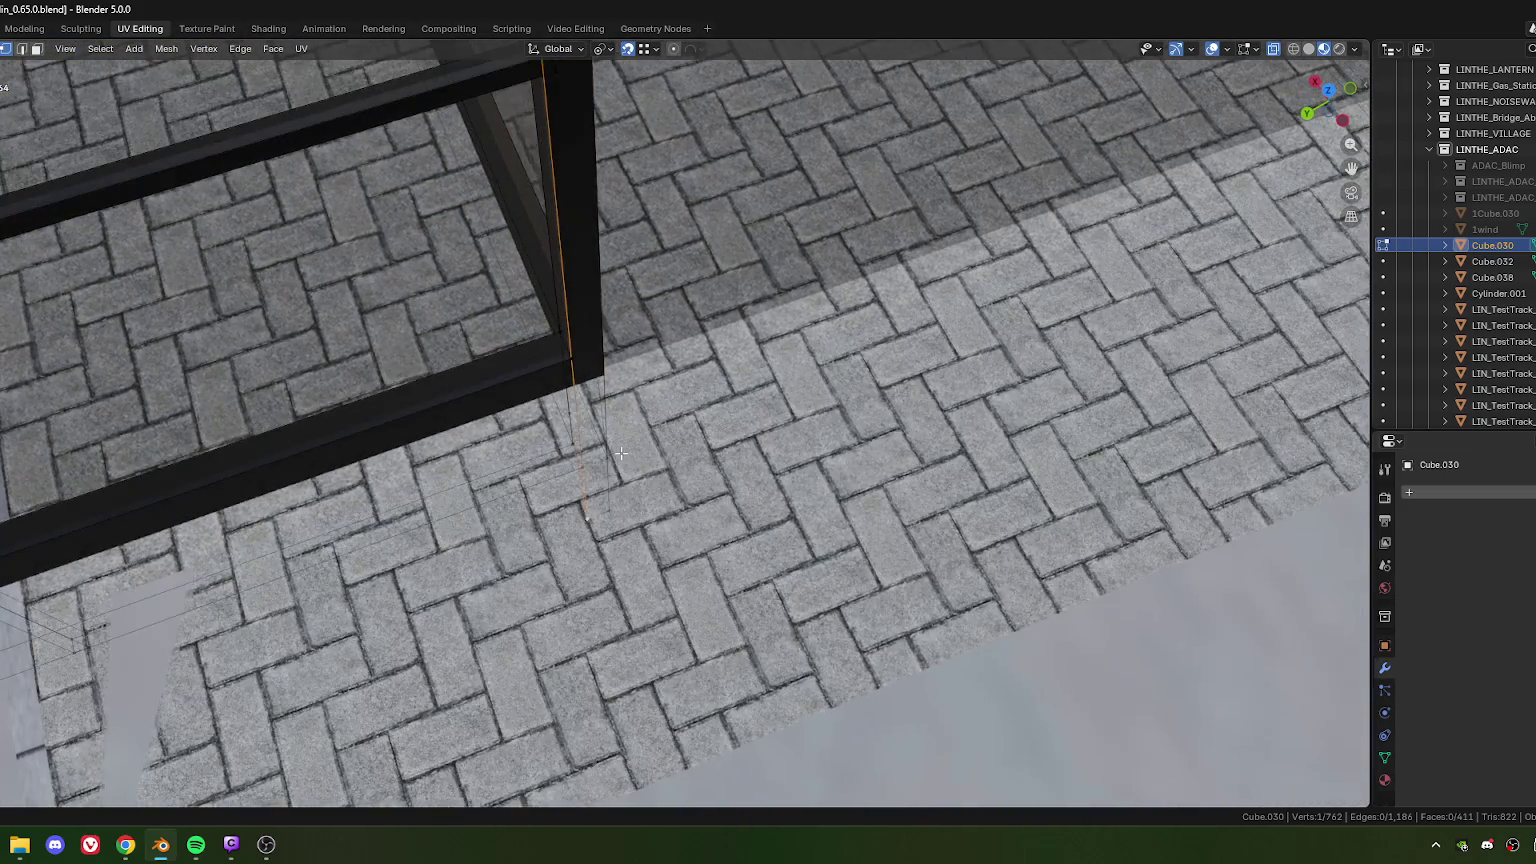
key(m)
click(634, 456)
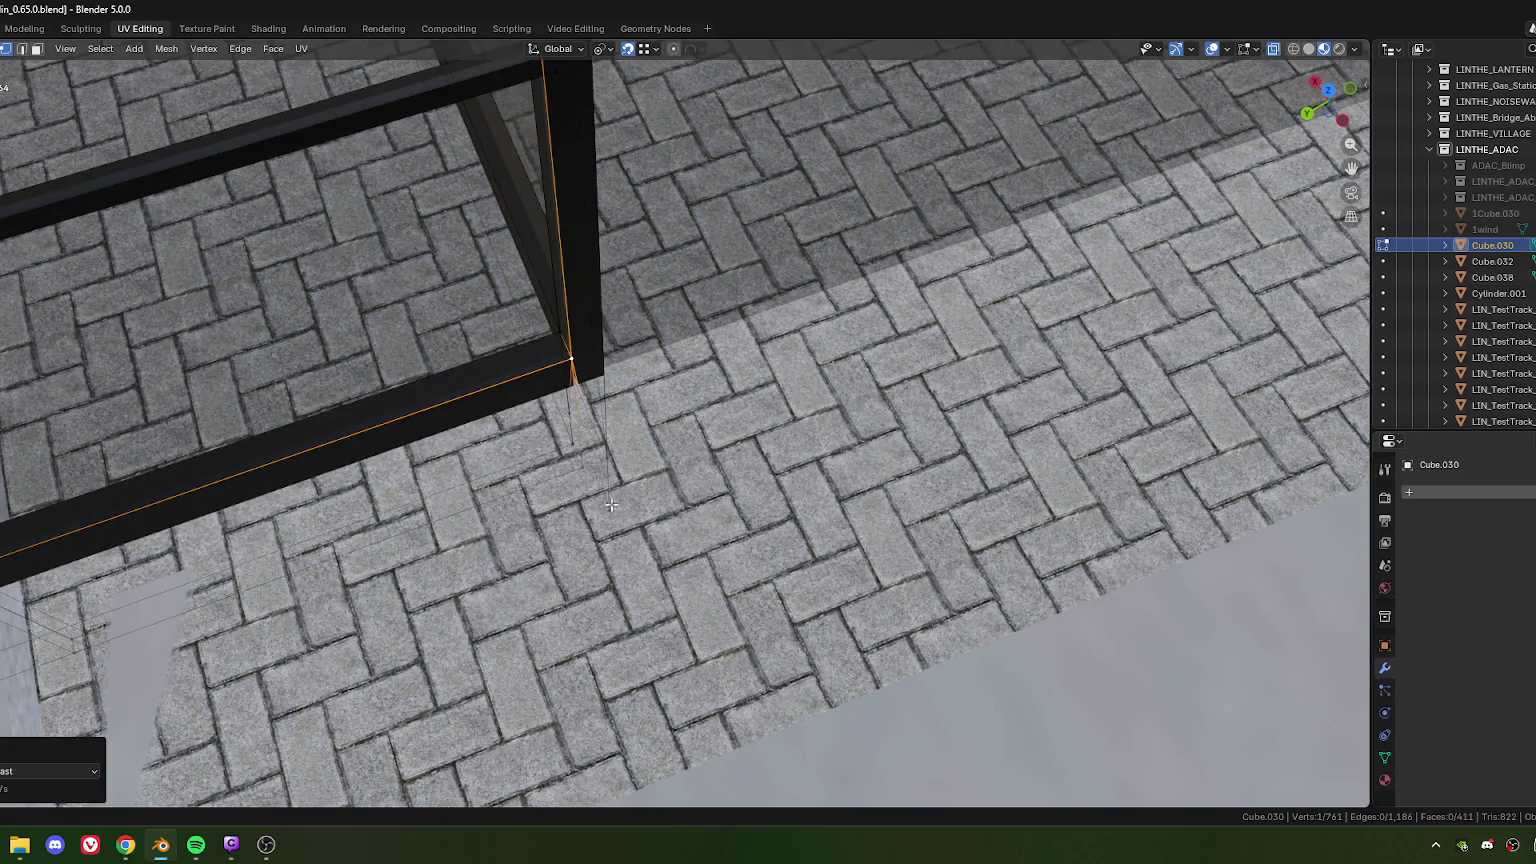
key(m)
click(658, 520)
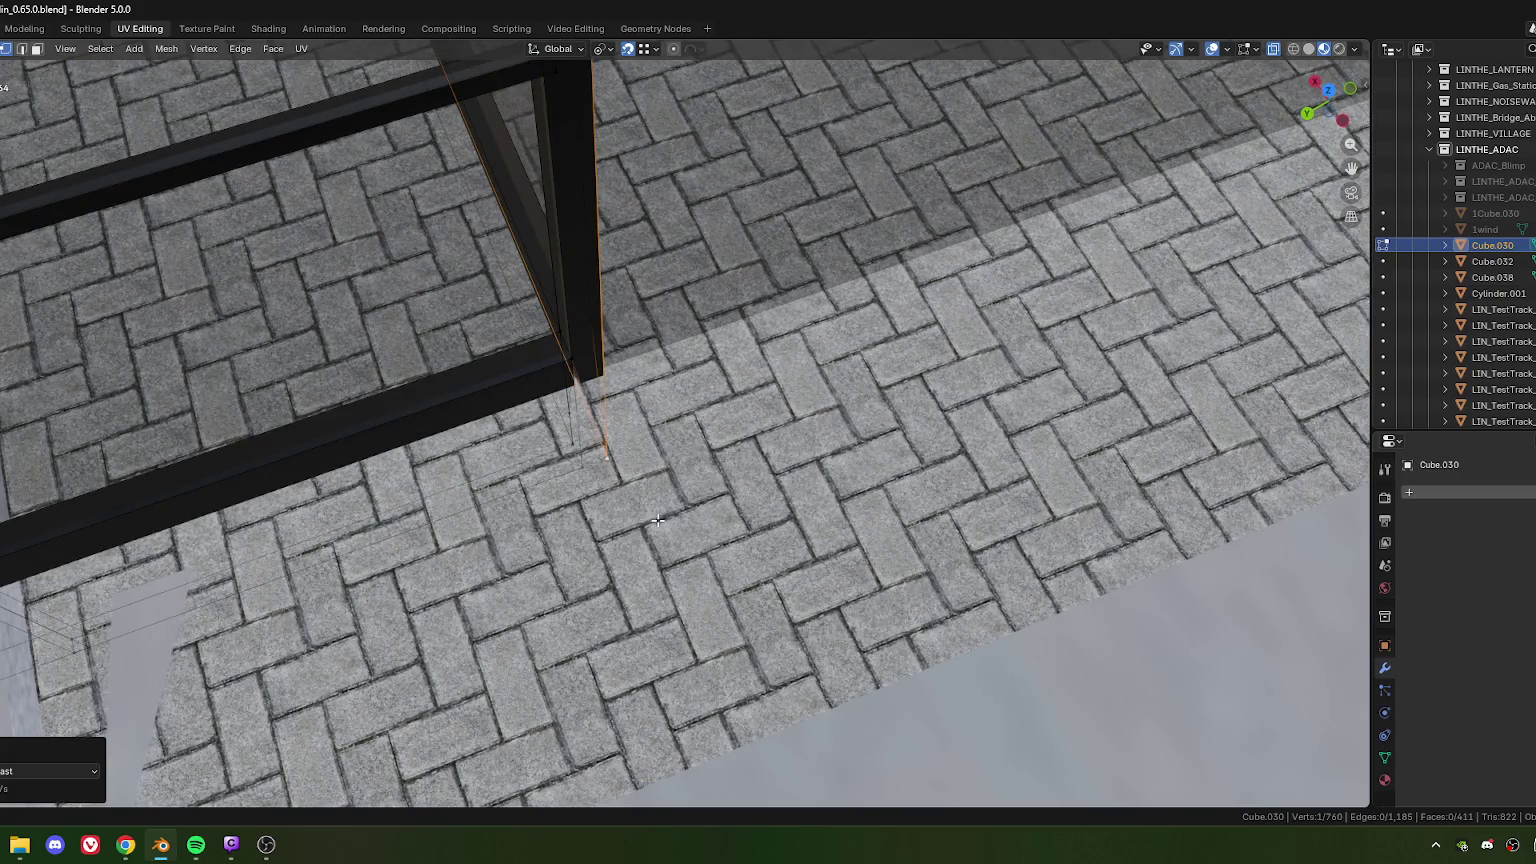
click(611, 459)
key(m)
click(666, 533)
mouse_move(624, 482)
middle_down()
mouse_move(634, 432)
mouse_move(507, 456)
mouse_move(662, 611)
mouse_move(600, 545)
mouse_move(647, 443)
middle_up()
Step: Weld the two remaining corner post vertices together
shift+click(694, 444)
key(m)
click(707, 548)
mouse_move(707, 548)
middle_down()
mouse_move(627, 545)
mouse_move(306, 313)
middle_up()
Step: Merge the frame vertices by distance at 0.01 m, removing 8 duplicates
drag(648, 328, 742, 472)
key(m)
click(700, 524)
scroll(632, 495, down, 5)
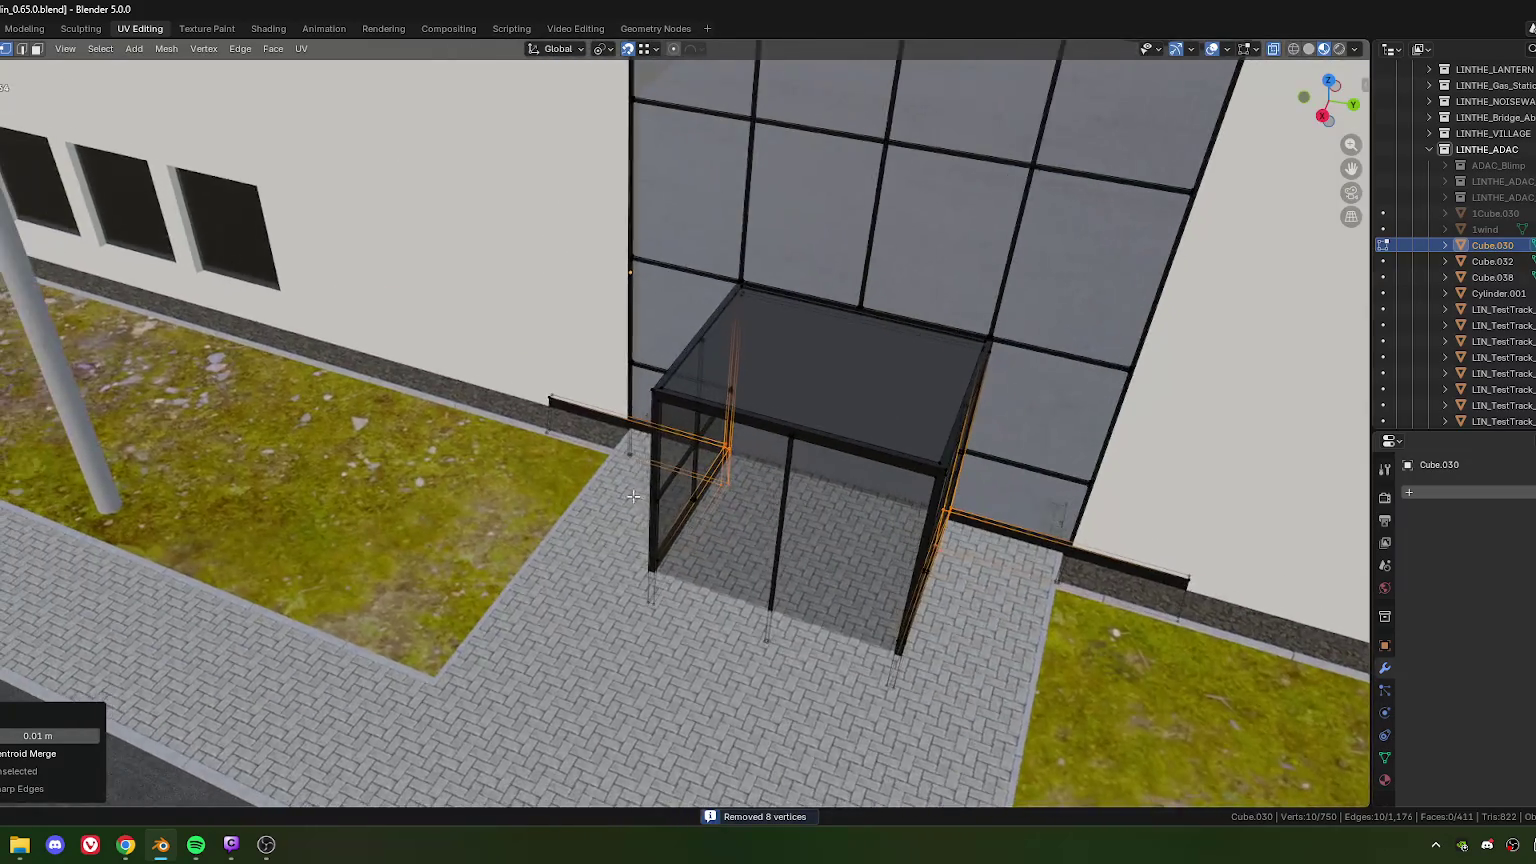
middle_drag(632, 495, 455, 418)
drag(455, 418, 520, 505)
Step: Flatten both ends of the base ledge to zero width along the X axis
key(s)
key(x)
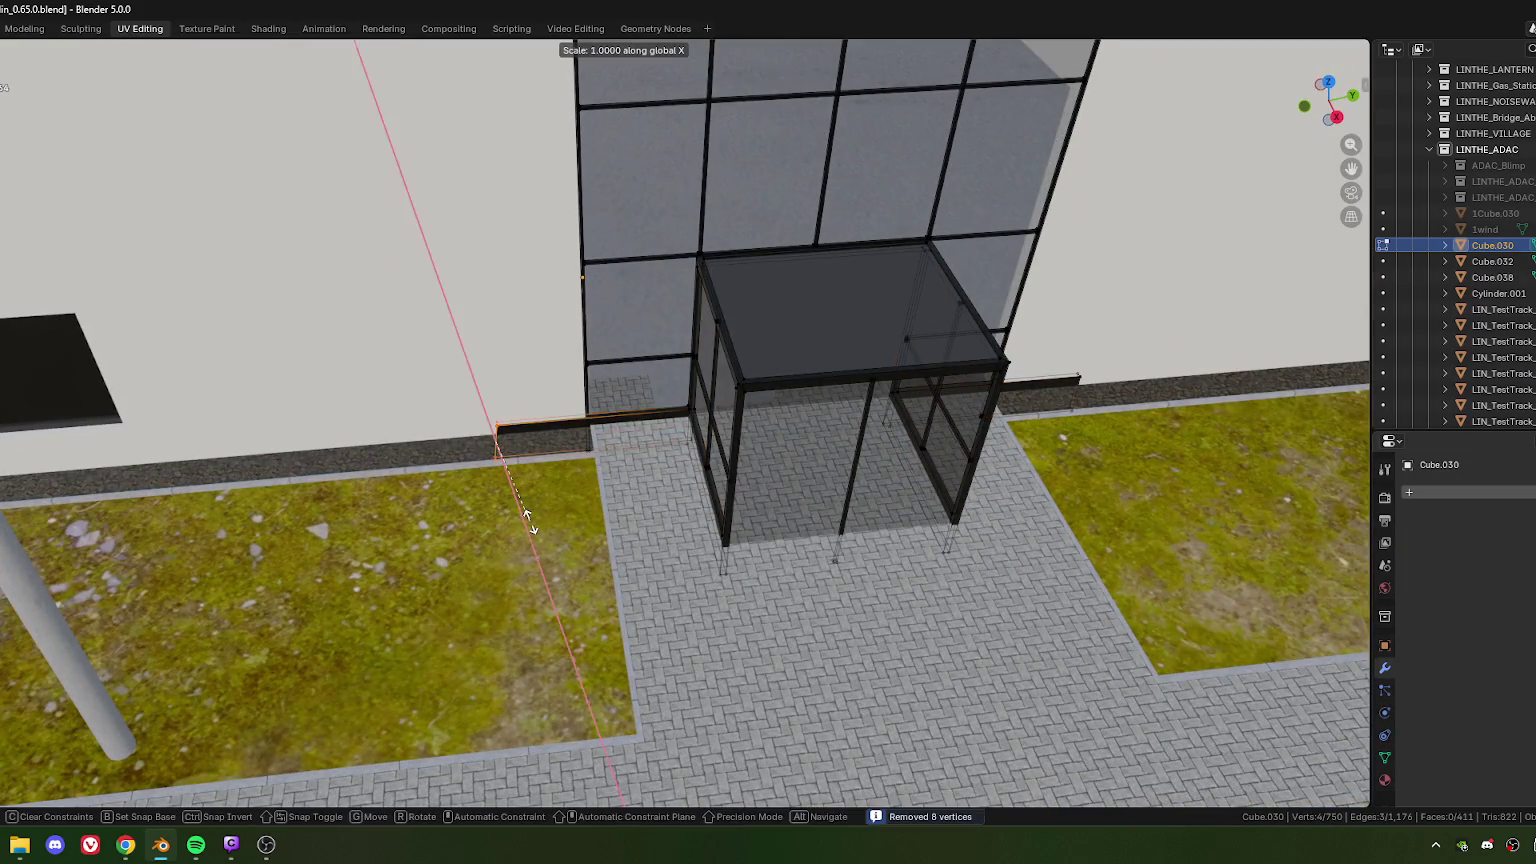
key(0)
key(Return)
middle_drag(775, 281, 851, 409)
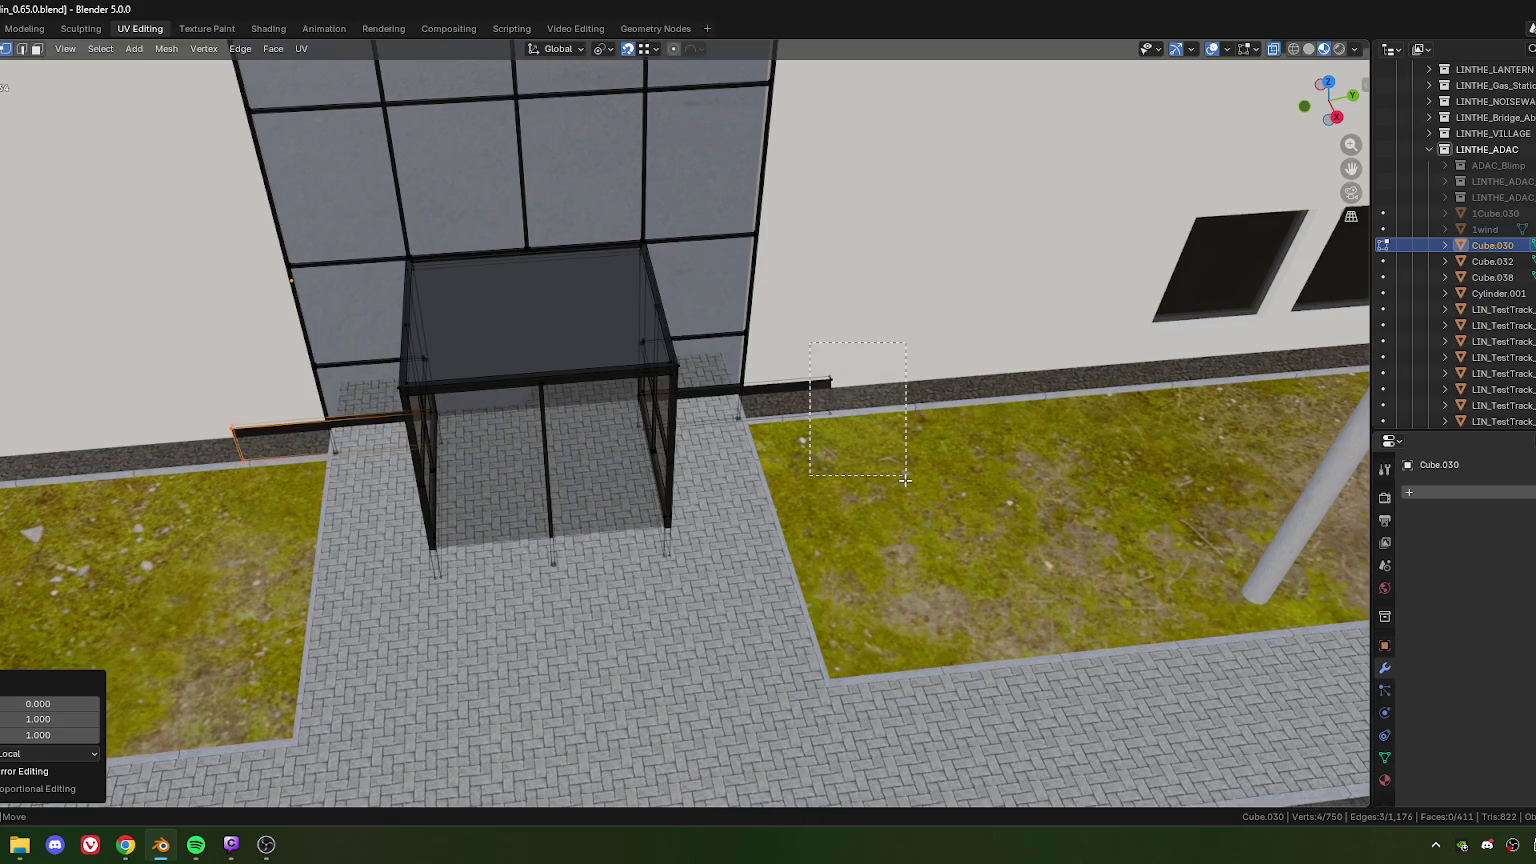
drag(905, 475, 905, 476)
key(s)
key(x)
key(x)
text(0)
key(Return)
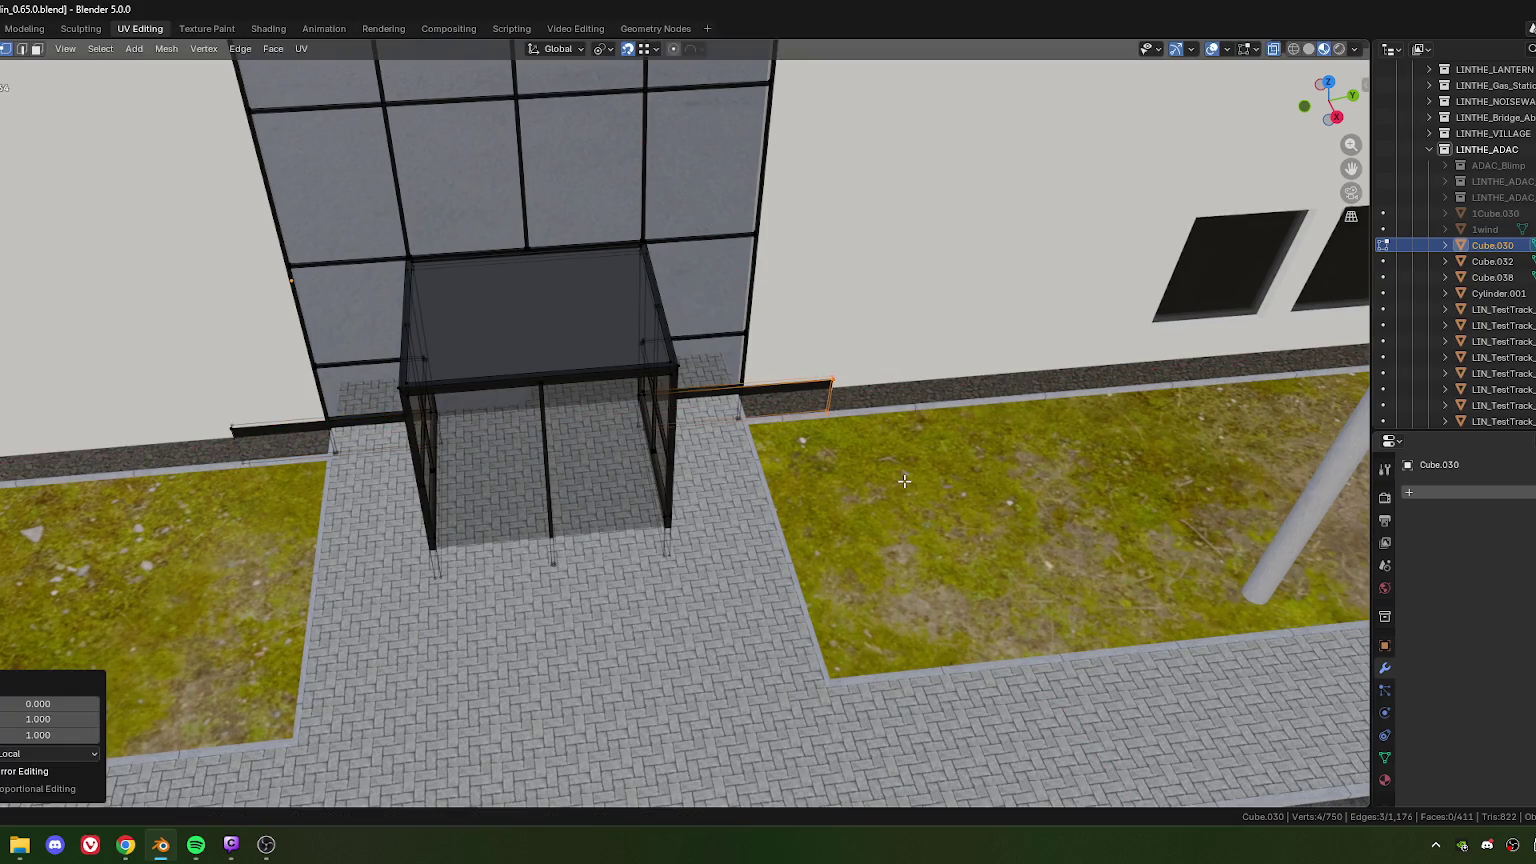
Step: Slide the ledge end along X to the wall corner
scroll(819, 337, up, 3)
scroll(727, 446, up, 2)
scroll(740, 480, up, 2)
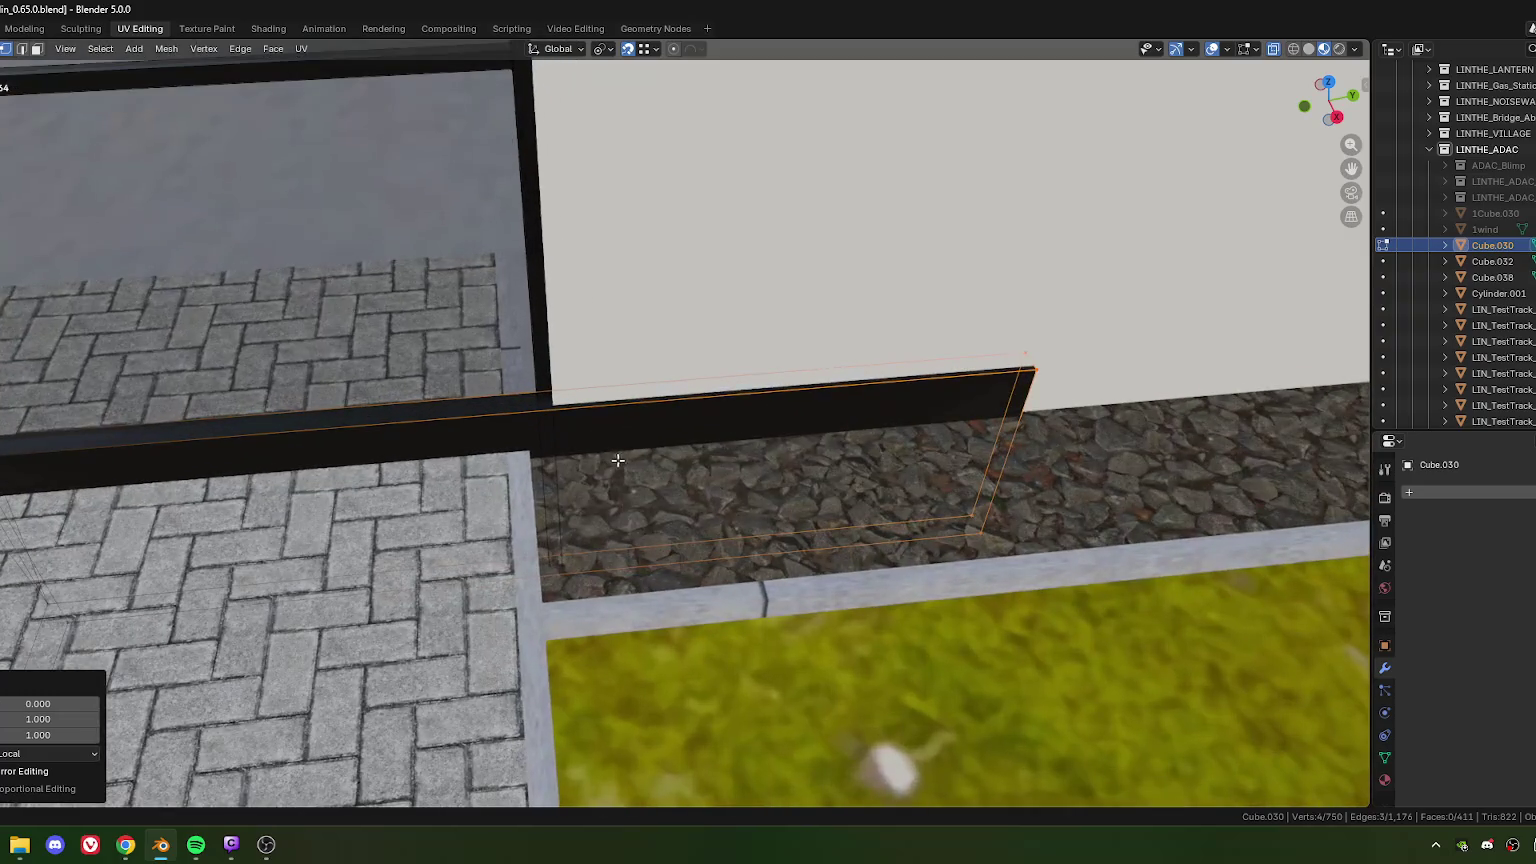
mouse_move(763, 521)
middle_down()
mouse_move(628, 507)
mouse_move(692, 440)
mouse_move(555, 461)
middle_up()
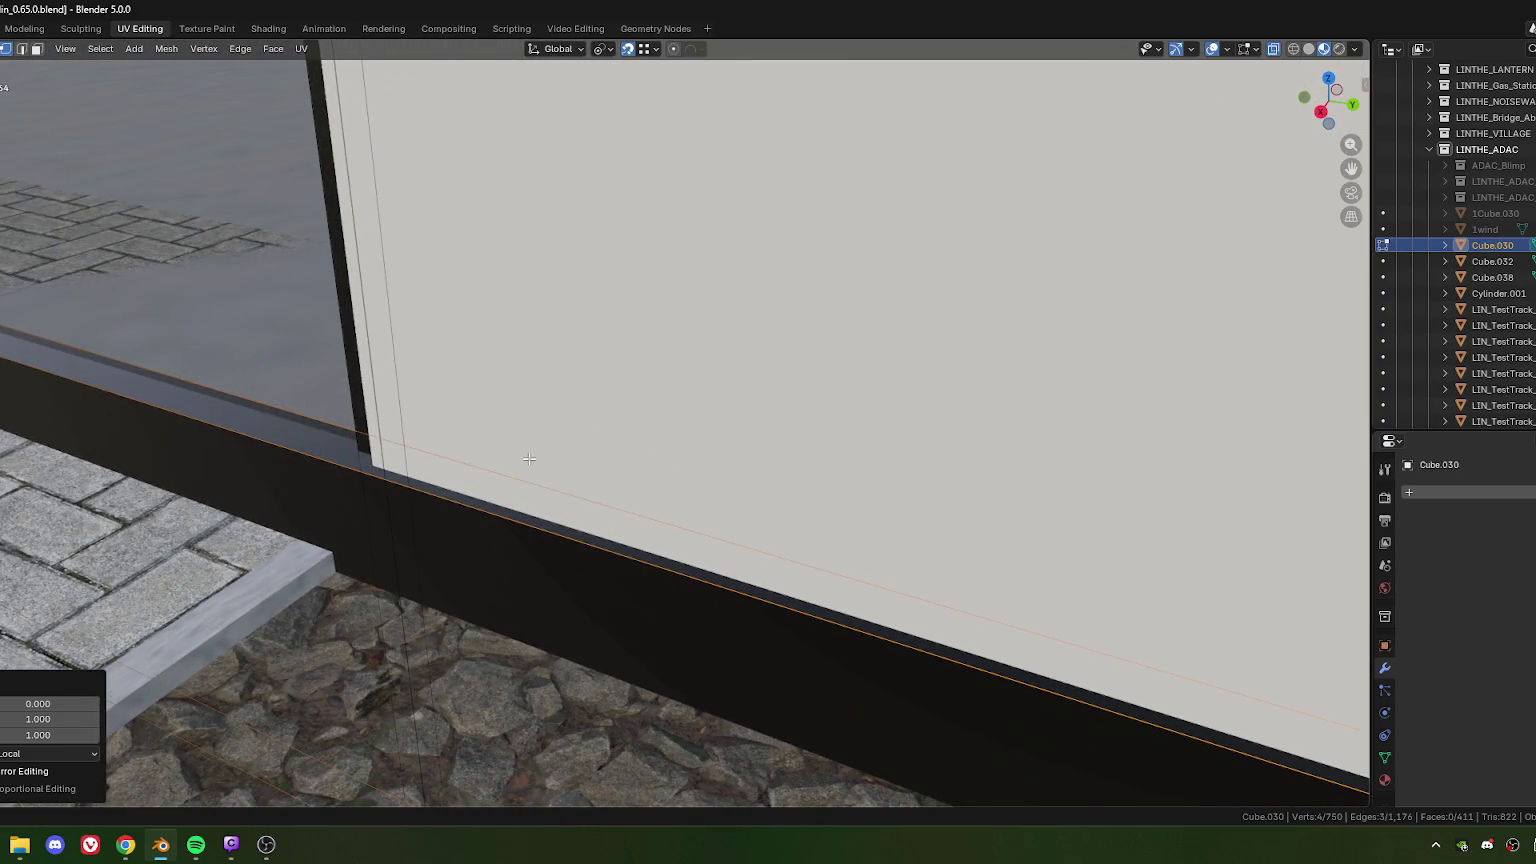
scroll(529, 459, down, 5)
mouse_move(566, 463)
middle_down()
mouse_move(689, 513)
mouse_move(665, 512)
mouse_move(600, 640)
middle_up()
key(g)
key(x)
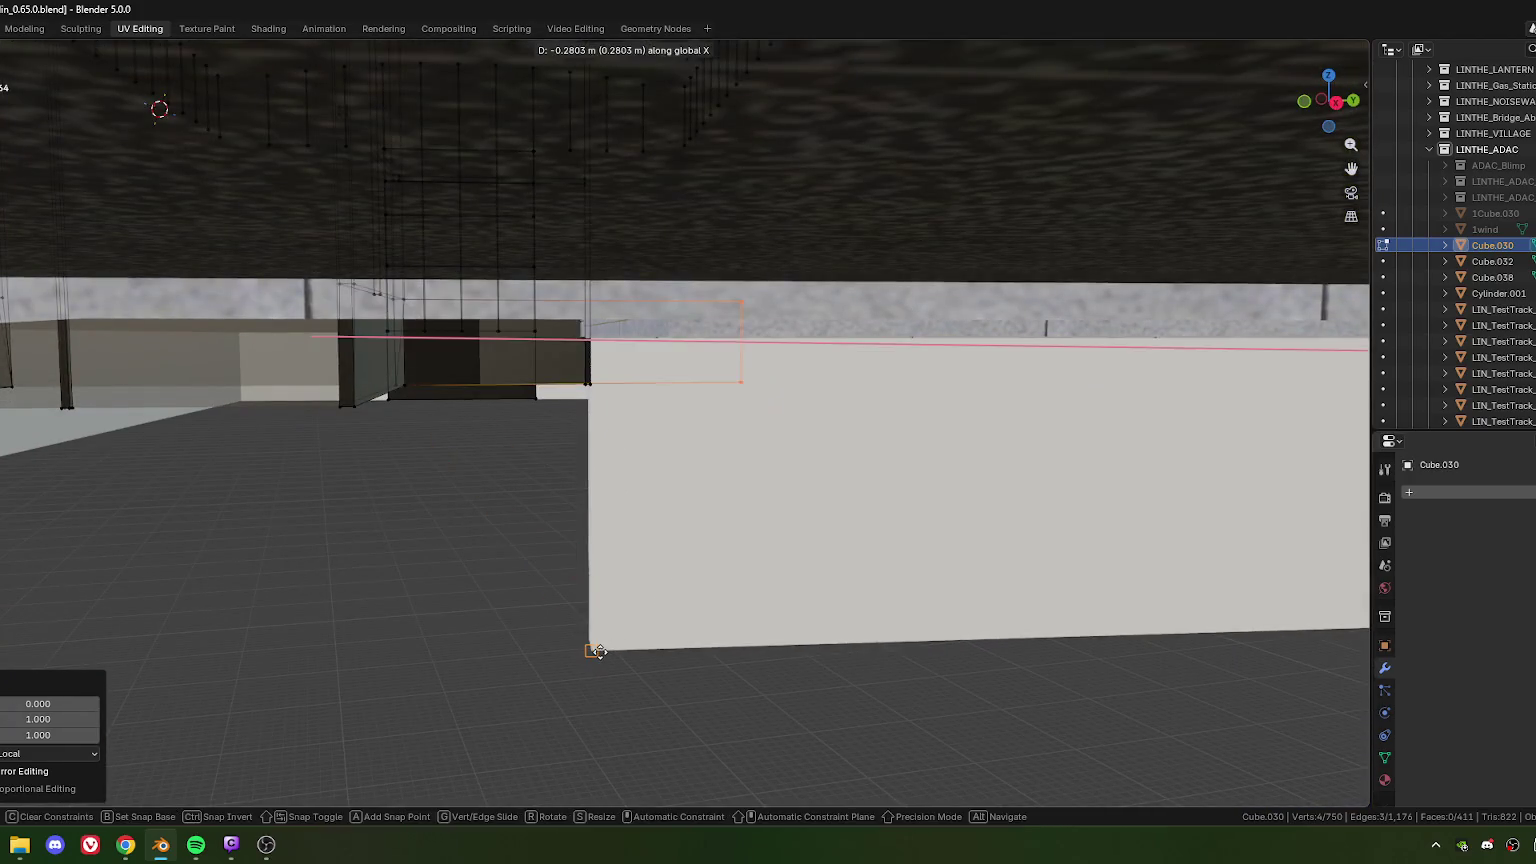
click(598, 650)
Step: Fill the chosen corner edges with a face
mouse_move(446, 381)
middle_down()
mouse_move(590, 483)
mouse_move(827, 504)
mouse_move(716, 520)
middle_up()
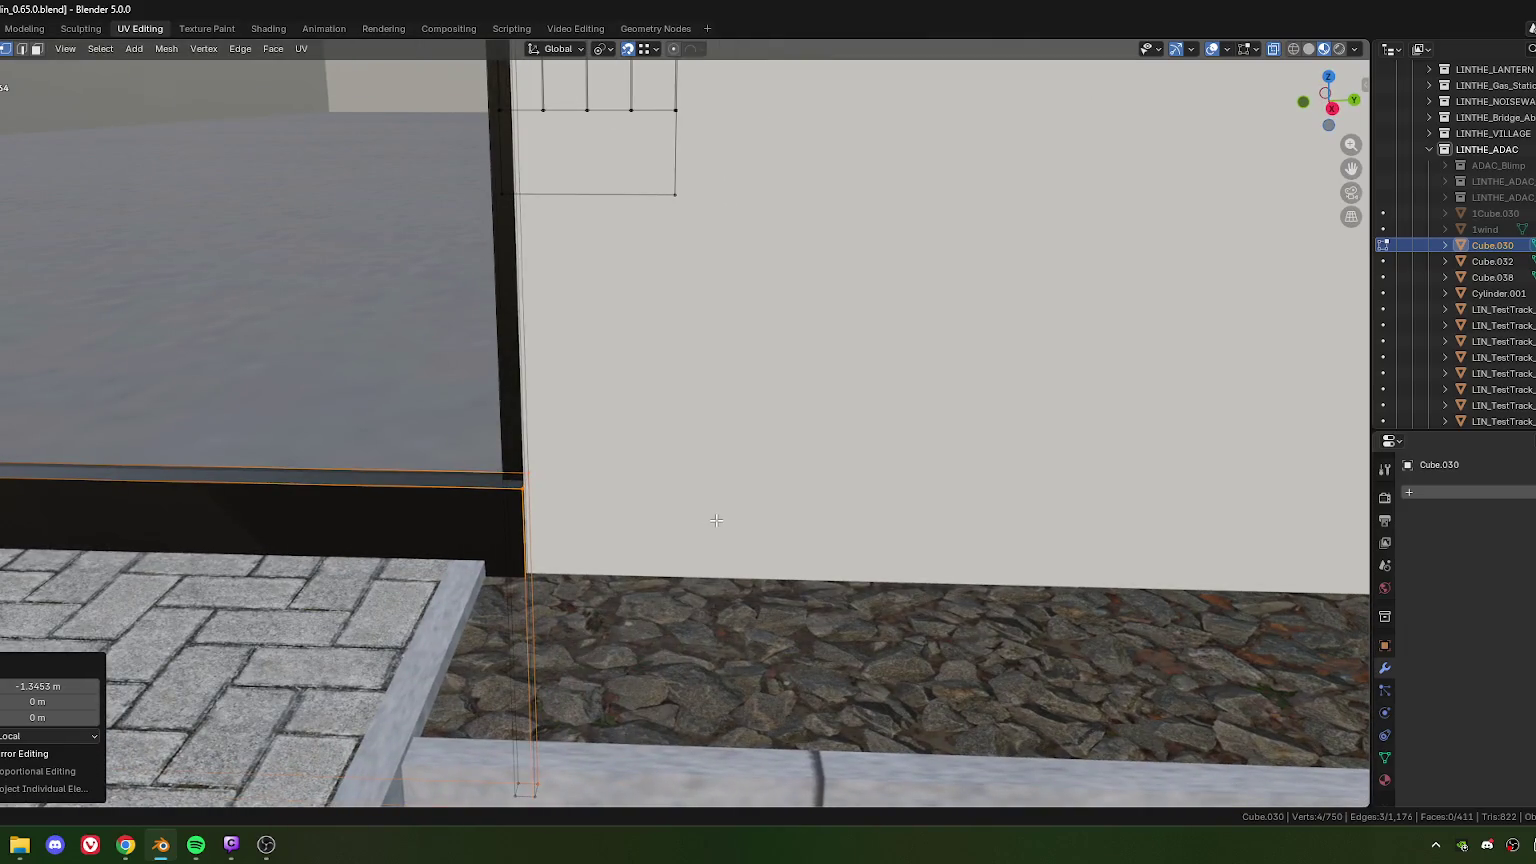
scroll(716, 520, down, 3)
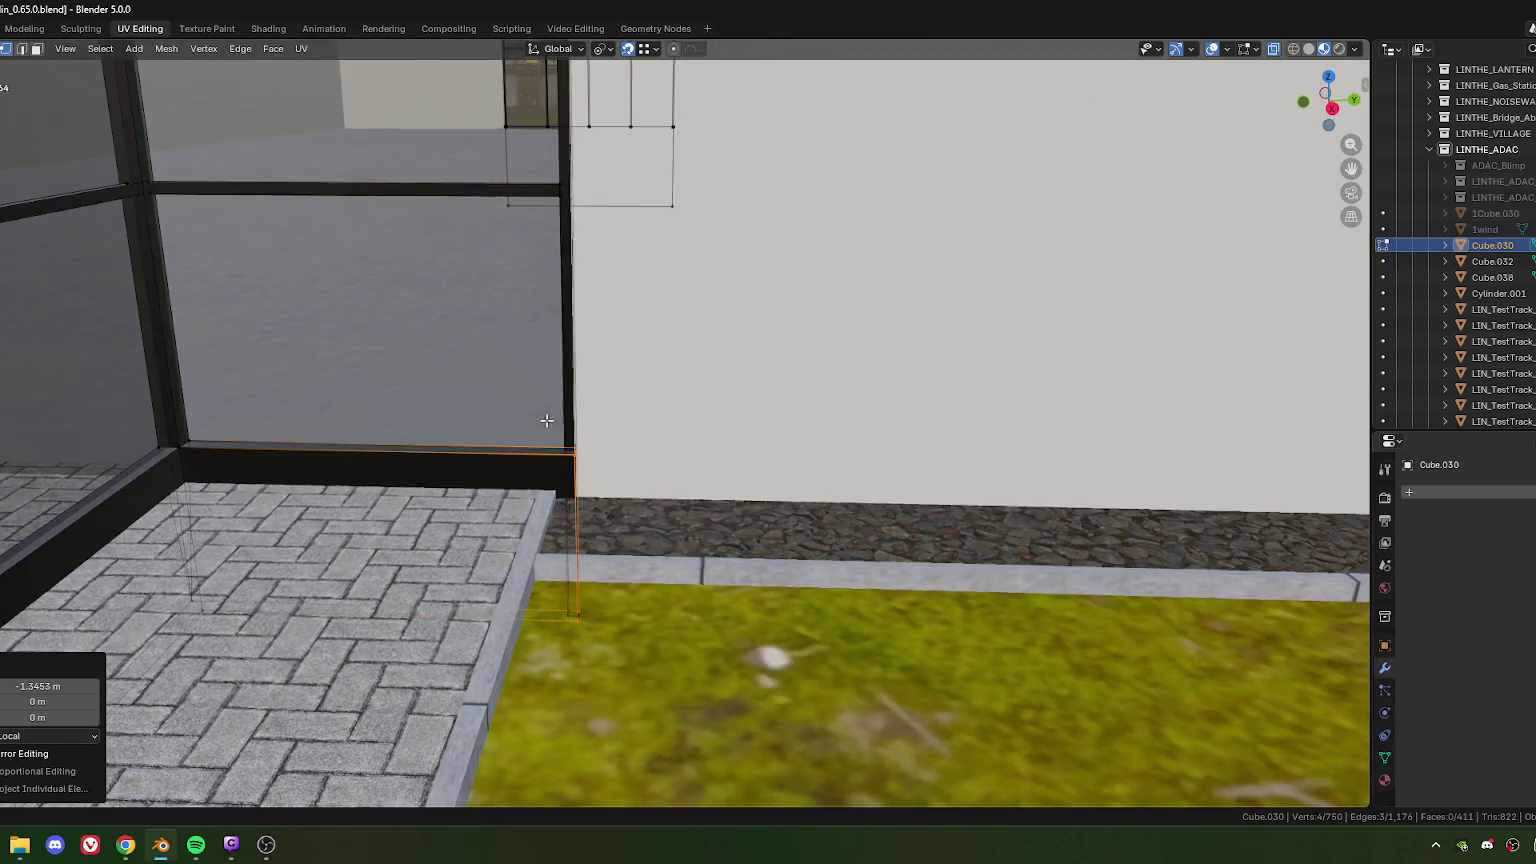
mouse_move(601, 487)
middle_down()
mouse_move(454, 480)
mouse_move(572, 511)
mouse_move(550, 536)
mouse_move(652, 511)
mouse_move(722, 588)
mouse_move(722, 485)
middle_up()
key(f)
Step: Move the selected base edge 1.2893 m under the curb
scroll(652, 511, up, 3)
scroll(722, 588, down, 4)
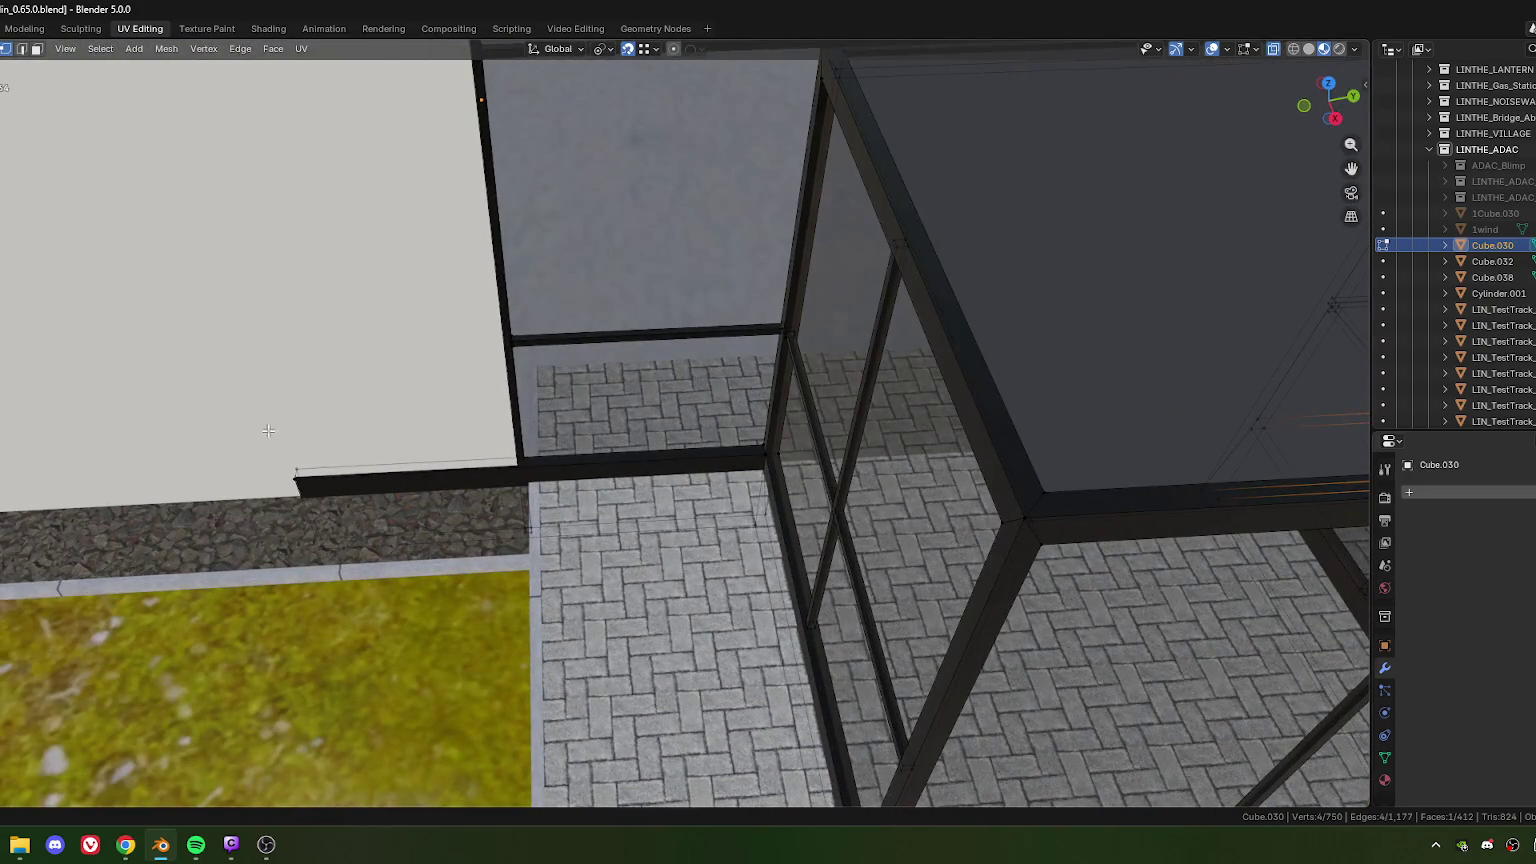
scroll(339, 561, up, 3)
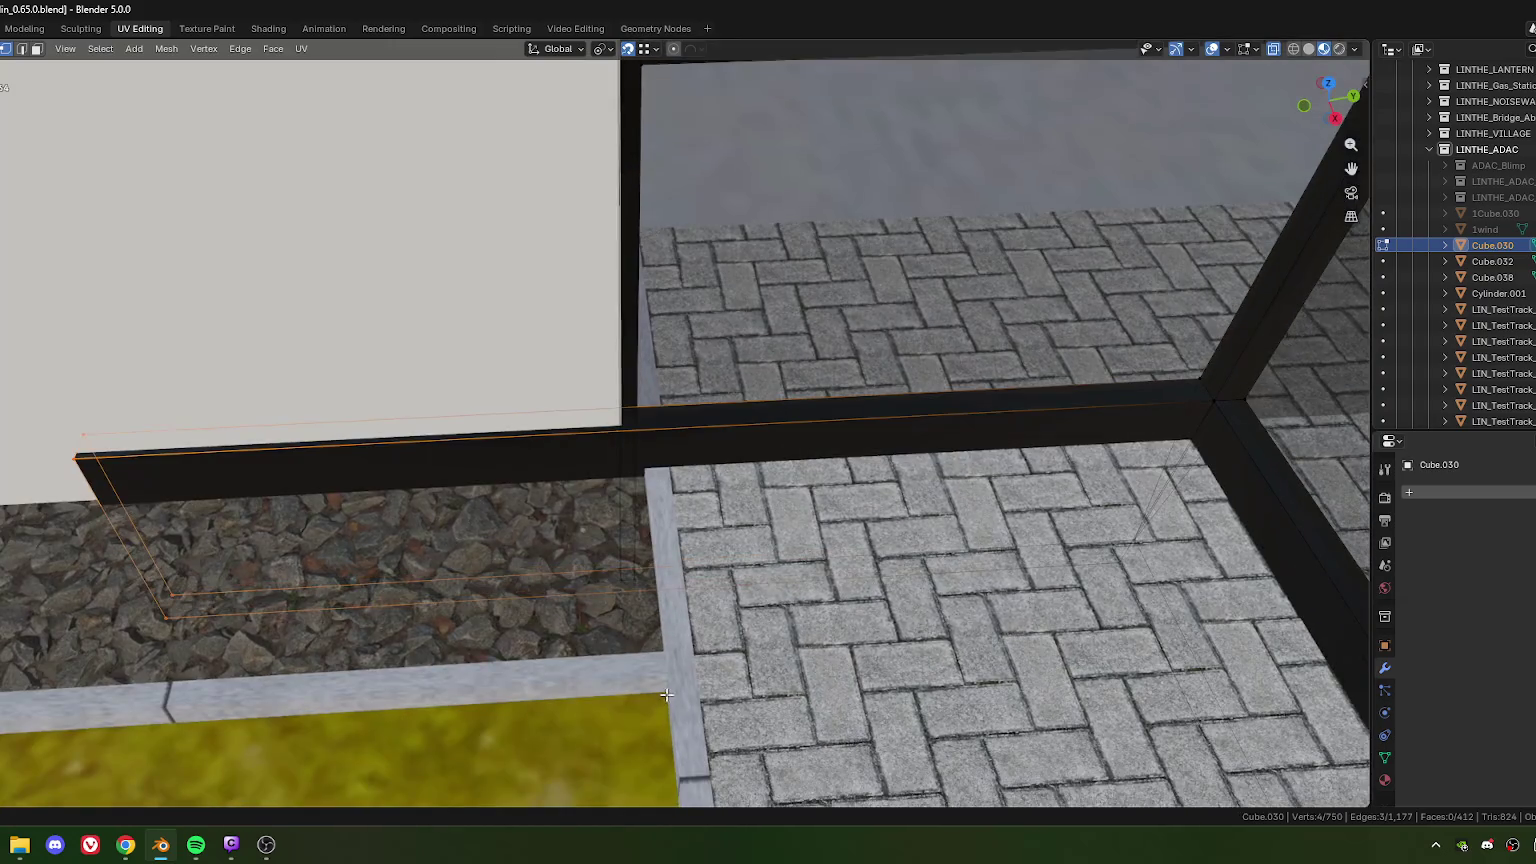
scroll(728, 313, up, 4)
mouse_move(728, 313)
middle_down()
mouse_move(719, 521)
mouse_move(727, 459)
middle_up()
key(g)
click(648, 730)
Step: Fill the remaining gap with a new face and return to Object Mode
scroll(727, 653, up, 2)
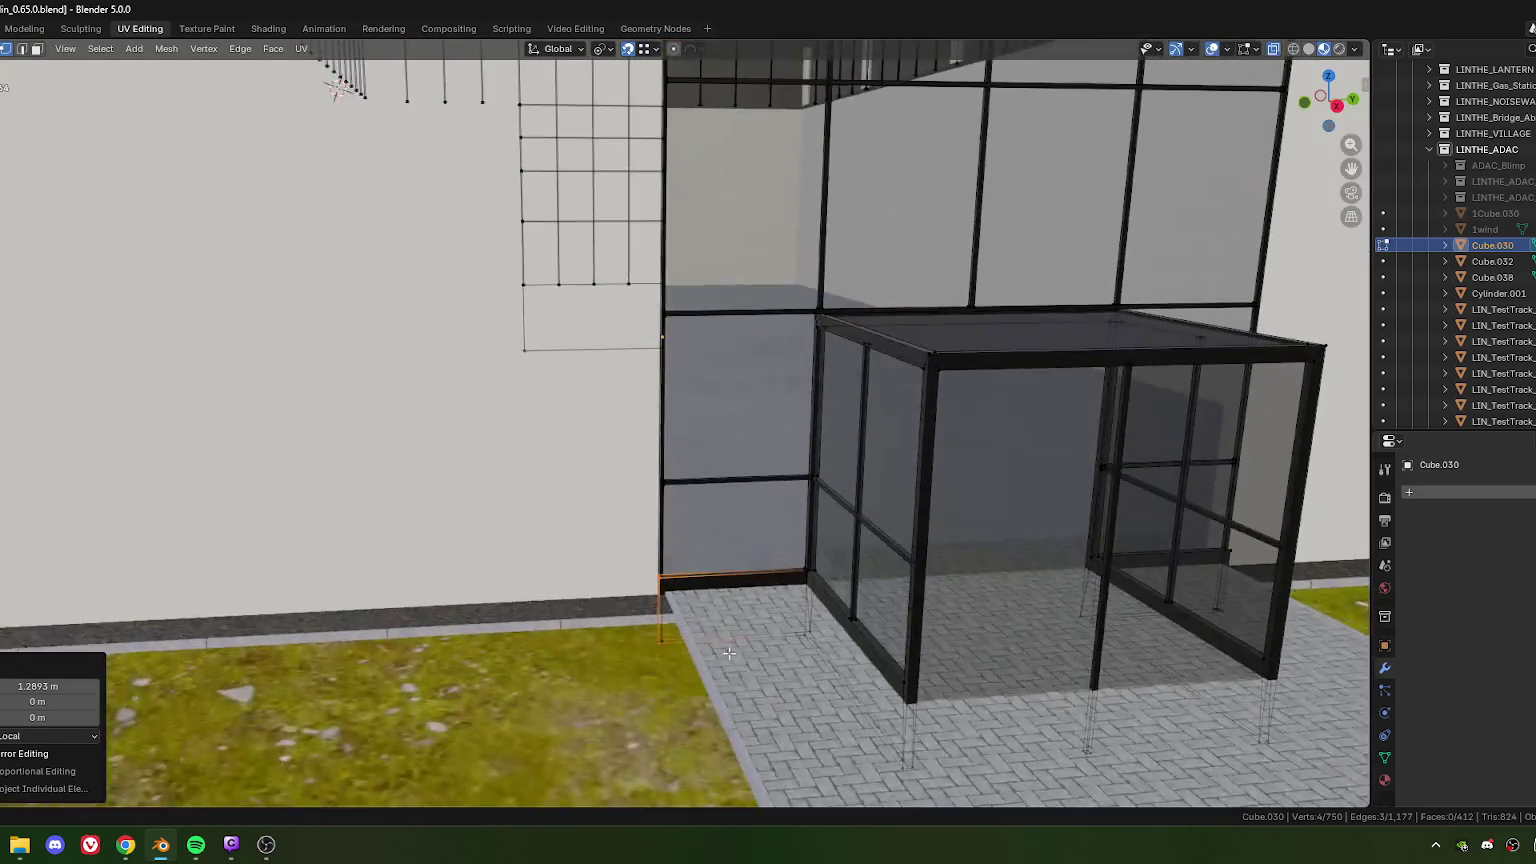
scroll(727, 653, down, 1)
scroll(715, 630, up, 2)
scroll(705, 610, up, 1)
scroll(698, 593, up, 1)
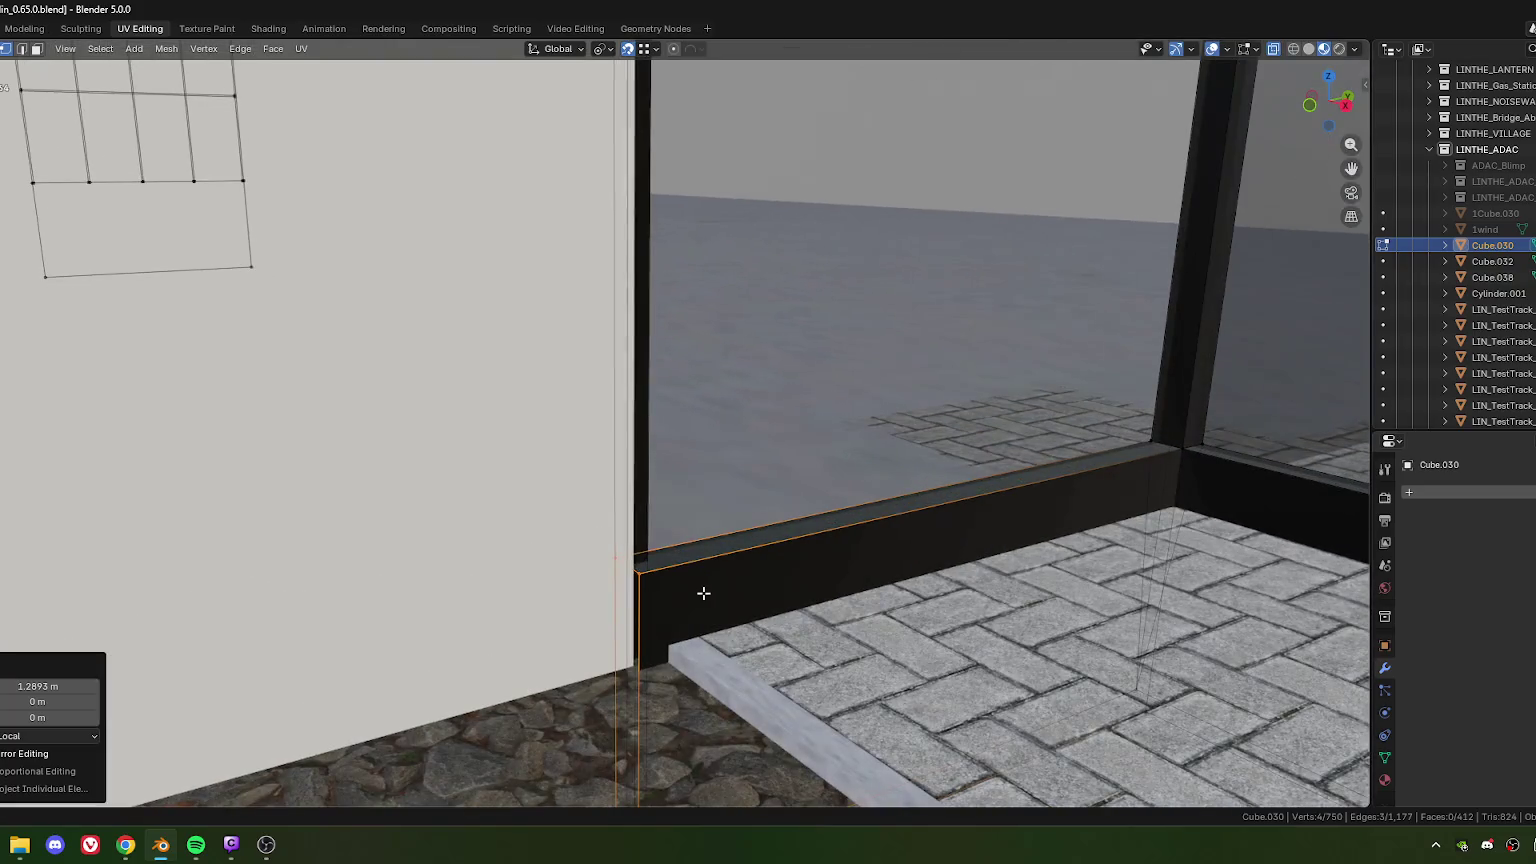
key(f)
scroll(720, 590, down, 3)
mouse_move(730, 588)
middle_down()
mouse_move(786, 577)
mouse_move(609, 502)
middle_up()
mouse_move(719, 475)
middle_down()
mouse_move(625, 501)
mouse_move(587, 493)
middle_up()
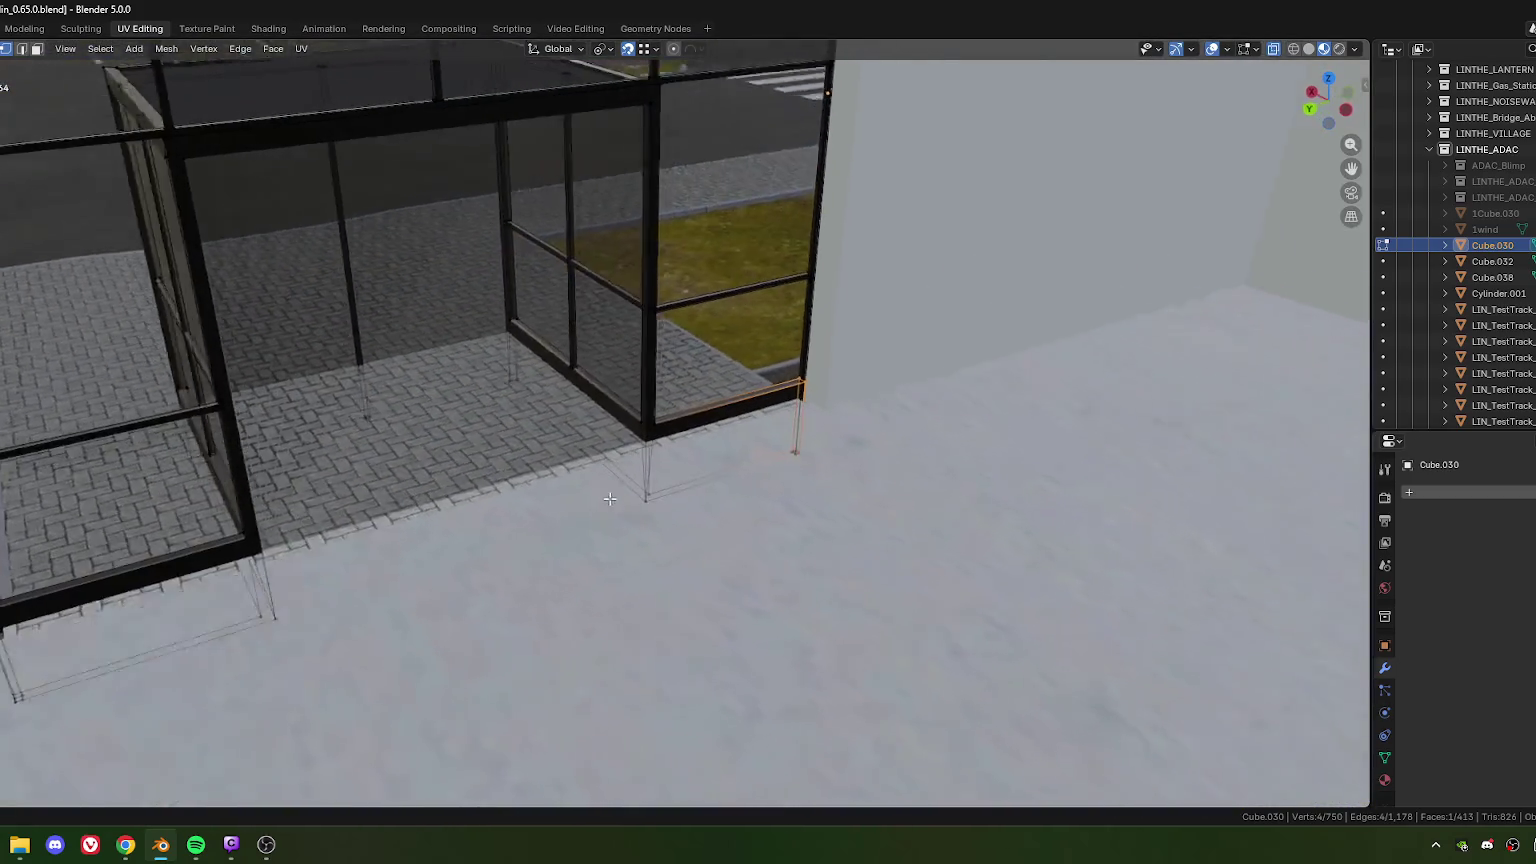
key(Tab)
Step: Select the sidewalk object and enter Edit Mode
click(546, 383)
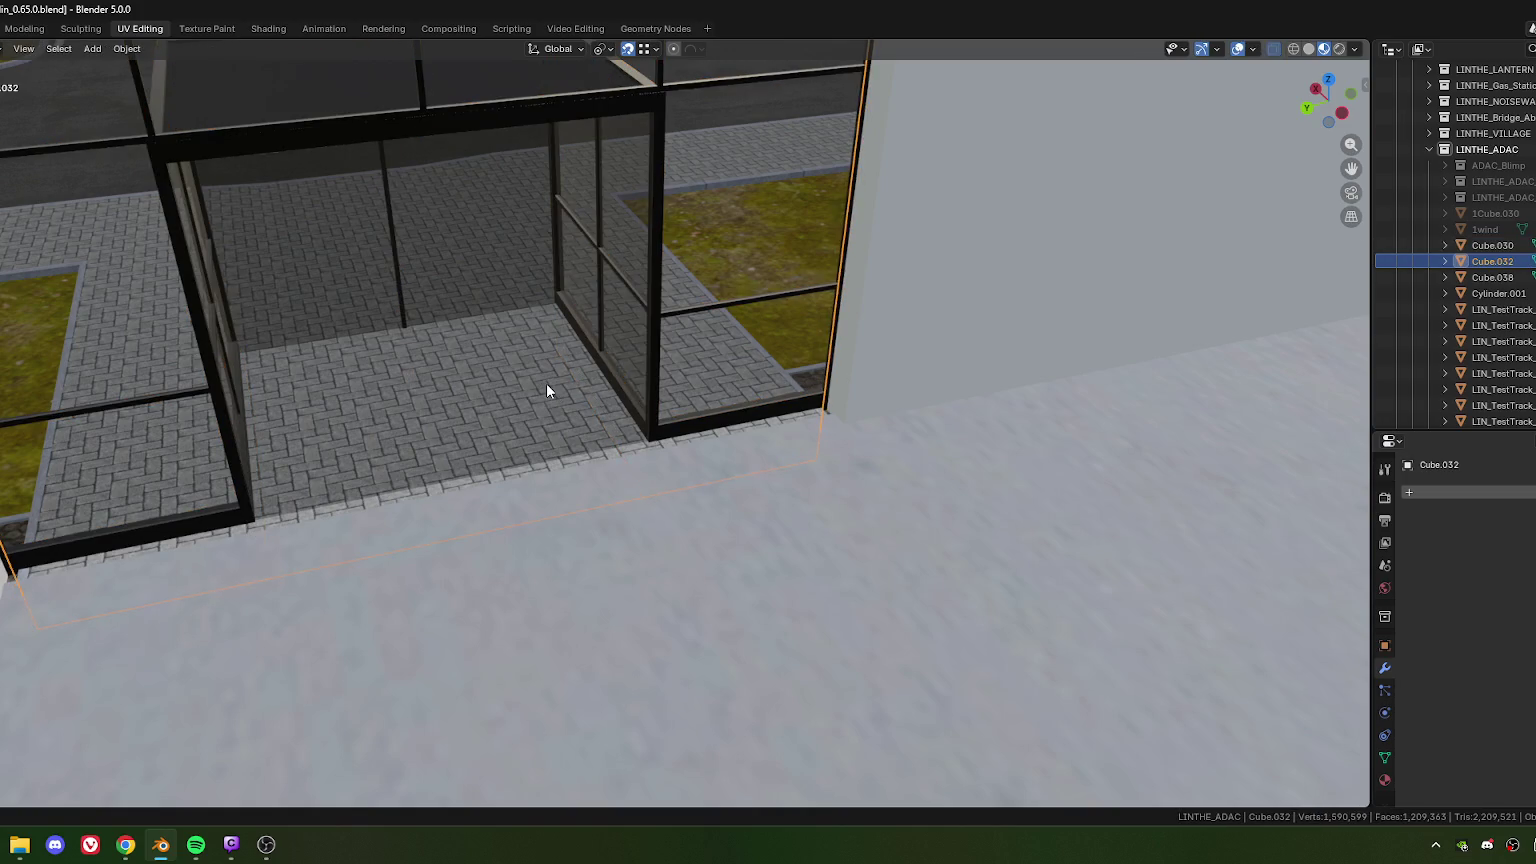
mouse_move(603, 408)
middle_down()
mouse_move(763, 635)
mouse_move(768, 622)
middle_up()
click(768, 622)
key(Tab)
Step: Select the sidewalk's corner and bottom border edges
scroll(650, 571, up, 5)
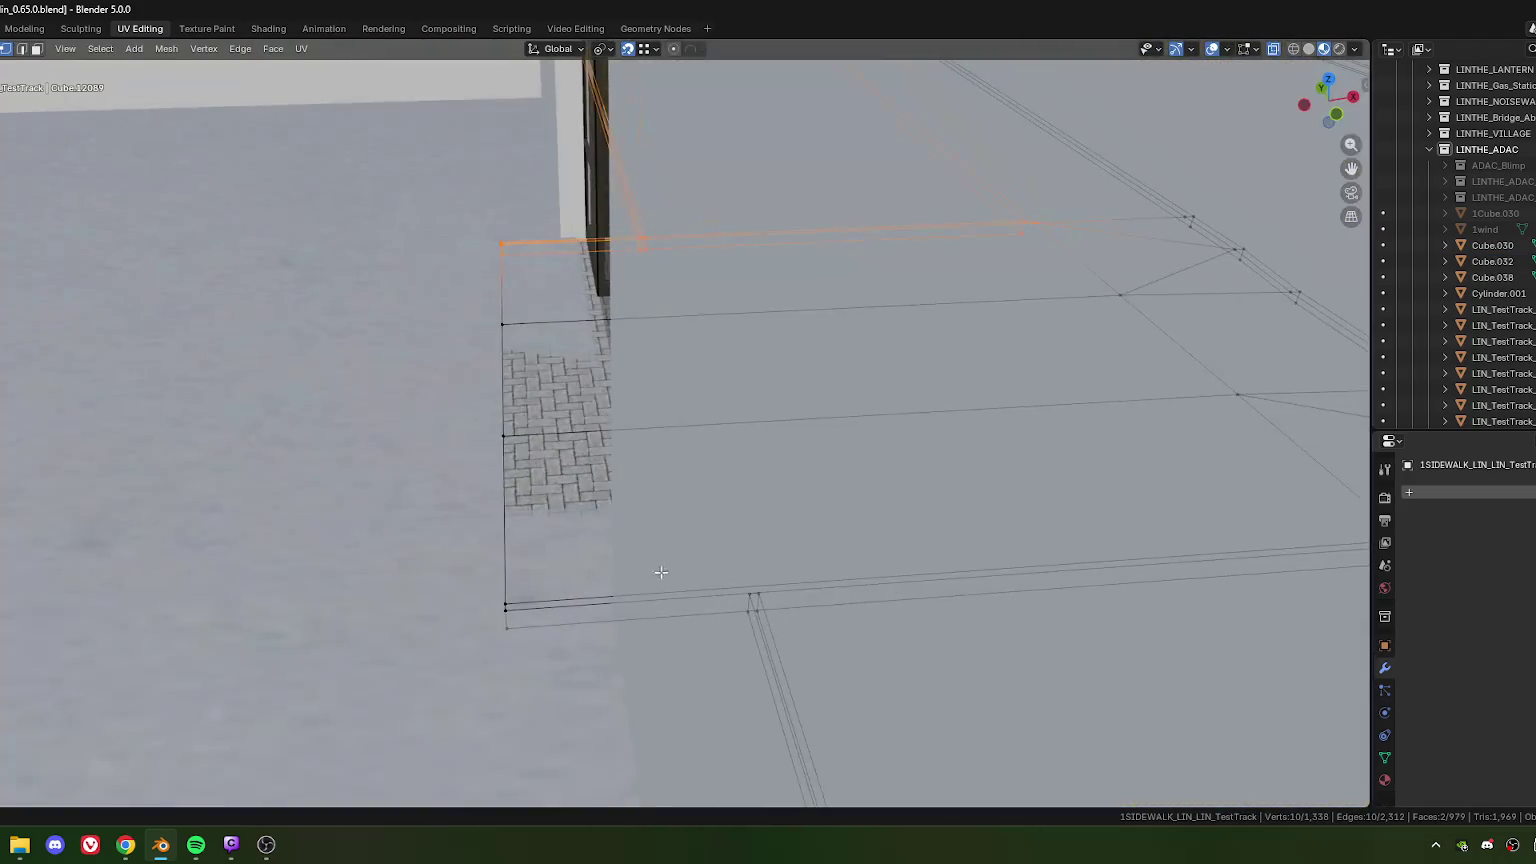
scroll(650, 571, down, 3)
scroll(885, 651, down, 3)
scroll(834, 538, up, 4)
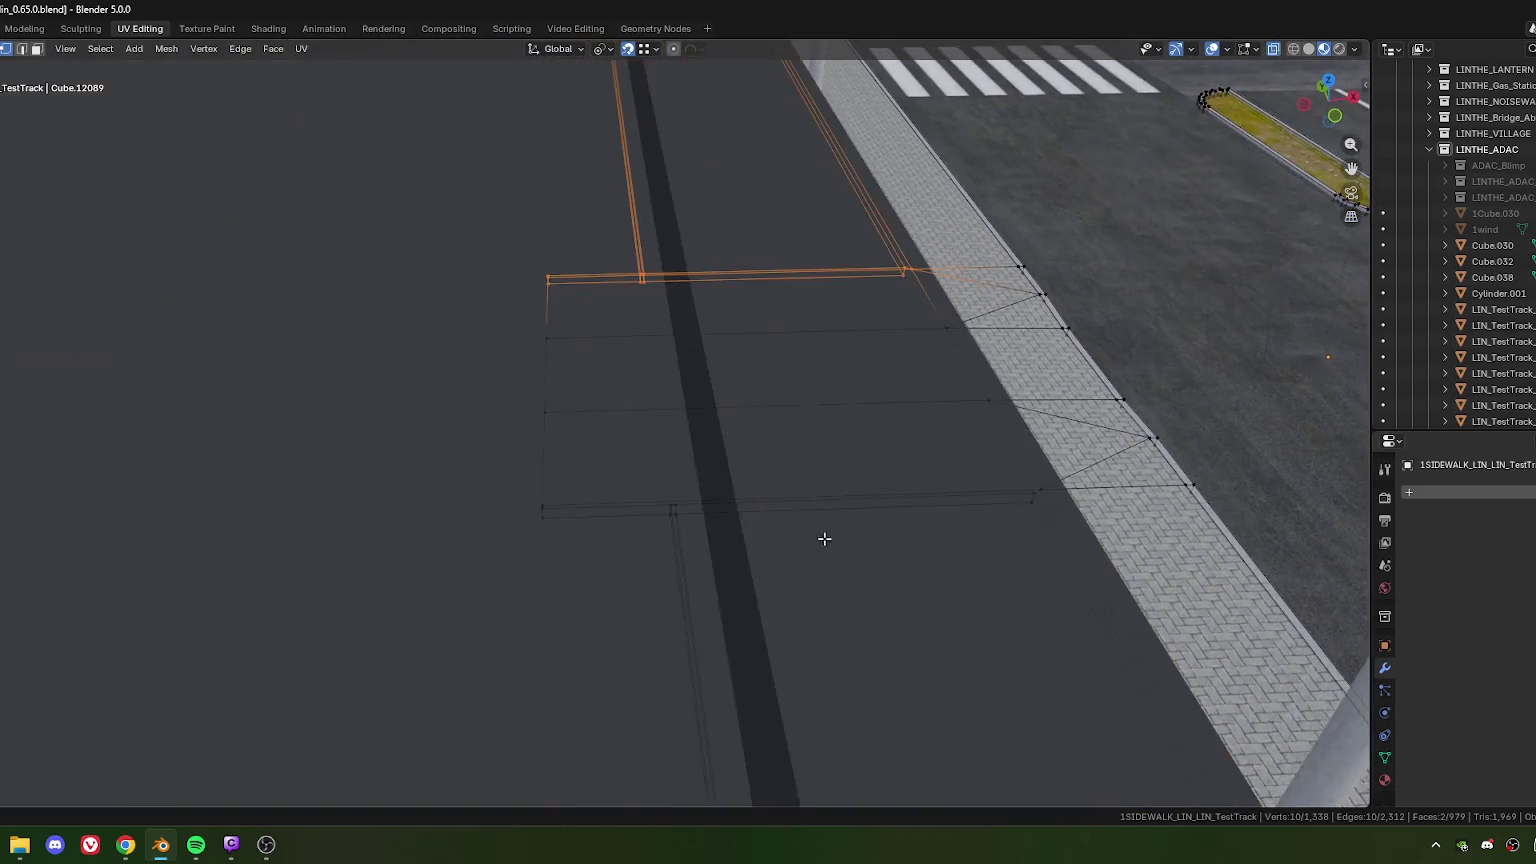
shift+middle_drag(704, 537, 776, 539)
mouse_move(690, 471)
middle_down()
mouse_move(817, 487)
mouse_move(782, 480)
mouse_move(816, 498)
mouse_move(782, 507)
mouse_move(940, 519)
mouse_move(760, 522)
middle_up()
alt+click(760, 522)
shift+click(512, 500)
shift+click(84, 437)
shift+click(36, 451)
mouse_move(36, 451)
middle_down()
mouse_move(810, 588)
mouse_move(691, 585)
middle_up()
scroll(810, 588, up, 3)
Step: Edge-slide the selected sidewalk edges toward the wall, finishing at 0.068
key(g)
key(g)
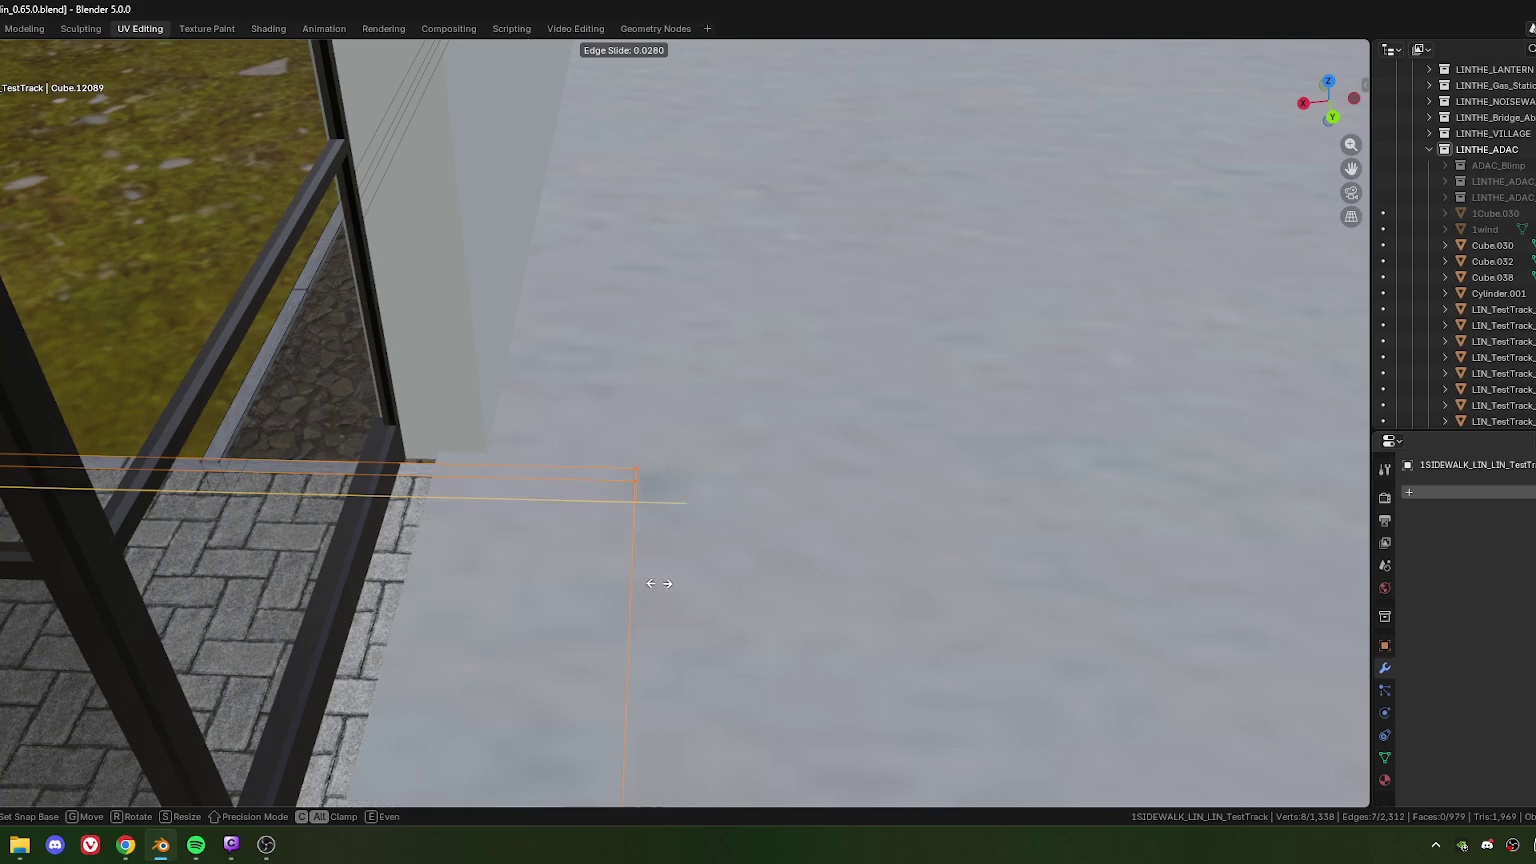
click(605, 582)
key(KP_7)
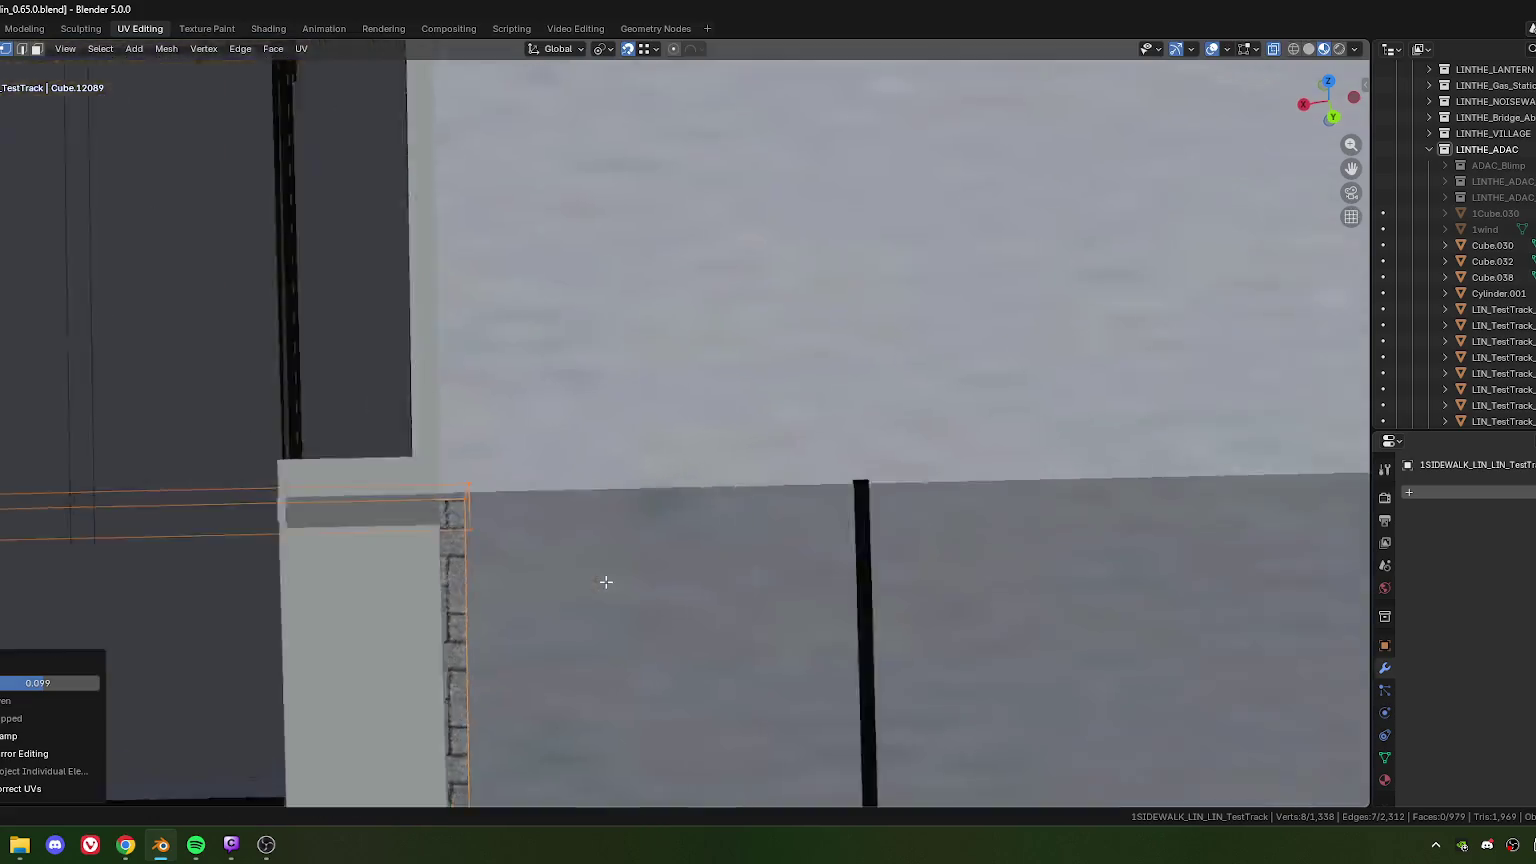
scroll(867, 444, down, 2)
scroll(780, 432, up, 2)
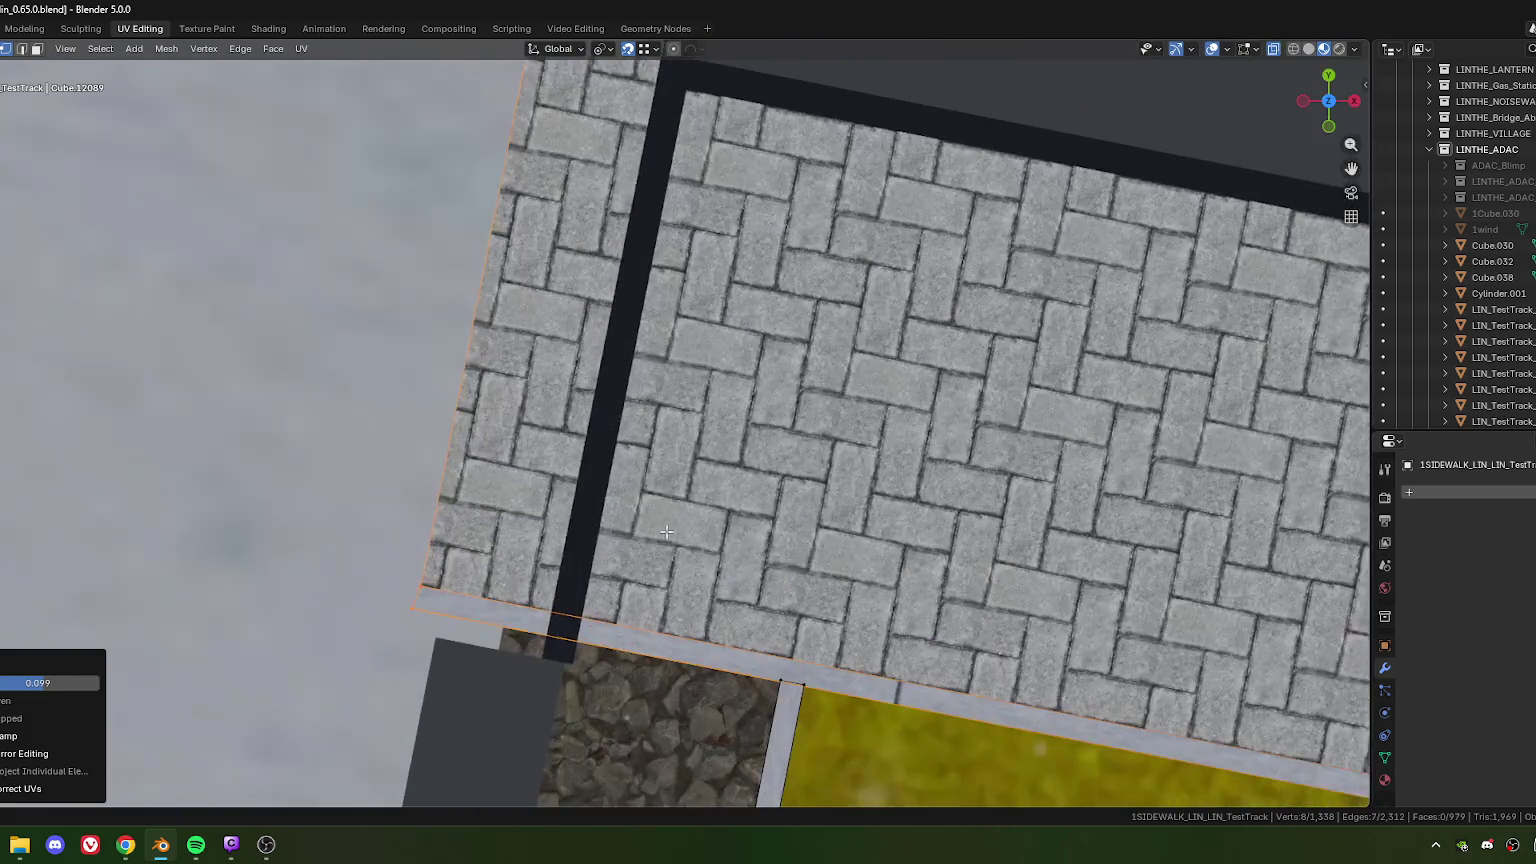
scroll(730, 426, up, 2)
scroll(699, 422, up, 1)
key(g)
key(g)
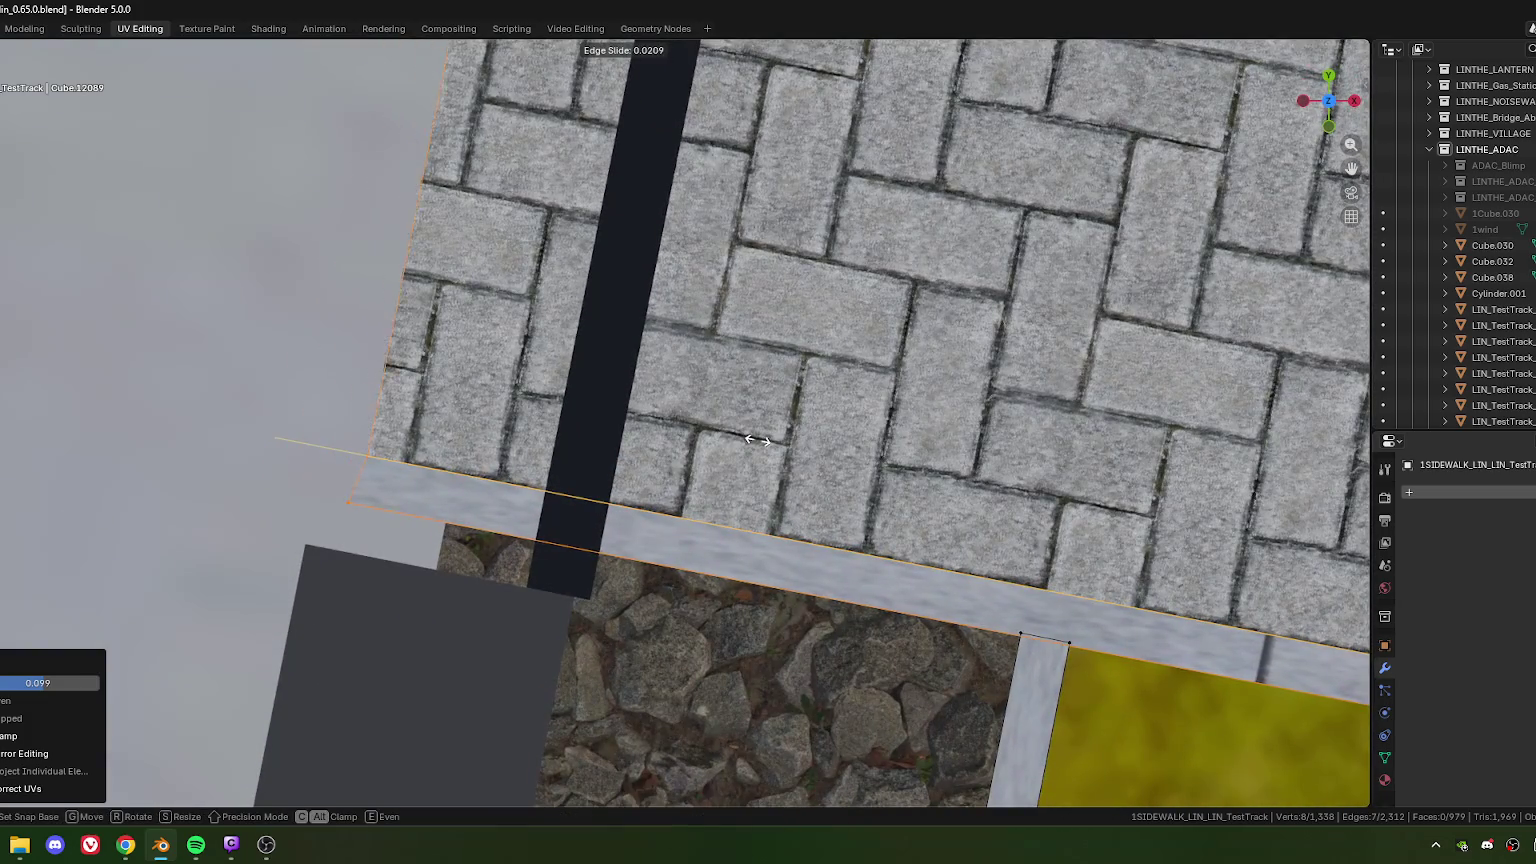
click(848, 458)
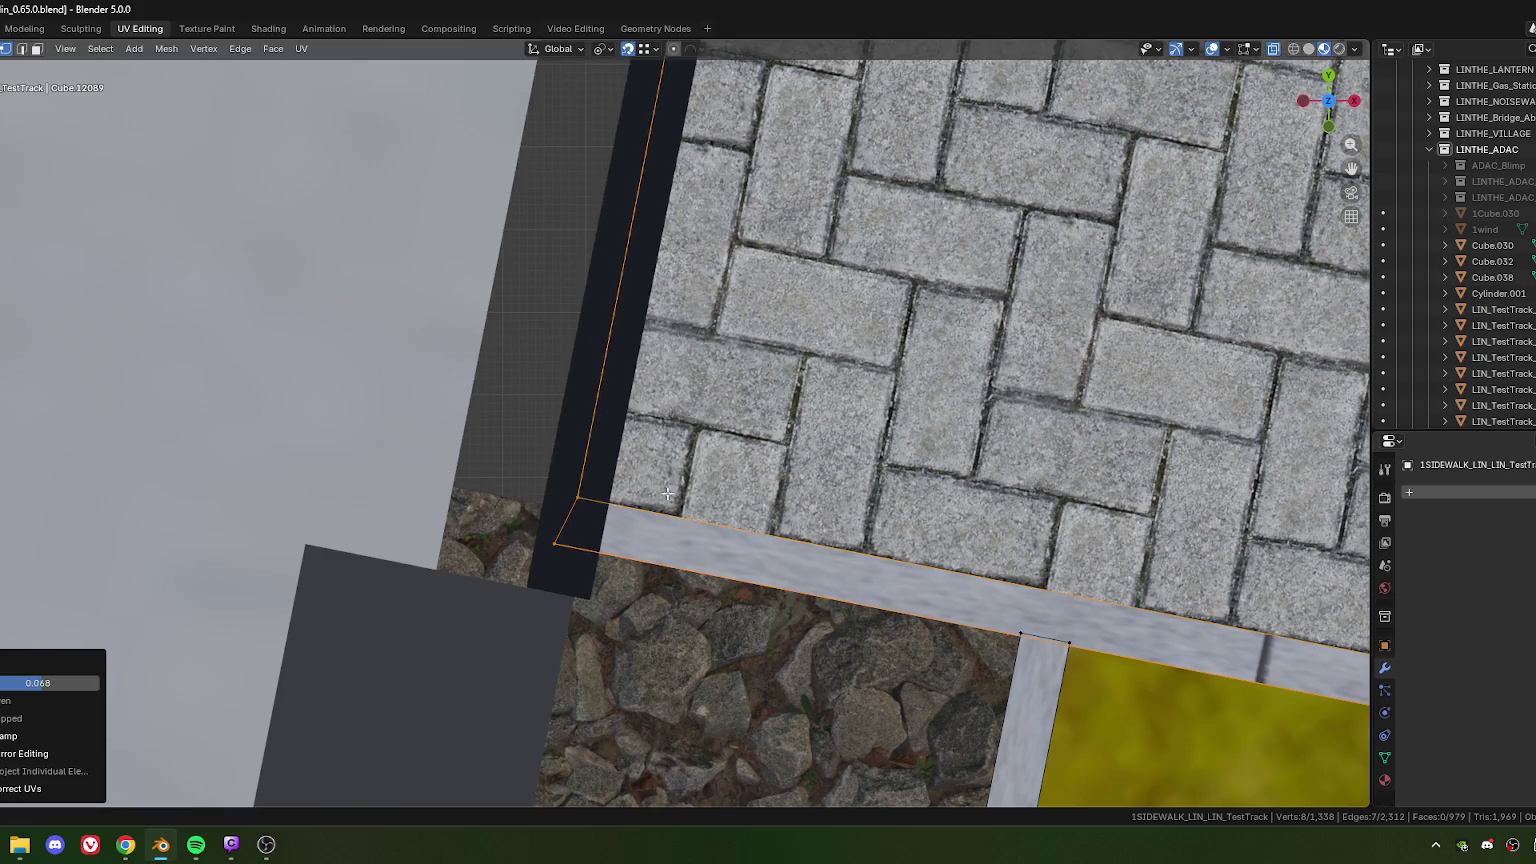
Step: Slide the paving-corner edge by 0.003 and check the approach to the glass entrance
click(570, 563)
key(g)
key(g)
click(675, 507)
scroll(675, 507, down, 5)
mouse_move(725, 179)
middle_down()
mouse_move(628, 483)
mouse_move(600, 470)
middle_up()
scroll(595, 468, up, 3)
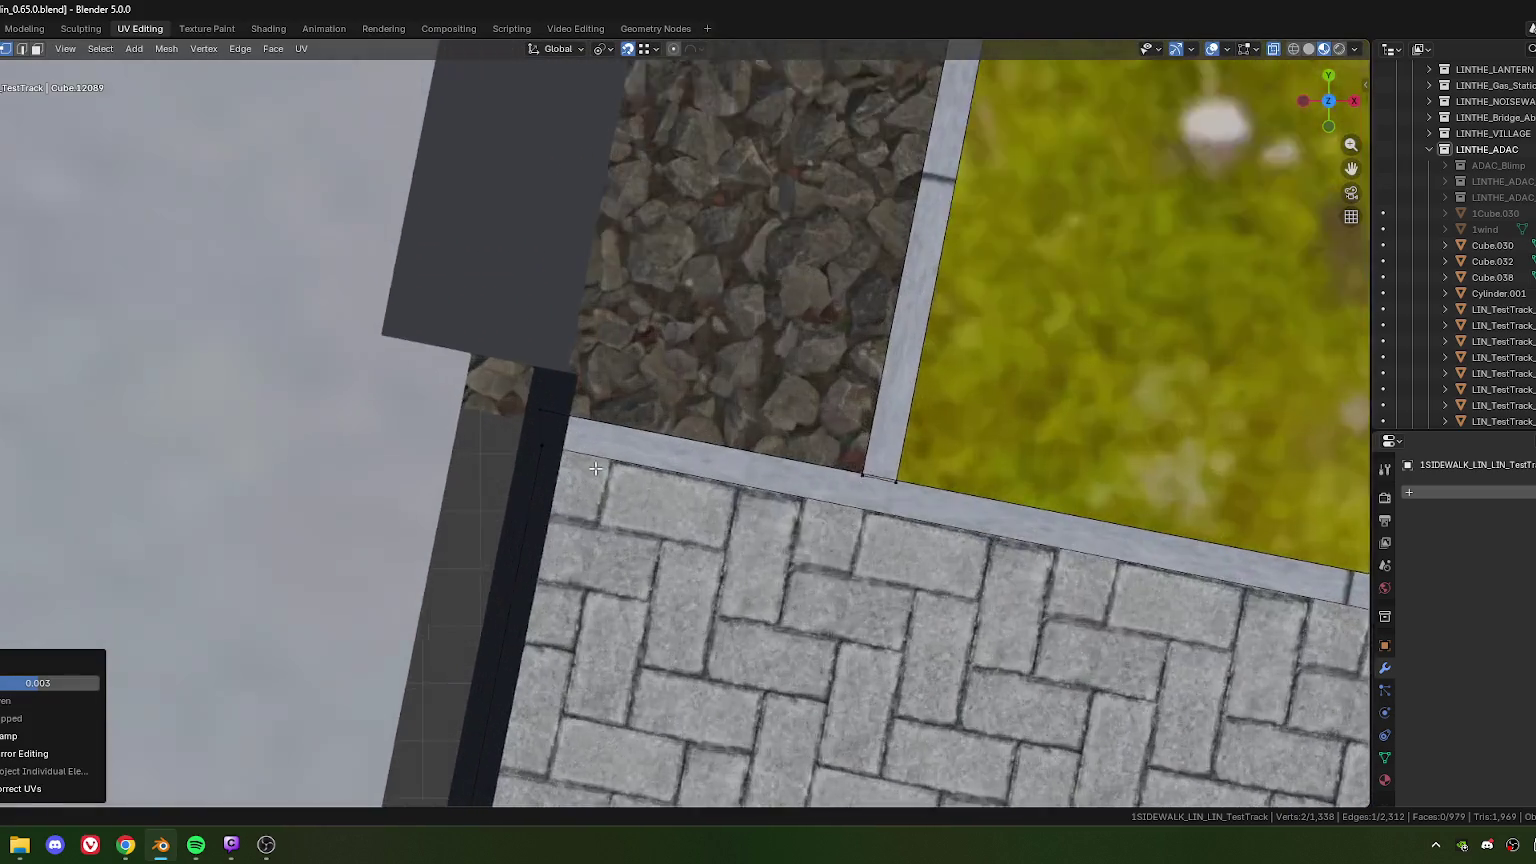
scroll(514, 401, down, 1)
scroll(591, 503, down, 3)
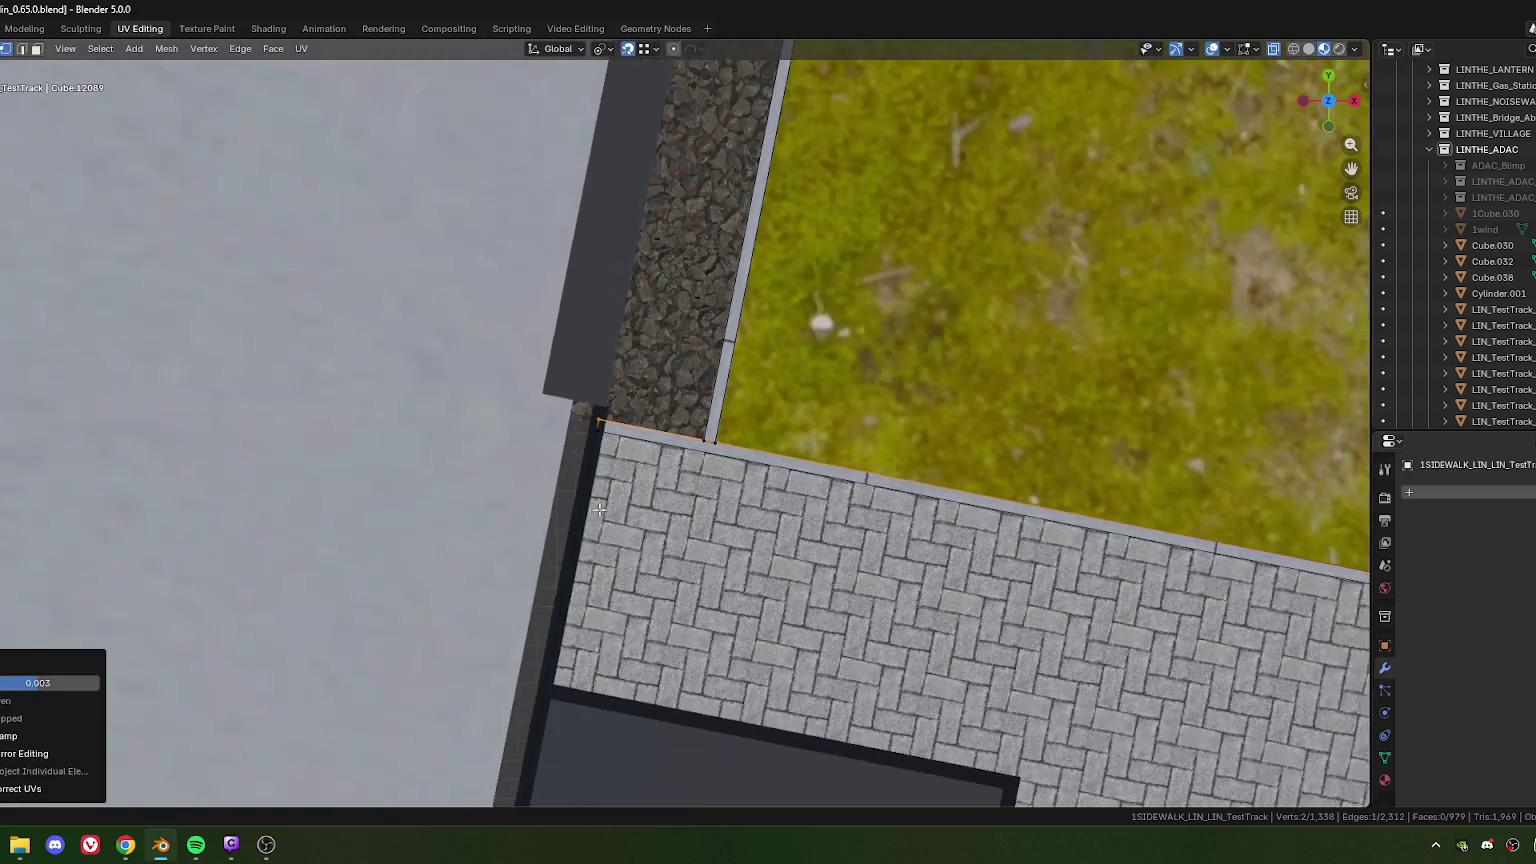
scroll(700, 620, down, 3)
mouse_move(692, 555)
middle_down()
mouse_move(600, 600)
mouse_move(650, 520)
mouse_move(692, 514)
mouse_move(567, 516)
mouse_move(662, 470)
middle_up()
scroll(649, 520, up, 5)
scroll(567, 516, down, 5)
scroll(662, 470, up, 2)
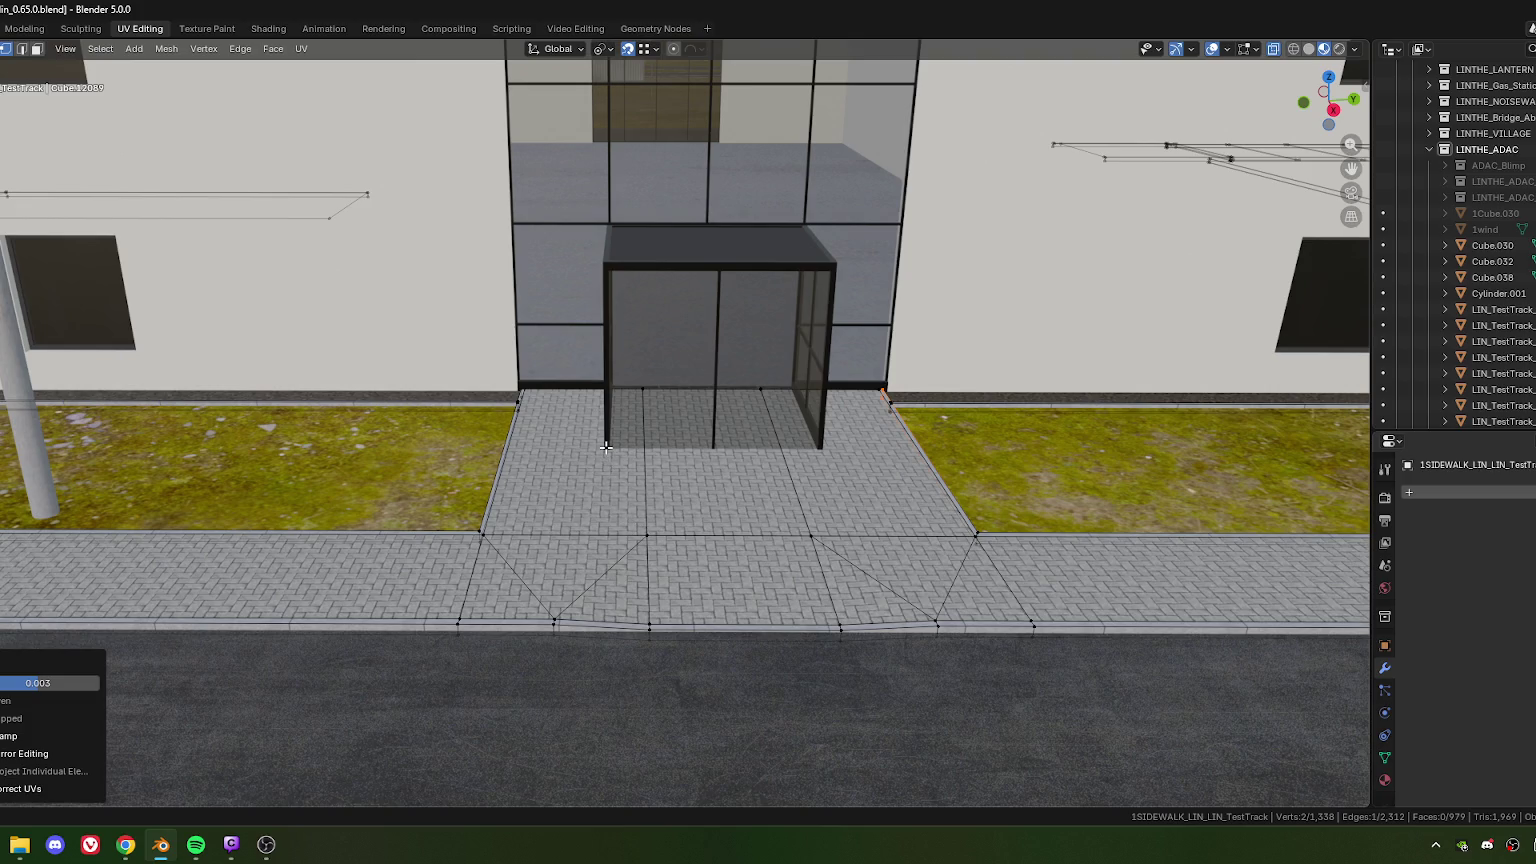
key(KP_7)
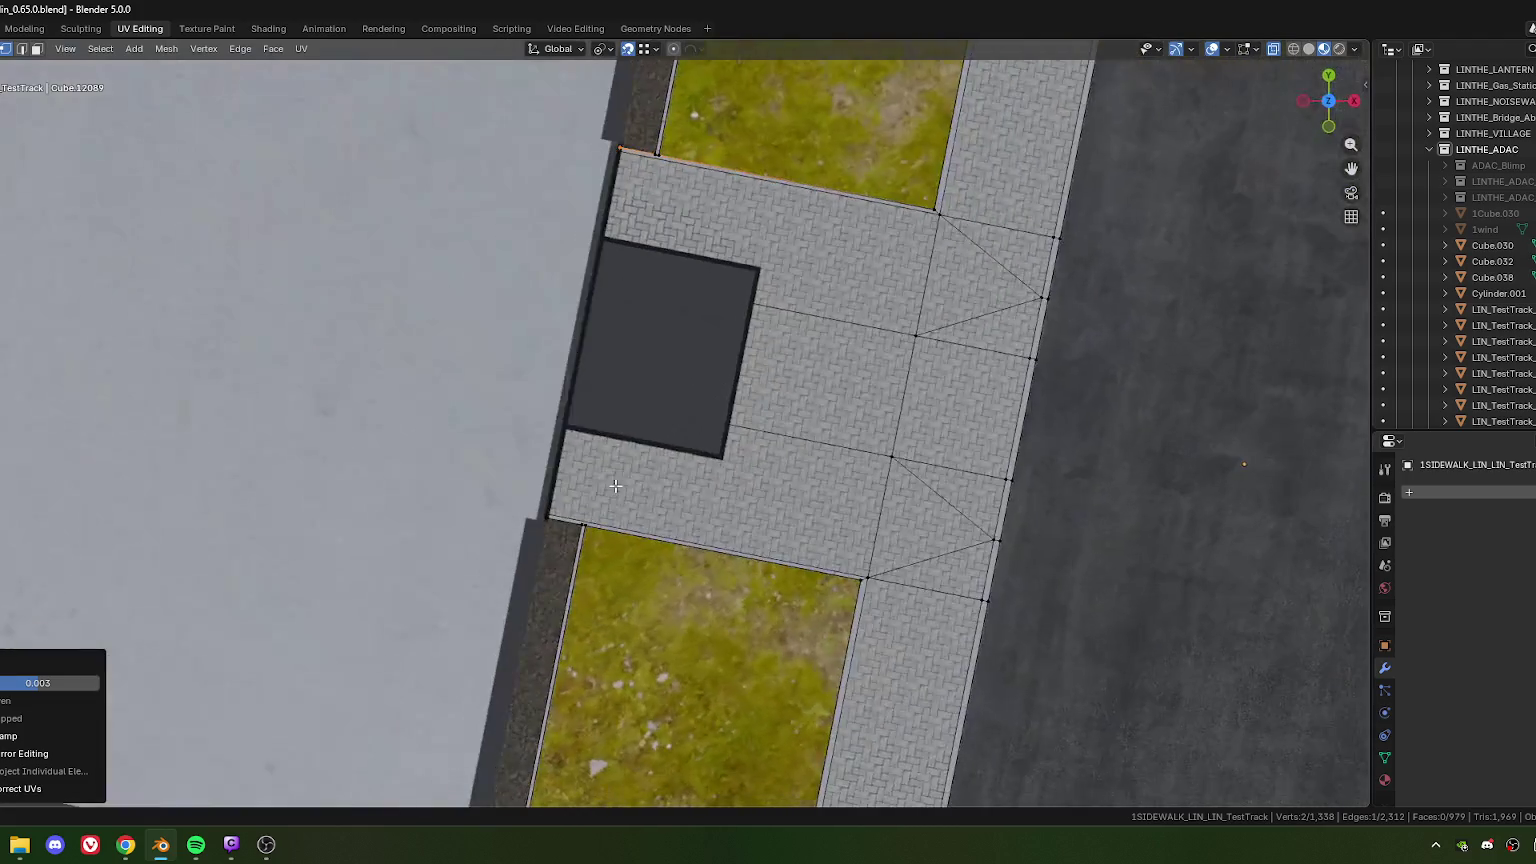
Step: Start a knife cut across the paving, placing the first point at the vestibule corner
scroll(641, 460, up, 3)
scroll(660, 437, up, 1)
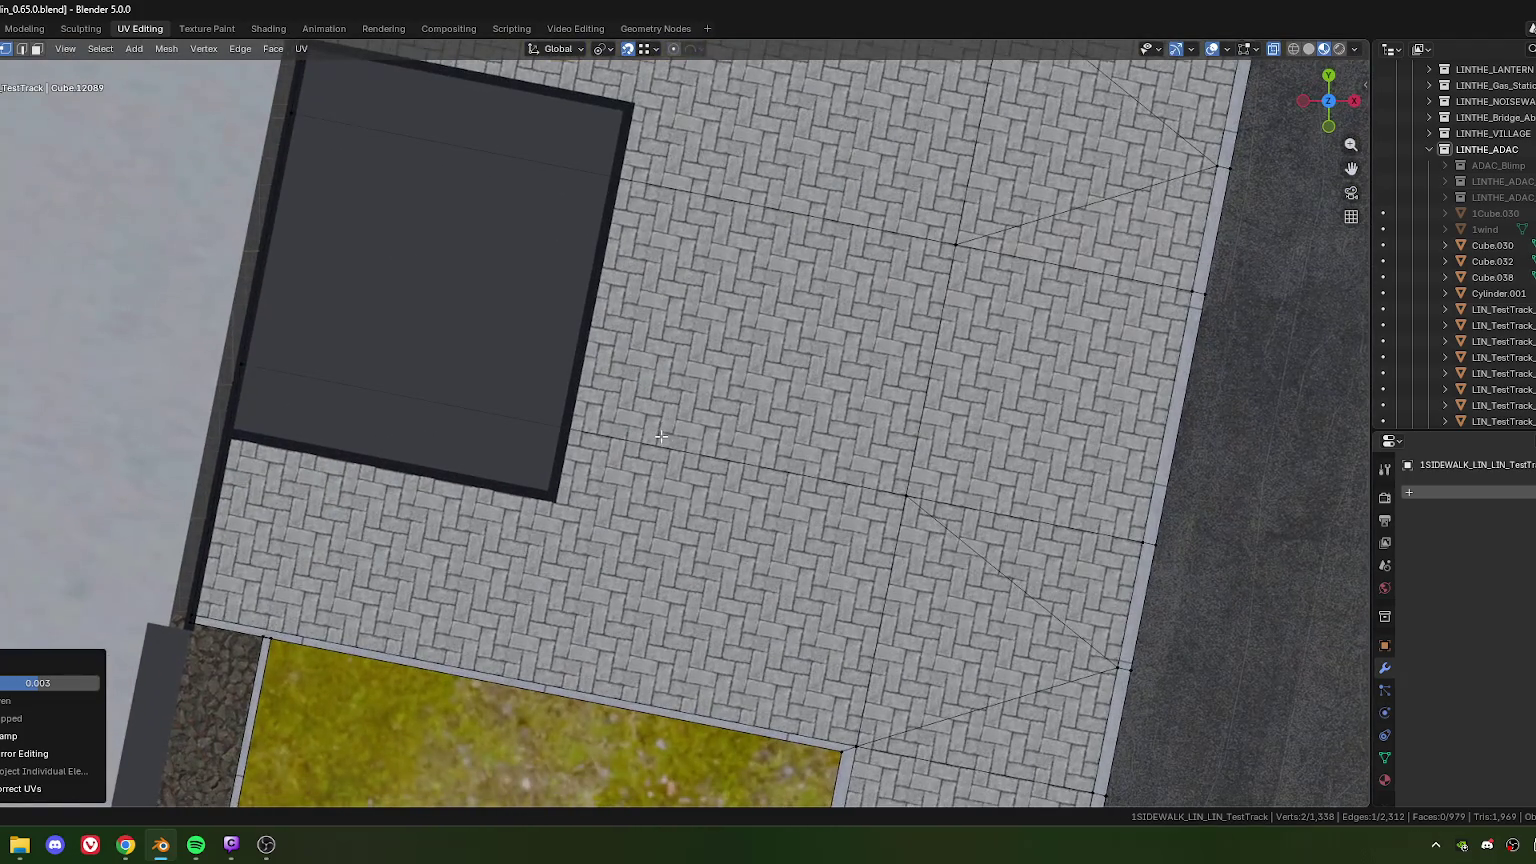
key(k)
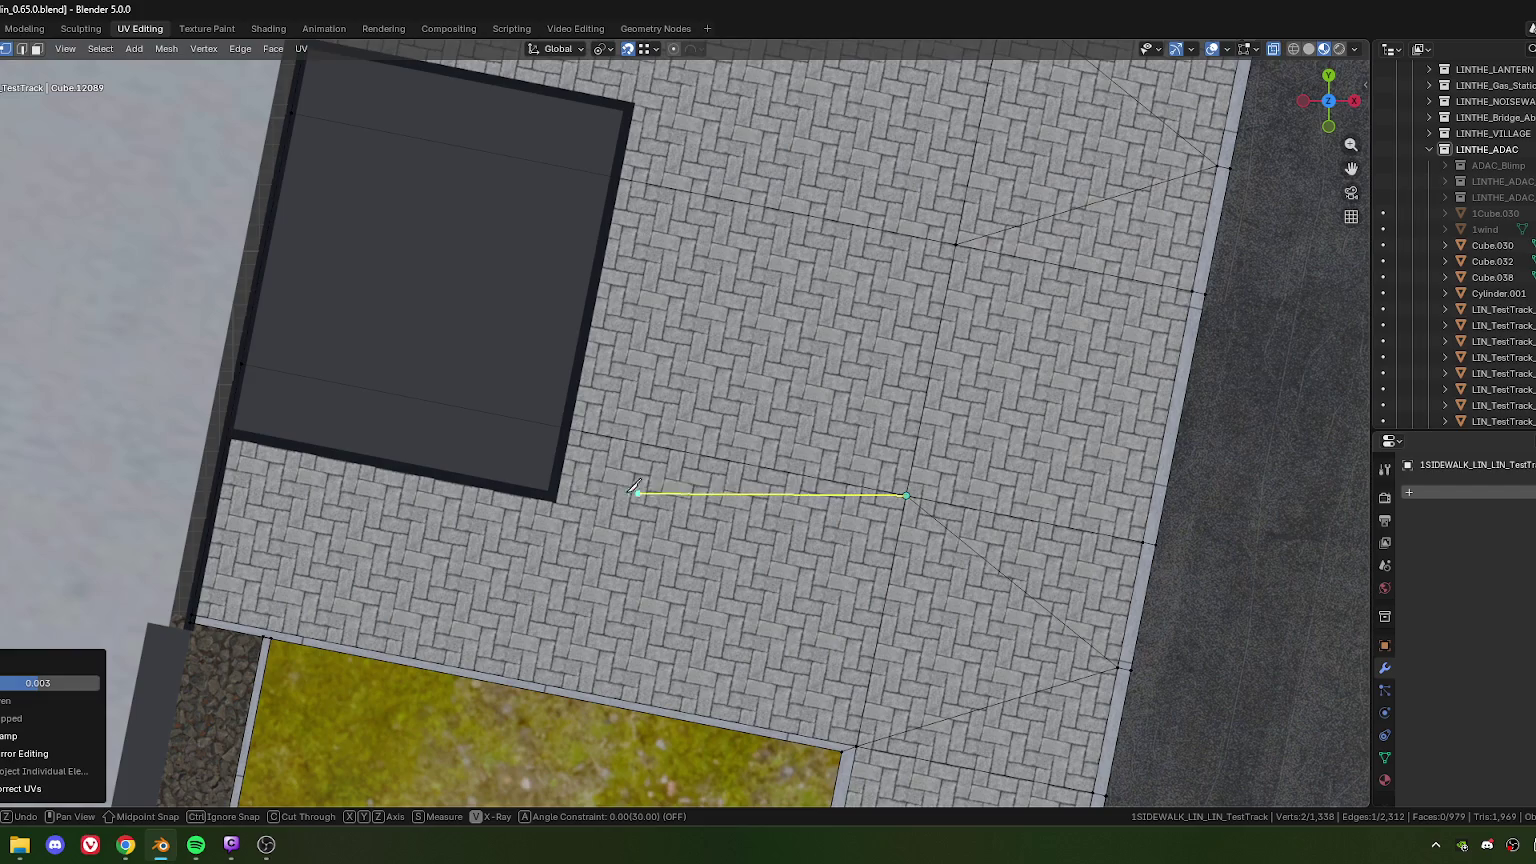
scroll(539, 492, up, 1)
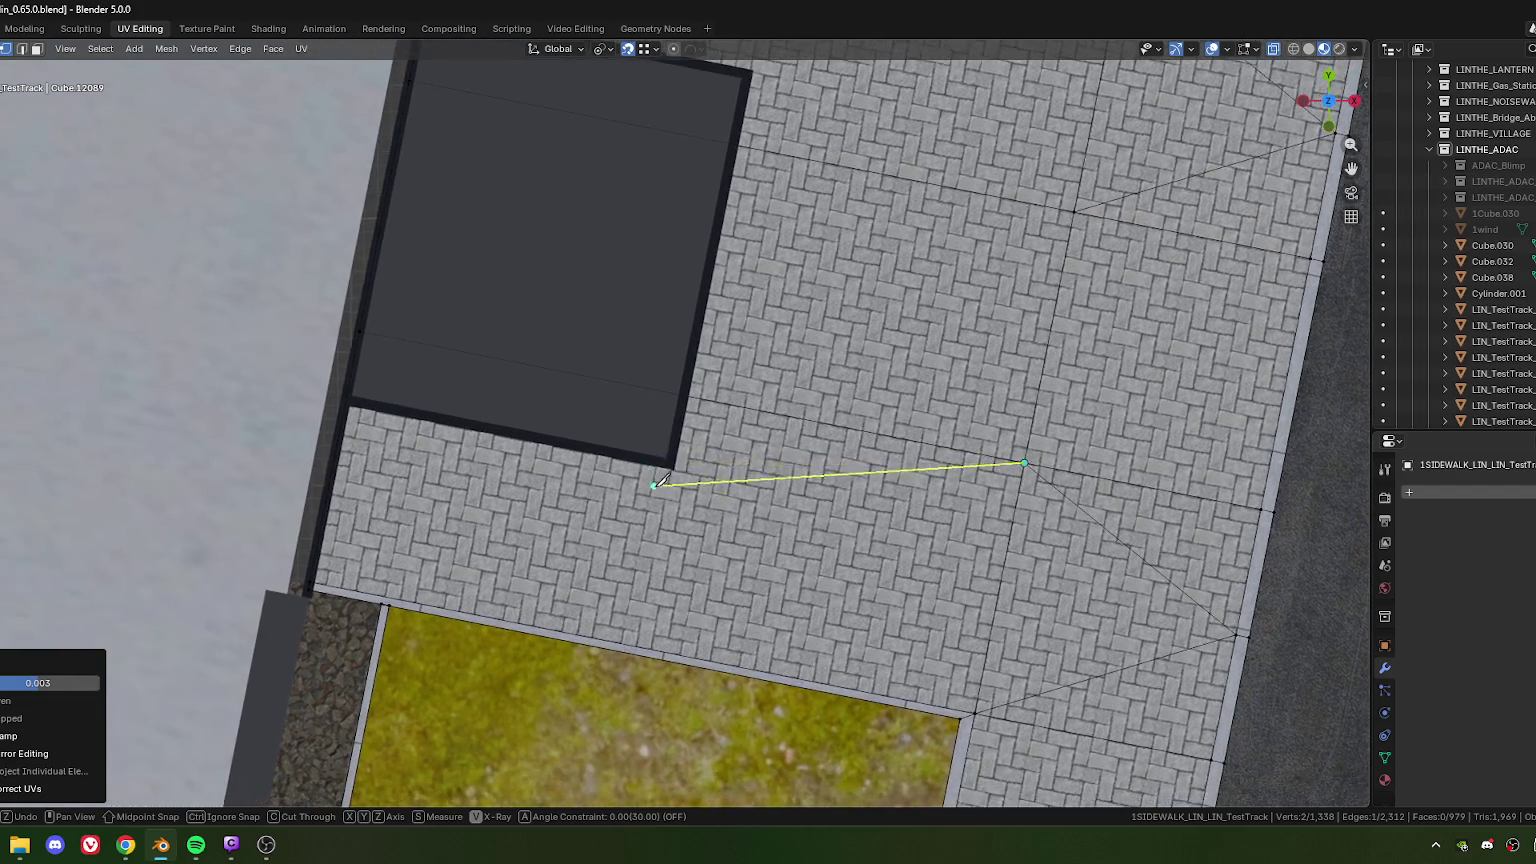
scroll(539, 492, up, 3)
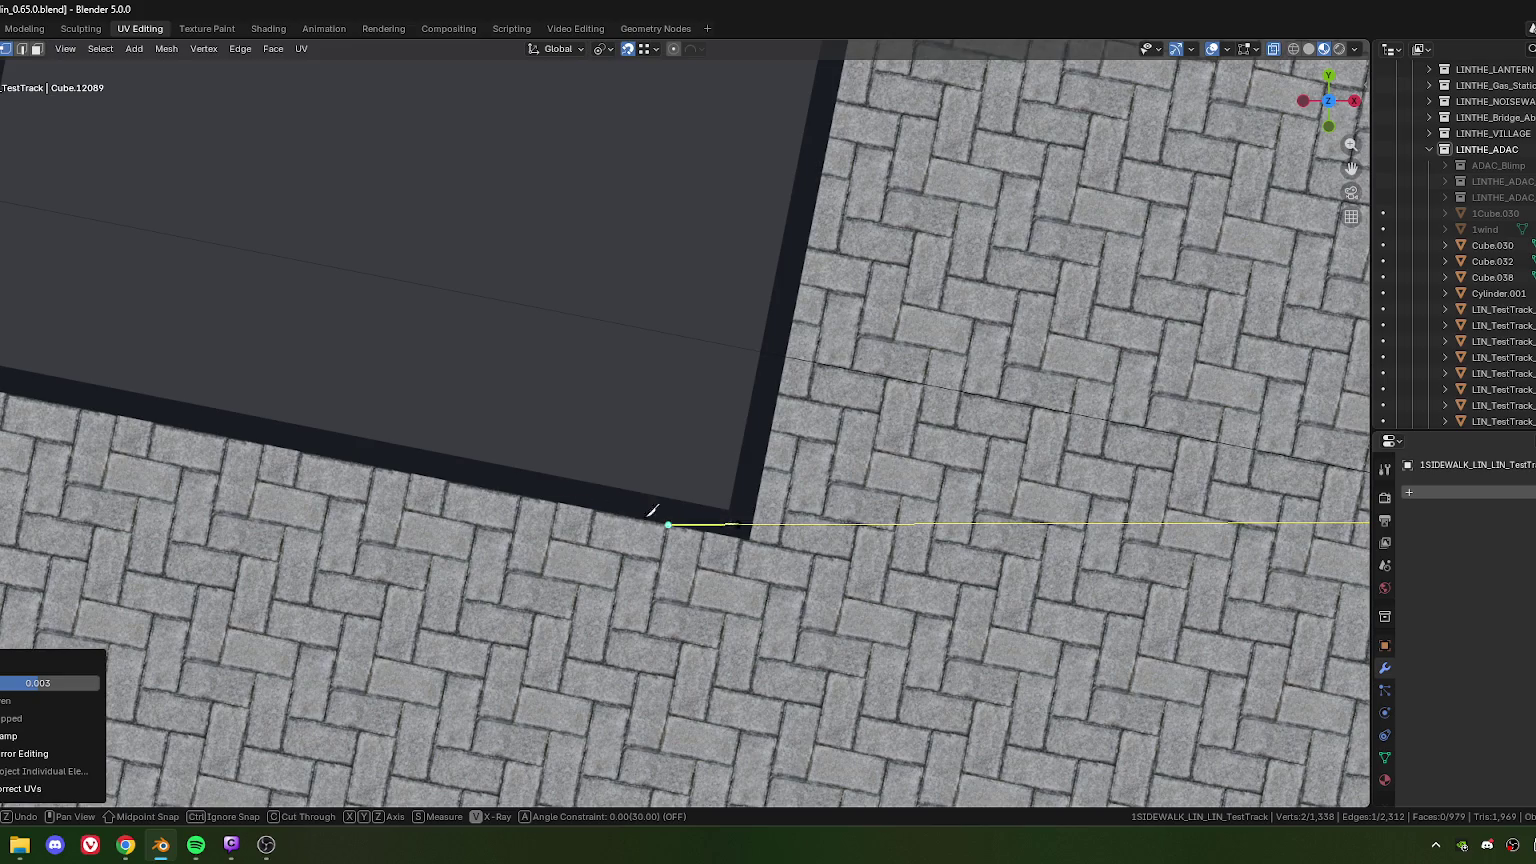
ctrl+scroll(684, 519, down, 3)
ctrl+scroll(600, 446, down, 4)
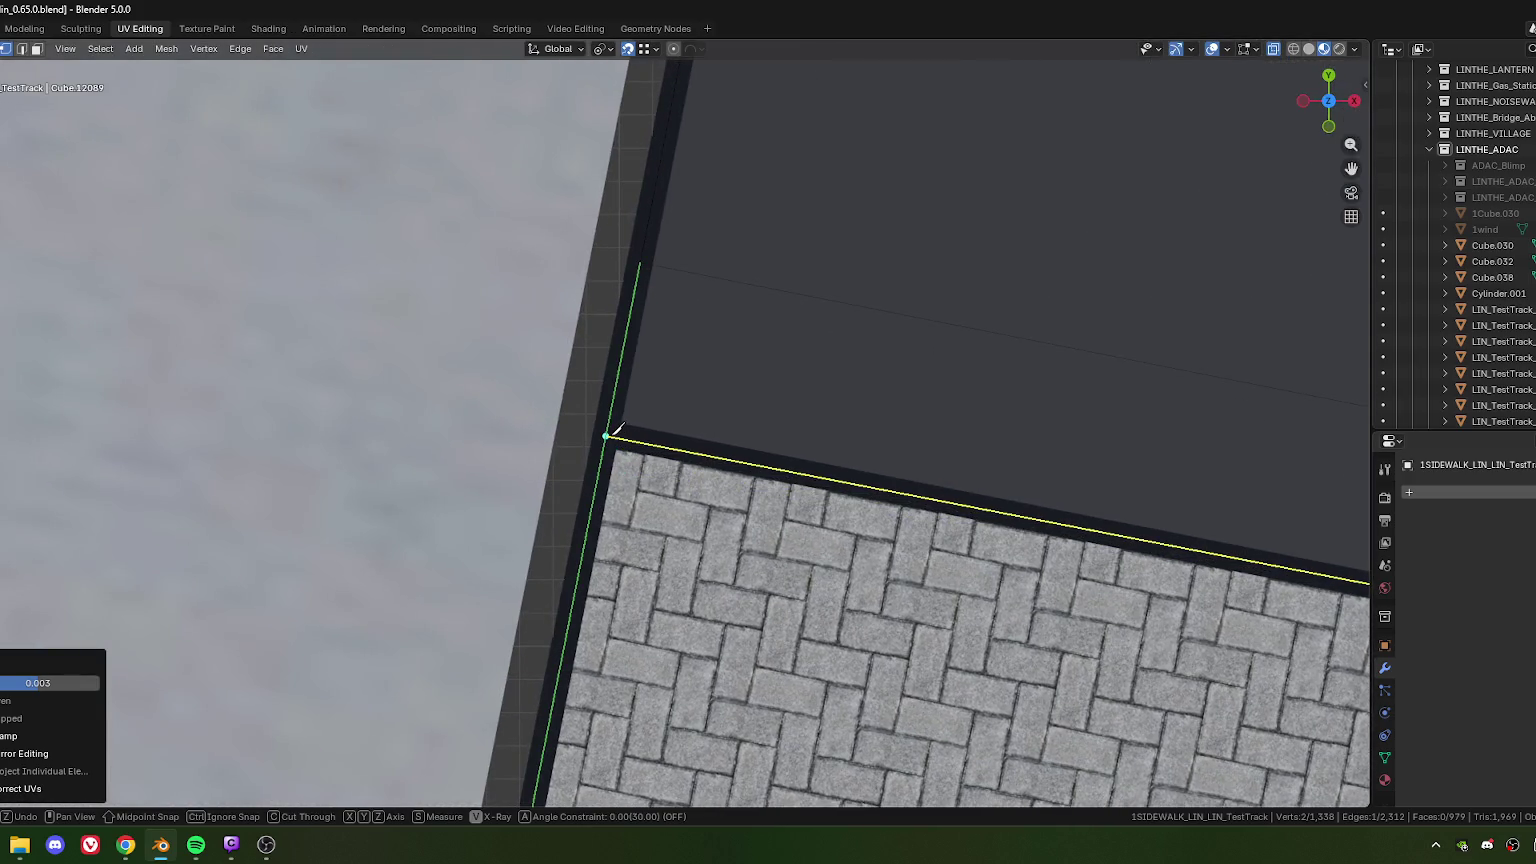
click(607, 435)
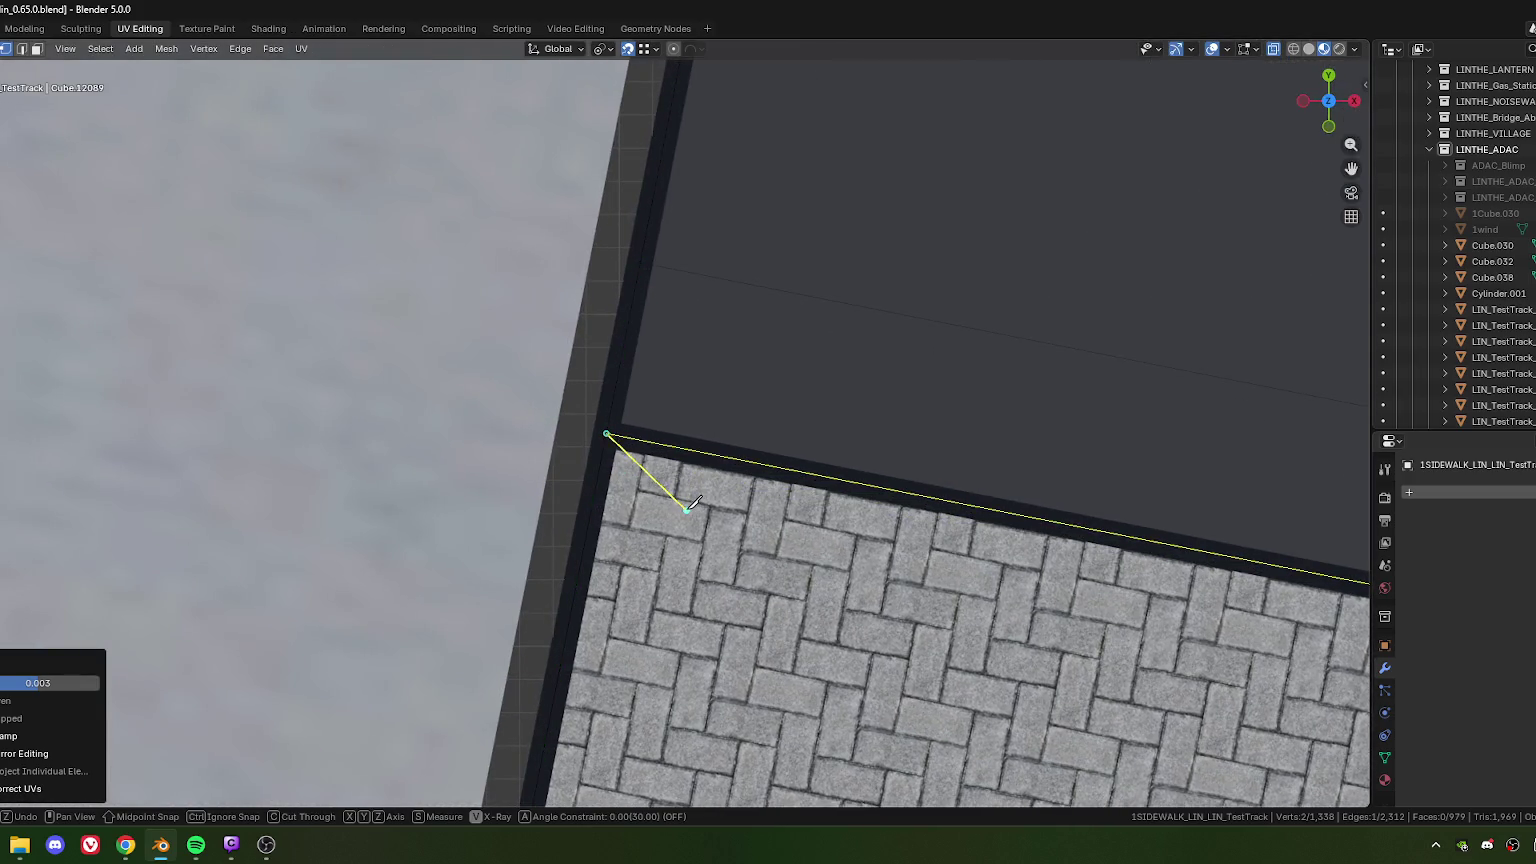
scroll(1072, 396, down, 2)
scroll(727, 439, down, 2)
scroll(968, 364, down, 1)
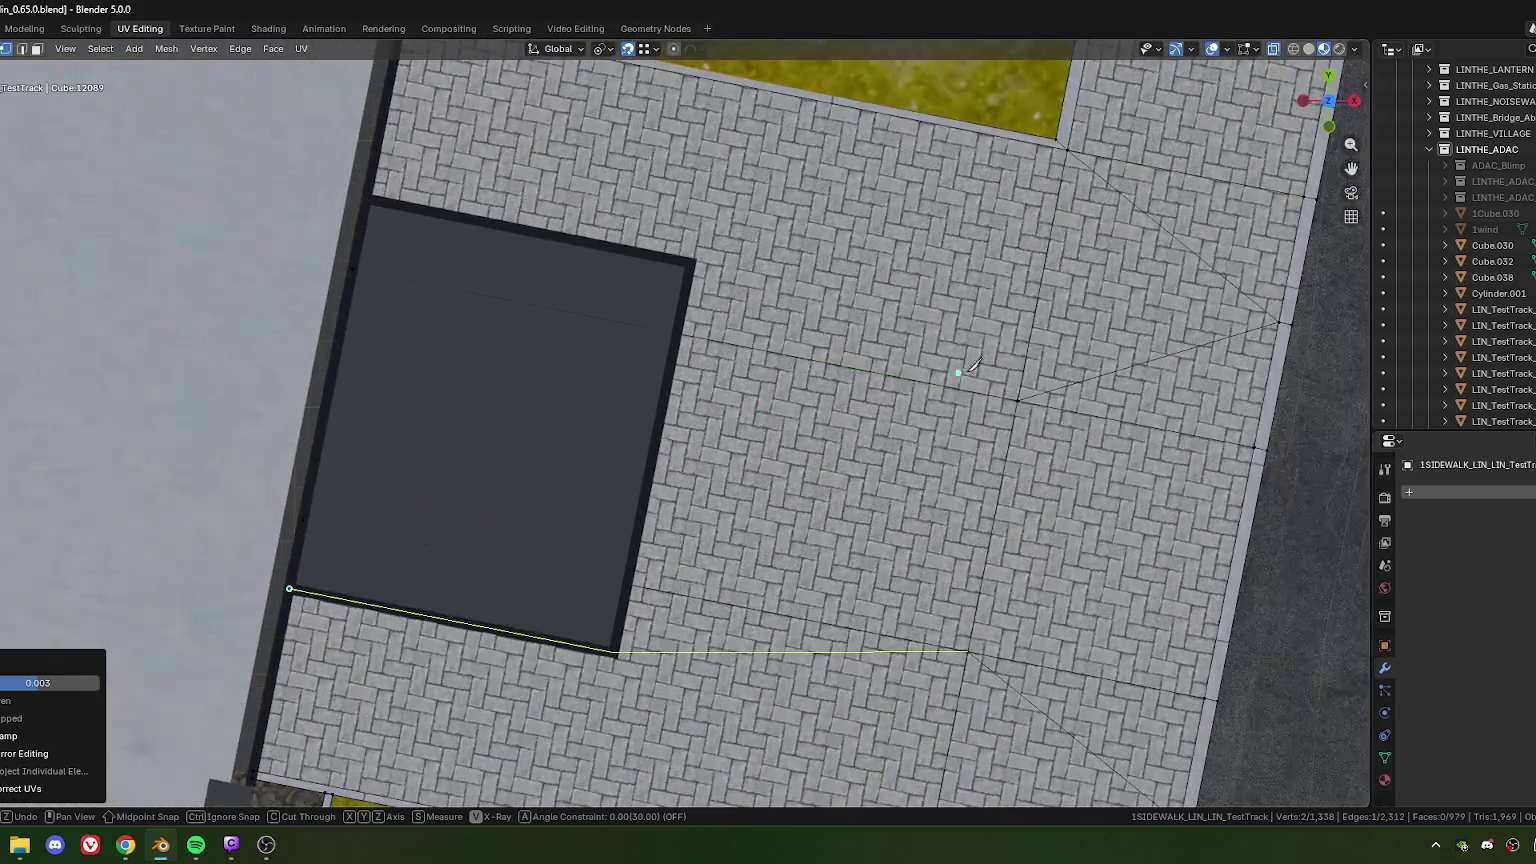
shift+scroll(703, 439, up, 2)
scroll(651, 446, up, 3)
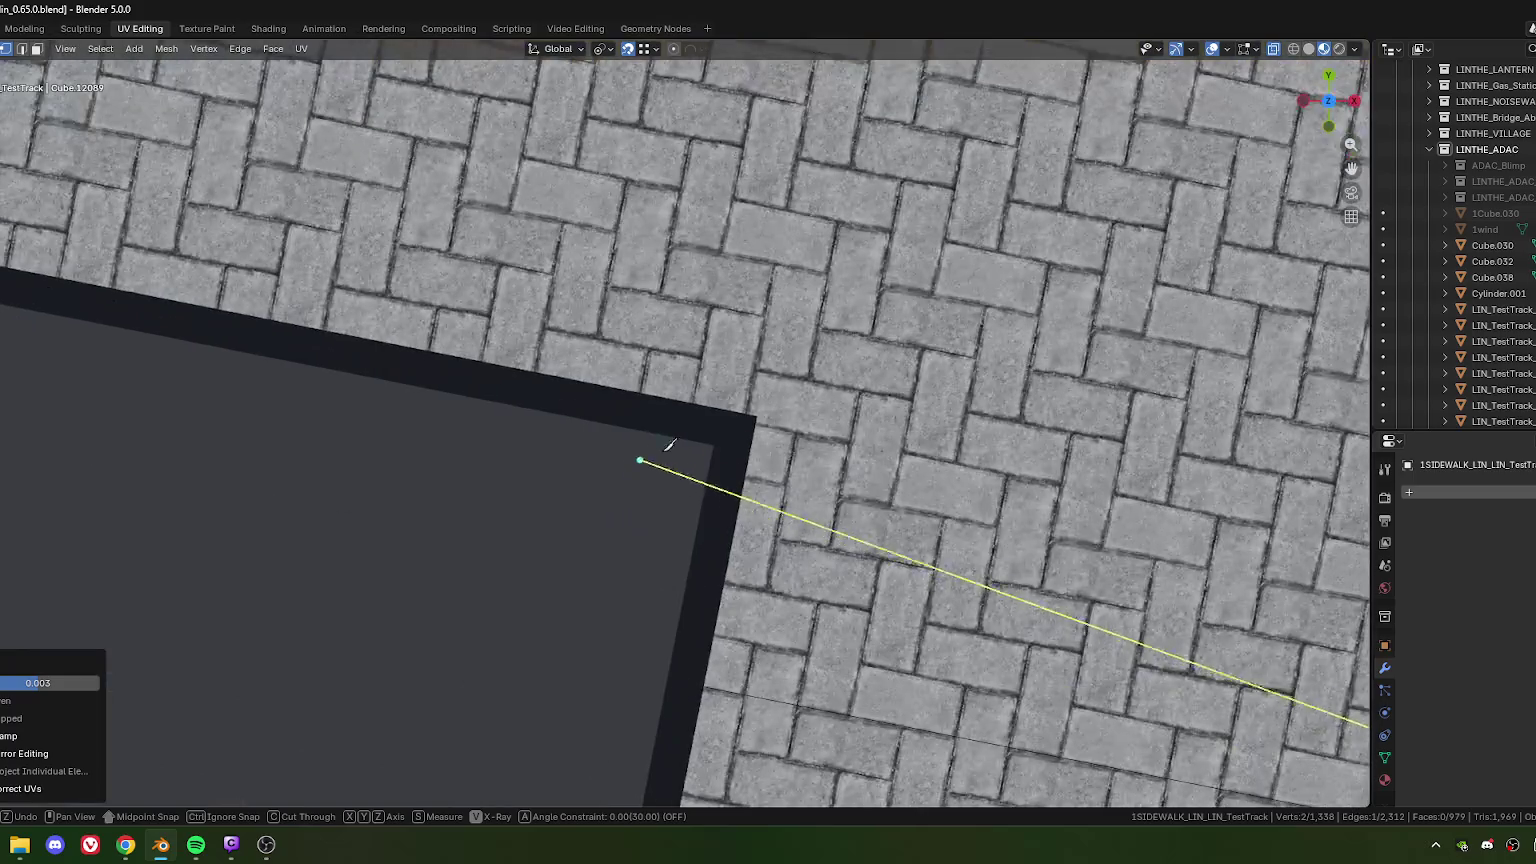
scroll(660, 480, up, 2)
scroll(679, 513, up, 2)
scroll(680, 512, down, 2)
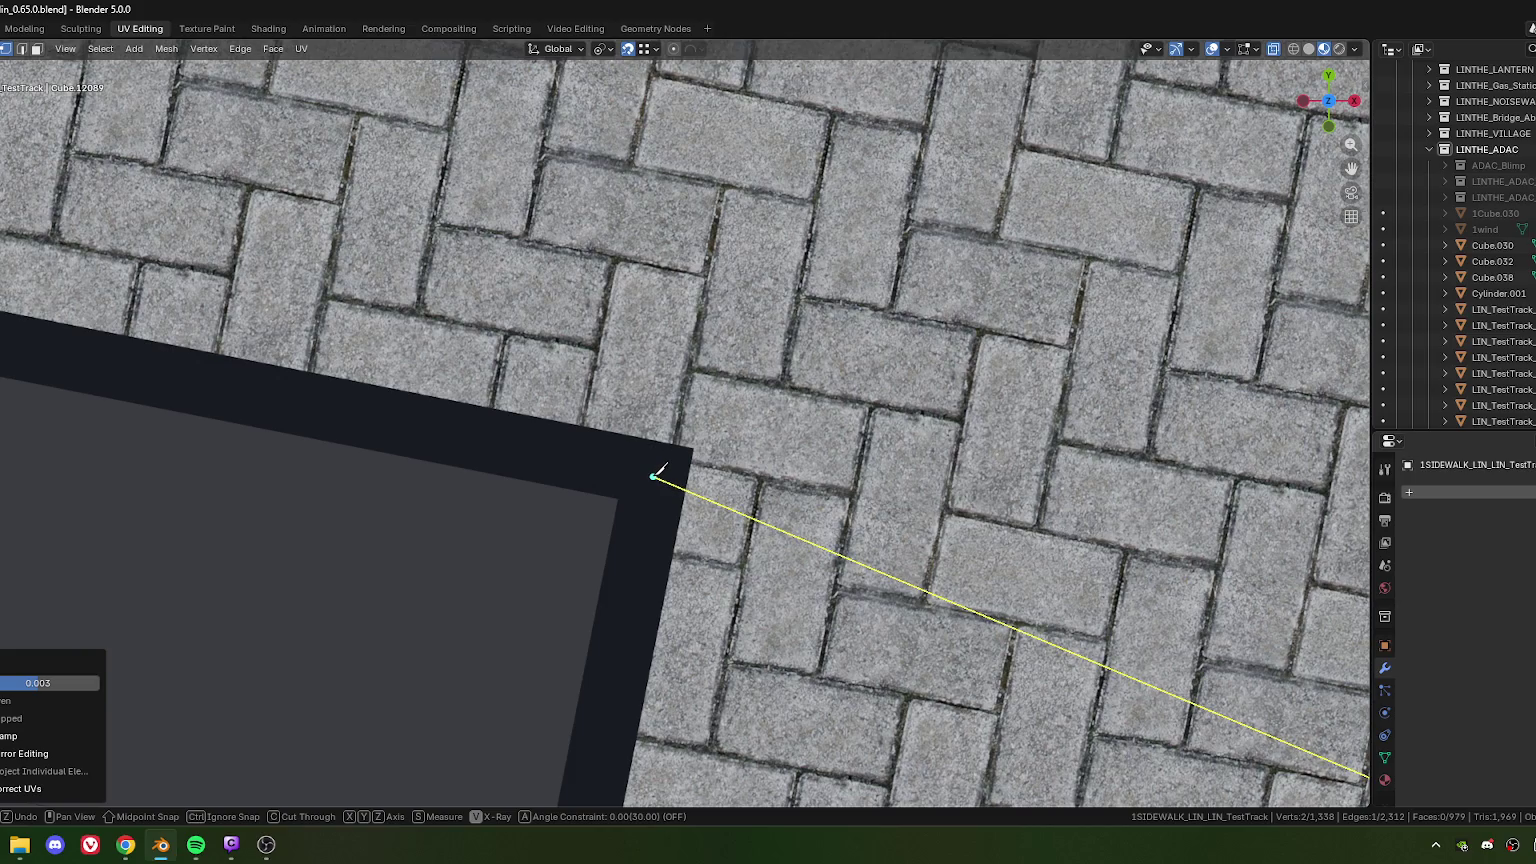
Step: Finish the knife cut through the face corner to the far corner
click(653, 476)
scroll(530, 476, down, 3)
scroll(520, 465, up, 2)
scroll(500, 455, up, 2)
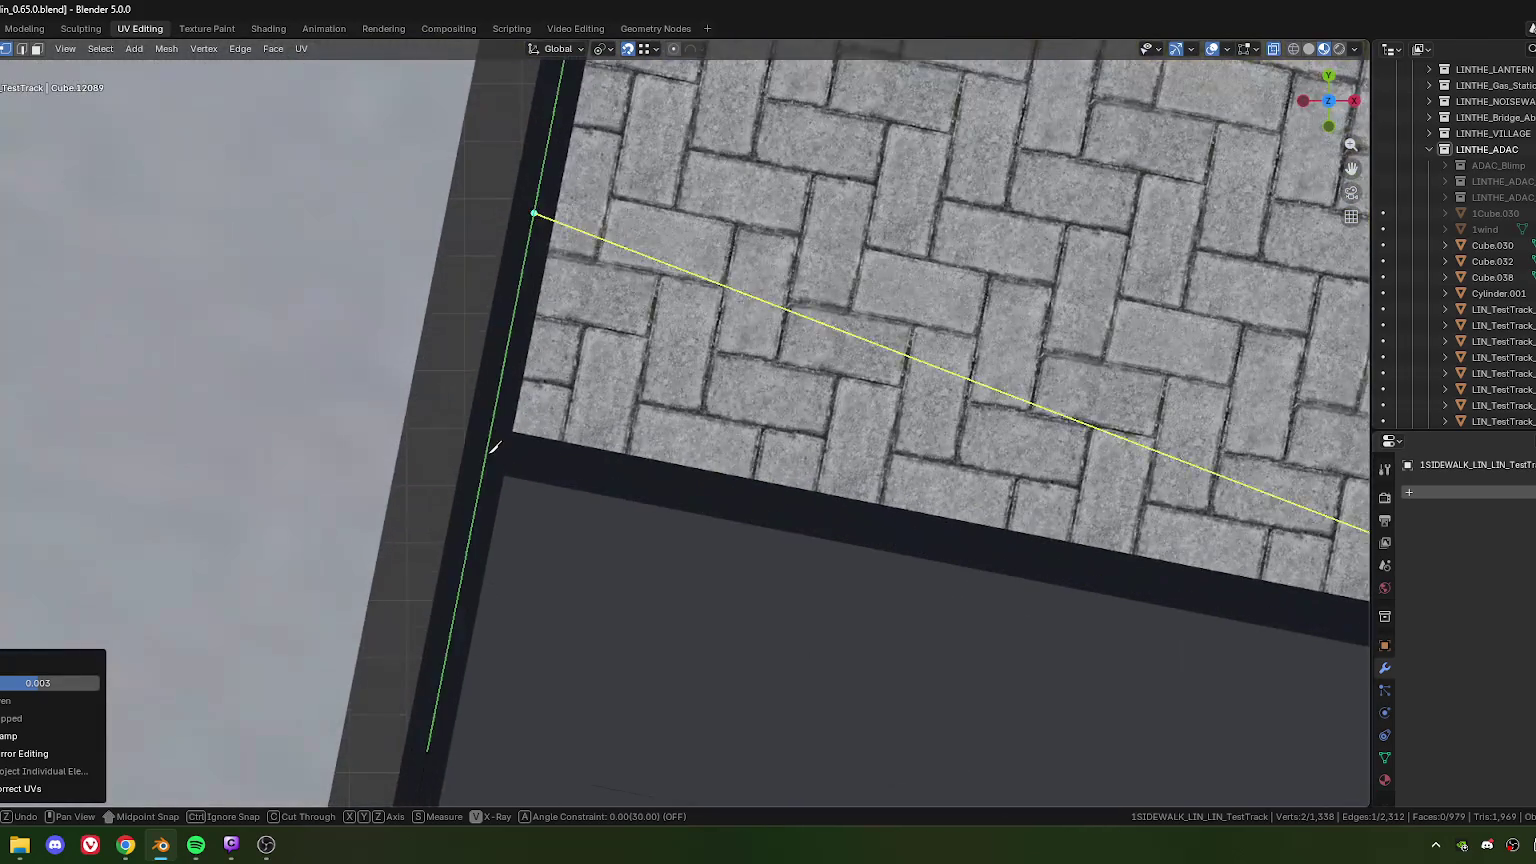
scroll(497, 451, up, 1)
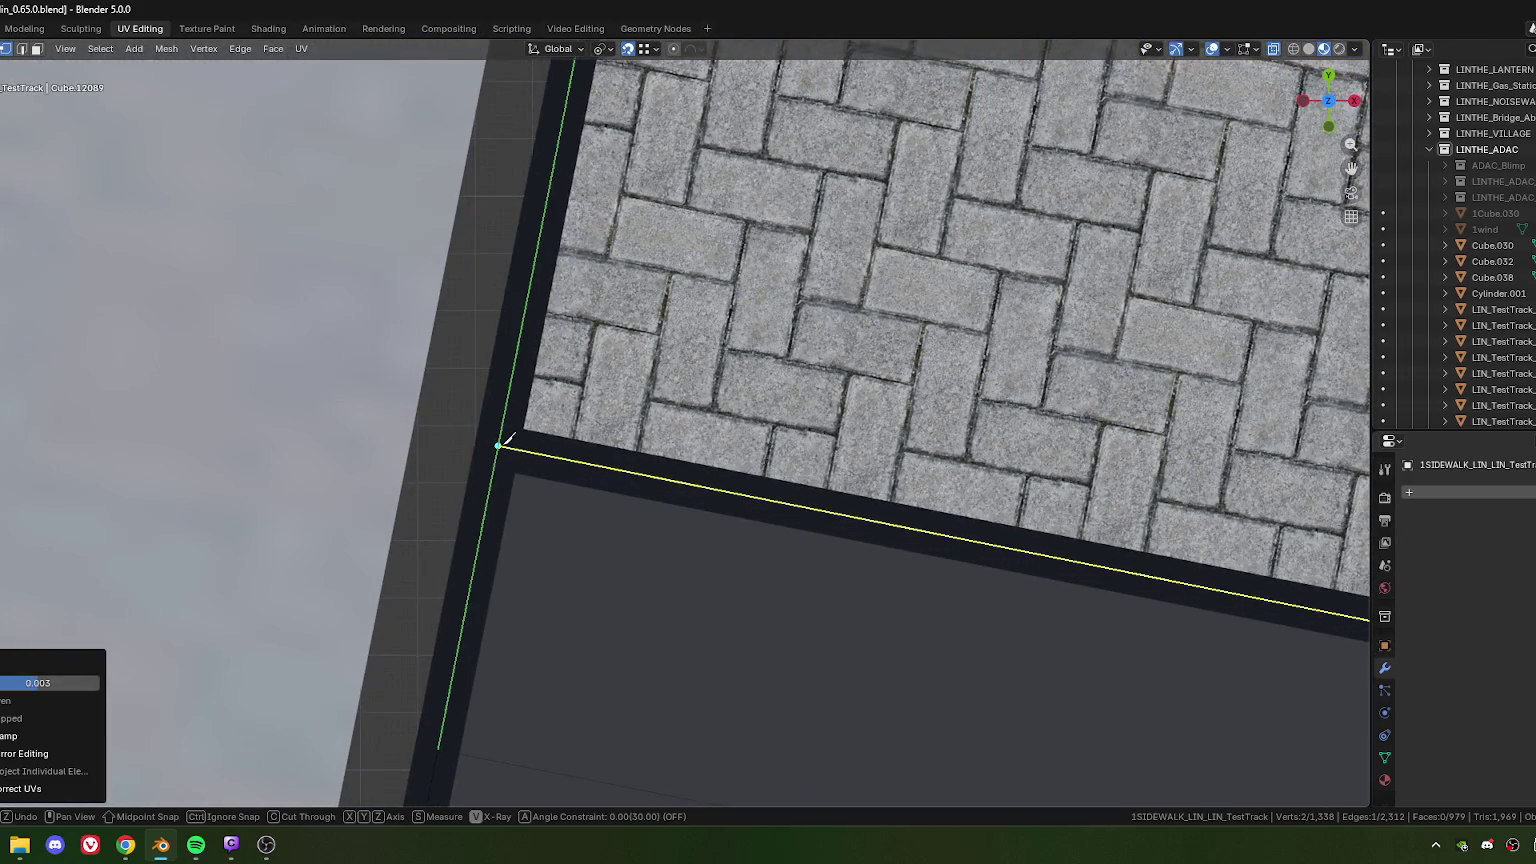
double_click(504, 440)
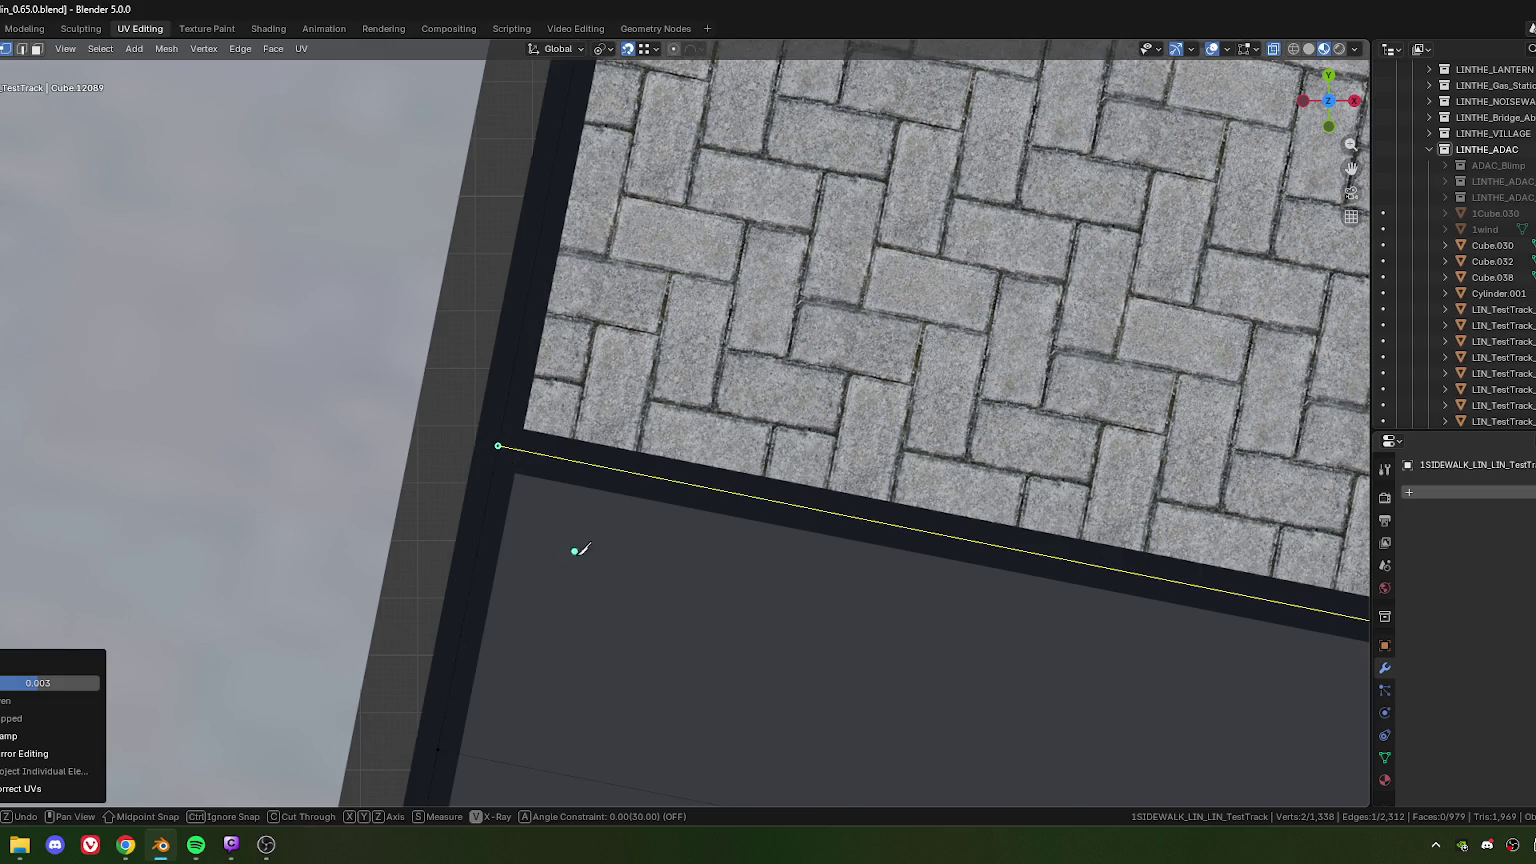
key(Return)
Step: Add another edge to the selection and make a second knife cut across the paving
scroll(761, 528, down, 3)
scroll(563, 644, up, 1)
shift+middle_drag(563, 644, 507, 473)
shift+click(833, 525)
middle_drag(833, 525, 782, 494)
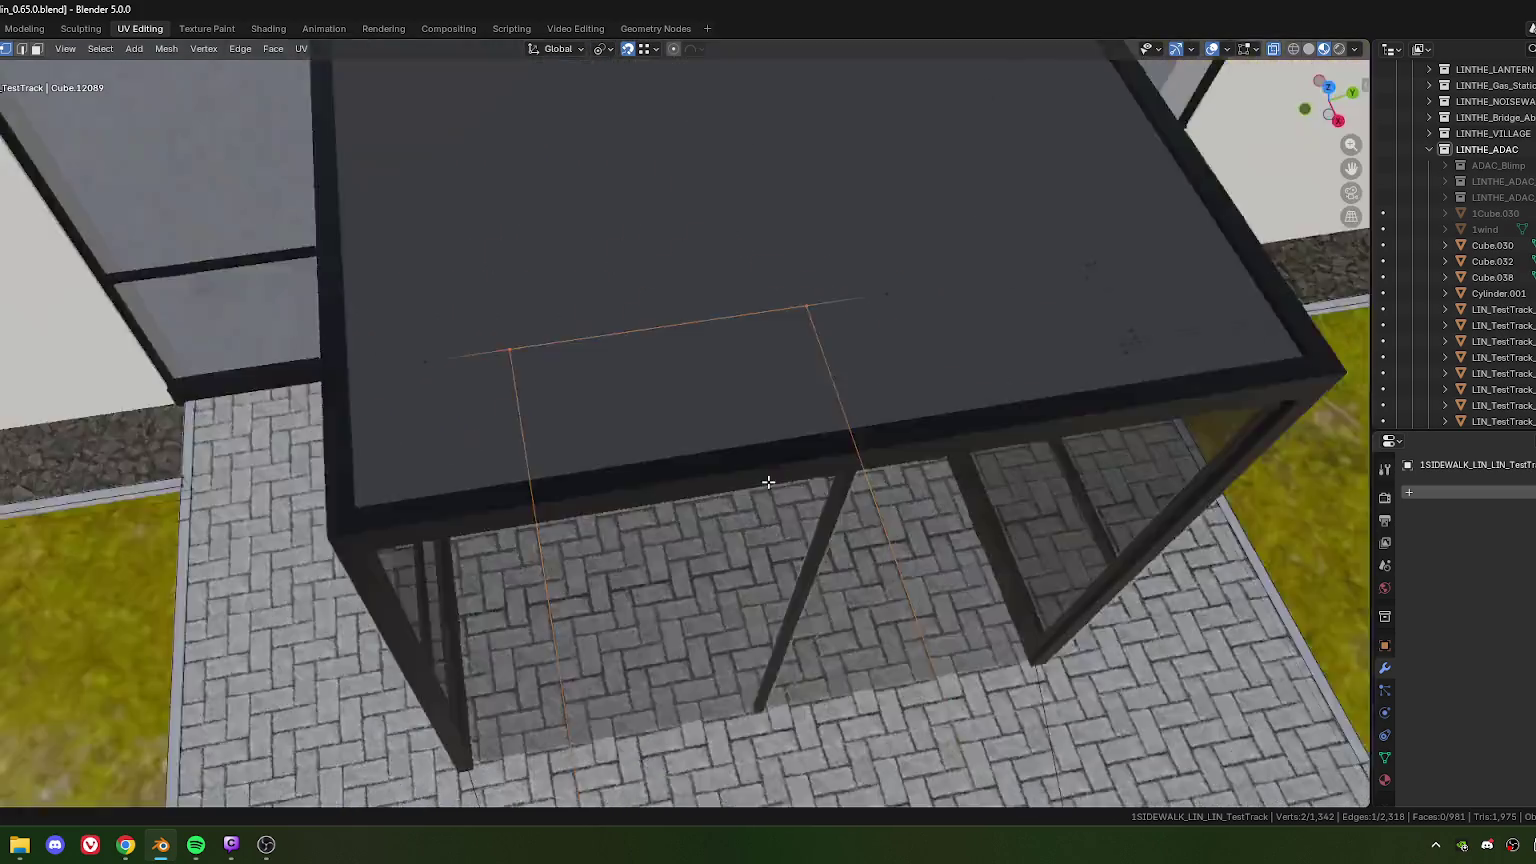
scroll(721, 449, up, 3)
middle_drag(721, 449, 755, 450)
scroll(858, 386, down, 3)
key(k)
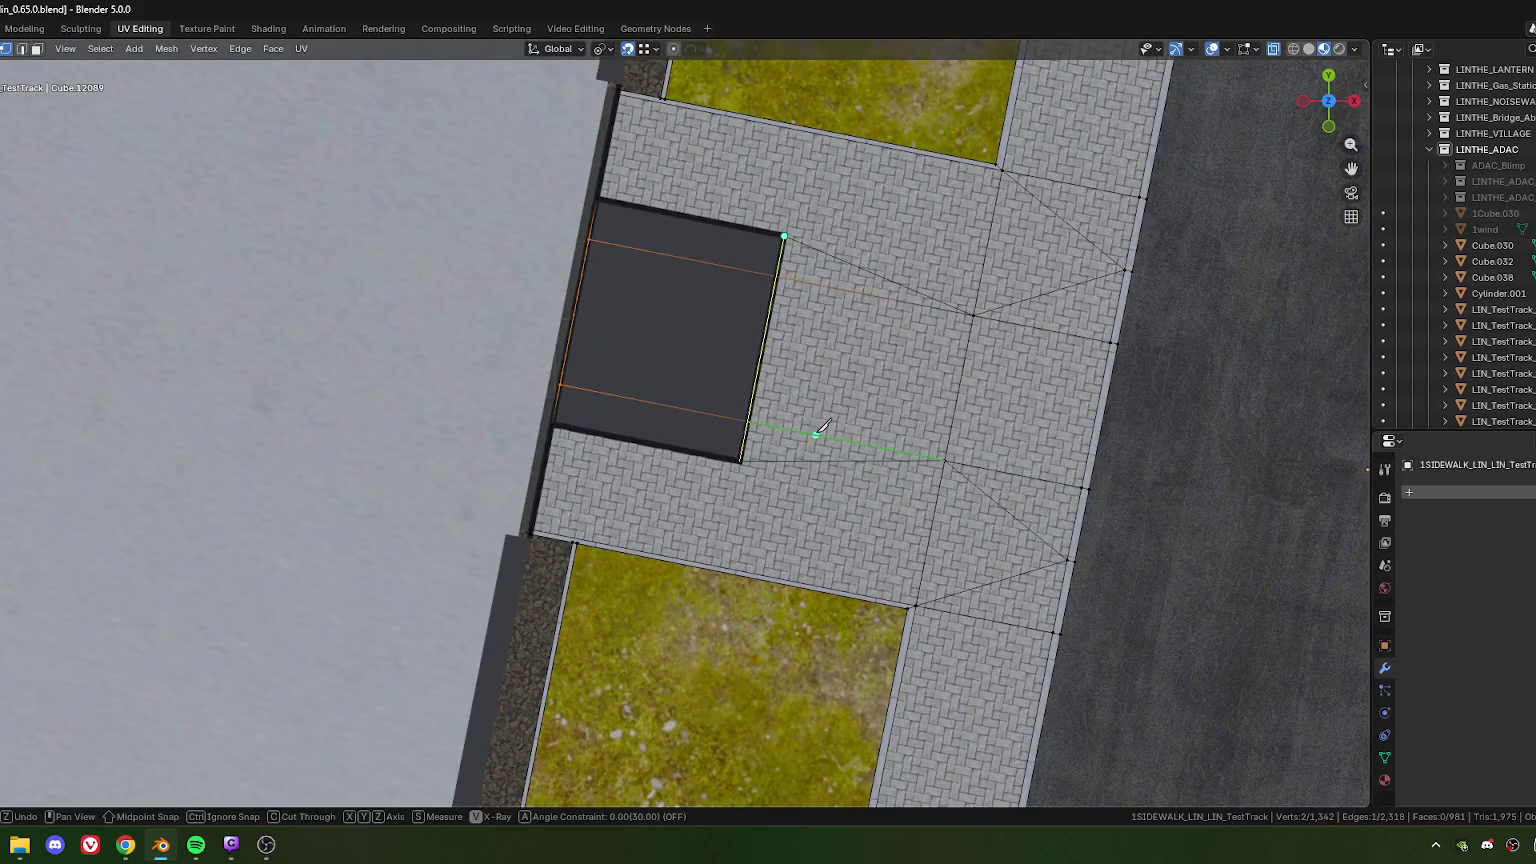
key(Return)
Step: Vertex-slide two vertices to the vestibule's bottom corners and merge by distance
middle_drag(870, 391, 626, 416)
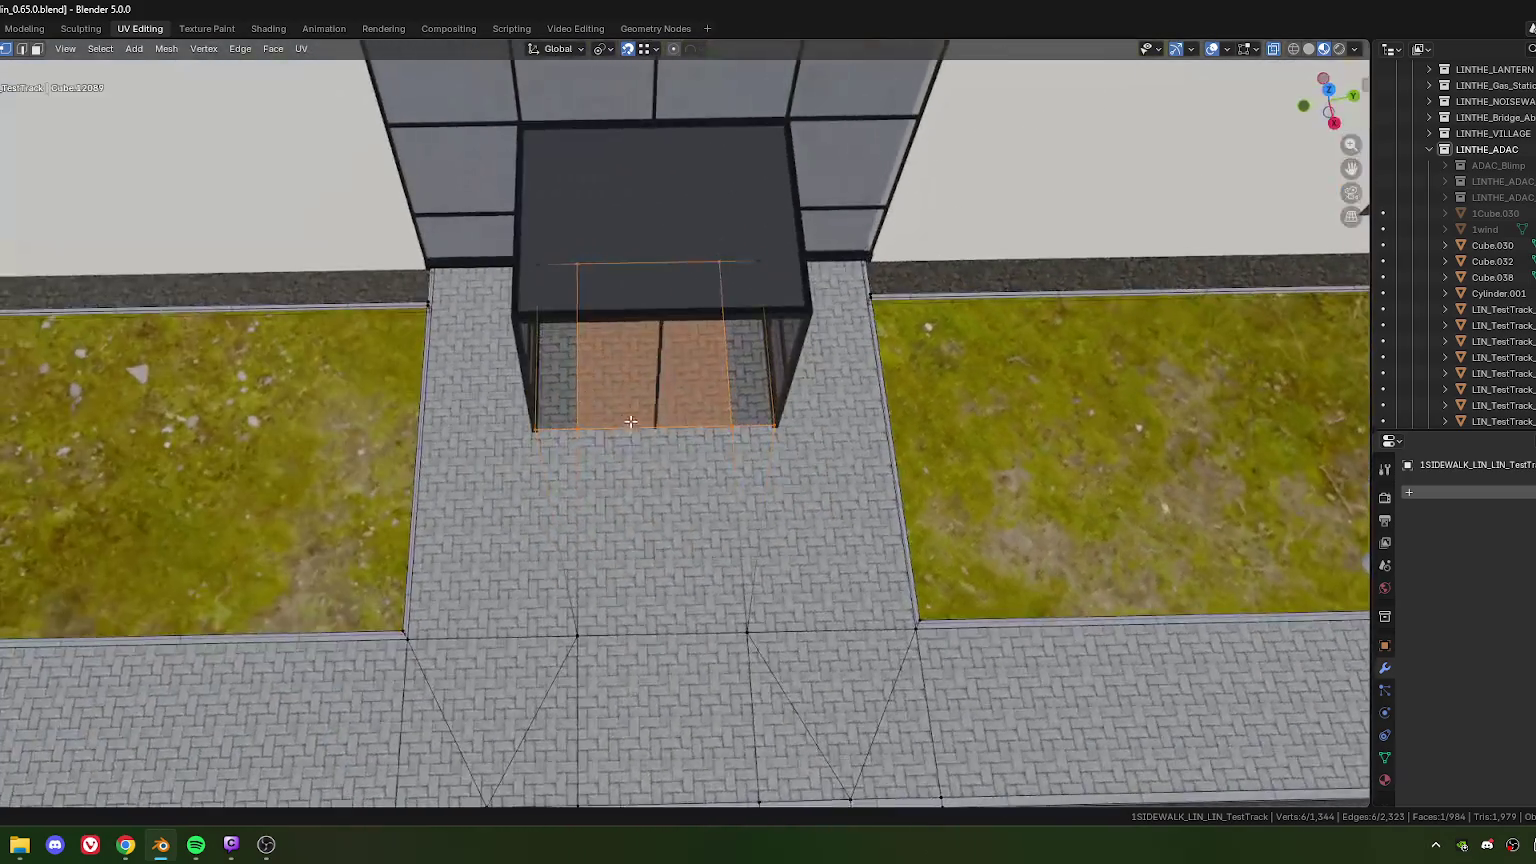
click(614, 463)
key(shift+v)
click(717, 462)
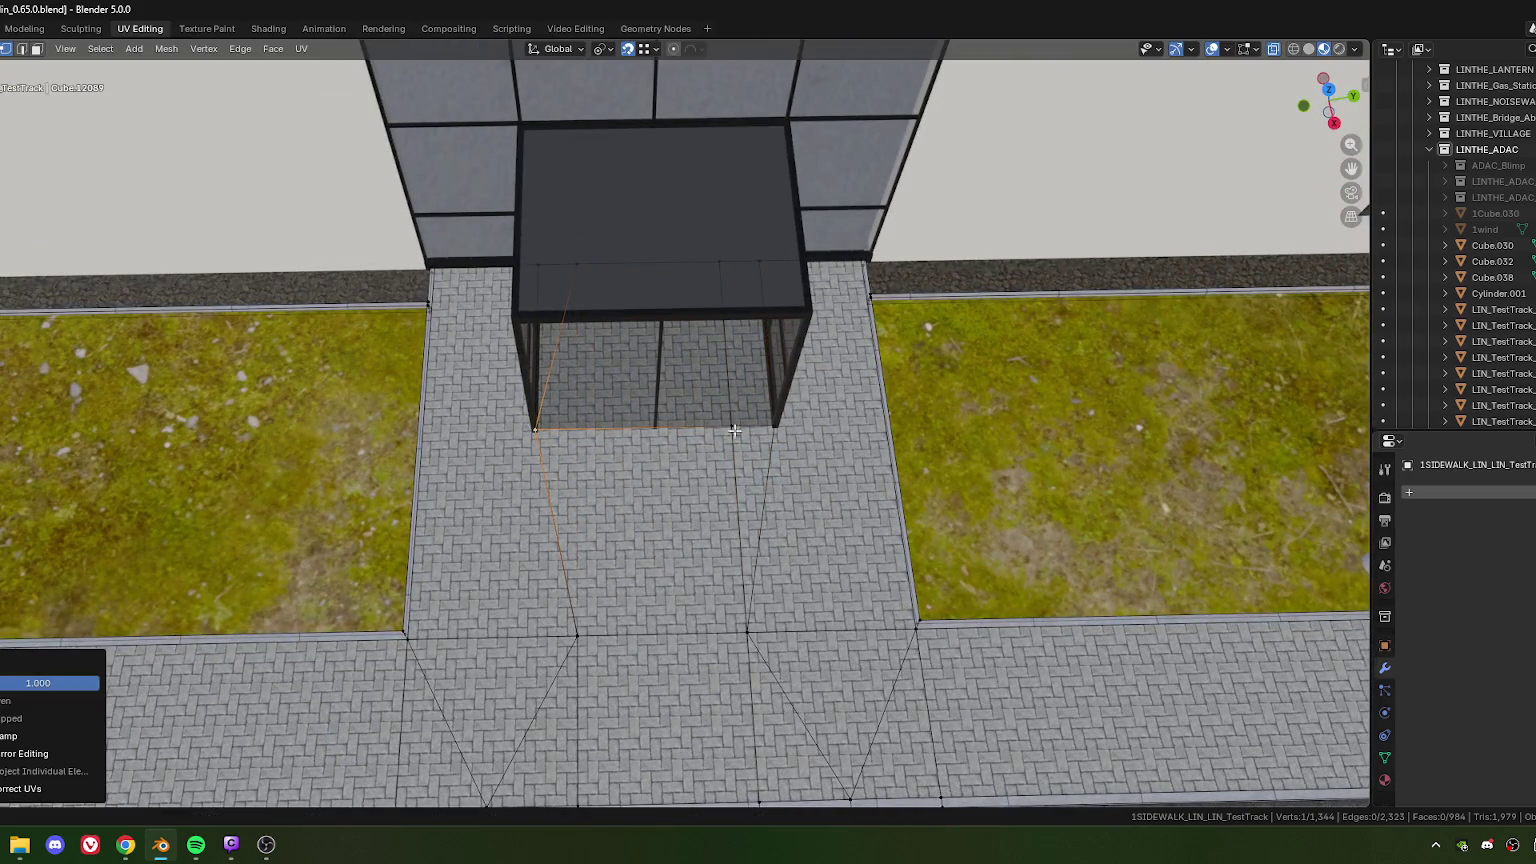
click(735, 425)
key(shift+v)
click(775, 425)
ctrl+click(536, 430)
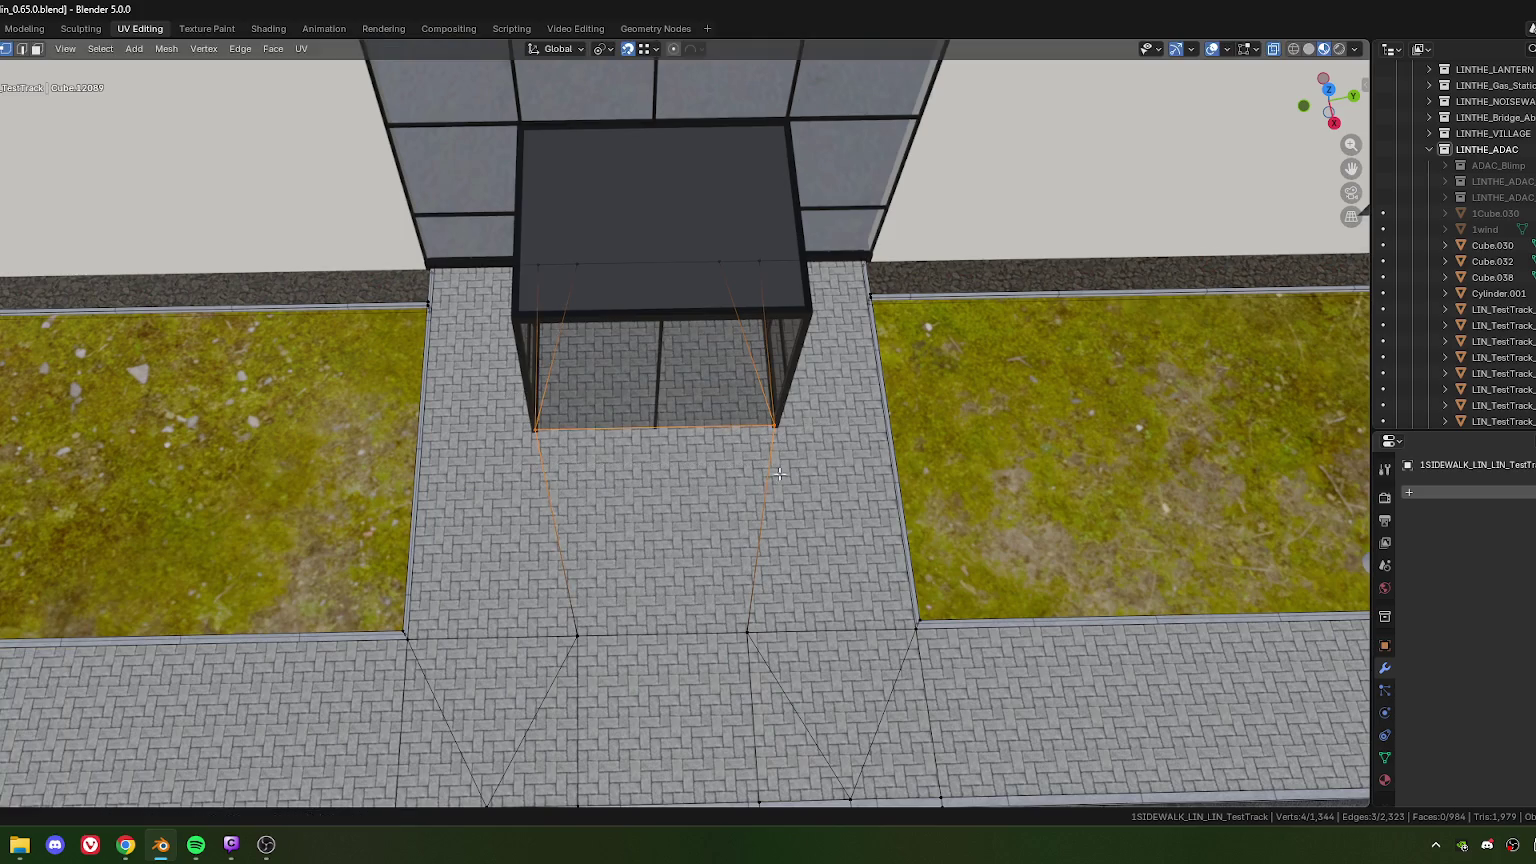
key(m)
click(720, 473)
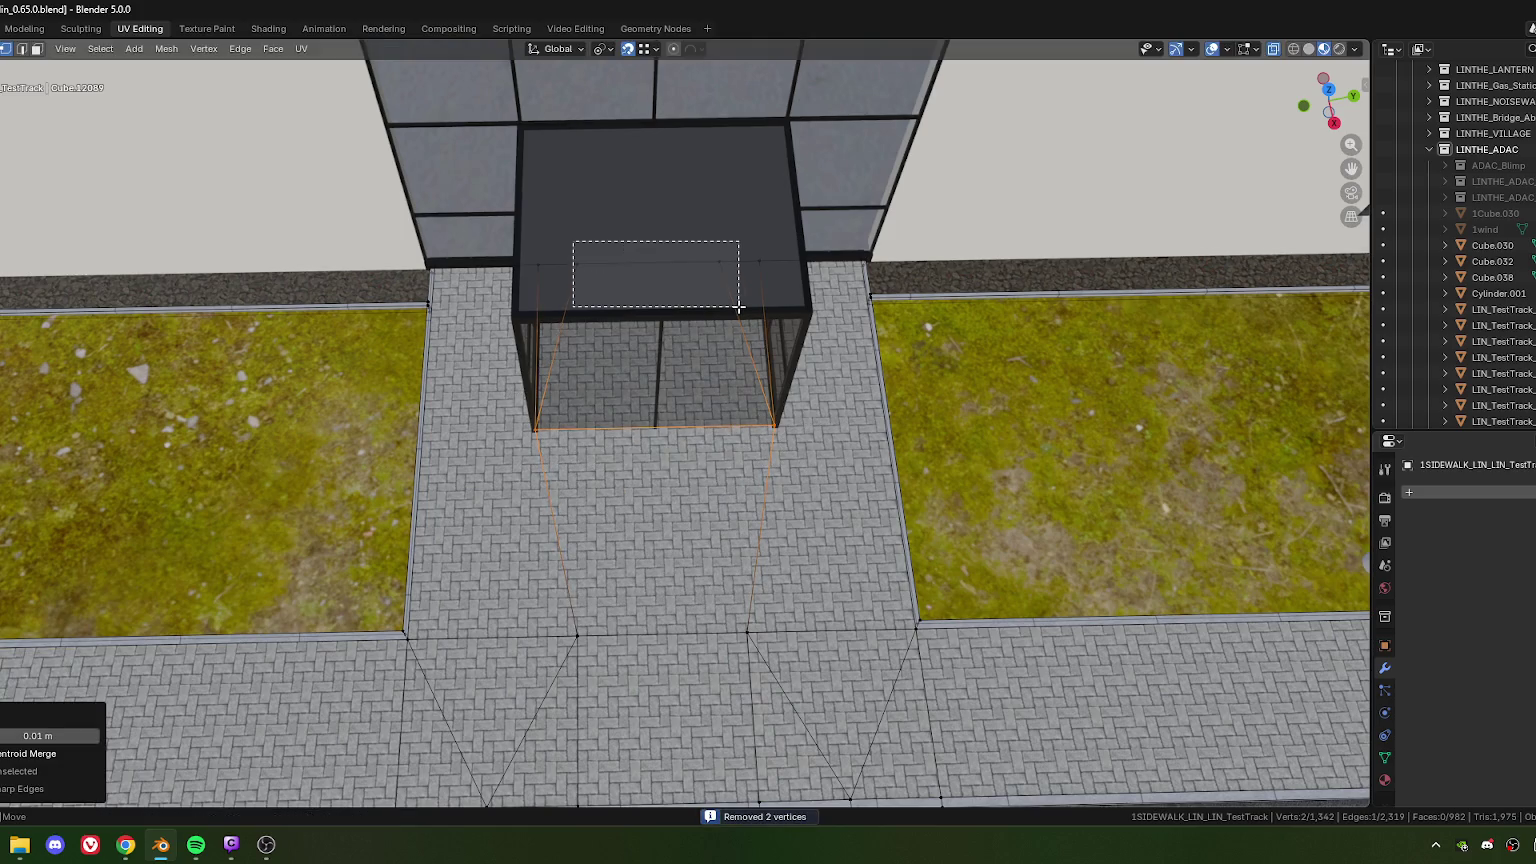
Step: Delete the vertices along the vestibule's back edge, removing the paving inside it
drag(575, 242, 737, 333)
key(x)
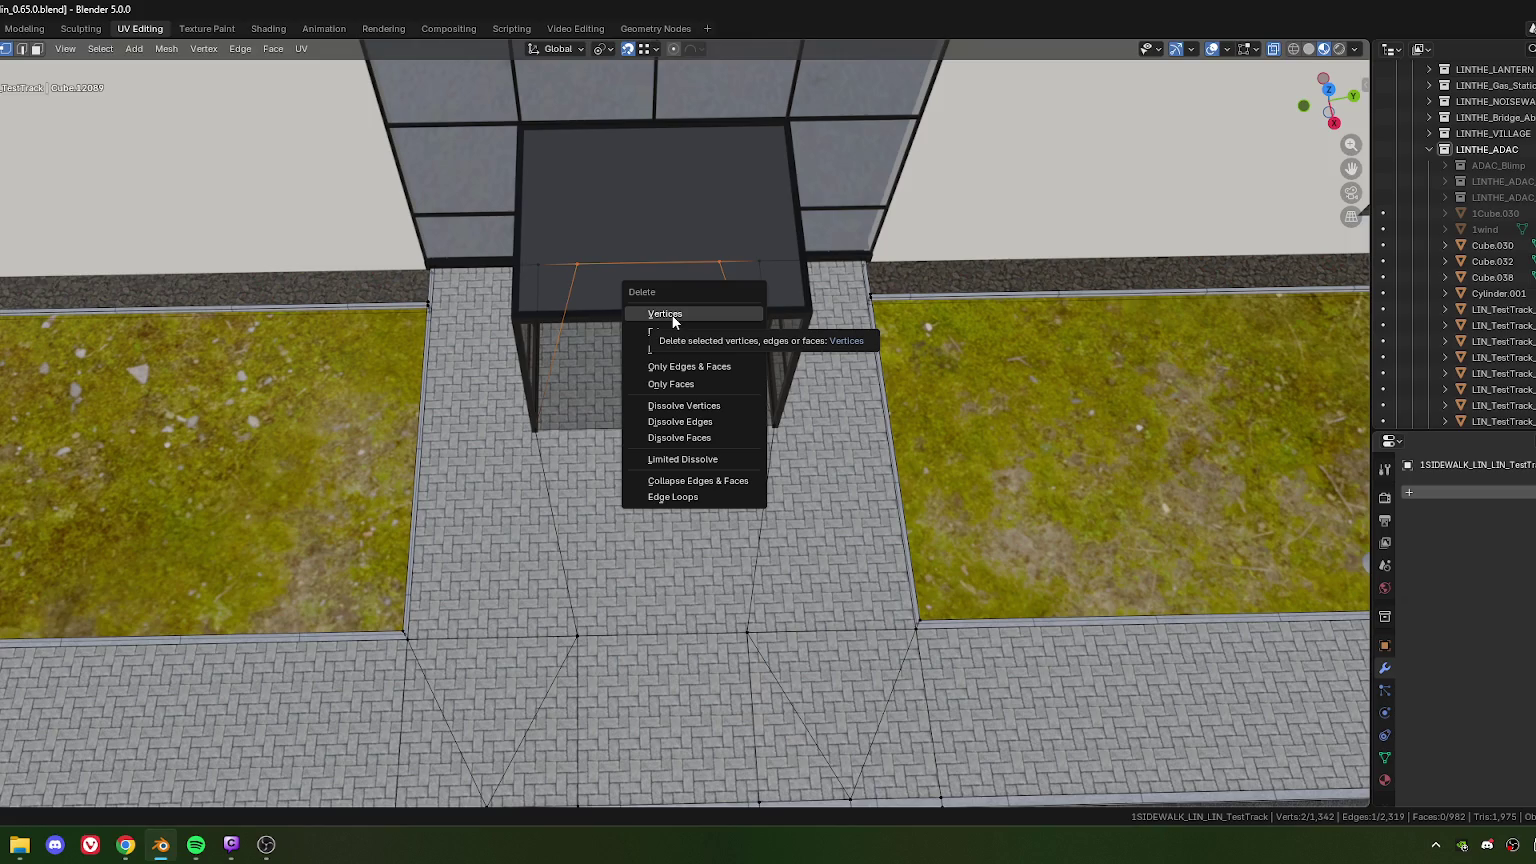
click(673, 316)
scroll(742, 506, down, 4)
mouse_move(706, 555)
middle_down()
mouse_move(521, 383)
mouse_move(593, 432)
mouse_move(703, 463)
middle_up()
scroll(593, 432, up, 5)
scroll(593, 432, down, 4)
scroll(765, 510, up, 4)
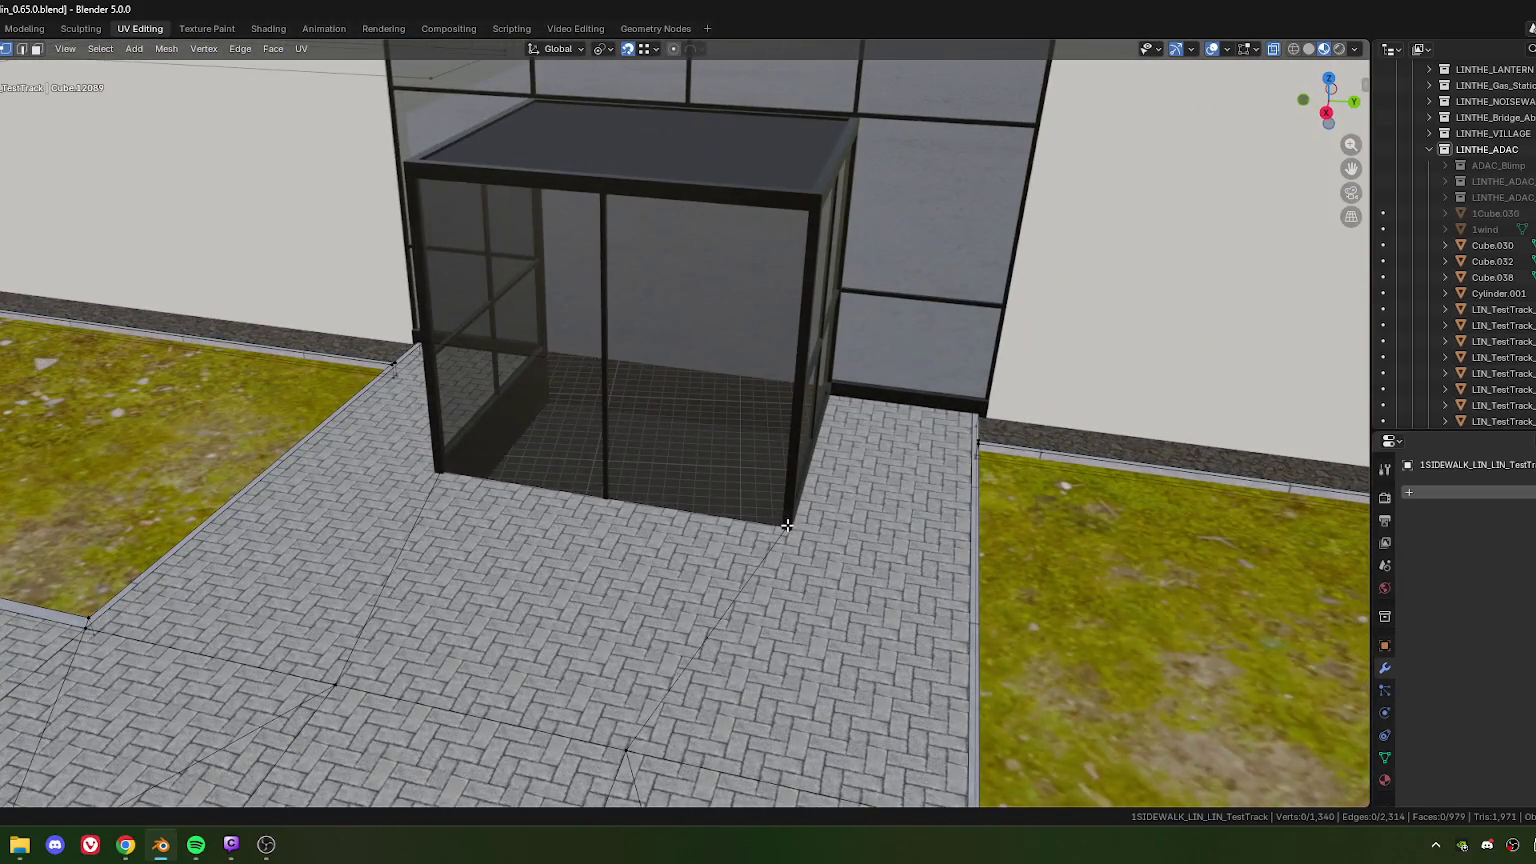
key(Tab)
mouse_move(784, 454)
middle_down()
mouse_move(702, 492)
mouse_move(711, 590)
mouse_move(752, 583)
middle_up()
scroll(752, 583, down, 3)
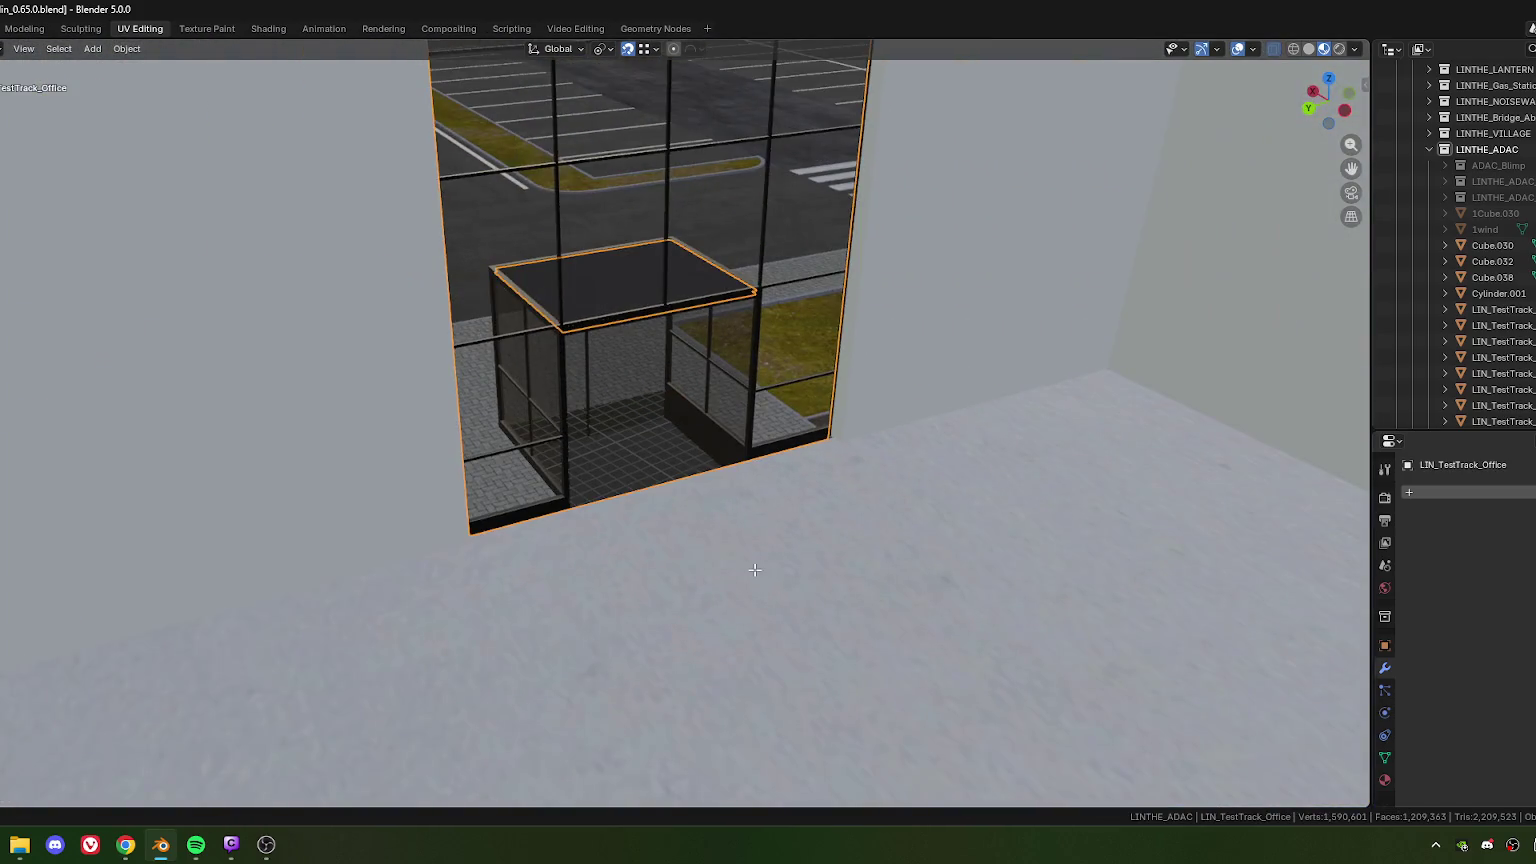
click(700, 560)
key(Tab)
scroll(614, 523, up, 3)
scroll(614, 523, down, 3)
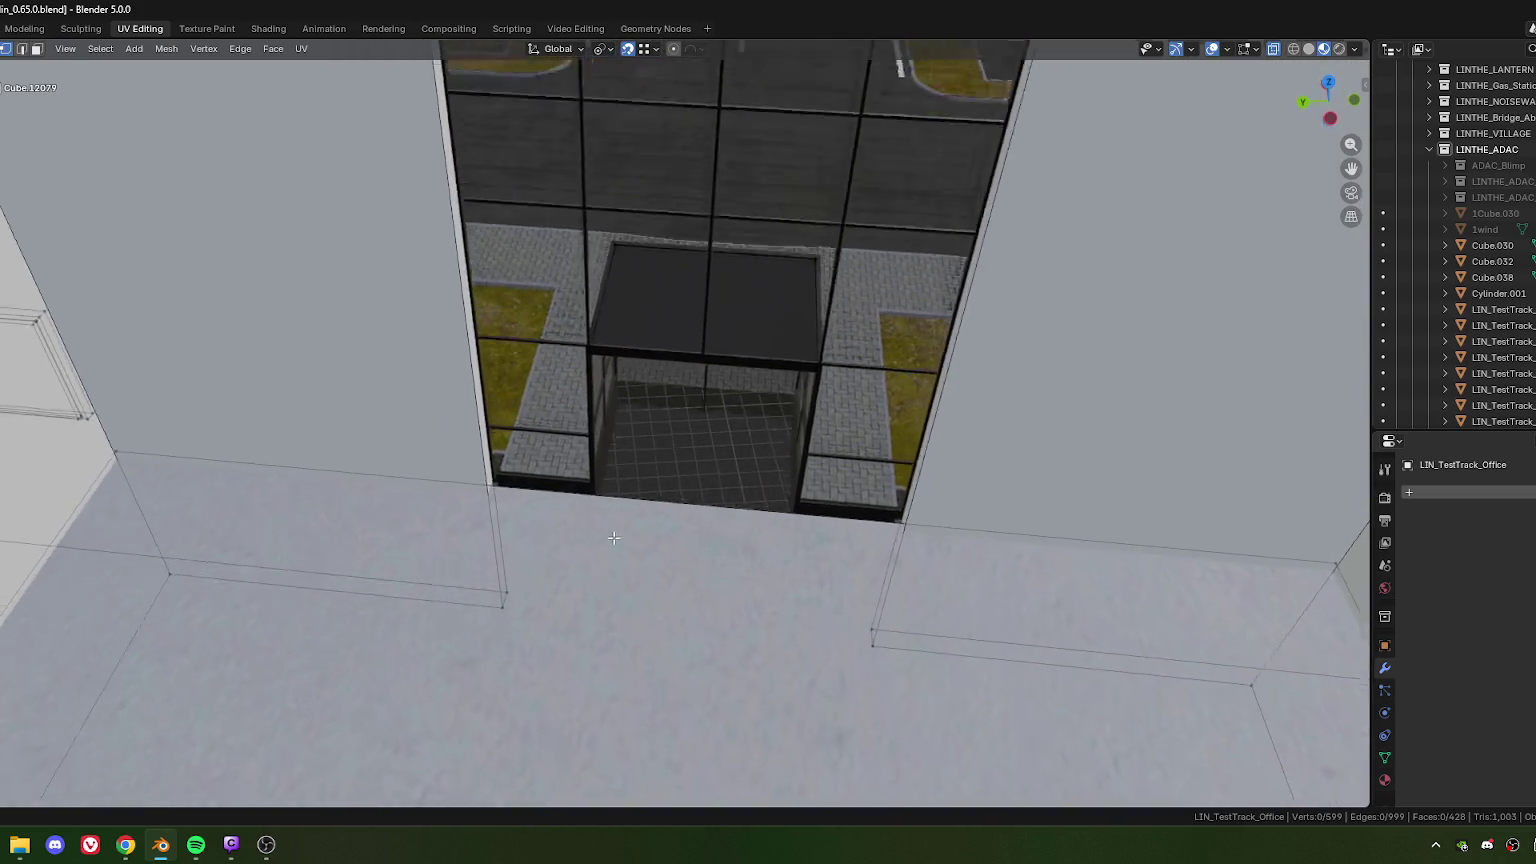
middle_drag(614, 523, 635, 580)
scroll(635, 580, up, 3)
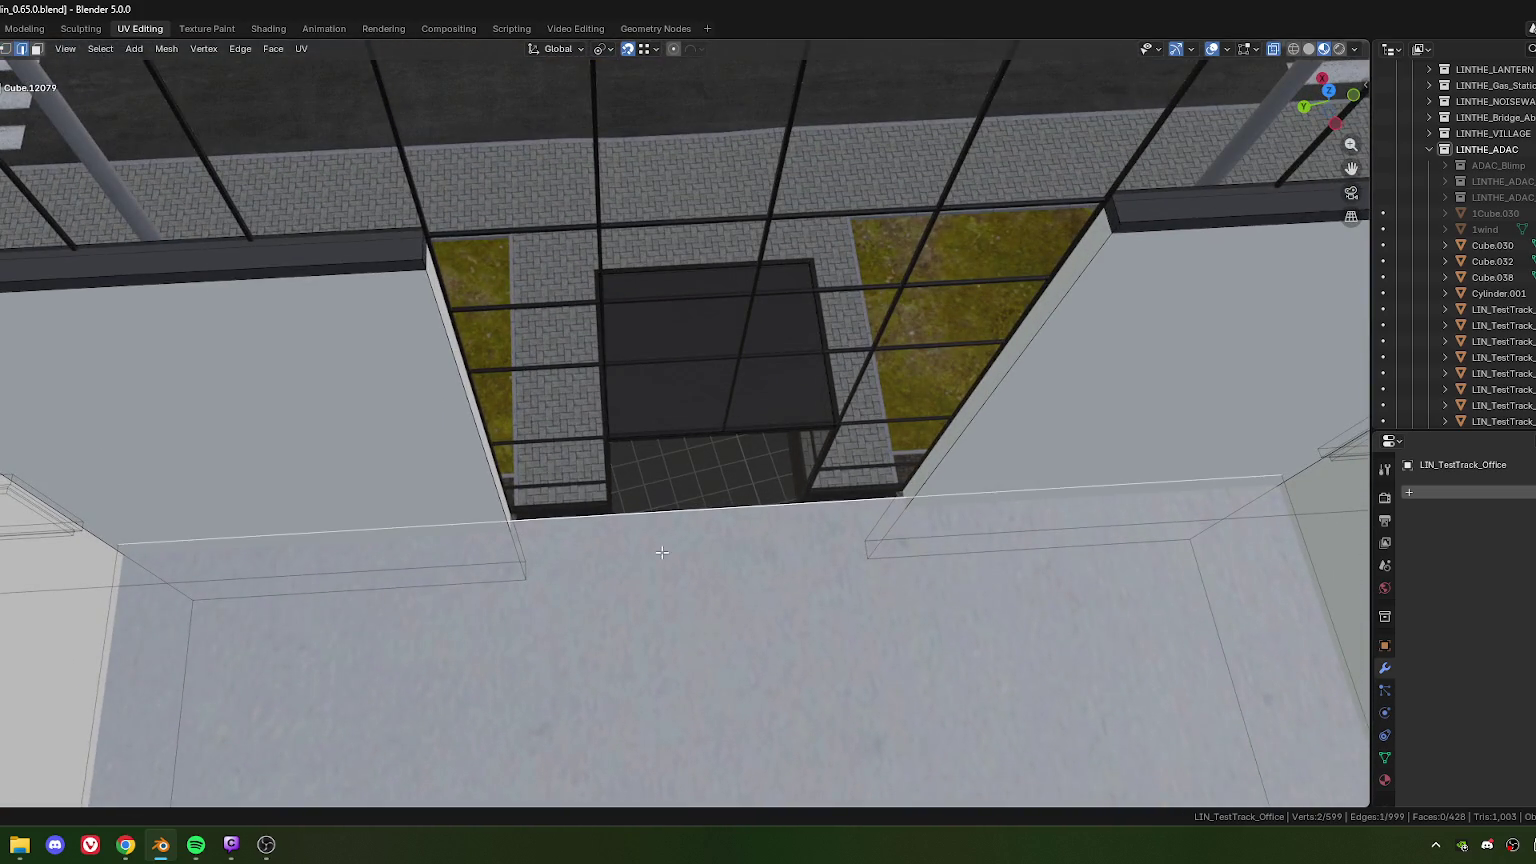
middle_drag(662, 552, 642, 493)
key(KP_7)
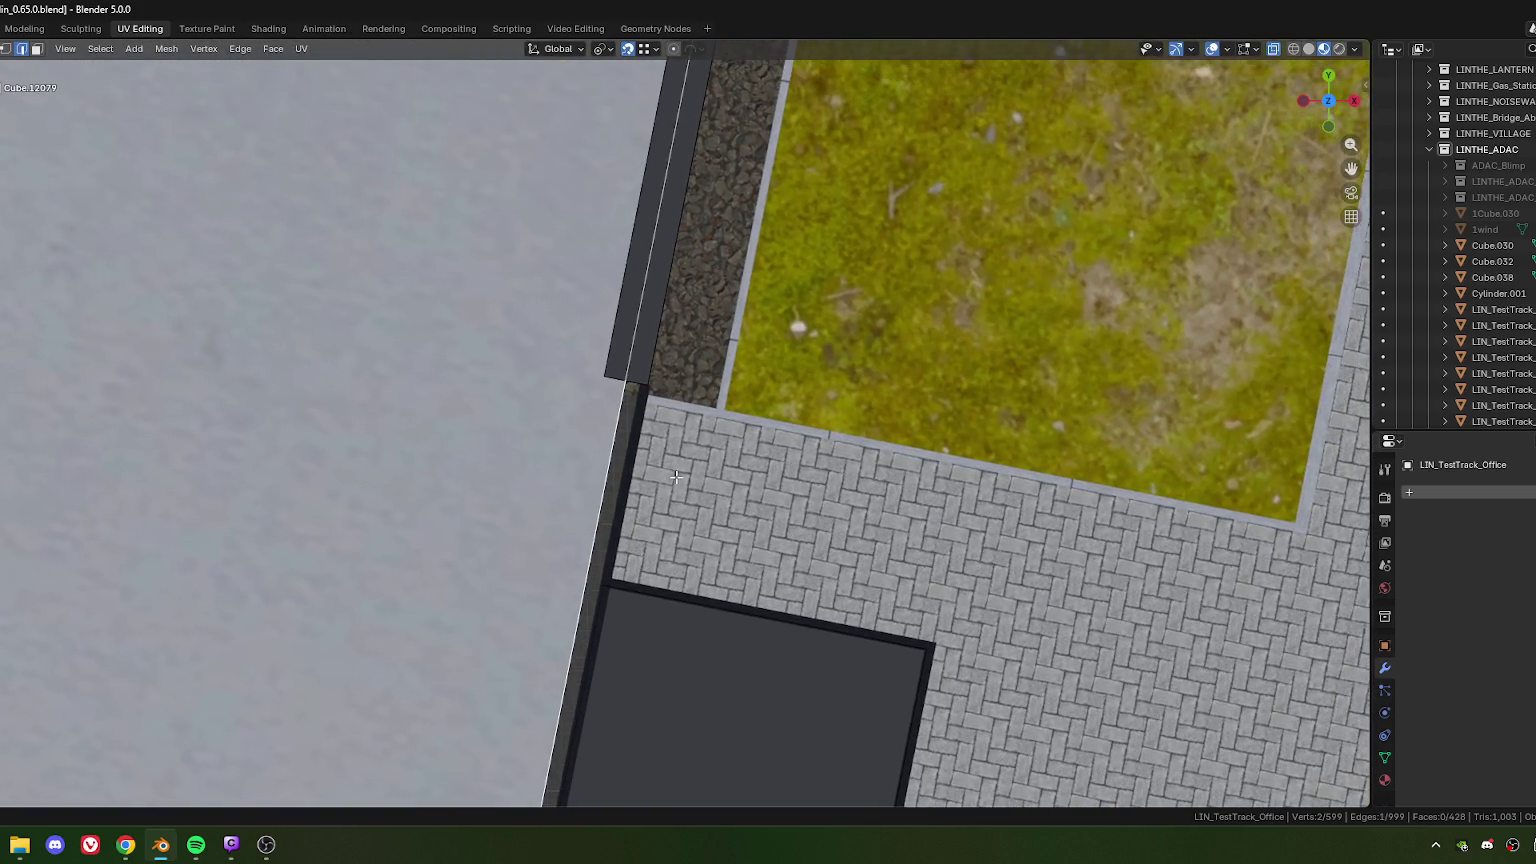
scroll(685, 440, down, 4)
scroll(675, 496, down, 4)
scroll(675, 496, up, 4)
scroll(673, 503, up, 3)
scroll(673, 500, down, 3)
scroll(673, 501, down, 2)
scroll(671, 503, down, 1)
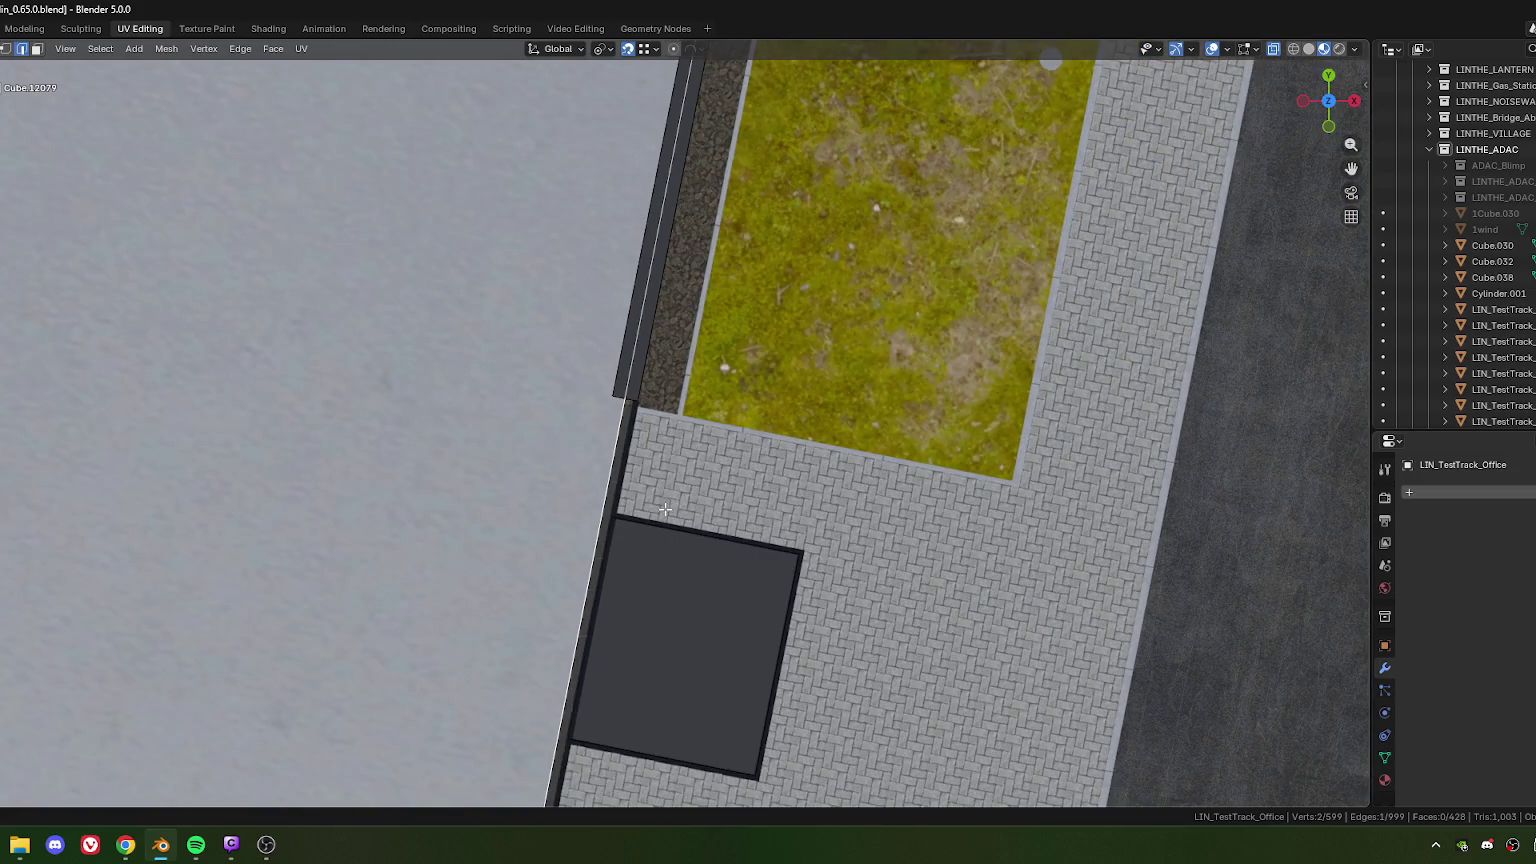
scroll(662, 512, up, 3)
scroll(662, 512, up, 1)
mouse_move(662, 512)
middle_down()
mouse_move(567, 439)
mouse_move(611, 487)
mouse_move(580, 458)
middle_up()
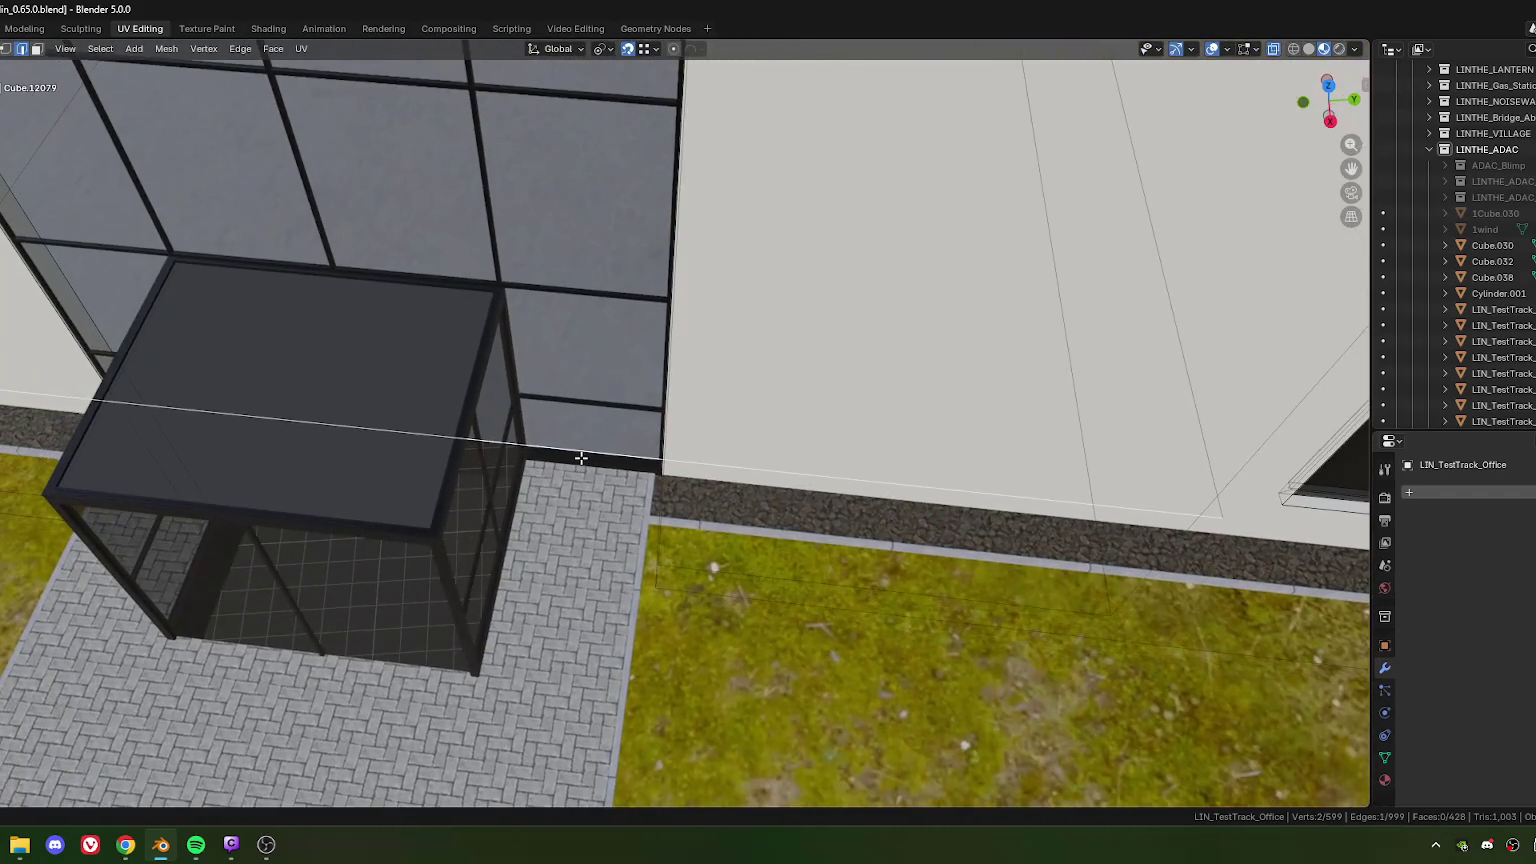
key(Tab)
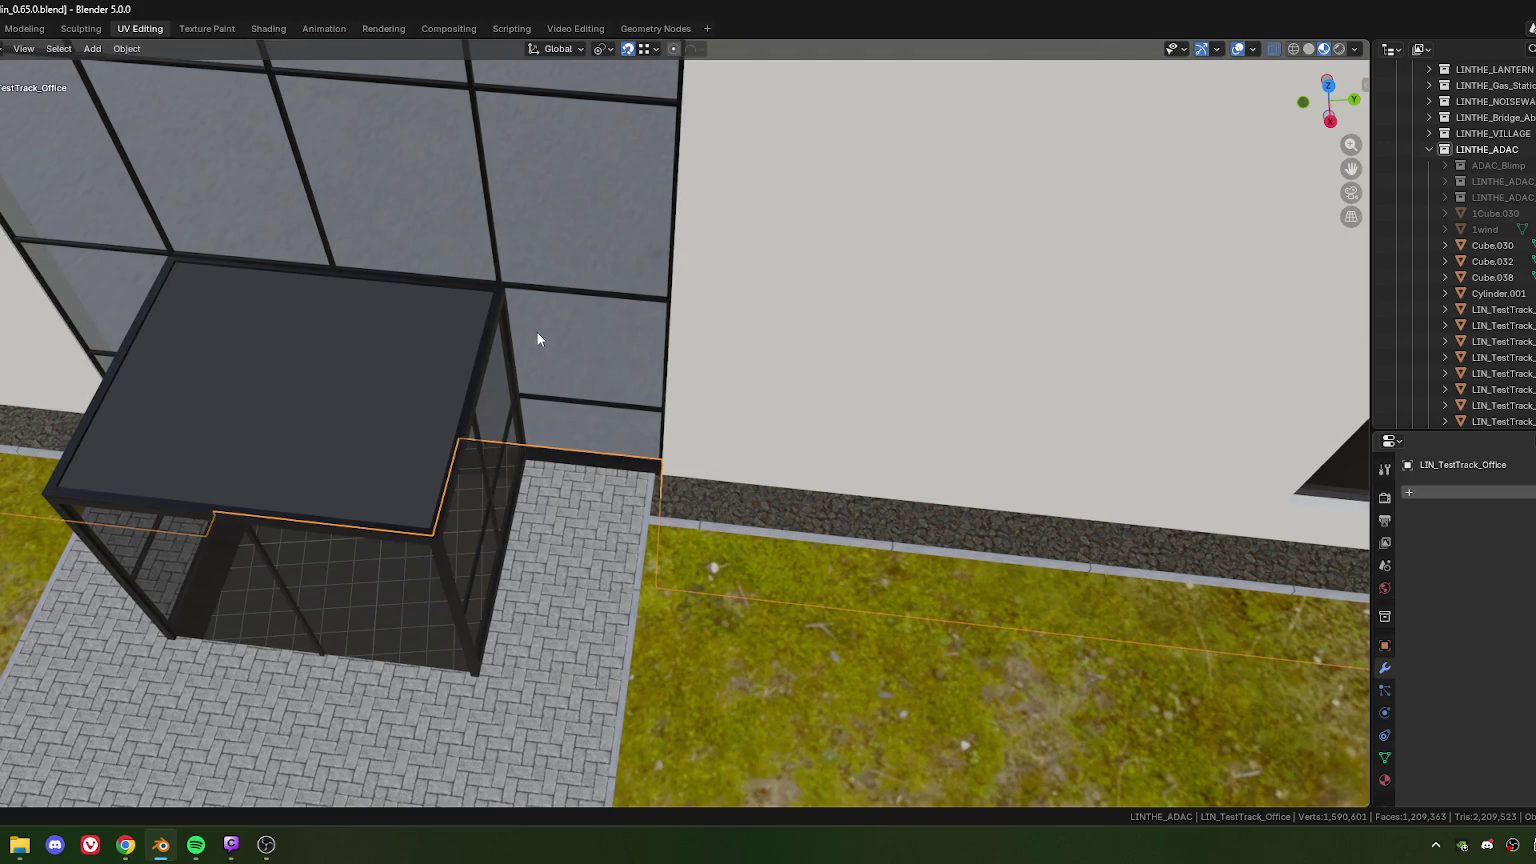
Step: Select Cube.030 and Cube.032, then in top-view Edit Mode select all their linked geometry
click(537, 325)
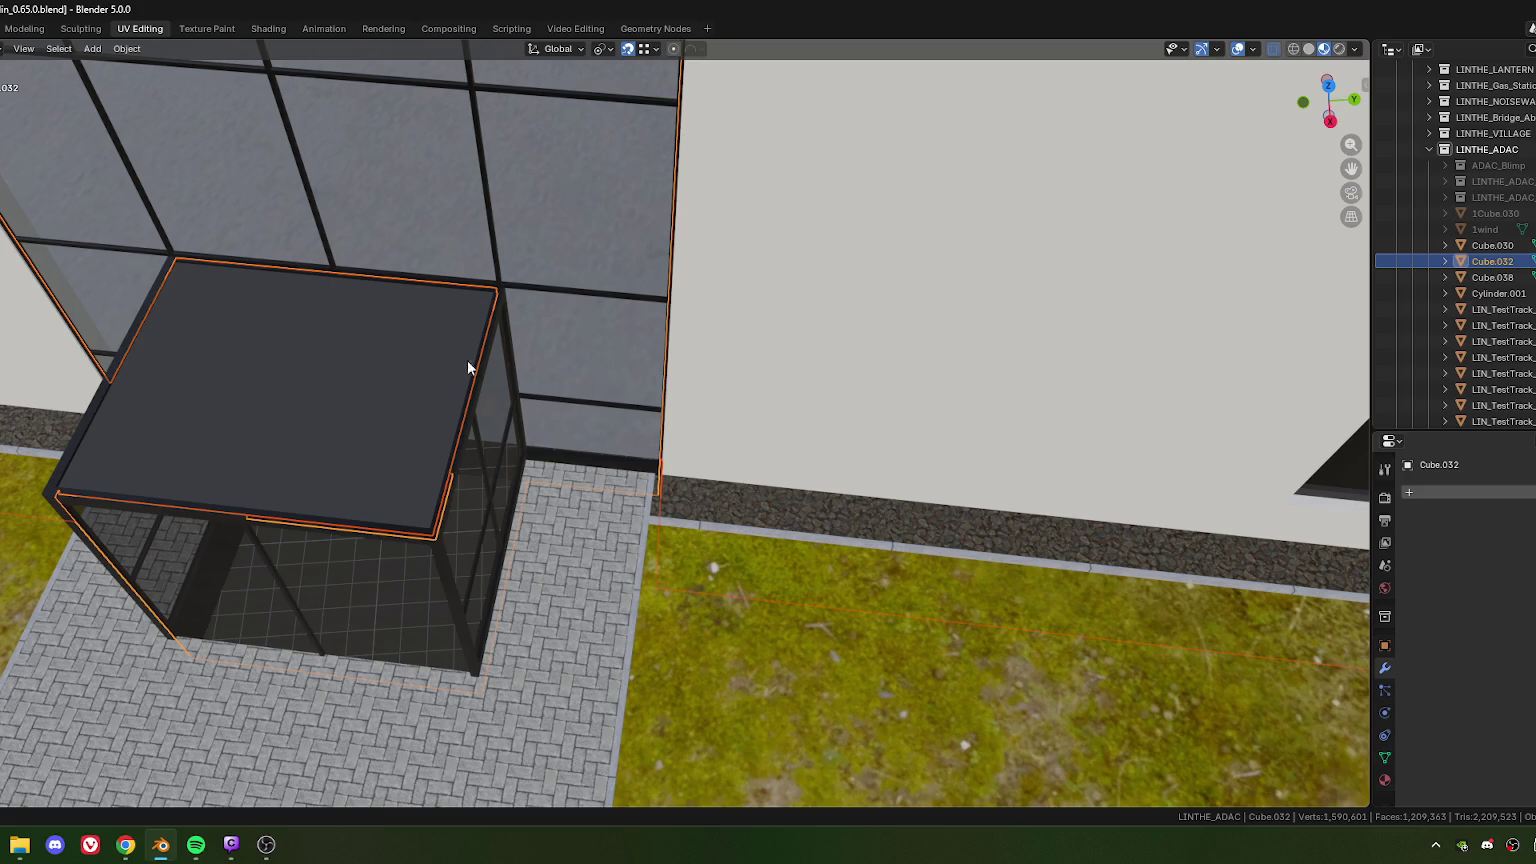
click(577, 360)
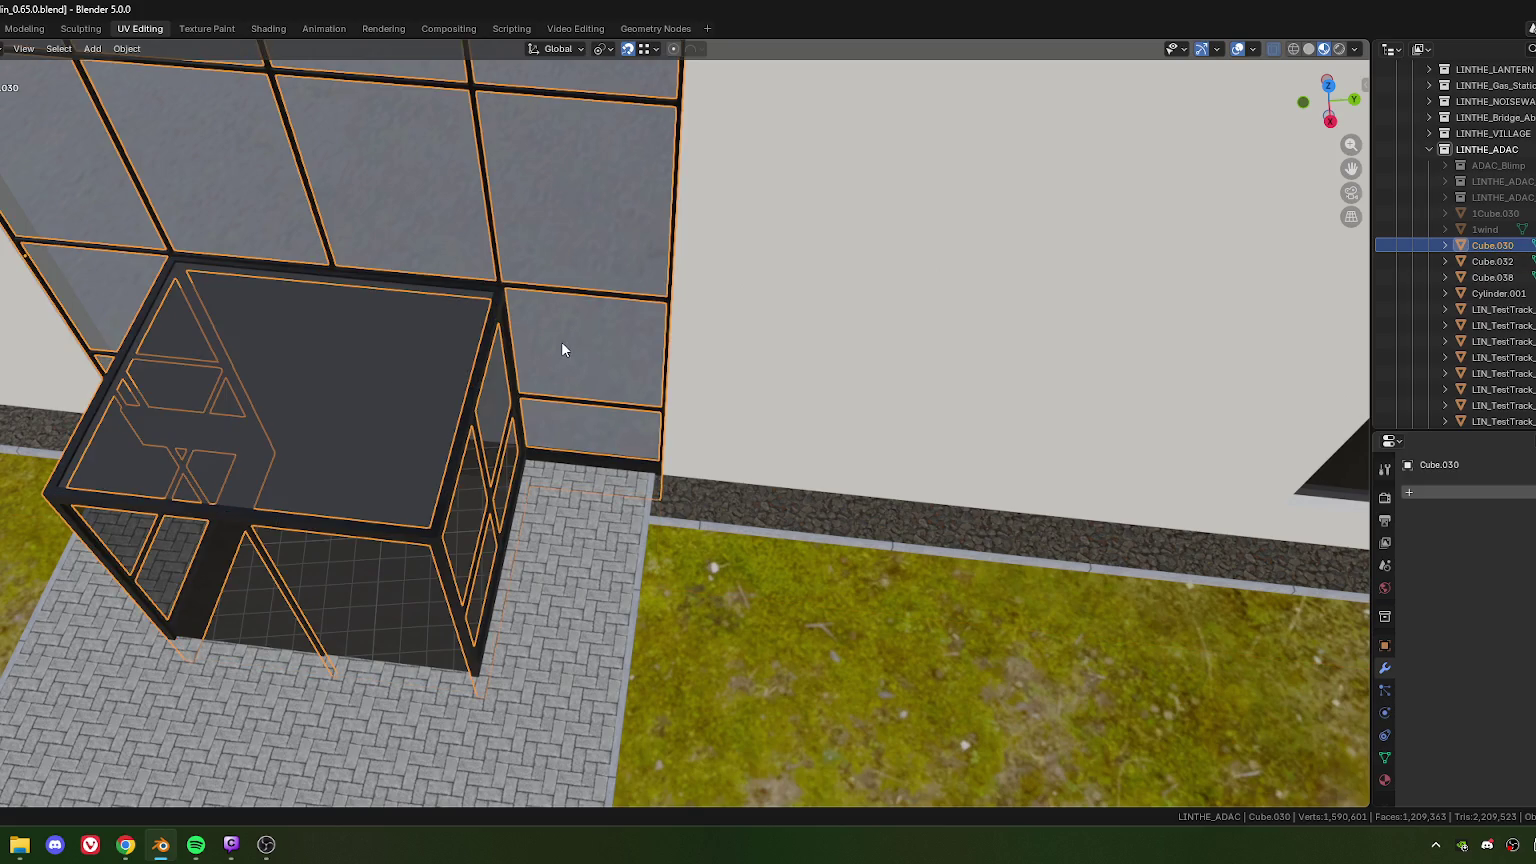
shift+click(582, 390)
scroll(601, 403, down, 5)
key(Tab)
scroll(601, 403, down, 3)
scroll(600, 400, down, 2)
mouse_move(600, 370)
middle_down()
mouse_move(452, 374)
mouse_move(707, 414)
middle_up()
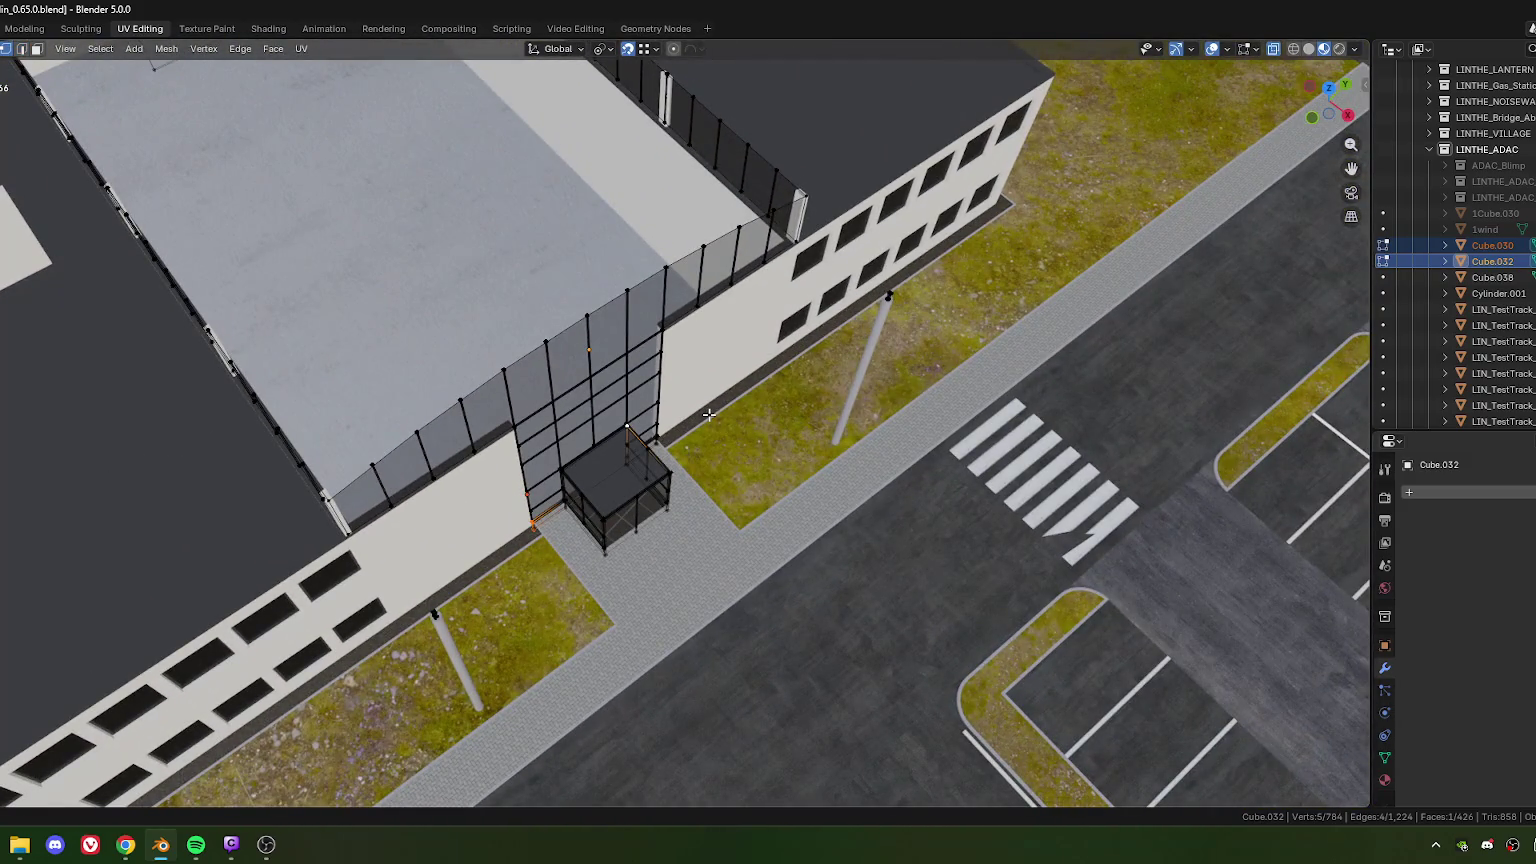
key(KP_7)
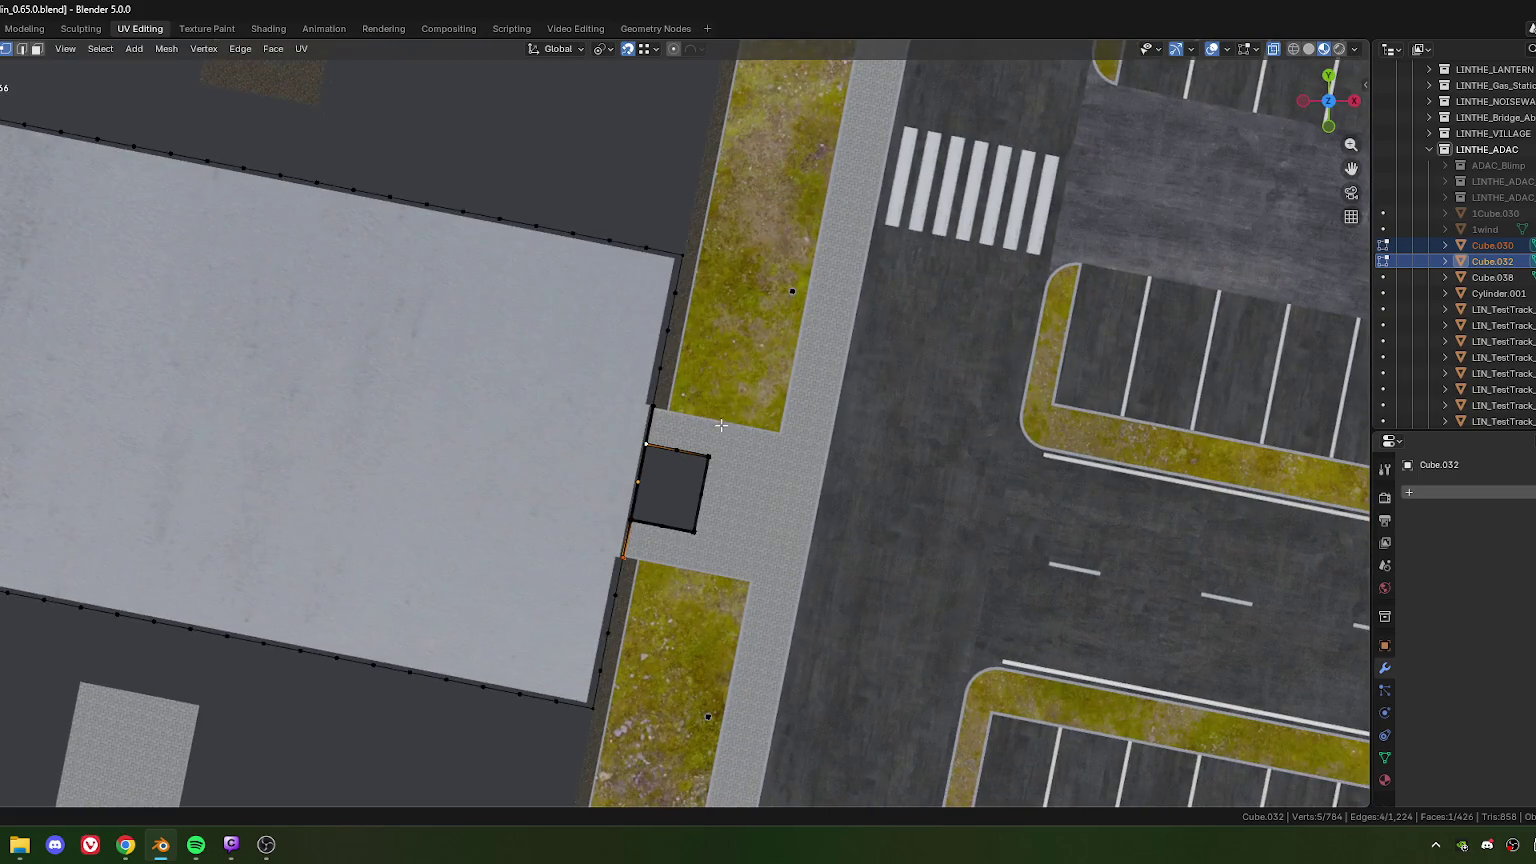
scroll(723, 422, down, 3)
drag(697, 407, 697, 408)
key(ctrl+l)
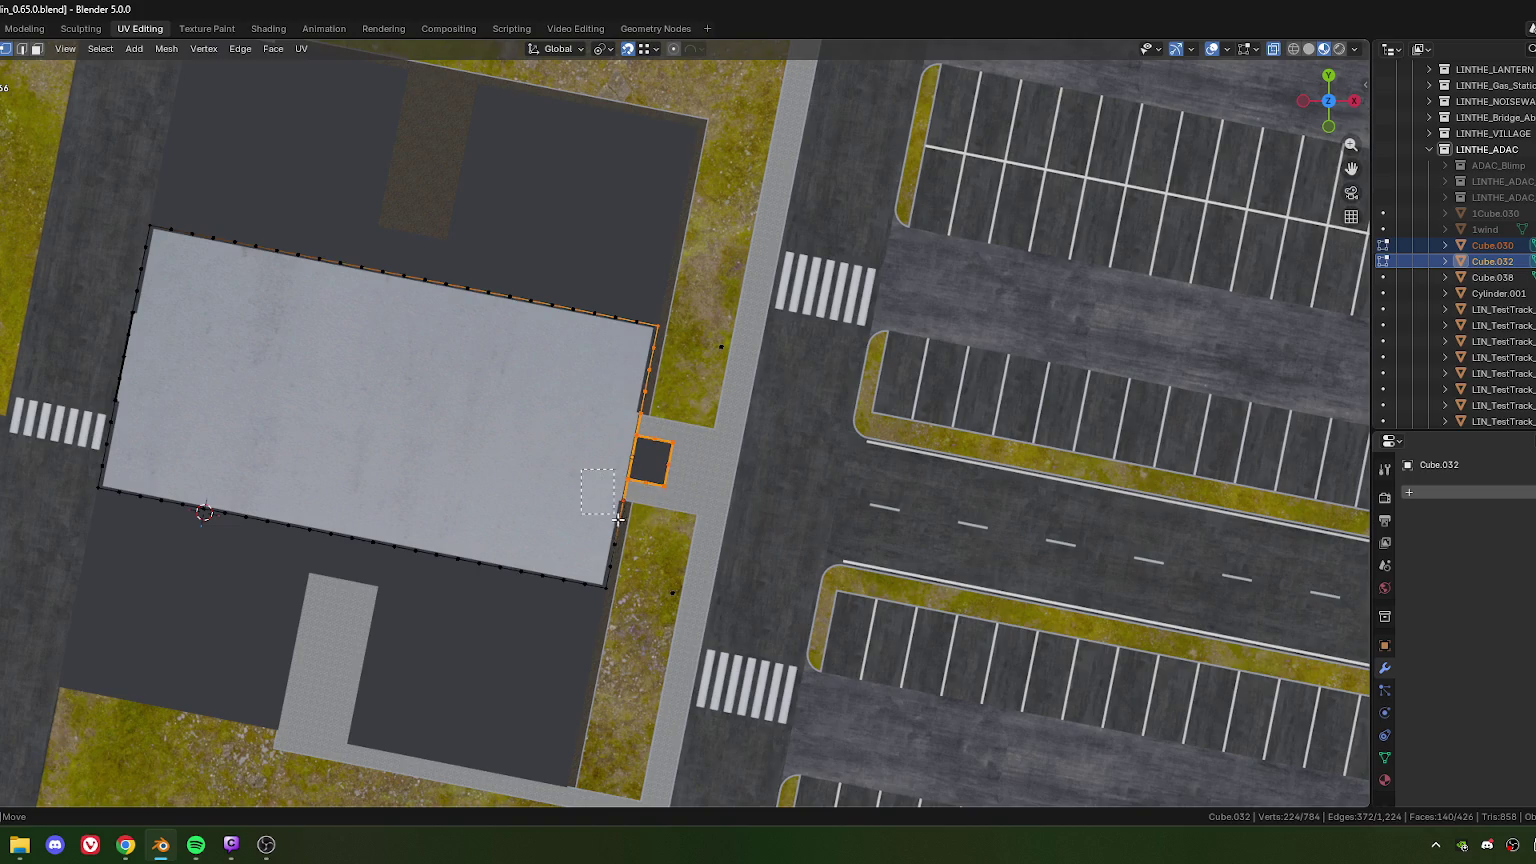
shift+drag(668, 572, 668, 572)
Step: Move the facade frame and vestibule geometry 0.026334 m along Y toward the wall
scroll(679, 499, up, 5)
scroll(722, 428, up, 2)
scroll(710, 460, up, 2)
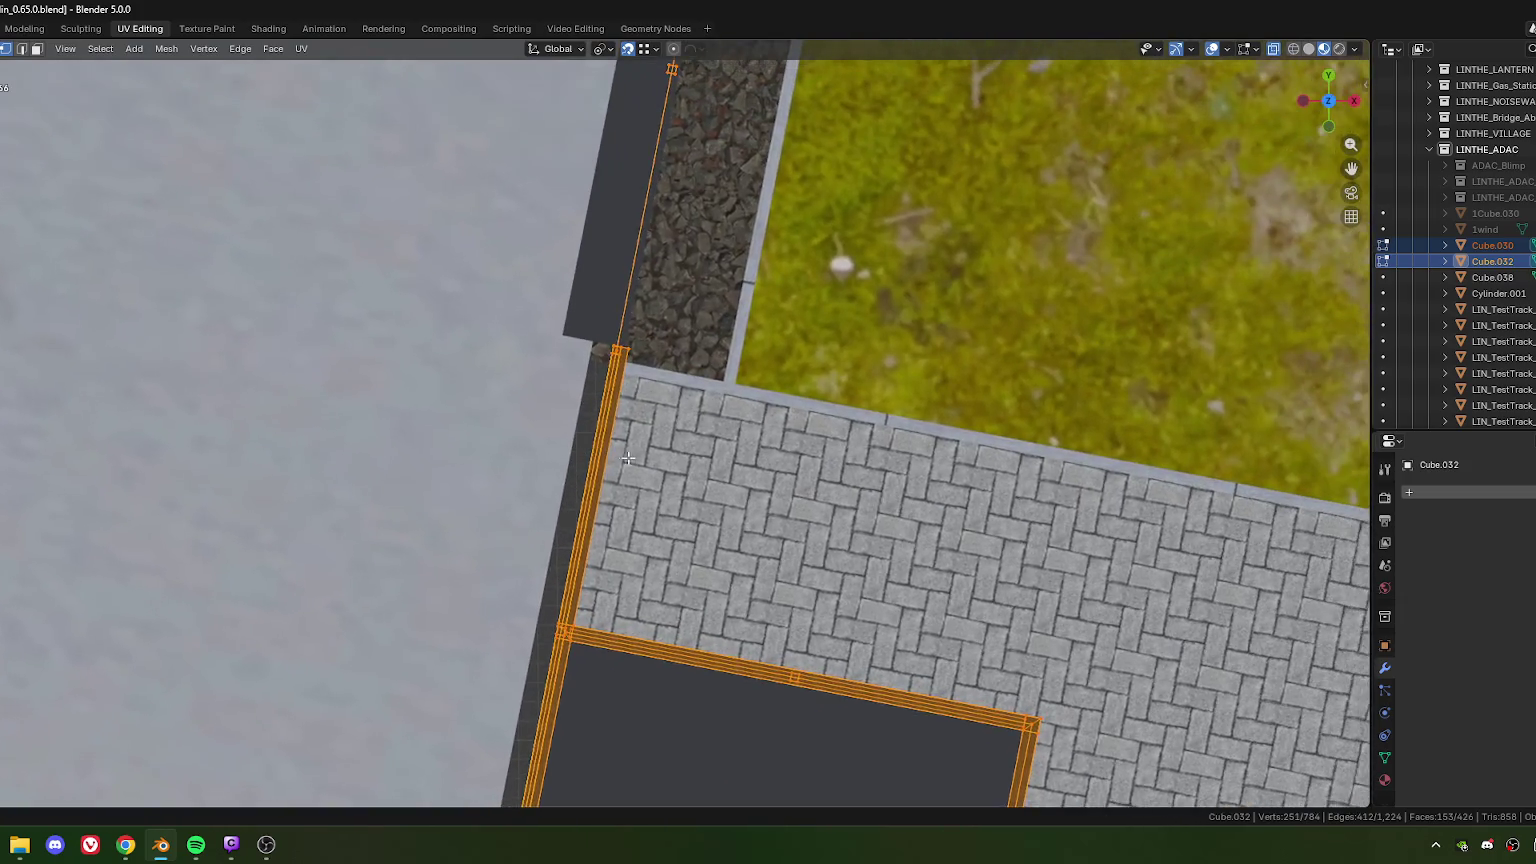
scroll(695, 500, up, 2)
scroll(676, 537, up, 2)
shift+middle_drag(660, 486, 678, 527)
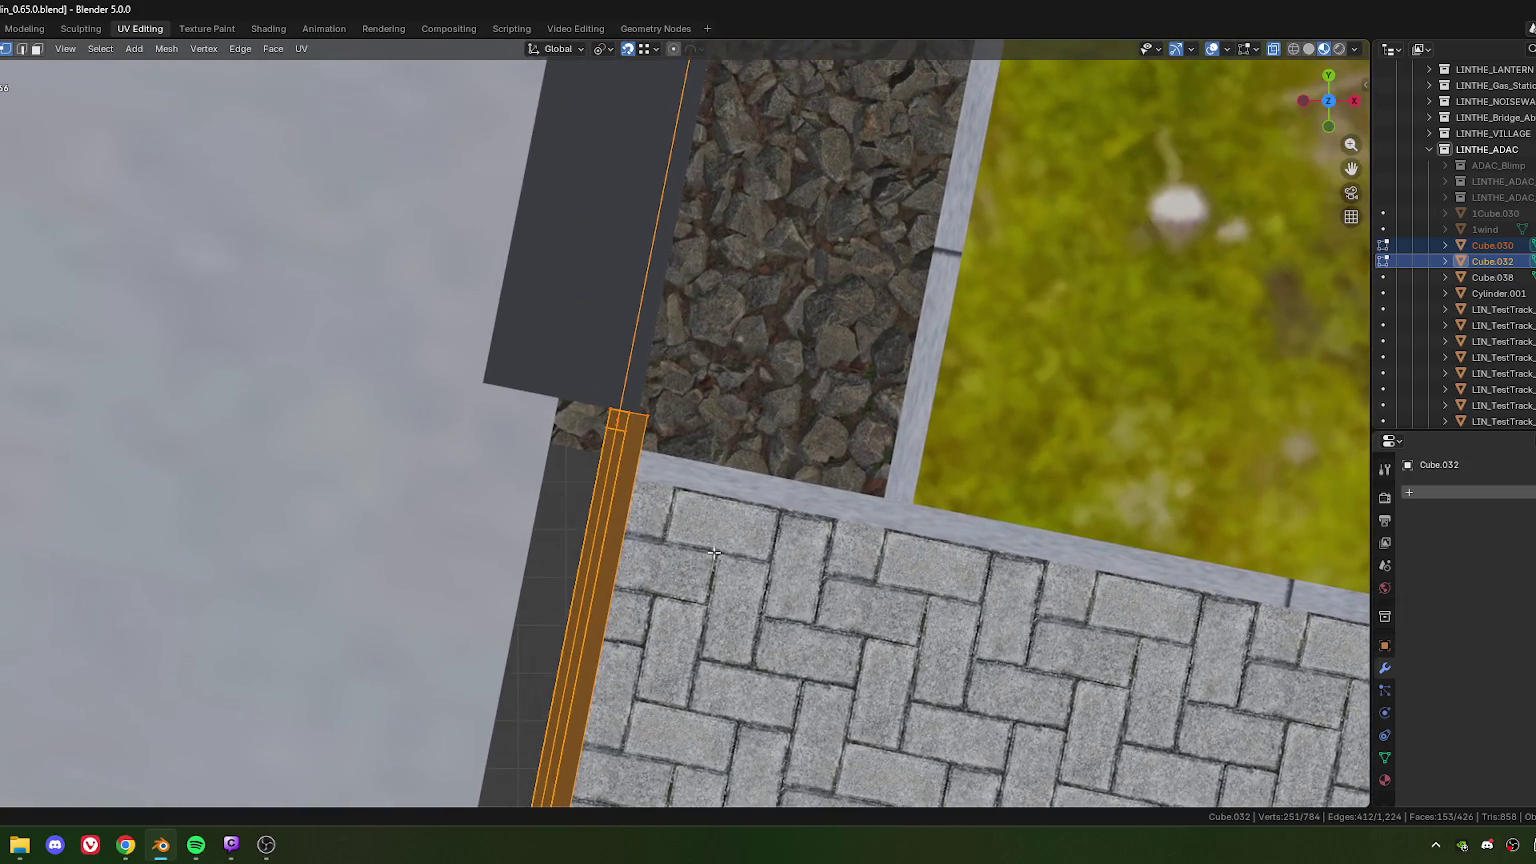
key(g)
key(y)
key(y)
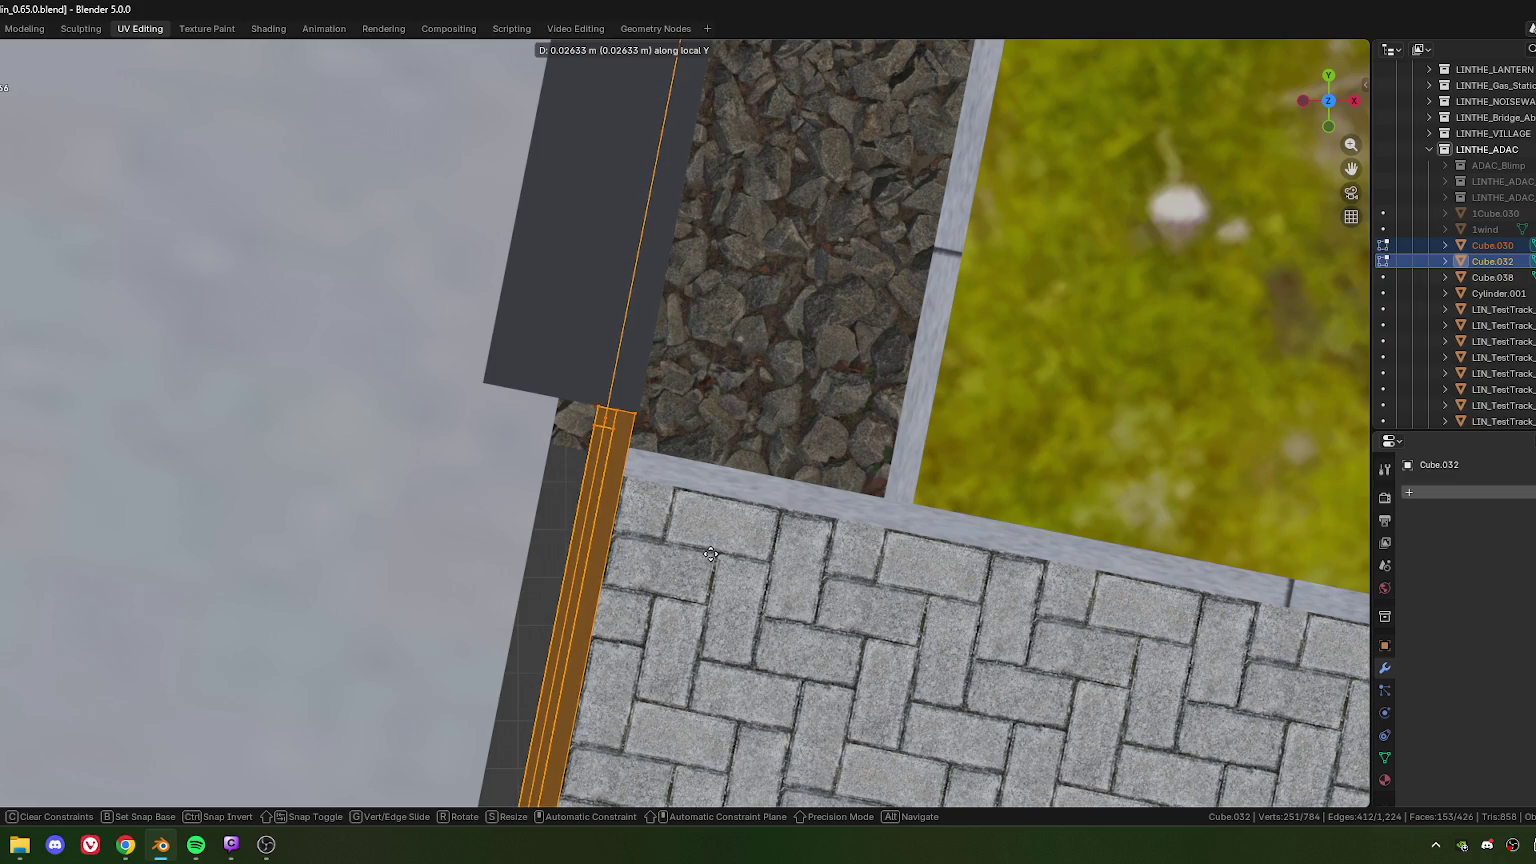
click(710, 553)
Step: Check the frame's fit against the wall from other angles and return to Object Mode
mouse_move(710, 553)
middle_down()
mouse_move(727, 576)
mouse_move(545, 453)
mouse_move(622, 549)
mouse_move(614, 523)
mouse_move(673, 564)
mouse_move(784, 540)
mouse_move(597, 552)
mouse_move(830, 567)
mouse_move(891, 547)
middle_up()
scroll(673, 564, down, 10)
scroll(906, 408, up, 5)
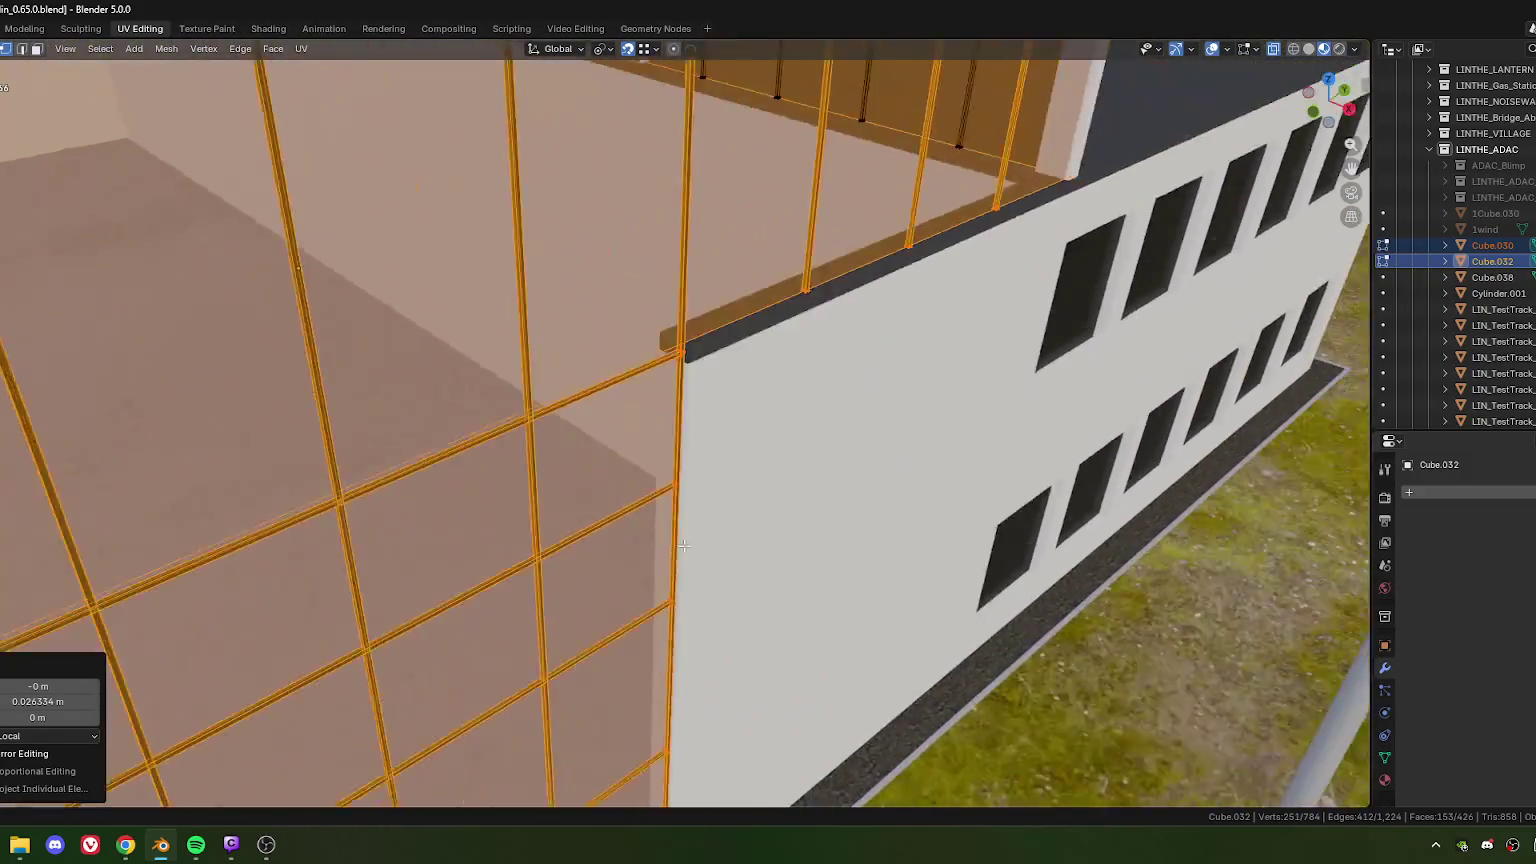
scroll(906, 408, down, 3)
mouse_move(906, 408)
middle_down()
mouse_move(644, 563)
mouse_move(677, 468)
mouse_move(789, 507)
mouse_move(672, 514)
mouse_move(757, 488)
middle_up()
scroll(644, 563, up, 2)
scroll(644, 563, down, 4)
scroll(677, 468, up, 5)
scroll(677, 468, down, 2)
scroll(757, 521, up, 3)
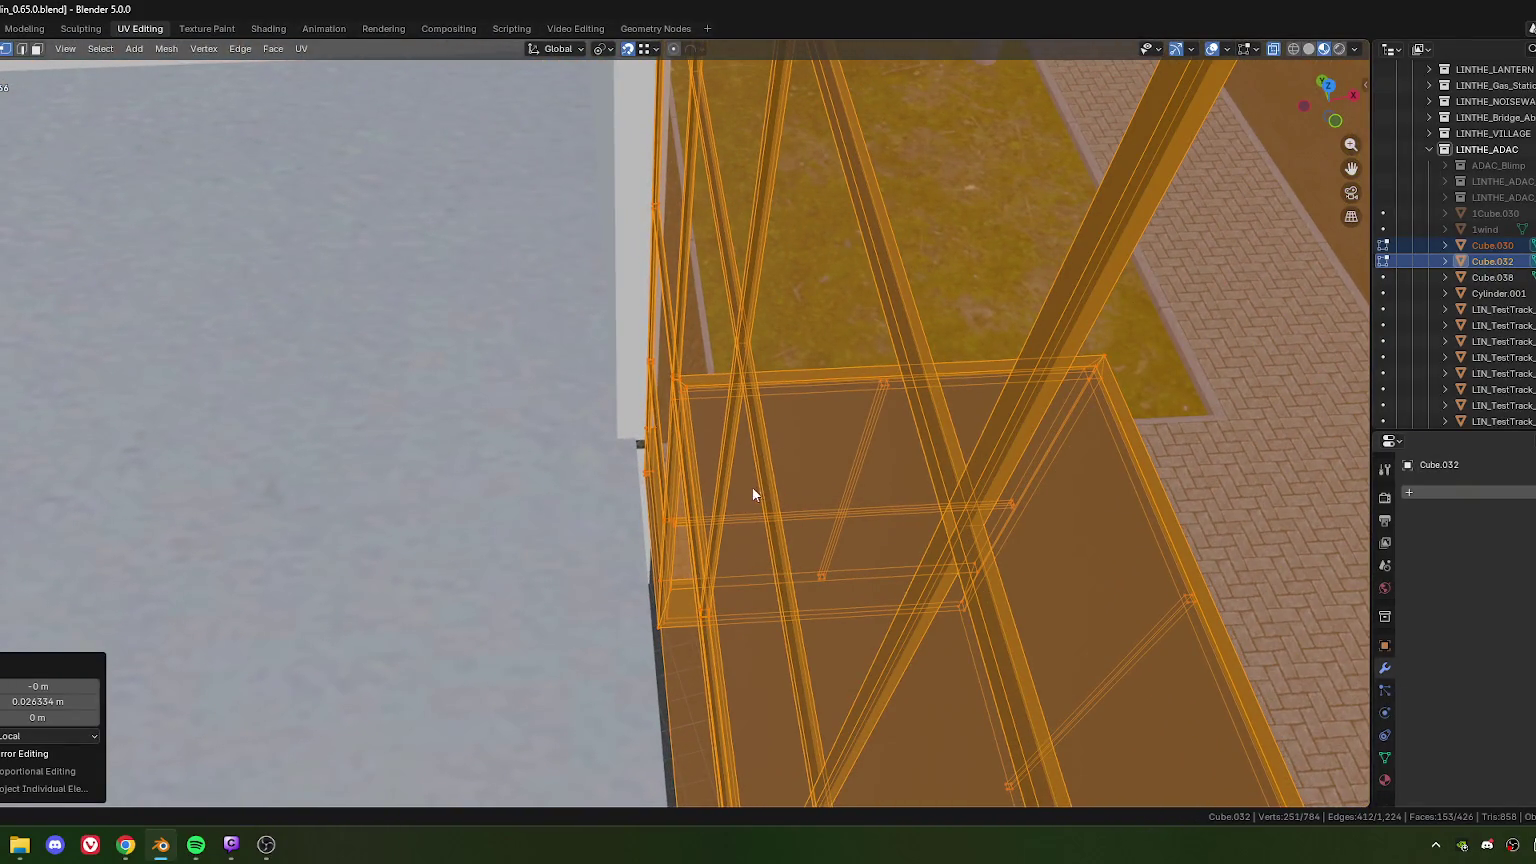
key(Tab)
mouse_move(751, 514)
middle_down()
mouse_move(850, 536)
mouse_move(595, 521)
mouse_move(450, 452)
middle_up()
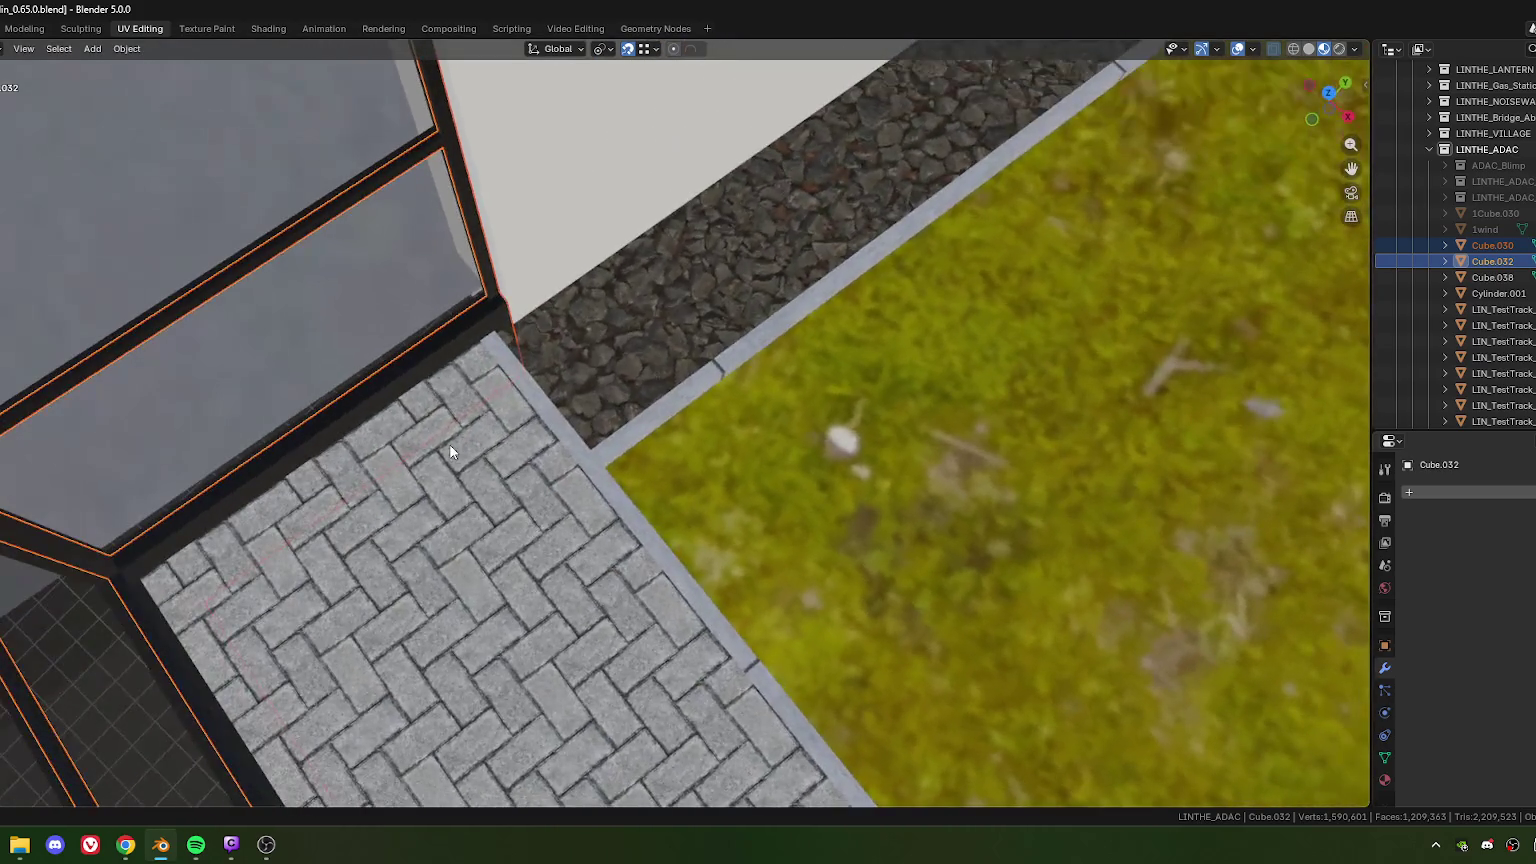
Step: Select the sidewalk paving and edit its mesh from a top-down view
click(442, 497)
mouse_move(476, 505)
middle_down()
mouse_move(622, 478)
mouse_move(666, 430)
middle_up()
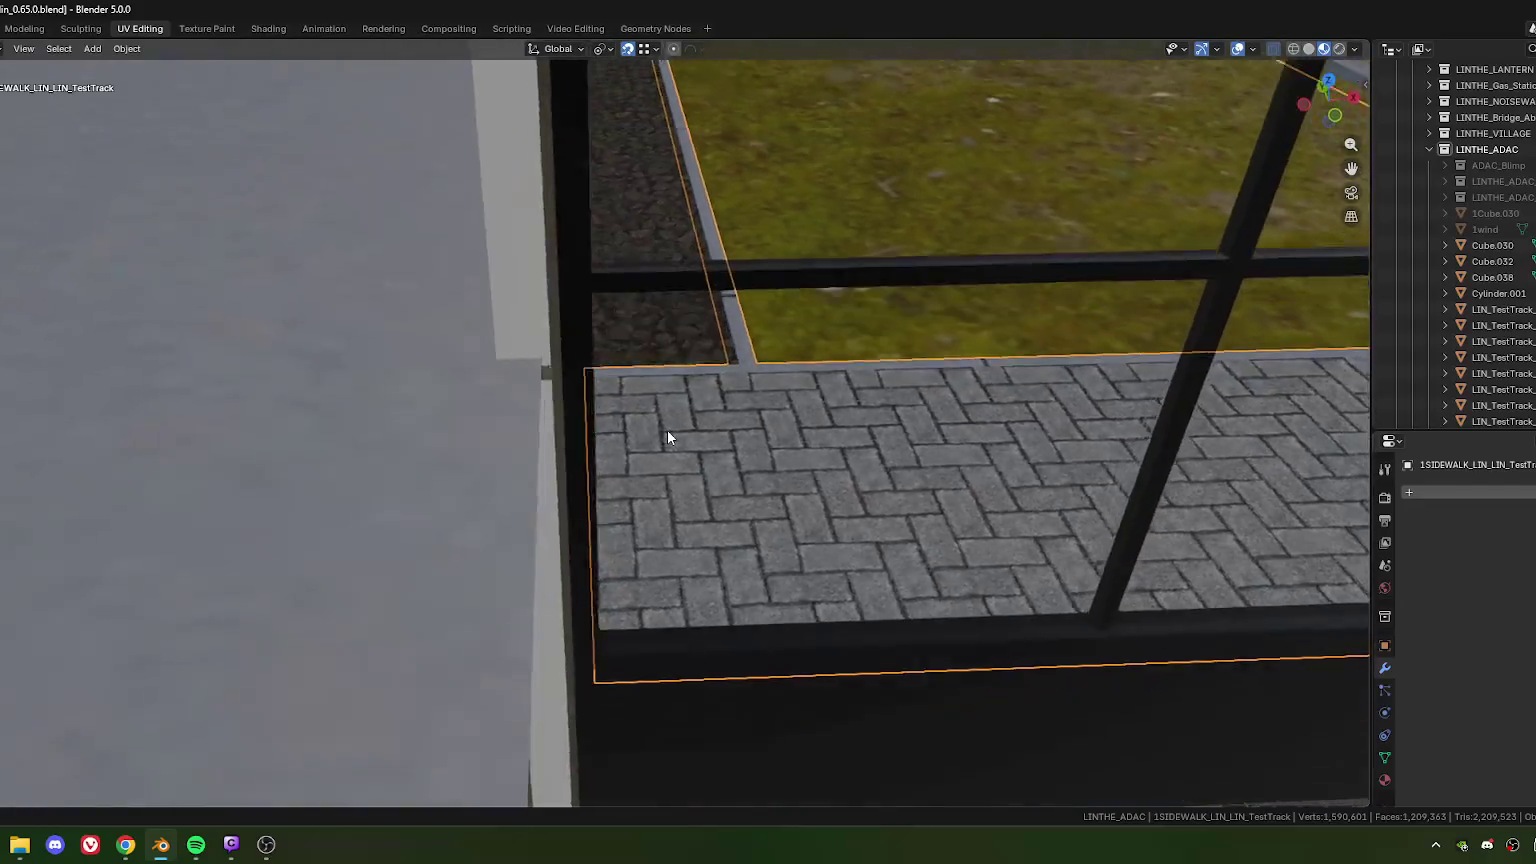
scroll(670, 430, up, 2)
key(KP_7)
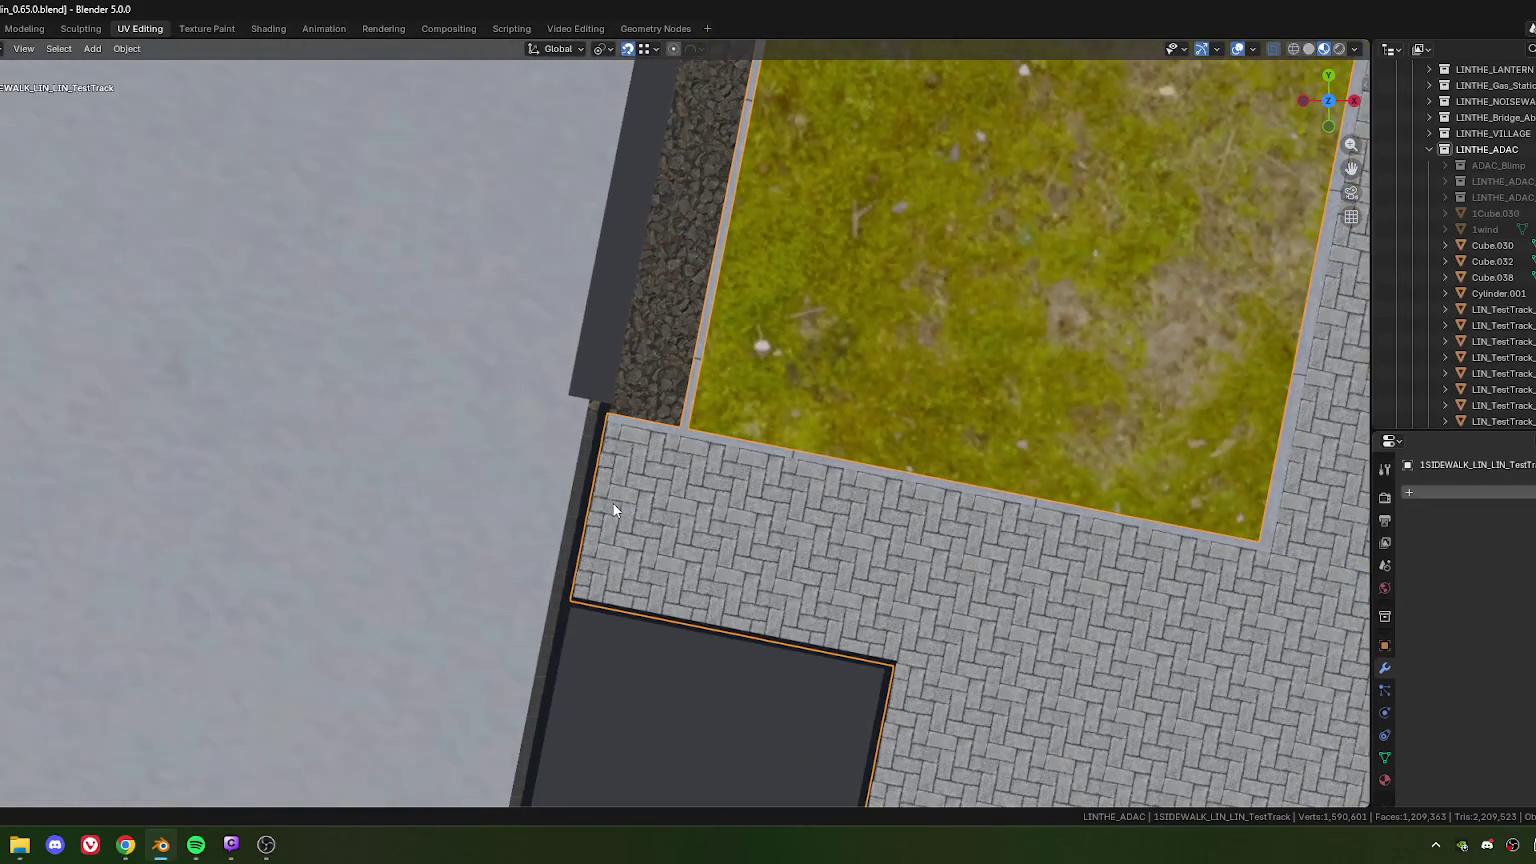
shift+middle_drag(613, 510, 630, 497)
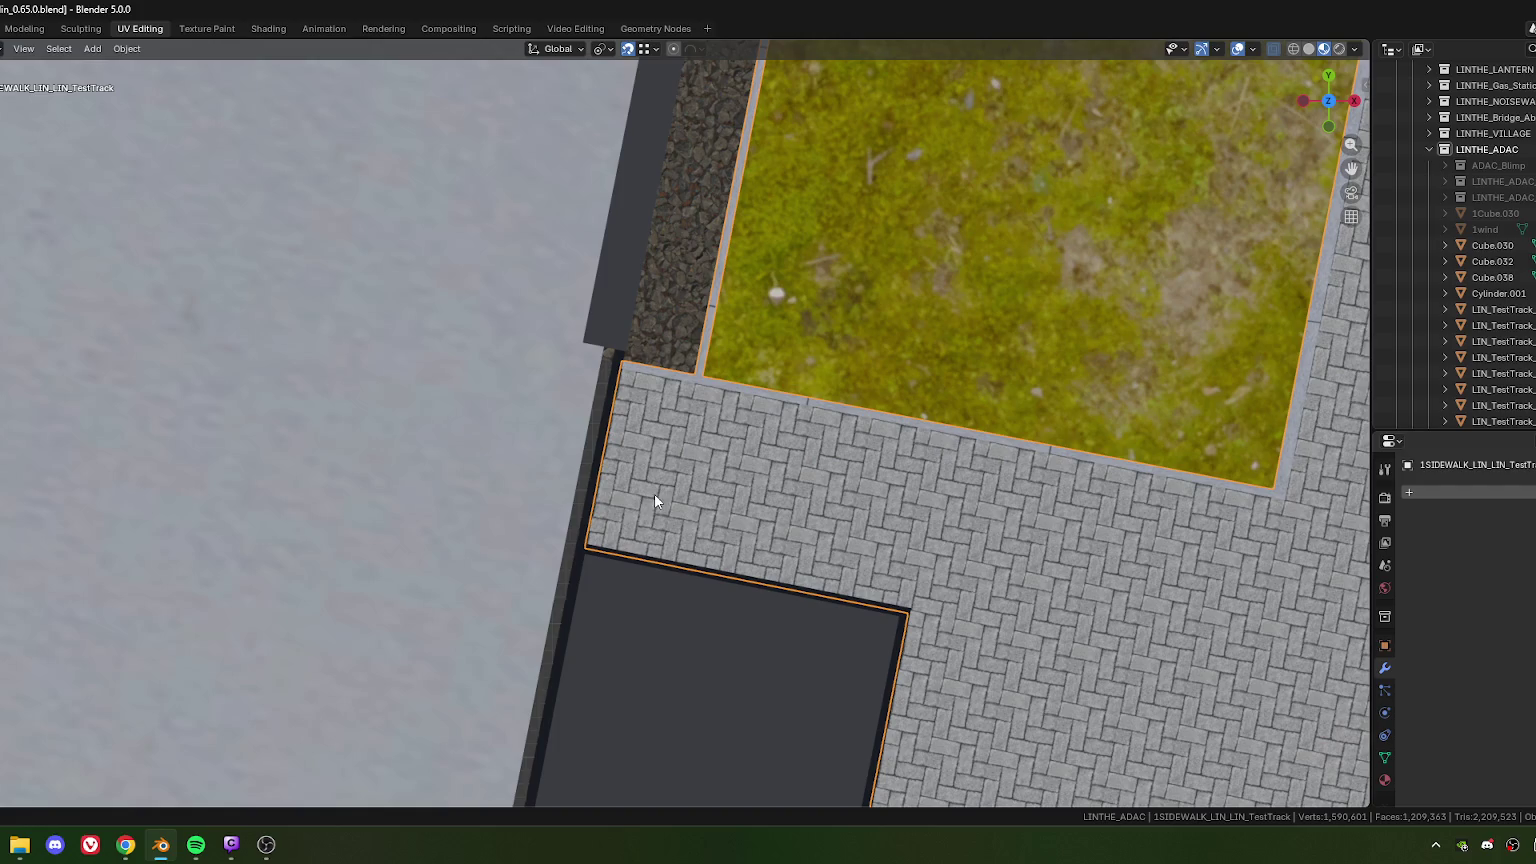
key(Tab)
Step: Move the wall-side paving vertices −0.014939 m along local X against the building
click(609, 357)
key(ctrl+KP_Add)
shift+click(577, 526)
scroll(580, 540, down, 3)
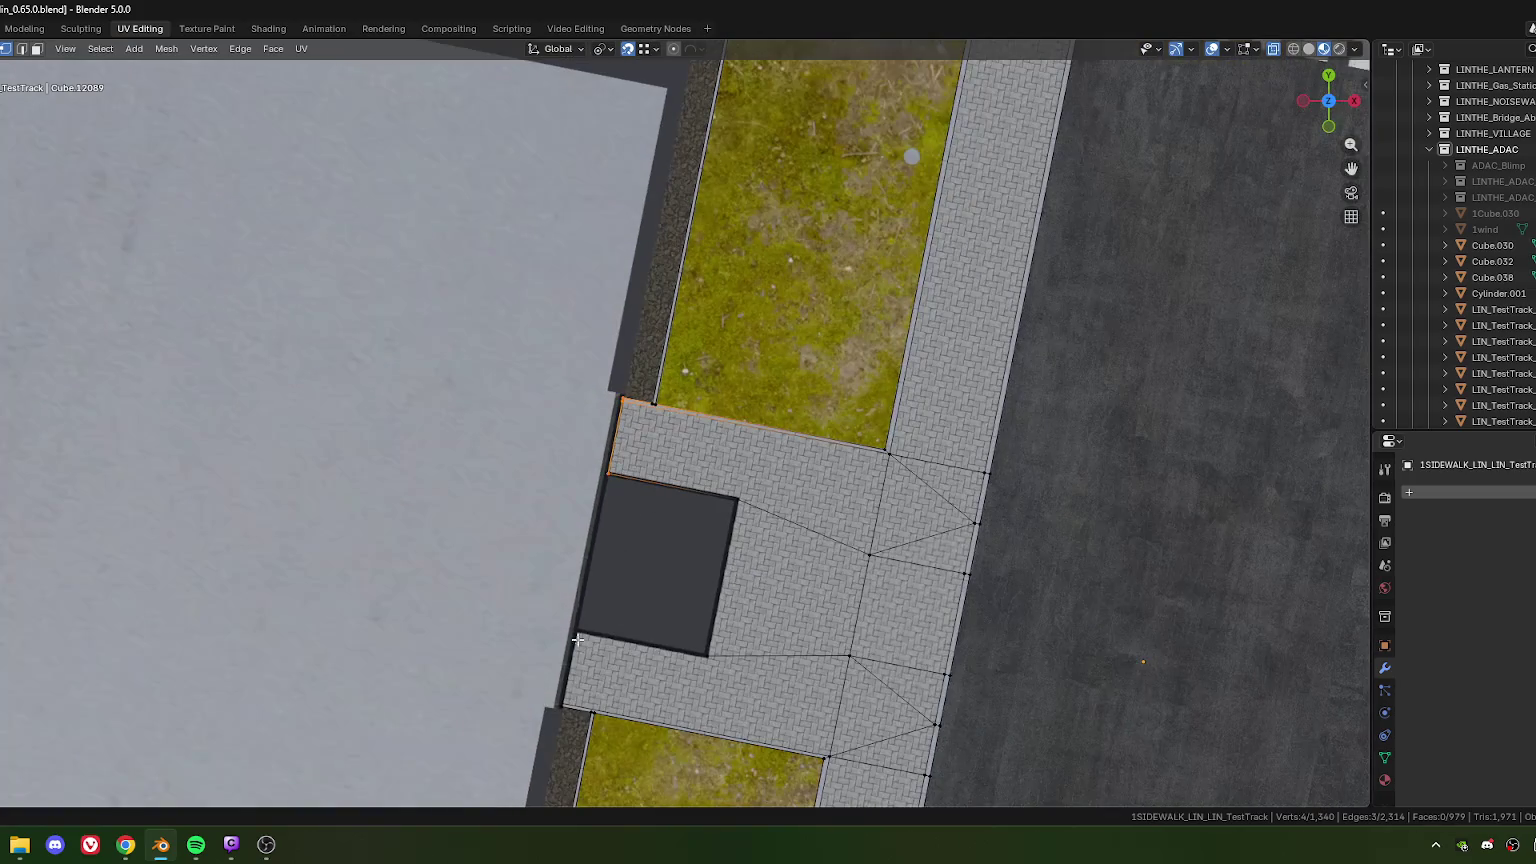
shift+click(583, 558)
scroll(672, 477, up, 4)
key(g)
key(x)
key(x)
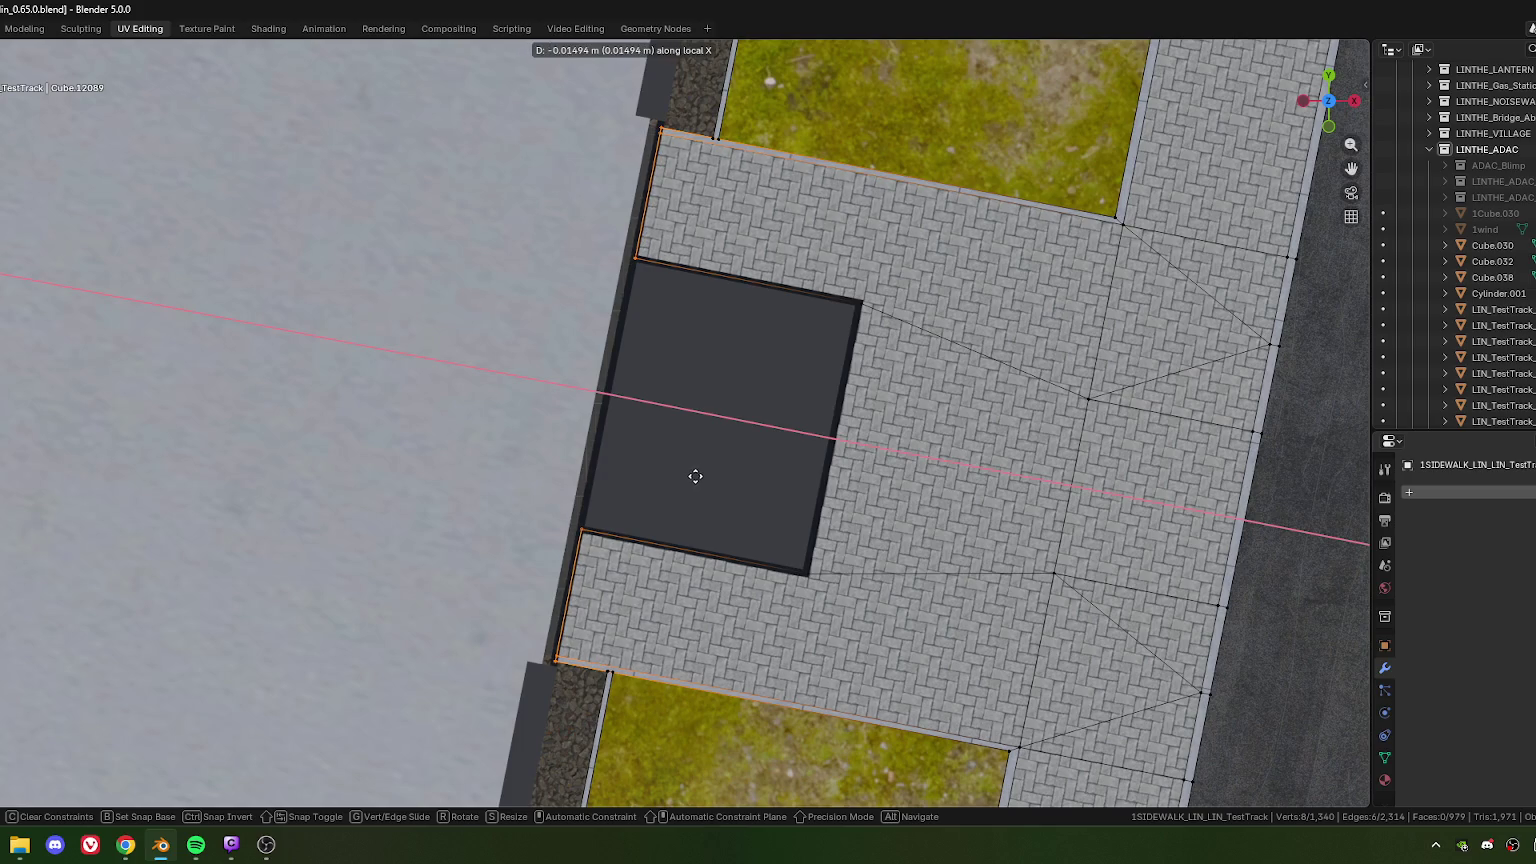
click(695, 476)
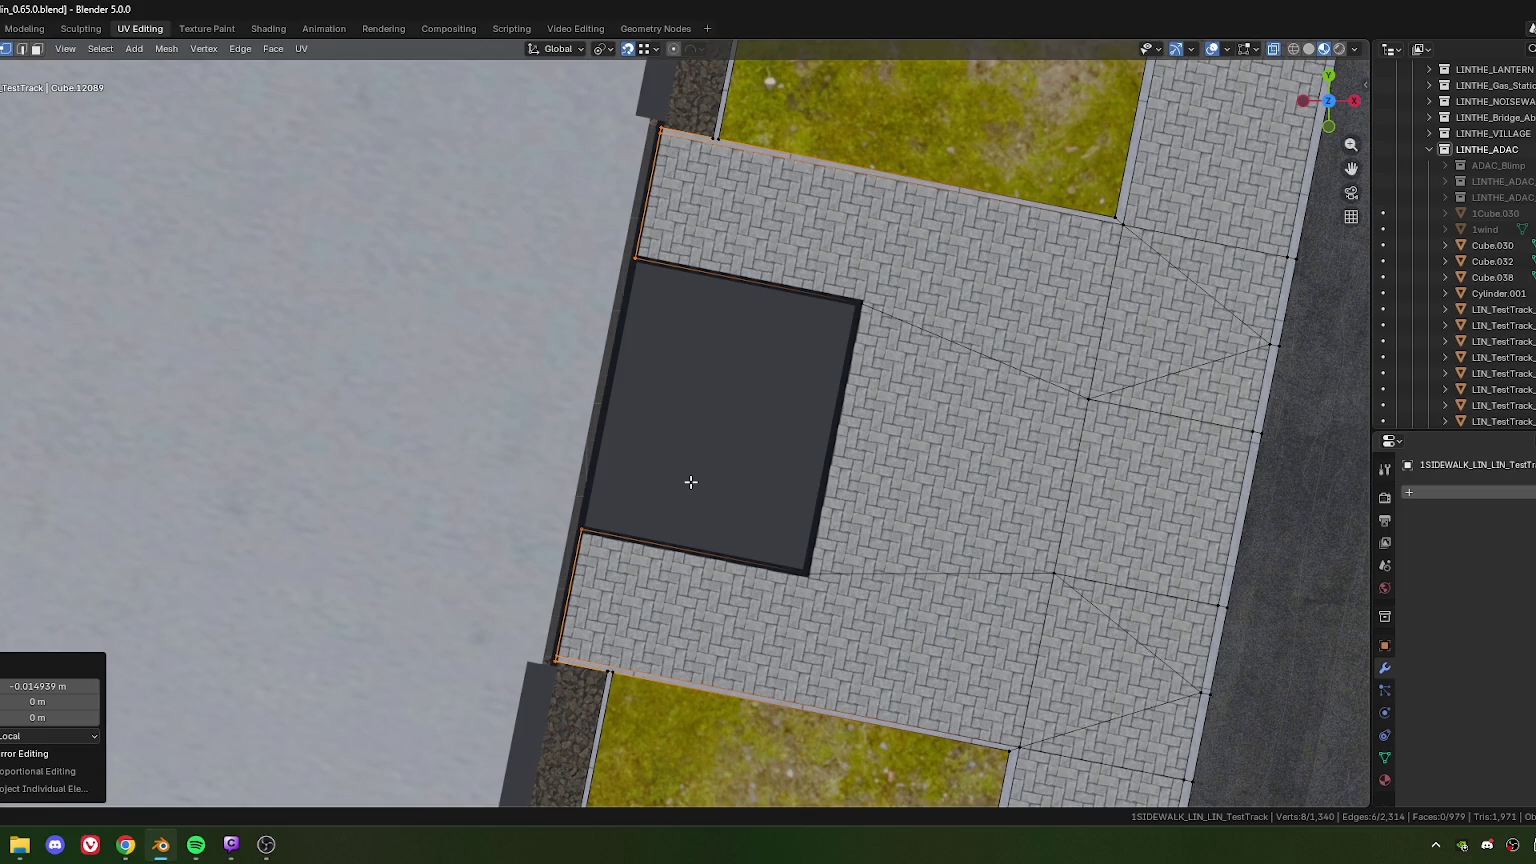
Step: Zoom and pan along the building wall to check the paving's fit
scroll(678, 421, up, 1)
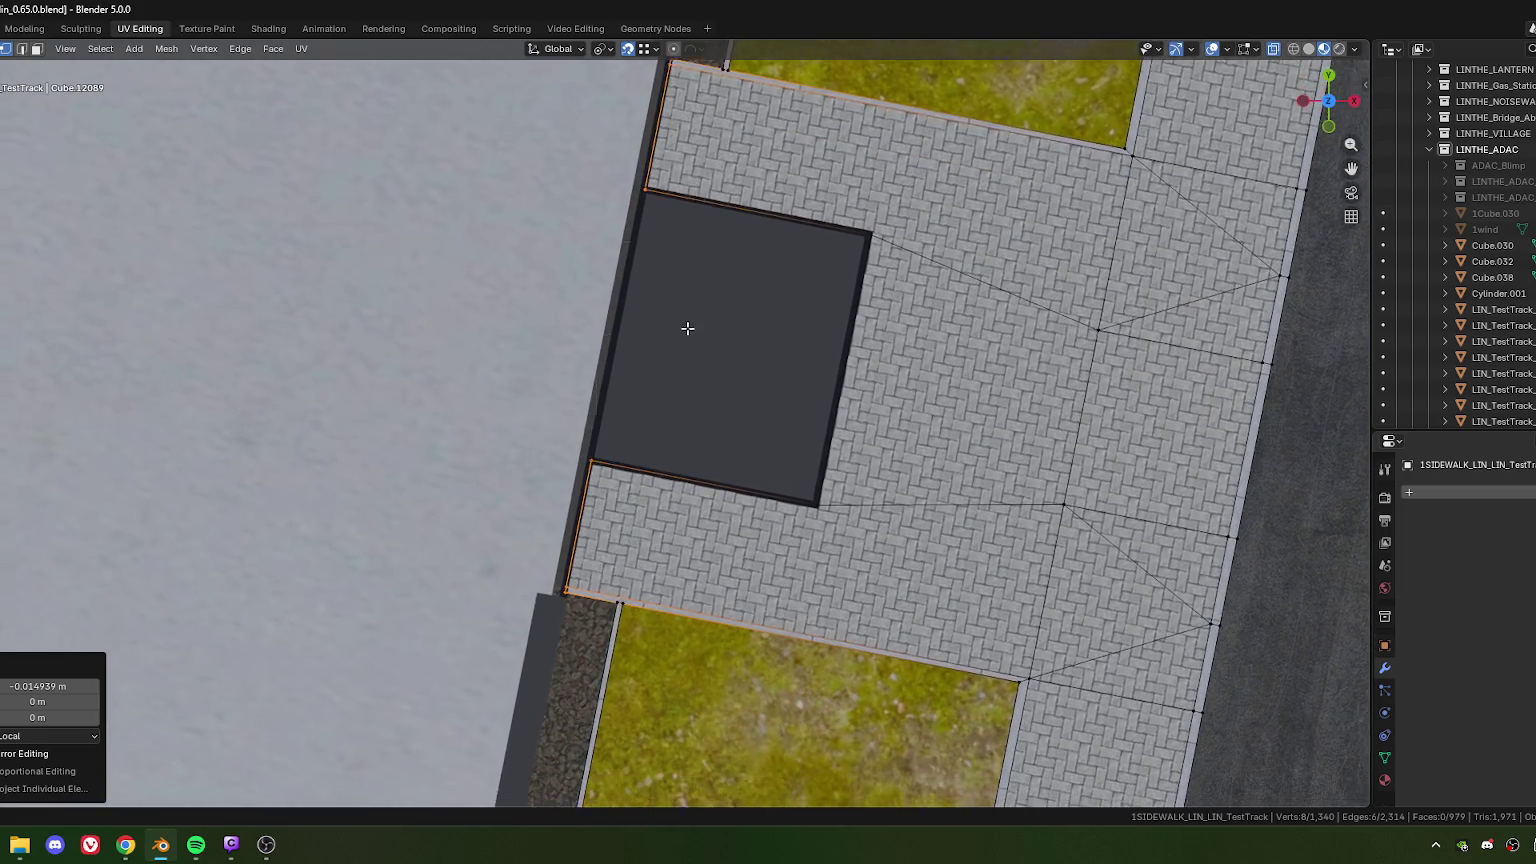
scroll(666, 506, up, 3)
scroll(666, 506, up, 1)
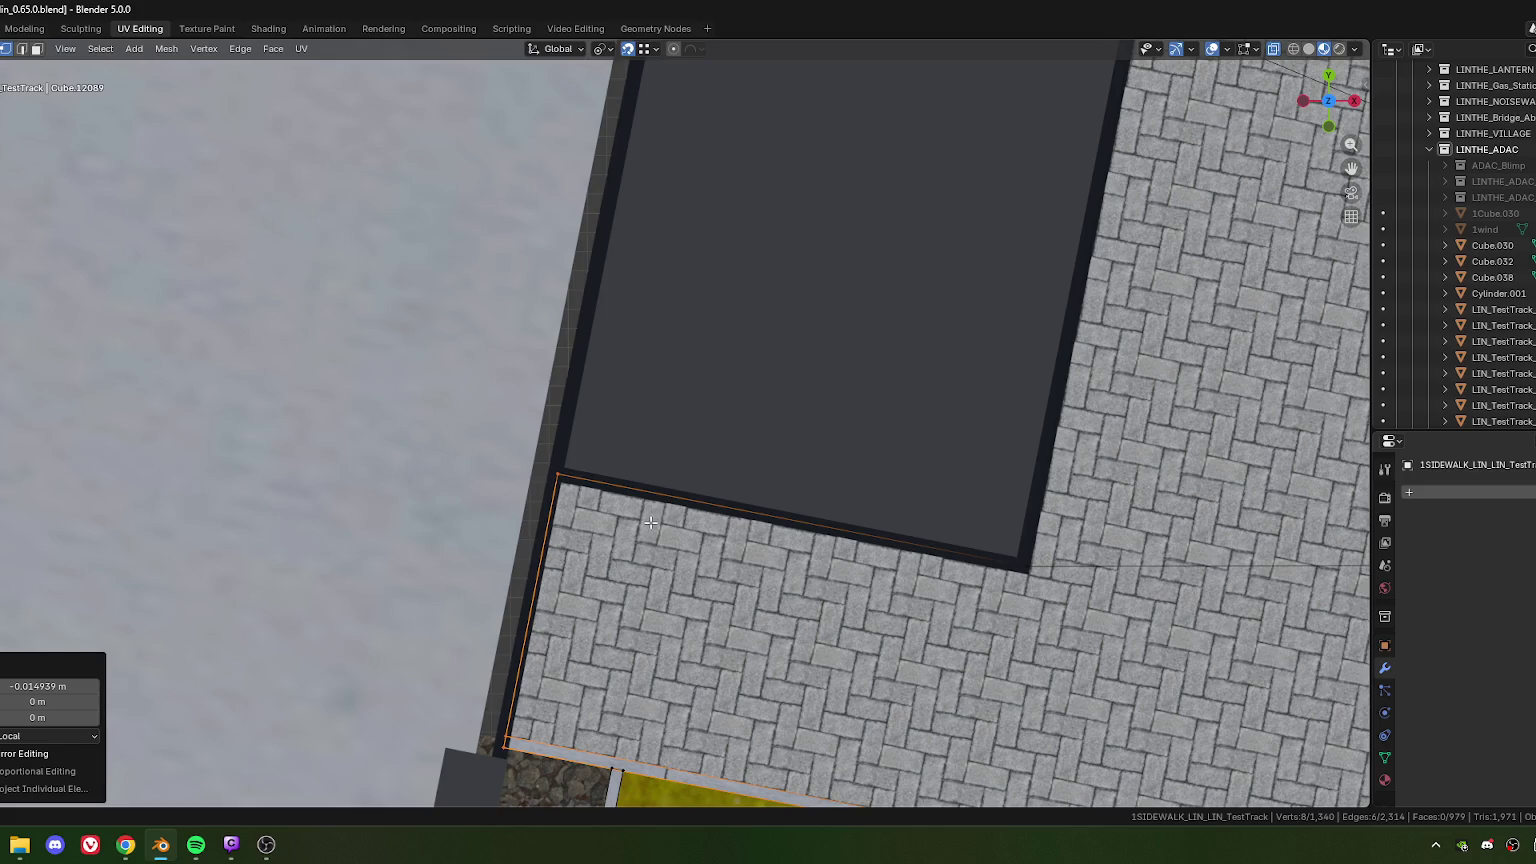
middle_drag(674, 290, 637, 639)
shift+scroll(570, 428, up, 4)
Step: Move the facade edge beside the entrance along local Y
click(560, 439)
scroll(564, 436, down, 2)
scroll(569, 440, down, 2)
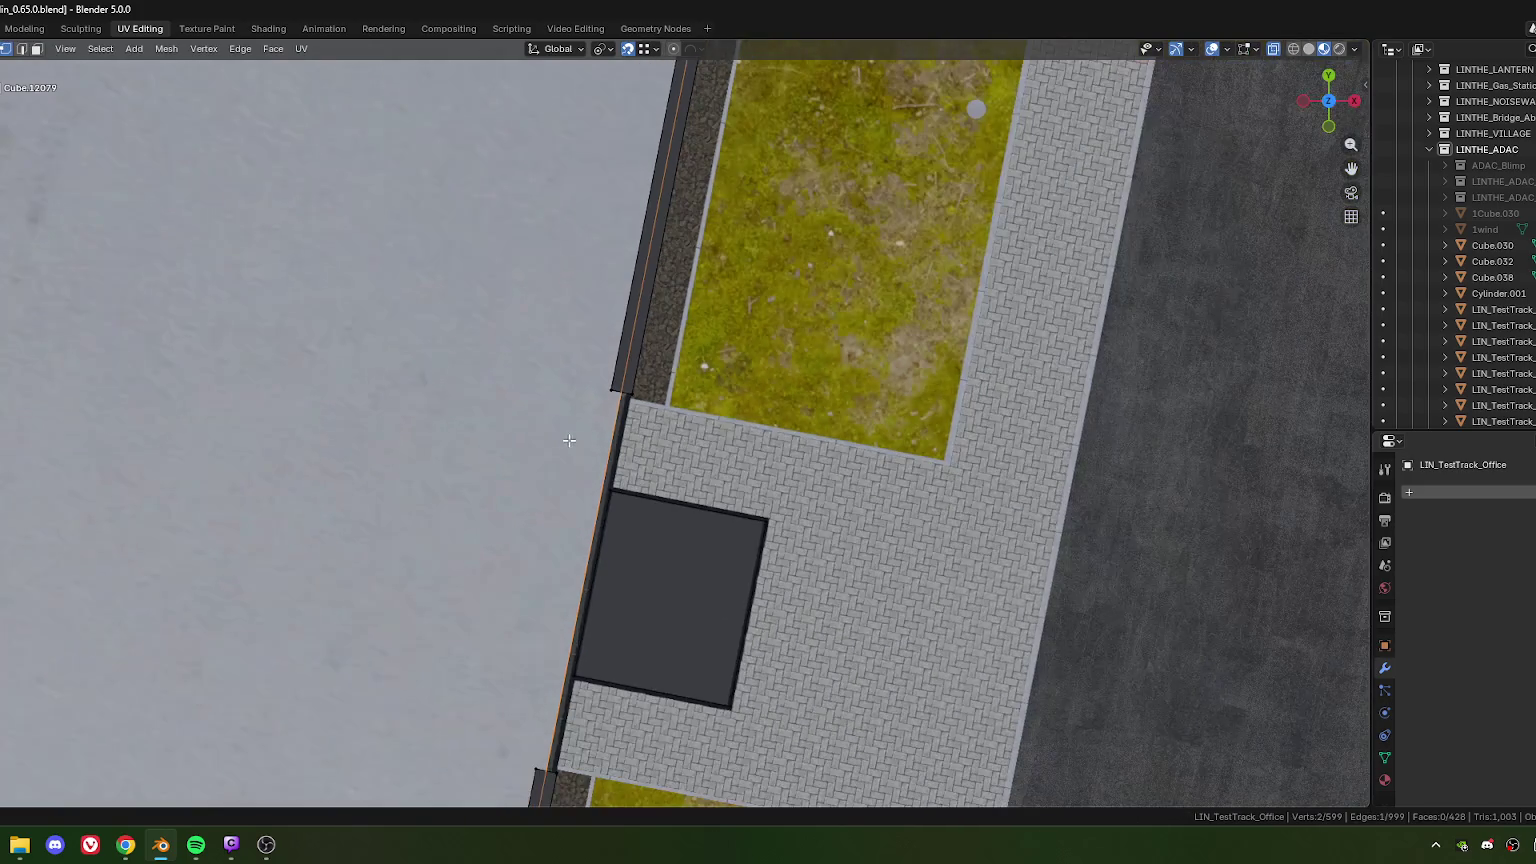
scroll(635, 469, up, 4)
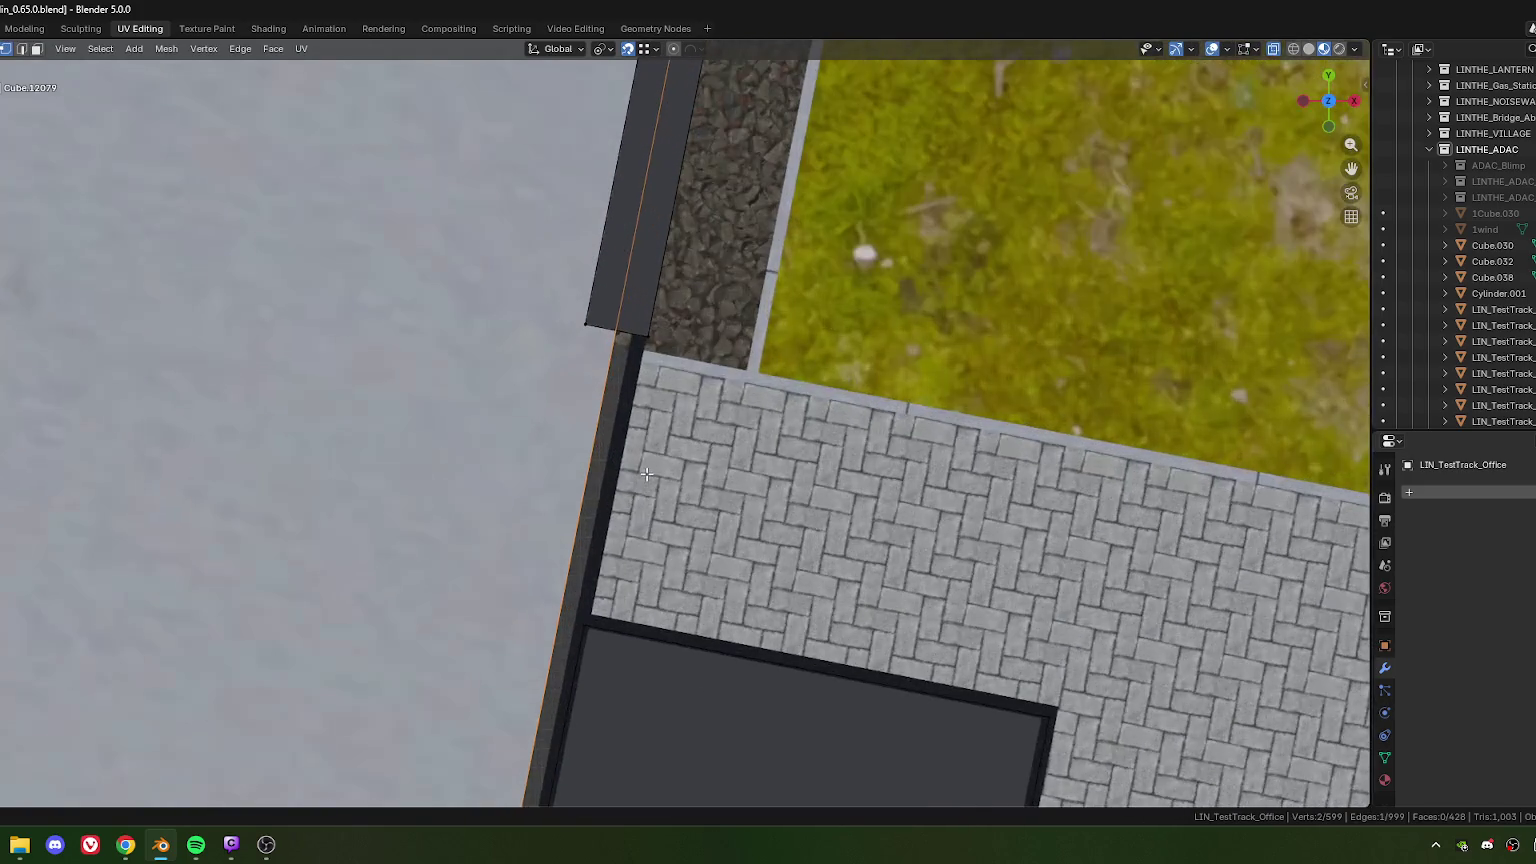
scroll(645, 468, down, 7)
scroll(665, 467, up, 3)
scroll(665, 467, up, 3)
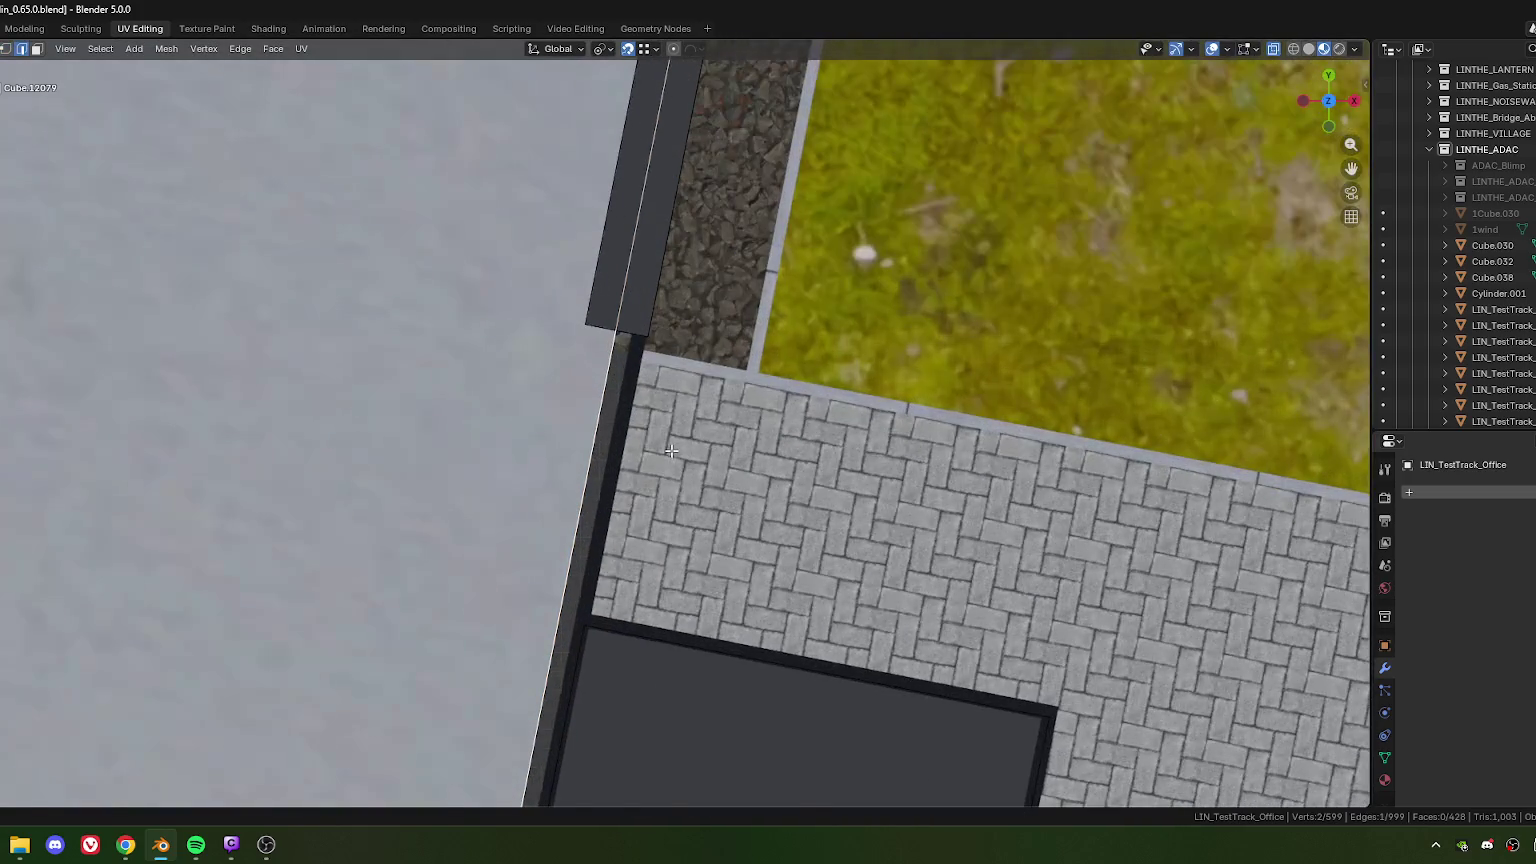
key(g)
key(x)
key(x)
key(y)
key(y)
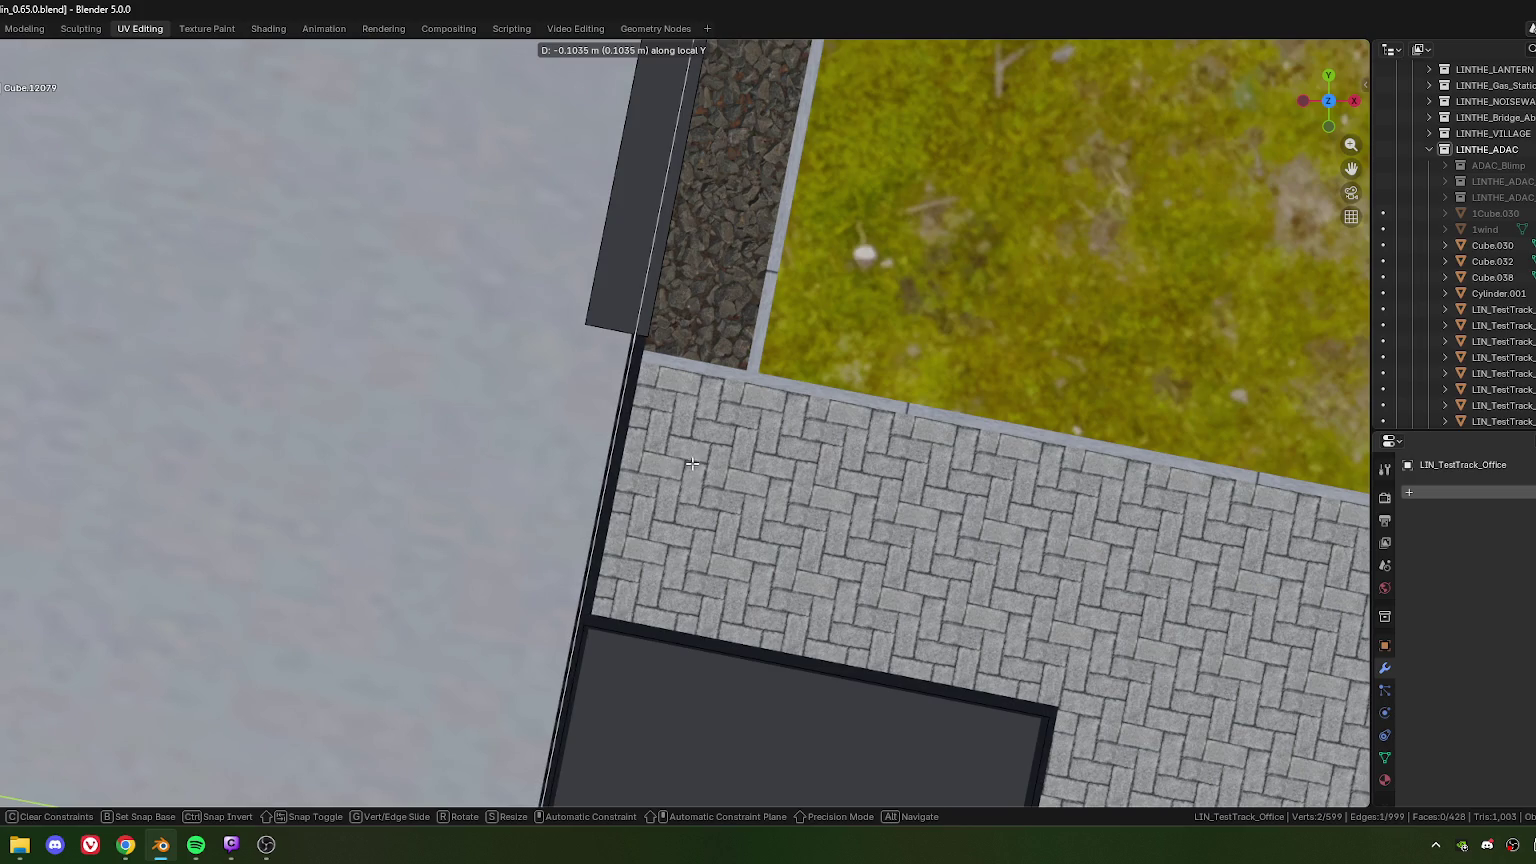
click(692, 464)
Step: Subdivide the facade edge with 2 cuts
scroll(593, 591, down, 5)
right_click(584, 547)
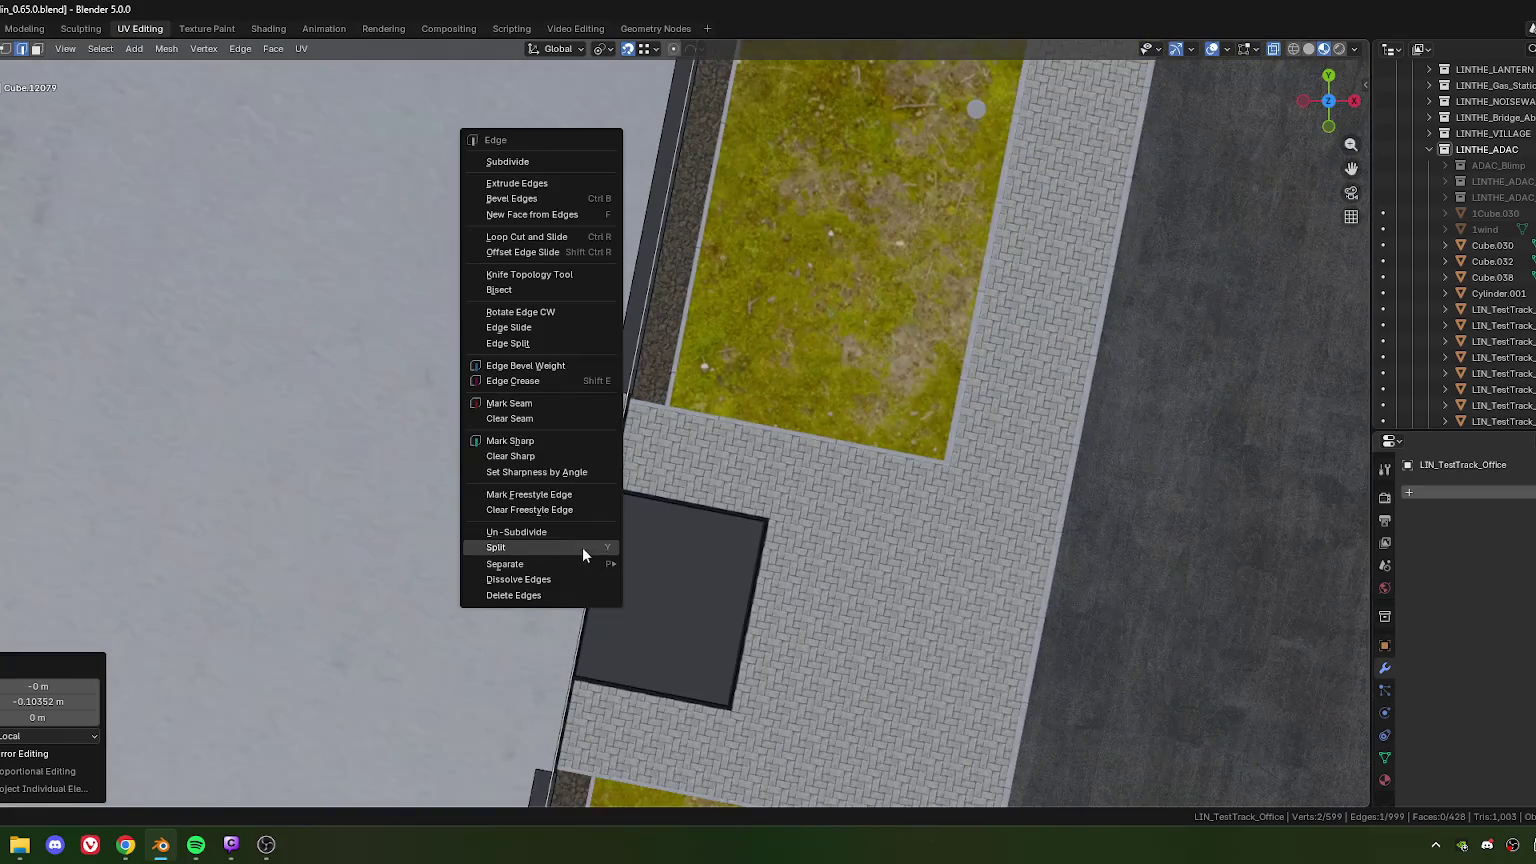
click(527, 163)
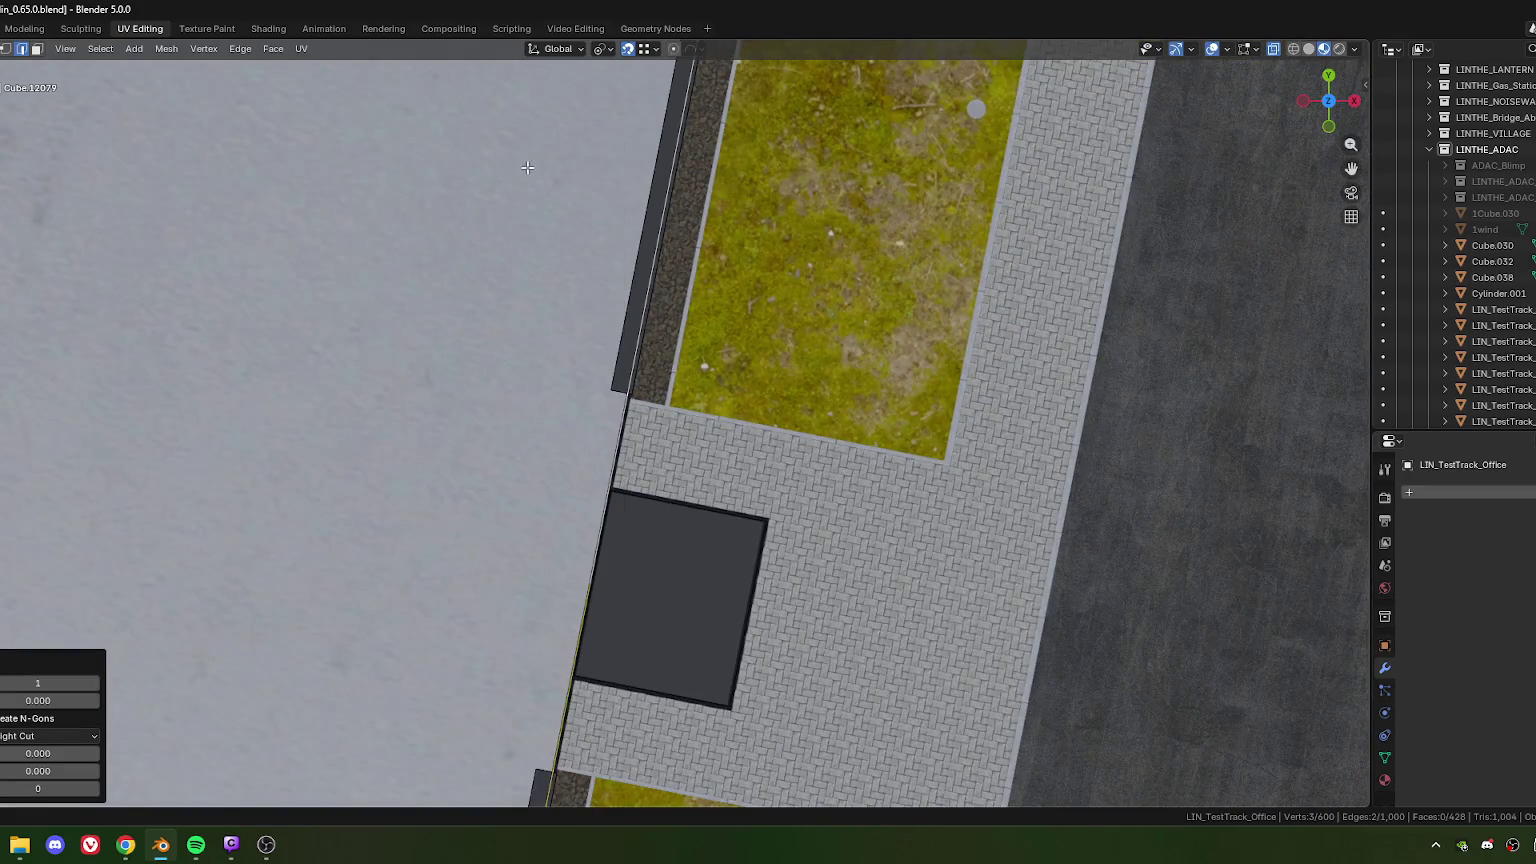
click(94, 682)
scroll(595, 569, down, 2)
scroll(621, 518, down, 2)
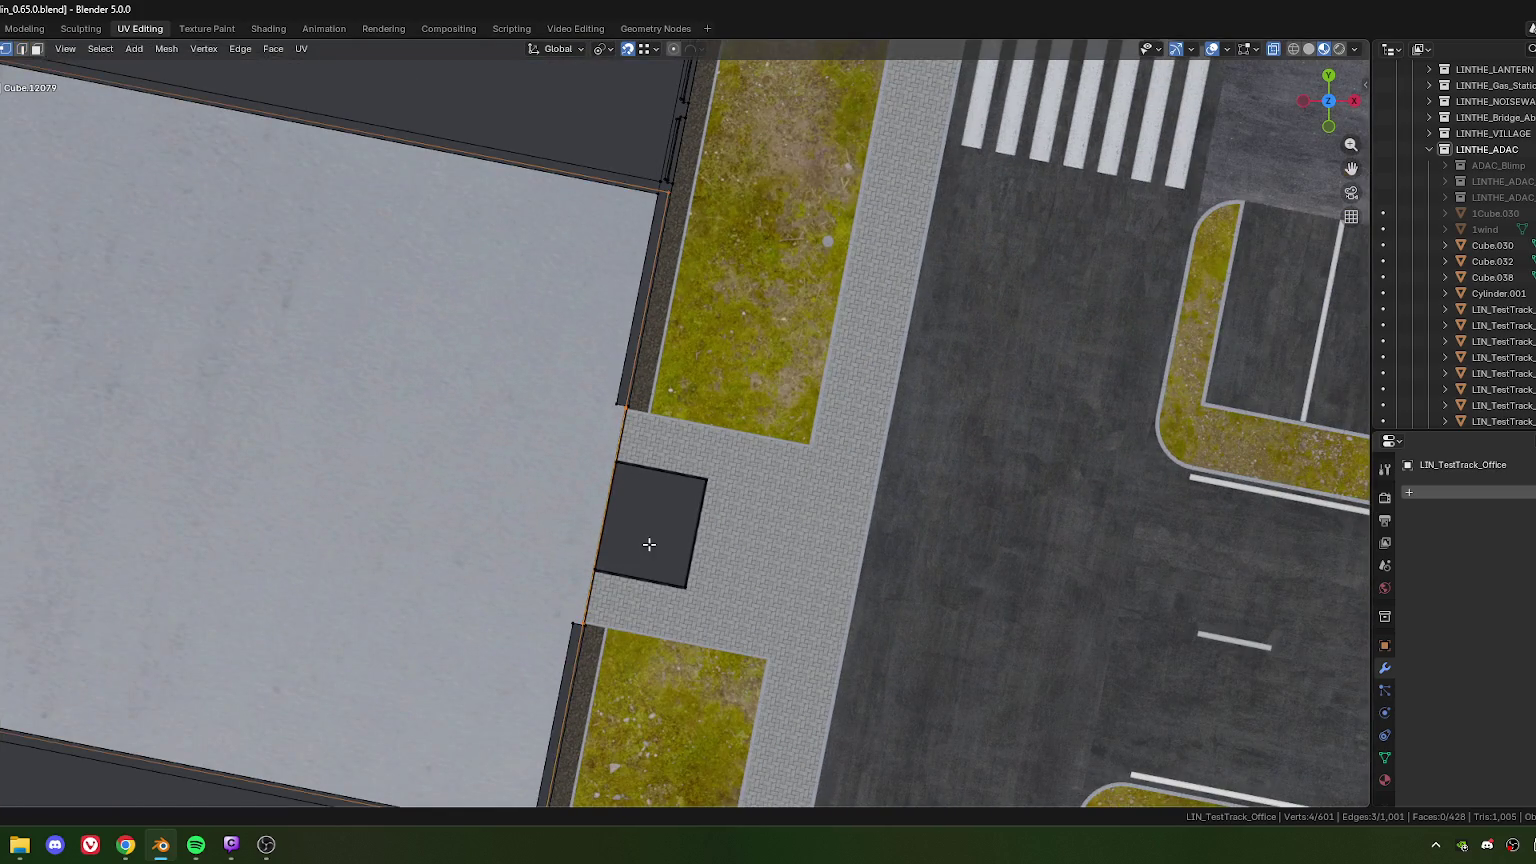
Step: Slide one new vertex along the edge to the dark square's corner
click(581, 621)
scroll(590, 570, up, 2)
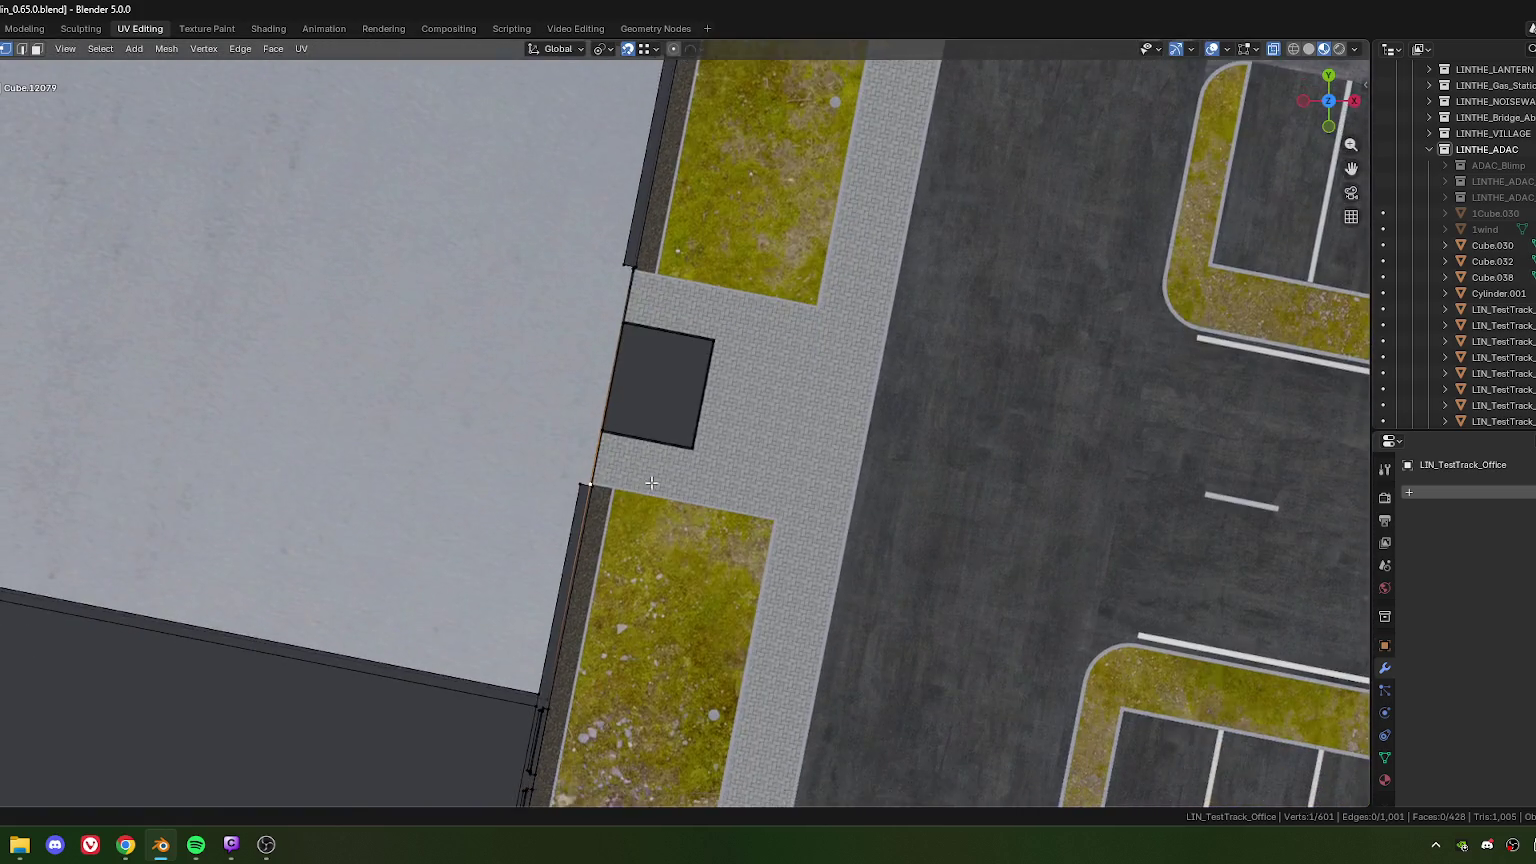
scroll(600, 540, up, 3)
scroll(609, 515, up, 2)
scroll(600, 520, up, 1)
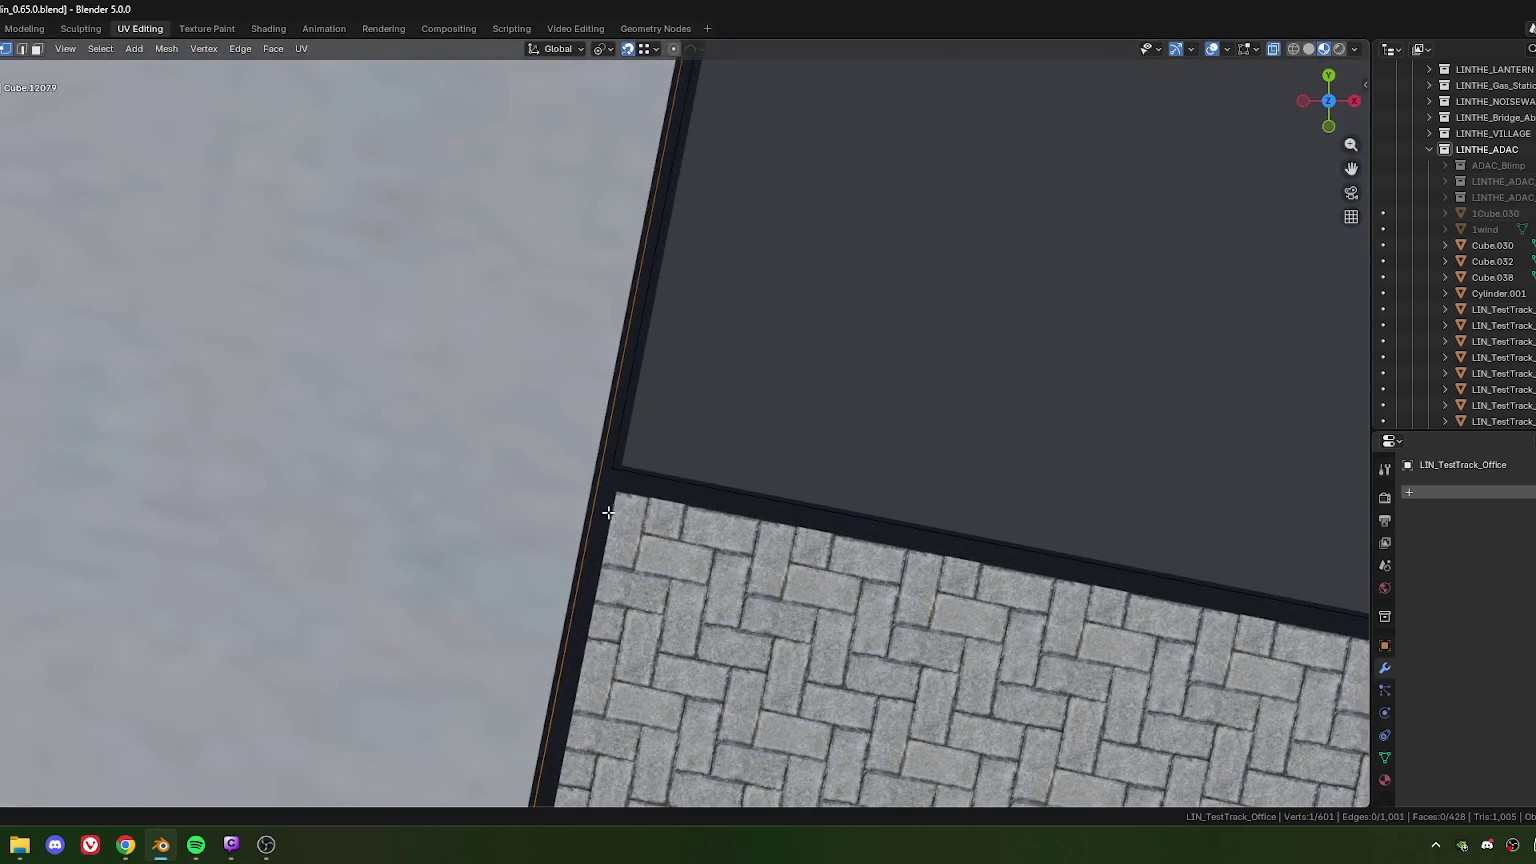
key(g)
key(g)
click(622, 515)
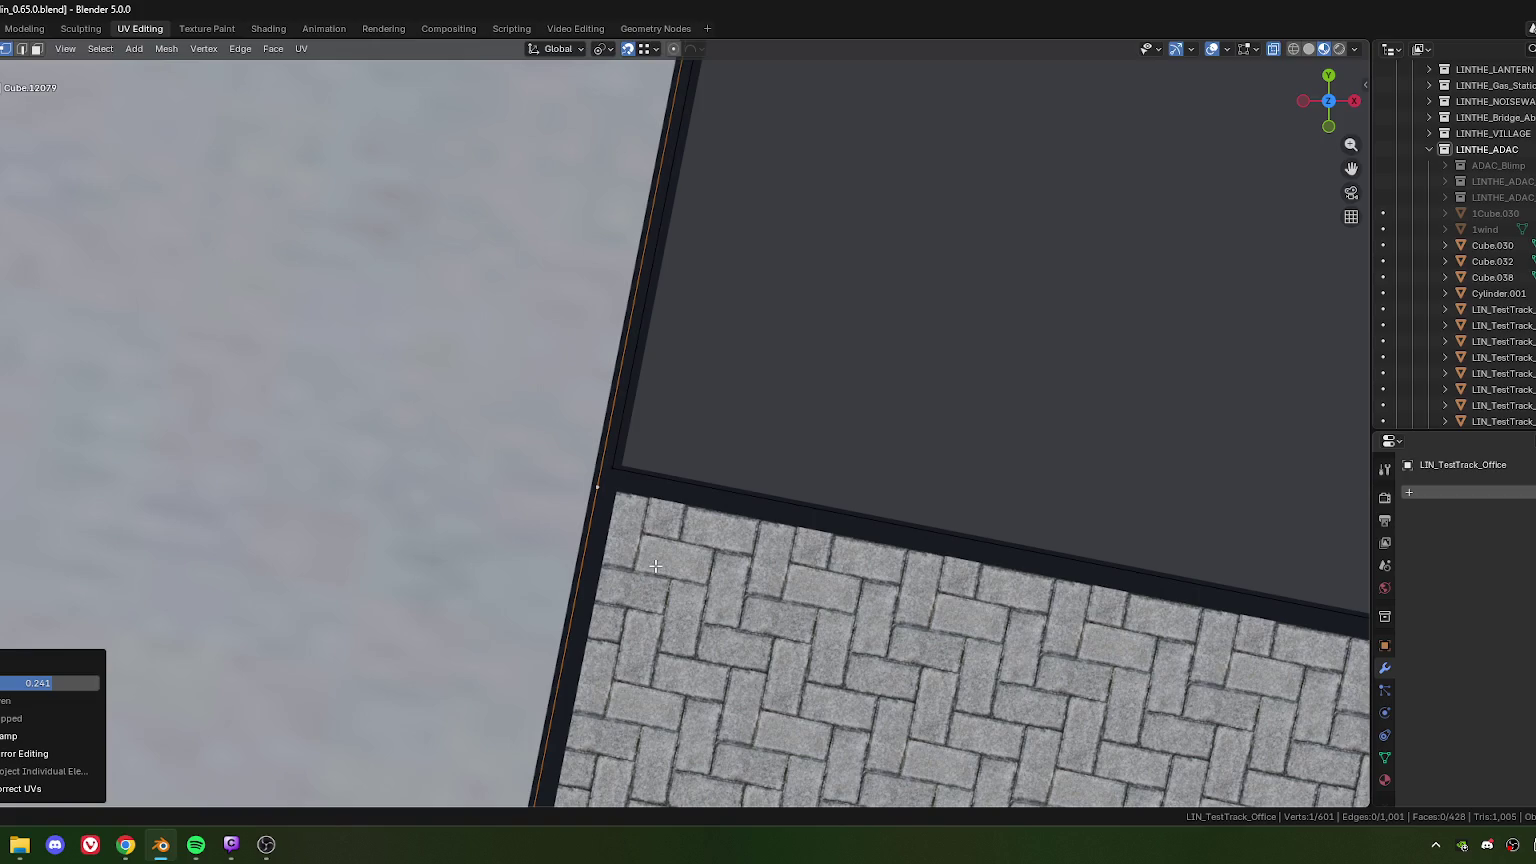
scroll(652, 568, up, 2)
key(g)
key(g)
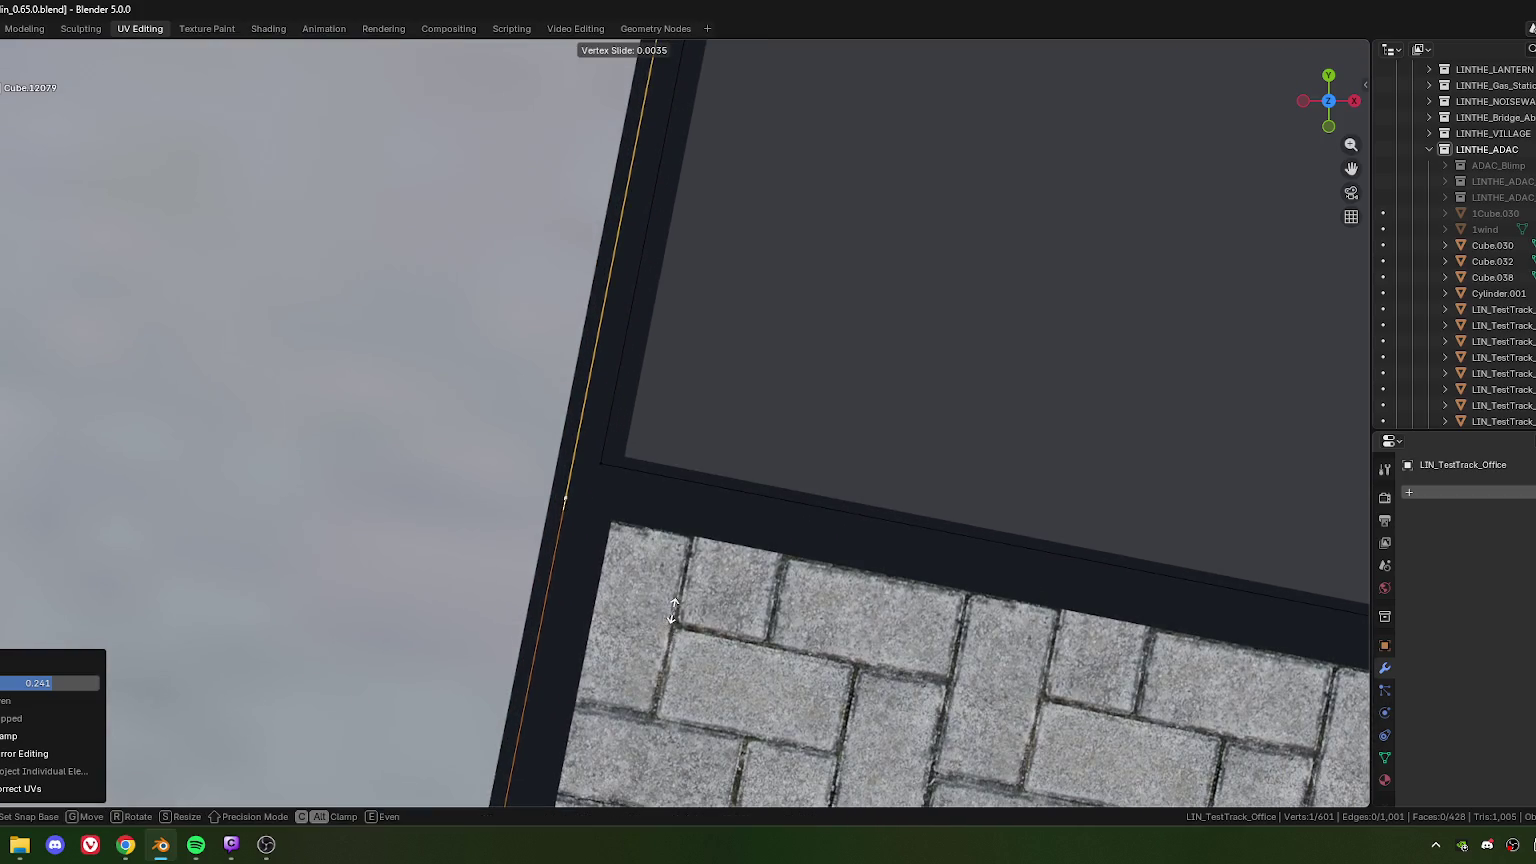
click(676, 598)
scroll(676, 598, down, 3)
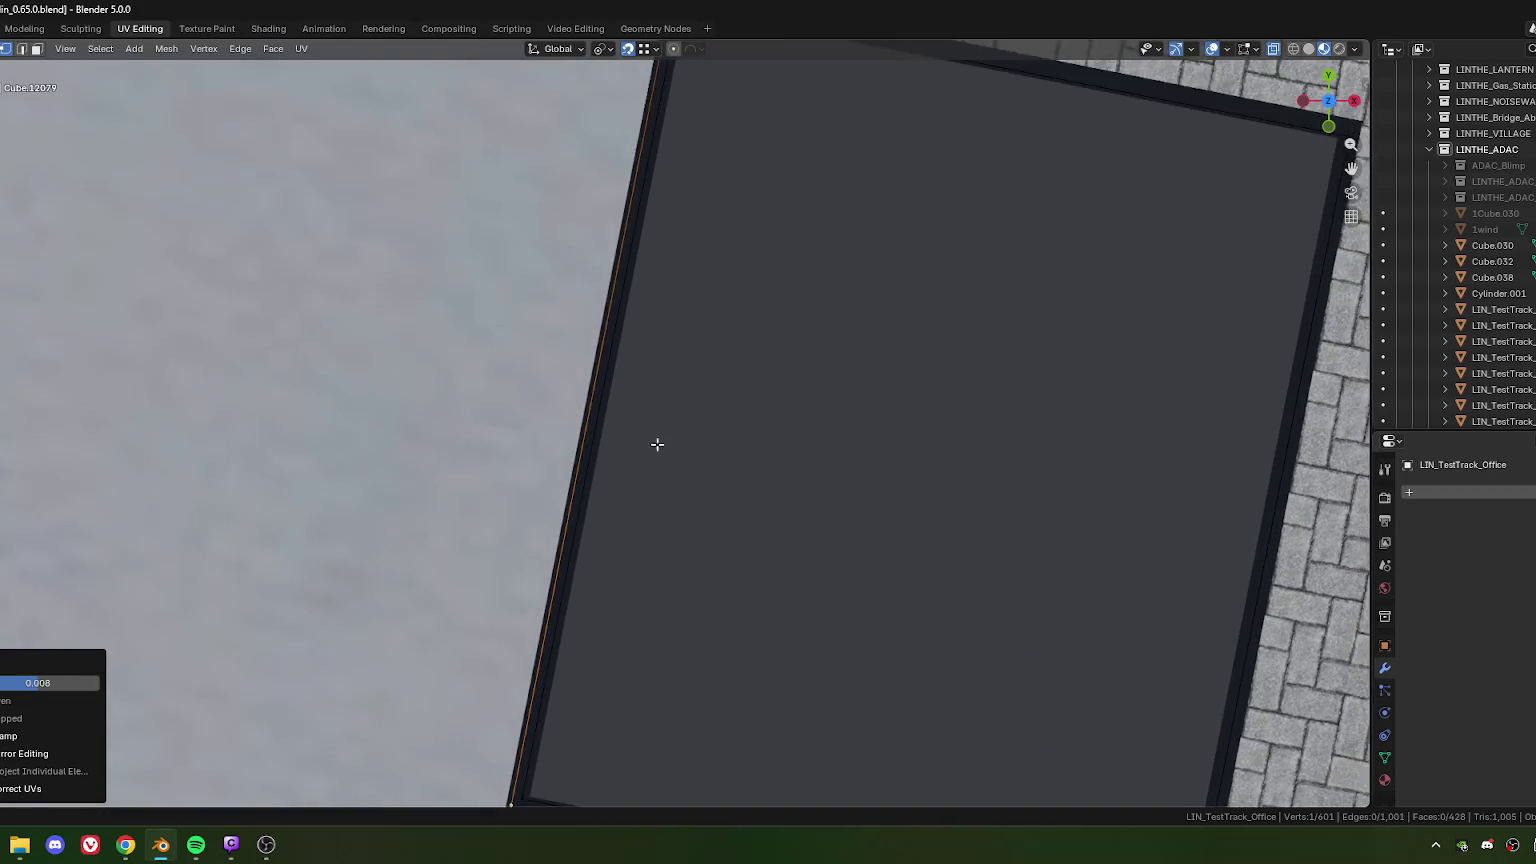
Step: Slide the vertex at the square's top corner along the edge toward alignment
shift+middle_drag(648, 484, 588, 357)
click(605, 139)
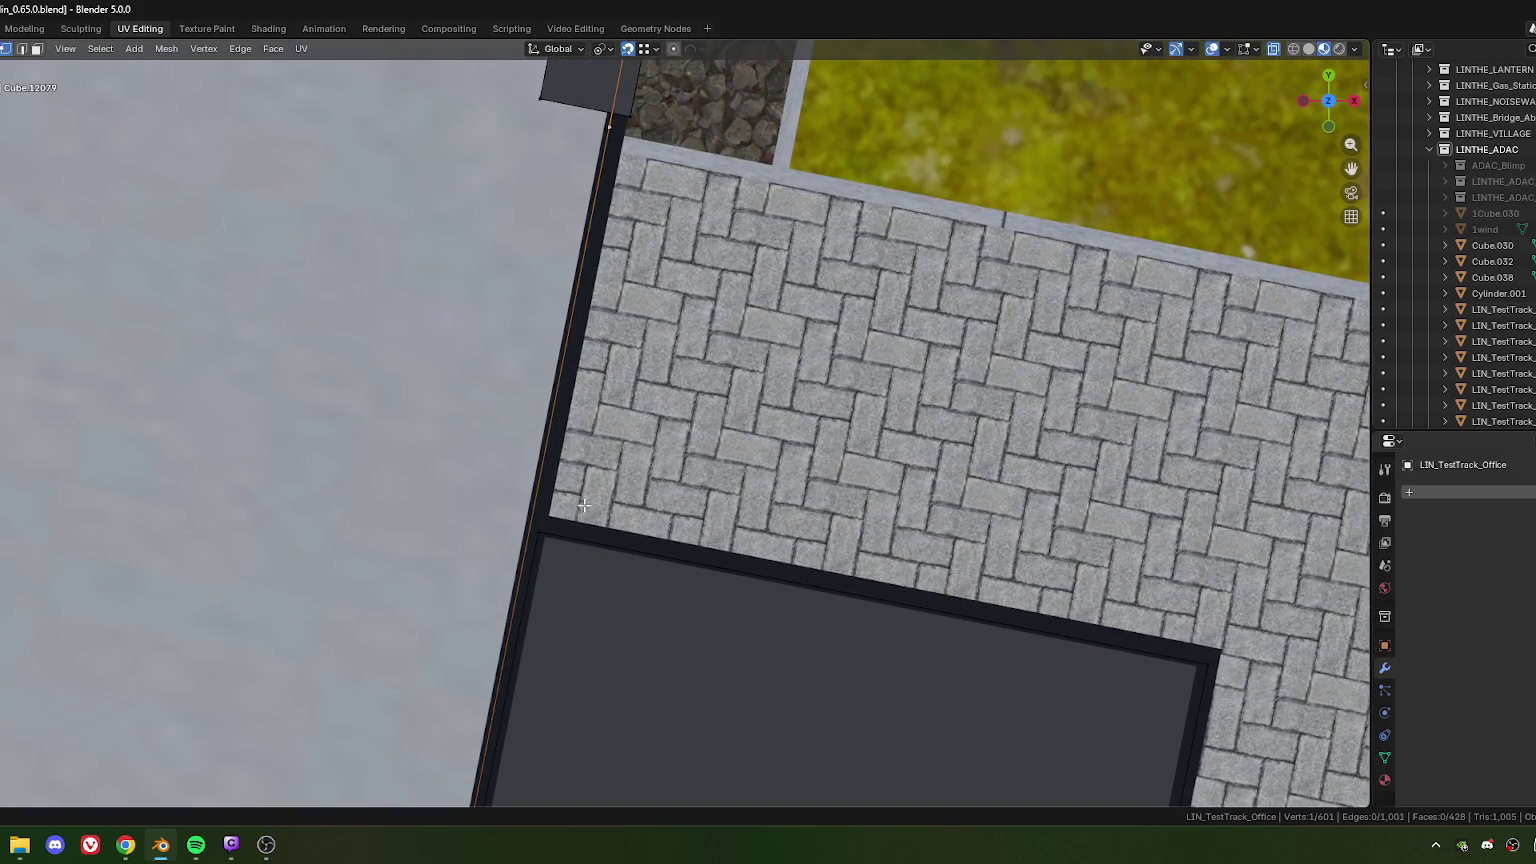
shift+middle_drag(571, 518, 626, 418)
key(g)
key(g)
click(603, 415)
scroll(637, 500, up, 3)
key(g)
key(g)
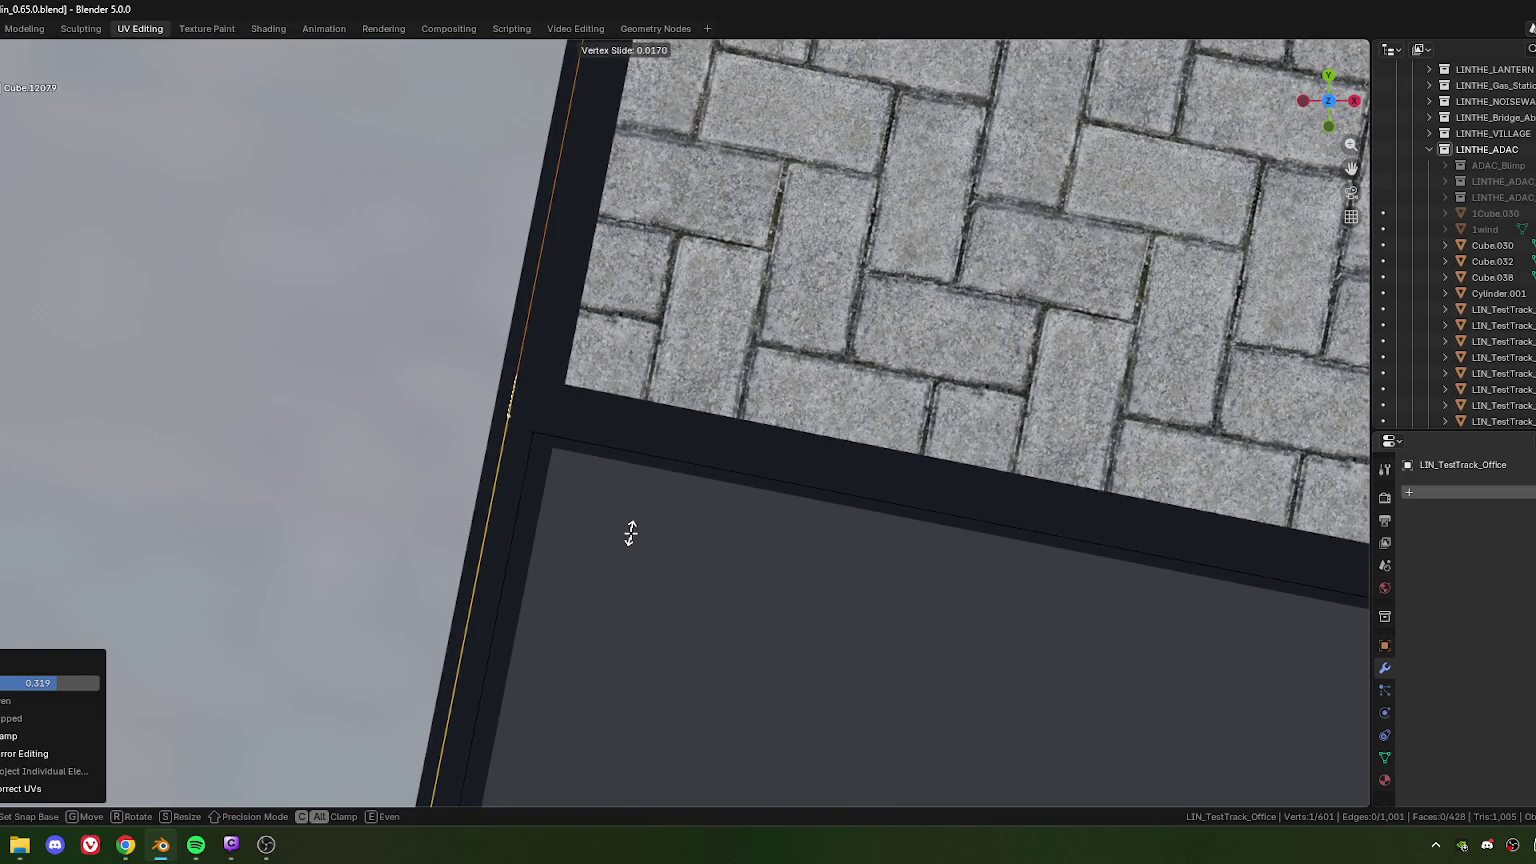
click(631, 533)
Step: Slide that vertex once more, closer to the square's corner
scroll(631, 533, down, 2)
scroll(627, 744, down, 2)
shift+middle_drag(627, 744, 562, 487)
scroll(562, 487, up, 4)
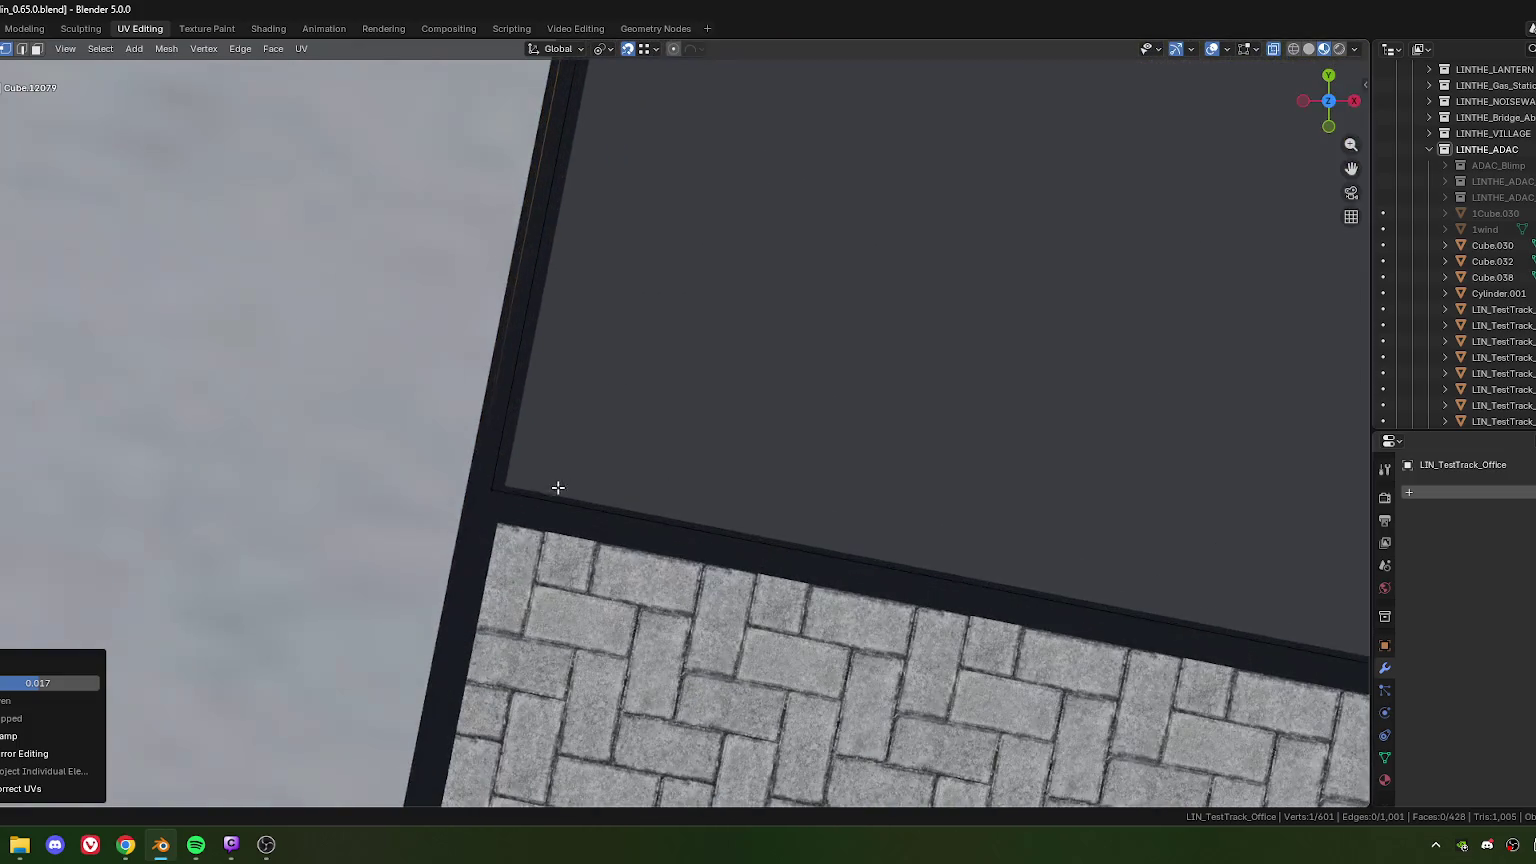
key(g)
key(g)
click(473, 492)
Step: Select the dark square's right-side edges and begin moving them along local Y
shift+middle_drag(625, 428, 730, 408)
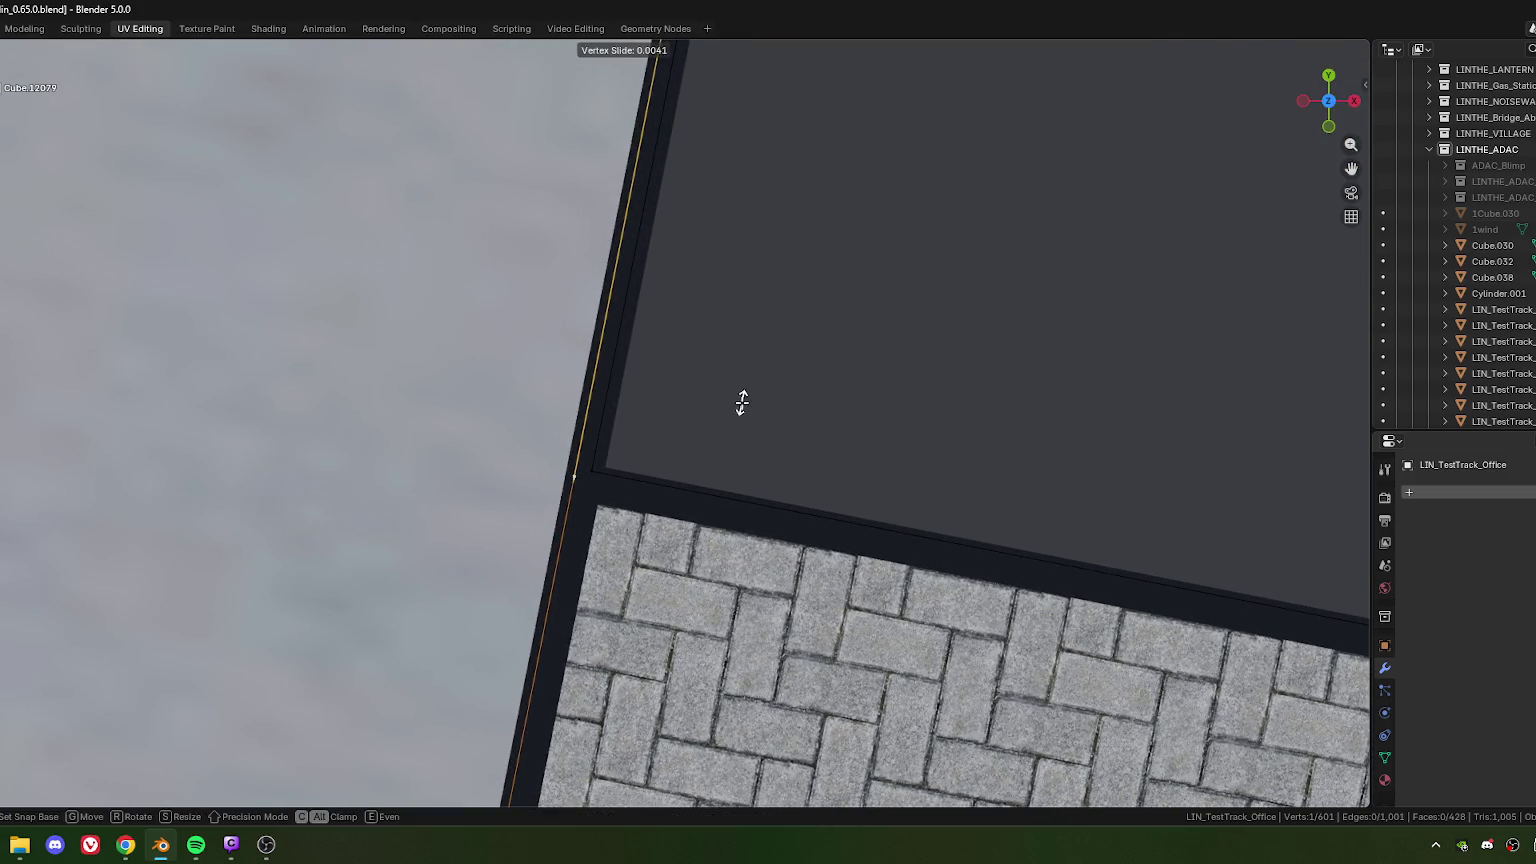
scroll(669, 470, down, 3)
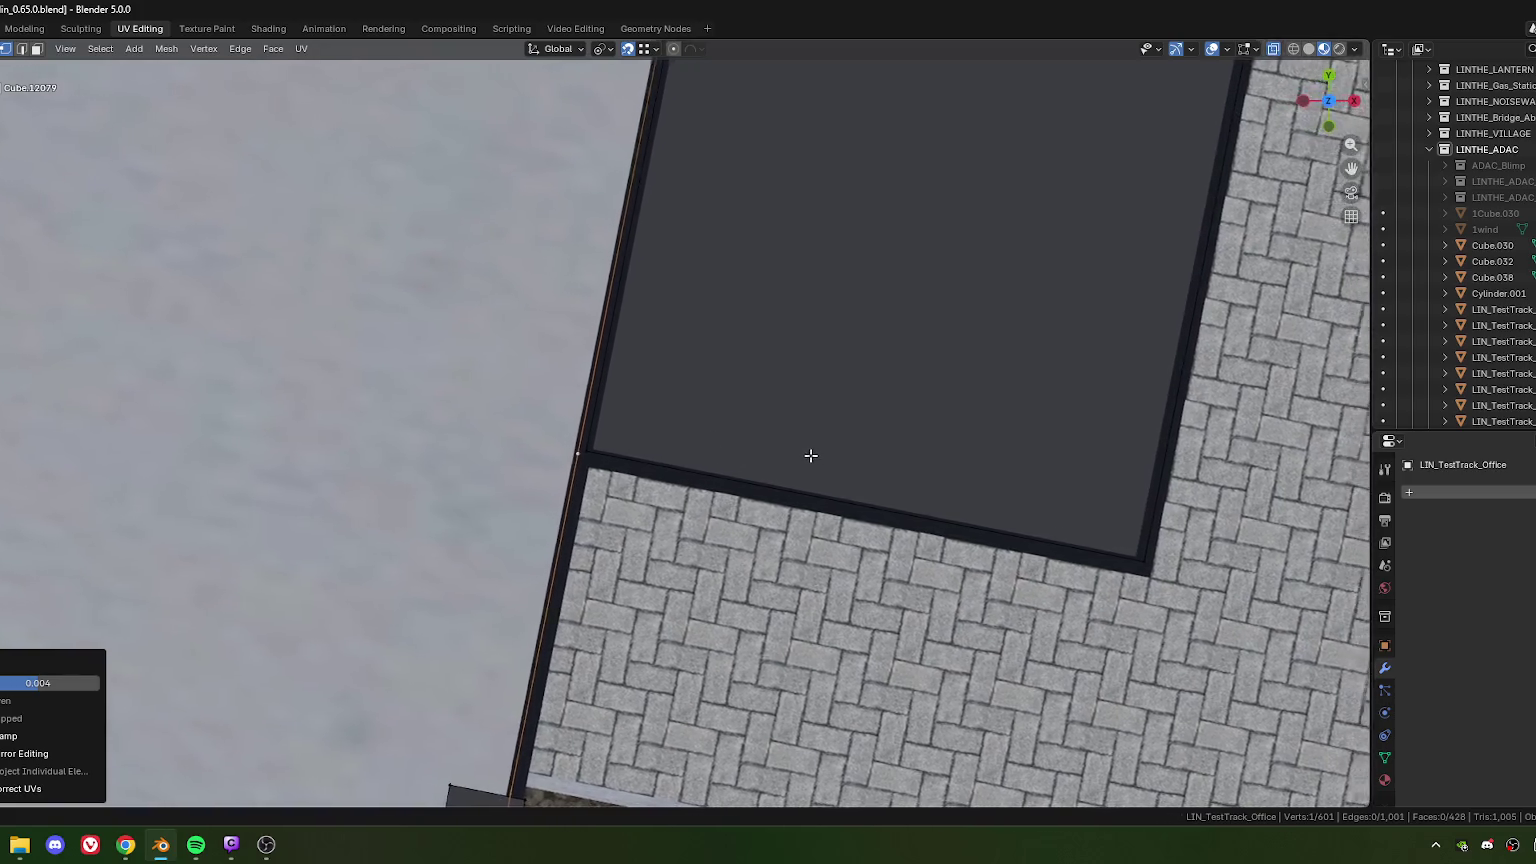
shift+middle_drag(830, 451, 427, 449)
shift+click(806, 551)
shift+middle_drag(877, 293, 693, 624)
shift+click(713, 233)
key(g)
key(y)
key(y)
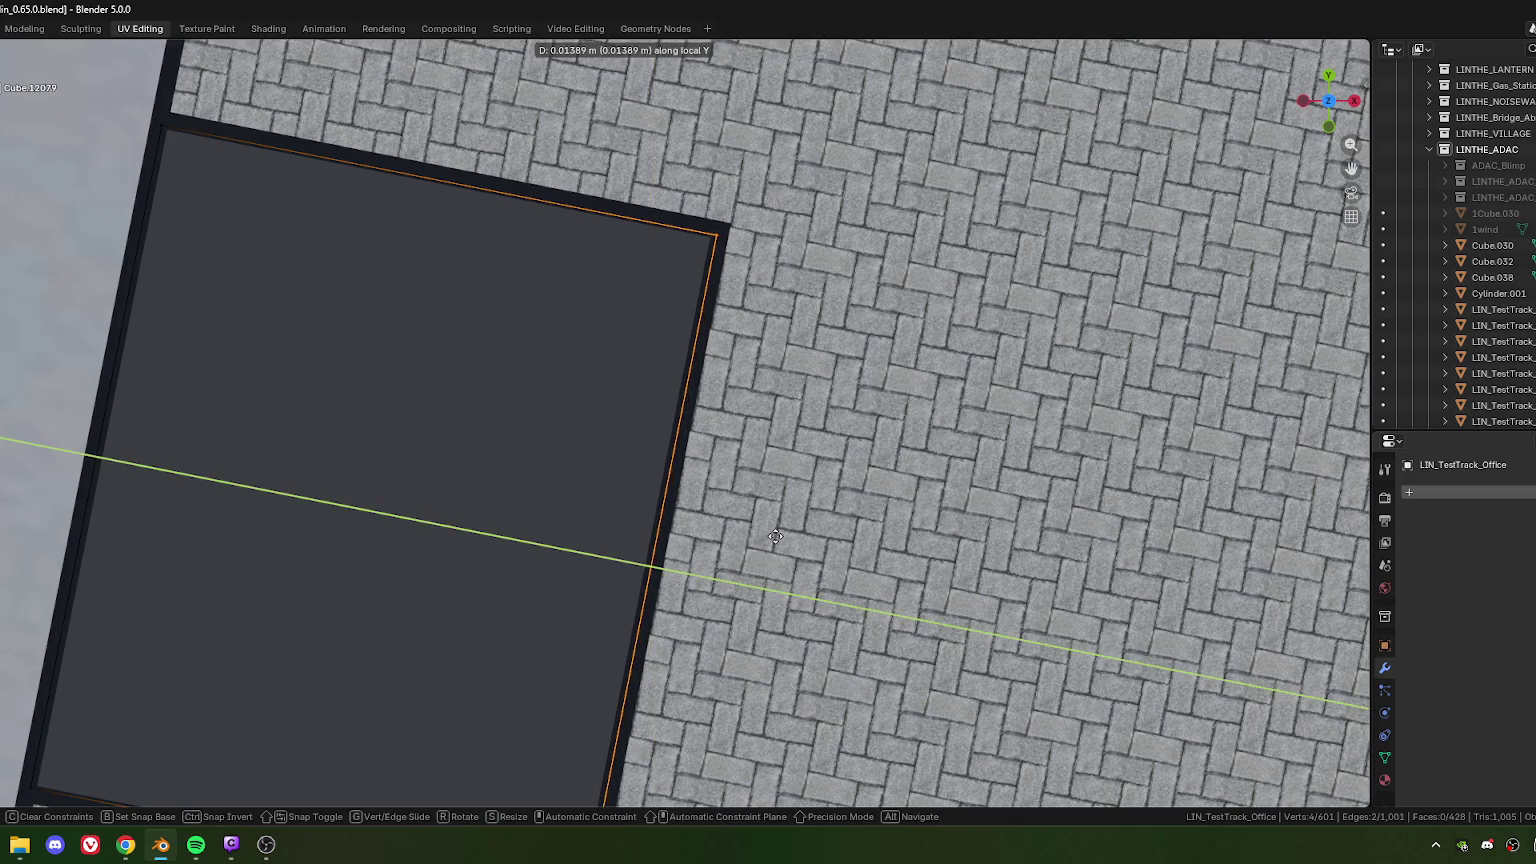
Step: Place the square's right edge, then shift its bottom edge along local Y
click(760, 530)
shift+middle_drag(291, 507, 580, 537)
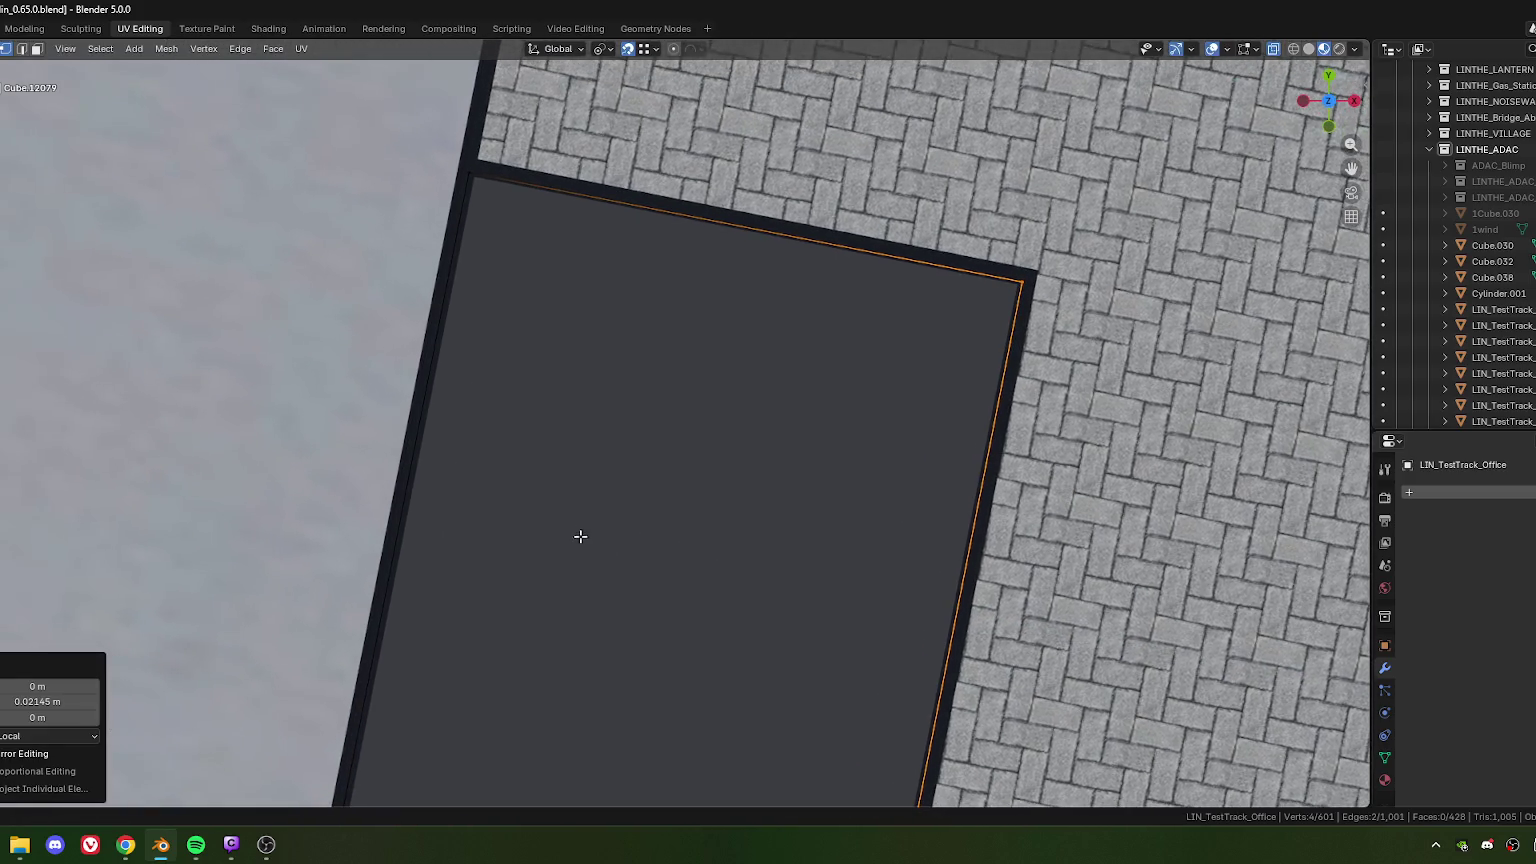
click(446, 569)
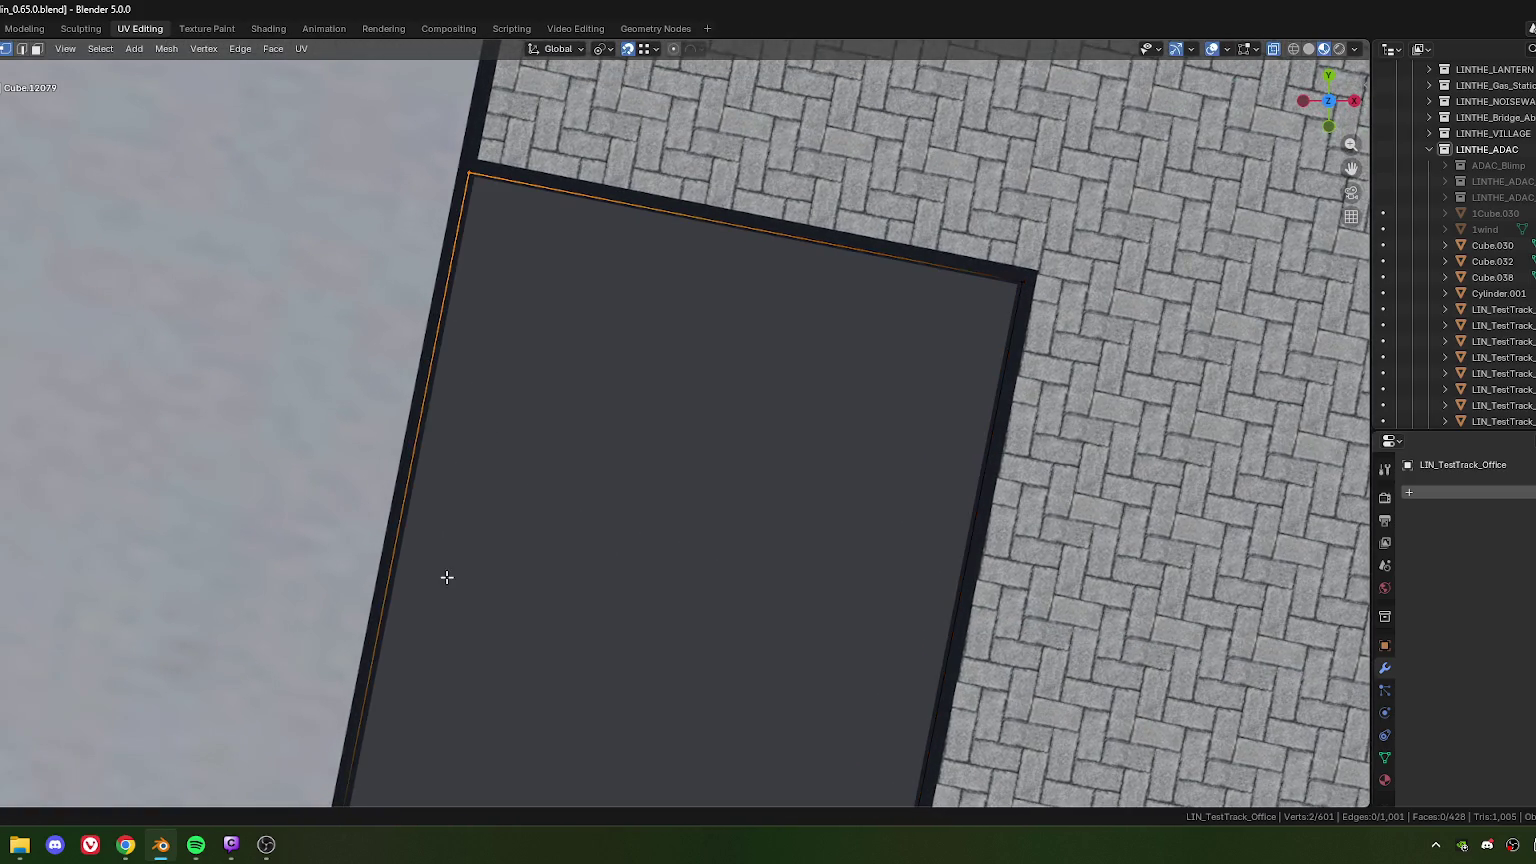
shift+middle_drag(446, 569, 561, 553)
shift+drag(563, 444, 565, 446)
scroll(560, 420, up, 3)
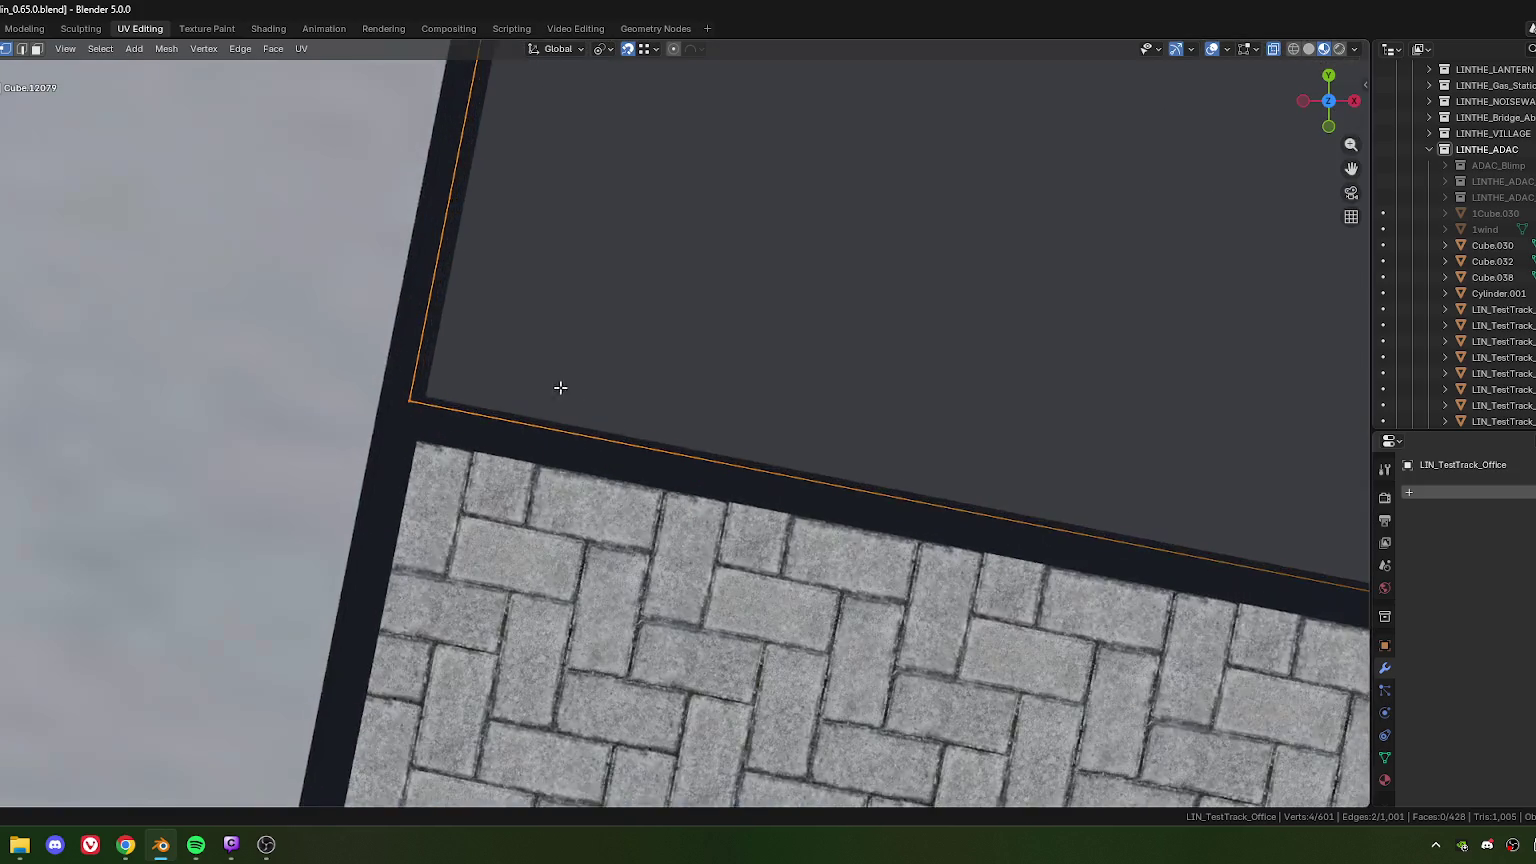
shift+middle_drag(549, 377, 679, 380)
key(g)
key(y)
key(y)
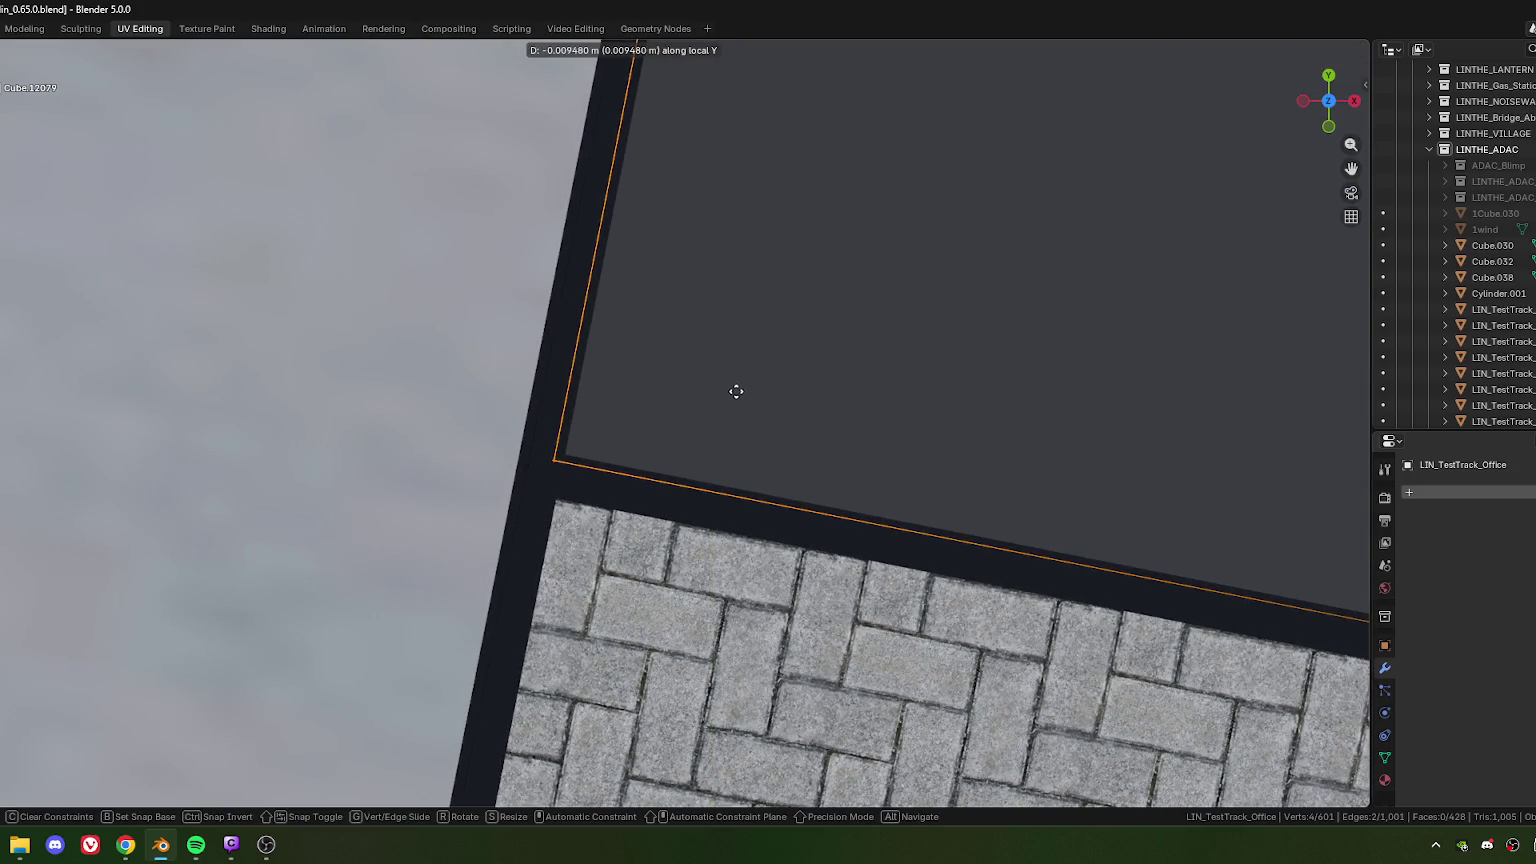
click(740, 391)
Step: Extrude the square's left edge along local Y into a new face
click(532, 470)
scroll(532, 470, down, 3)
mouse_move(532, 470)
shift+middle_down()
mouse_move(631, 593)
mouse_move(653, 440)
shift+middle_up()
scroll(631, 593, down, 4)
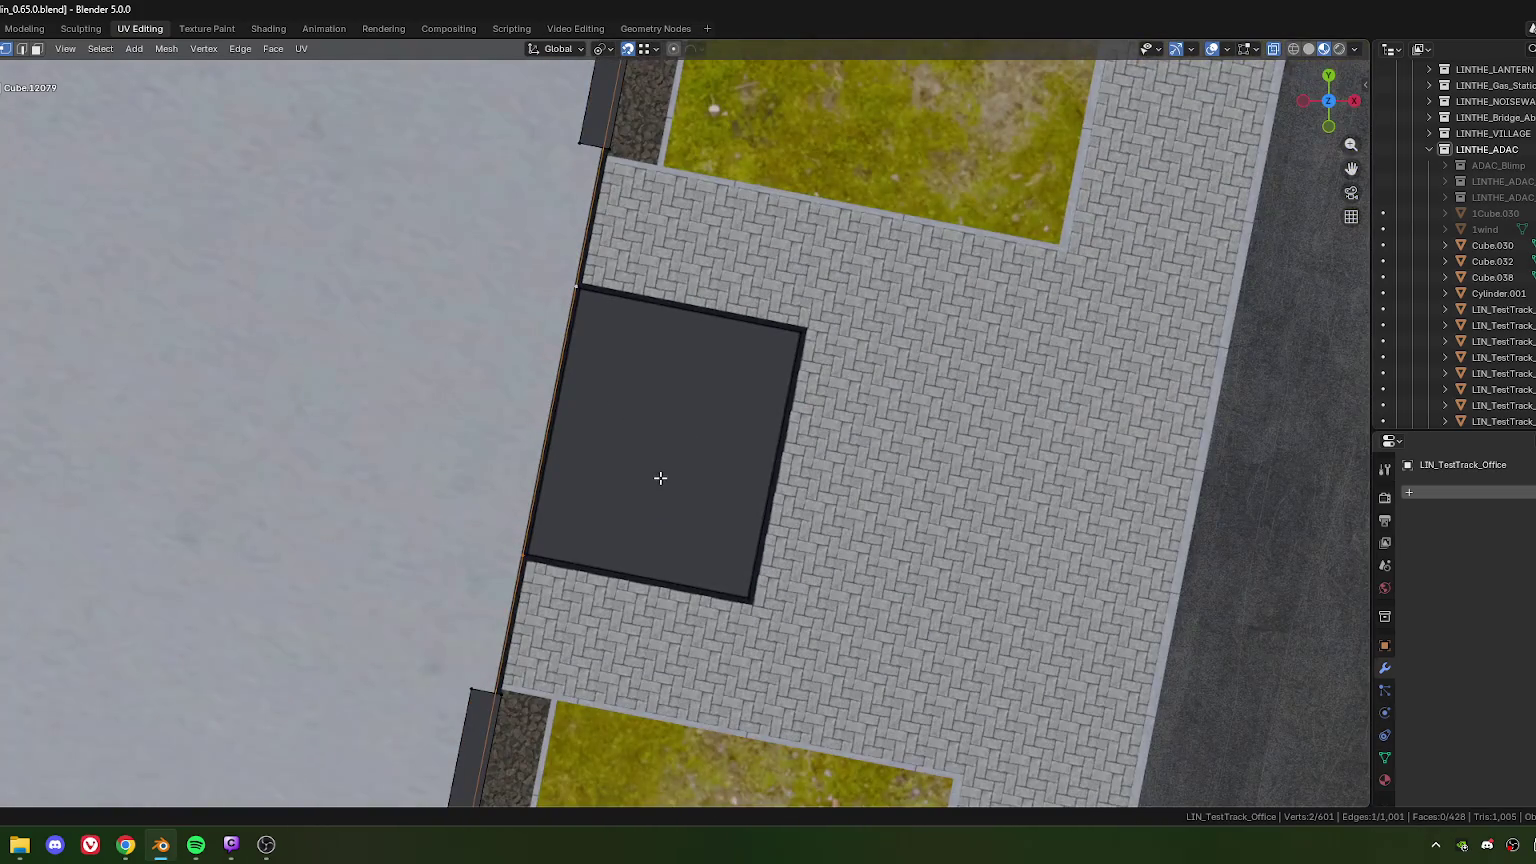
key(e)
key(y)
key(y)
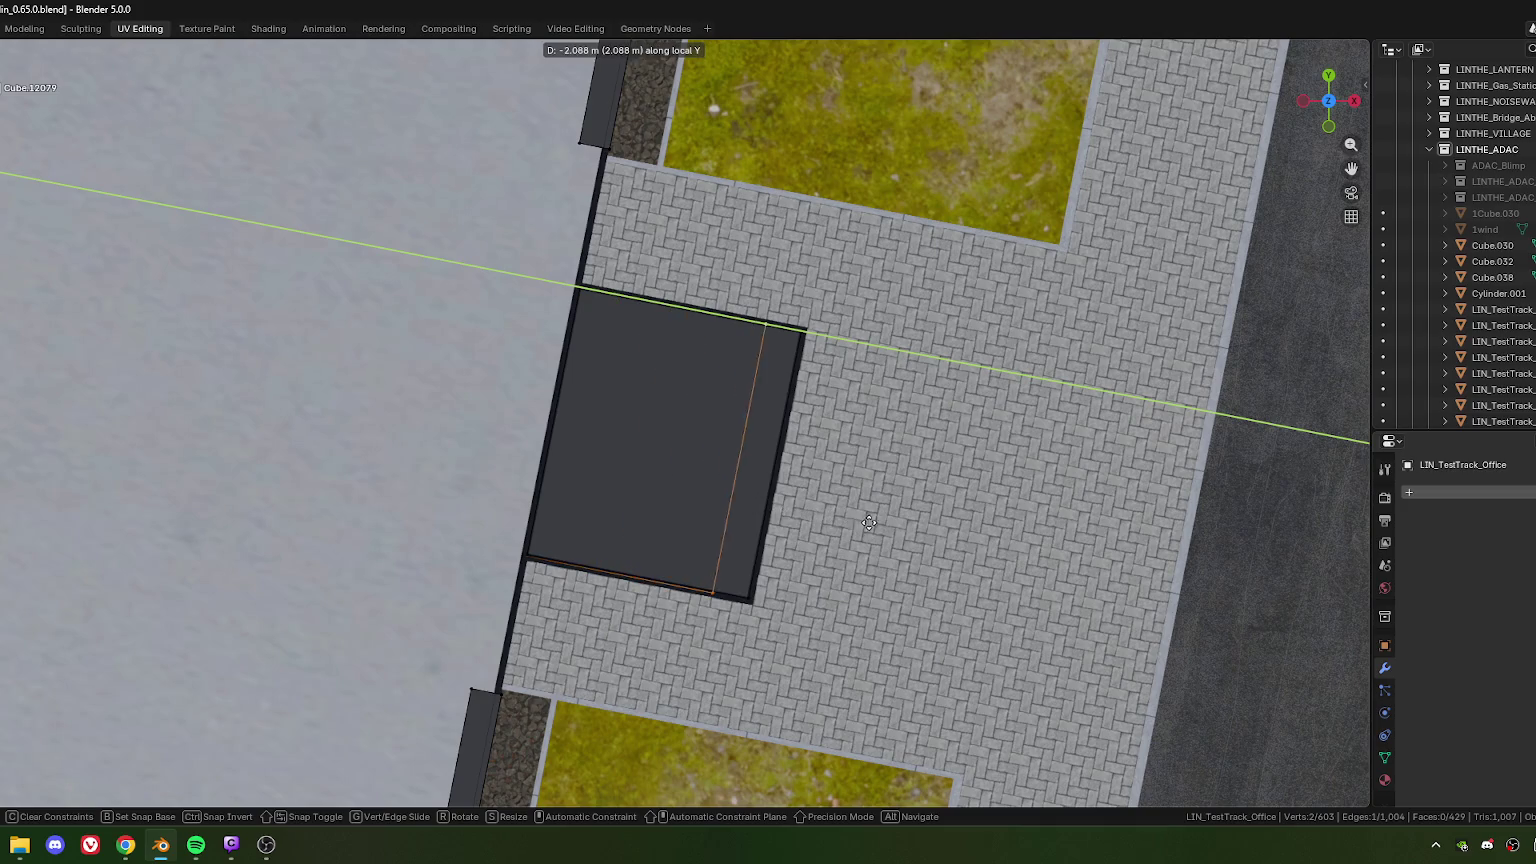
click(871, 522)
shift+middle_drag(871, 522, 670, 300)
scroll(547, 447, up, 5)
scroll(547, 447, up, 3)
shift+middle_drag(603, 538, 610, 435)
Step: Nudge the extruded edge along local Y to its final −0.017428 m position
key(g)
key(y)
key(y)
click(617, 435)
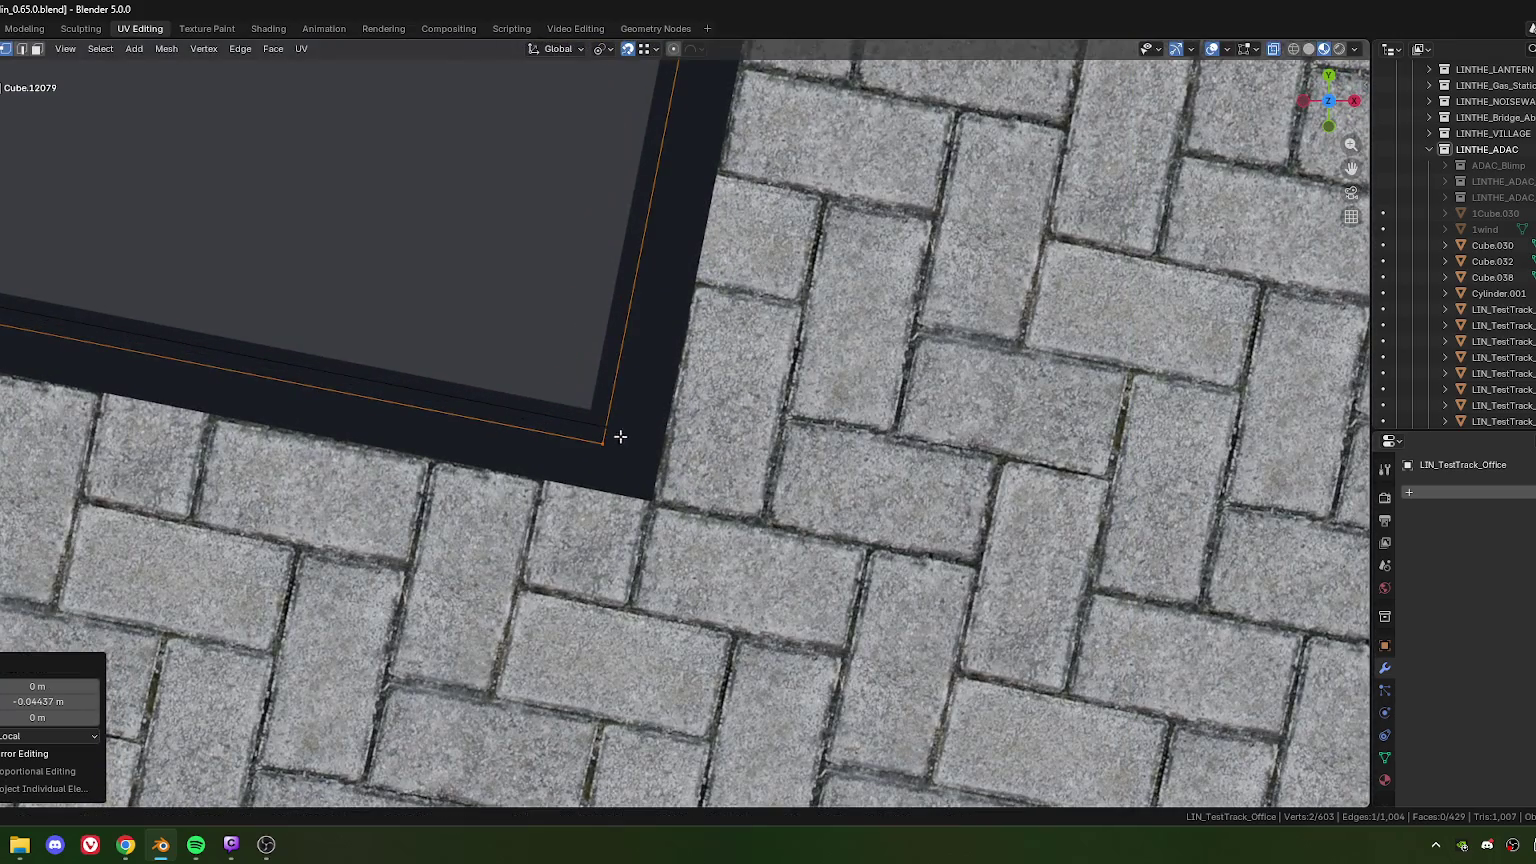
key(g)
key(y)
key(y)
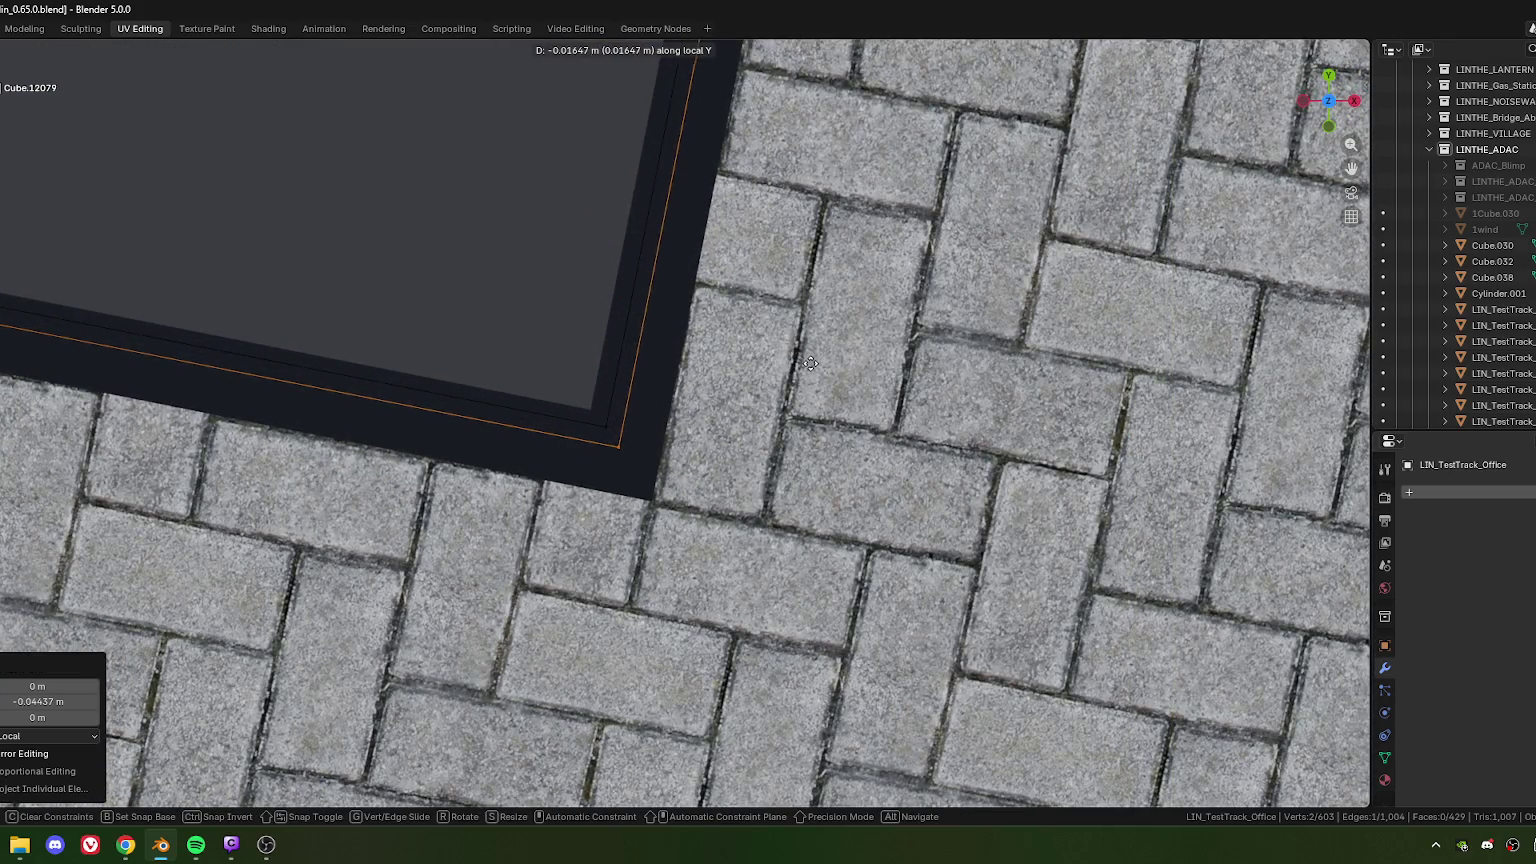
click(810, 363)
Step: Select only the new entrance floor face and view it in perspective
scroll(528, 336, down, 5)
middle_drag(528, 336, 662, 525)
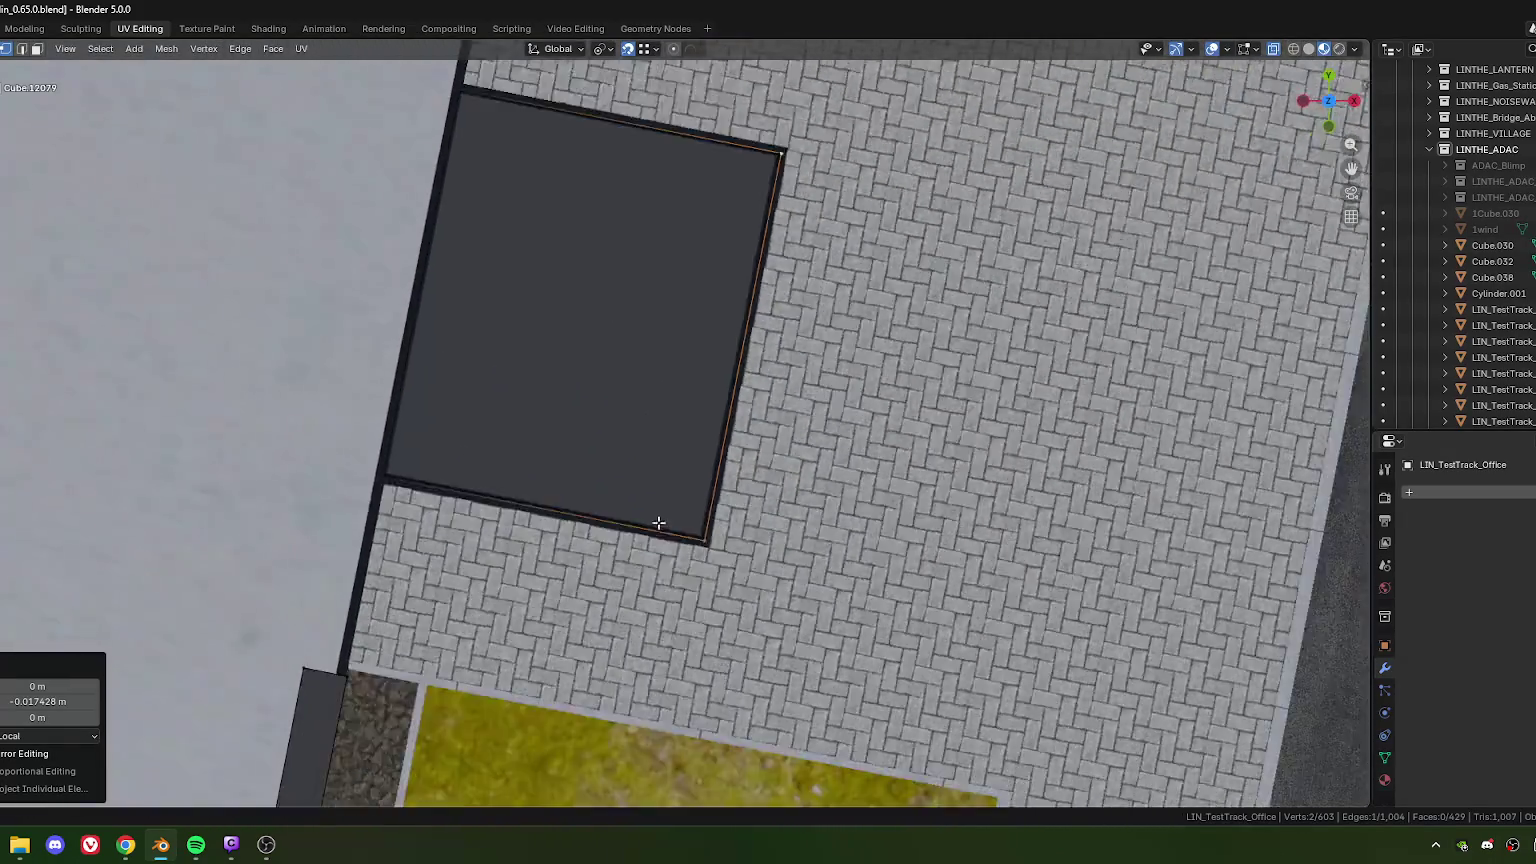
scroll(585, 364, up, 2)
key(alt+a)
click(597, 358)
middle_drag(597, 358, 586, 462)
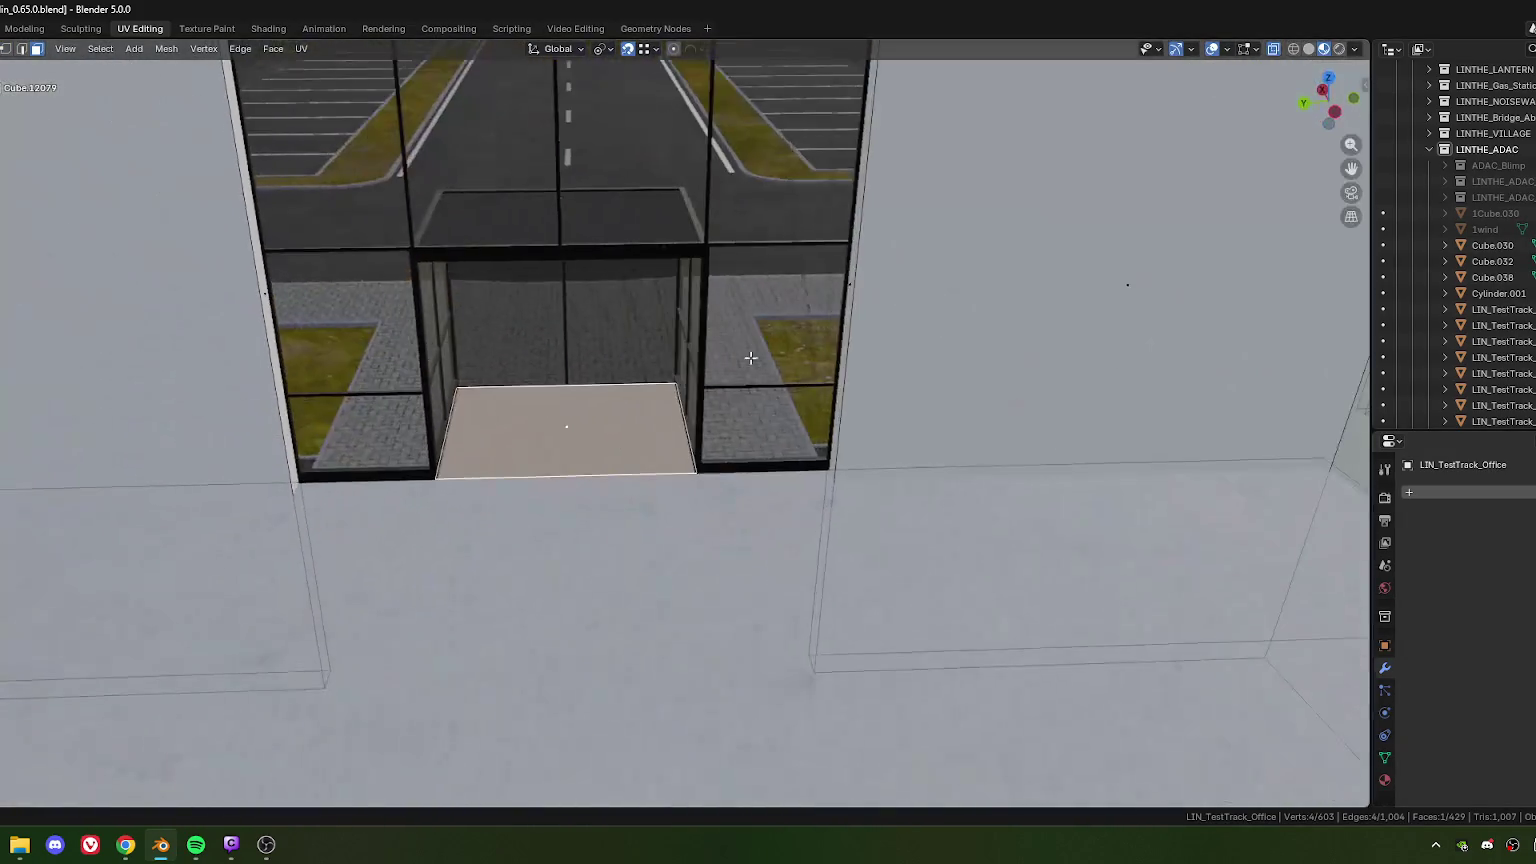
Step: Re-enter Edit Mode on the office building mesh and add the facade face behind the vestibule
scroll(586, 462, down, 2)
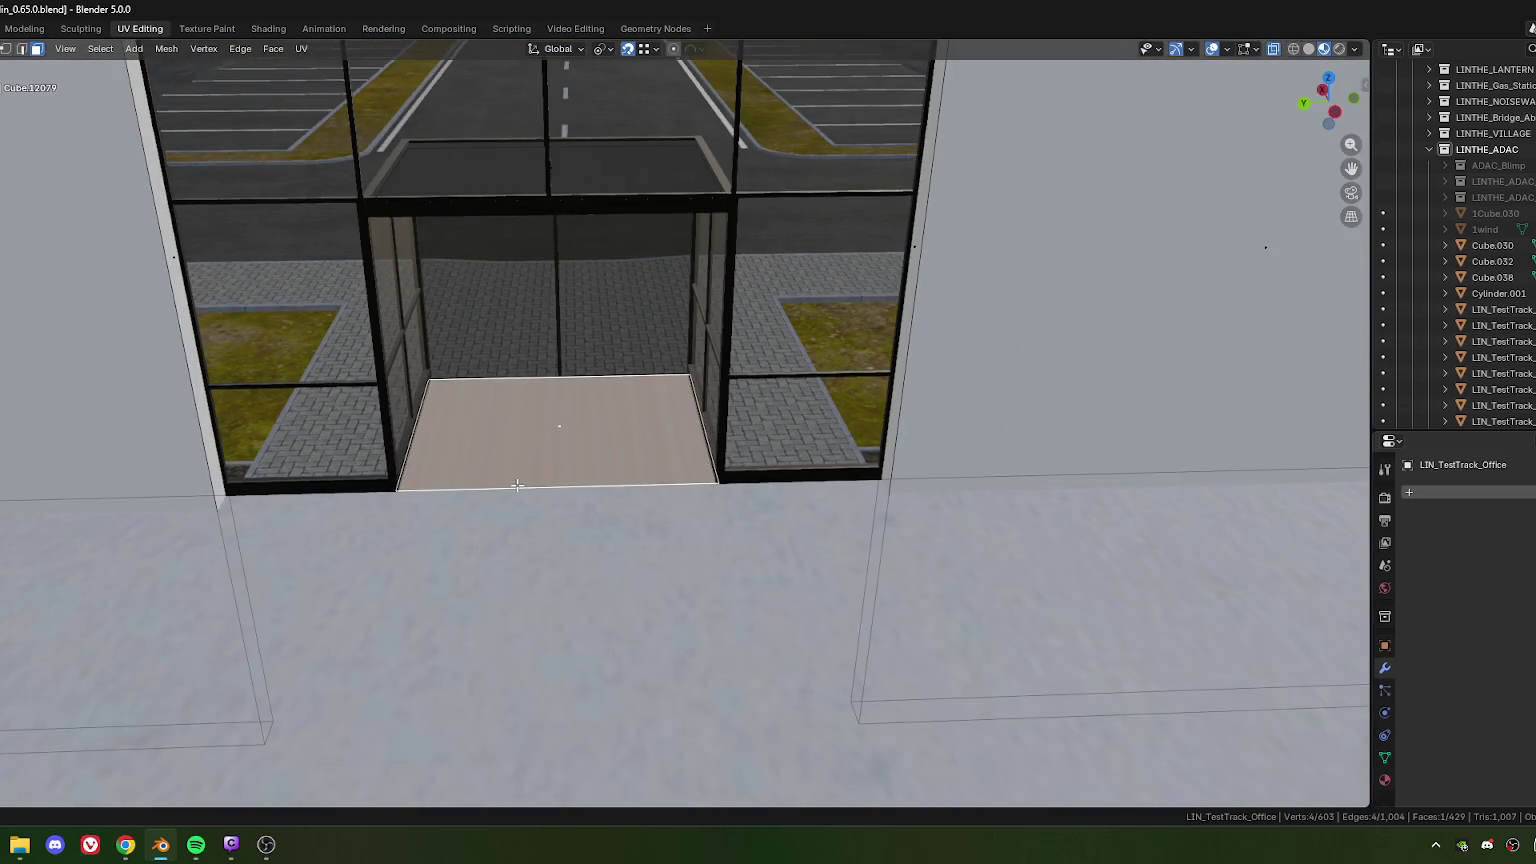
key(Tab)
scroll(500, 474, down, 3)
mouse_move(530, 467)
middle_down()
mouse_move(875, 477)
mouse_move(641, 434)
middle_up()
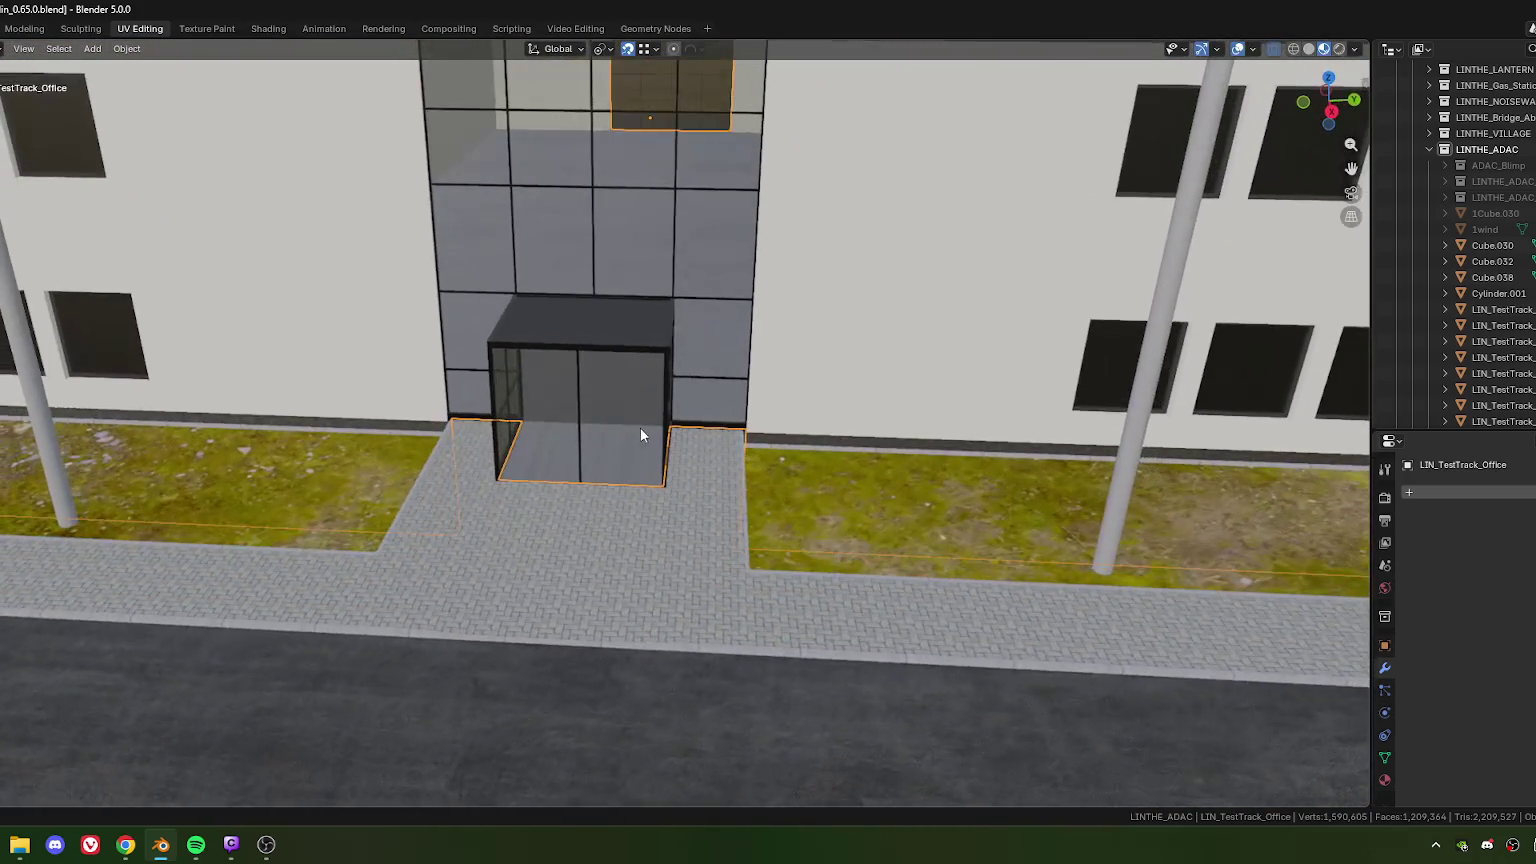
key(Tab)
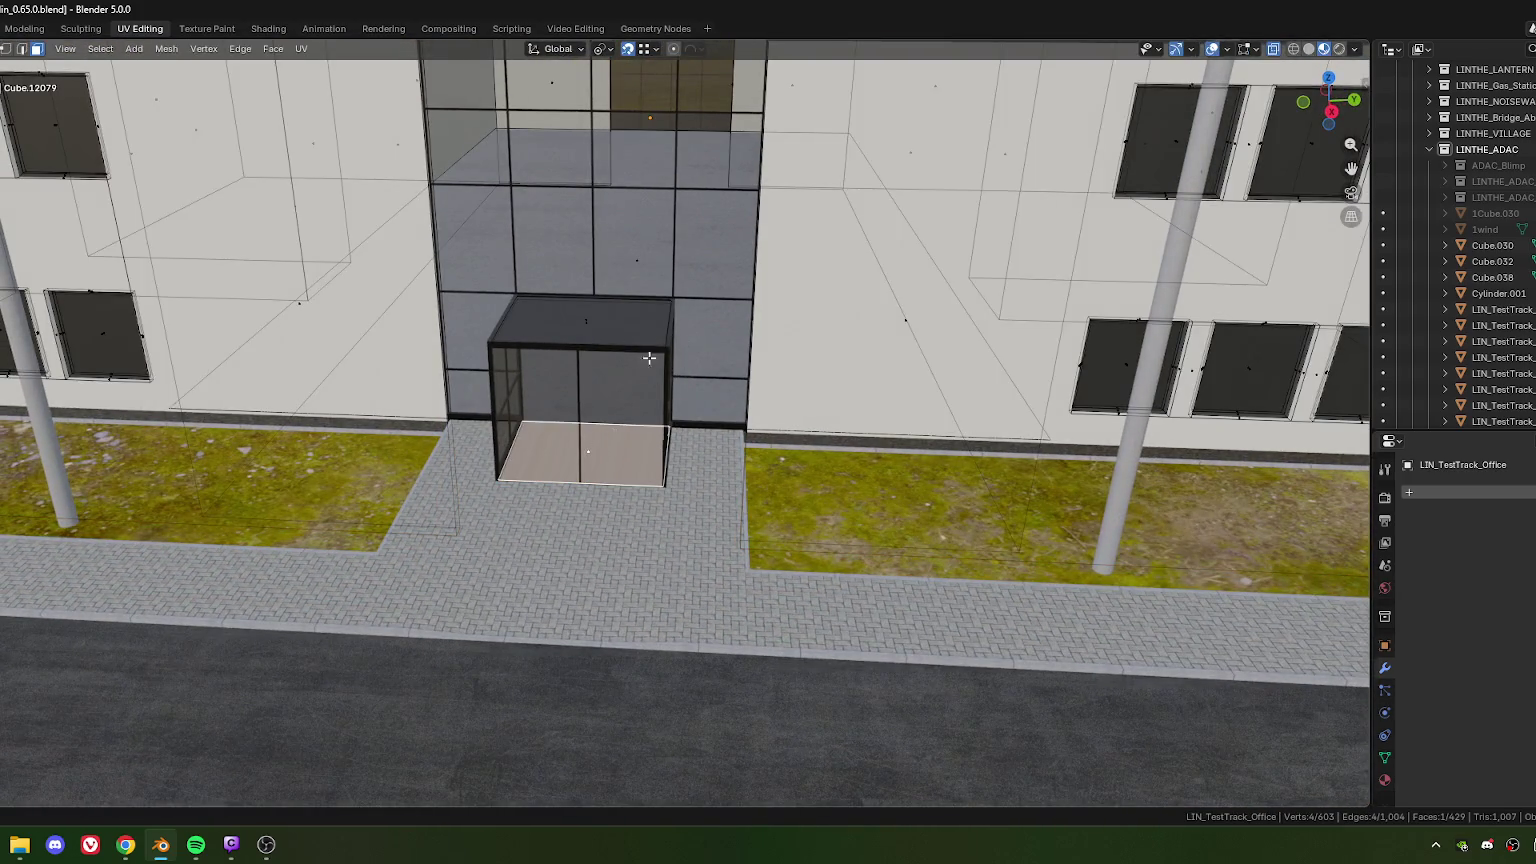
scroll(648, 354, up, 1)
shift+click(588, 342)
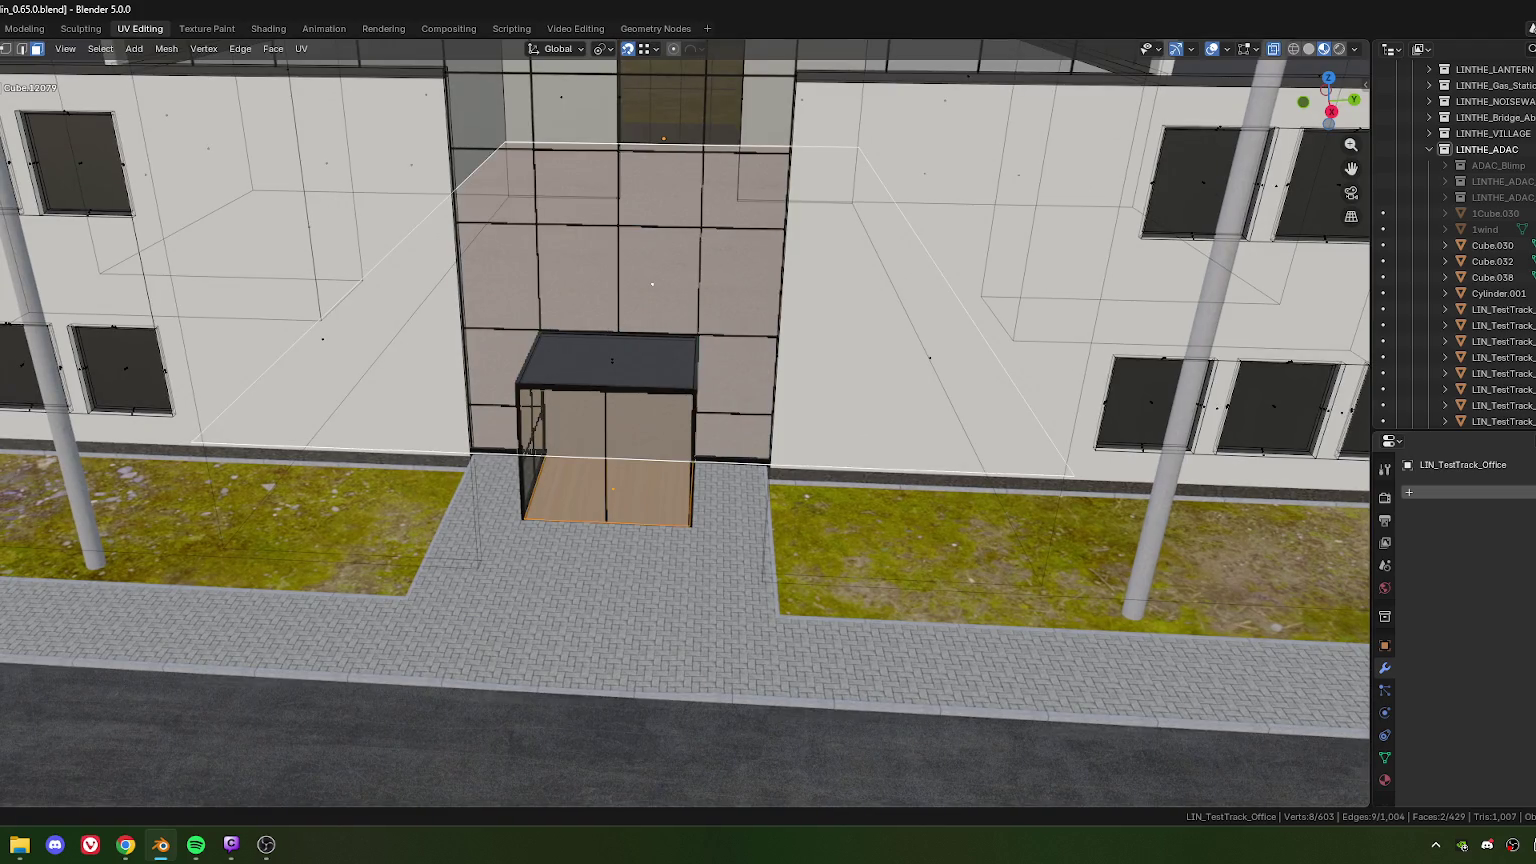
Step: In the UV Editor, slide the floor's left UV edge horizontally to the image border
key(ctrl+space)
scroll(205, 514, down, 3)
scroll(338, 423, up, 3)
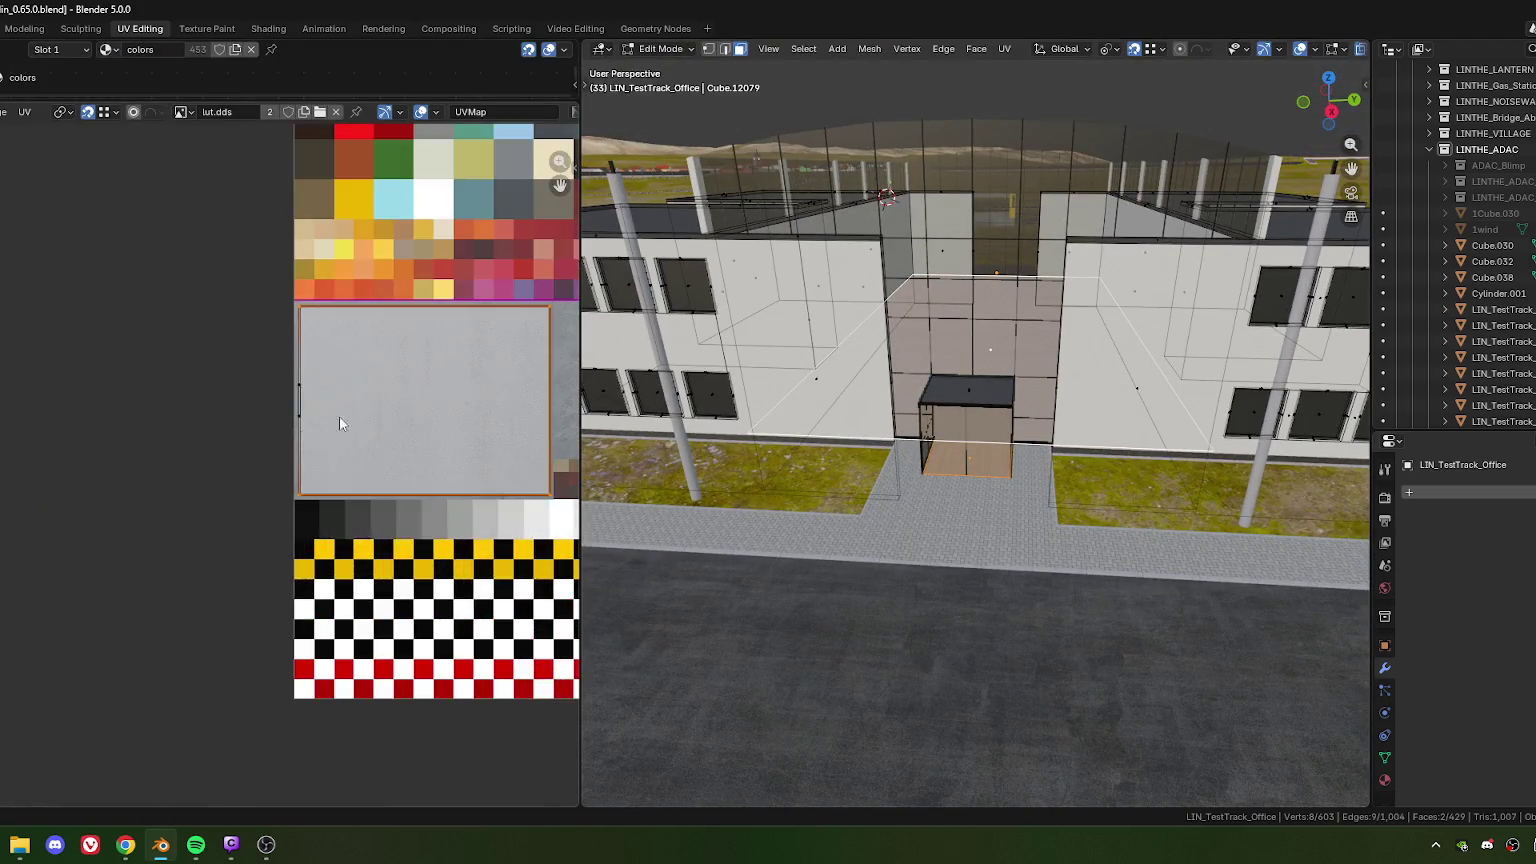
middle_drag(338, 418, 268, 476)
click(235, 463)
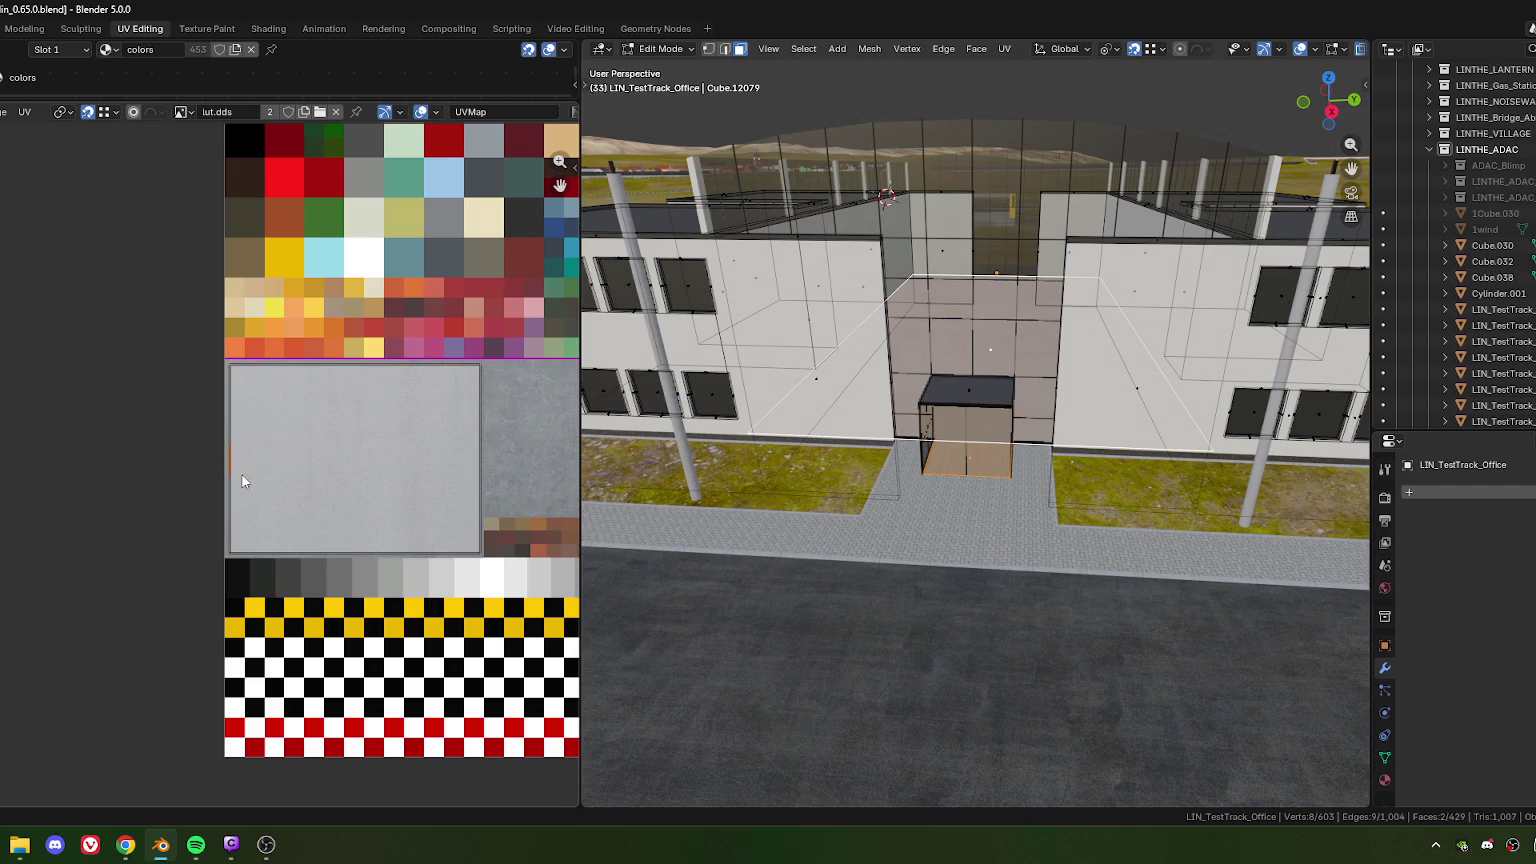
scroll(241, 479, up, 3)
scroll(401, 487, up, 1)
key(g)
key(x)
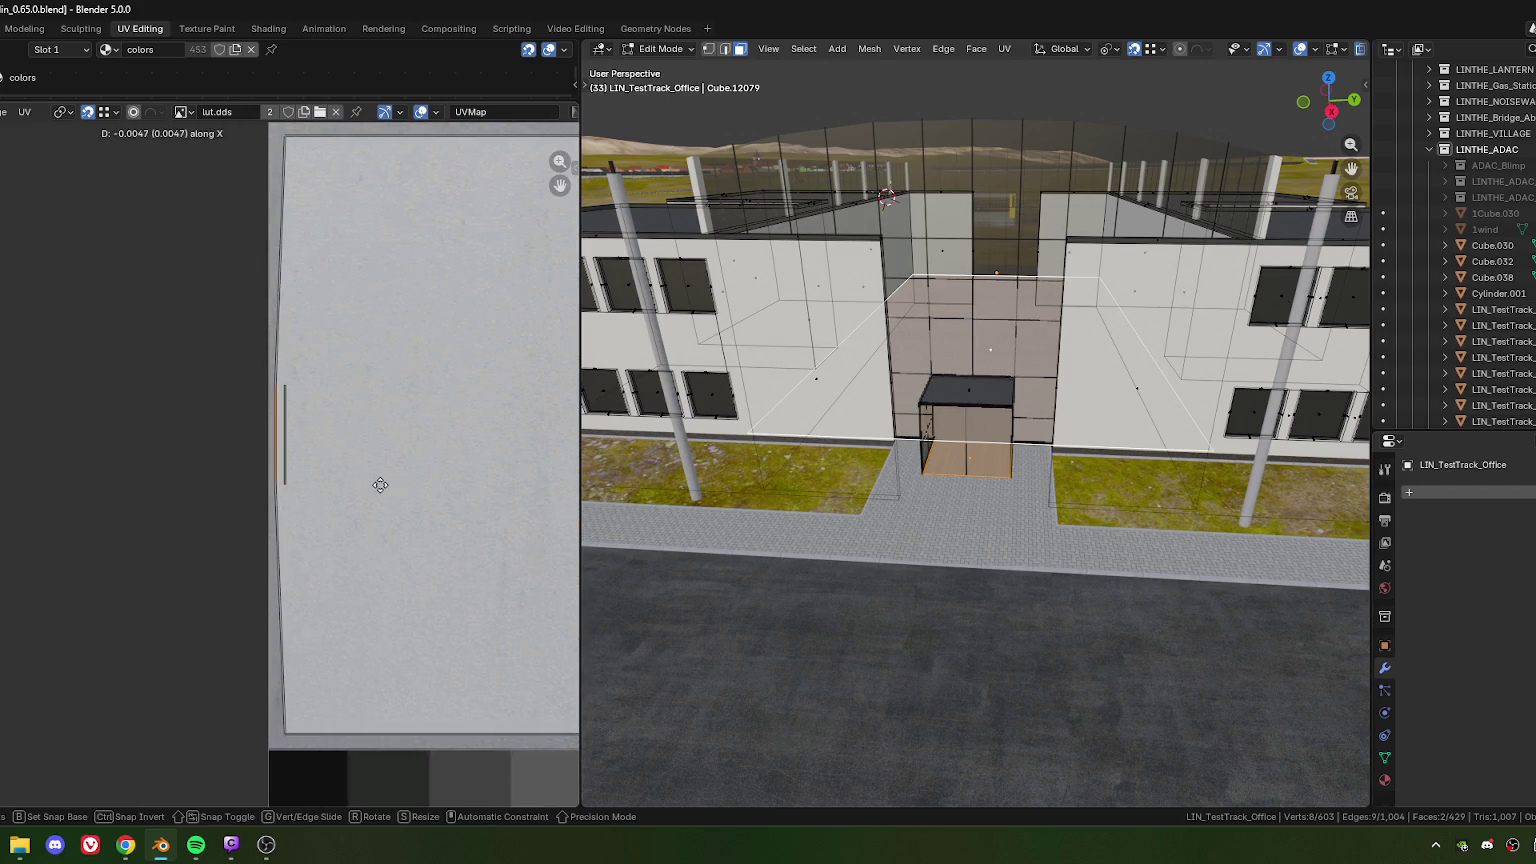
click(380, 485)
key(g)
key(x)
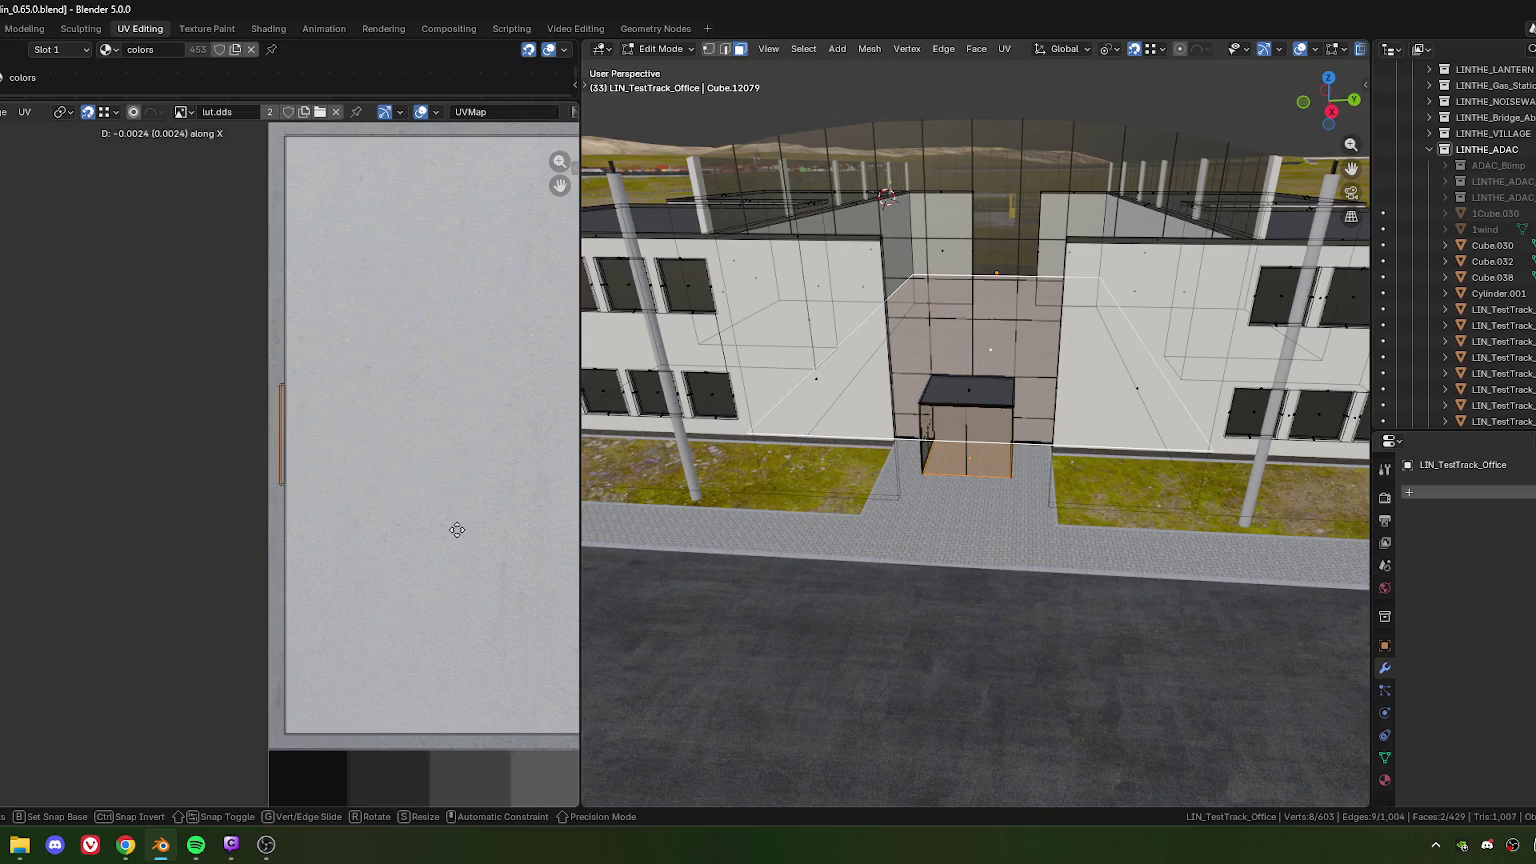
click(429, 530)
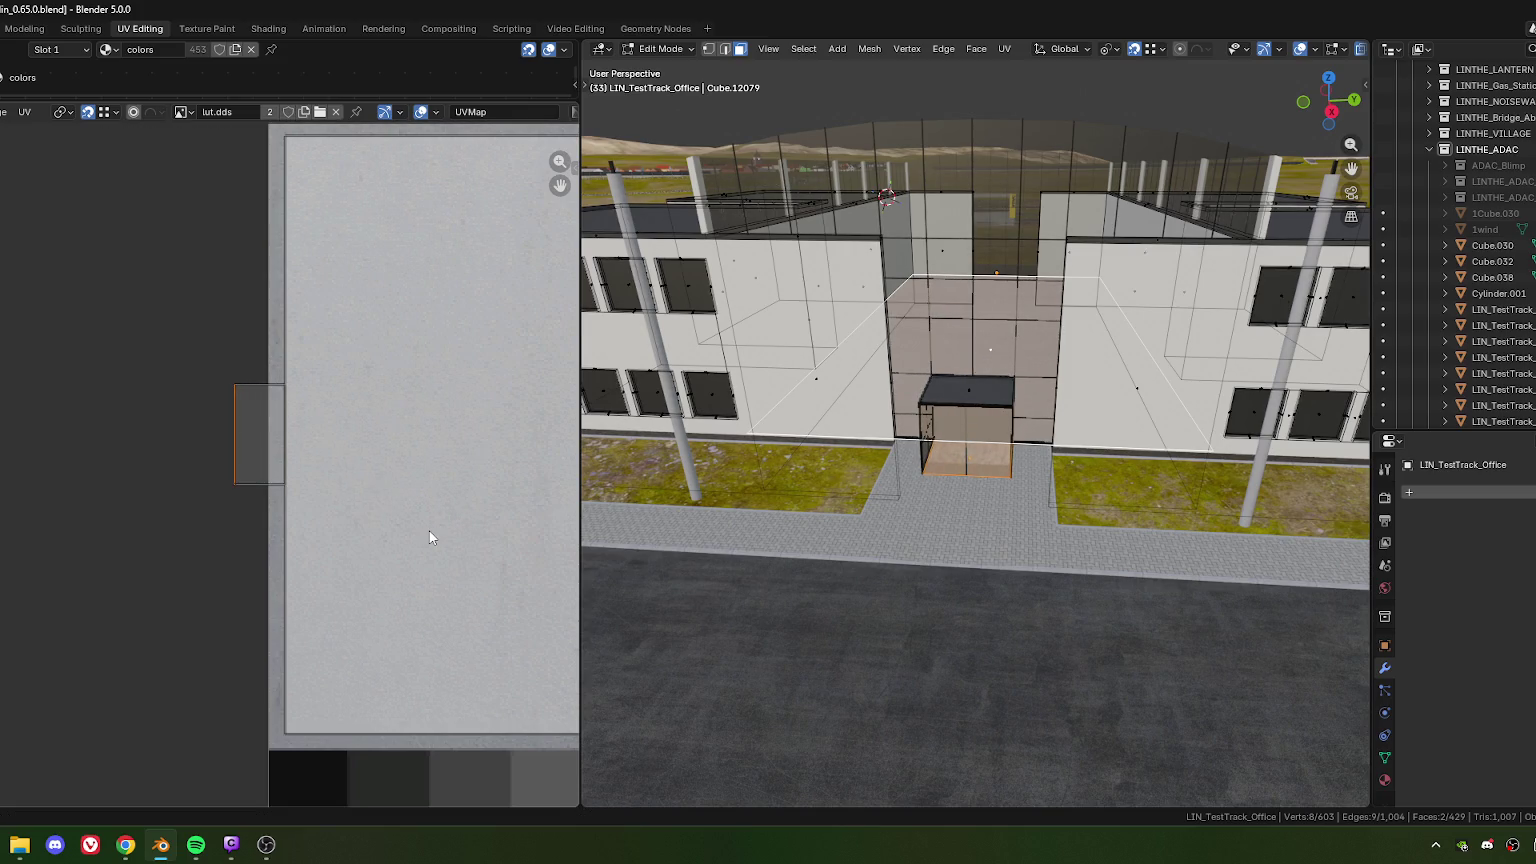
Step: Shift the small left UV island horizontally to the right
key(KP_Decimal)
shift+middle_drag(1025, 557, 903, 447)
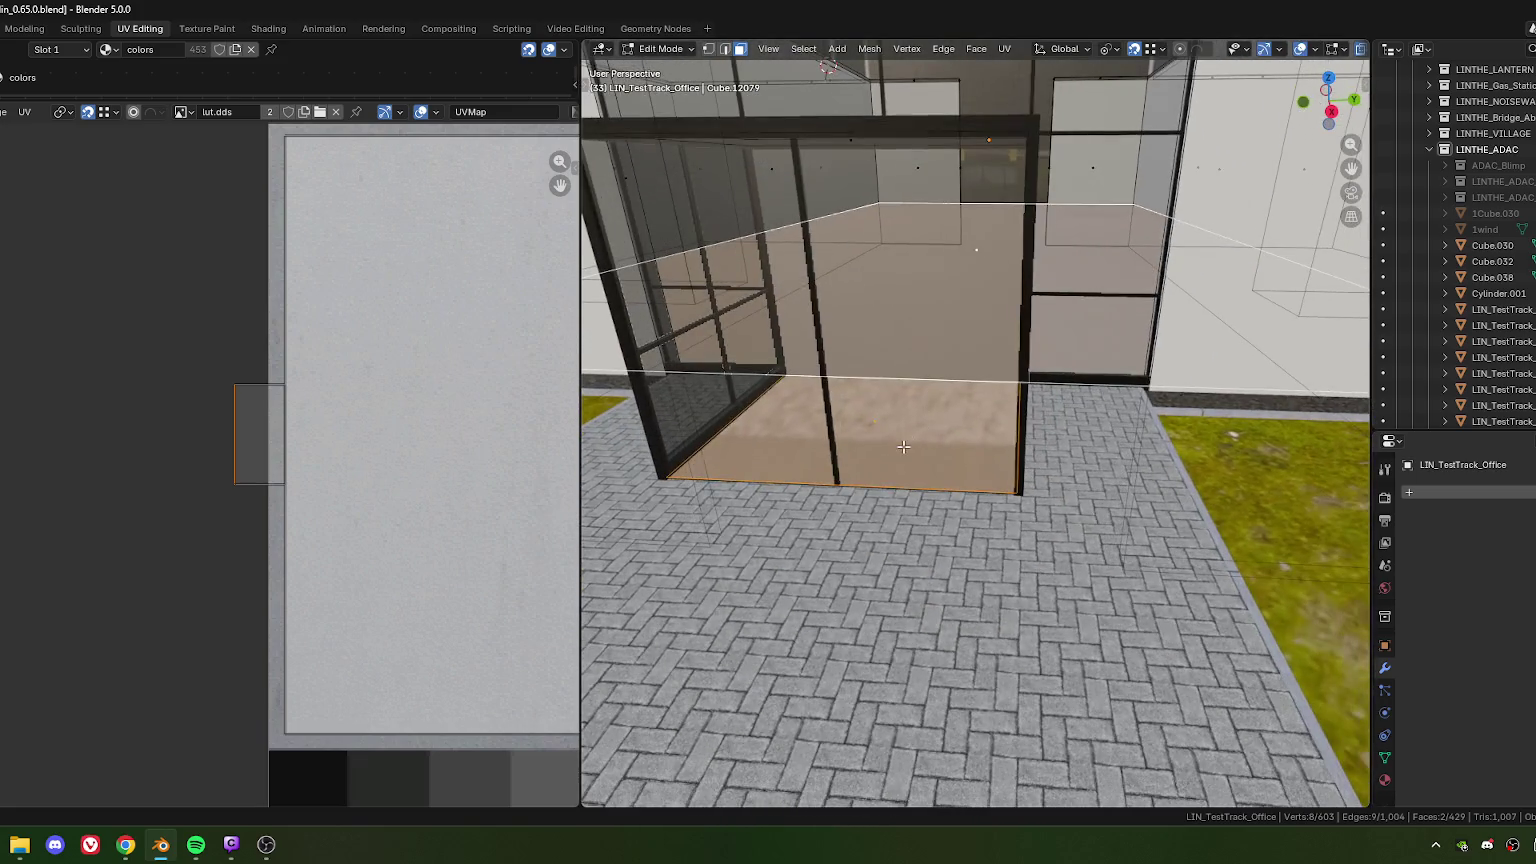
middle_drag(826, 408, 826, 460)
scroll(326, 443, down, 3)
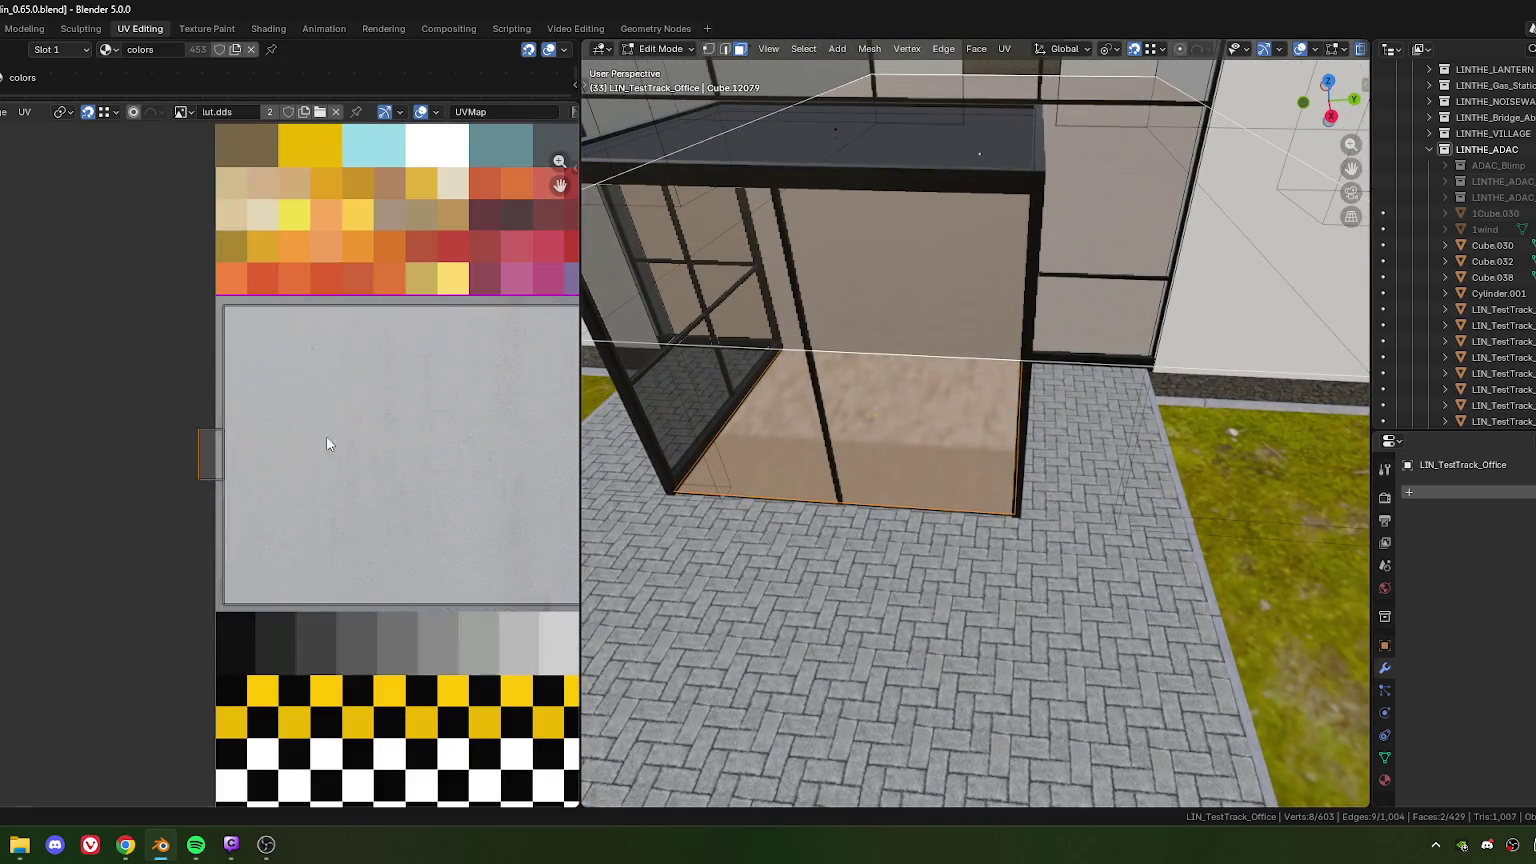
click(211, 466)
key(g)
key(x)
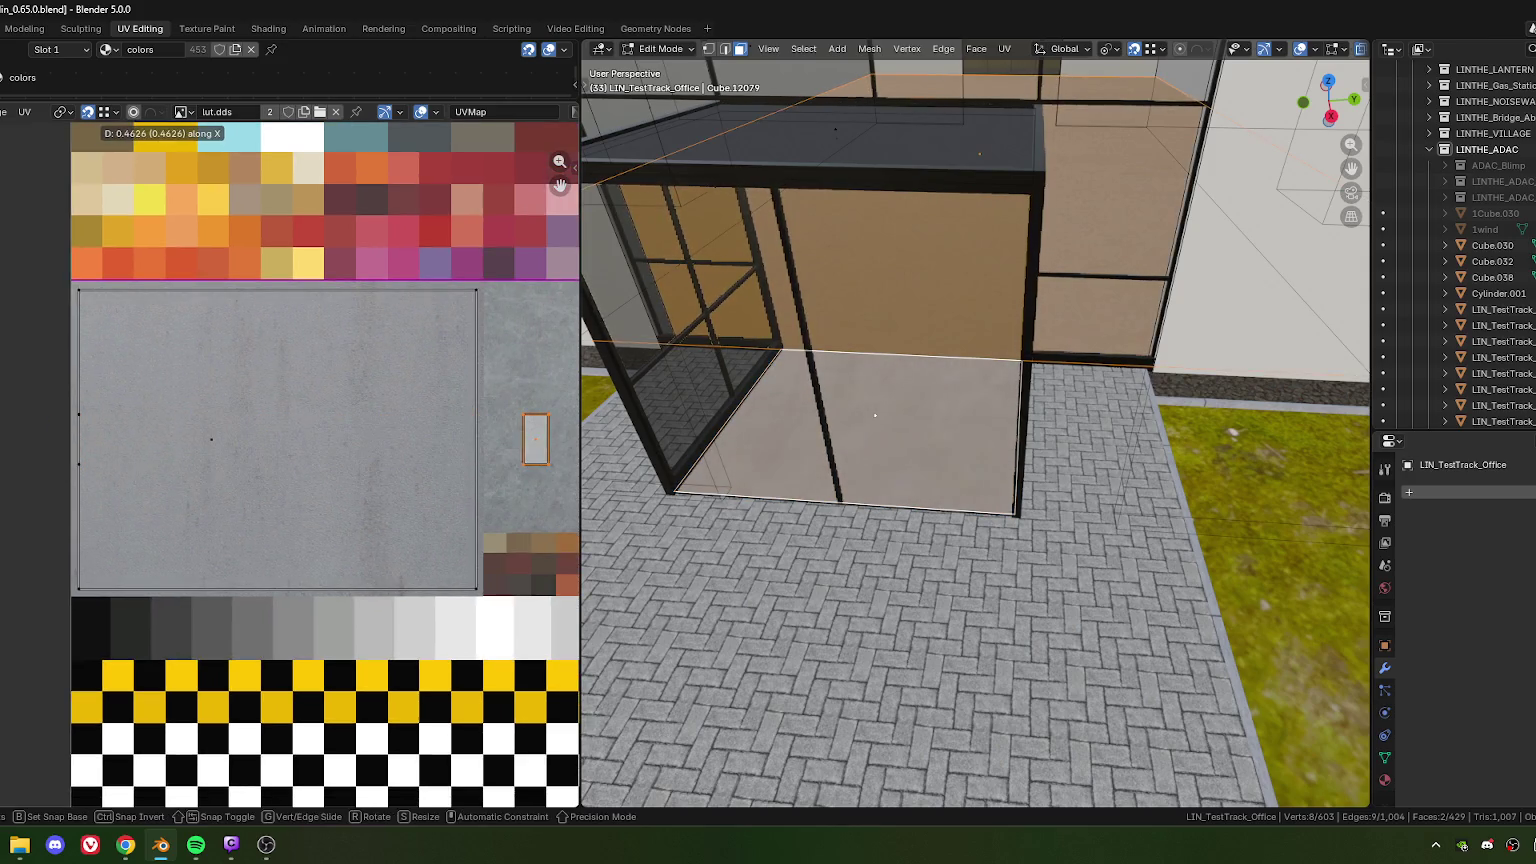
click(575, 497)
Step: Scale up the small UV island and settle it over the grey concrete patch
scroll(990, 484, down, 3)
scroll(990, 484, down, 2)
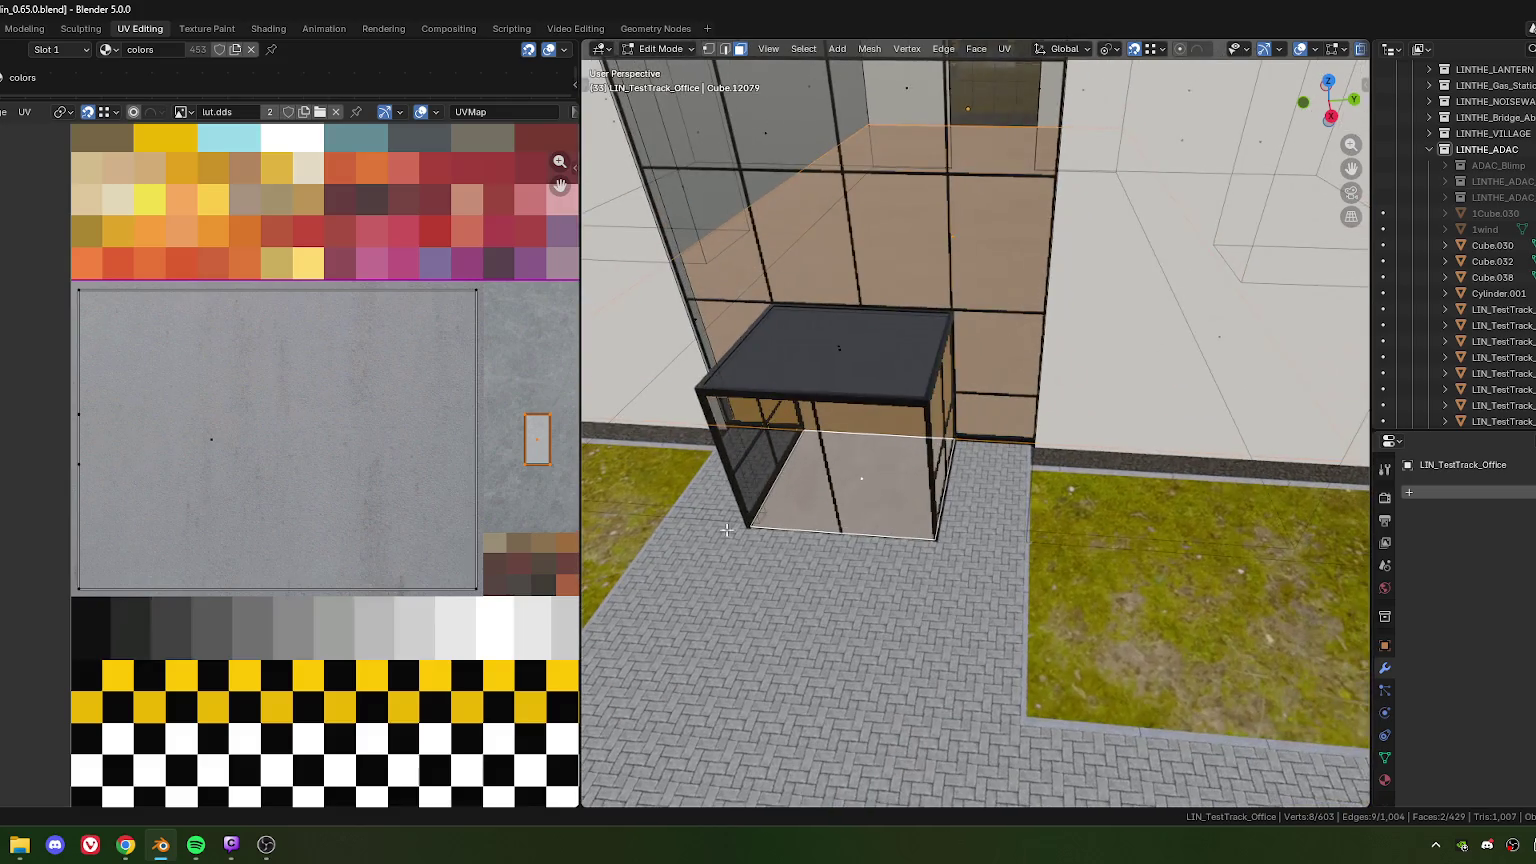
scroll(314, 488, down, 1)
scroll(314, 488, down, 2)
scroll(271, 479, down, 1)
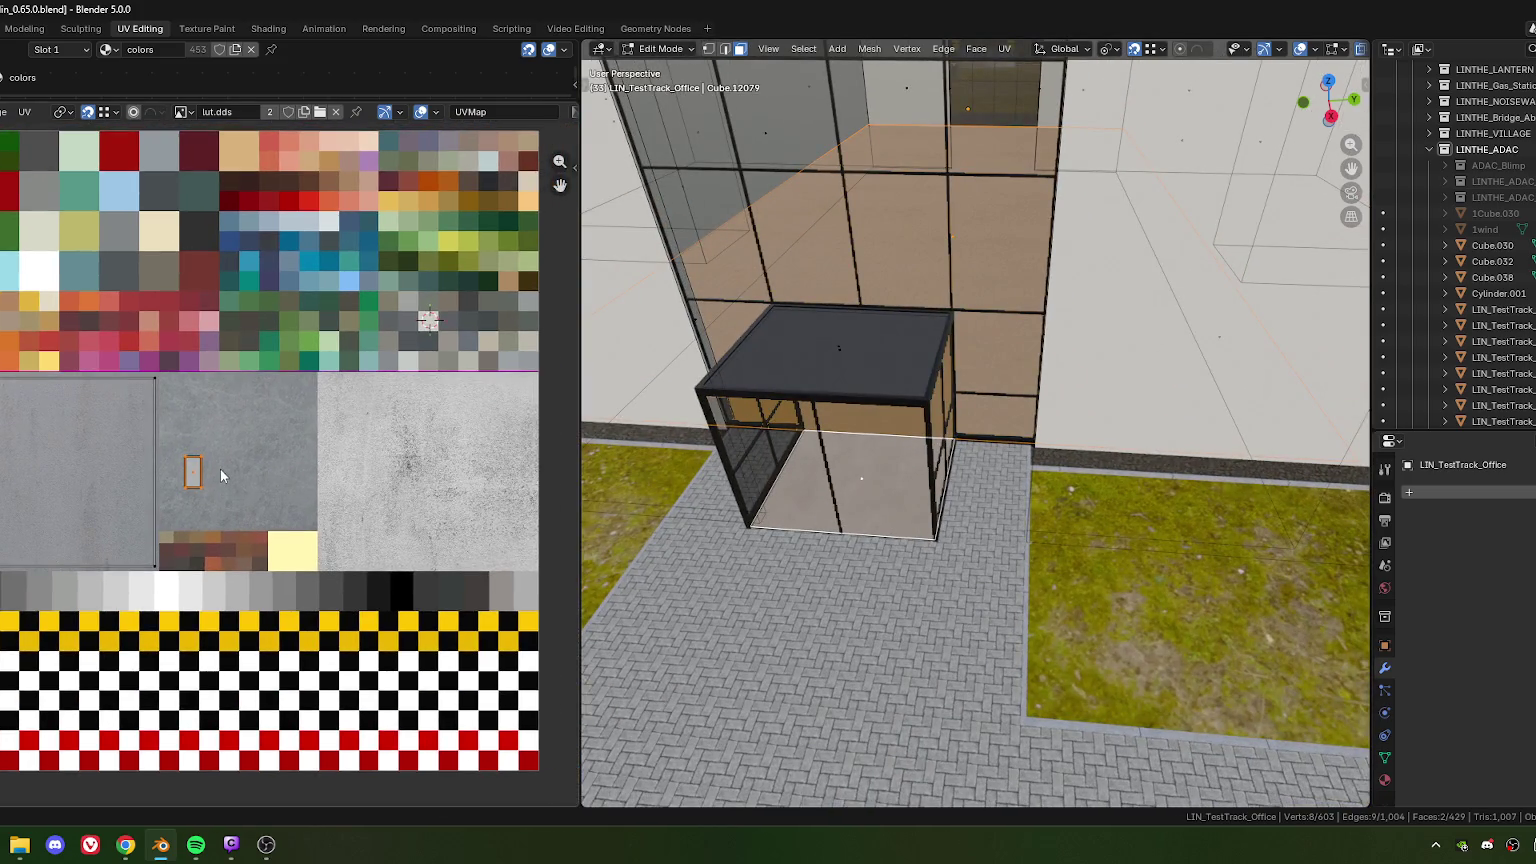
key(s)
click(315, 466)
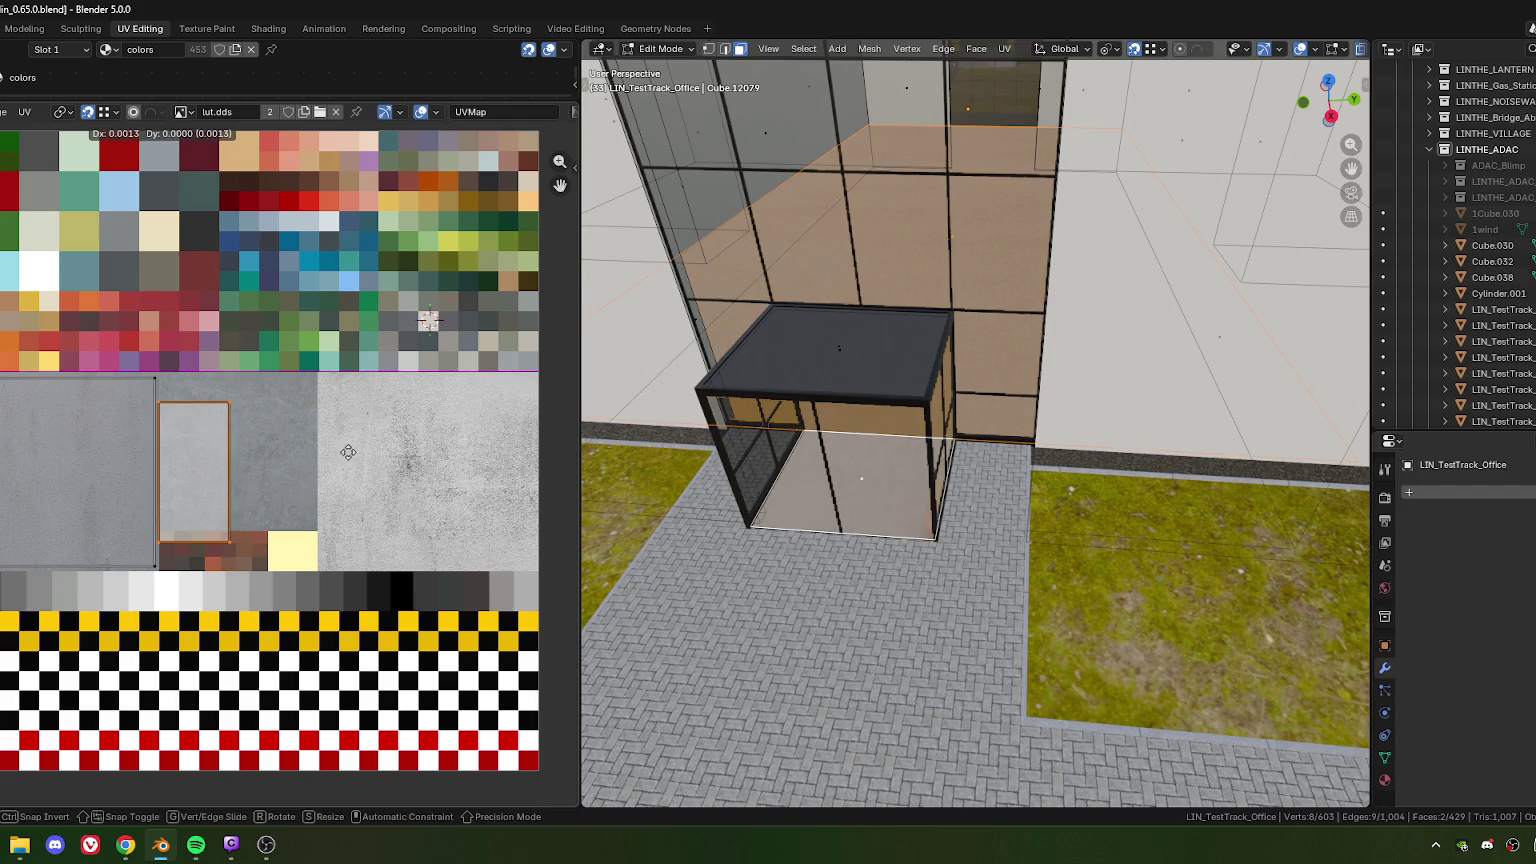
key(g)
click(360, 450)
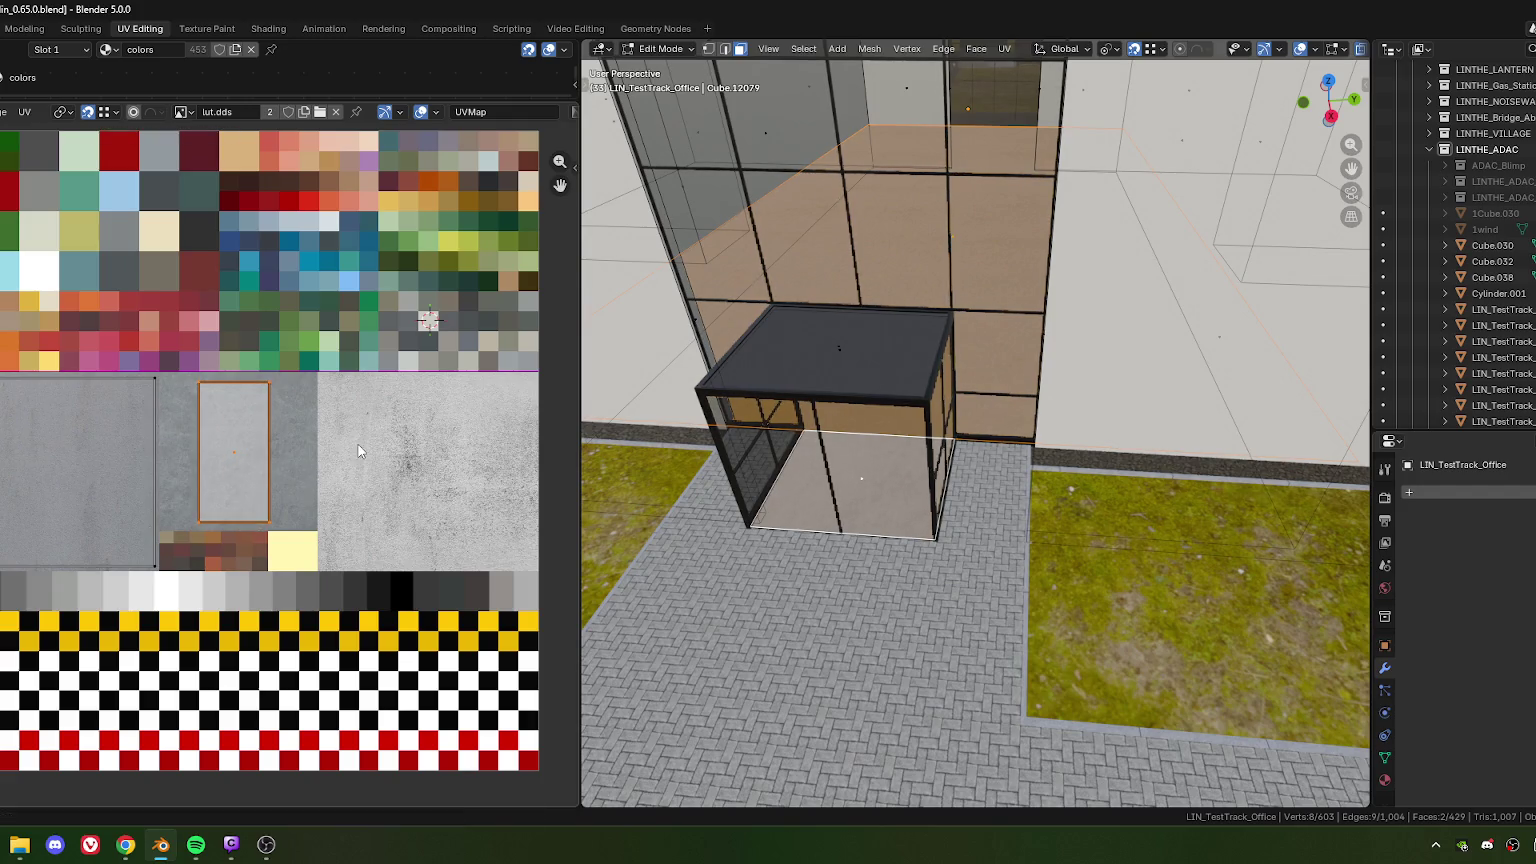
Step: Return to Object Mode, close the UV Editor and orbit around the vestibule to check it
key(Tab)
scroll(900, 580, up, 3)
scroll(970, 550, up, 1)
scroll(943, 565, up, 1)
scroll(944, 566, down, 5)
mouse_move(944, 568)
middle_down()
mouse_move(904, 534)
mouse_move(916, 521)
mouse_move(911, 558)
mouse_move(806, 528)
middle_up()
scroll(934, 542, up, 3)
scroll(934, 542, down, 3)
scroll(806, 528, up, 3)
drag(581, 513, 5, 513)
middle_drag(460, 515, 614, 507)
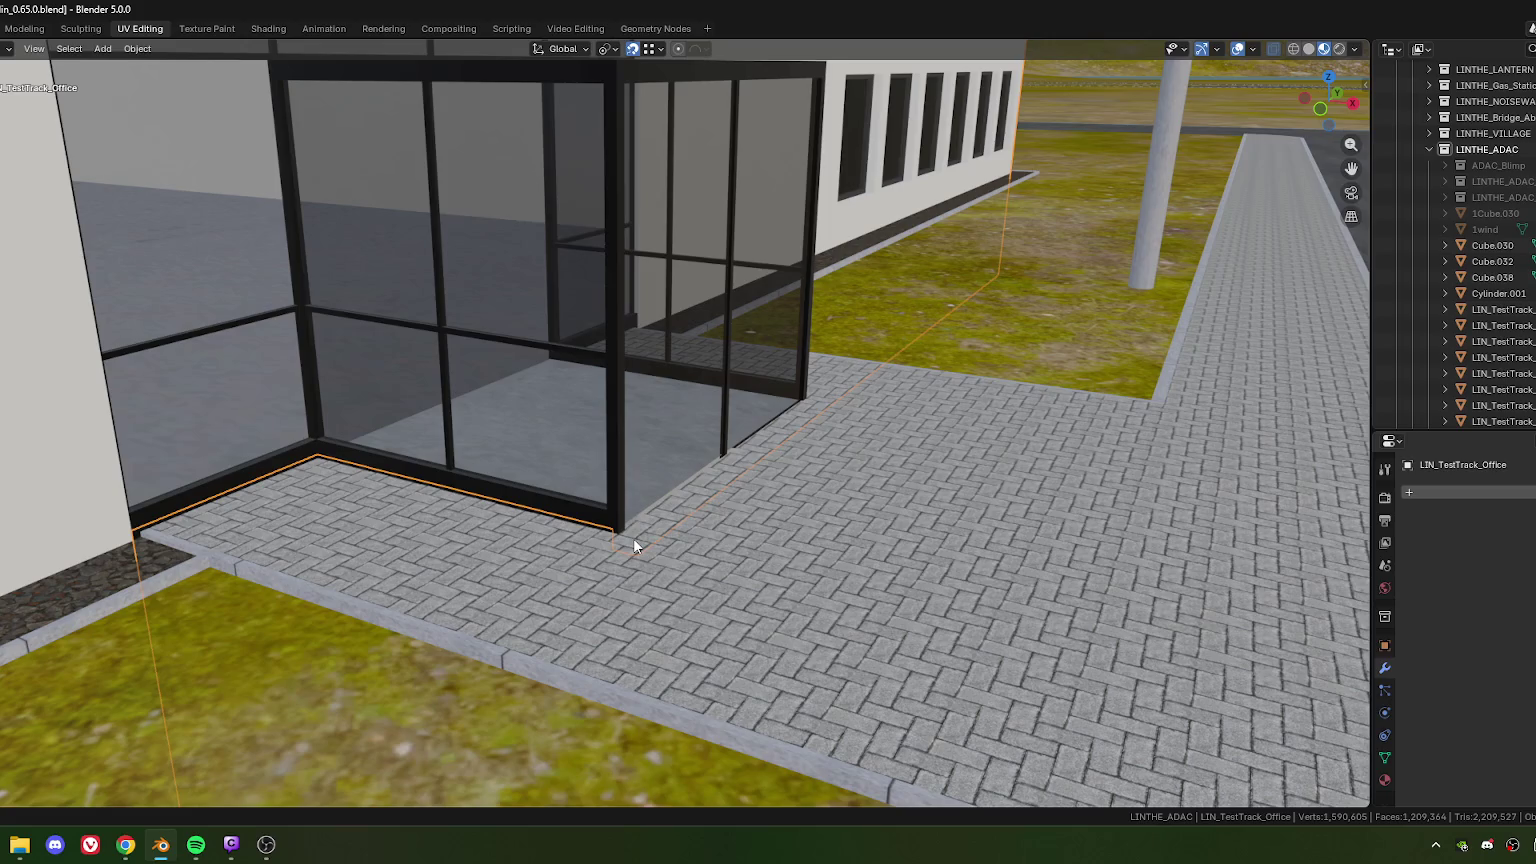
Step: Inspect the glass frame Cube.030 in Edit Mode from several angles
click(634, 538)
key(Tab)
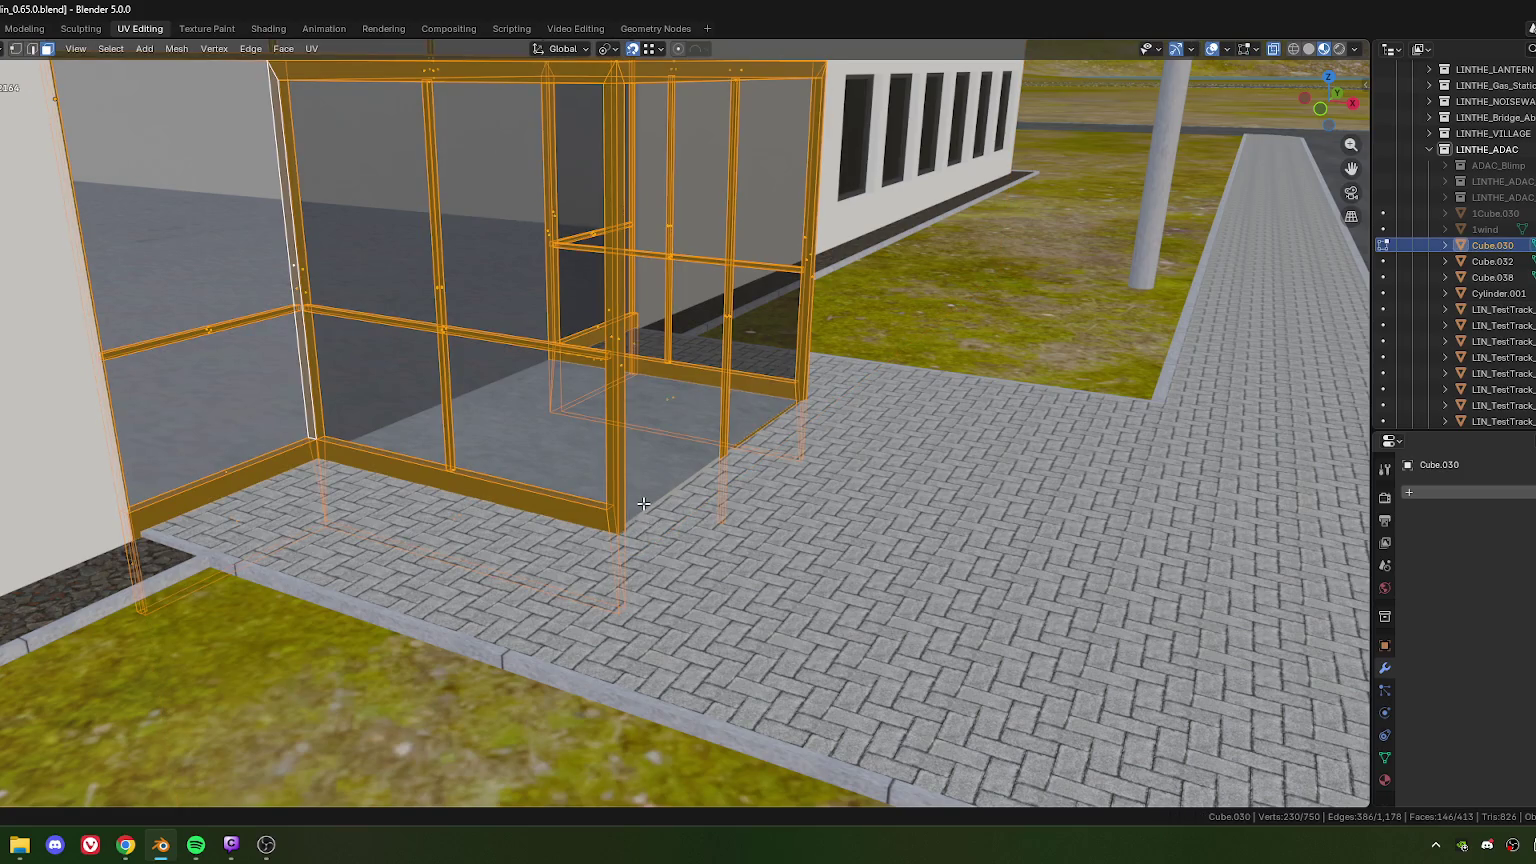
scroll(643, 503, down, 4)
mouse_move(660, 520)
middle_down()
mouse_move(696, 541)
mouse_move(604, 566)
mouse_move(628, 559)
middle_up()
scroll(627, 559, up, 2)
scroll(609, 479, up, 3)
scroll(609, 479, down, 3)
scroll(634, 463, up, 3)
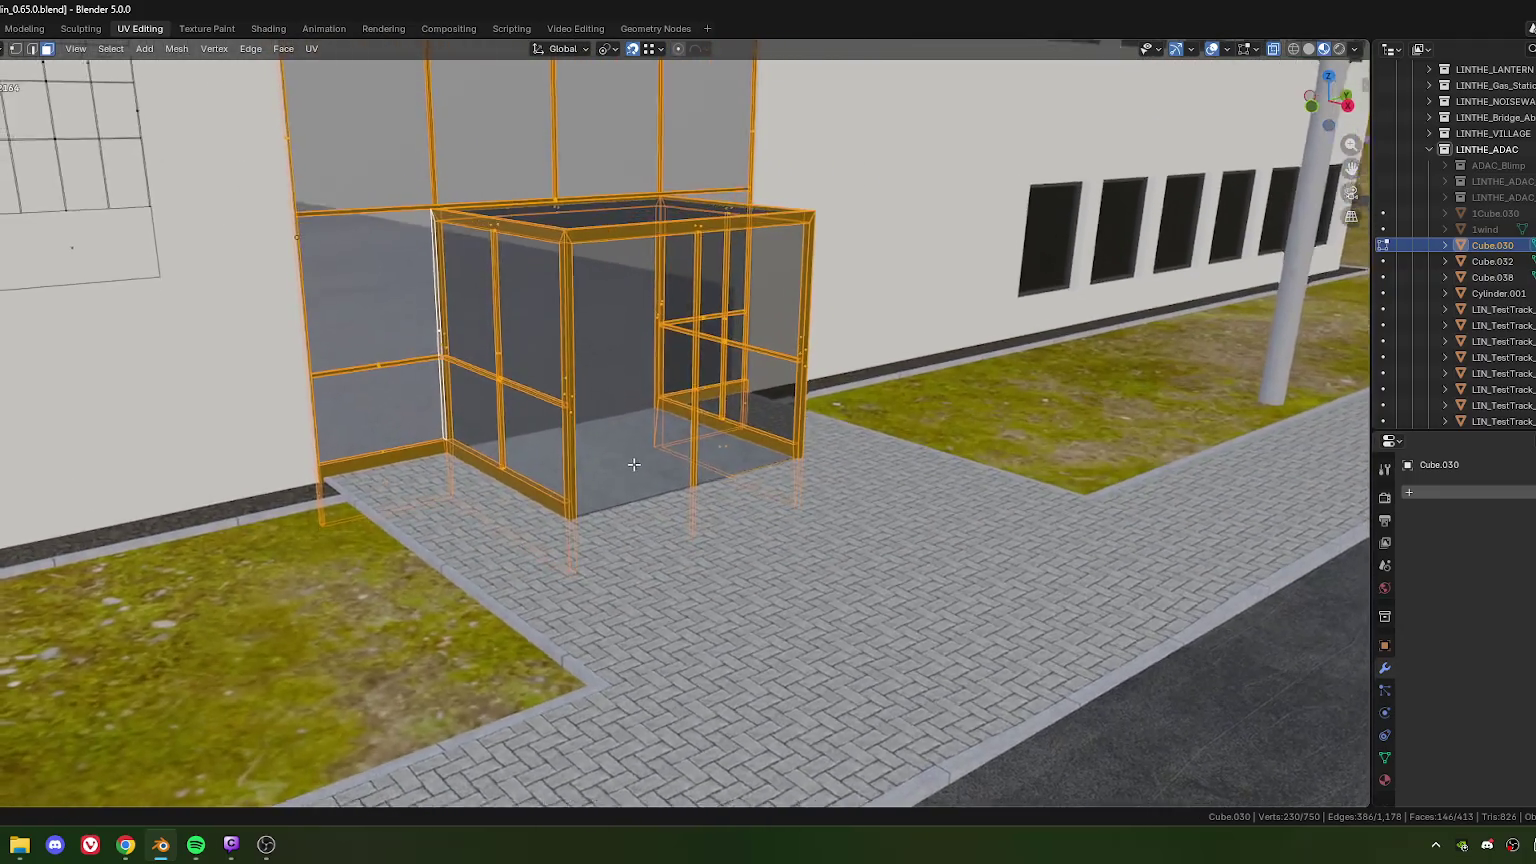
scroll(634, 463, down, 3)
mouse_move(634, 463)
middle_down()
mouse_move(602, 505)
mouse_move(628, 520)
middle_up()
scroll(623, 527, up, 3)
scroll(628, 520, up, 3)
scroll(628, 519, up, 2)
scroll(628, 518, up, 2)
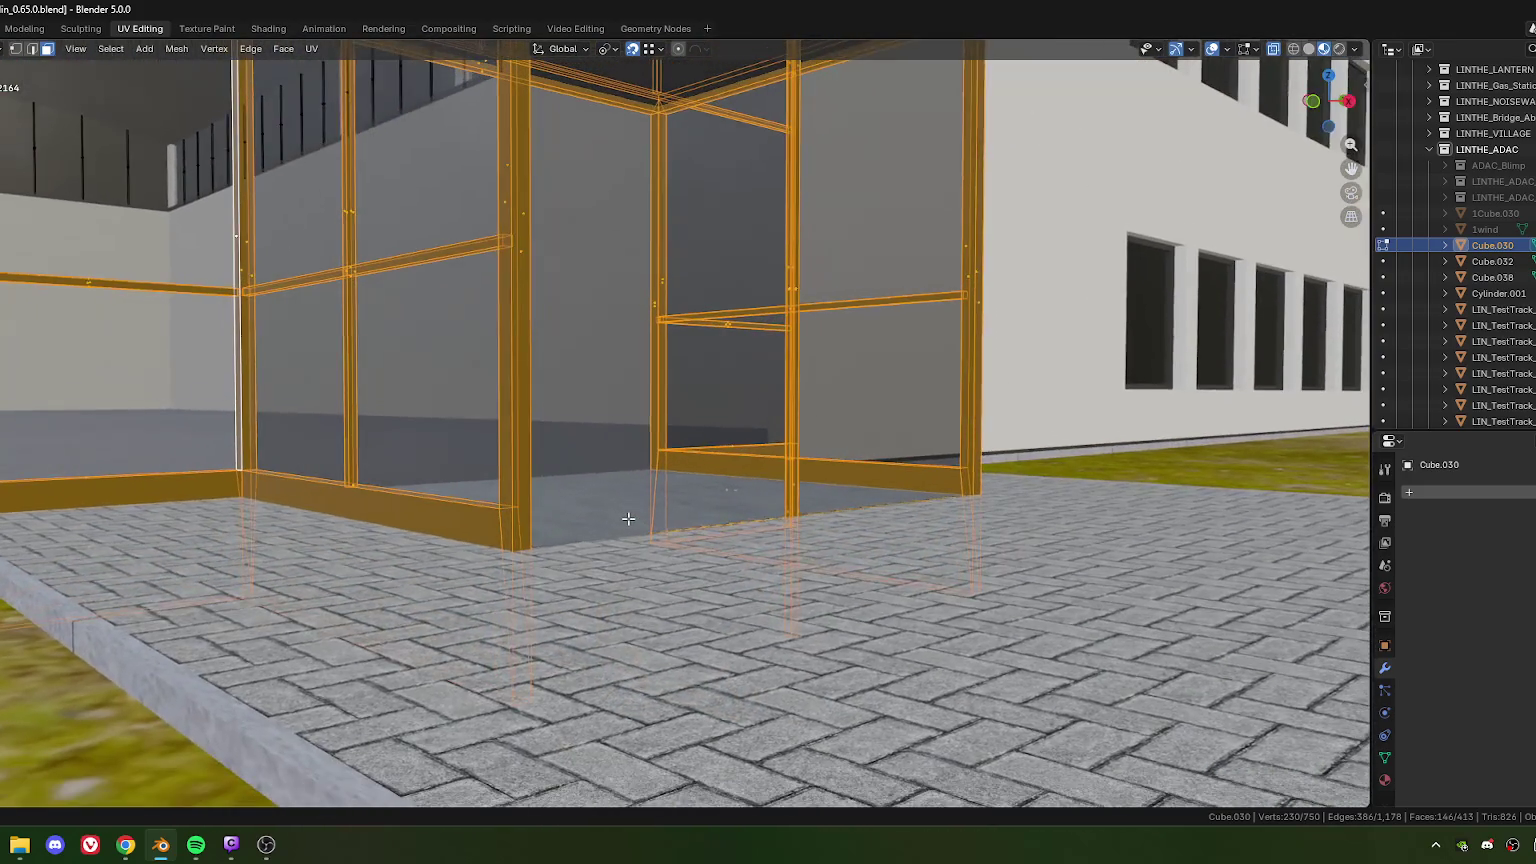
scroll(628, 519, down, 2)
mouse_move(607, 518)
middle_down()
mouse_move(561, 525)
mouse_move(544, 547)
mouse_move(258, 564)
mouse_move(484, 590)
middle_up()
key(Tab)
scroll(258, 564, up, 3)
Step: Inspect the floor slab Cube.032 in Edit Mode, centred in the view
click(484, 590)
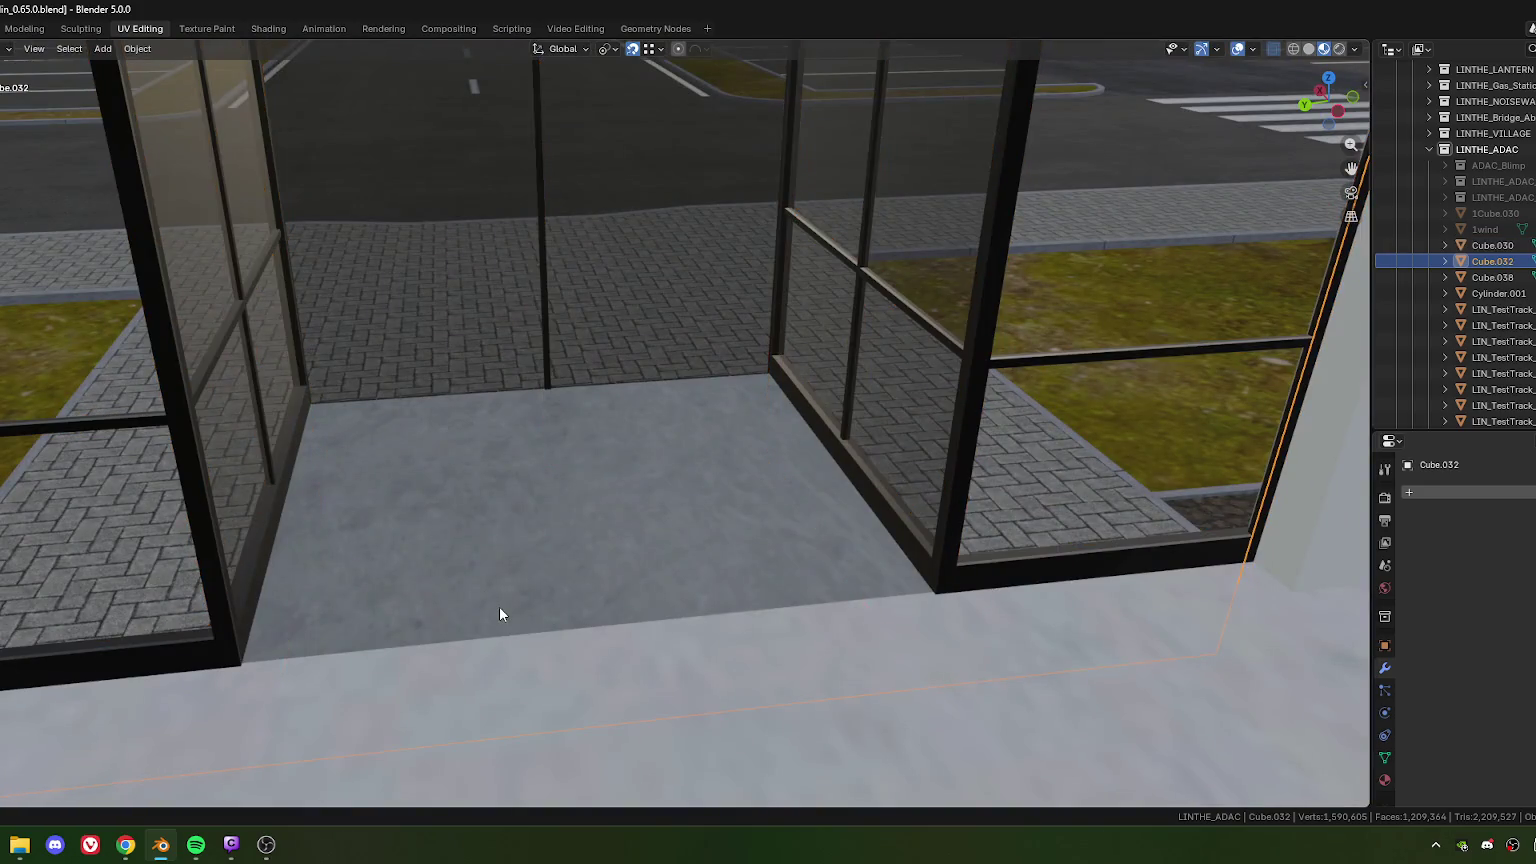
key(Tab)
key(KP_Decimal)
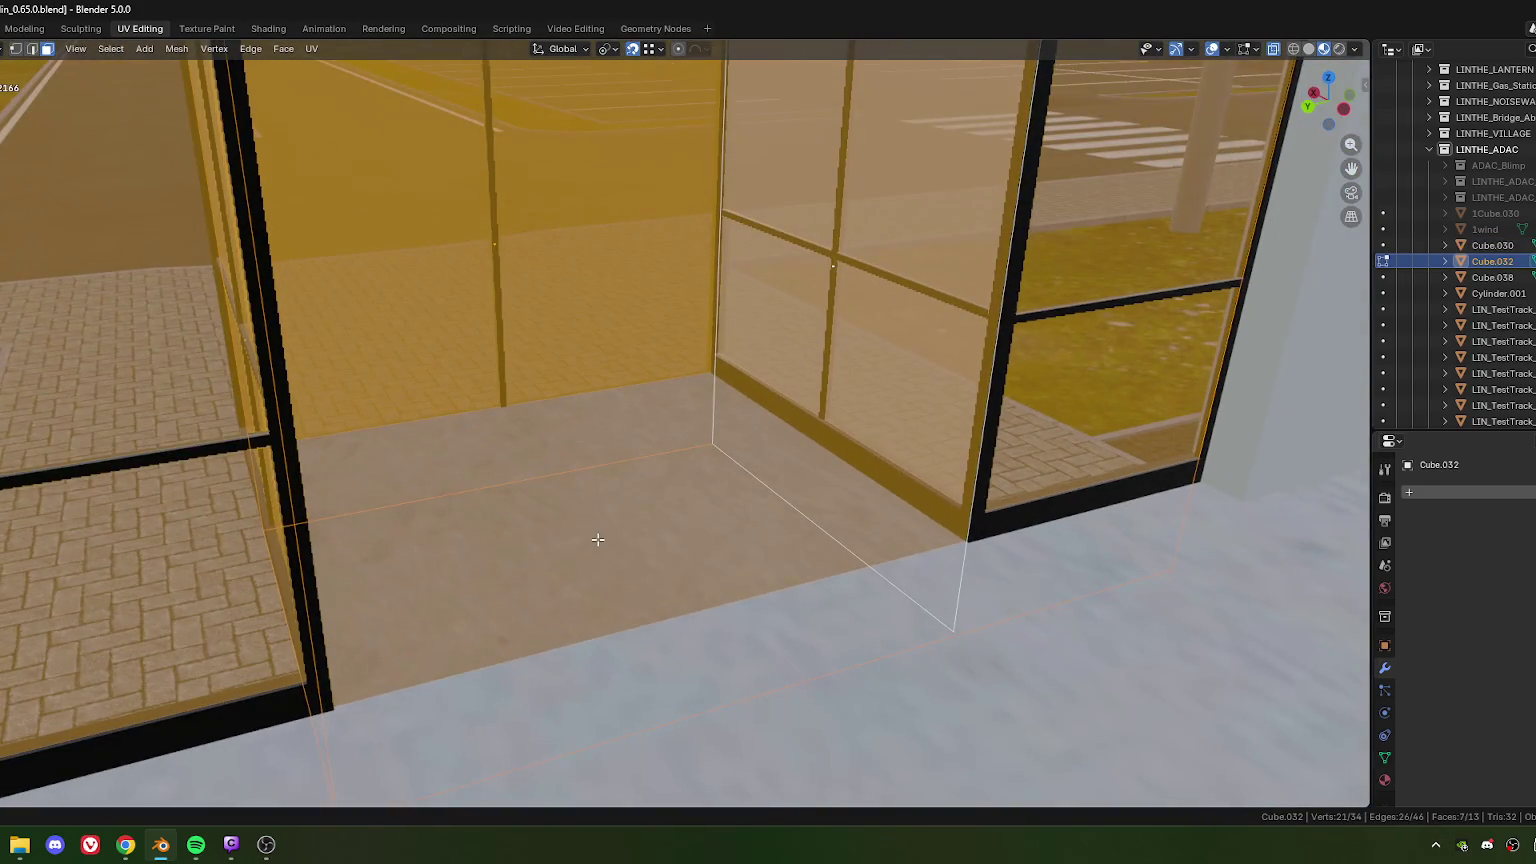
key(Tab)
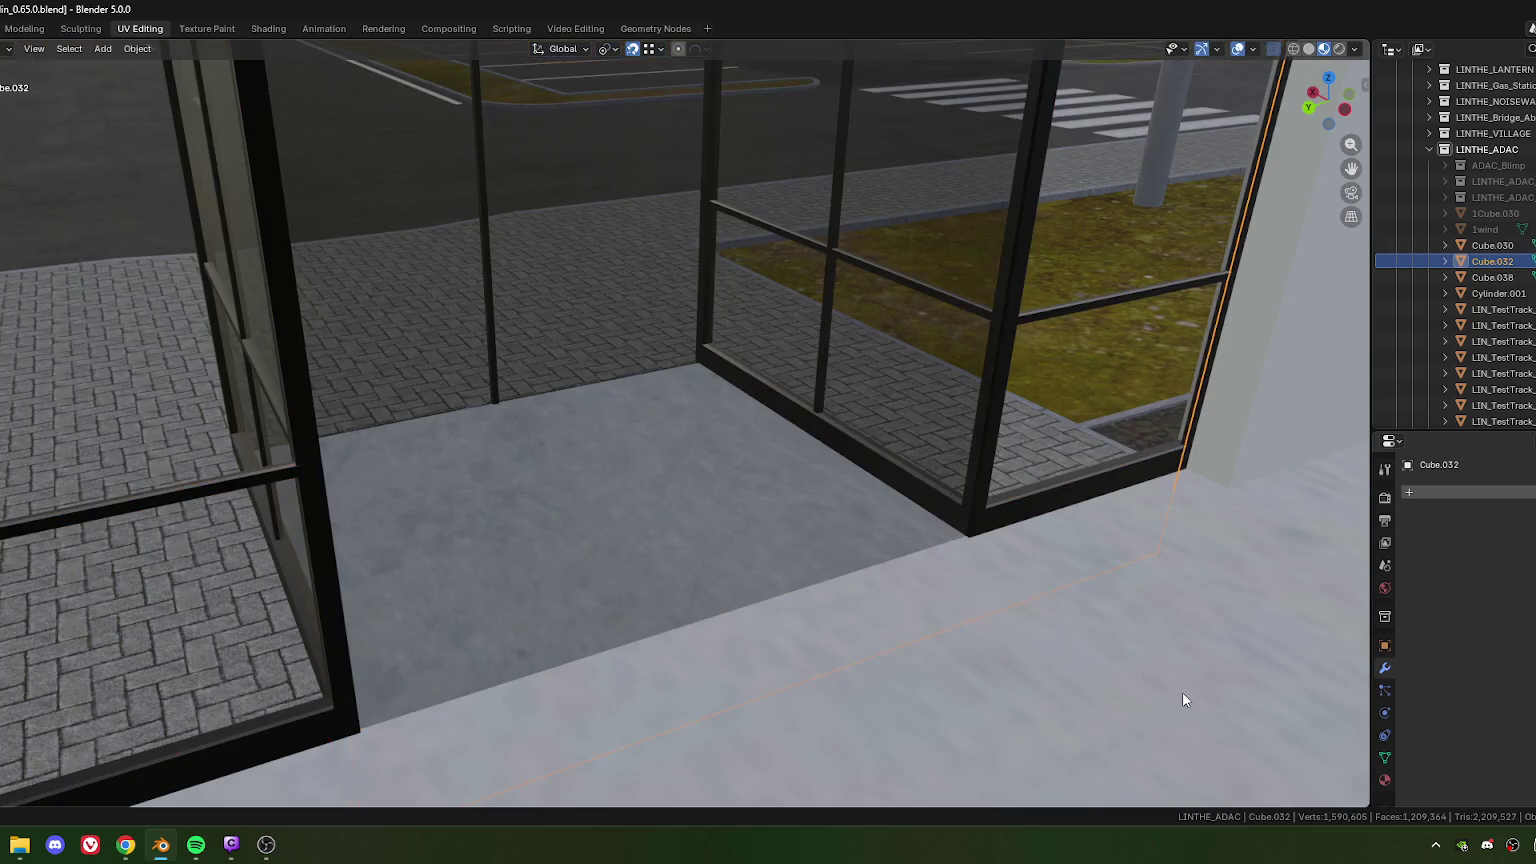
Step: Select all connected vestibule floor faces of LIN_TestTrack_Office in Edit Mode
click(680, 560)
key(Tab)
click(674, 587)
key(ctrl+l)
Step: Lower the vestibule floor faces slightly along global Z, then select Cube.030 in Object Mode
mouse_move(674, 587)
middle_down()
mouse_move(620, 560)
mouse_move(472, 417)
middle_up()
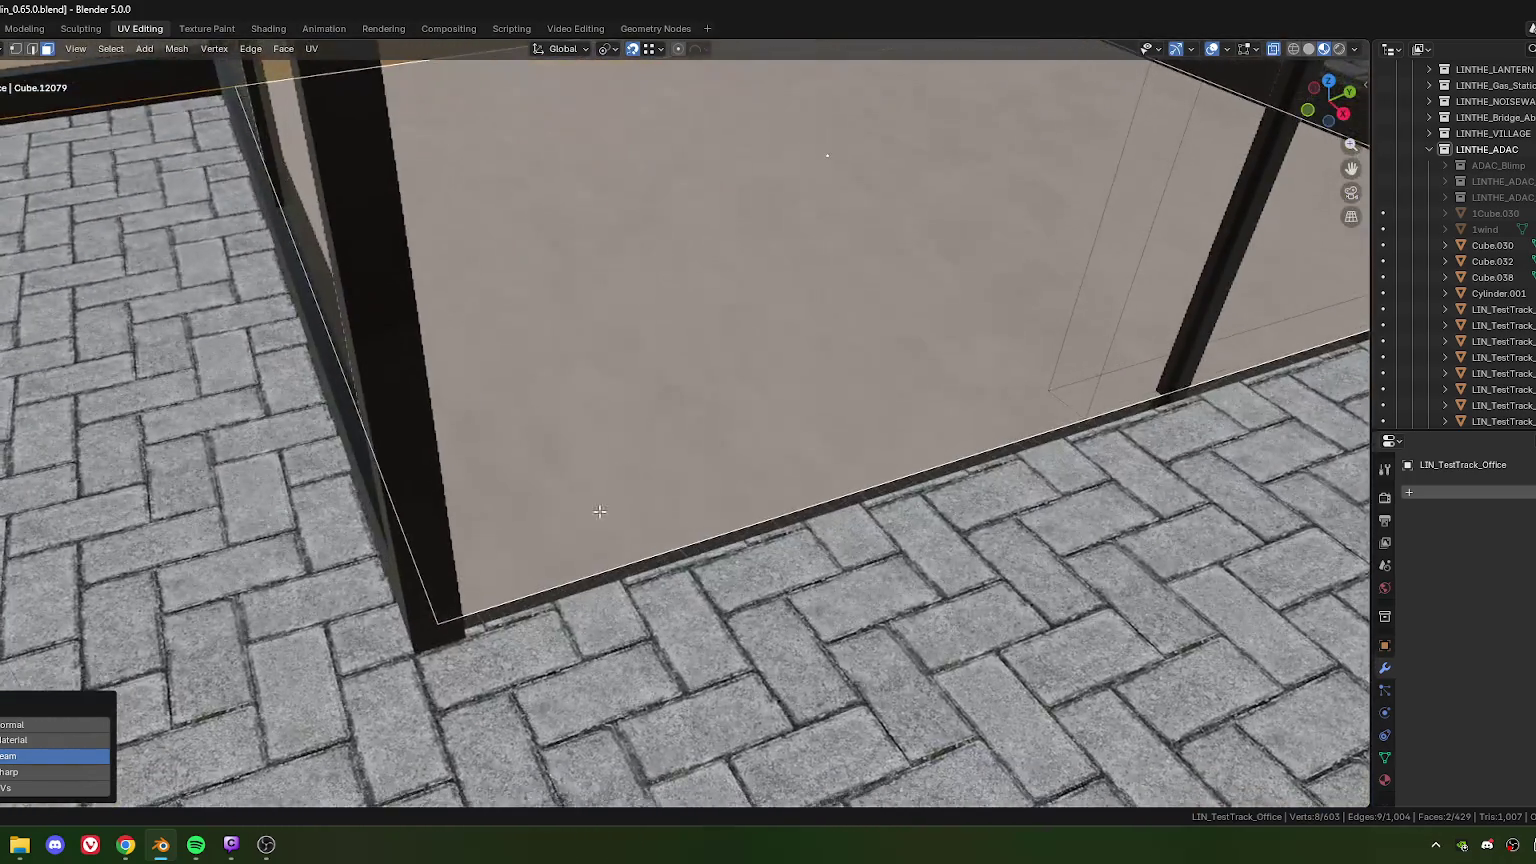
key(g)
key(z)
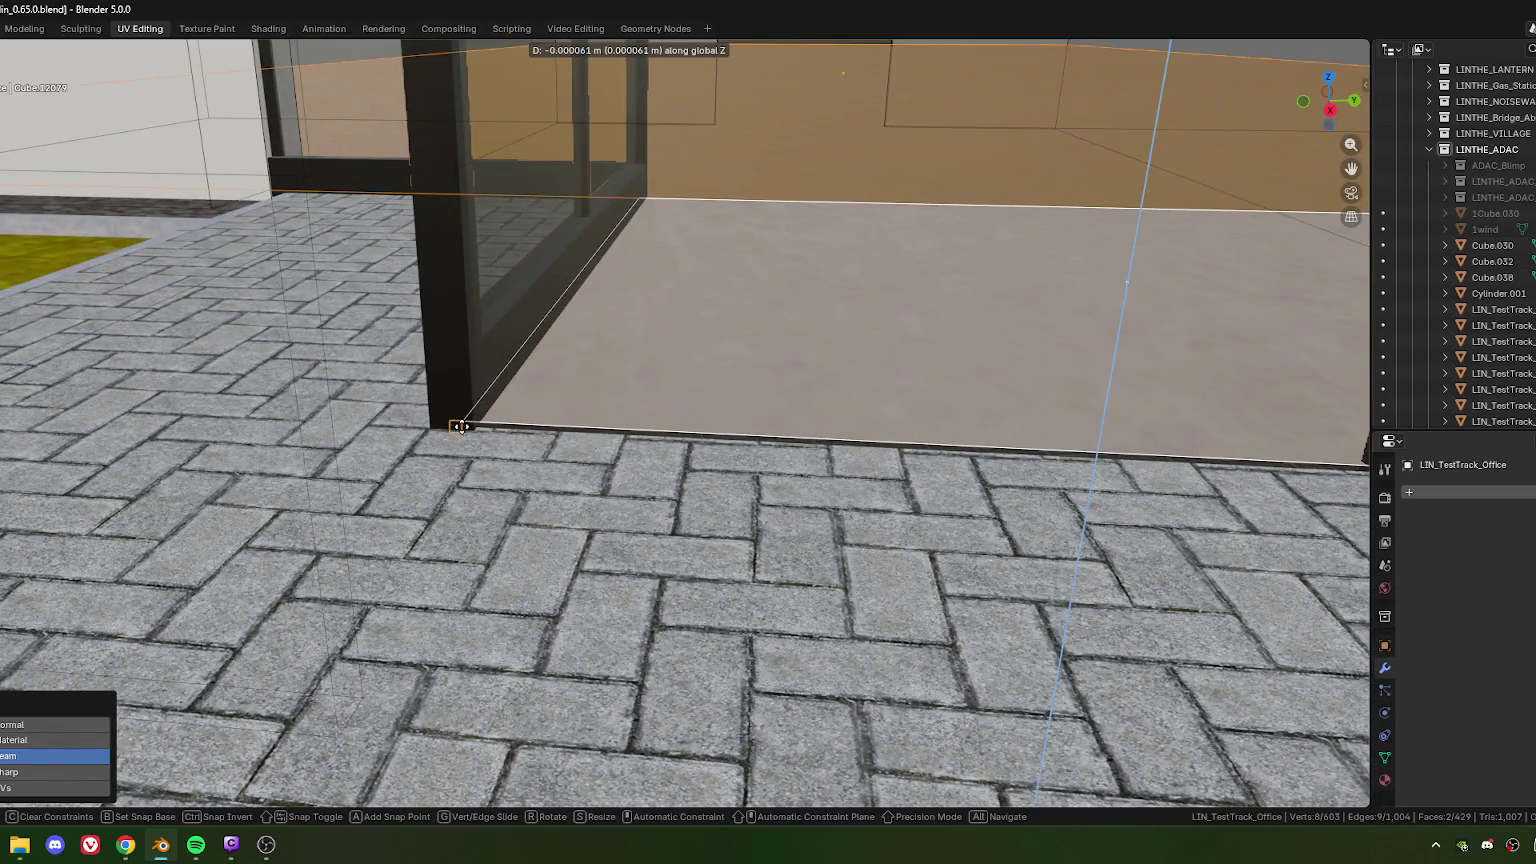
click(455, 421)
scroll(648, 515, down, 4)
mouse_move(648, 515)
middle_down()
mouse_move(739, 505)
mouse_move(353, 547)
mouse_move(477, 467)
mouse_move(739, 493)
mouse_move(645, 504)
mouse_move(676, 525)
mouse_move(653, 533)
mouse_move(640, 623)
mouse_move(598, 593)
mouse_move(600, 550)
middle_up()
key(Tab)
click(497, 494)
Step: Zoom out, deselect everything and orbit to an oblique view of the whole ADAC building
scroll(600, 553, down, 2)
scroll(636, 546, down, 3)
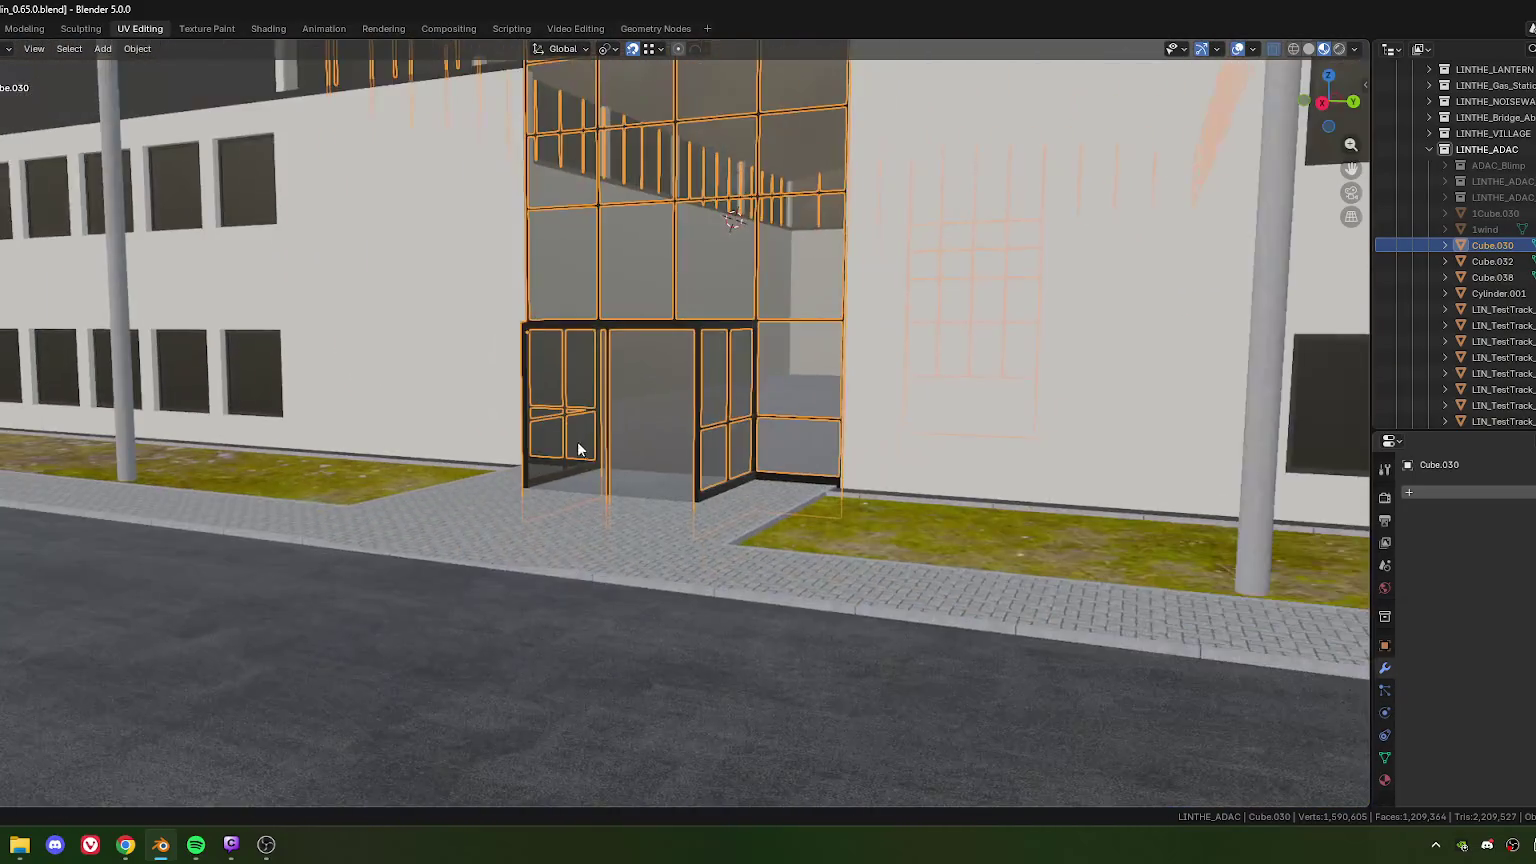
scroll(640, 556, down, 4)
key(alt+a)
mouse_move(650, 524)
middle_down()
mouse_move(652, 505)
mouse_move(654, 530)
mouse_move(670, 519)
middle_up()
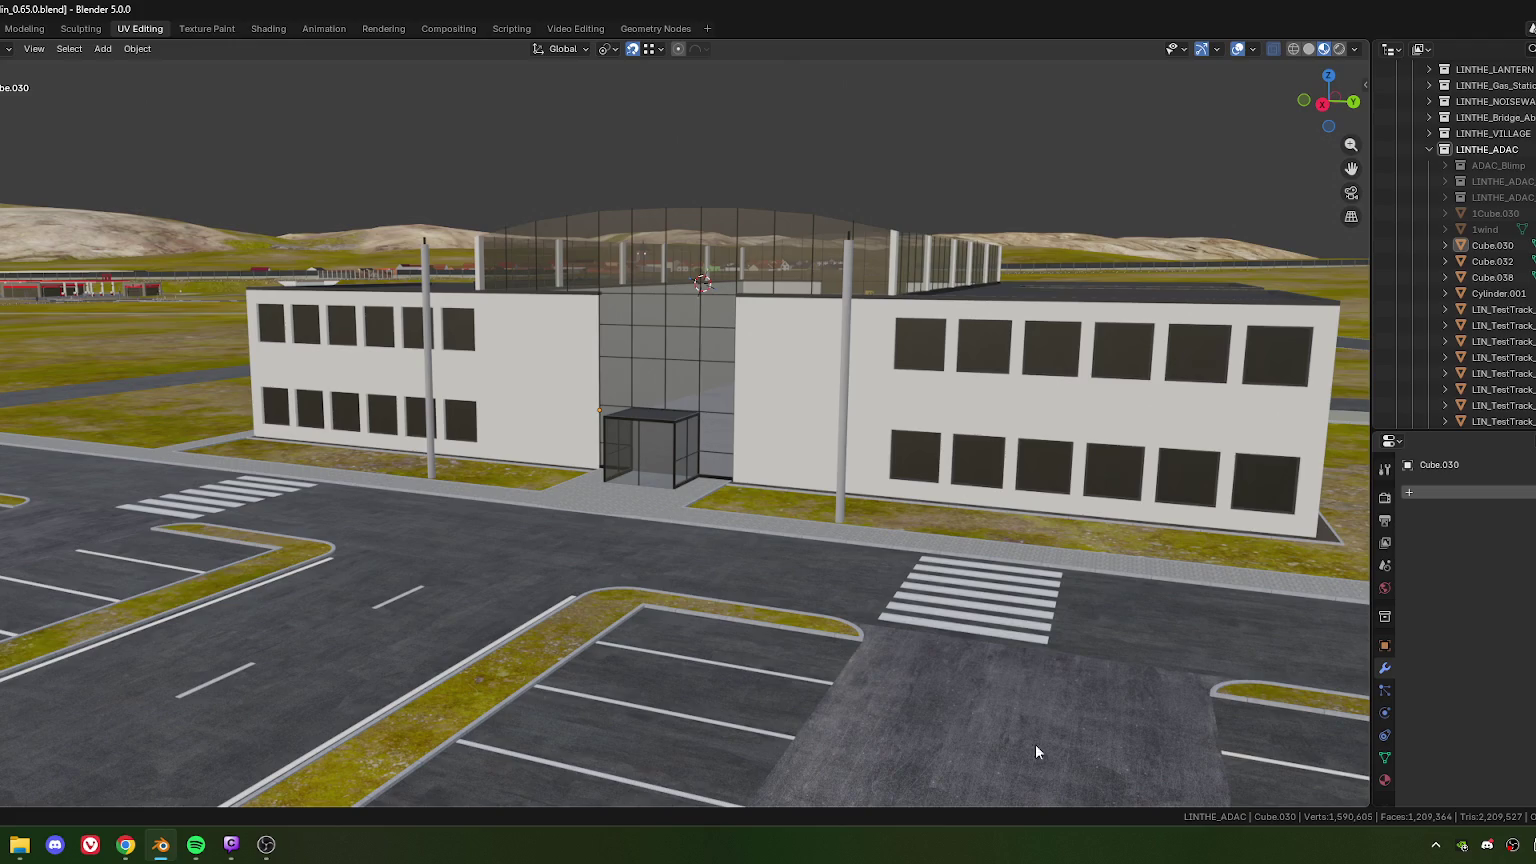
key(alt+Tab)
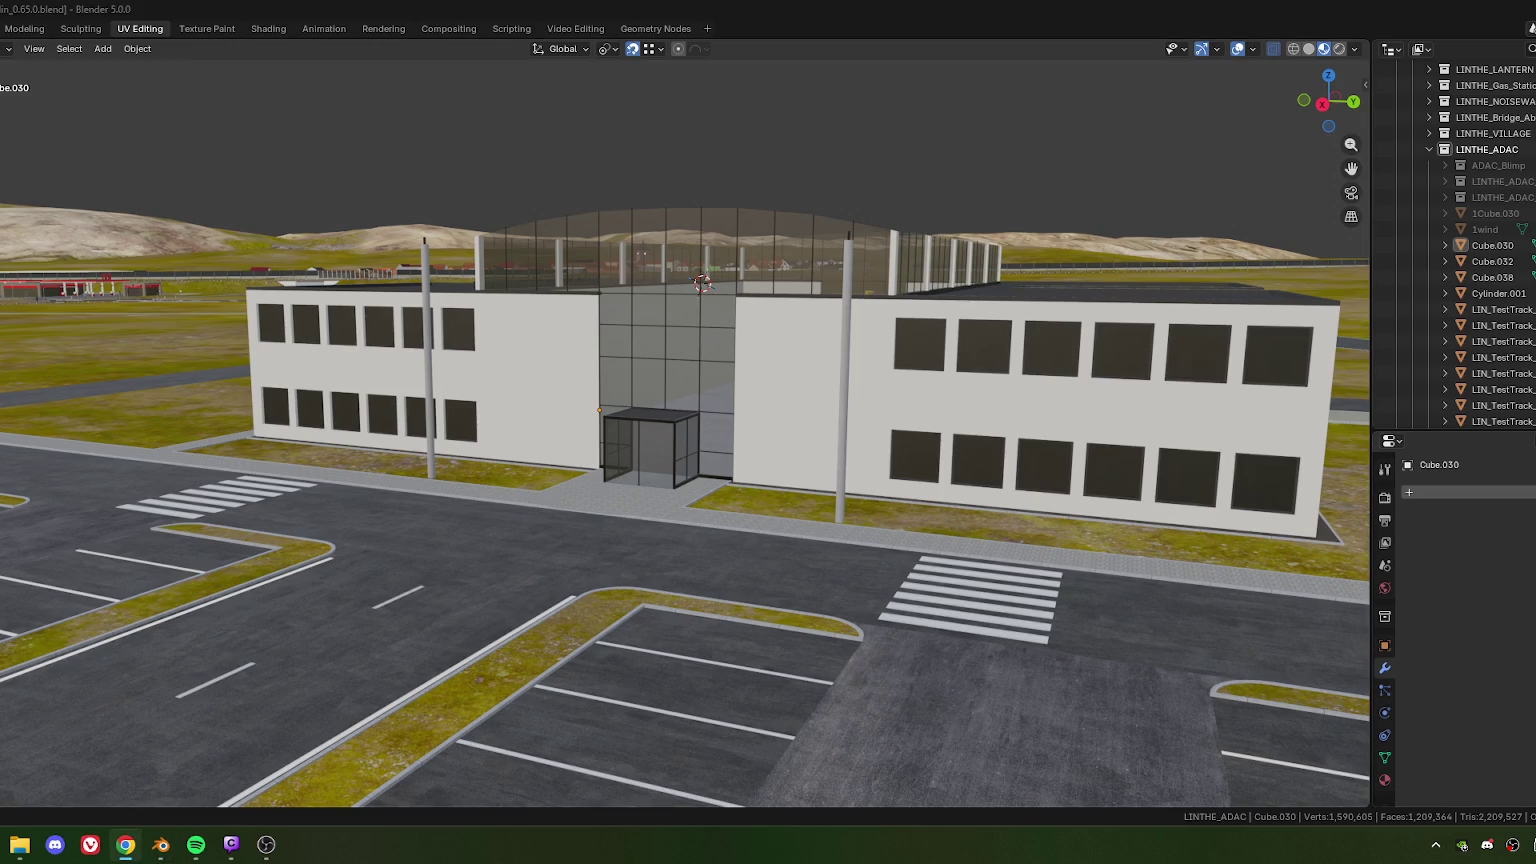
key(alt+Tab)
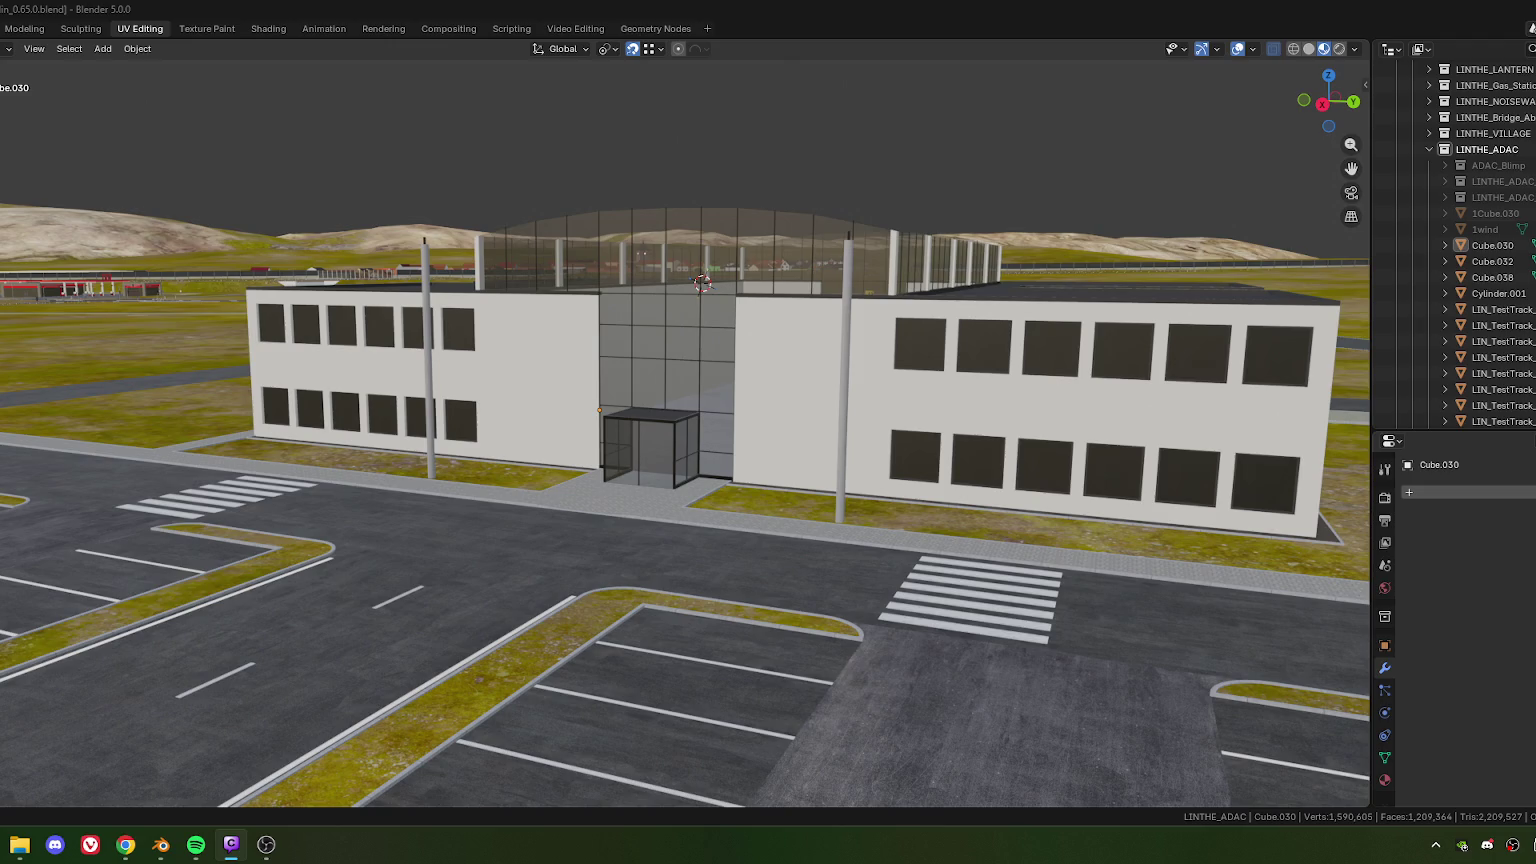
key(alt+Tab)
key(alt+Tab)
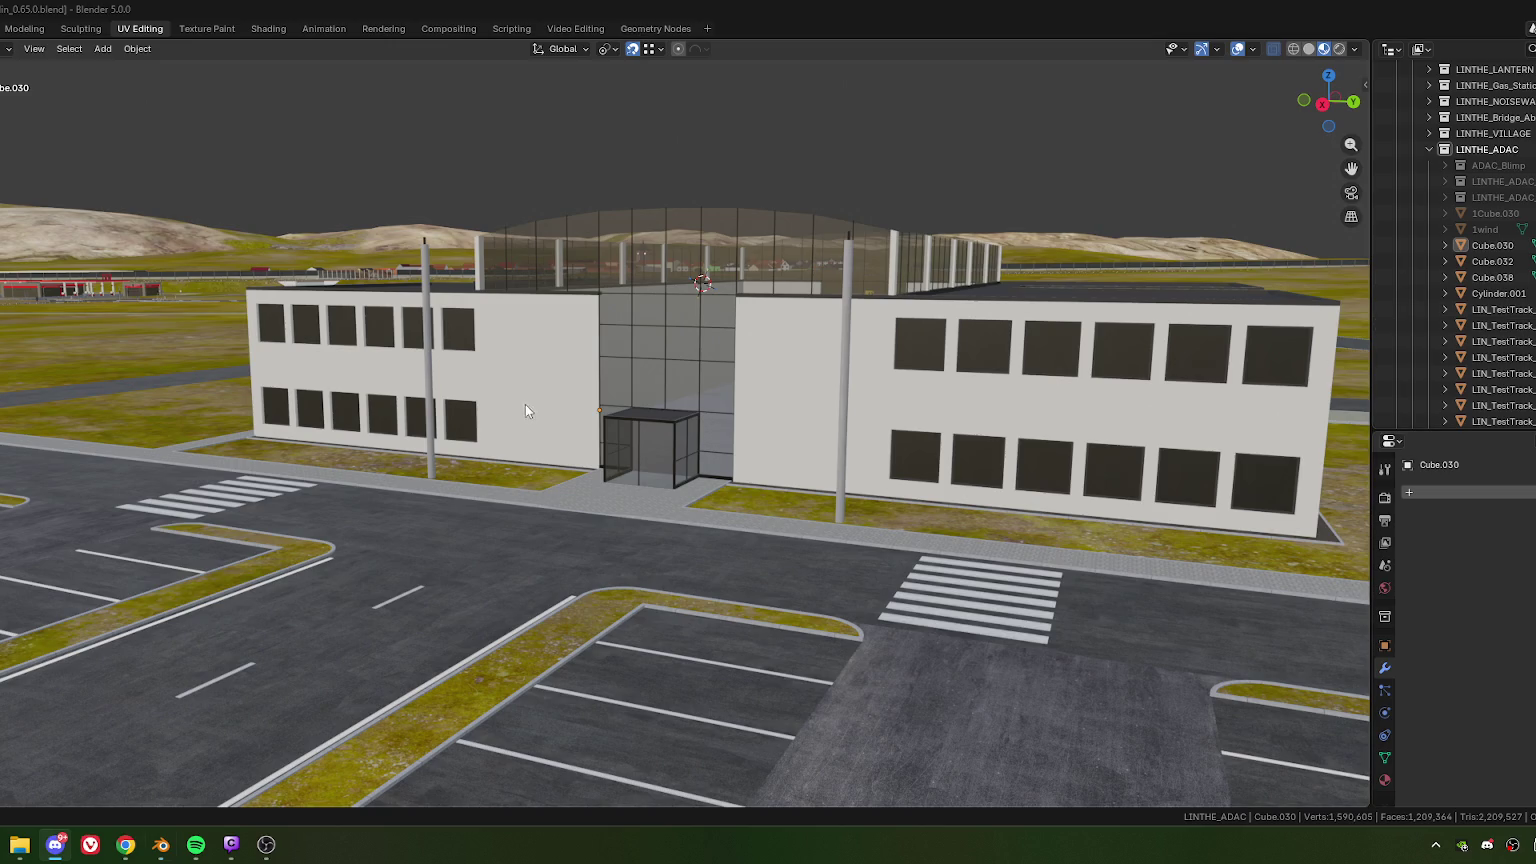
Step: Orbit to face the glass vestibule front-on and select Cube.030
scroll(600, 440, up, 2)
scroll(686, 482, up, 2)
scroll(686, 482, down, 1)
scroll(612, 454, down, 3)
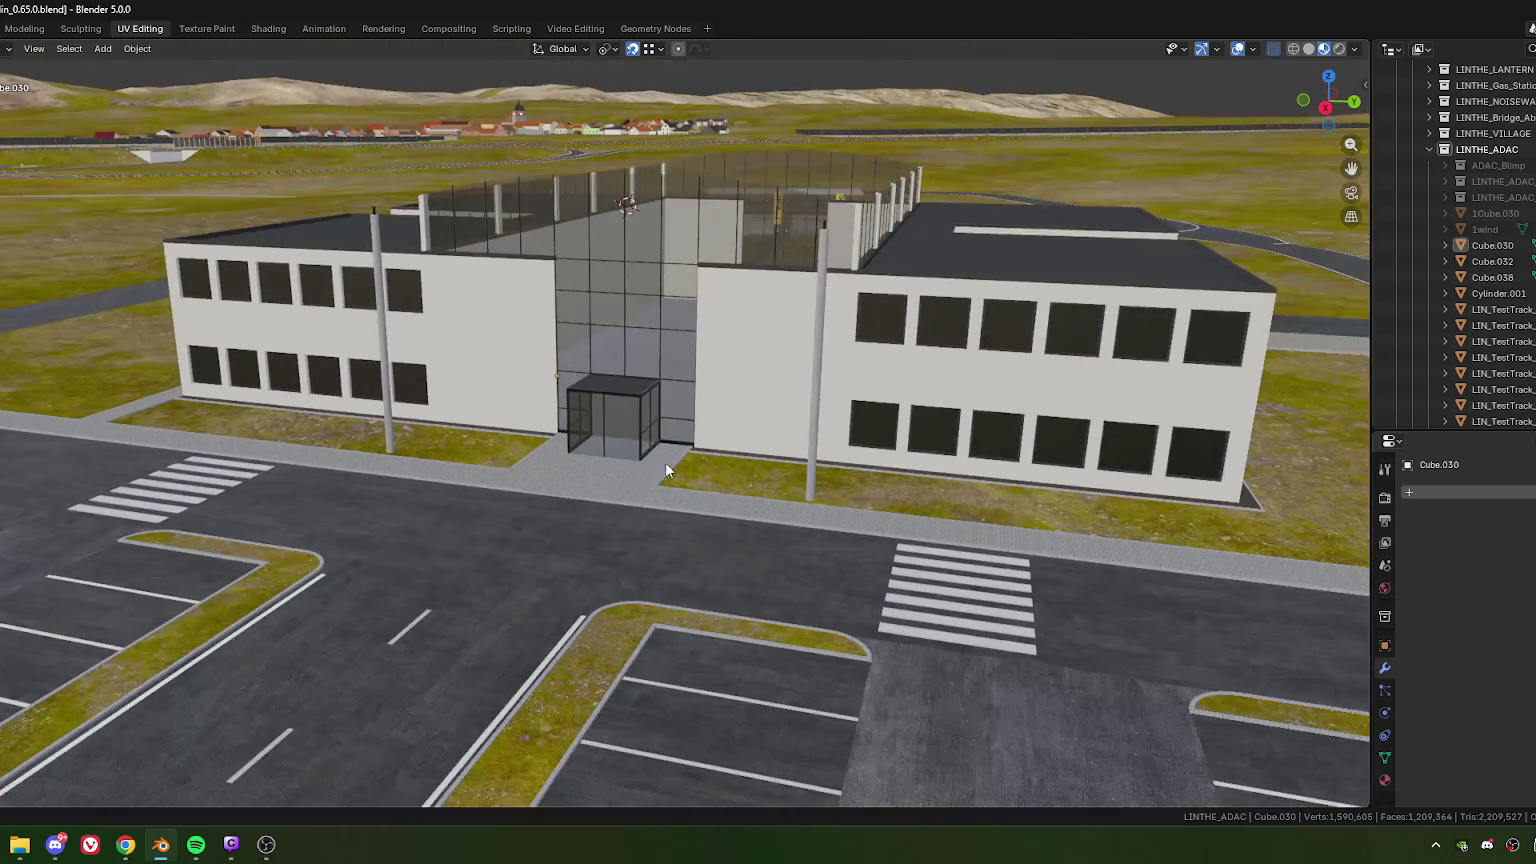
scroll(660, 454, down, 1)
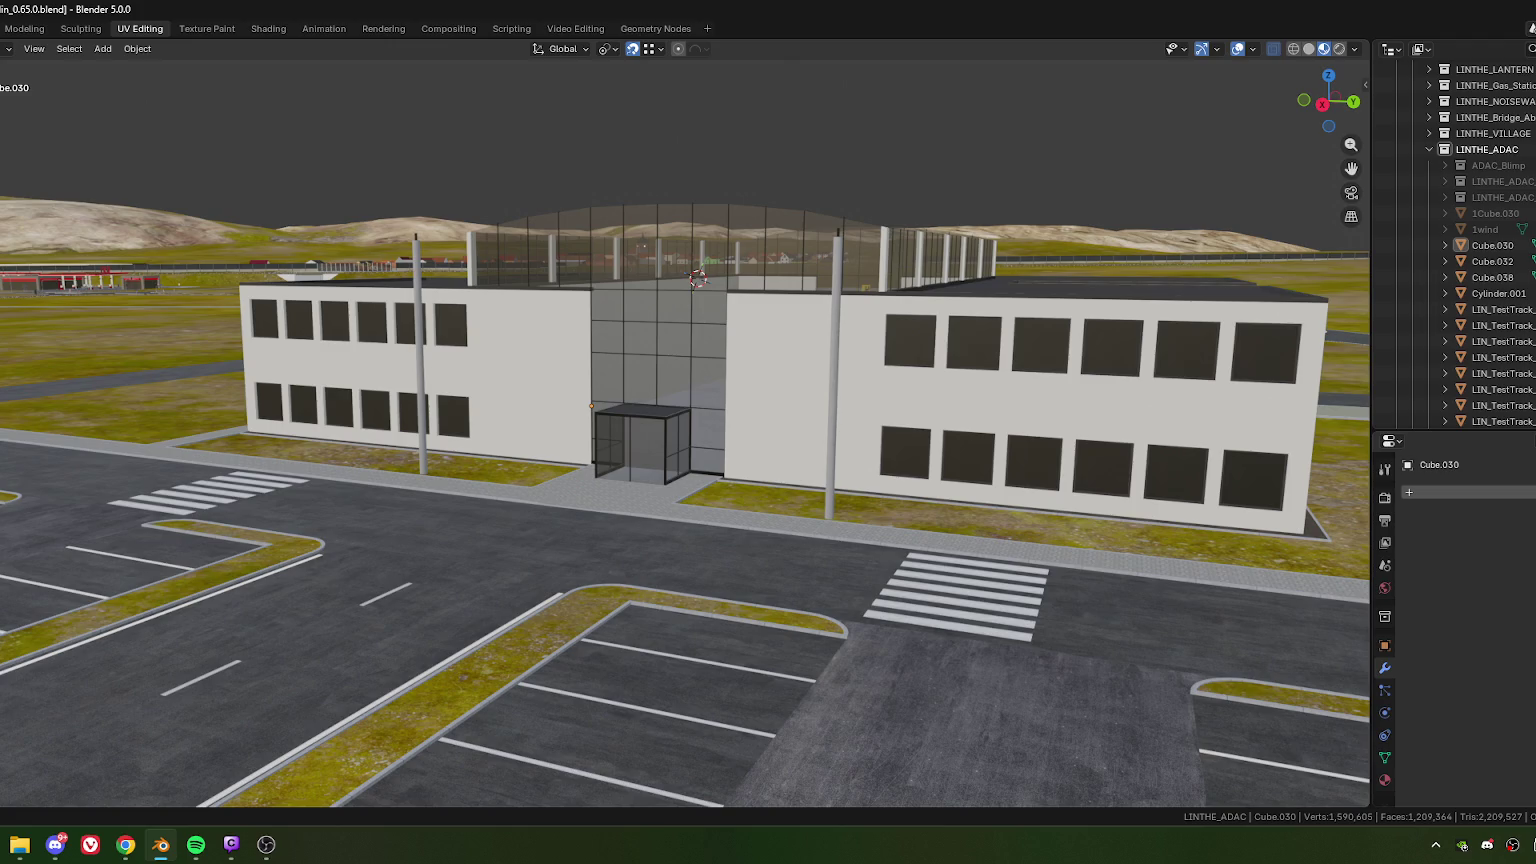
key(alt+Tab)
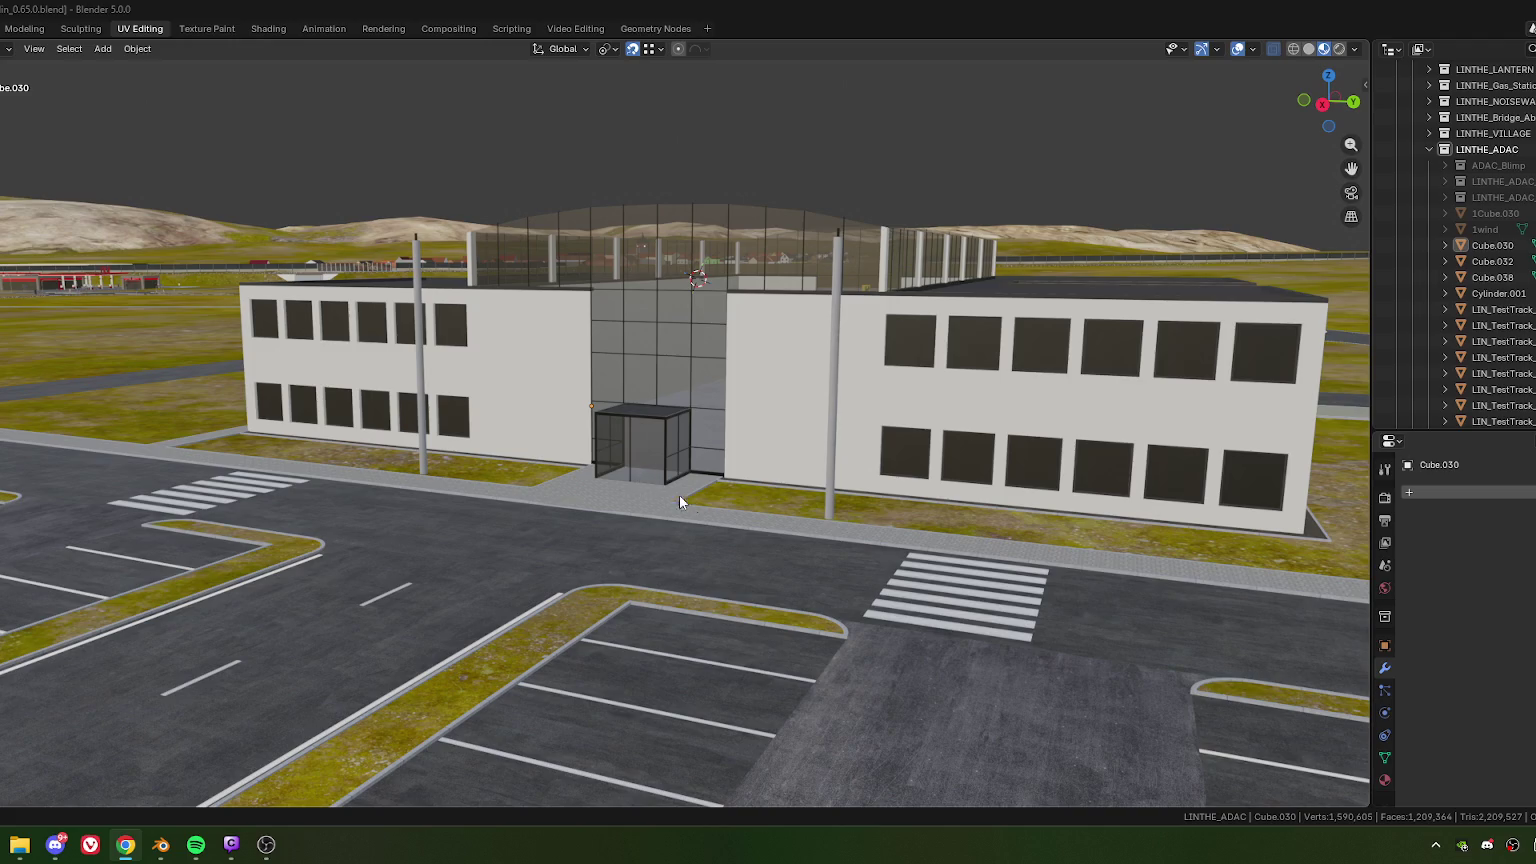
scroll(670, 493, up, 4)
scroll(562, 484, up, 1)
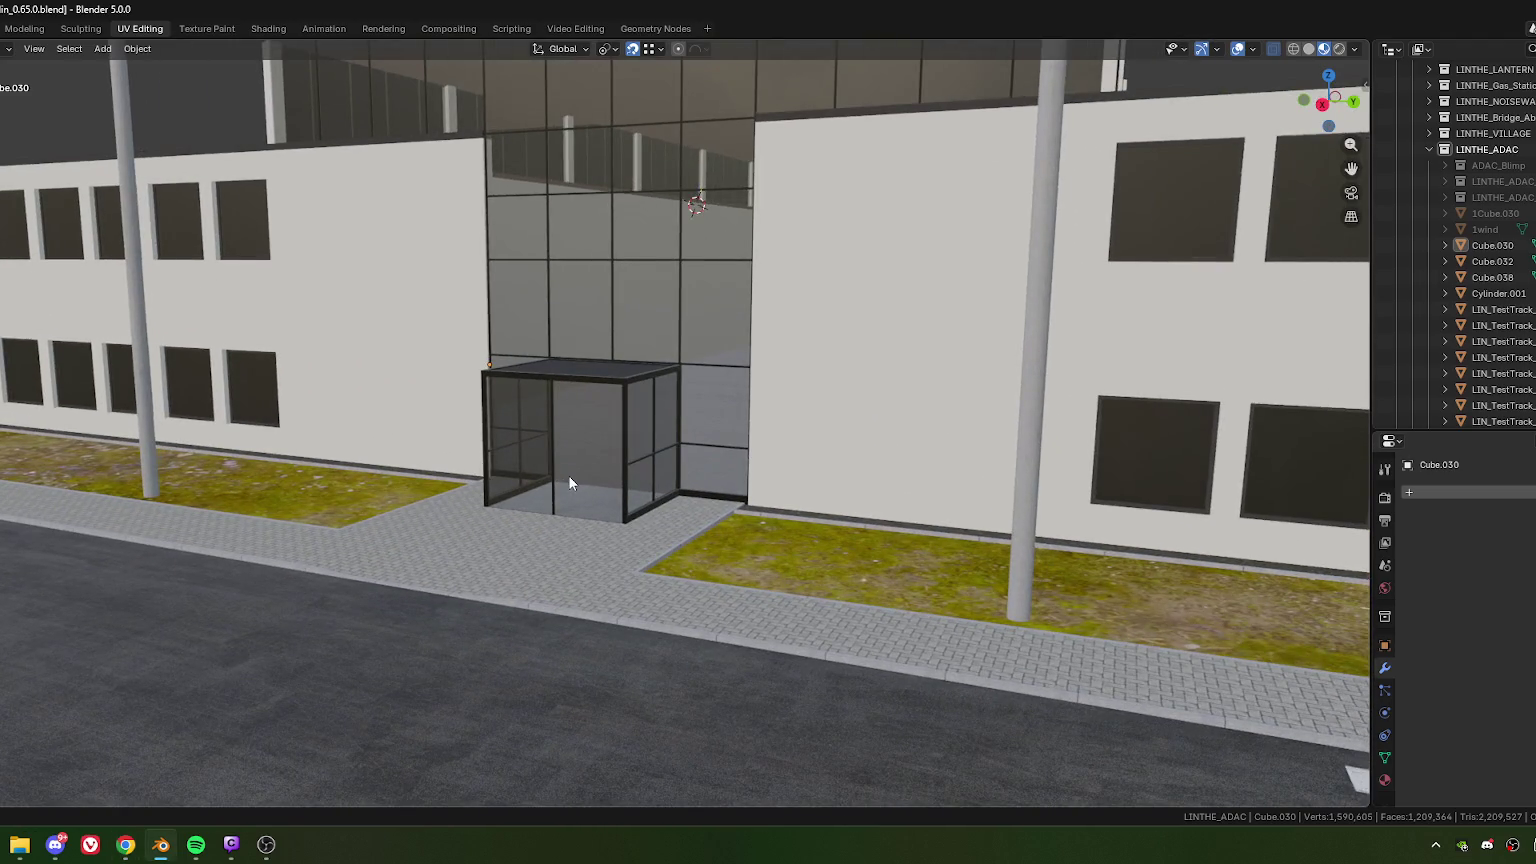
mouse_move(574, 464)
middle_down()
mouse_move(636, 483)
mouse_move(587, 449)
middle_up()
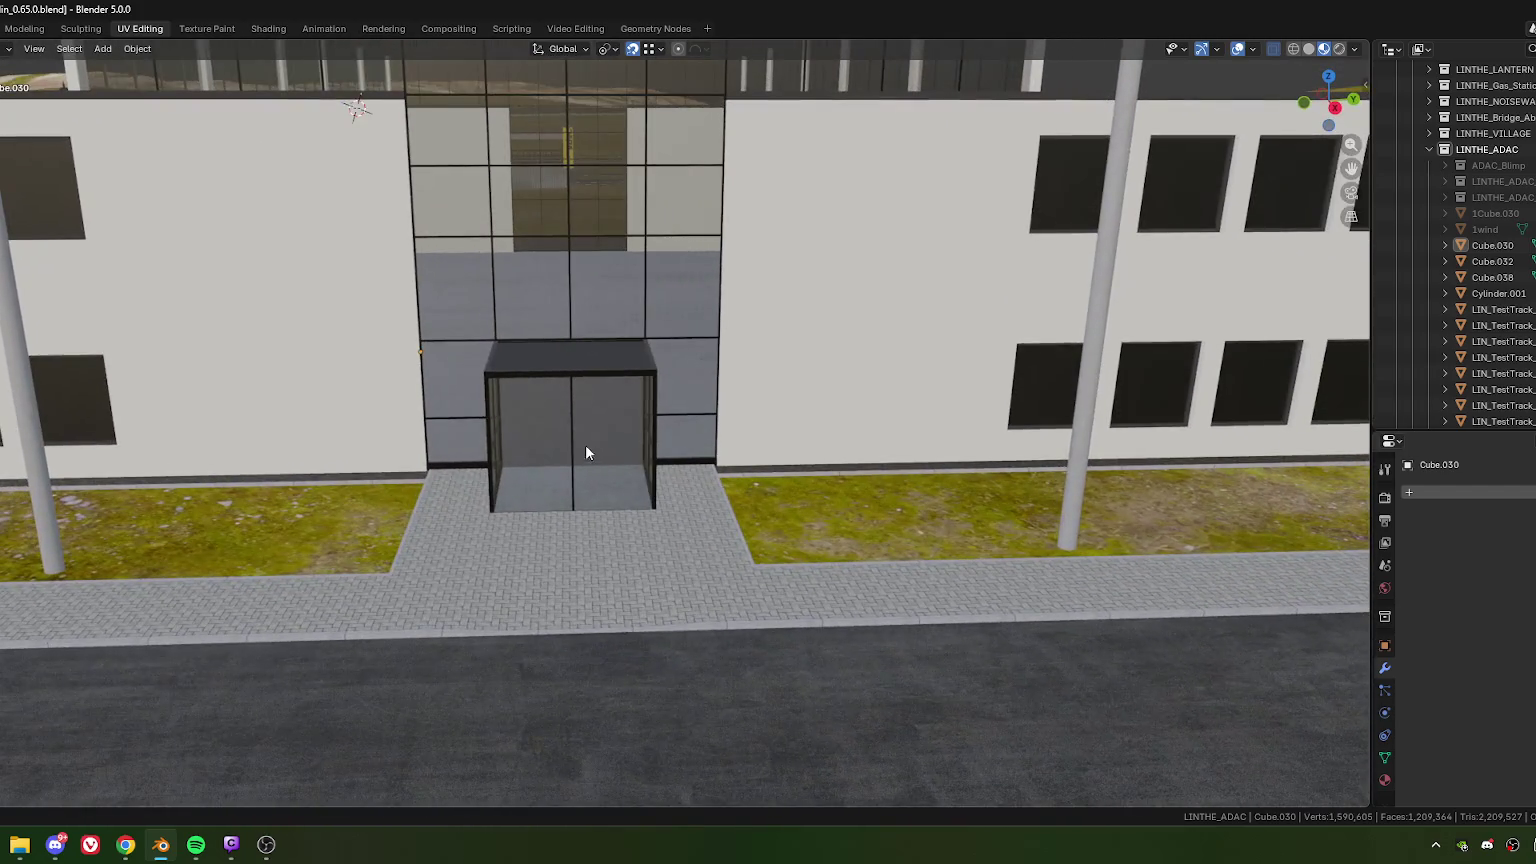
click(574, 464)
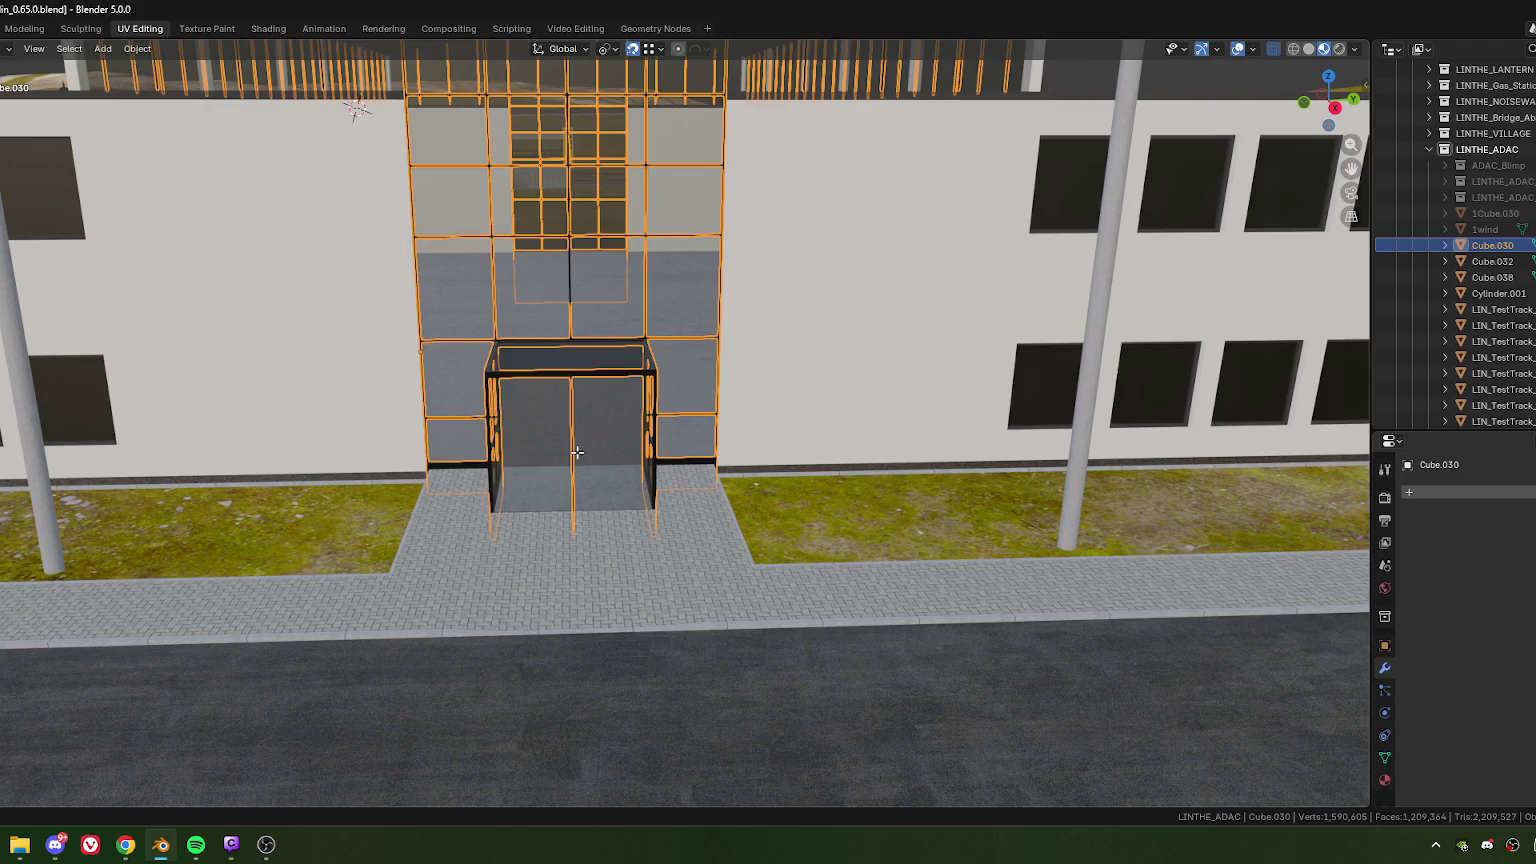
Step: In Edit Mode, scale the thin centre door bar along the X axis
key(Tab)
alt+click(572, 445)
scroll(600, 450, up, 3)
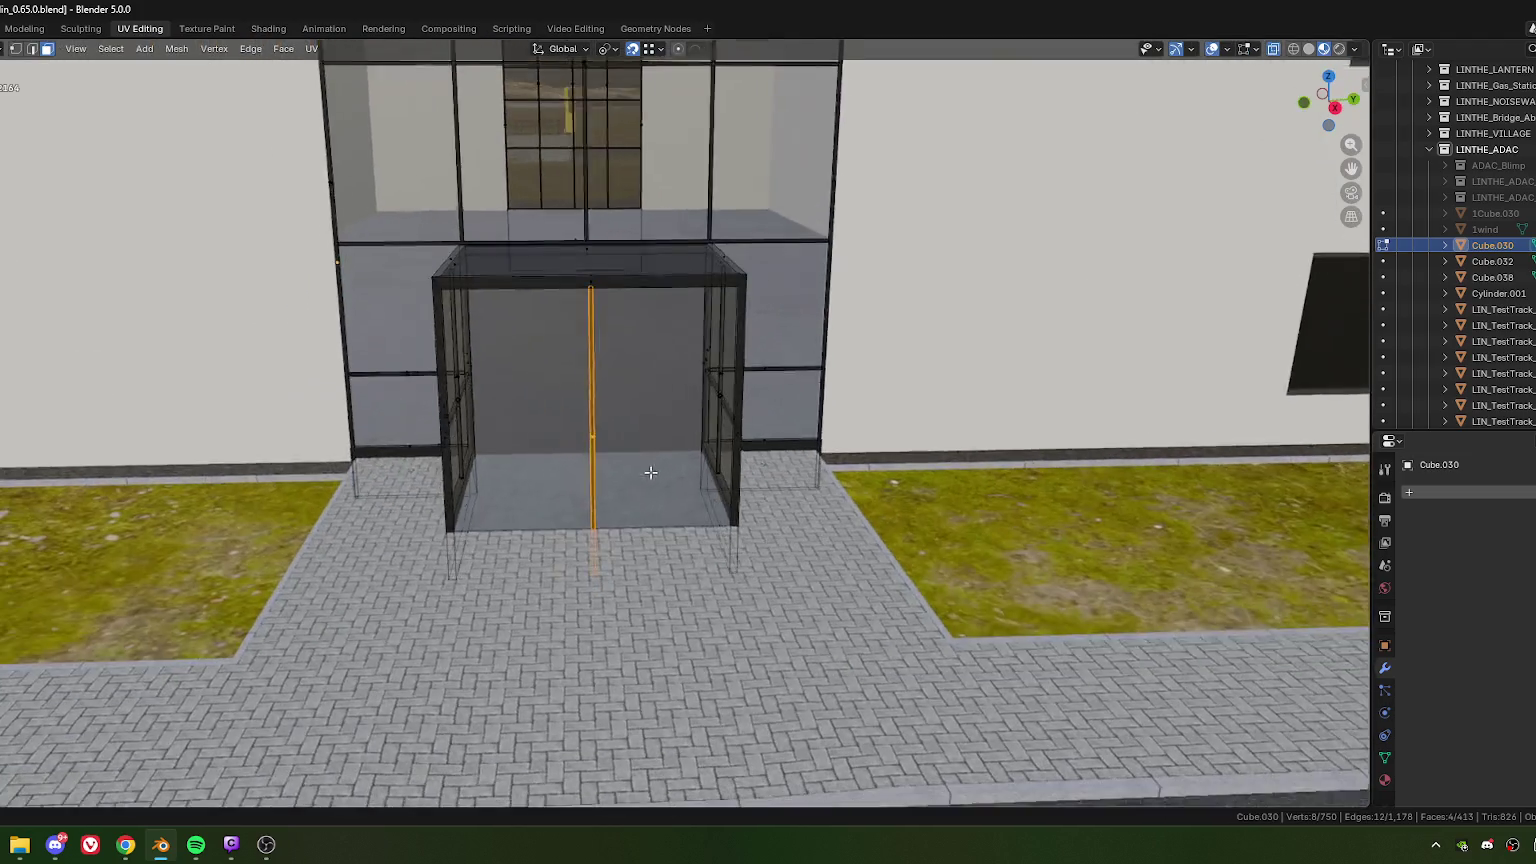
key(s)
key(x)
key(x)
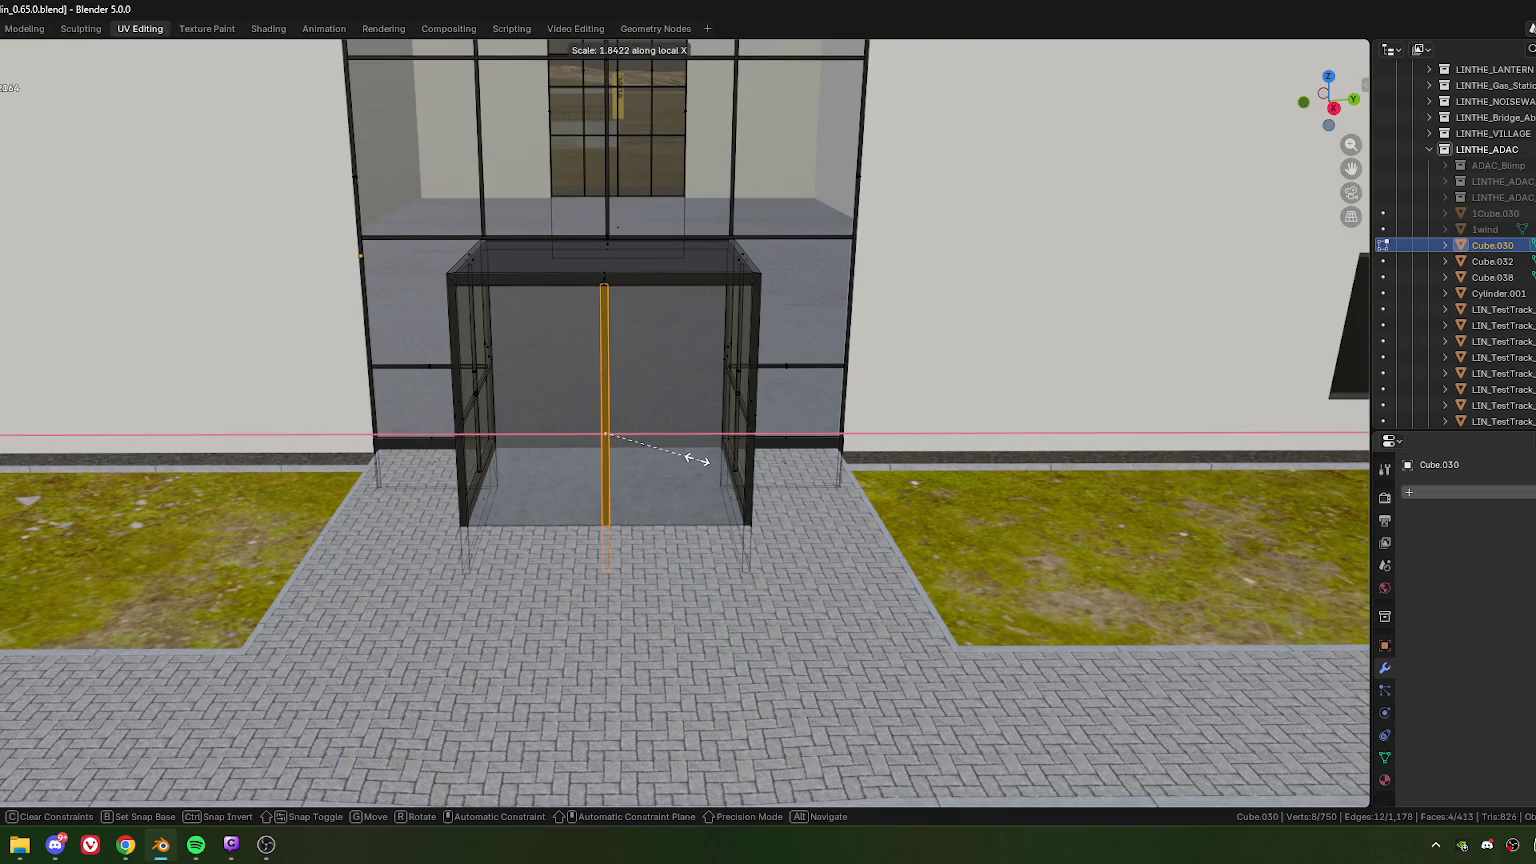
click(680, 456)
Step: Select the centre bar, bottom bar, left upright, top bar and middle rail of the front frame
scroll(592, 483, down, 3)
mouse_move(592, 483)
middle_down()
mouse_move(583, 456)
mouse_move(690, 464)
mouse_move(652, 486)
middle_up()
scroll(583, 456, up, 3)
scroll(583, 456, down, 3)
scroll(690, 464, up, 3)
click(655, 519)
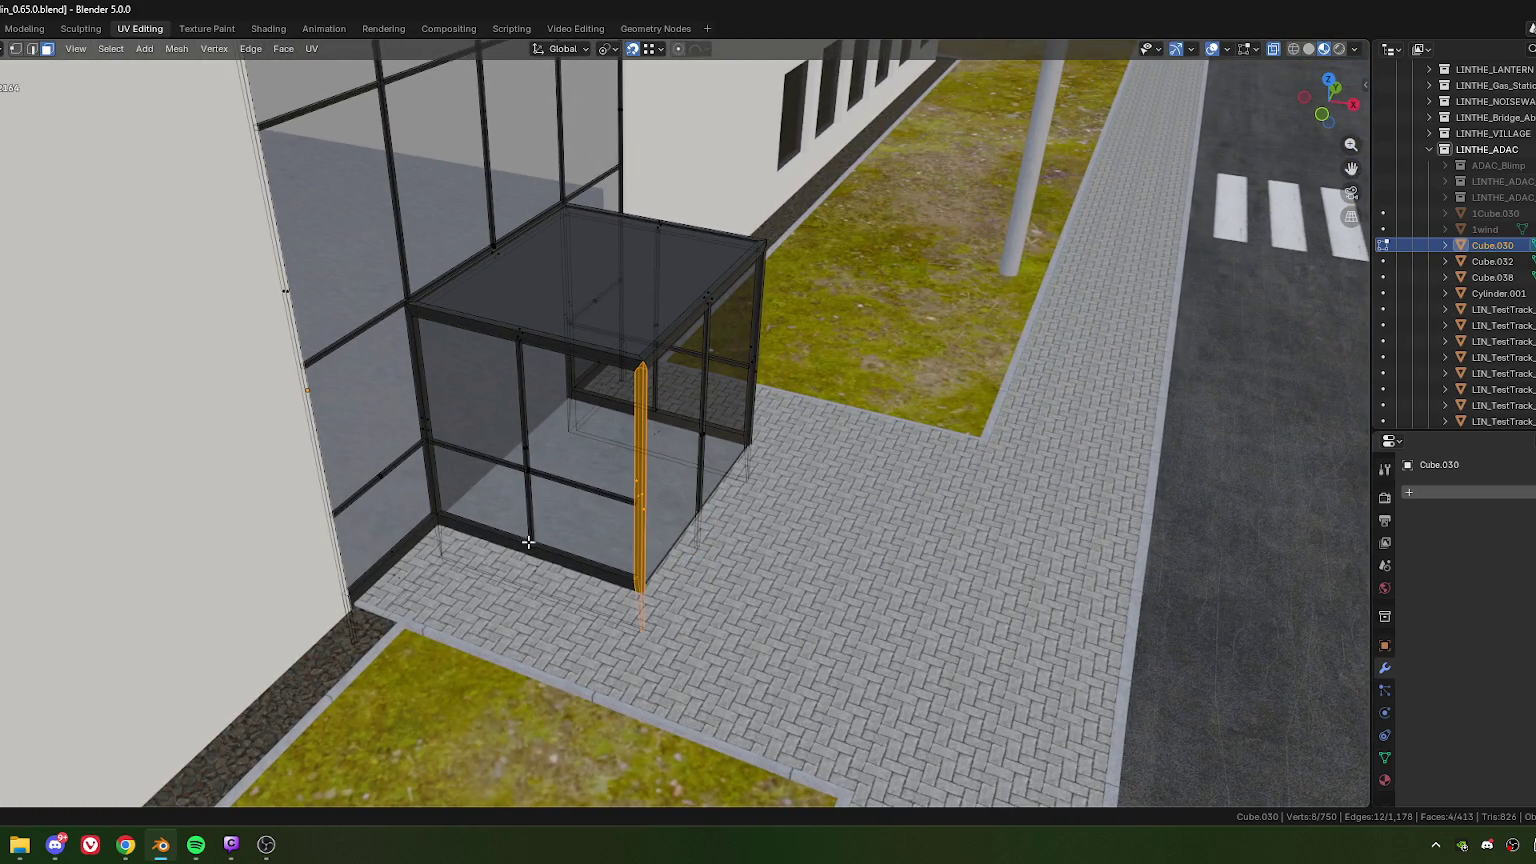
shift+click(530, 580)
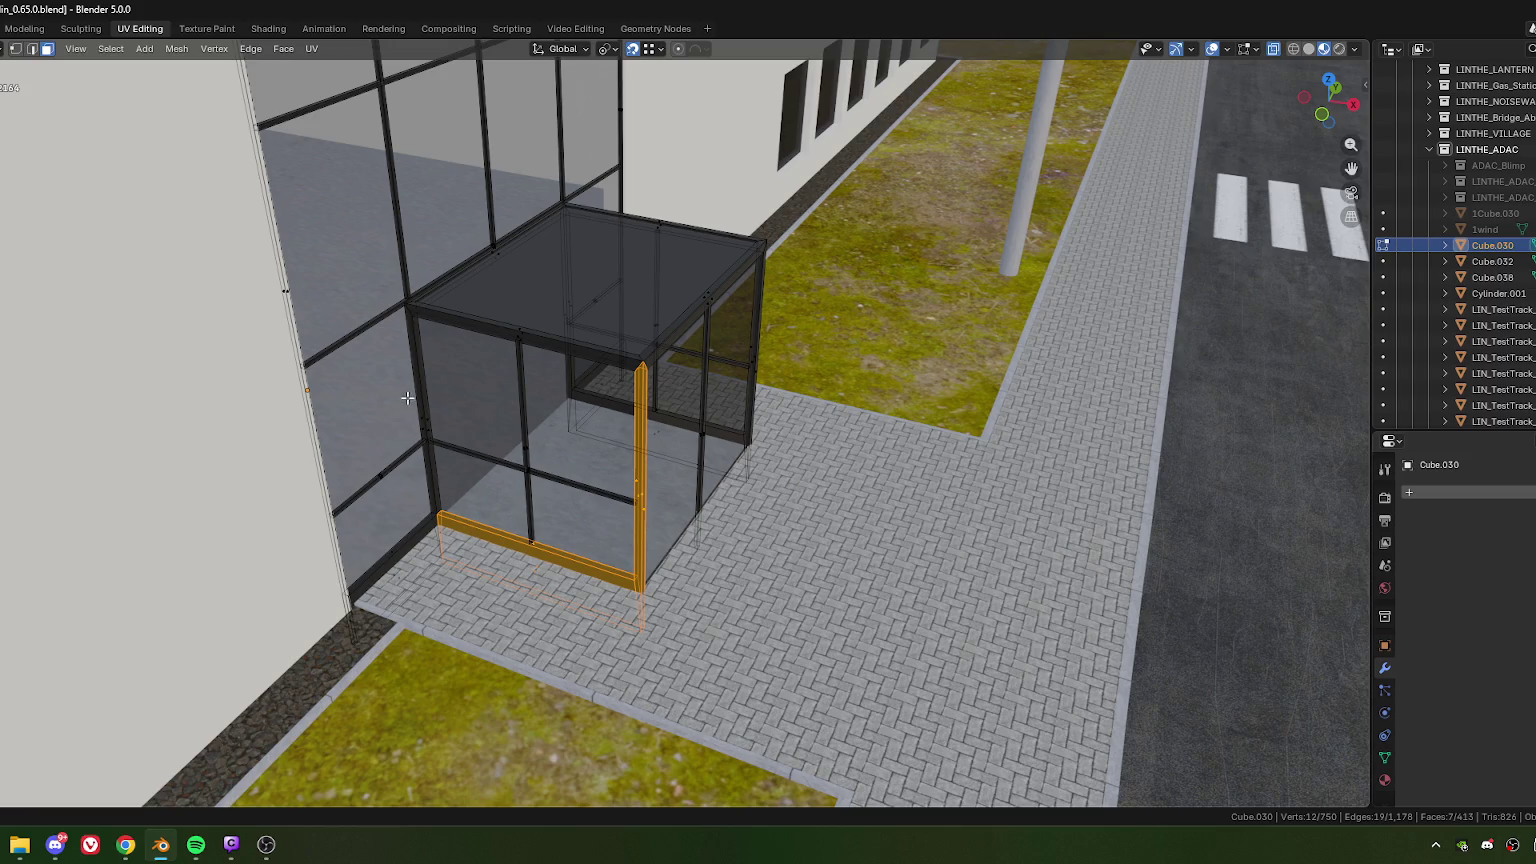
shift+click(424, 434)
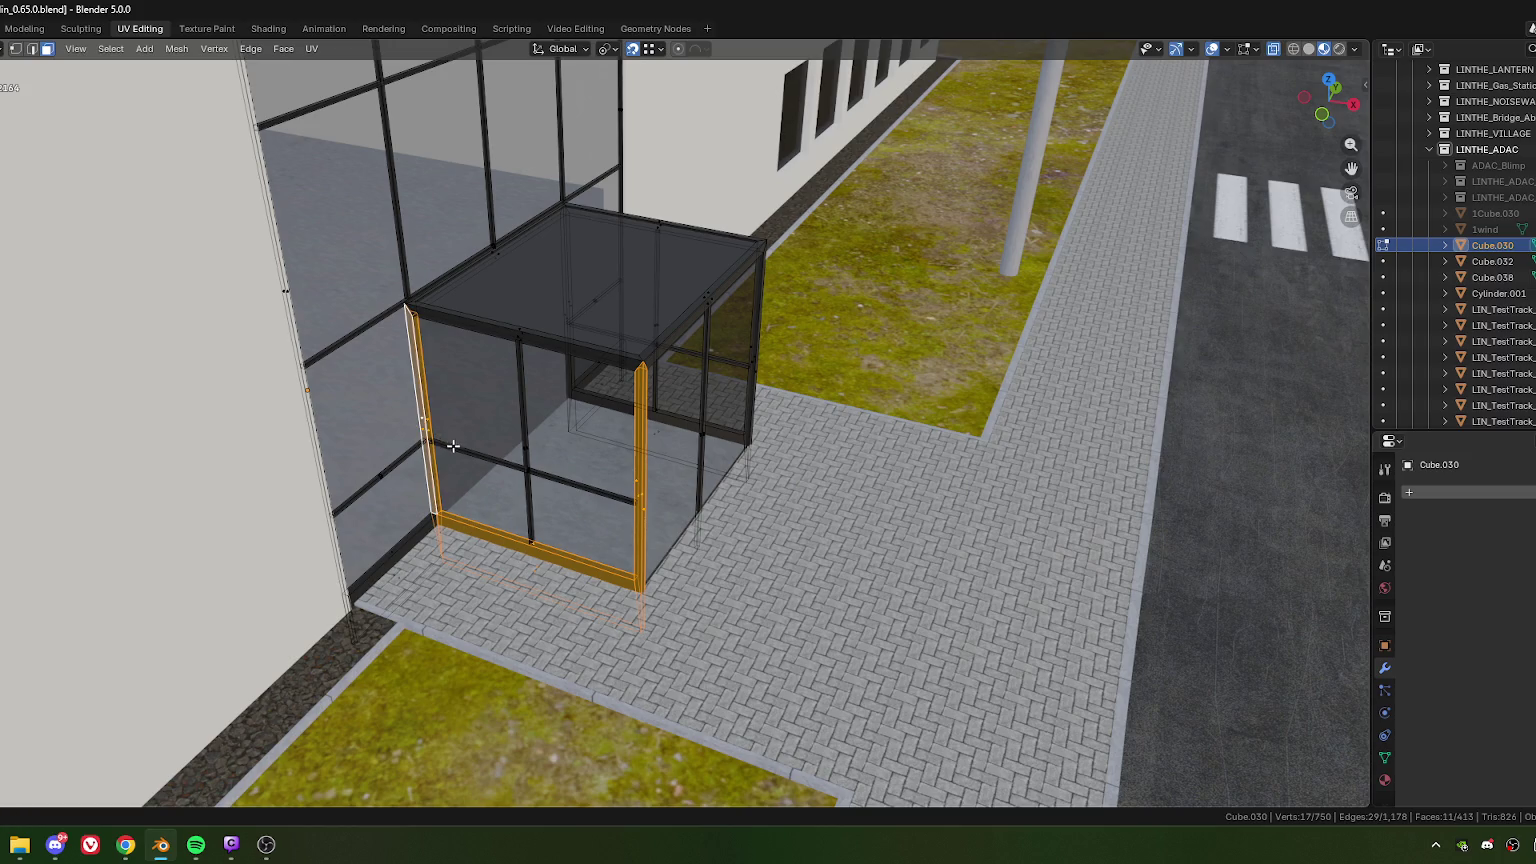
shift+click(533, 346)
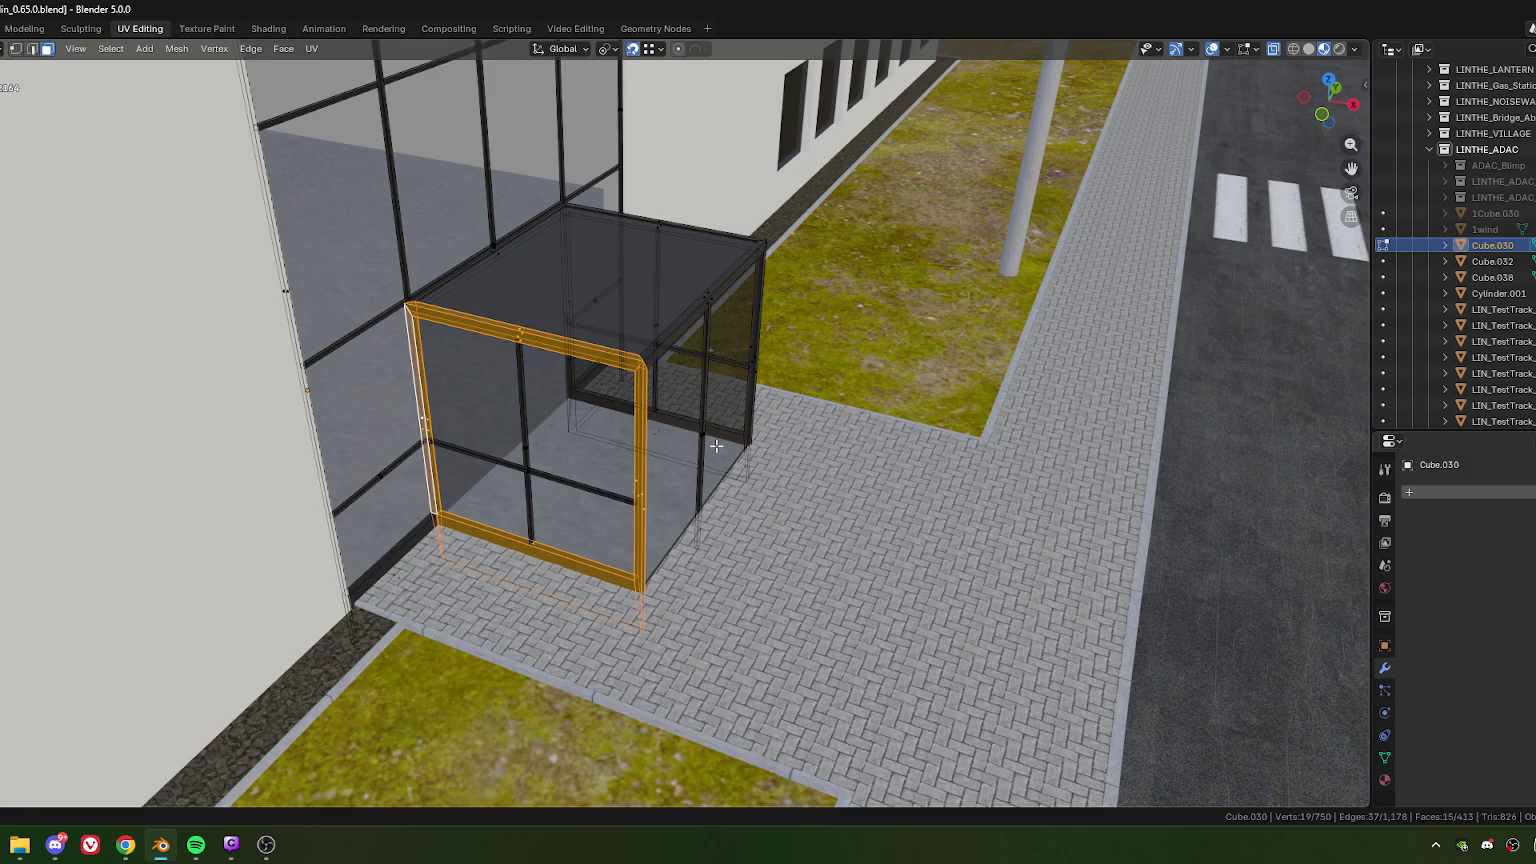
shift+click(520, 464)
mouse_move(520, 464)
middle_down()
mouse_move(583, 493)
mouse_move(719, 511)
middle_up()
scroll(662, 490, up, 2)
scroll(648, 509, up, 2)
scroll(648, 509, down, 3)
scroll(671, 497, up, 3)
scroll(671, 497, down, 3)
scroll(676, 501, up, 3)
scroll(676, 501, down, 3)
scroll(676, 505, up, 3)
scroll(676, 505, down, 3)
scroll(724, 511, up, 3)
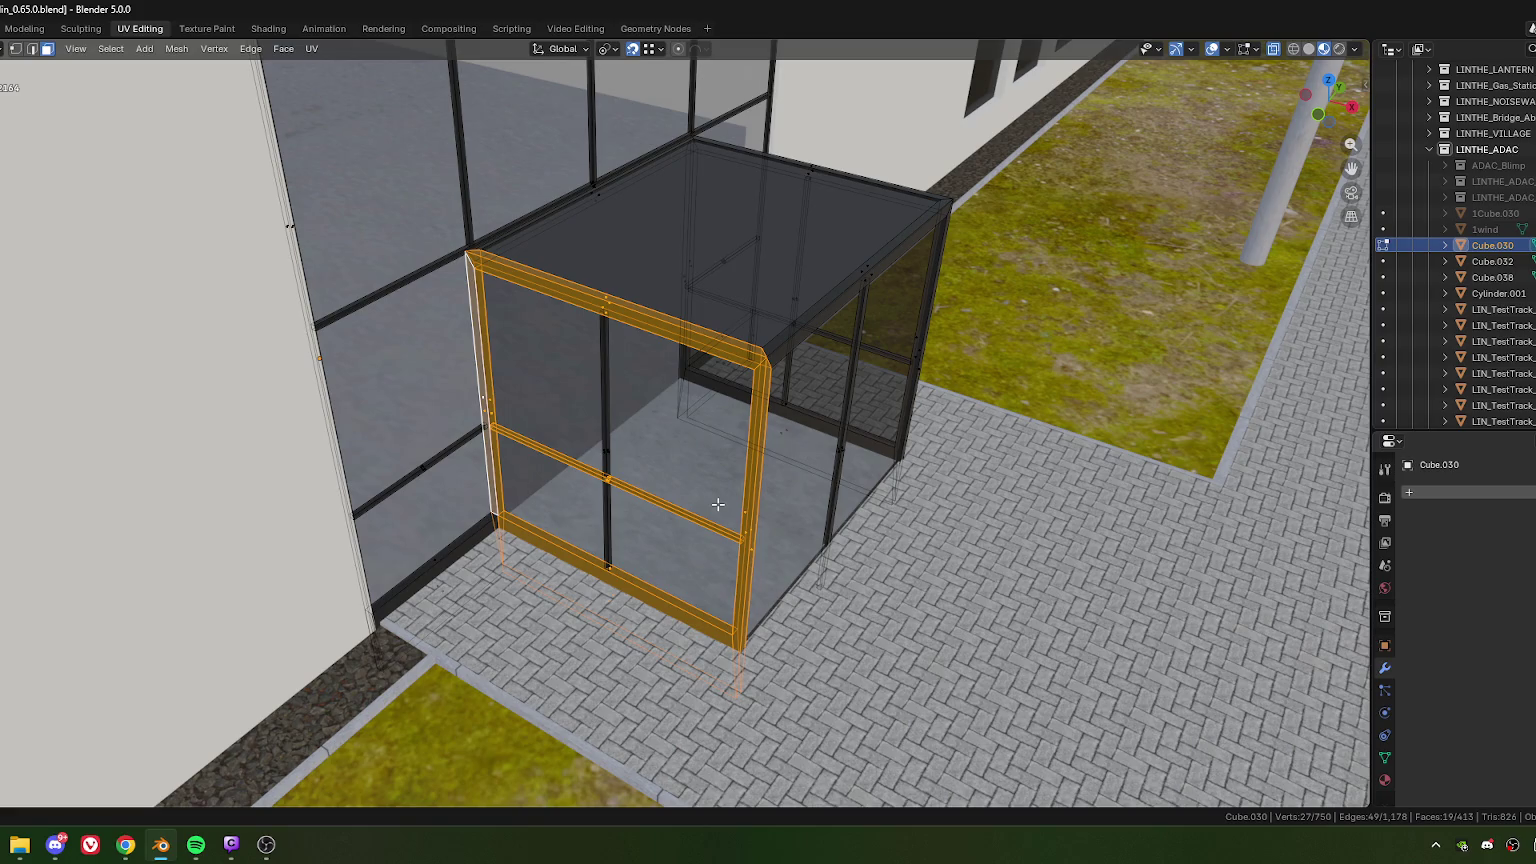
Step: From top view, duplicate the front frame, rotate the copy 90° and place it beside the vestibule
key(KP_7)
key(shift+d)
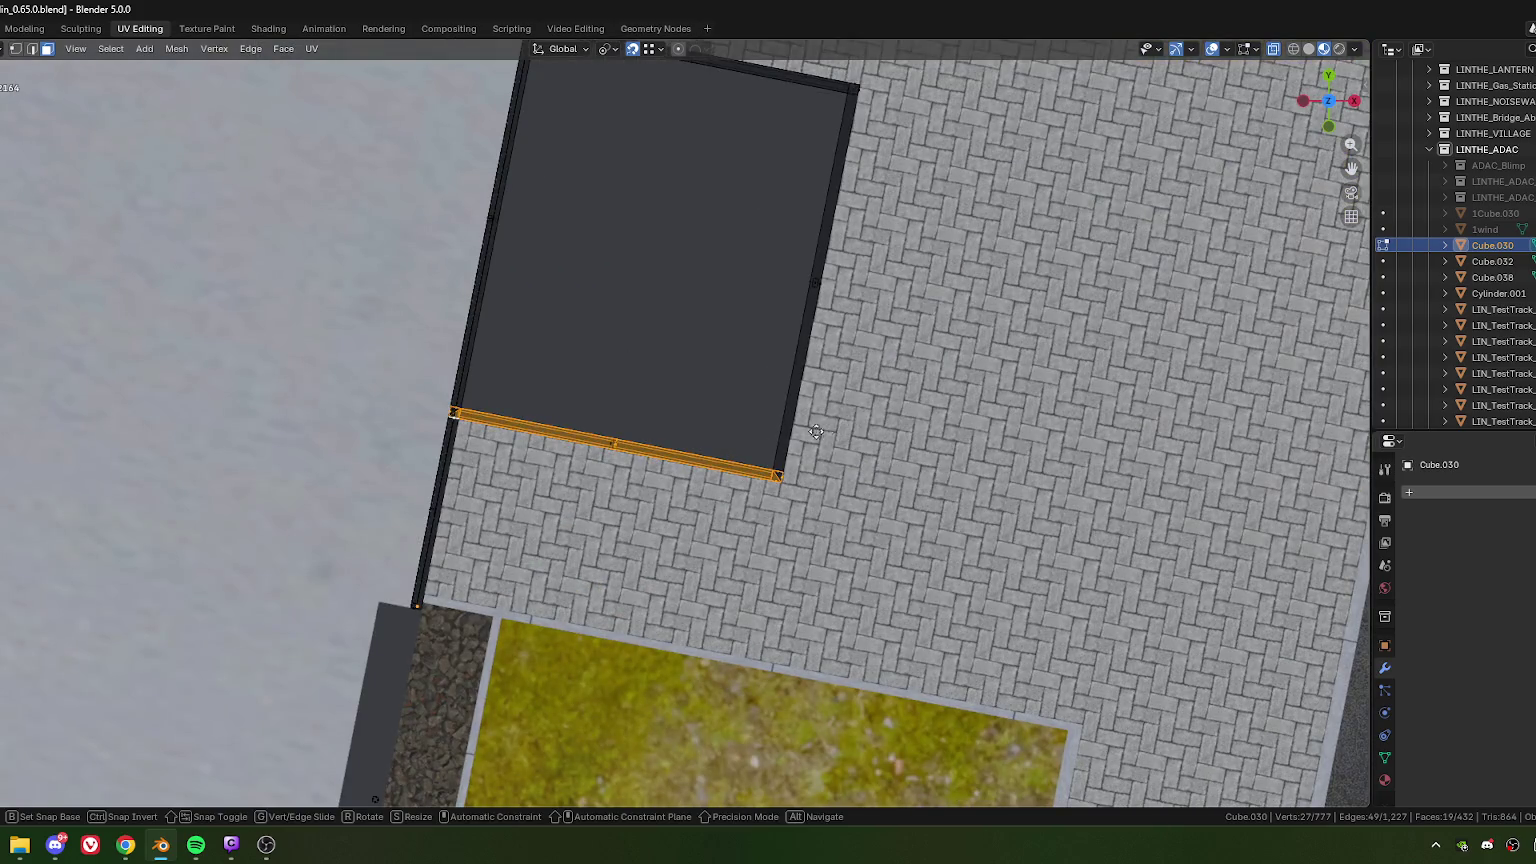
click(1010, 395)
text(r9)
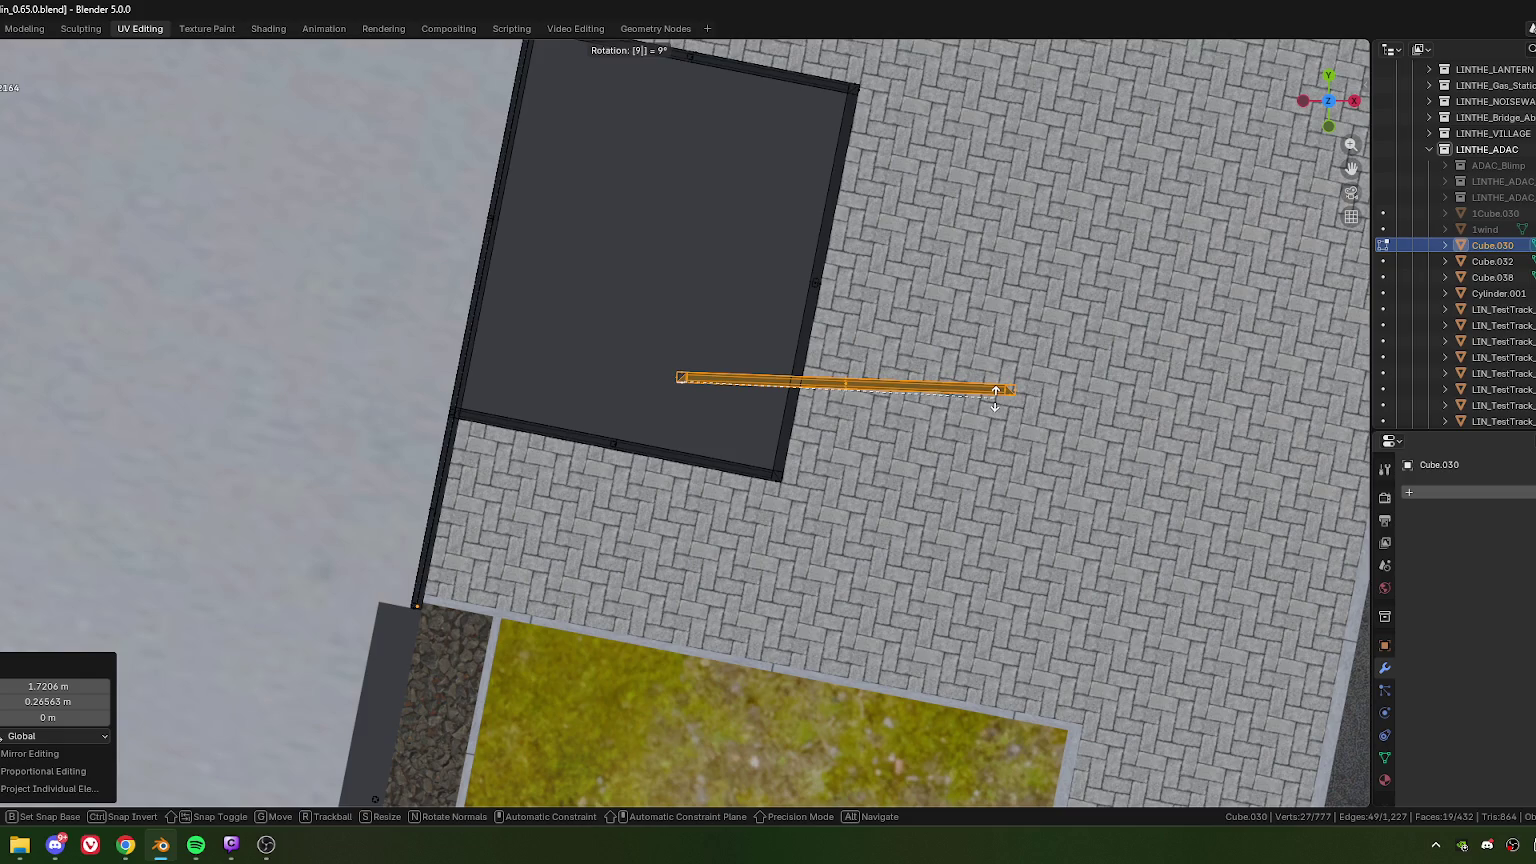
text(0)
key(Return)
key(g)
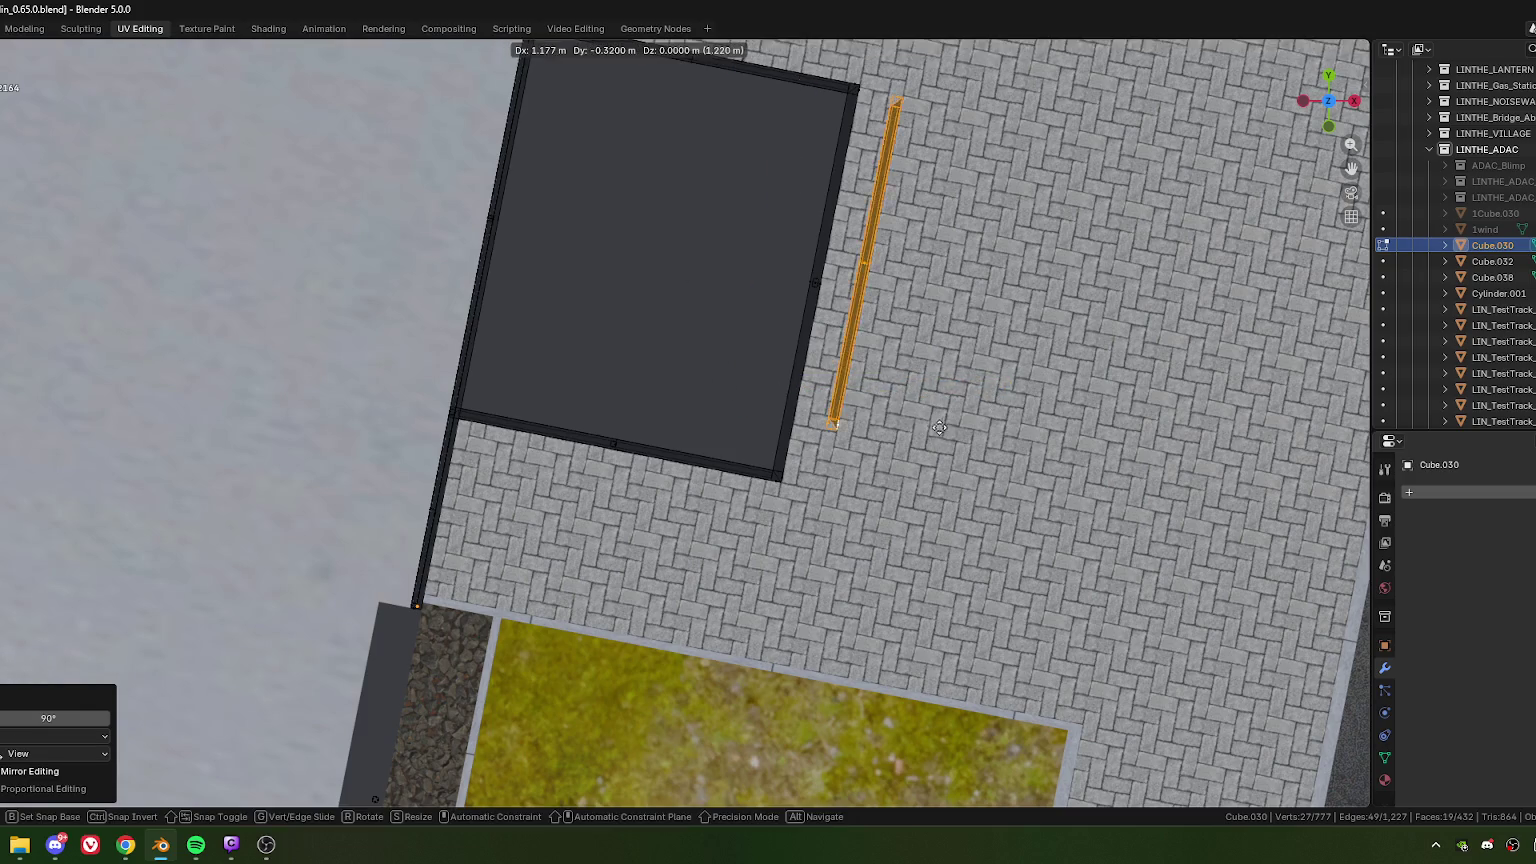
click(990, 380)
mouse_move(990, 380)
middle_down()
mouse_move(732, 440)
mouse_move(780, 503)
mouse_move(830, 484)
mouse_move(720, 462)
middle_up()
scroll(830, 484, up, 5)
Step: Slide one frame corner vertex along X and merge it at last with its neighbour
click(728, 395)
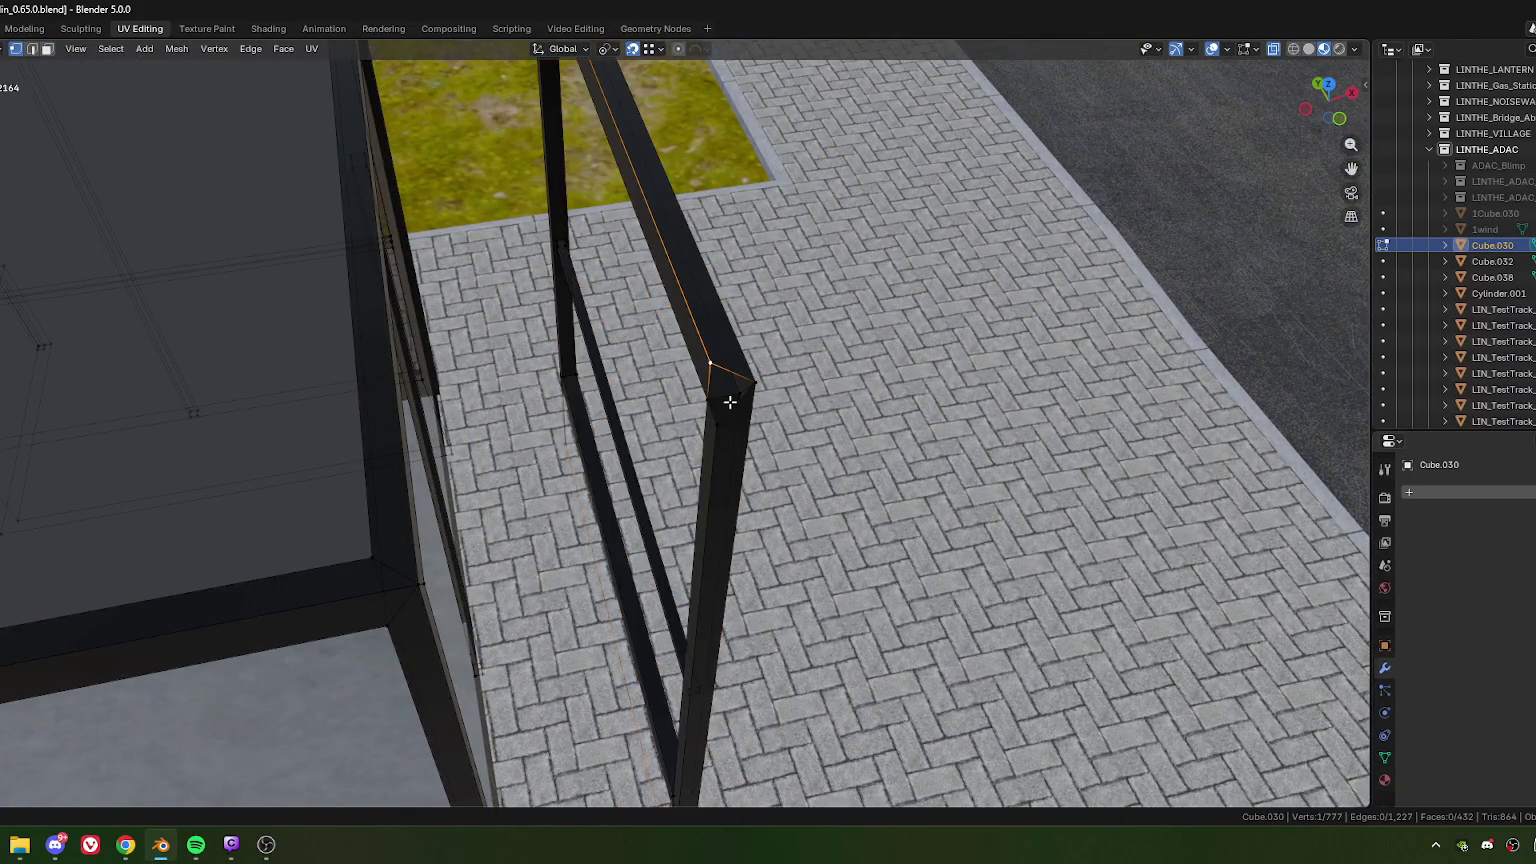
key(g)
key(x)
key(x)
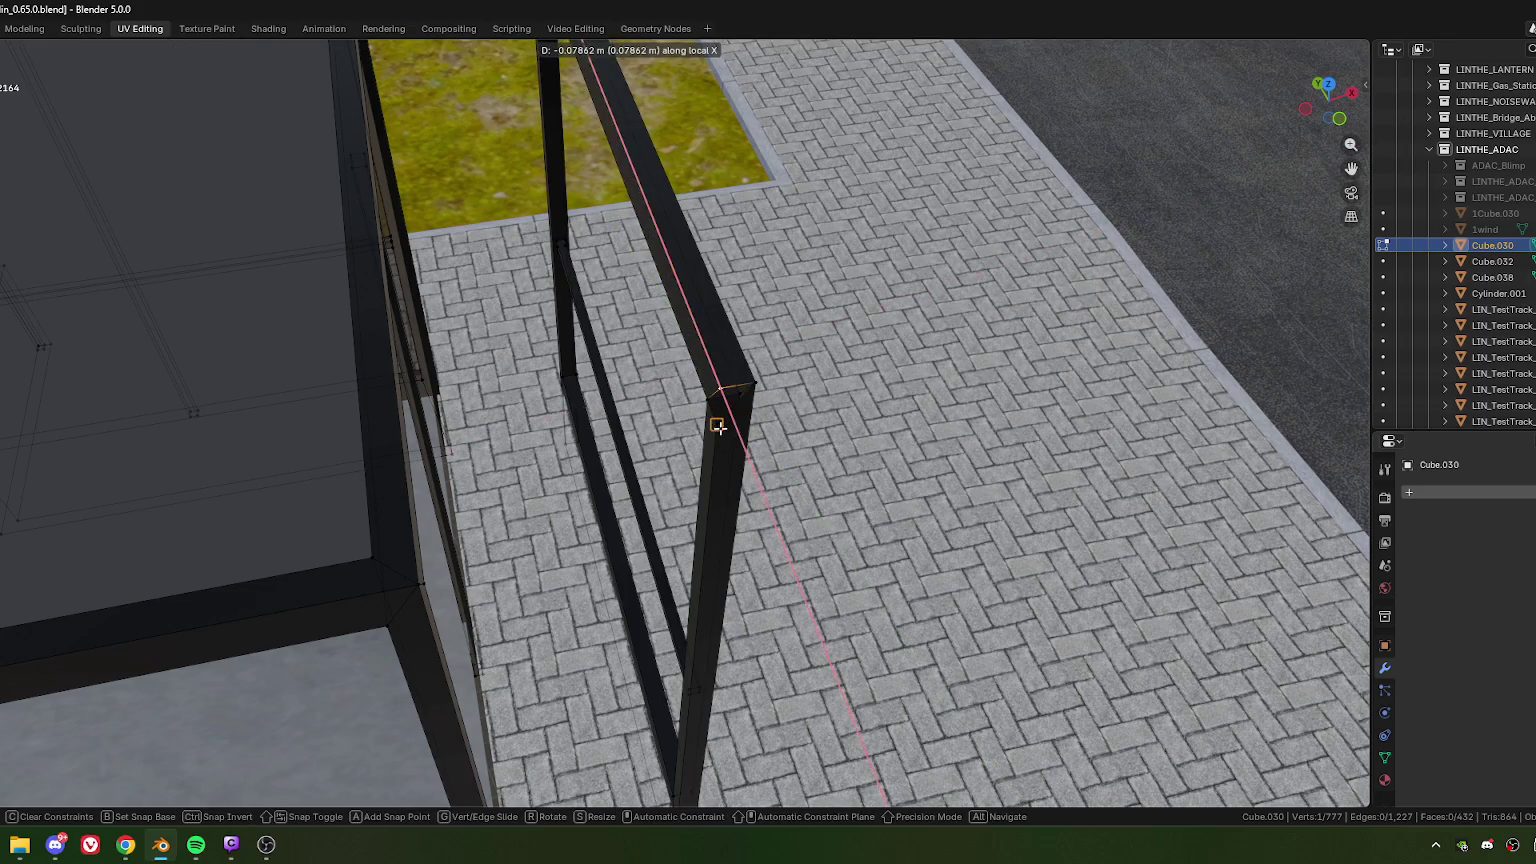
click(718, 426)
shift+click(718, 420)
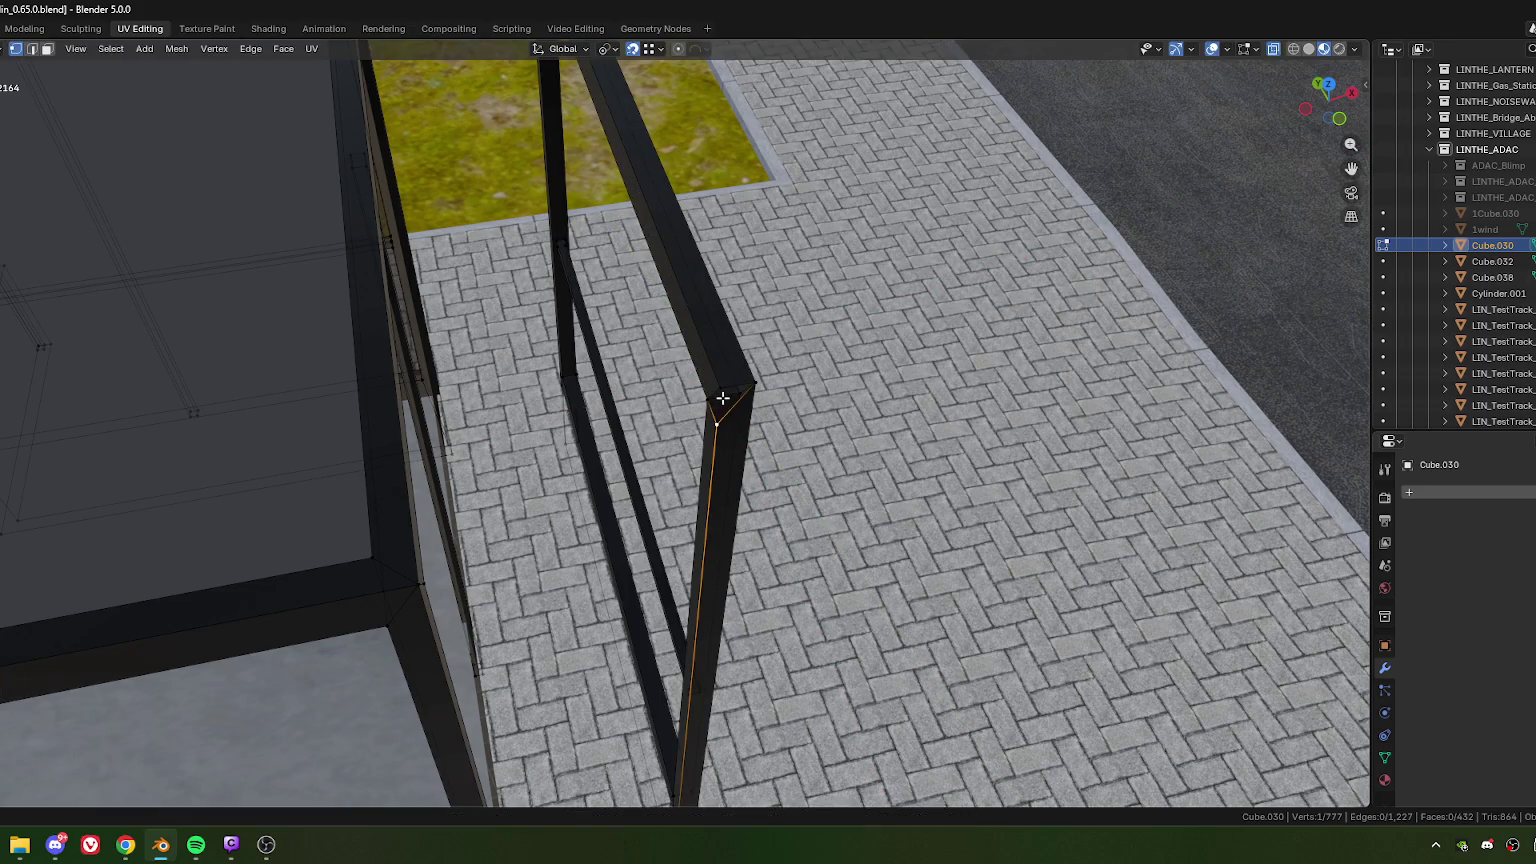
key(m)
click(778, 467)
Step: Move the other corner vertex into line and merge it with its matching vertex
mouse_move(778, 467)
middle_down()
mouse_move(695, 413)
mouse_move(657, 409)
mouse_move(755, 429)
middle_up()
click(632, 397)
key(g)
click(789, 439)
shift+click(775, 421)
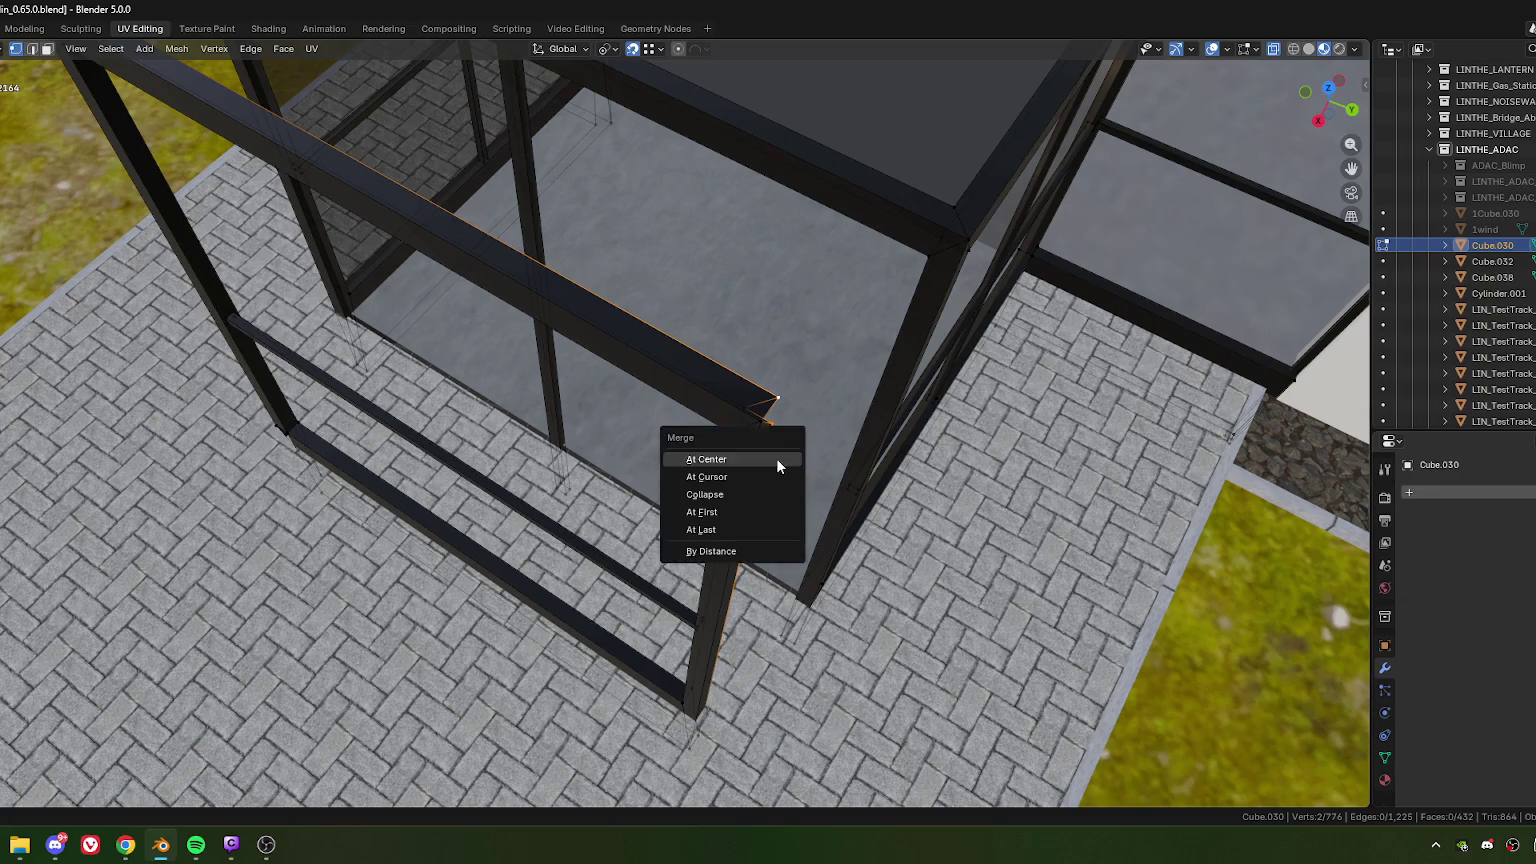
key(m)
click(778, 466)
scroll(778, 466, down, 3)
scroll(681, 549, up, 3)
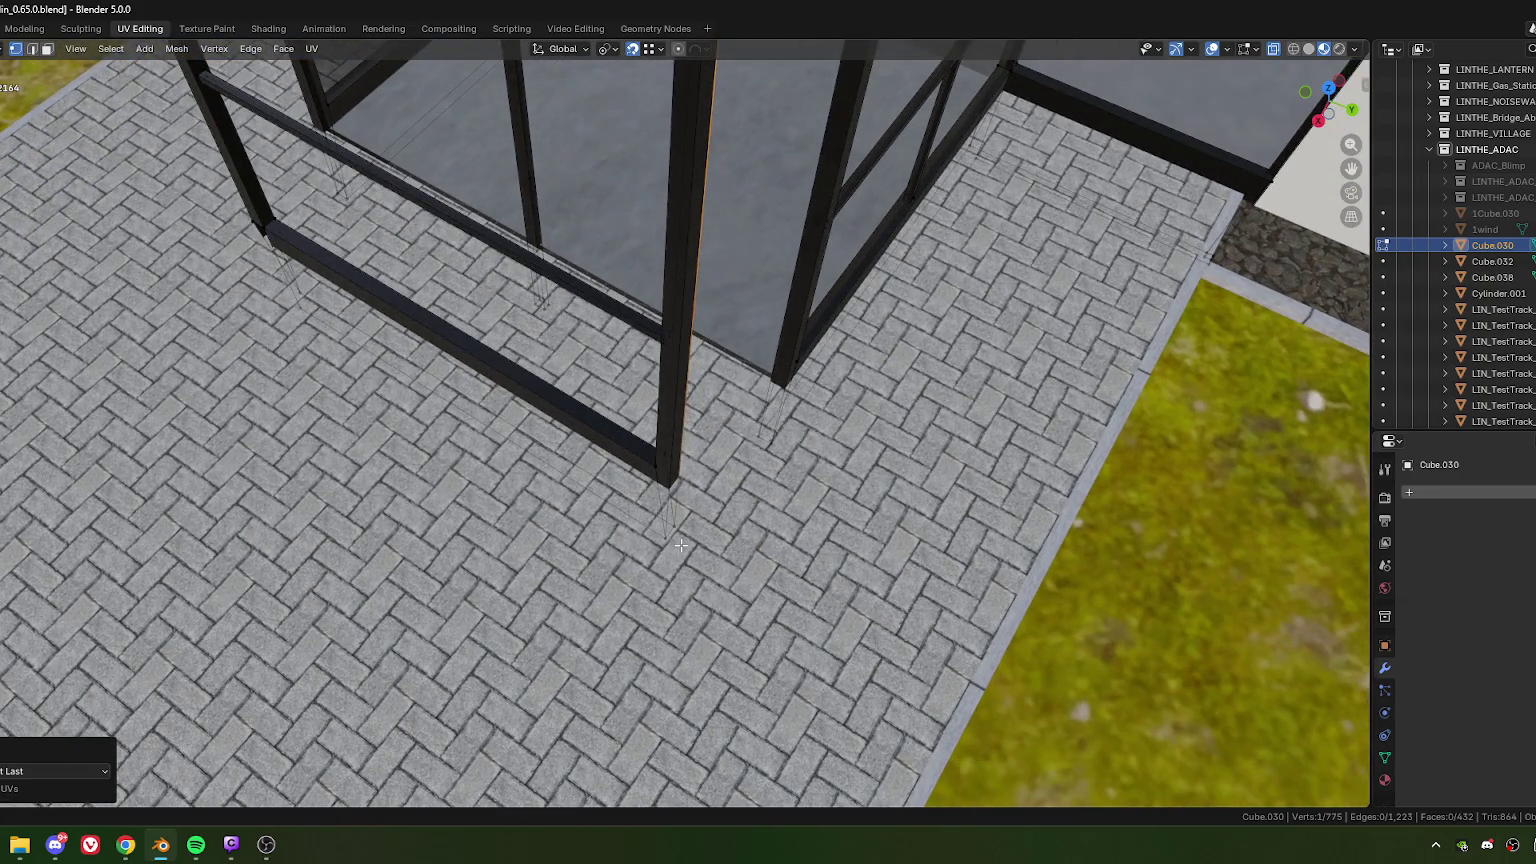
scroll(680, 545, down, 3)
mouse_move(680, 545)
middle_down()
mouse_move(700, 520)
mouse_move(712, 528)
mouse_move(640, 515)
middle_up()
Step: Box-select the copied frame's right end and slide it inward along X
scroll(712, 528, up, 3)
scroll(712, 528, down, 3)
scroll(622, 512, up, 3)
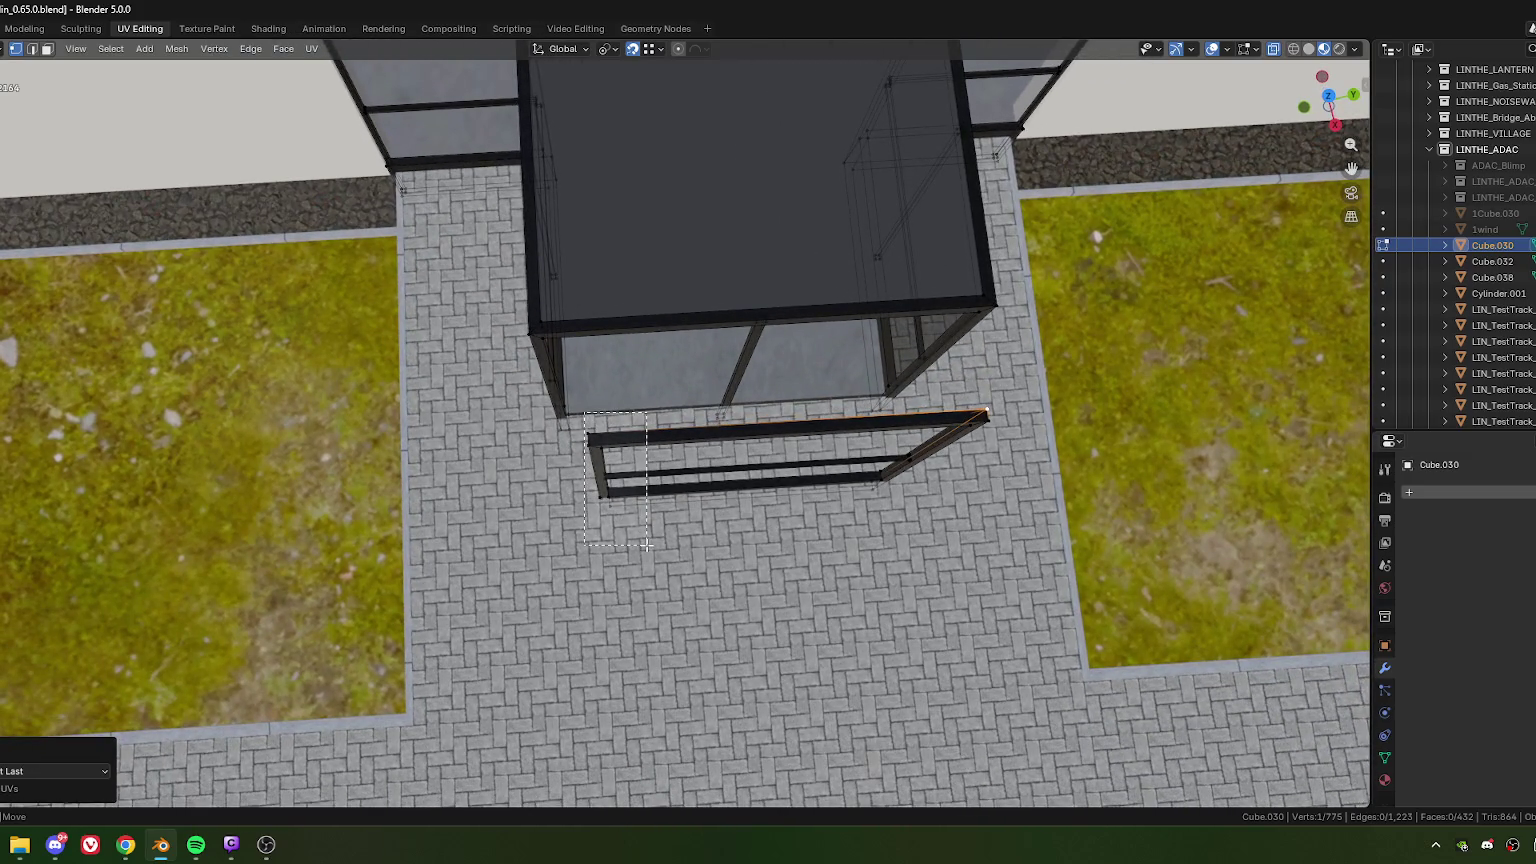
drag(586, 414, 680, 570)
middle_drag(902, 552, 749, 491)
drag(680, 436, 776, 480)
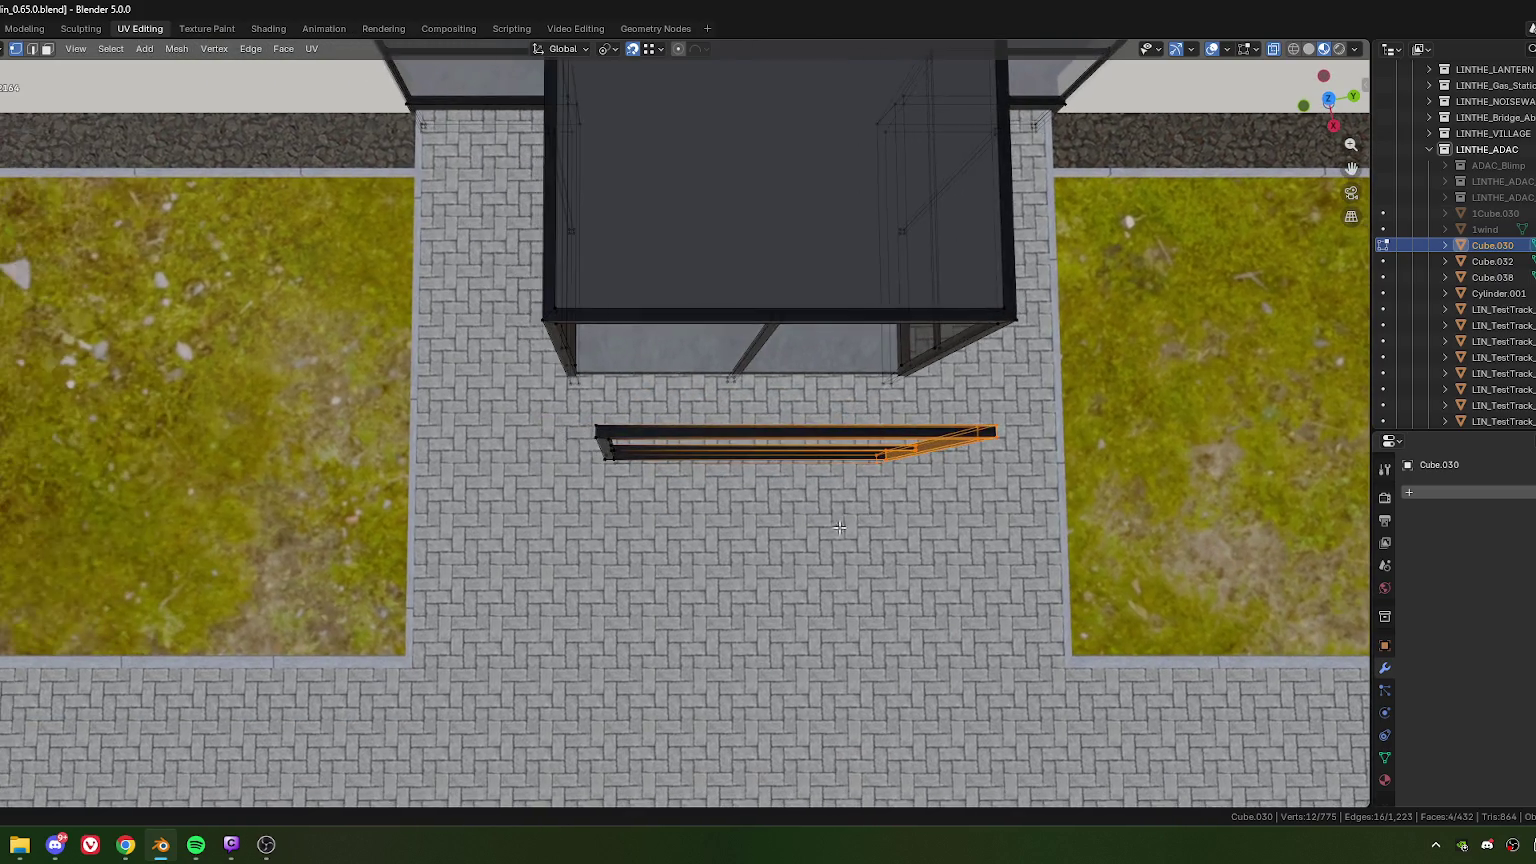
shift+middle_drag(776, 480, 999, 470)
key(g)
key(x)
key(x)
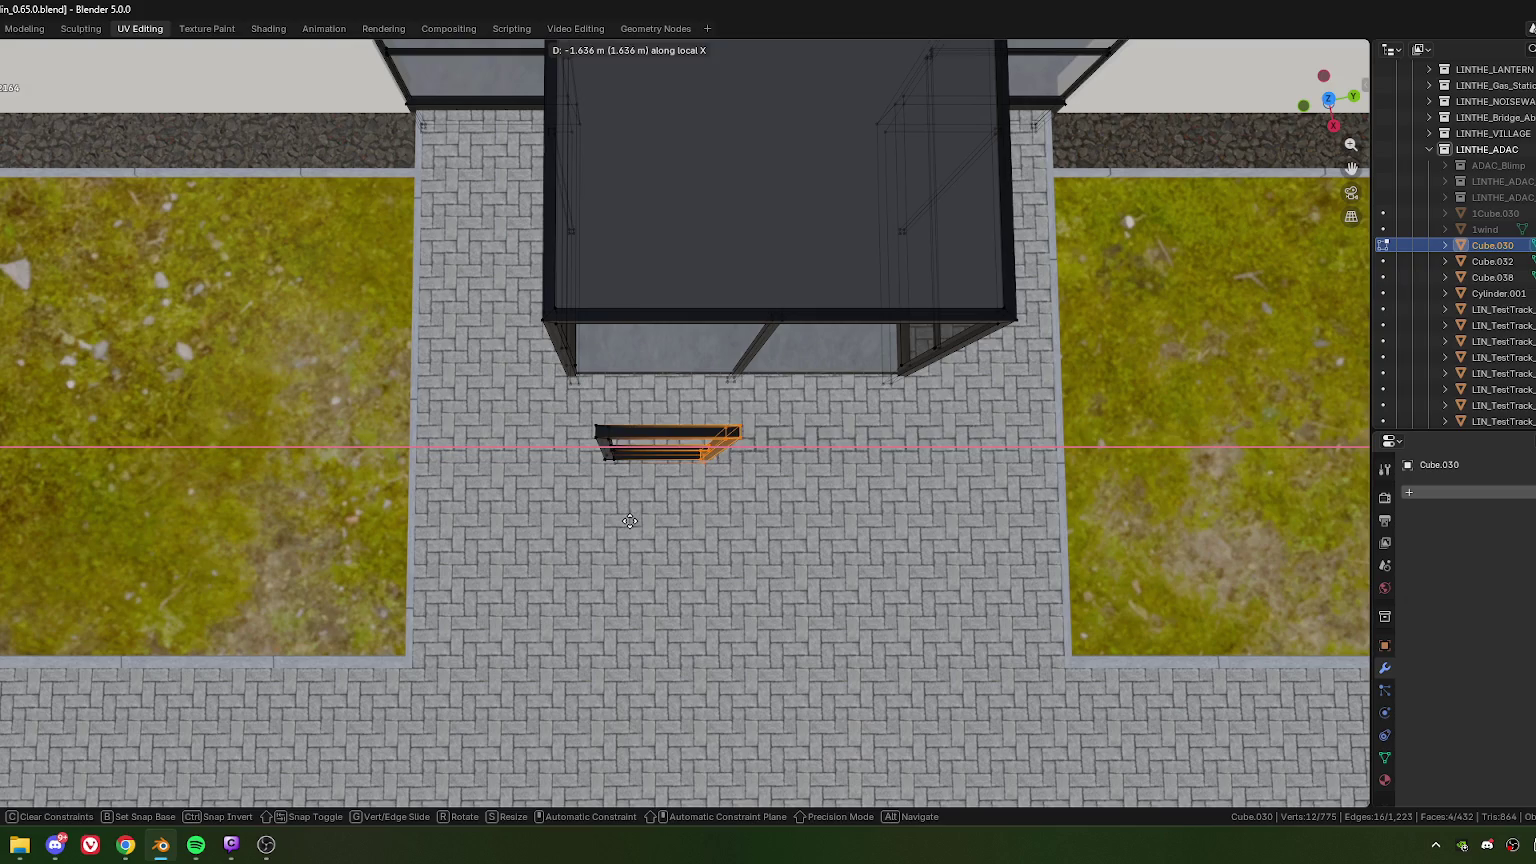
click(630, 520)
Step: Readjust the frame end along X, setting the move distance to exactly 0.95 m
mouse_move(630, 520)
middle_down()
mouse_move(667, 400)
mouse_move(694, 607)
middle_up()
key(g)
key(x)
click(749, 621)
key(g)
key(x)
key(x)
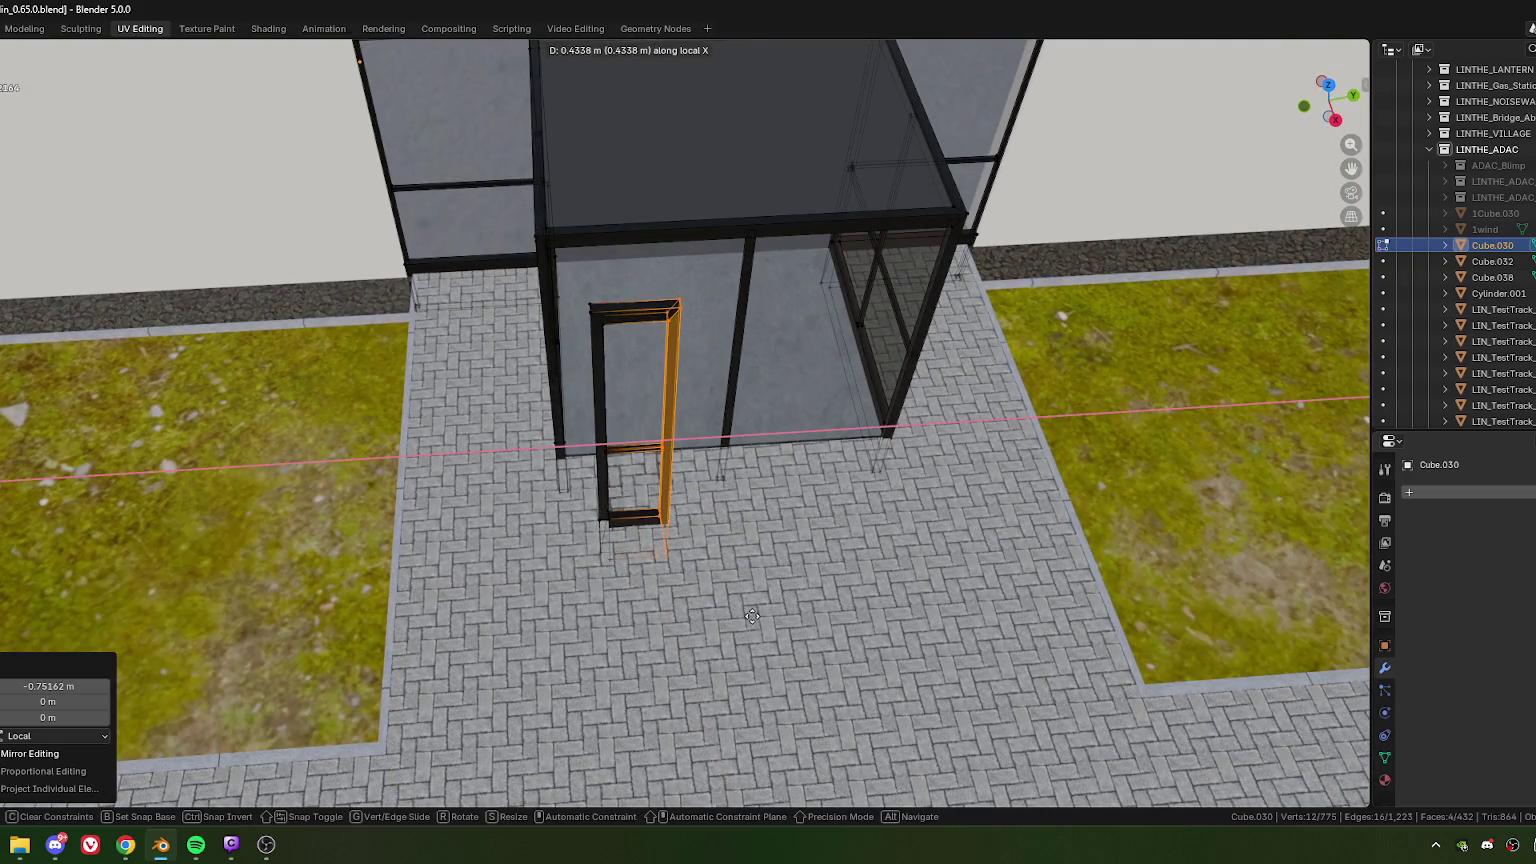
click(816, 617)
click(6, 686)
drag(6, 686, 89, 694)
text(95)
key(Tab)
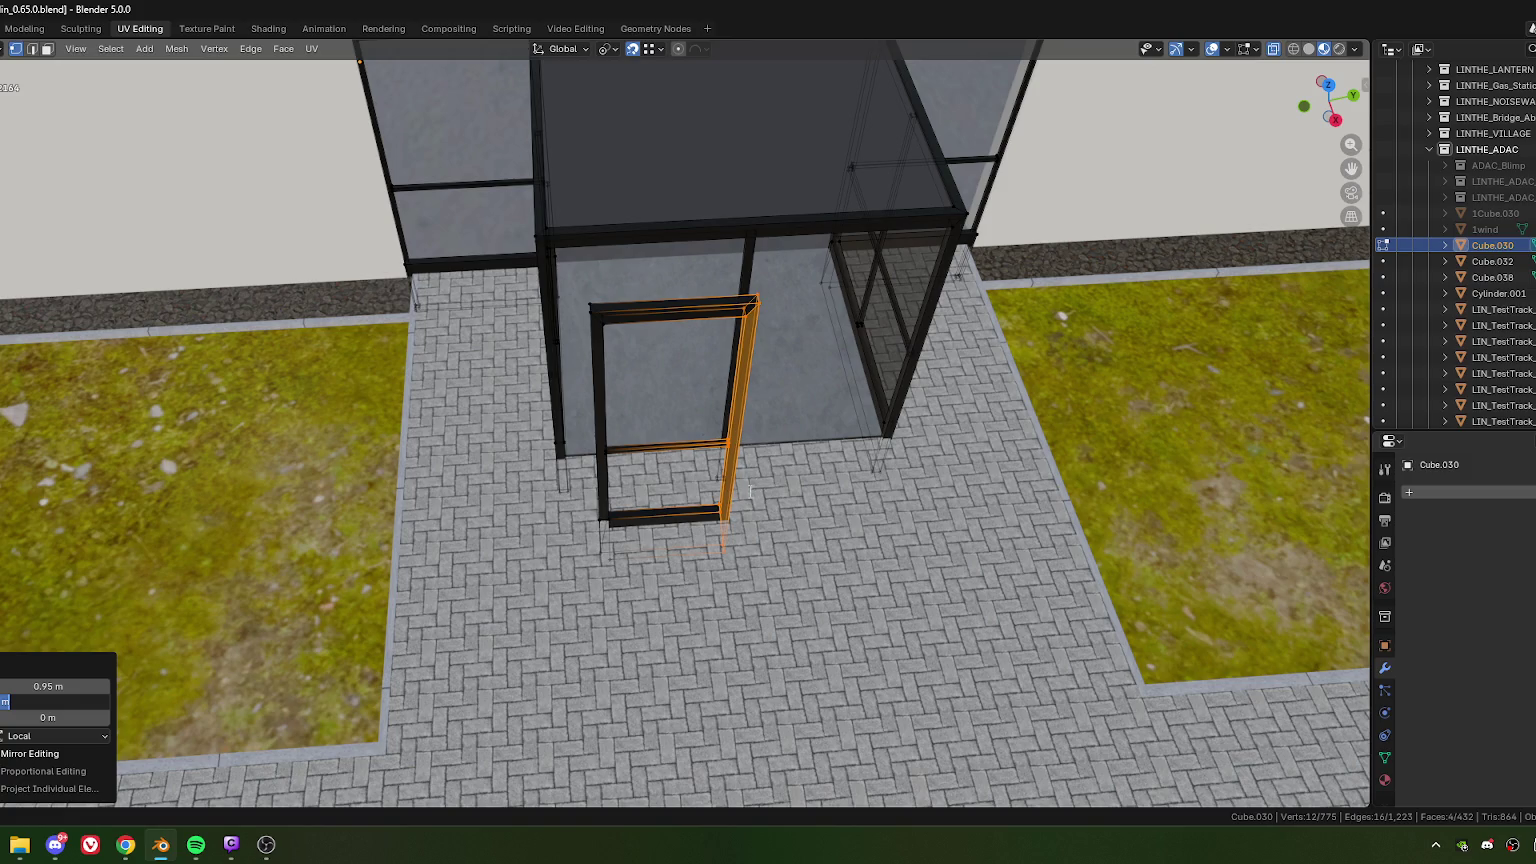
Step: Drop the post's bottom-corner vertex to its foot and merge the doubled vertex
key(Return)
mouse_move(653, 381)
middle_down()
mouse_move(693, 510)
mouse_move(692, 467)
middle_up()
scroll(701, 538, up, 4)
scroll(692, 467, up, 2)
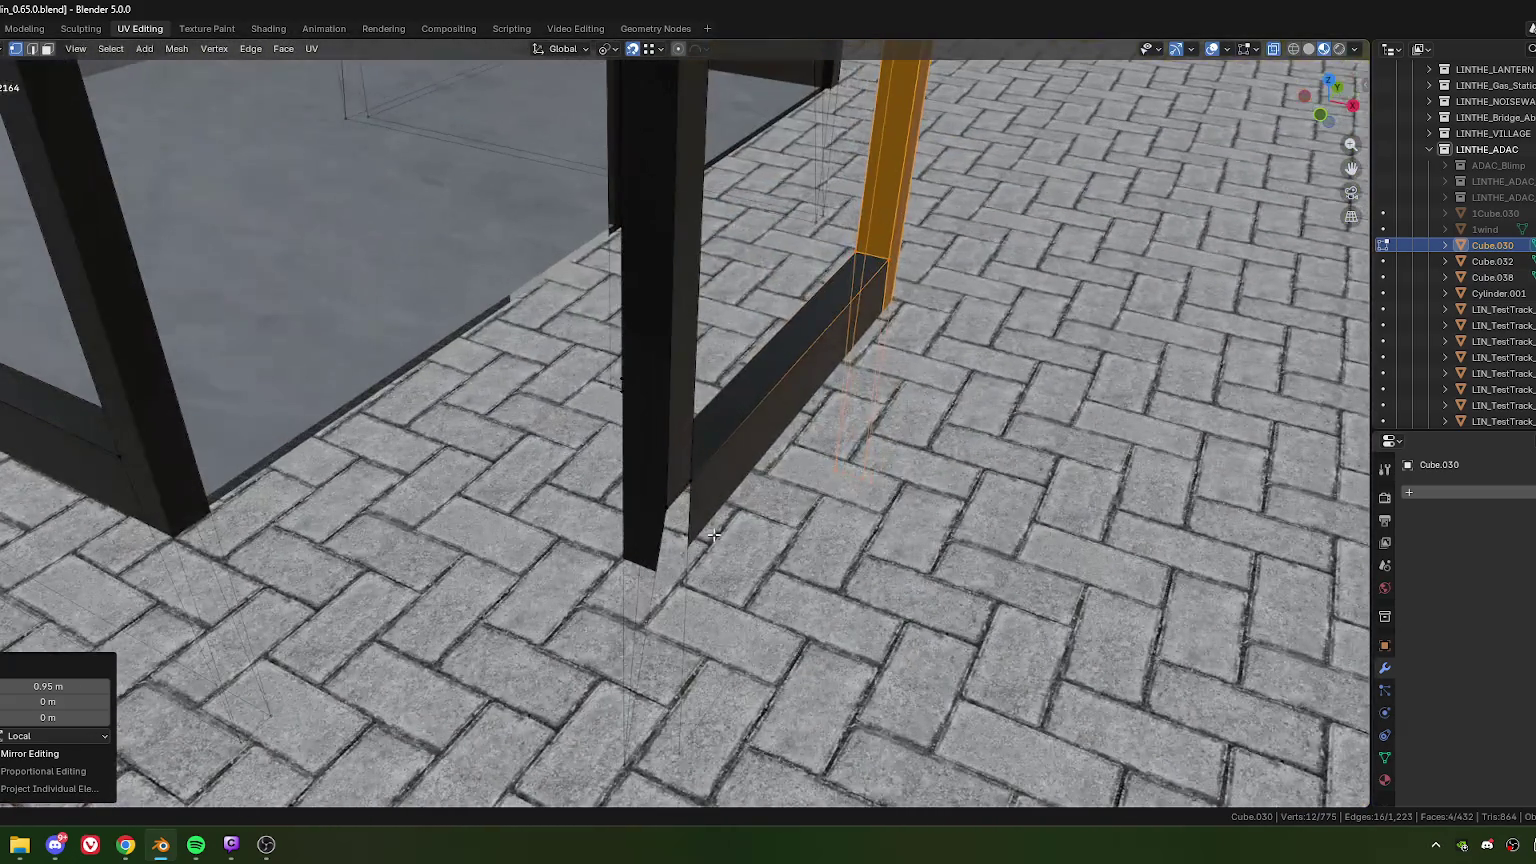
scroll(670, 422, up, 2)
click(664, 415)
scroll(664, 415, down, 5)
middle_drag(664, 415, 677, 561)
key(g)
click(702, 567)
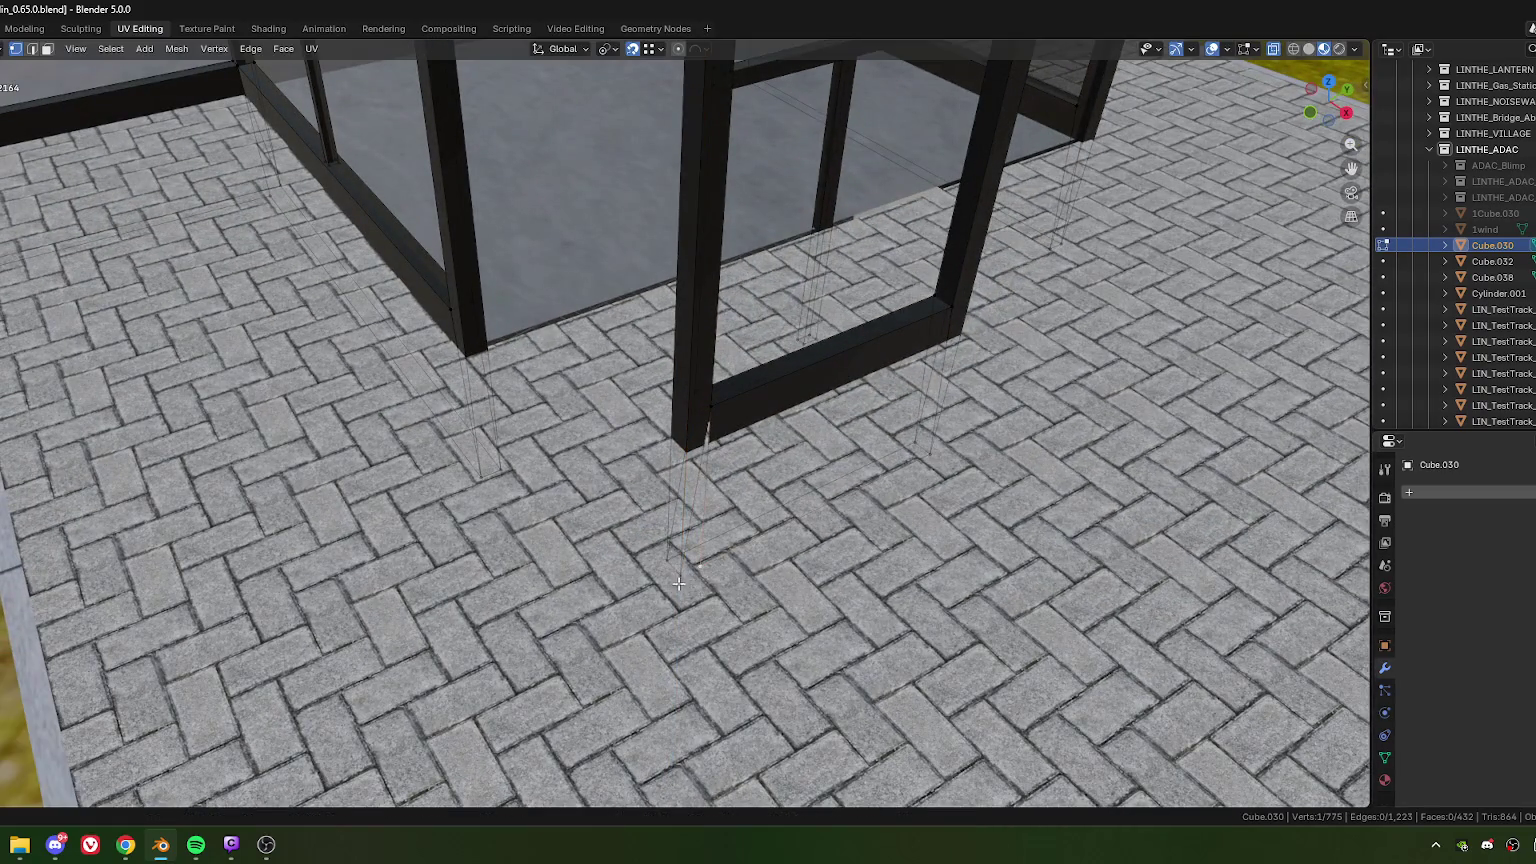
key(m)
click(731, 589)
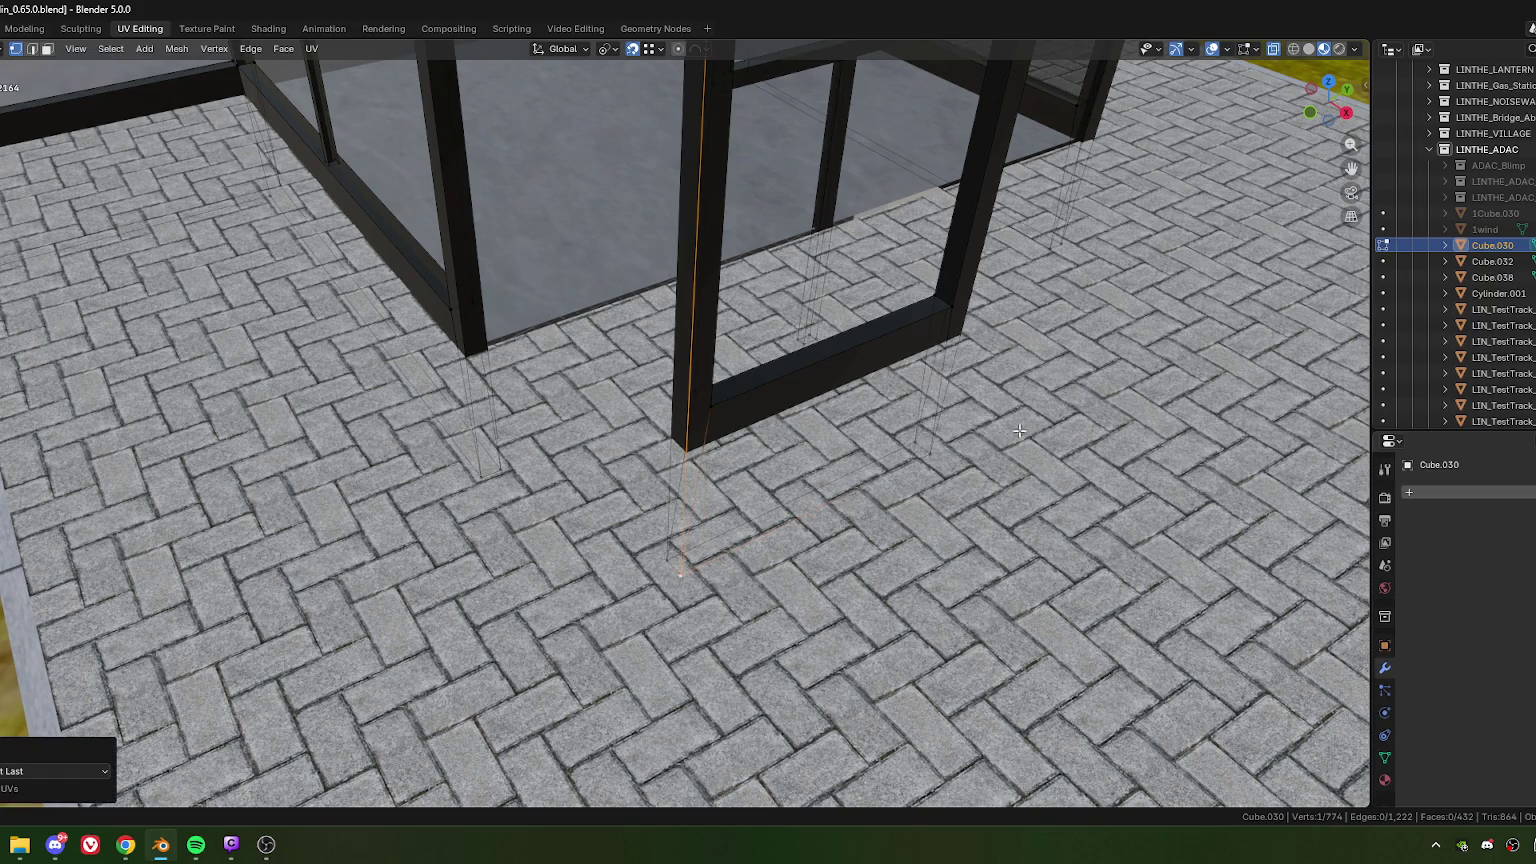
Step: Move the door frame's other bottom-corner vertex down to the ground
scroll(1023, 427, down, 2)
middle_drag(1023, 427, 770, 505)
scroll(766, 509, up, 3)
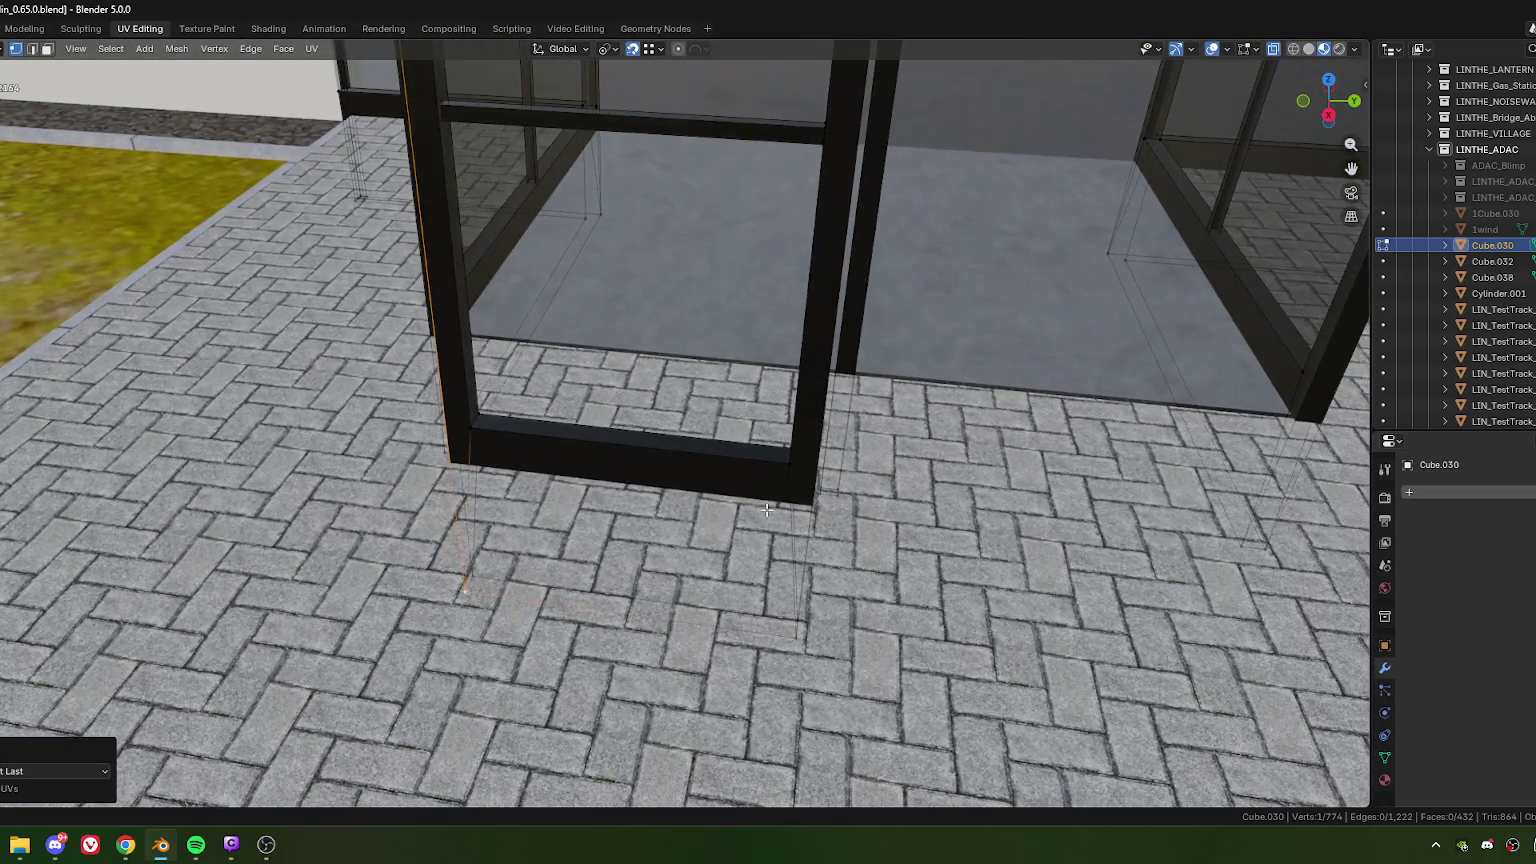
click(781, 465)
key(g)
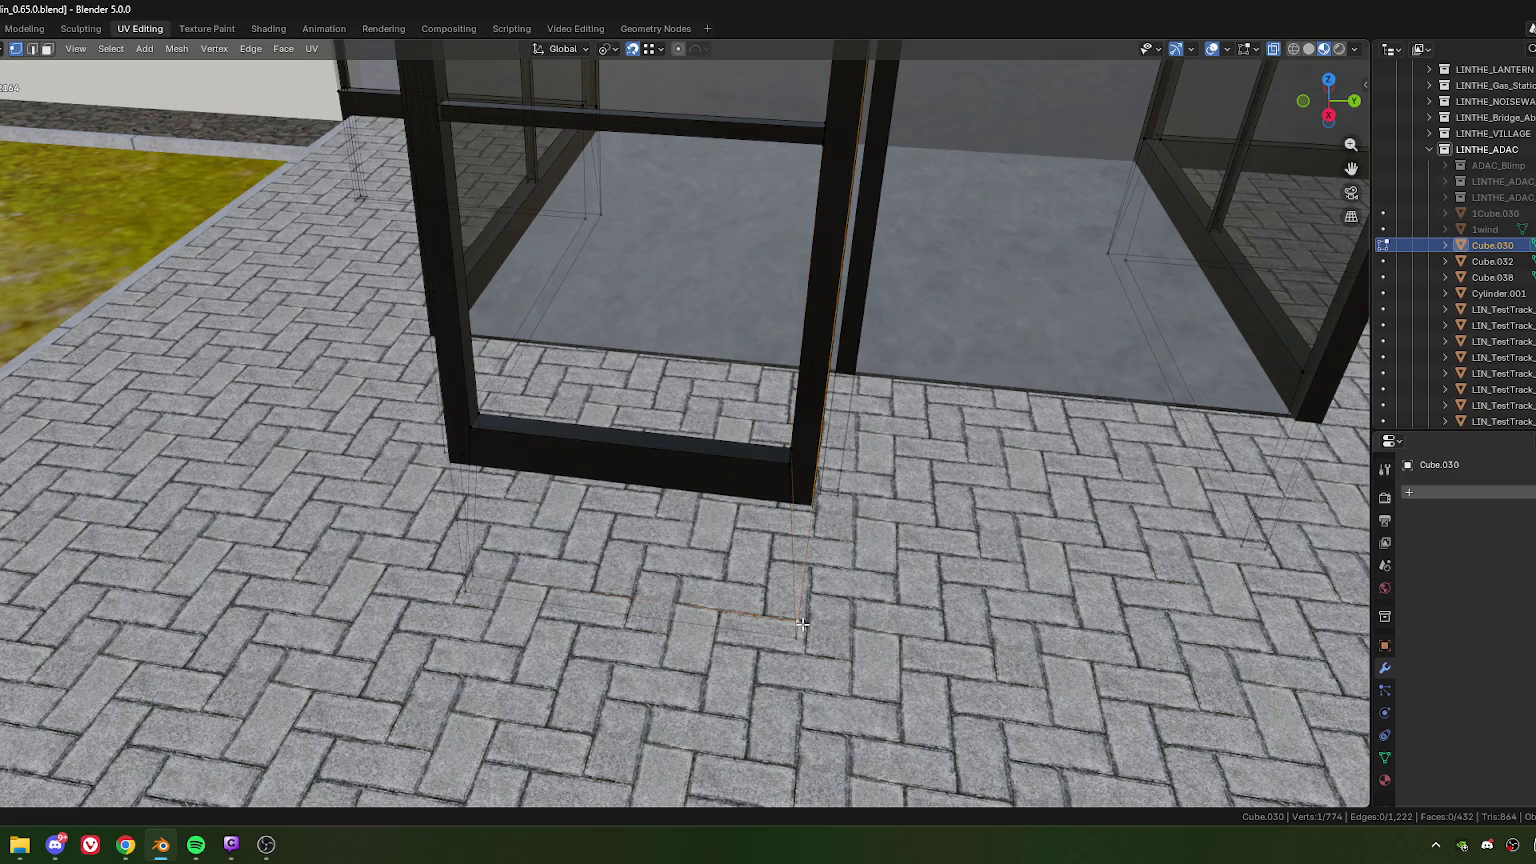
click(795, 640)
scroll(645, 463, down, 3)
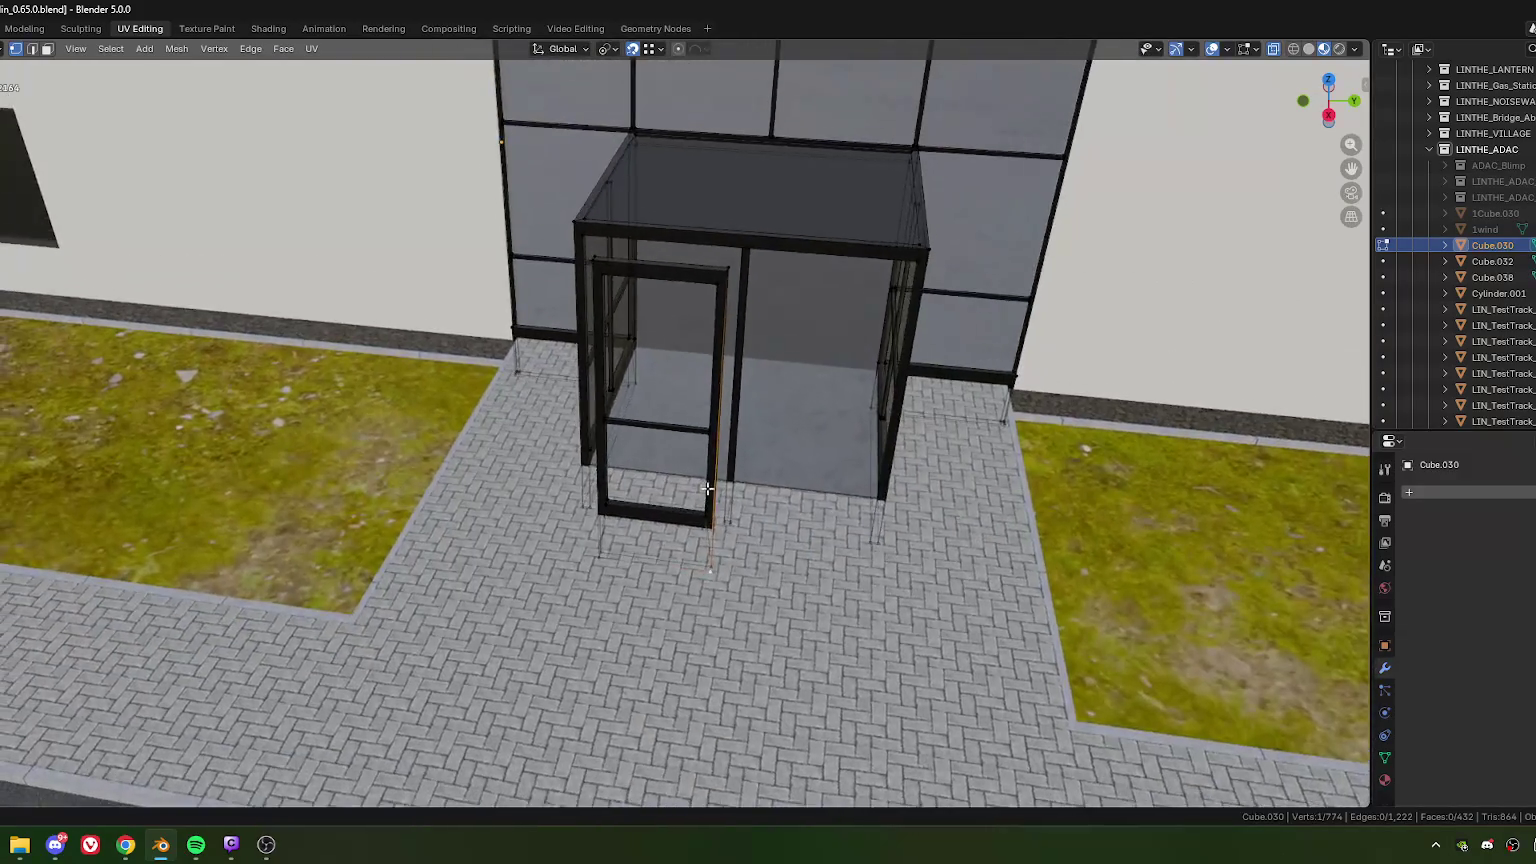
Step: Box-select the whole door frame from a view above
middle_drag(645, 463, 726, 458)
scroll(726, 458, up, 2)
scroll(726, 458, down, 2)
scroll(682, 514, up, 3)
mouse_move(682, 514)
middle_down()
mouse_move(696, 522)
mouse_move(691, 588)
middle_up()
drag(542, 480, 907, 430)
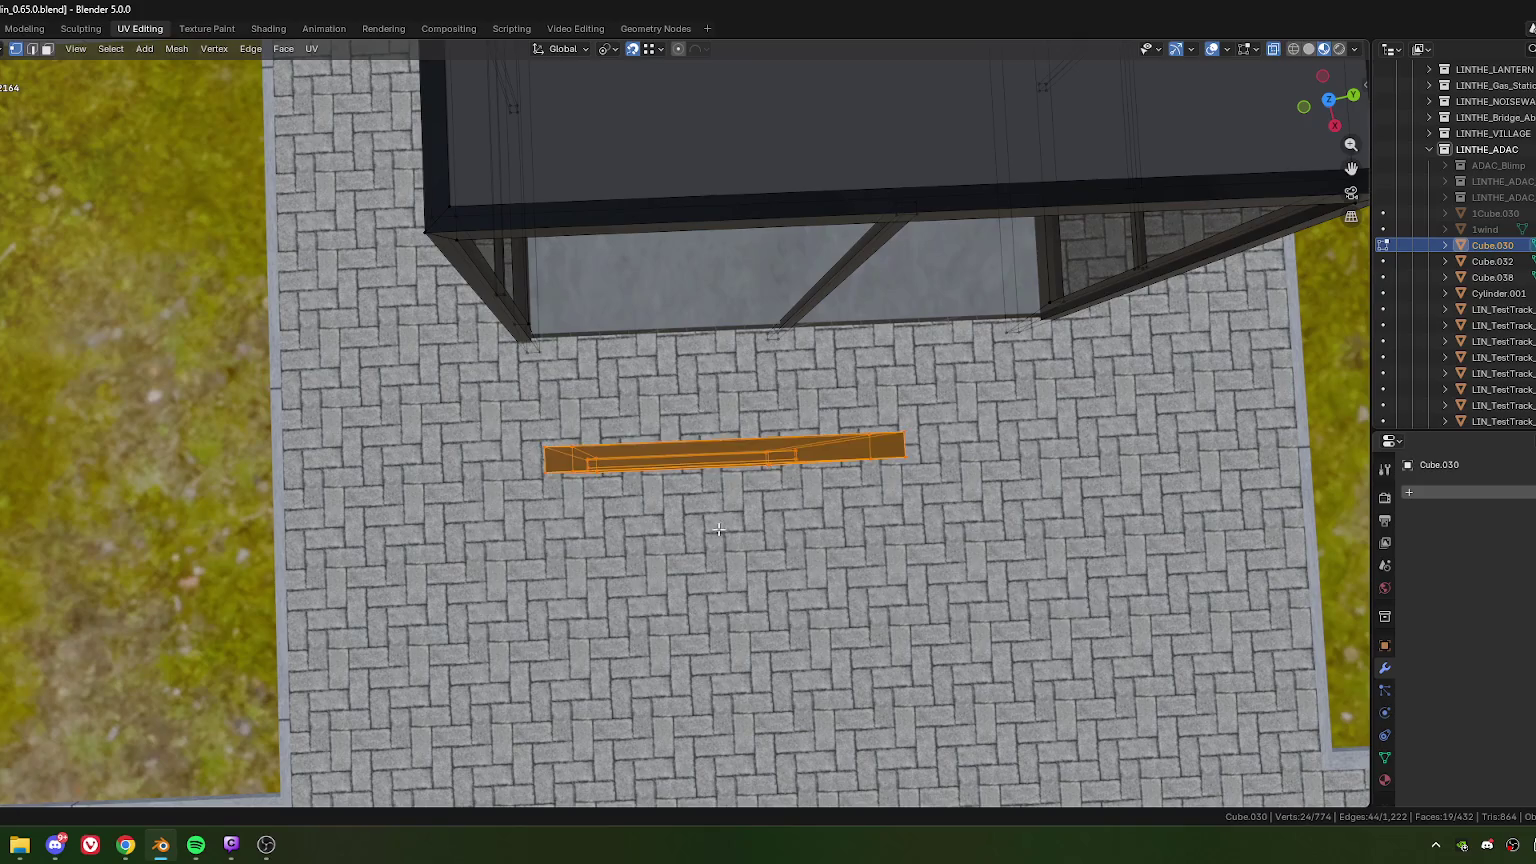
Step: Slide the door frame along Y against the building's edge
scroll(907, 430, up, 2)
middle_drag(868, 432, 778, 514)
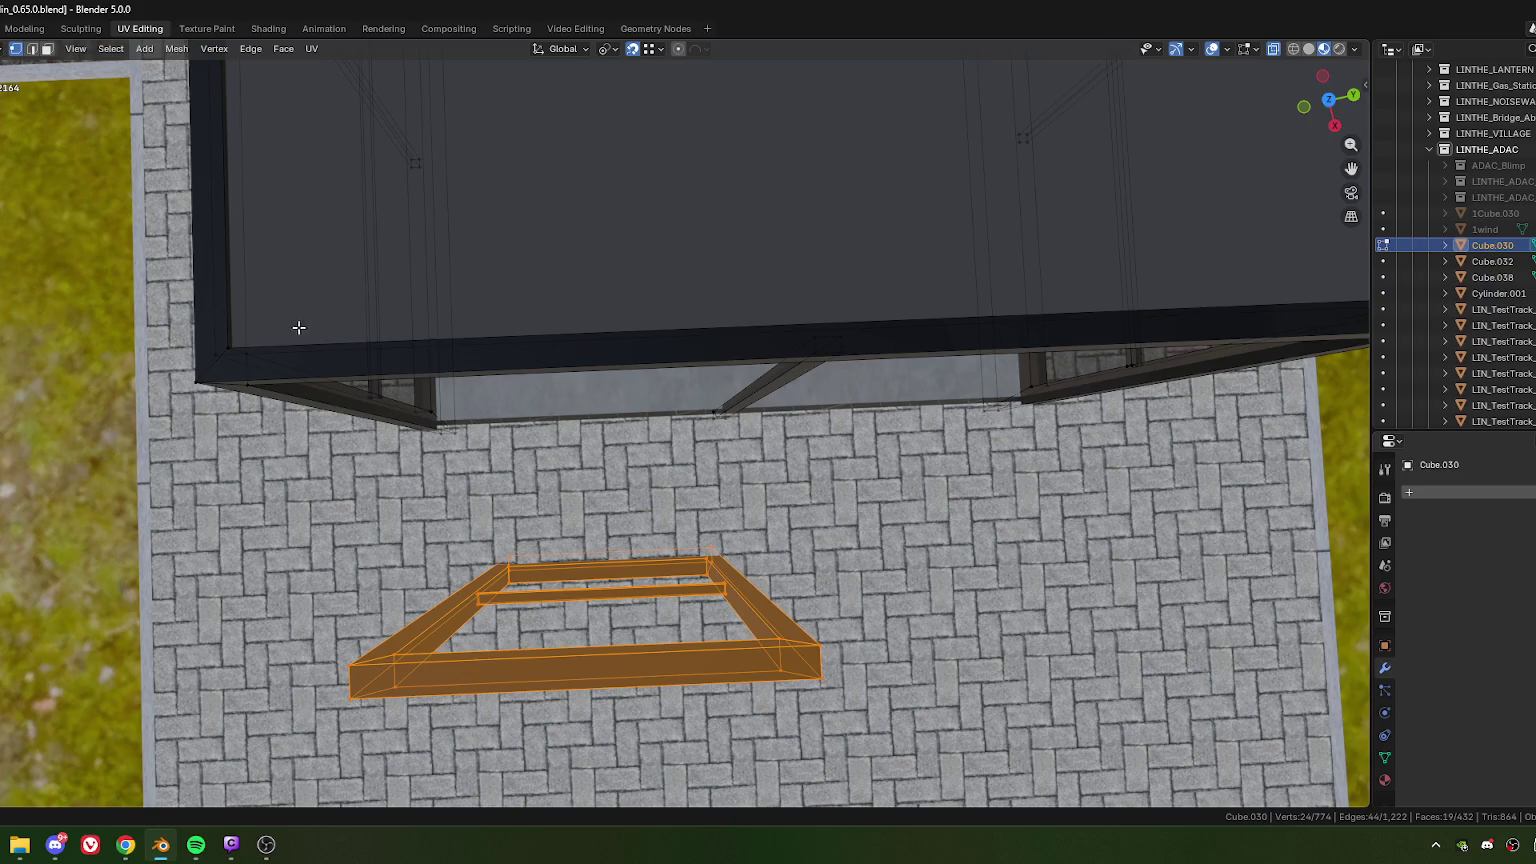
middle_drag(298, 327, 550, 399)
key(g)
key(y)
click(549, 396)
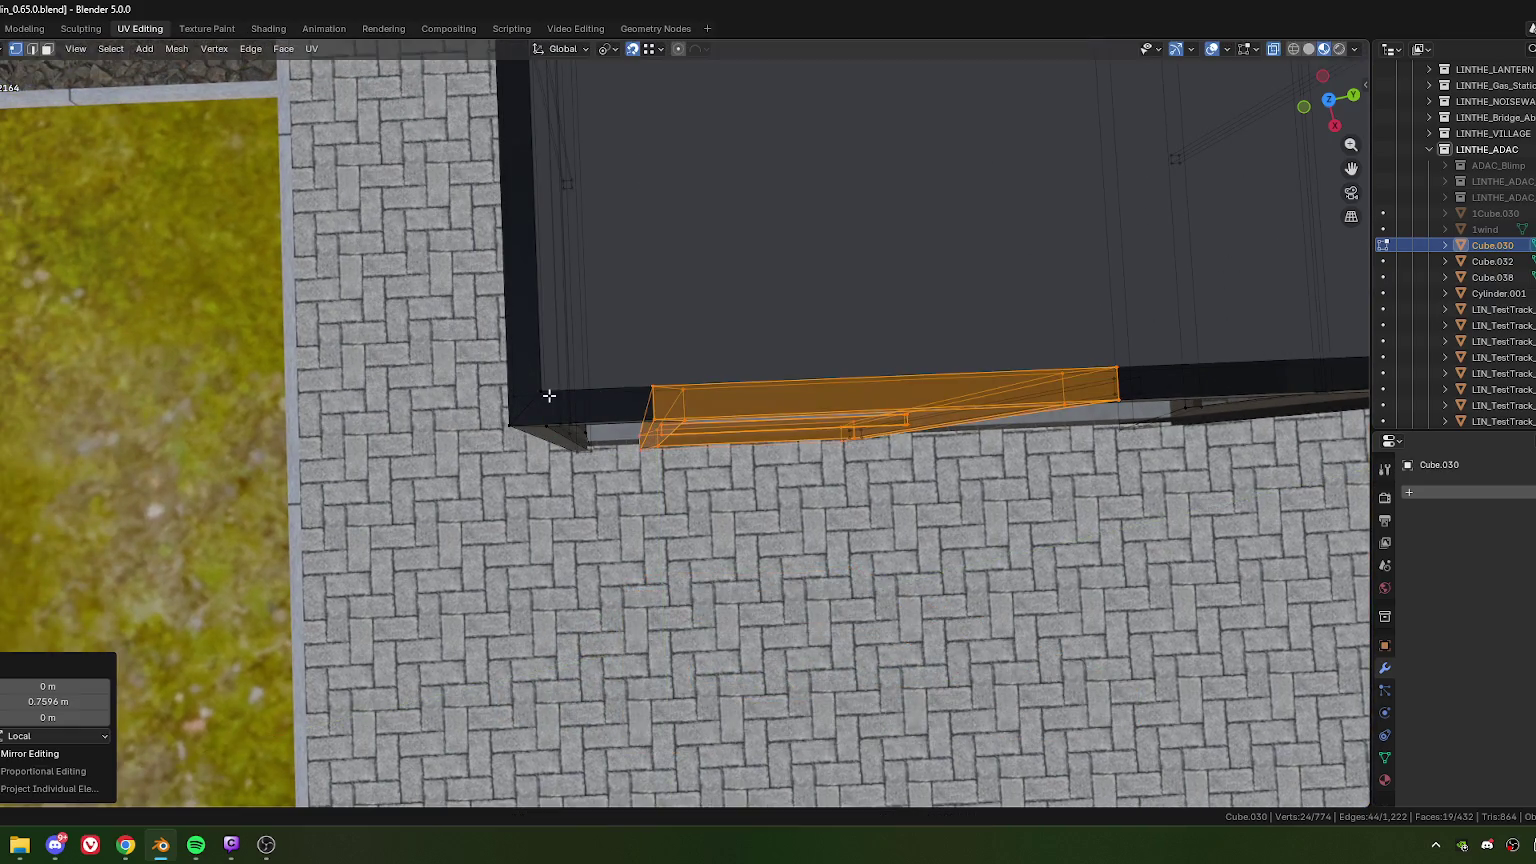
Step: Shift the door frame left along X toward the front opening
mouse_move(811, 601)
middle_down()
mouse_move(732, 638)
mouse_move(727, 592)
middle_up()
scroll(780, 620, down, 3)
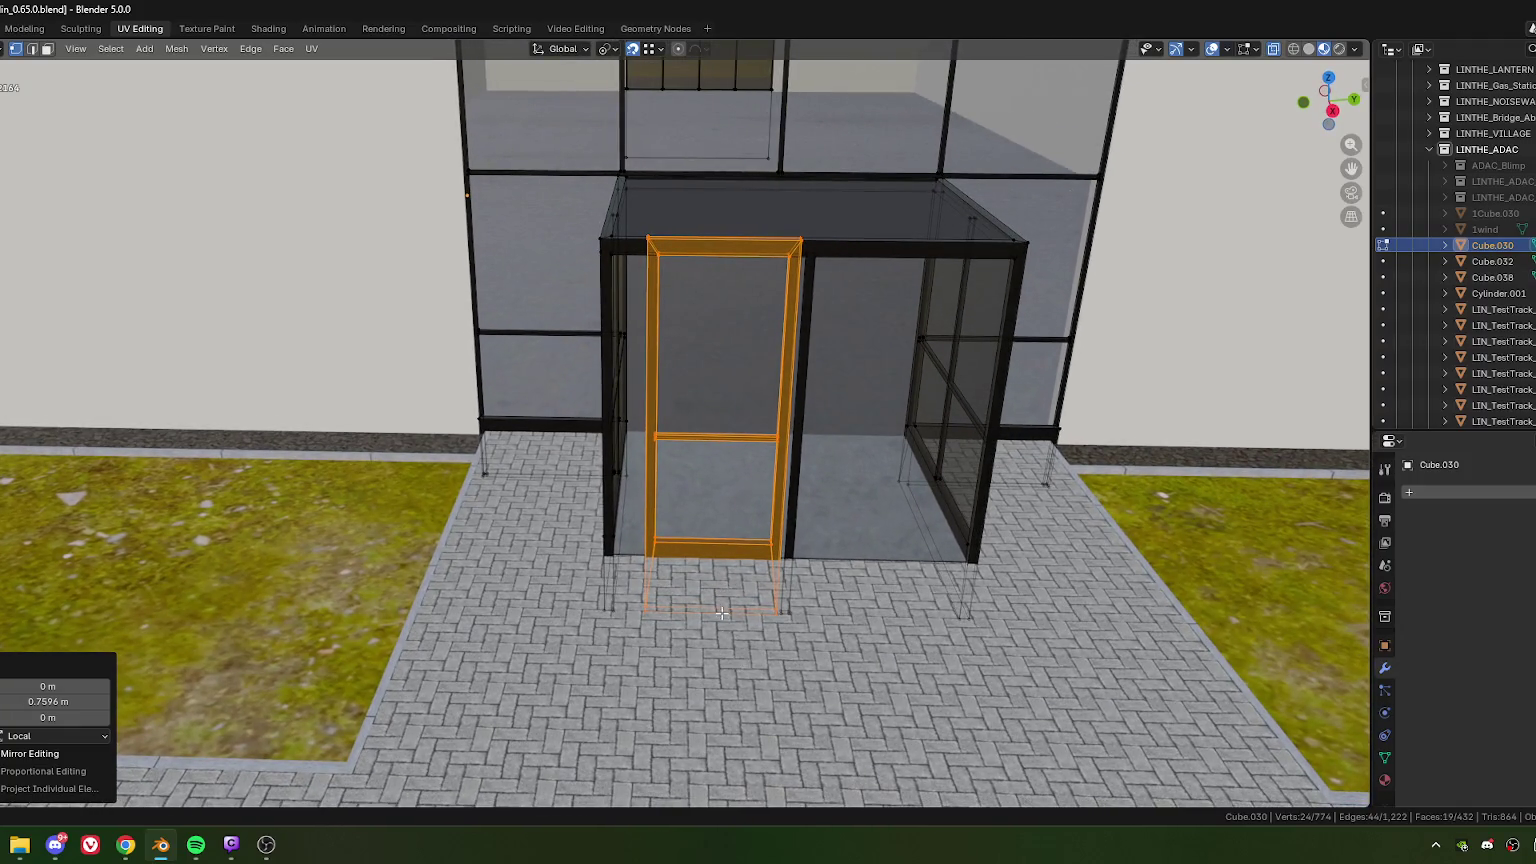
middle_drag(722, 614, 712, 657)
middle_drag(644, 380, 720, 386)
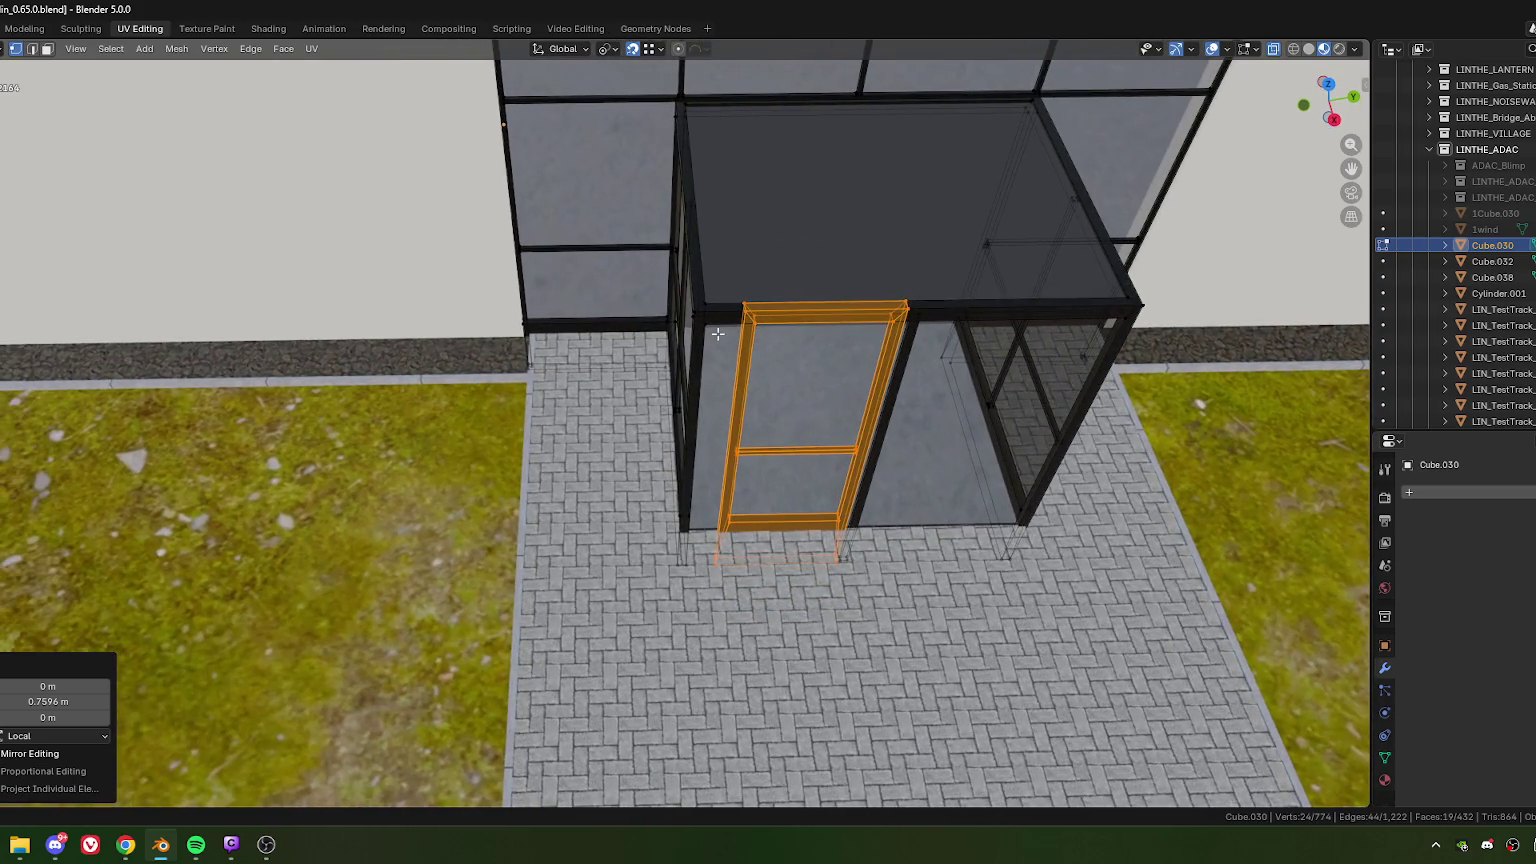
key(g)
key(x)
click(716, 326)
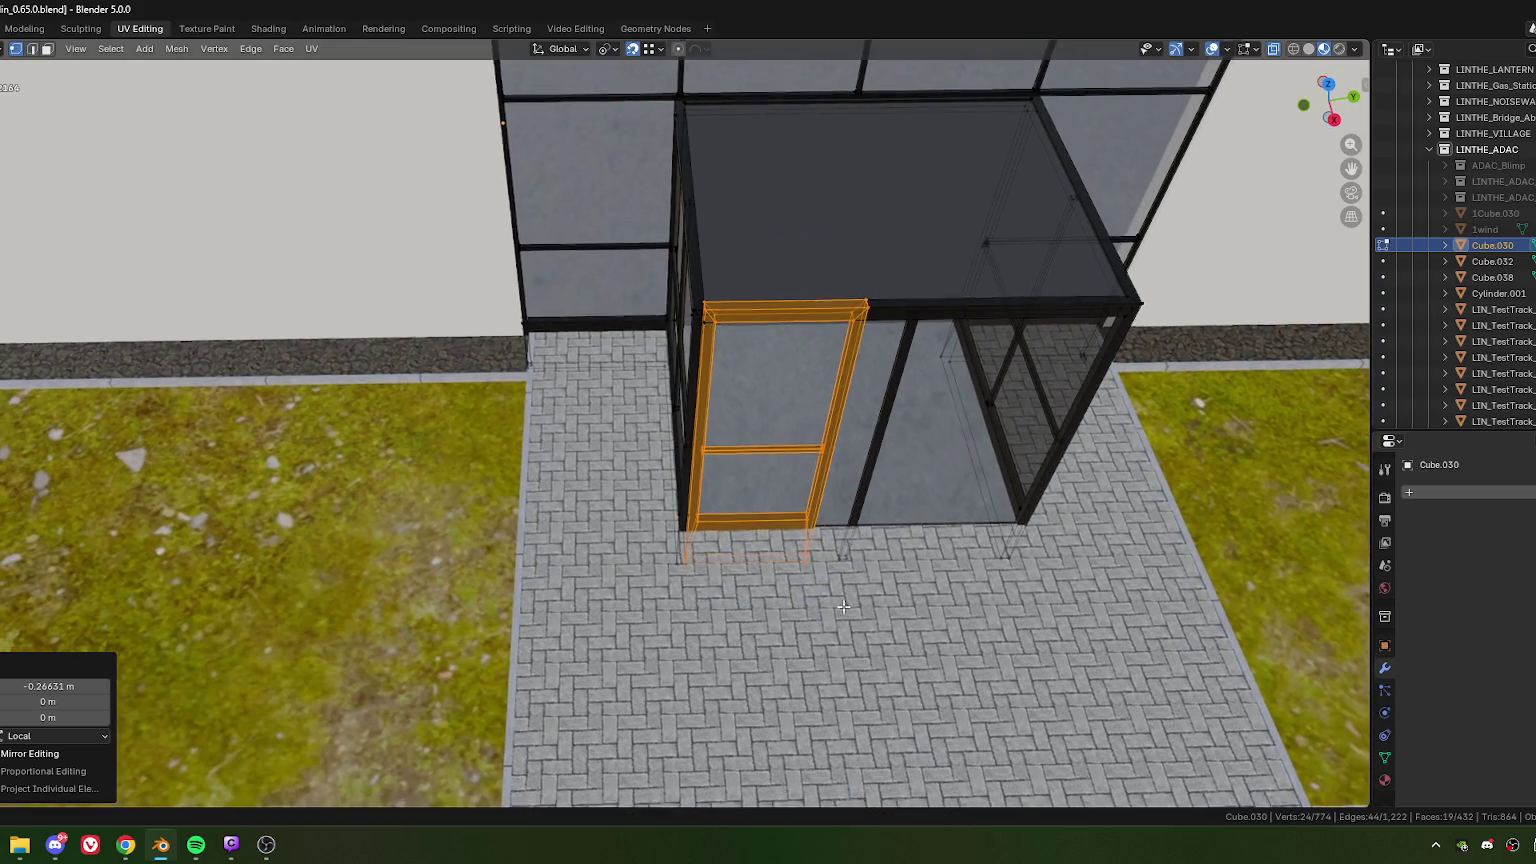
Step: Fine-tune the frame along X until it lines up with the vestibule post
shift+middle_drag(850, 612, 722, 597)
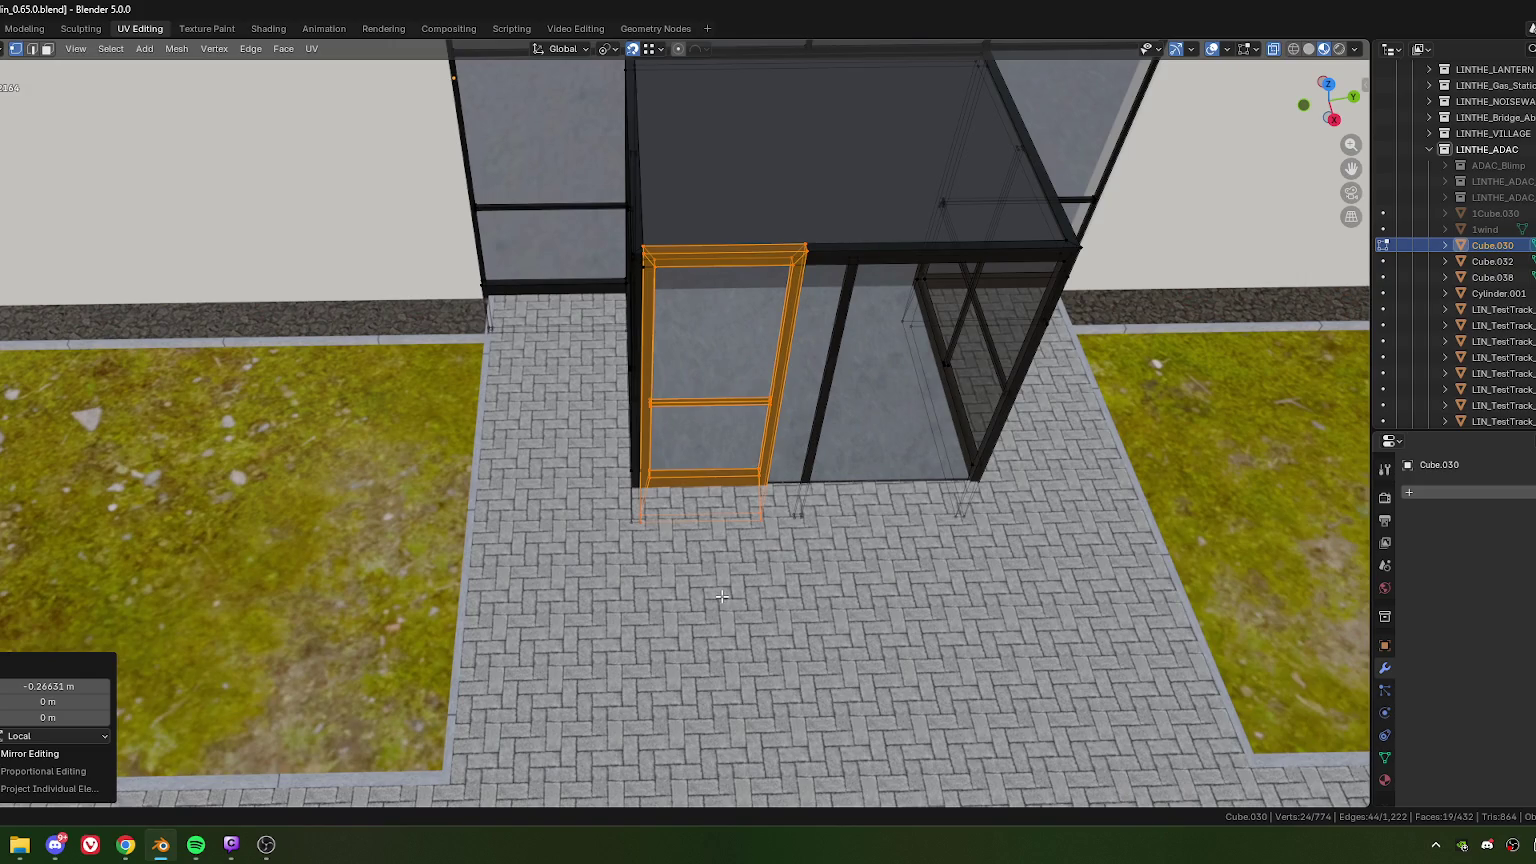
key(g)
key(x)
key(x)
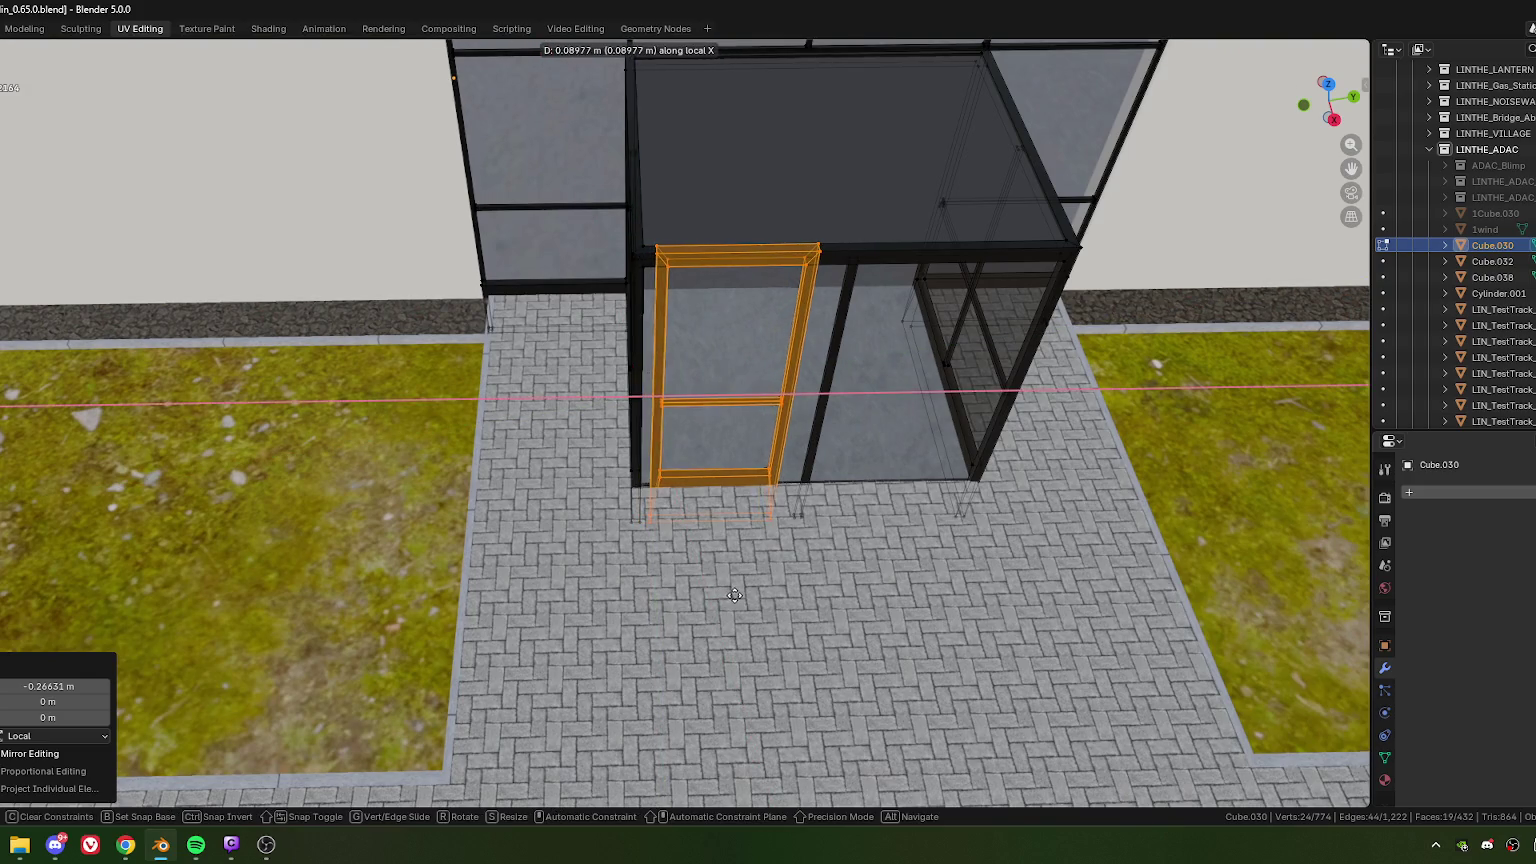
click(747, 592)
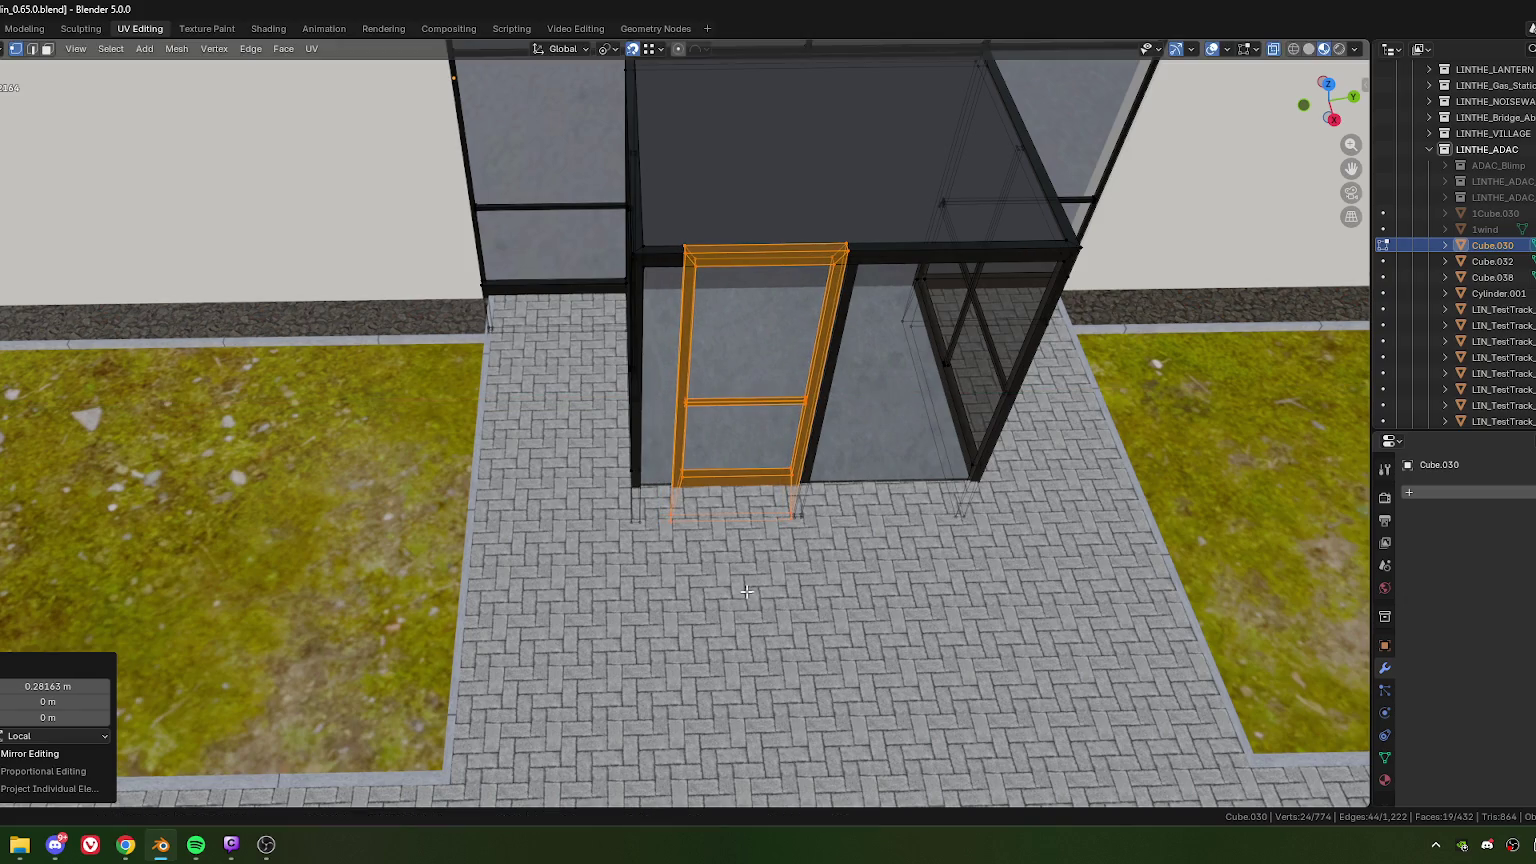
key(KP_Decimal)
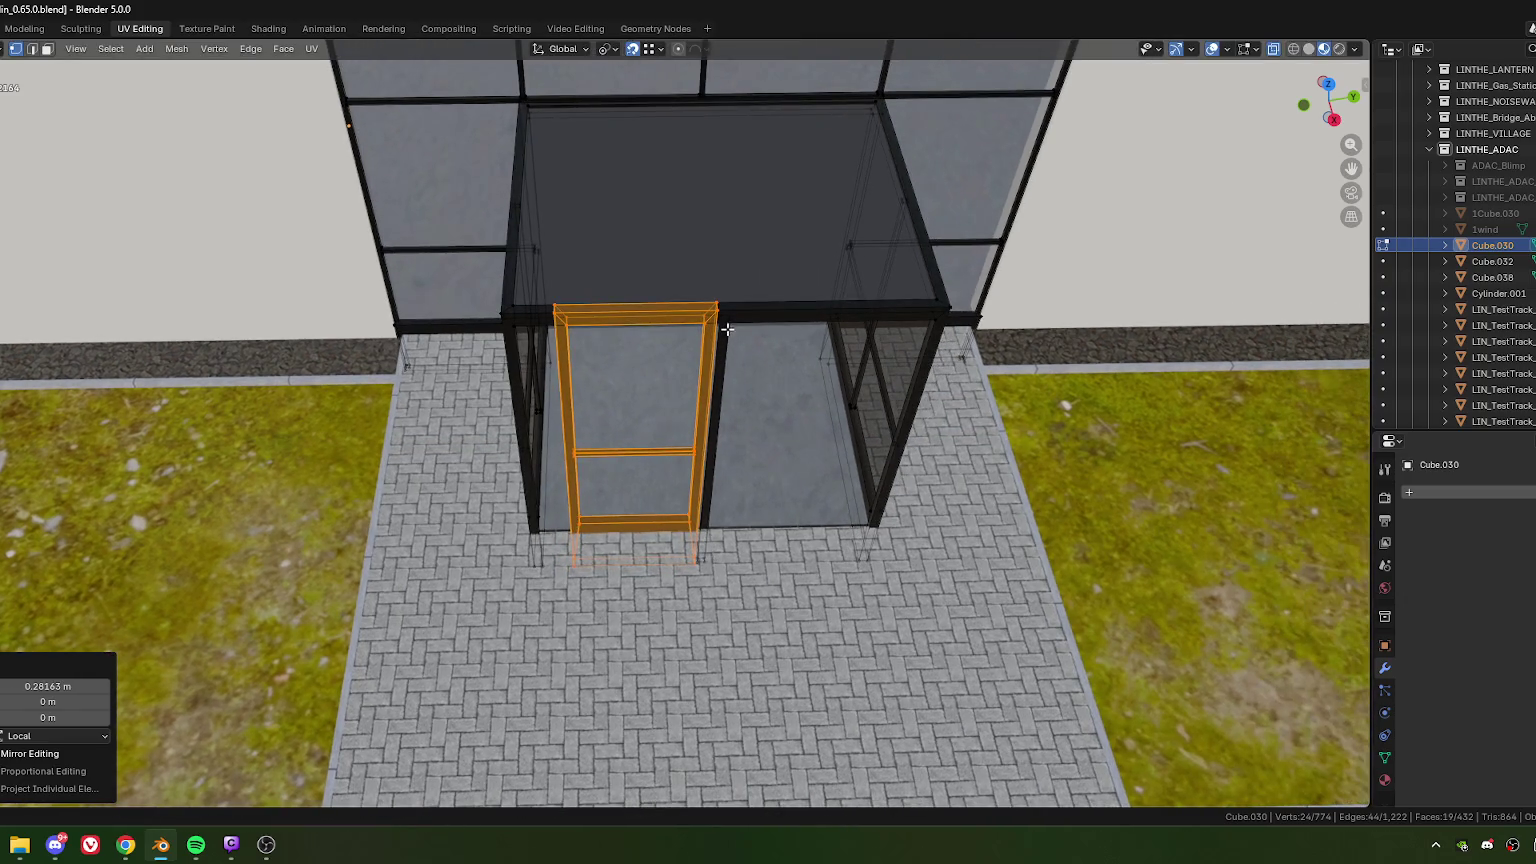
key(g)
key(x)
key(x)
click(727, 363)
key(KP_Decimal)
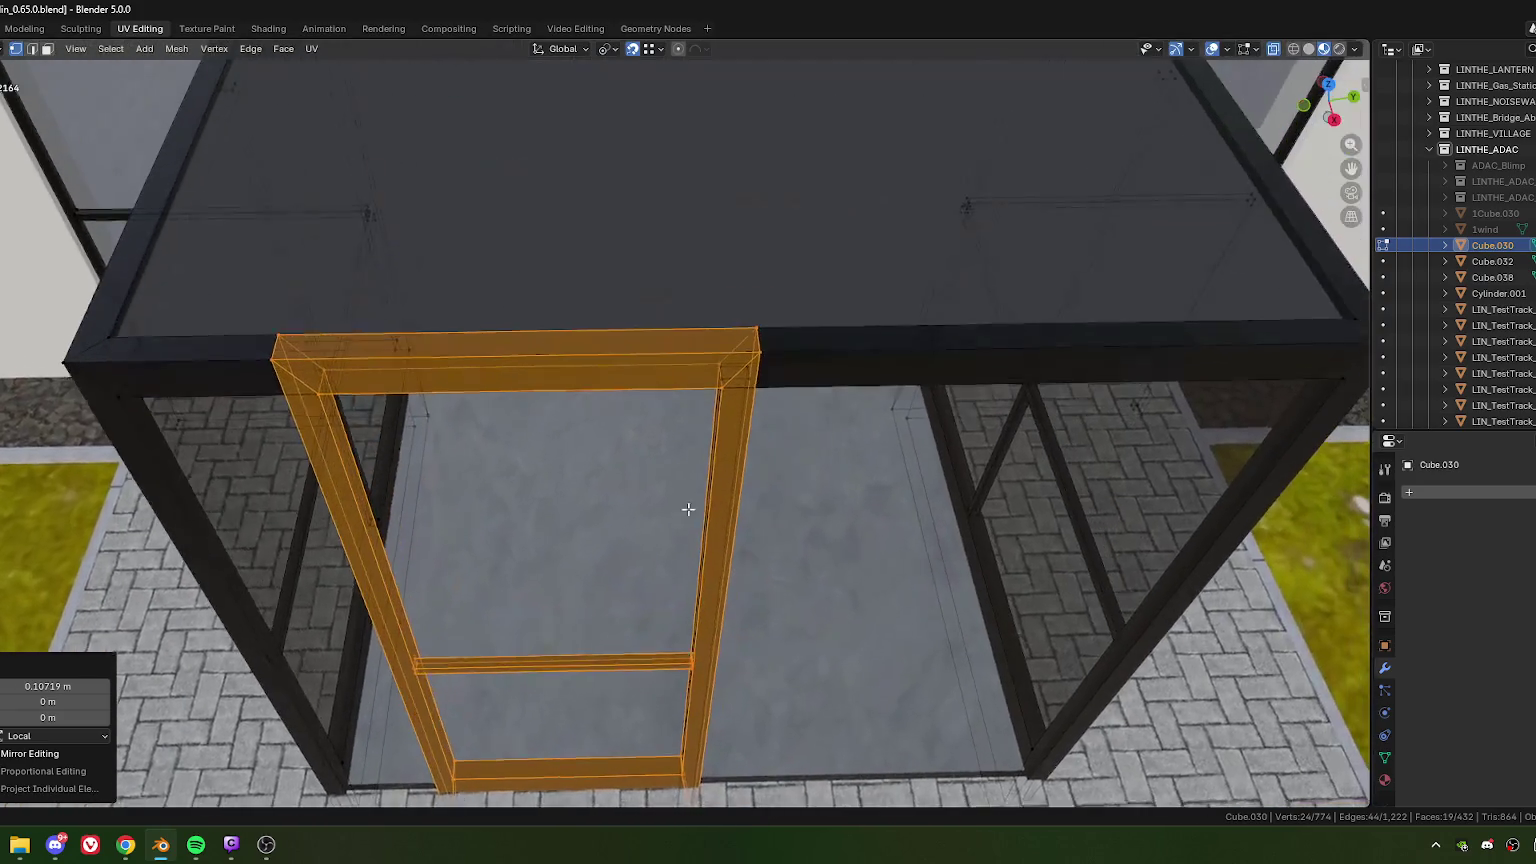
key(g)
key(x)
key(x)
click(708, 483)
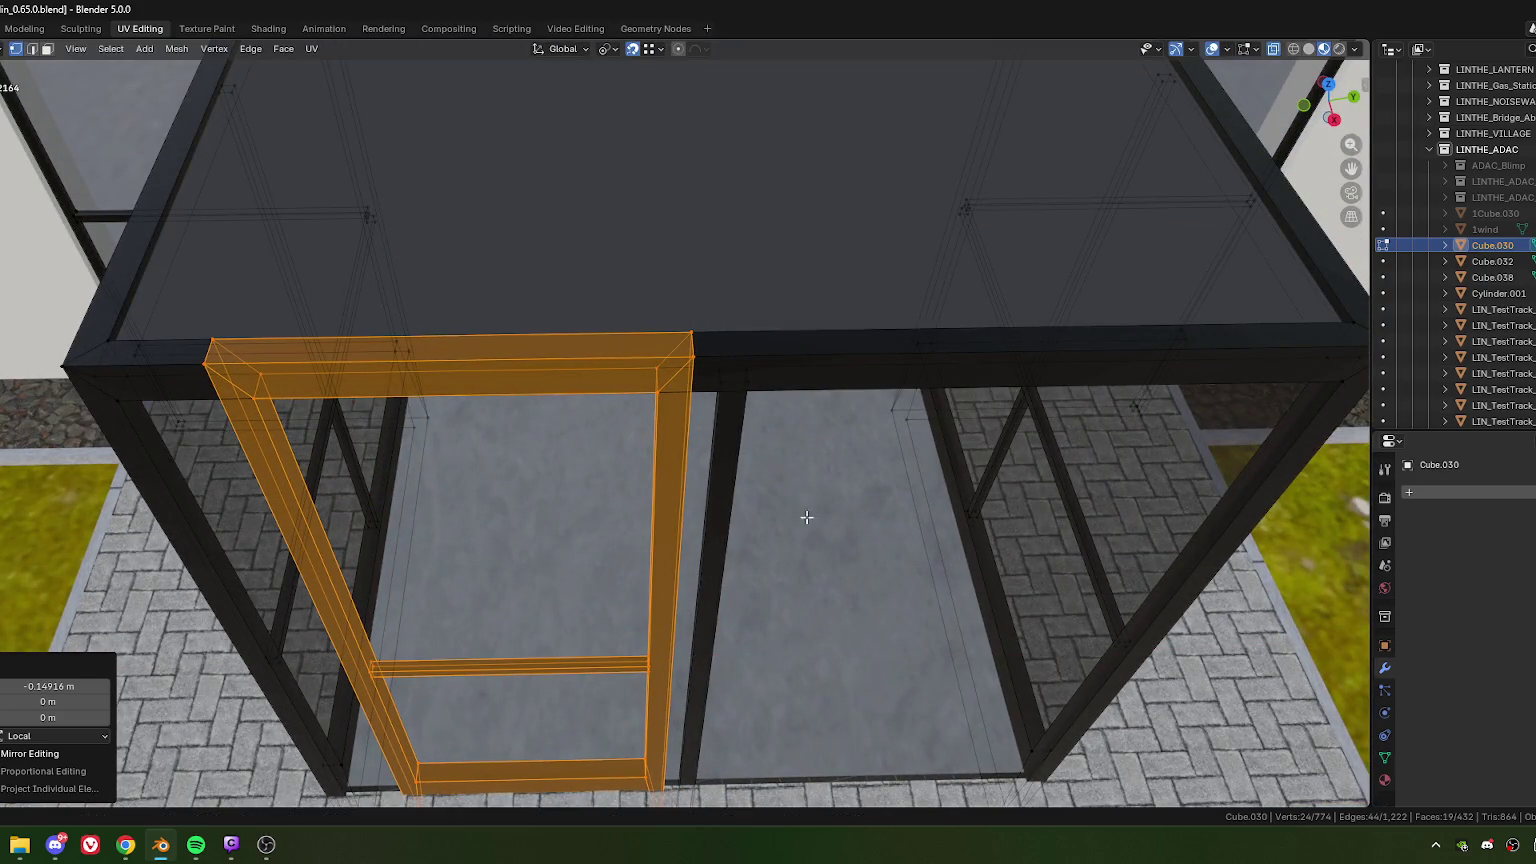
Step: Select the frame's top bar and raise it along Z to meet the roof frame
shift+middle_drag(658, 515, 717, 525)
drag(757, 297, 838, 446)
key(KP_Decimal)
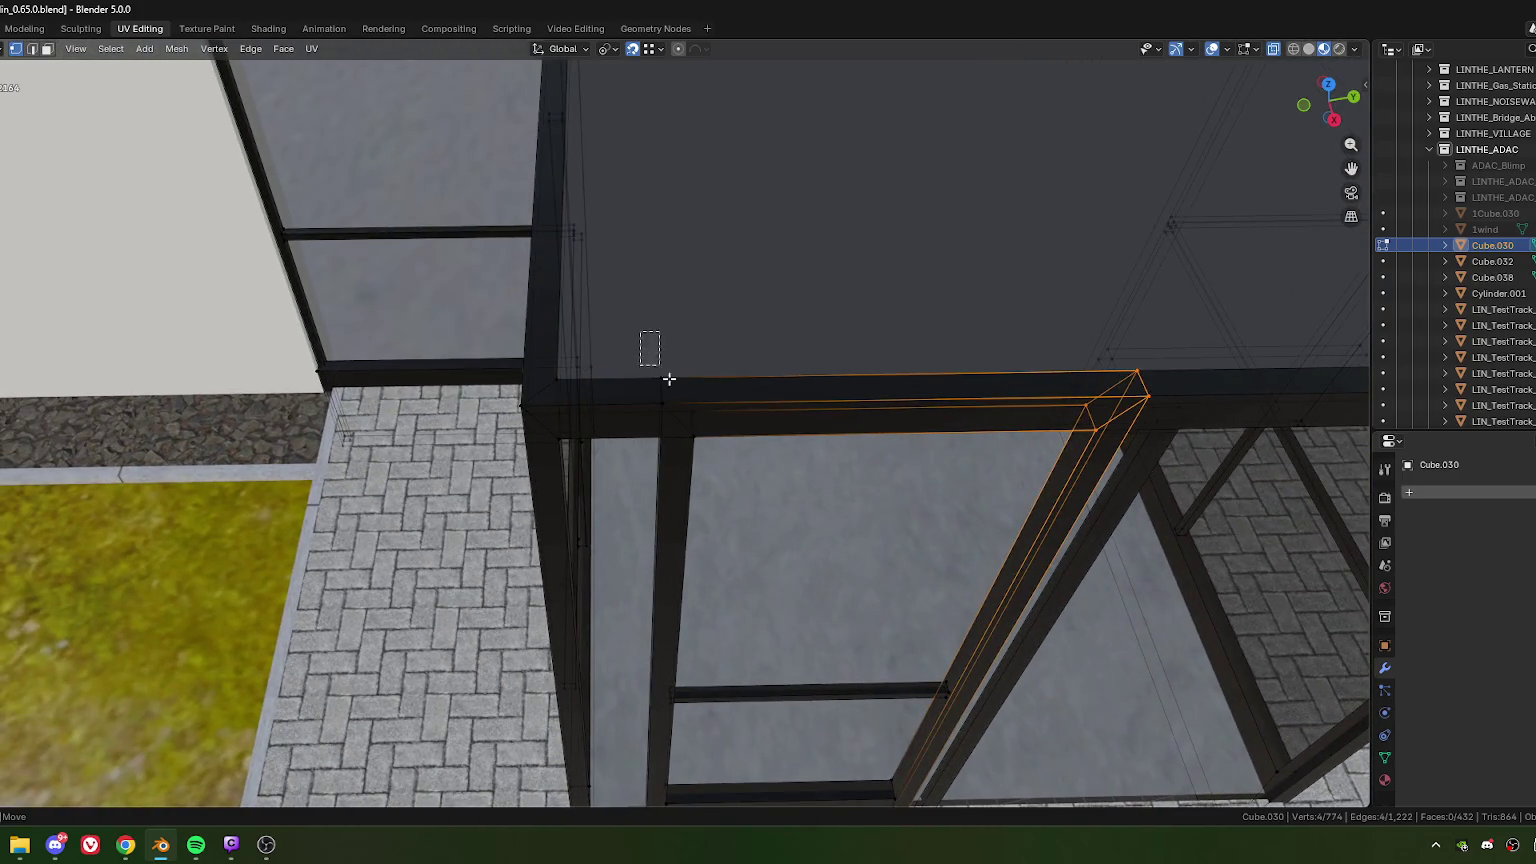
key(ctrl+KP_Add)
mouse_move(655, 362)
middle_down()
mouse_move(626, 430)
mouse_move(603, 430)
middle_up()
key(g)
key(z)
click(959, 469)
key(g)
key(z)
click(891, 303)
Step: Reposition the whole connected door frame, shifting it 0.070604 m along X
middle_drag(729, 329, 838, 351)
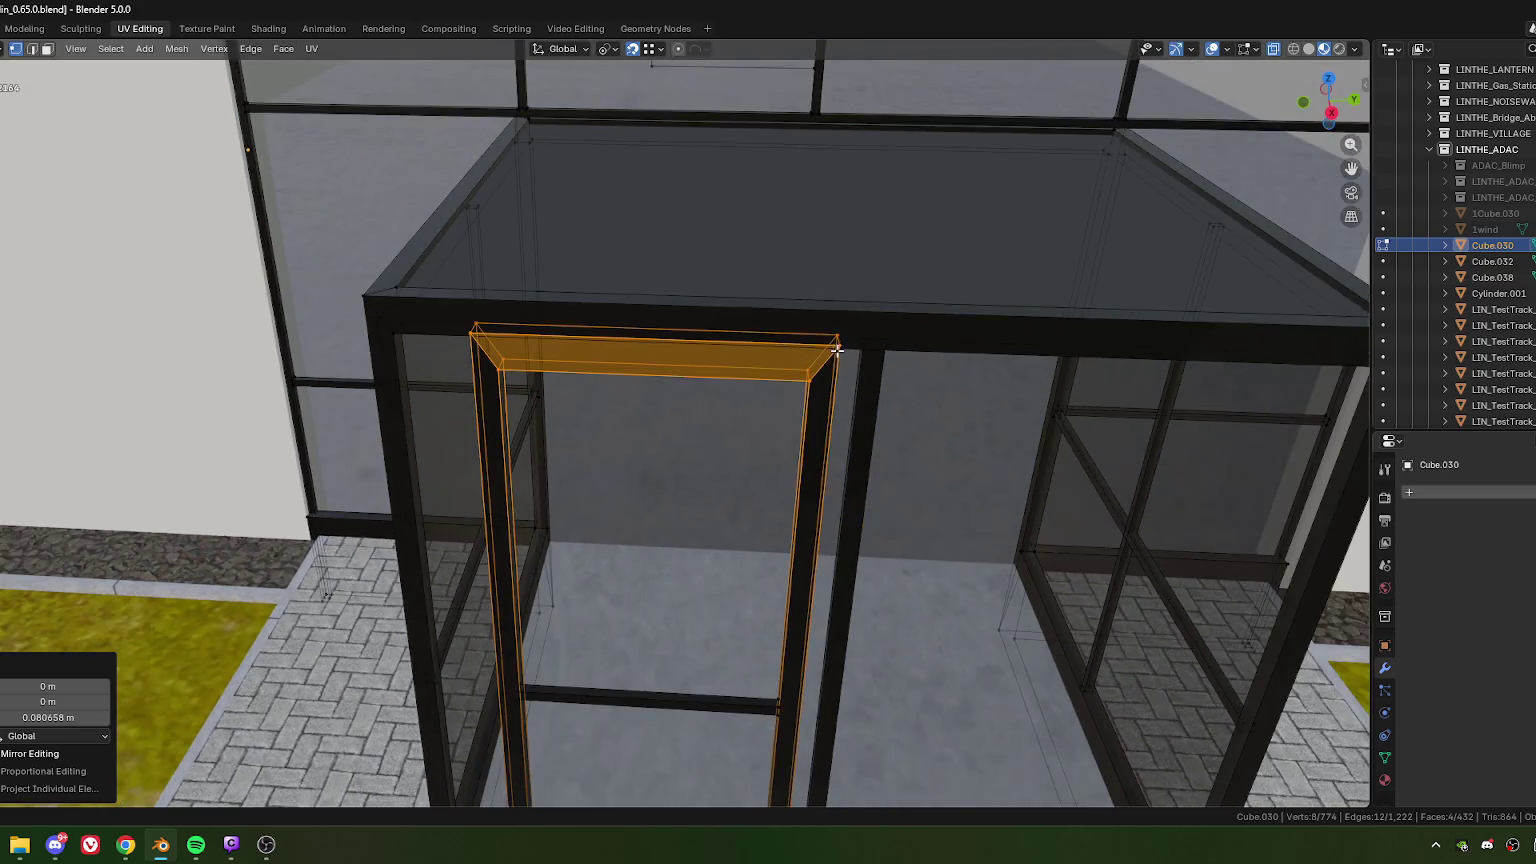
drag(776, 303, 852, 420)
key(ctrl+l)
mouse_move(816, 449)
shift+middle_down()
mouse_move(786, 454)
mouse_move(742, 510)
shift+middle_up()
key(g)
click(805, 354)
scroll(805, 354, down, 3)
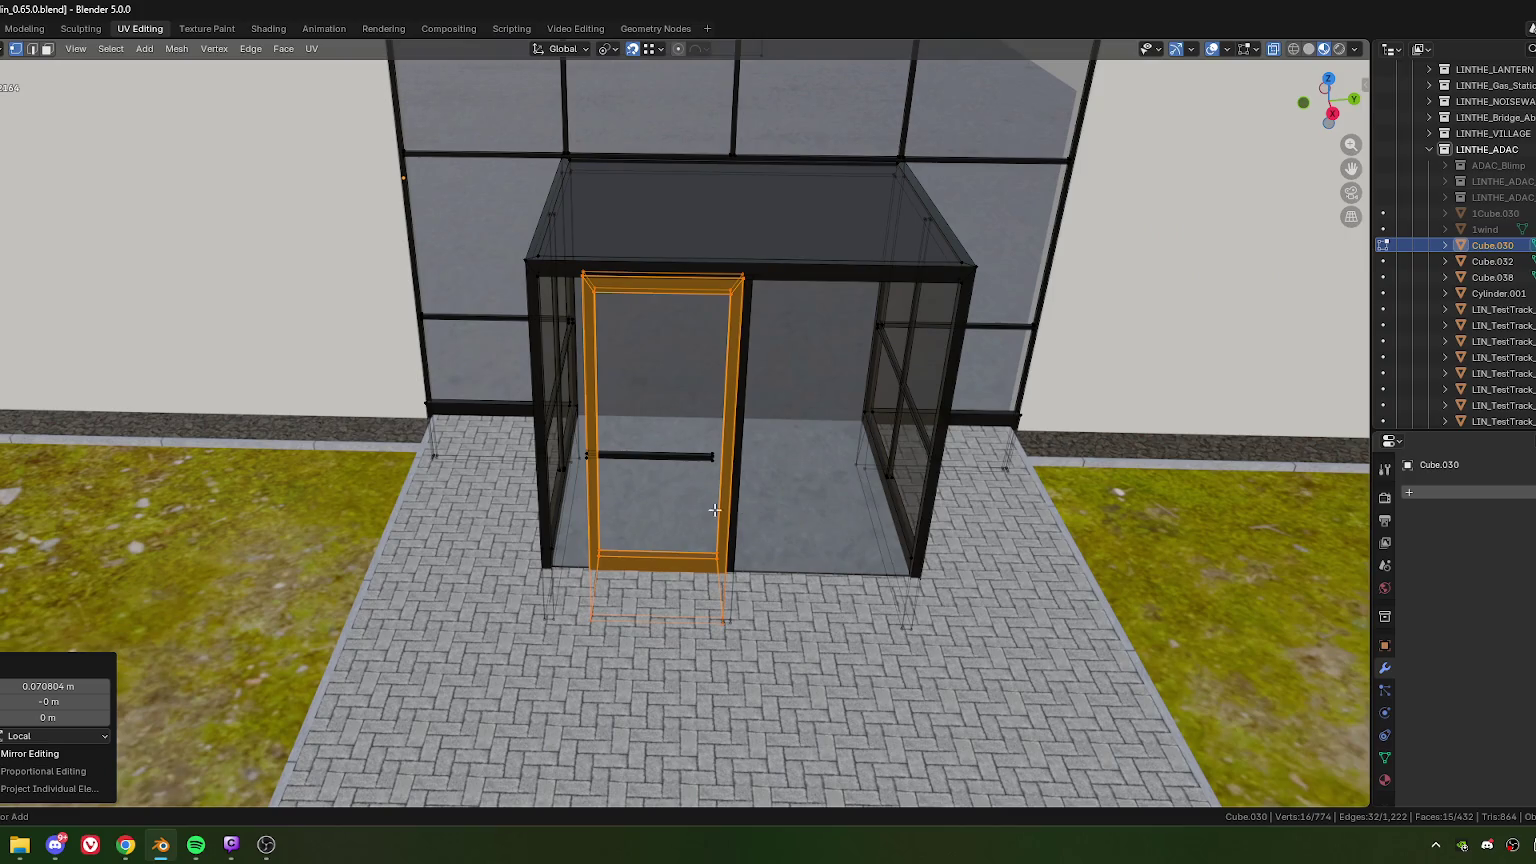
key(g)
key(x)
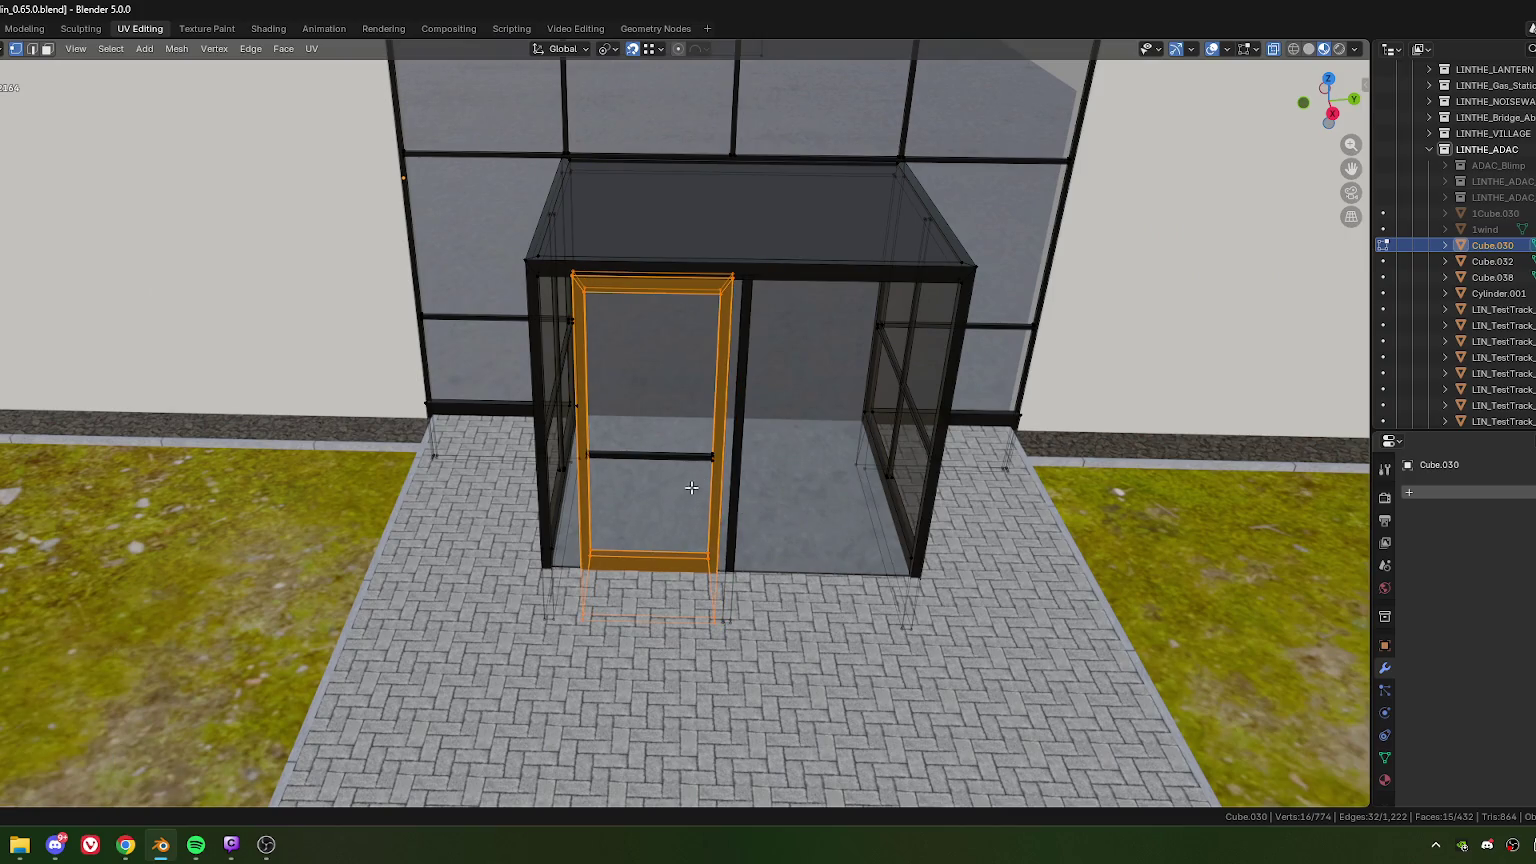
shift+click(711, 462)
Step: Move the door frame together with its linked crossbar to a slightly shifted position
key(ctrl+l)
scroll(695, 278, up, 1)
scroll(741, 438, up, 3)
key(g)
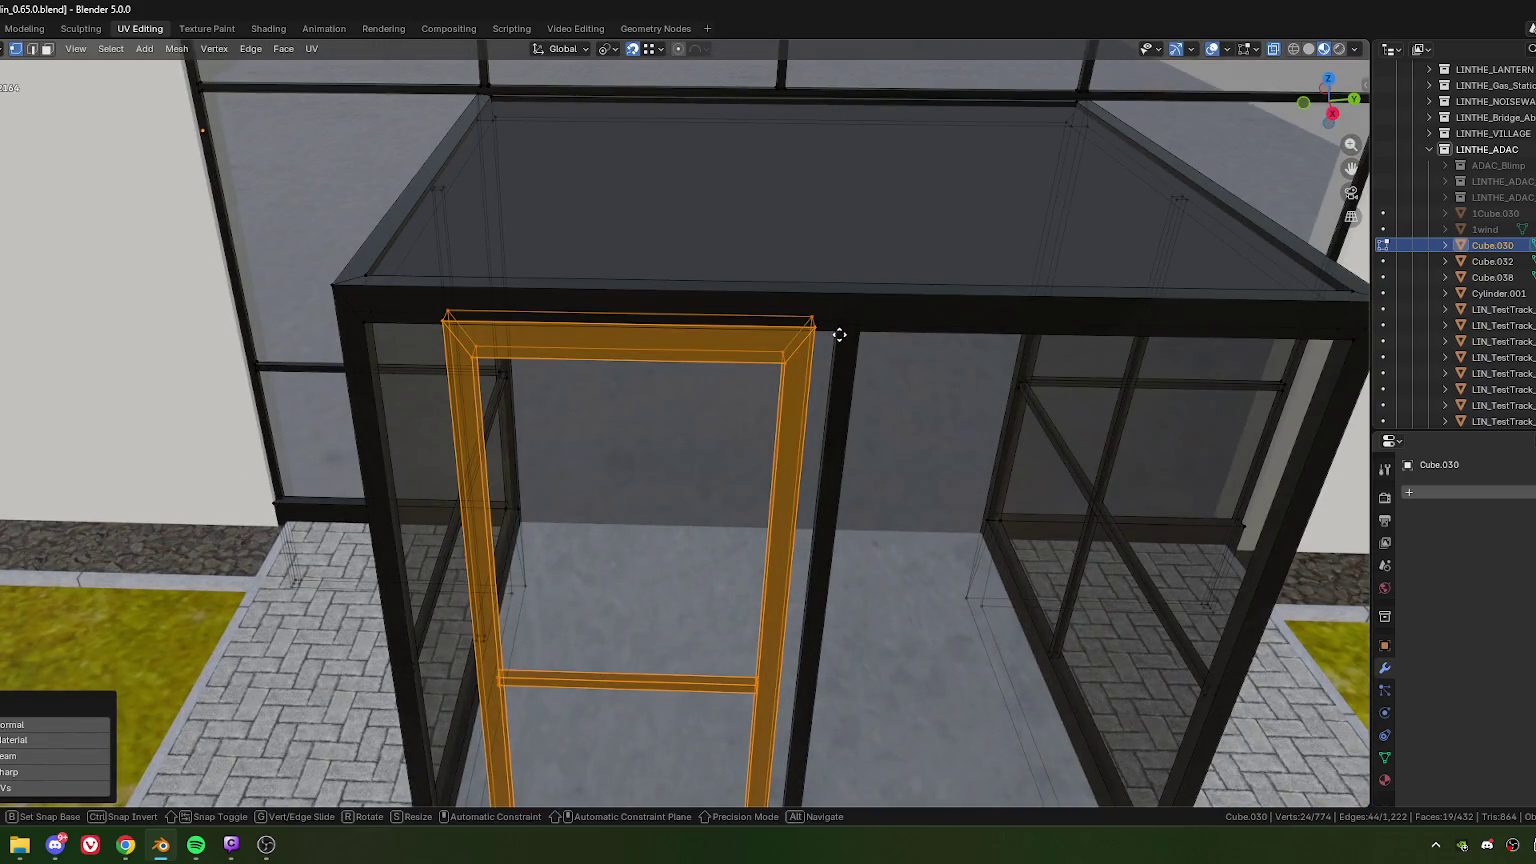
click(839, 335)
Step: Zoom in and out to check the shifted frame's fit in the opening
scroll(800, 380, down, 5)
scroll(772, 416, up, 2)
scroll(772, 416, up, 2)
scroll(772, 416, up, 1)
scroll(632, 379, up, 3)
scroll(632, 379, down, 3)
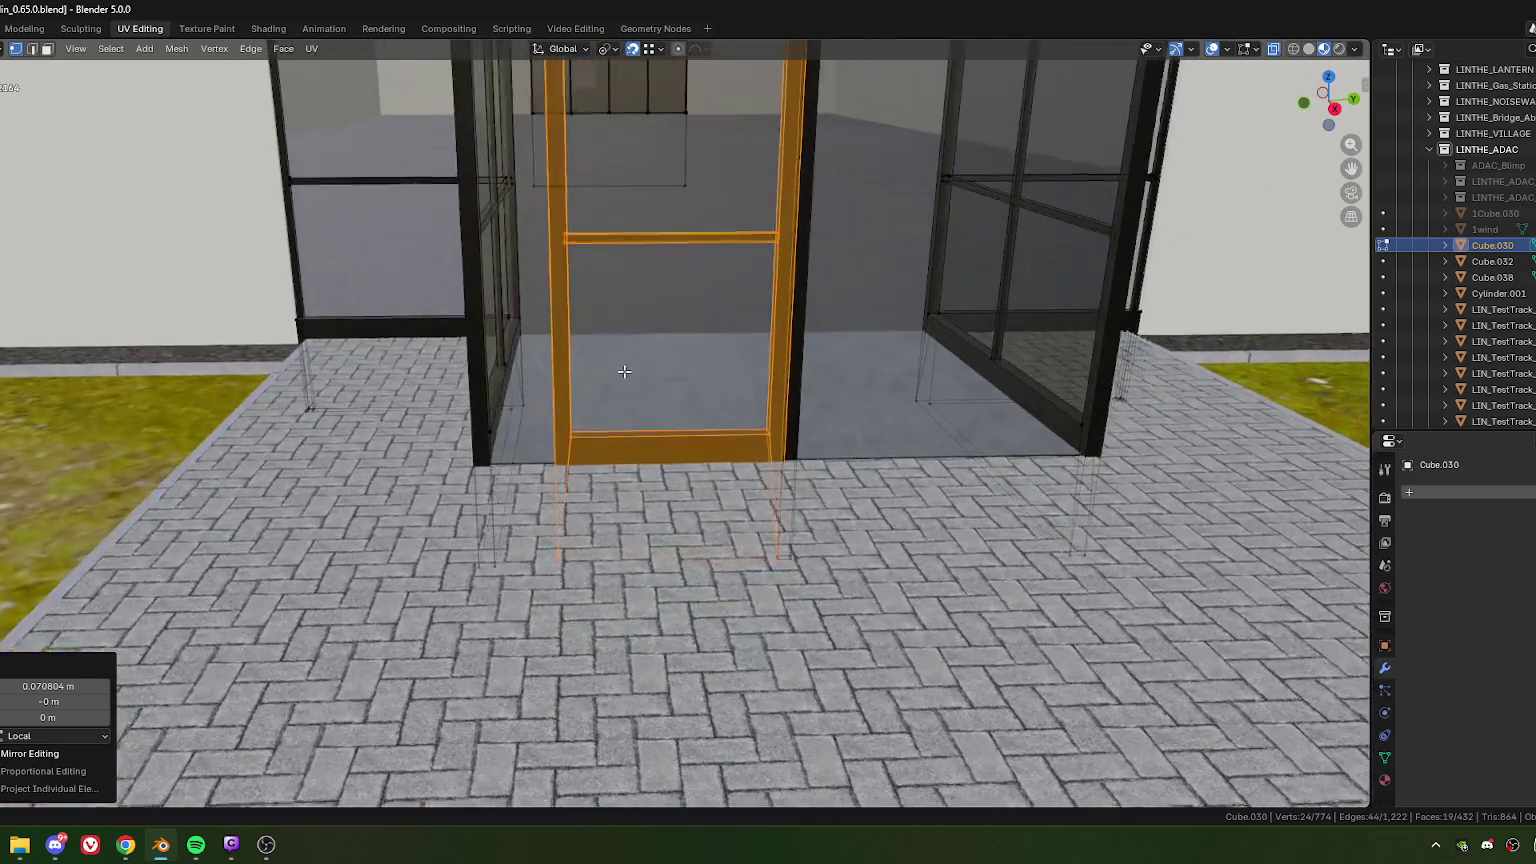
scroll(650, 400, down, 1)
scroll(680, 440, down, 2)
scroll(704, 475, down, 1)
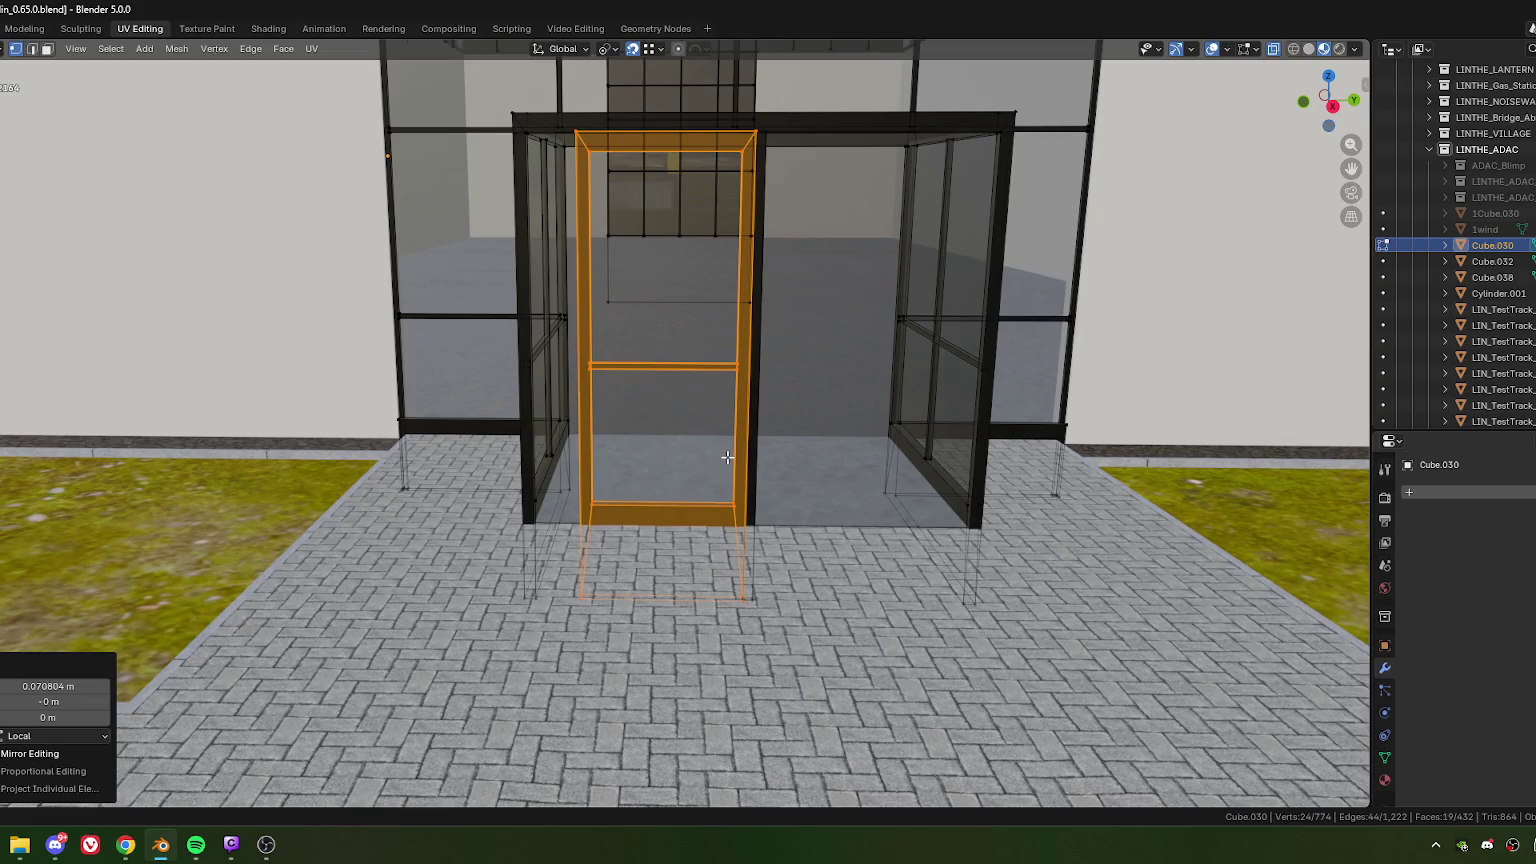
scroll(727, 457, down, 1)
scroll(727, 460, down, 1)
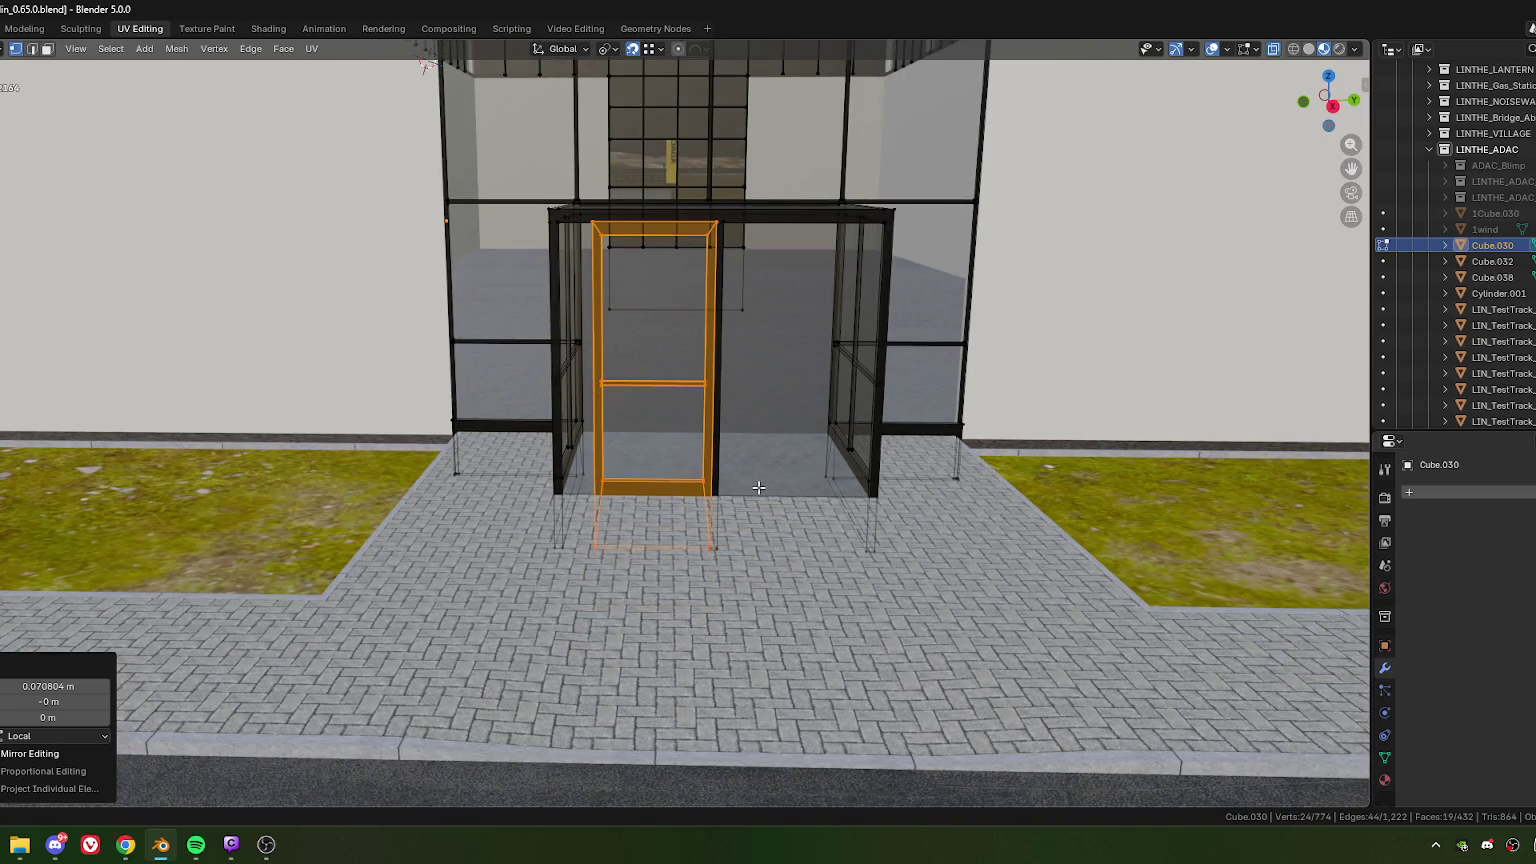
scroll(790, 360, down, 1)
scroll(740, 505, down, 1)
Step: Inspect the door from an angled view and deselect the middle crossbar
middle_drag(740, 508, 686, 476)
scroll(708, 488, up, 3)
scroll(680, 466, up, 5)
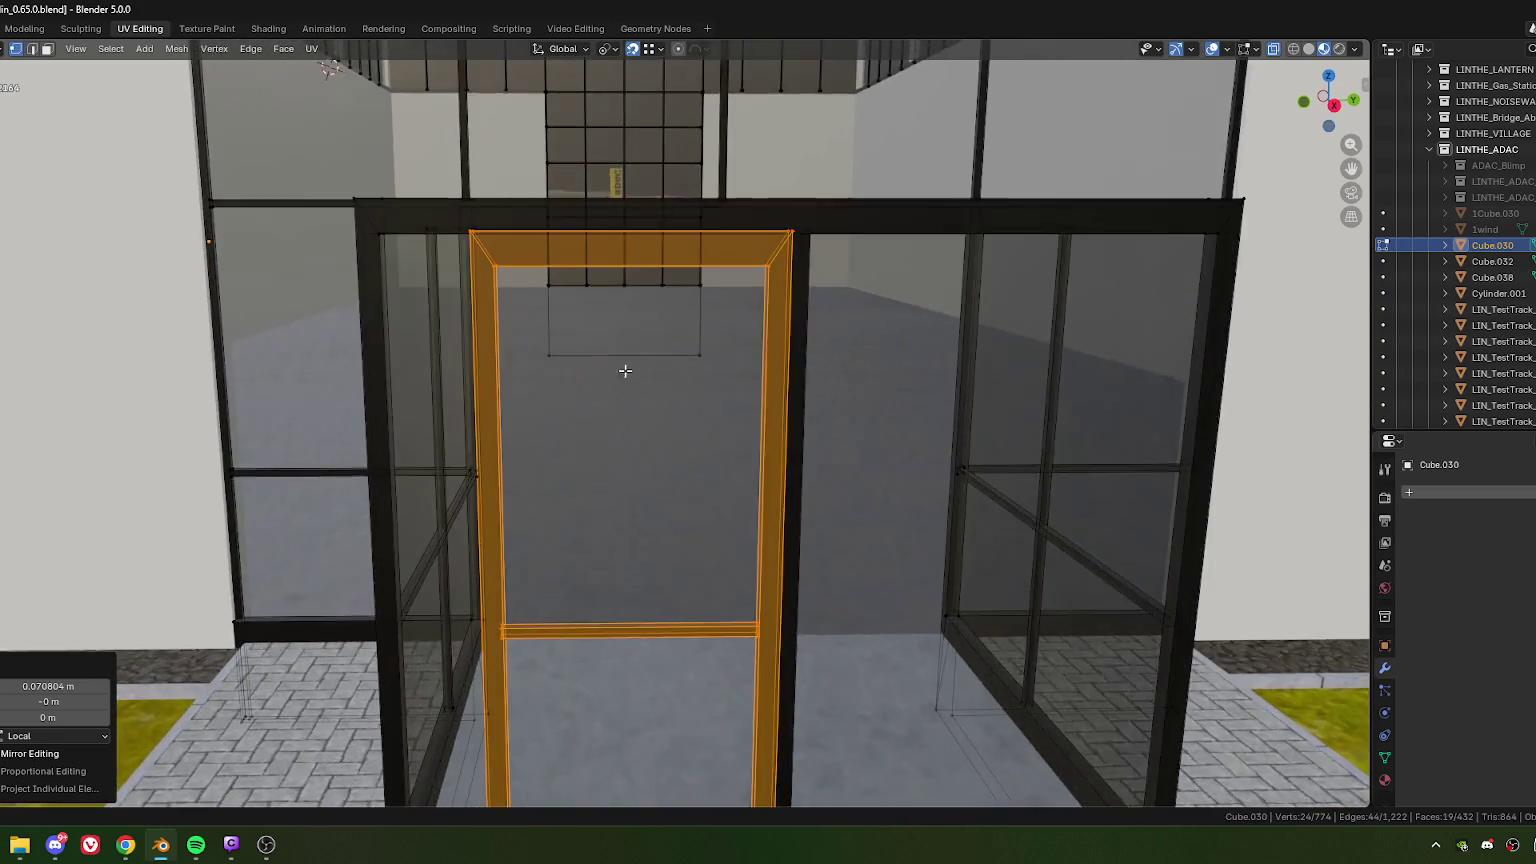
scroll(624, 363, down, 1)
scroll(624, 435, down, 1)
scroll(631, 562, down, 1)
scroll(671, 544, down, 1)
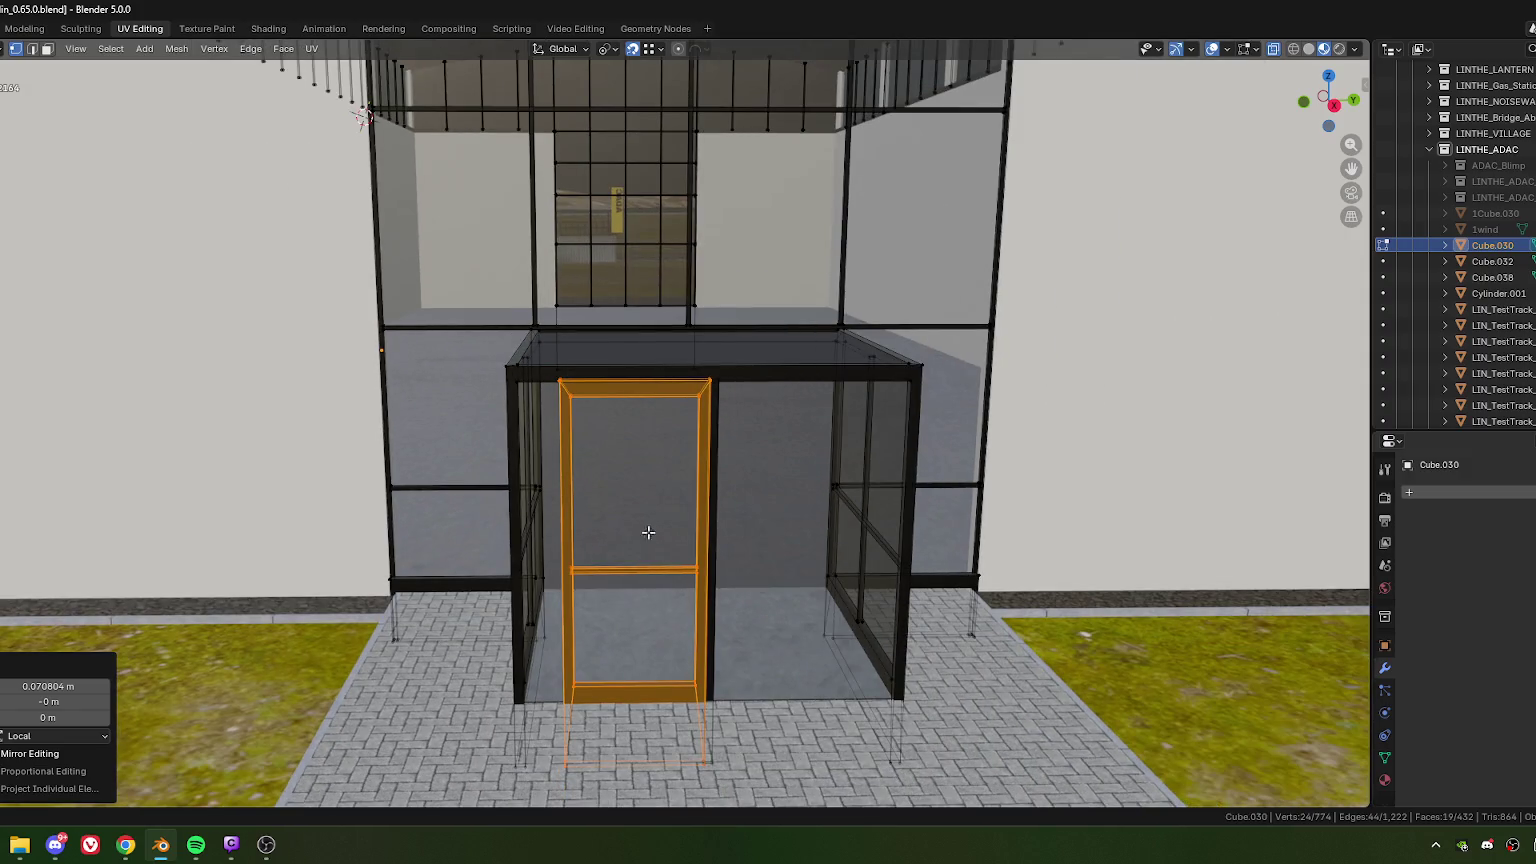
key(shift+l)
Step: Lower the frame edges about 0.25 m, then try dropping the vestibule's corner vertex and undo it
key(g)
key(z)
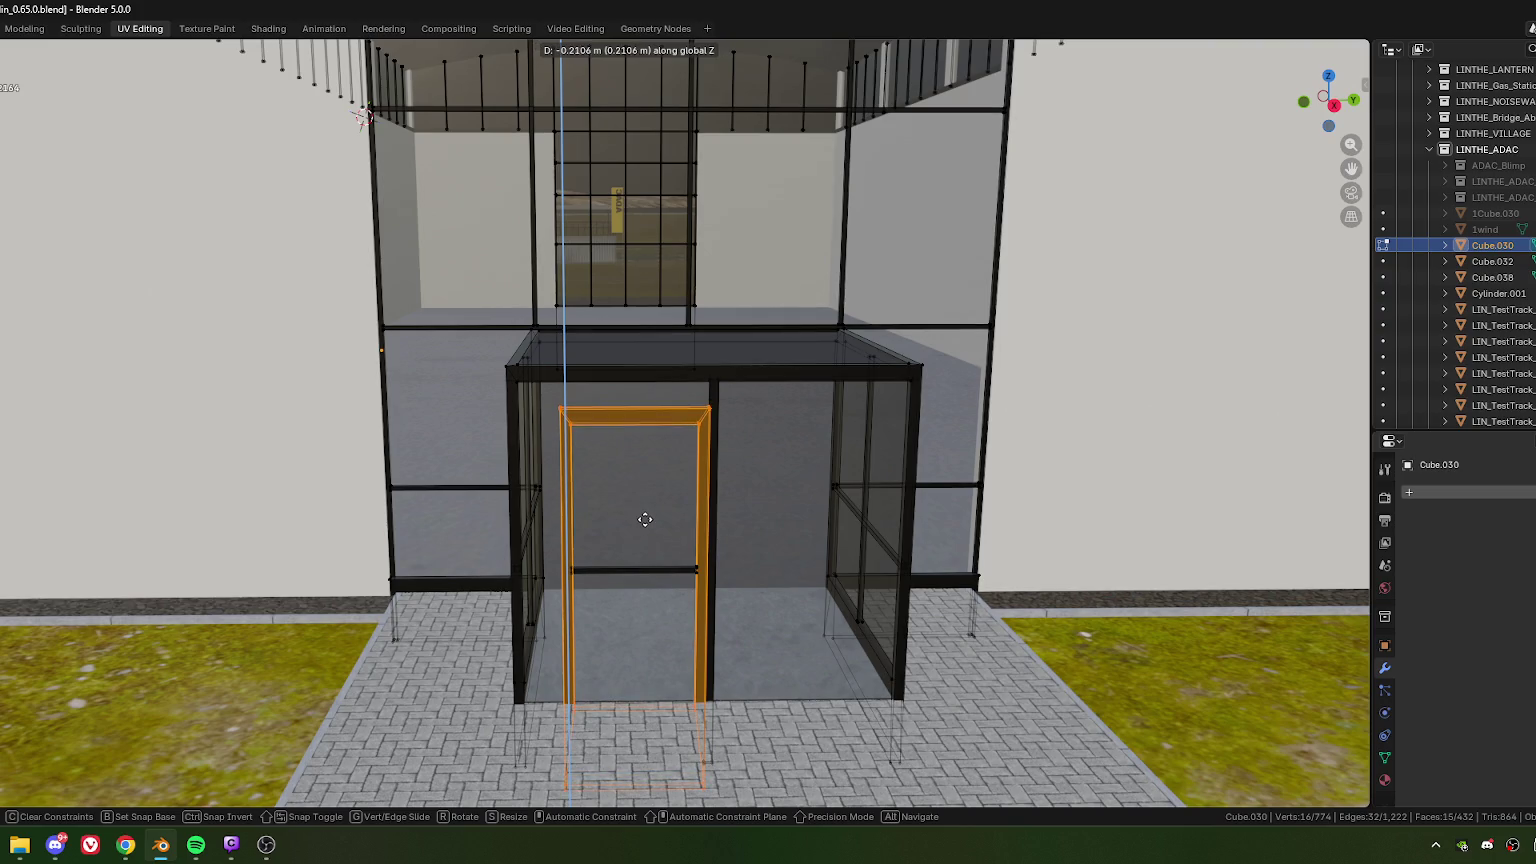
click(645, 520)
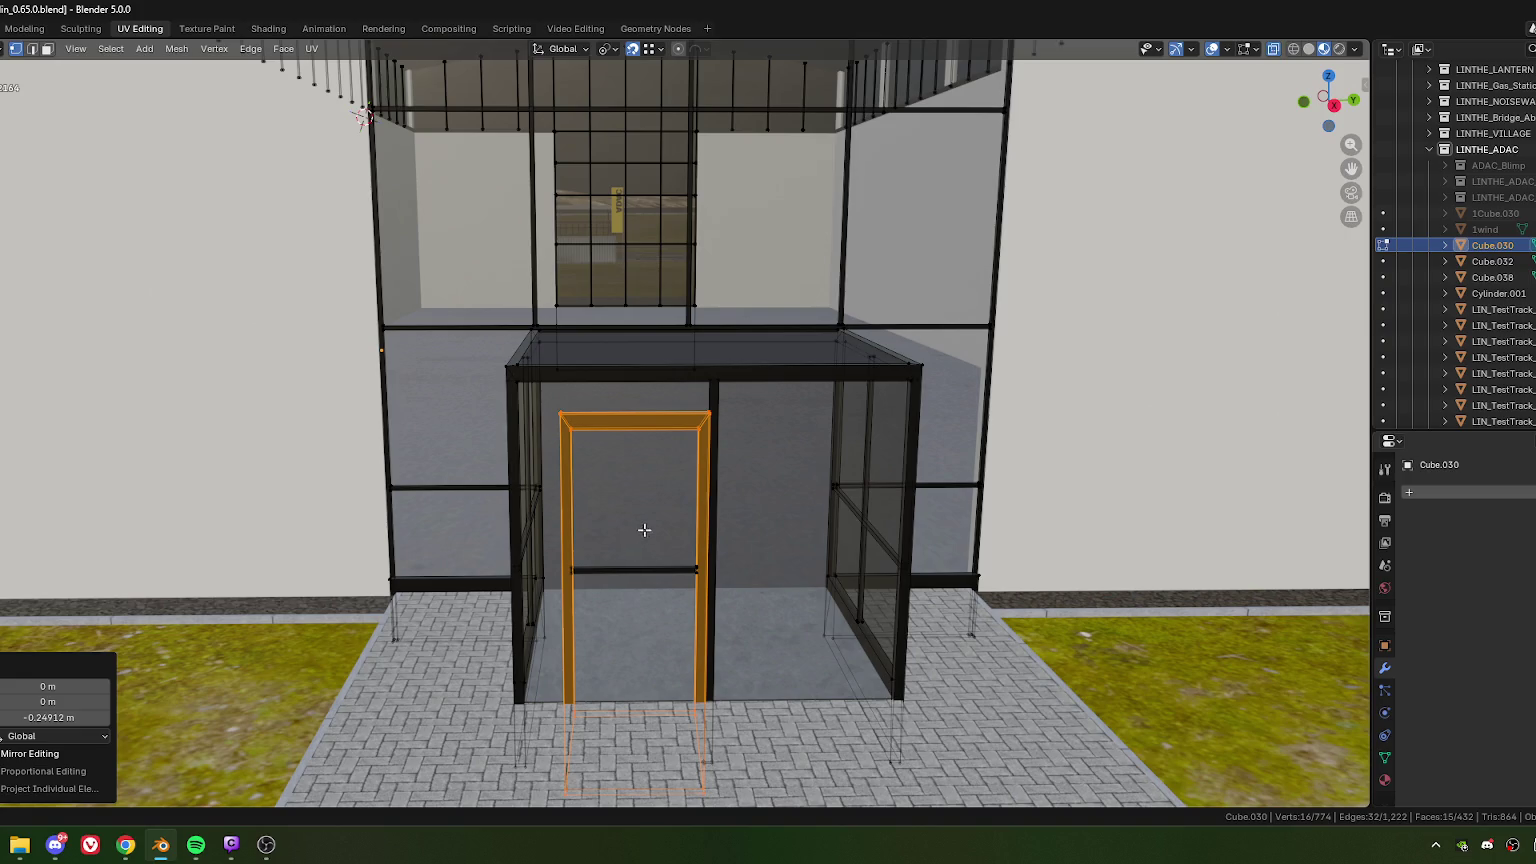
shift+middle_drag(644, 531, 682, 545)
click(533, 384)
shift+middle_drag(590, 700, 599, 594)
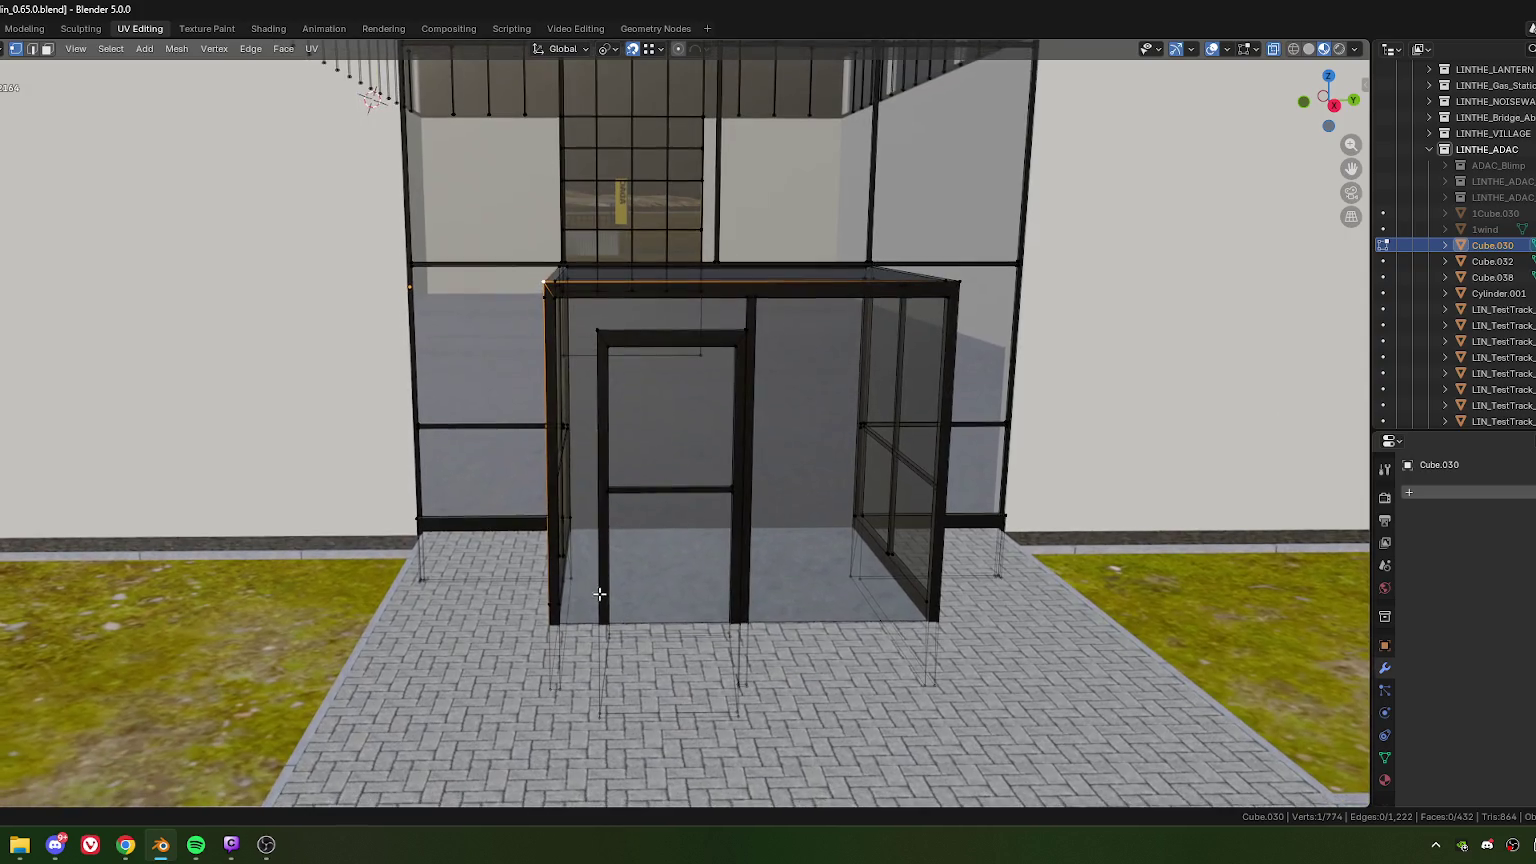
key(g)
click(553, 620)
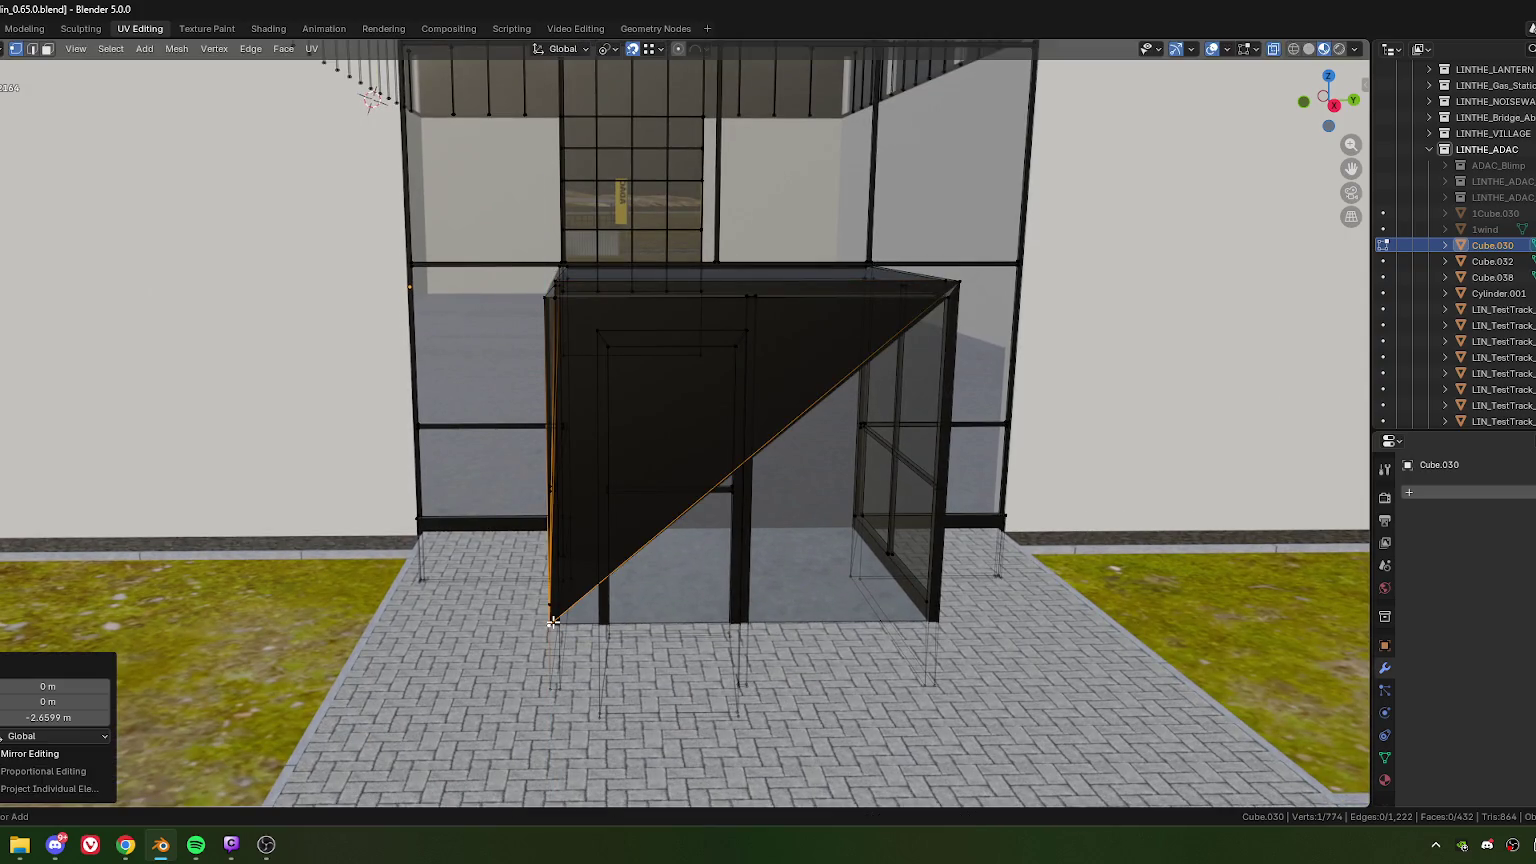
key(ctrl+z)
Step: Try lowering the door corner vertex vertically, then undo it
shift+middle_drag(740, 504, 707, 521)
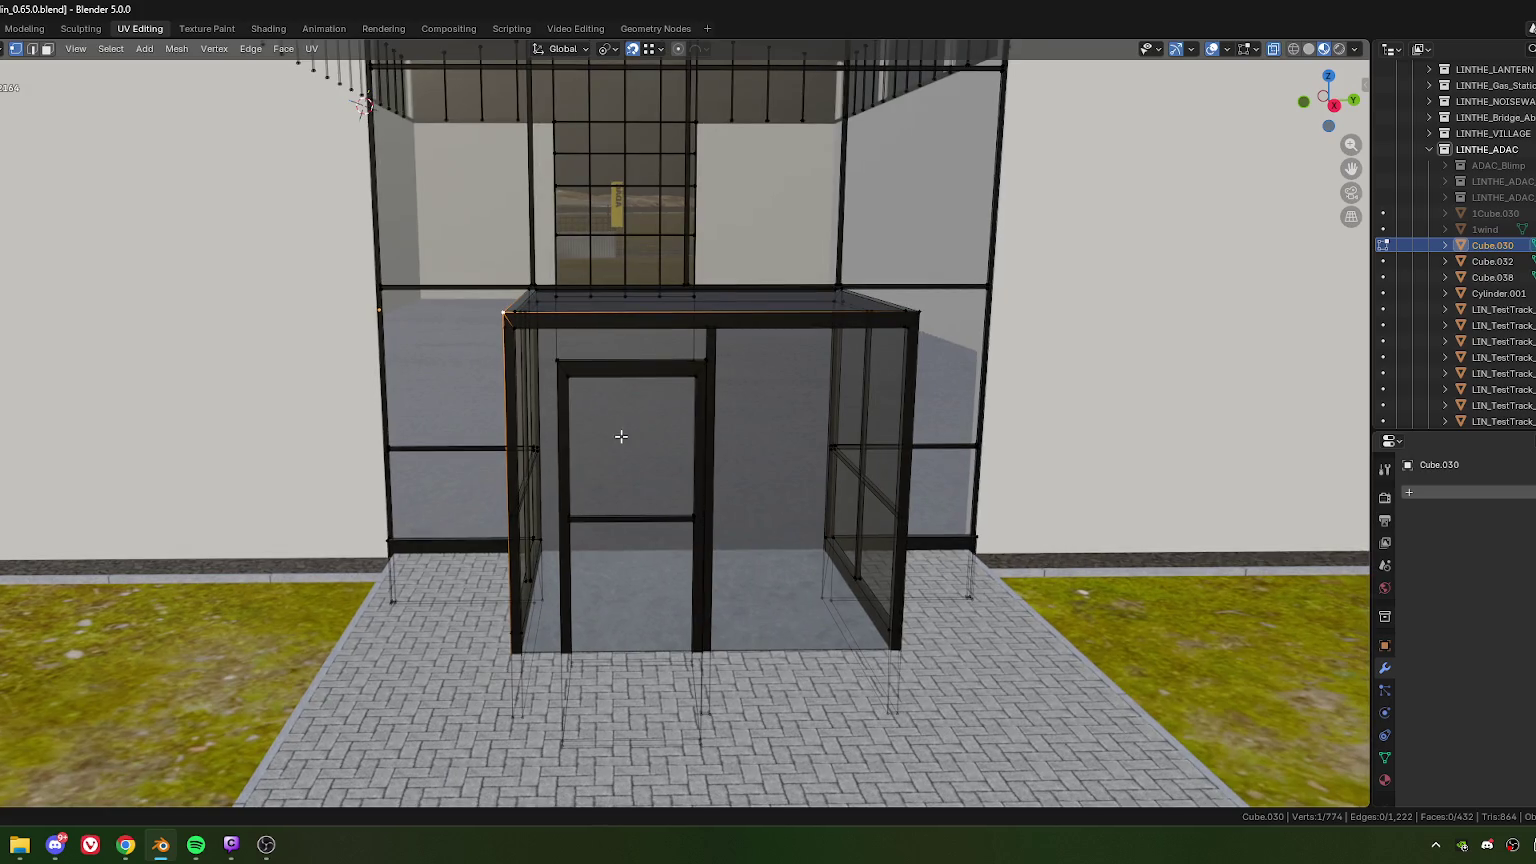
key(g)
alt+middle_drag(520, 640, 618, 559)
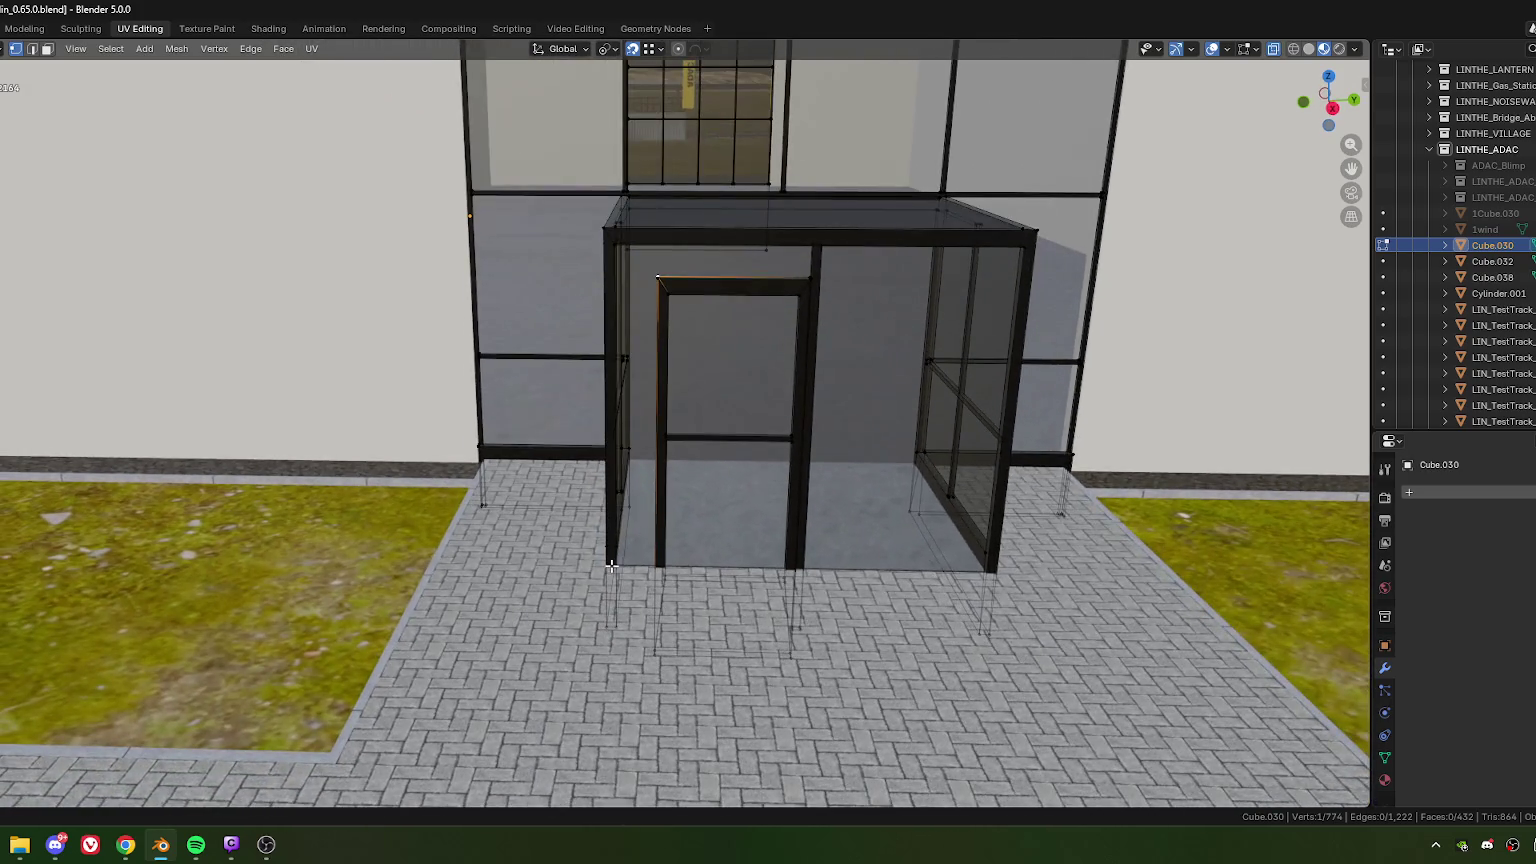
key(z)
click(610, 566)
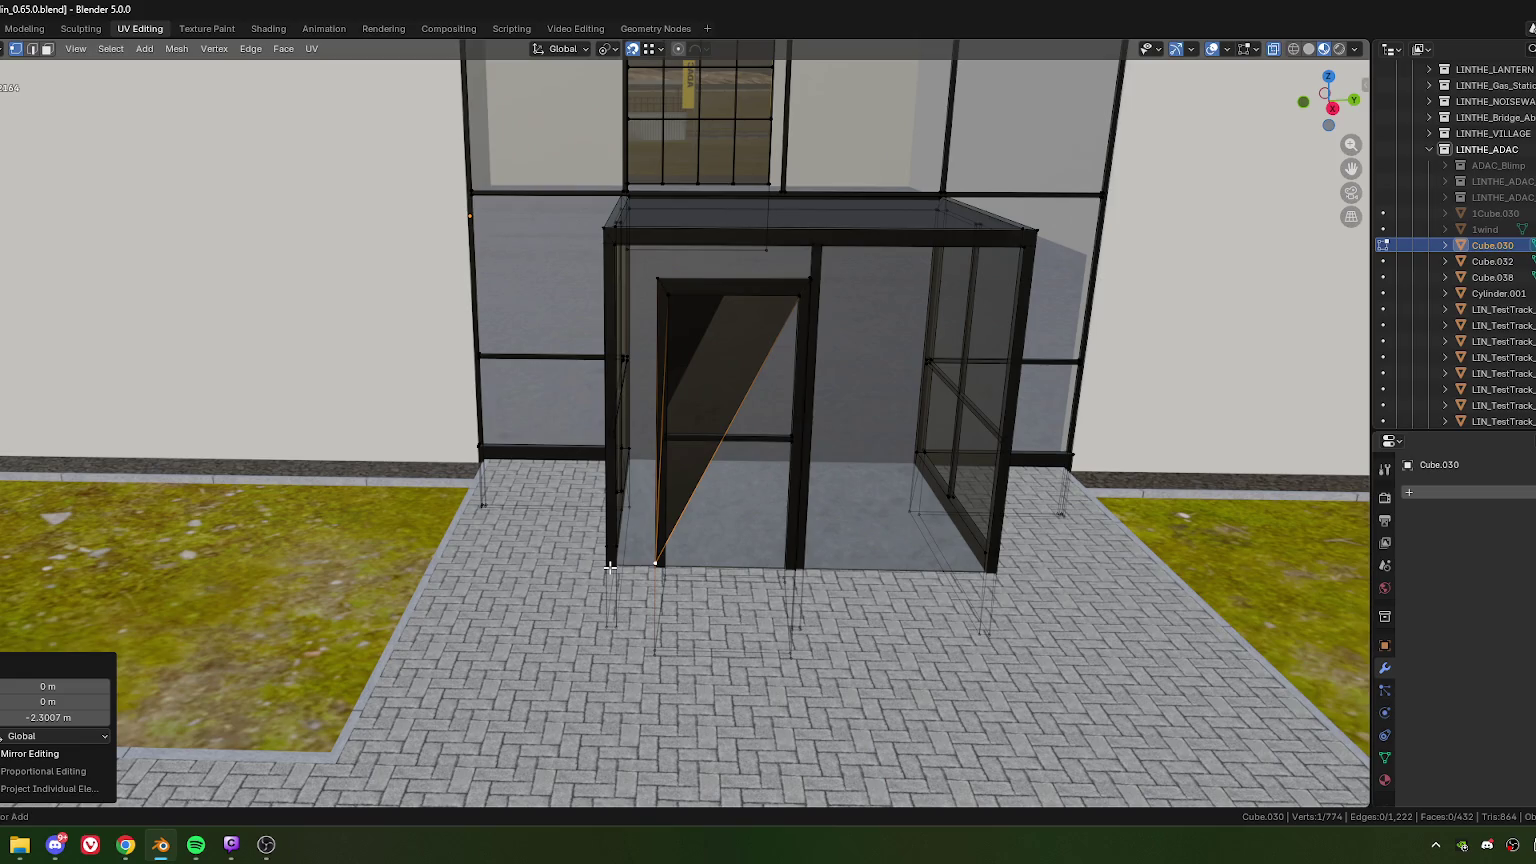
key(ctrl+z)
shift+middle_drag(662, 504, 734, 391)
Step: Snap the whole door frame down to the floor, then raise it 2.1 m along Z
drag(631, 293, 805, 360)
key(ctrl+l)
key(g)
key(z)
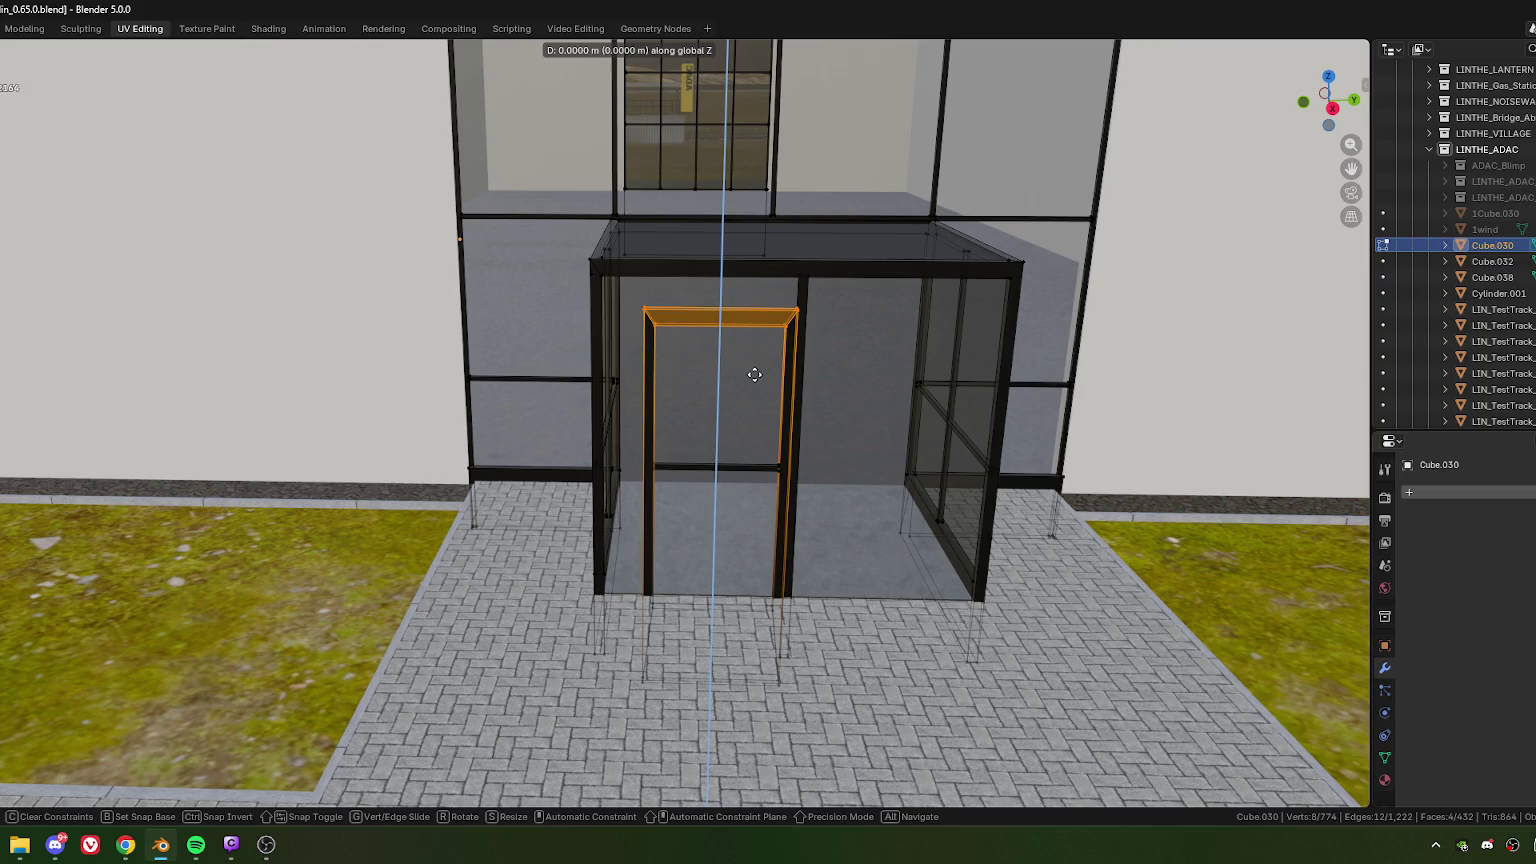
key(ctrl)
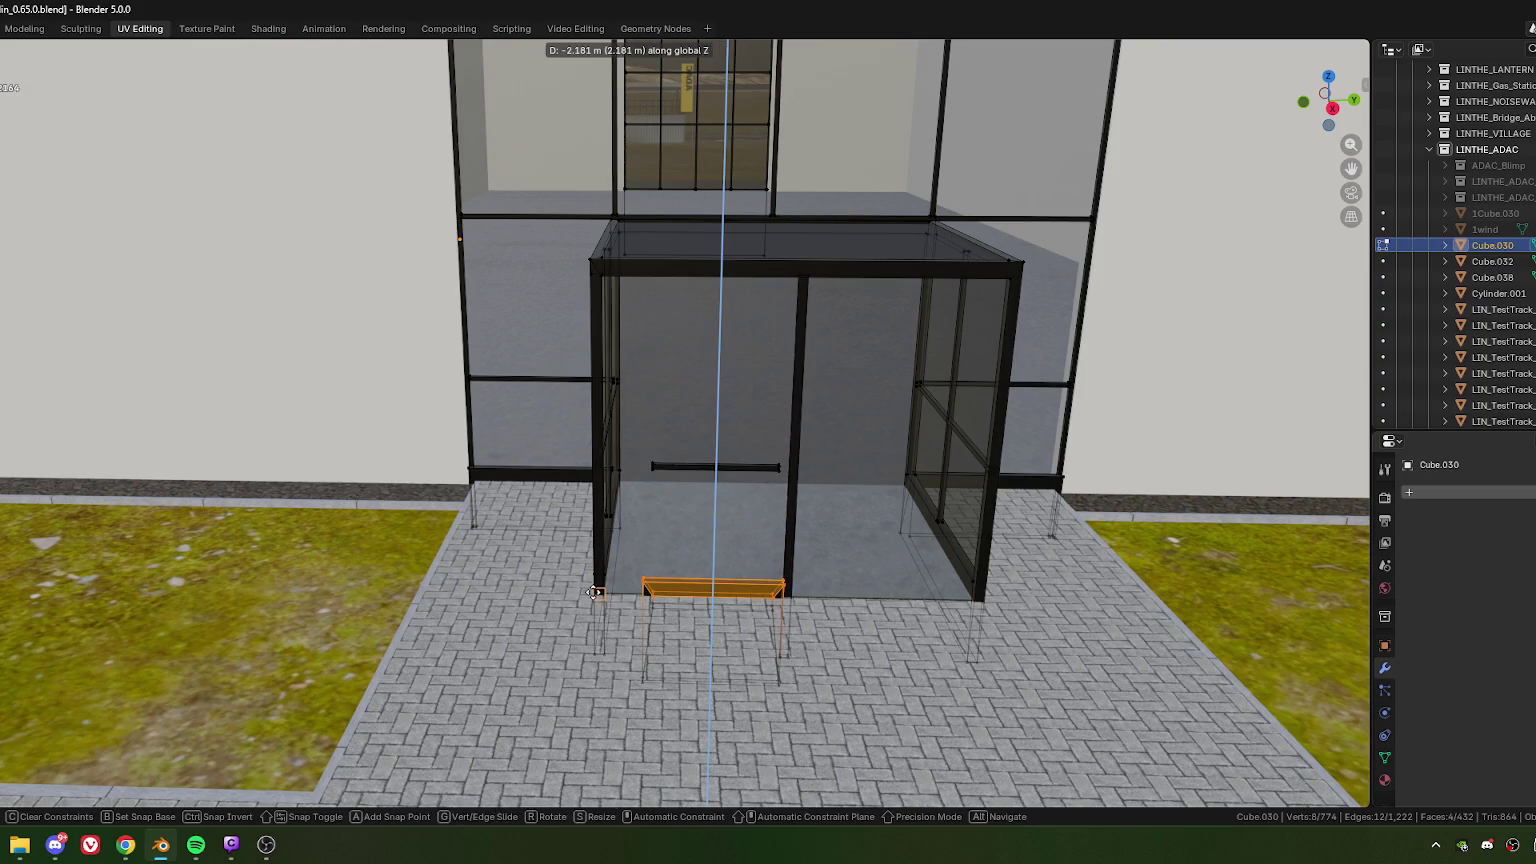
click(595, 592)
text(g)
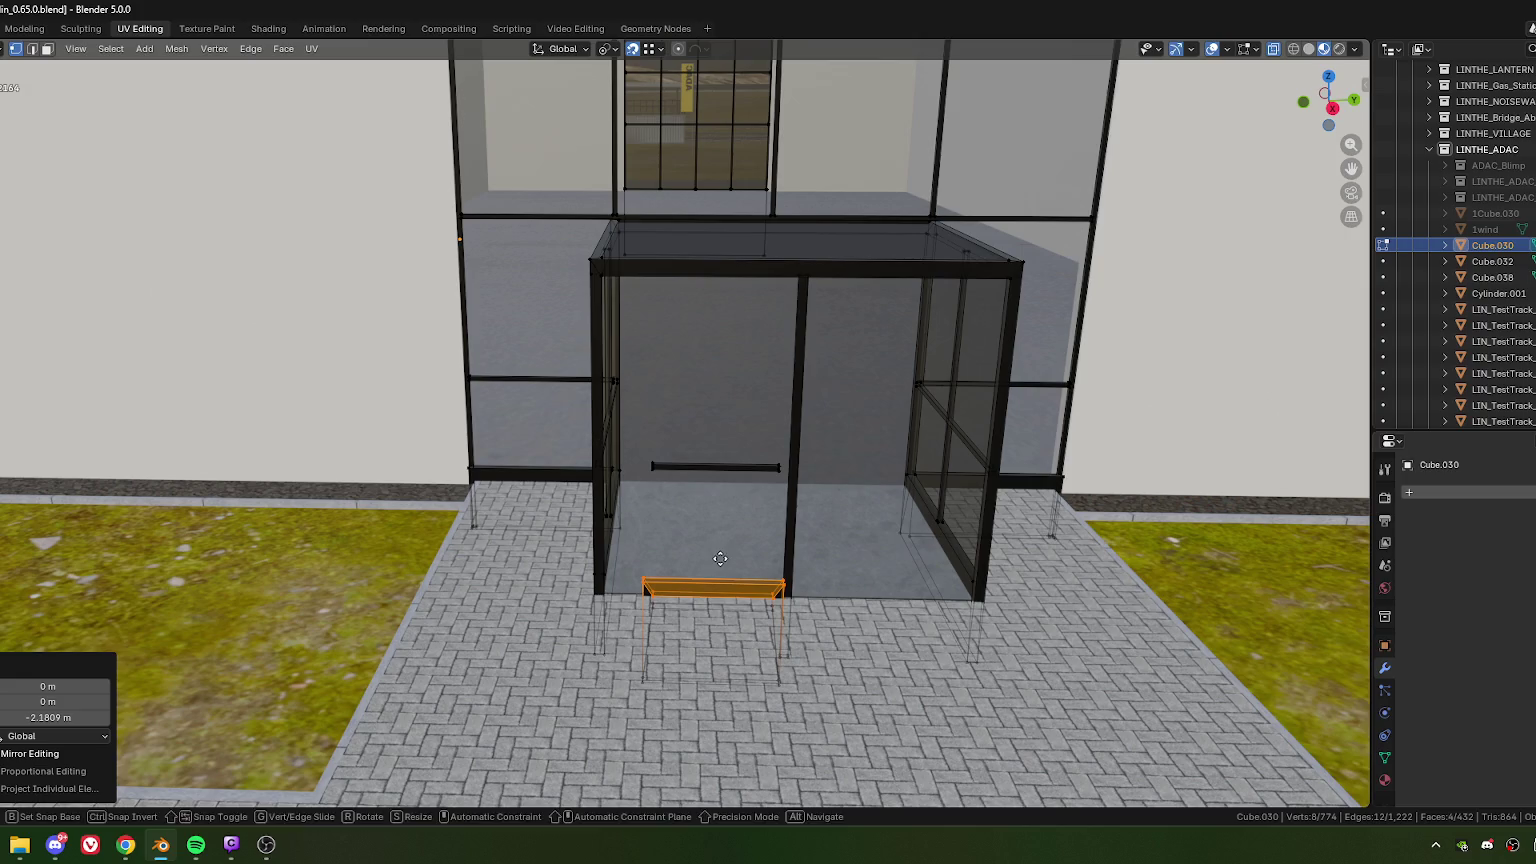
text(z)
text(2.)
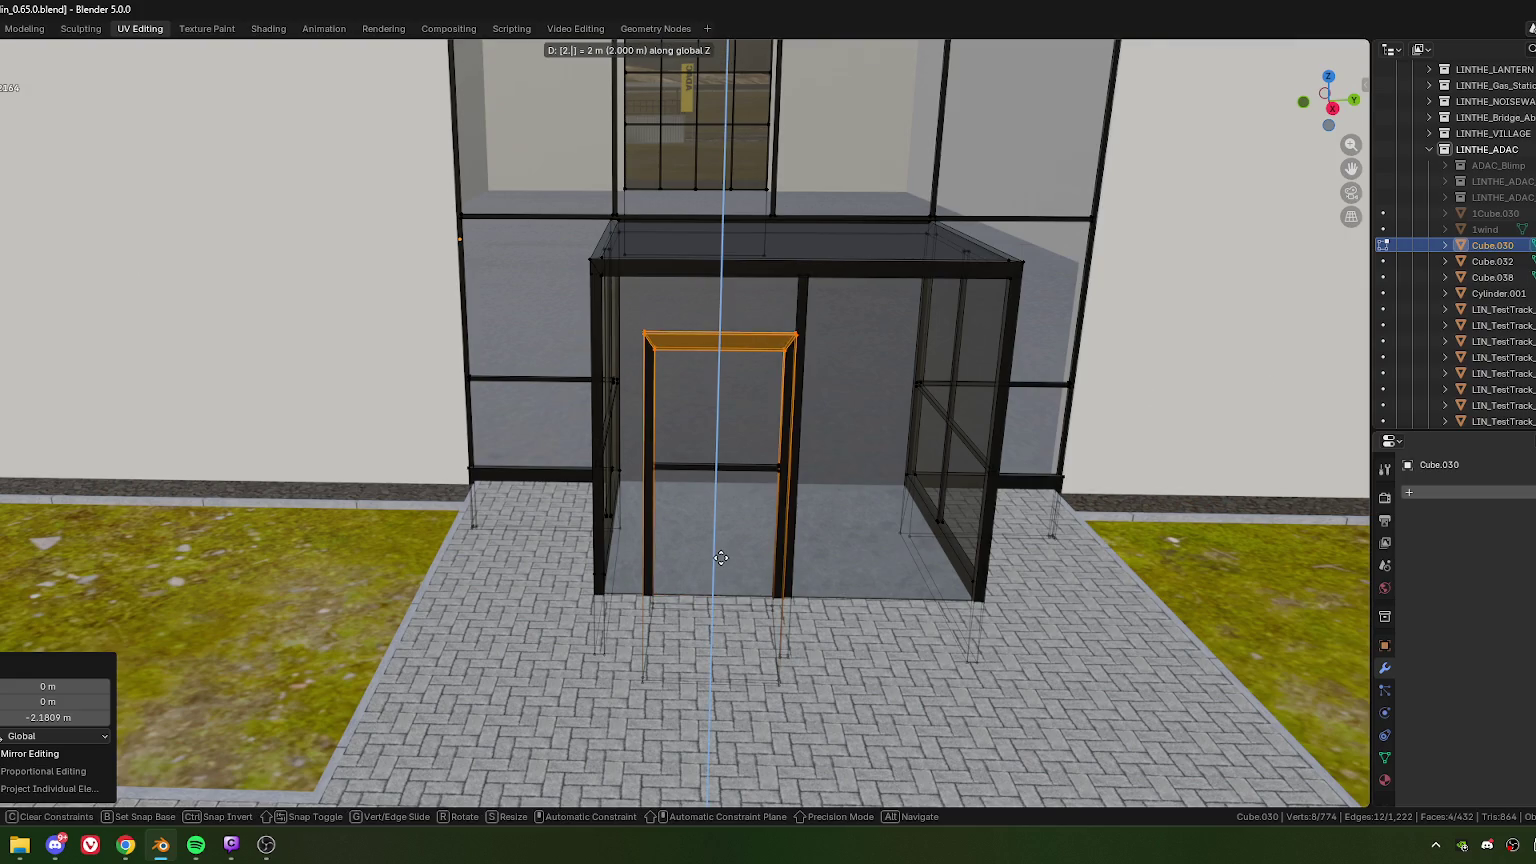
text(1)
key(Return)
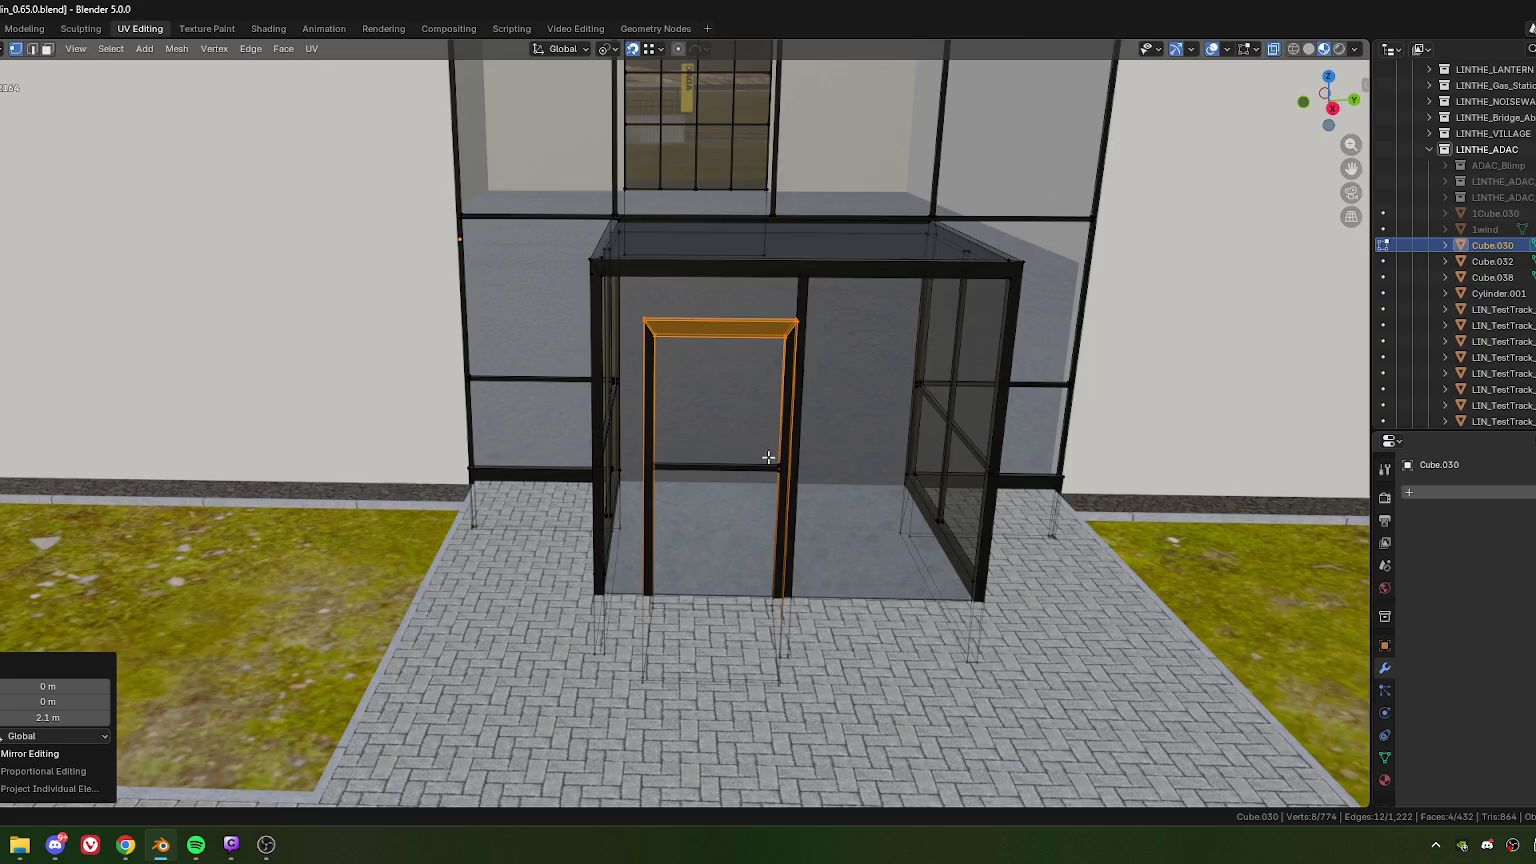
Step: From a level front view, select the door frame's top edge
scroll(768, 456, up, 2)
scroll(732, 484, up, 1)
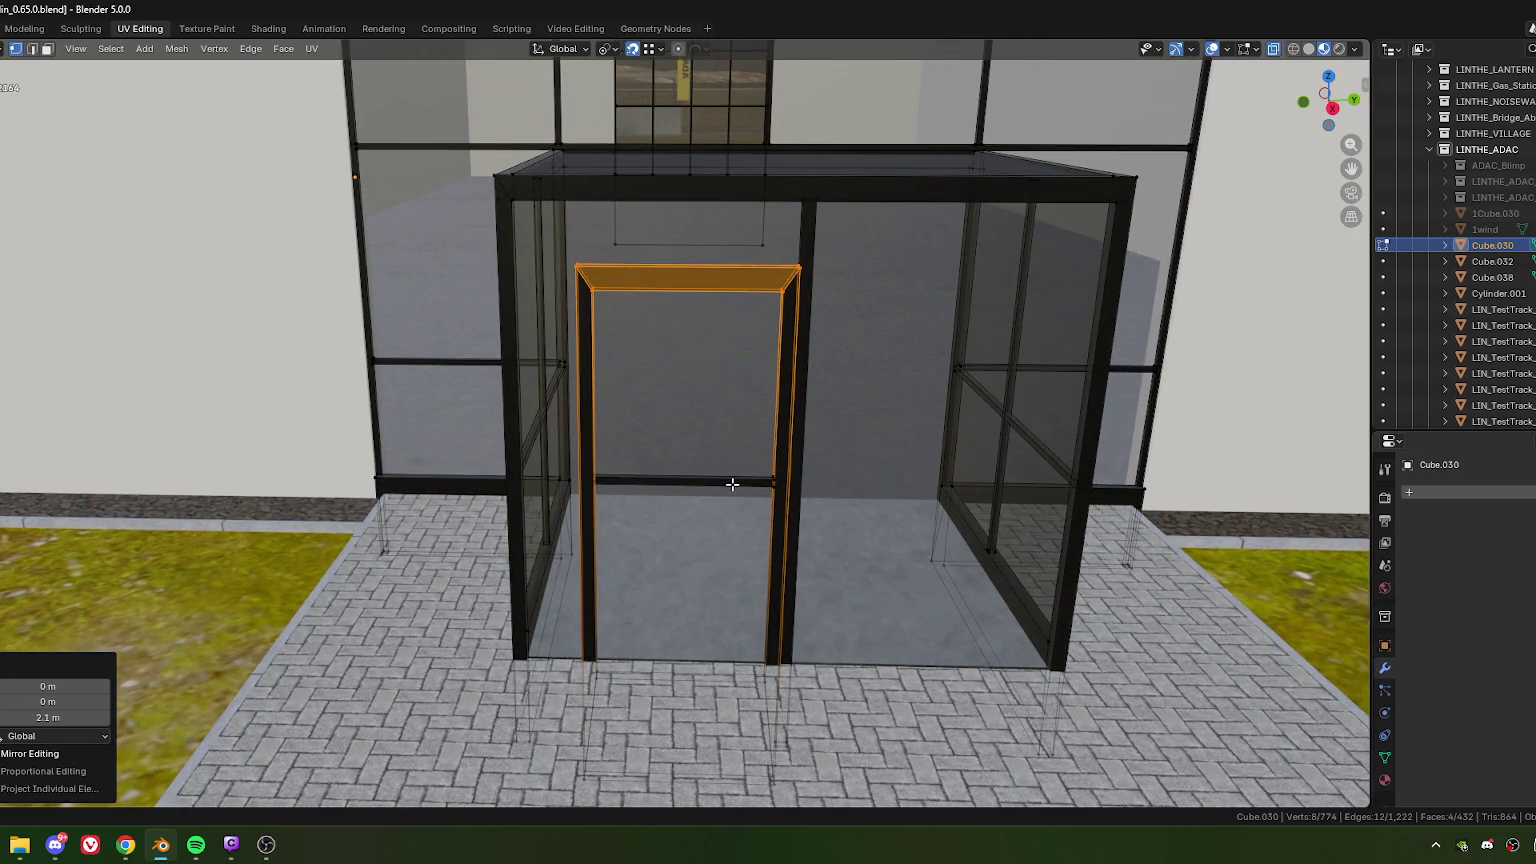
scroll(730, 500, down, 1)
mouse_move(720, 521)
middle_down()
mouse_move(686, 490)
mouse_move(699, 436)
mouse_move(676, 470)
middle_up()
scroll(699, 436, down, 2)
scroll(585, 368, up, 2)
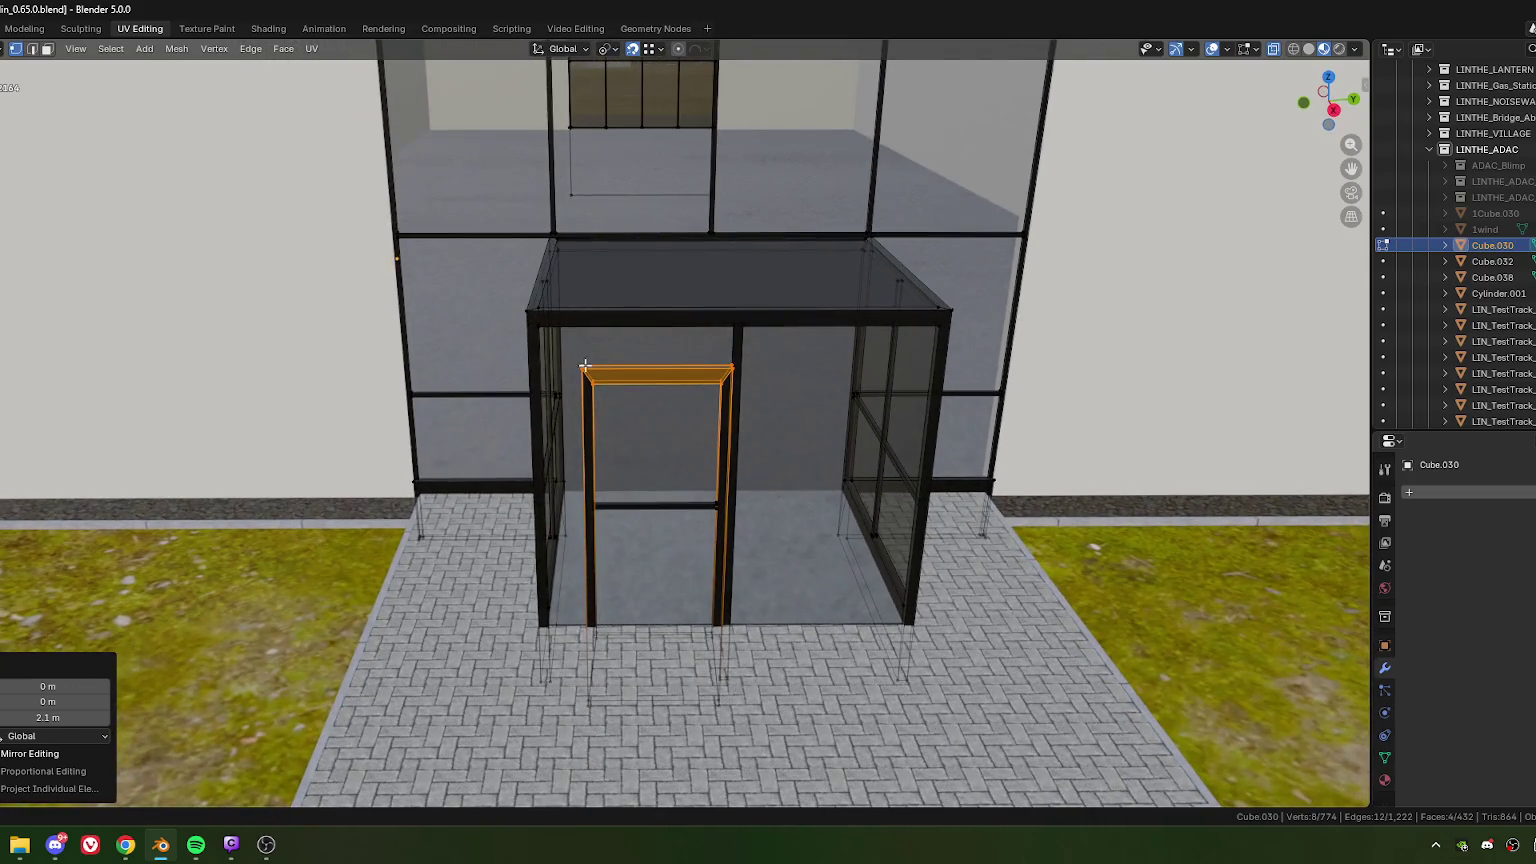
drag(637, 362, 766, 376)
middle_drag(766, 376, 703, 487)
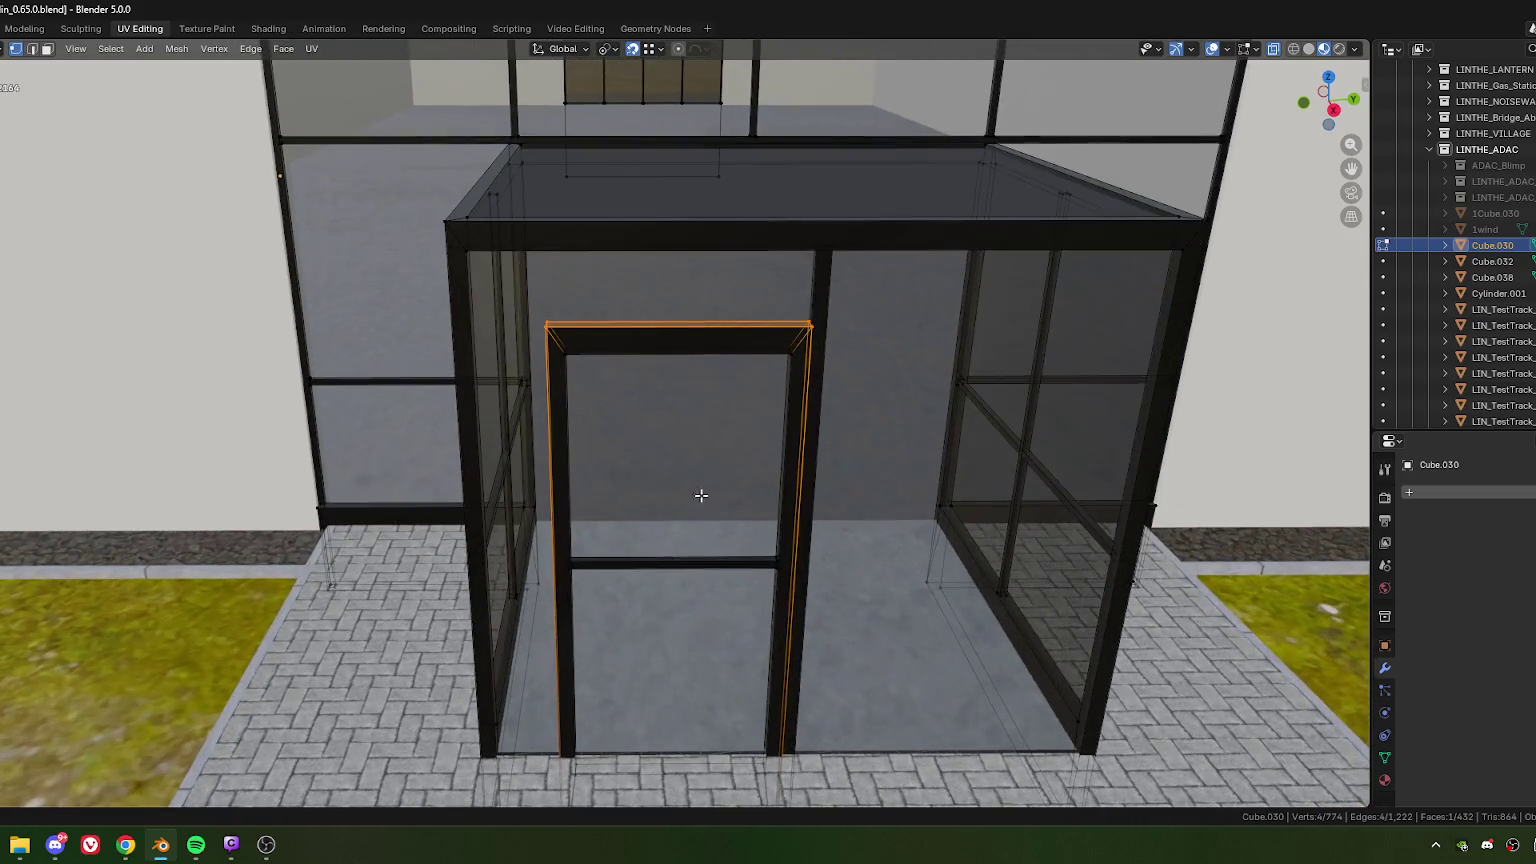
Step: Lower the door's top edge by exactly 0.04 m along Z
scroll(707, 460, up, 2)
scroll(707, 460, up, 1)
key(g)
key(z)
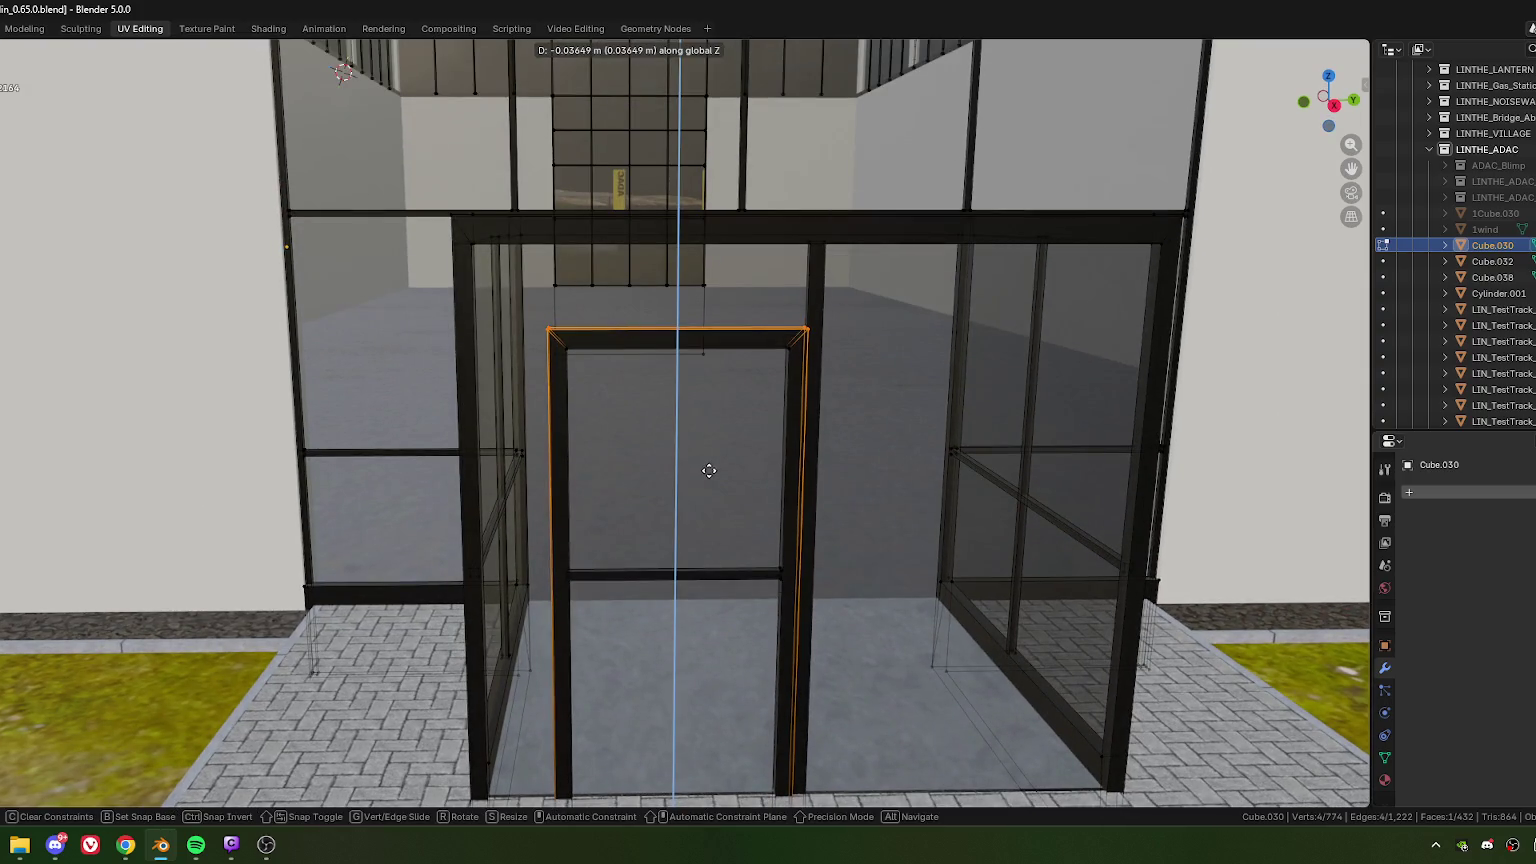
click(709, 471)
click(13, 717)
text(0.04)
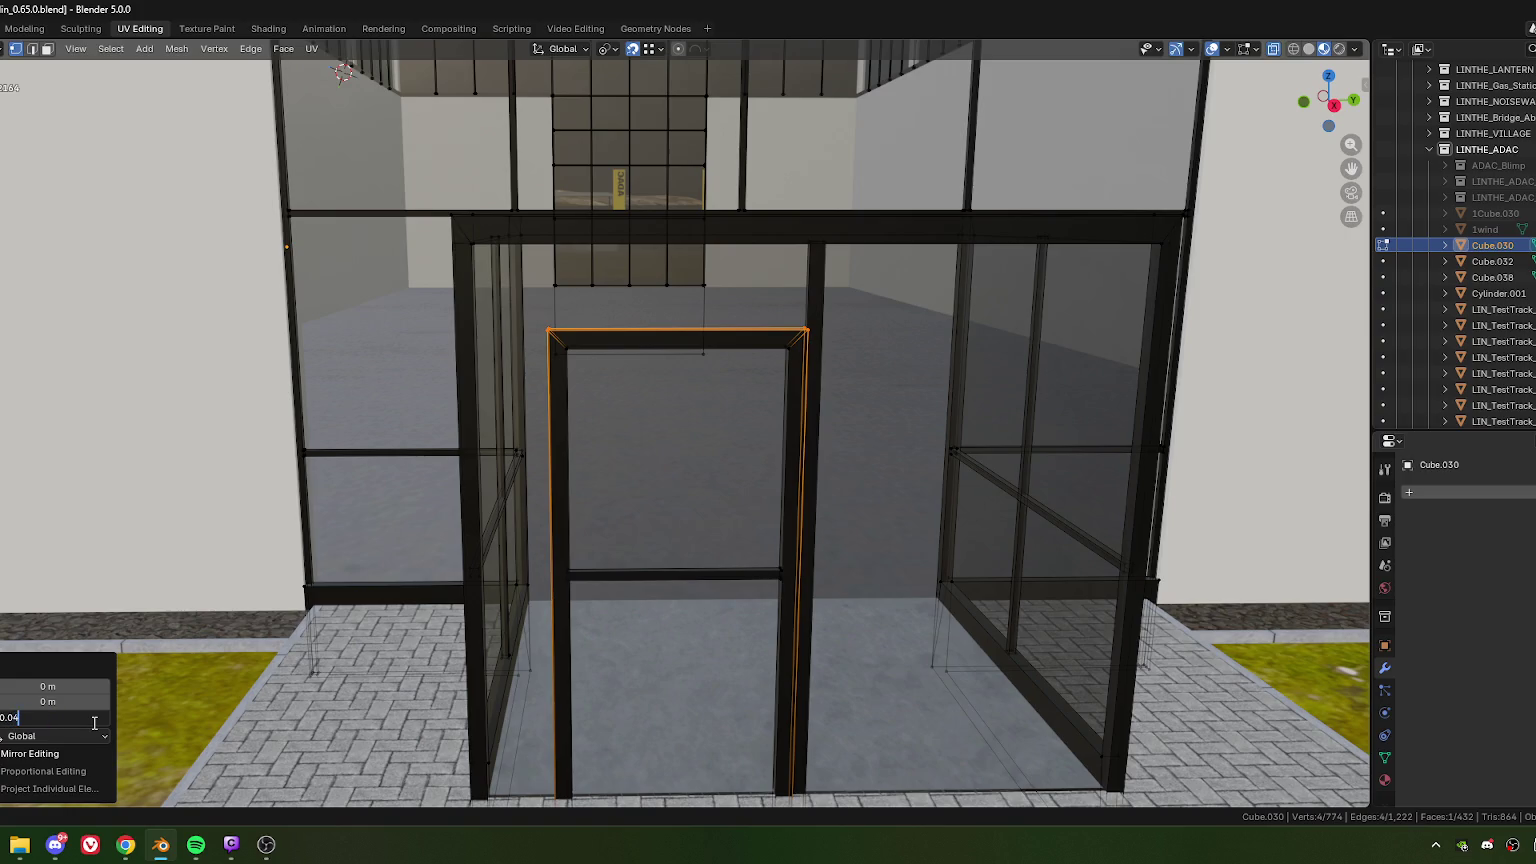
key(Return)
scroll(648, 537, down, 2)
scroll(648, 537, down, 3)
mouse_move(648, 537)
middle_down()
mouse_move(647, 601)
mouse_move(573, 612)
mouse_move(669, 610)
mouse_move(520, 344)
mouse_move(617, 319)
middle_up()
scroll(647, 601, up, 2)
scroll(647, 601, up, 3)
Step: Select the top door beam and both posts, then scale them slightly along Y in top view
shift+drag(617, 319, 708, 415)
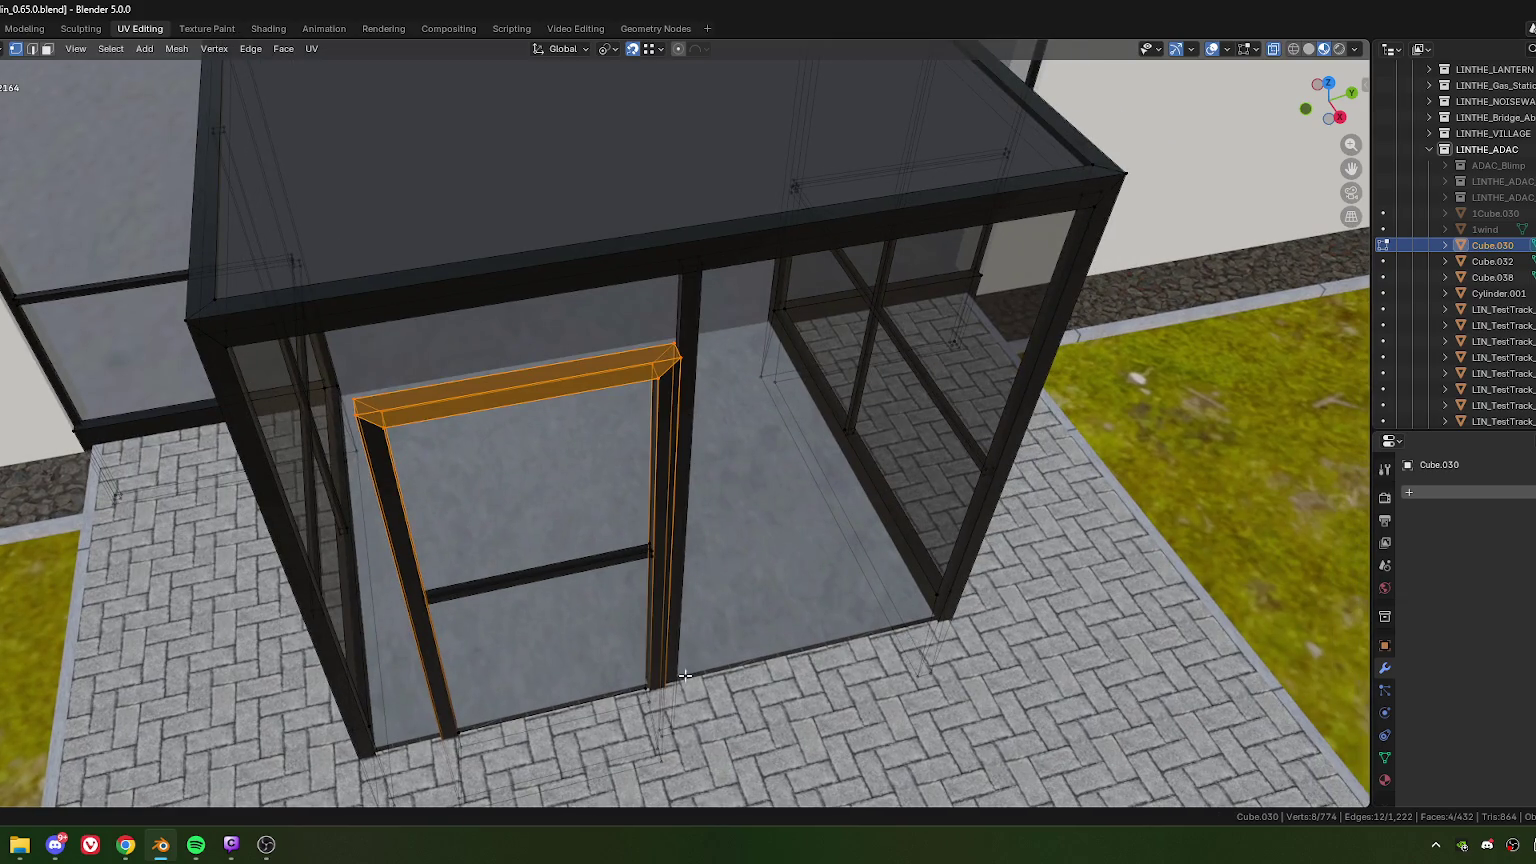
middle_drag(644, 755, 732, 551)
scroll(732, 551, up, 3)
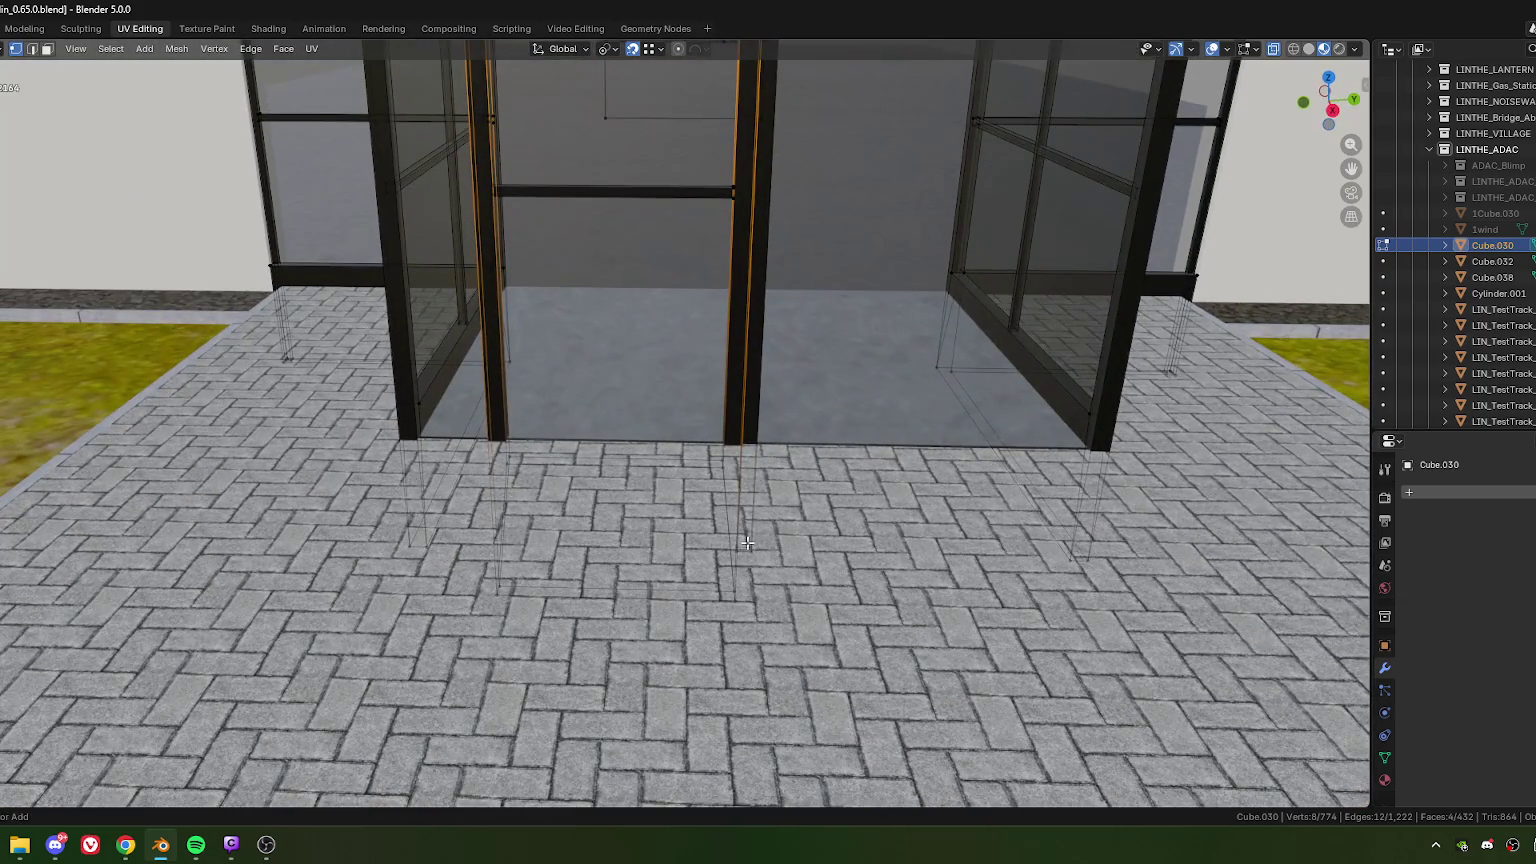
key(ctrl+l)
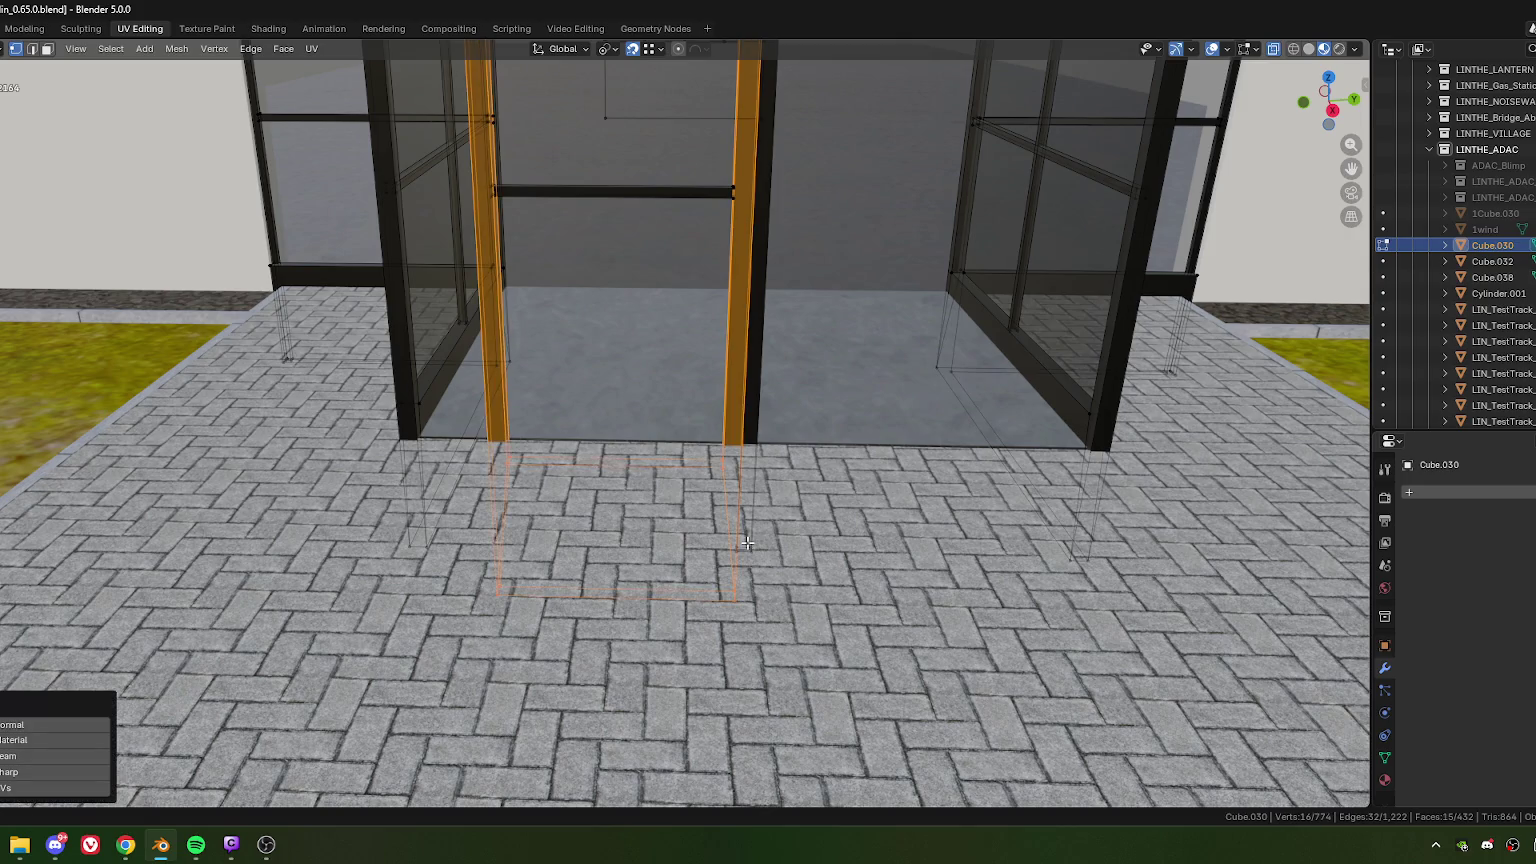
key(KP_7)
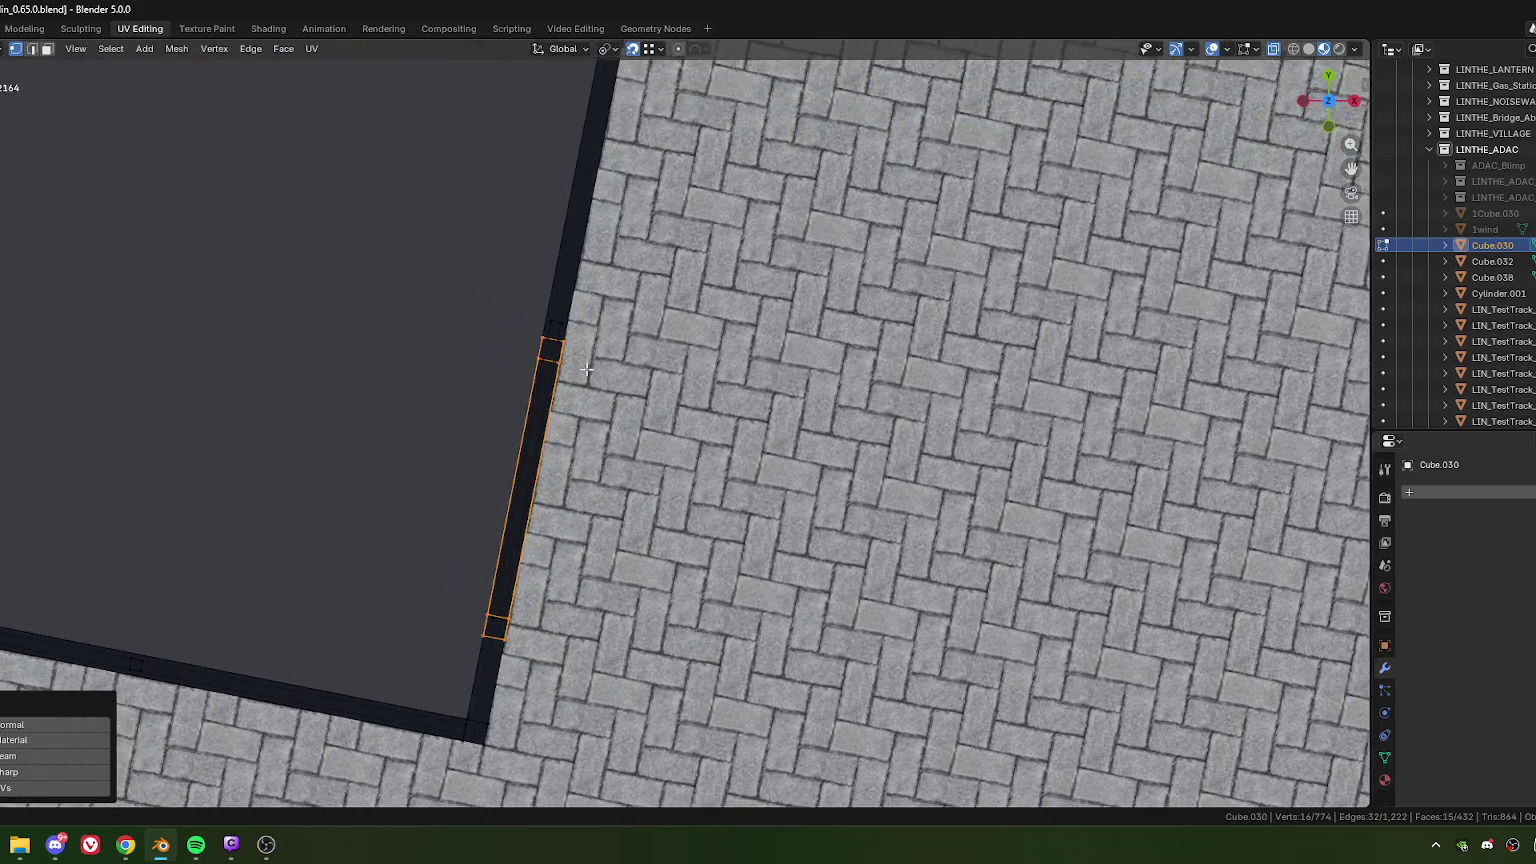
scroll(494, 348, up, 3)
scroll(690, 405, up, 3)
scroll(888, 462, up, 3)
key(s)
key(y)
key(y)
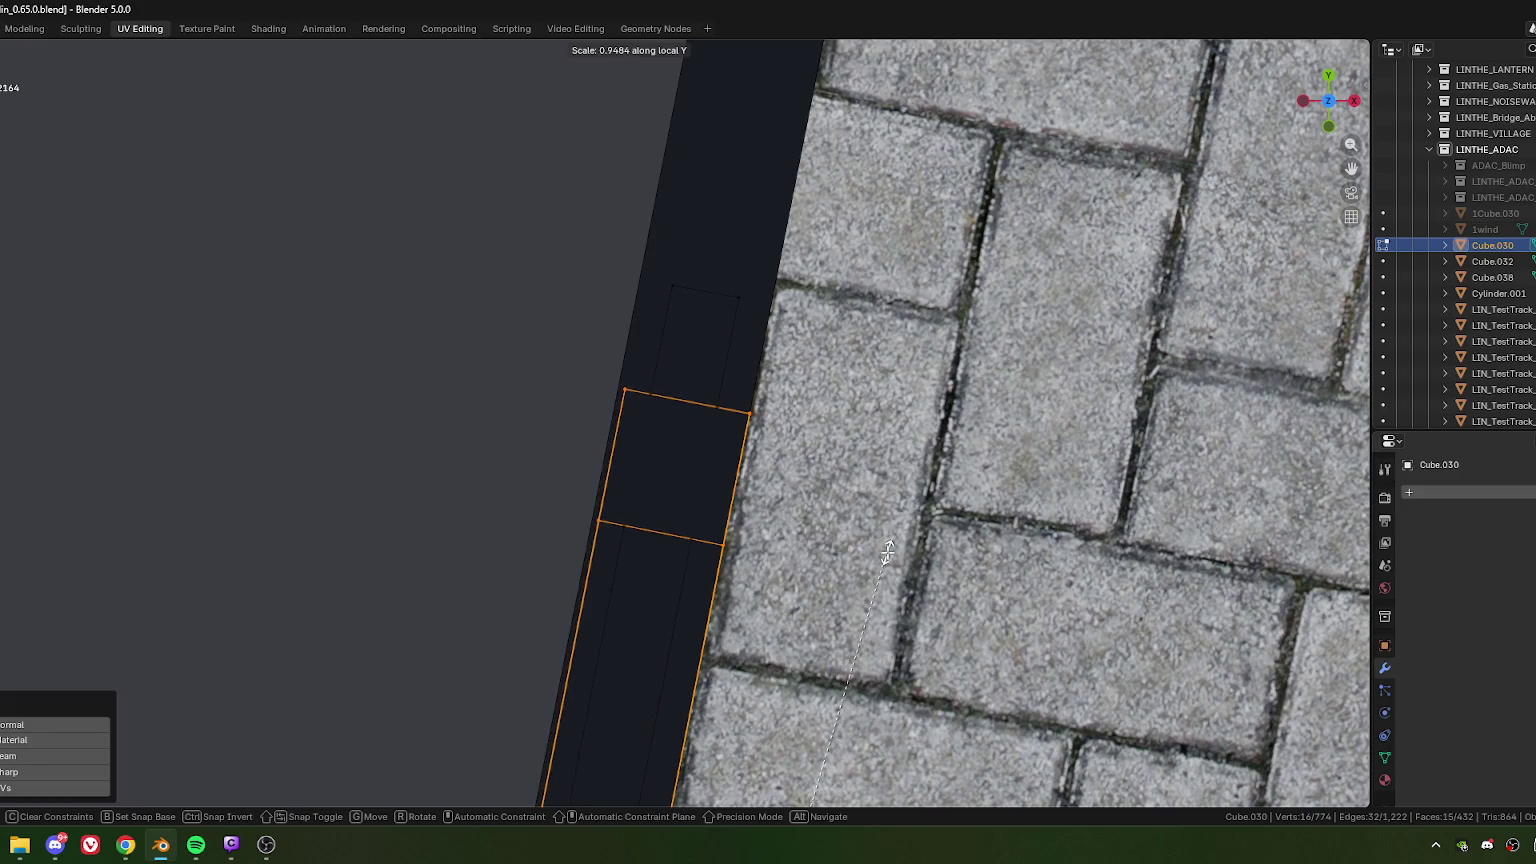
click(882, 549)
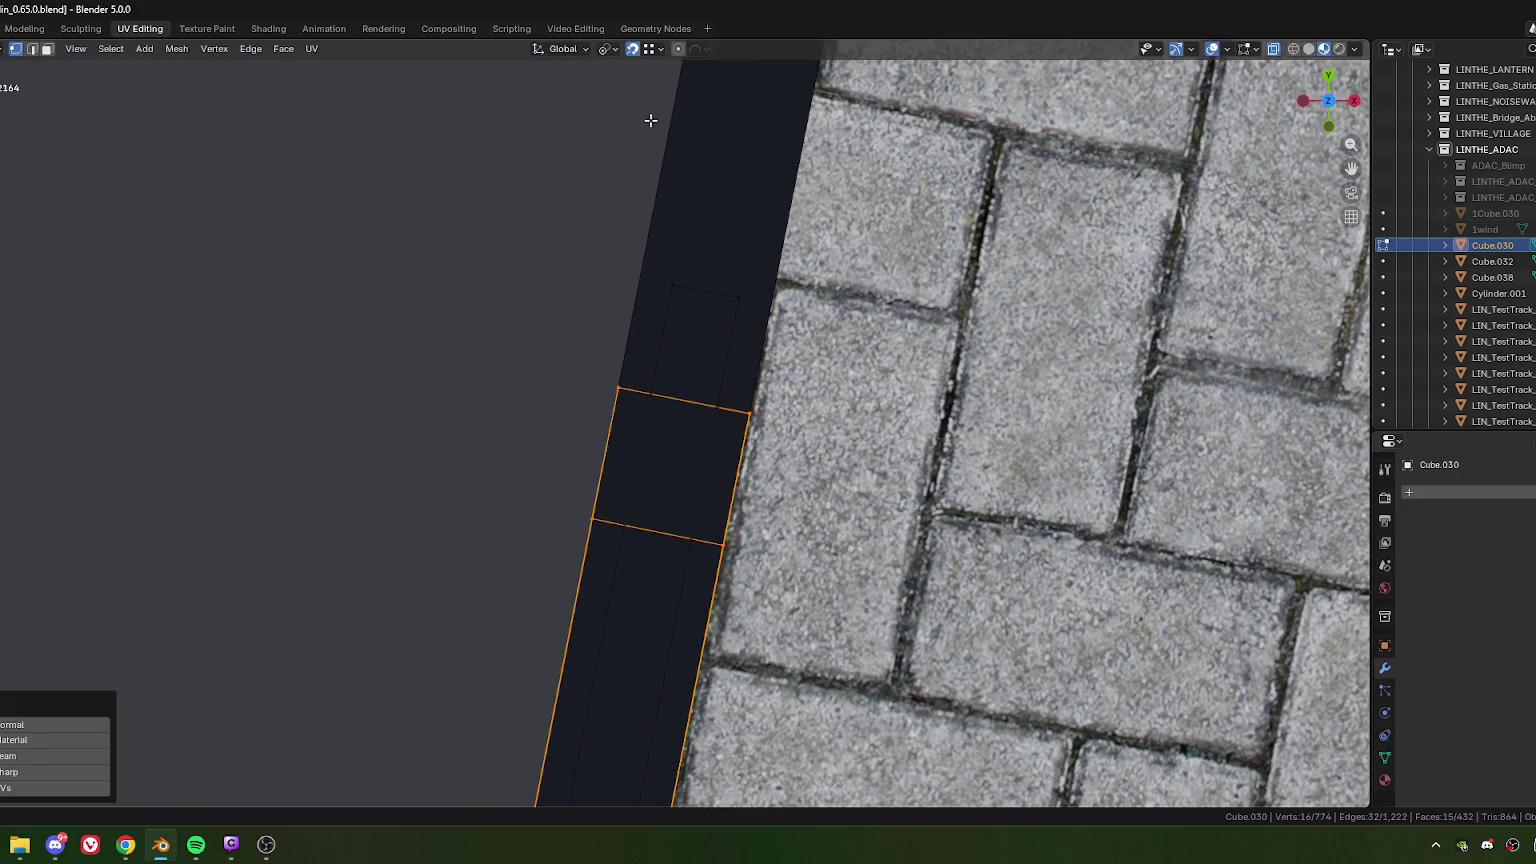
Step: Slide the door frame outward along its Y depth axis
scroll(760, 482, down, 3)
scroll(760, 482, down, 3)
mouse_move(760, 482)
middle_down()
mouse_move(749, 536)
mouse_move(855, 540)
mouse_move(835, 572)
middle_up()
key(g)
key(y)
key(y)
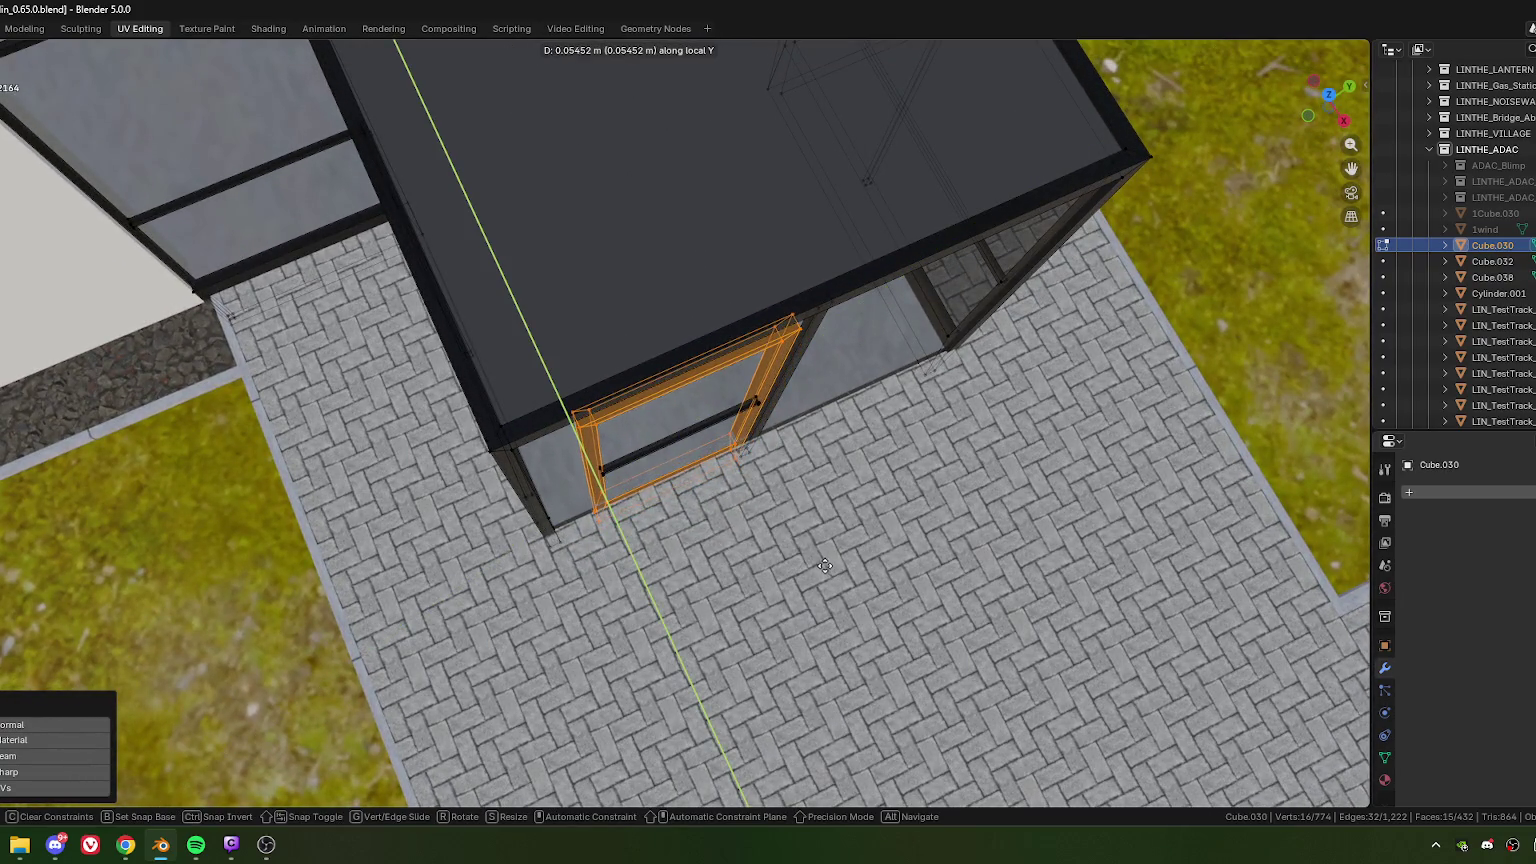
click(807, 552)
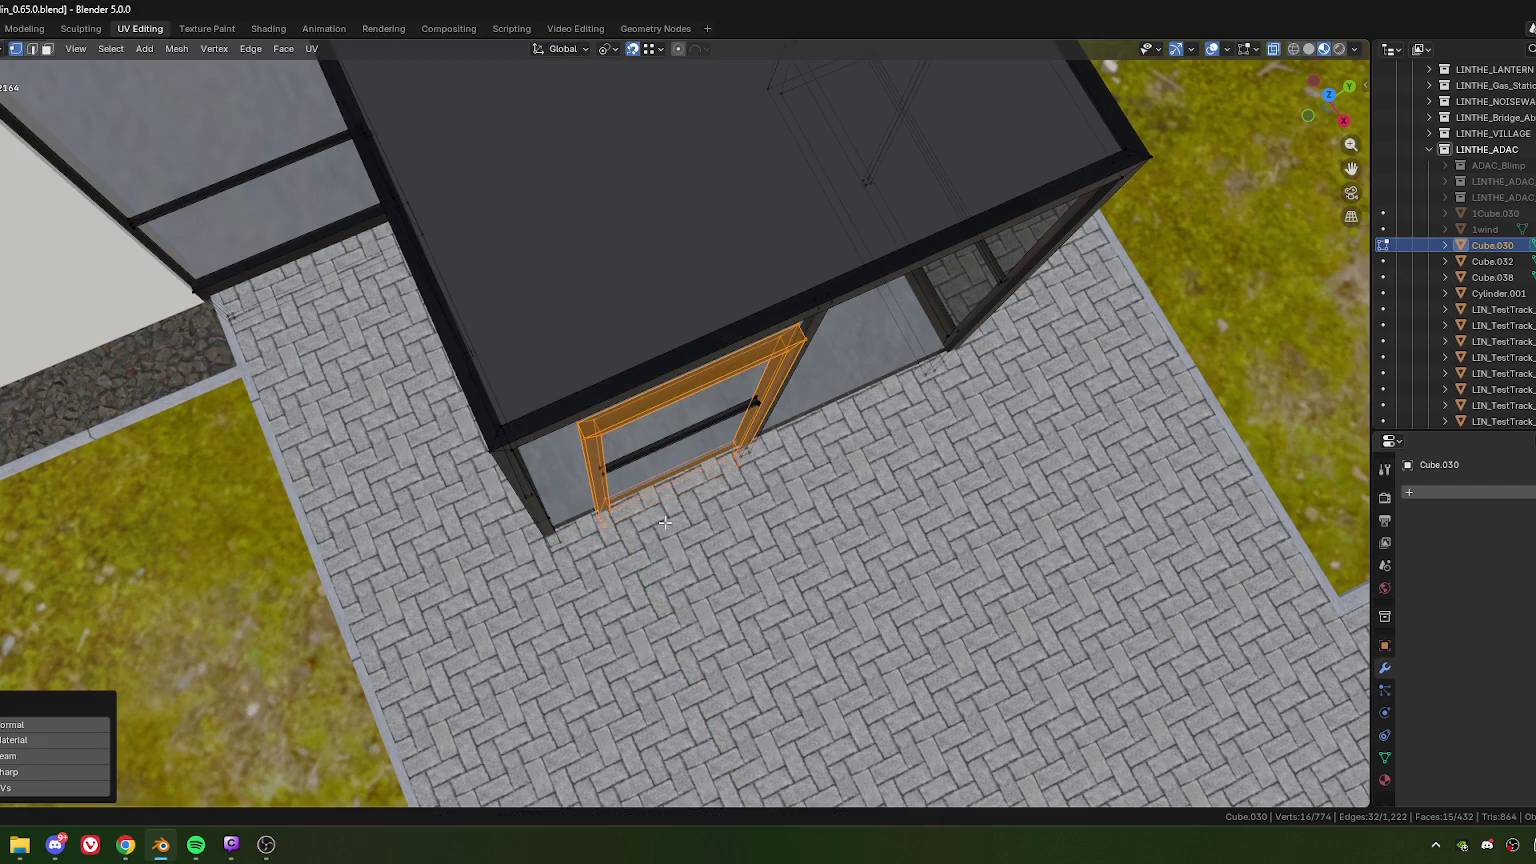
Step: Reselect the entire connected door frame
alt+click(625, 452)
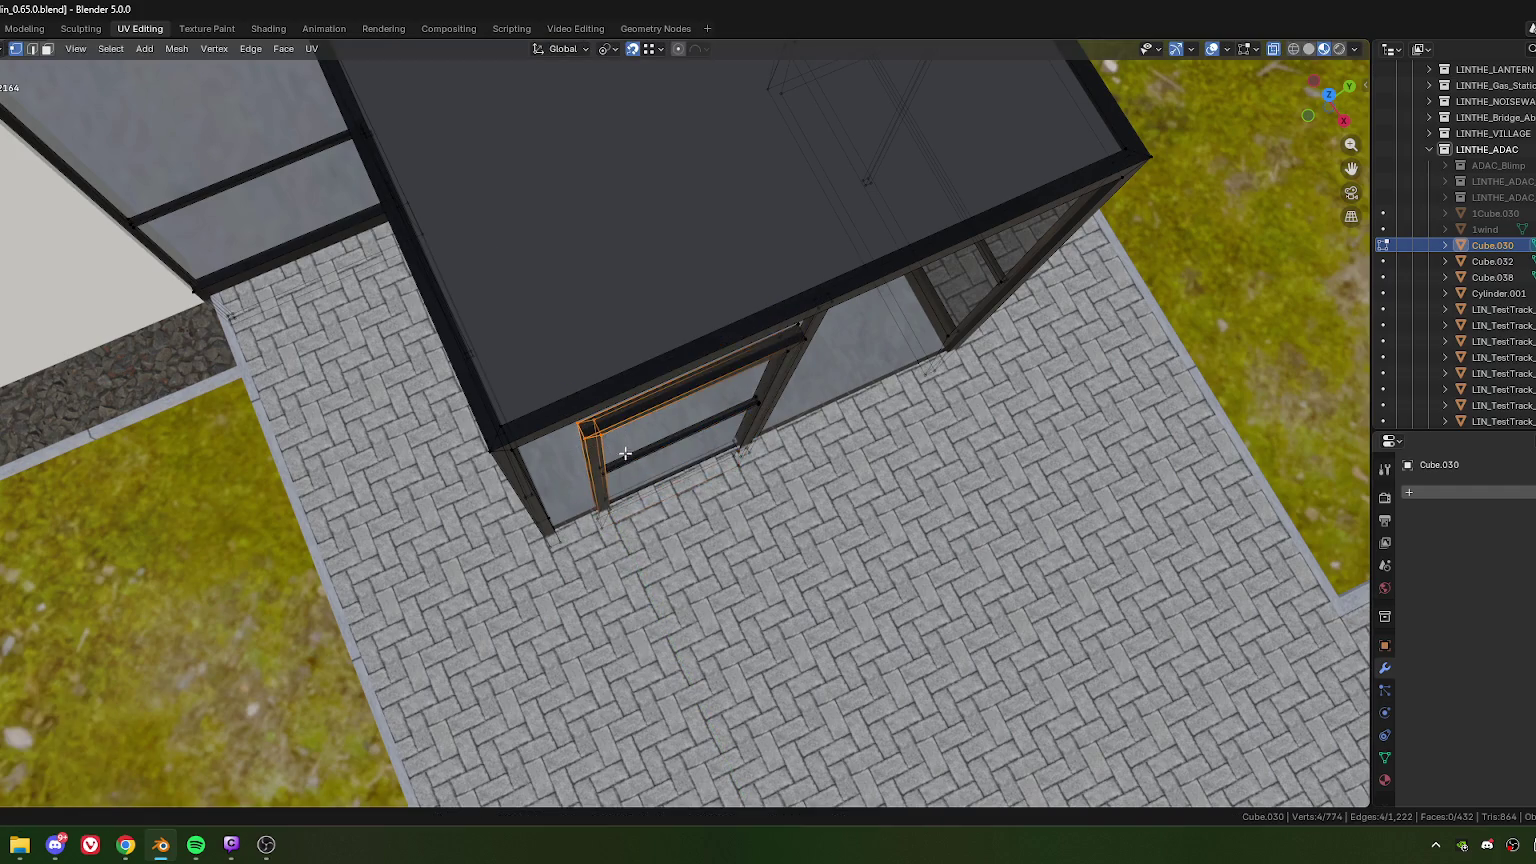
key(ctrl+l)
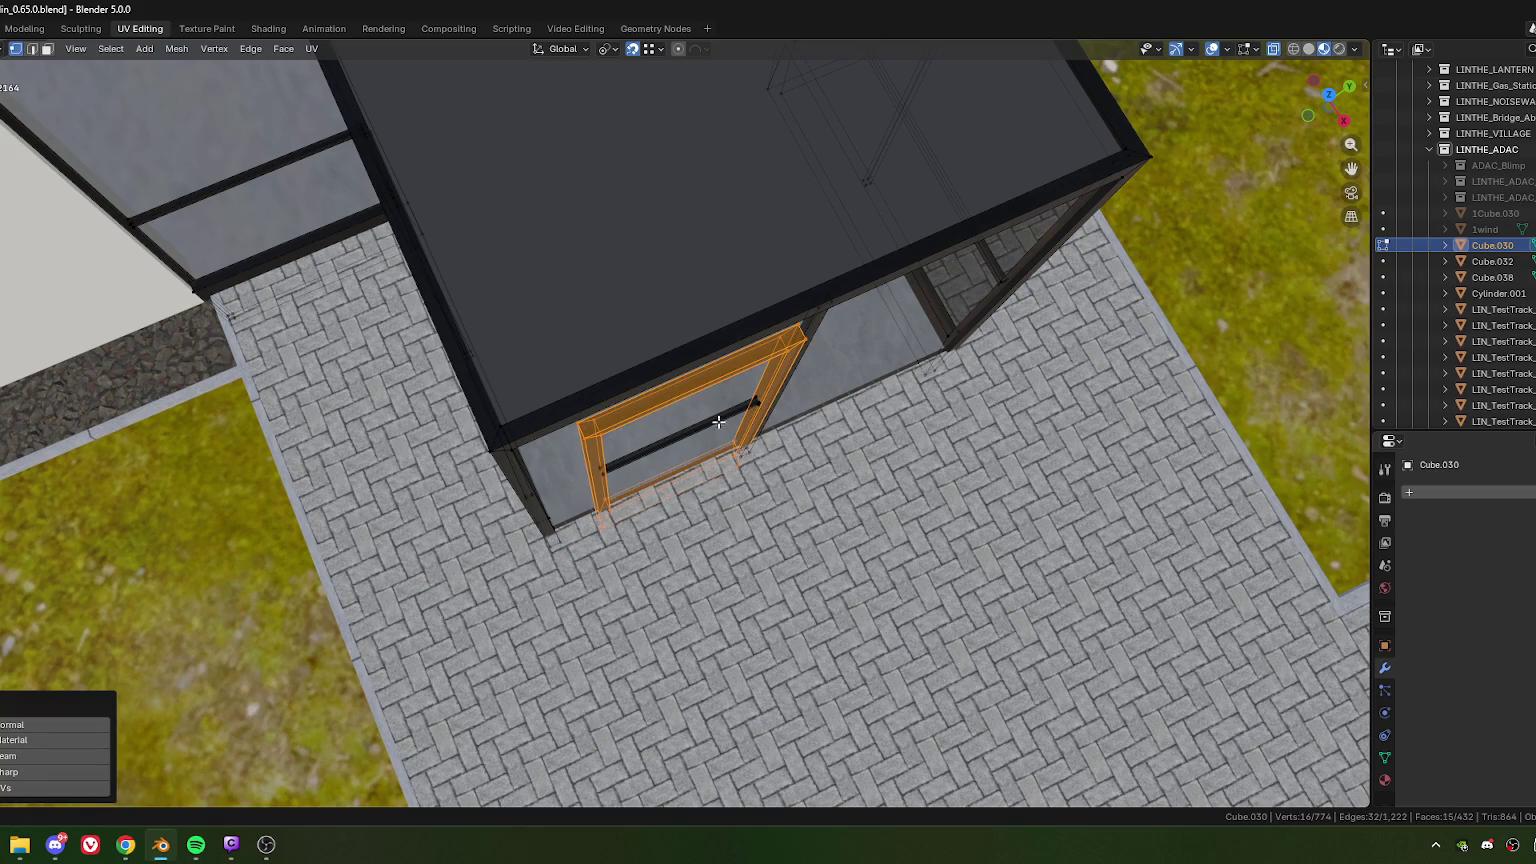
click(702, 431)
alt+click(623, 444)
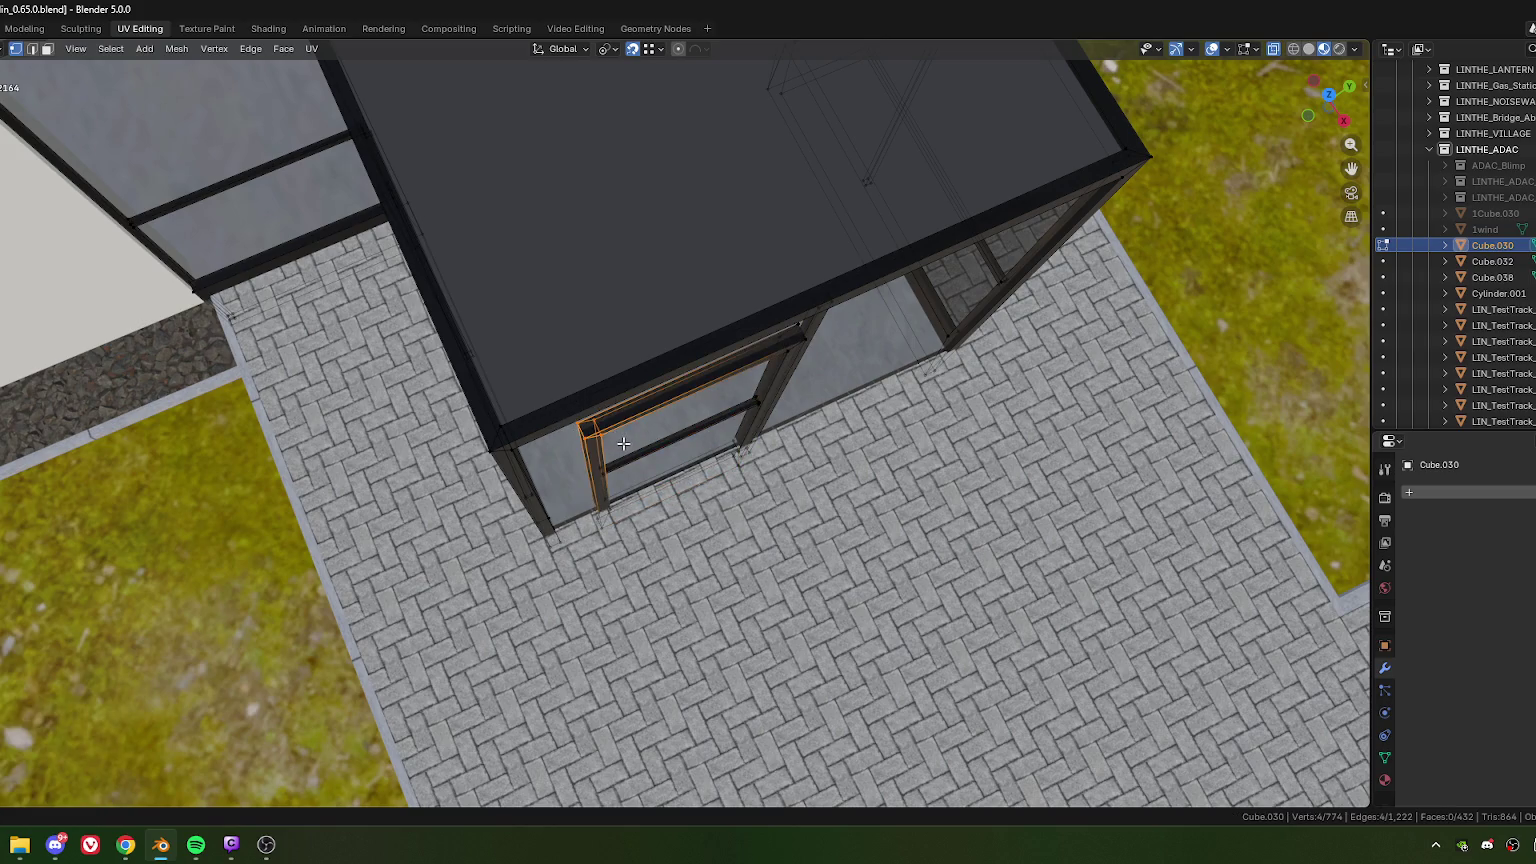
key(ctrl+l)
Step: Scale the door frame along its Y depth in top view
key(KP_7)
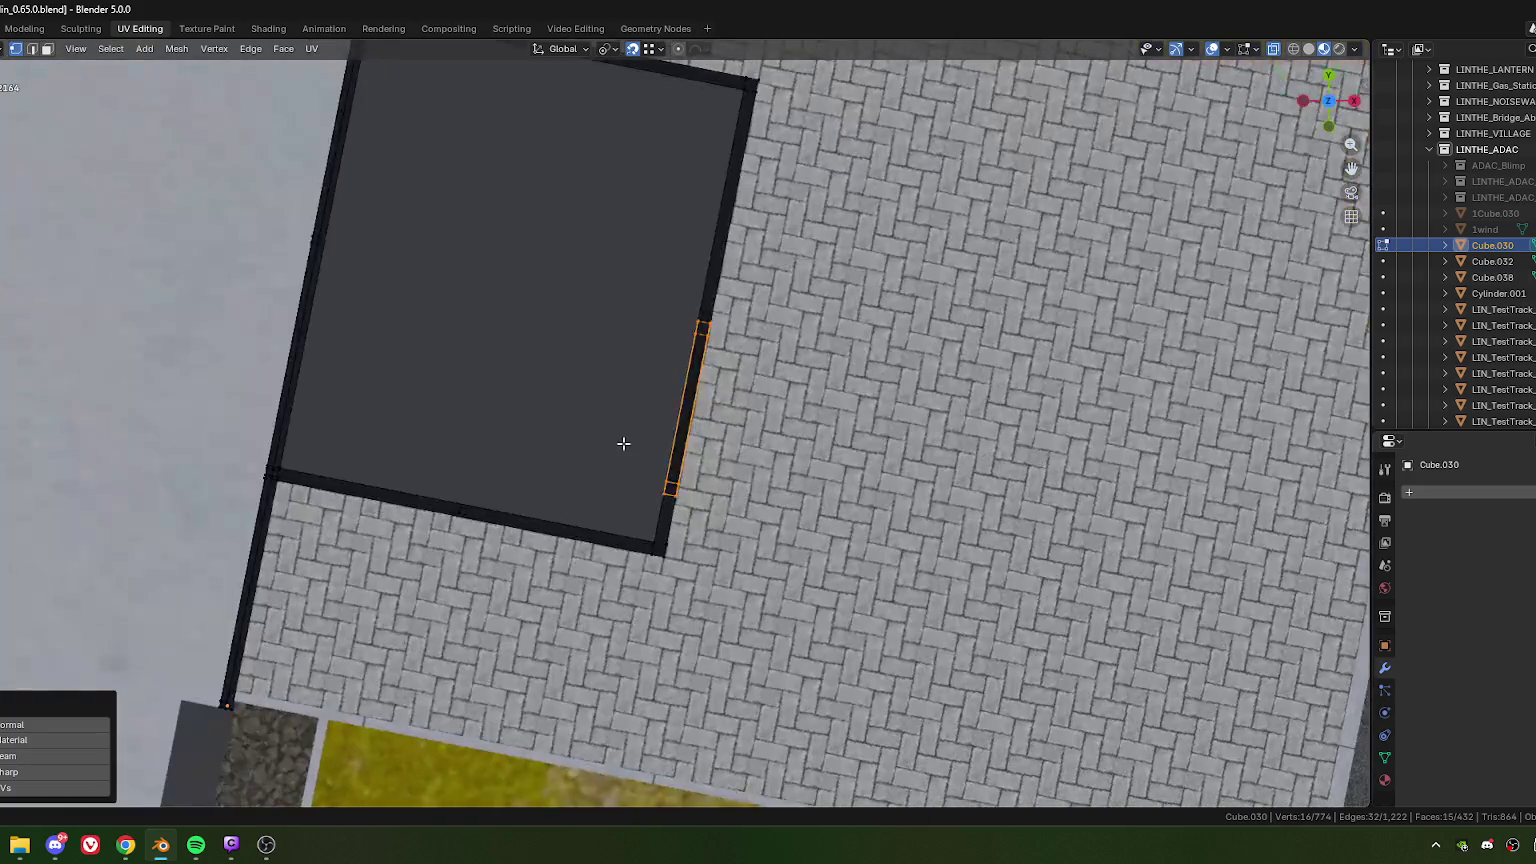
scroll(621, 439, up, 5)
scroll(760, 460, up, 3)
scroll(761, 468, up, 3)
scroll(919, 499, up, 2)
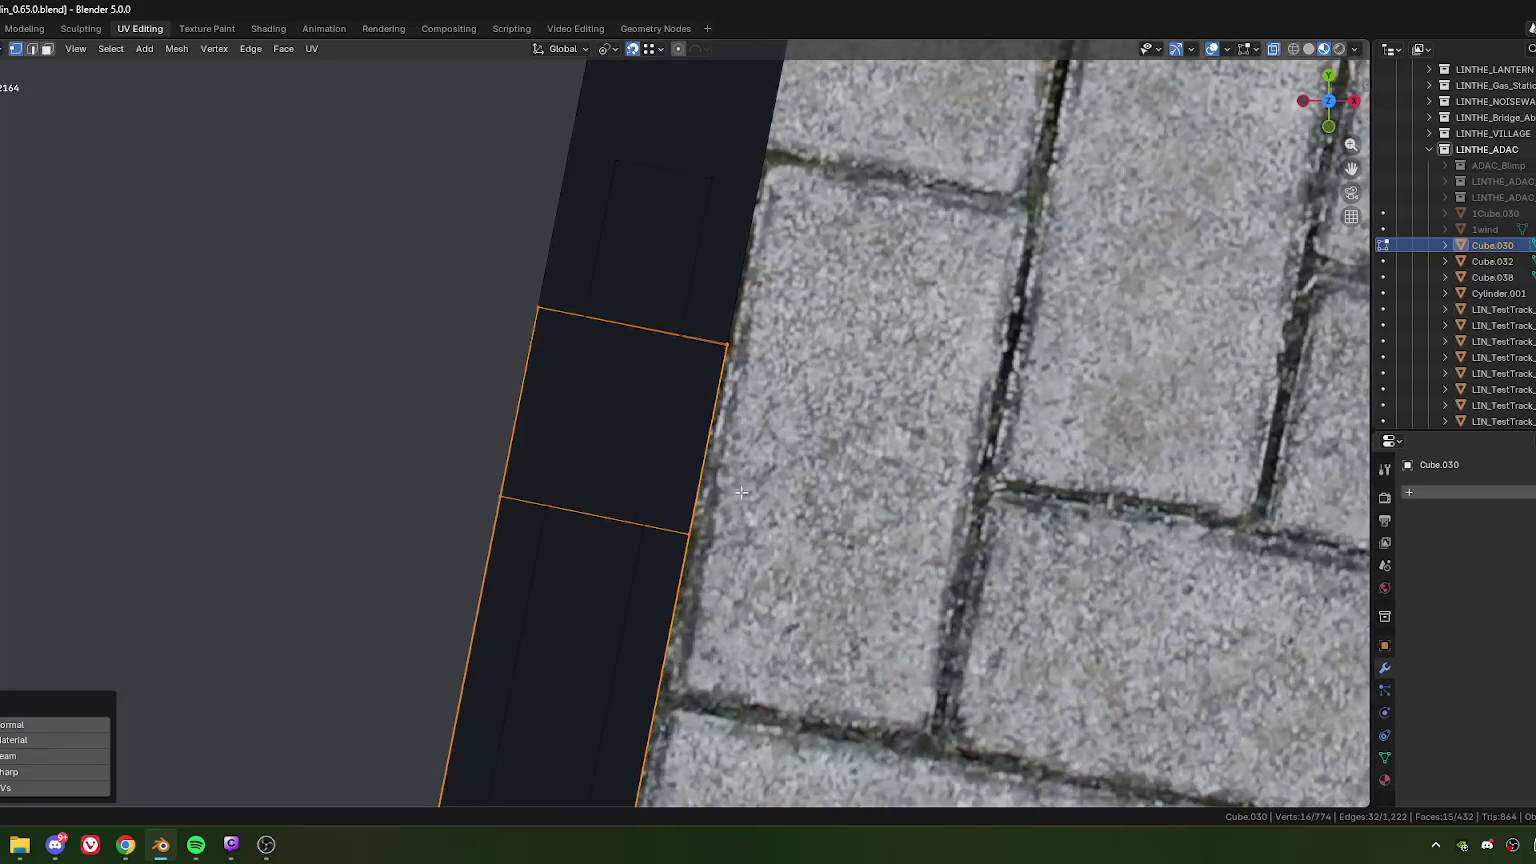
scroll(919, 499, up, 2)
key(s)
key(y)
key(y)
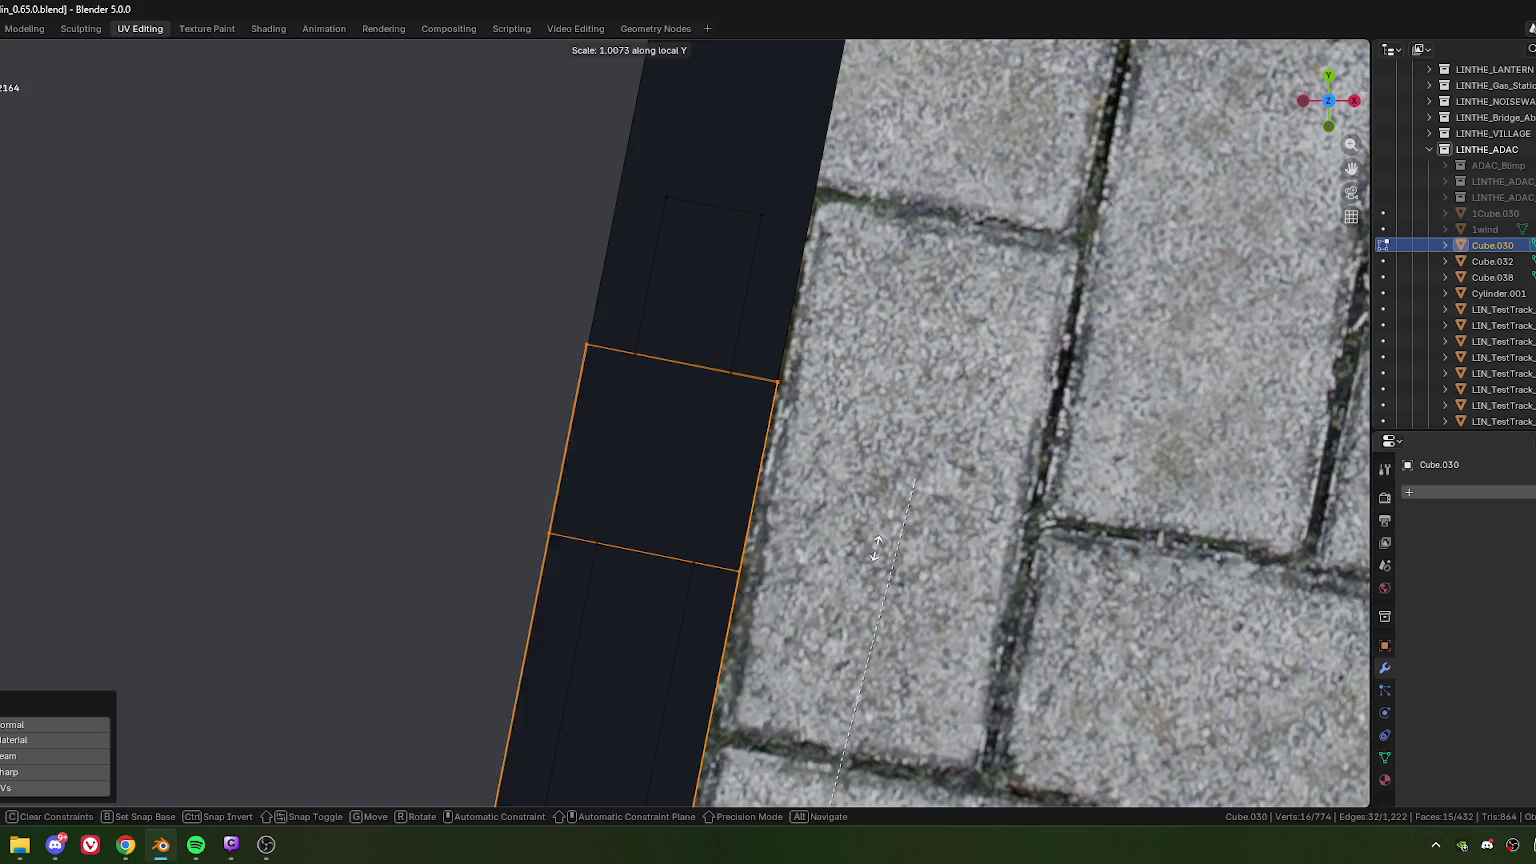
click(732, 442)
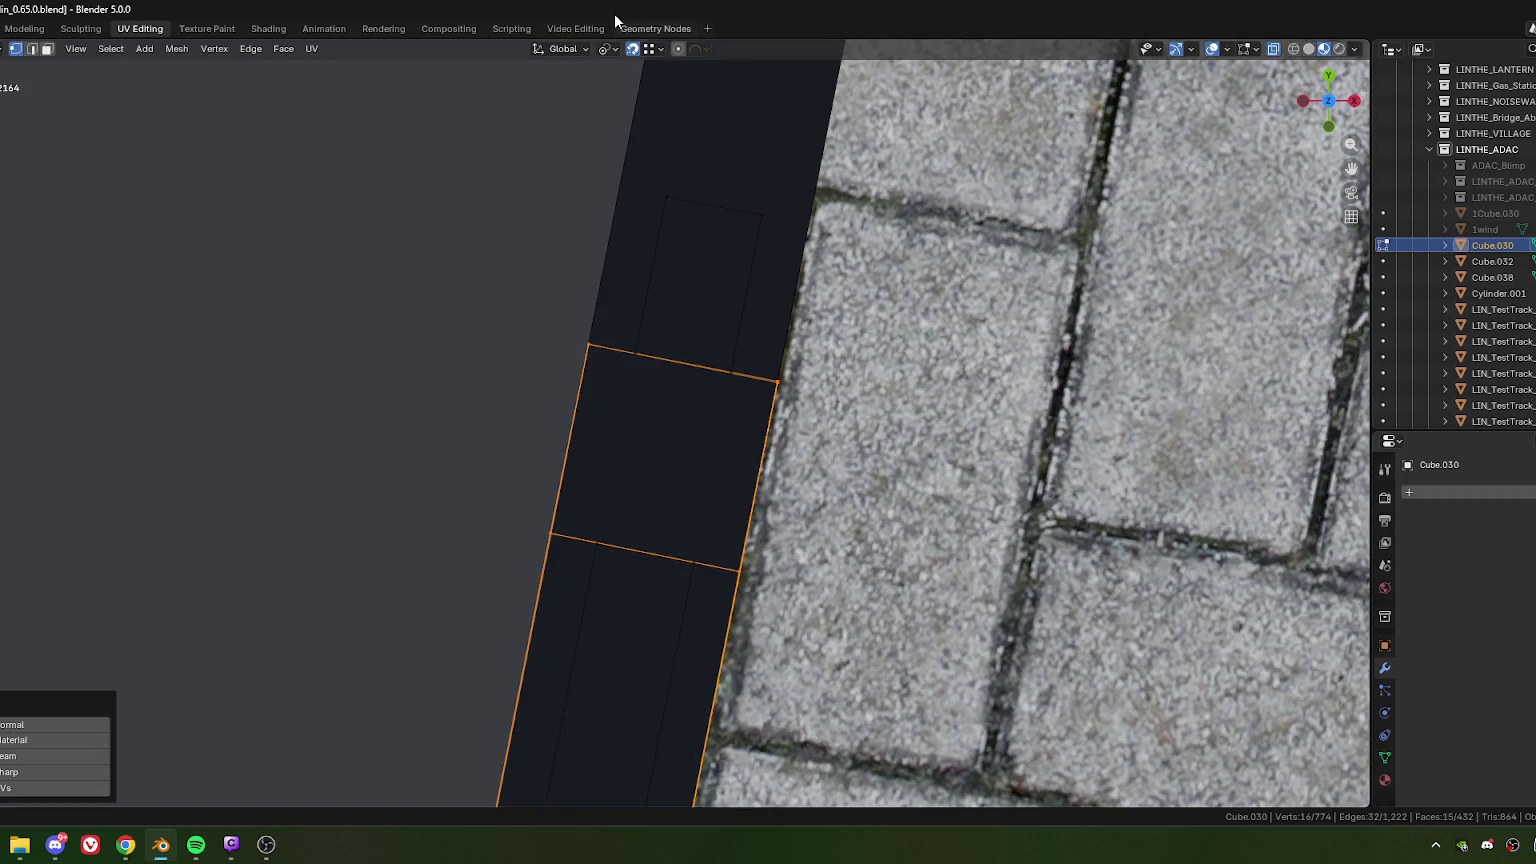
Step: Check the pivot point and snapping options
click(612, 50)
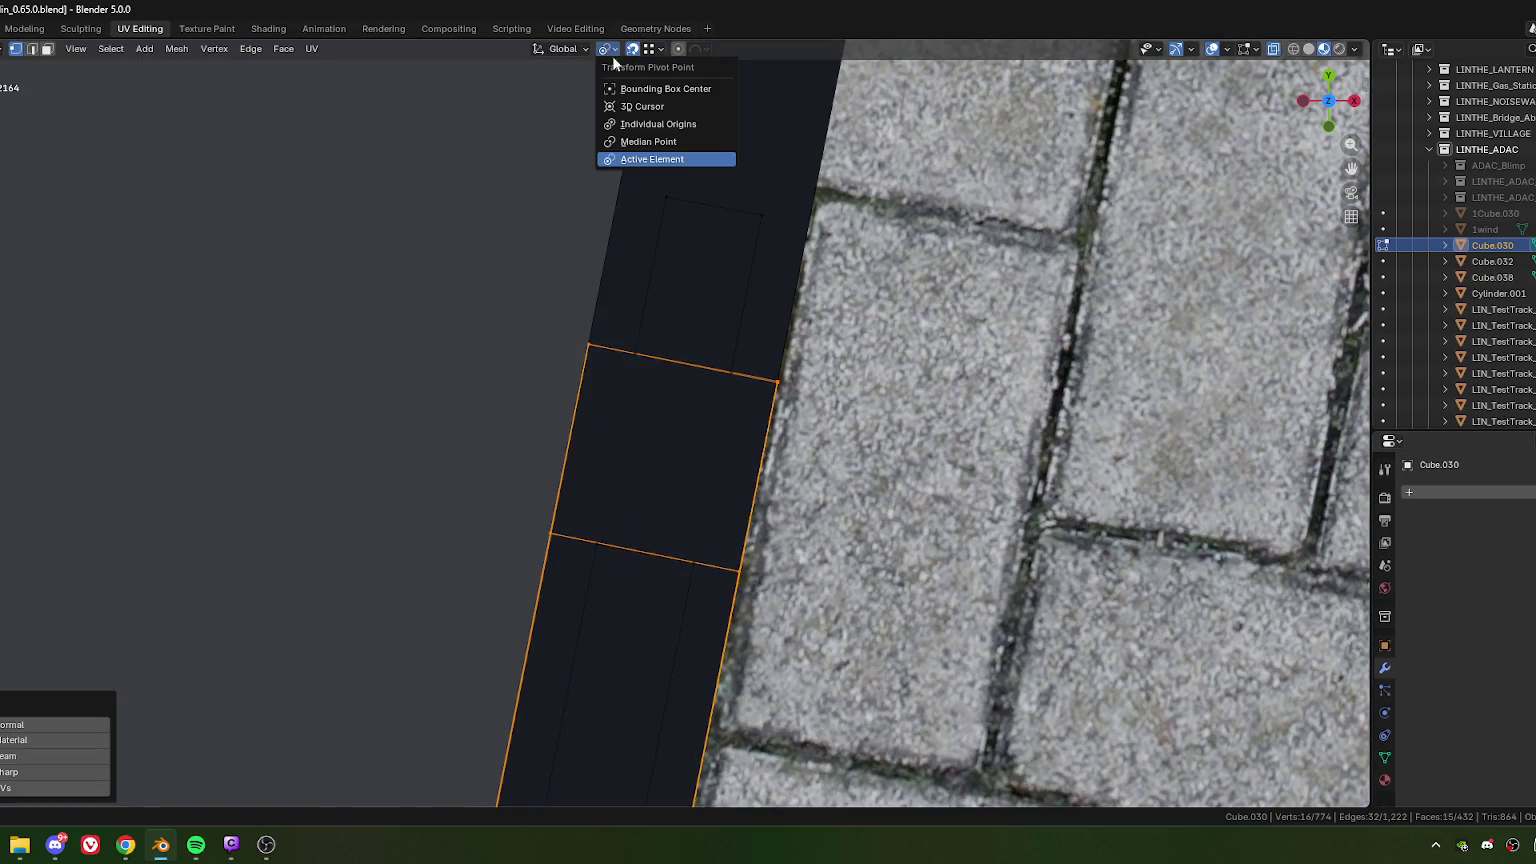
click(649, 50)
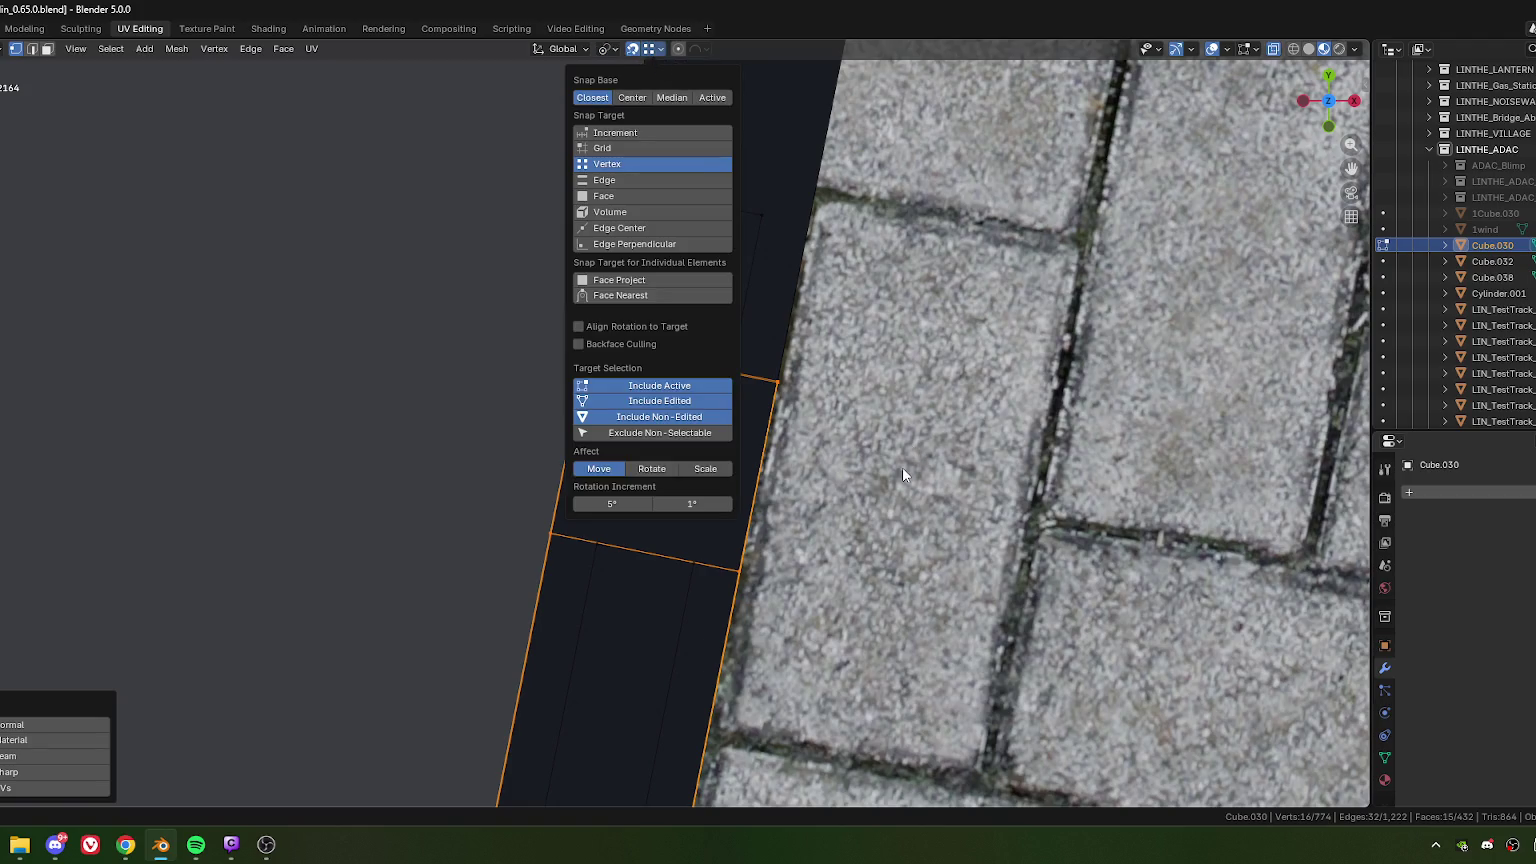
scroll(898, 443, down, 5)
scroll(763, 543, down, 3)
scroll(763, 543, up, 3)
scroll(815, 362, up, 3)
Step: Scale the door-frame strip along local X to about 0.69
key(g)
key(Escape)
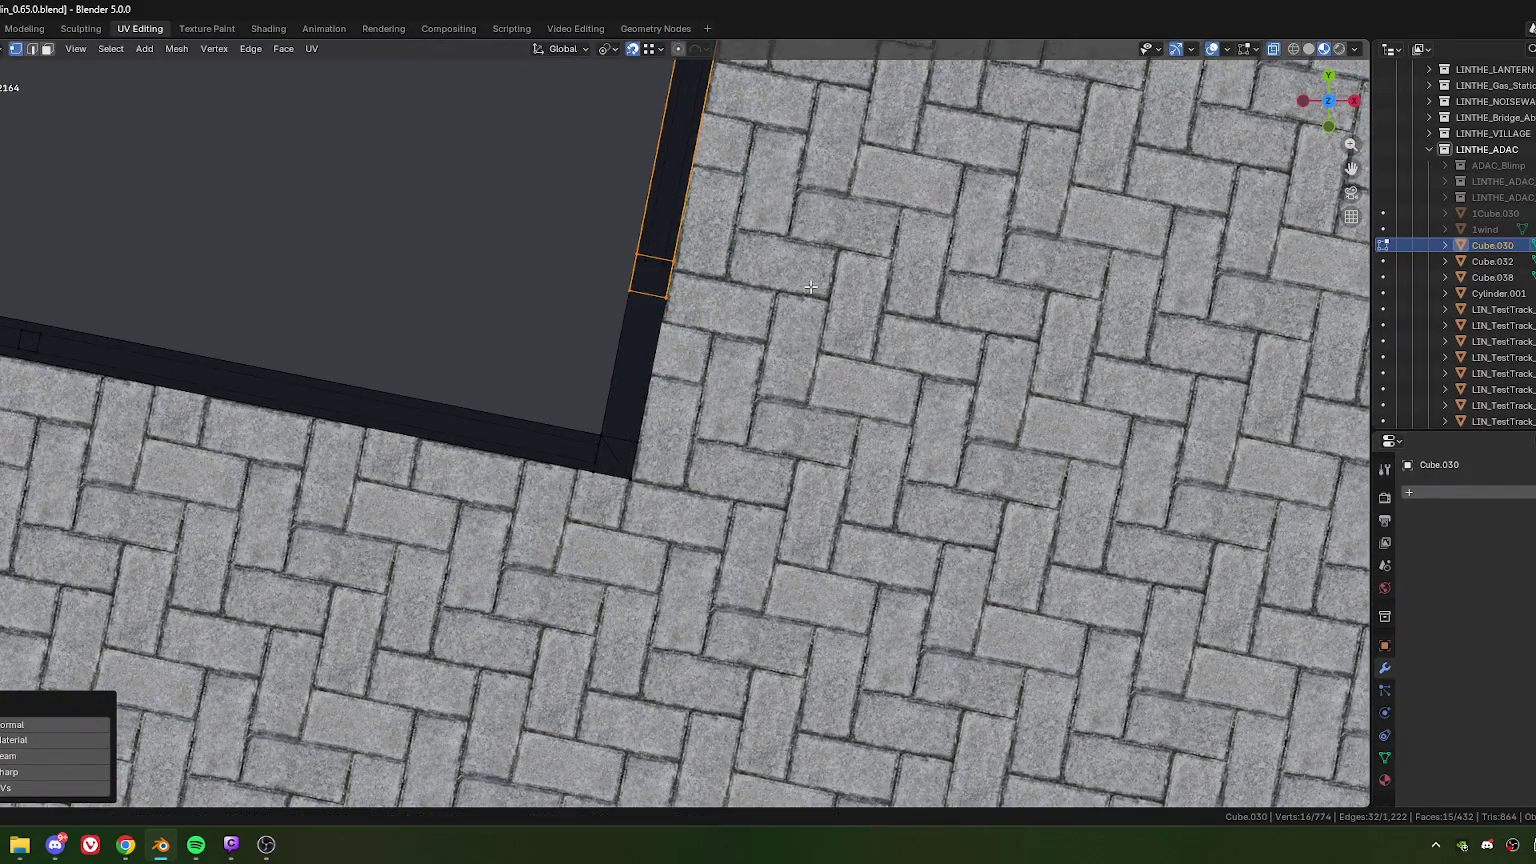
scroll(815, 362, up, 1)
key(s)
key(x)
key(x)
key(y)
key(y)
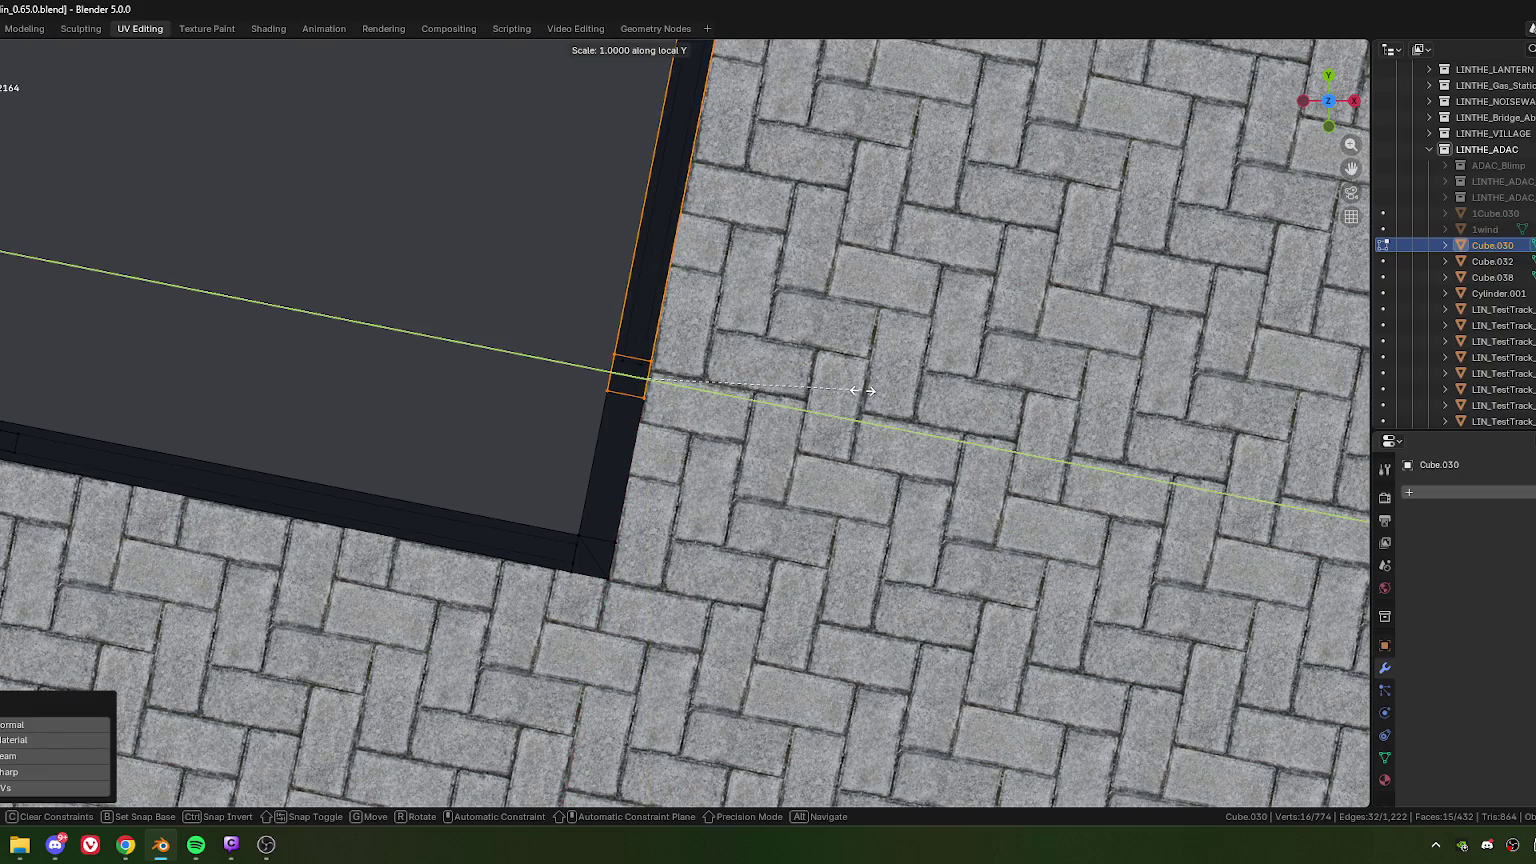
key(x)
key(x)
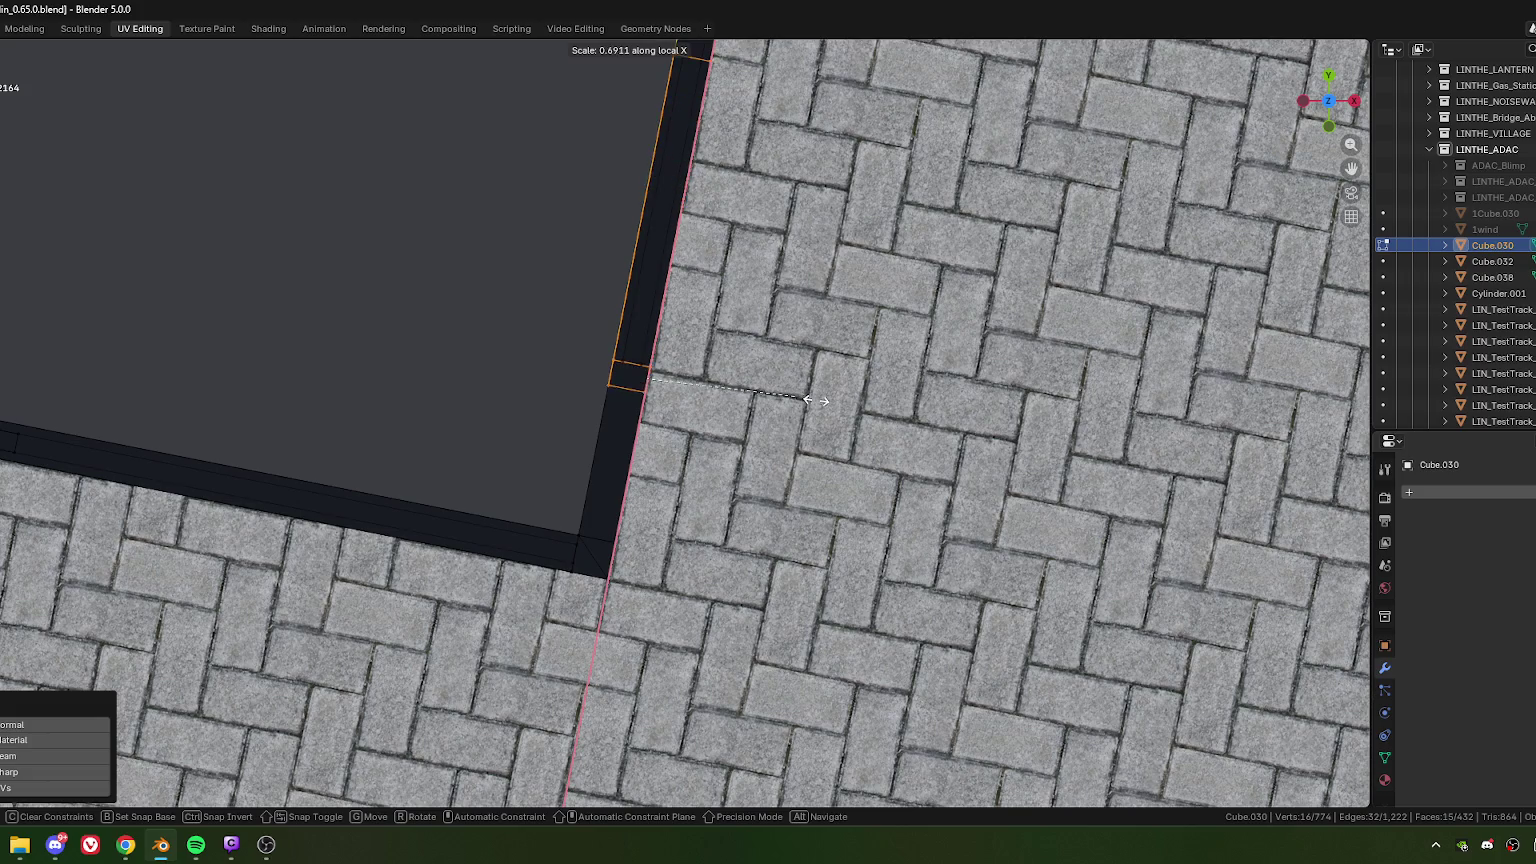
click(875, 410)
mouse_move(875, 410)
middle_down()
mouse_move(640, 320)
mouse_move(821, 341)
mouse_move(902, 244)
mouse_move(994, 257)
mouse_move(1015, 333)
mouse_move(1018, 470)
mouse_move(1005, 422)
mouse_move(800, 489)
middle_up()
scroll(651, 339, down, 3)
scroll(651, 339, up, 5)
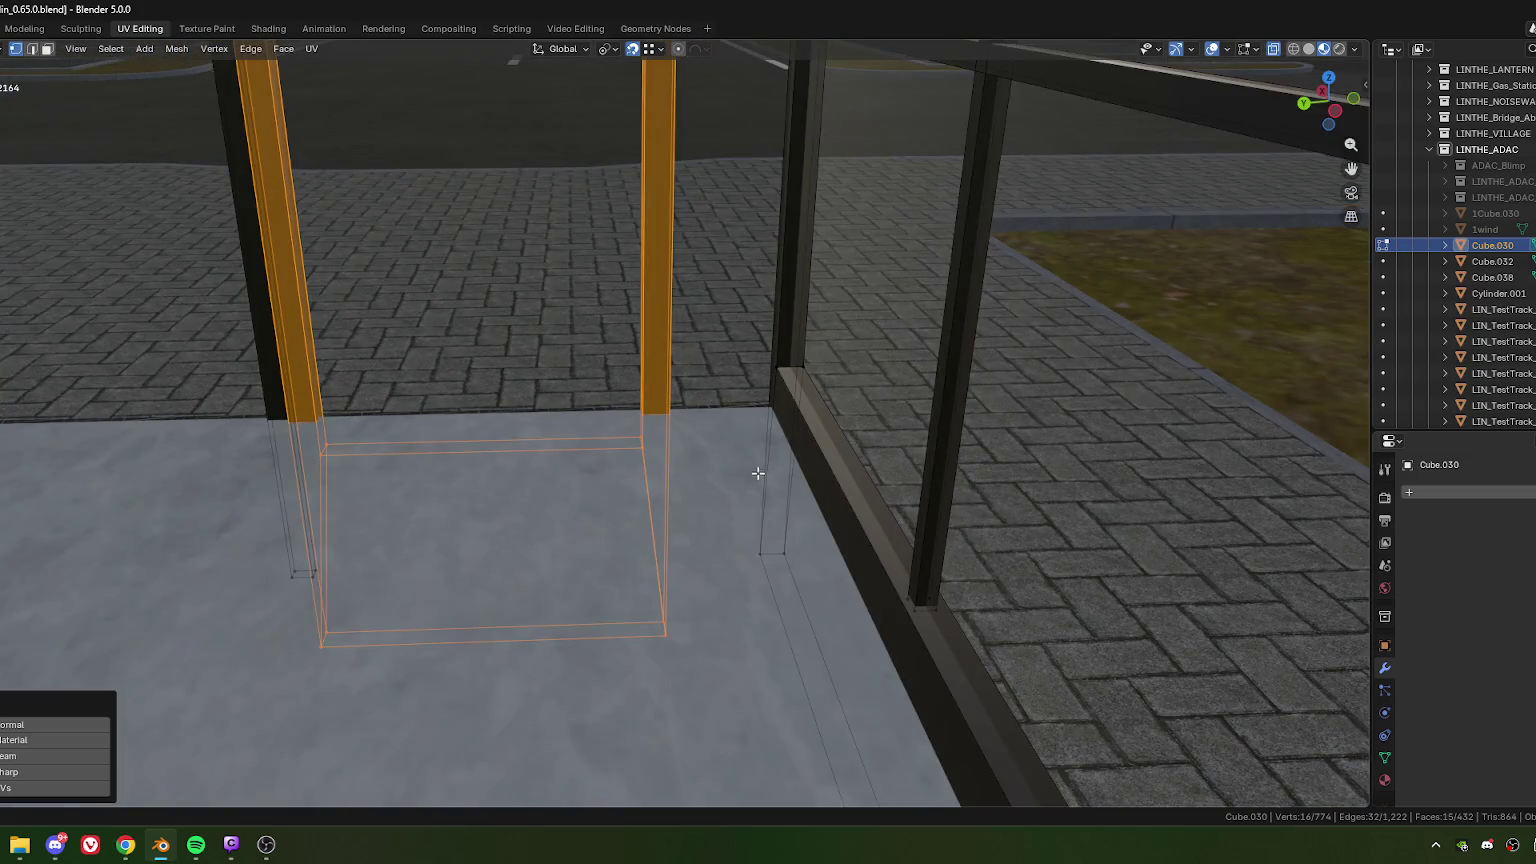
Step: Merge overlapping vertices across the whole mesh
key(alt+a)
click(316, 457)
click(636, 428)
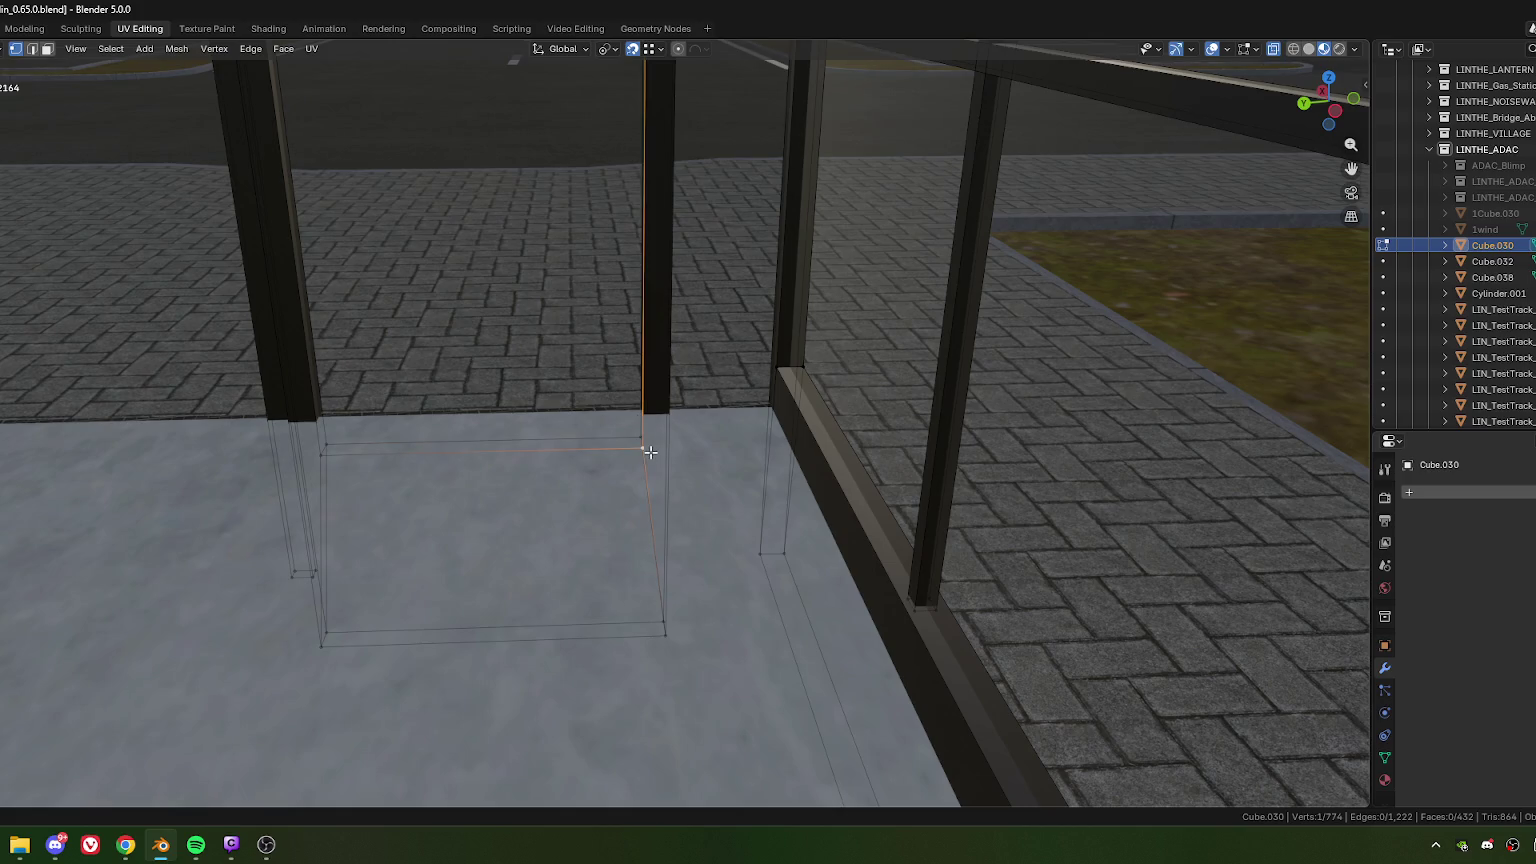
key(a)
key(m)
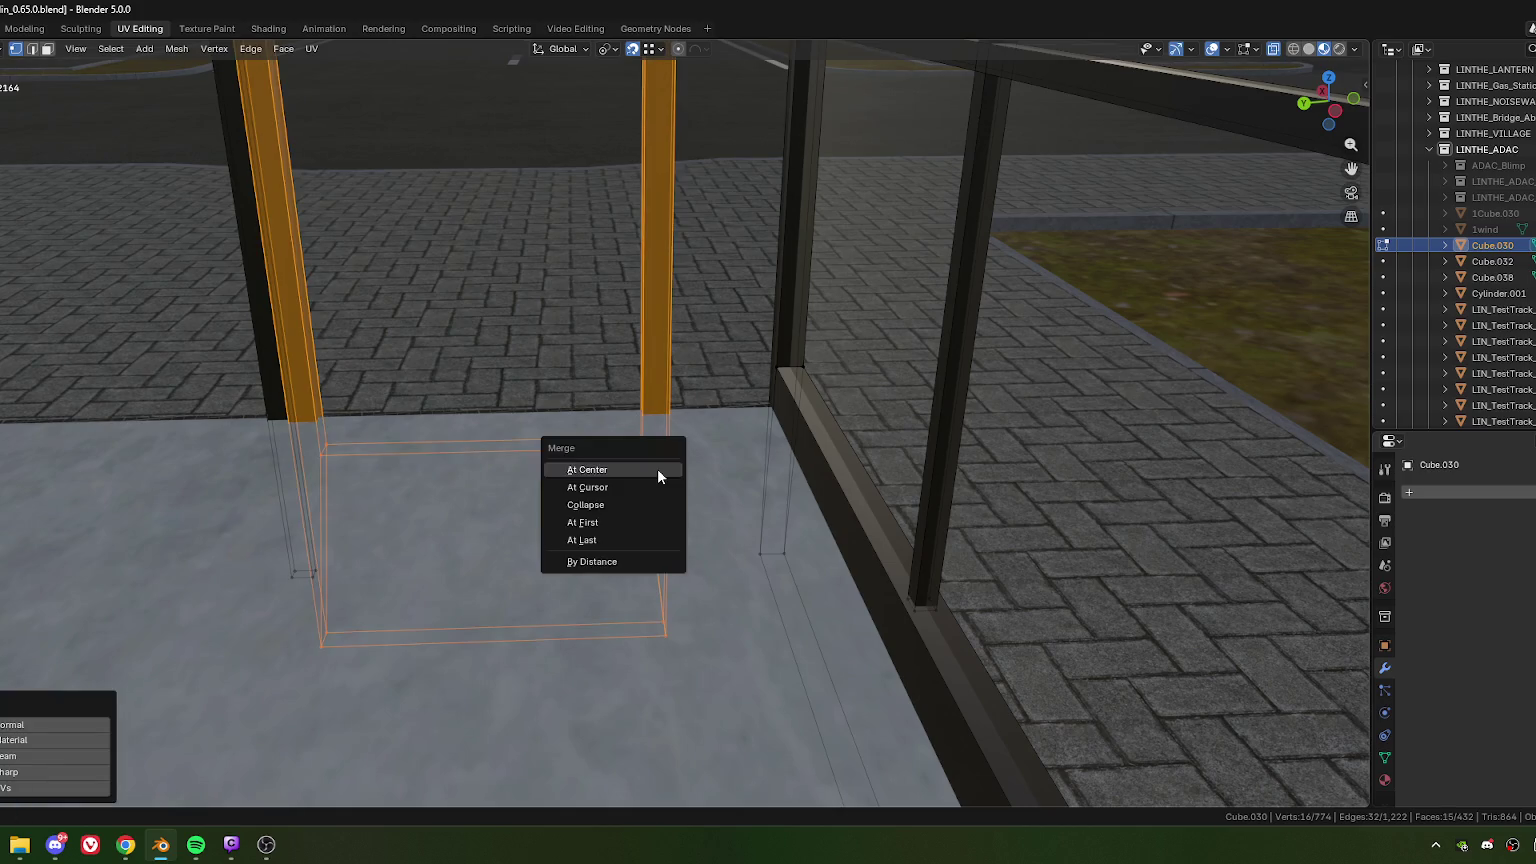
click(658, 469)
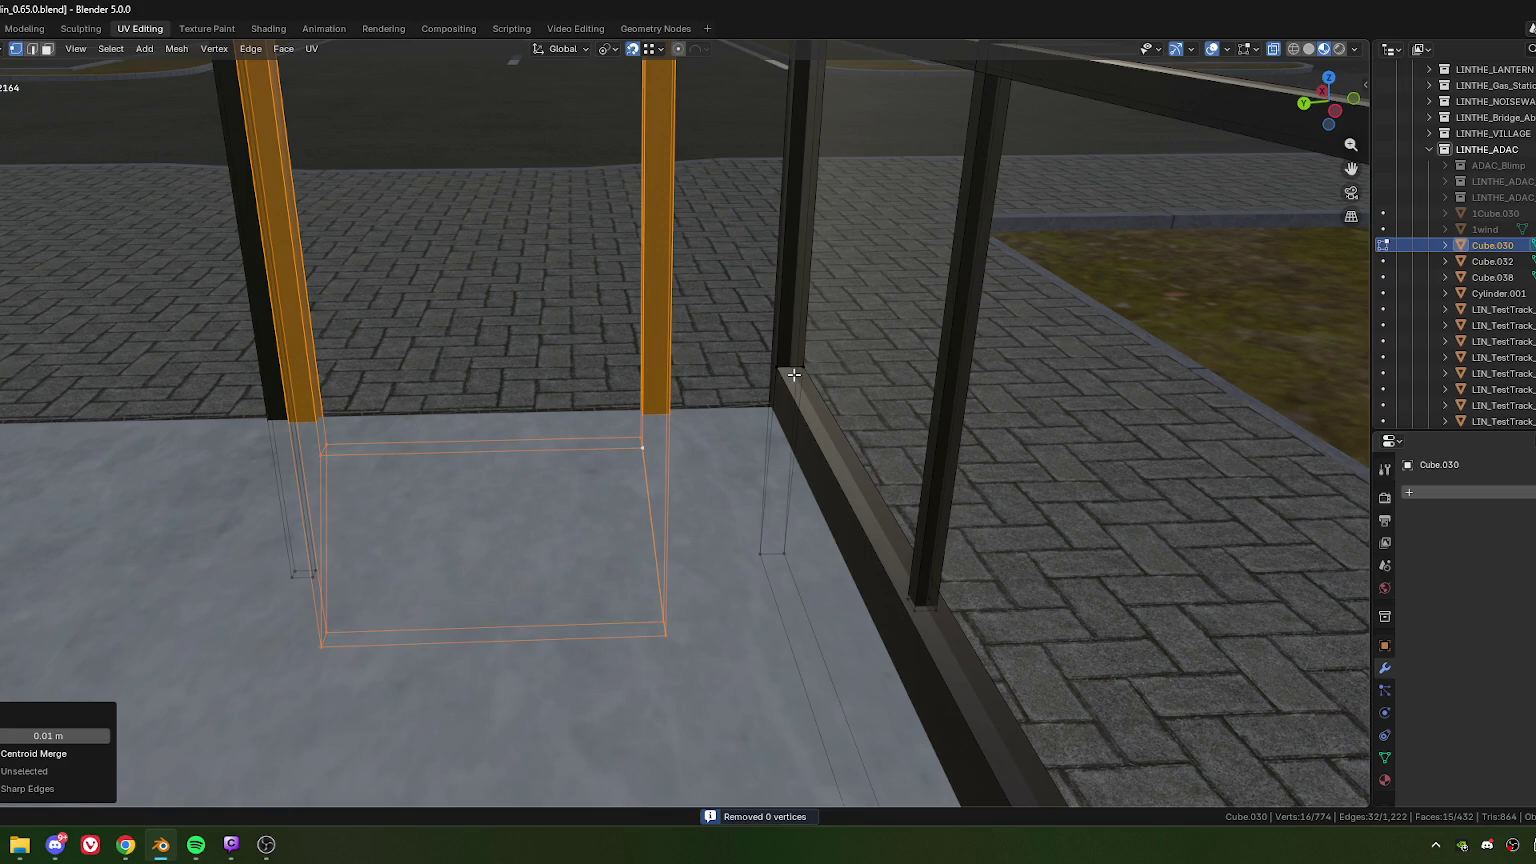
key(alt+a)
Step: Select the whole connected door frame and scale it along local Y in top view
drag(620, 376, 687, 520)
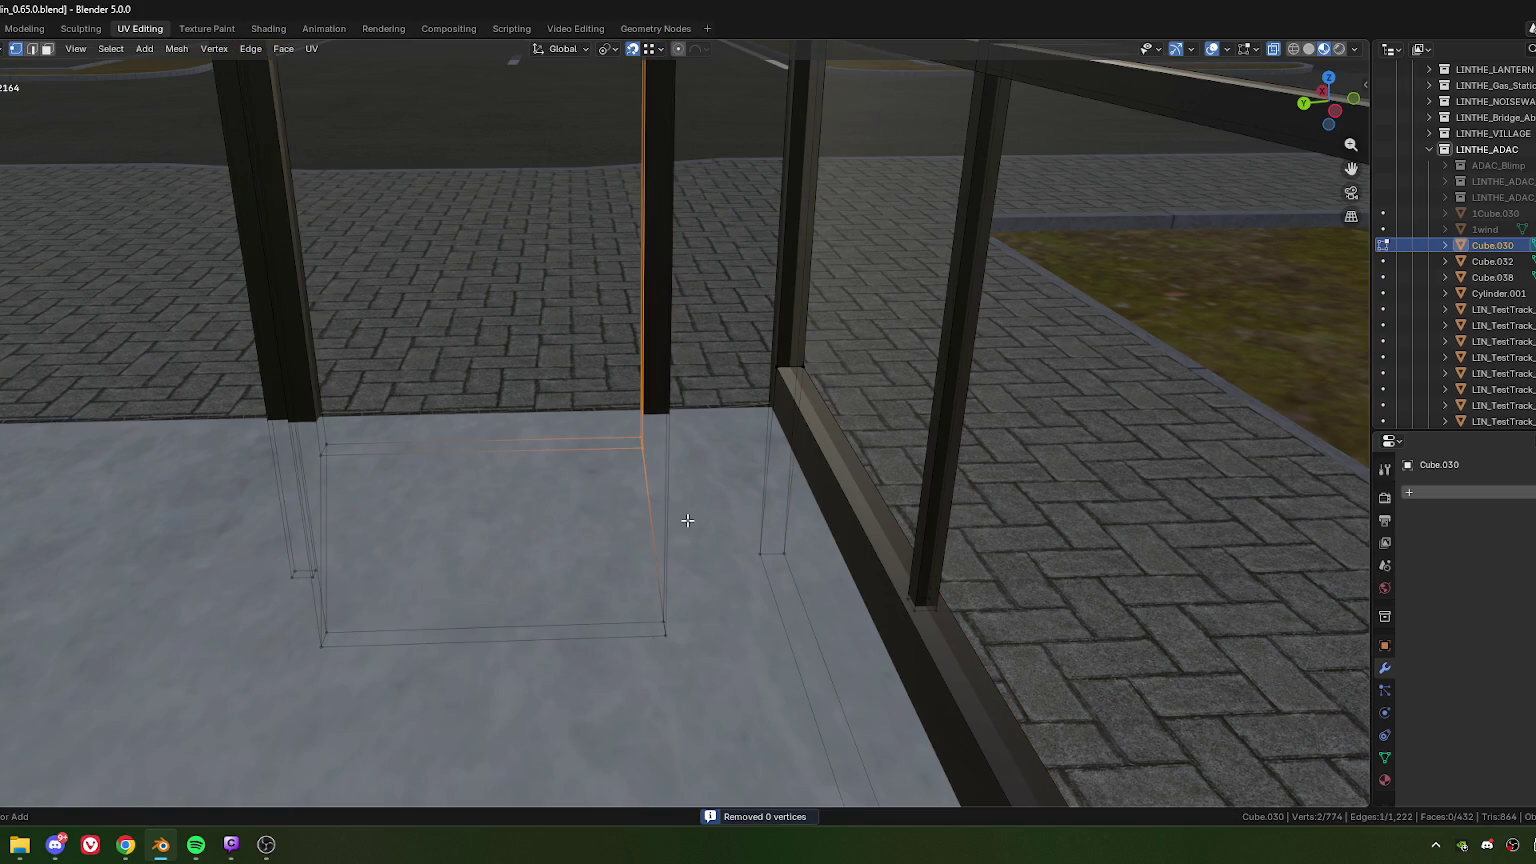
key(ctrl+l)
key(KP_7)
key(s)
key(x)
key(x)
key(y)
key(y)
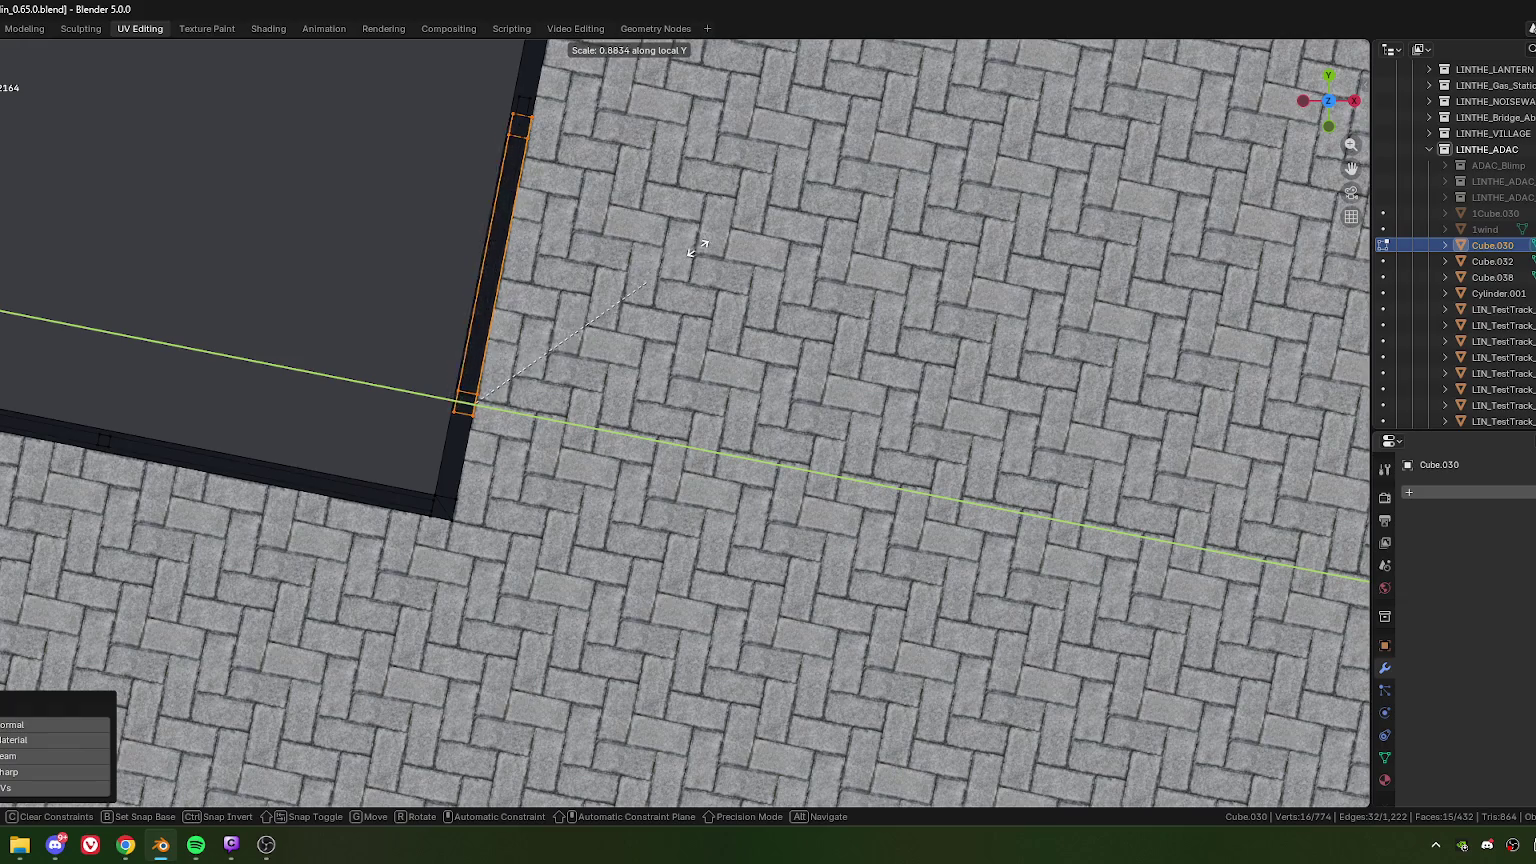
click(653, 294)
Step: Set the Pivot Point to Median Point
shift+middle_drag(561, 76, 619, 155)
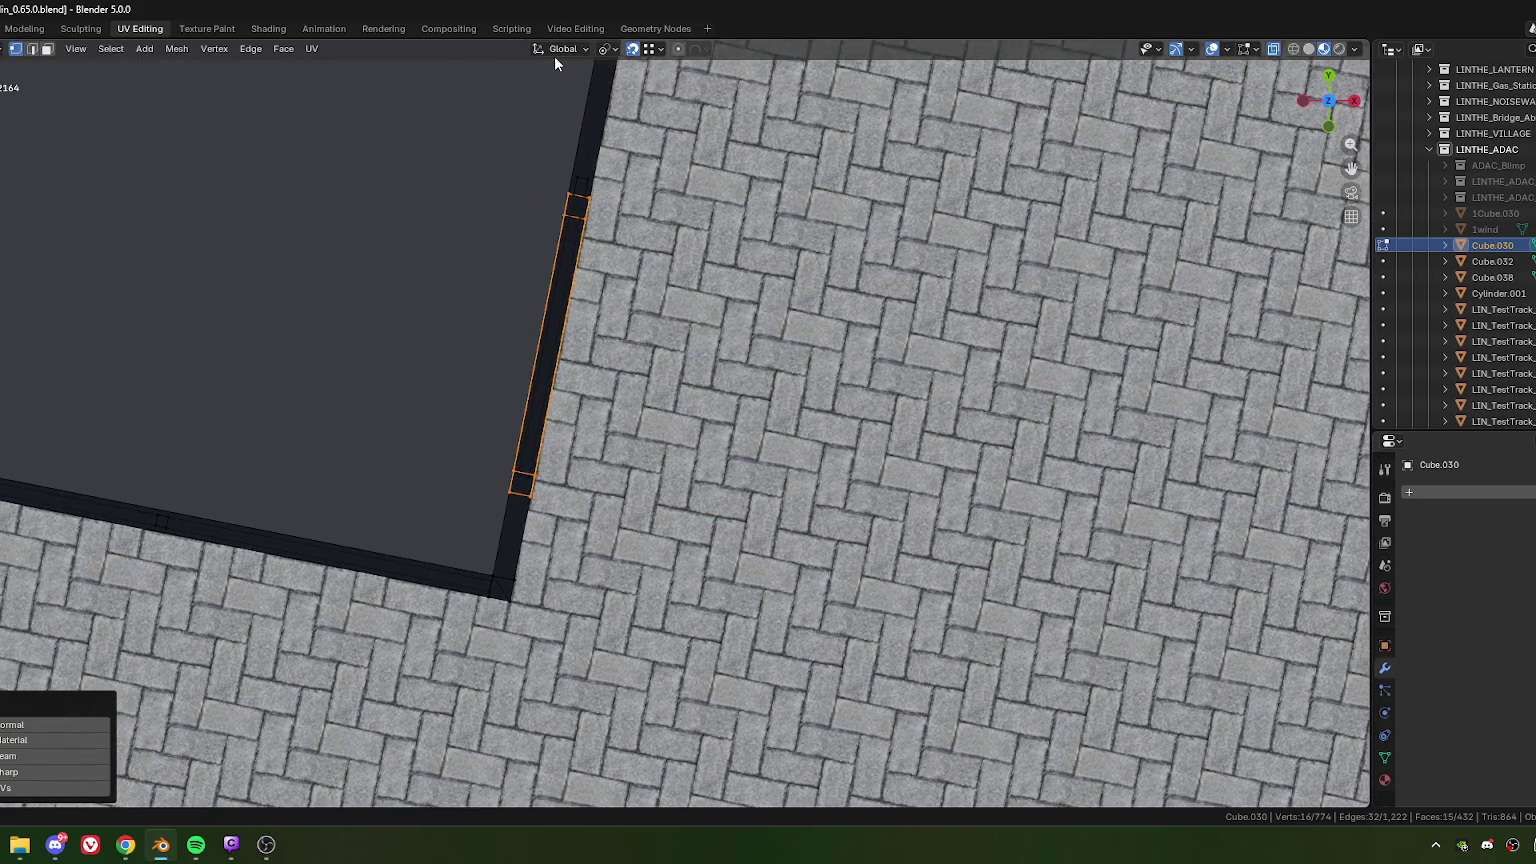
scroll(540, 300, up, 5)
shift+middle_drag(320, 310, 531, 308)
scroll(525, 541, down, 2)
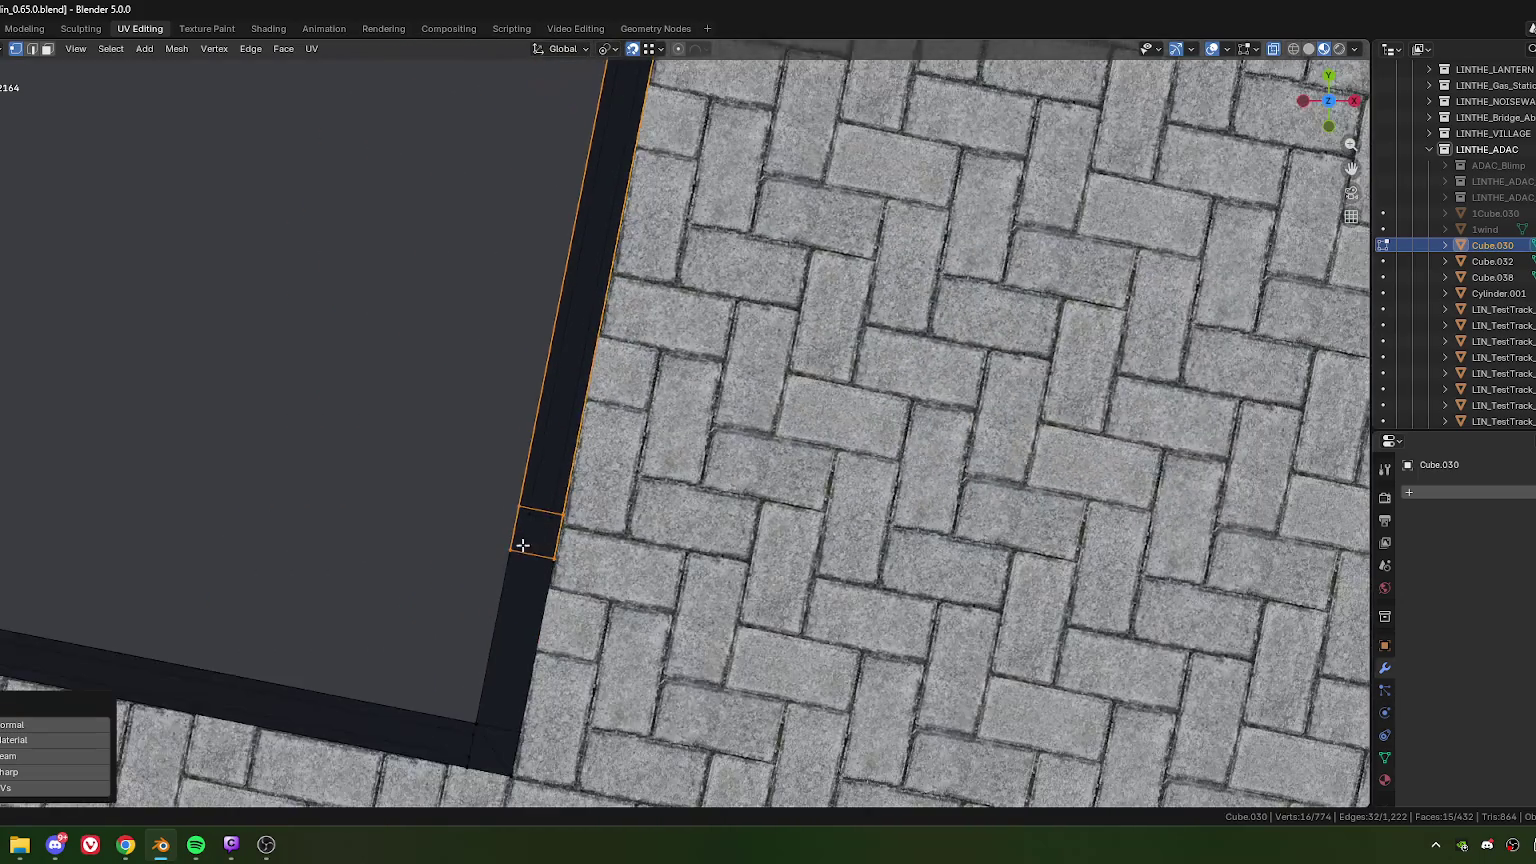
shift+middle_drag(525, 541, 607, 504)
scroll(617, 274, up, 2)
scroll(601, 82, up, 3)
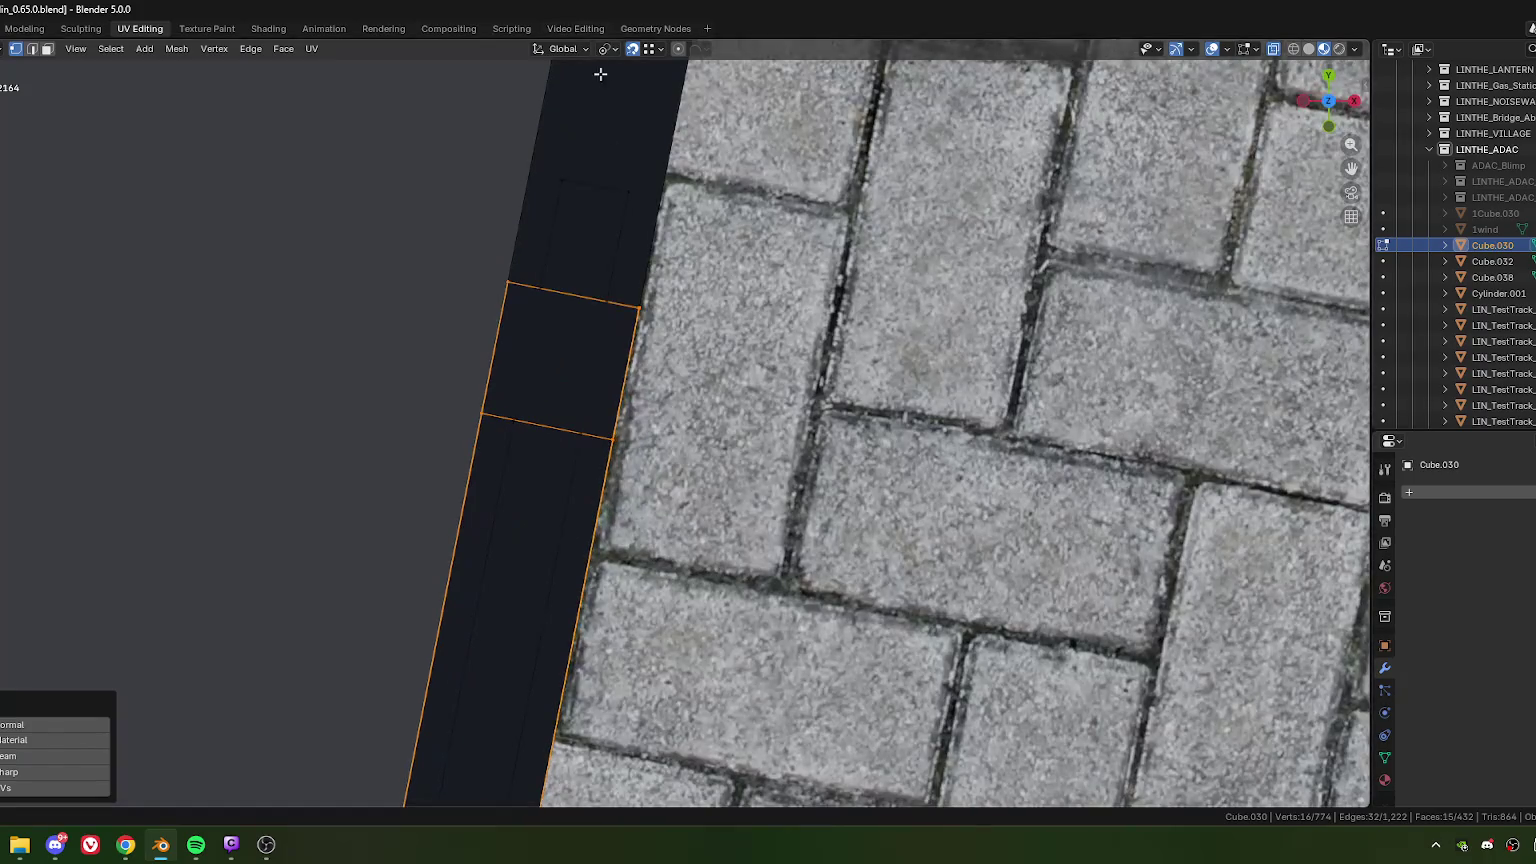
click(609, 49)
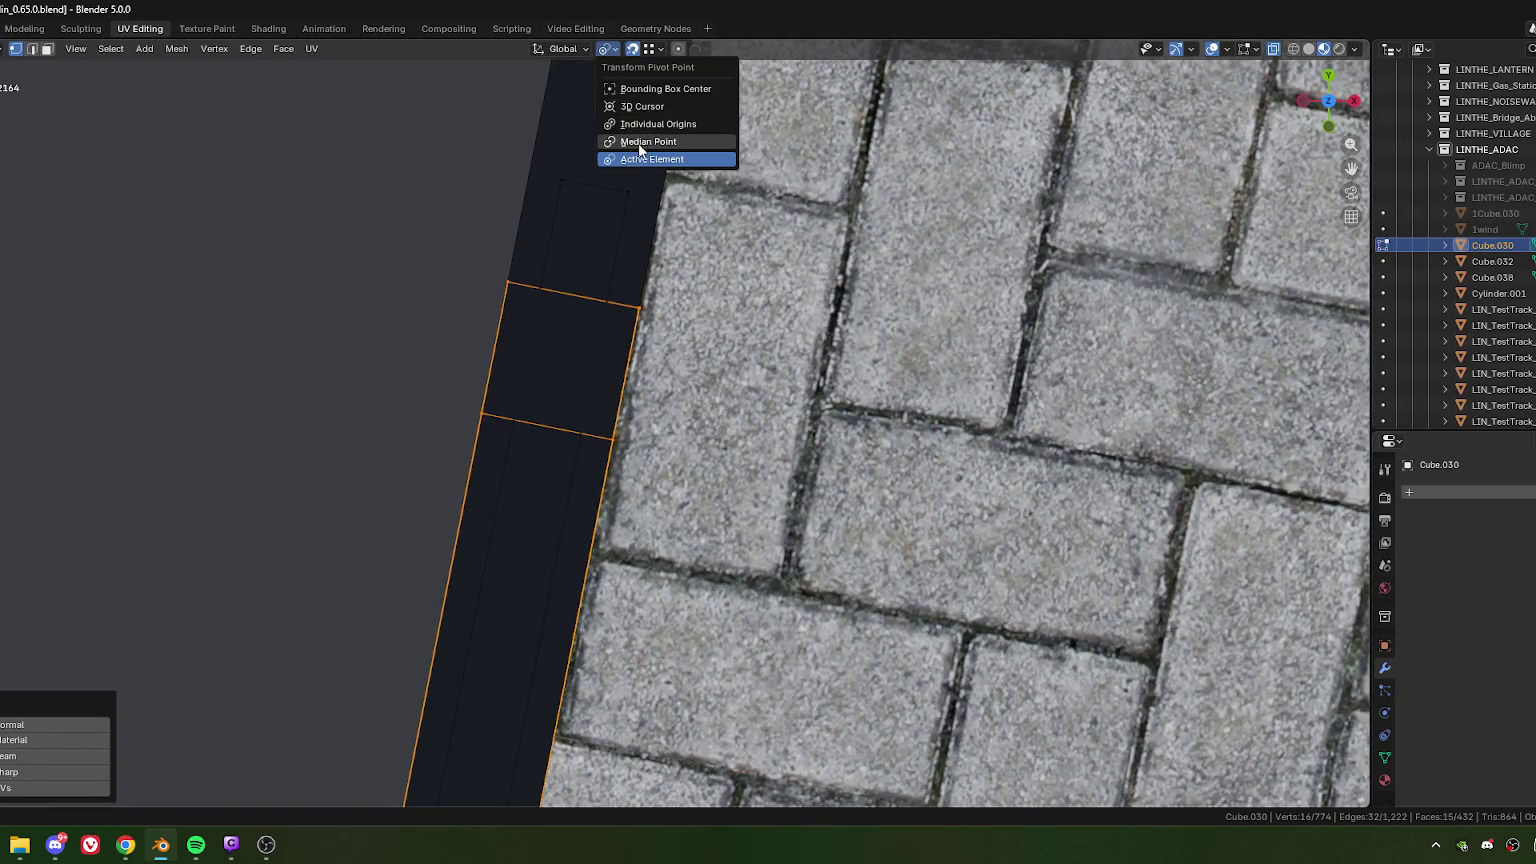
click(638, 139)
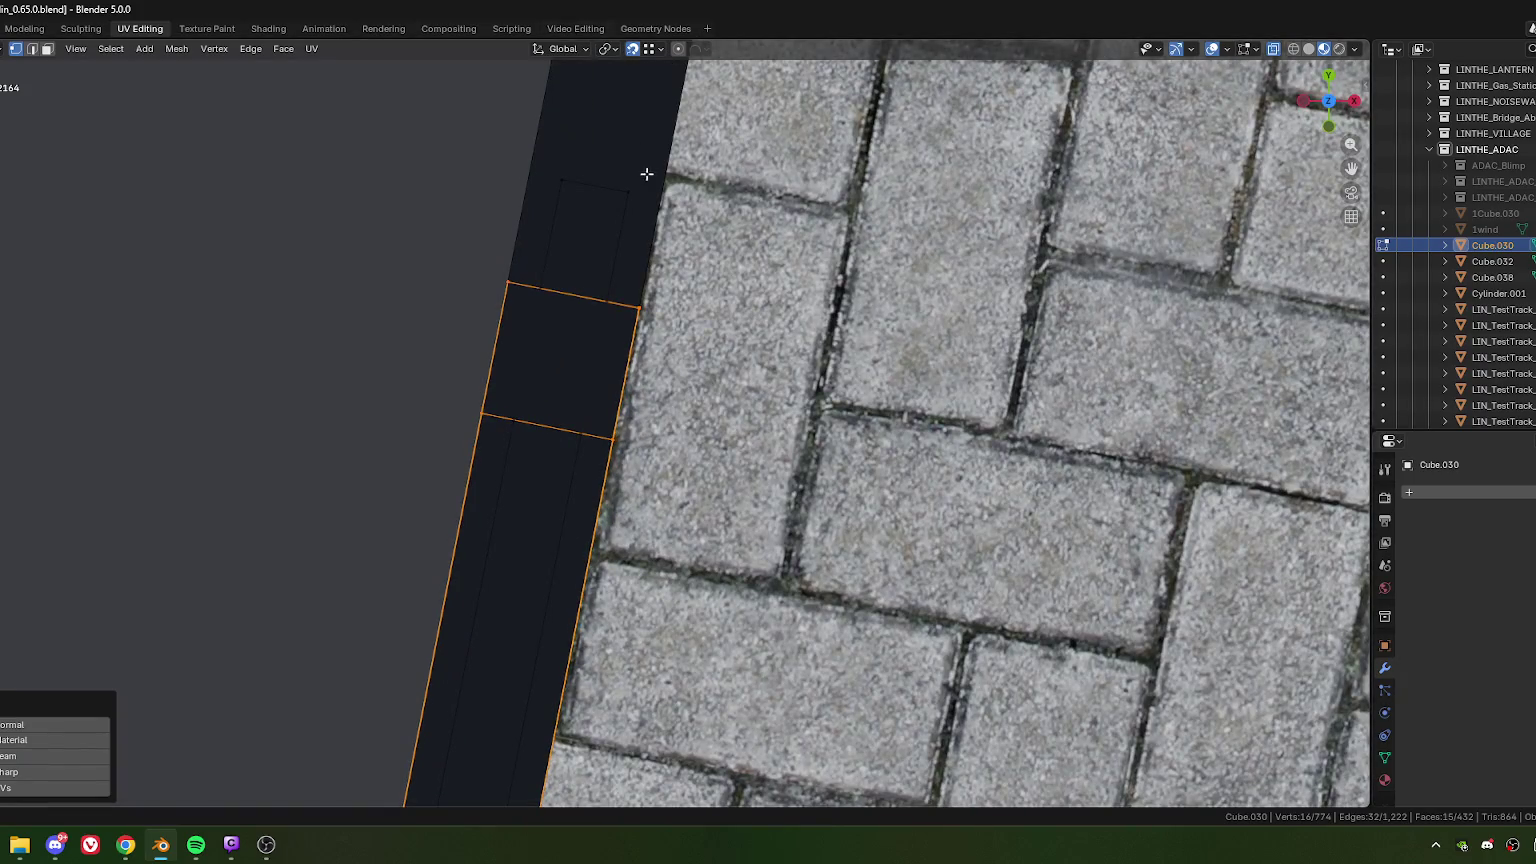
click(613, 46)
Step: Narrow the door frame along local Y to 0.655 about its median point
key(s)
key(y)
key(y)
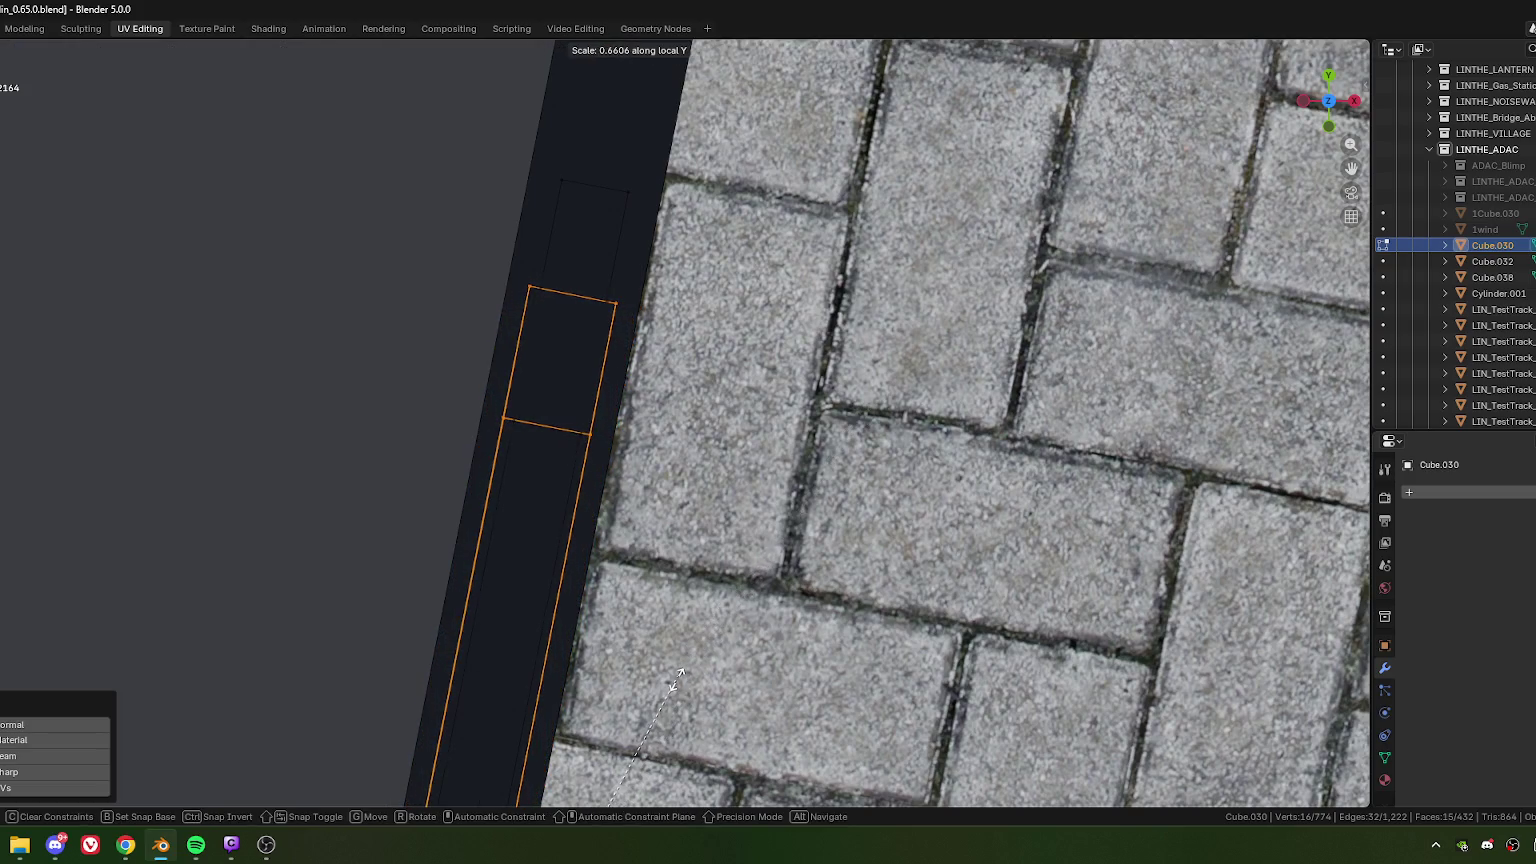
click(676, 680)
scroll(723, 506, down, 2)
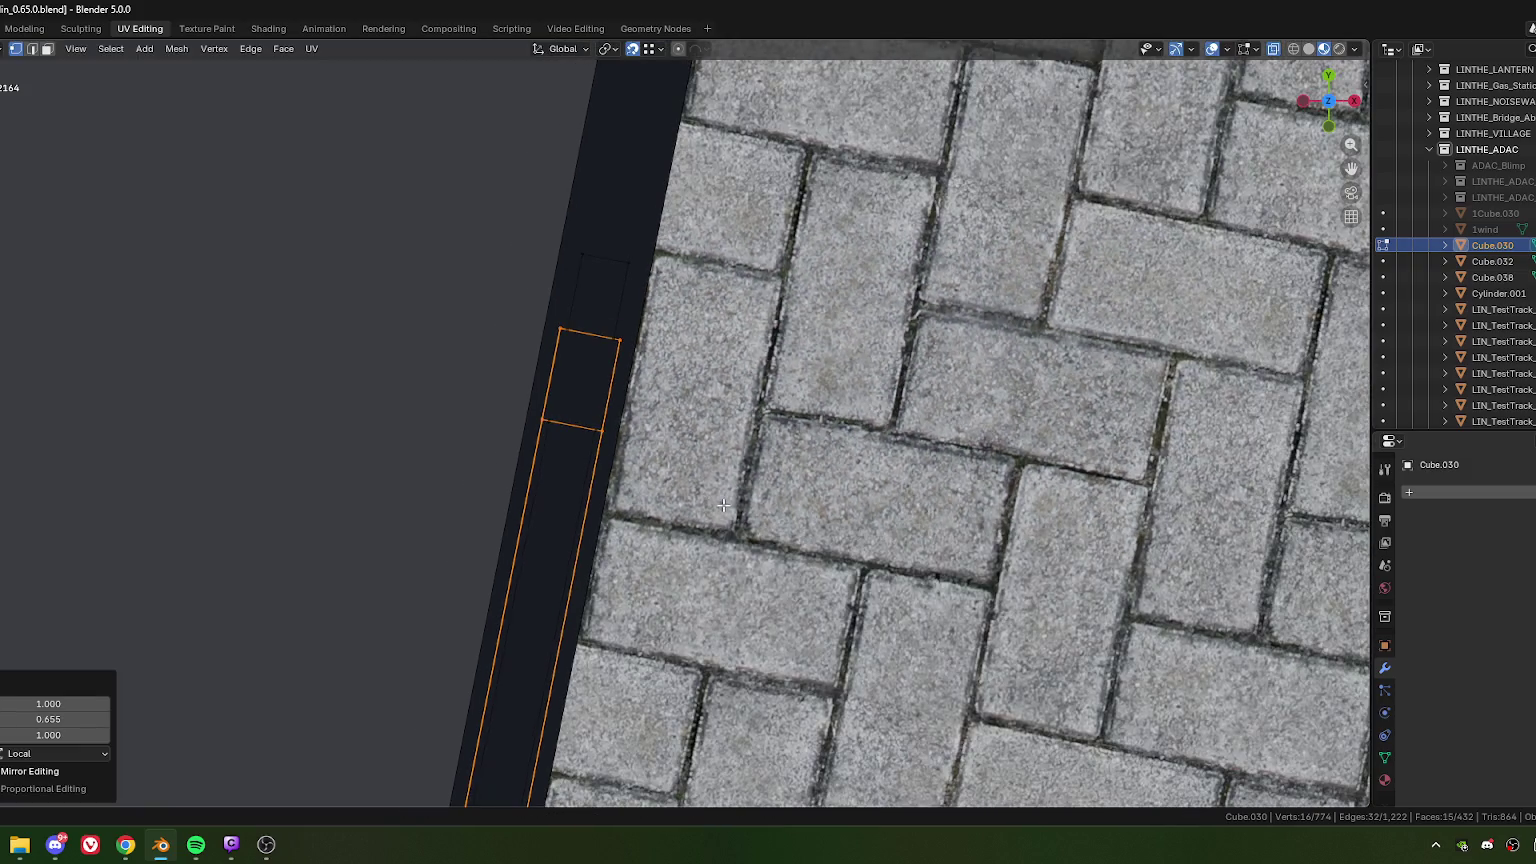
scroll(745, 505, down, 5)
scroll(700, 490, down, 3)
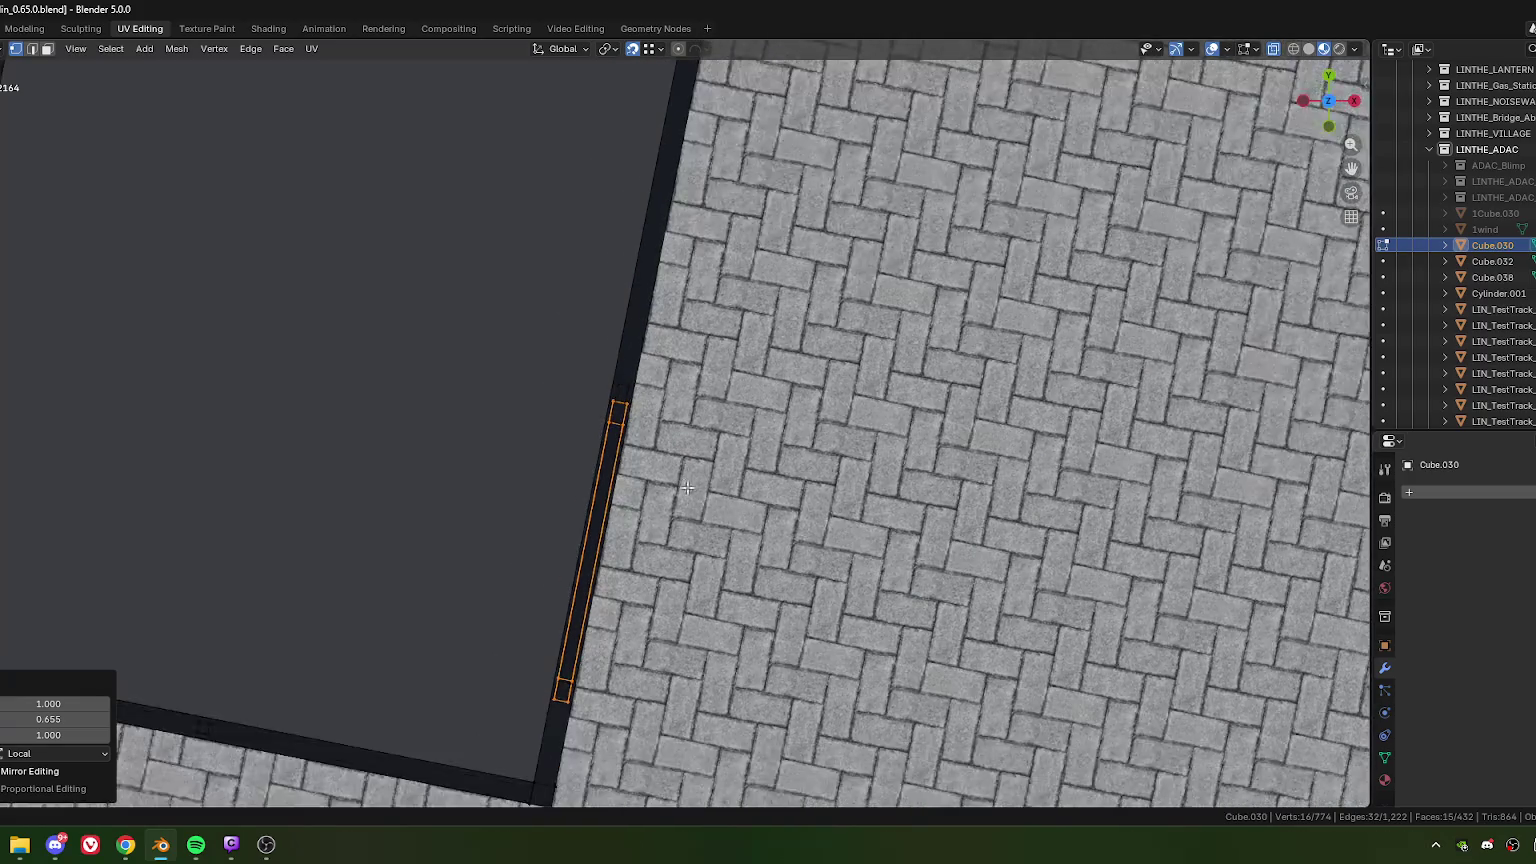
scroll(680, 485, up, 8)
scroll(660, 476, up, 3)
scroll(660, 476, up, 1)
Step: Scale the door frame along local Y to 0.925
key(s)
key(y)
key(y)
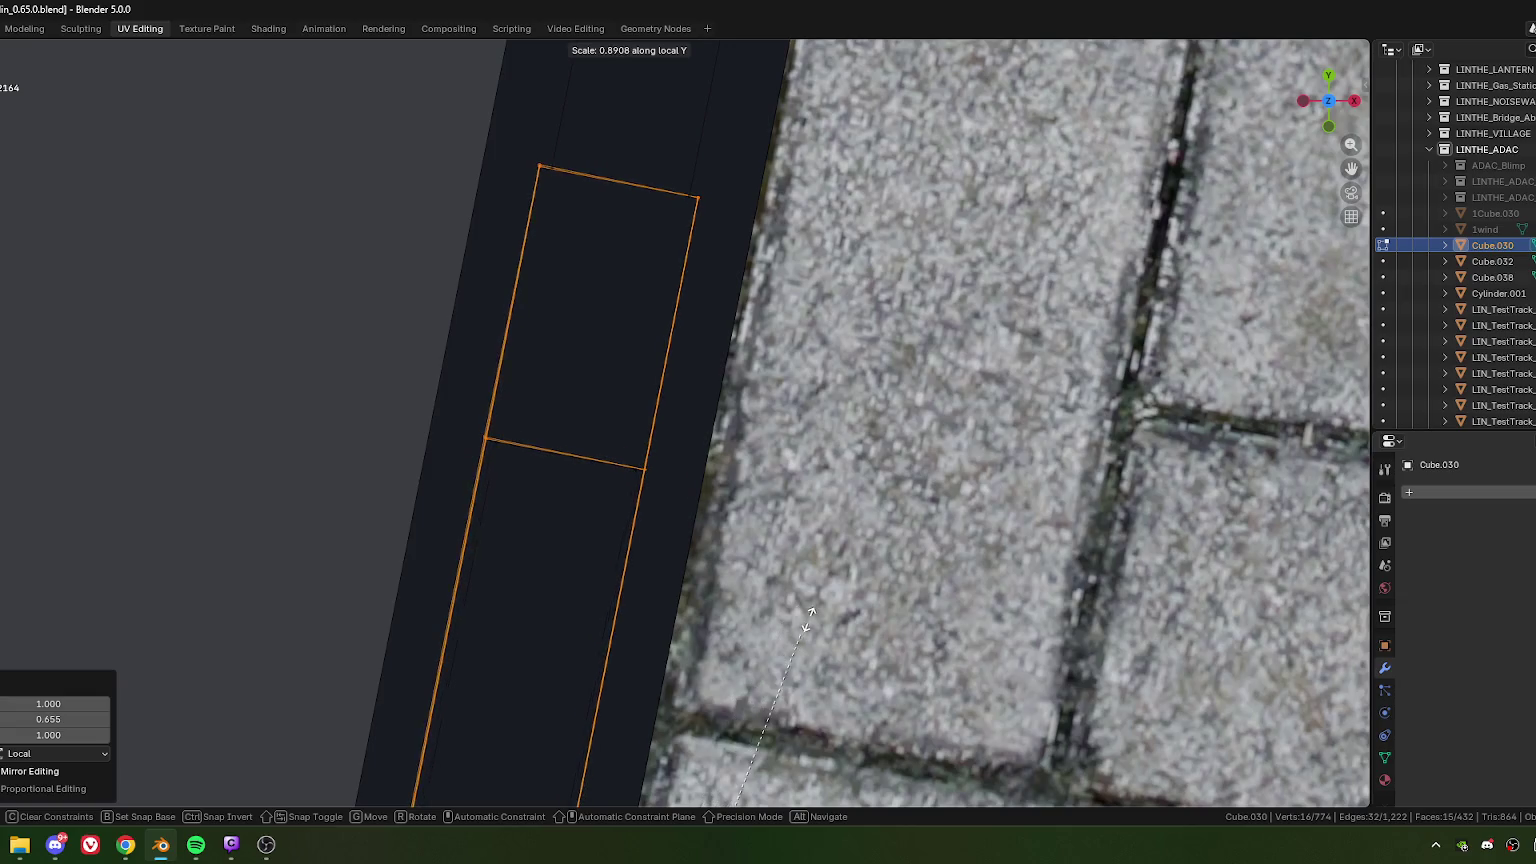
click(830, 583)
scroll(830, 583, down, 5)
mouse_move(700, 560)
middle_down()
mouse_move(596, 422)
mouse_move(662, 454)
mouse_move(611, 561)
middle_up()
scroll(596, 422, down, 4)
scroll(629, 432, down, 2)
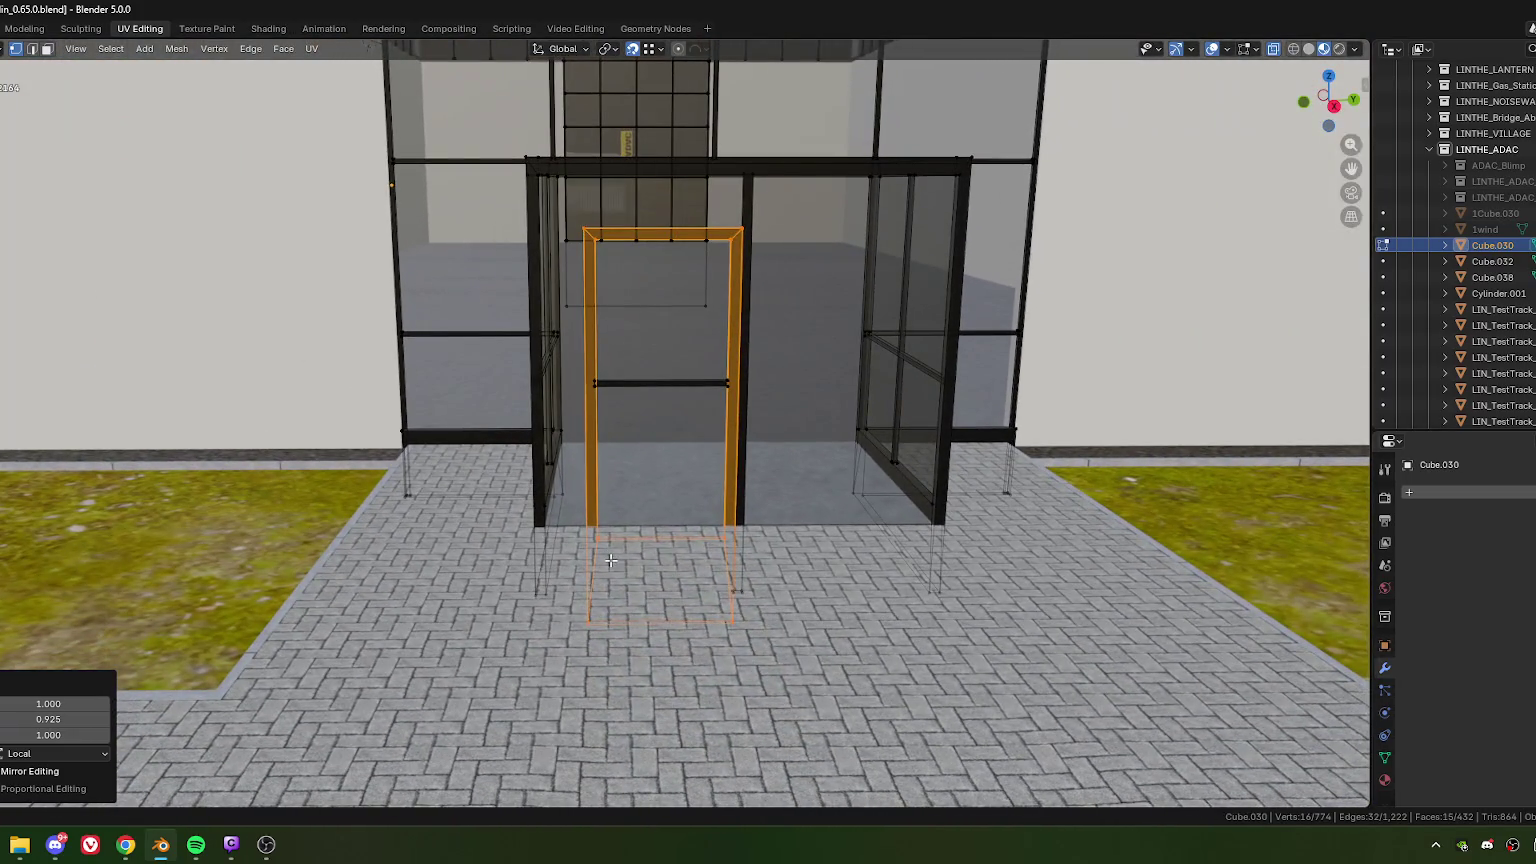
Step: Raise the door frame's bottom faces 0.249 m up to the floor
drag(580, 517, 737, 564)
drag(793, 666, 792, 667)
key(g)
click(730, 588)
mouse_move(736, 486)
shift+middle_down()
mouse_move(742, 564)
mouse_move(739, 530)
shift+middle_up()
mouse_move(754, 413)
middle_down()
mouse_move(726, 479)
mouse_move(693, 507)
mouse_move(695, 494)
middle_up()
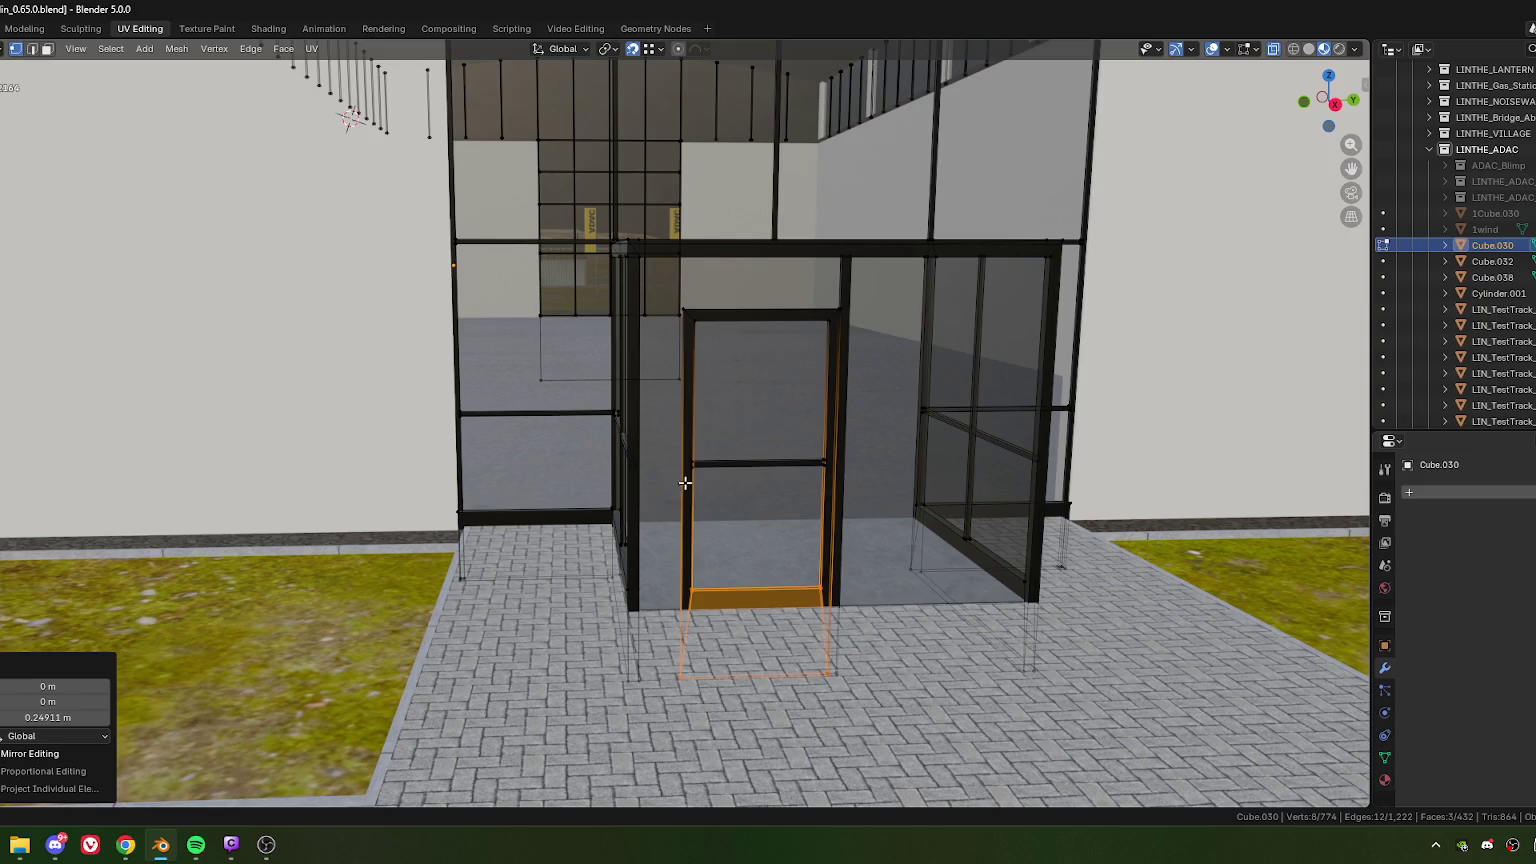
Step: Slide the door handle -0.398 m along its local axis, then deselect it
click(703, 475)
mouse_move(703, 475)
middle_down()
mouse_move(700, 505)
mouse_move(725, 525)
middle_up()
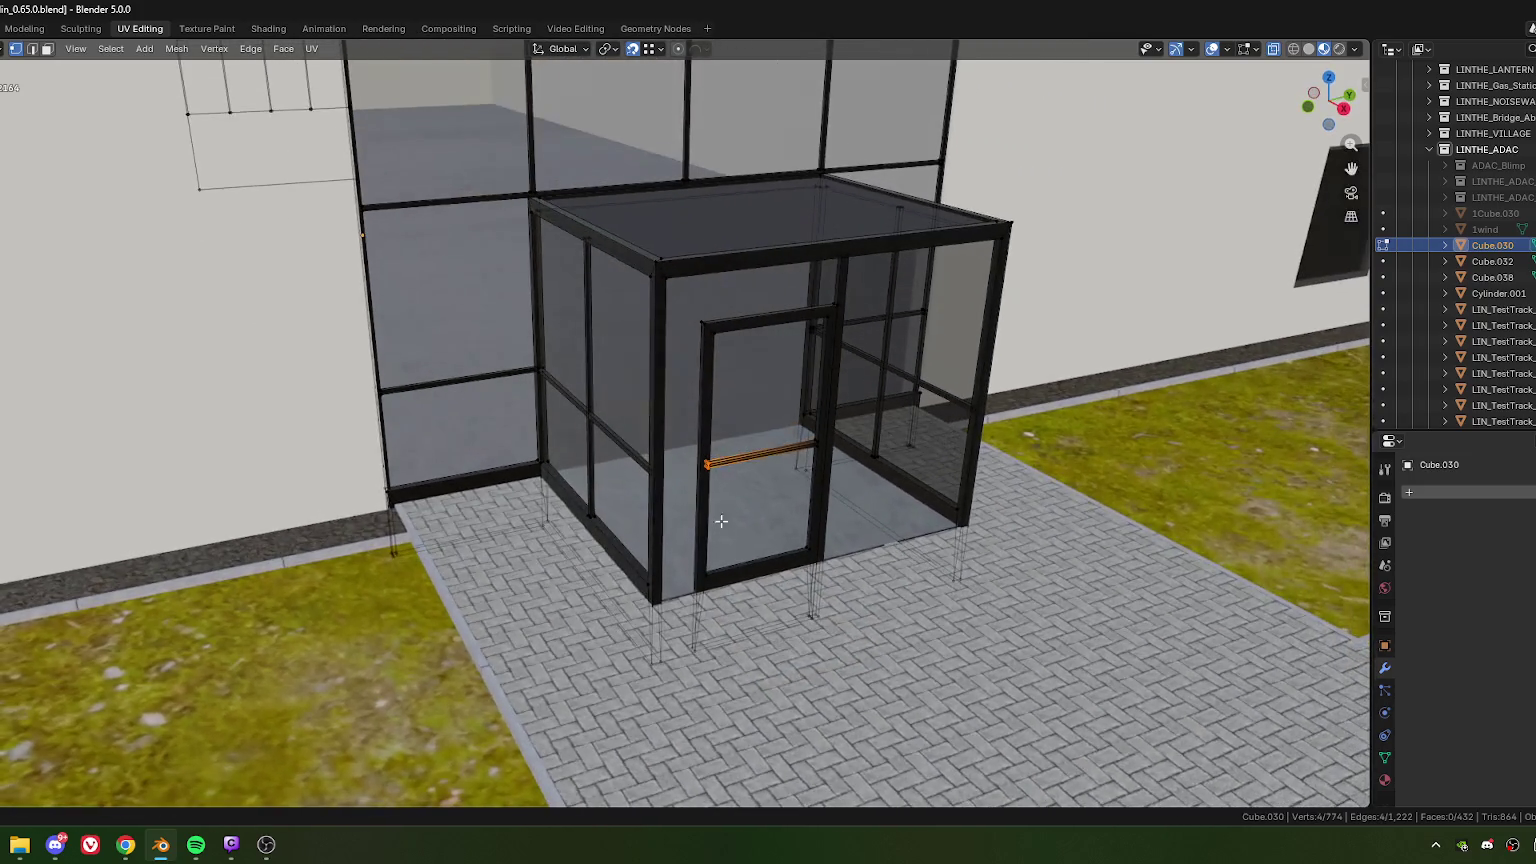
scroll(662, 498, up, 4)
key(g)
key(y)
key(x)
key(x)
click(746, 540)
mouse_move(775, 545)
middle_down()
mouse_move(710, 538)
mouse_move(718, 565)
mouse_move(707, 505)
mouse_move(626, 494)
mouse_move(680, 510)
mouse_move(665, 495)
mouse_move(703, 478)
mouse_move(707, 458)
middle_up()
click(717, 580)
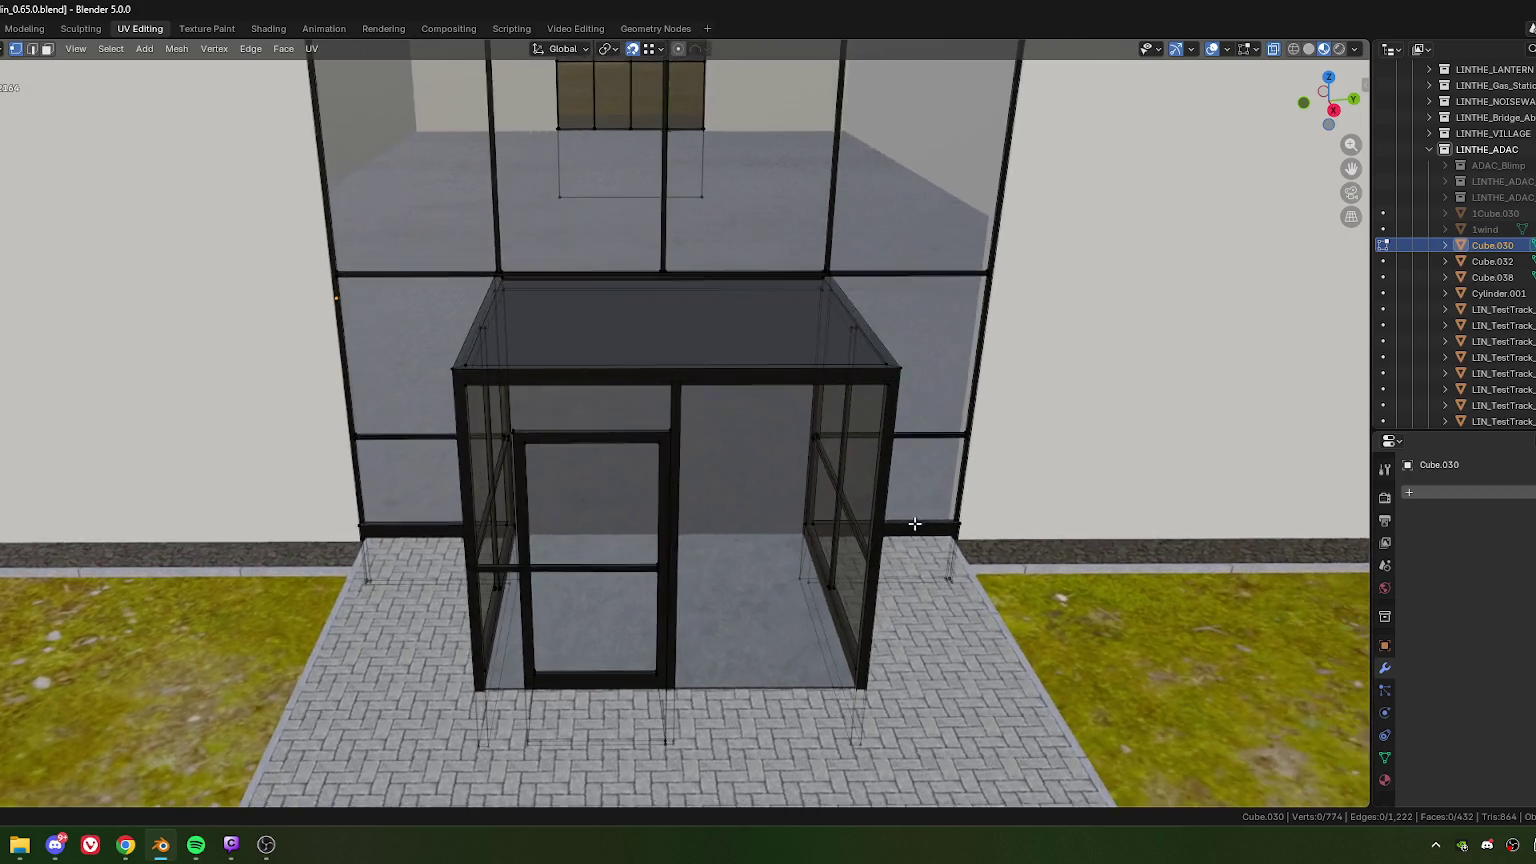
Step: Select the top and vertical frame edge loops around the glass box
mouse_move(861, 363)
middle_down()
mouse_move(823, 477)
mouse_move(921, 525)
mouse_move(700, 480)
mouse_move(747, 497)
mouse_move(785, 463)
middle_up()
scroll(672, 477, up, 3)
scroll(703, 485, up, 2)
alt+click(876, 399)
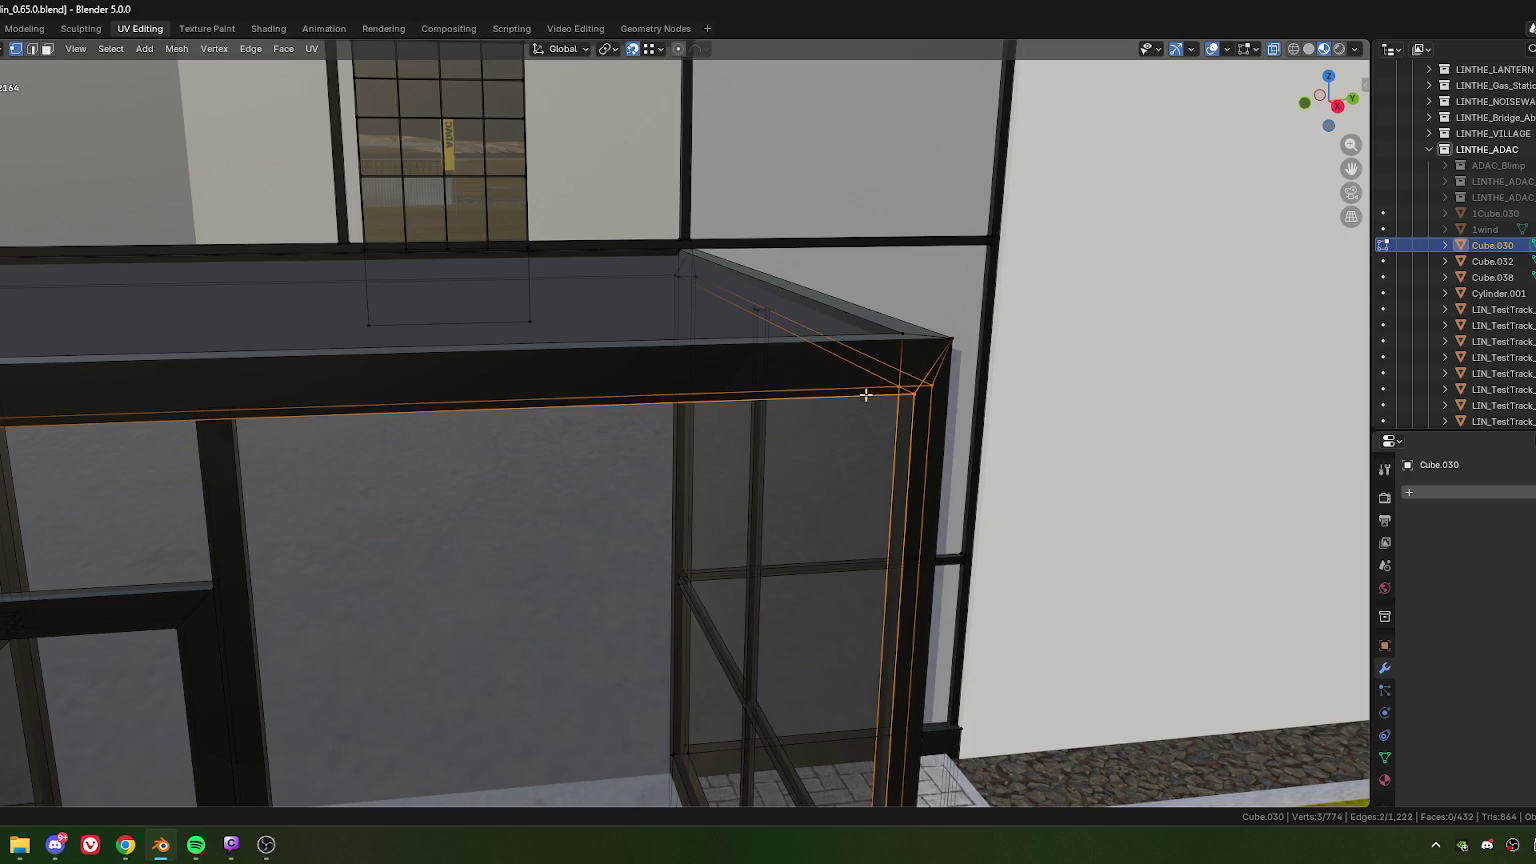
alt+shift+click(756, 305)
alt+shift+click(726, 289)
scroll(727, 358, down, 3)
mouse_move(727, 358)
middle_down()
mouse_move(367, 404)
mouse_move(497, 336)
mouse_move(494, 364)
mouse_move(529, 331)
middle_up()
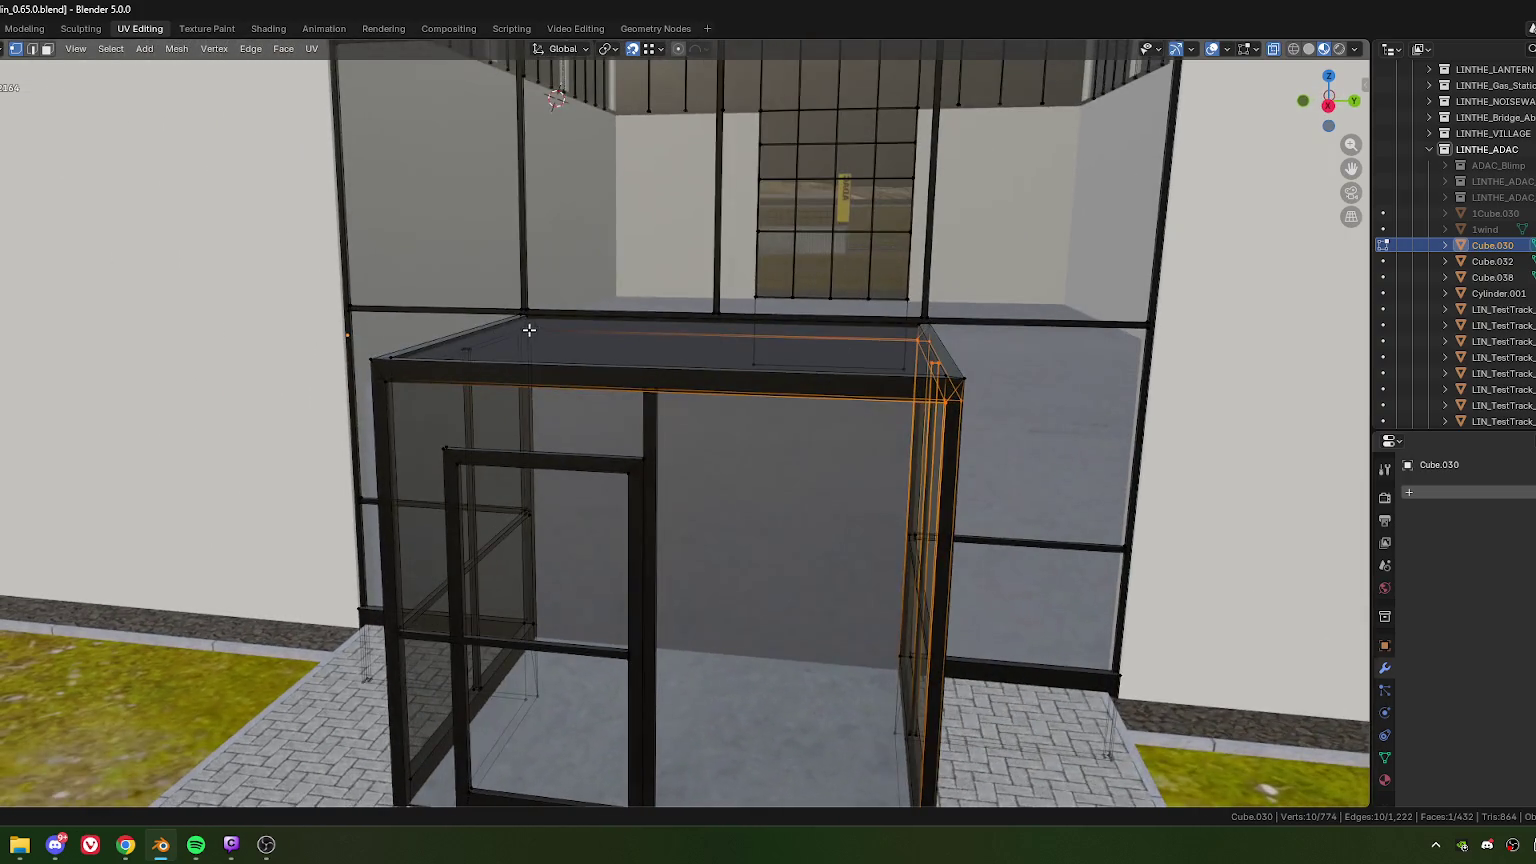
alt+shift+click(521, 345)
alt+shift+click(466, 352)
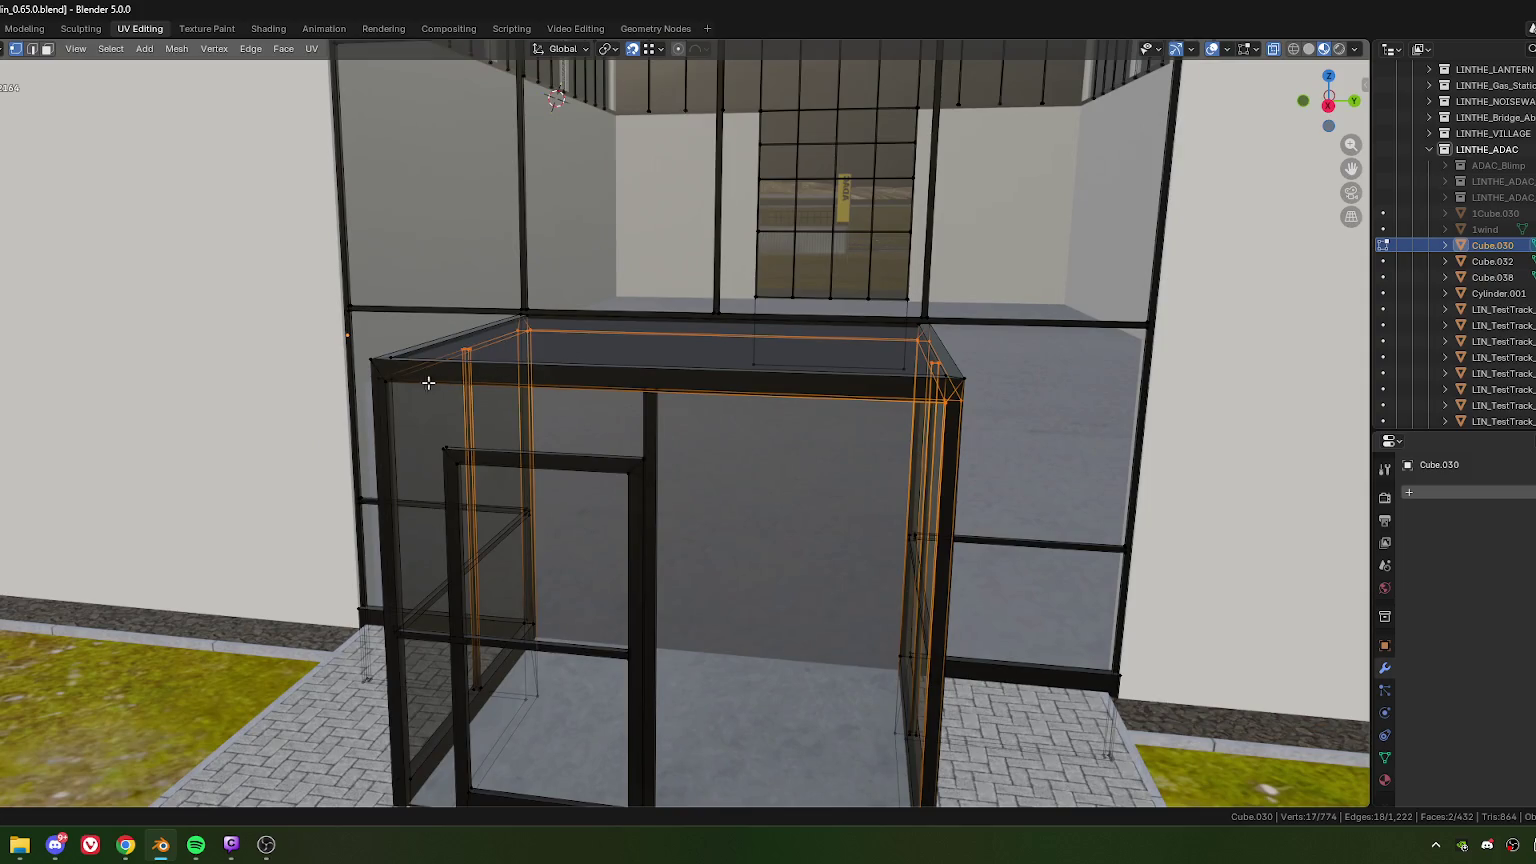
alt+shift+click(372, 378)
Step: Add the middle vertical loop and raise the selected loops 0.031333 m along Z
mouse_move(690, 572)
middle_down()
mouse_move(634, 521)
mouse_move(600, 388)
middle_up()
alt+shift+click(576, 315)
mouse_move(576, 315)
middle_down()
mouse_move(693, 401)
mouse_move(578, 422)
middle_up()
key(g)
key(z)
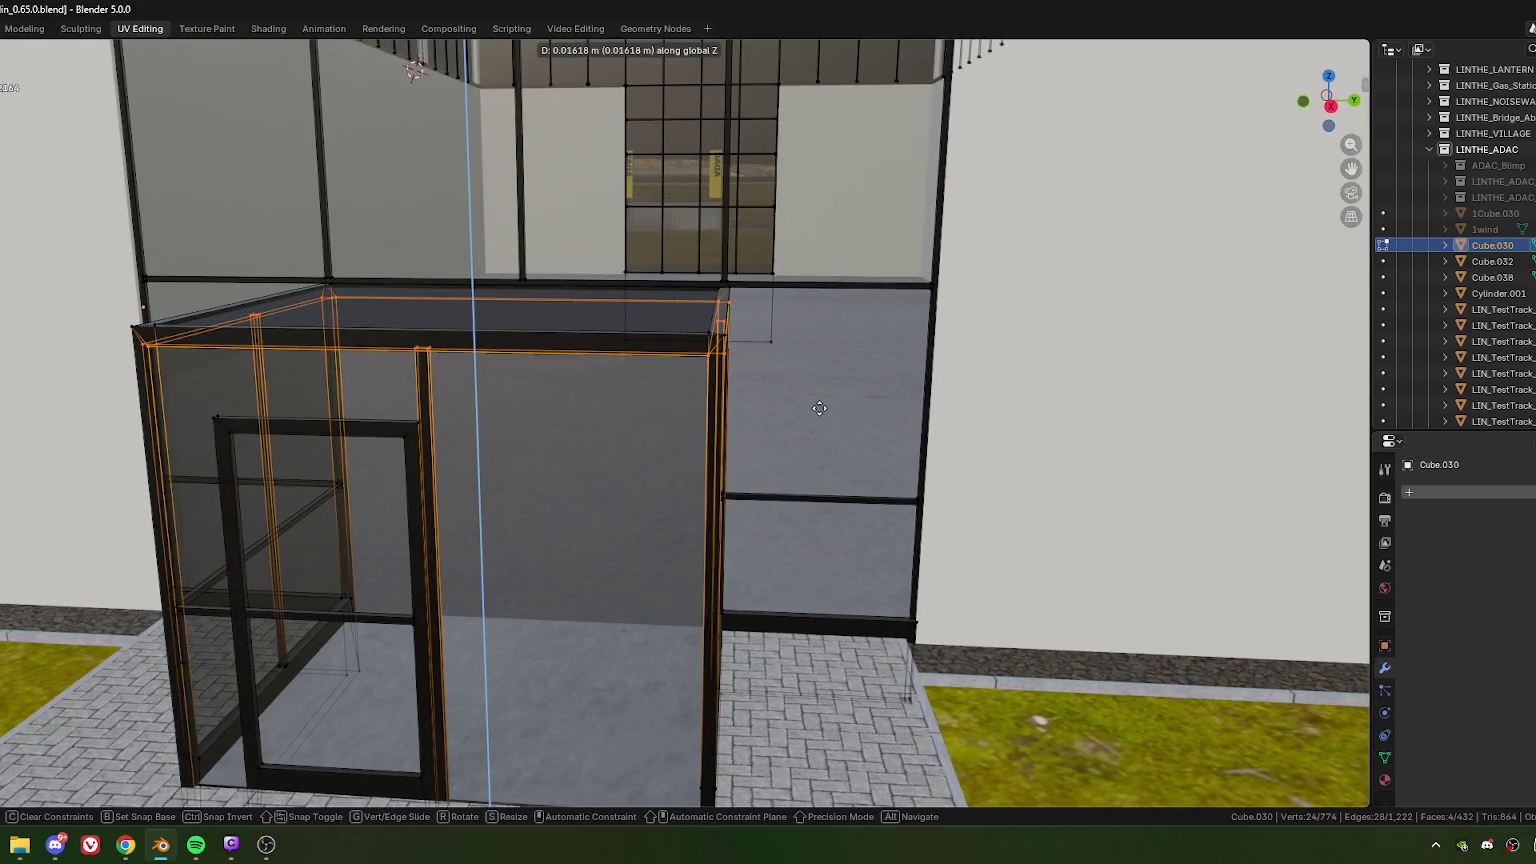
click(821, 402)
Step: Reselect just the horizontal rail loops on the box's side and front
scroll(767, 468, down, 2)
mouse_move(767, 468)
middle_down()
mouse_move(710, 435)
mouse_move(696, 452)
mouse_move(707, 469)
middle_up()
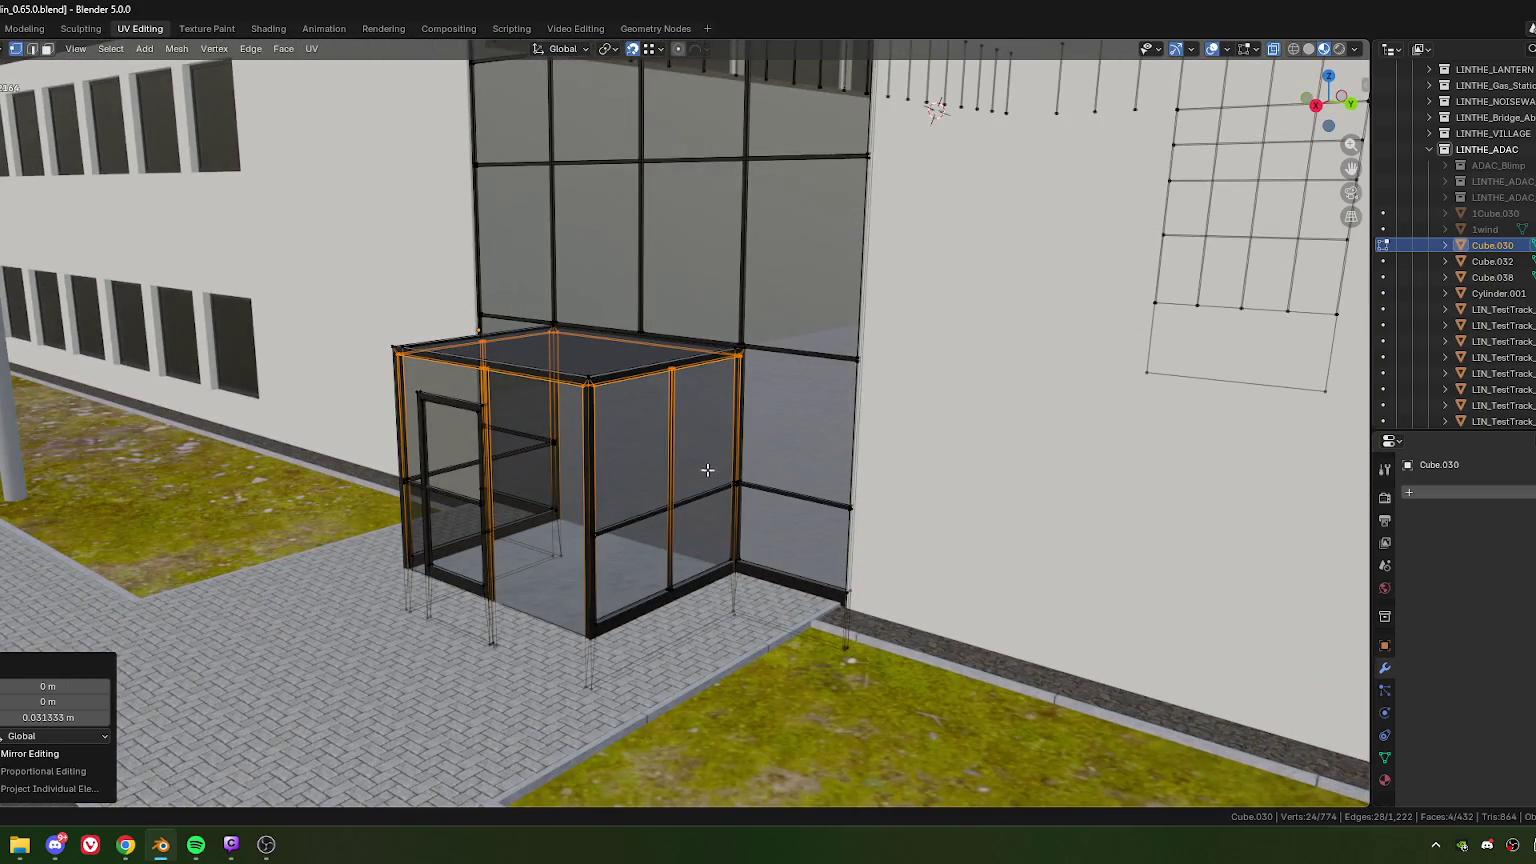
scroll(703, 498, up, 2)
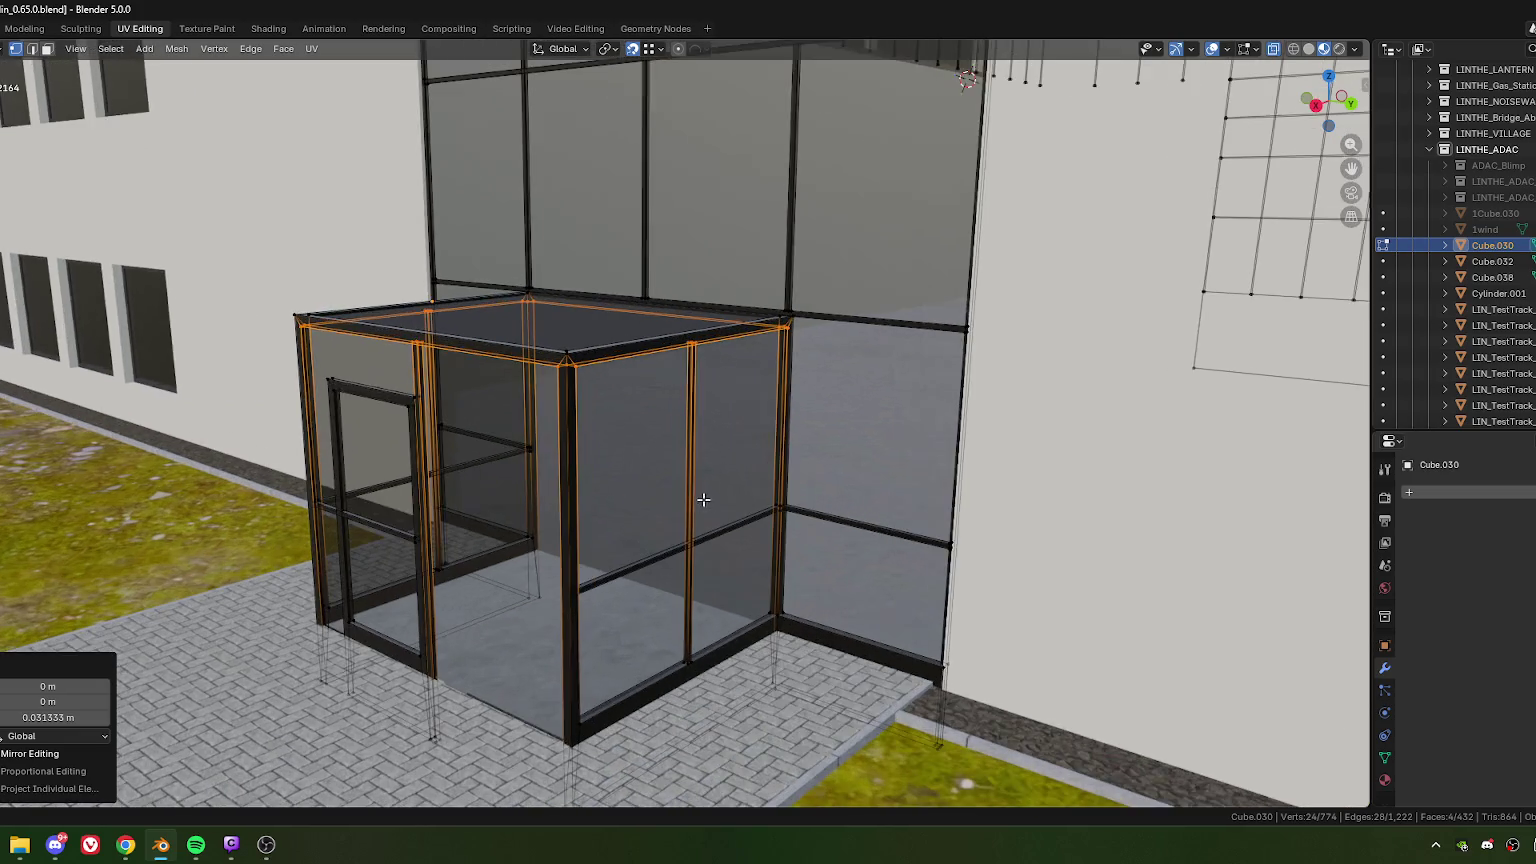
scroll(700, 505, down, 2)
scroll(690, 500, down, 2)
key(ctrl+KP_Subtract)
alt+click(683, 471)
middle_drag(594, 474, 738, 471)
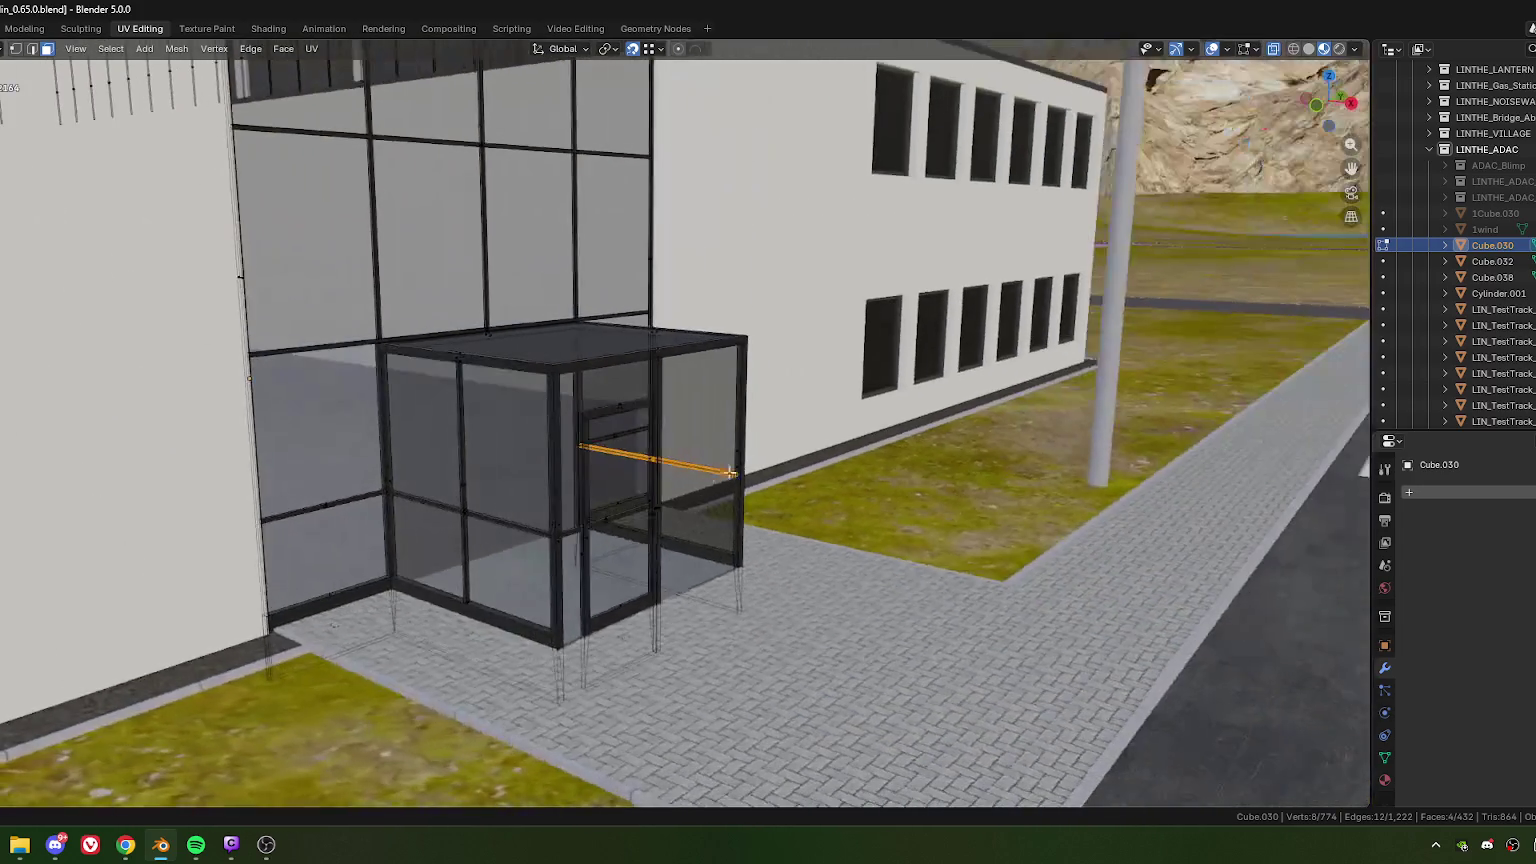
alt+shift+click(505, 508)
mouse_move(549, 507)
middle_down()
mouse_move(686, 521)
mouse_move(610, 542)
mouse_move(700, 480)
middle_up()
scroll(737, 466, up, 3)
scroll(638, 514, up, 2)
scroll(610, 534, up, 2)
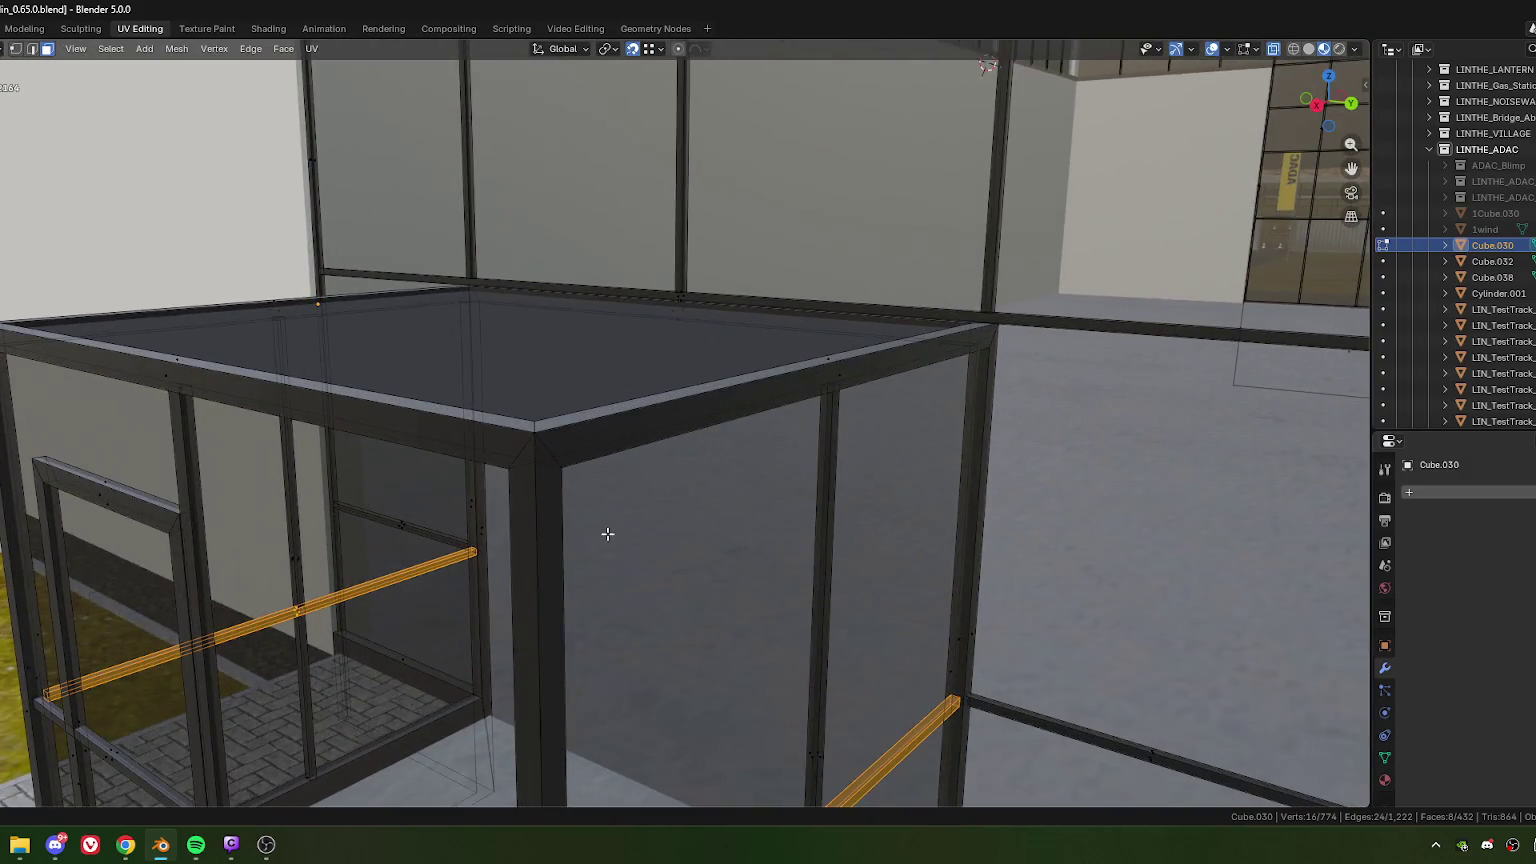
scroll(610, 520, down, 3)
mouse_move(610, 514)
middle_down()
mouse_move(645, 553)
mouse_move(665, 535)
mouse_move(628, 528)
mouse_move(657, 521)
mouse_move(627, 500)
middle_up()
scroll(657, 521, down, 2)
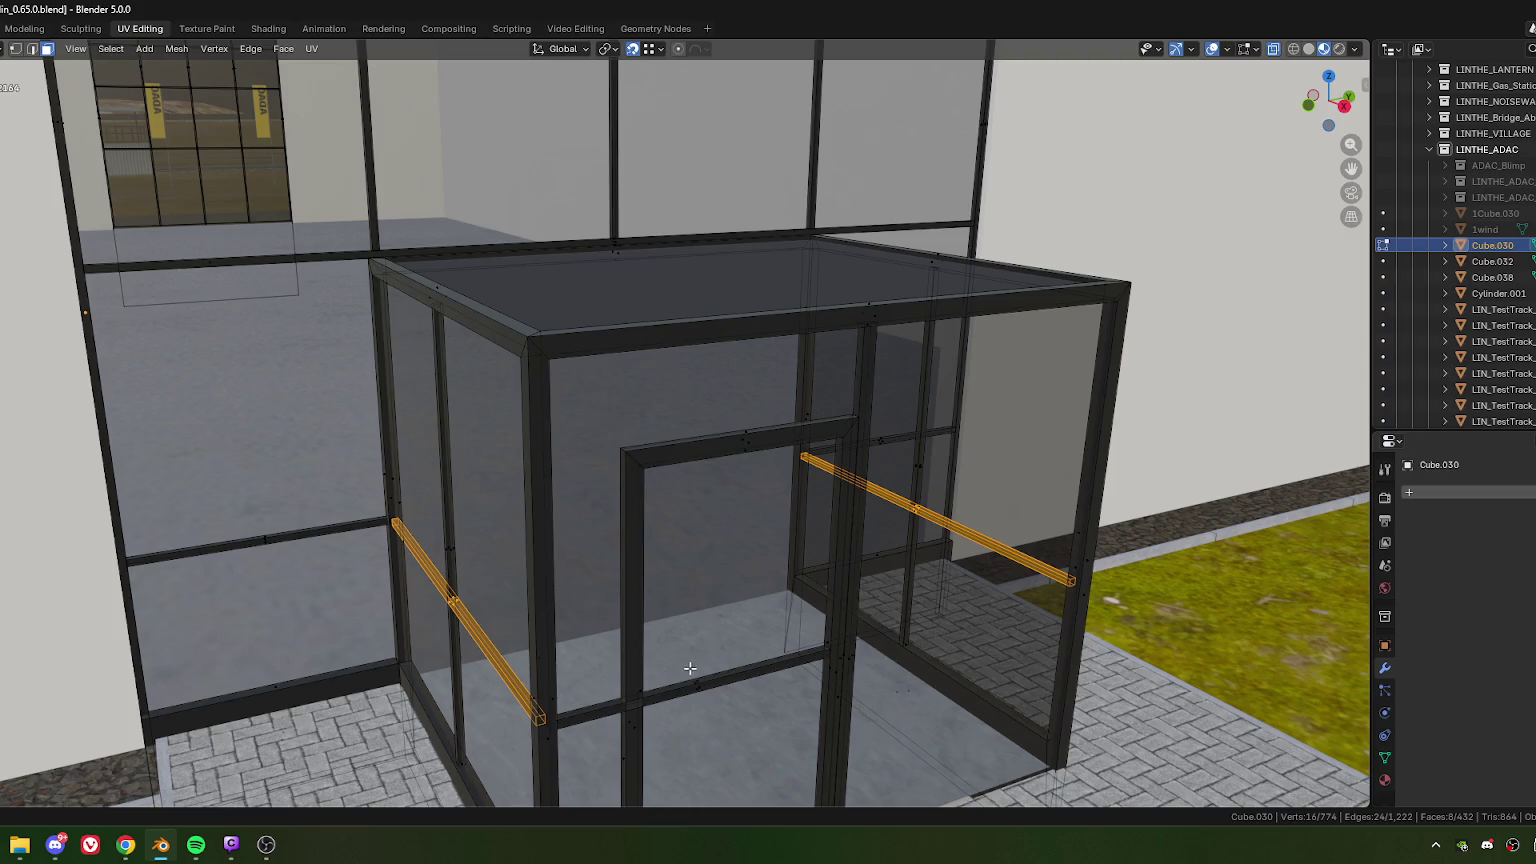
key(l)
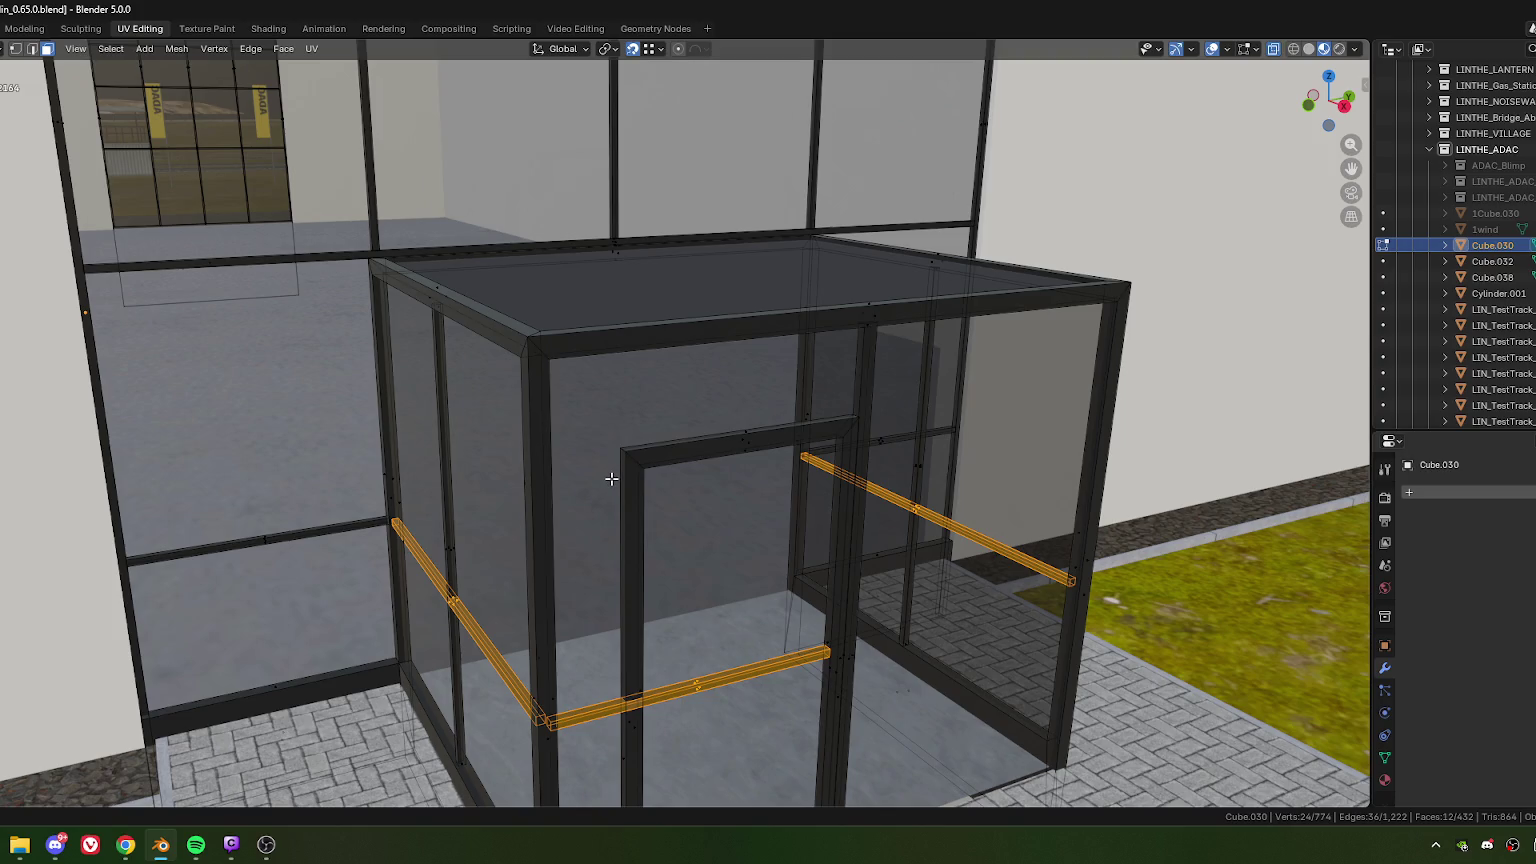
Step: Duplicate the horizontal rails and move the copies up near the booth's top
key(shift+d)
key(z)
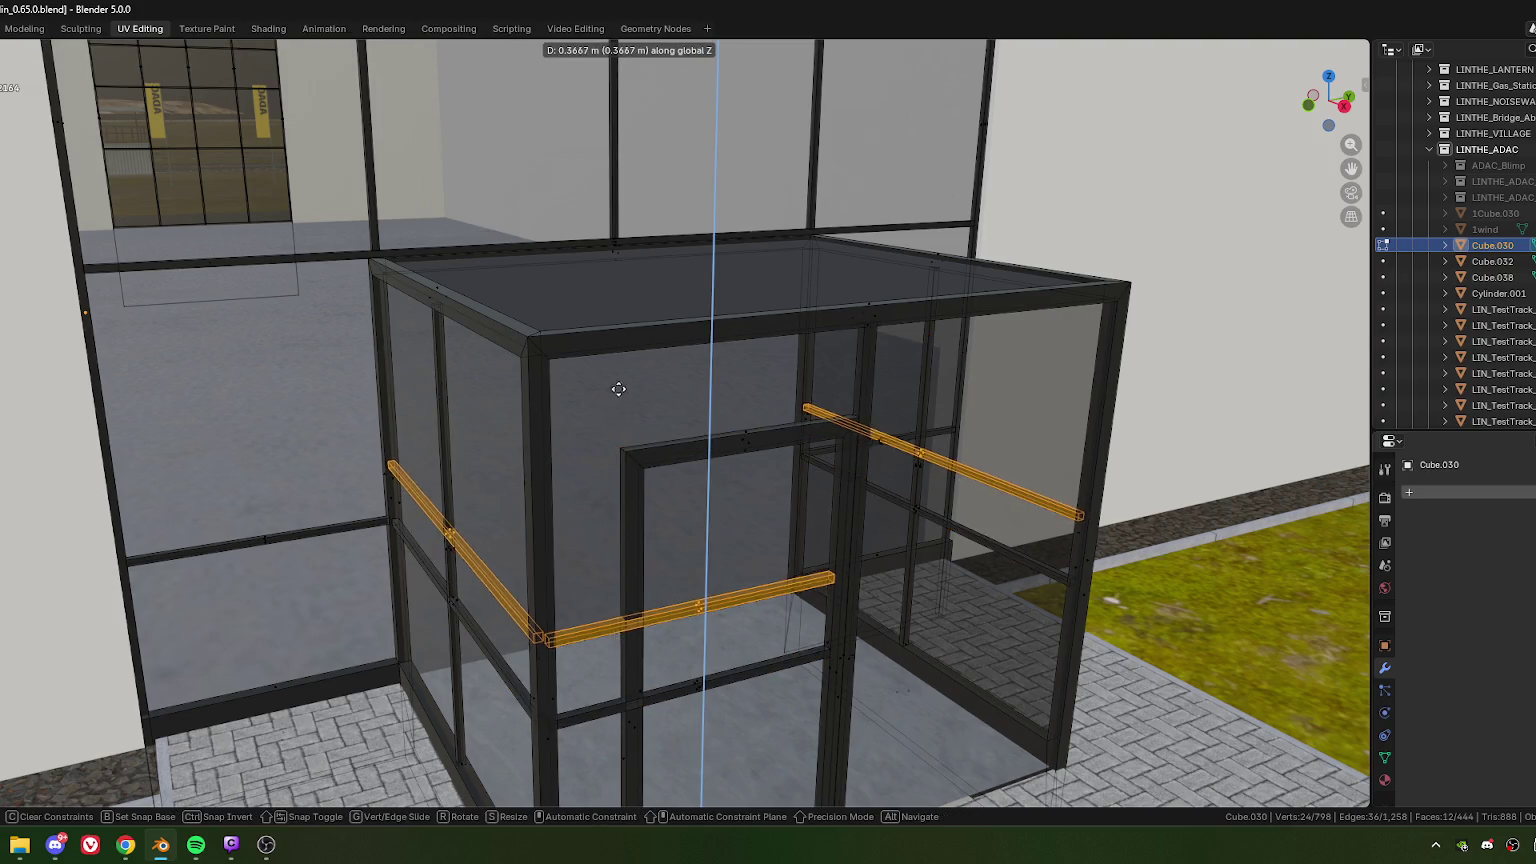
click(662, 367)
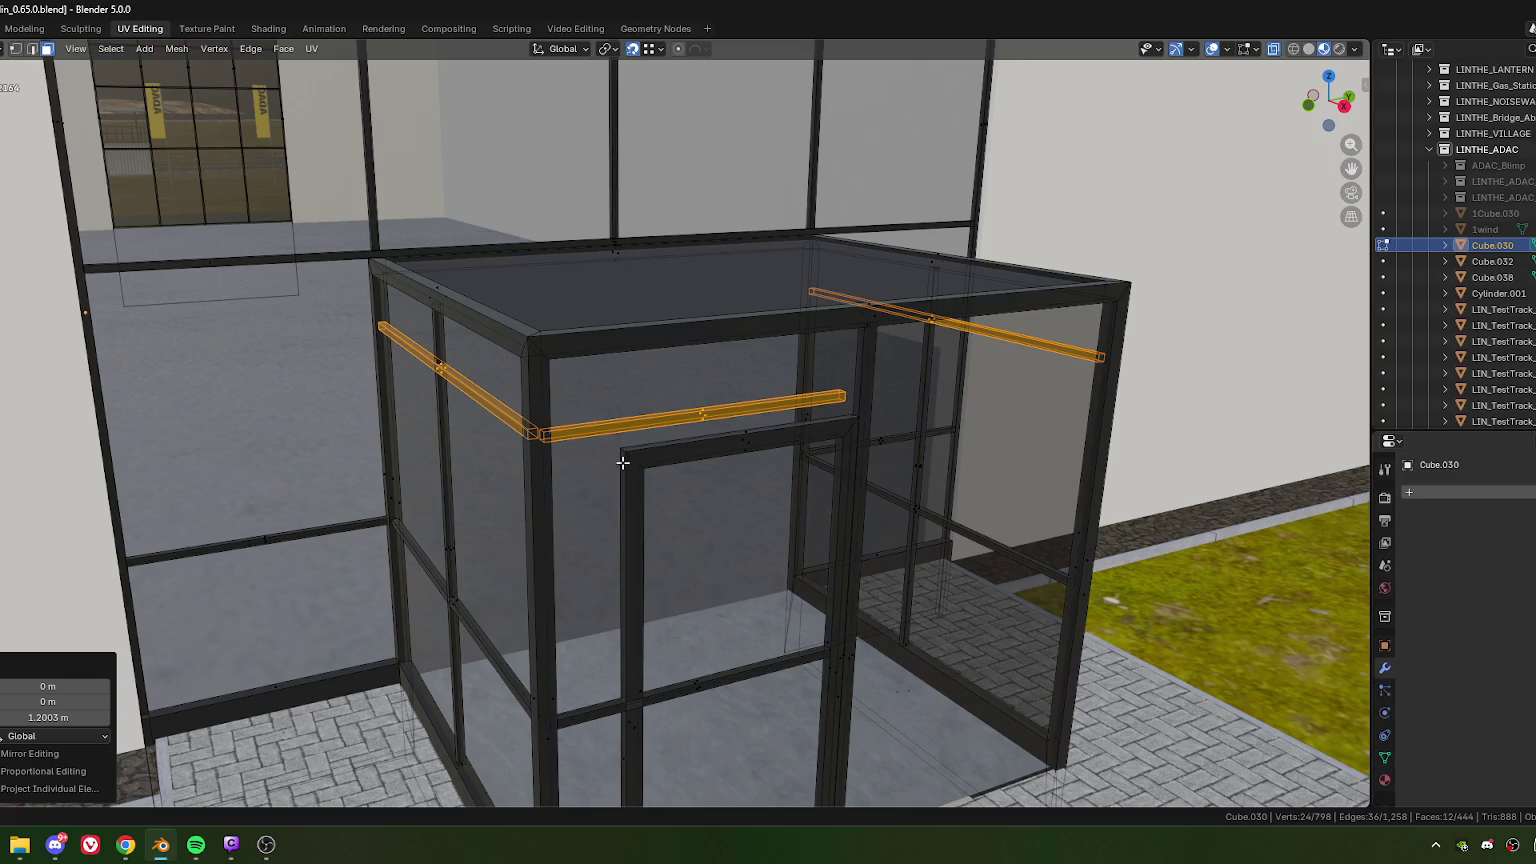
mouse_move(727, 586)
middle_down()
mouse_move(649, 537)
mouse_move(675, 490)
middle_up()
Step: Extend the upper rail's end across the booth front above the door
drag(723, 395, 752, 436)
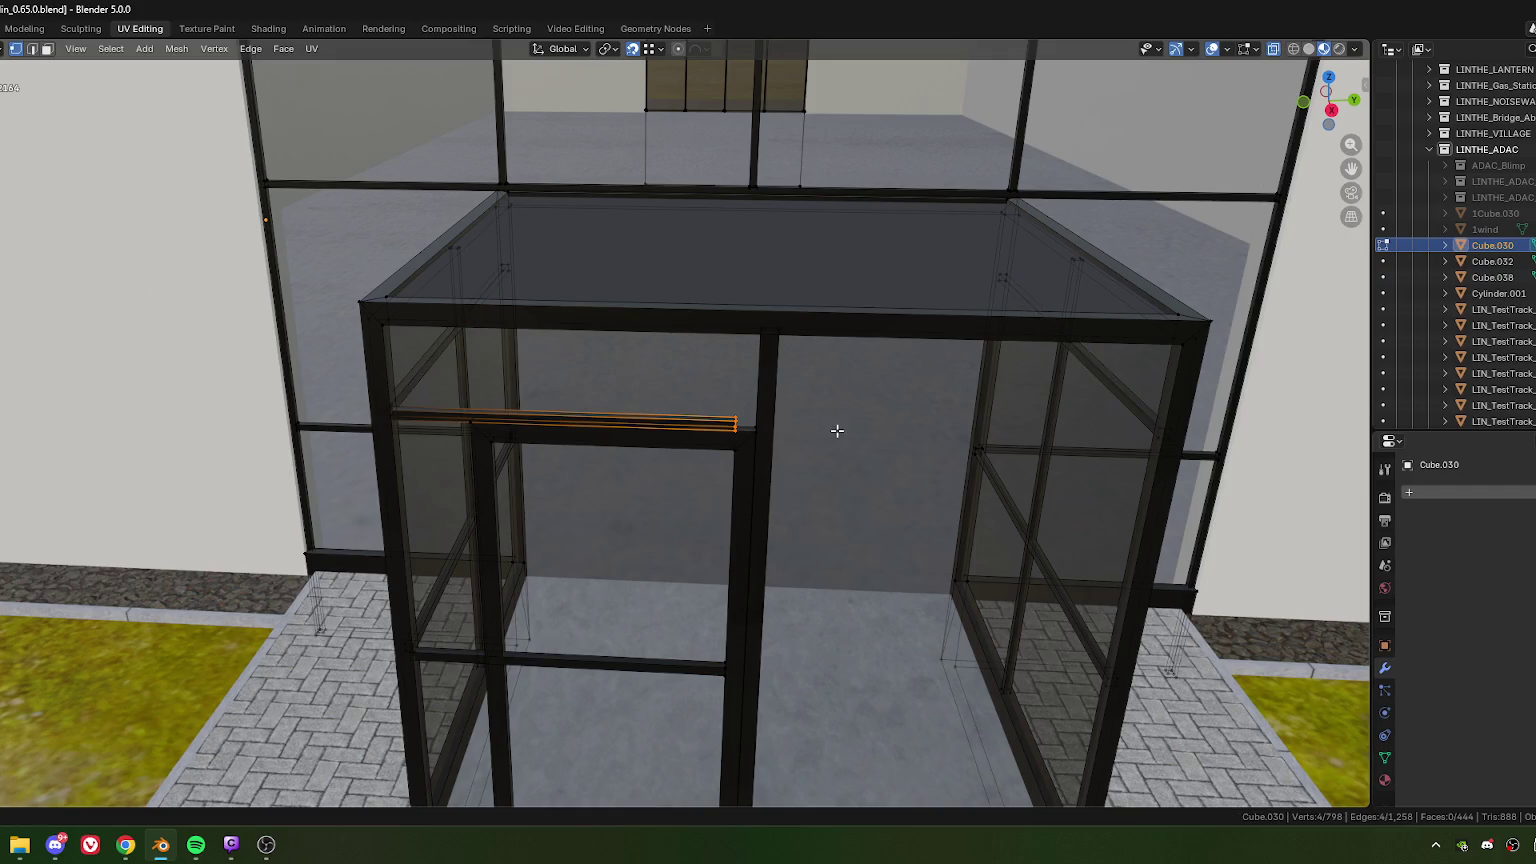
mouse_move(898, 455)
middle_down()
mouse_move(771, 480)
mouse_move(710, 380)
middle_up()
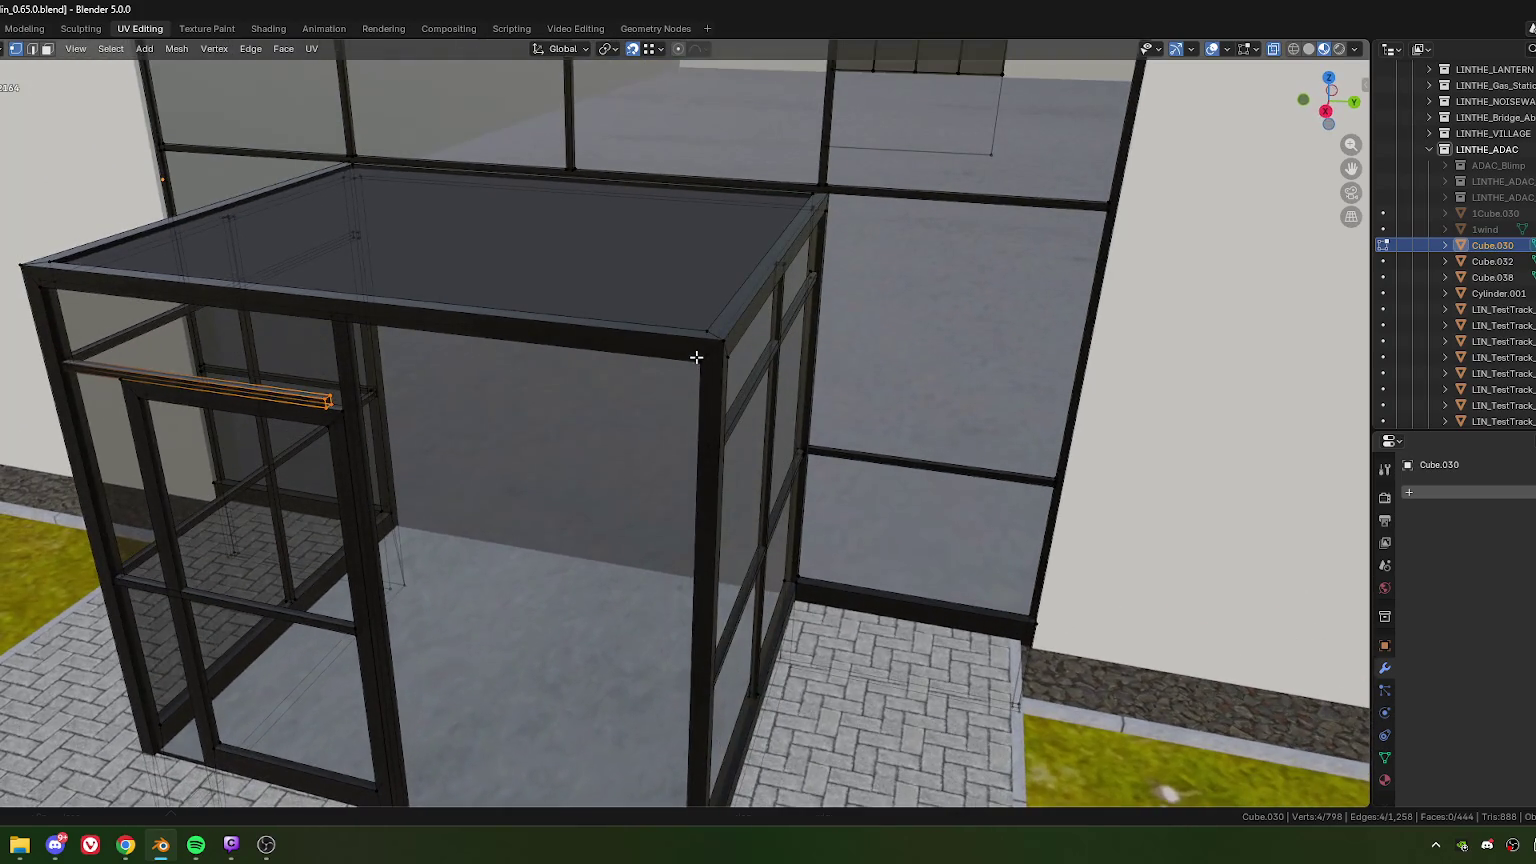
key(g)
key(y)
key(x)
key(x)
click(699, 360)
Step: Shift the rail end 0.01 m along local X
key(g)
key(x)
key(x)
click(653, 418)
click(13, 687)
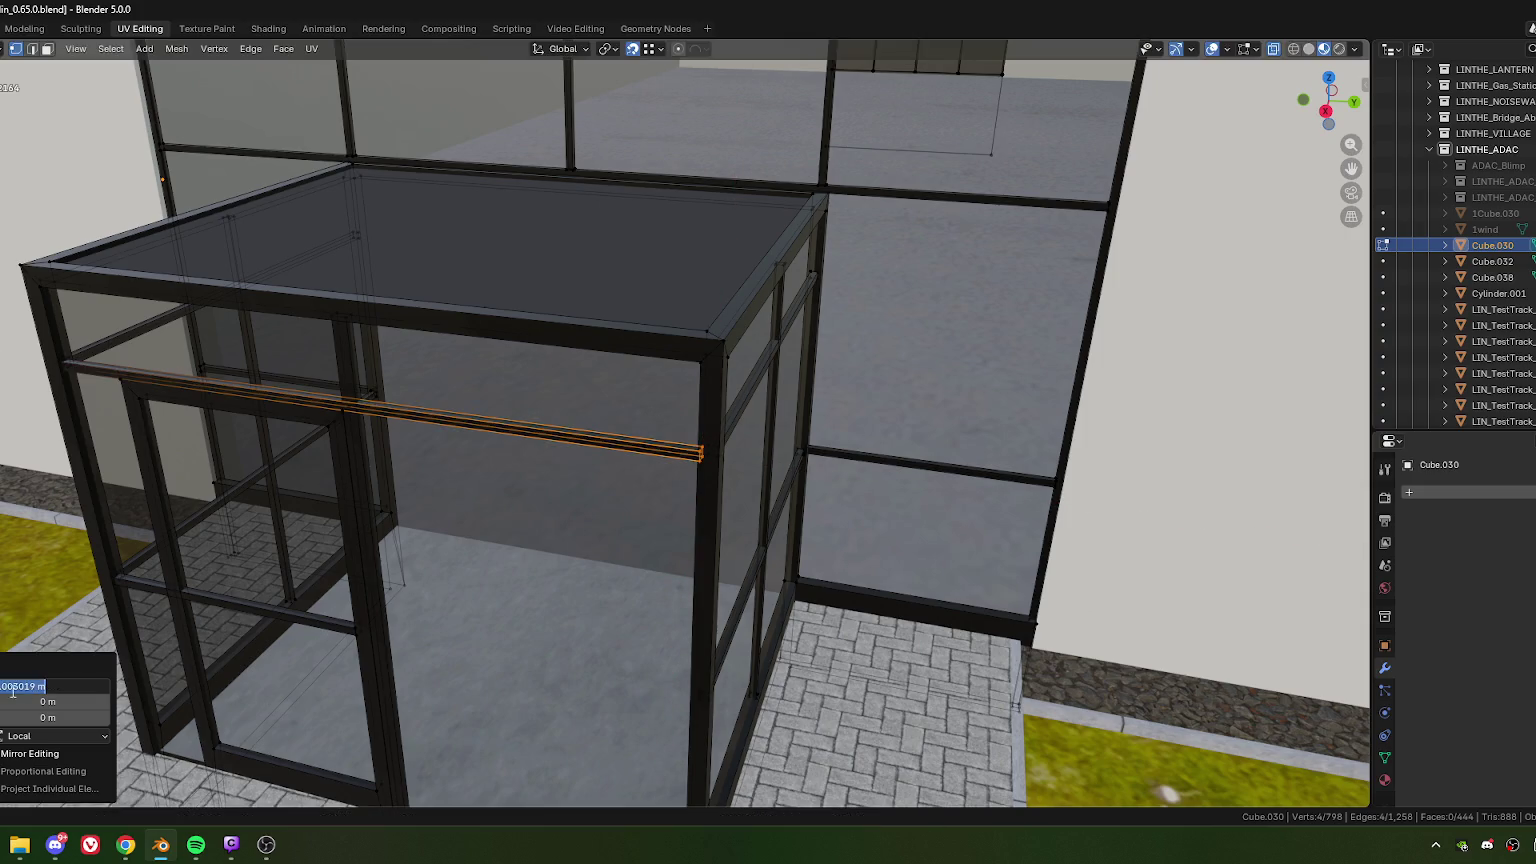
text(0.01)
key(Return)
scroll(400, 402, down, 3)
mouse_move(400, 402)
middle_down()
mouse_move(636, 443)
mouse_move(617, 432)
middle_up()
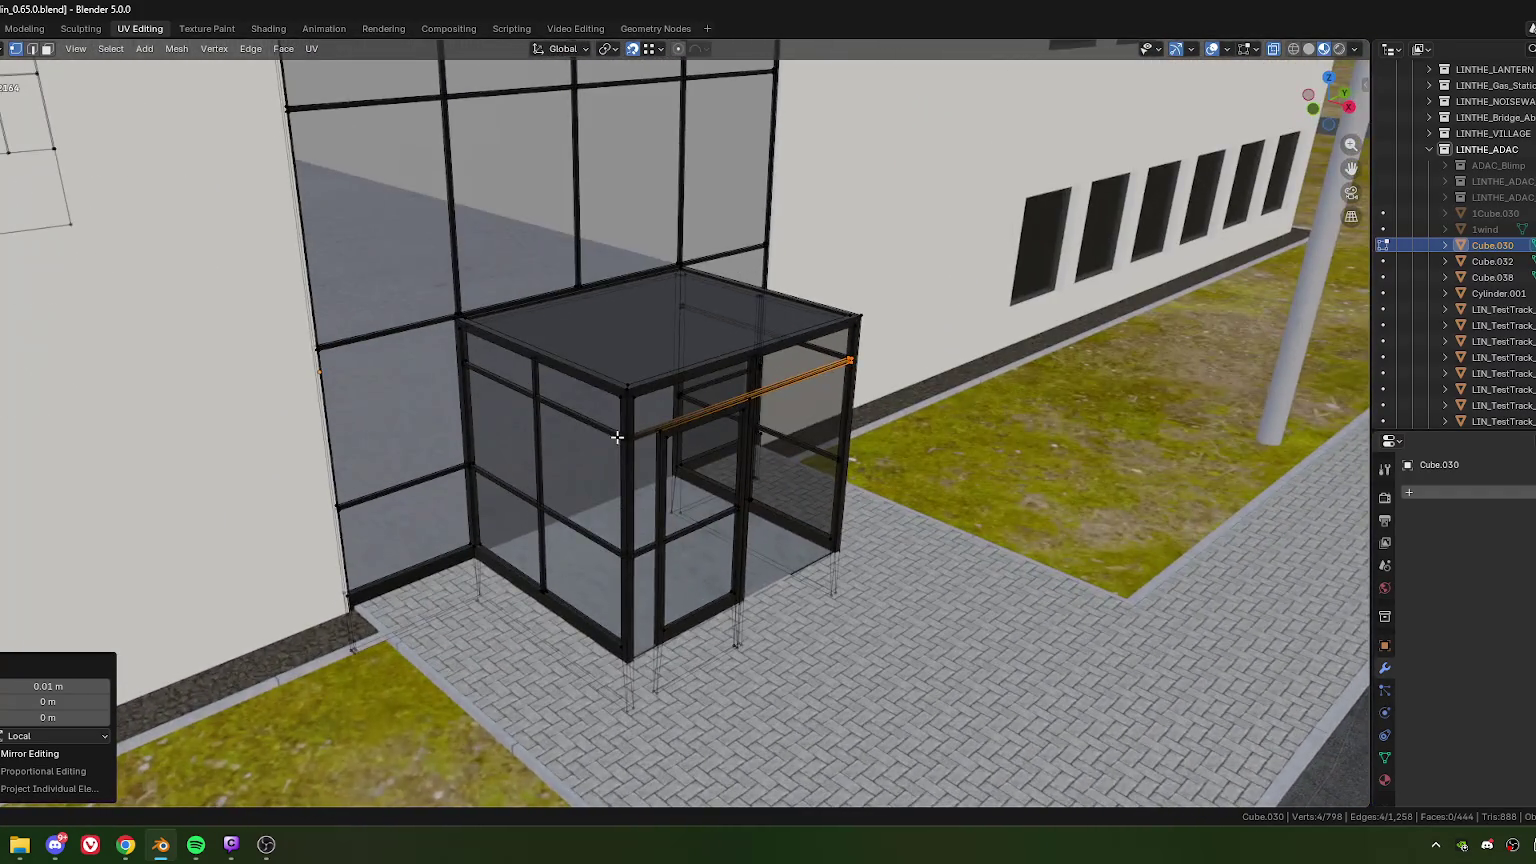
scroll(600, 436, up, 4)
scroll(600, 436, down, 3)
scroll(634, 463, down, 2)
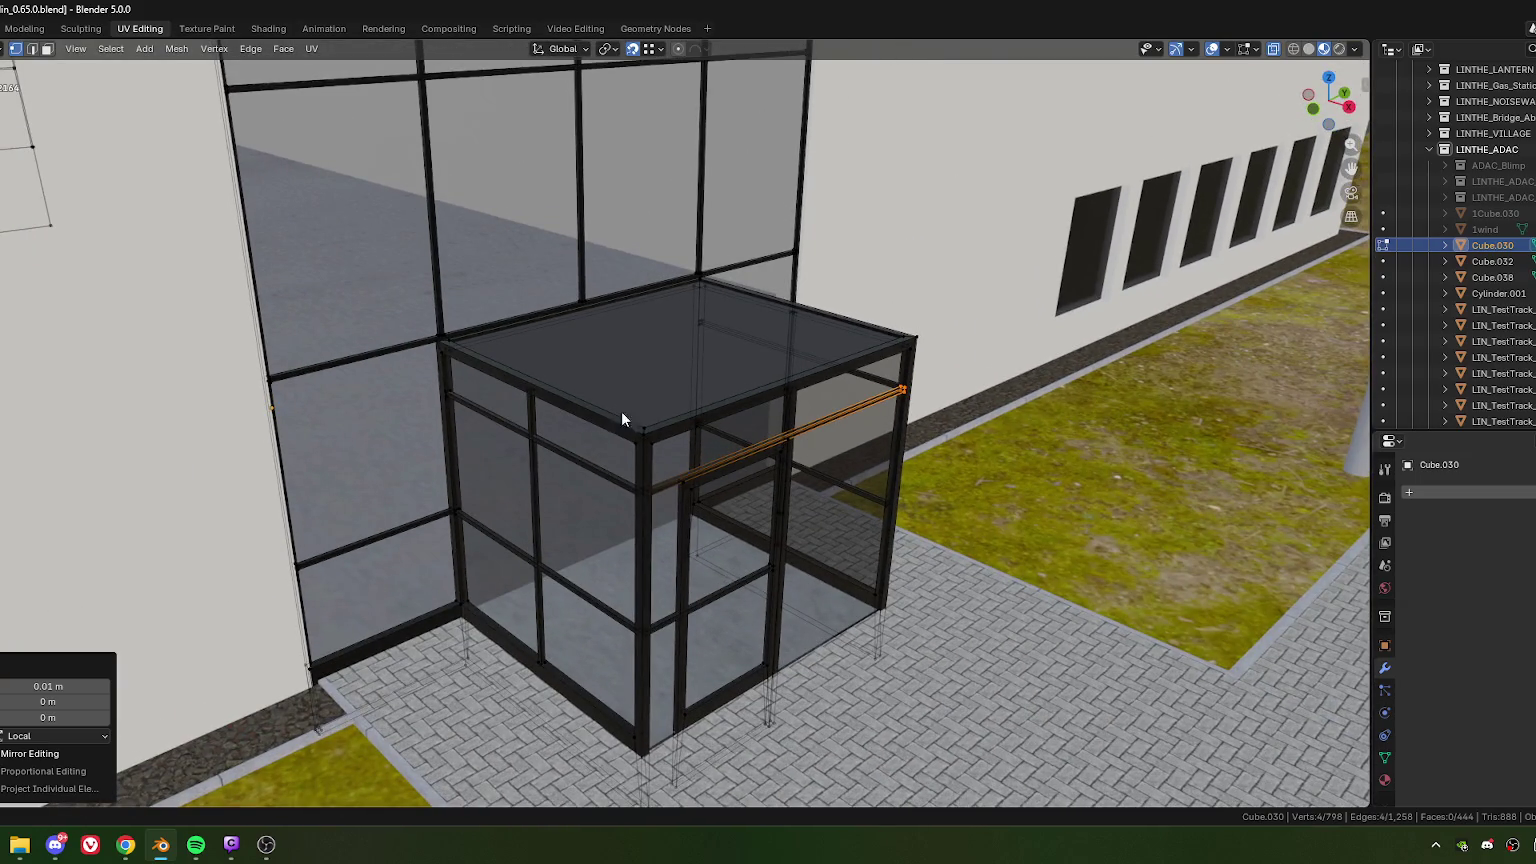
Step: Edit the glass walls mesh Cube.032 and select its four top corner vertices
key(Tab)
click(592, 542)
key(Tab)
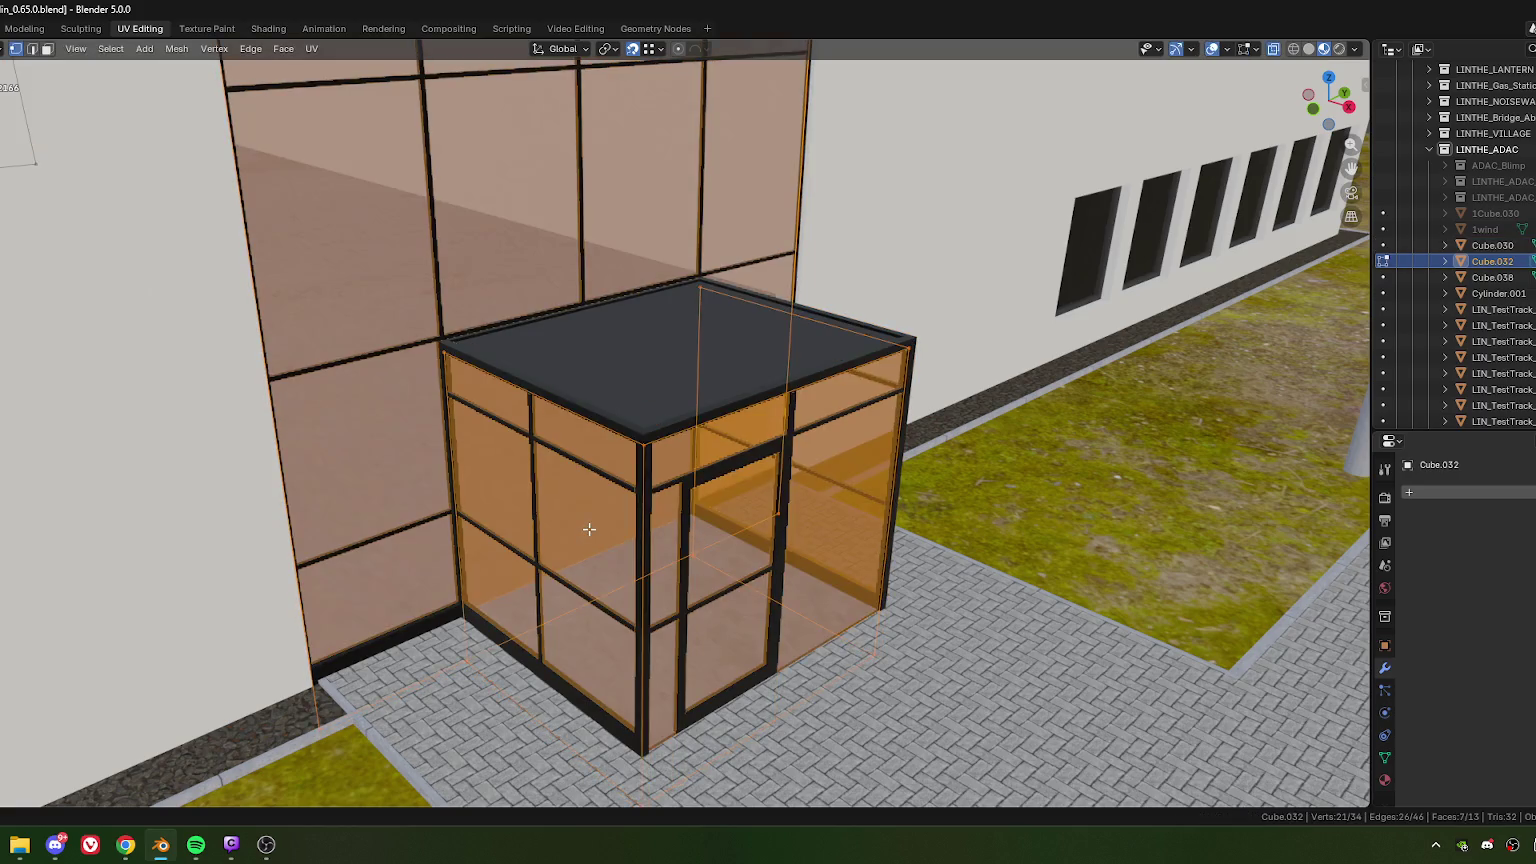
middle_drag(589, 529, 500, 420)
click(458, 377)
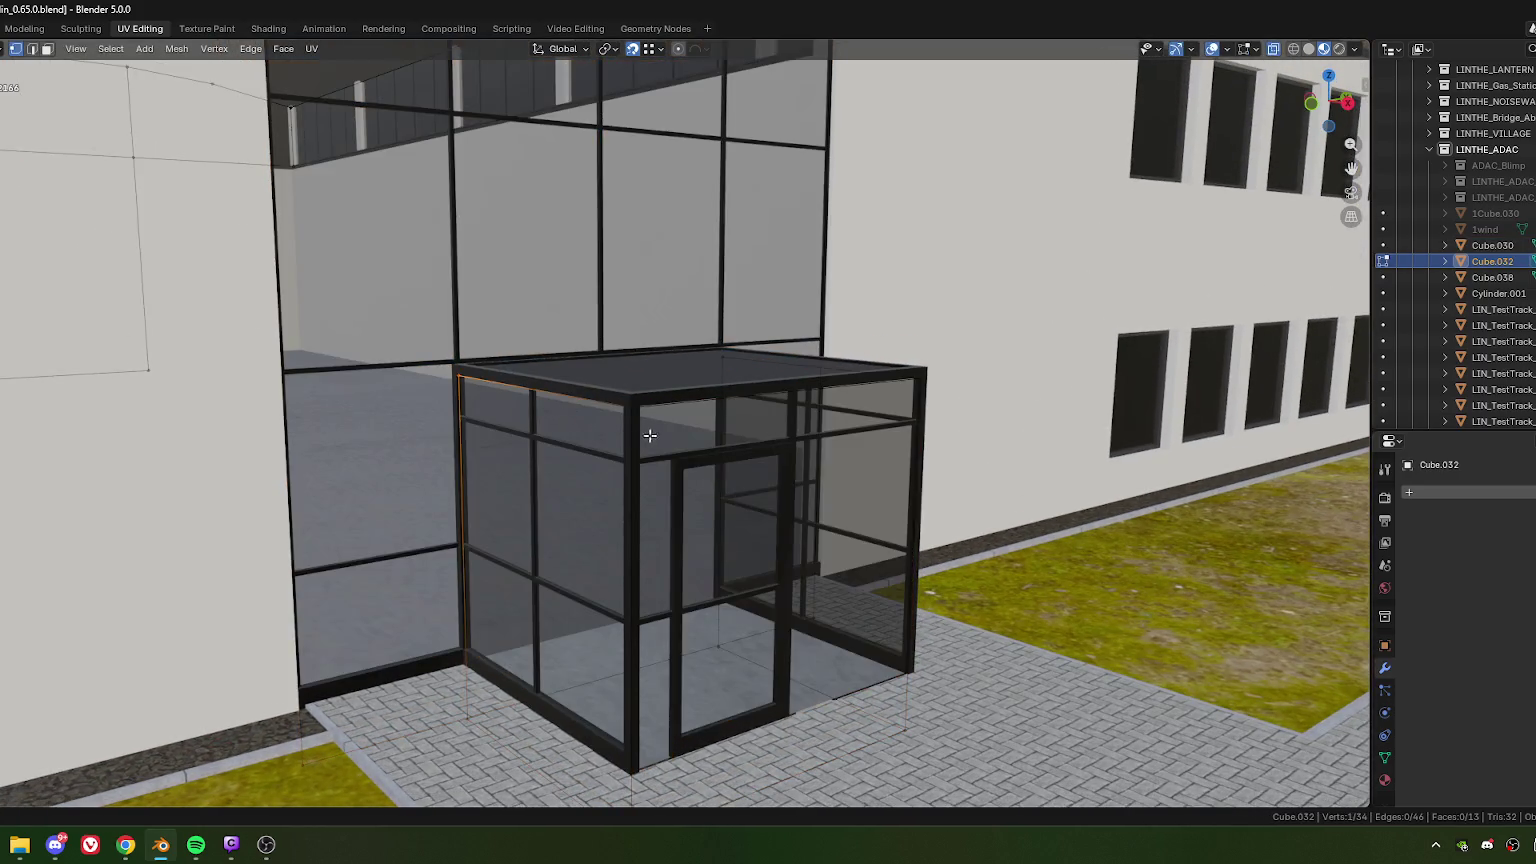
shift+click(631, 406)
shift+click(722, 356)
shift+click(919, 378)
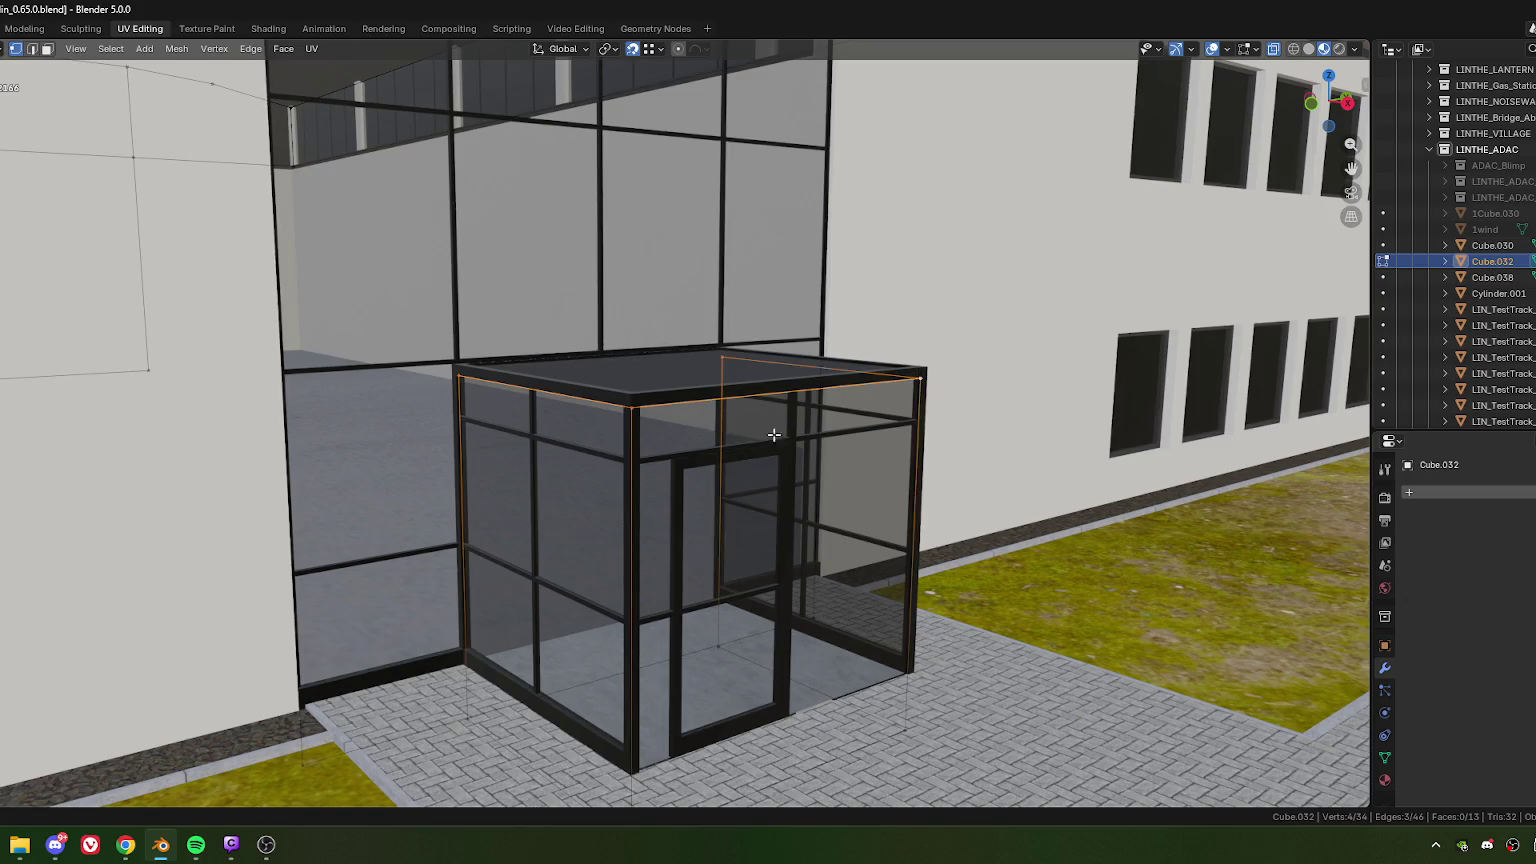
middle_drag(807, 425, 700, 460)
scroll(645, 504, up, 5)
middle_drag(645, 504, 525, 429)
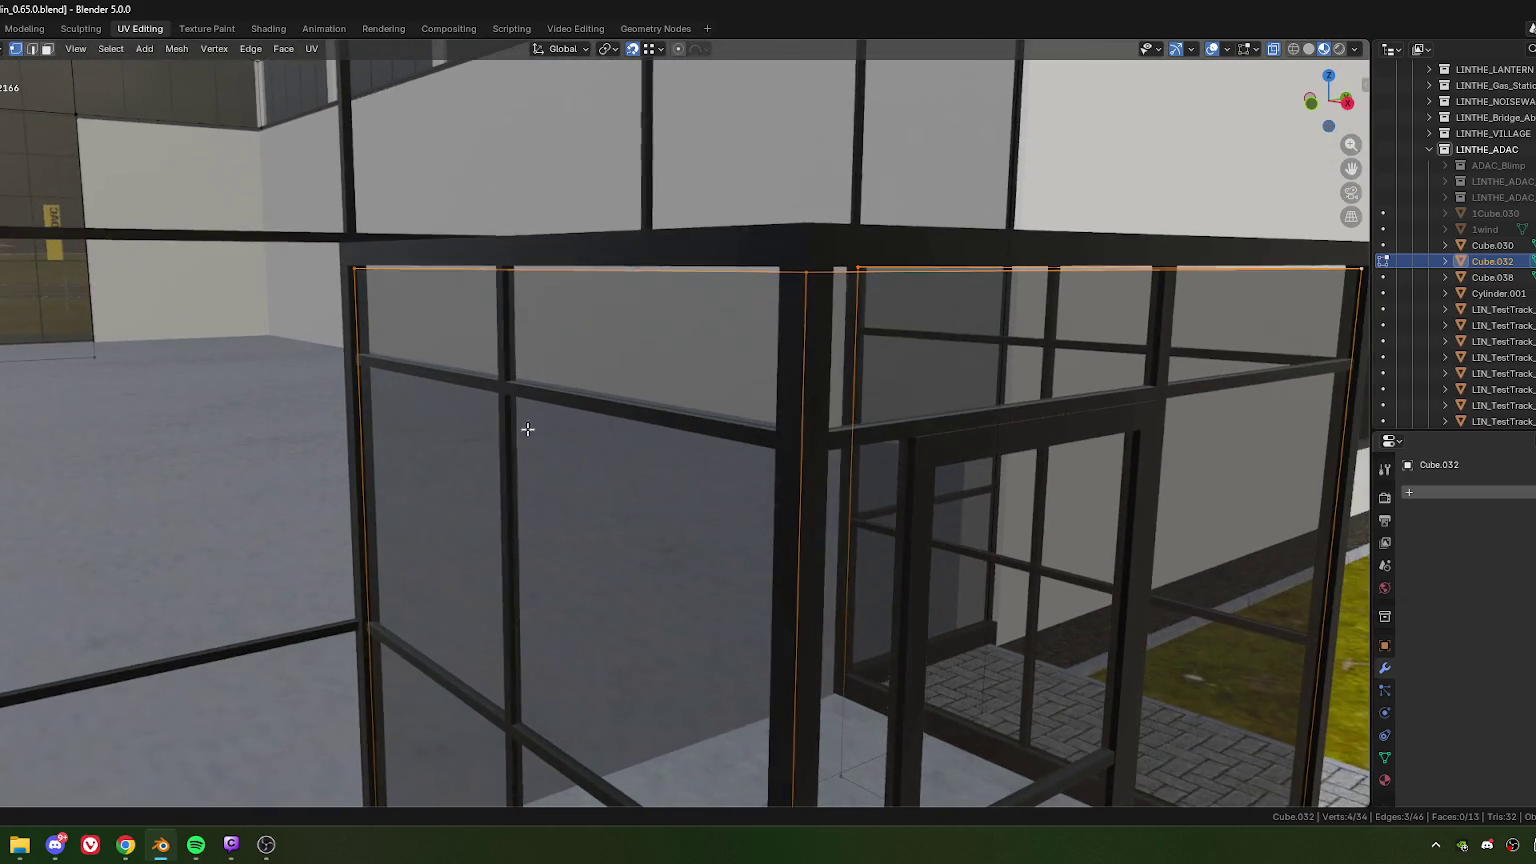
Step: Lower the top glass vertices by -0.019989 m along Z
key(g)
key(z)
click(773, 452)
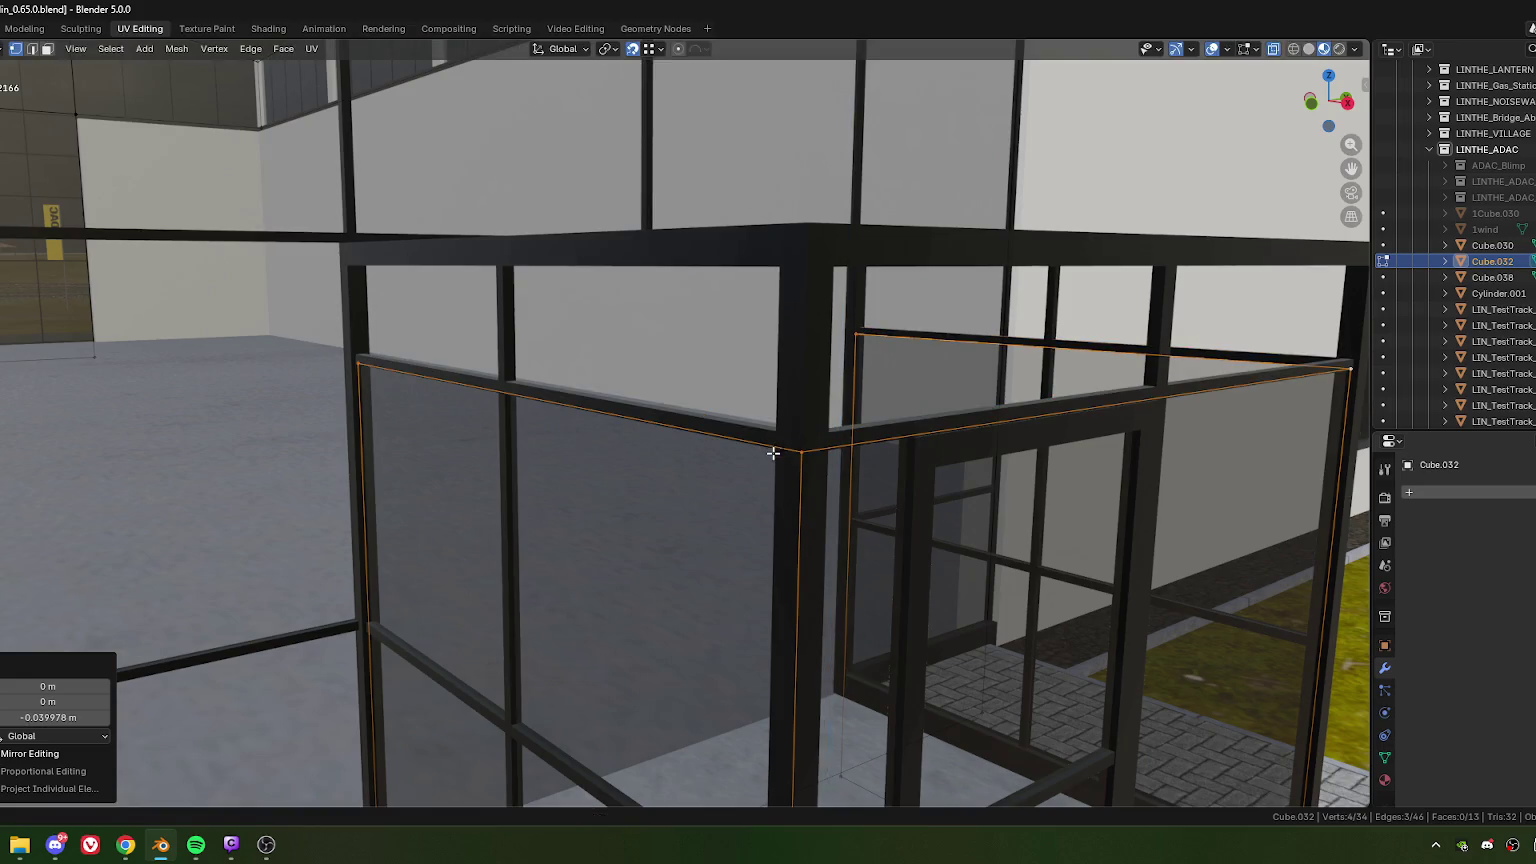
click(35, 720)
mouse_move(39, 719)
mouse_down()
mouse_move(89, 720)
mouse_move(70, 717)
mouse_up()
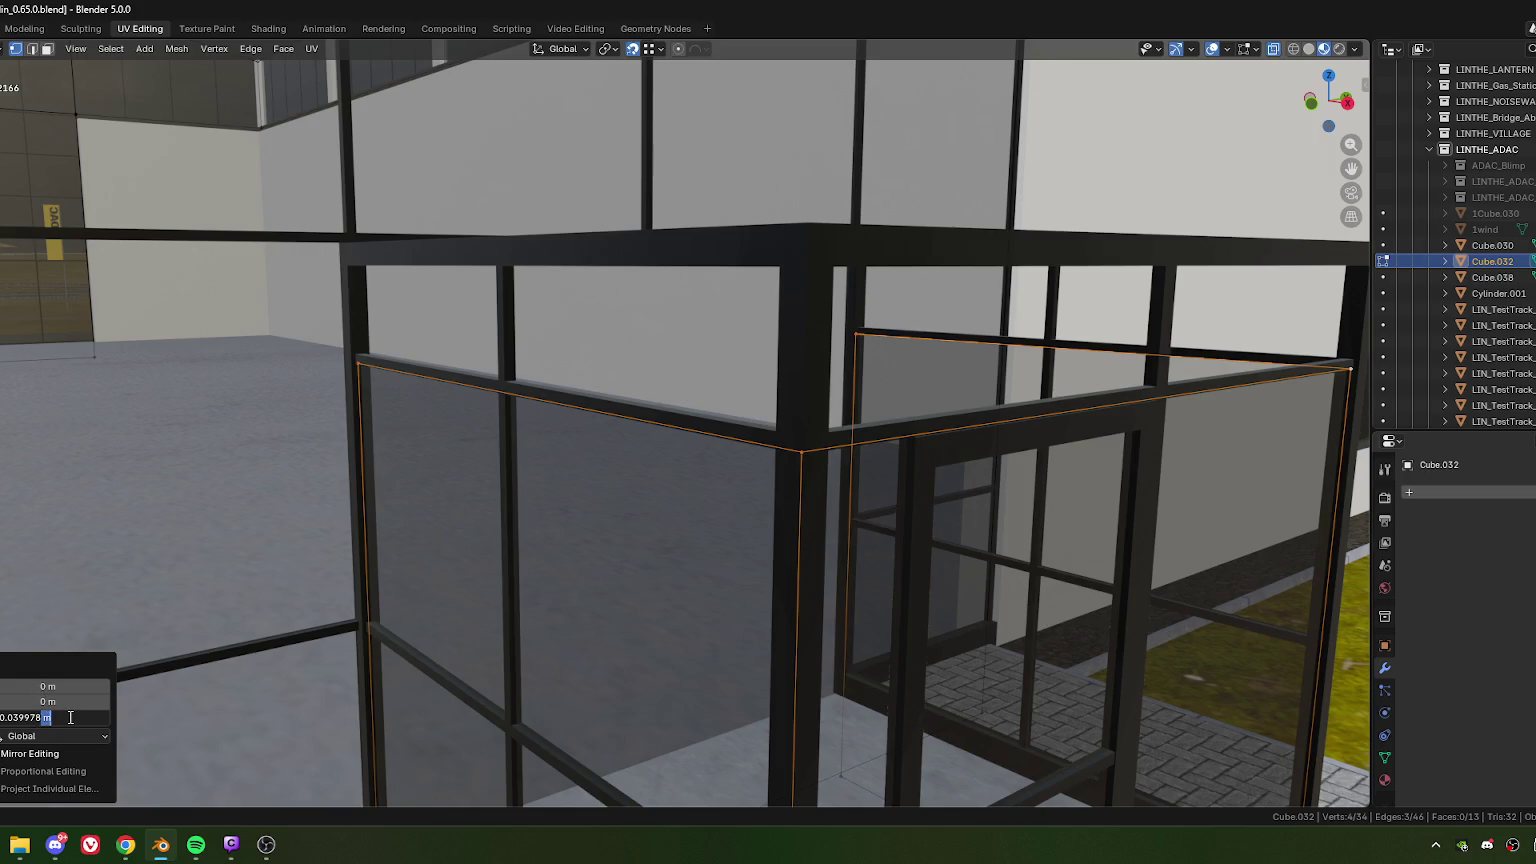
text(/2)
key(Return)
scroll(567, 441, down, 3)
middle_drag(567, 441, 635, 371)
scroll(575, 440, up, 3)
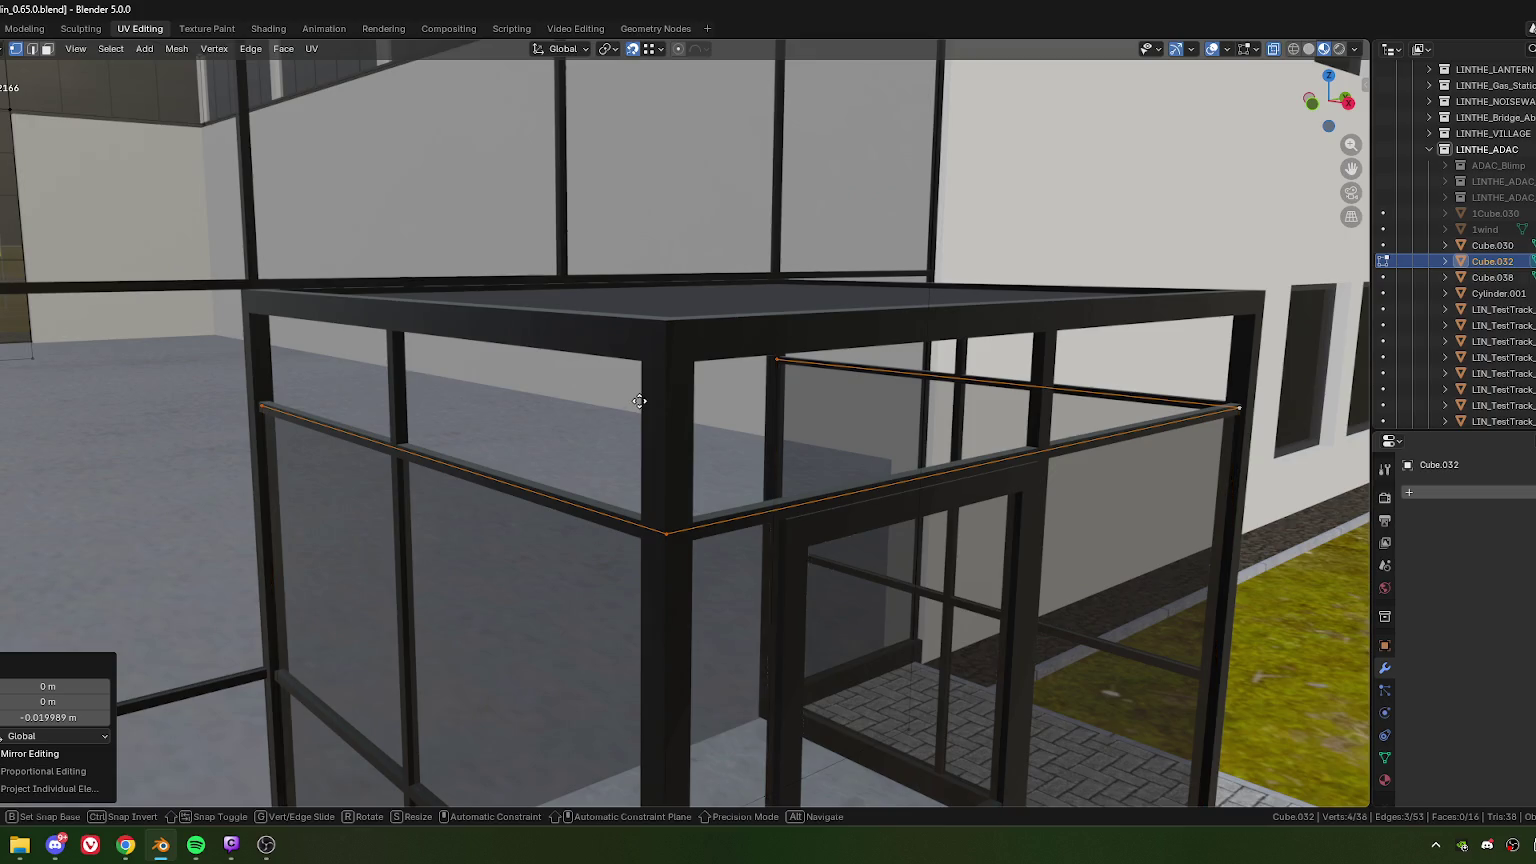
Step: Extrude the top glass edges up to the roof frame and select the new upper panel
key(e)
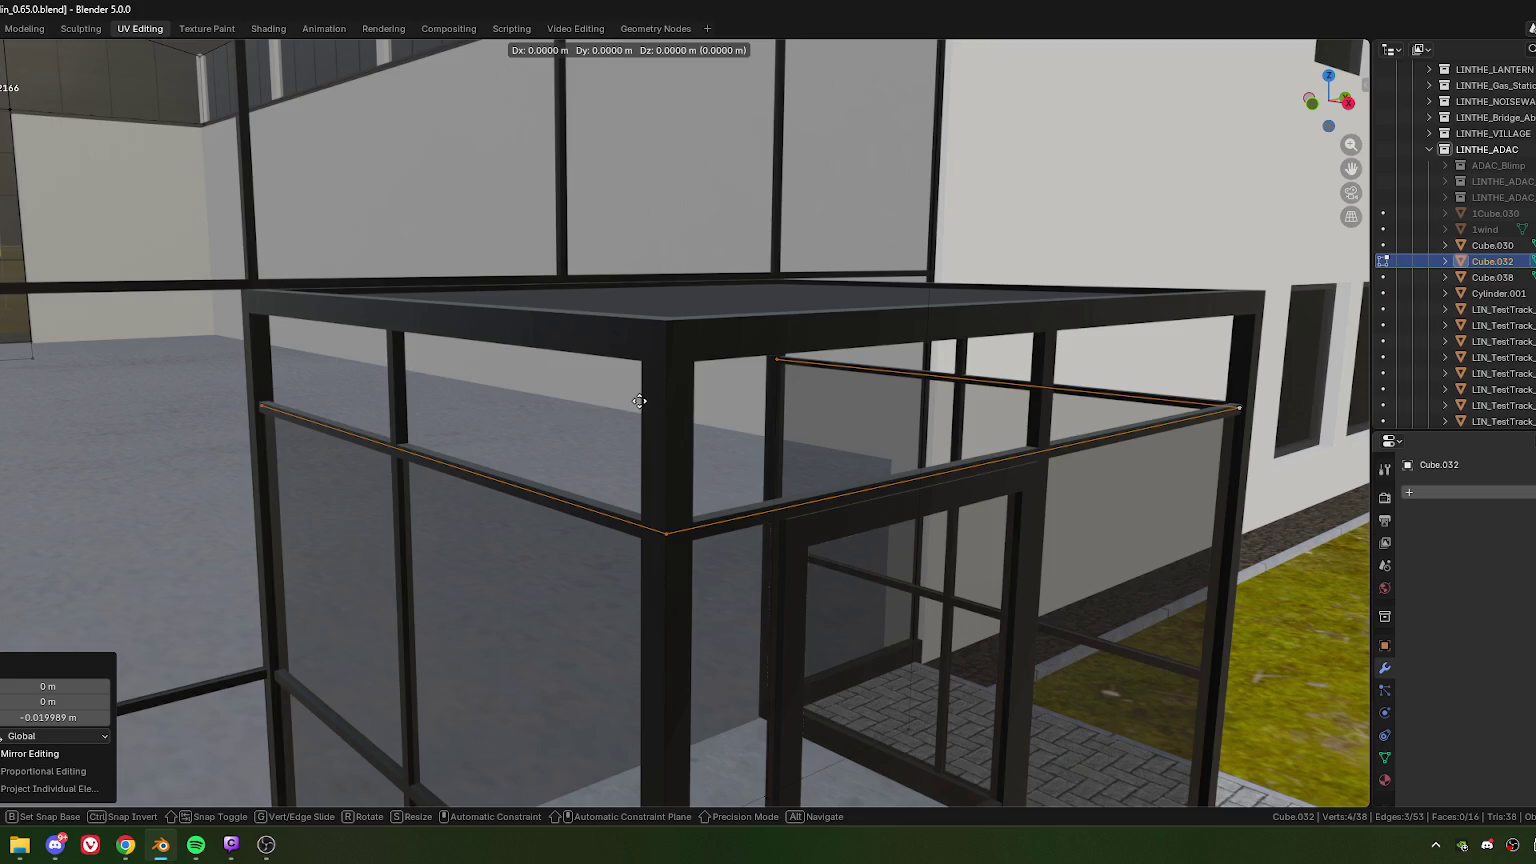
click(643, 370)
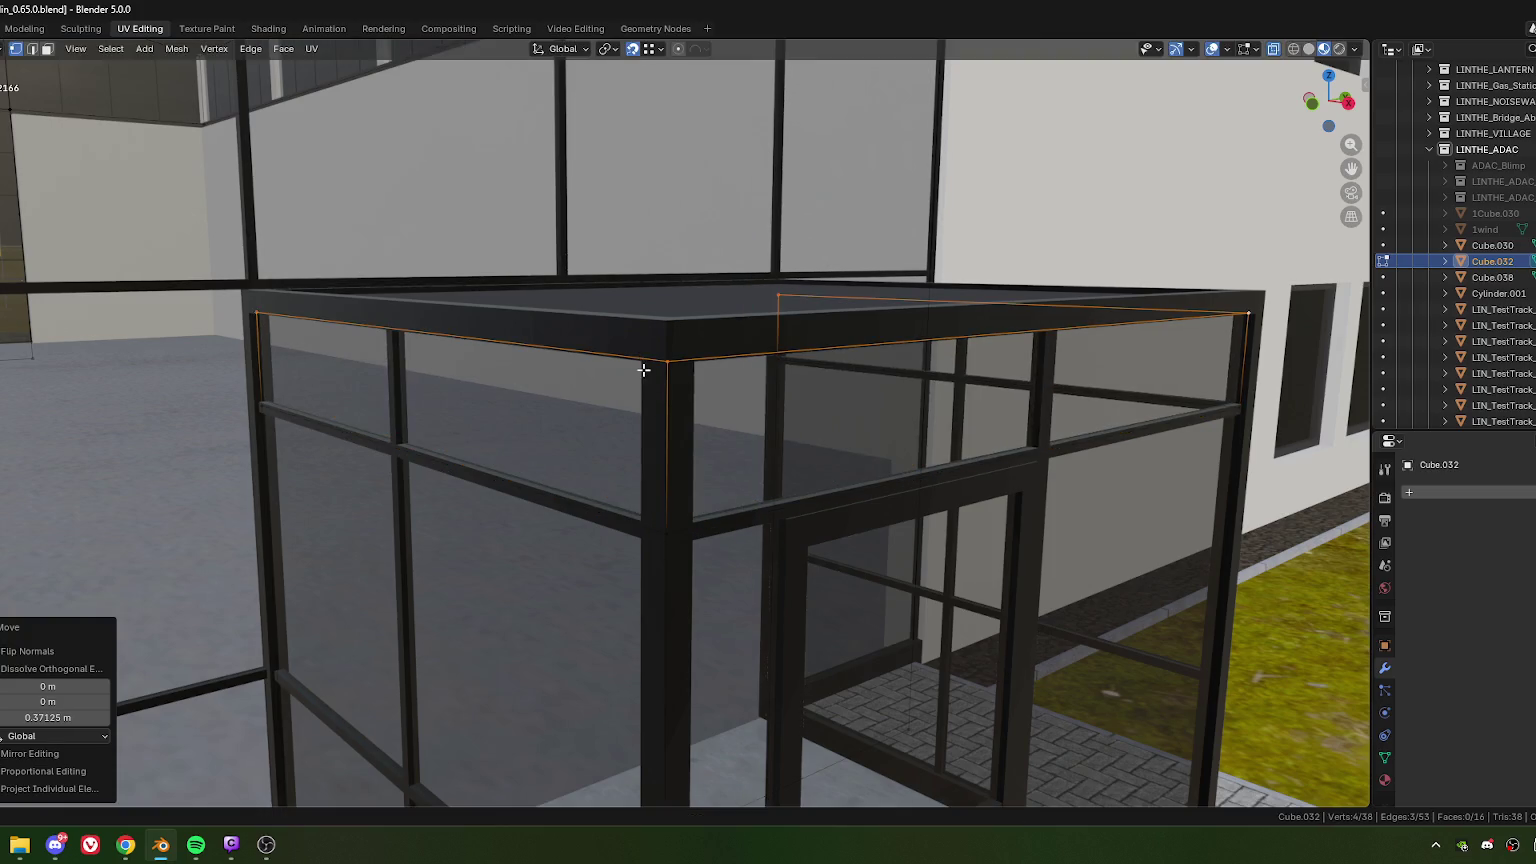
key(3)
click(405, 390)
middle_drag(583, 449, 849, 414)
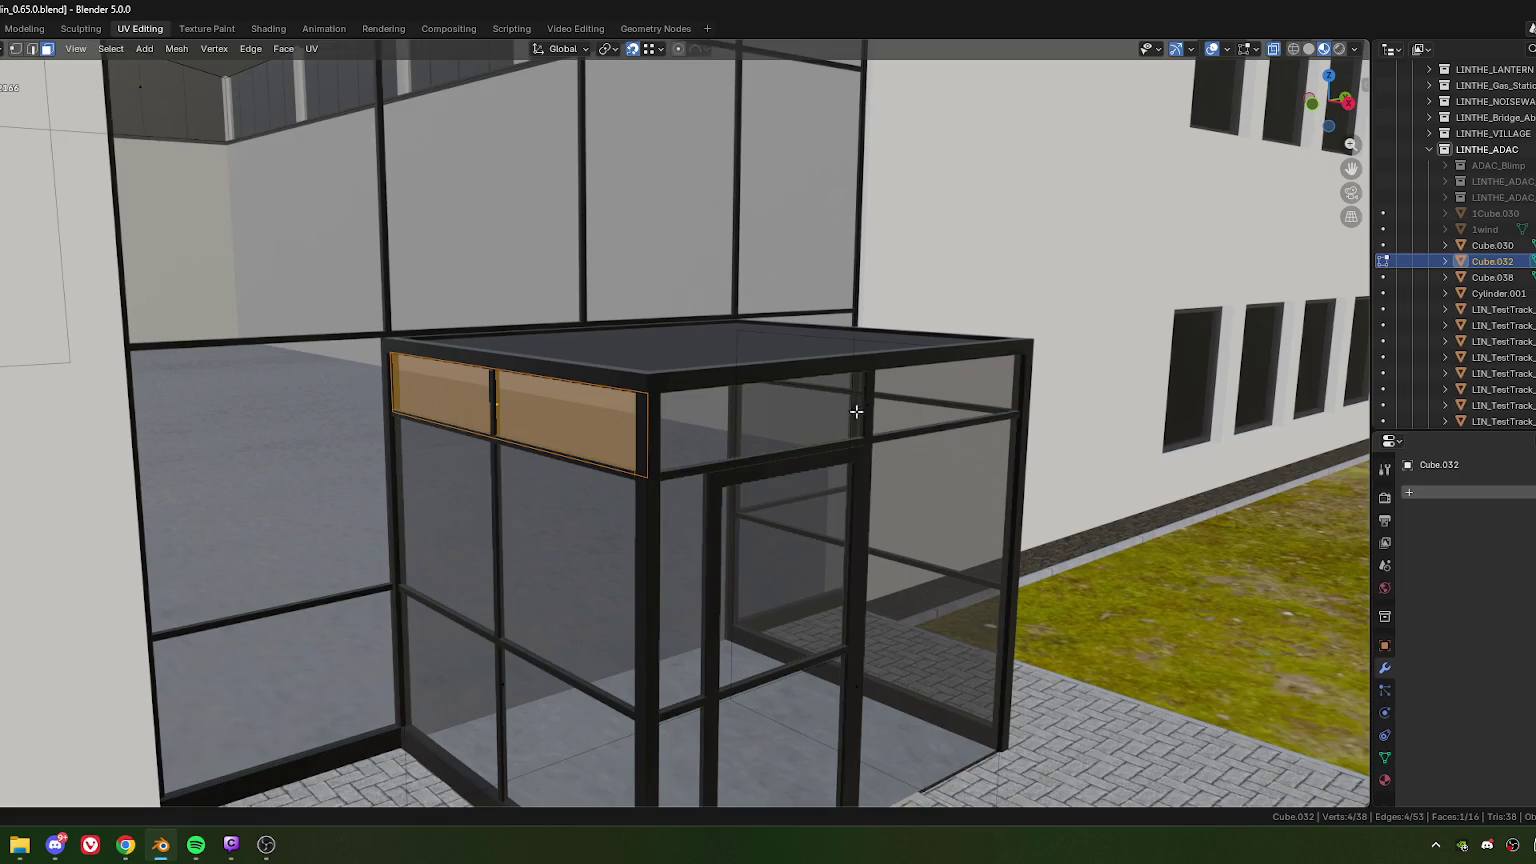
Step: Separate the selected upper glass panels into their own object
shift+click(849, 414)
shift+click(866, 390)
right_click(638, 437)
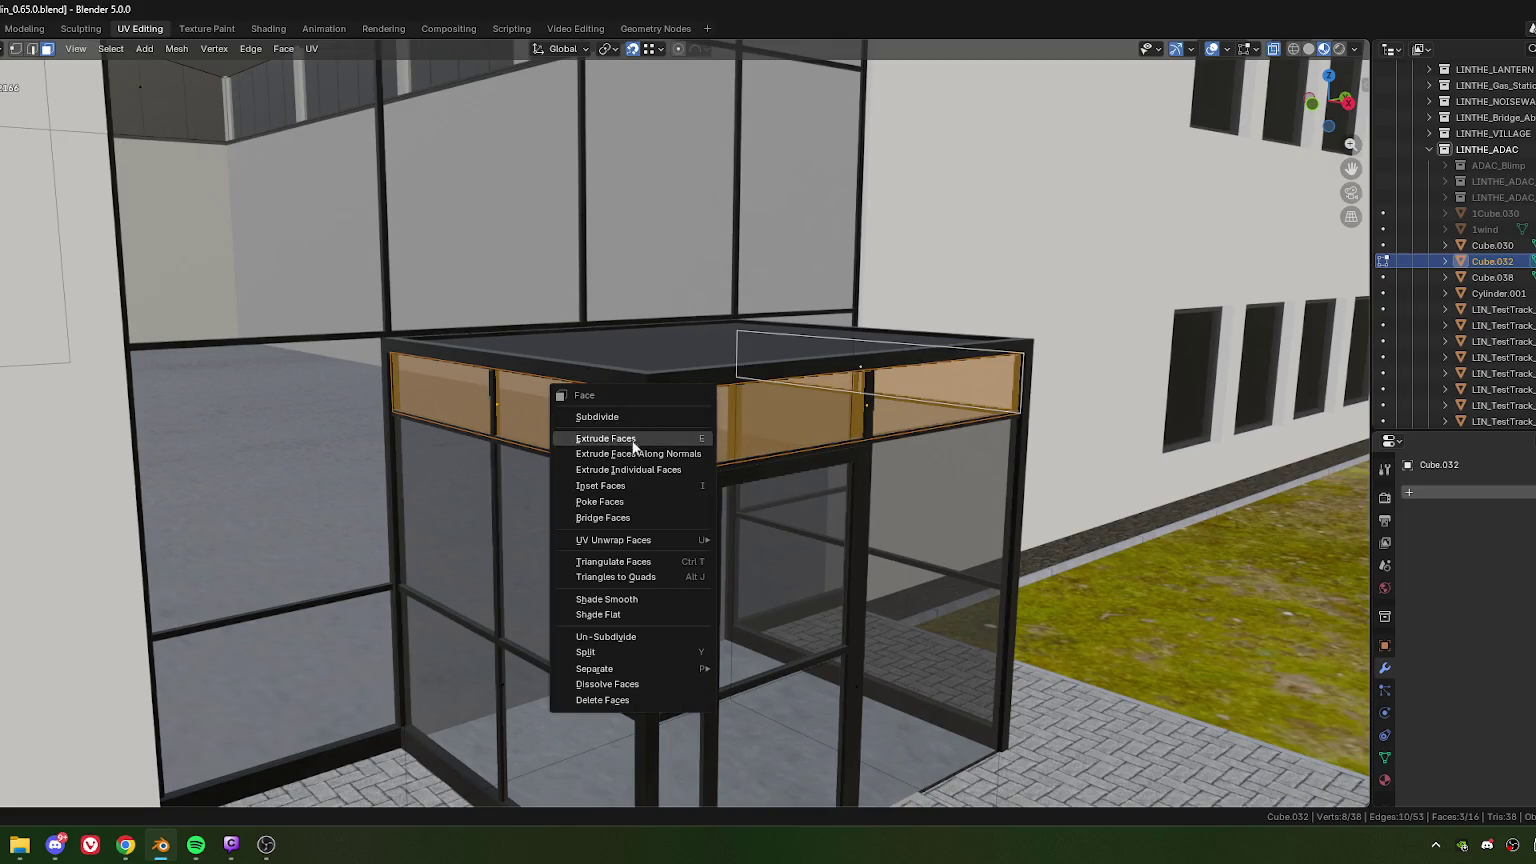
mouse_move(594, 668)
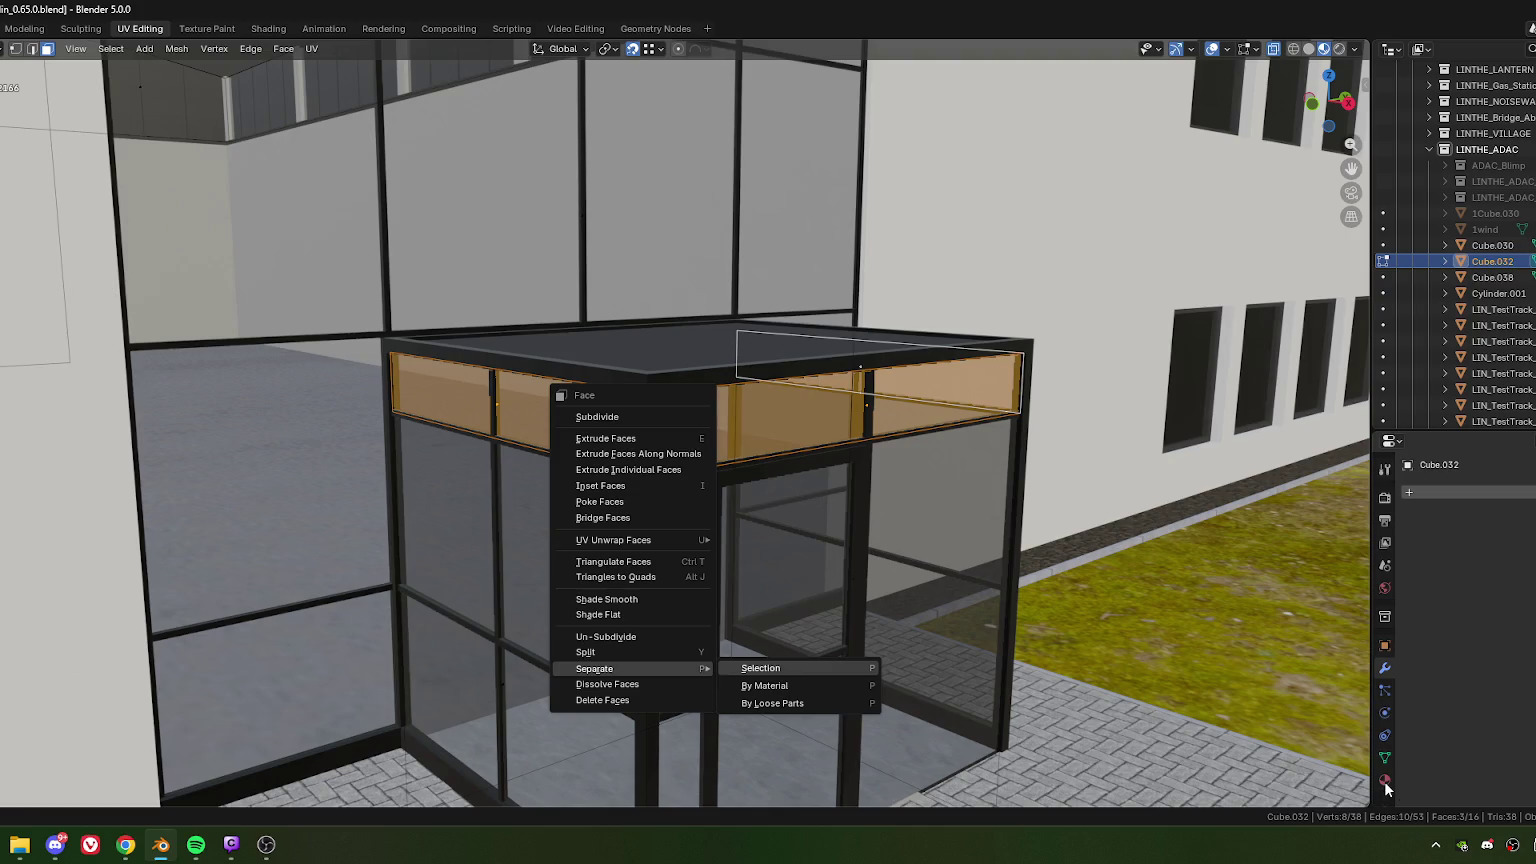
key(Return)
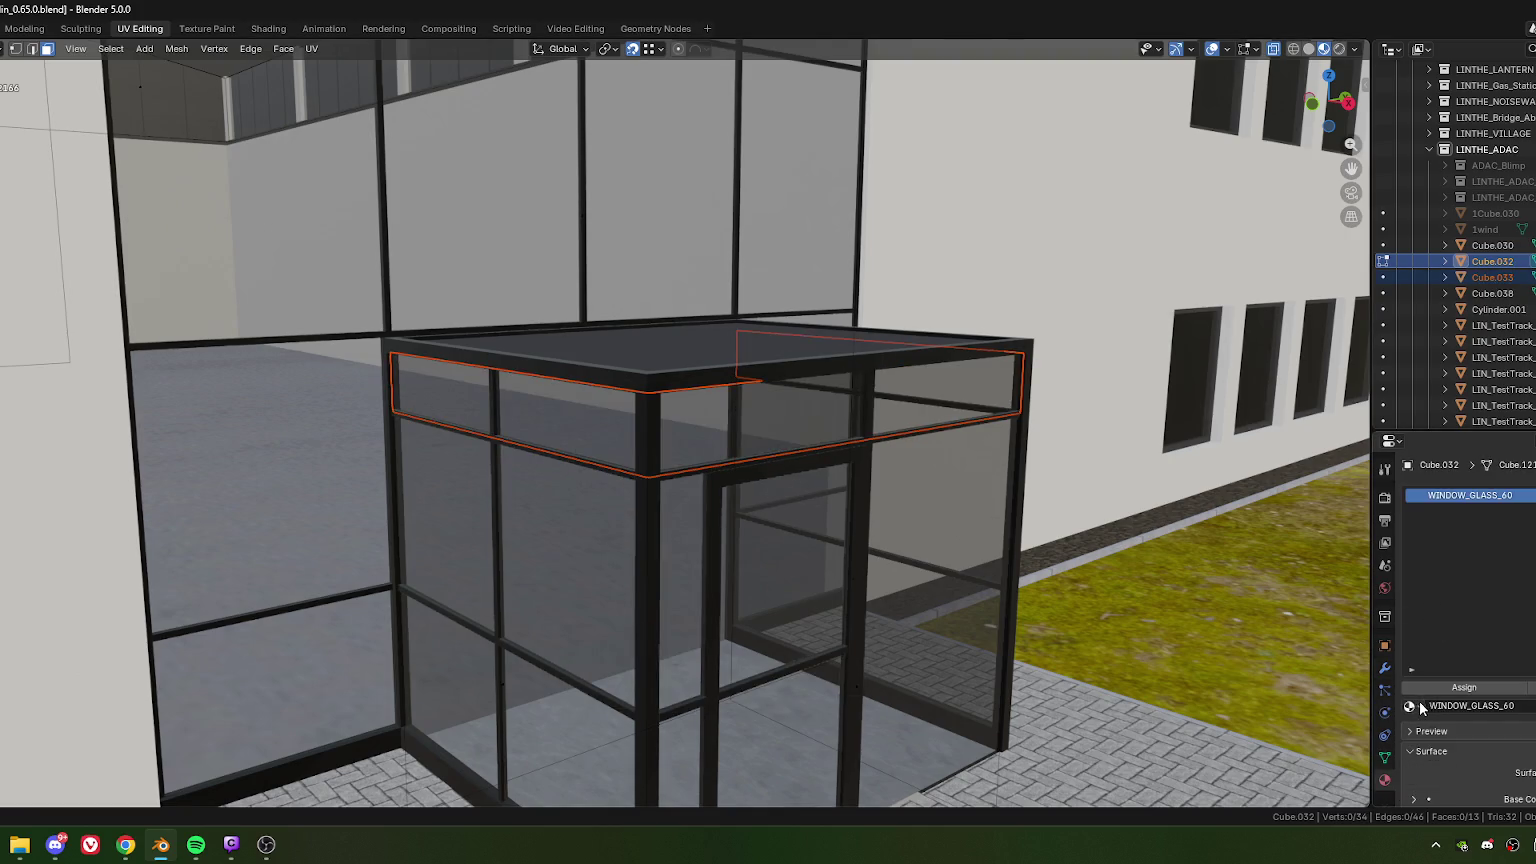
Step: Assign the colors material to the remaining glass walls
click(1419, 707)
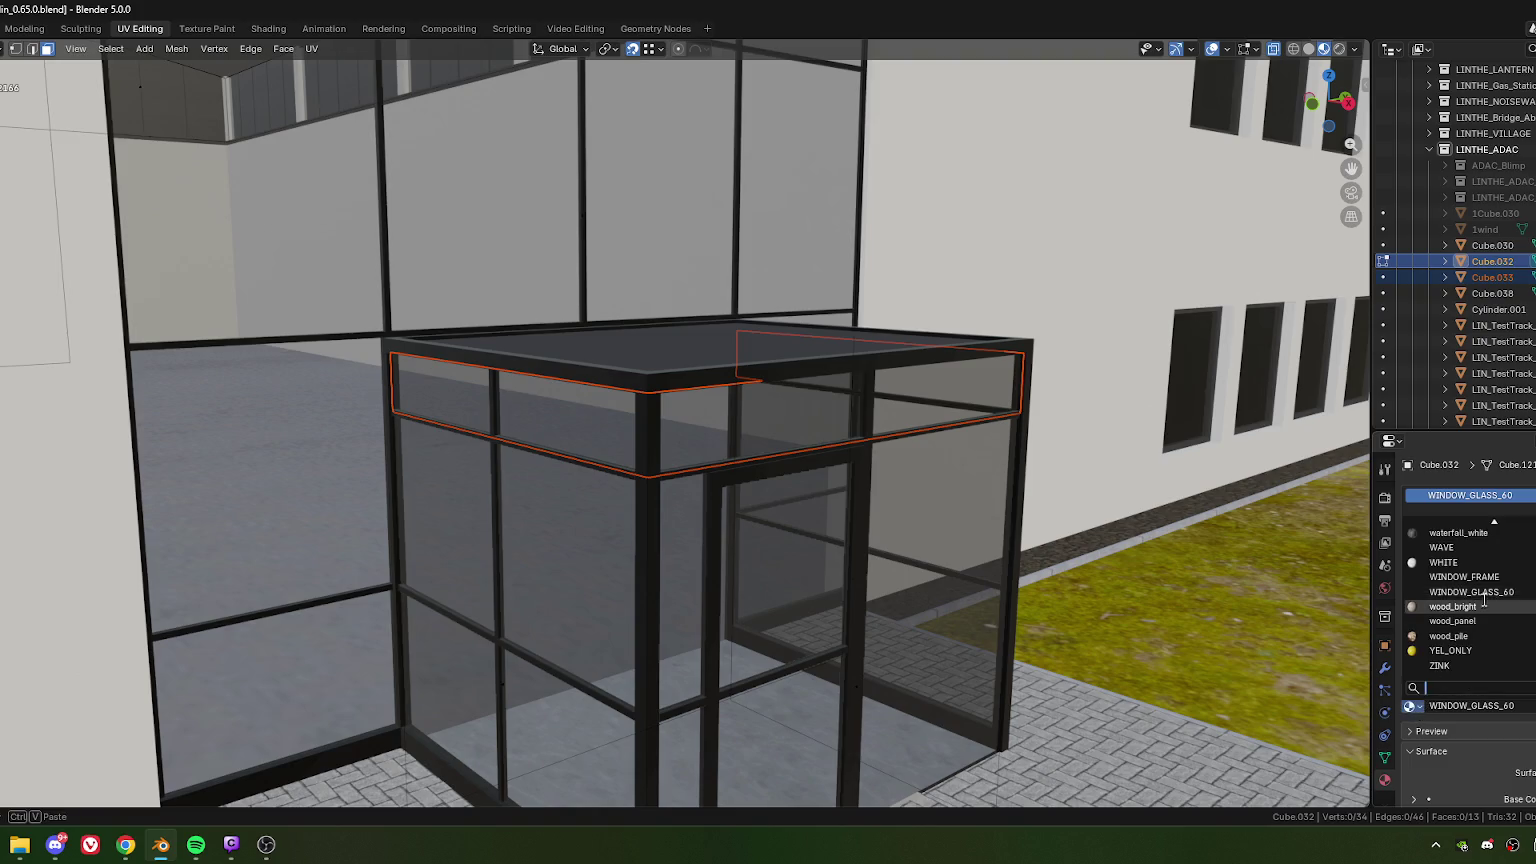
text(colo)
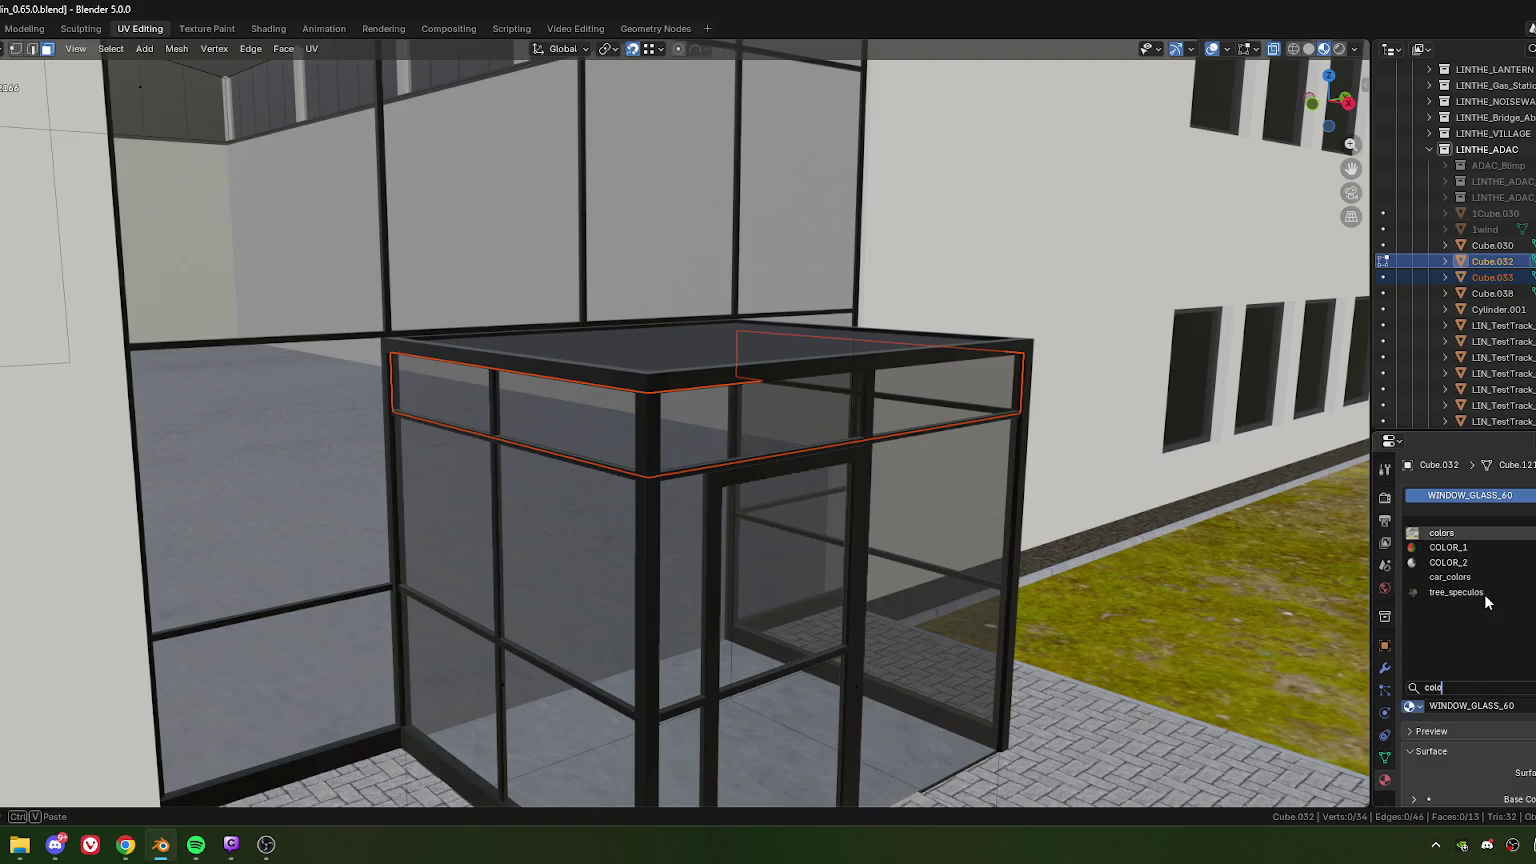
key(Return)
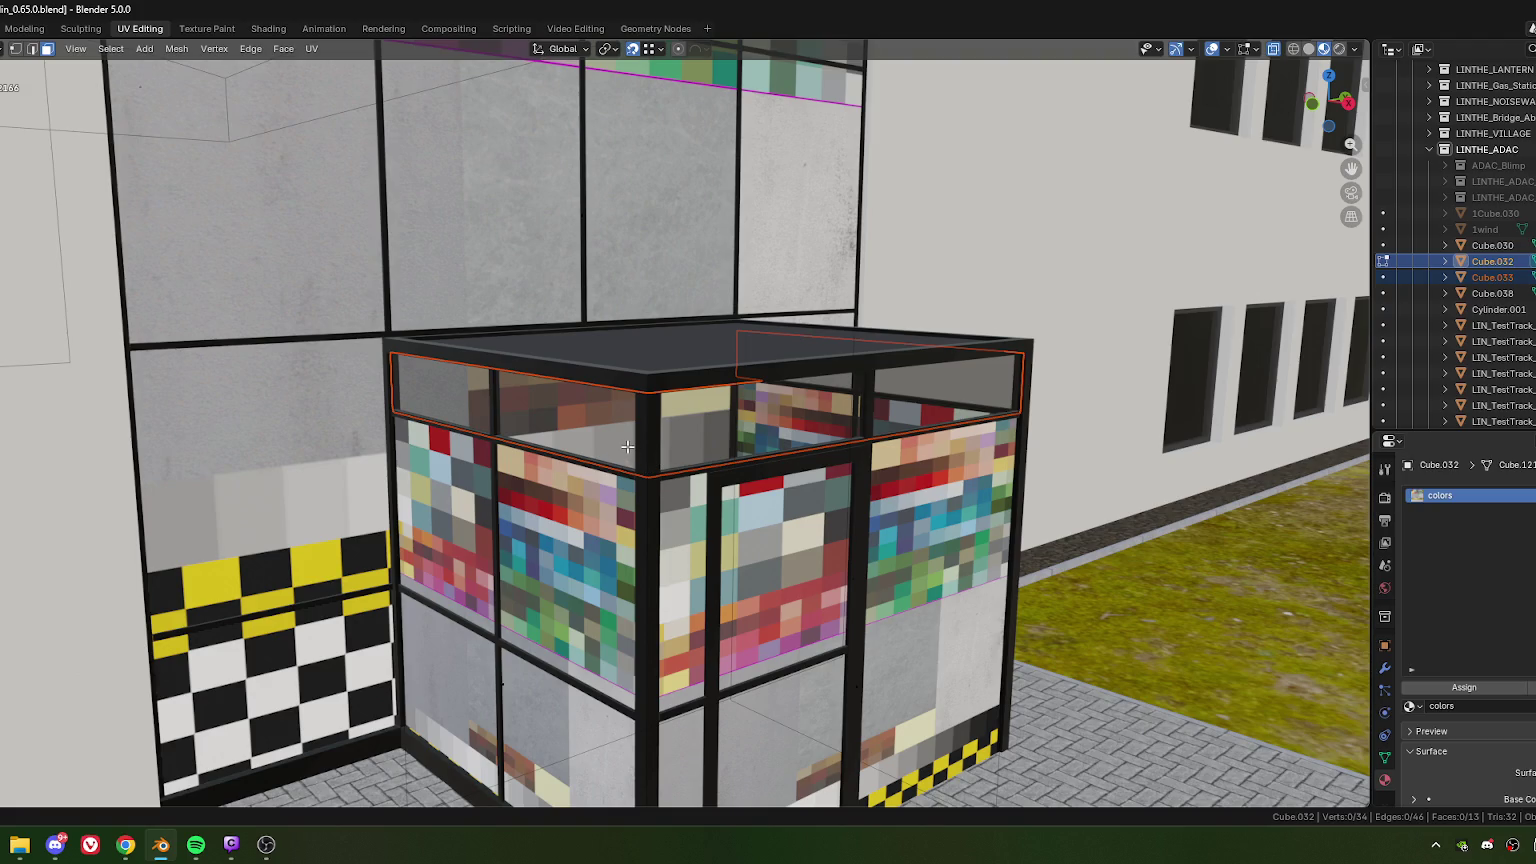
Step: Return to object mode and select the separated upper glass band
scroll(612, 421, up, 2)
scroll(609, 416, up, 2)
scroll(609, 416, down, 3)
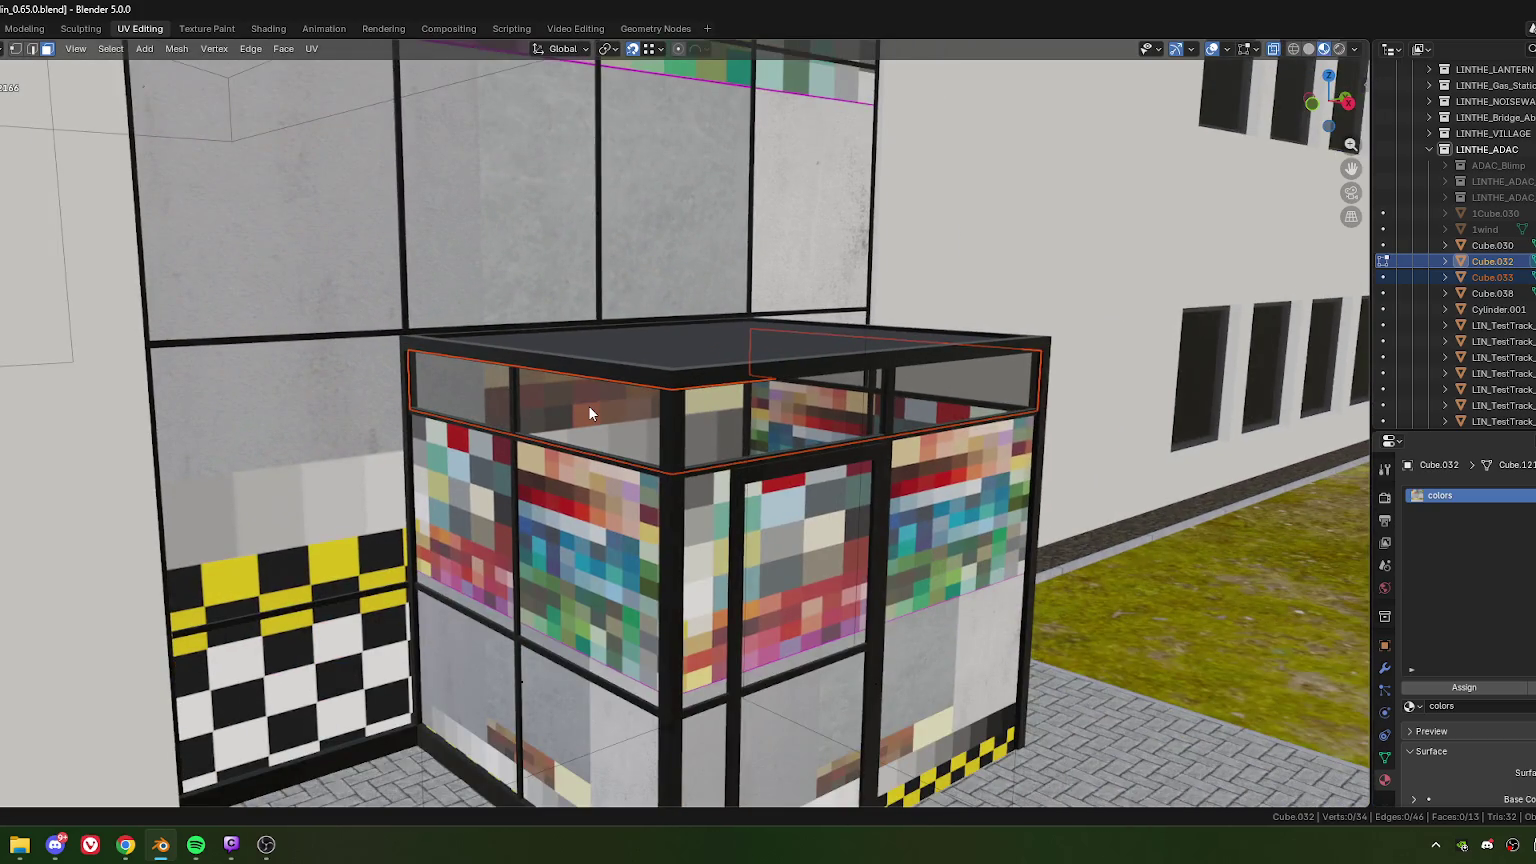
key(Tab)
click(593, 410)
shift+middle_drag(792, 424, 768, 444)
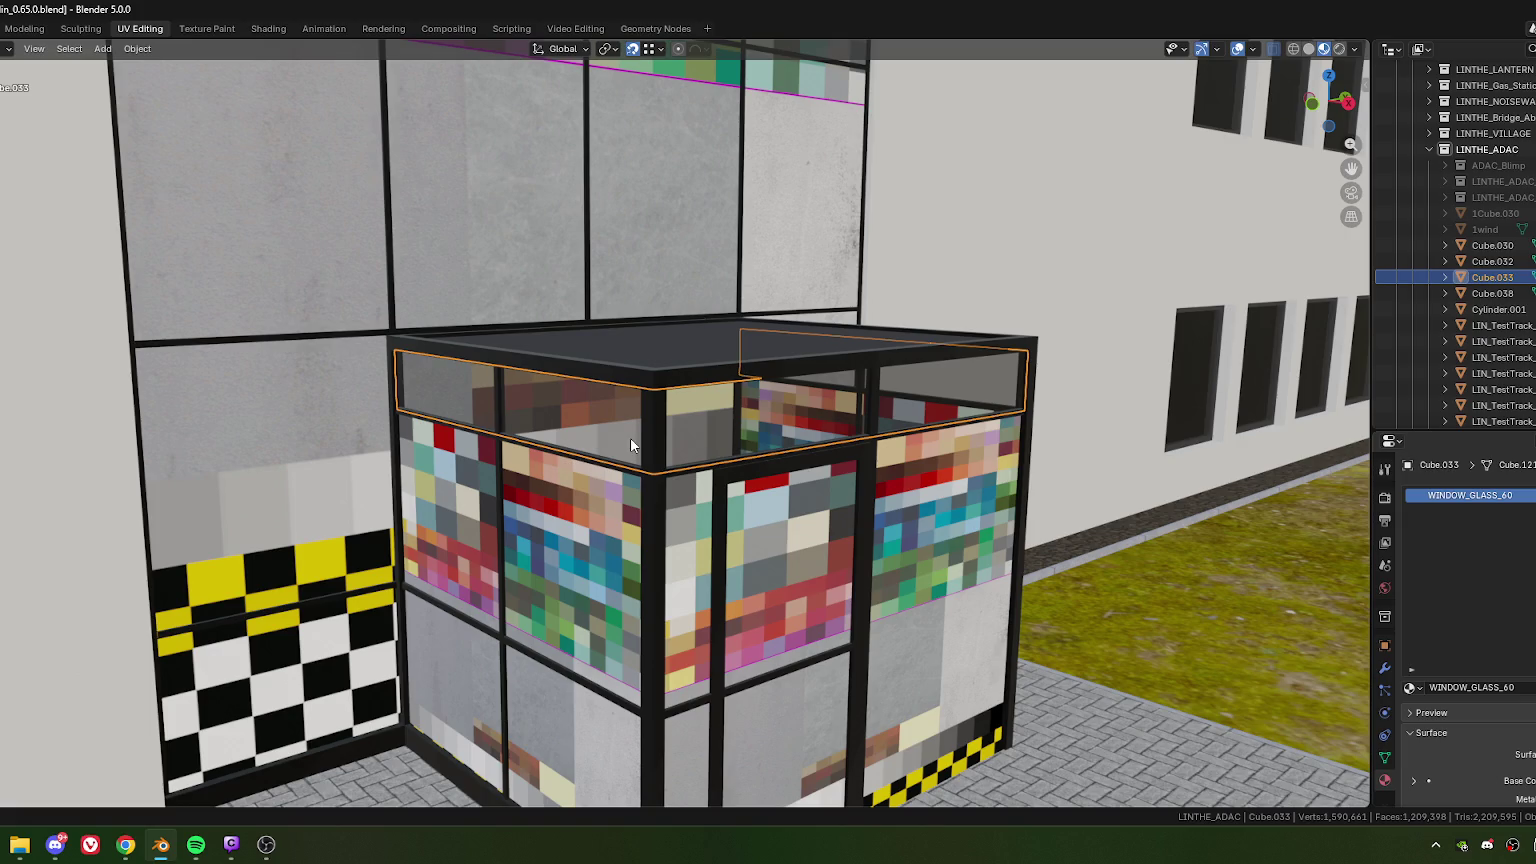
Step: Give the glass walls object Cube.032 the WINDOW_GLASS_60 material
shift+click(725, 523)
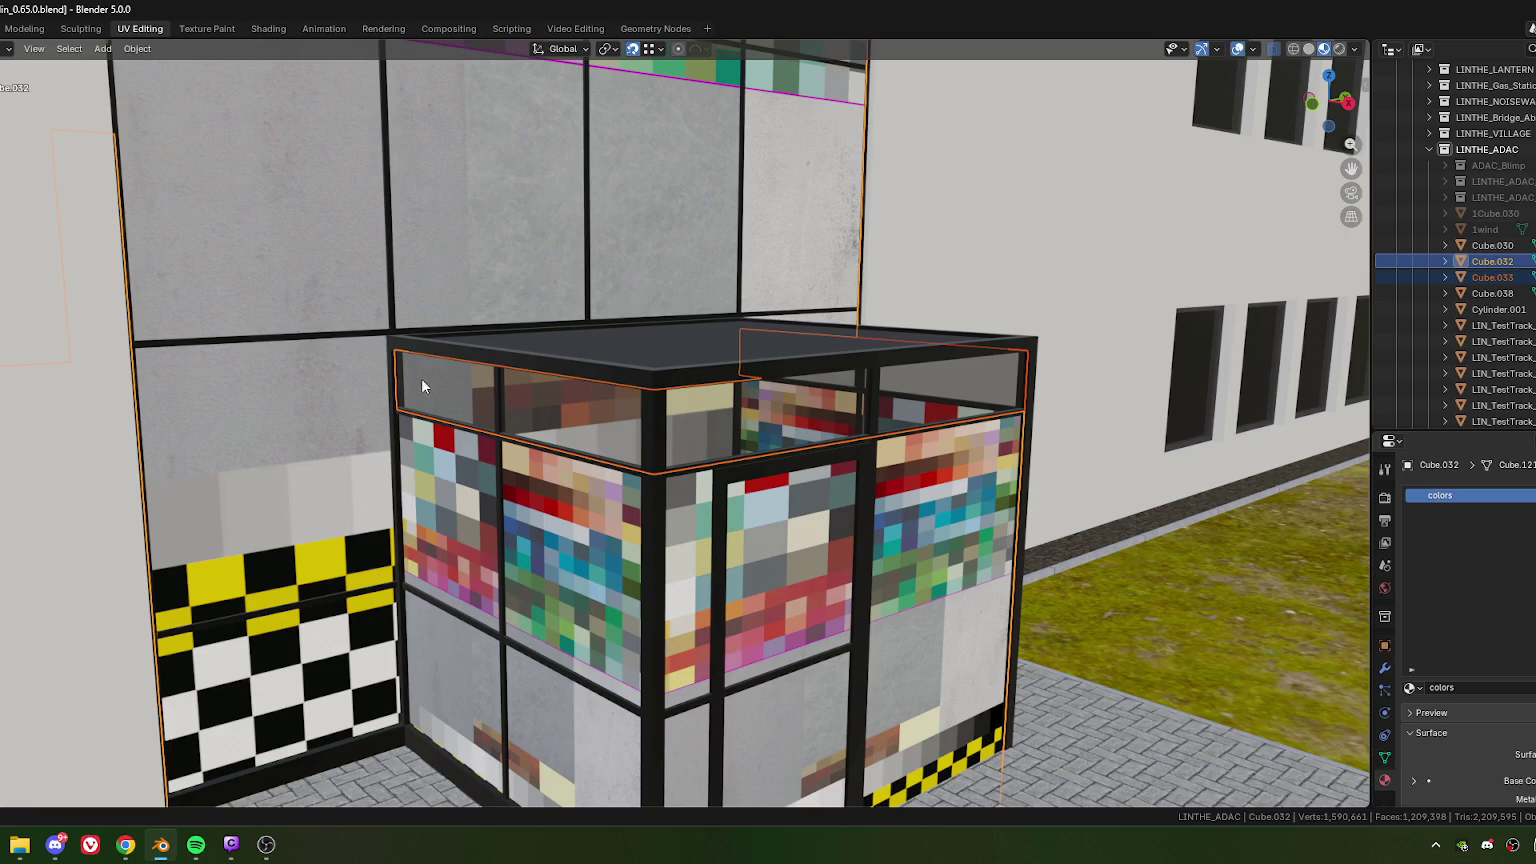
click(612, 568)
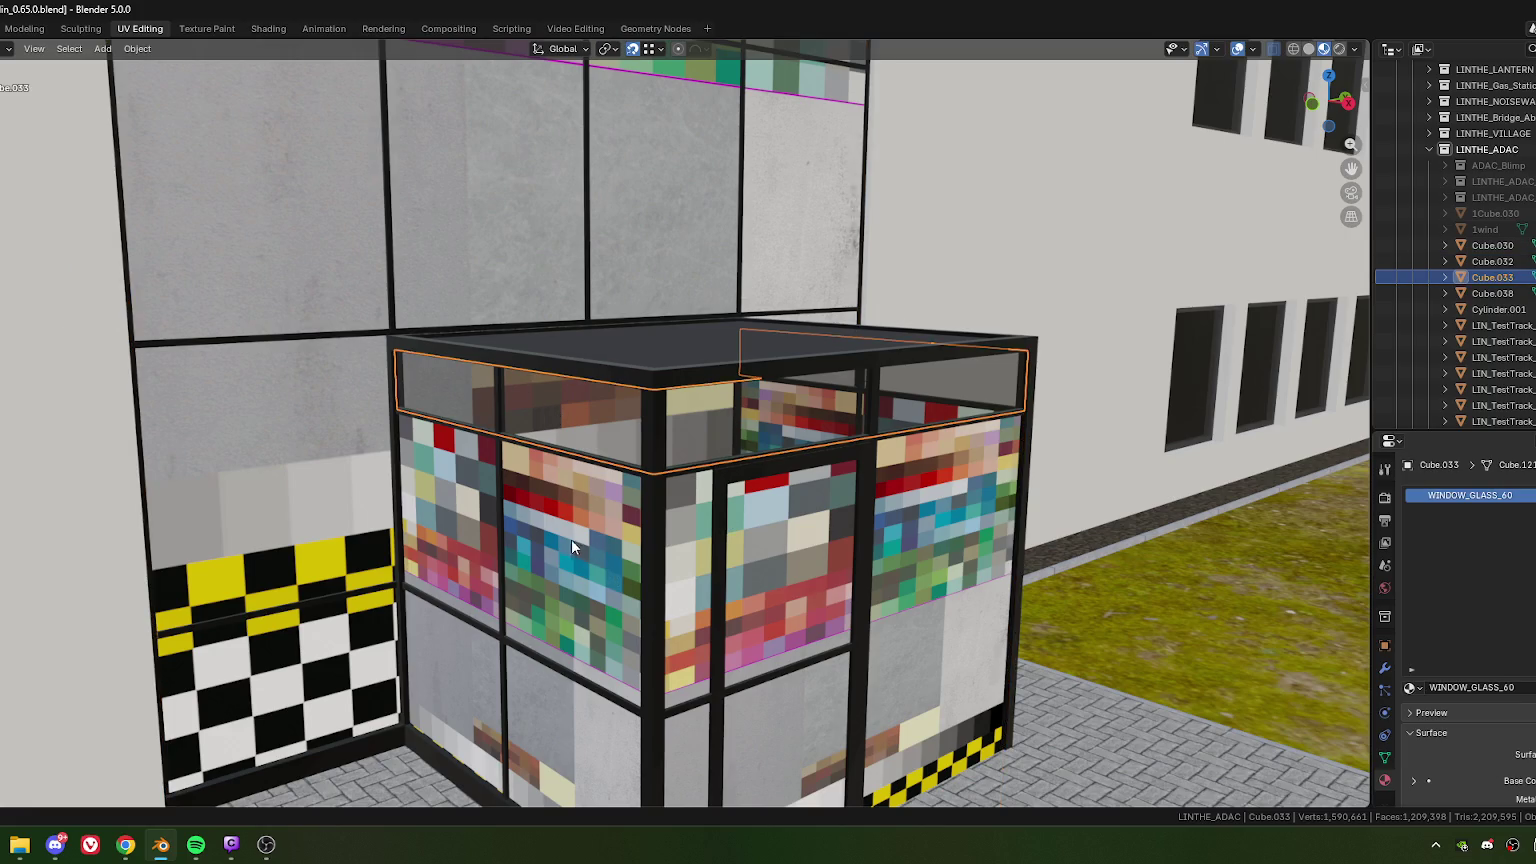
click(589, 634)
click(1411, 687)
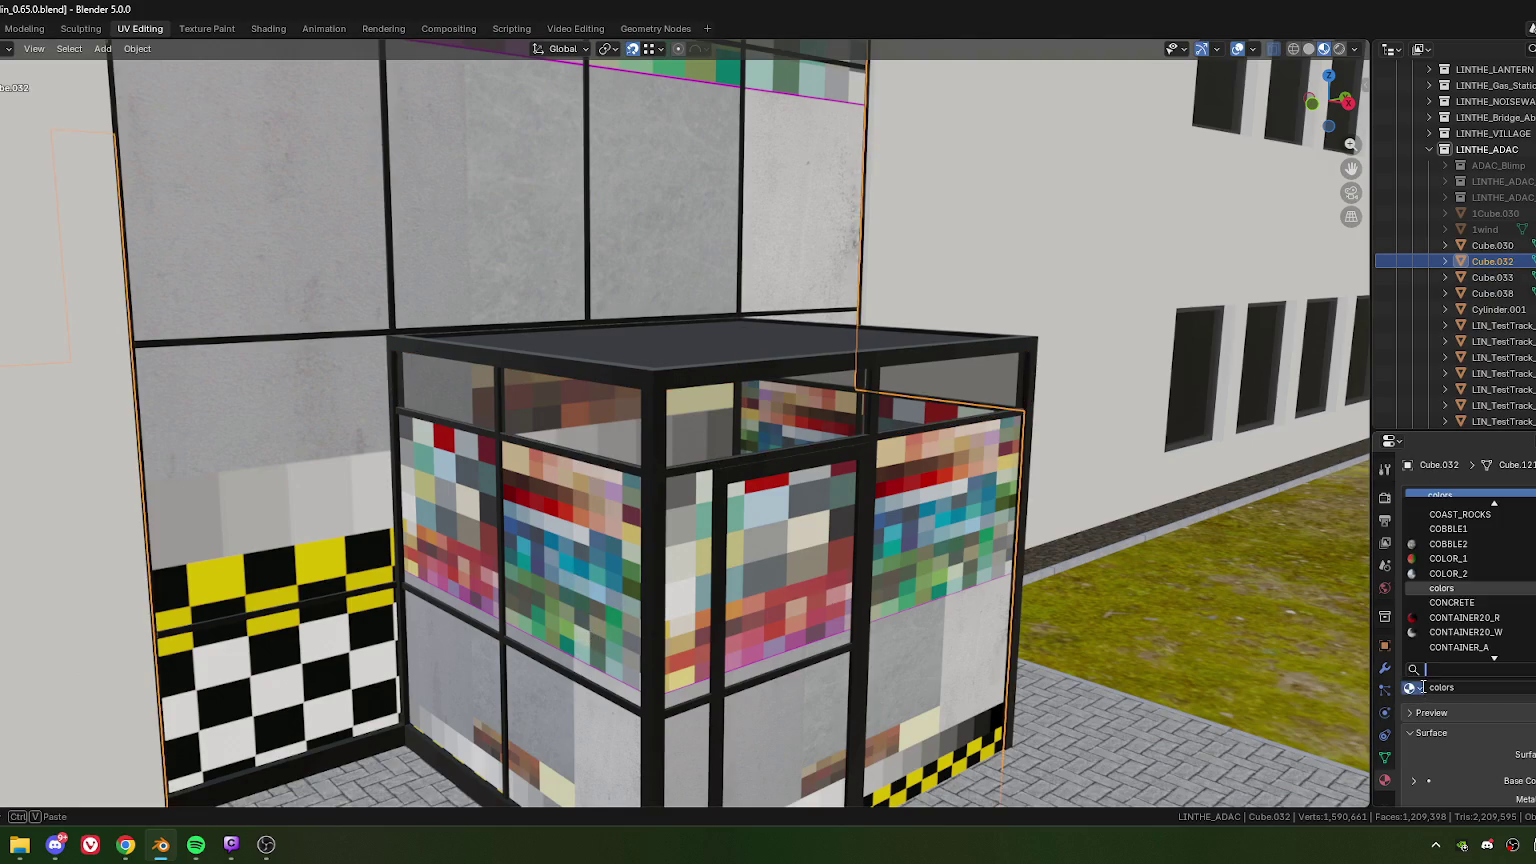
text(wind)
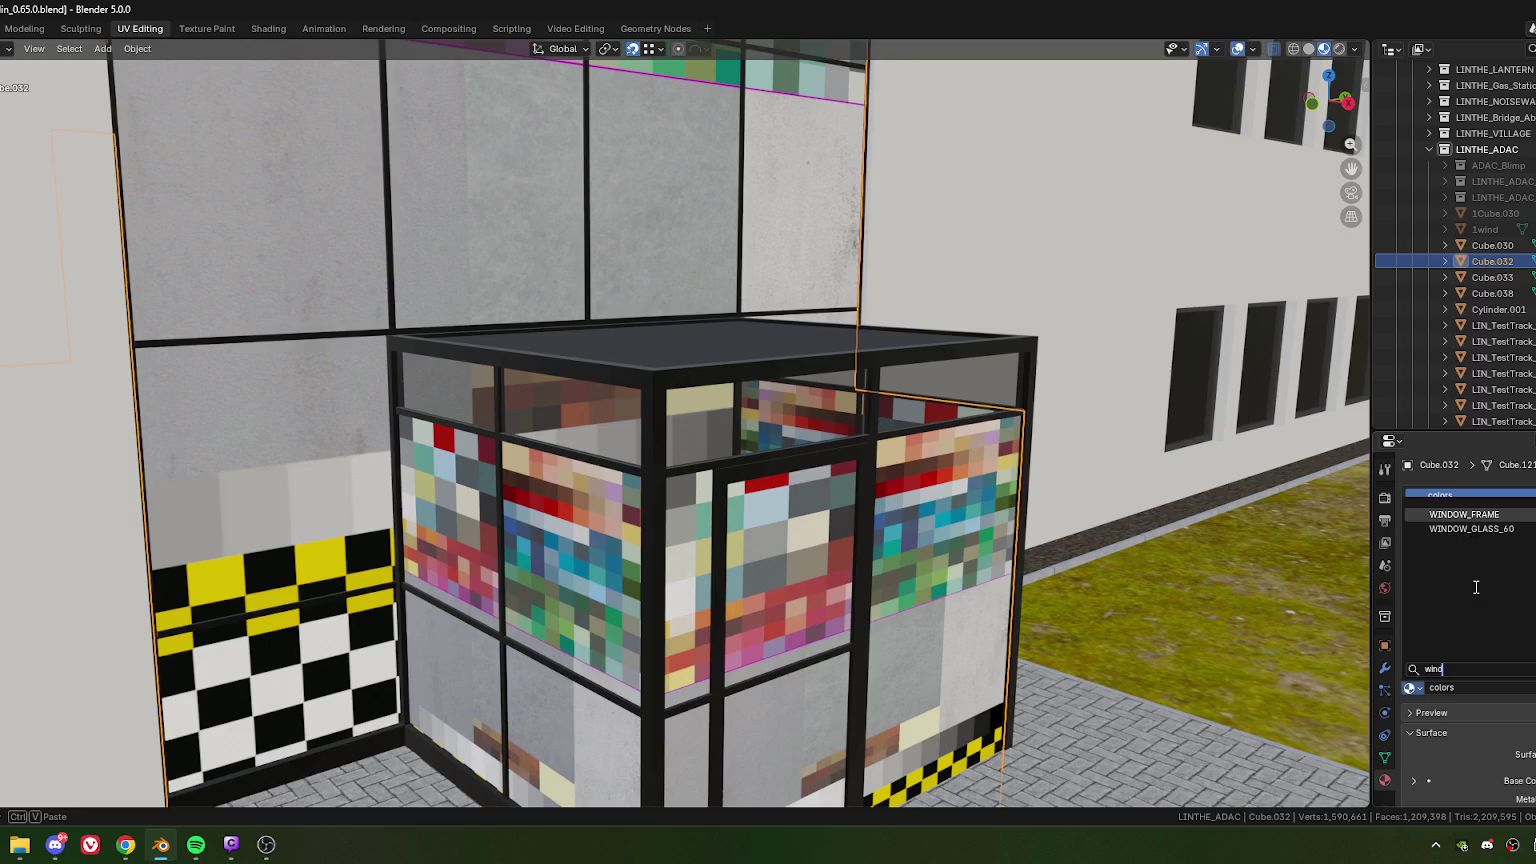
key(Down)
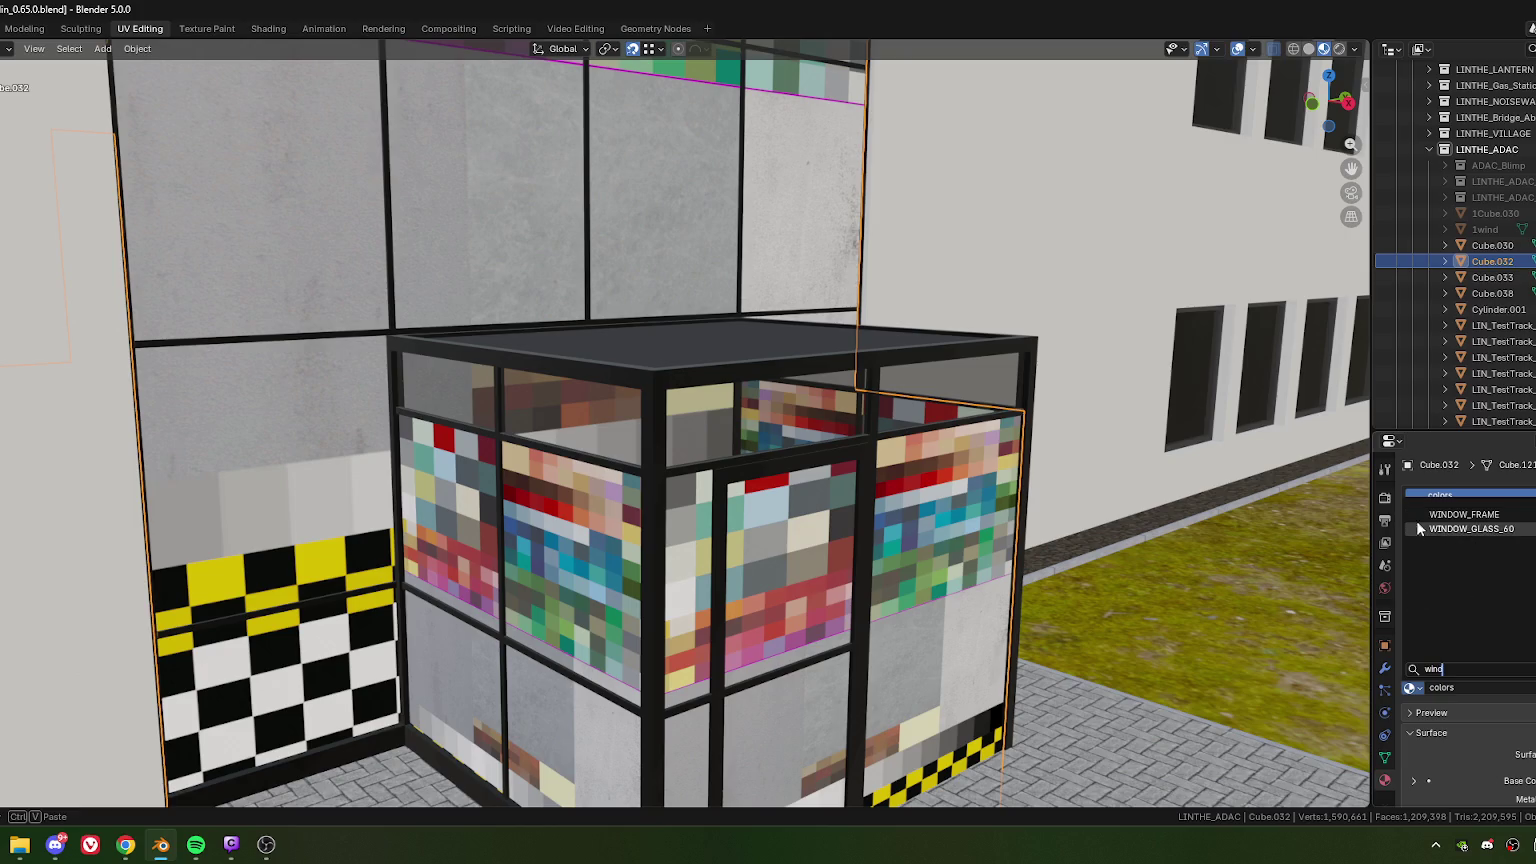
key(Return)
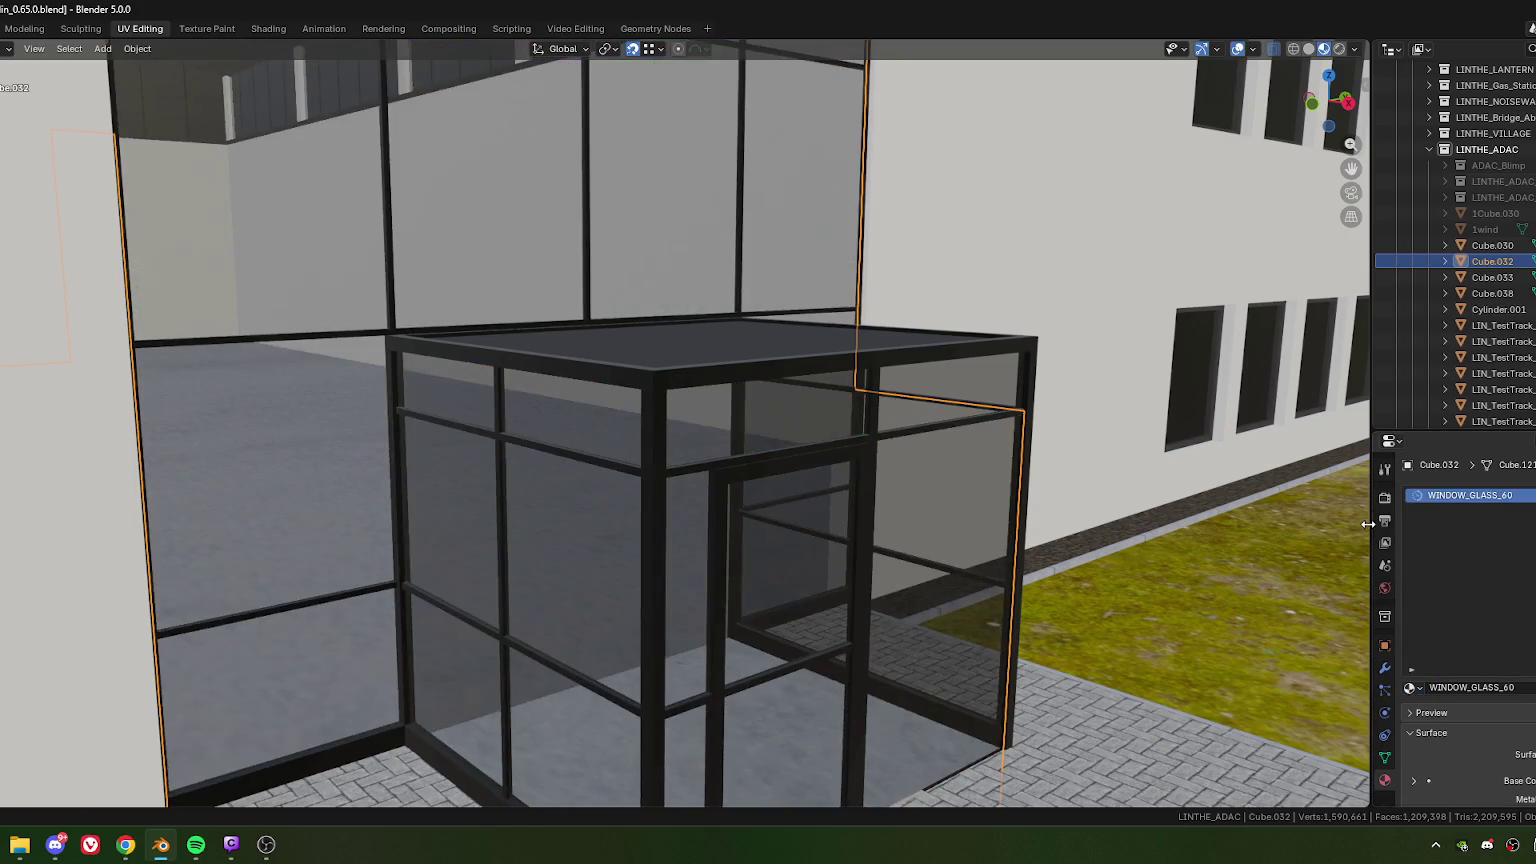
Step: Apply the colors material to the vestibule's top band Cube.033
click(631, 507)
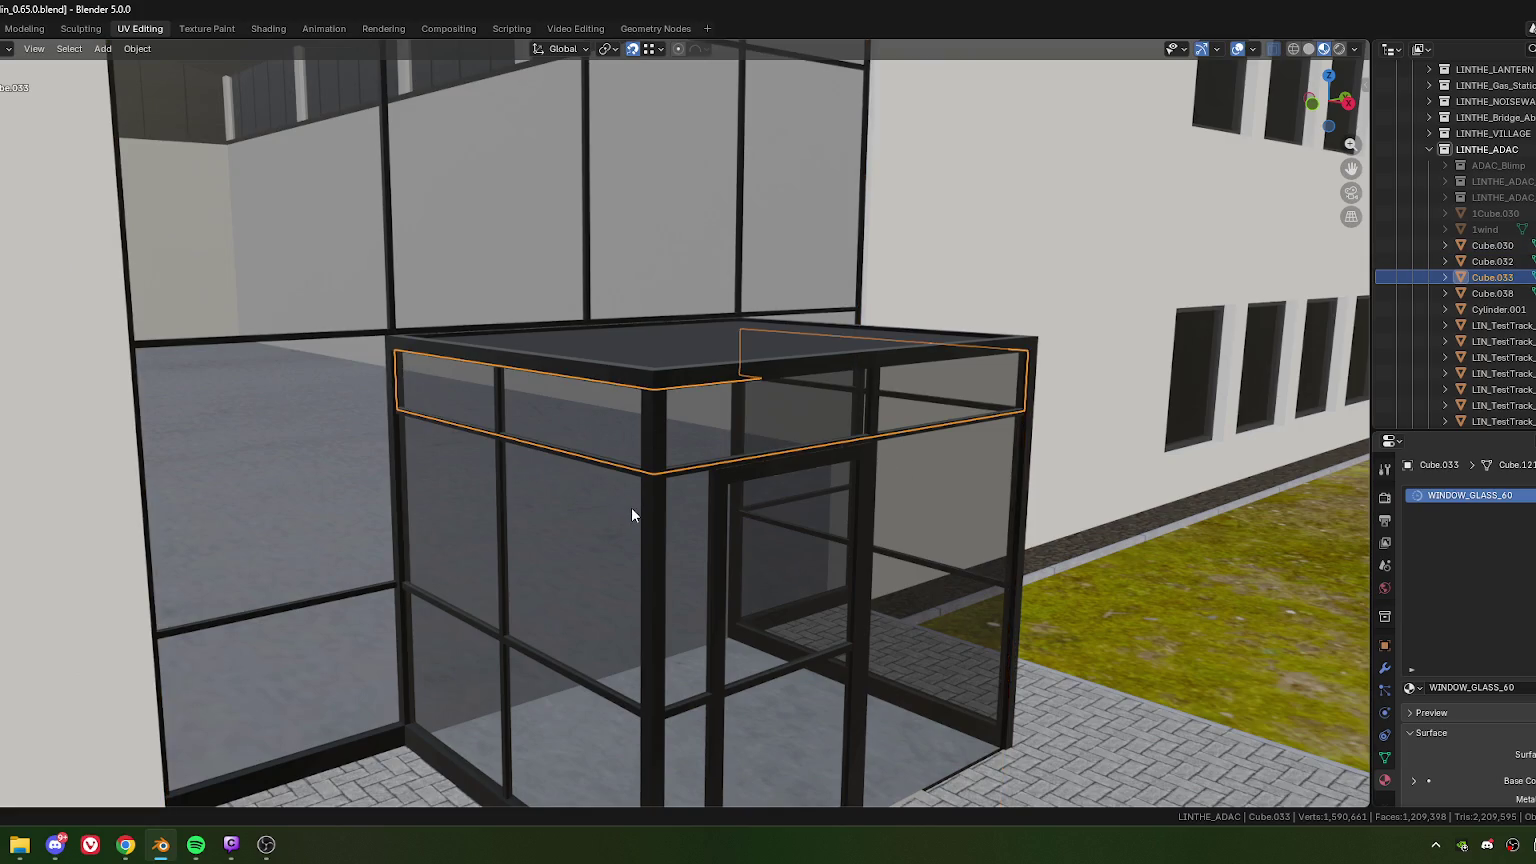
click(1412, 687)
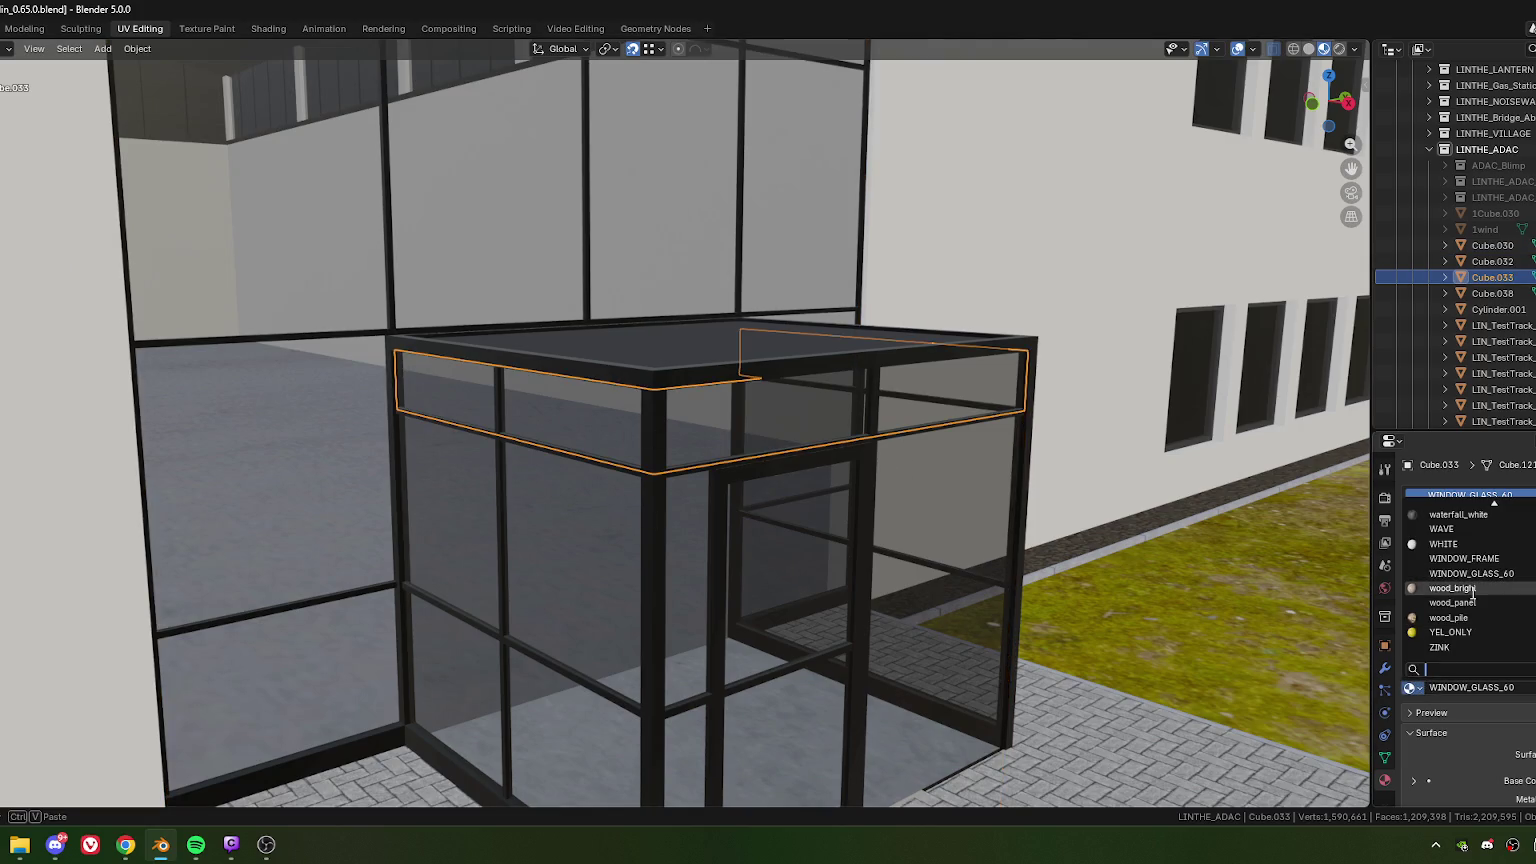
text(color)
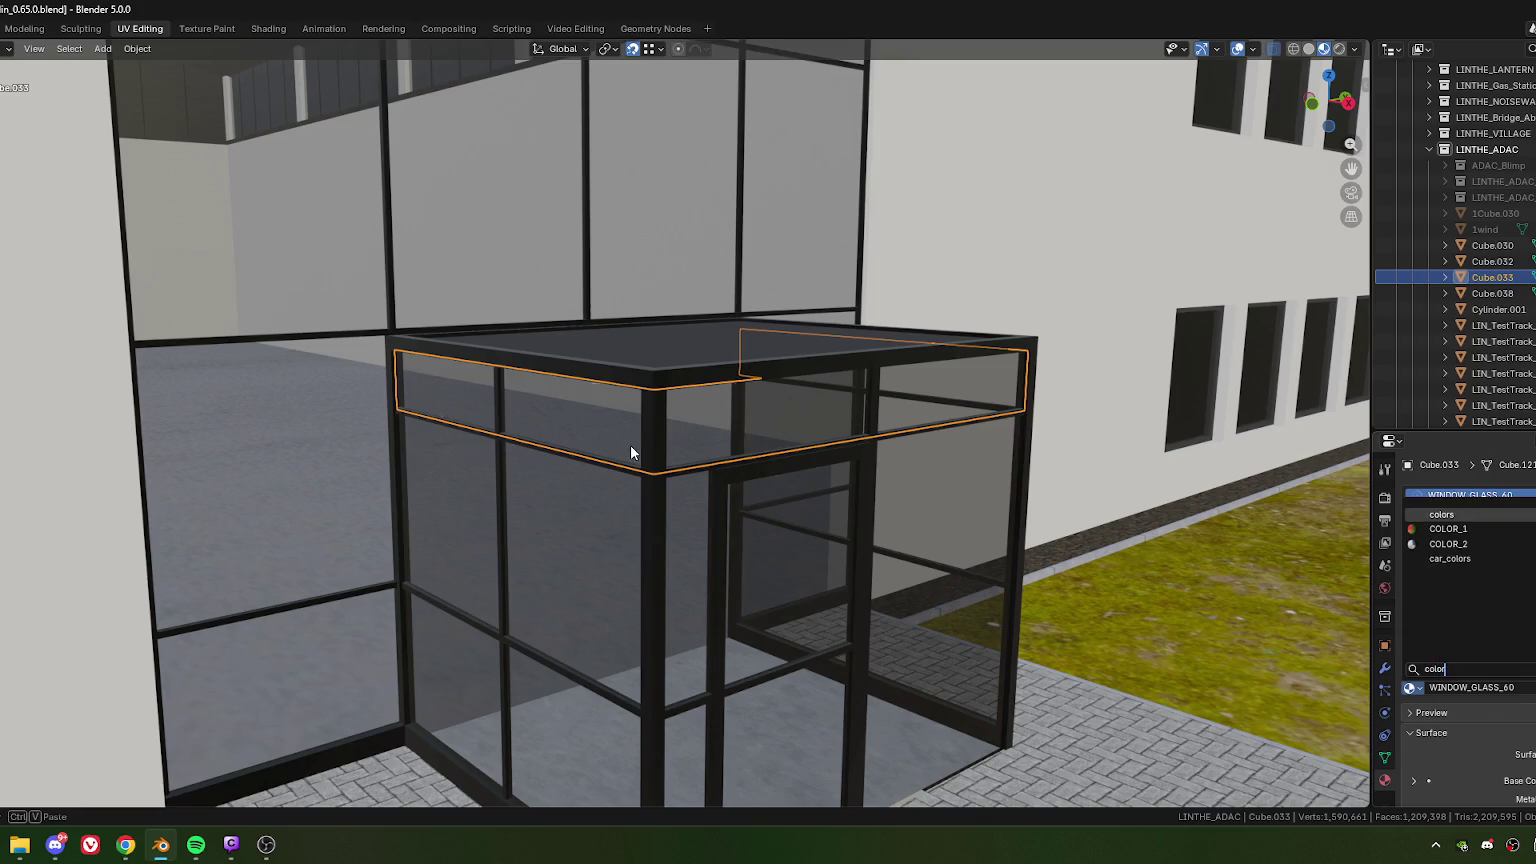
key(Return)
Step: Toggle the band between edit and object mode while reviewing its colors texture
key(Tab)
mouse_move(630, 453)
middle_down()
mouse_move(726, 514)
mouse_move(591, 519)
mouse_move(622, 523)
middle_up()
scroll(726, 514, up, 3)
scroll(591, 519, up, 3)
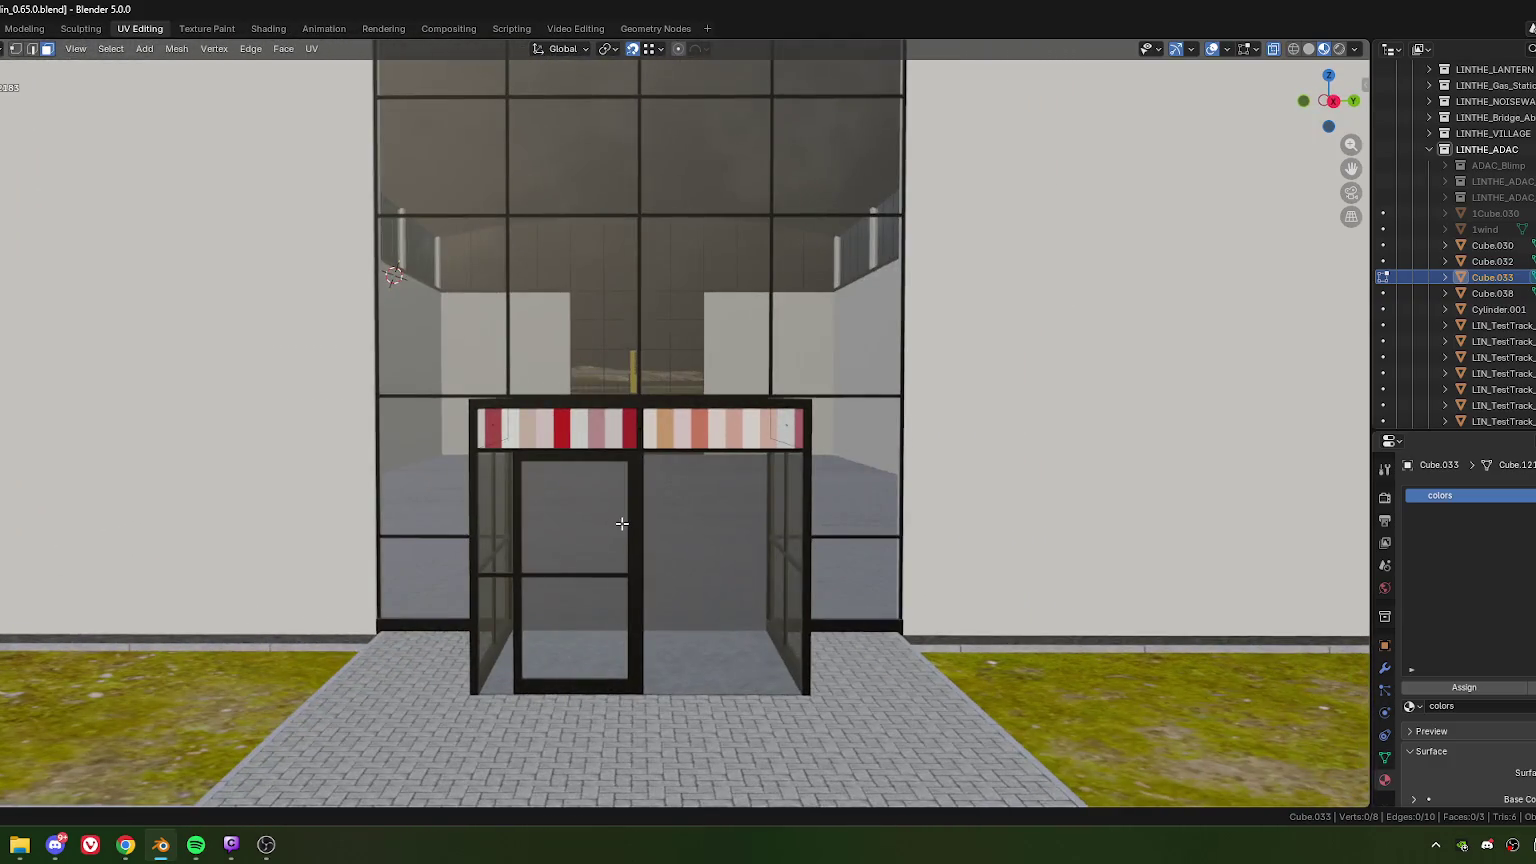
key(Tab)
middle_drag(719, 437, 584, 532)
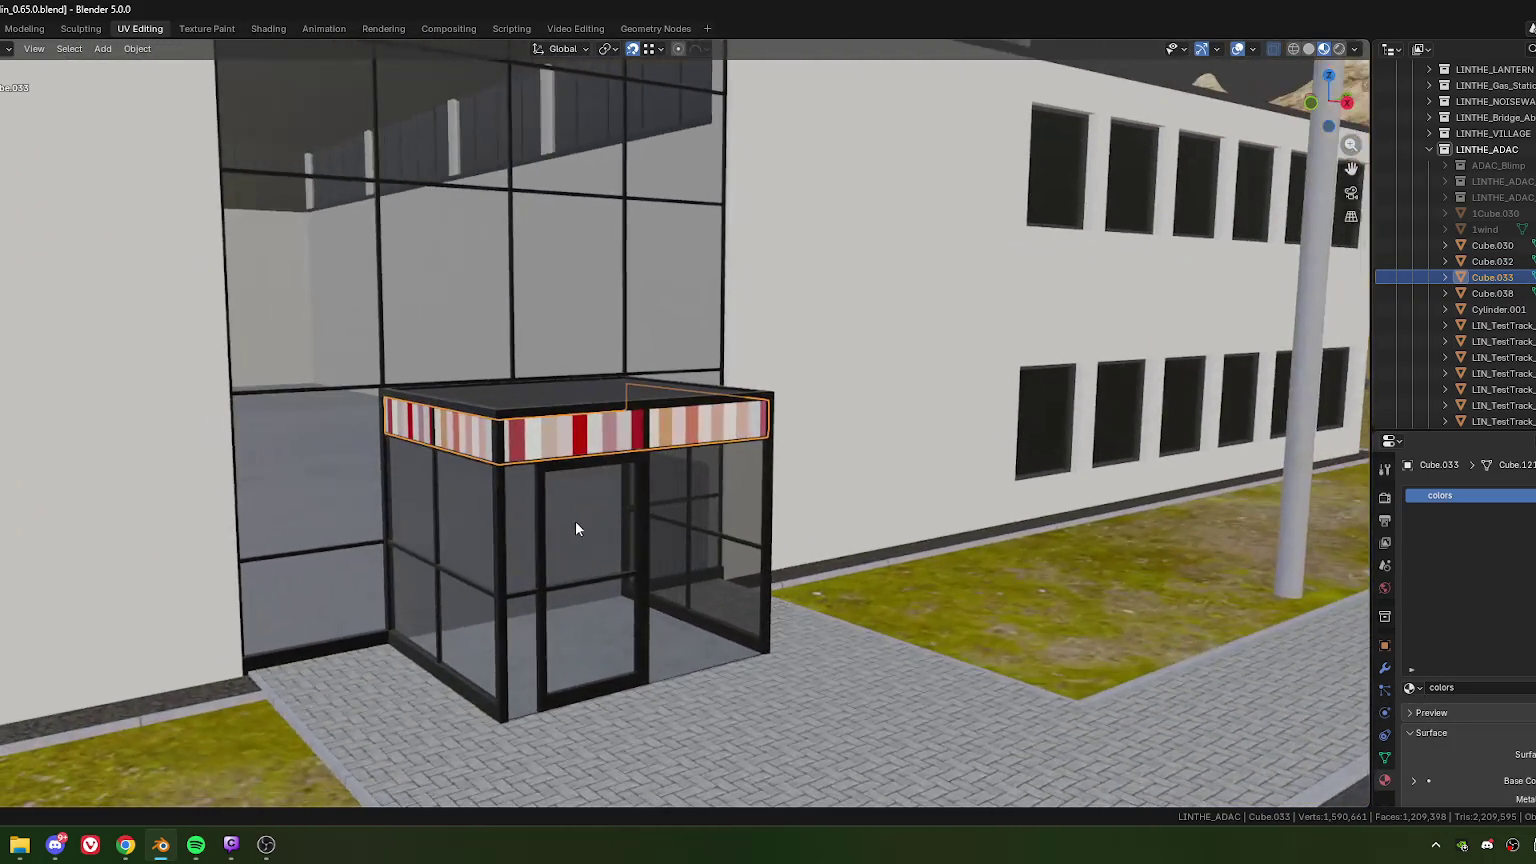
key(Tab)
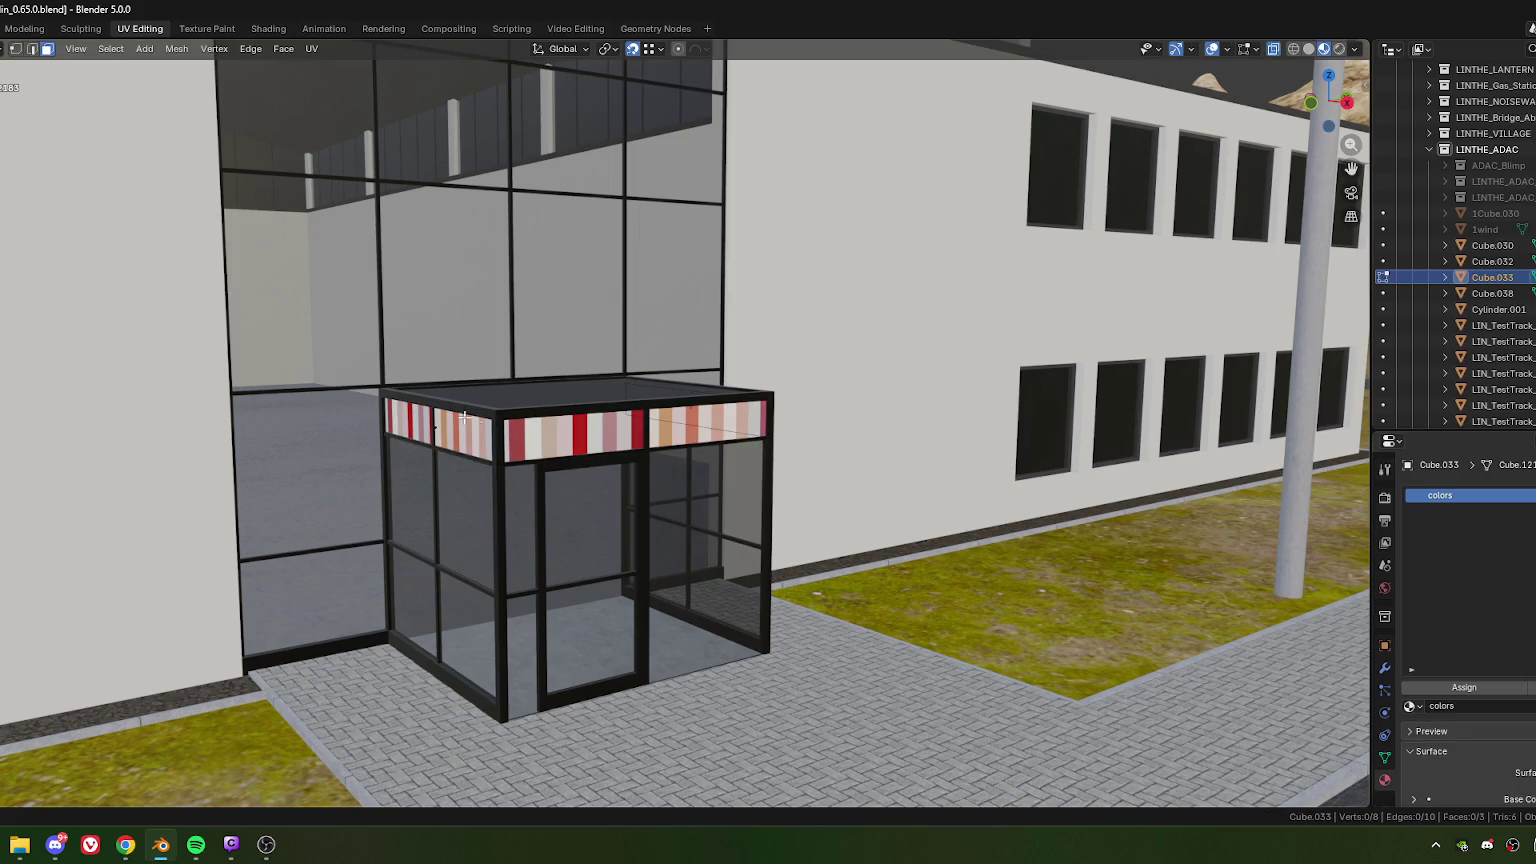
Step: Select all band faces, shift their UVs onto the yellow-green swatches, and narrow them horizontally
key(a)
middle_drag(578, 490, 257, 235)
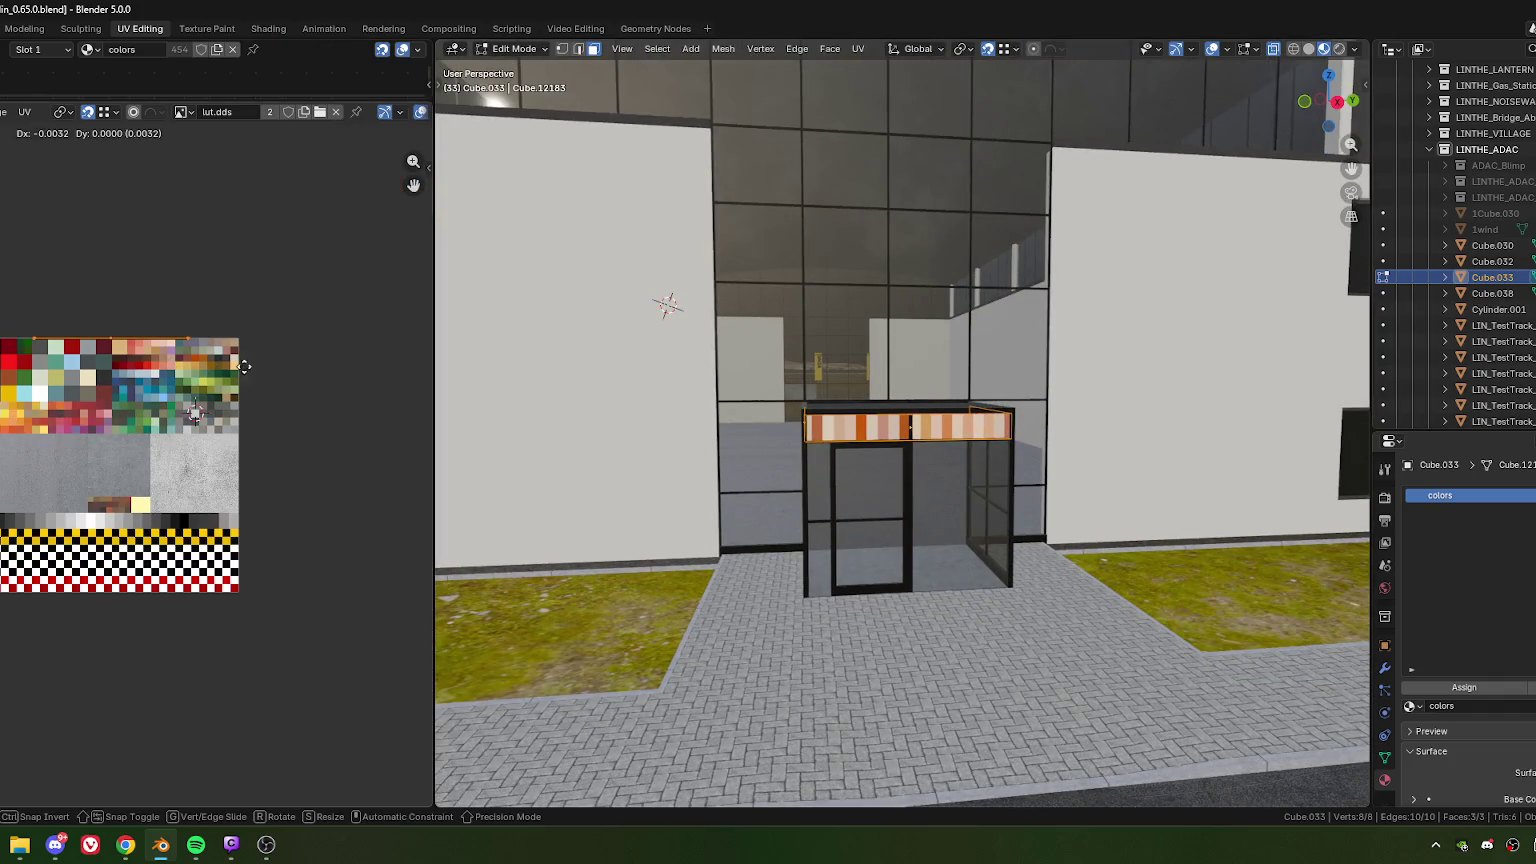
drag(224, 352, 377, 394)
scroll(163, 488, up, 3)
middle_drag(163, 488, 197, 488)
key(g)
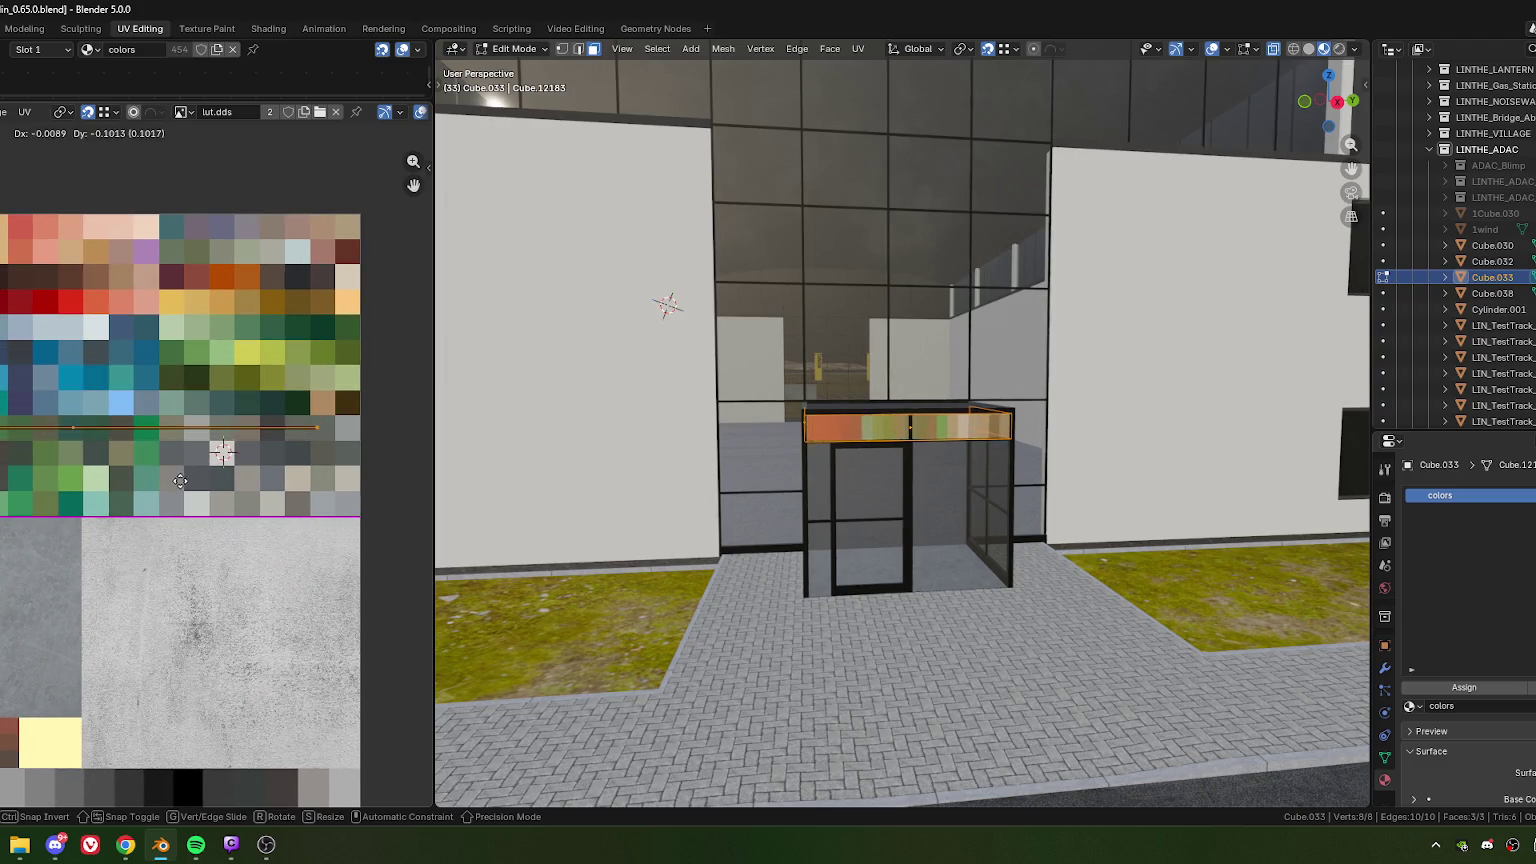
key(s)
key(x)
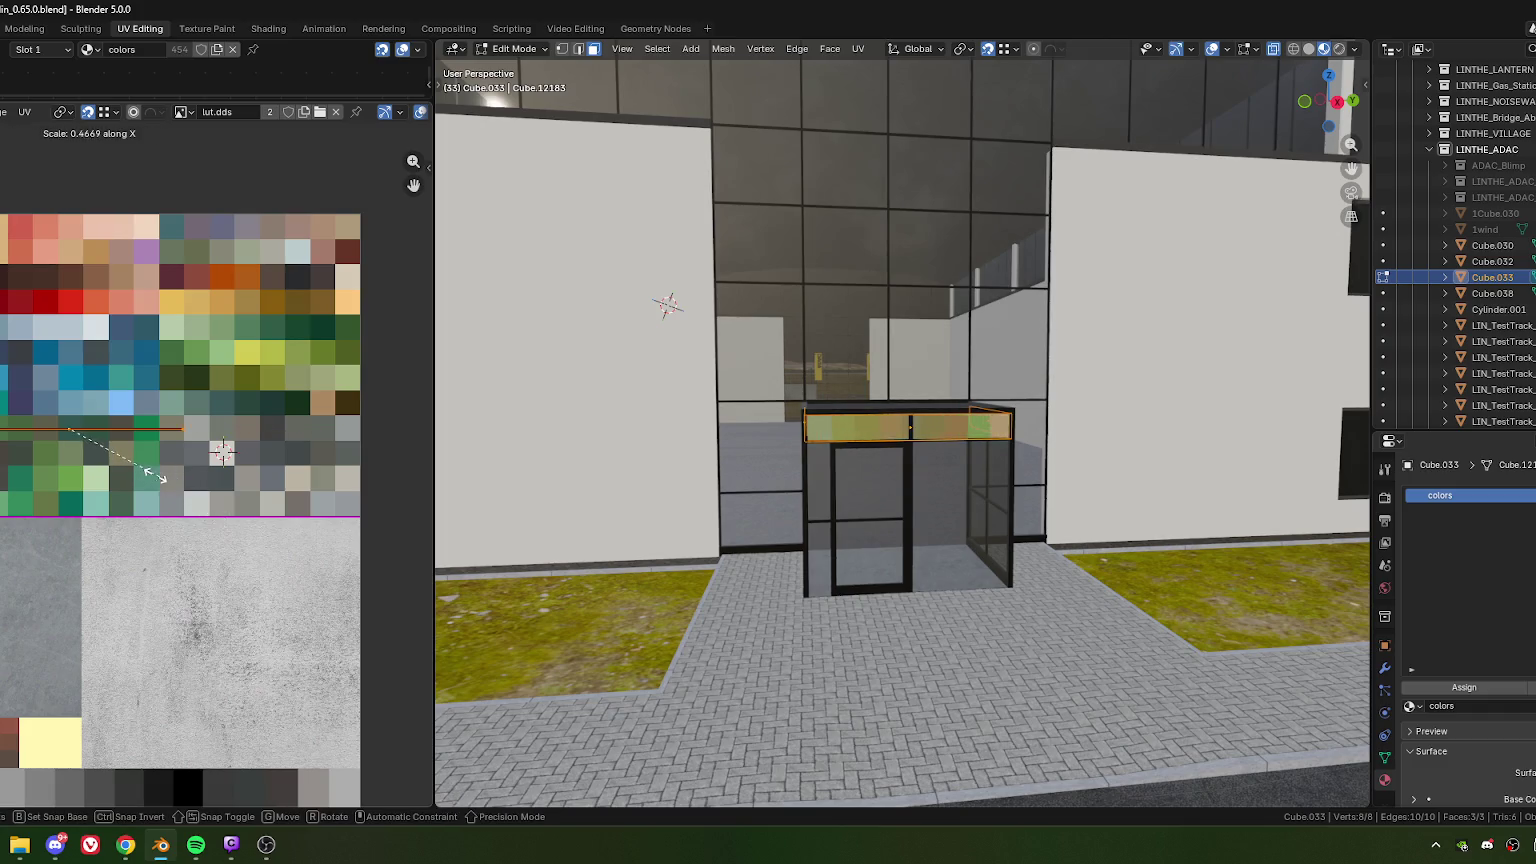
click(147, 475)
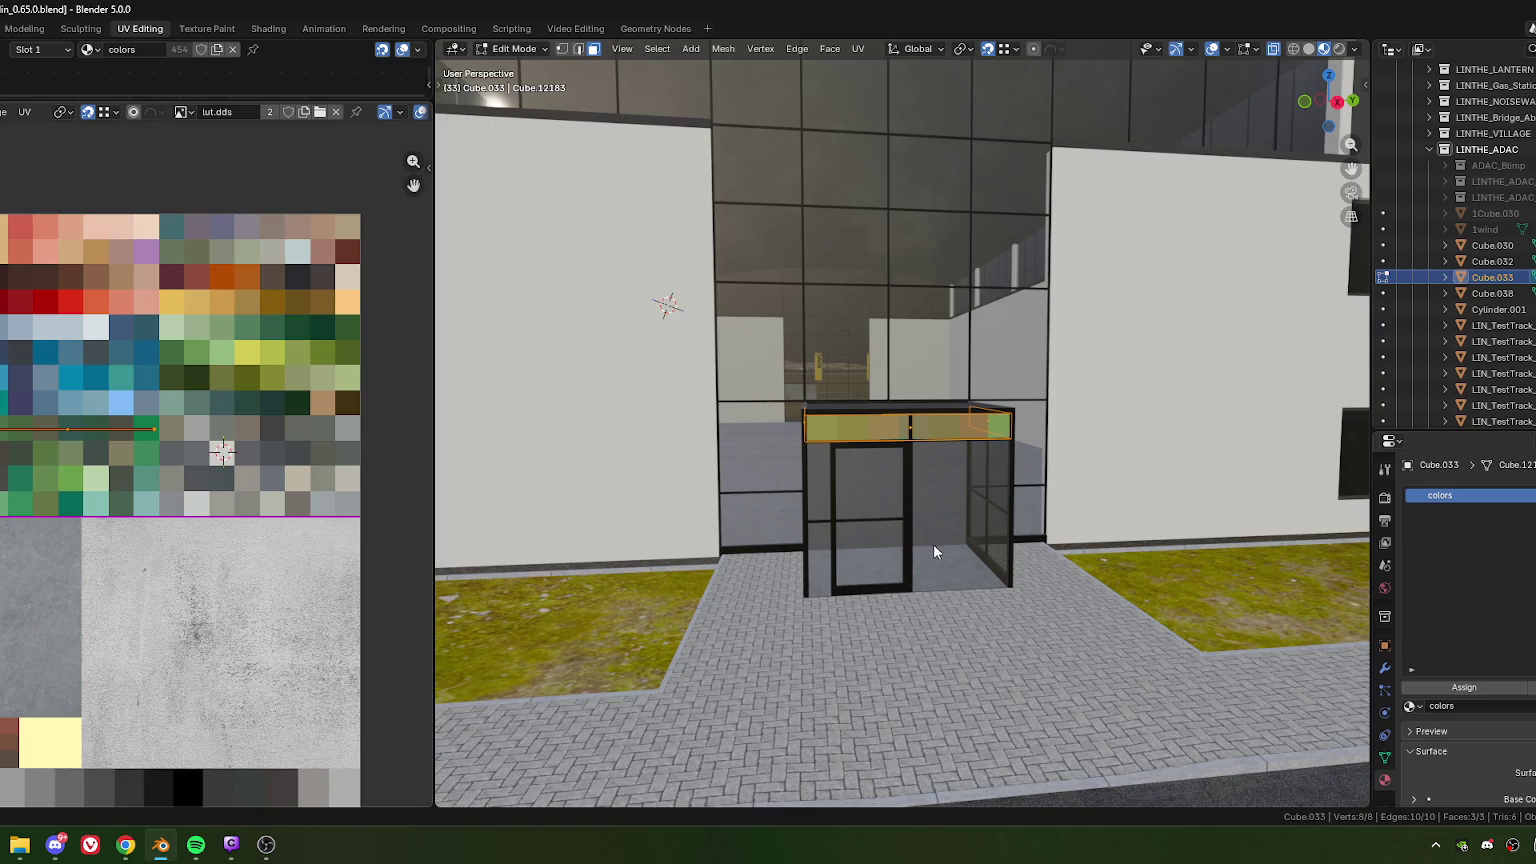
Step: Check the band from the side, then move its UV mapping so the band shows yellow
key(Tab)
mouse_move(929, 536)
middle_down()
mouse_move(984, 529)
mouse_move(898, 530)
middle_up()
key(Tab)
key(g)
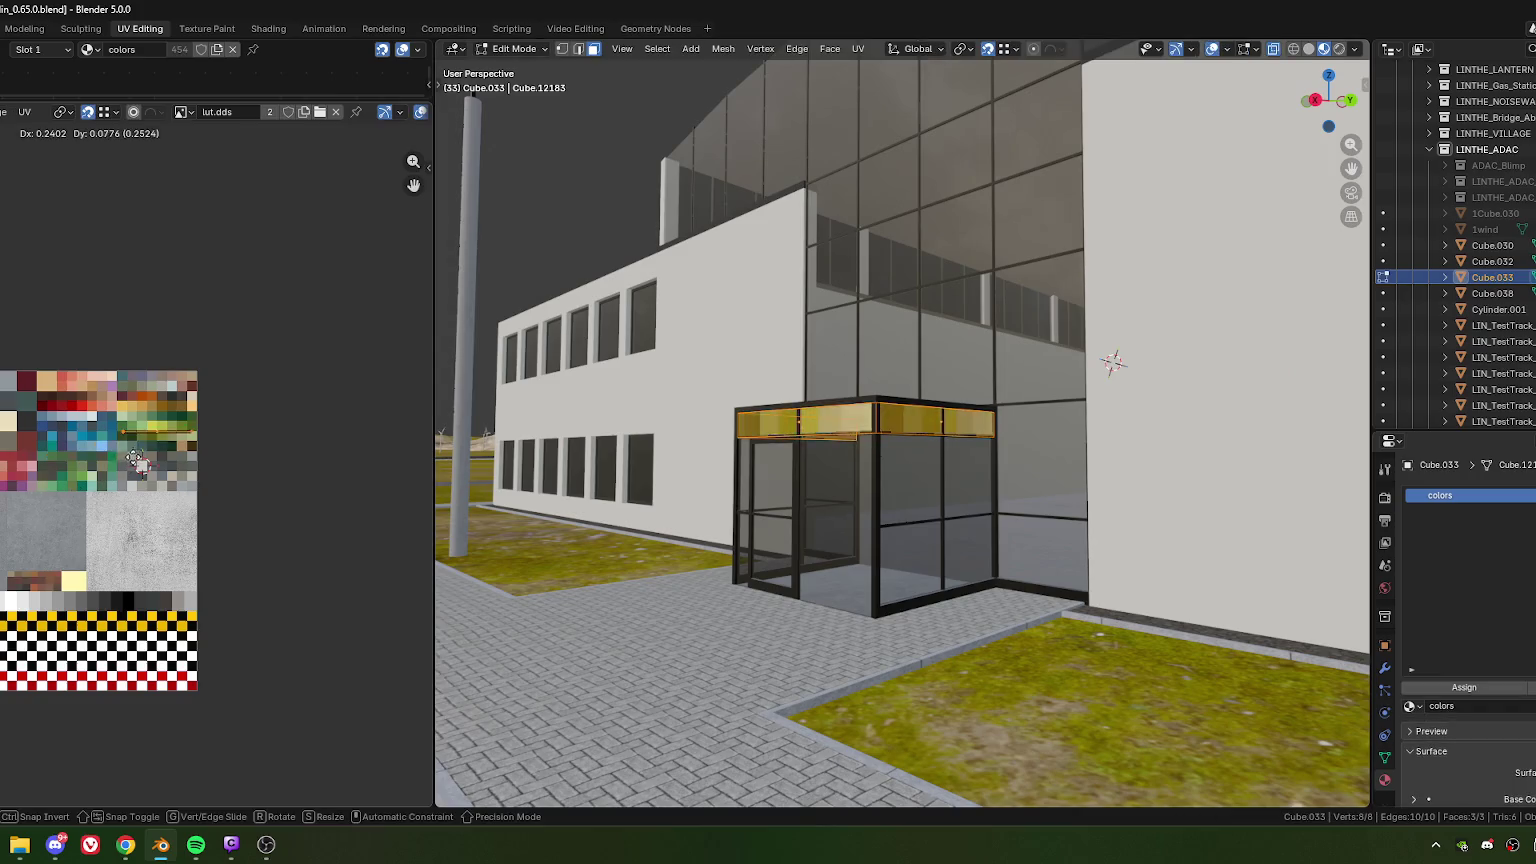
click(134, 468)
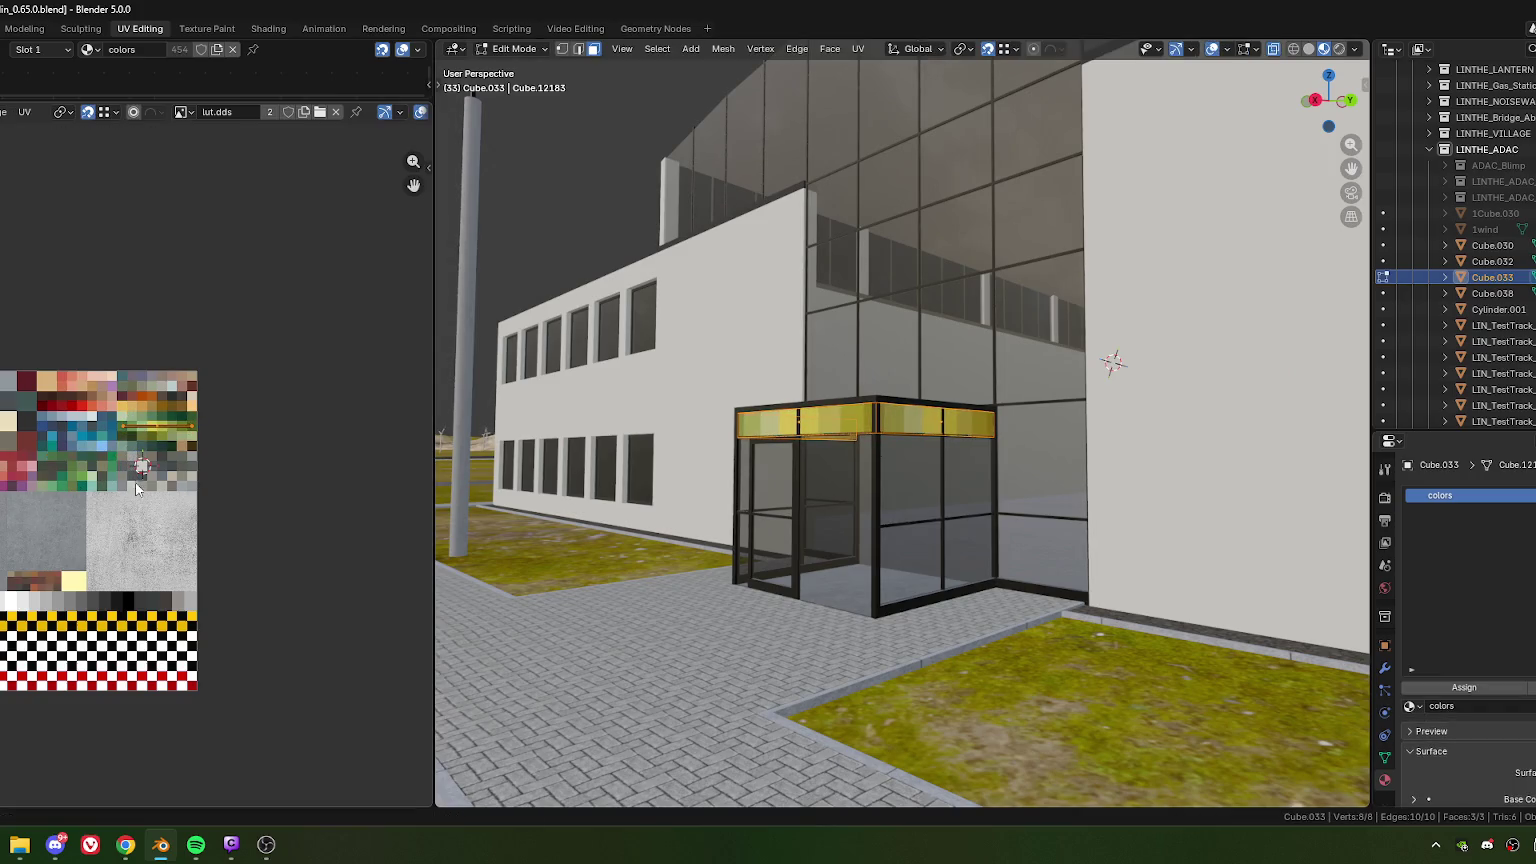
Step: Deselect the band and enlarge the 3D view to inspect its true colours
key(Tab)
scroll(830, 598, down, 3)
mouse_move(824, 581)
middle_down()
mouse_move(1030, 598)
mouse_move(1039, 542)
mouse_move(984, 559)
mouse_move(848, 547)
mouse_move(617, 268)
middle_up()
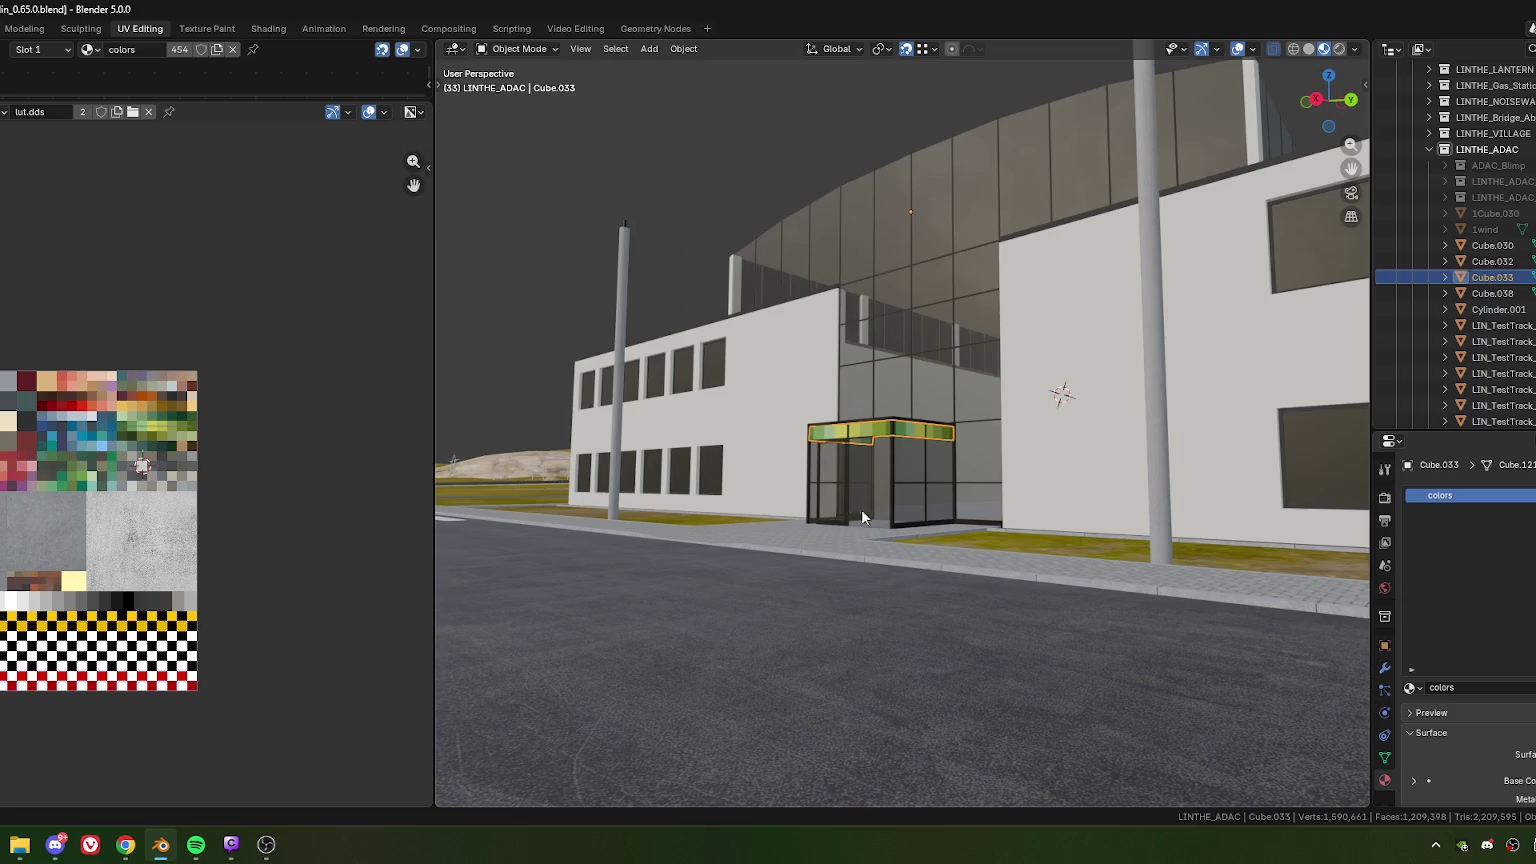
key(alt+a)
scroll(856, 506, up, 2)
scroll(890, 582, up, 2)
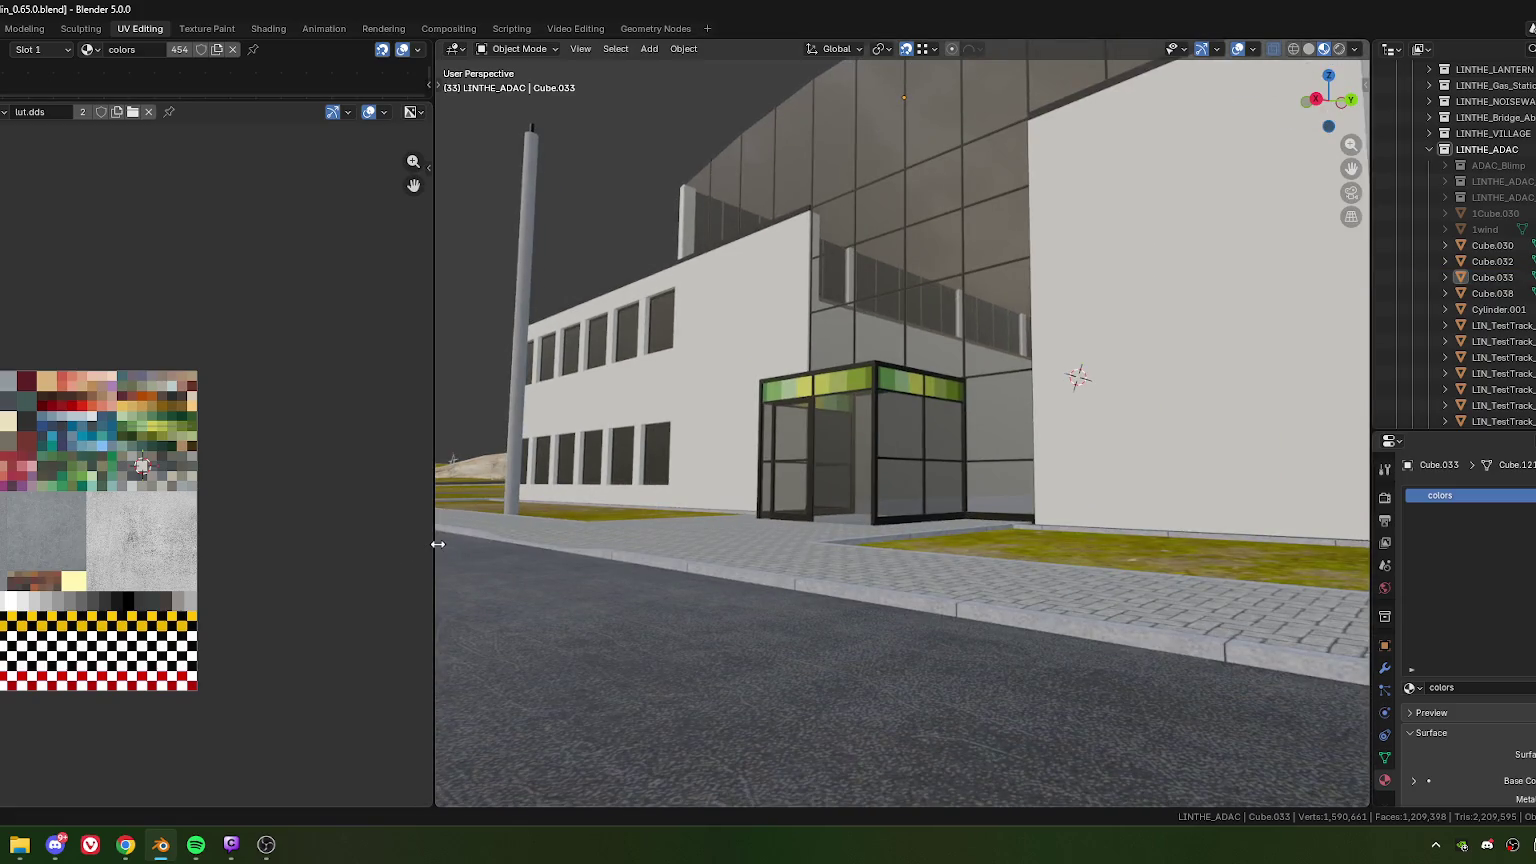
drag(437, 544, 121, 532)
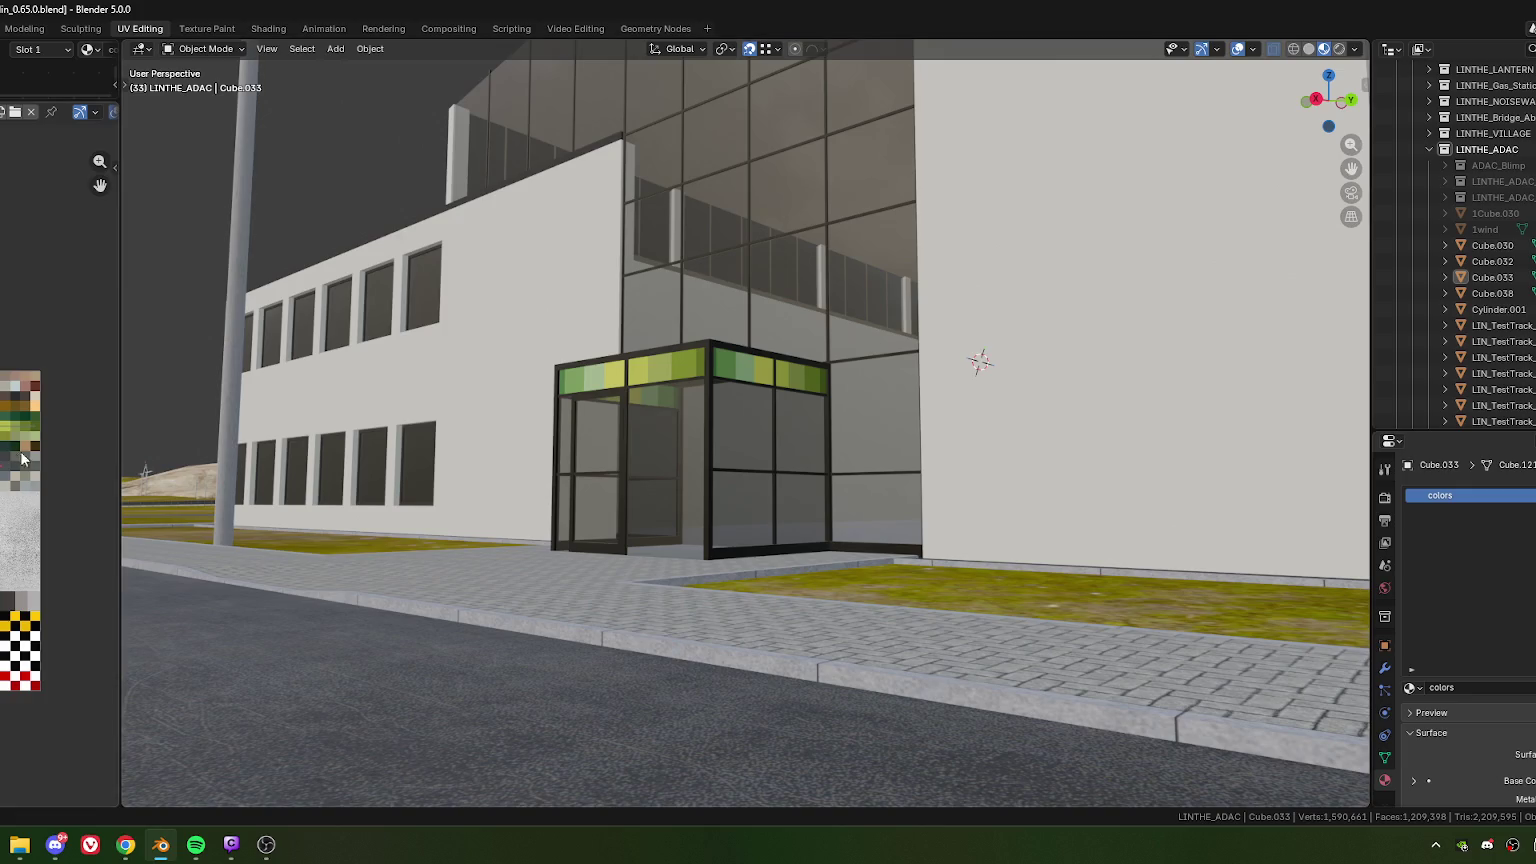
scroll(680, 400, down, 3)
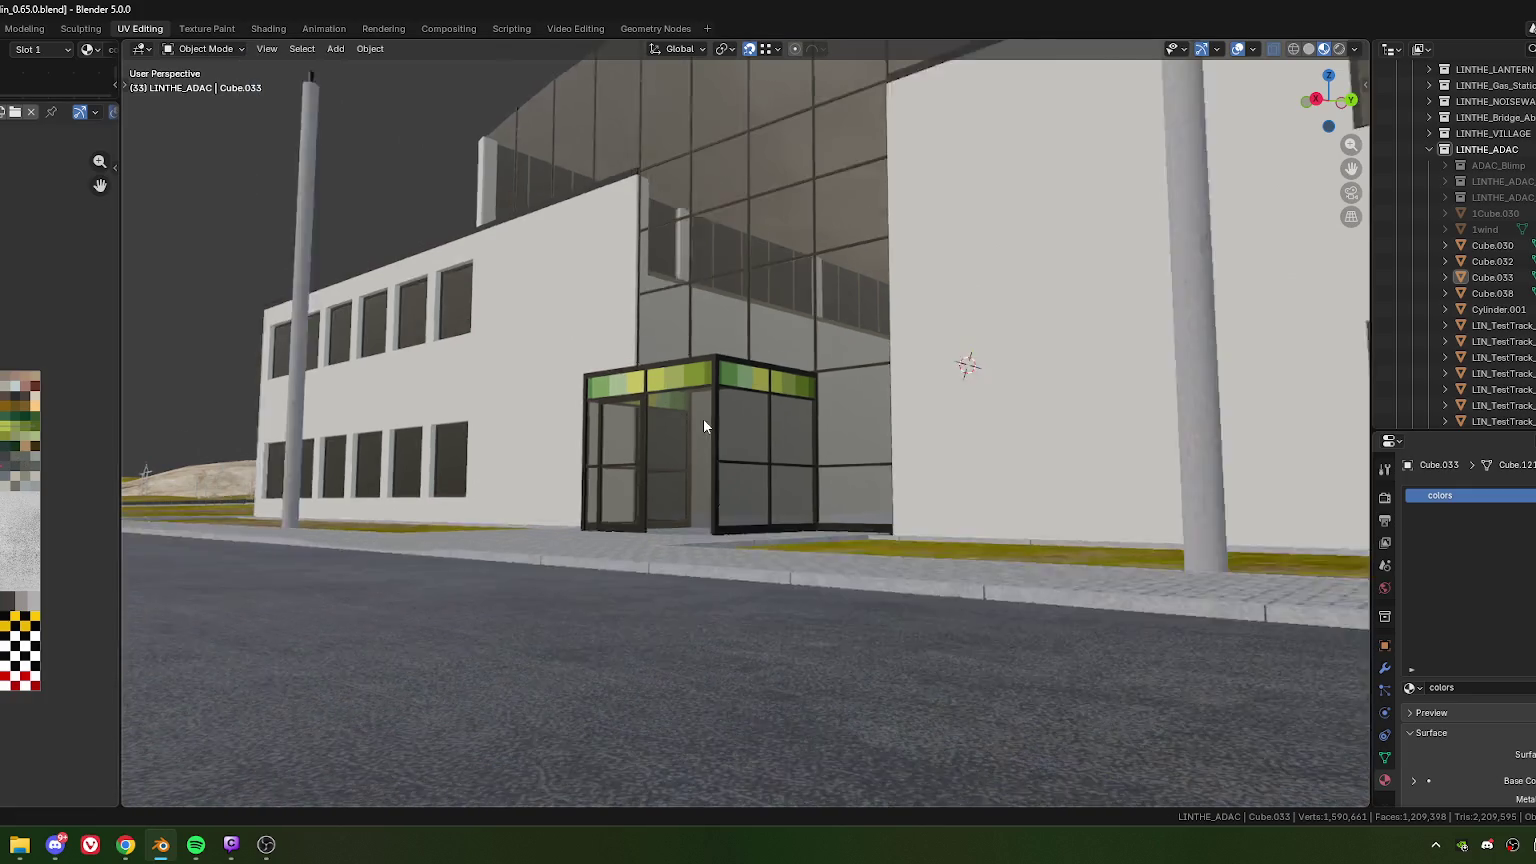
mouse_move(708, 415)
middle_down()
mouse_move(754, 438)
mouse_move(623, 458)
middle_up()
scroll(760, 450, up, 4)
Step: Nudge the band's UV mapping slightly to line up the green and yellow stripes
key(Tab)
scroll(655, 447, up, 2)
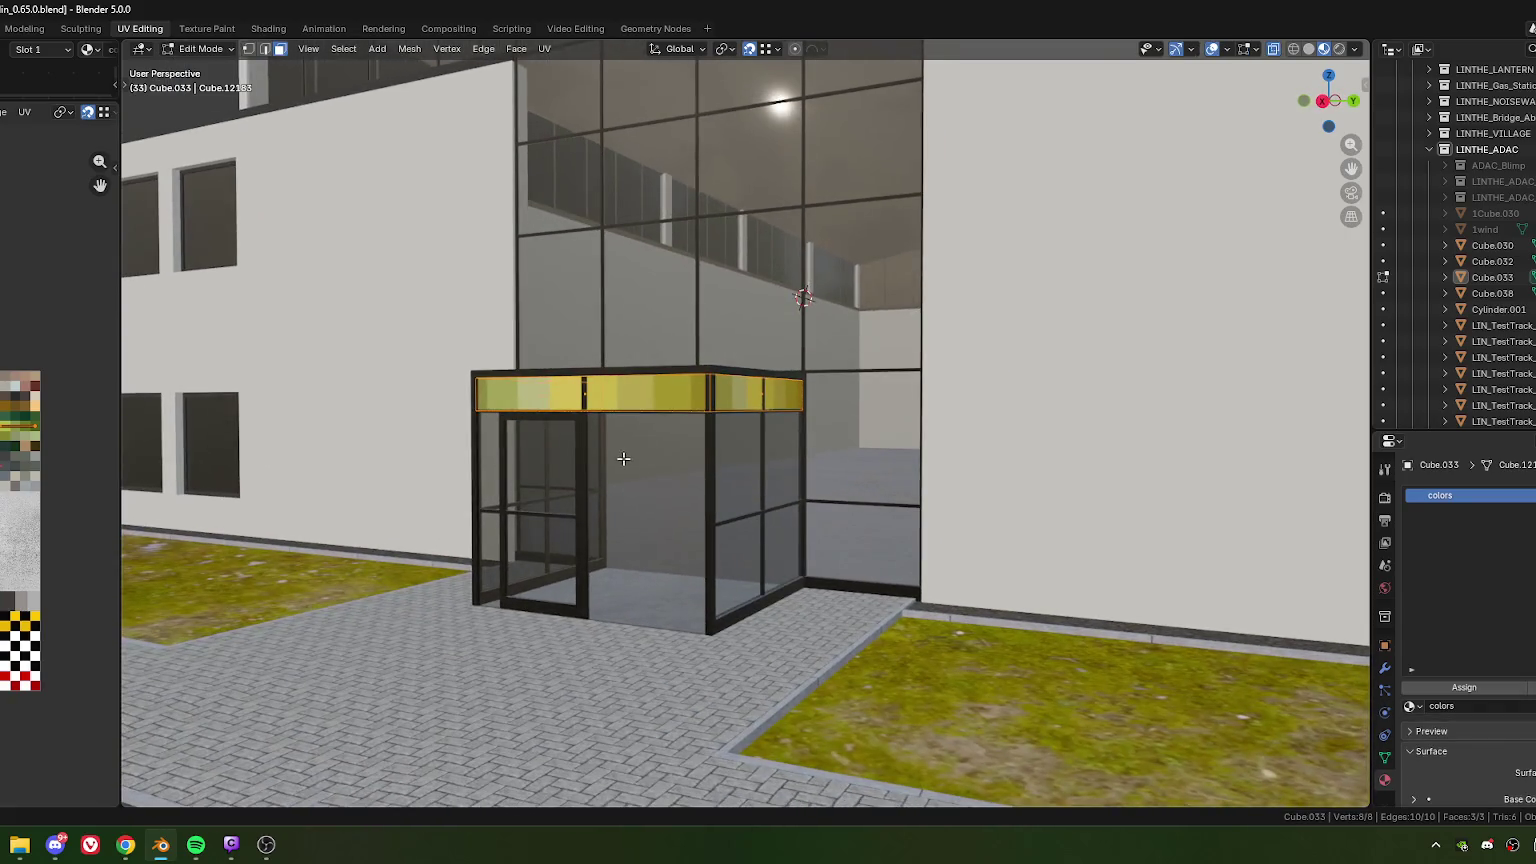
mouse_move(501, 499)
middle_down()
mouse_move(634, 531)
mouse_move(758, 521)
mouse_move(737, 515)
middle_up()
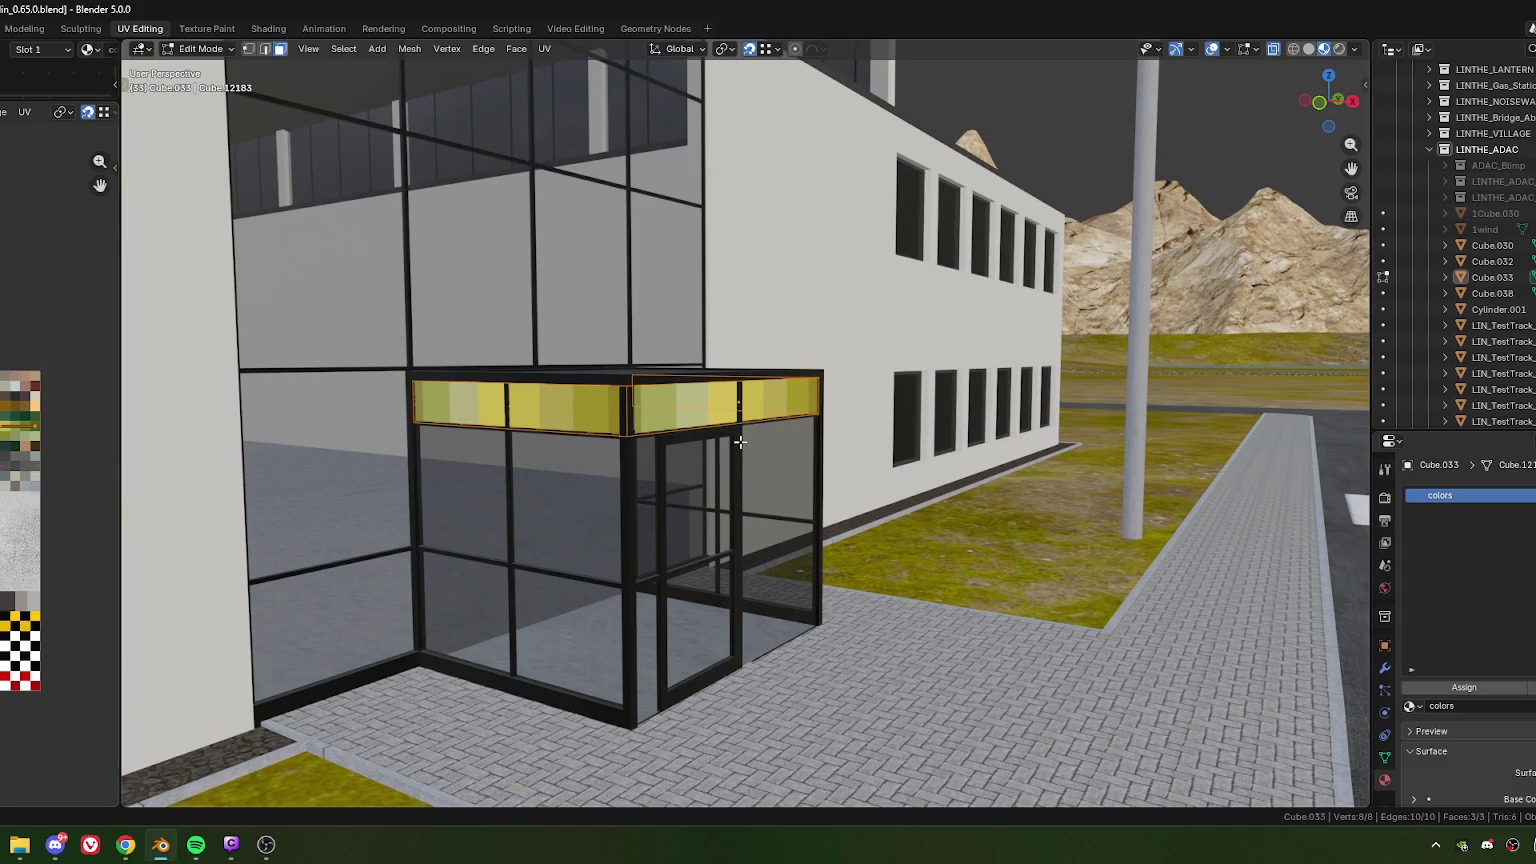
middle_drag(904, 462, 728, 454)
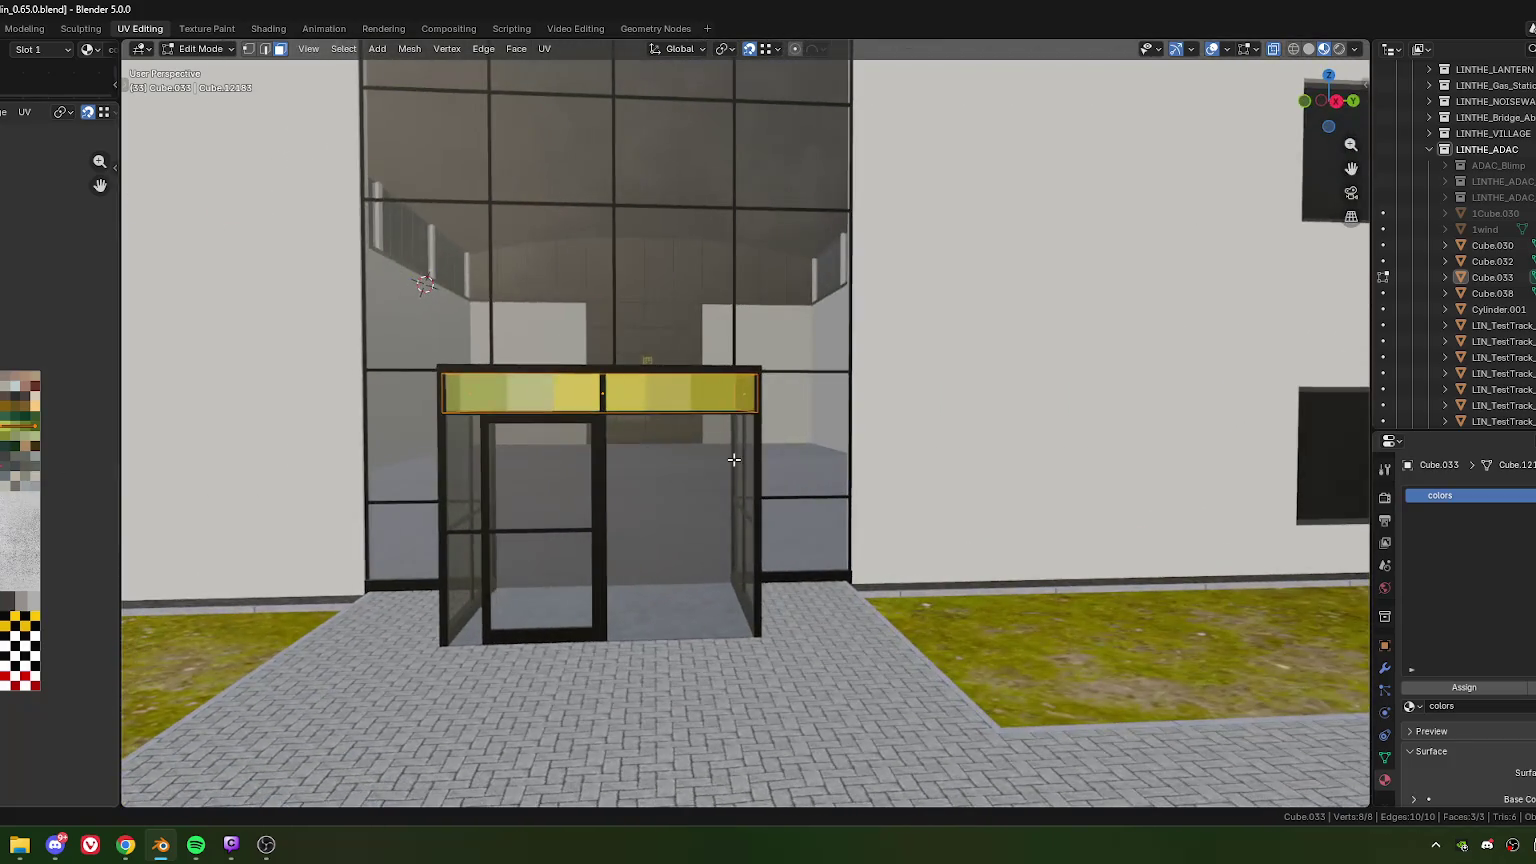
key(Tab)
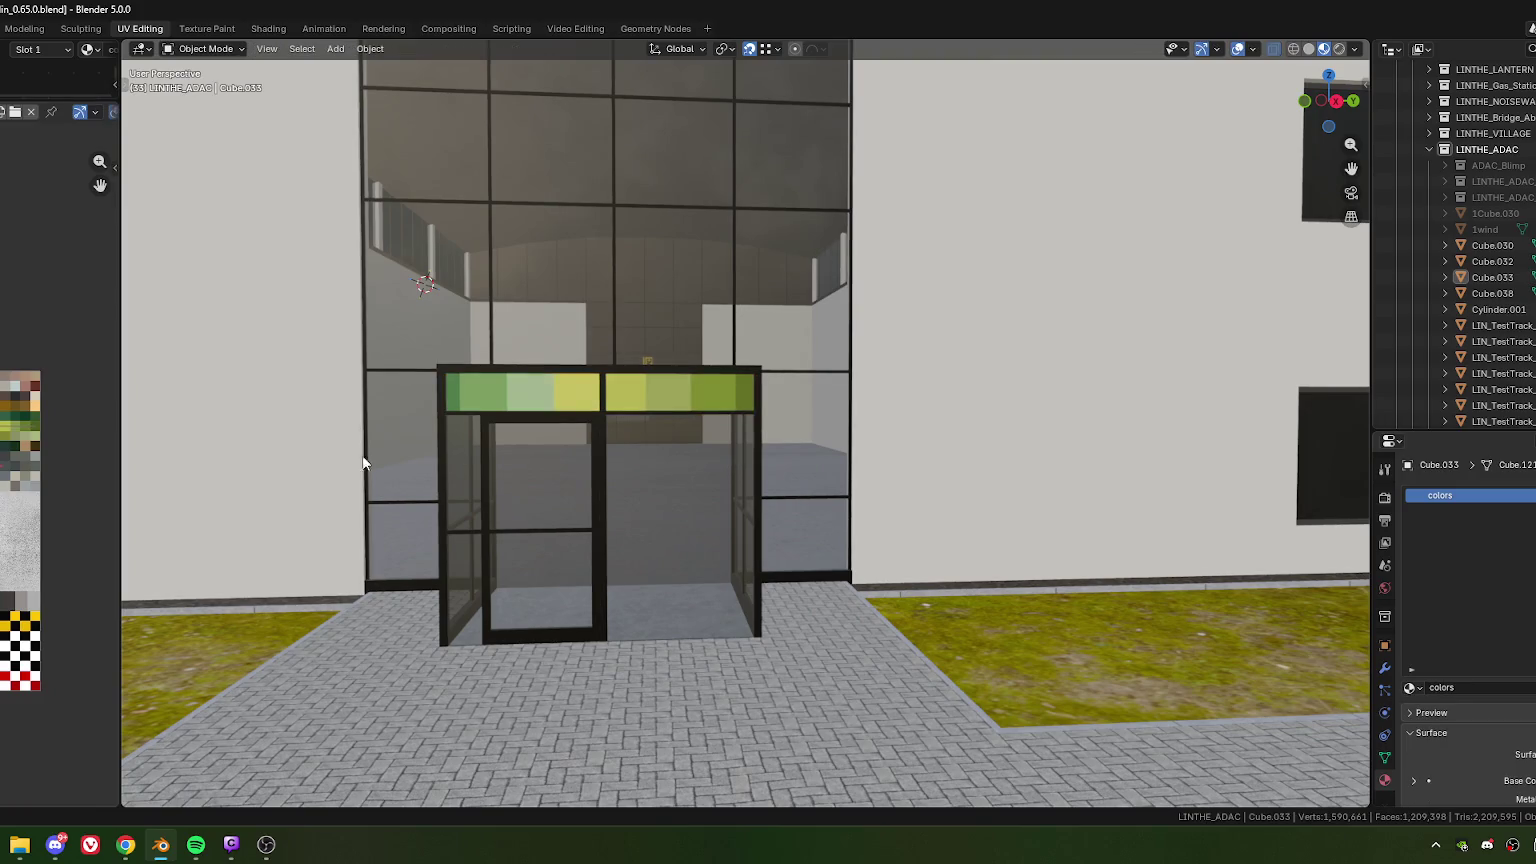
key(Tab)
scroll(67, 446, up, 3)
scroll(71, 392, up, 3)
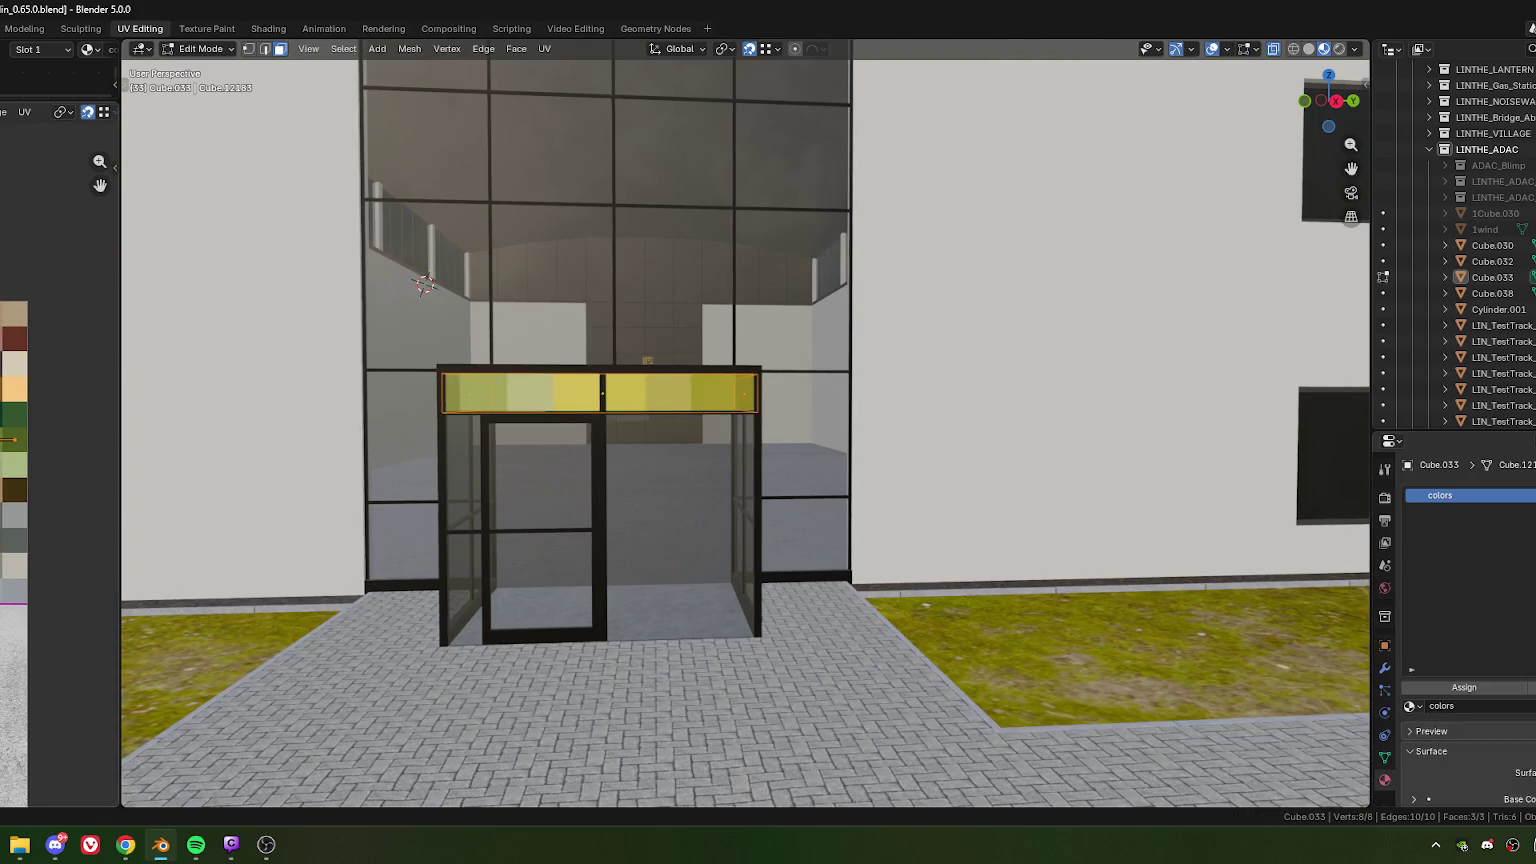
key(g)
click(44, 475)
key(g)
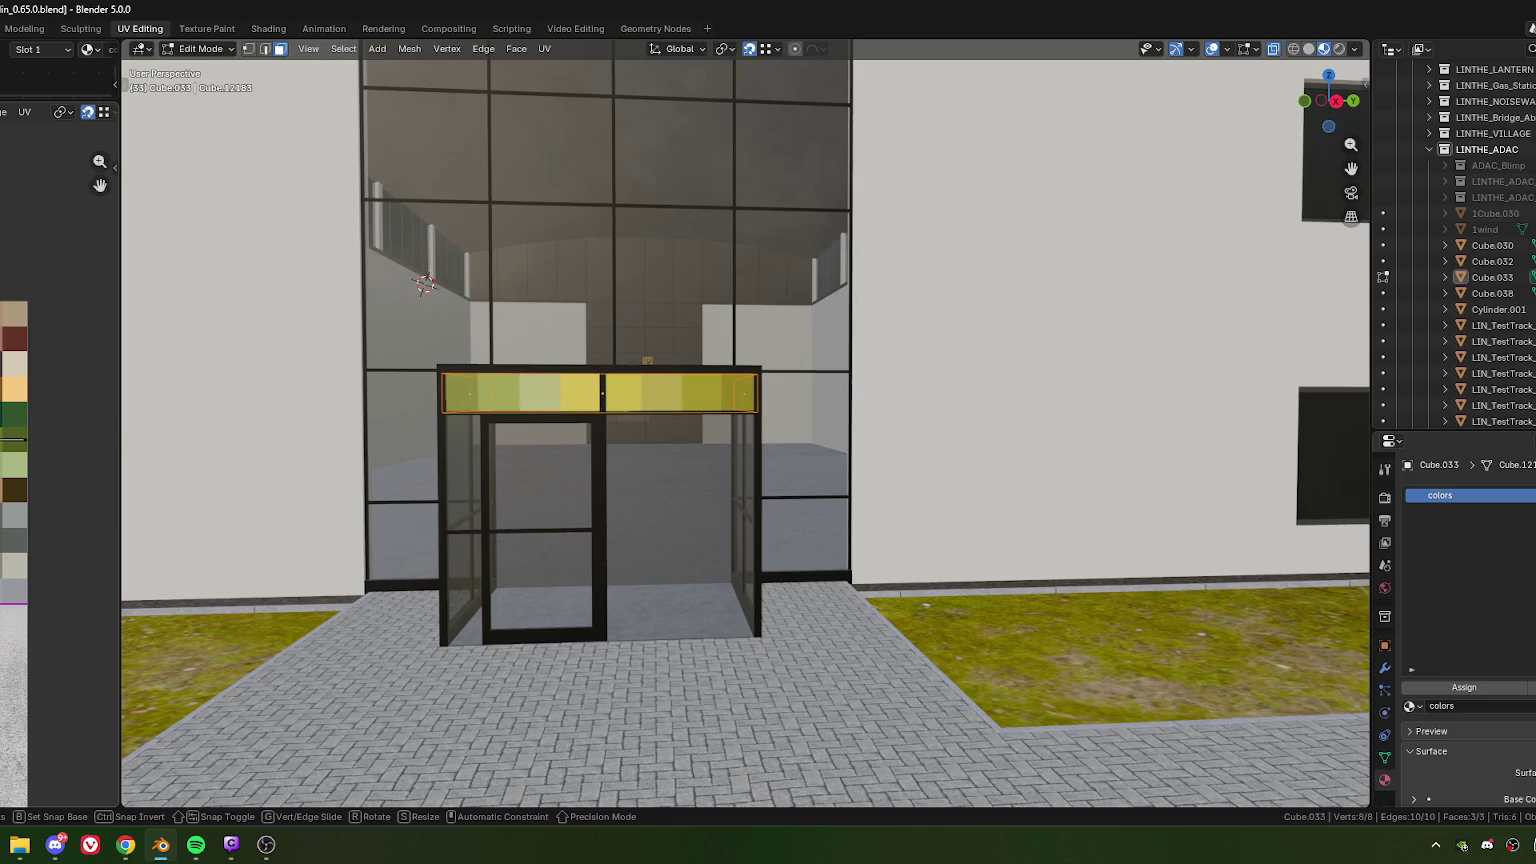
key(Return)
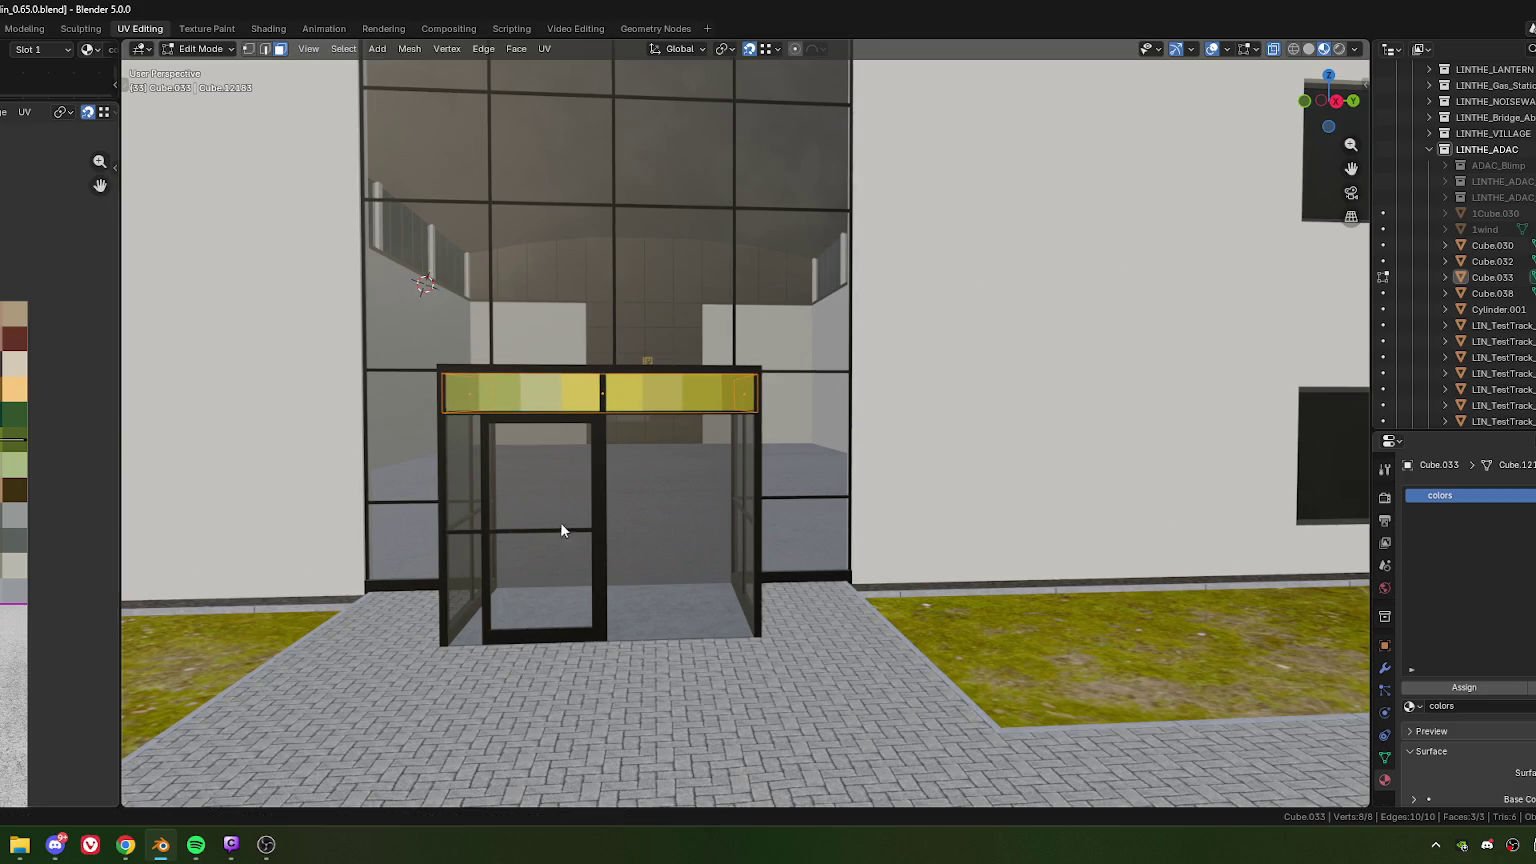
Step: Rotate the texture mapping on the canopy band's left face
key(Tab)
scroll(584, 518, down, 5)
mouse_move(607, 526)
middle_down()
mouse_move(781, 540)
mouse_move(849, 519)
middle_up()
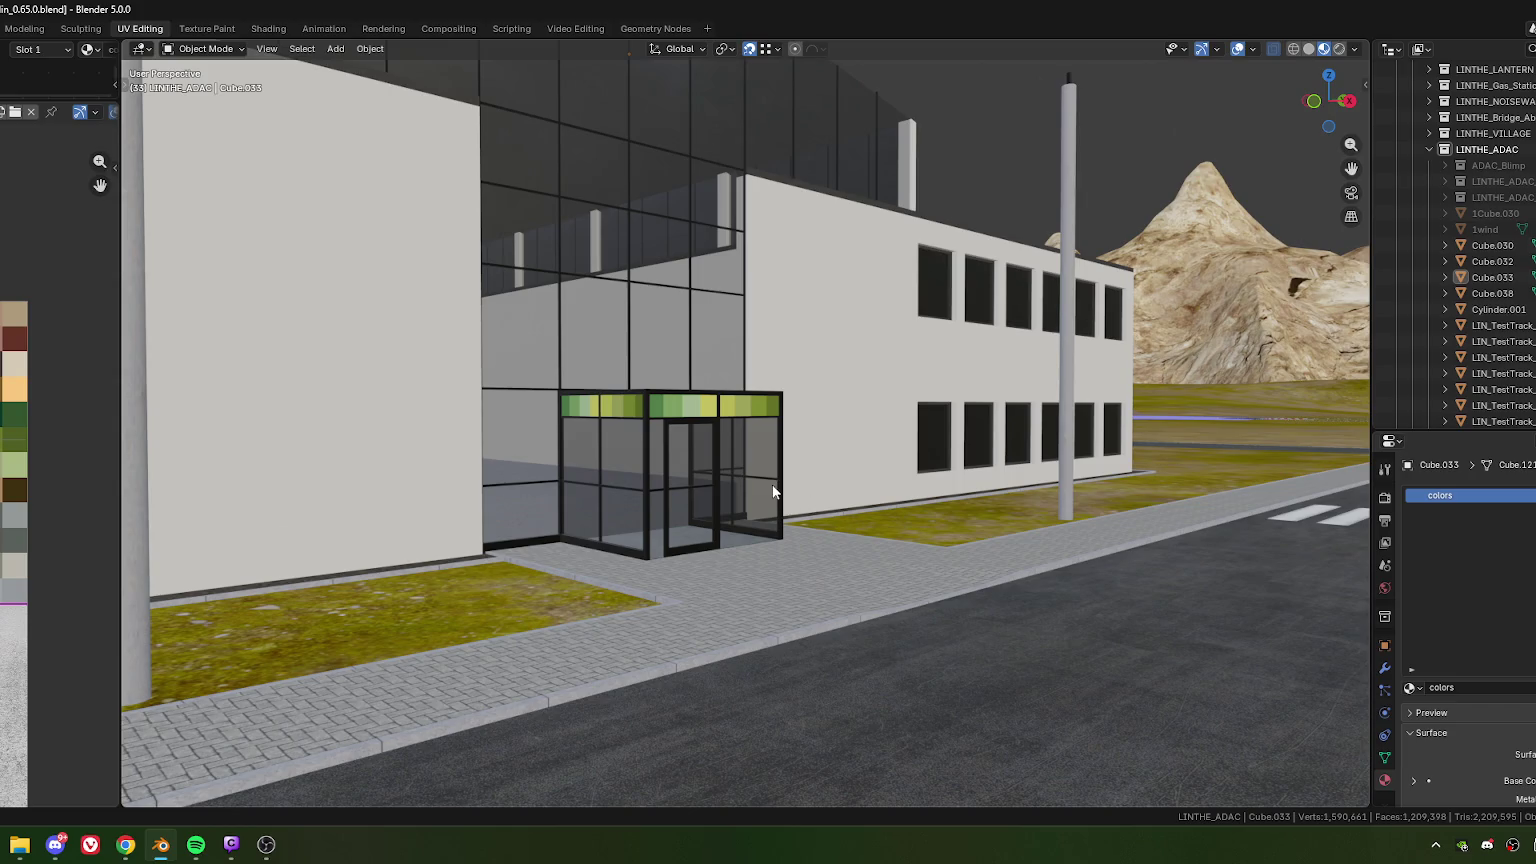
mouse_move(671, 449)
middle_down()
mouse_move(684, 452)
mouse_move(512, 457)
mouse_move(674, 449)
mouse_move(647, 440)
middle_up()
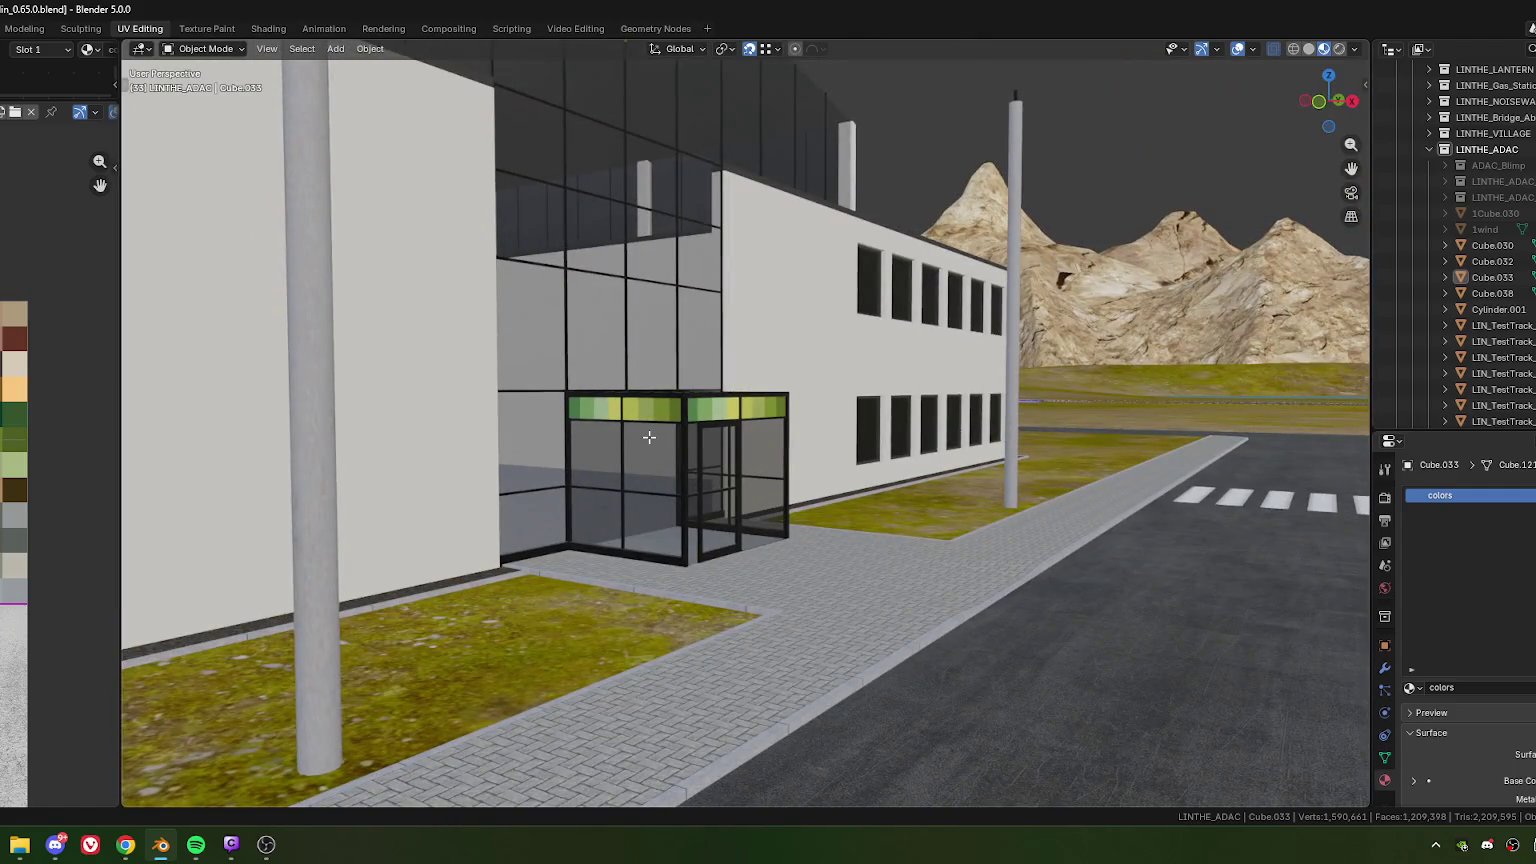
key(Tab)
click(625, 412)
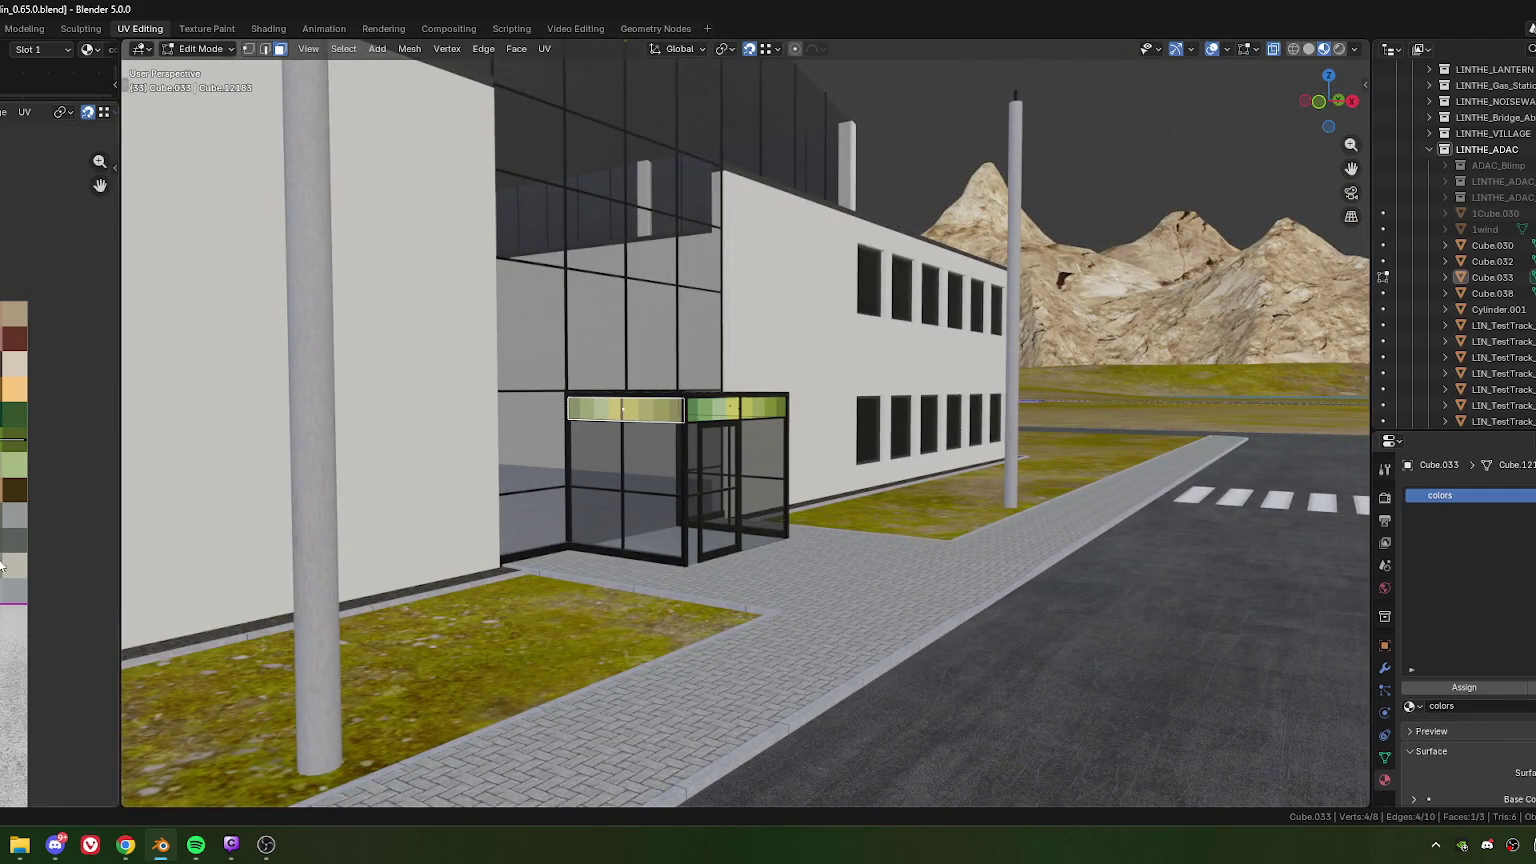
key(r)
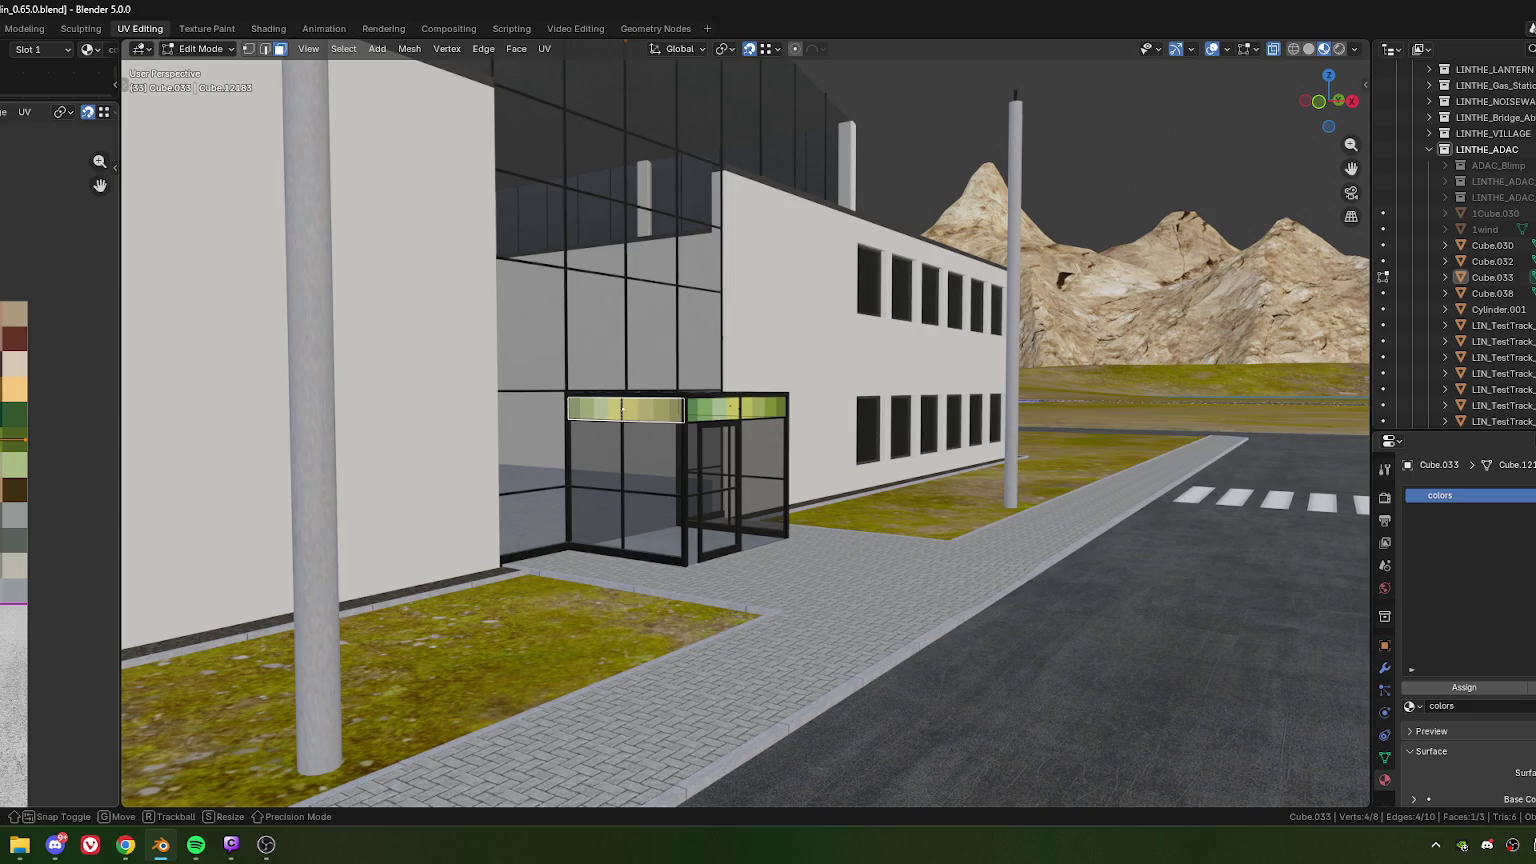
key(Return)
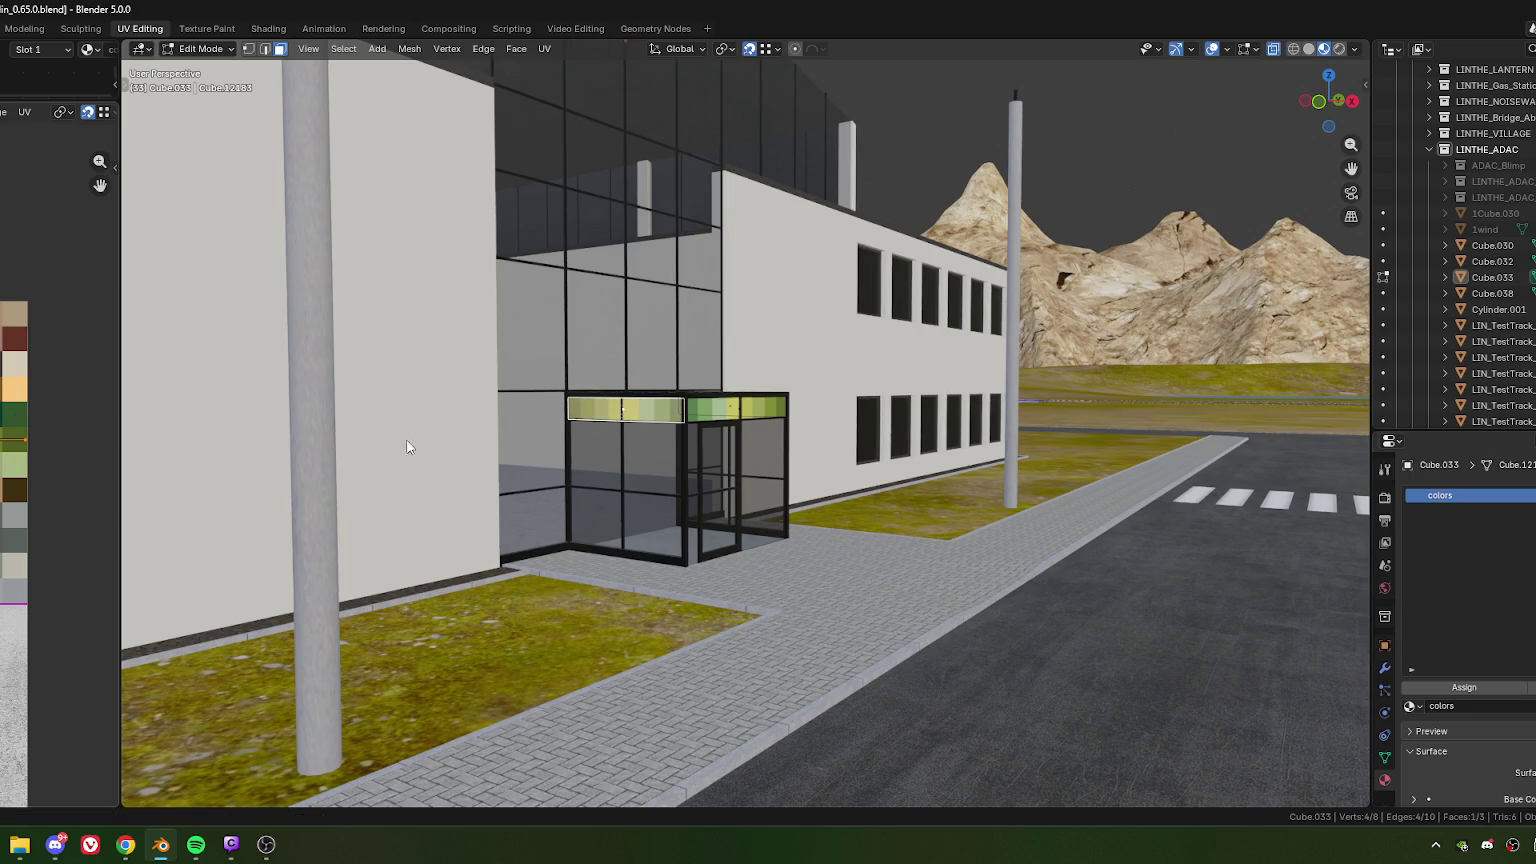
Step: Review the textured canopy from the opposite side, cancelling a further rotation
key(Tab)
middle_drag(871, 465, 719, 456)
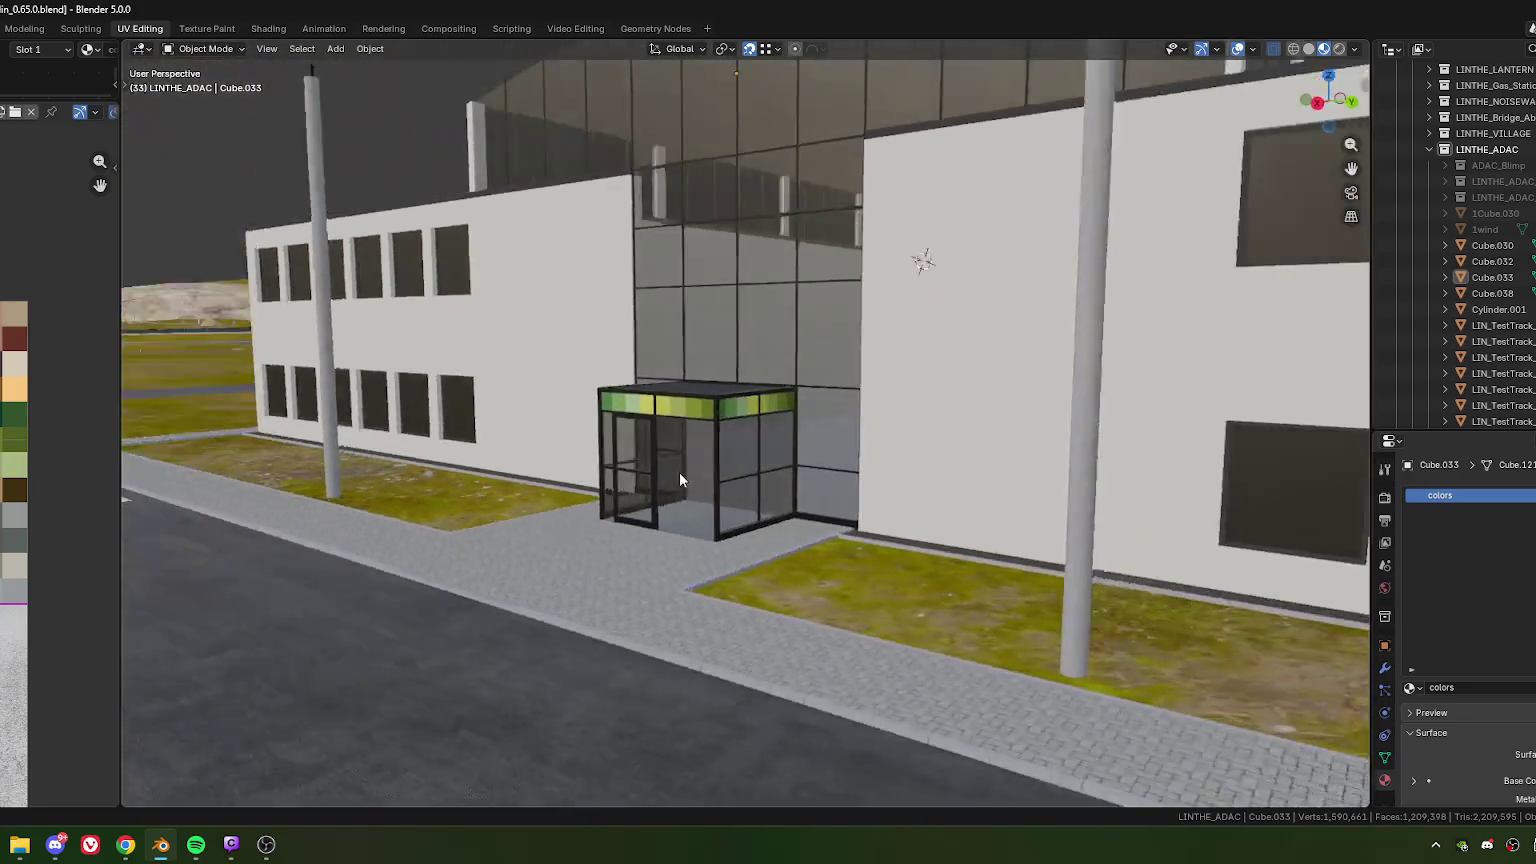
key(Tab)
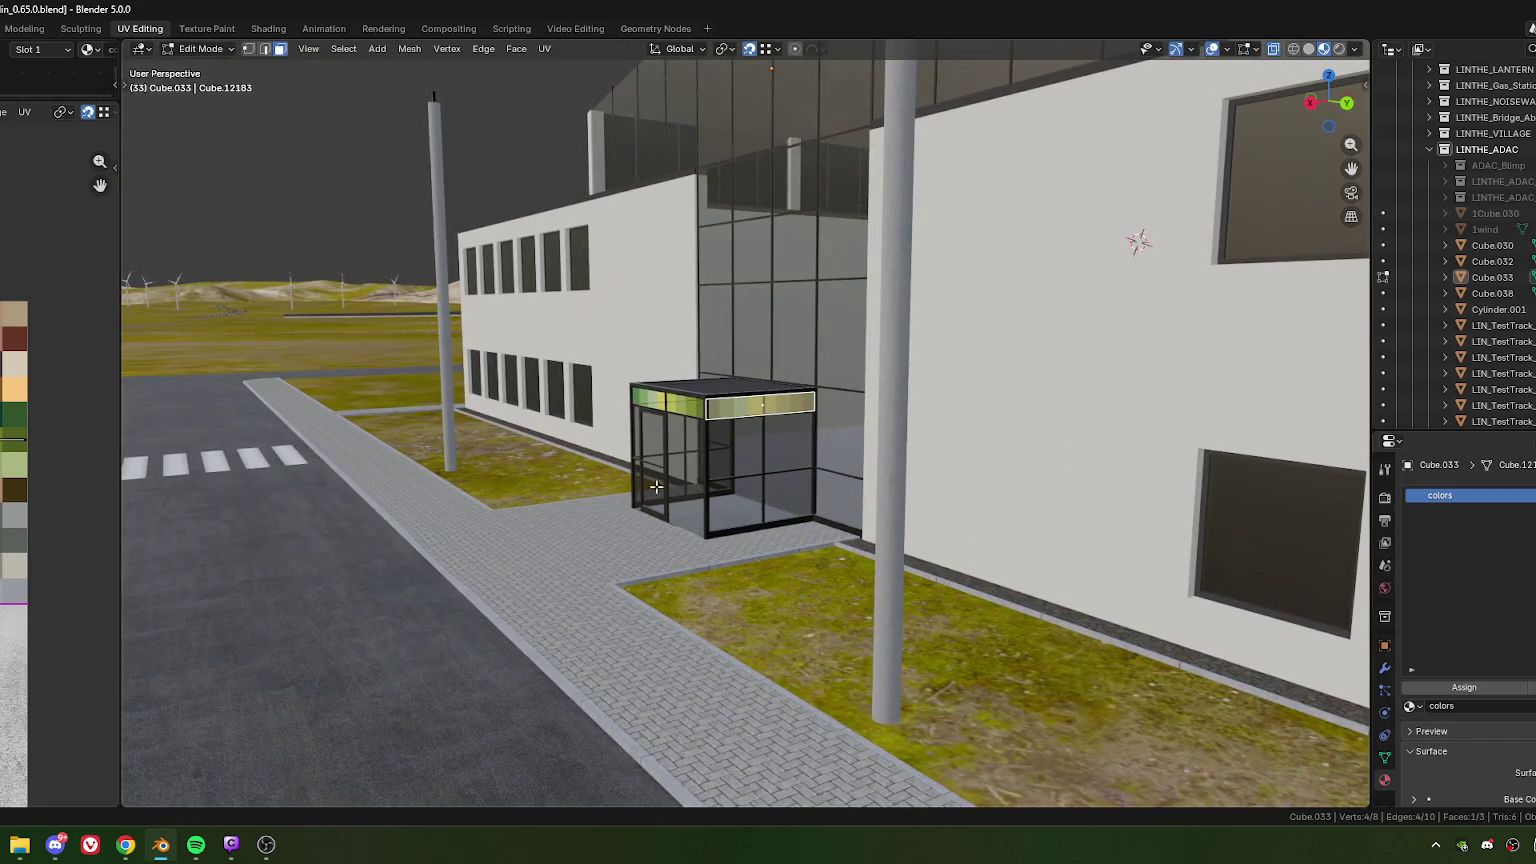
key(r)
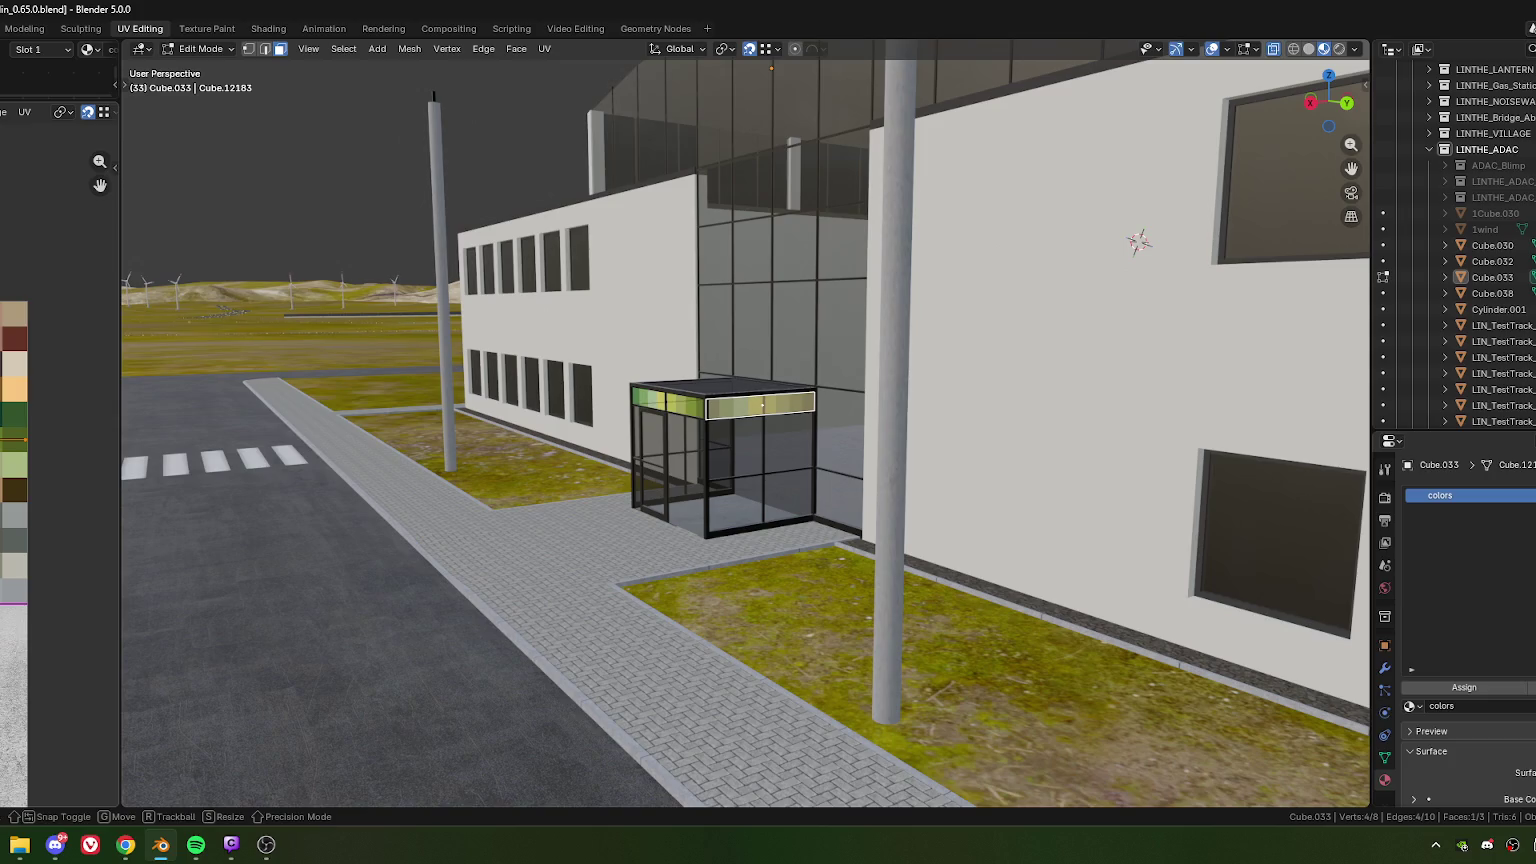
key(Escape)
key(Tab)
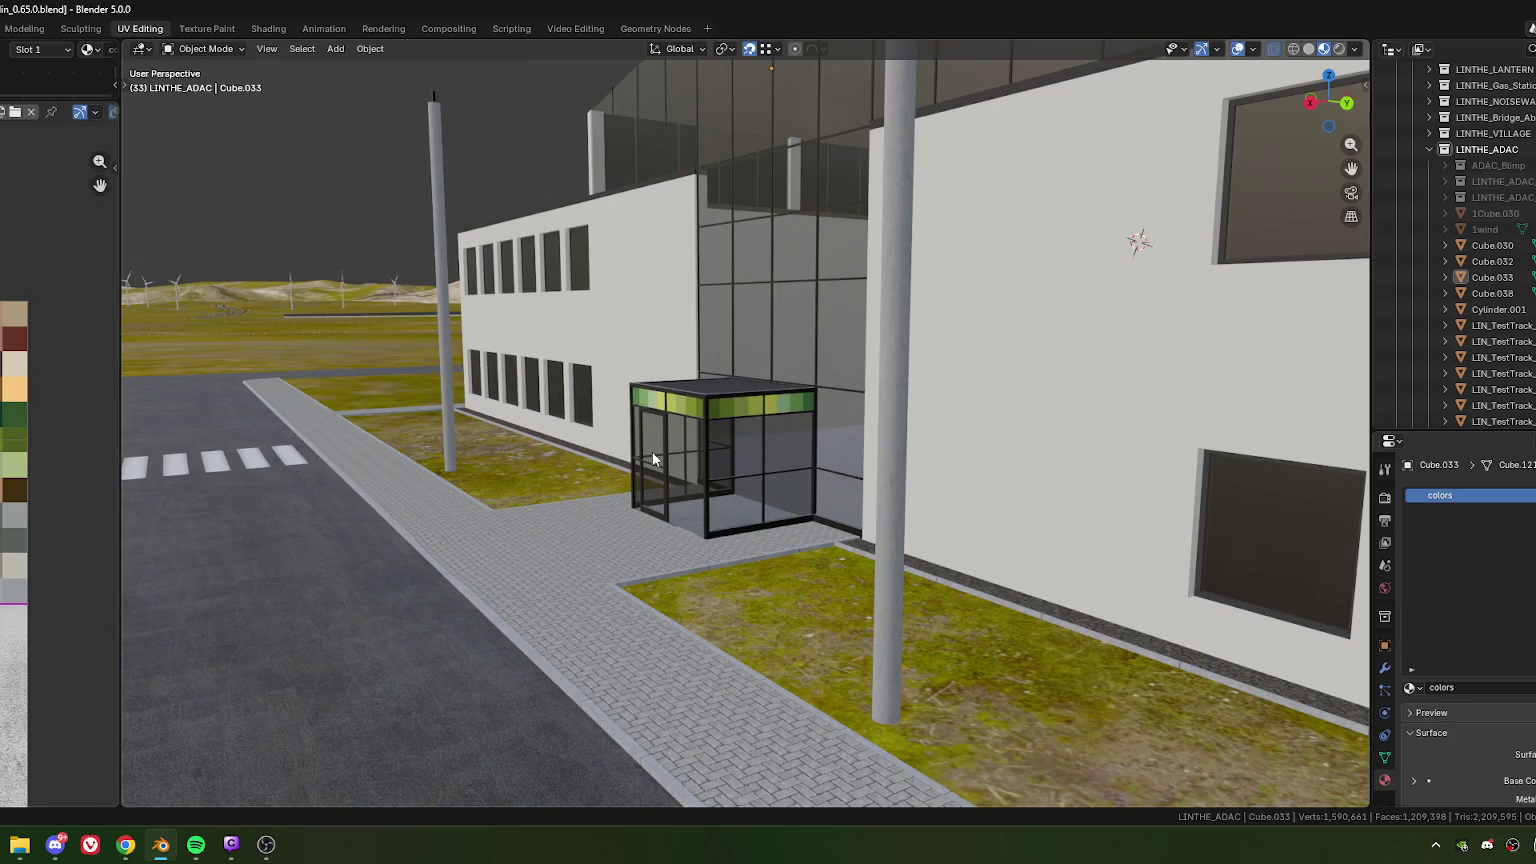
scroll(650, 456, up, 2)
scroll(644, 432, up, 2)
mouse_move(645, 440)
middle_down()
mouse_move(838, 439)
mouse_move(884, 464)
mouse_move(682, 460)
mouse_move(864, 466)
mouse_move(774, 468)
middle_up()
scroll(871, 450, down, 3)
scroll(682, 454, down, 2)
scroll(864, 466, up, 2)
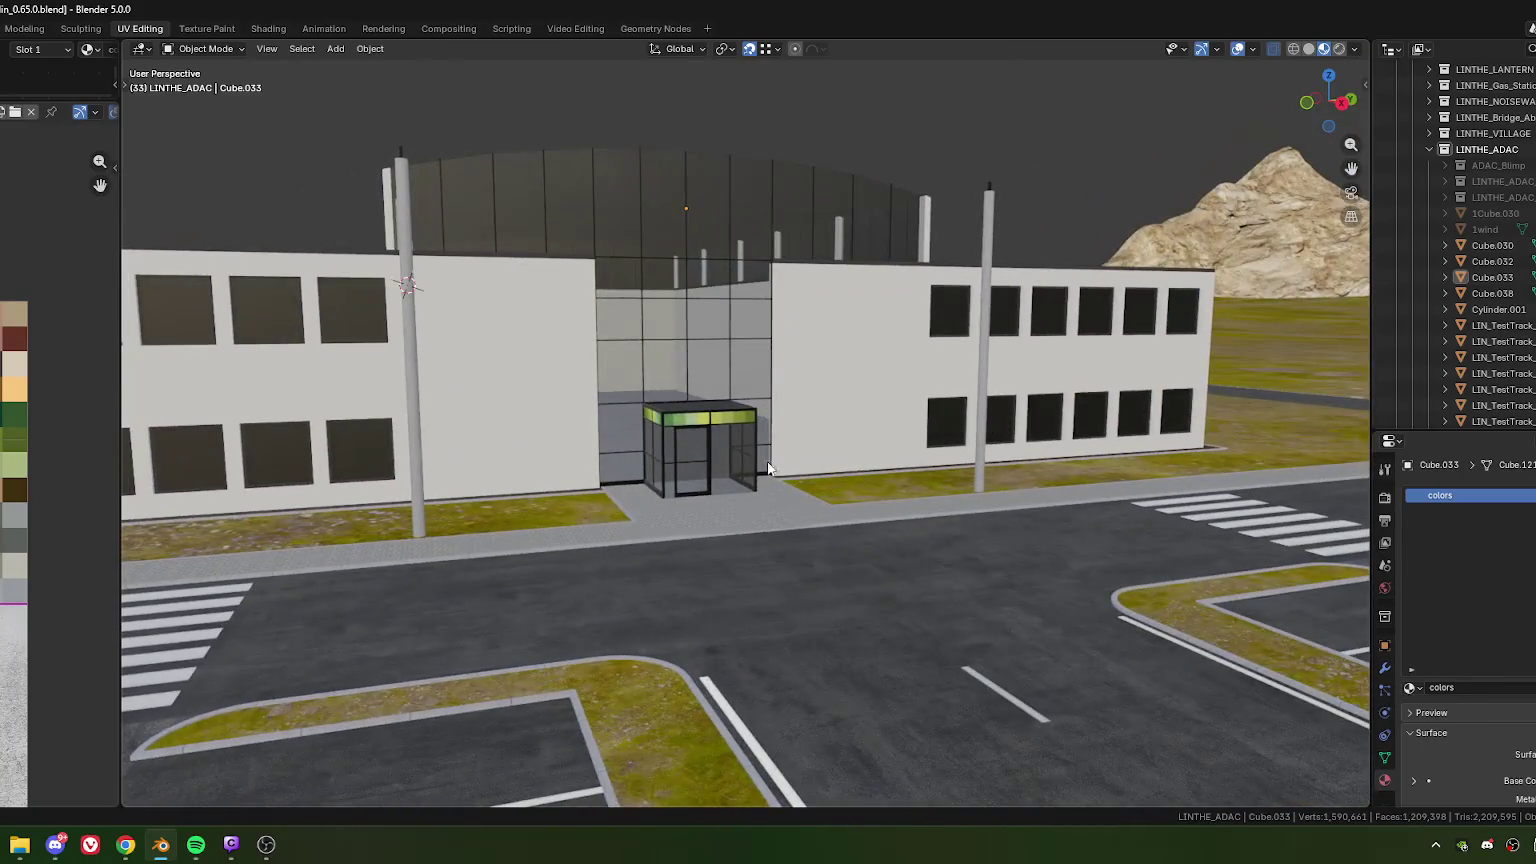
Step: Select every fascia band face again and check the green band colours around the entrance
key(Tab)
scroll(712, 459, up, 5)
key(a)
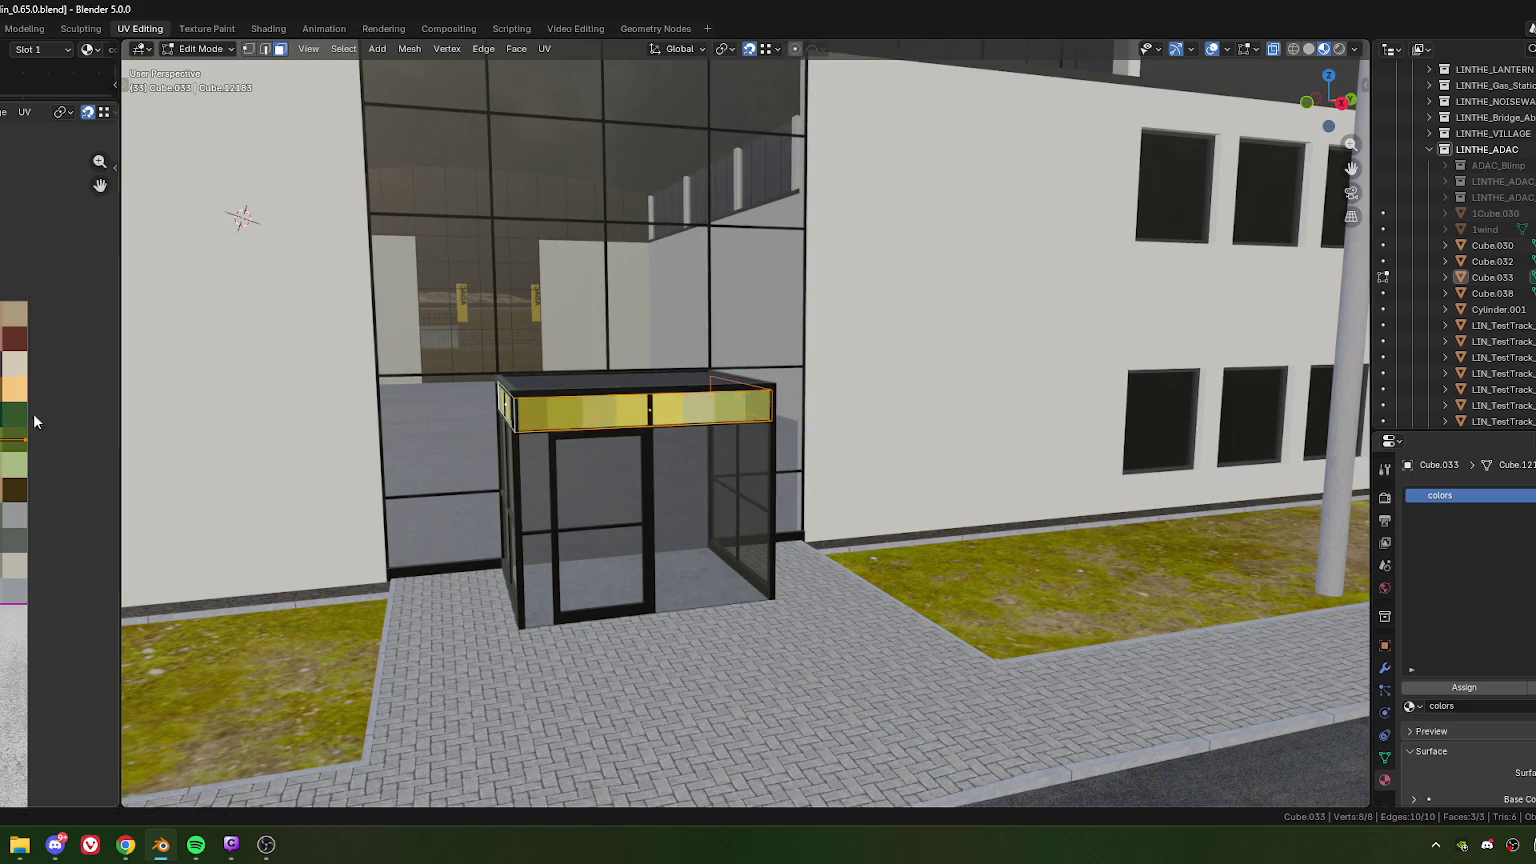
key(Tab)
scroll(606, 432, down, 8)
middle_drag(606, 432, 670, 431)
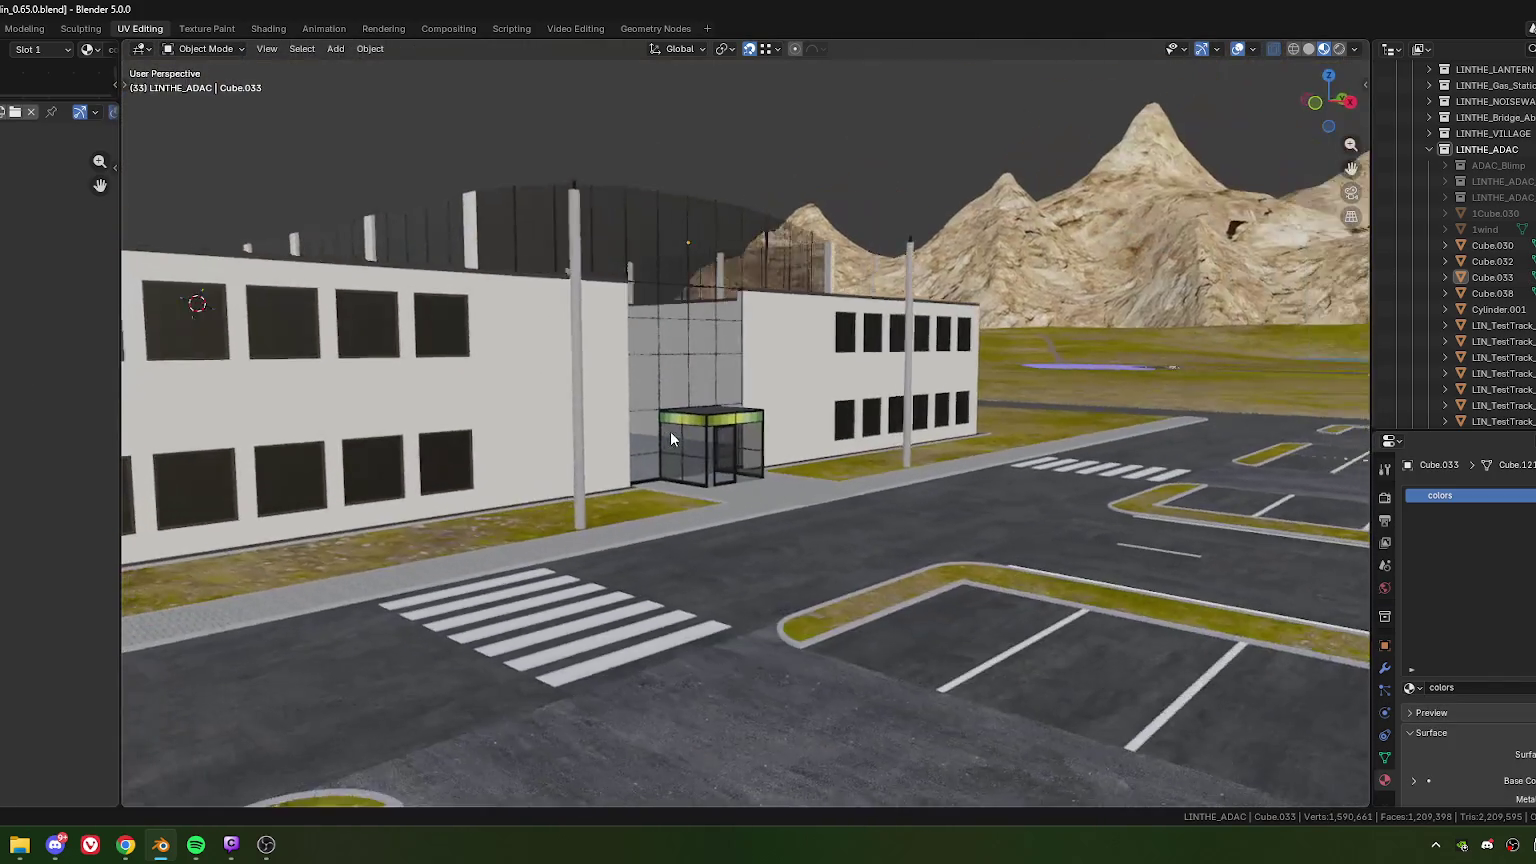
scroll(690, 443, up, 8)
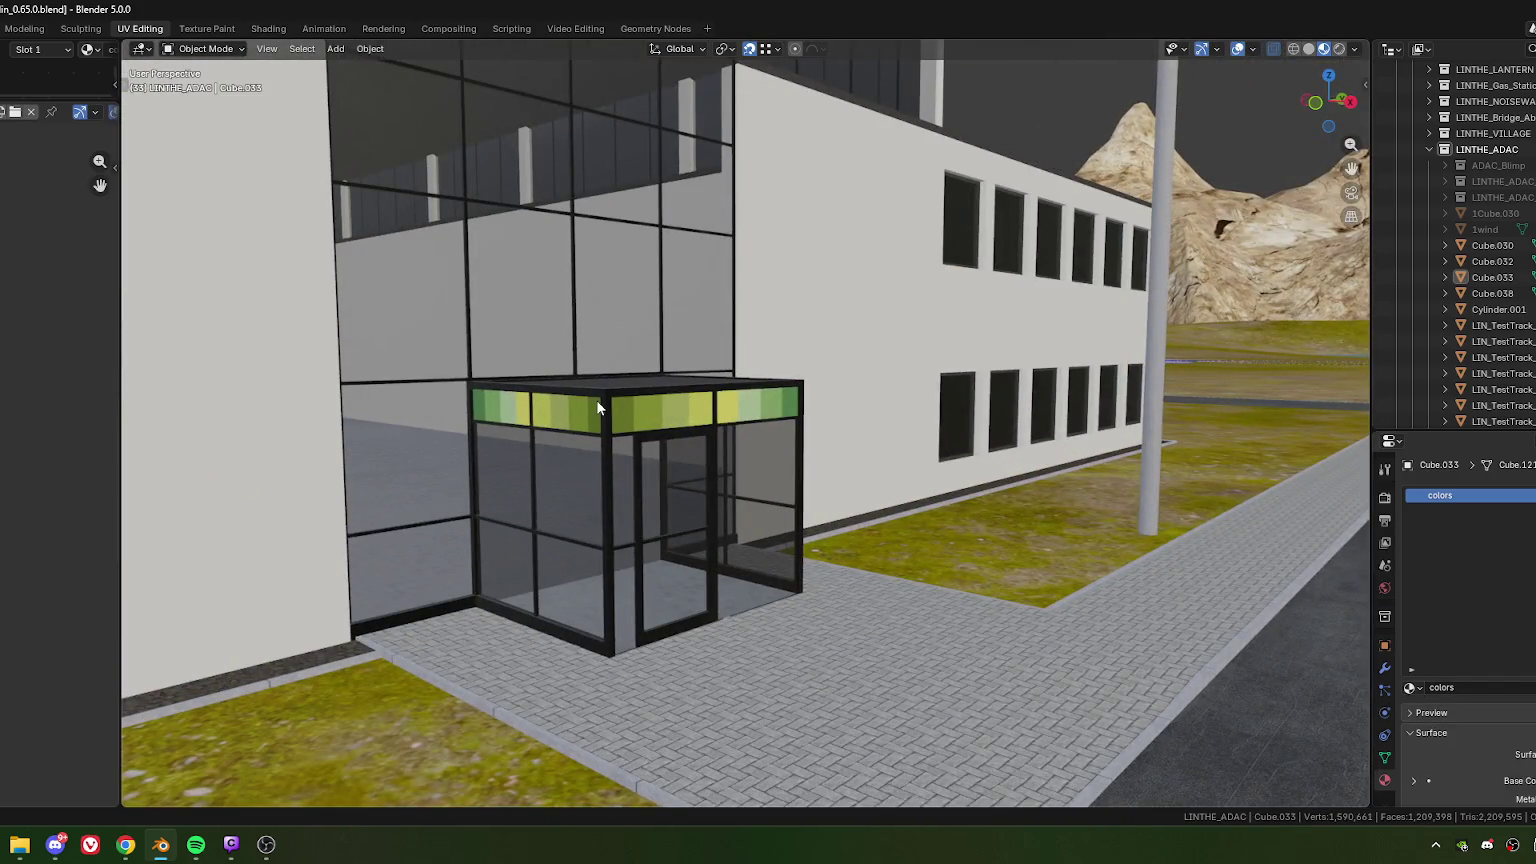
scroll(598, 408, down, 5)
mouse_move(598, 408)
middle_down()
mouse_move(607, 367)
mouse_move(778, 443)
middle_up()
scroll(607, 367, up, 3)
scroll(323, 167, down, 2)
scroll(604, 408, down, 4)
scroll(720, 446, up, 3)
scroll(720, 446, up, 3)
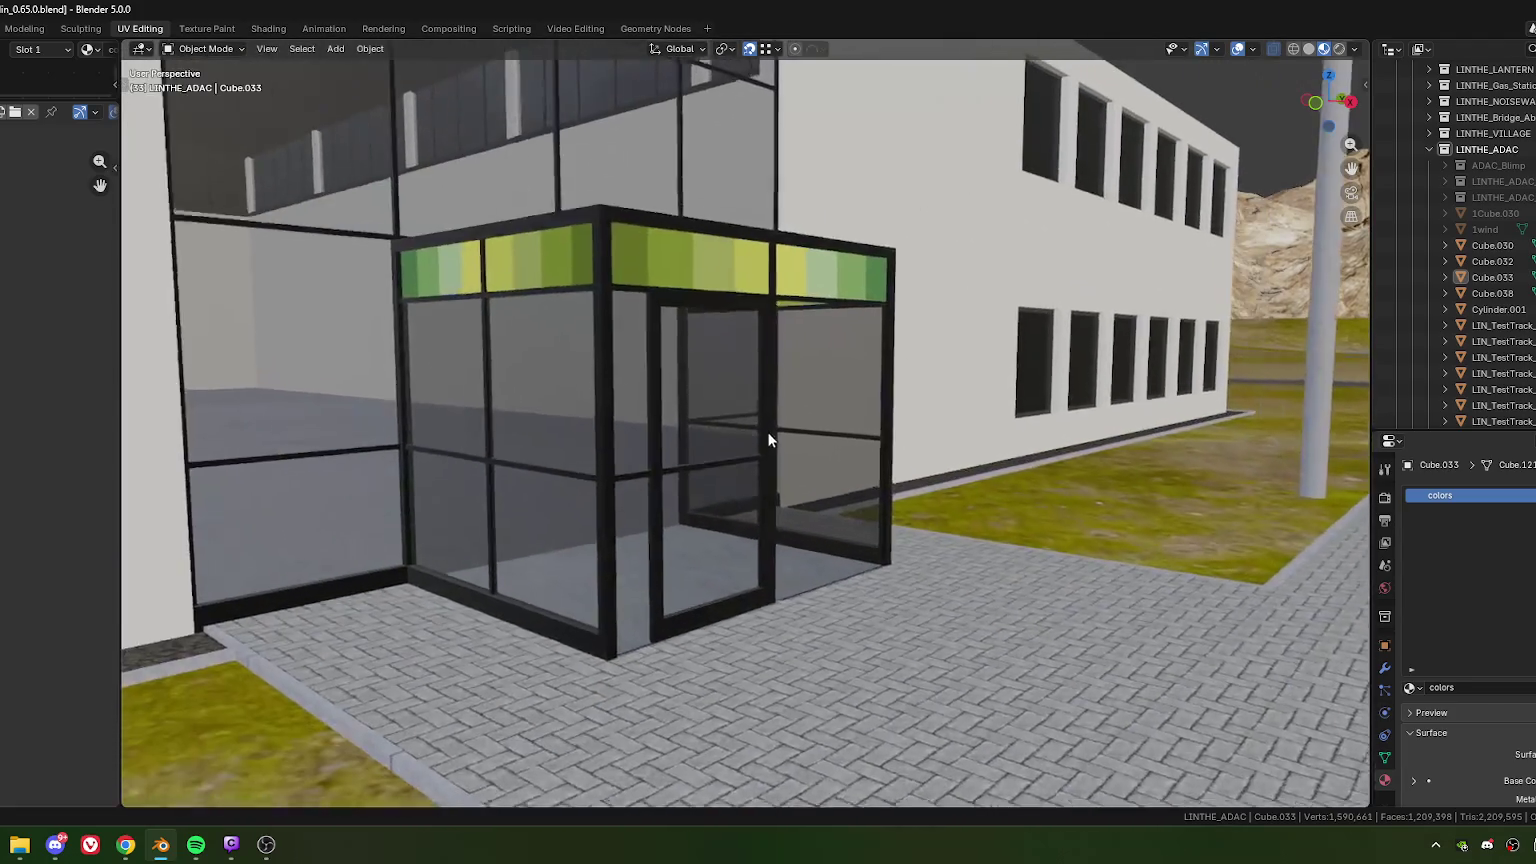
scroll(768, 433, up, 2)
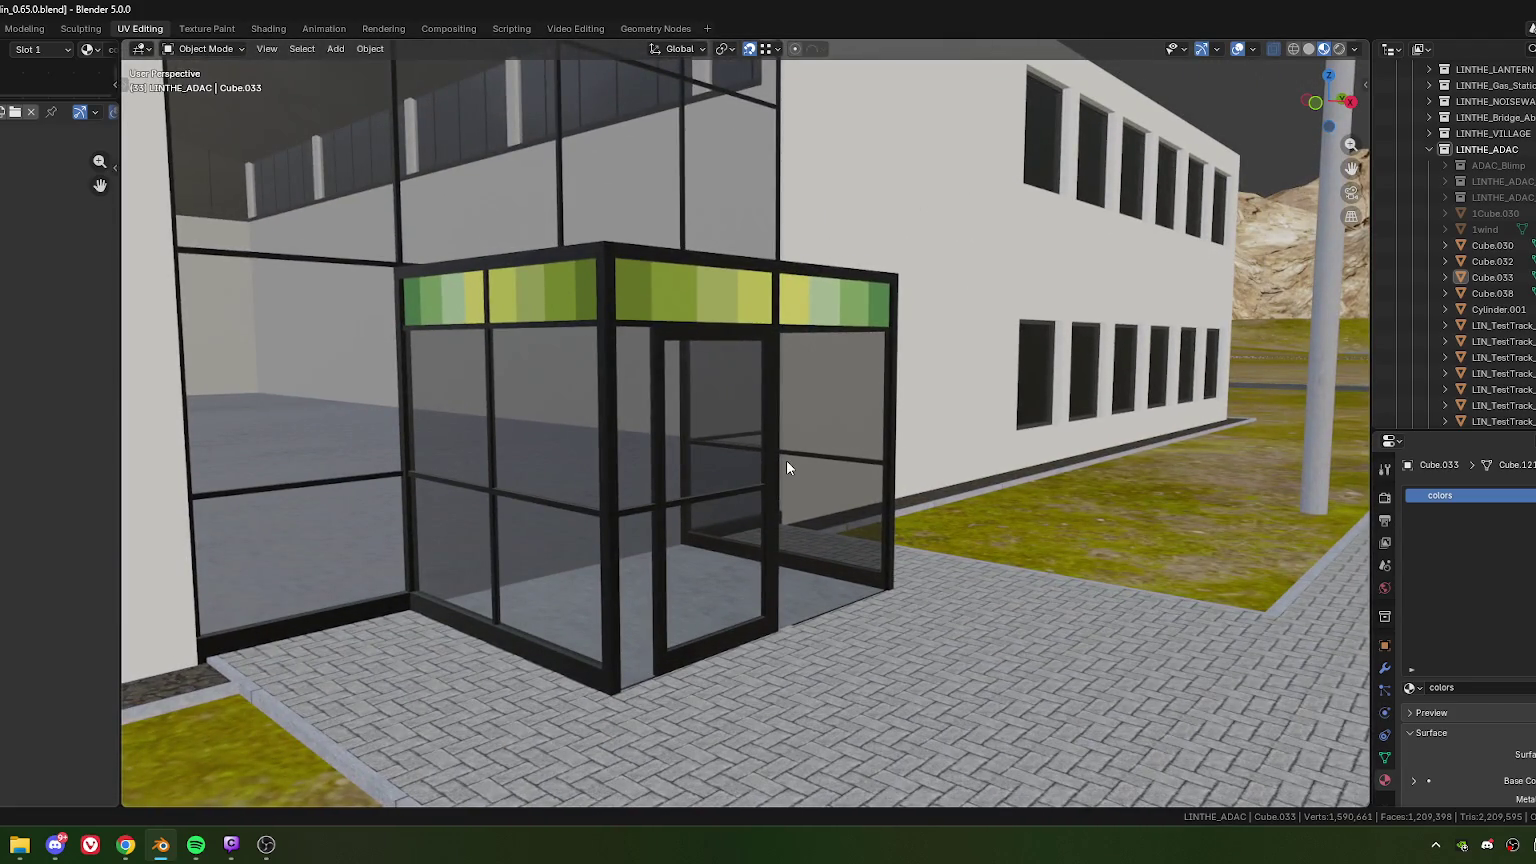
mouse_move(773, 502)
middle_down()
mouse_move(582, 490)
mouse_move(743, 438)
mouse_move(775, 470)
mouse_move(634, 531)
mouse_move(772, 507)
mouse_move(789, 566)
mouse_move(728, 462)
middle_up()
scroll(743, 438, down, 5)
scroll(749, 450, up, 2)
scroll(794, 481, up, 2)
scroll(769, 478, up, 2)
scroll(788, 490, up, 2)
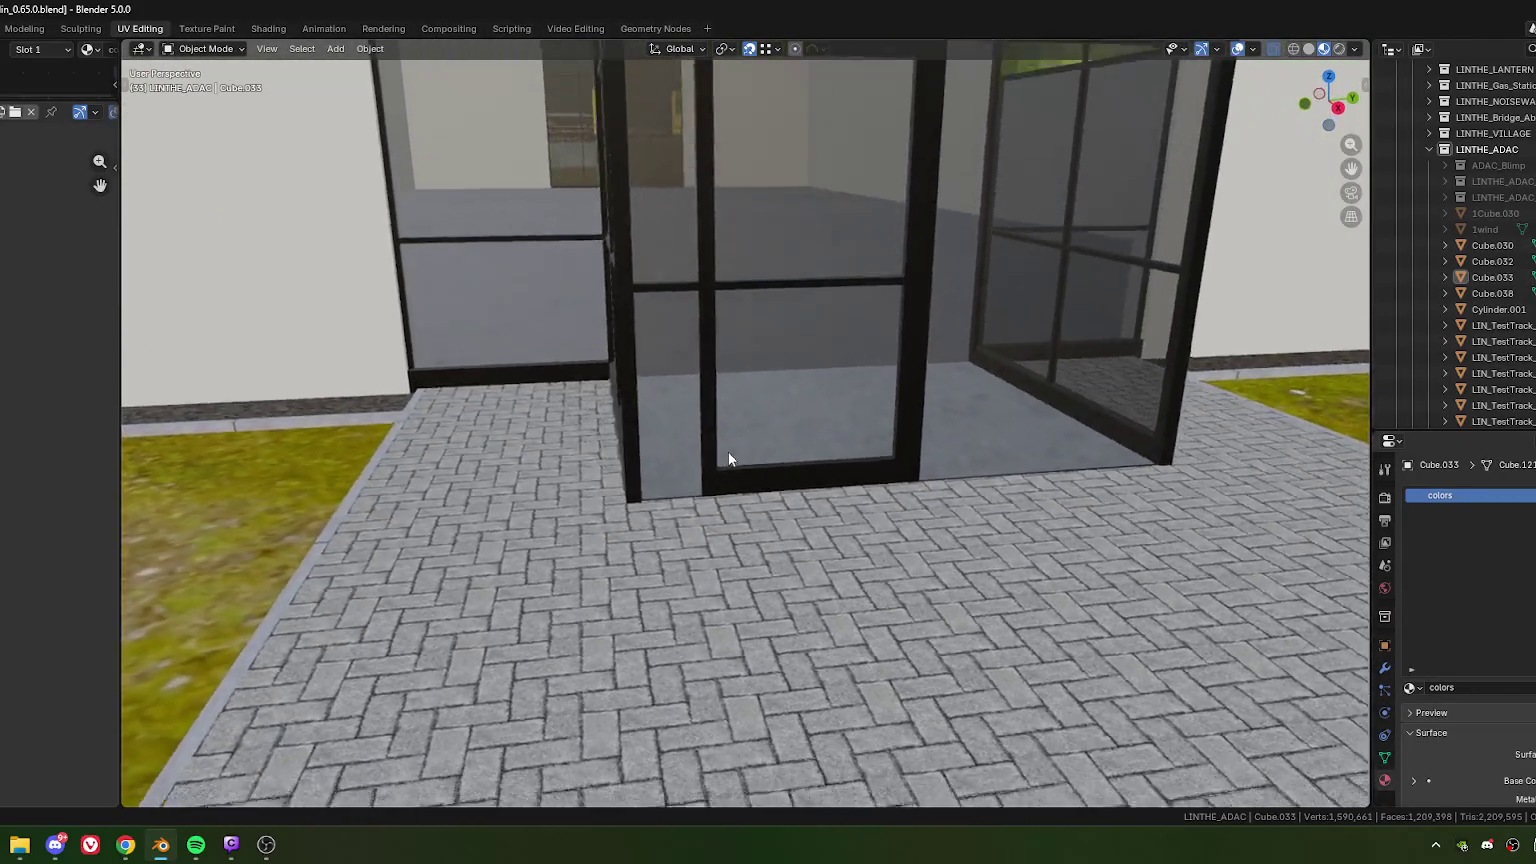
scroll(728, 462, up, 2)
middle_drag(737, 514, 774, 470)
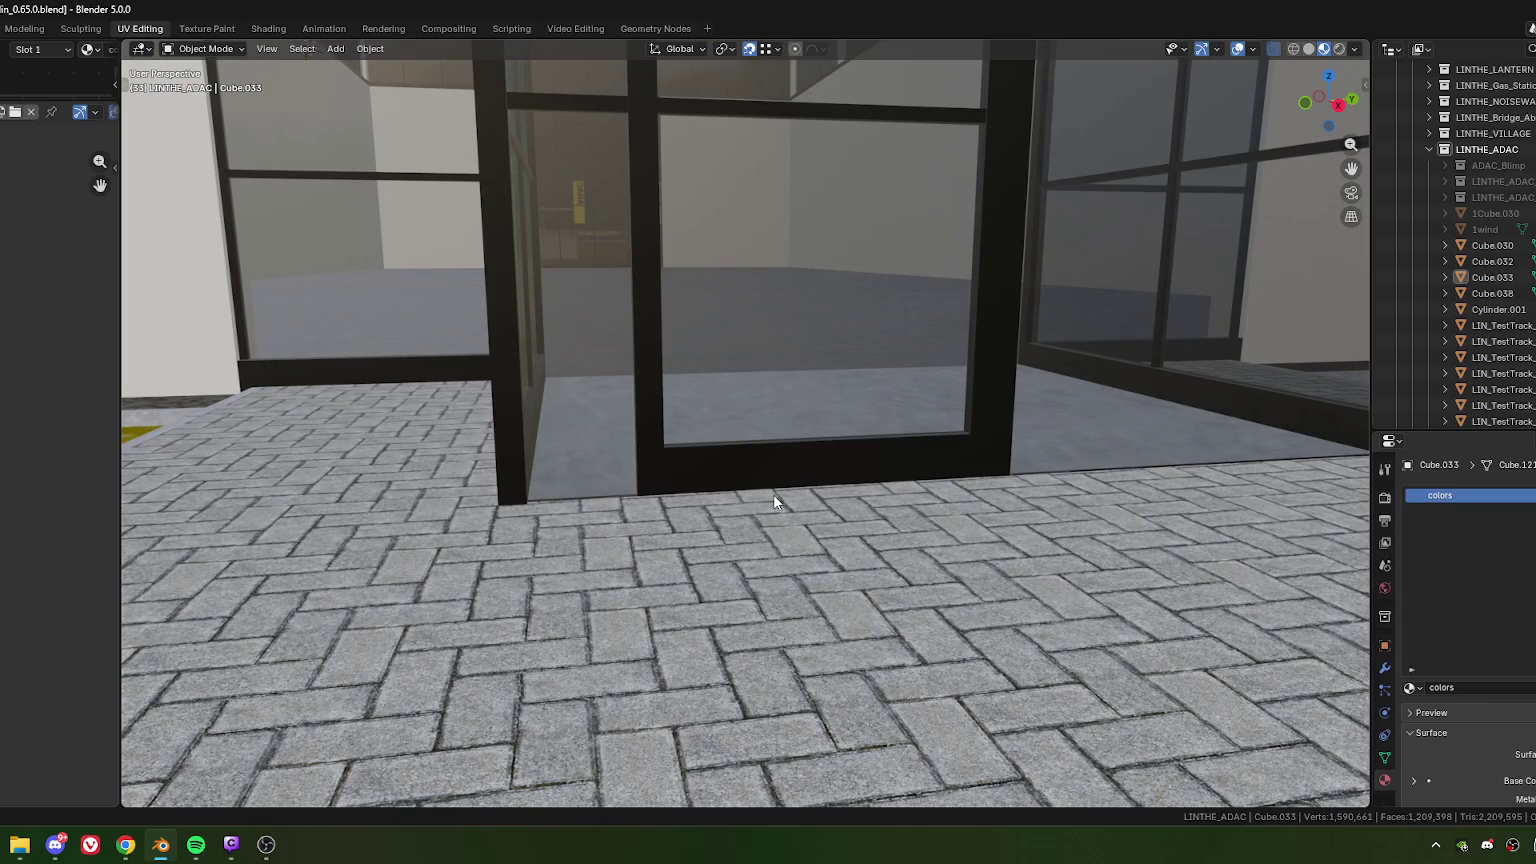
click(773, 494)
key(Tab)
Step: Duplicate the door threshold piece and slide the copy along X onto the paving left of the doorway
mouse_move(811, 474)
middle_down()
mouse_move(694, 488)
mouse_move(735, 487)
middle_up()
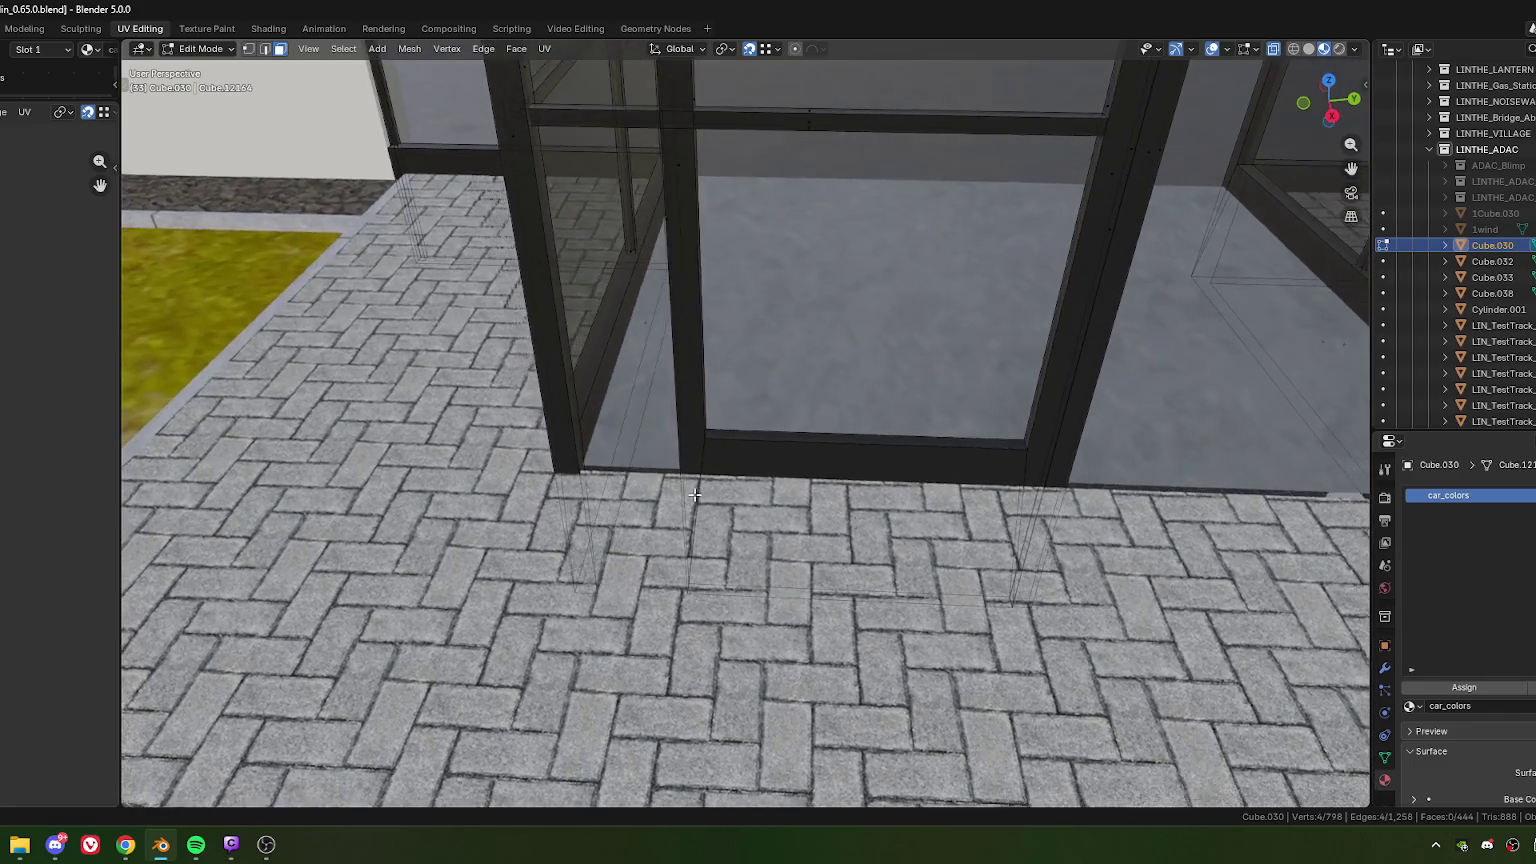
shift+middle_drag(876, 500, 790, 487)
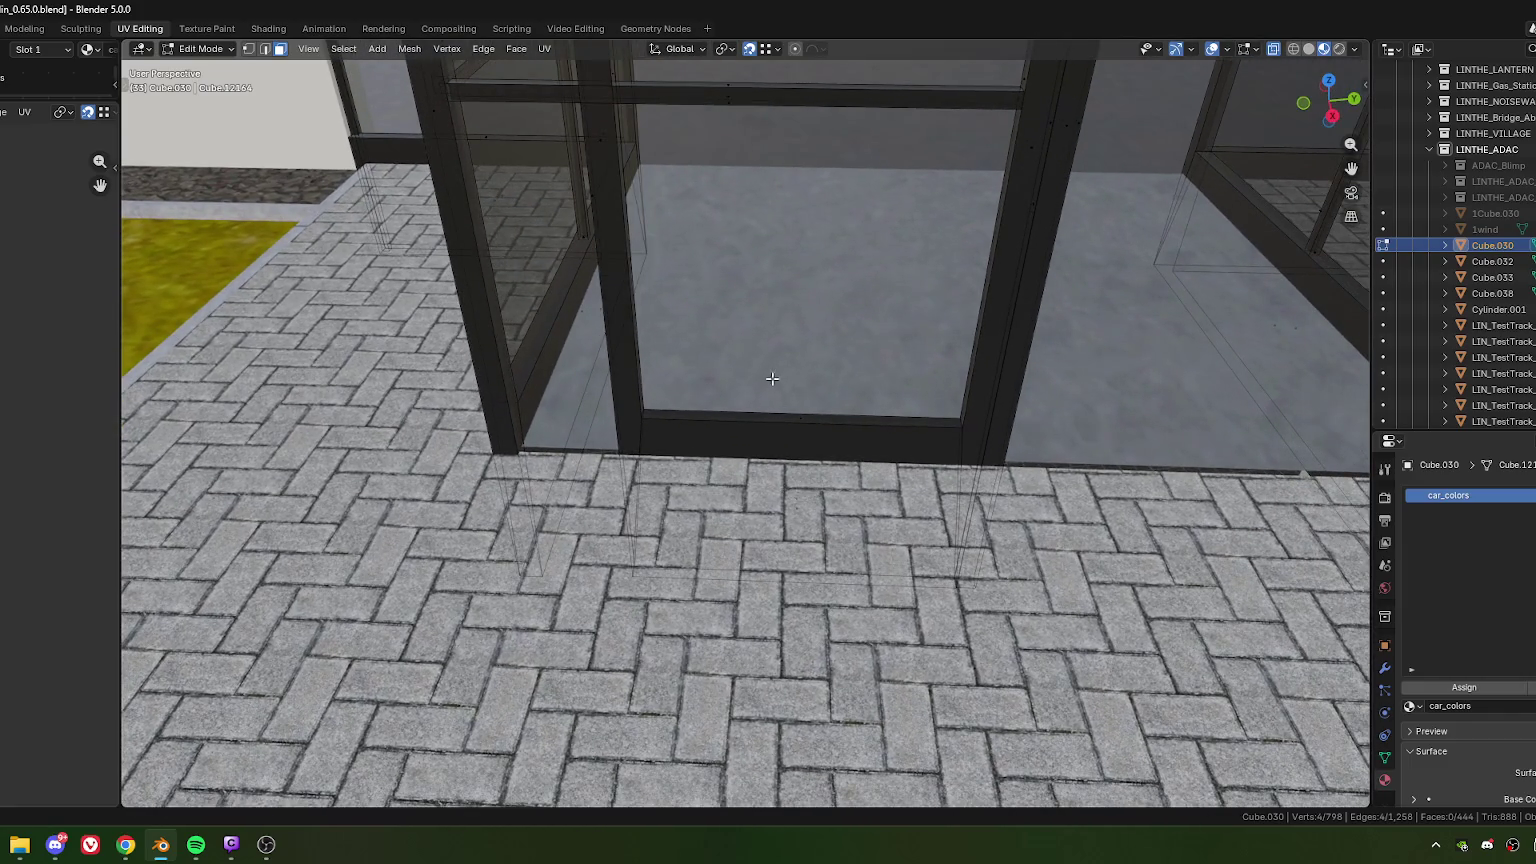
key(ctrl+l)
shift+middle_drag(842, 603, 818, 576)
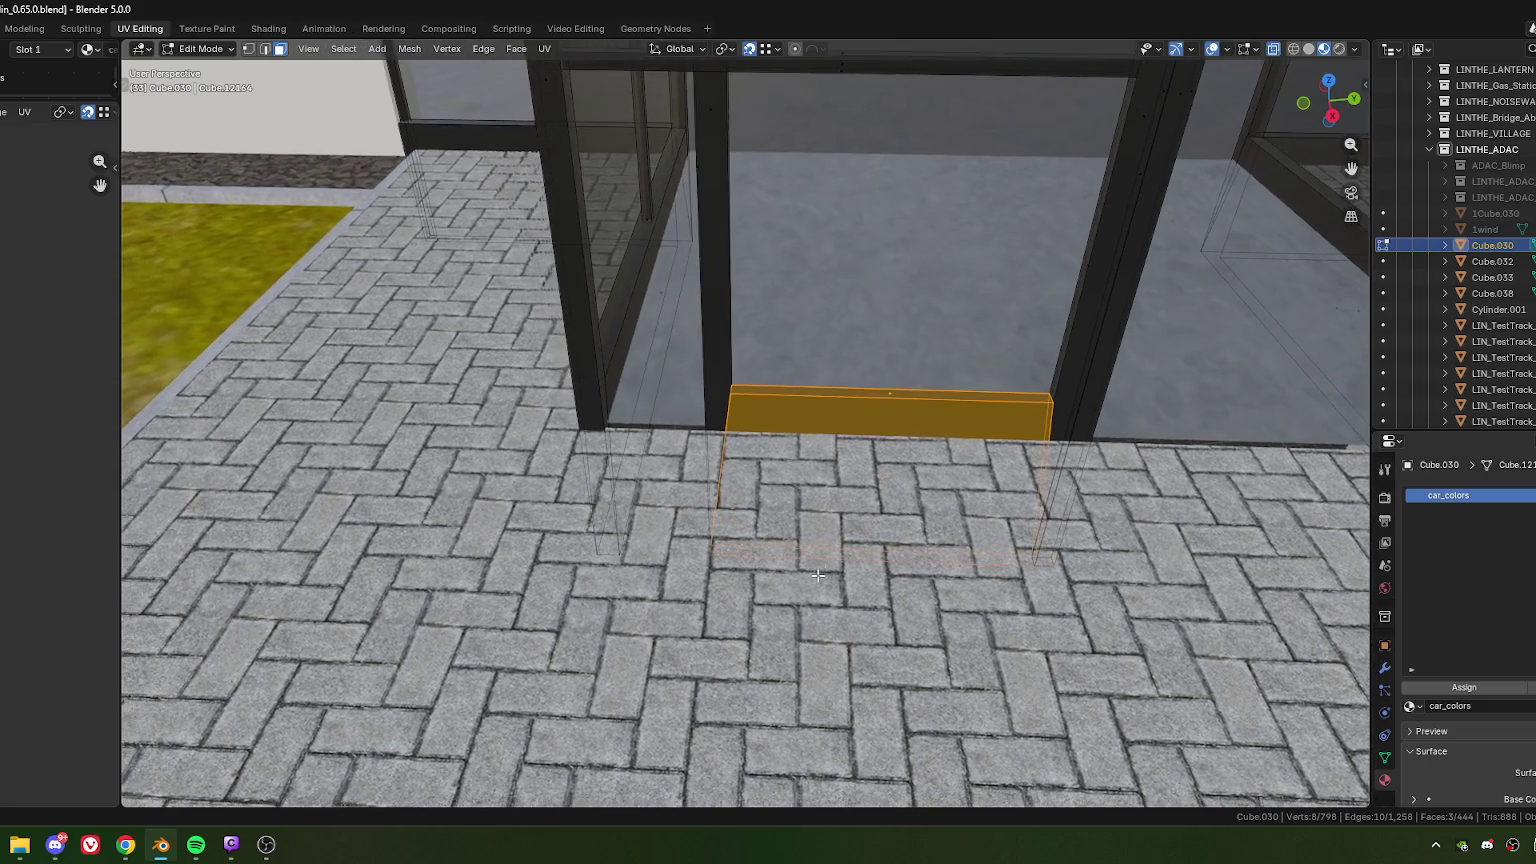
key(e)
key(y)
key(y)
key(x)
key(x)
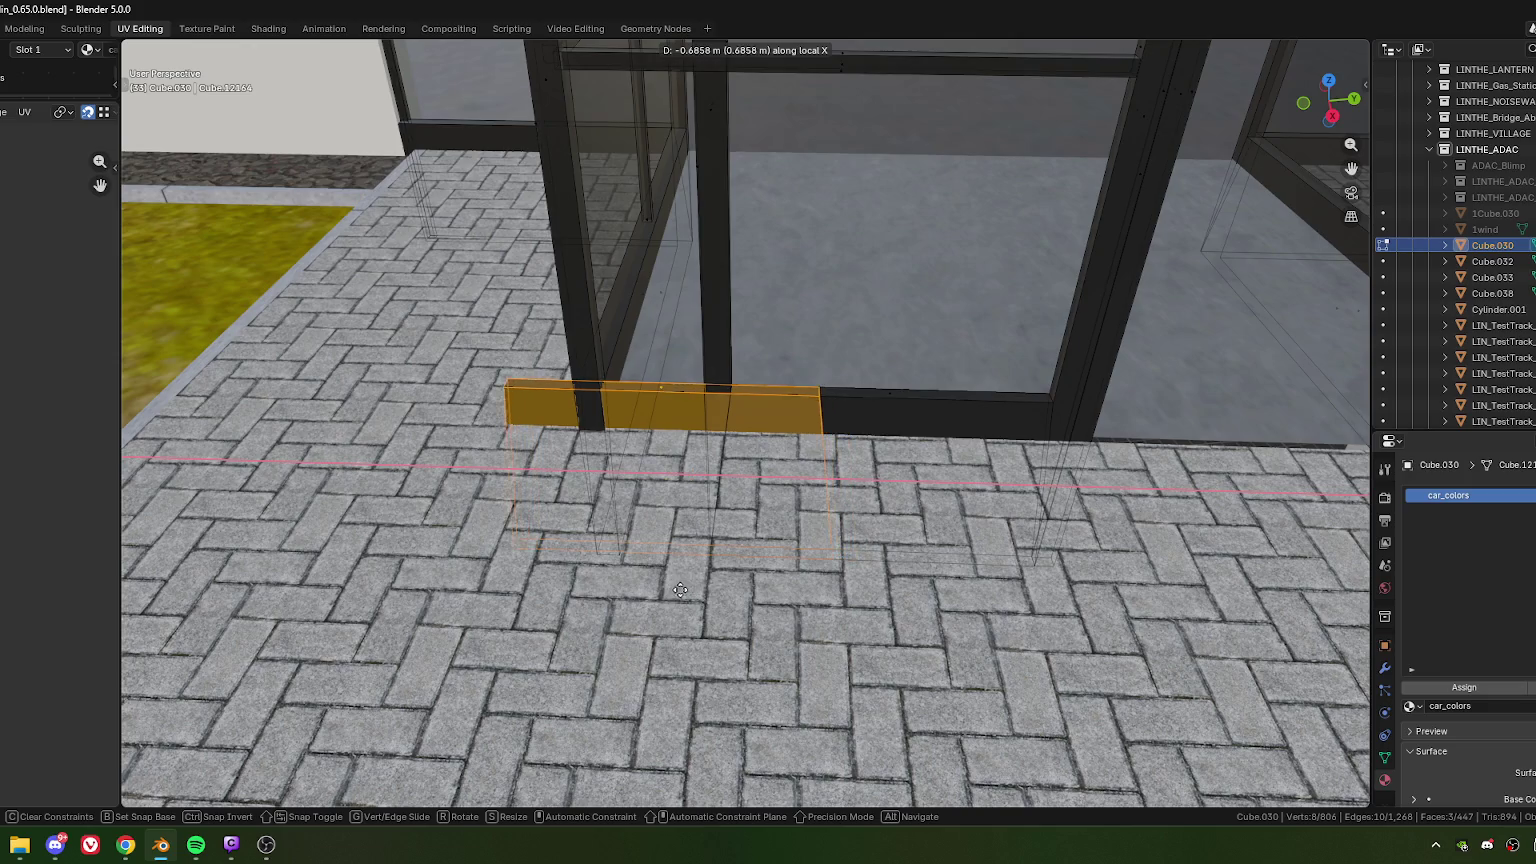
click(342, 562)
scroll(342, 562, down, 2)
mouse_move(342, 562)
shift+middle_down()
mouse_move(884, 557)
mouse_move(587, 553)
shift+middle_up()
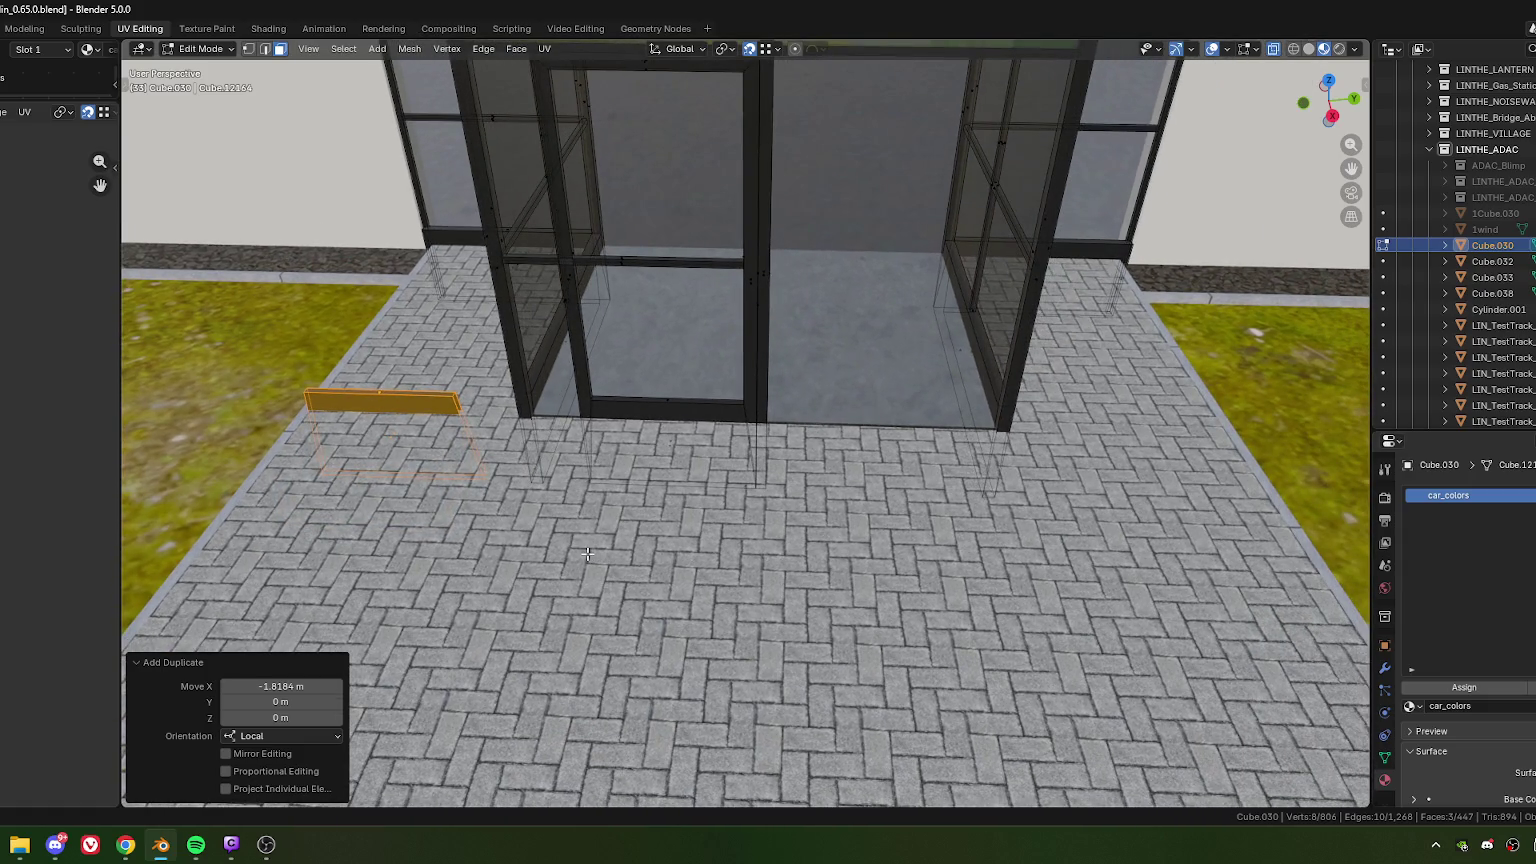
Step: Duplicate the strip again and slide it along X to the right of the entrance
key(shift+d)
key(x)
key(x)
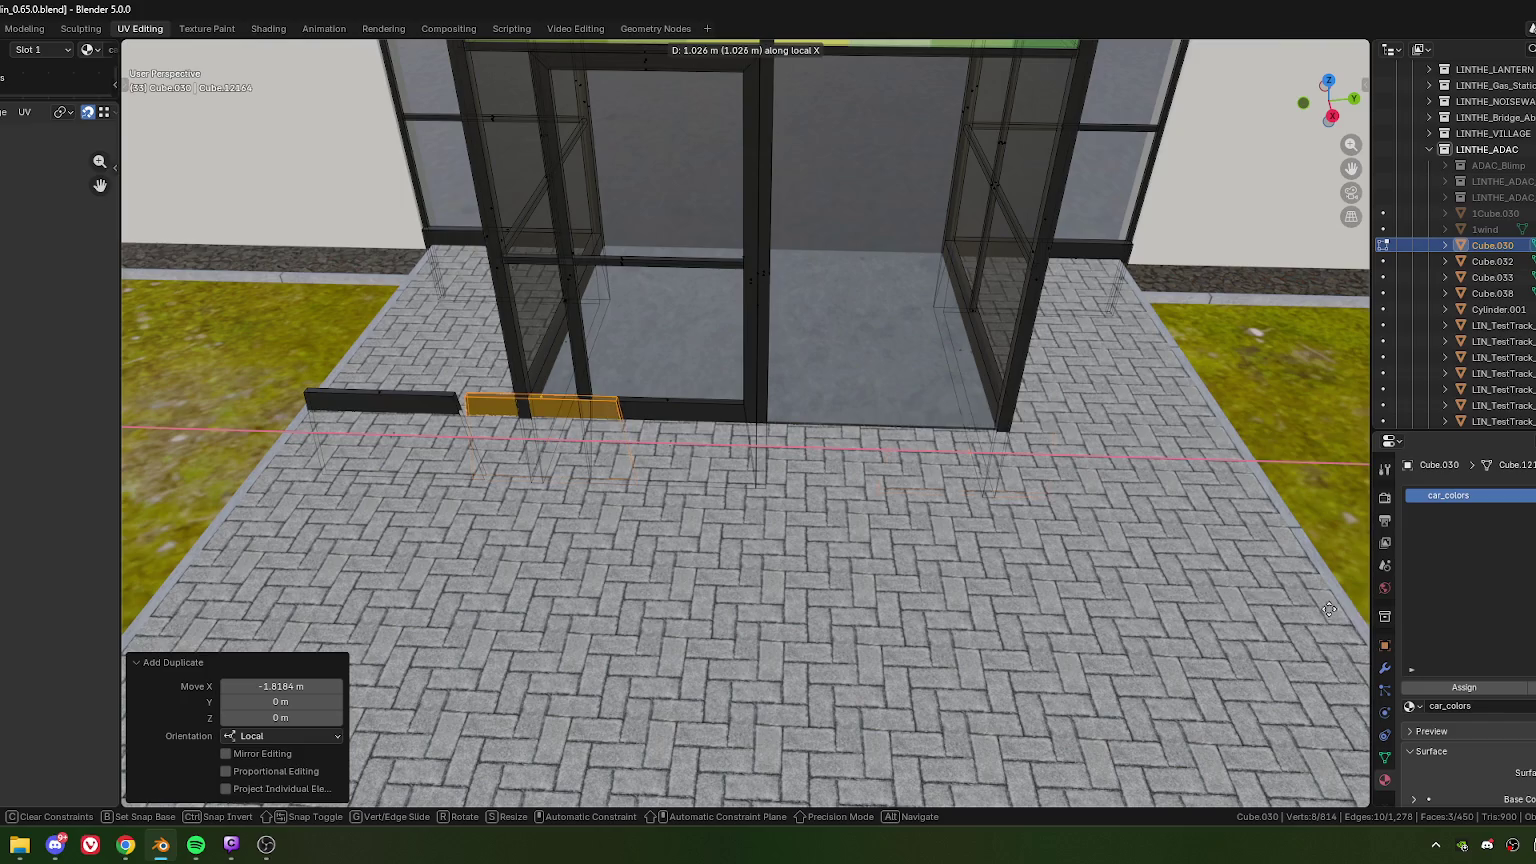
click(1221, 428)
scroll(965, 555, up, 4)
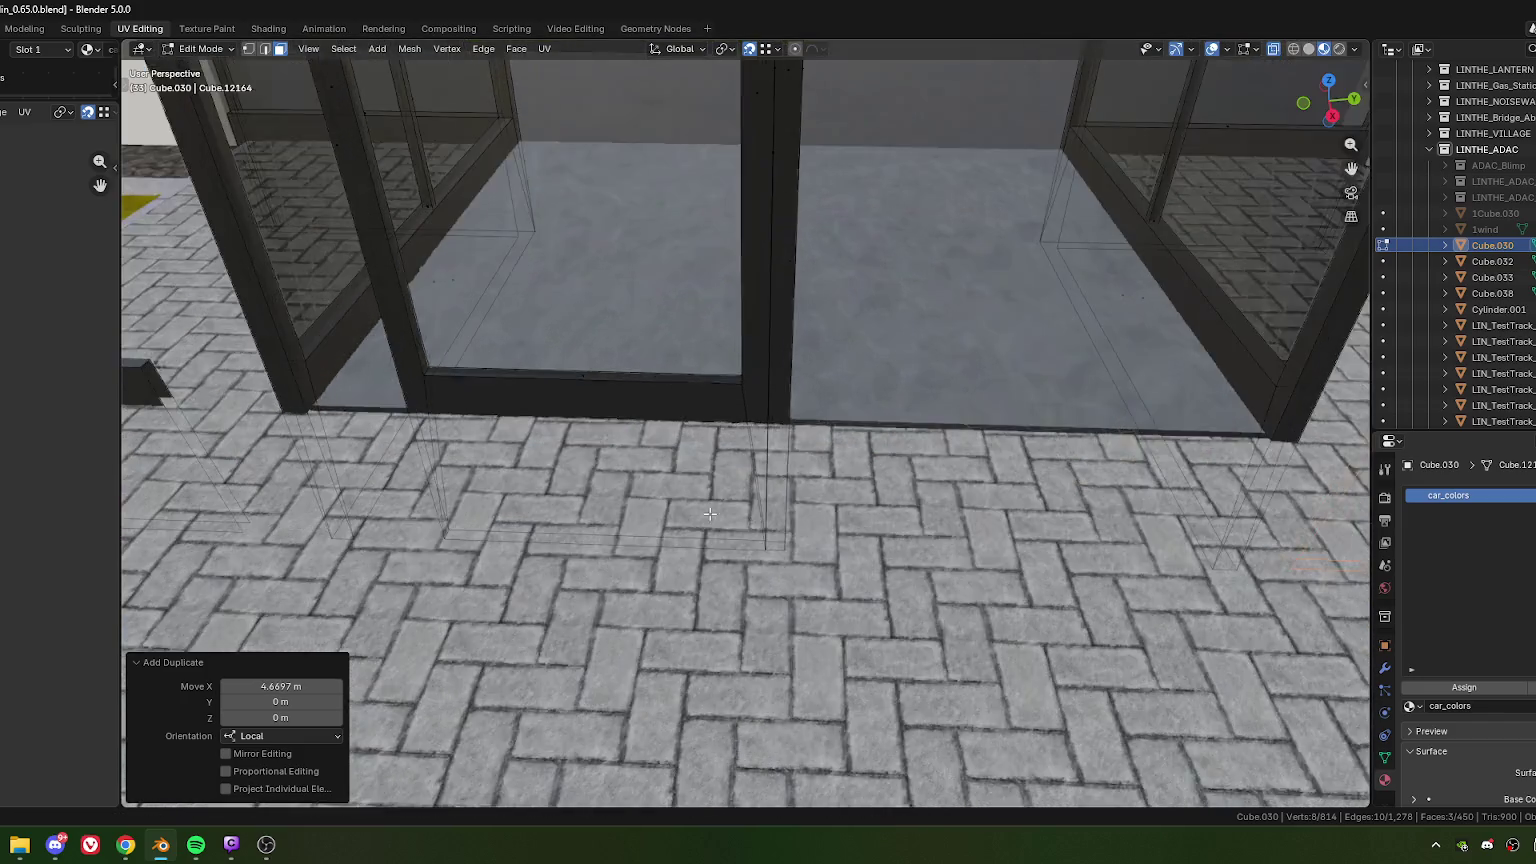
Step: Select the strip along the door's bottom and start moving it vertically
click(830, 406)
middle_drag(830, 406, 811, 515)
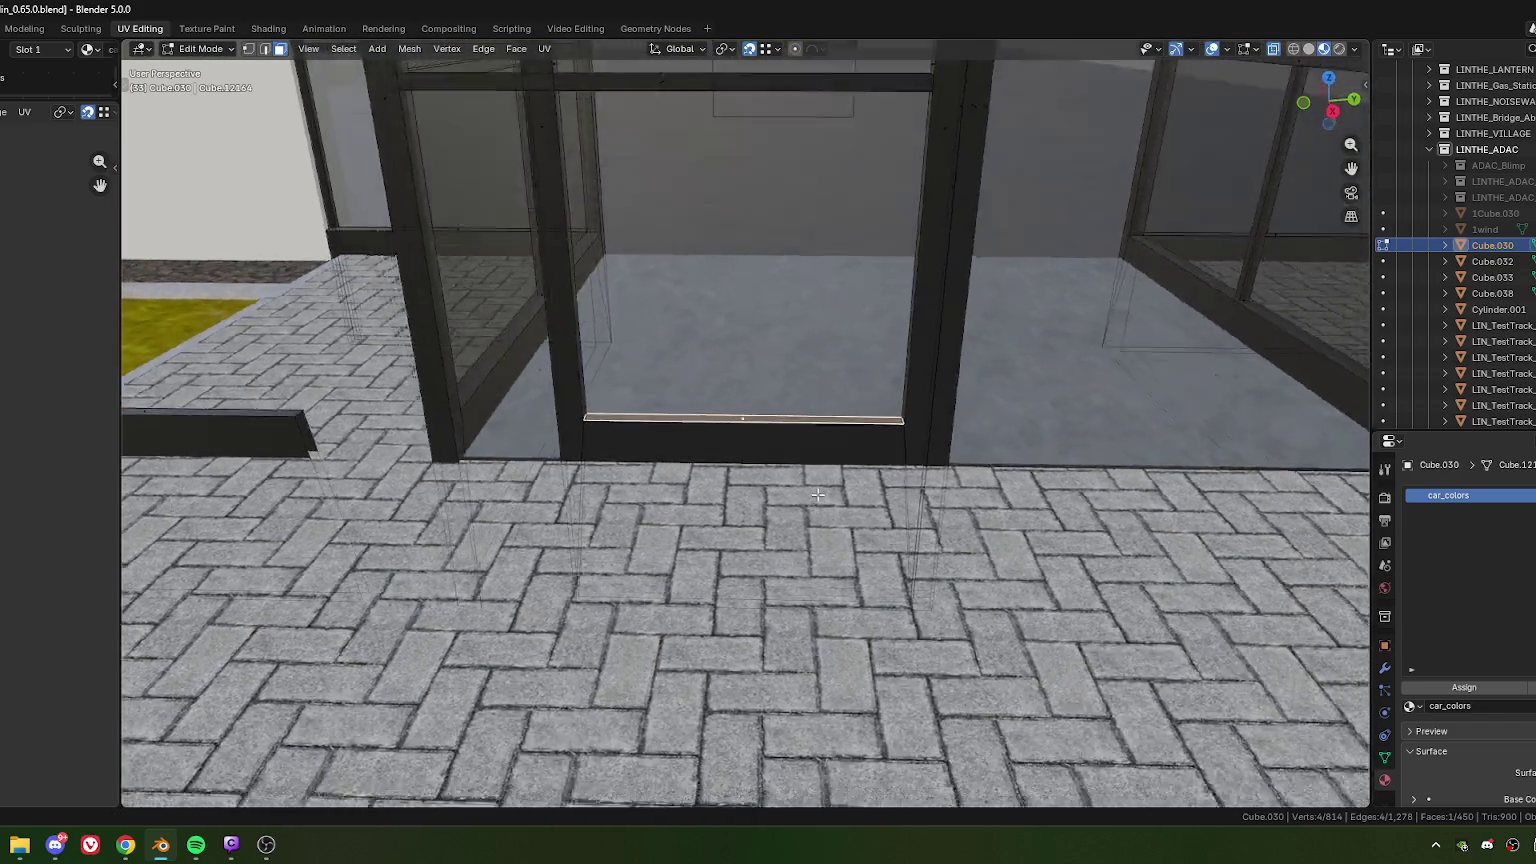
key(g)
key(z)
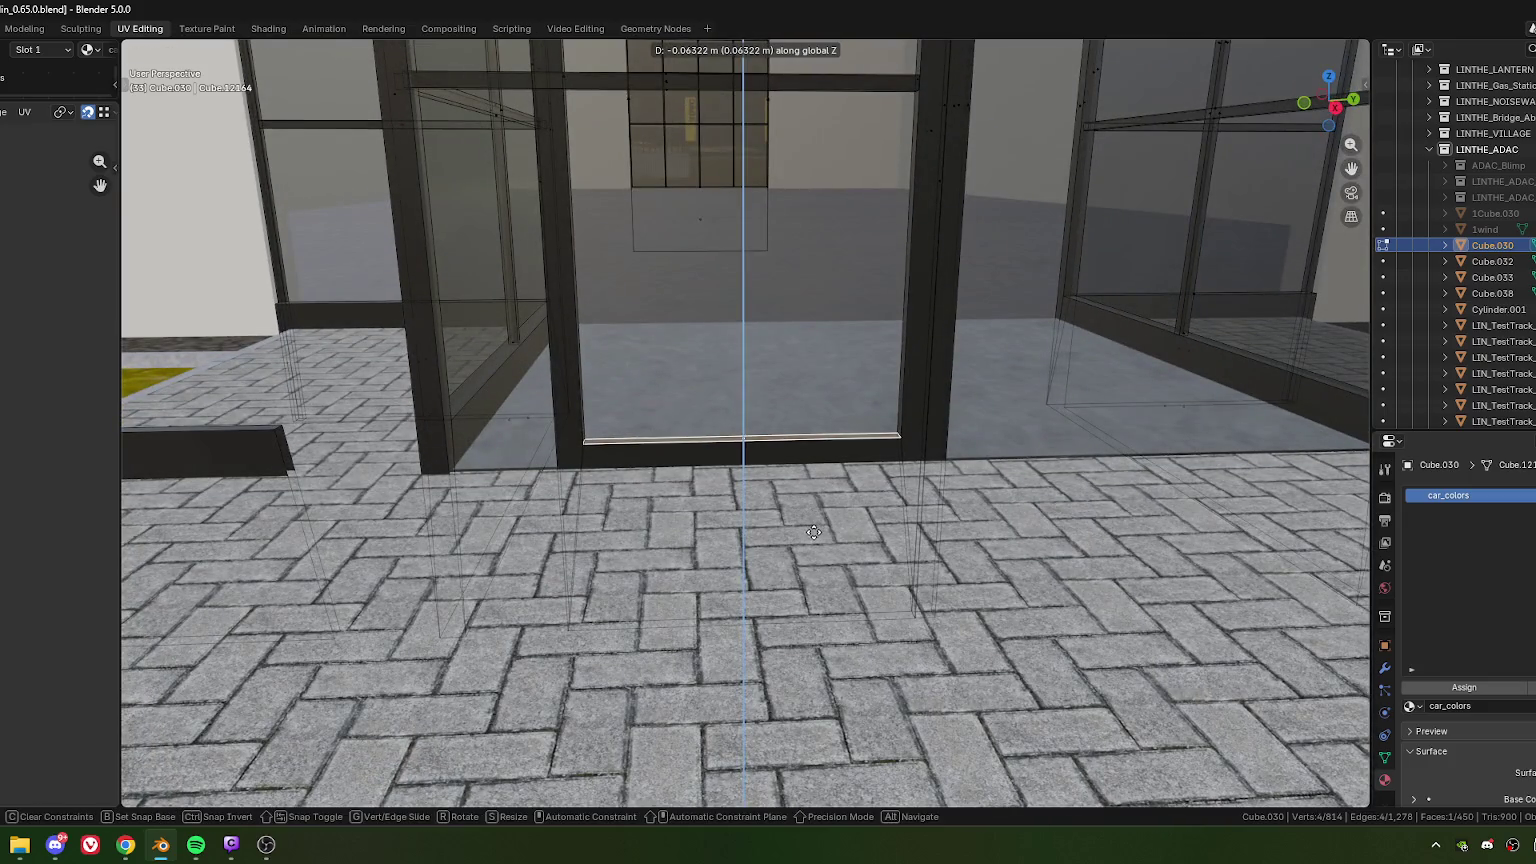
Step: Confirm the door strip lowered 0.063 m and zoom in on the doorway
click(814, 533)
scroll(816, 530, down, 2)
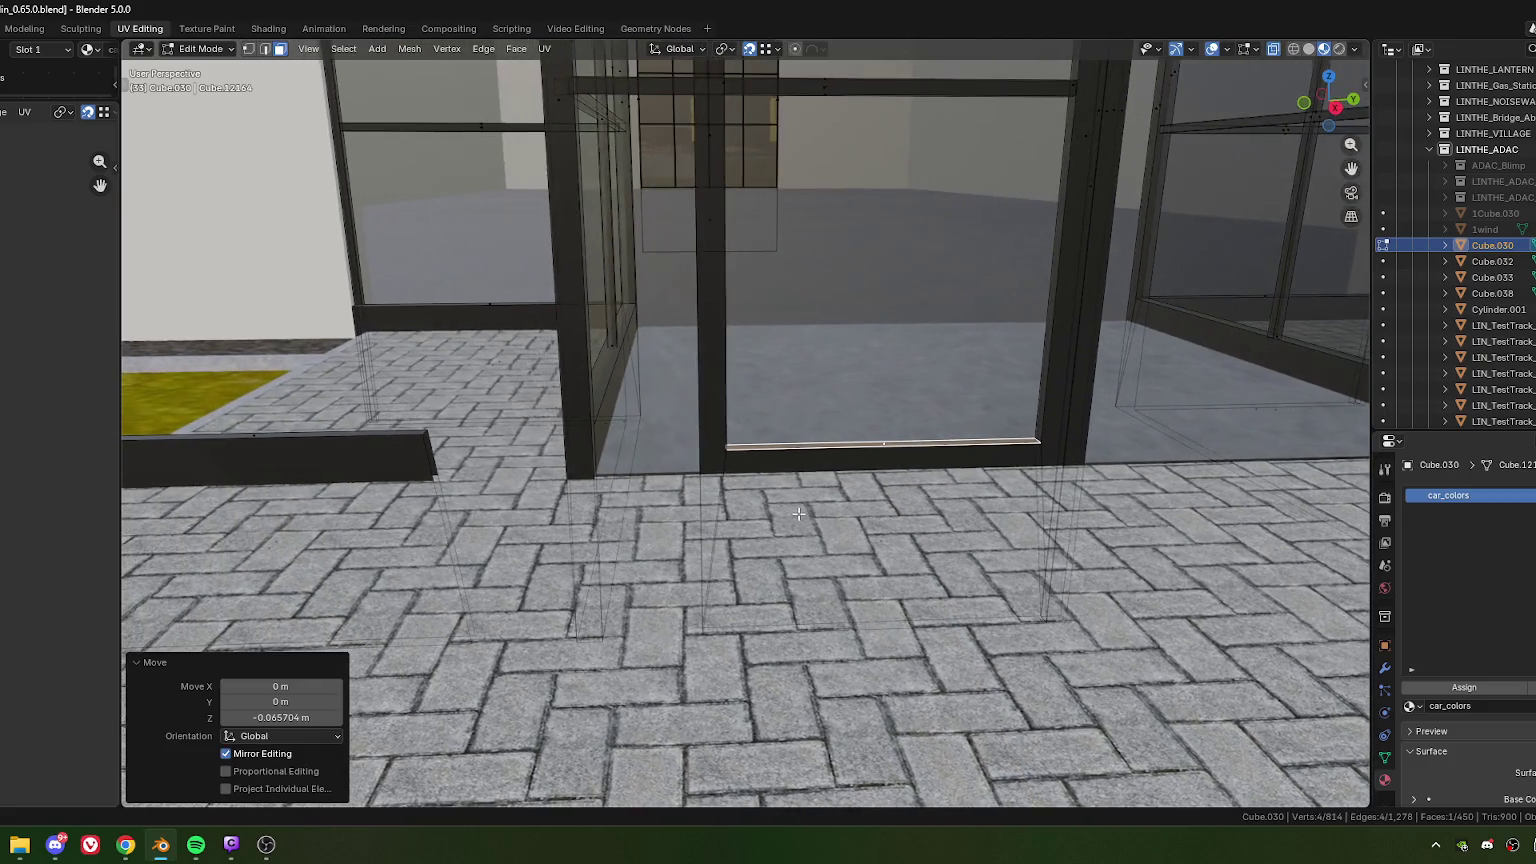
scroll(816, 530, down, 2)
scroll(818, 528, down, 2)
scroll(818, 528, up, 4)
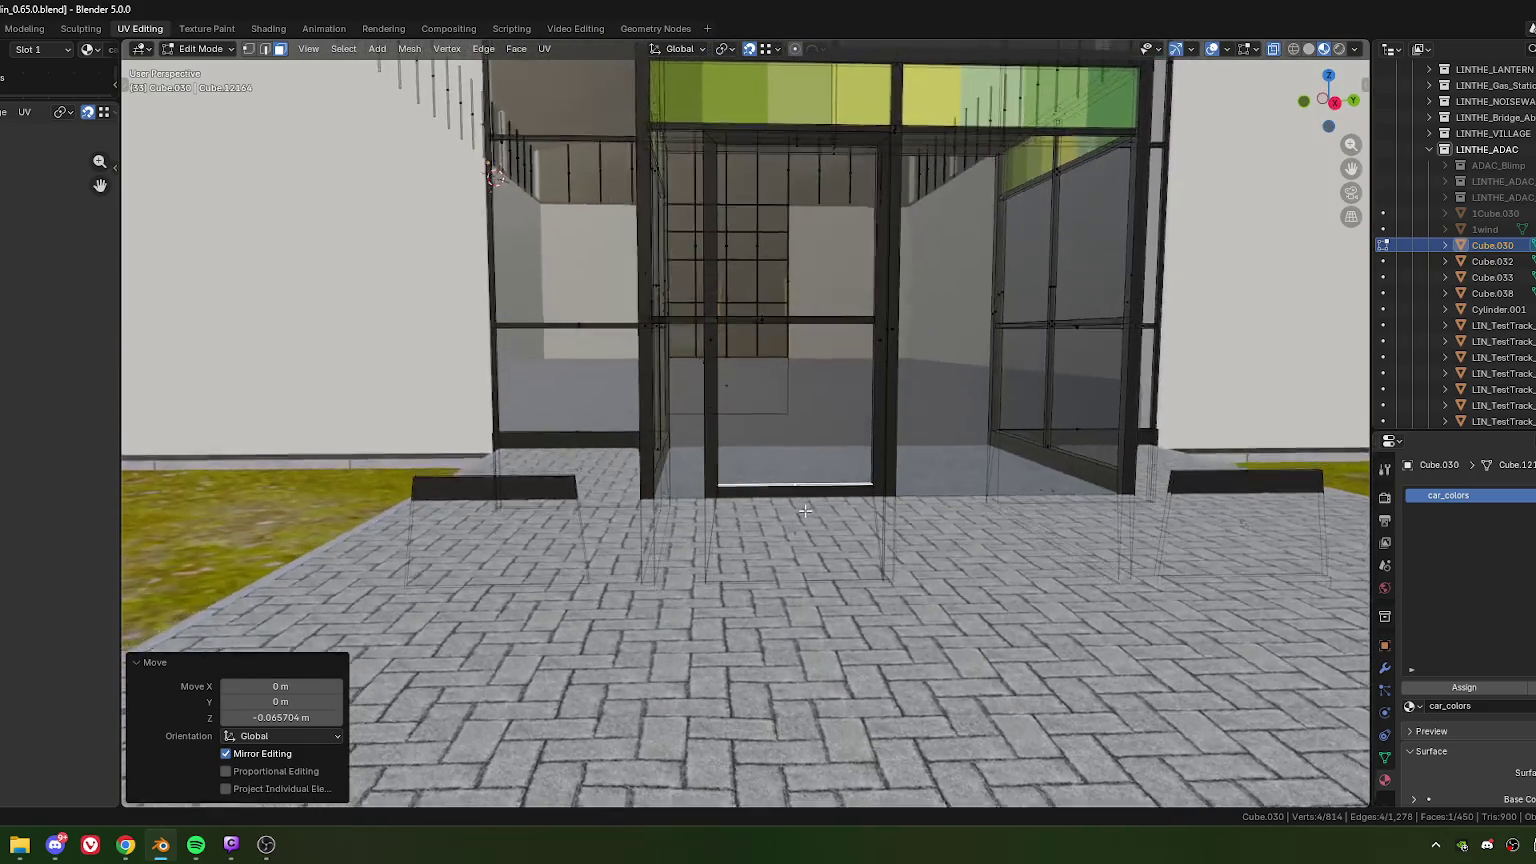
scroll(801, 523, down, 2)
scroll(801, 523, up, 1)
scroll(812, 550, up, 1)
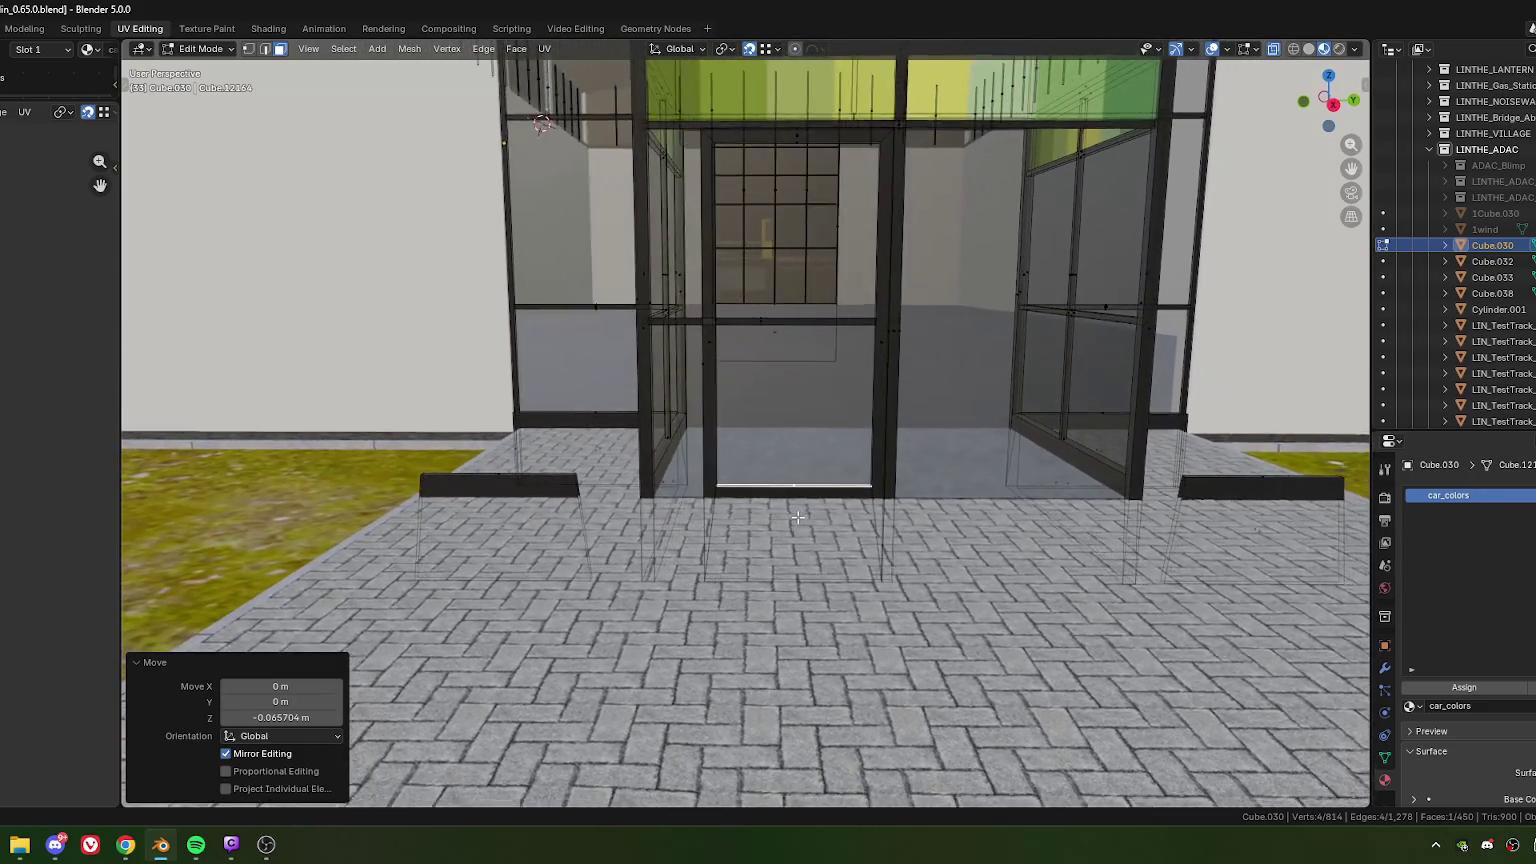
scroll(823, 575, up, 1)
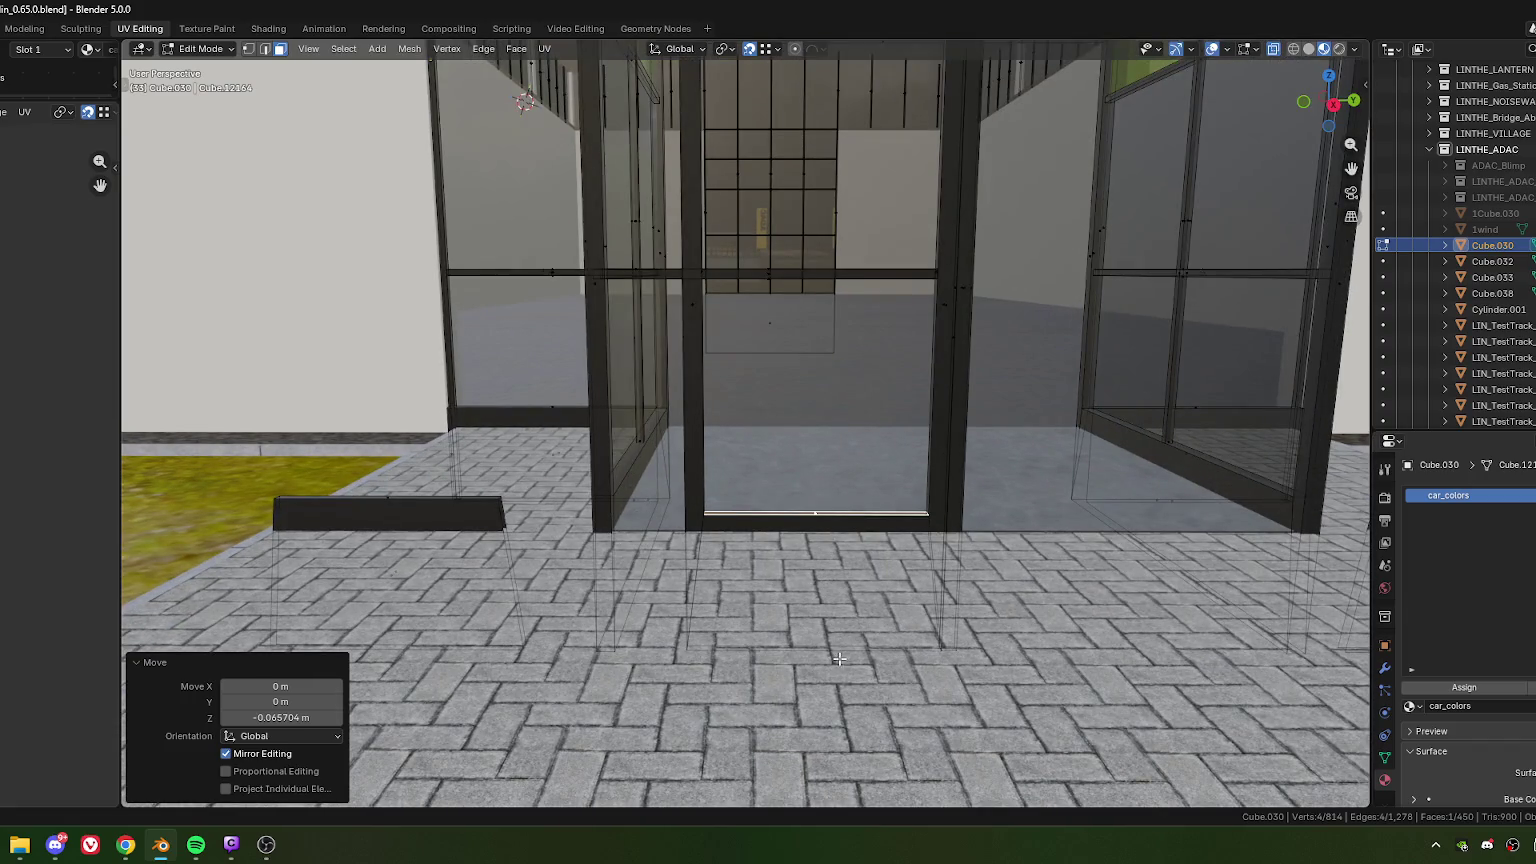
Step: Raise the lower doorway edge along Z
click(810, 632)
key(g)
key(z)
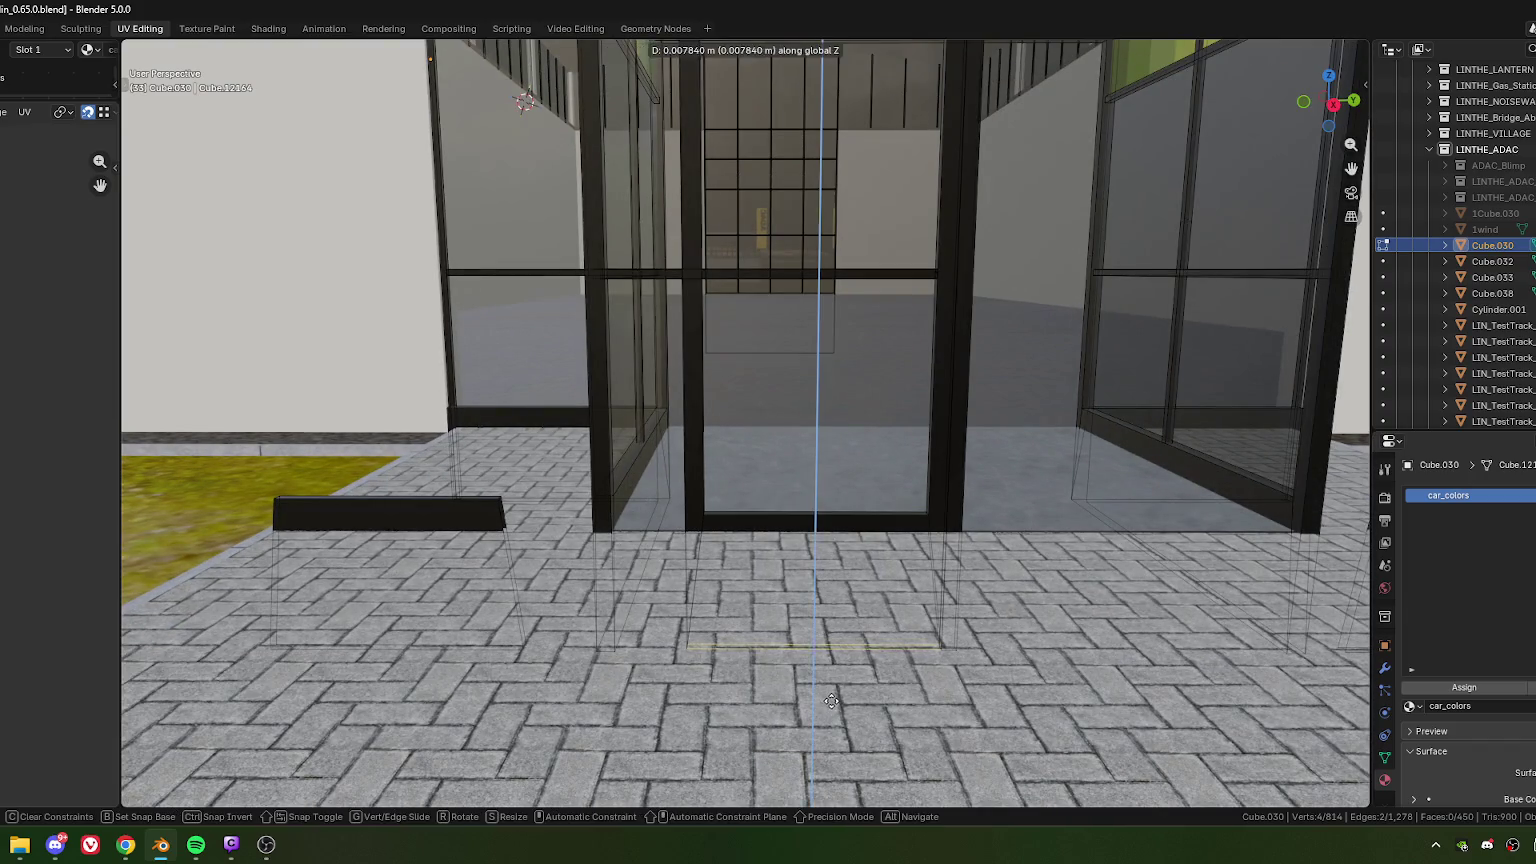
click(842, 604)
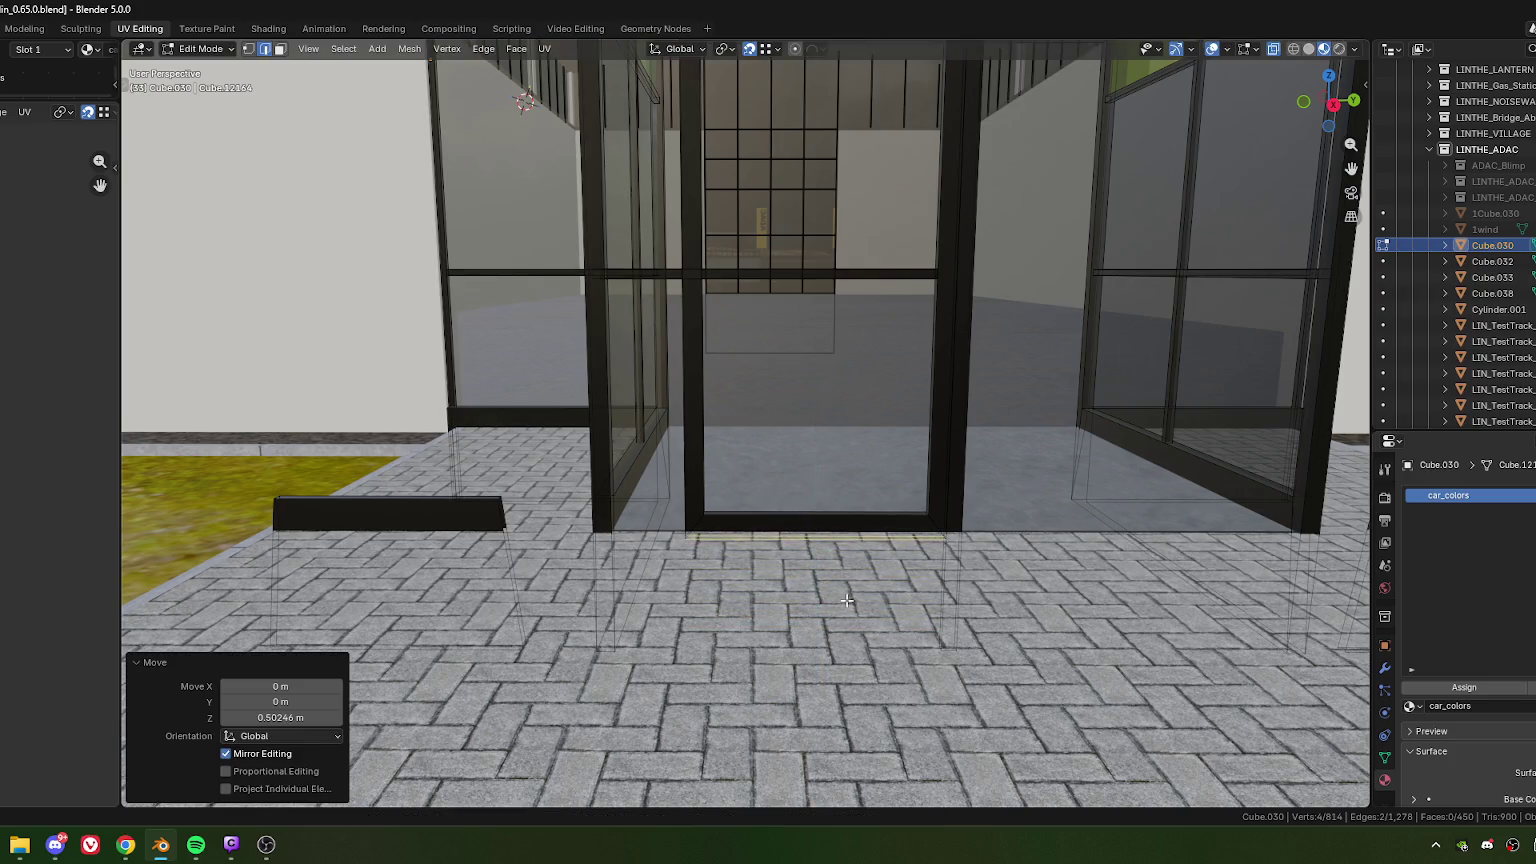
key(g)
key(z)
click(839, 601)
scroll(836, 570, up, 2)
Step: Flatten the selected strip end vertices with an X scale of 0
middle_drag(836, 565, 796, 561)
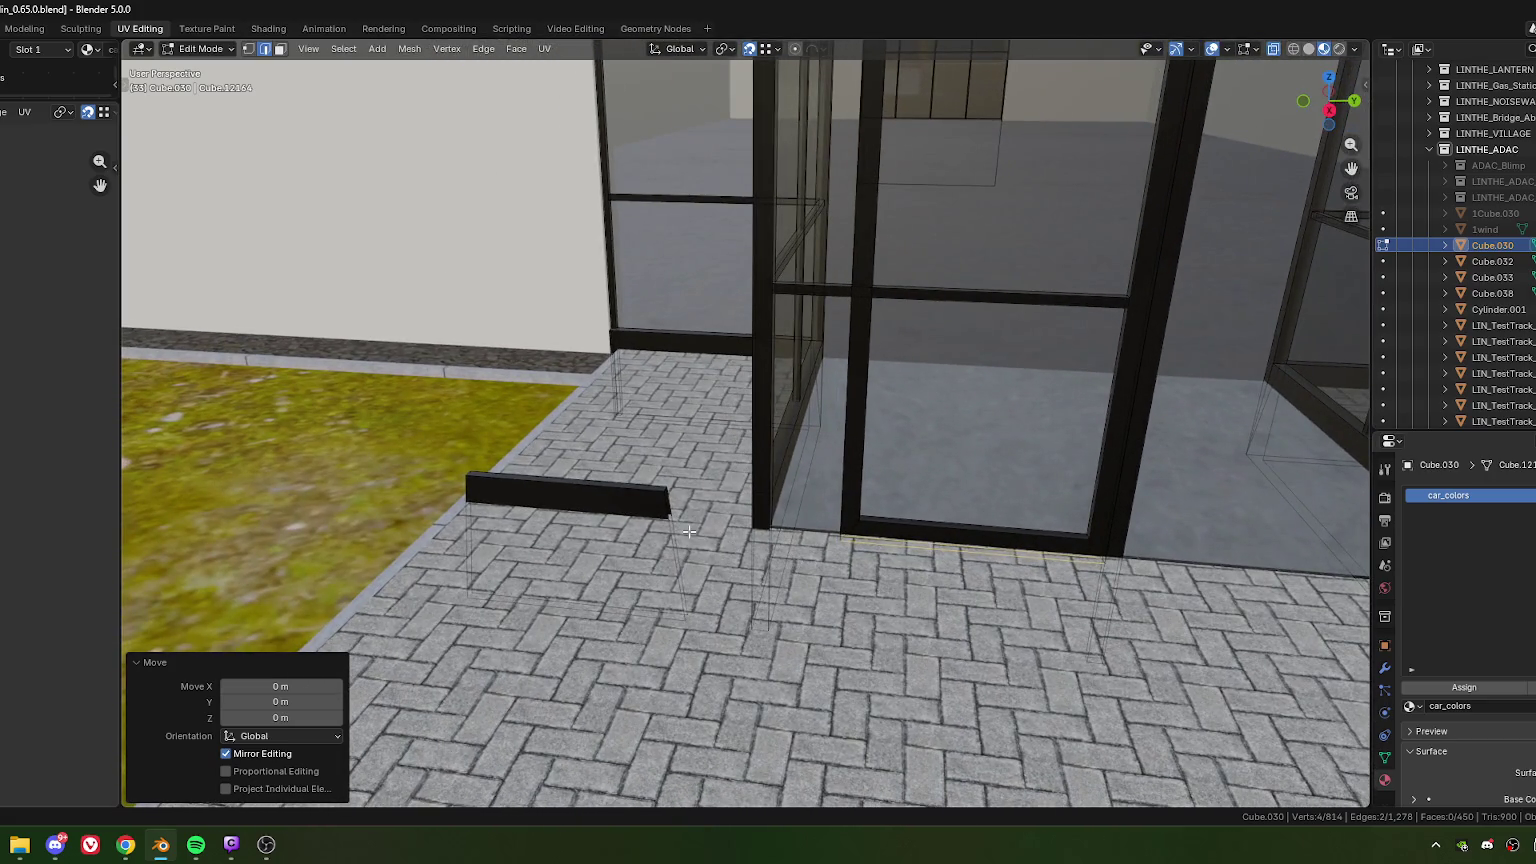
key(s)
key(x)
key(0)
middle_drag(541, 493, 731, 577)
key(Return)
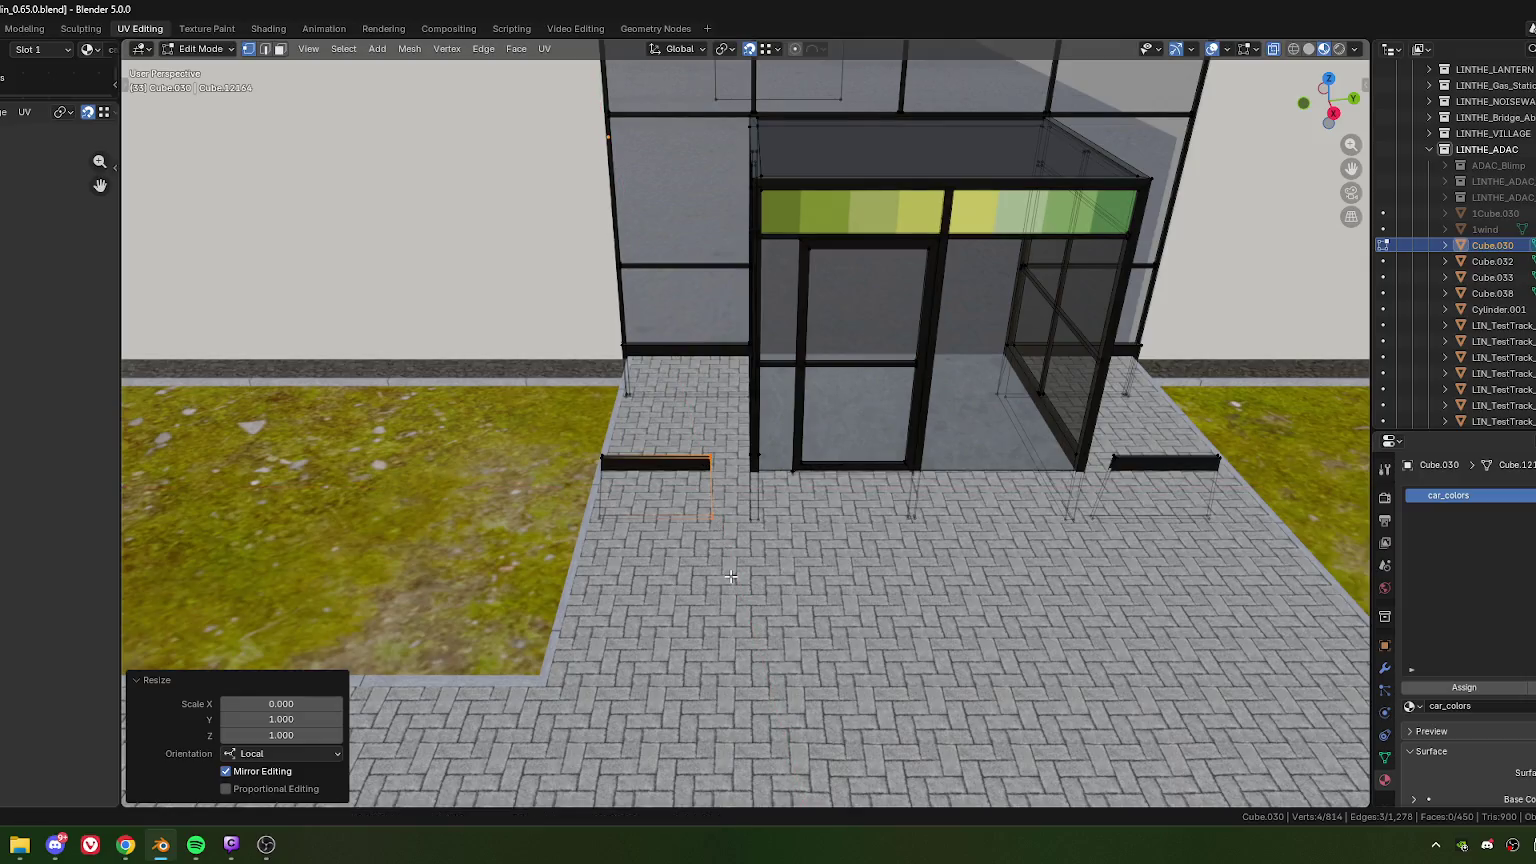
Step: Select the left and right strip ends and flatten the right one with X scale 0
drag(628, 577, 628, 577)
middle_drag(1021, 518, 846, 548)
drag(886, 497, 888, 501)
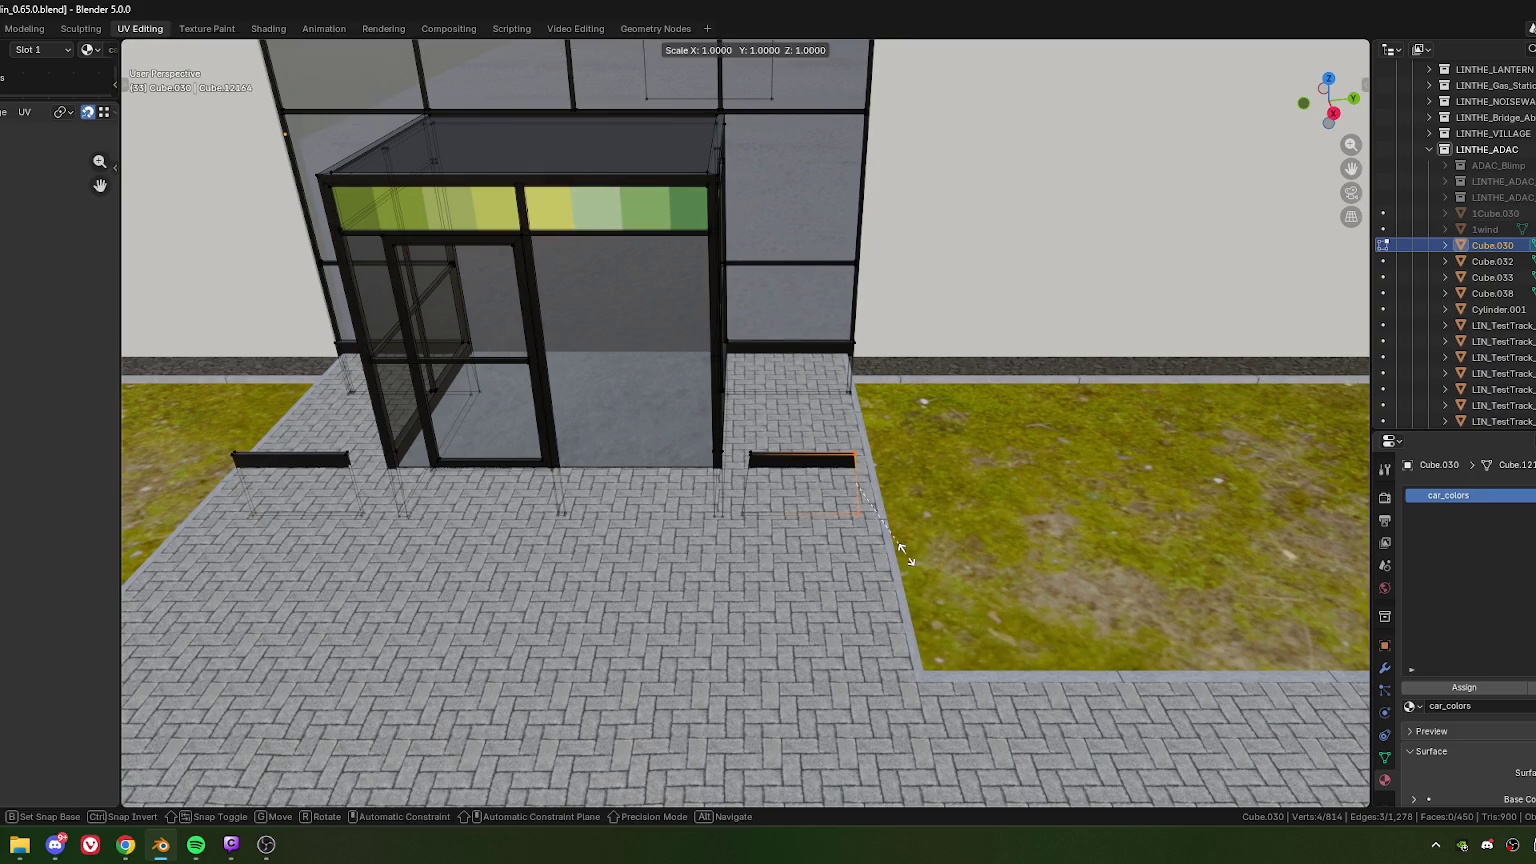
key(s)
key(x)
key(0)
key(Return)
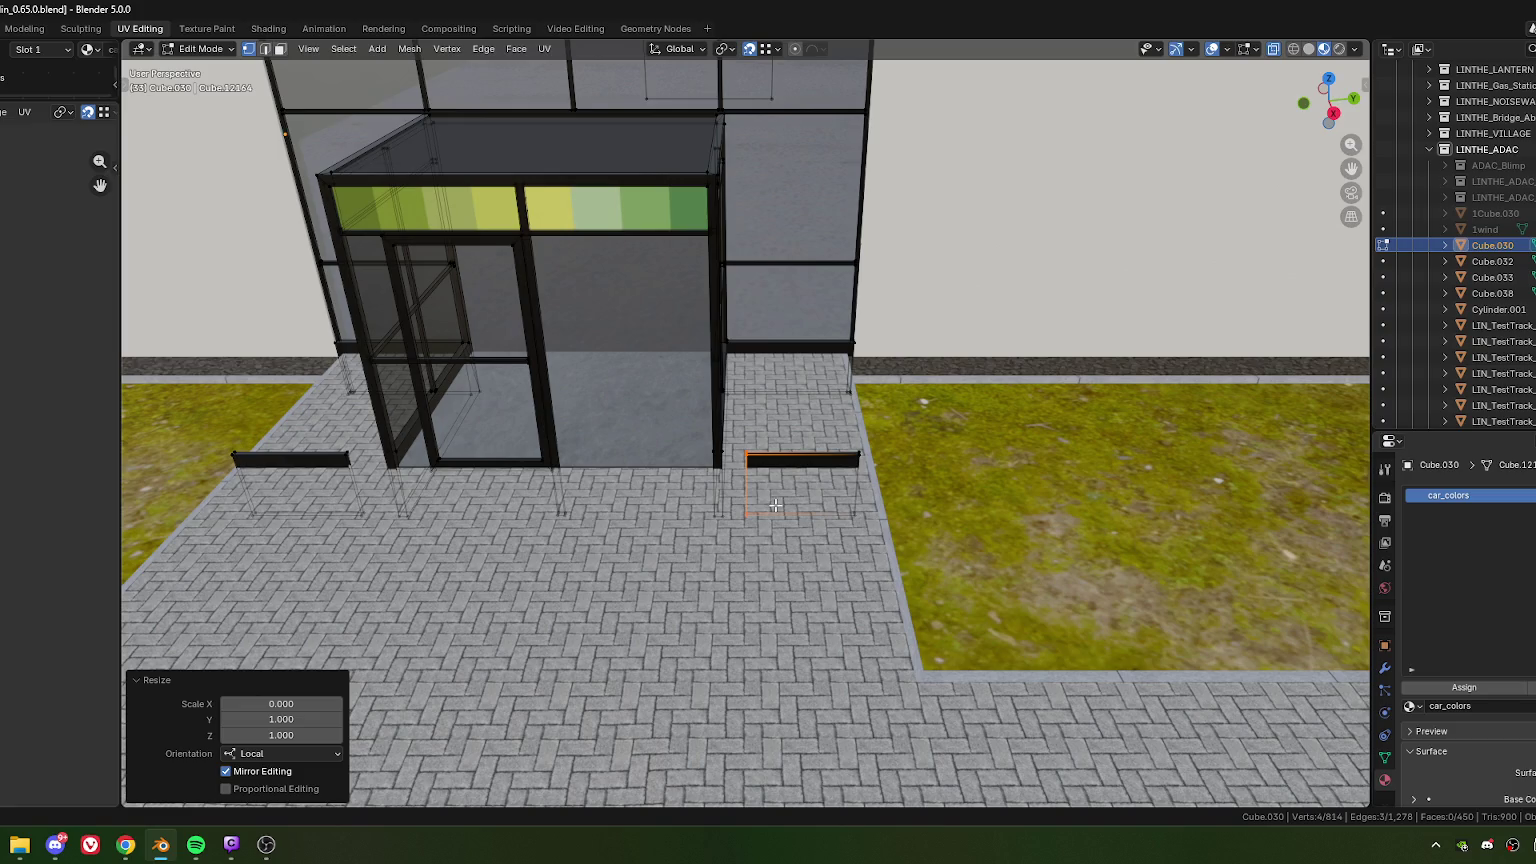
Step: Extend the bar's end edge along X to the door frame
middle_drag(776, 506, 729, 512)
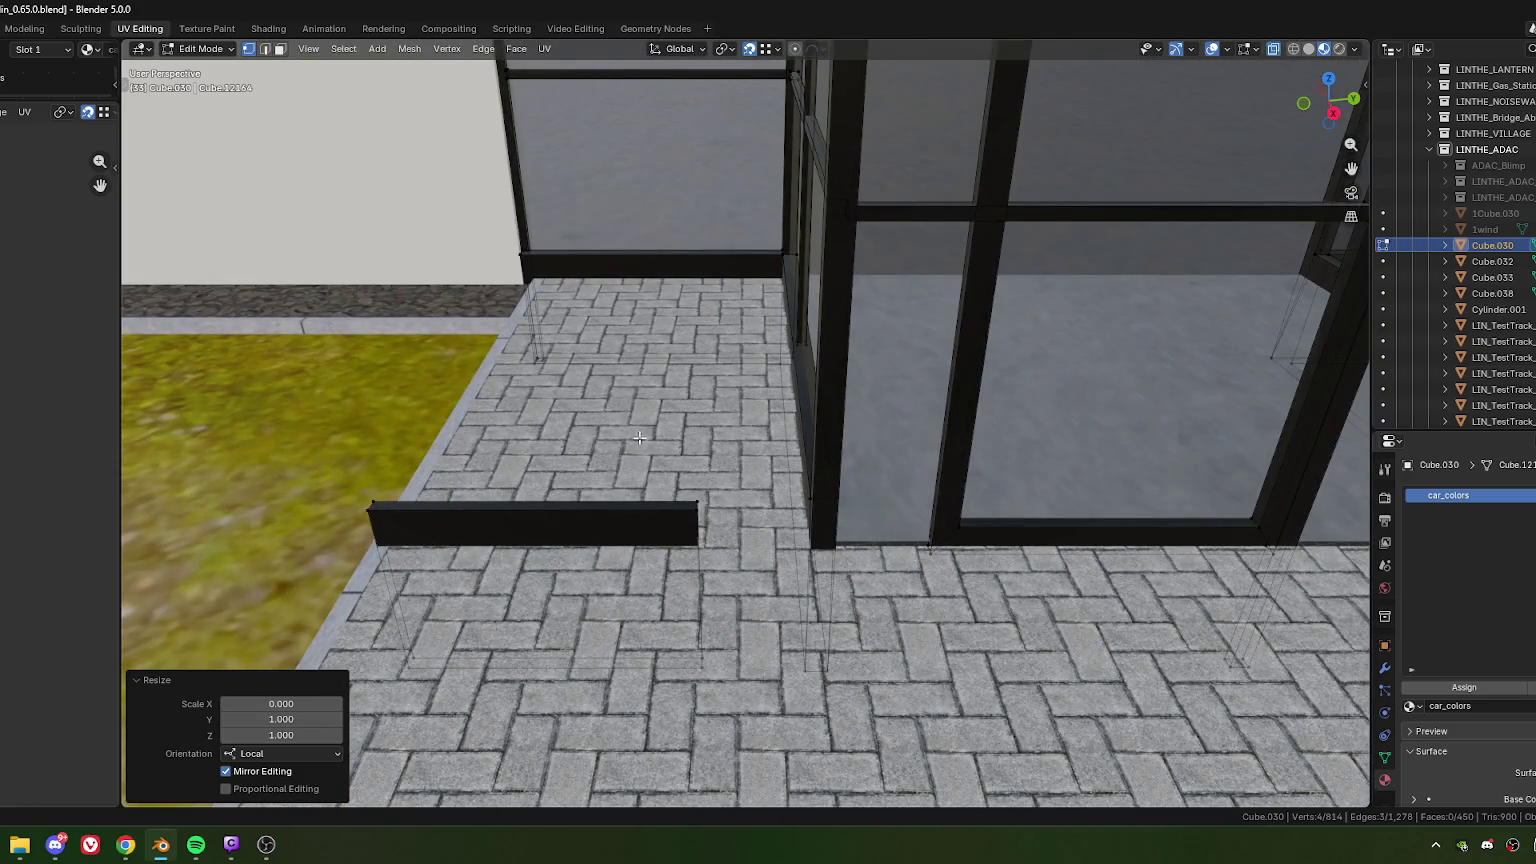
middle_drag(639, 437, 639, 589)
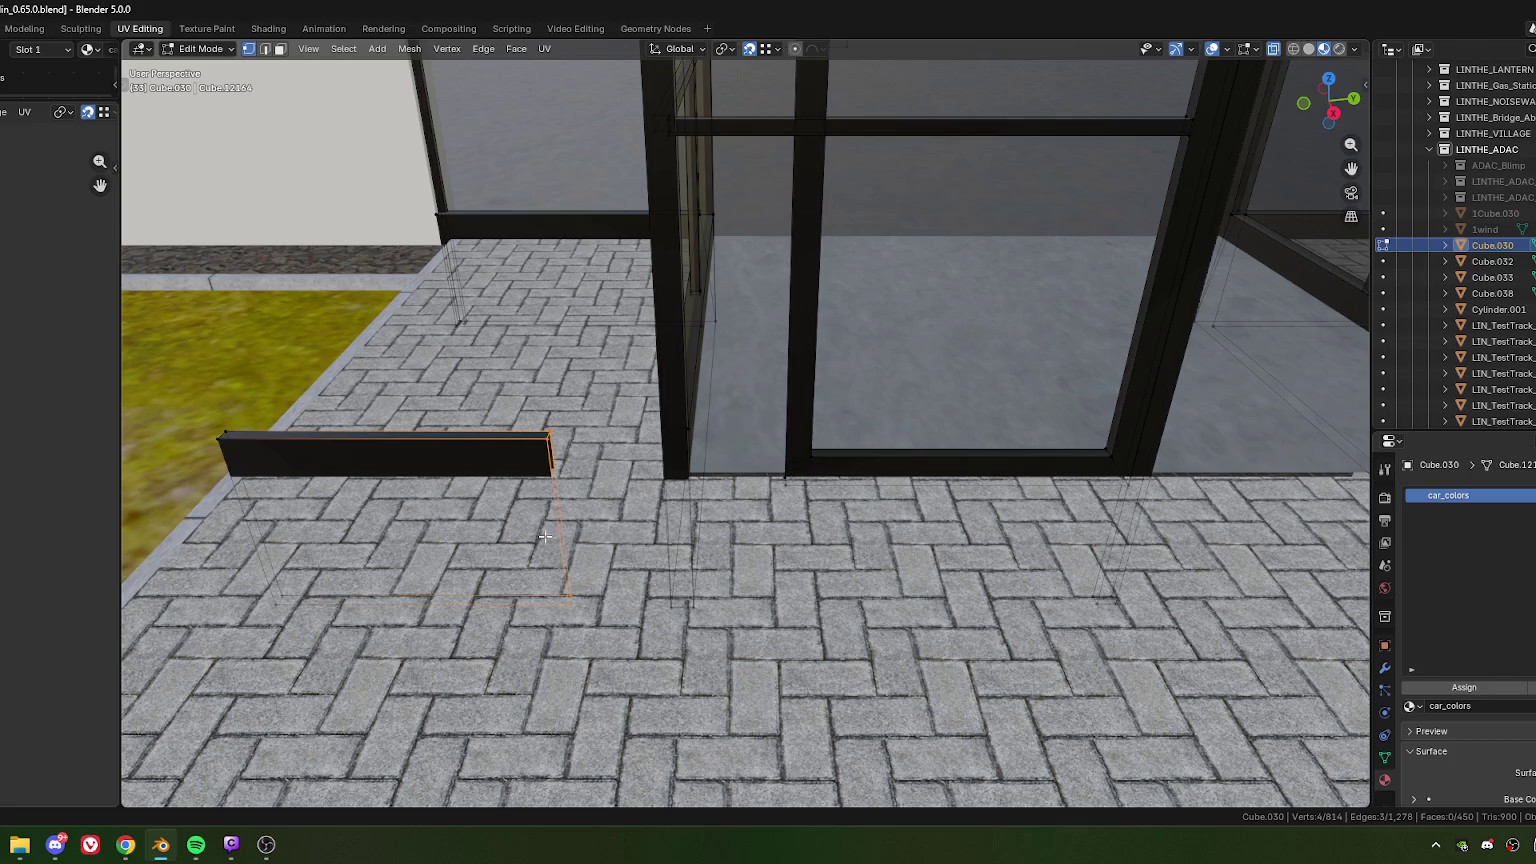
key(g)
key(x)
key(x)
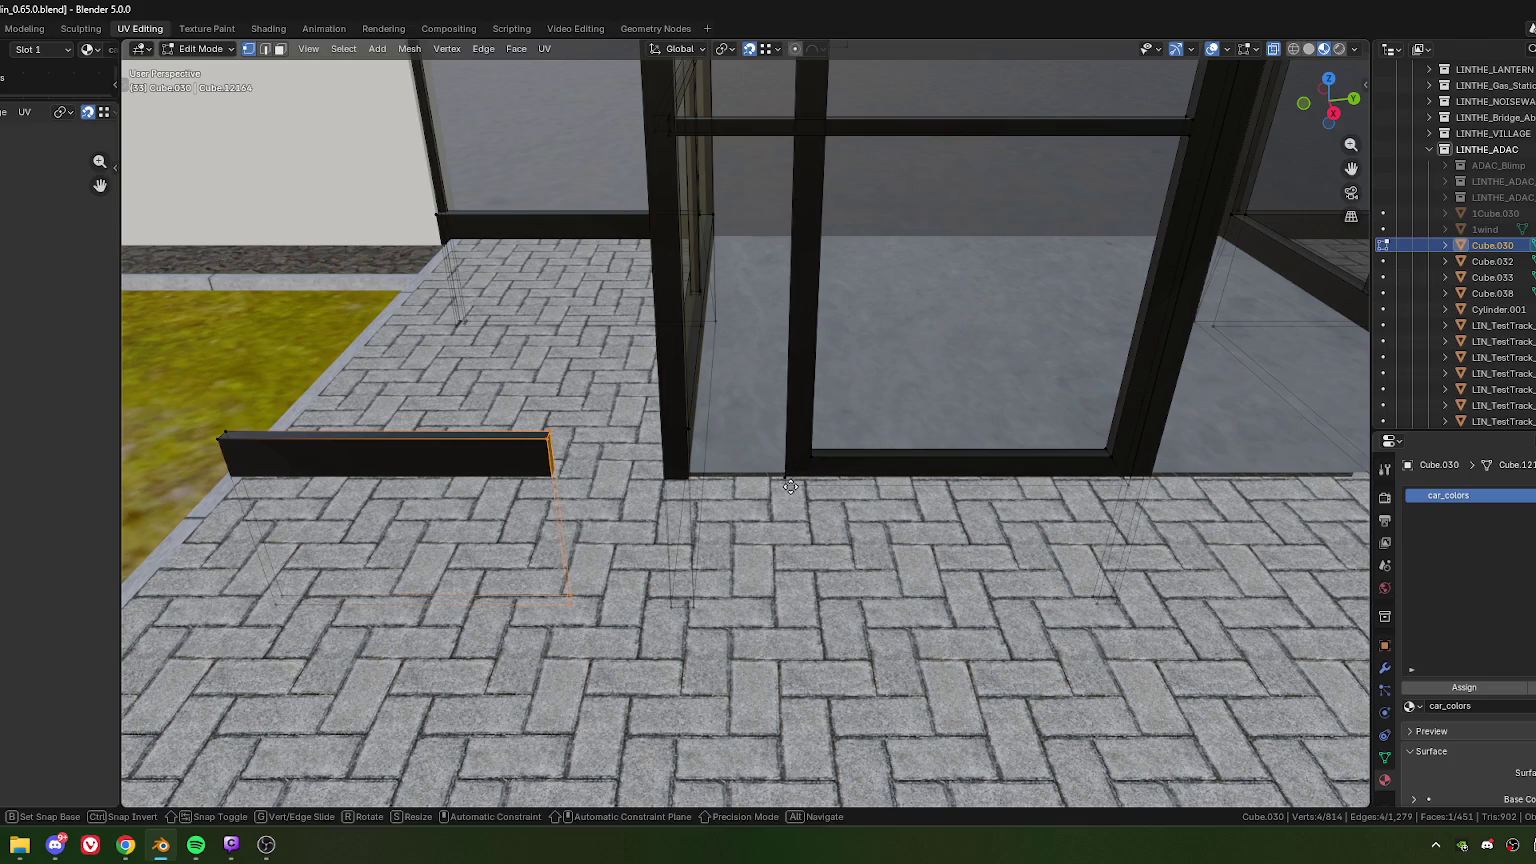
click(761, 504)
Step: Deselect one end edge and snap the other along local Y onto the frame corner
middle_drag(761, 504, 626, 500)
shift+click(640, 462)
scroll(785, 545, up, 3)
mouse_move(785, 545)
middle_down()
mouse_move(745, 538)
mouse_move(690, 420)
middle_up()
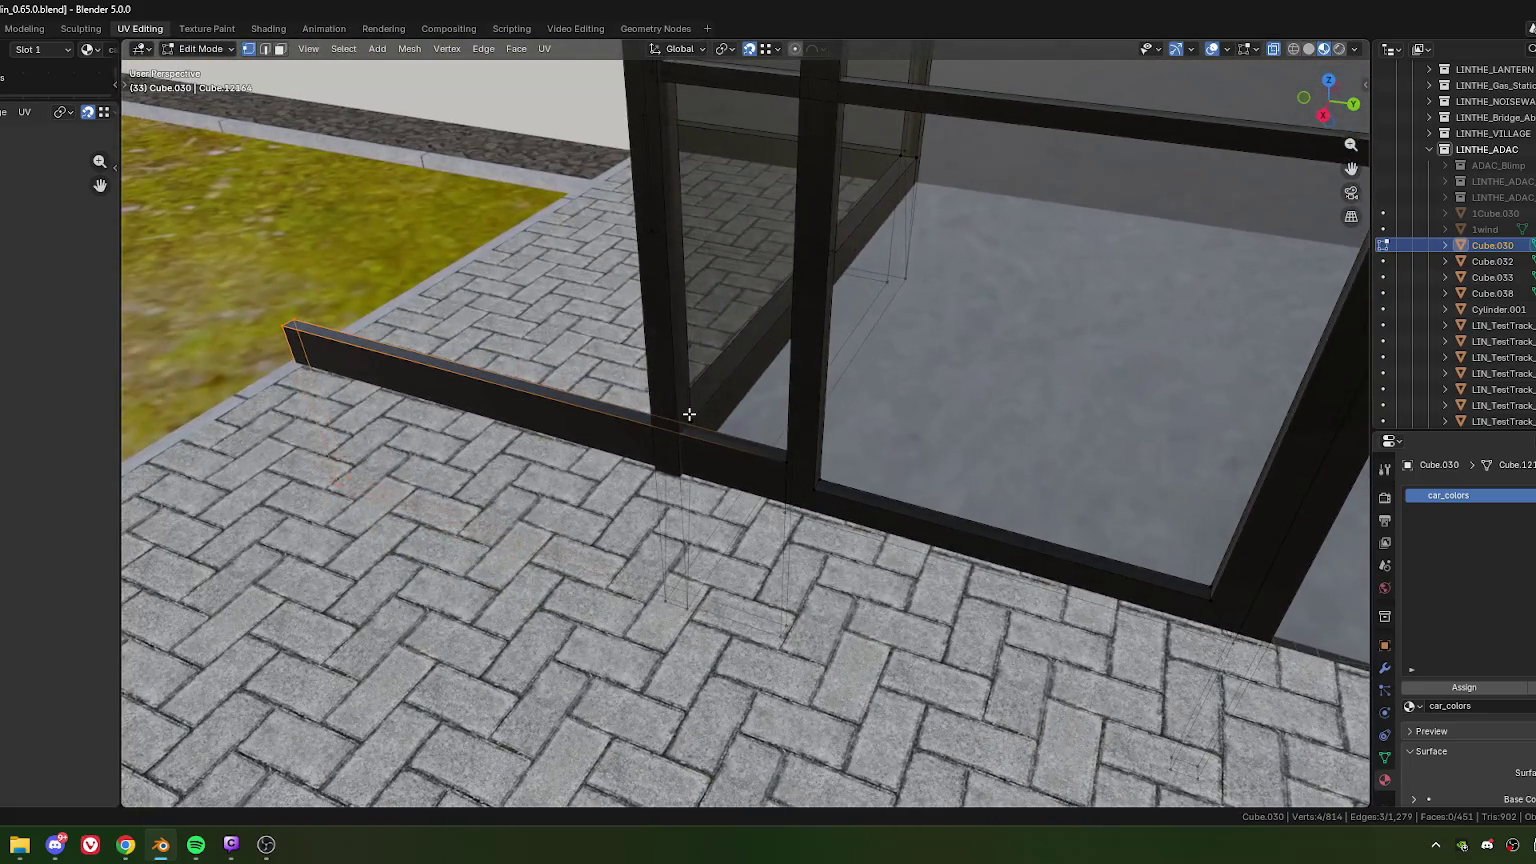
key(g)
key(y)
key(y)
click(694, 424)
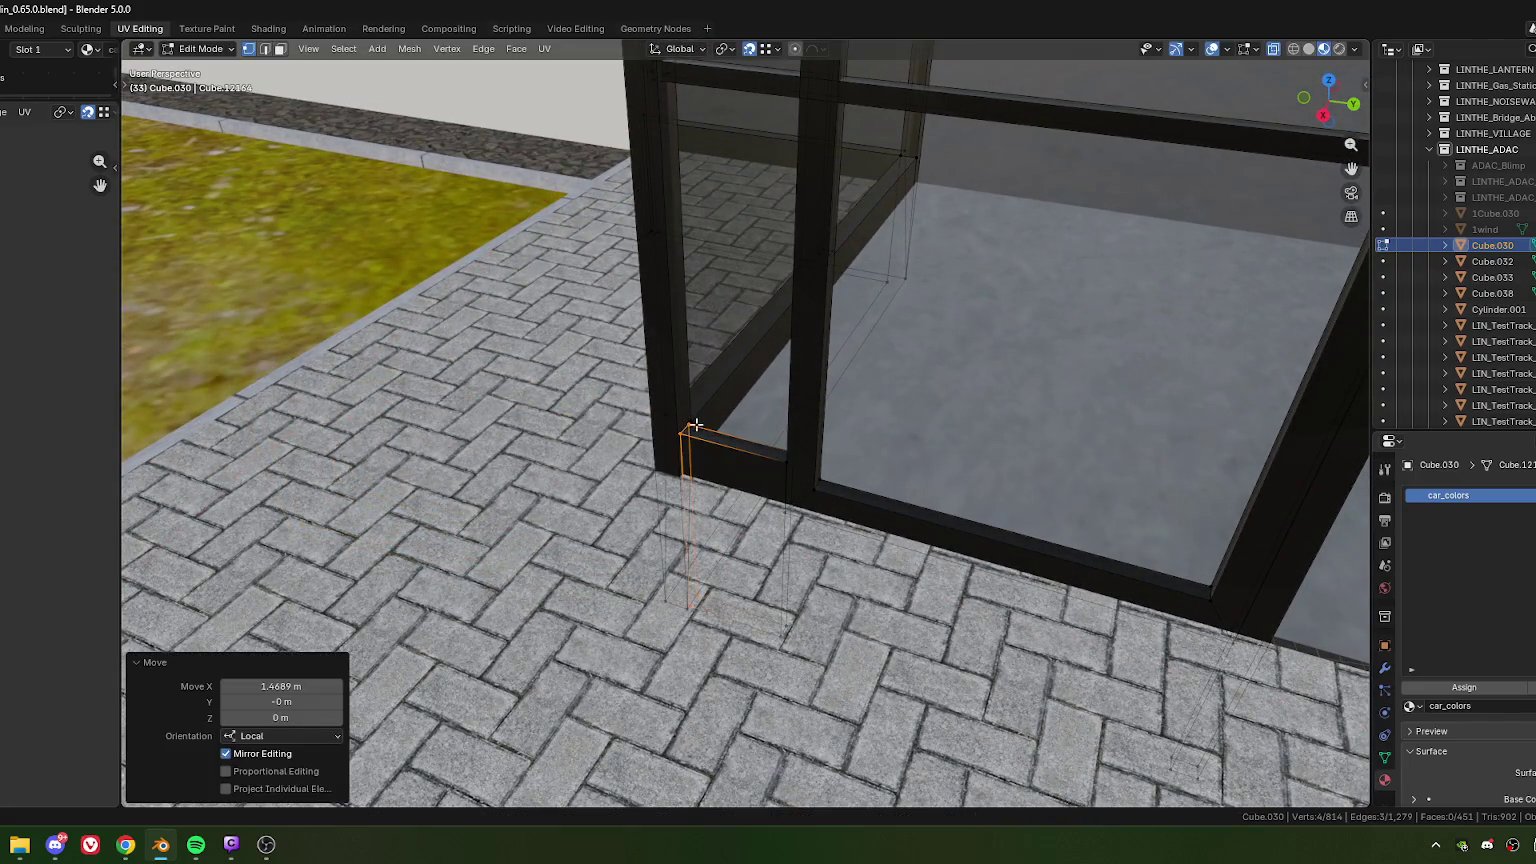
mouse_move(720, 487)
middle_down()
mouse_move(724, 537)
mouse_move(761, 429)
middle_up()
Step: Move the small end face -0.0159 m along local Y so it sits flush against the door post
click(754, 452)
click(754, 452)
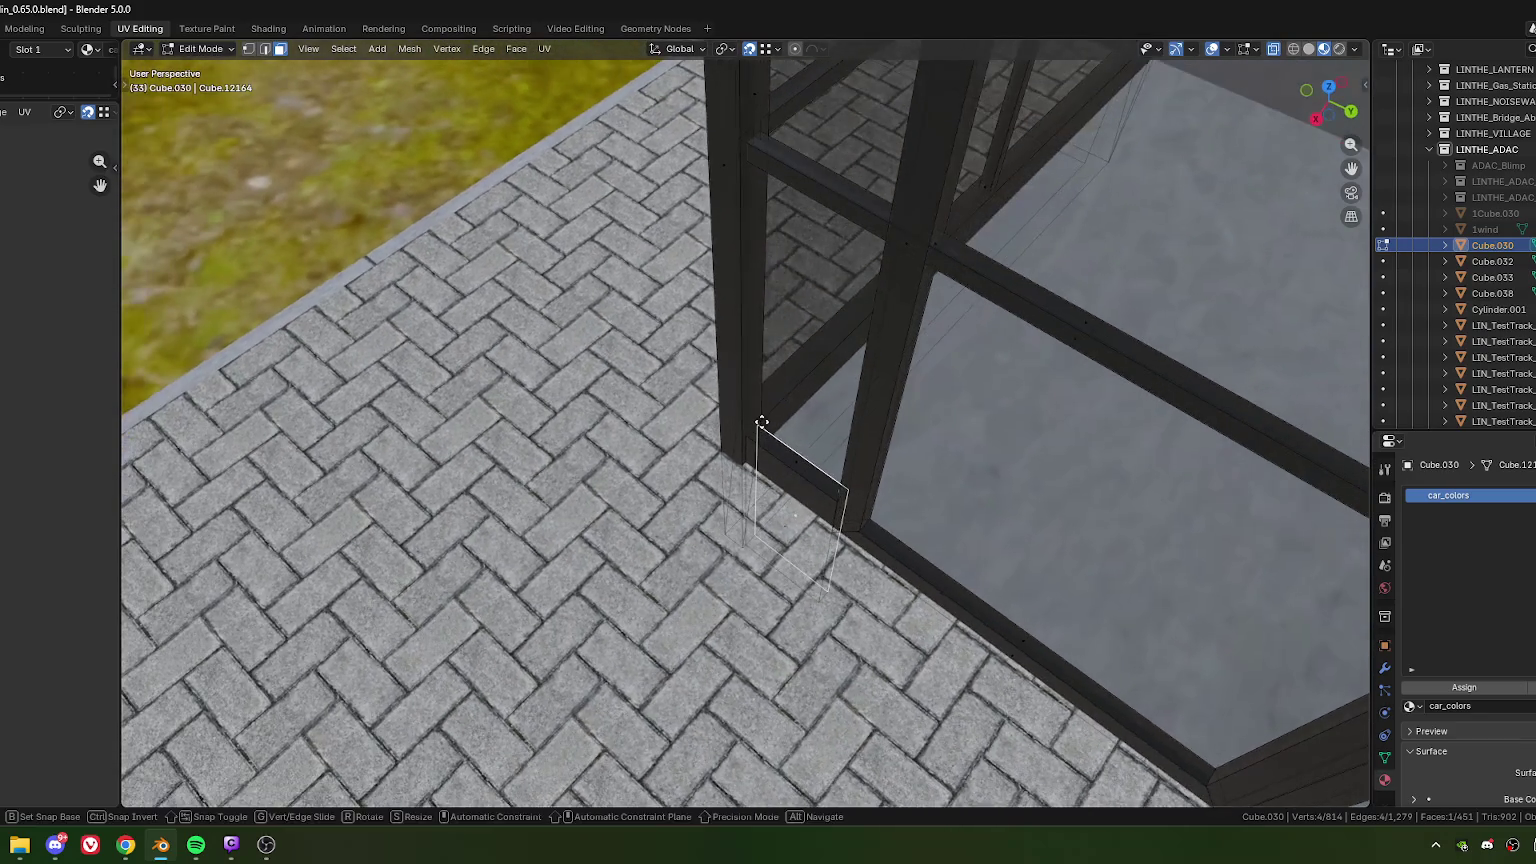
key(g)
key(y)
click(762, 424)
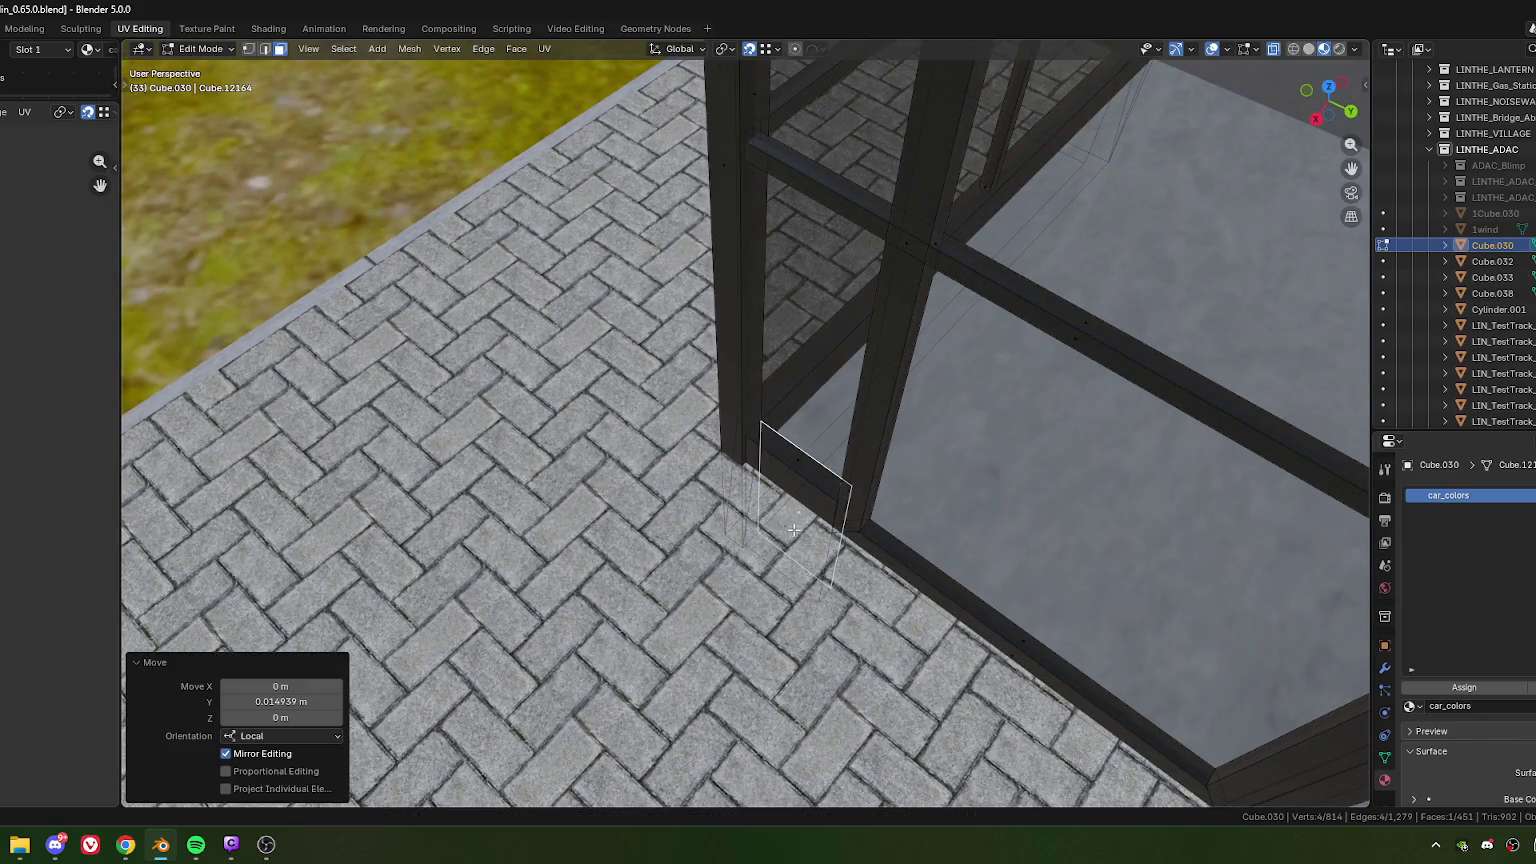
key(ctrl+z)
key(y)
key(y)
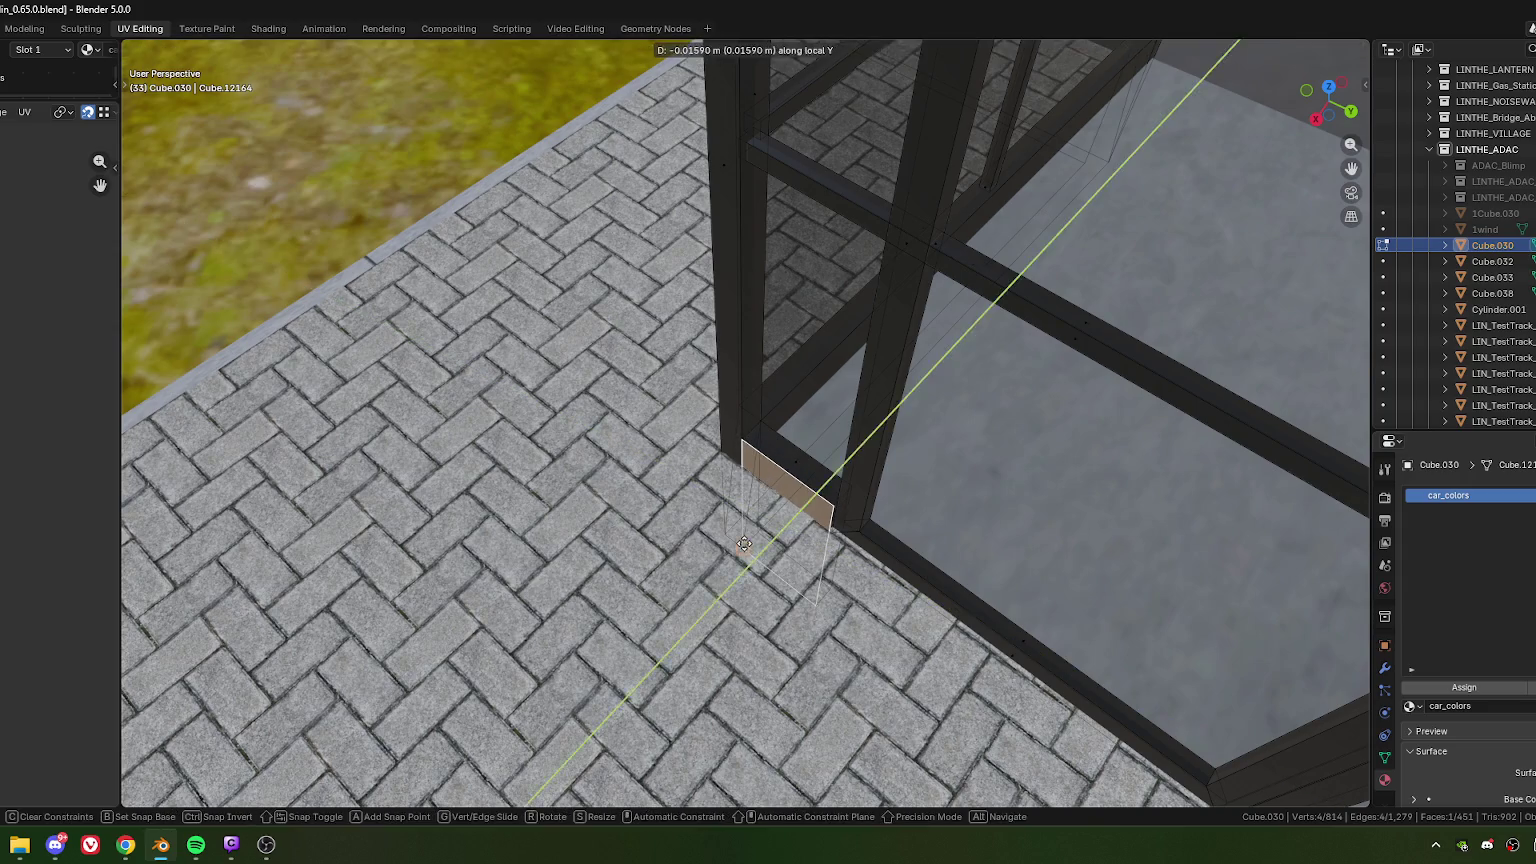
click(775, 497)
mouse_move(775, 497)
middle_down()
mouse_move(703, 502)
mouse_move(782, 333)
mouse_move(736, 577)
middle_up()
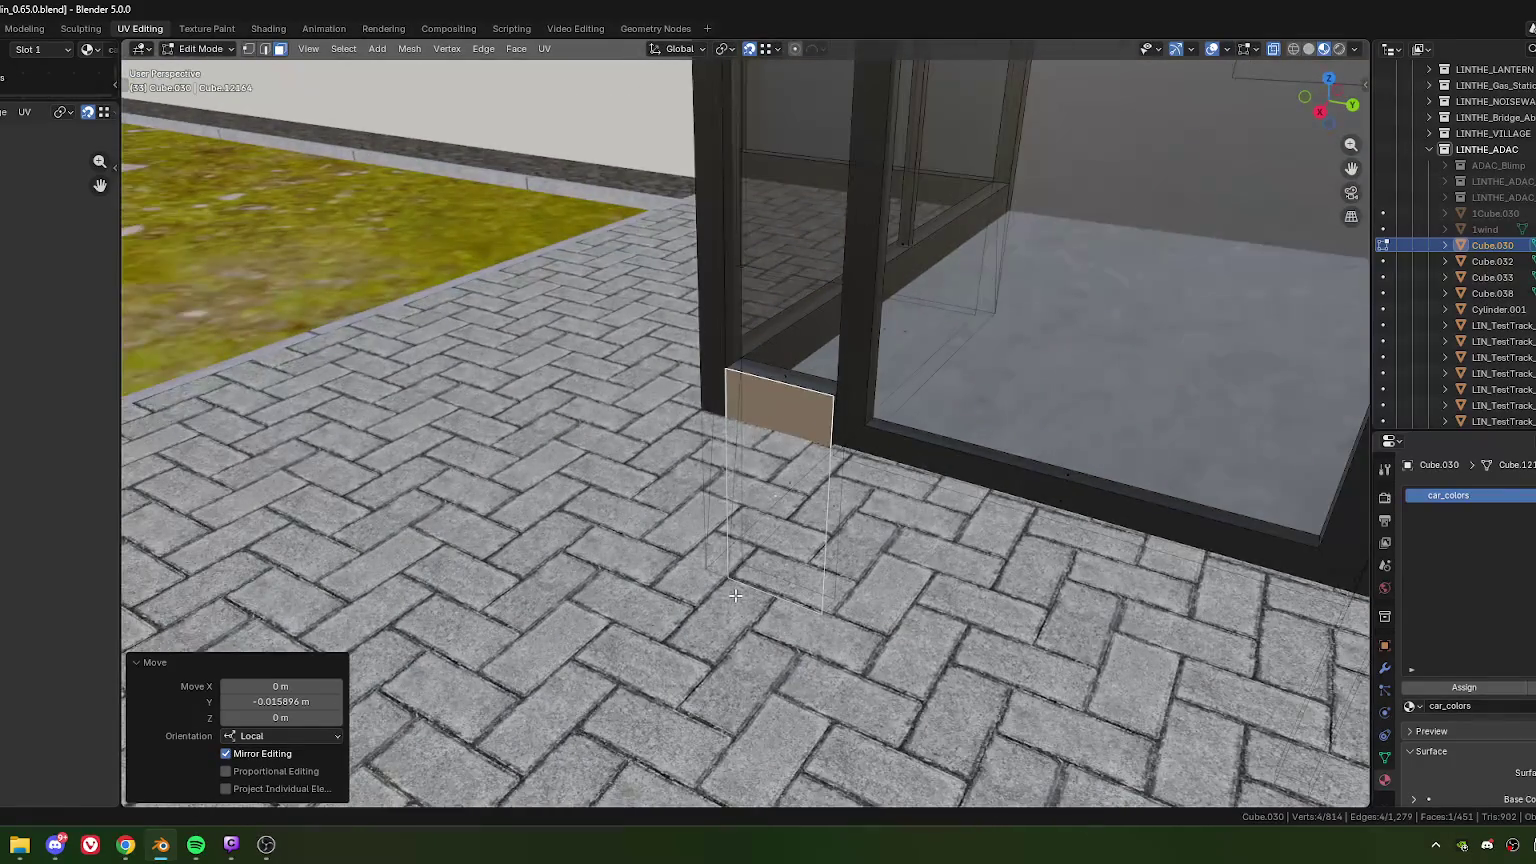
Step: Select a frame vertex, then a thin frame face plus the vertical post face
key(1)
click(736, 577)
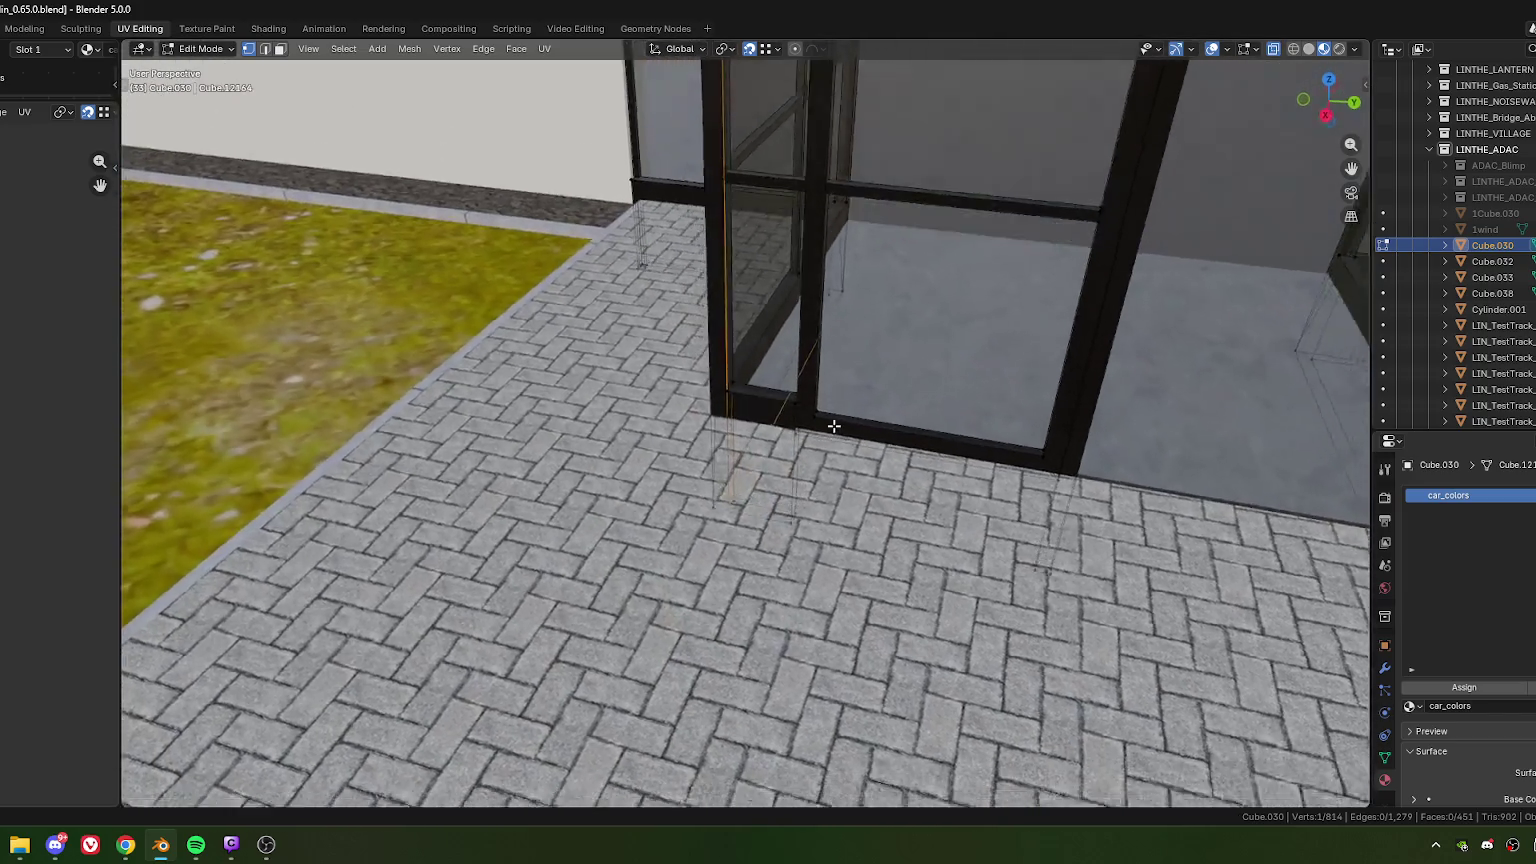
middle_drag(796, 439, 823, 425)
key(3)
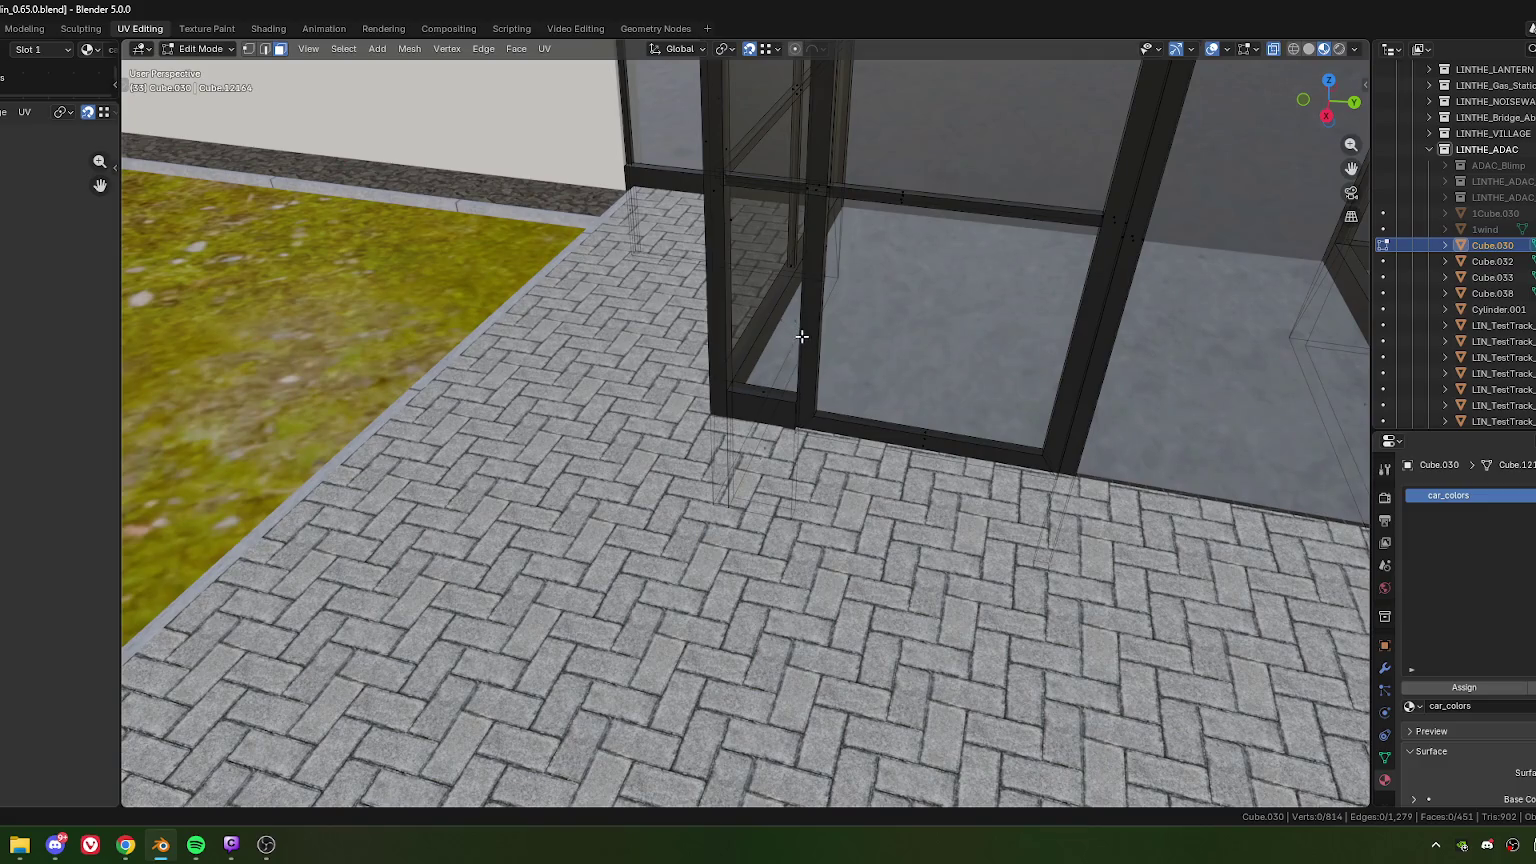
click(801, 336)
middle_drag(801, 336, 726, 363)
shift+click(715, 185)
mouse_move(835, 396)
middle_down()
mouse_move(784, 382)
mouse_move(748, 256)
middle_up()
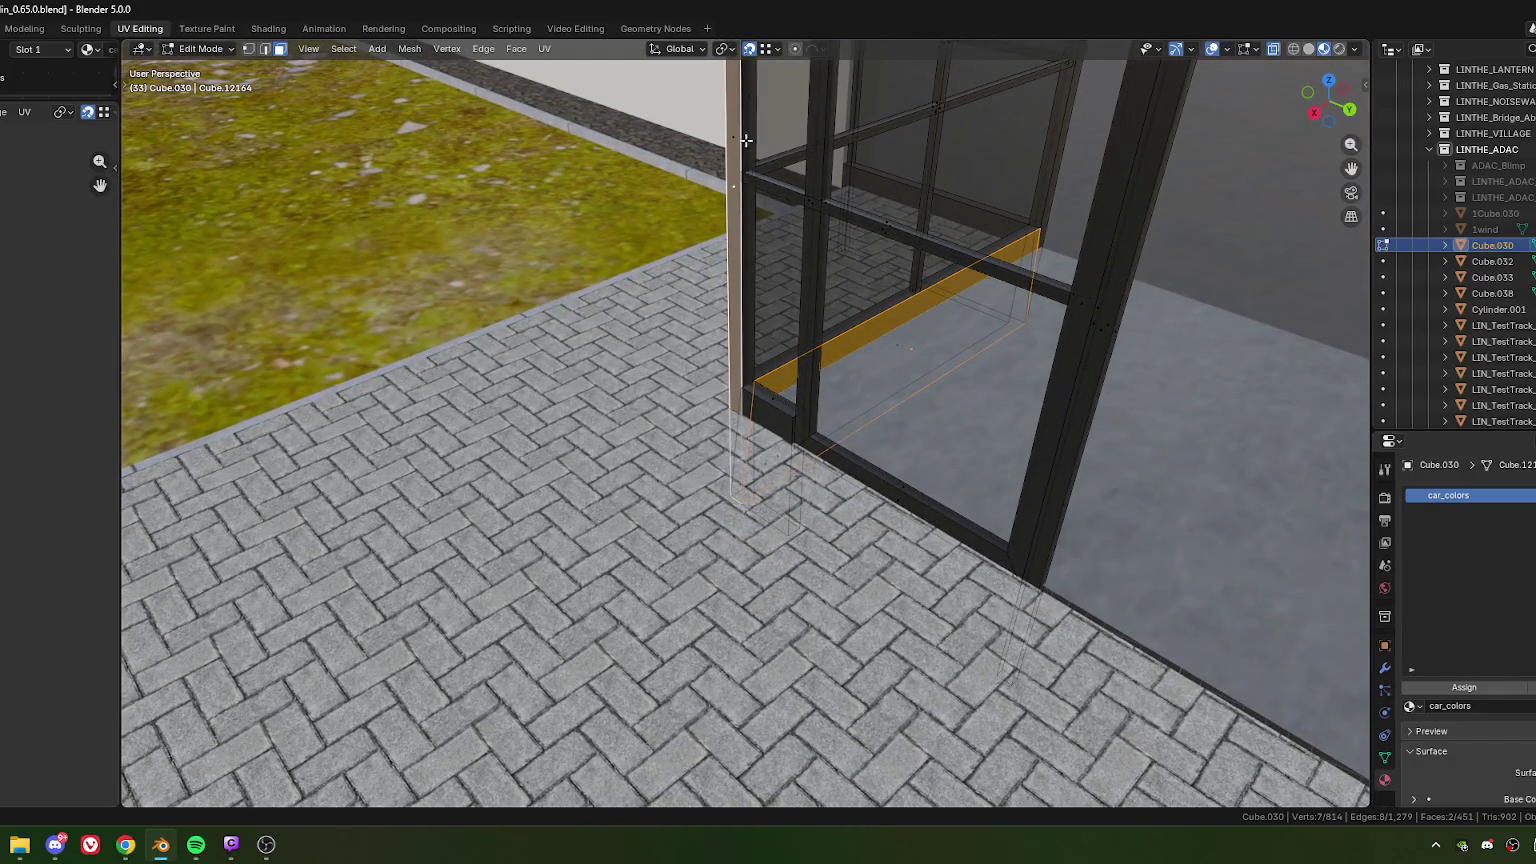
Step: Select the side frame post faces and split them off the mesh with Face > Split
click(746, 141)
shift+click(734, 312)
key(ctrl+f)
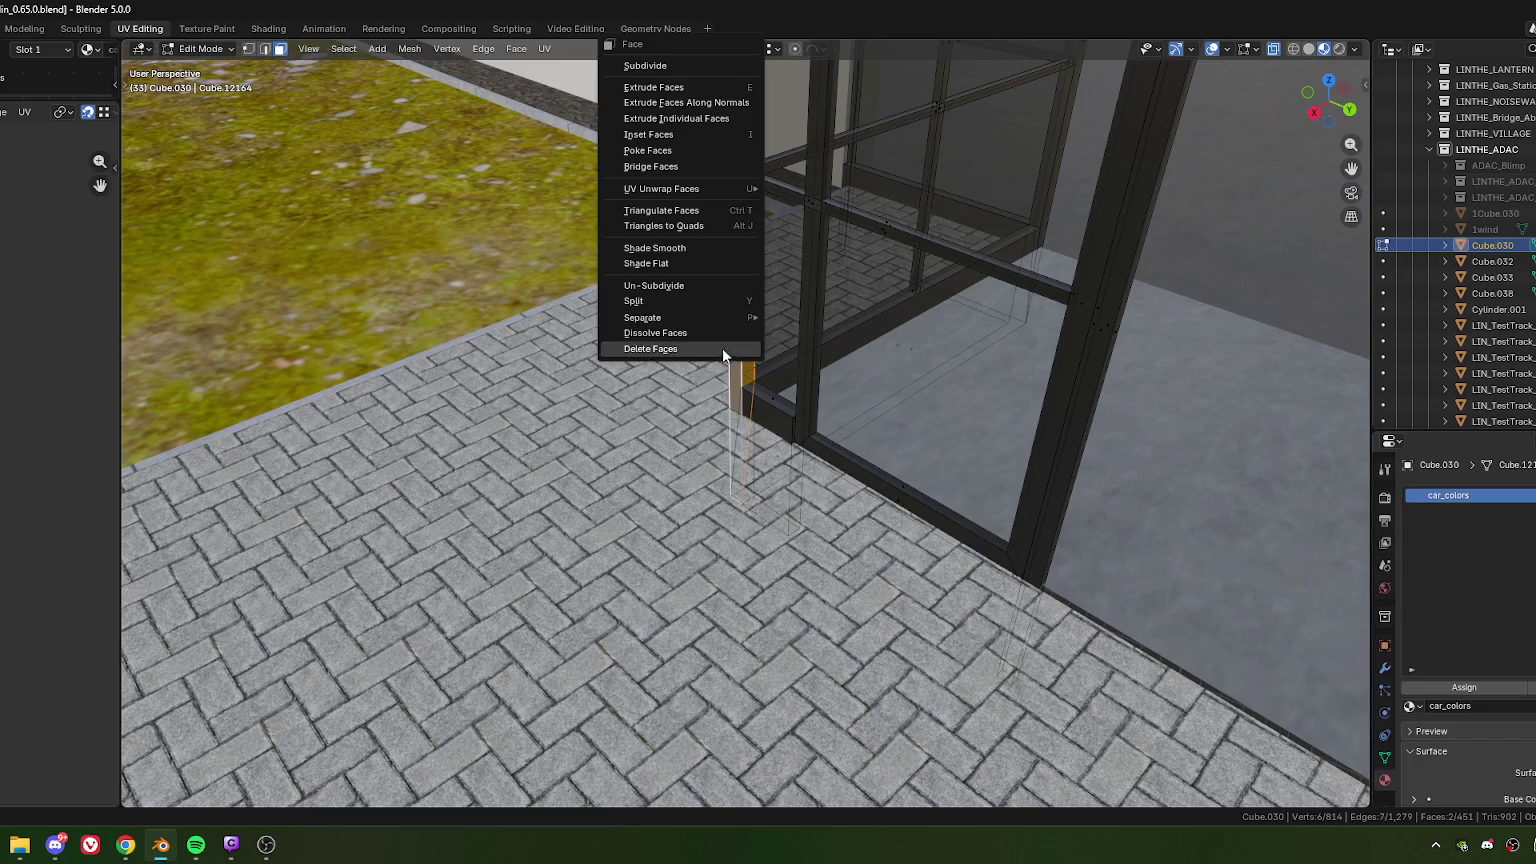
click(653, 299)
mouse_move(677, 400)
middle_down()
mouse_move(694, 423)
mouse_move(679, 414)
mouse_move(969, 370)
middle_up()
shift+click(851, 397)
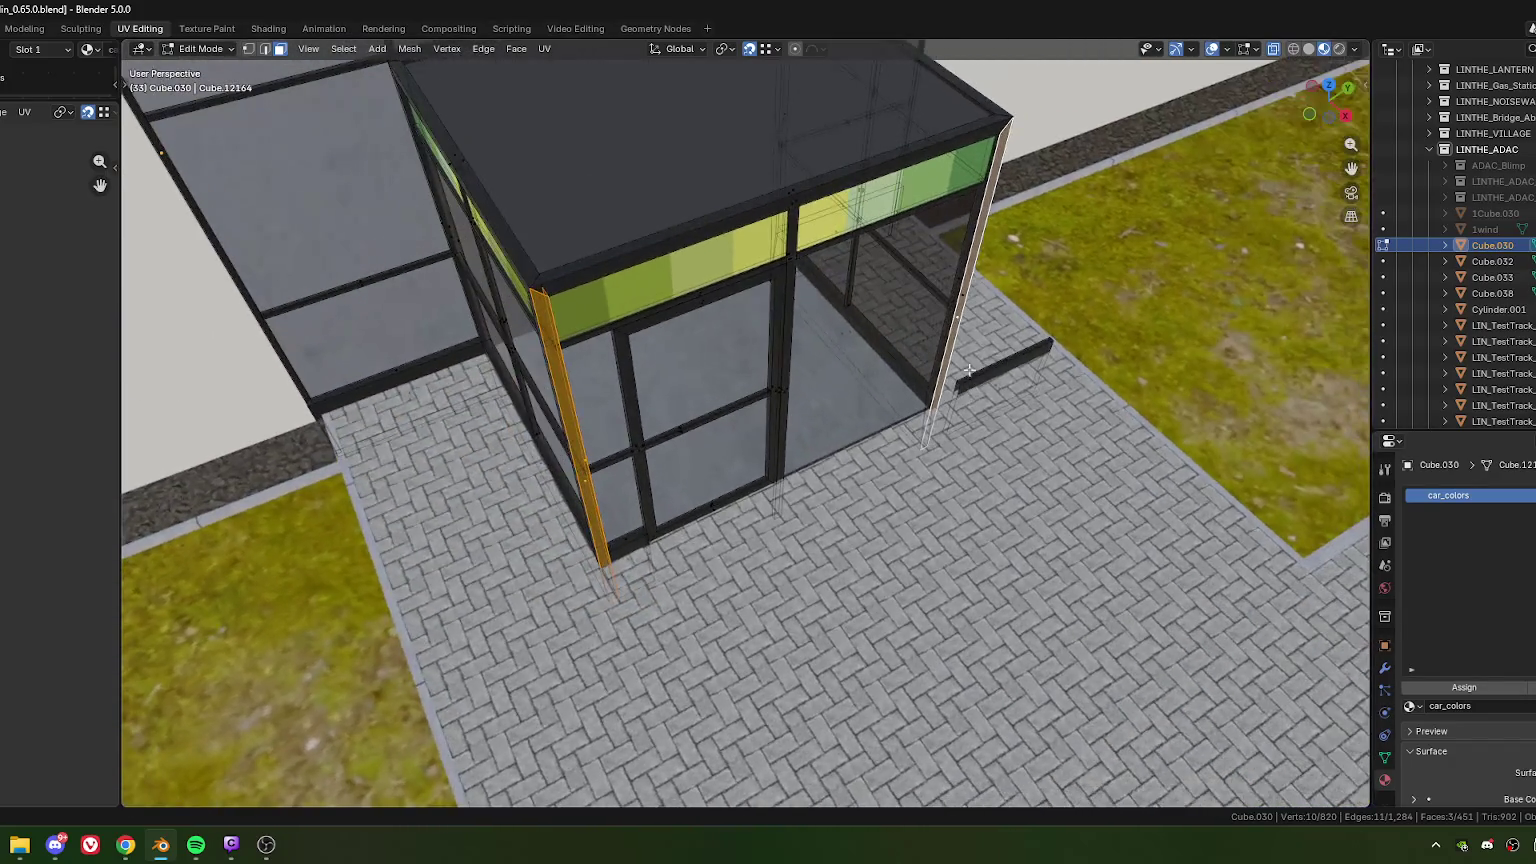
shift+click(952, 309)
middle_drag(952, 309, 820, 375)
key(ctrl+f)
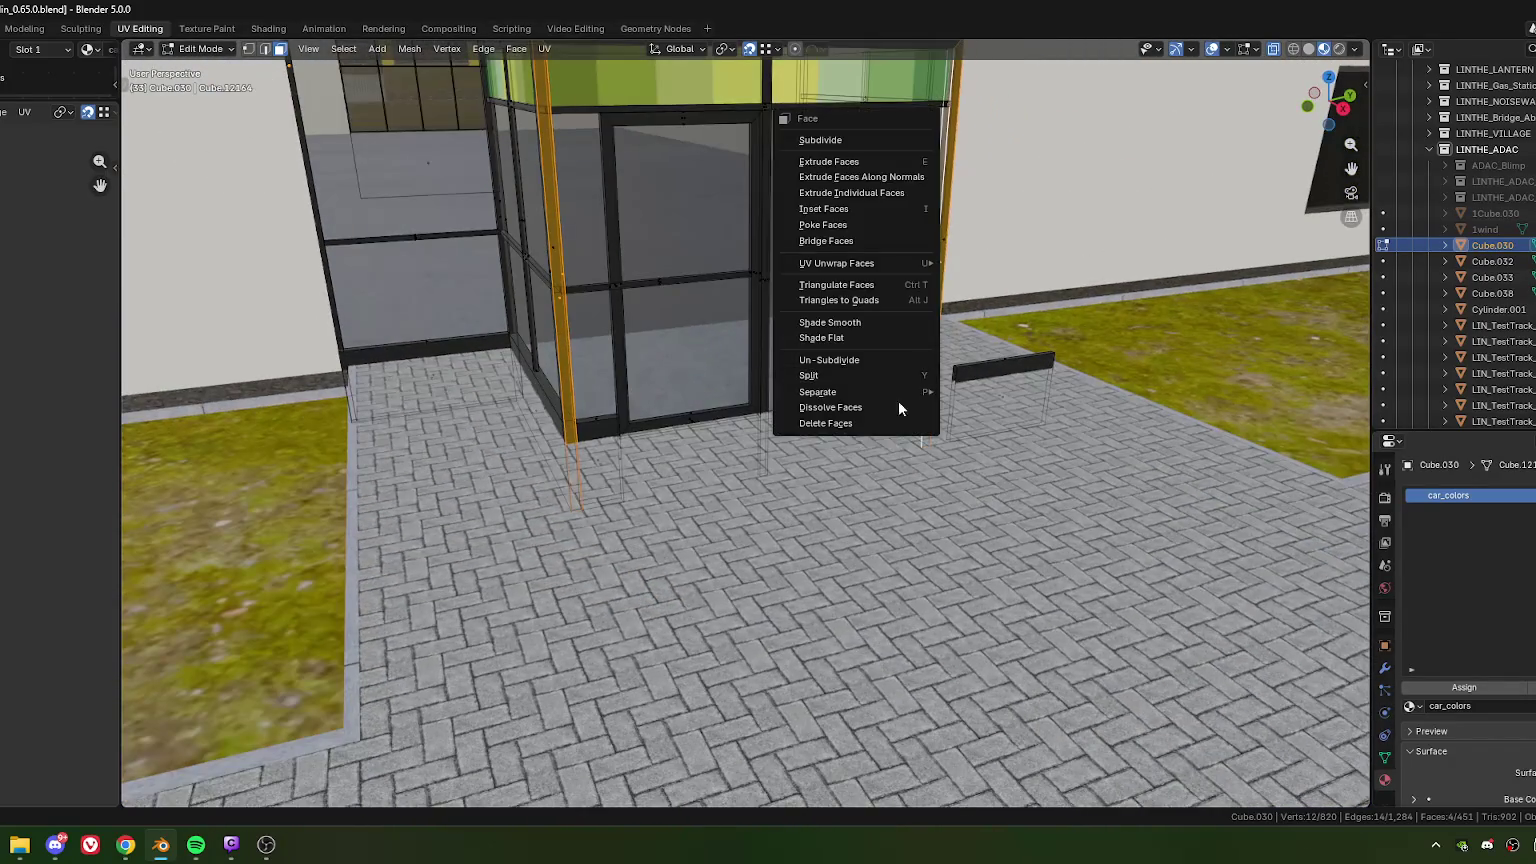
click(820, 375)
Step: Lower the split post faces about 0.505 m along Z and hide them
key(g)
key(z)
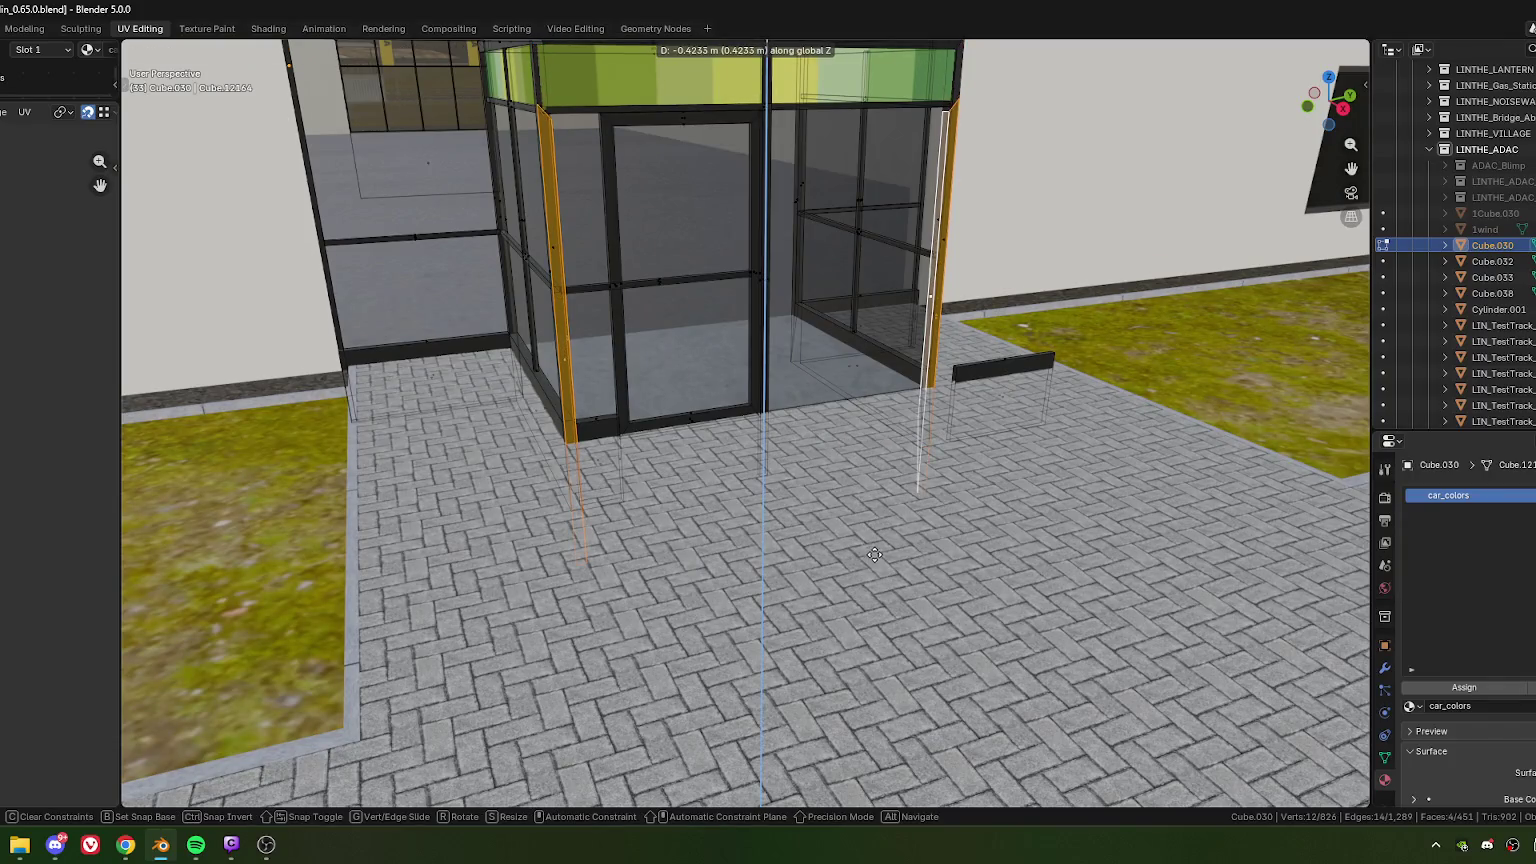
click(876, 561)
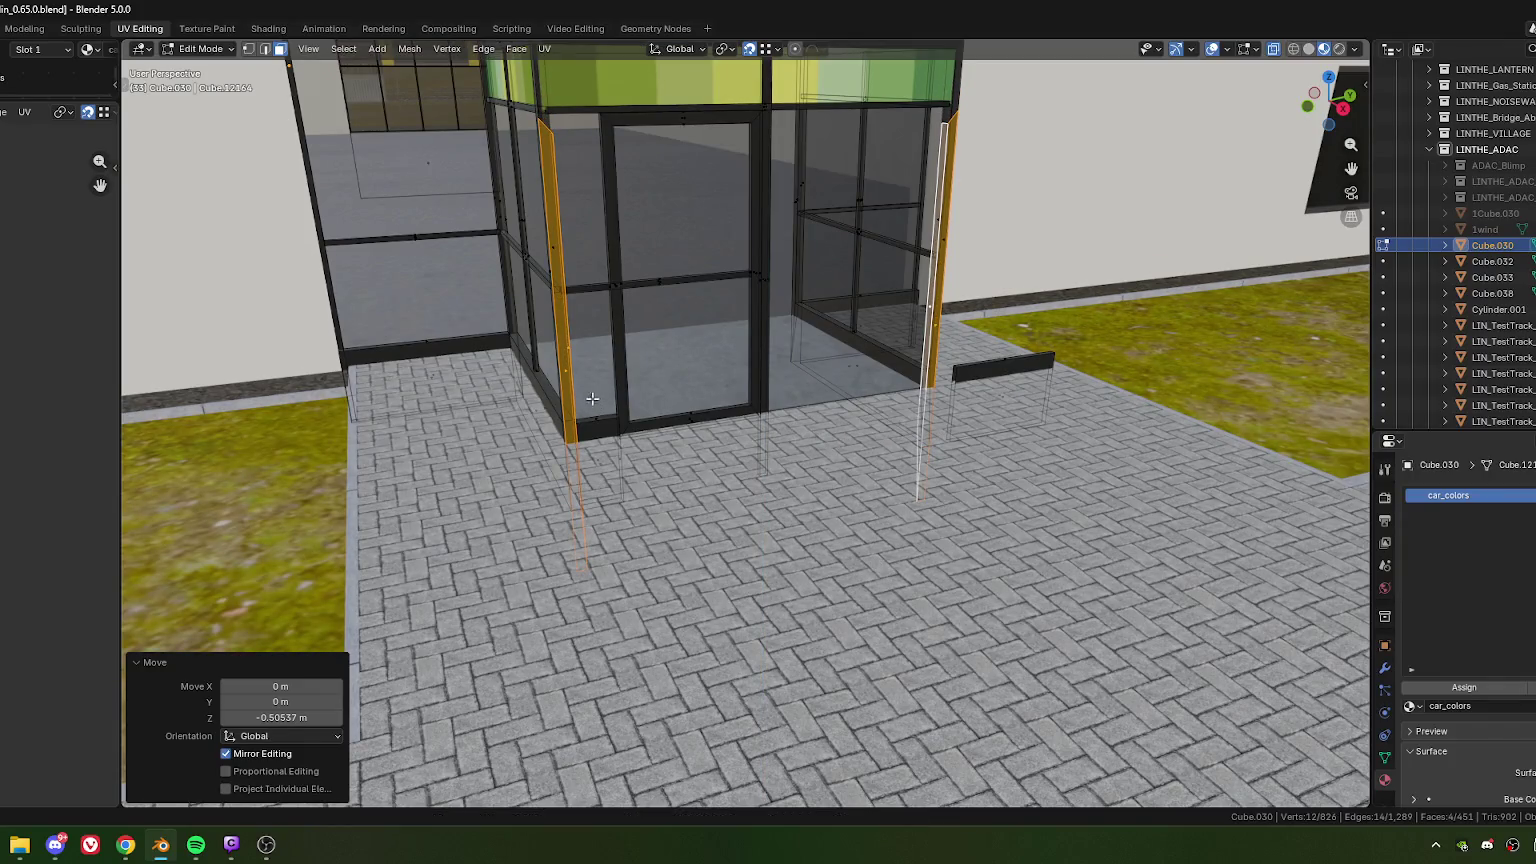
key(h)
mouse_move(591, 393)
middle_down()
mouse_move(729, 469)
mouse_move(809, 483)
mouse_move(745, 538)
middle_up()
scroll(729, 469, up, 3)
scroll(809, 483, up, 2)
Step: In vertex mode, slide a corner vertex along Y and merge it with its neighbour at center
key(1)
key(g)
key(y)
click(757, 578)
shift+click(750, 572)
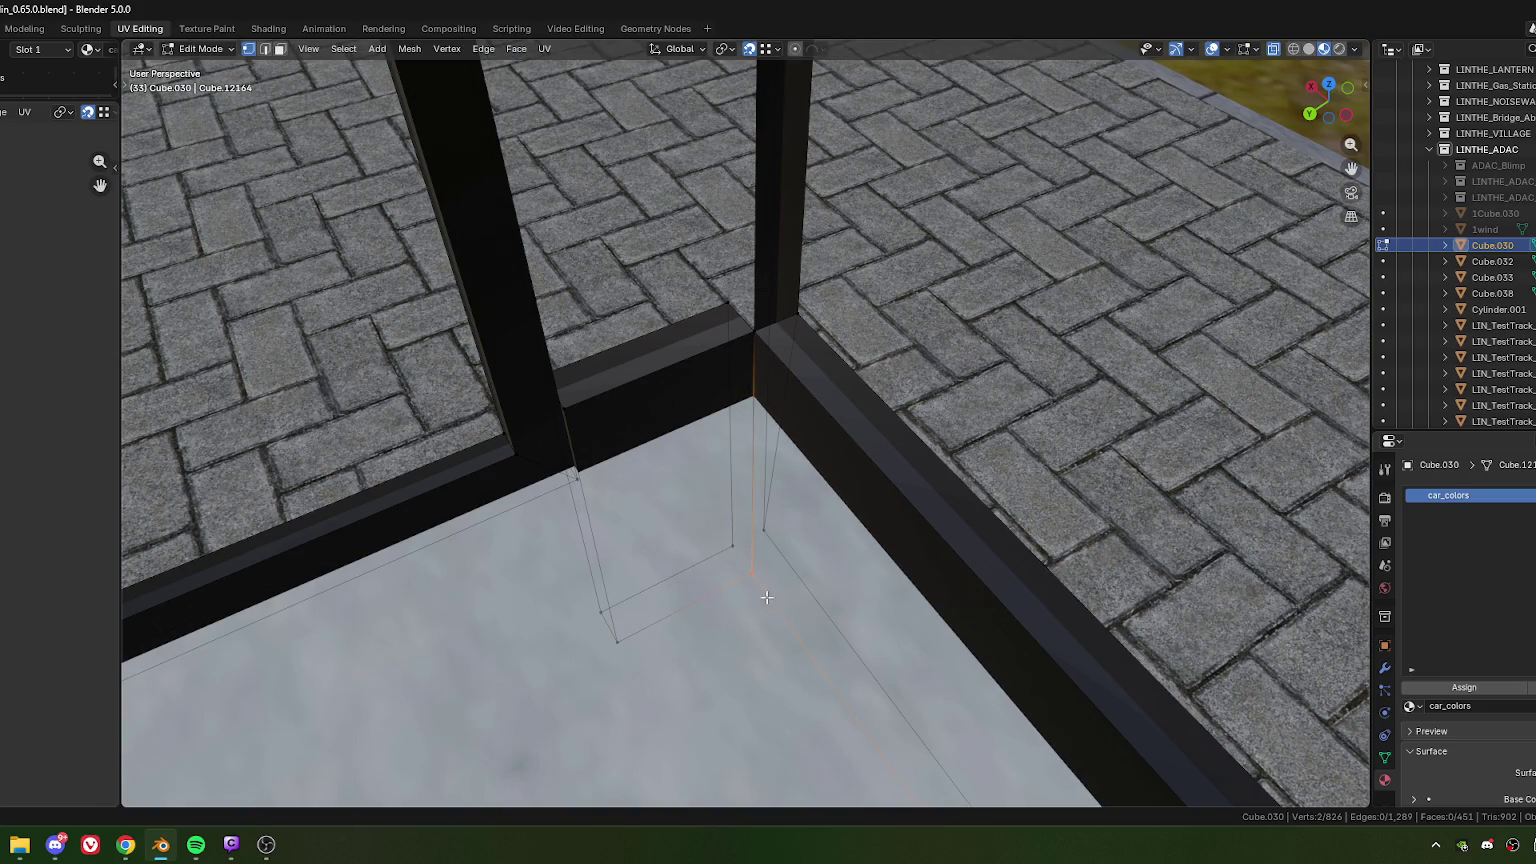
key(m)
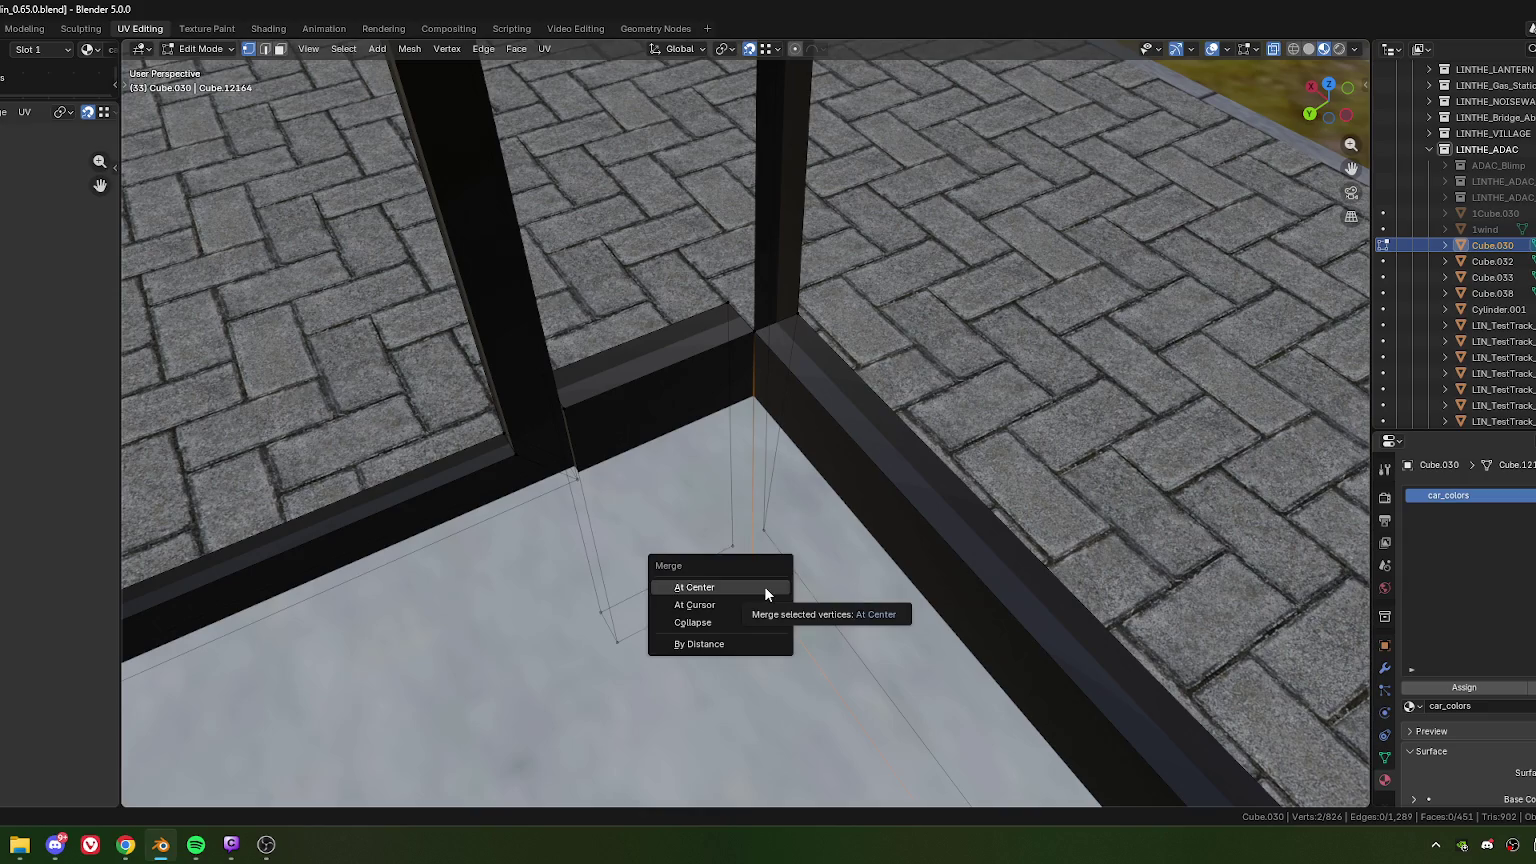
click(764, 586)
Step: Merge the next pair of frame-corner vertices at center
click(748, 332)
mouse_move(758, 347)
middle_down()
mouse_move(561, 313)
mouse_move(845, 357)
middle_up()
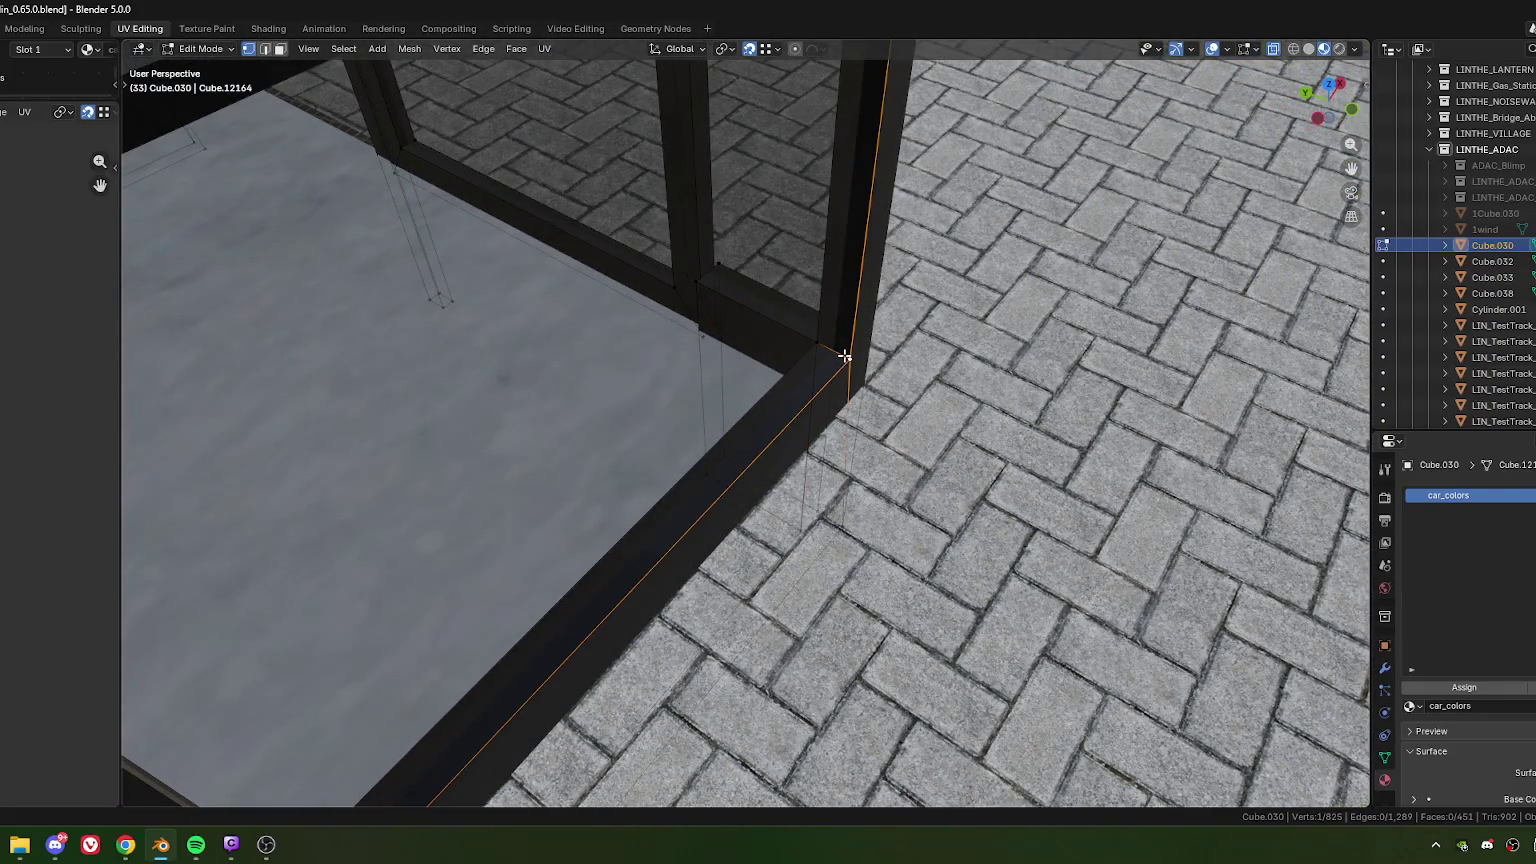
middle_drag(855, 552, 832, 512)
key(g)
key(m)
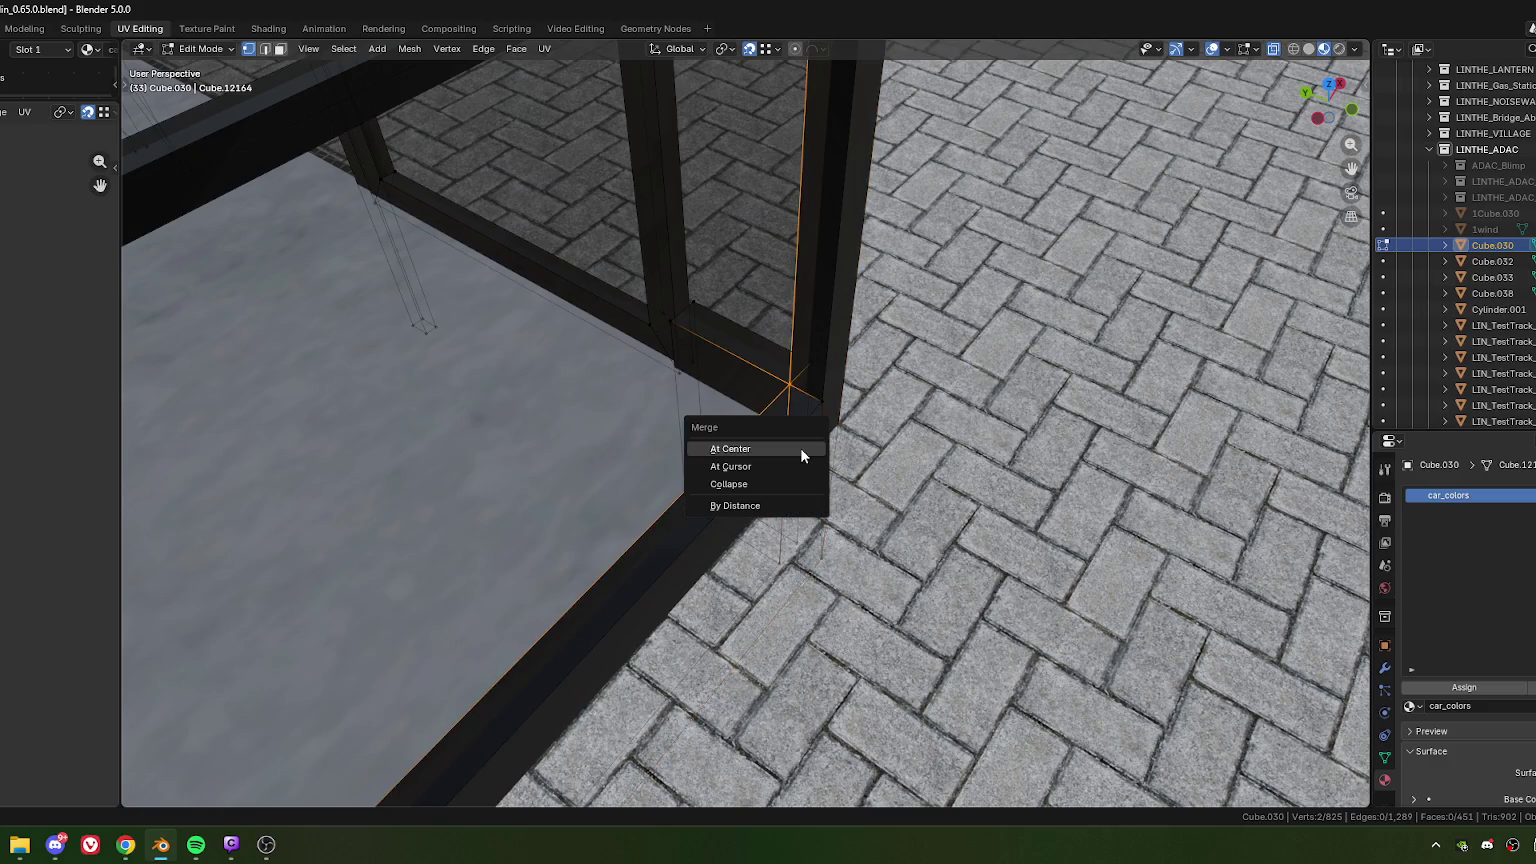
key(Escape)
key(ctrl+l)
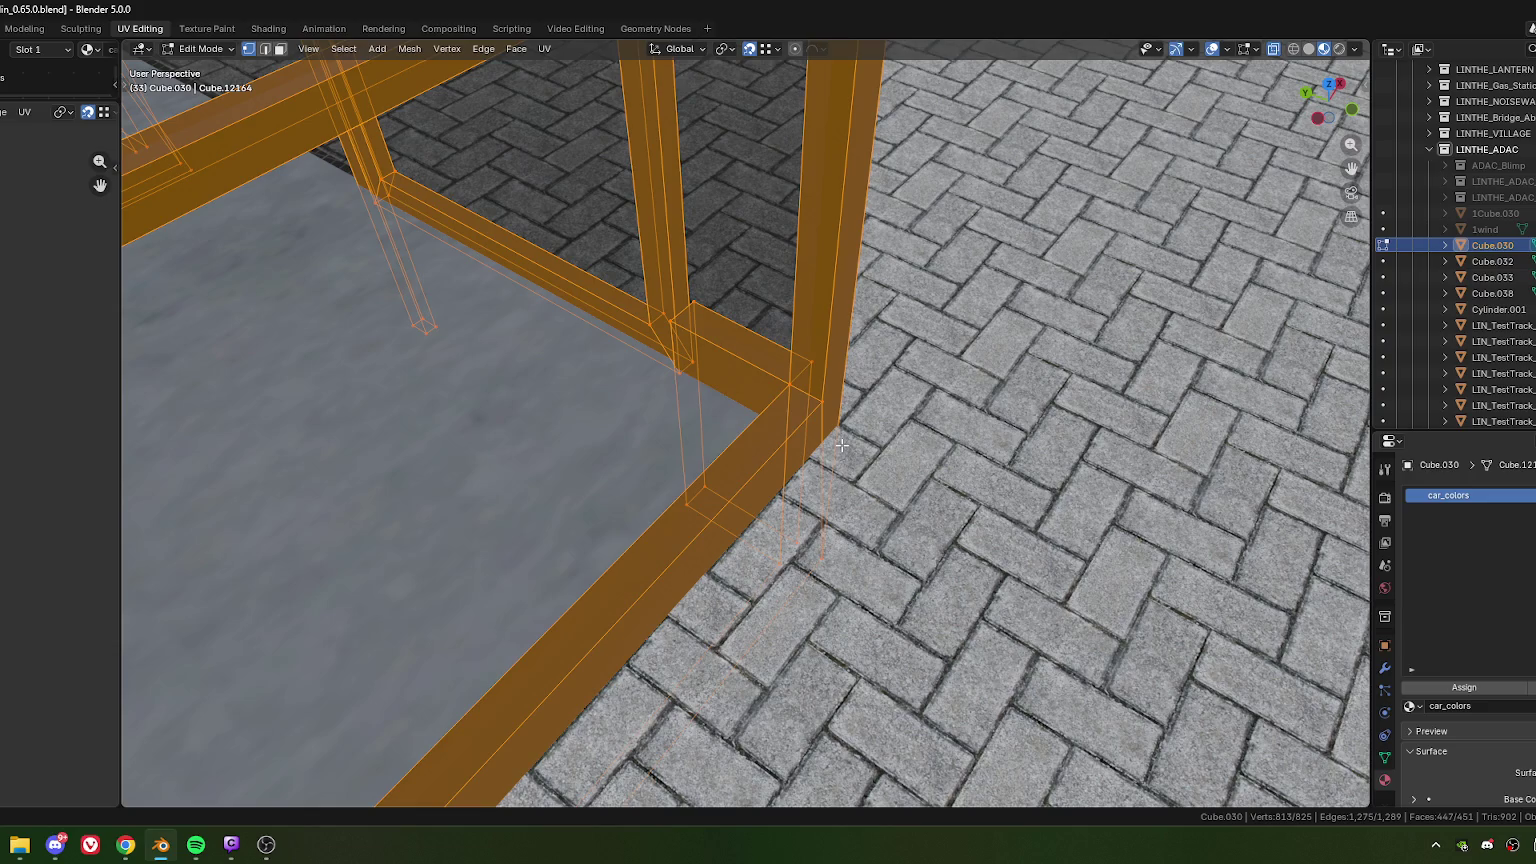
key(ctrl+z)
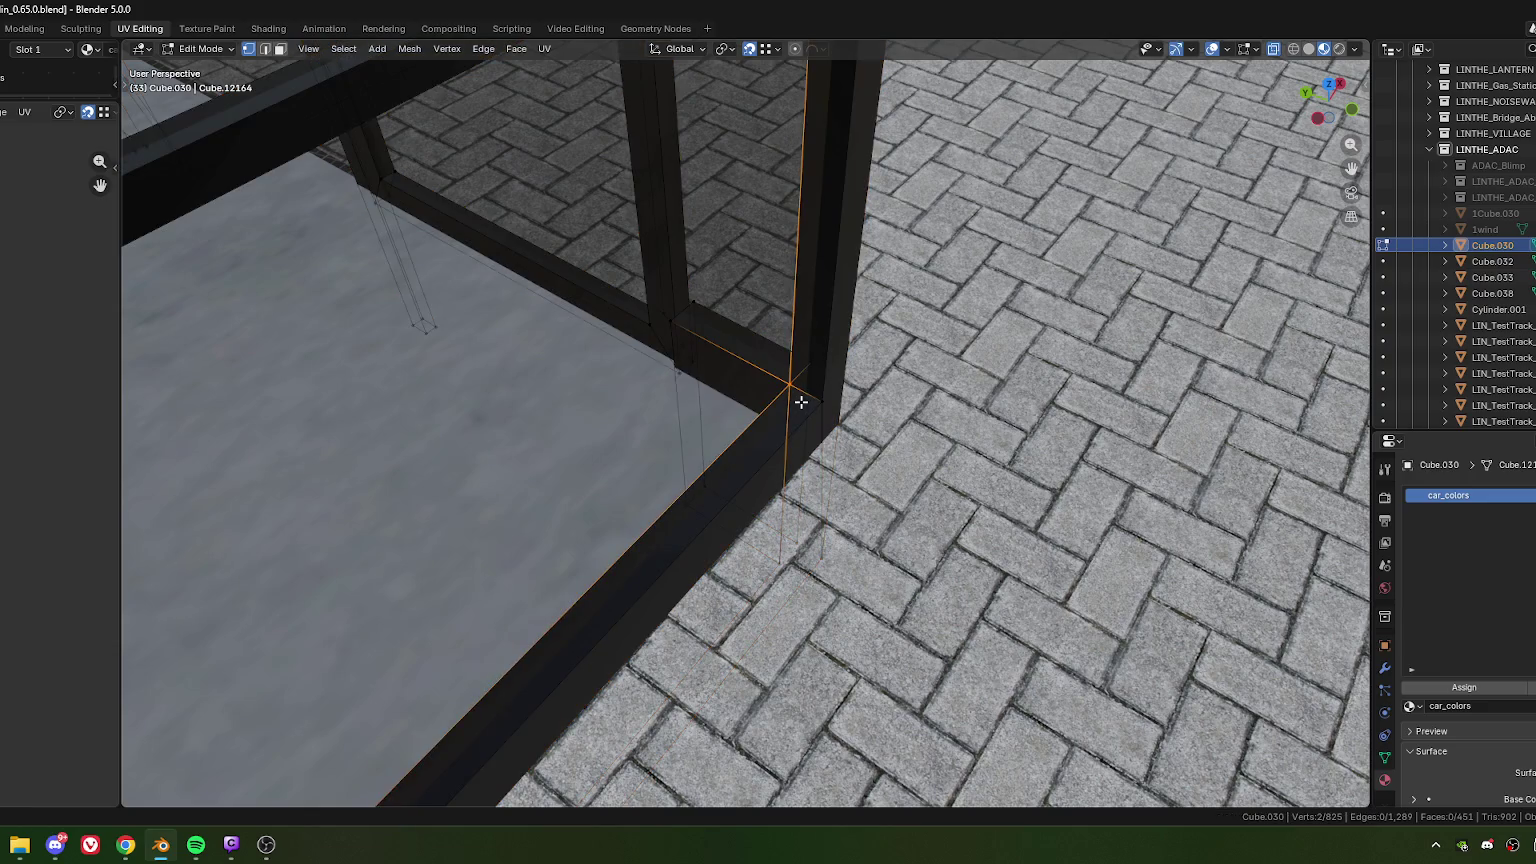
key(m)
click(798, 400)
Step: Reveal the hidden frame post faces with Alt+H
mouse_move(798, 400)
middle_down()
mouse_move(715, 368)
mouse_move(684, 459)
middle_up()
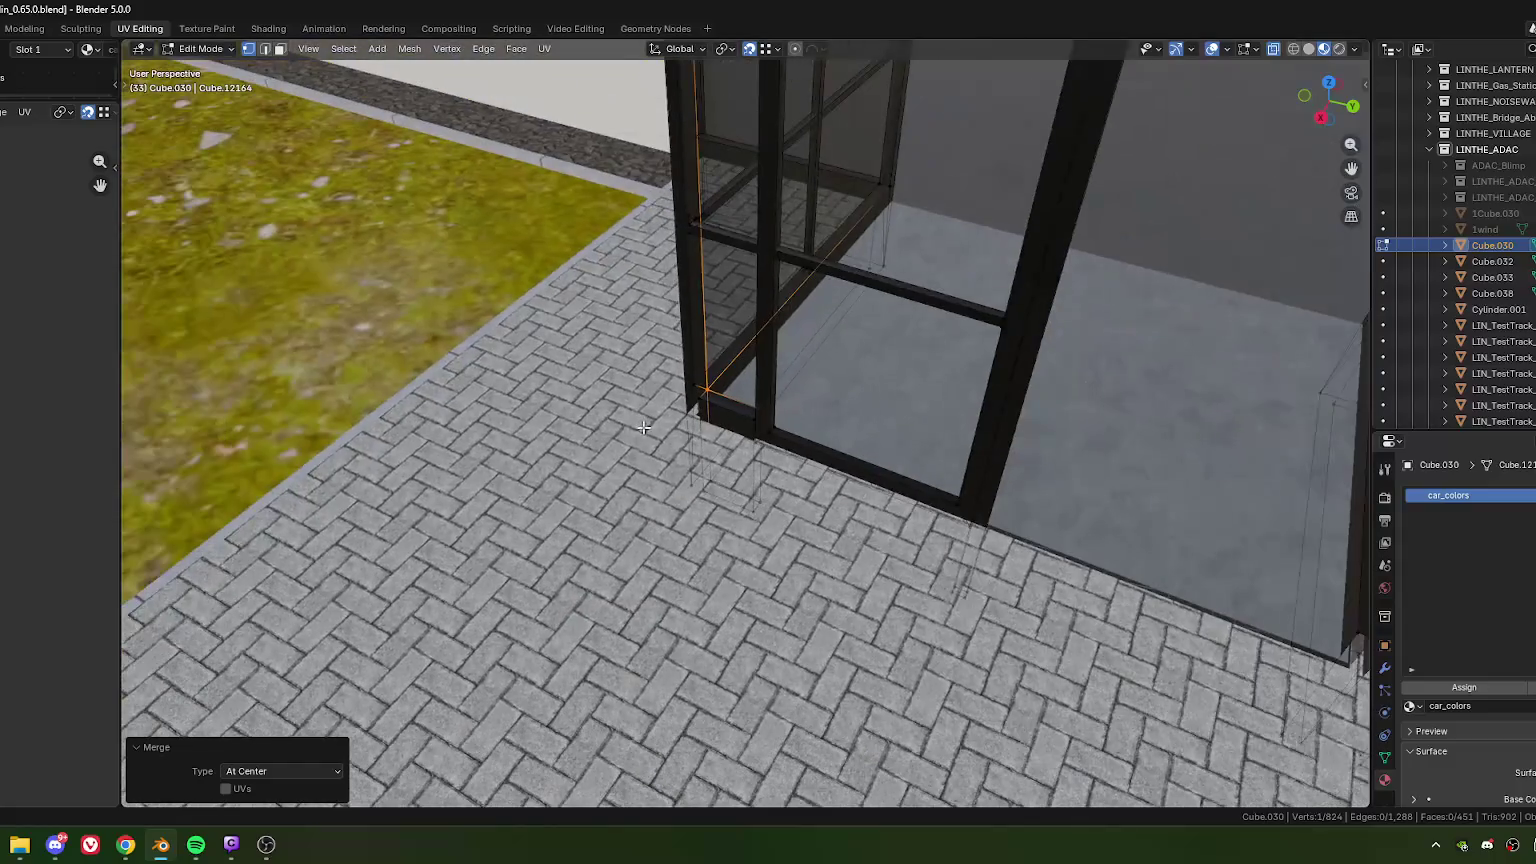
mouse_move(684, 459)
middle_down()
mouse_move(713, 405)
mouse_move(1006, 457)
middle_up()
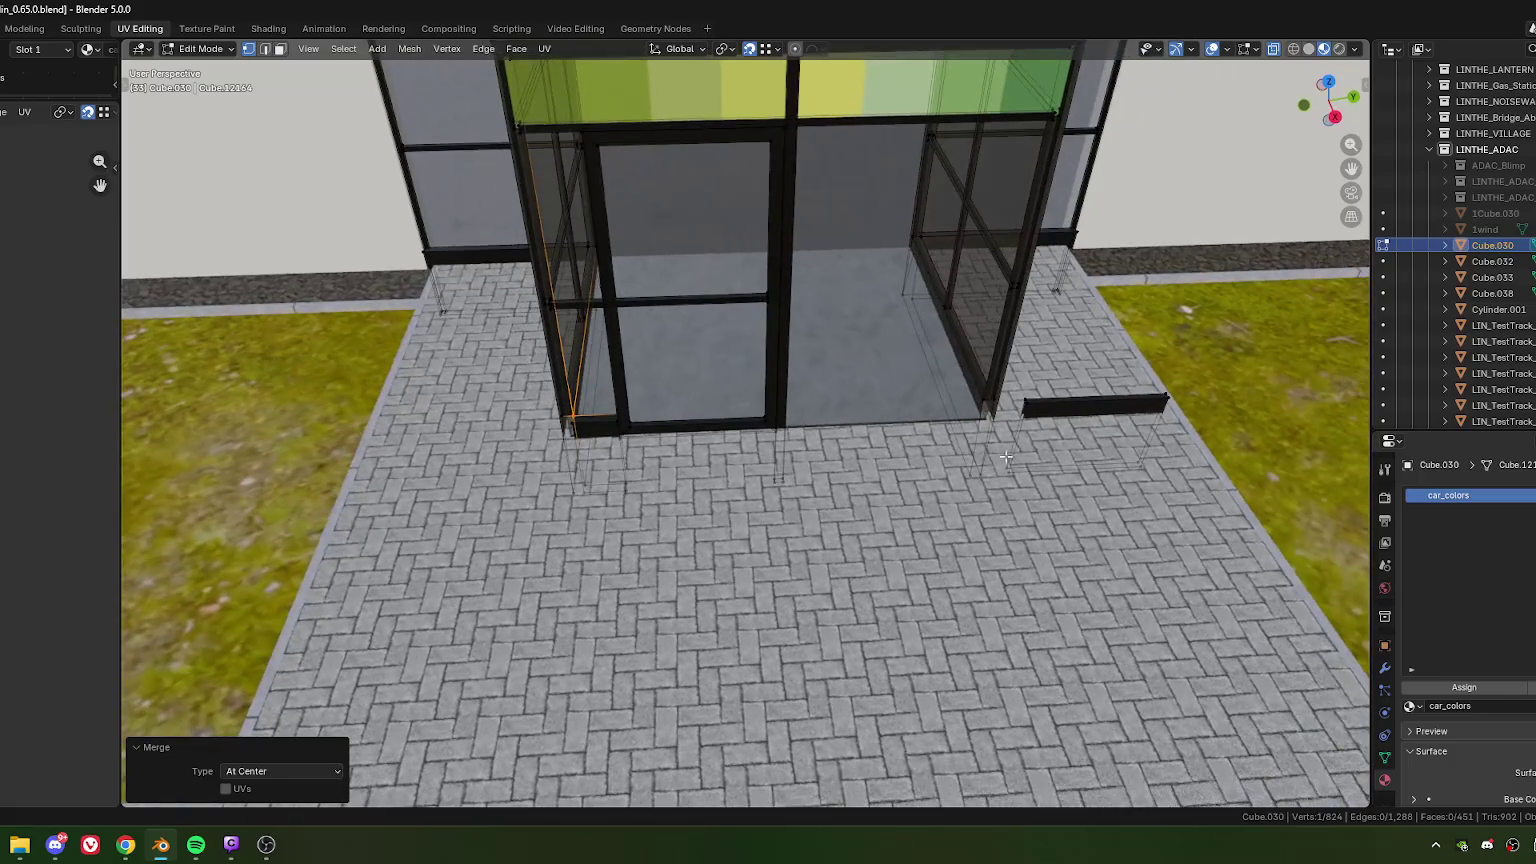
alt+click(1018, 396)
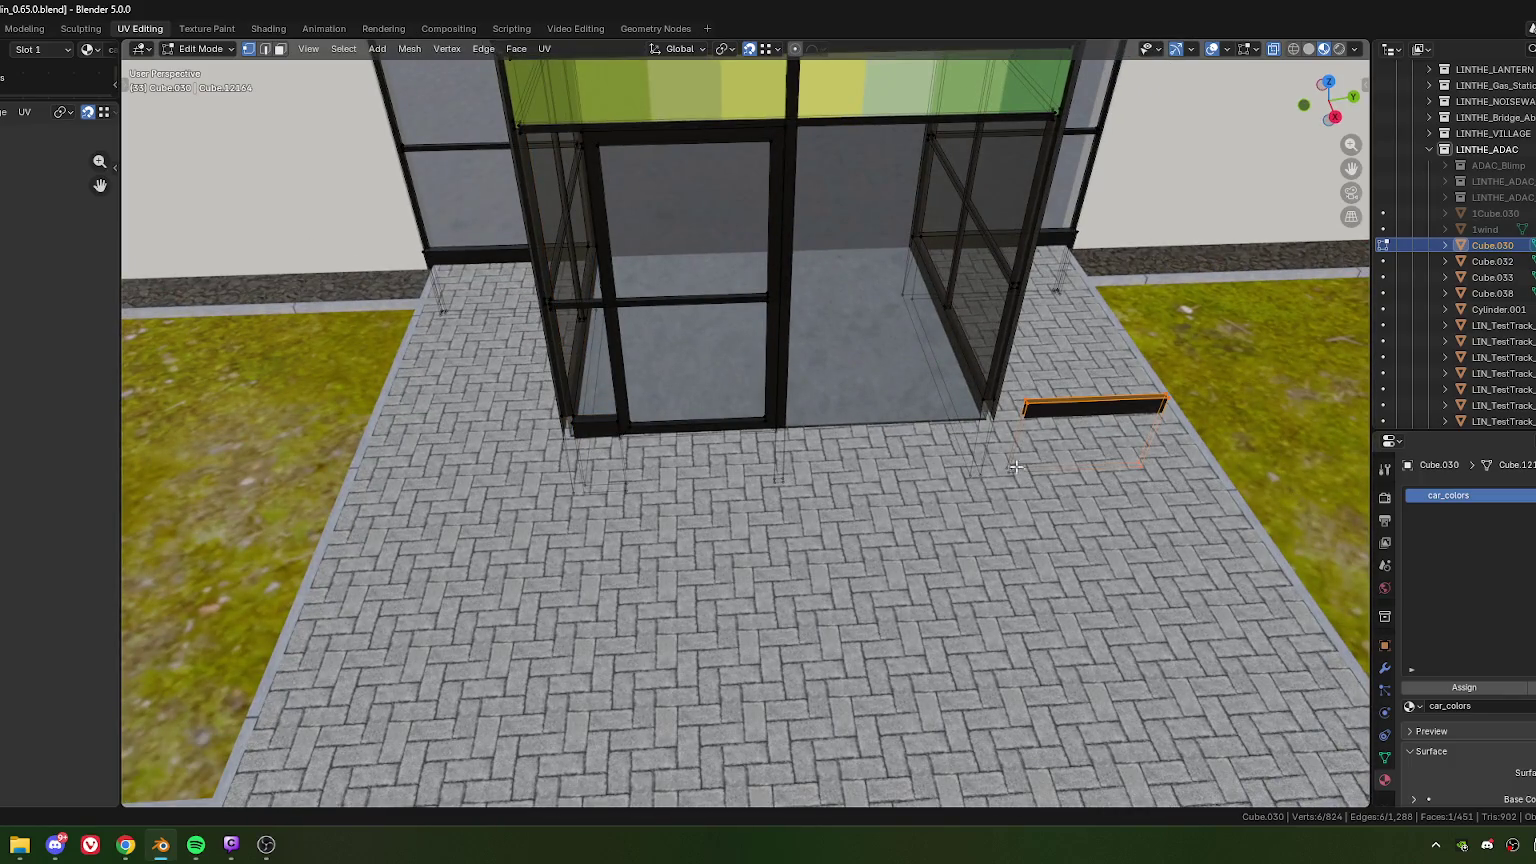
mouse_move(657, 463)
middle_down()
mouse_move(782, 492)
mouse_move(730, 618)
mouse_move(674, 455)
middle_up()
key(alt+h)
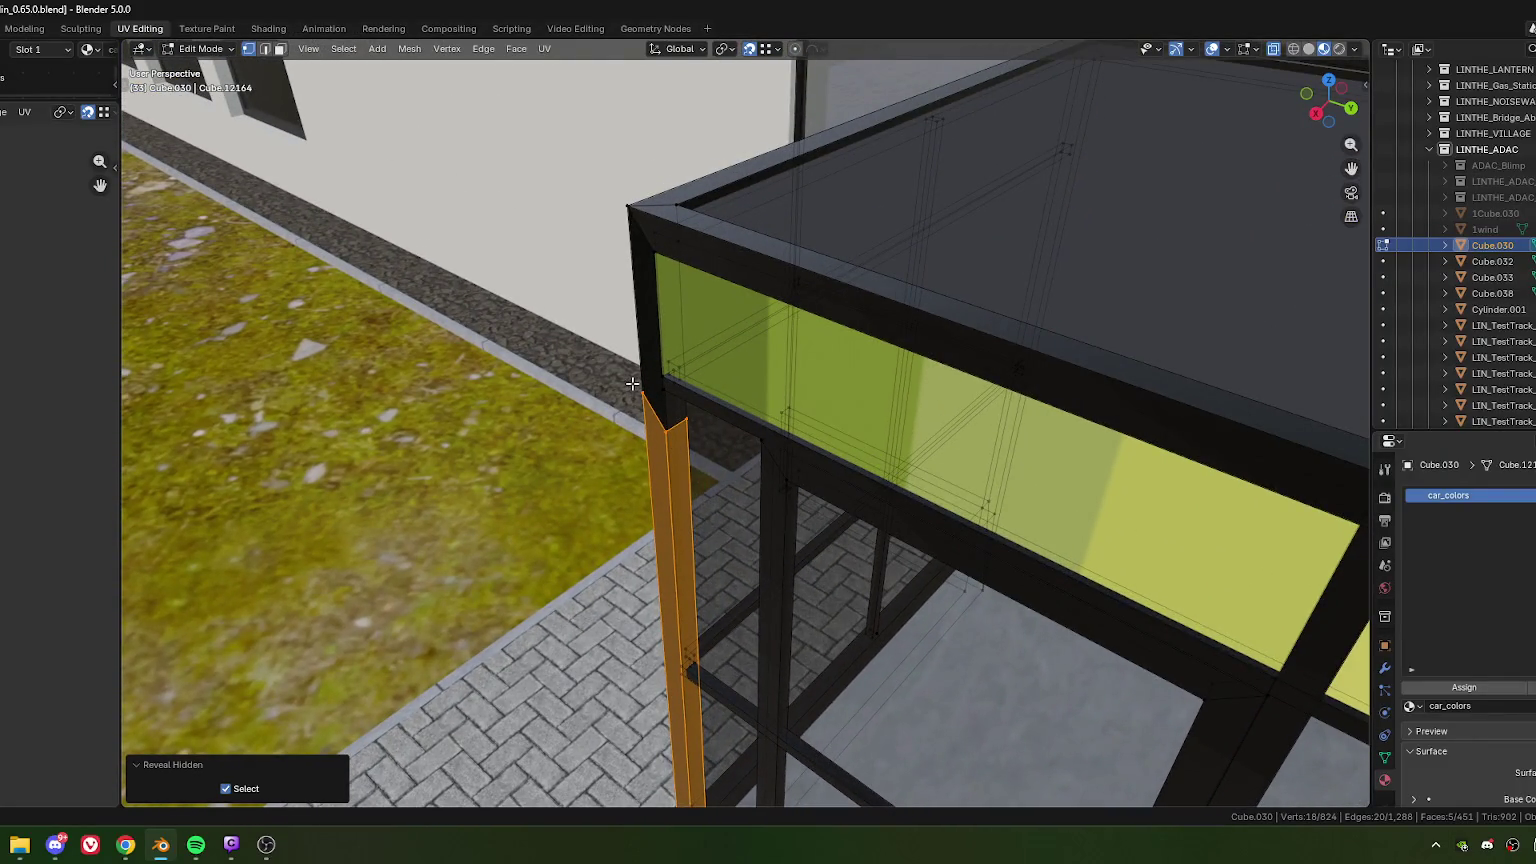
Step: Merge several loose vertex pairs on the post, including one at the frame corner
click(632, 383)
key(m)
click(614, 384)
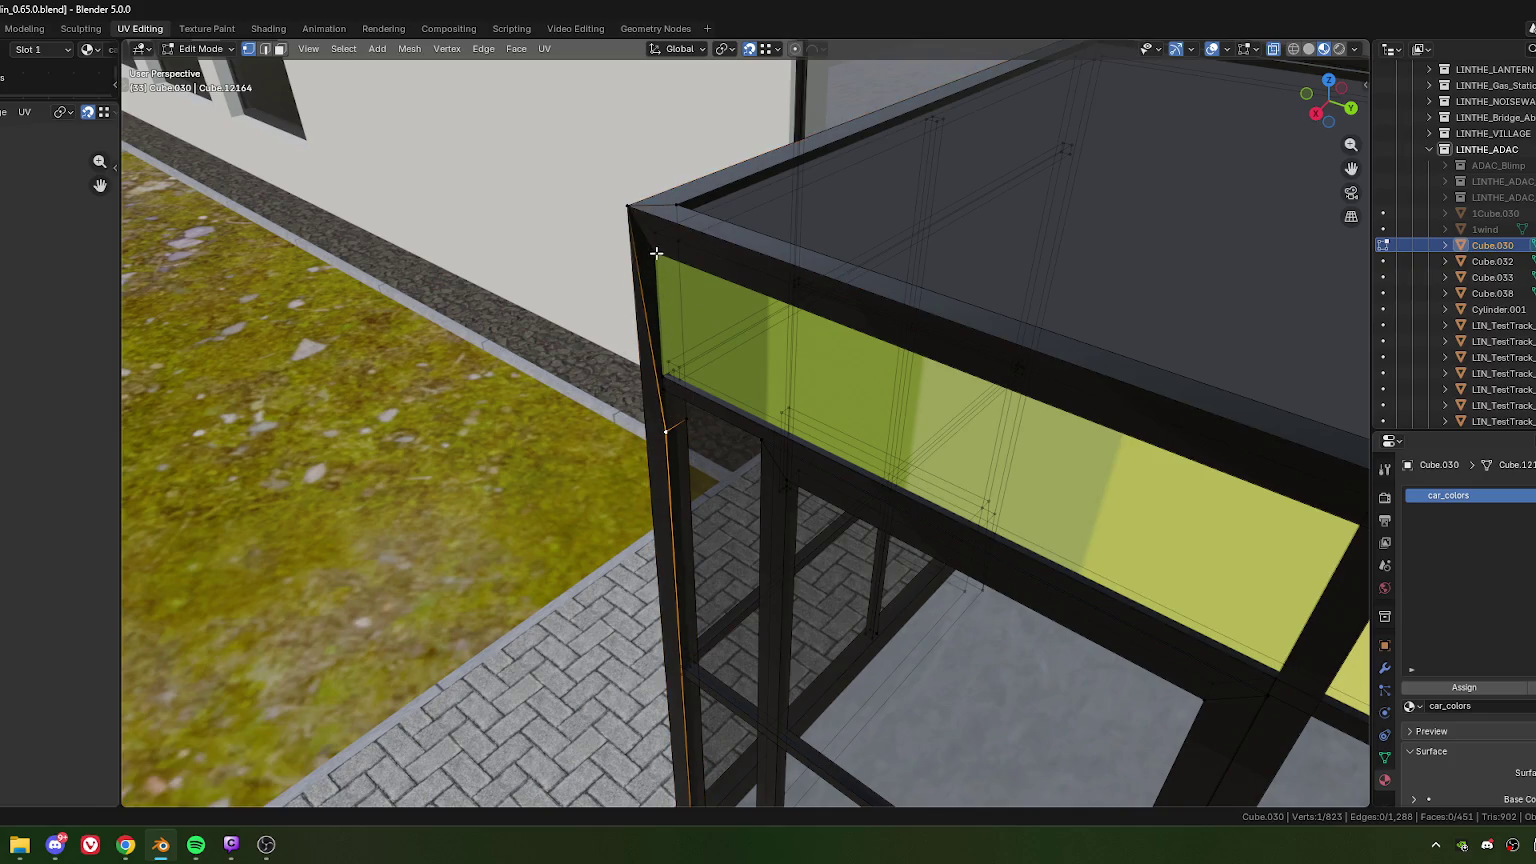
key(m)
click(677, 391)
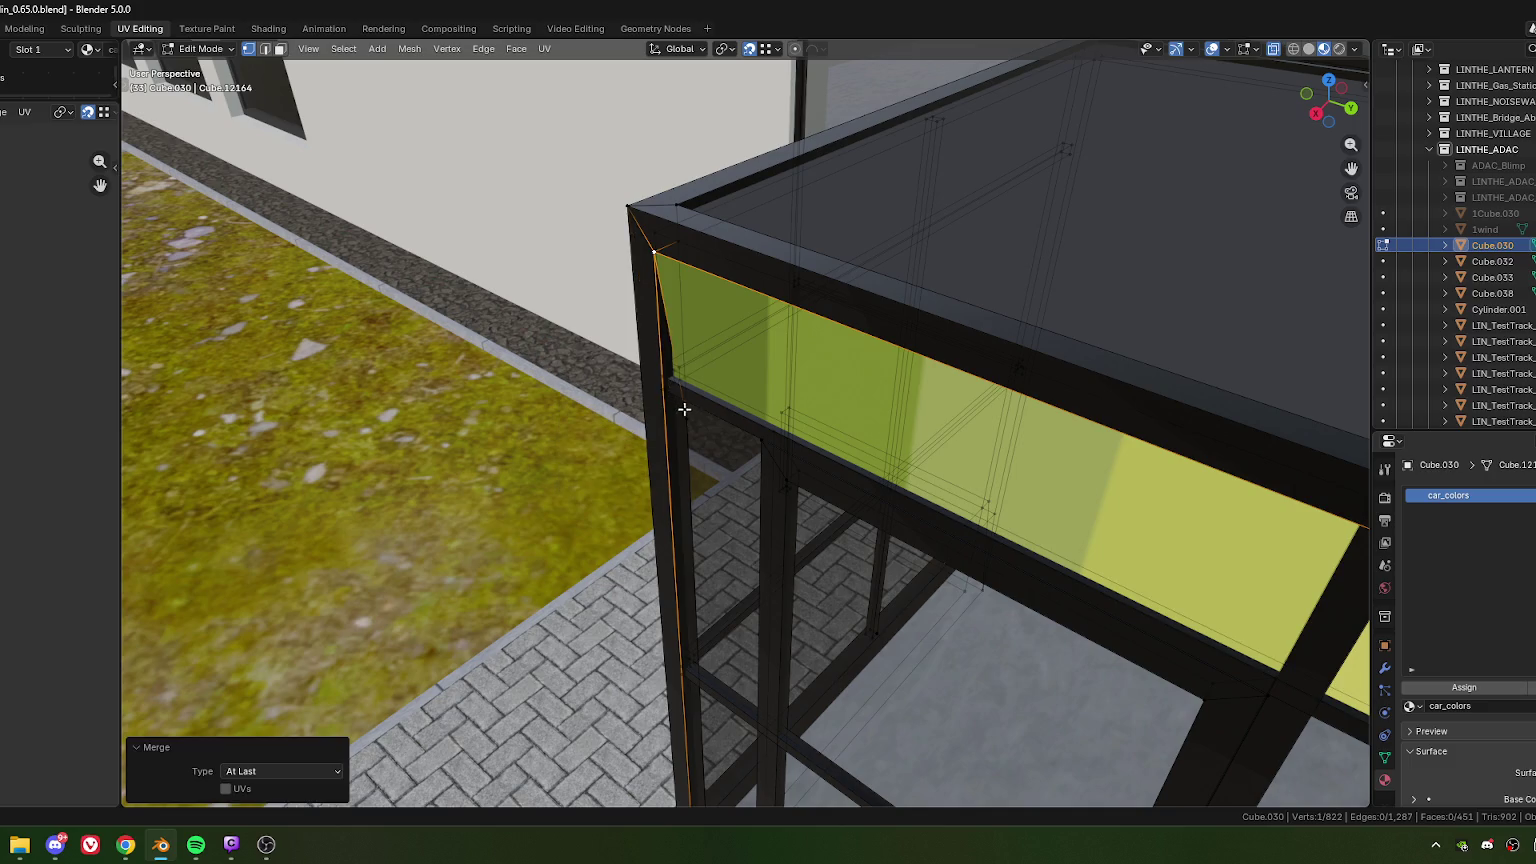
shift+click(680, 242)
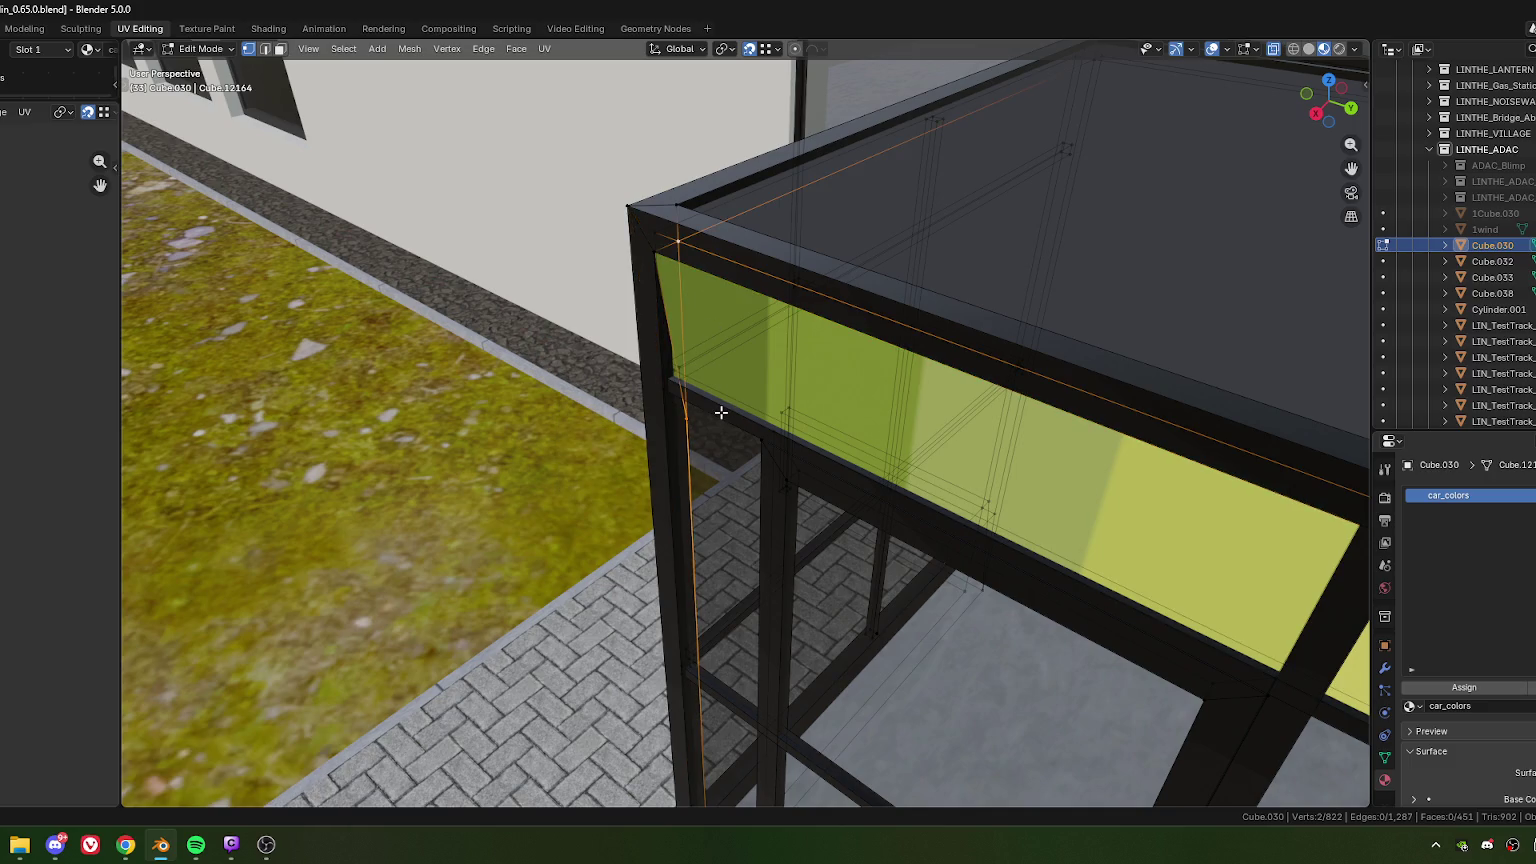
key(m)
click(721, 412)
scroll(683, 559, up, 6)
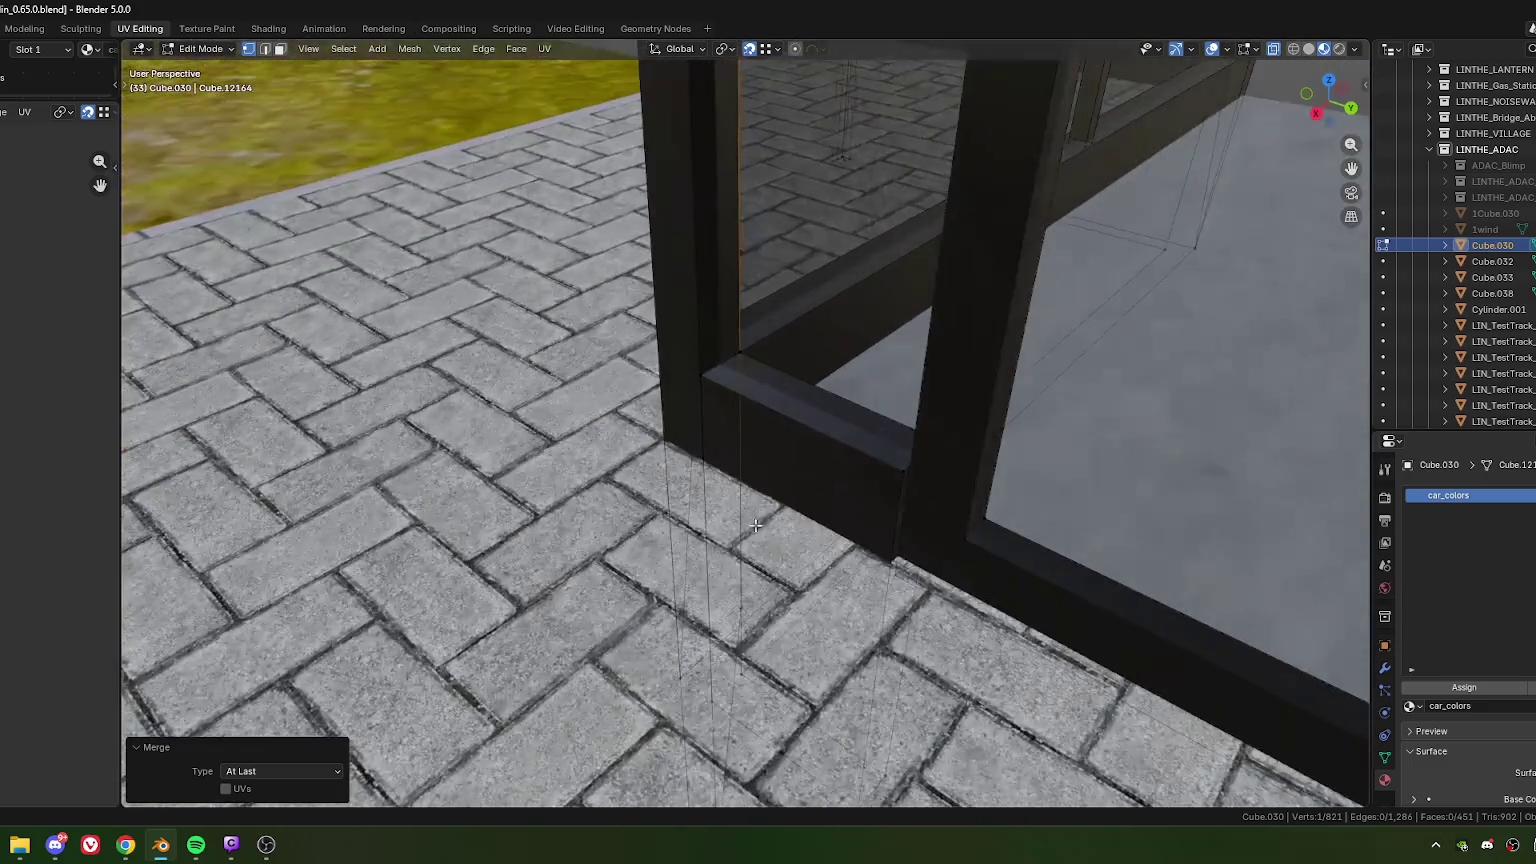
scroll(756, 525, down, 3)
Step: Raise the post's vertical edge about 0.5 m along Z
shift+click(745, 600)
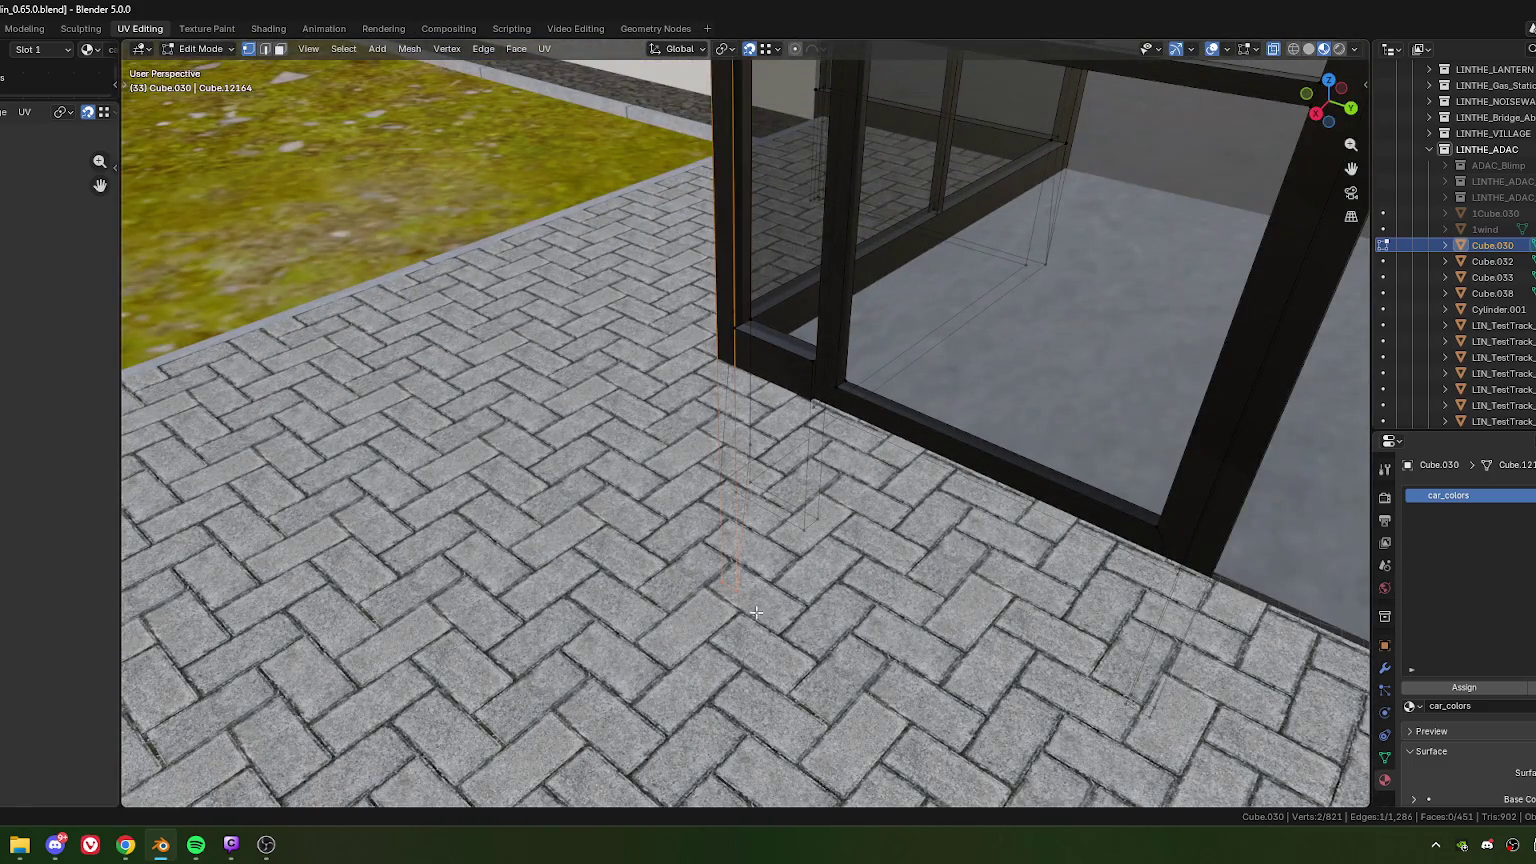
key(g)
key(z)
click(737, 491)
scroll(740, 500, up, 3)
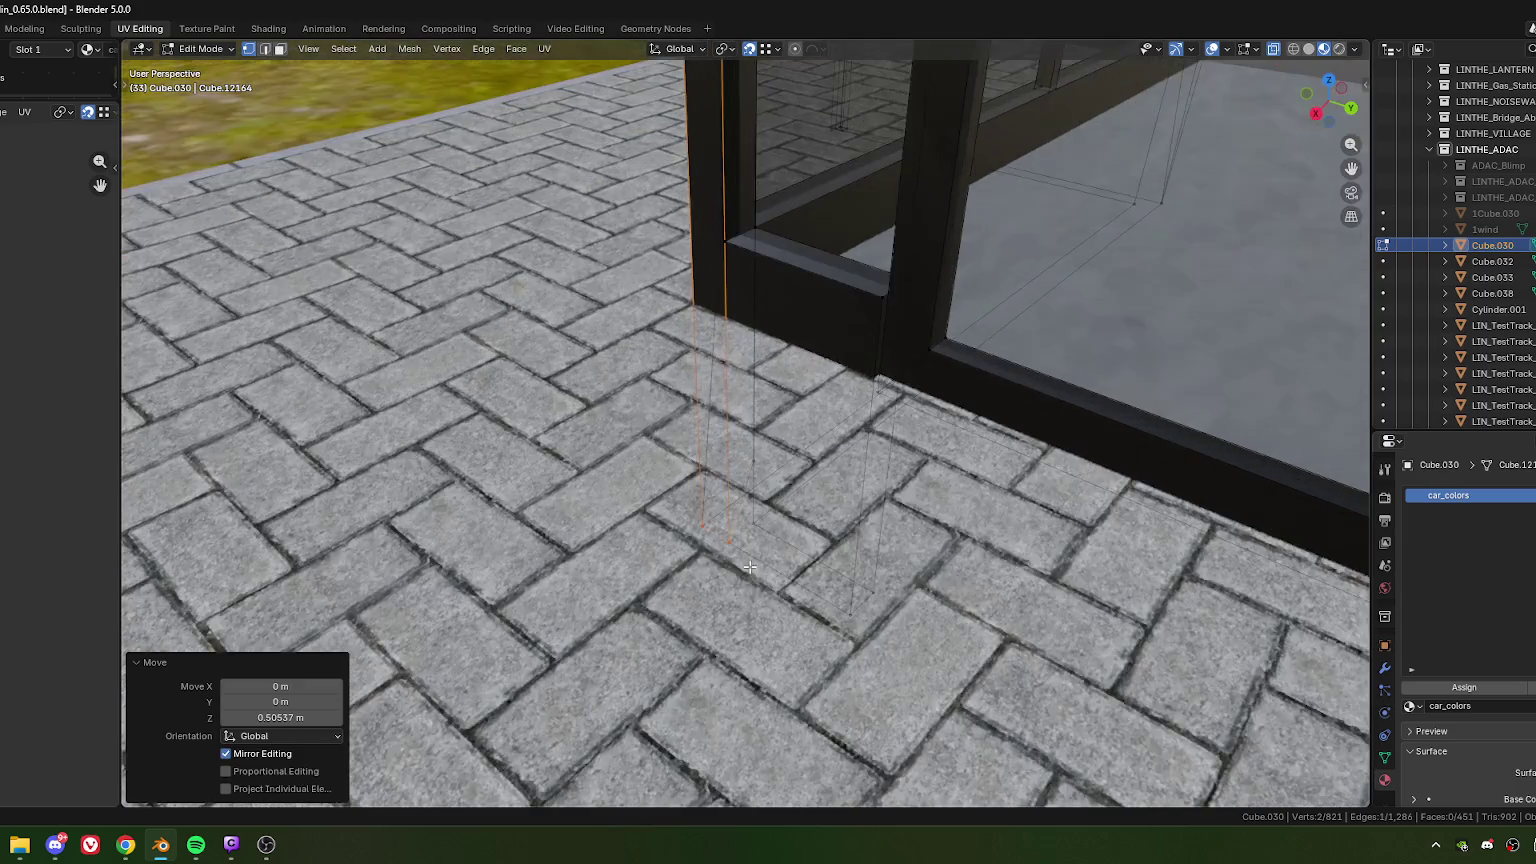
scroll(760, 515, up, 2)
mouse_move(770, 525)
middle_down()
mouse_move(845, 571)
mouse_move(797, 538)
mouse_move(751, 283)
mouse_move(735, 420)
mouse_move(718, 426)
mouse_move(708, 482)
mouse_move(735, 458)
mouse_move(757, 432)
mouse_move(607, 435)
middle_up()
Step: Move the stray corner vertex up to the frame top, with a small X adjustment
click(768, 498)
key(g)
key(z)
click(728, 371)
key(g)
key(x)
click(710, 484)
key(g)
key(z)
click(741, 219)
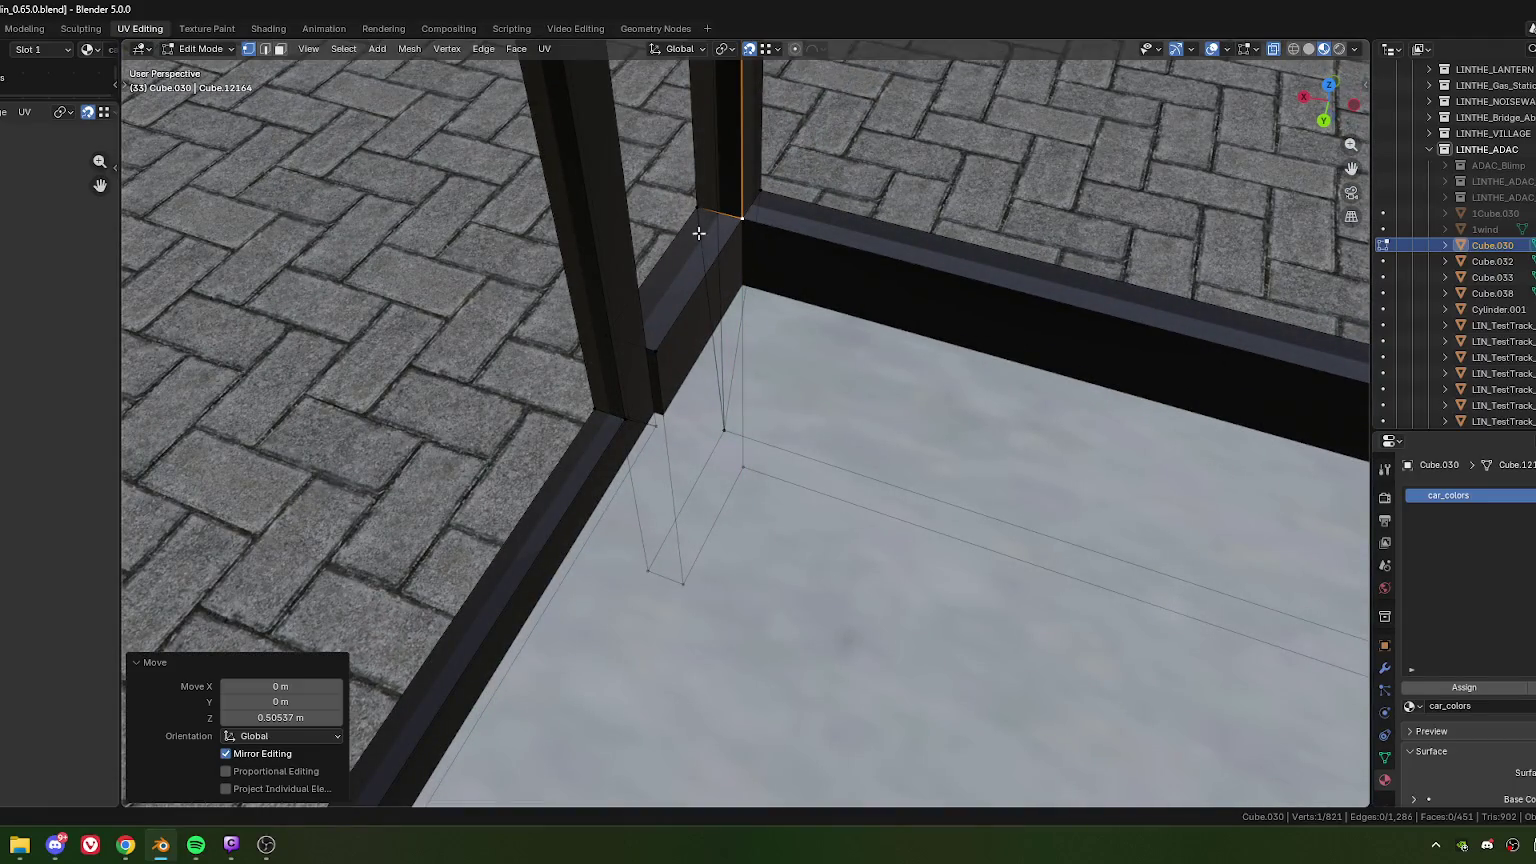
Step: Merge the wall's top-edge vertices by distance (0.01 m), removing 4 vertices
alt+shift+click(782, 250)
key(m)
key(b)
mouse_move(798, 455)
middle_down()
mouse_move(867, 411)
mouse_move(758, 443)
mouse_move(890, 455)
mouse_move(824, 433)
middle_up()
scroll(790, 430, down, 3)
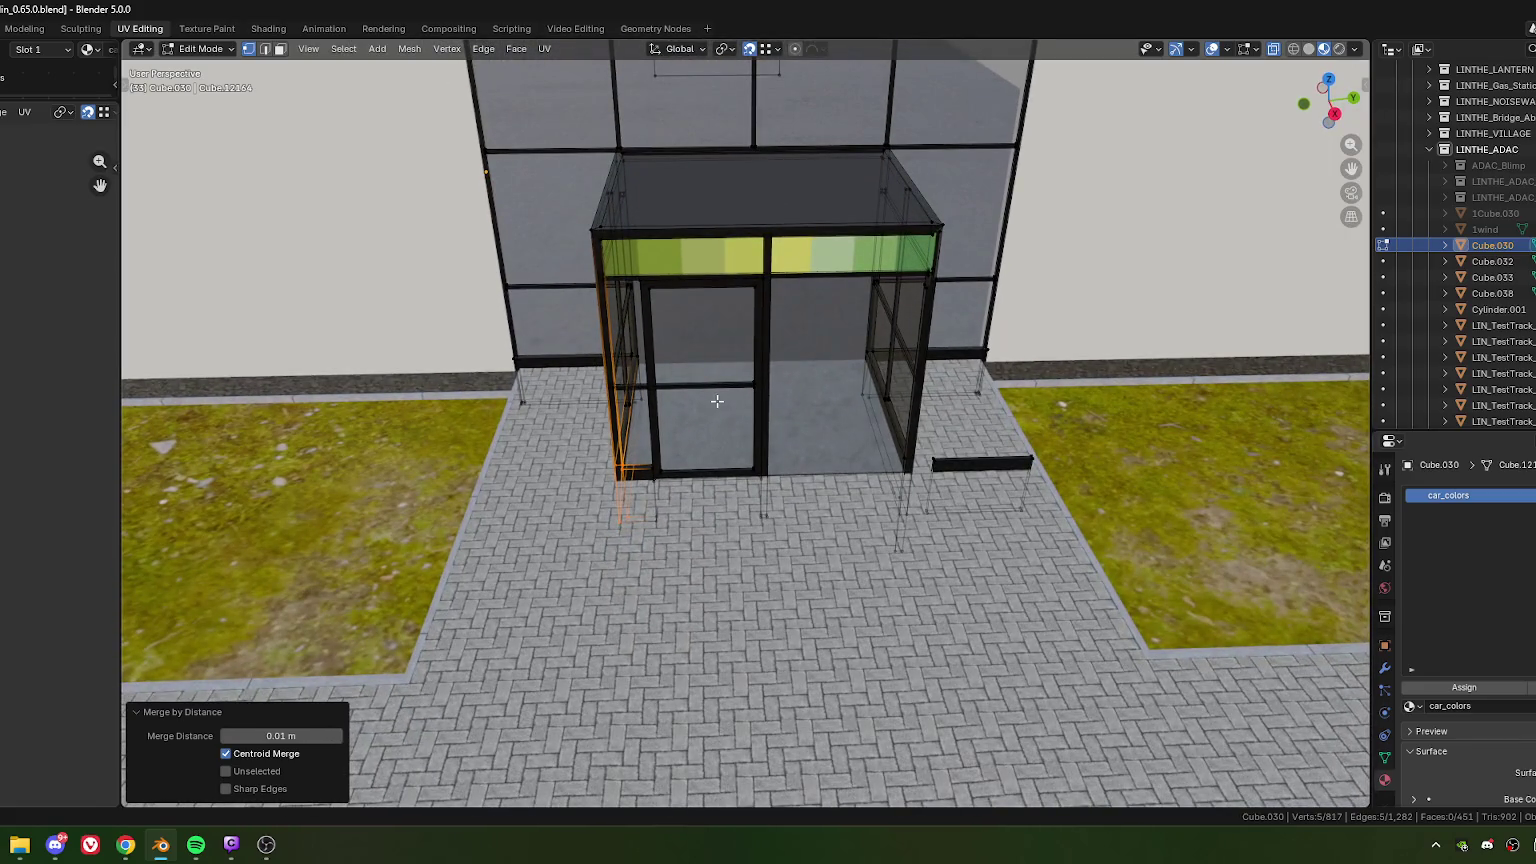
Step: Select the left door frame's posts, crossbar and top bar
click(672, 377)
middle_drag(686, 401, 751, 430)
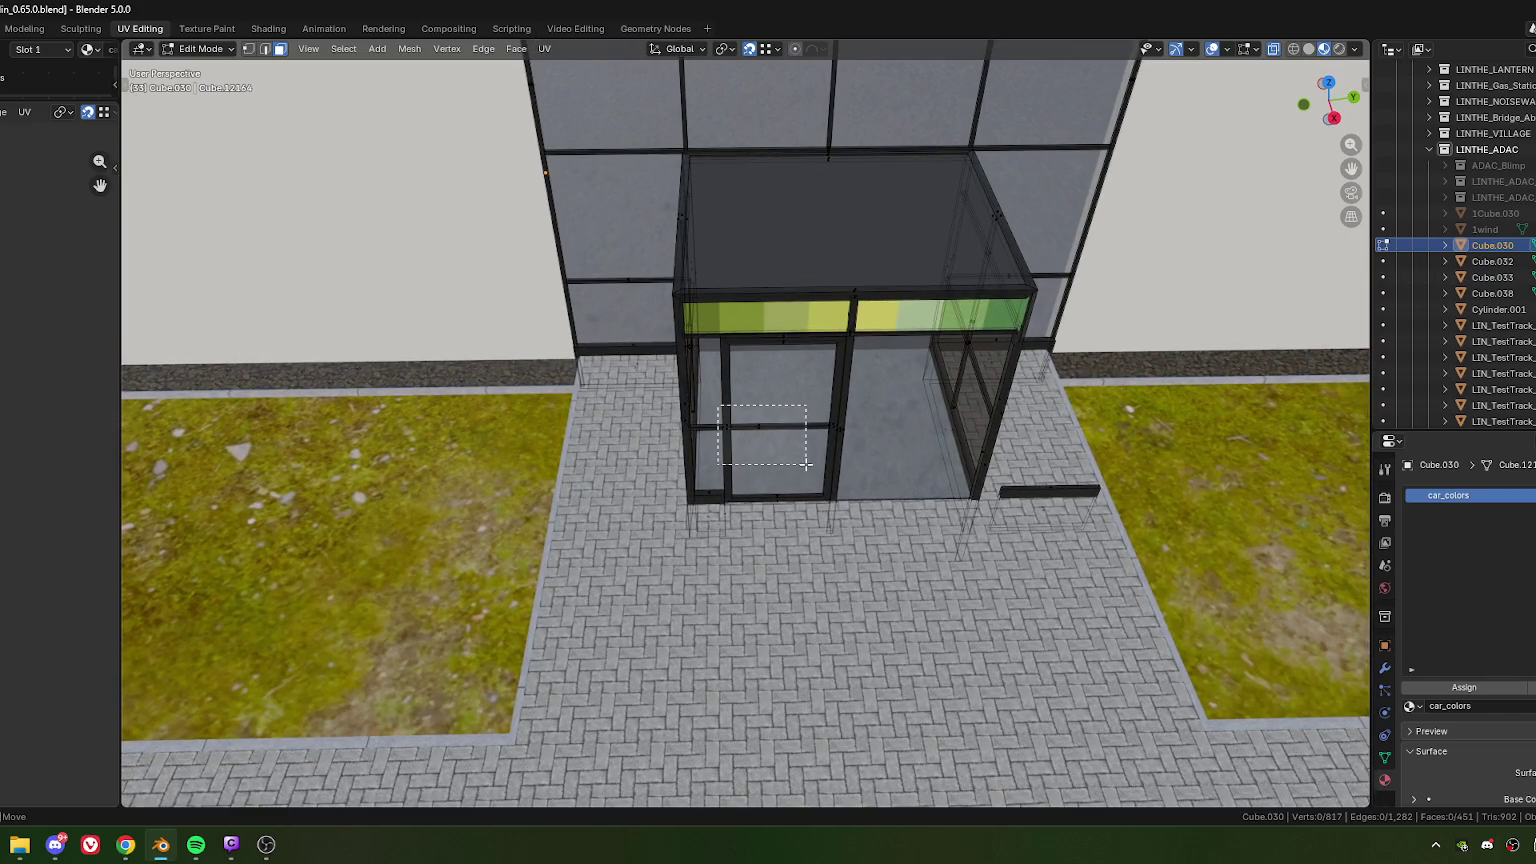
drag(797, 454, 825, 447)
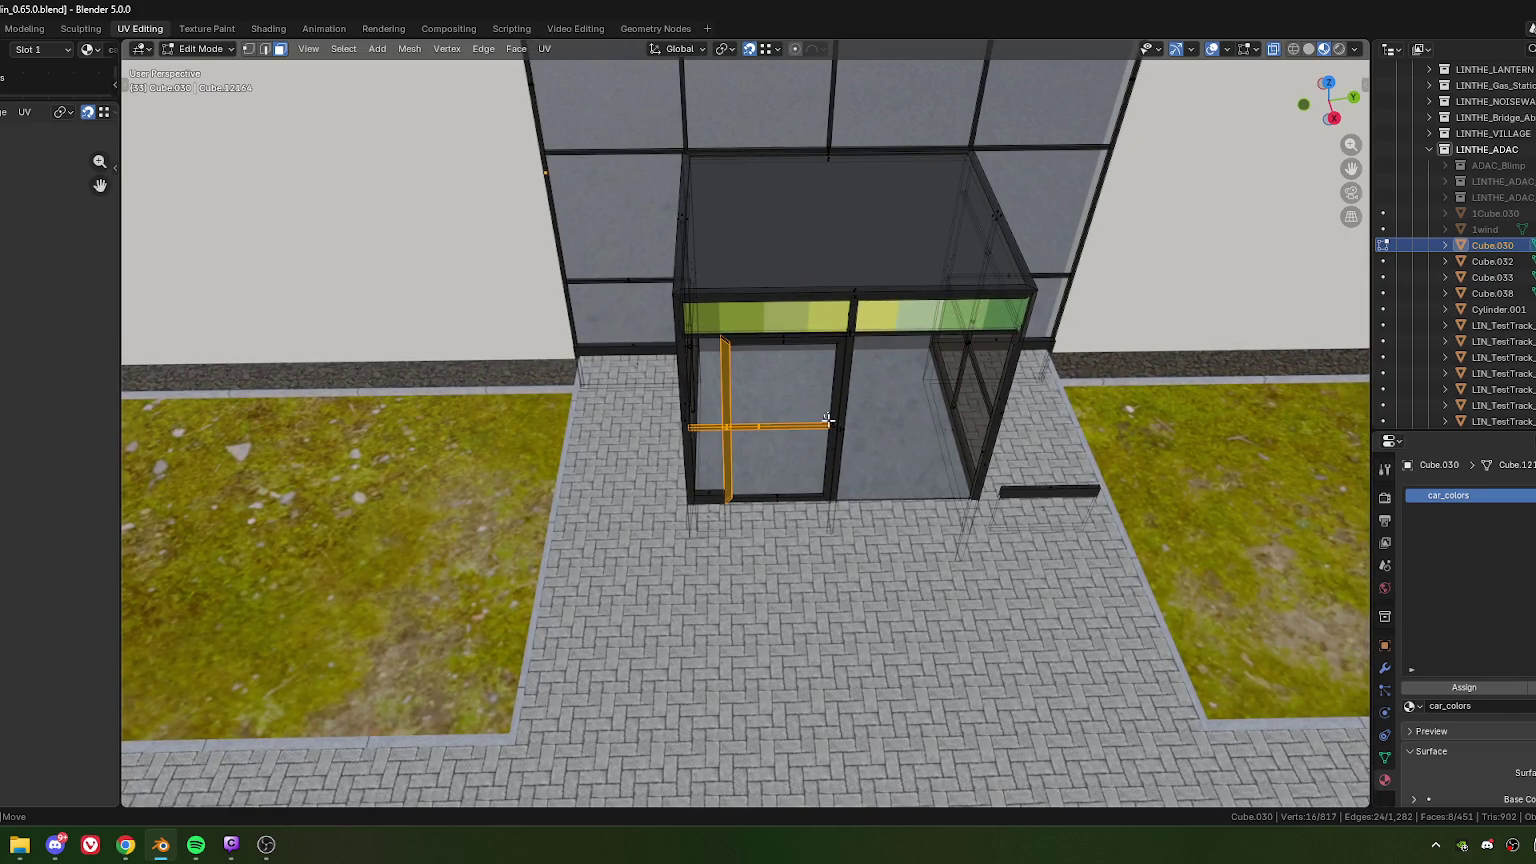
shift+click(833, 432)
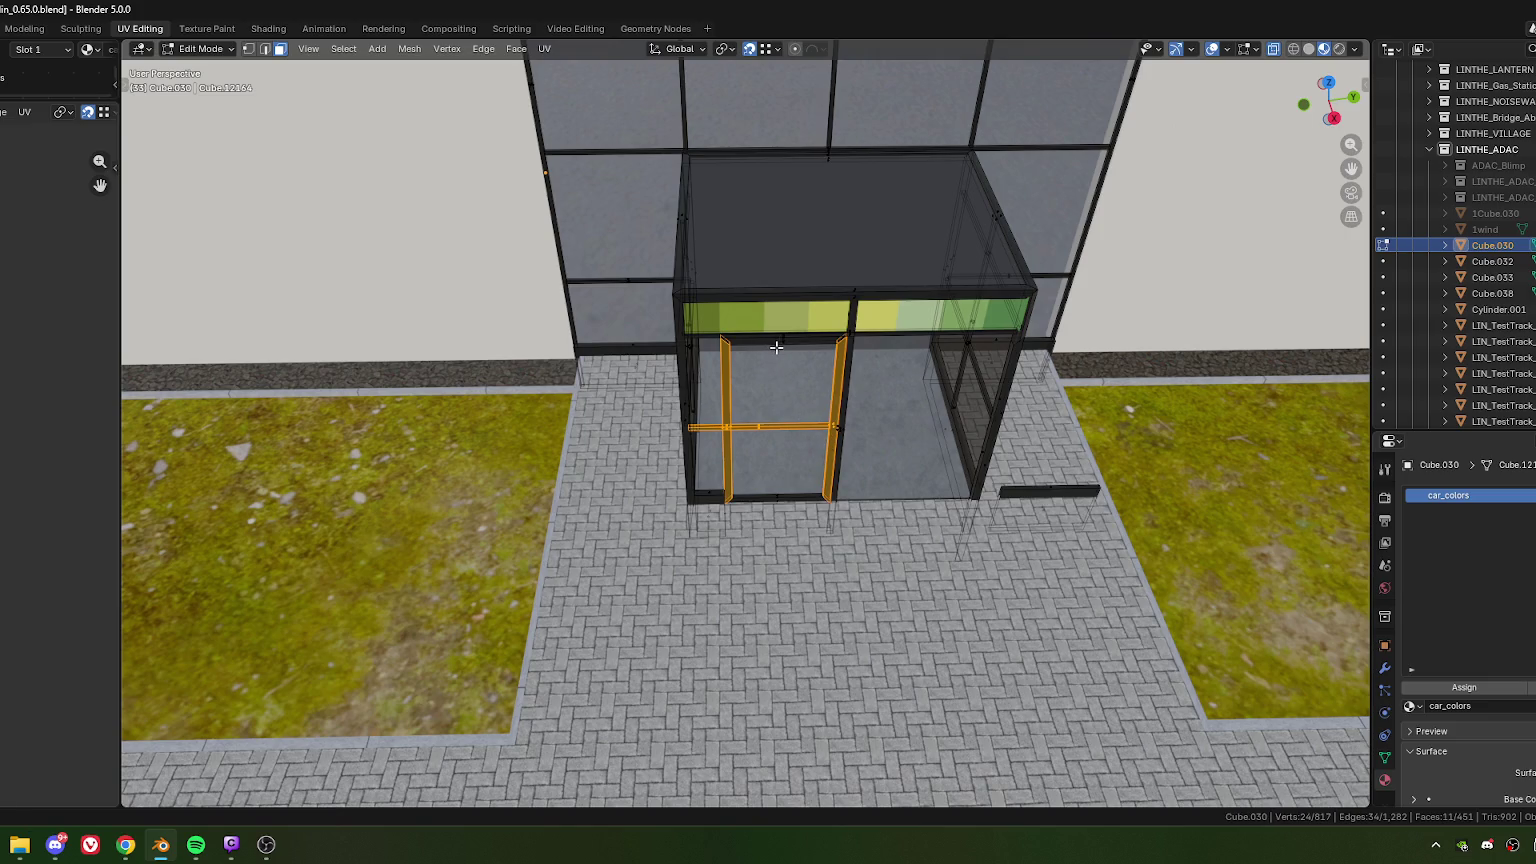
scroll(806, 396, up, 3)
scroll(812, 387, up, 2)
scroll(758, 400, up, 2)
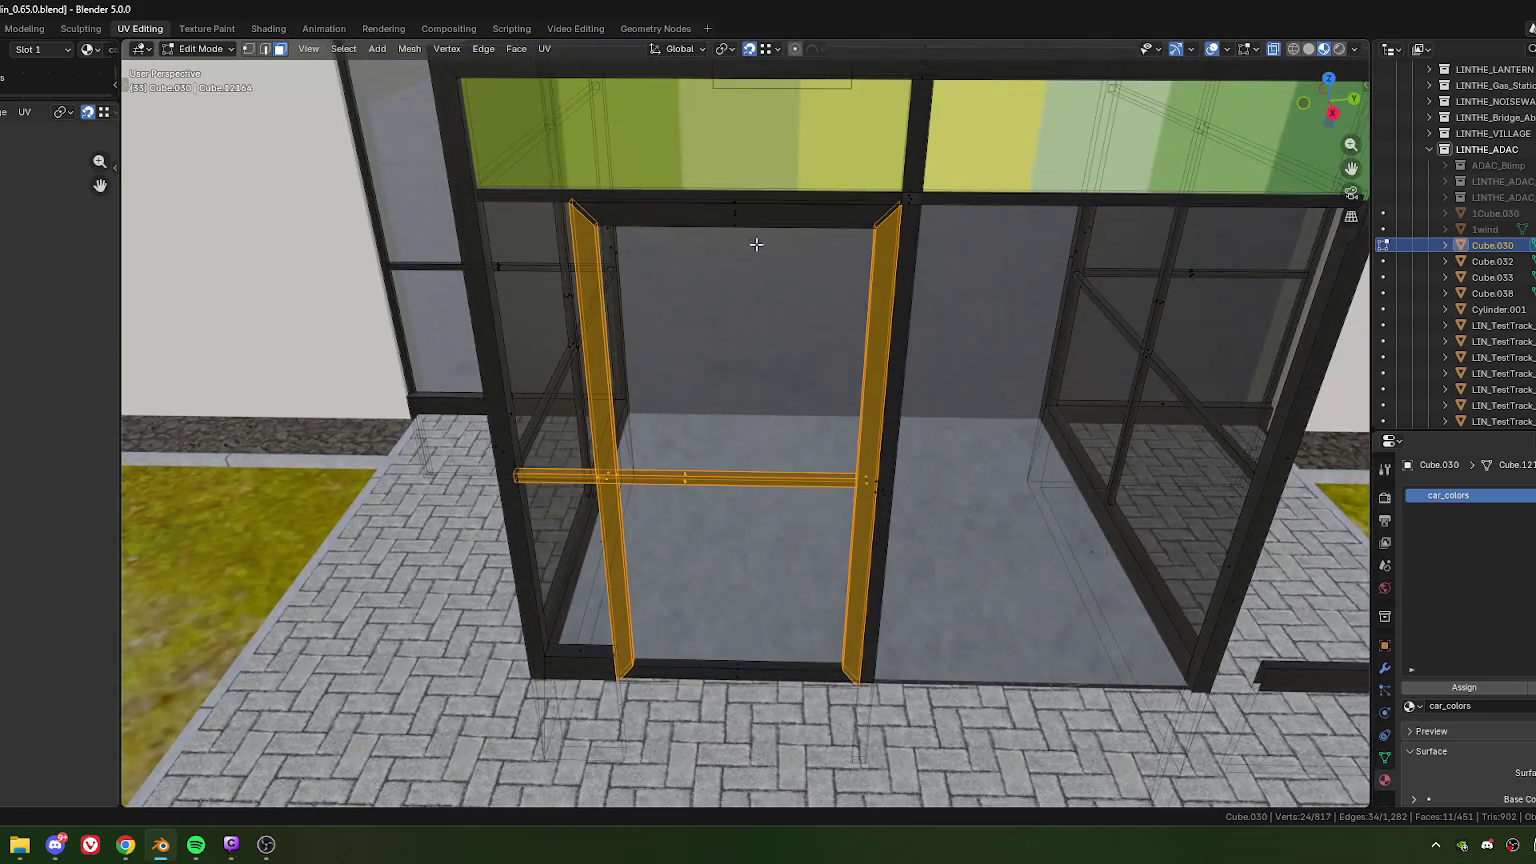
alt+shift+click(737, 217)
scroll(761, 300, down, 5)
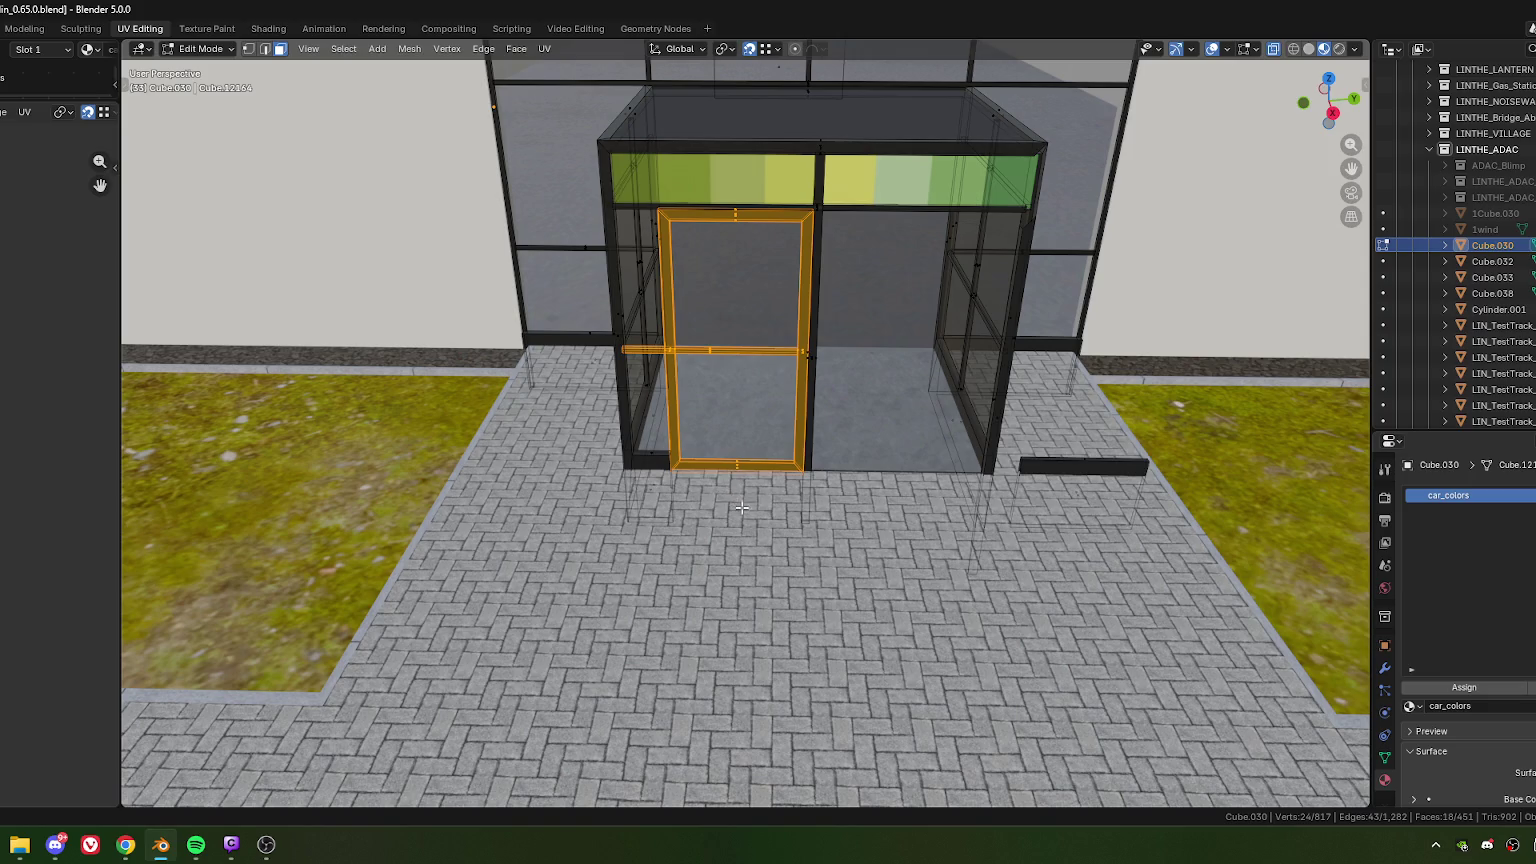
middle_drag(727, 478, 830, 469)
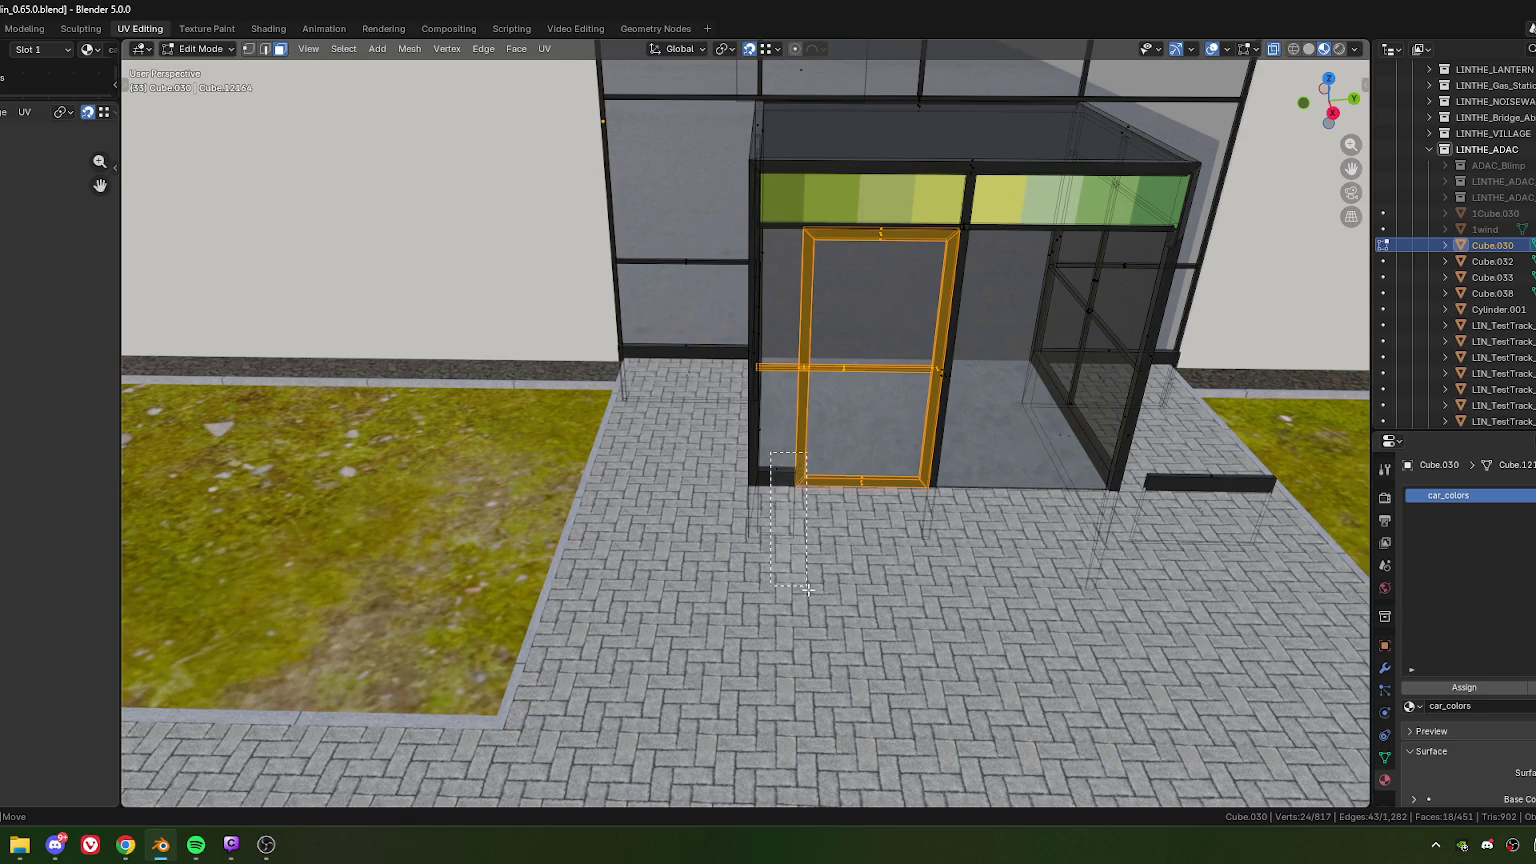
middle_drag(816, 552, 727, 500)
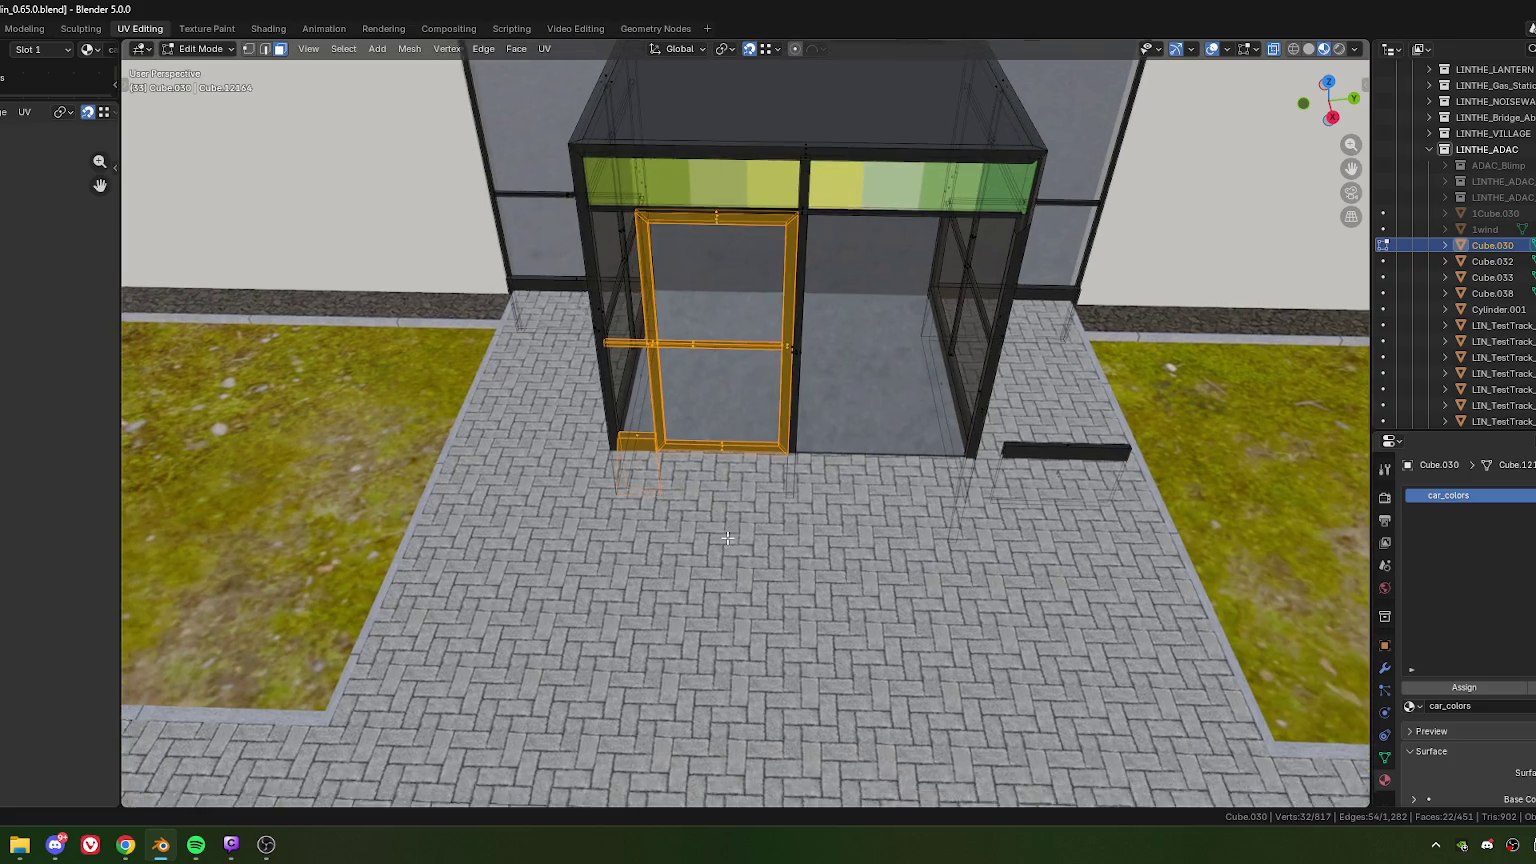
middle_drag(727, 500, 716, 517)
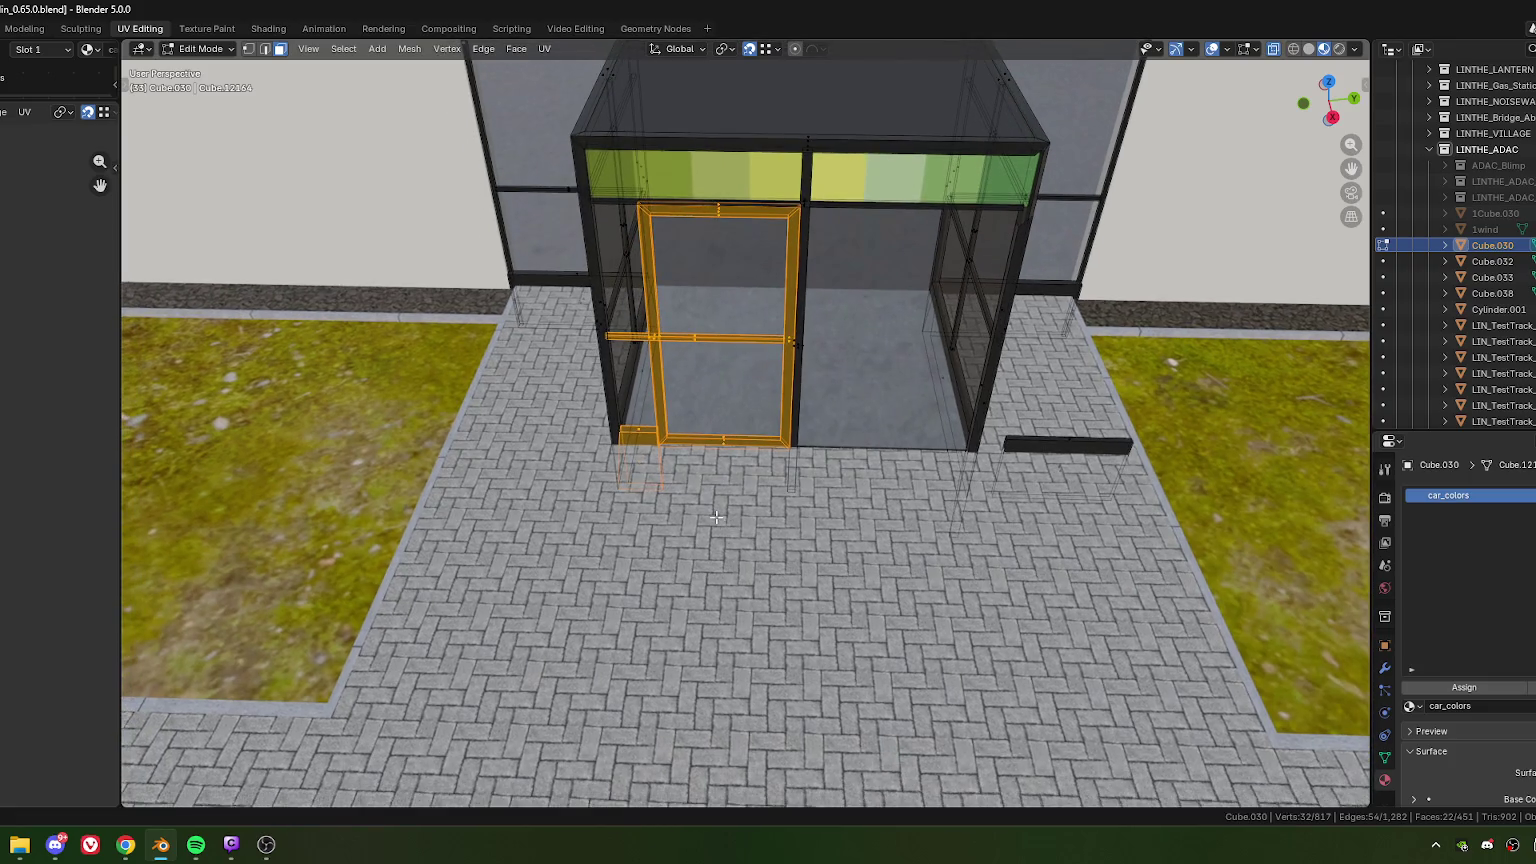
Step: Duplicate the door frame and shift the copy about 0.71 m along local X
key(shift+d)
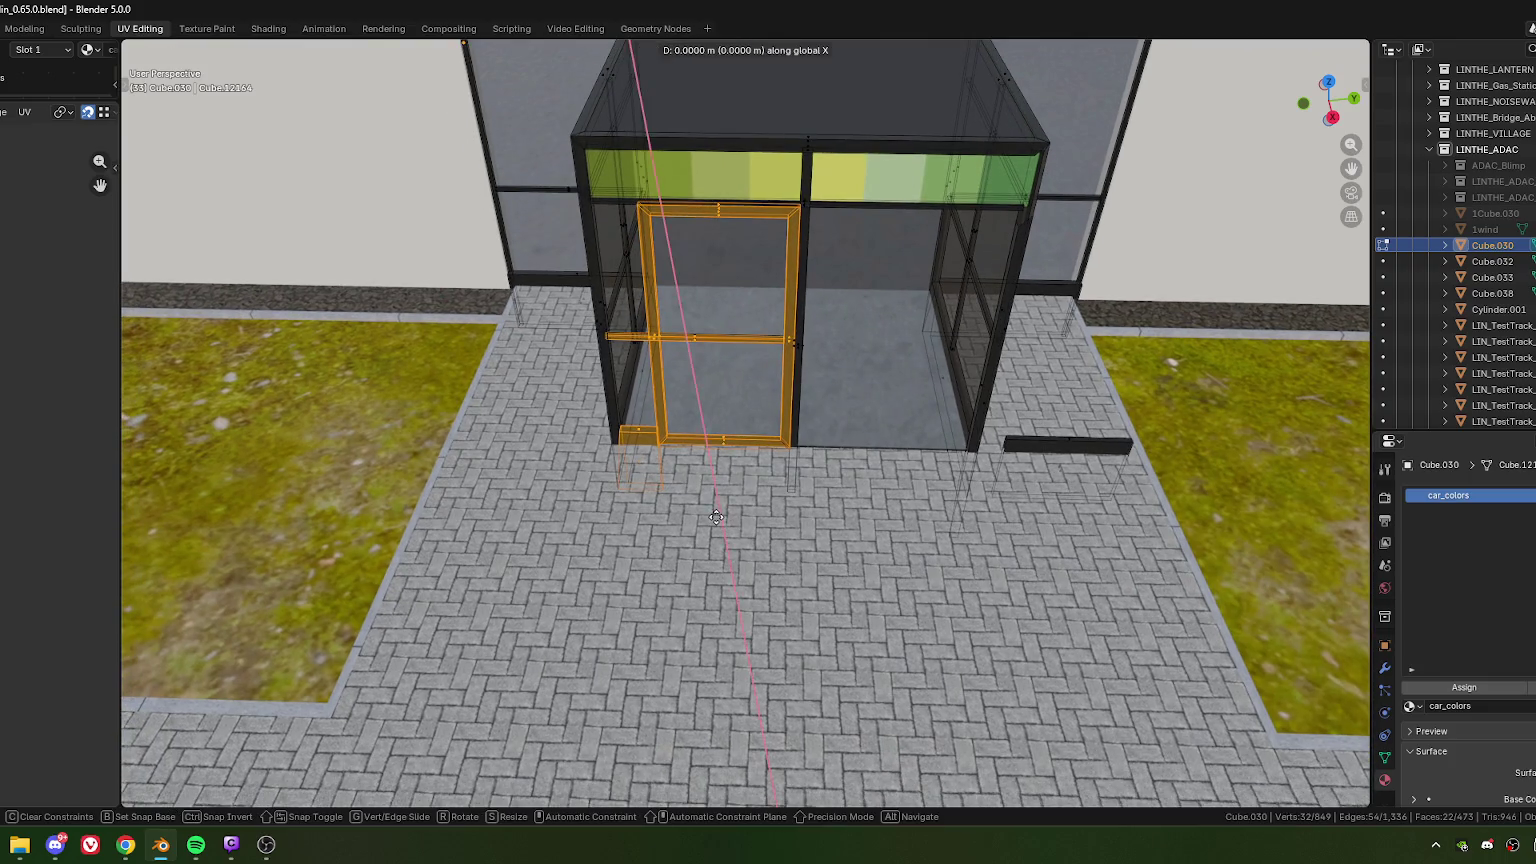
key(x)
key(x)
click(802, 543)
key(ctrl+f)
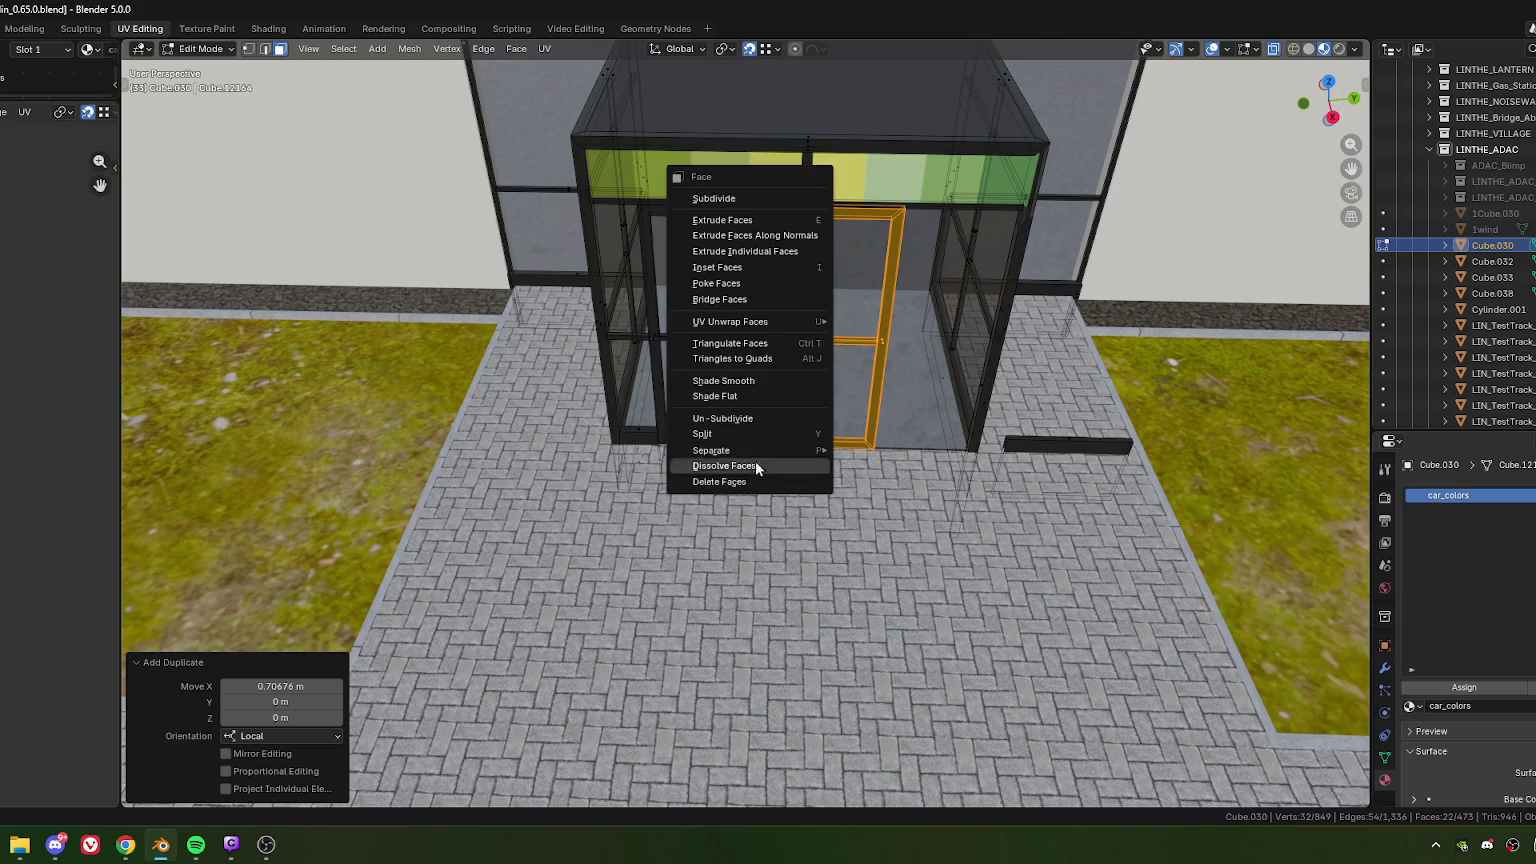
key(1)
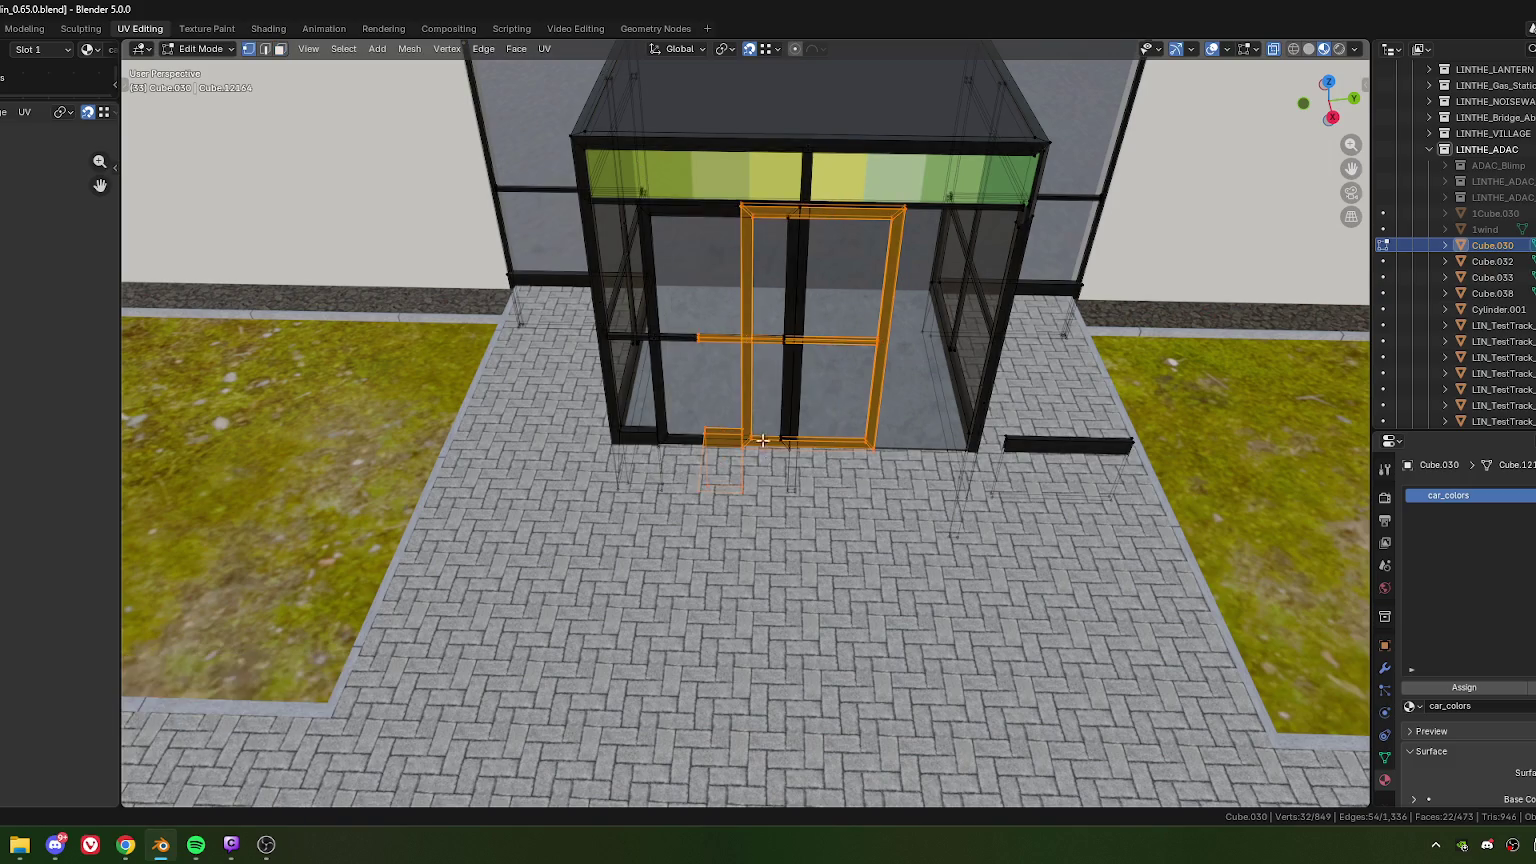
key(ctrl+v)
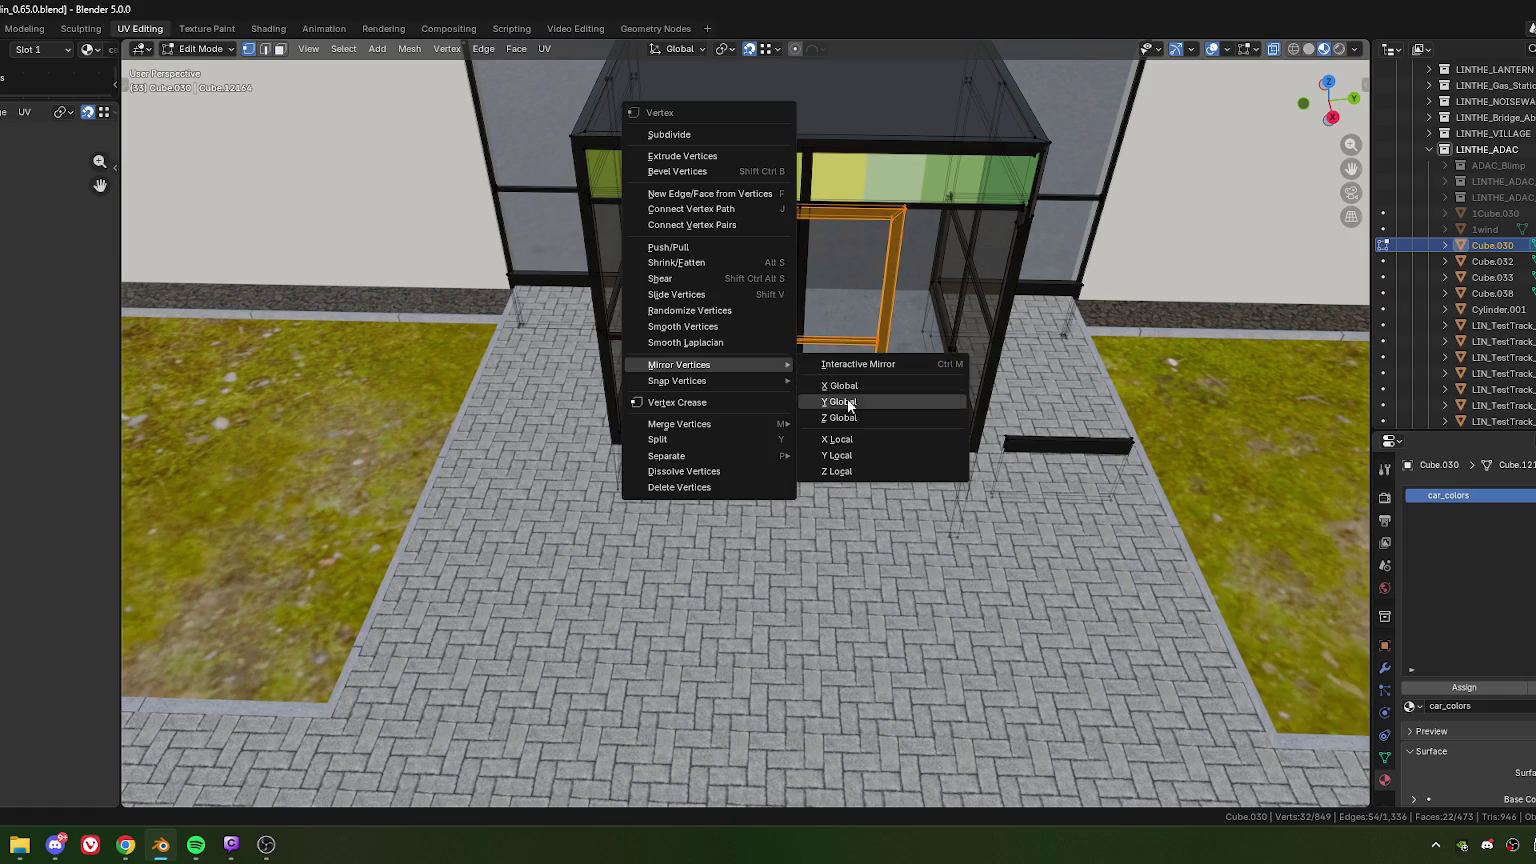
Step: Mirror the copied frame across local X and flip its normals
click(843, 440)
middle_drag(843, 446, 739, 490)
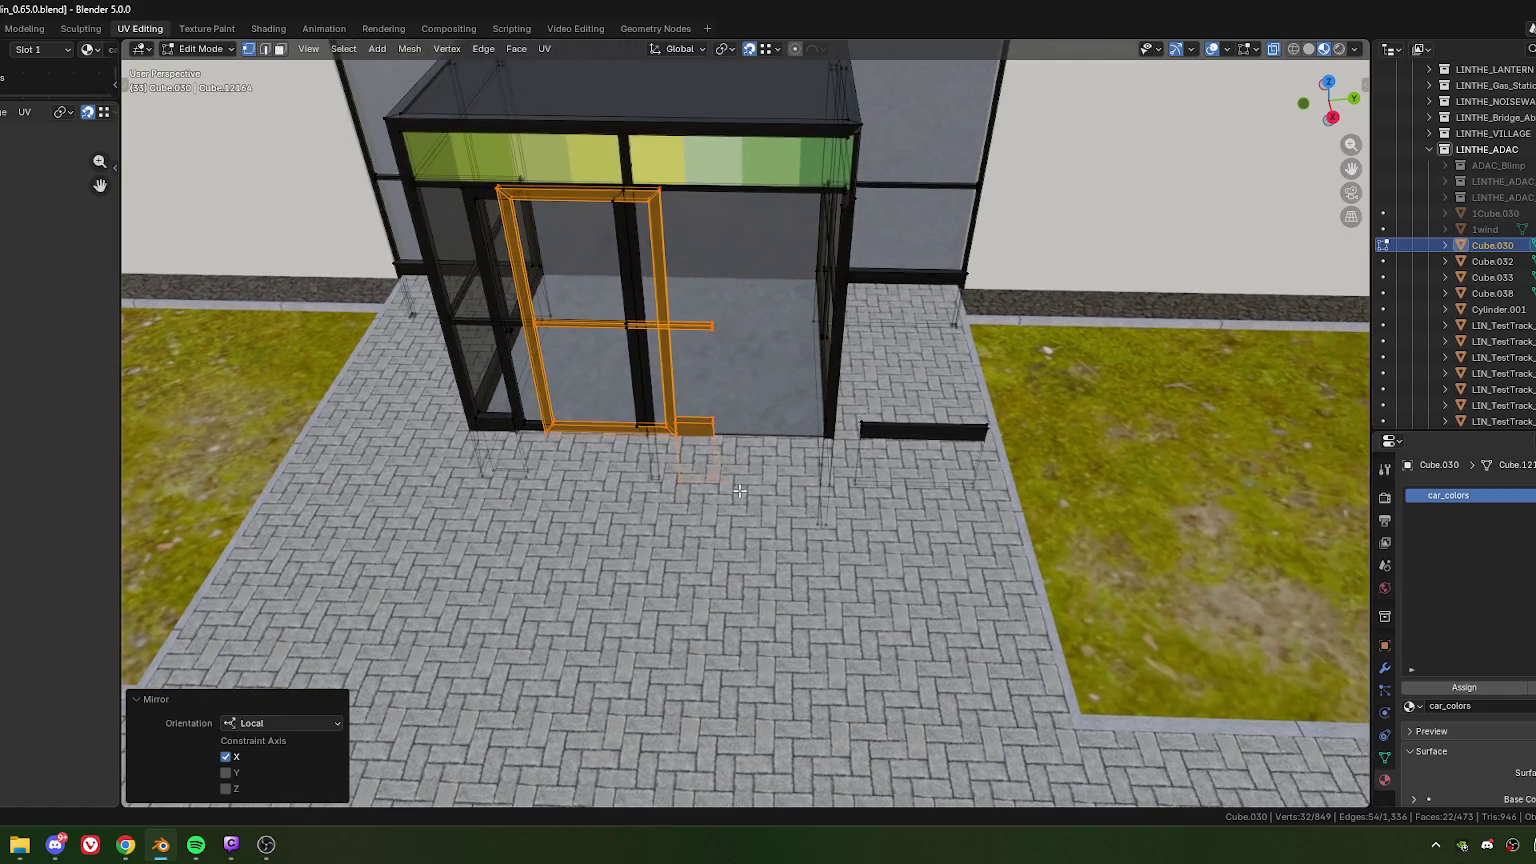
key(alt+n)
click(689, 531)
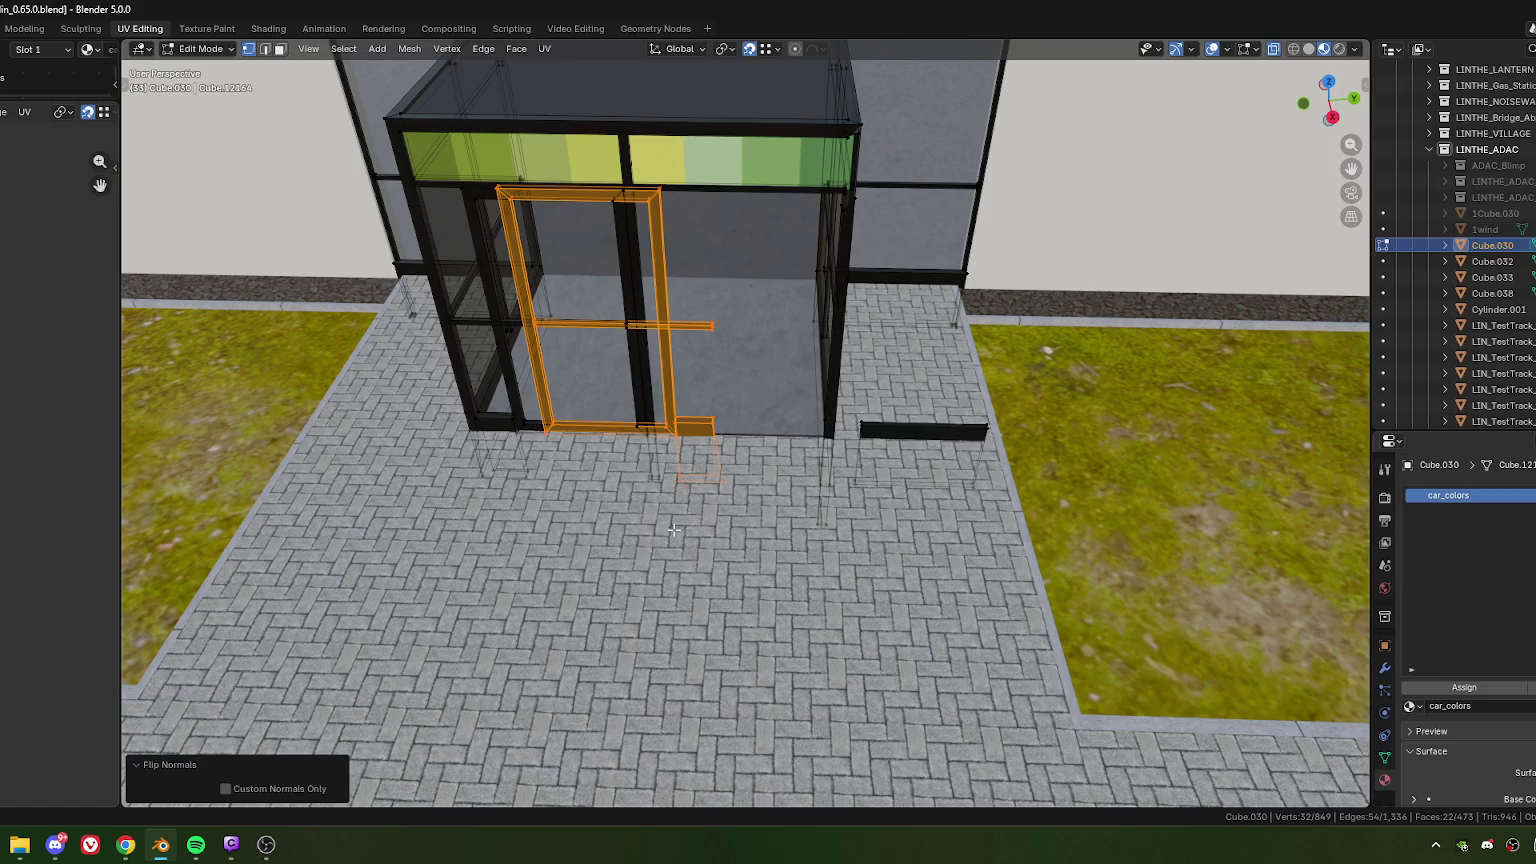
middle_drag(633, 550, 687, 539)
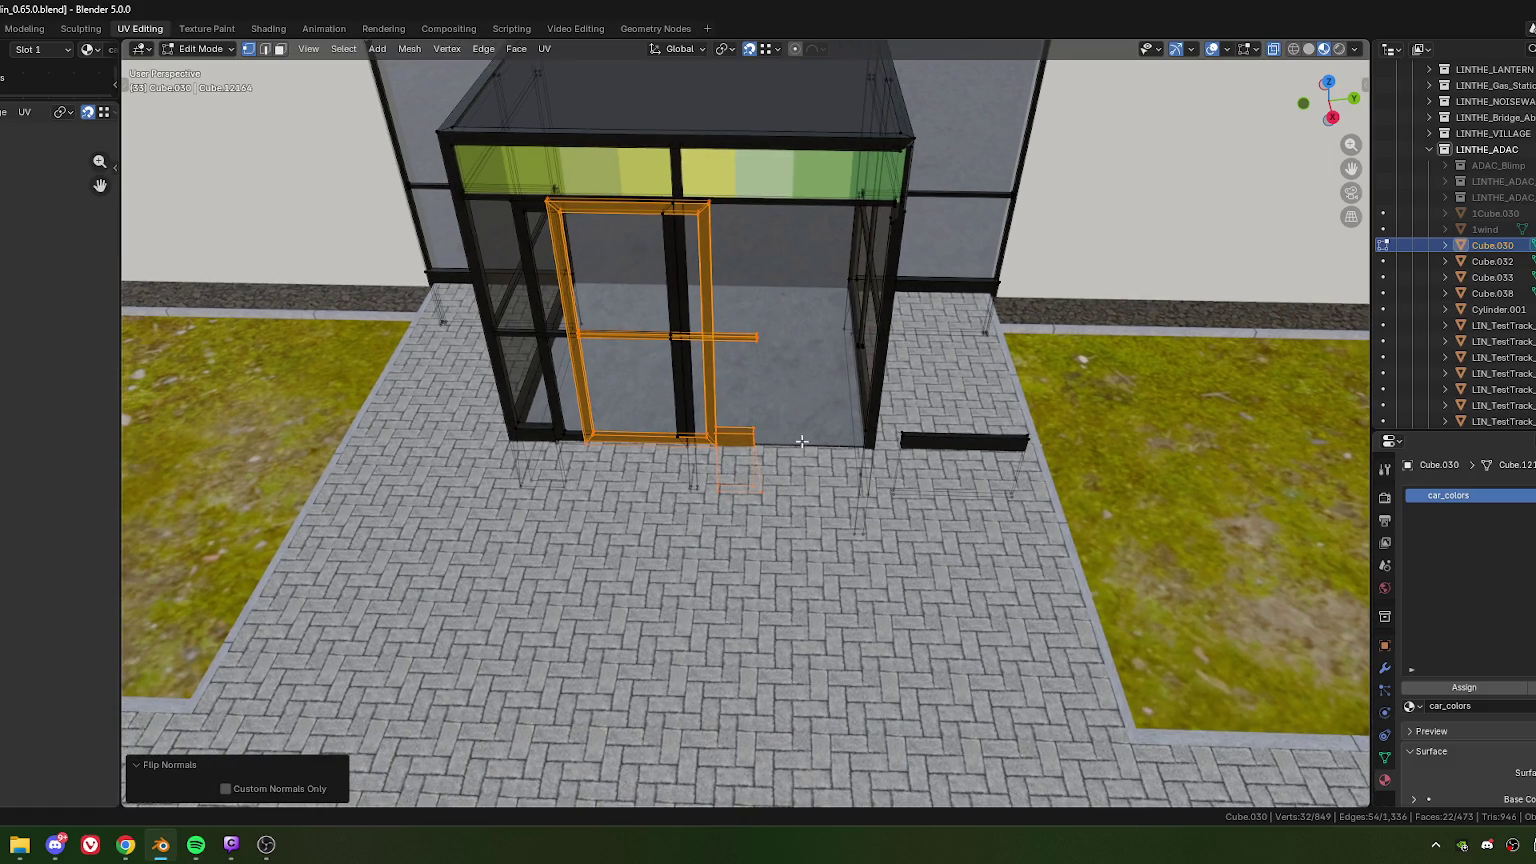
Step: Move the mirrored frame along local X into the right doorway, then nudge it back 0.145 m
key(g)
key(x)
key(x)
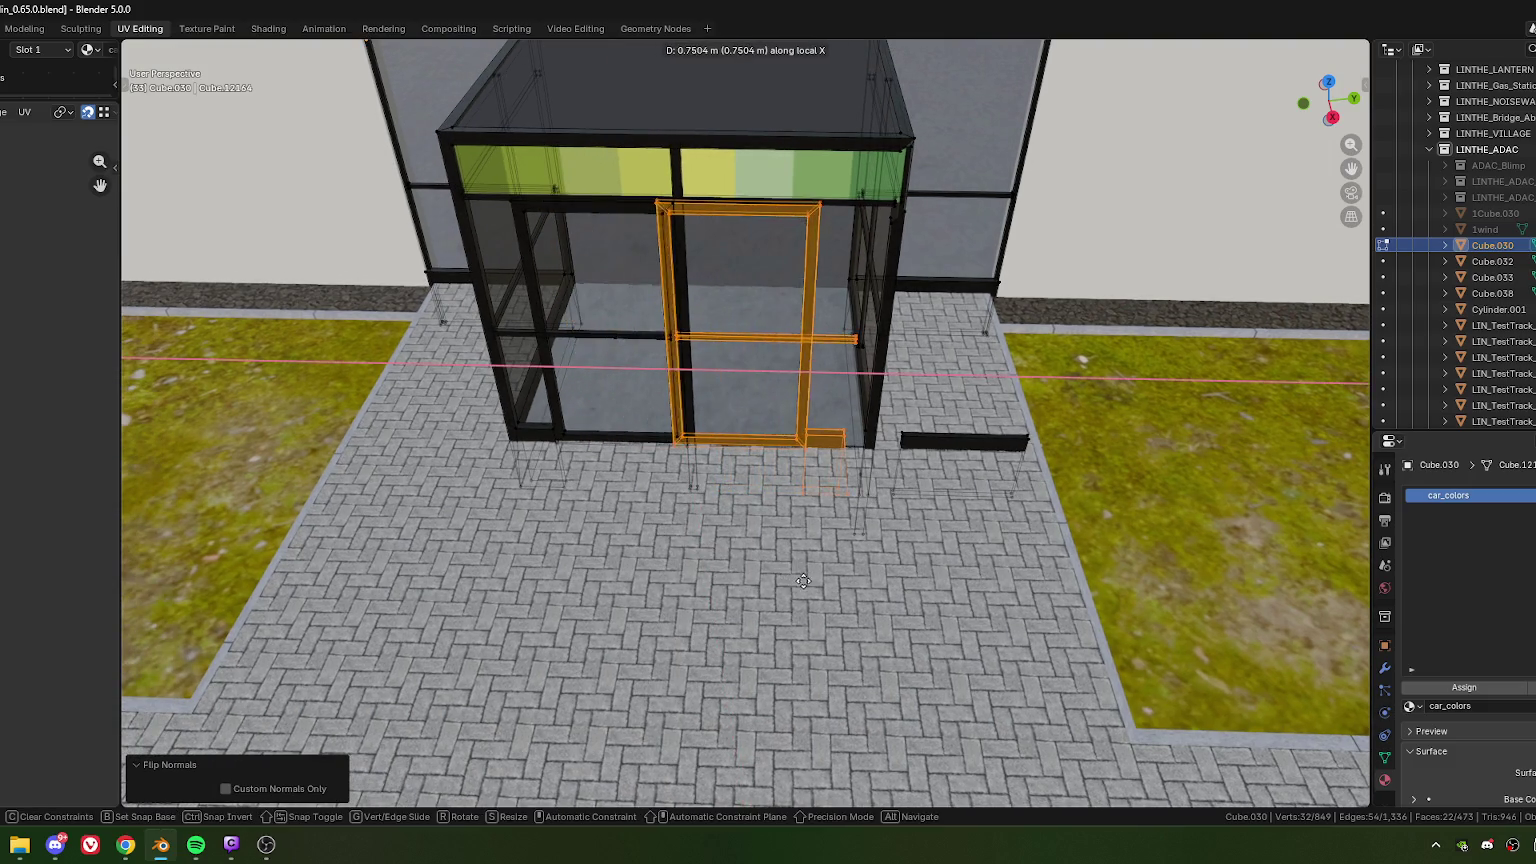
click(824, 581)
scroll(700, 380, up, 4)
middle_drag(690, 340, 683, 310)
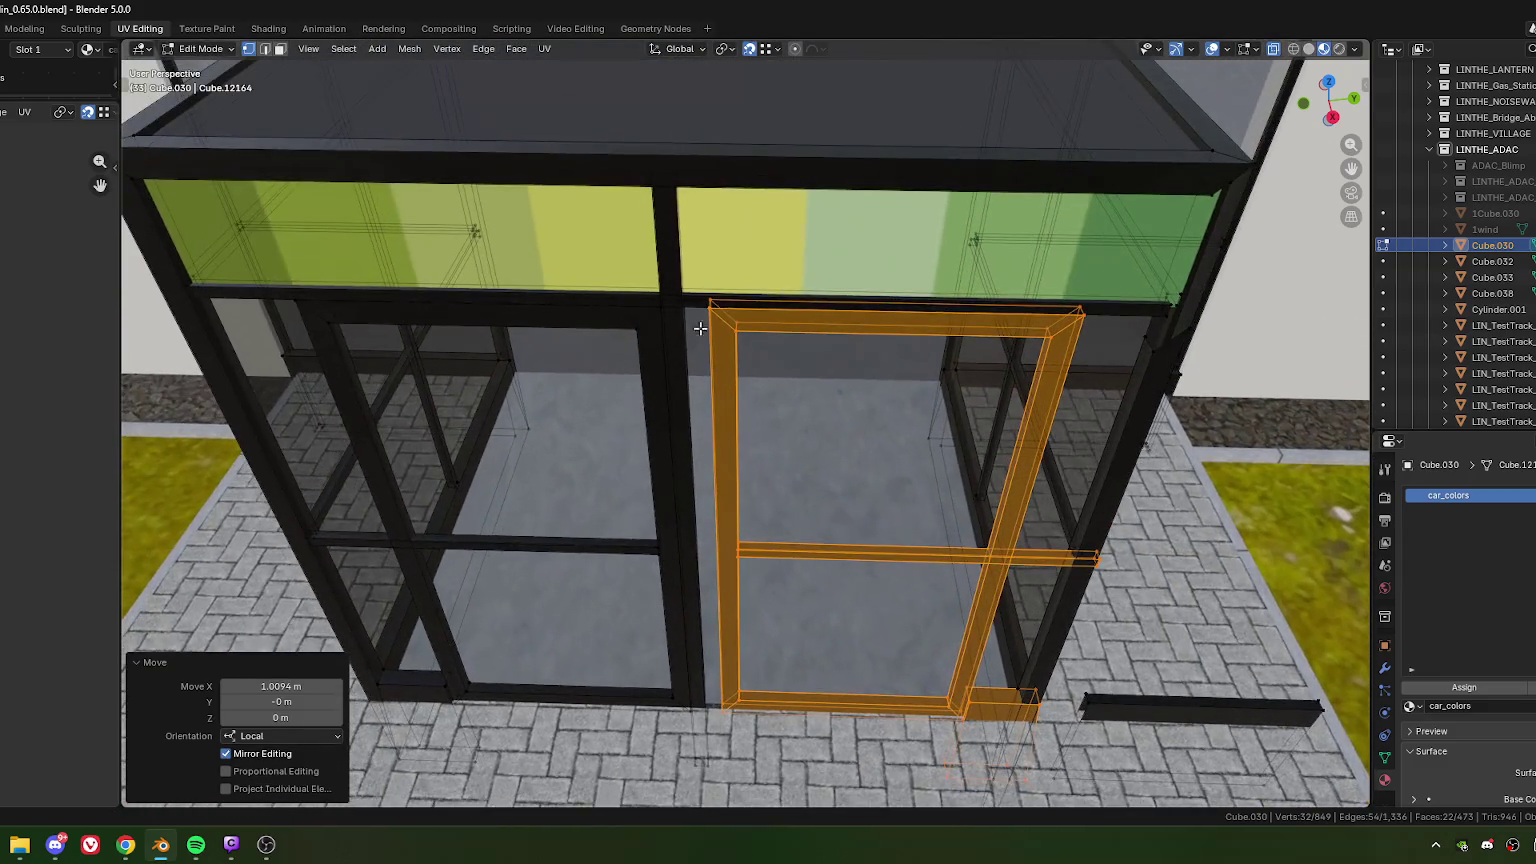
key(g)
key(x)
click(683, 308)
Step: Fine-tune the frame's local X position with a 0.122 m shift and a small final nudge
scroll(684, 329, up, 5)
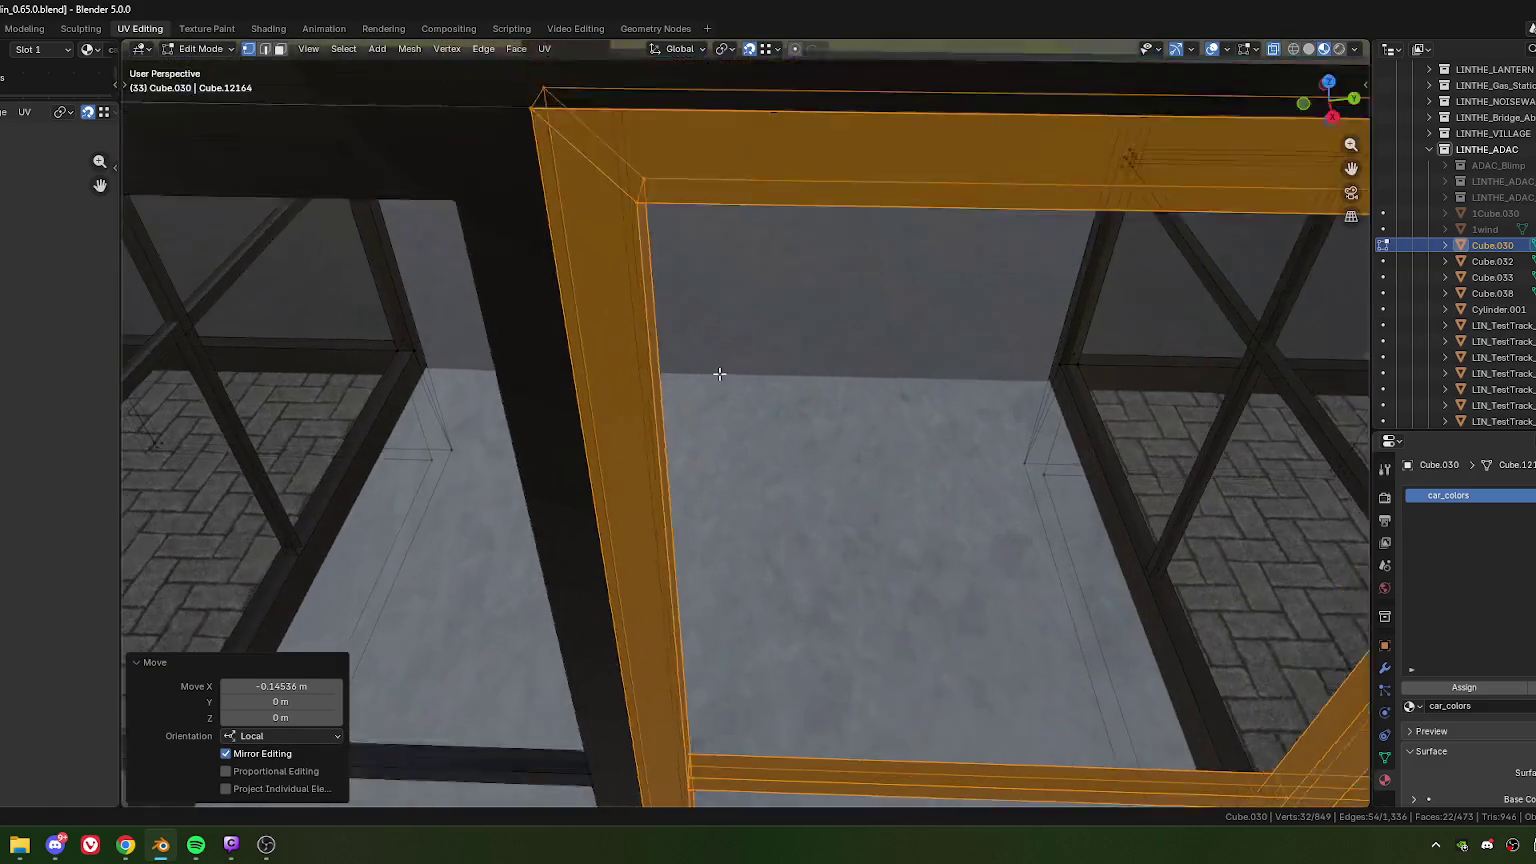
key(g)
key(x)
click(803, 221)
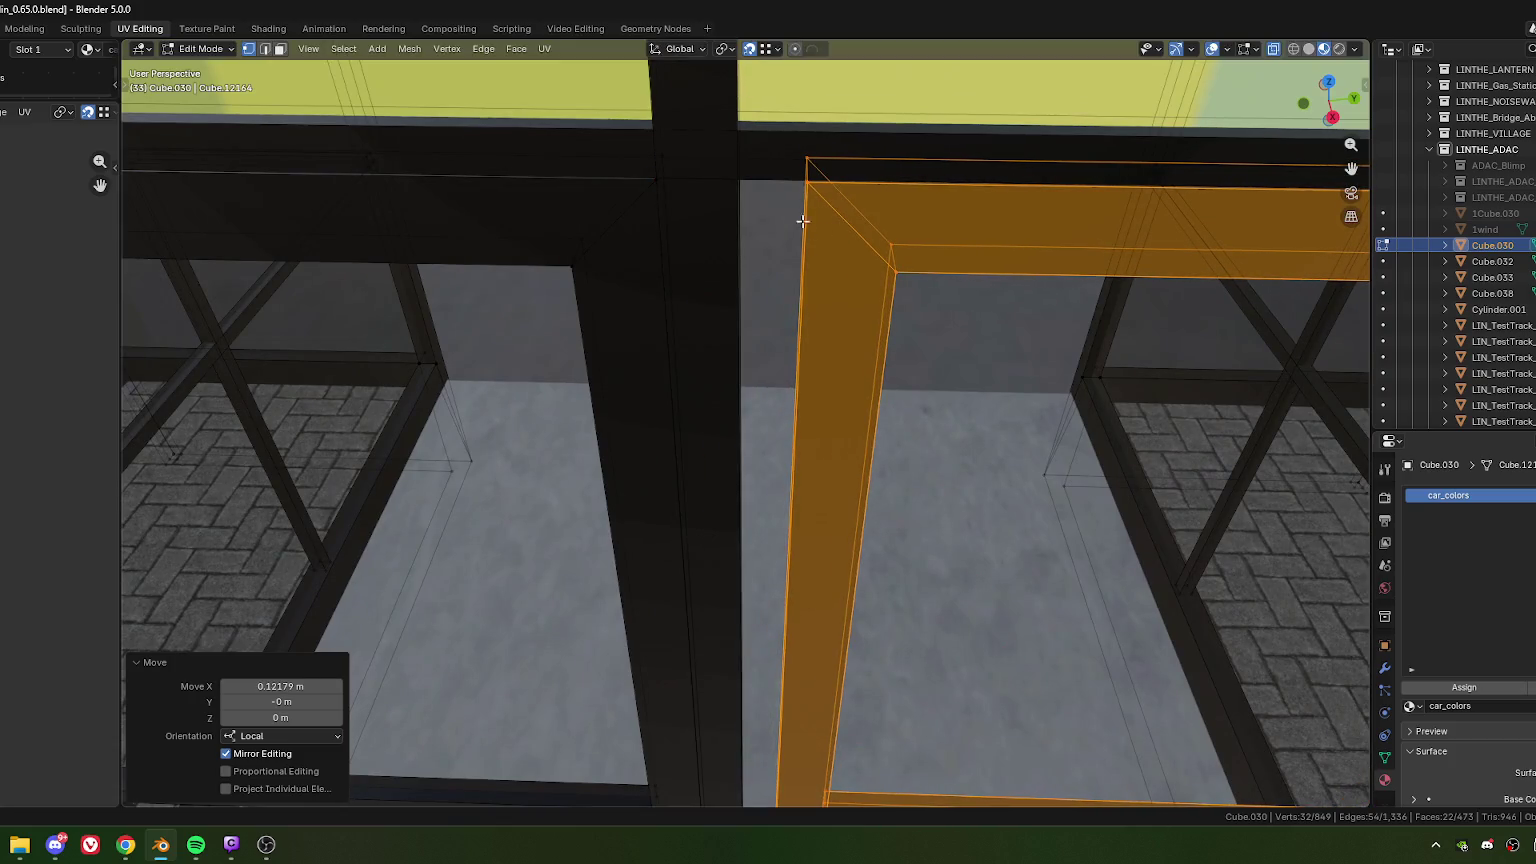
scroll(771, 196, down, 4)
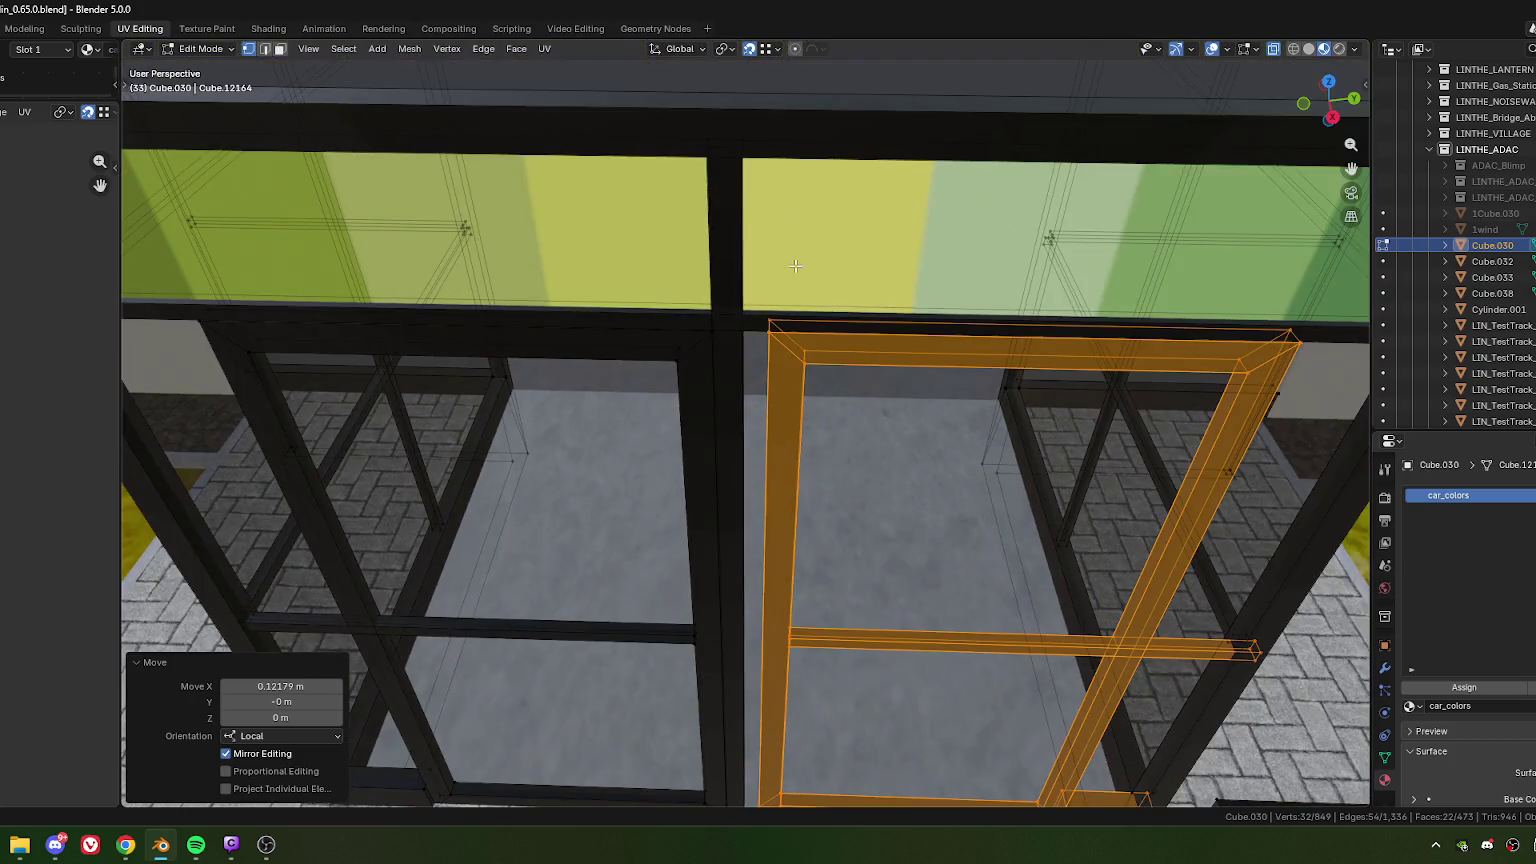
key(g)
key(x)
click(741, 152)
Step: Inspect the door frame's fit and select the two vertices at the vestibule corner
mouse_move(778, 378)
middle_down()
mouse_move(891, 394)
mouse_move(744, 504)
mouse_move(606, 486)
mouse_move(727, 461)
middle_up()
scroll(744, 504, up, 5)
scroll(804, 533, down, 2)
scroll(823, 507, down, 5)
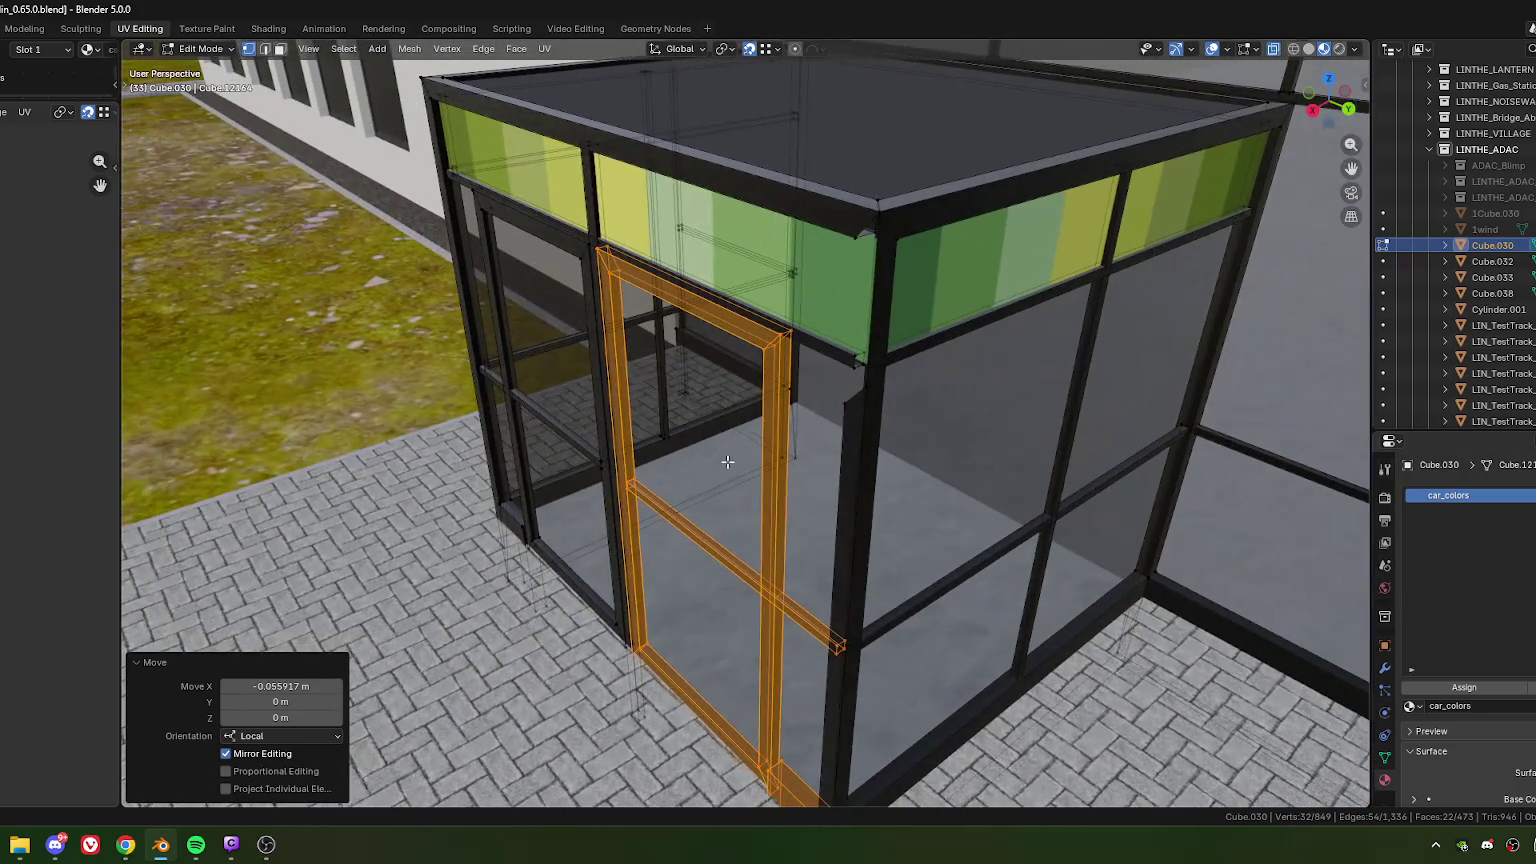
mouse_move(742, 530)
middle_down()
mouse_move(826, 410)
mouse_move(753, 330)
mouse_move(700, 450)
mouse_move(739, 376)
middle_up()
scroll(826, 410, up, 3)
scroll(826, 410, down, 2)
scroll(816, 381, down, 3)
scroll(764, 343, up, 2)
scroll(753, 330, down, 3)
scroll(715, 457, up, 3)
scroll(722, 392, up, 2)
scroll(722, 392, up, 2)
scroll(712, 379, down, 2)
click(739, 376)
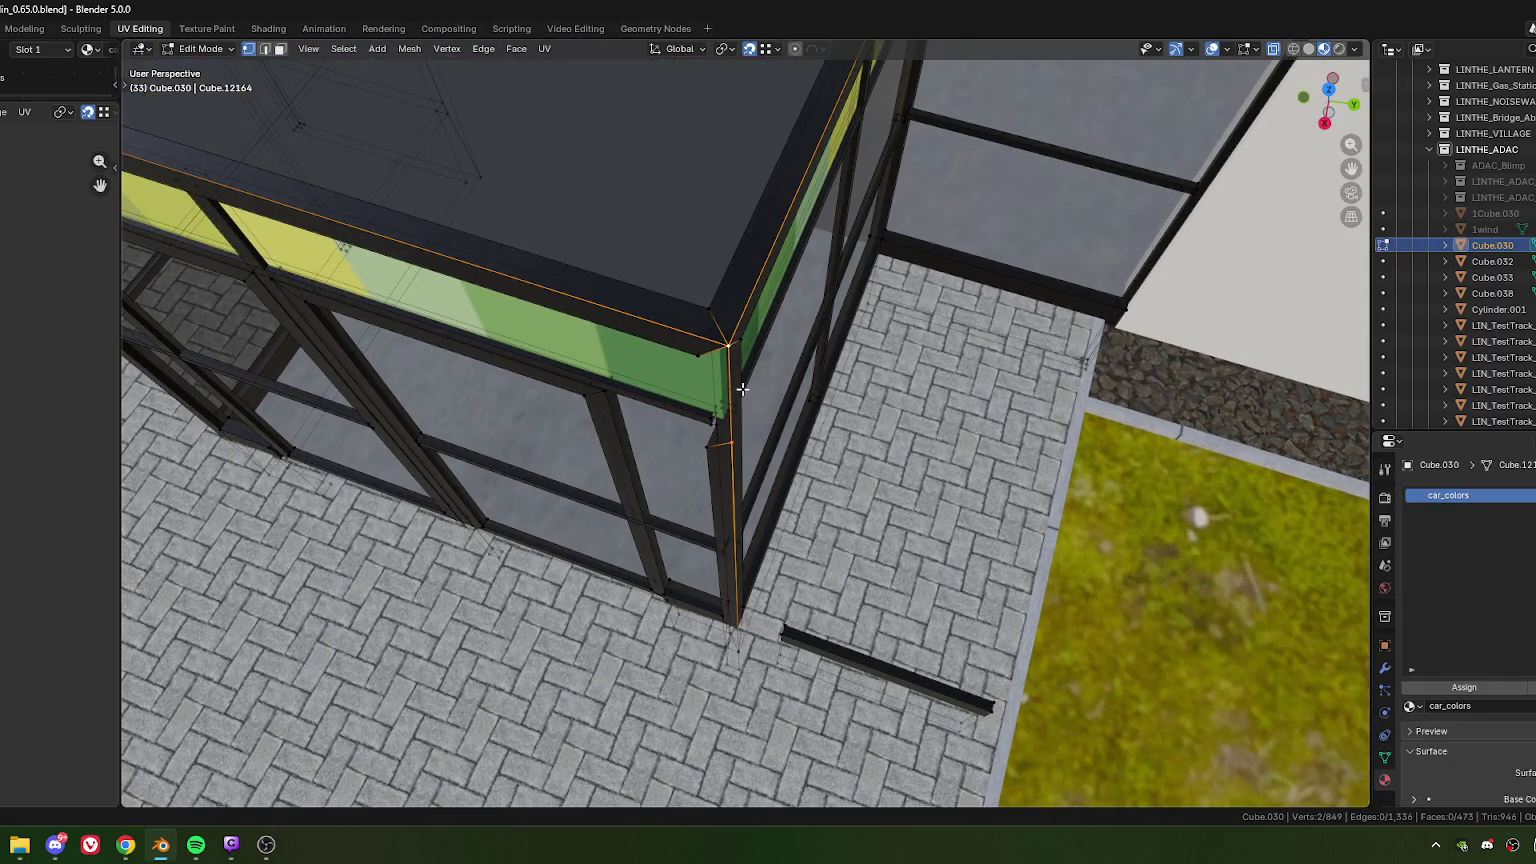
Step: Merge three successive pairs of corner vertices down the frame's corner edge
key(m)
click(728, 451)
click(705, 436)
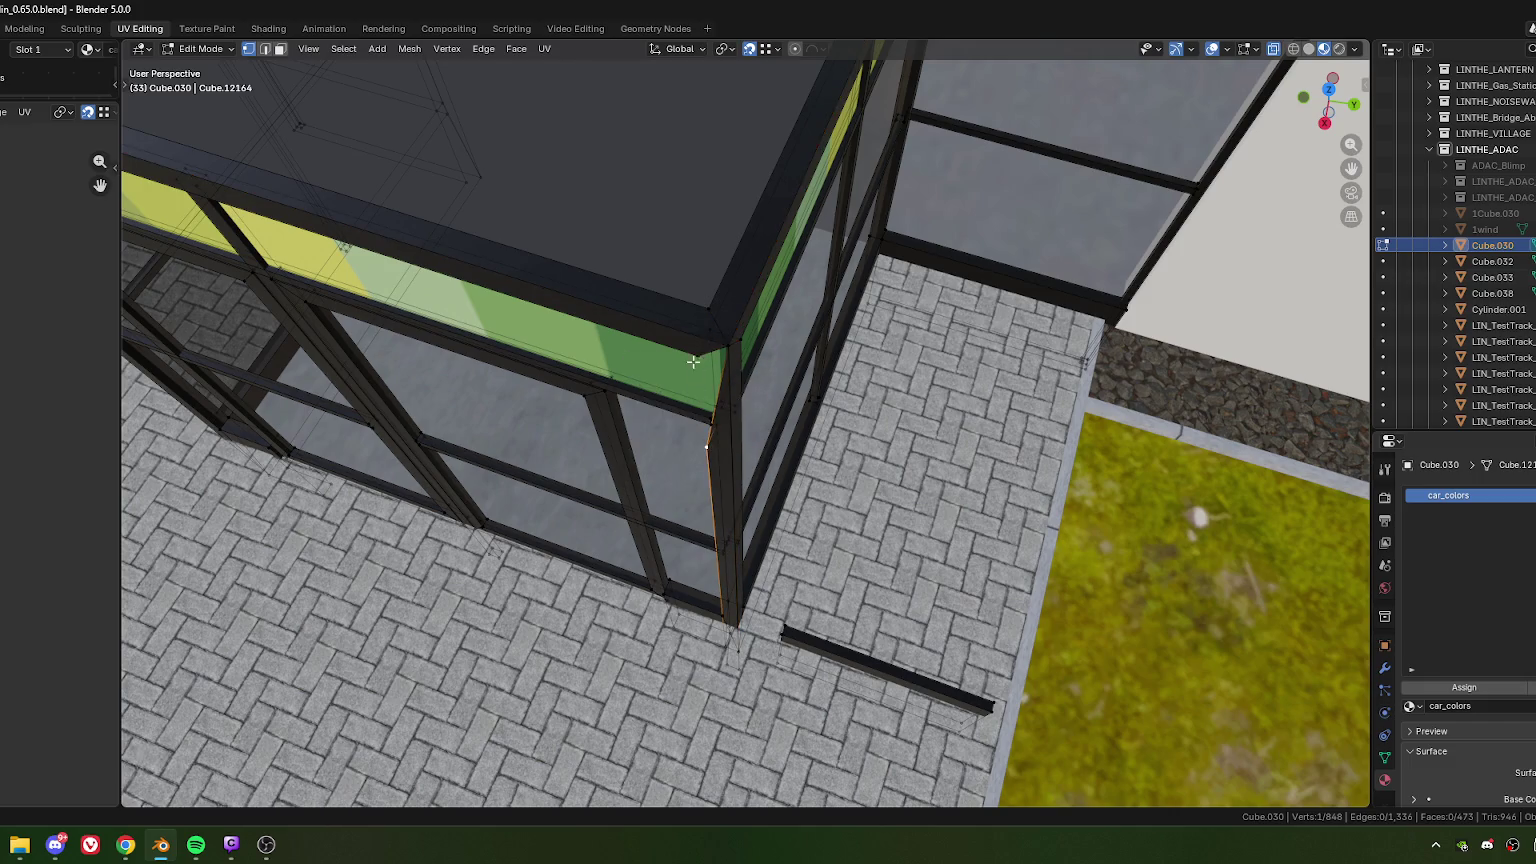
key(m)
click(710, 433)
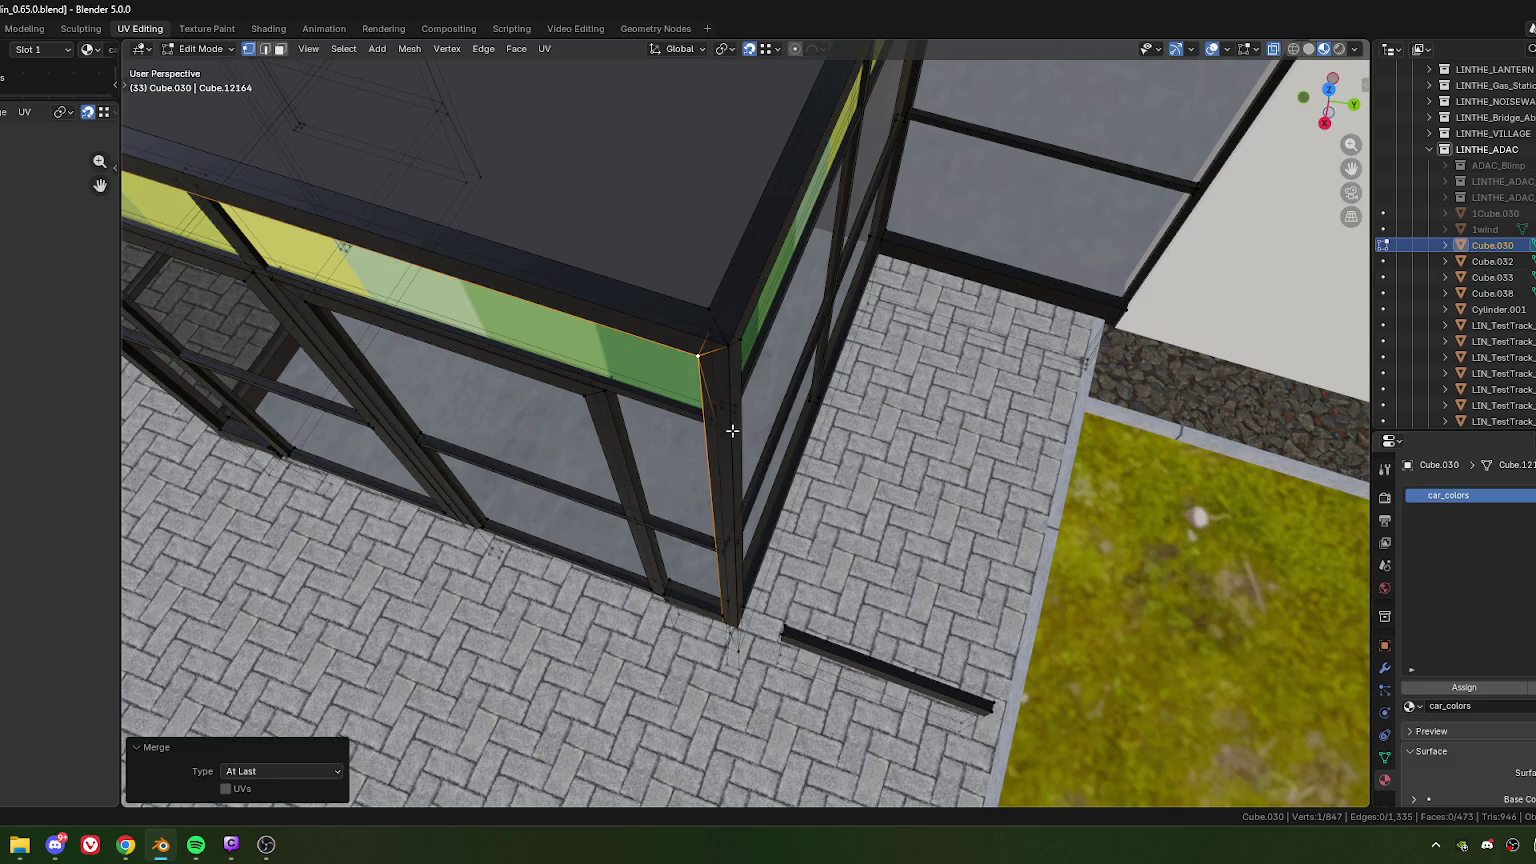
click(718, 422)
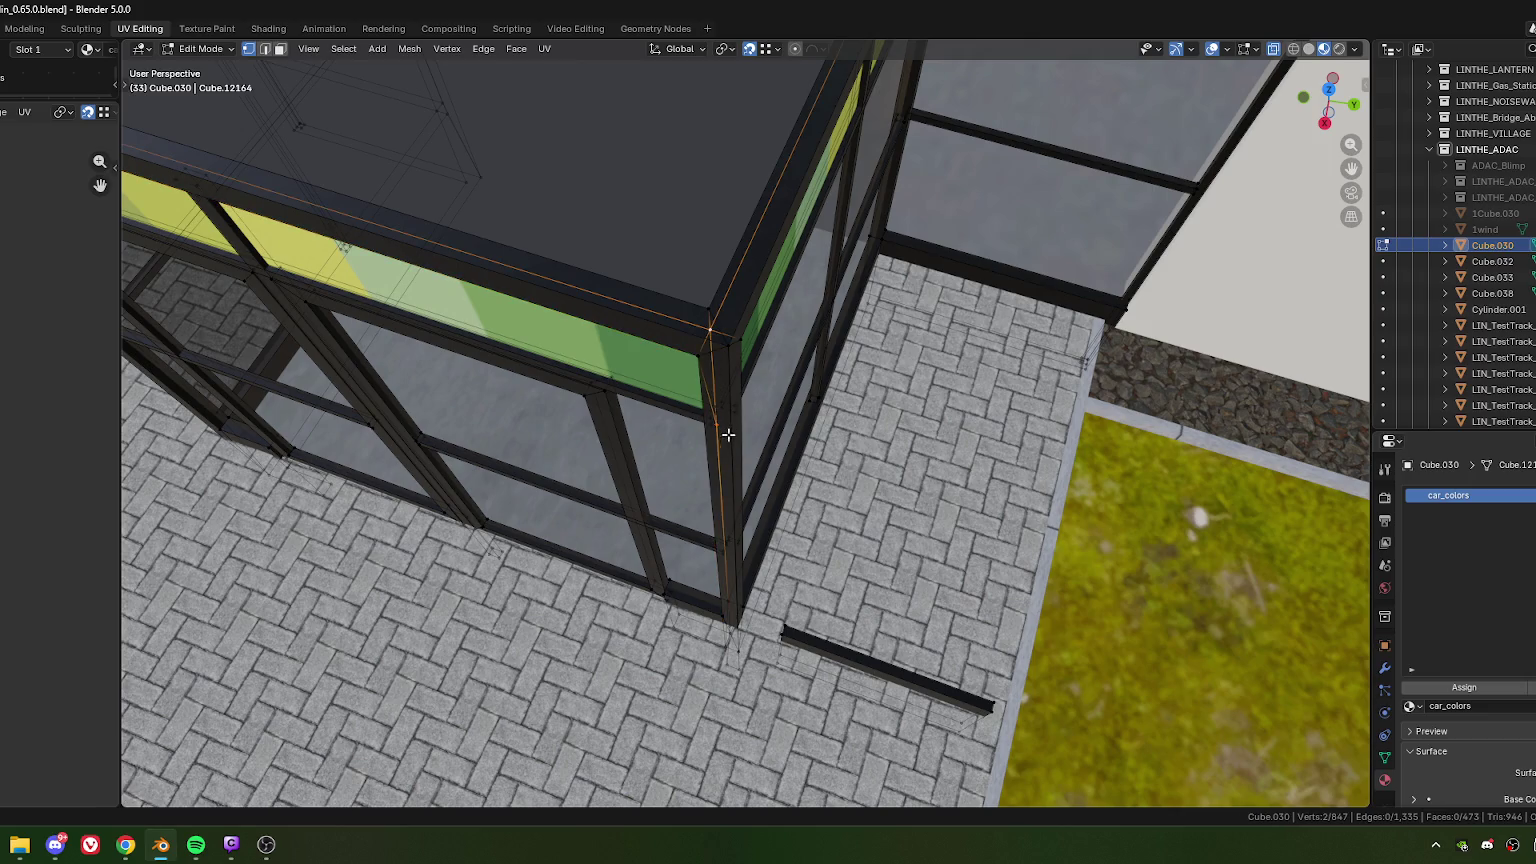
key(m)
click(729, 436)
Step: Weld the pillar-base vertices onto the frame-corner vertex
key(KP_Decimal)
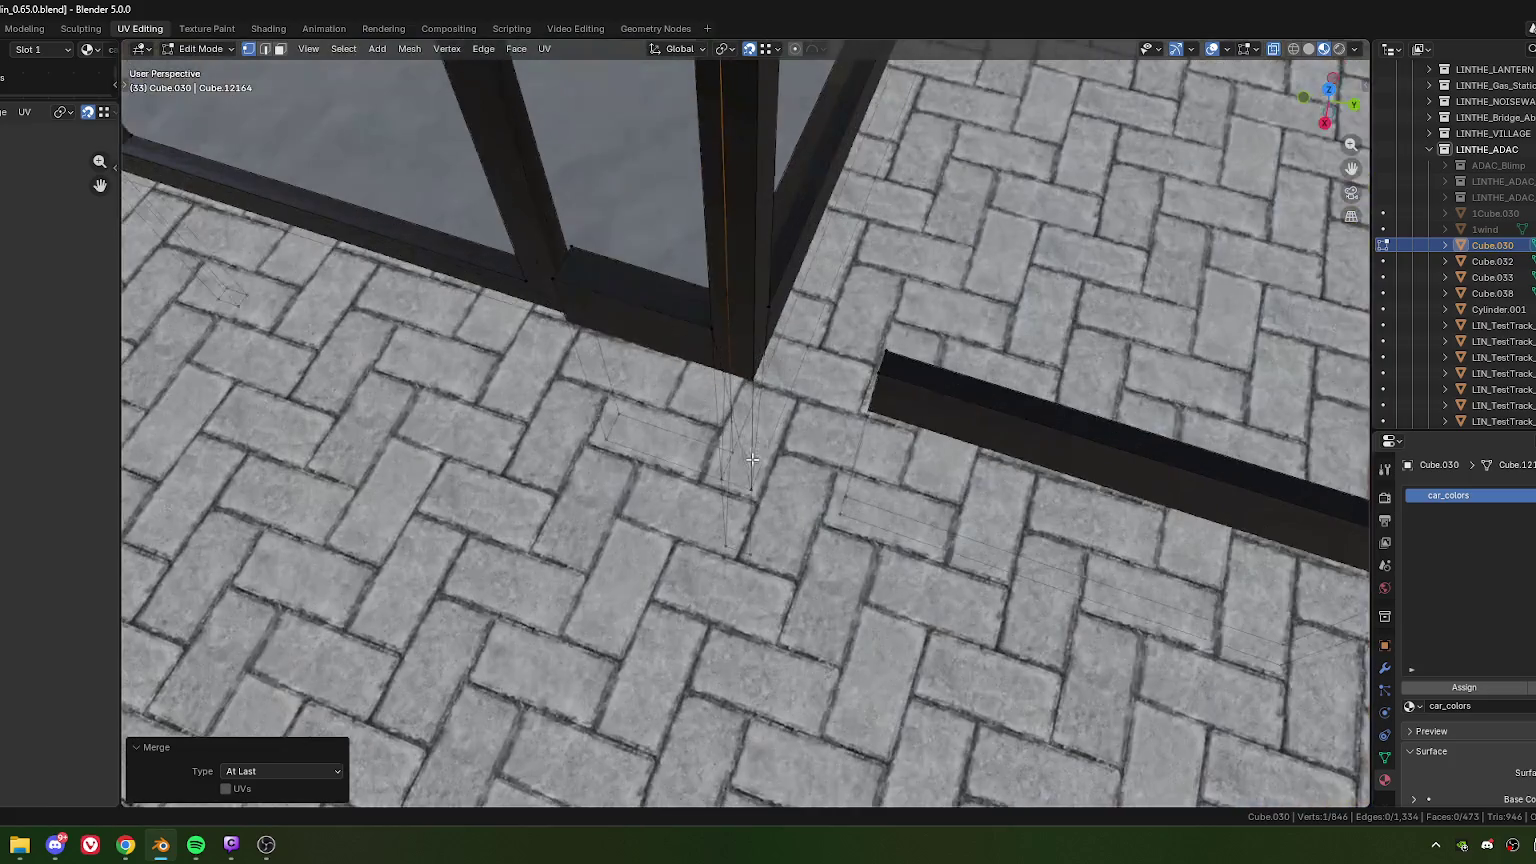
middle_drag(766, 466, 697, 475)
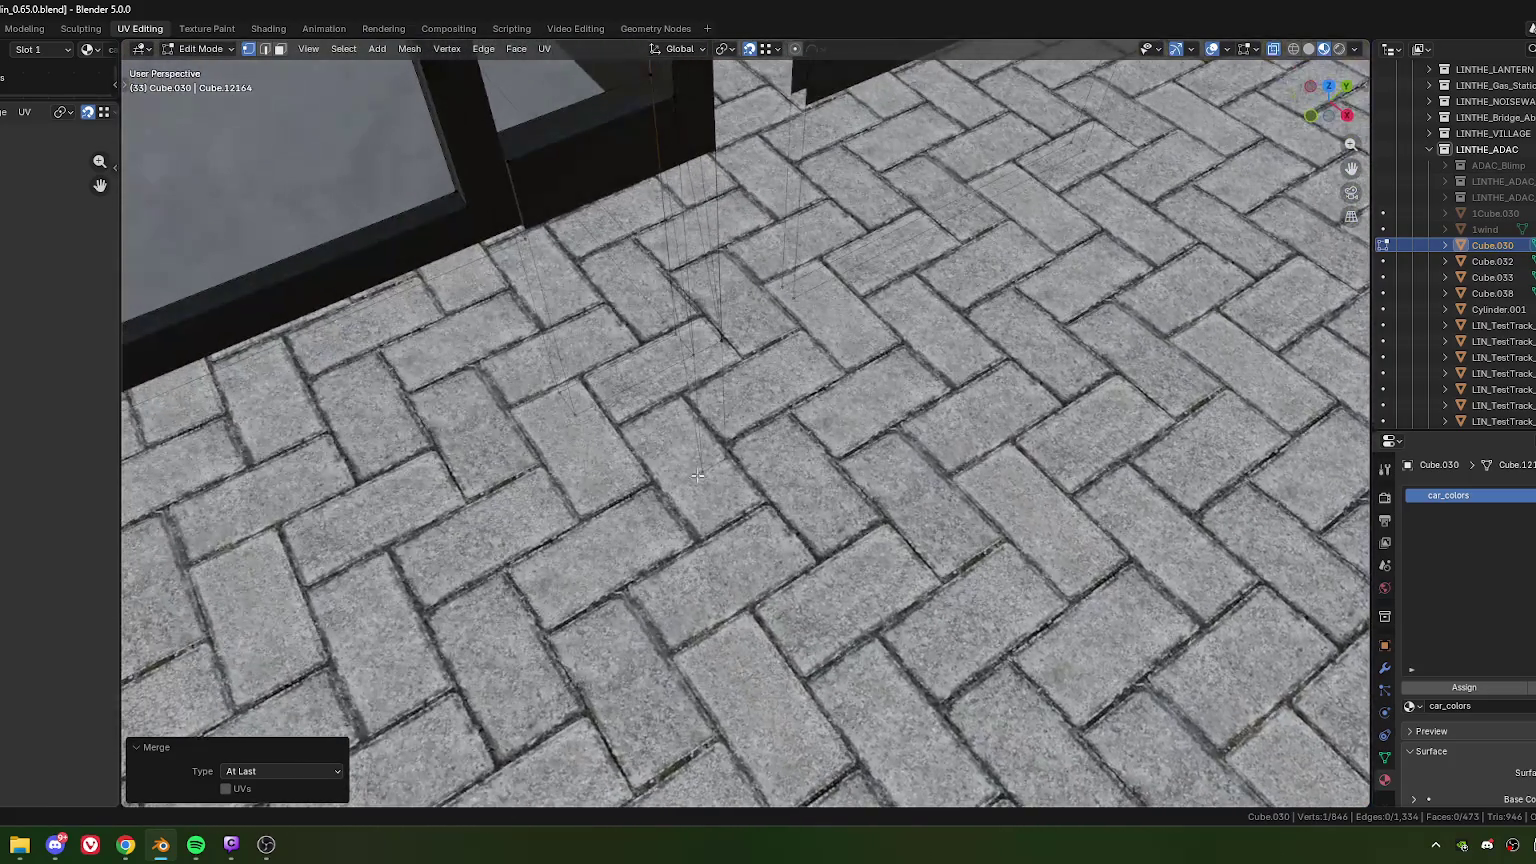
shift+drag(792, 514, 805, 509)
key(KP_Decimal)
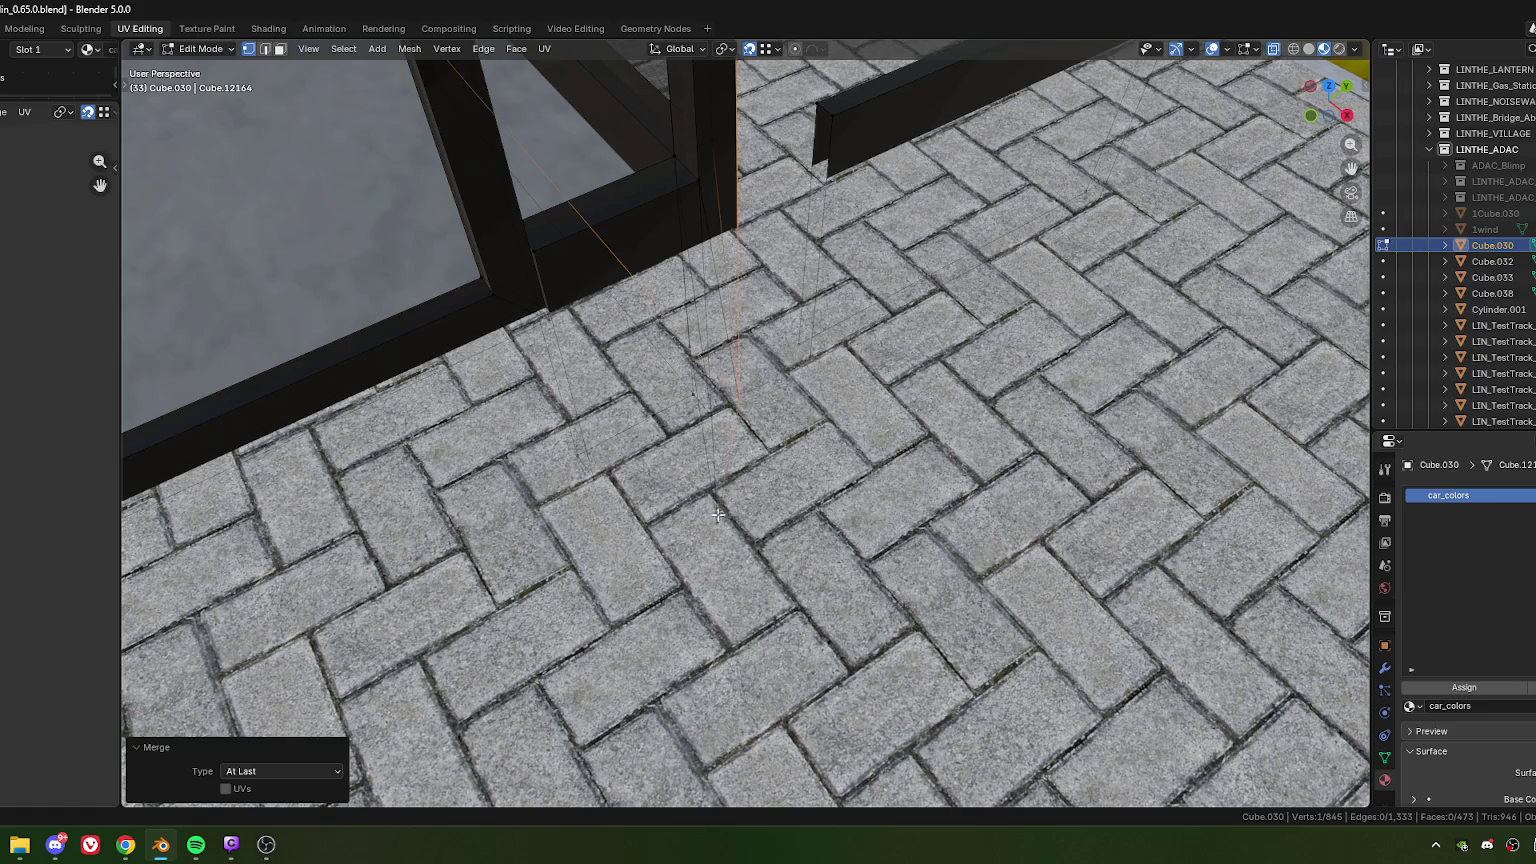
middle_drag(718, 515, 716, 309)
shift+click(717, 304)
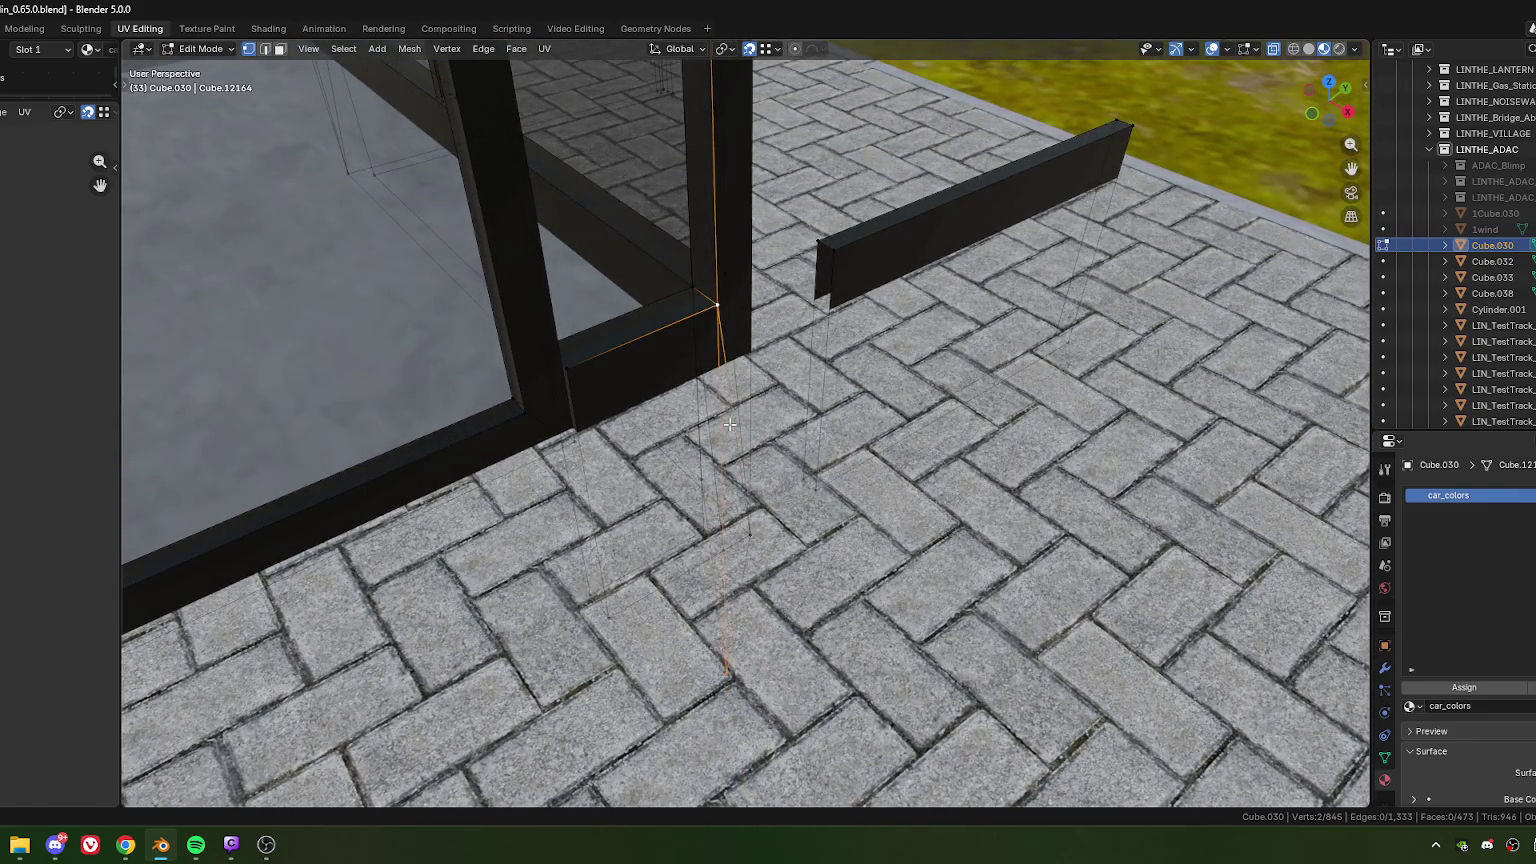
key(m)
click(718, 490)
Step: Merge the neighbouring frame vertex into the corner
middle_drag(718, 490, 722, 559)
shift+click(763, 533)
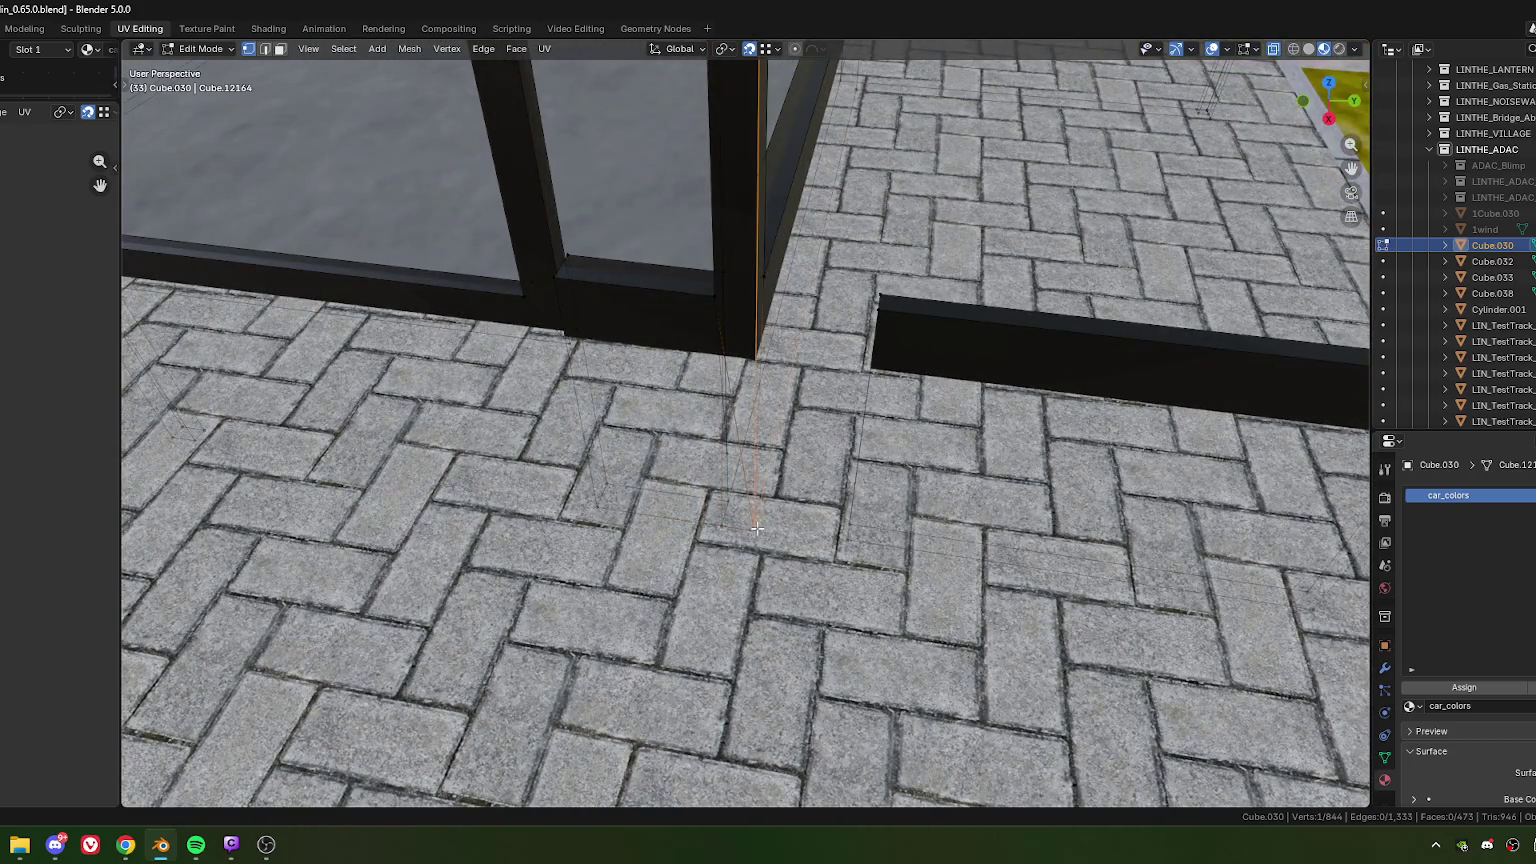
key(m)
click(760, 526)
Step: Nudge the remaining vertex along local Y and merge it with the adjacent corner vertex
mouse_move(760, 526)
middle_down()
mouse_move(994, 505)
mouse_move(741, 582)
middle_up()
key(g)
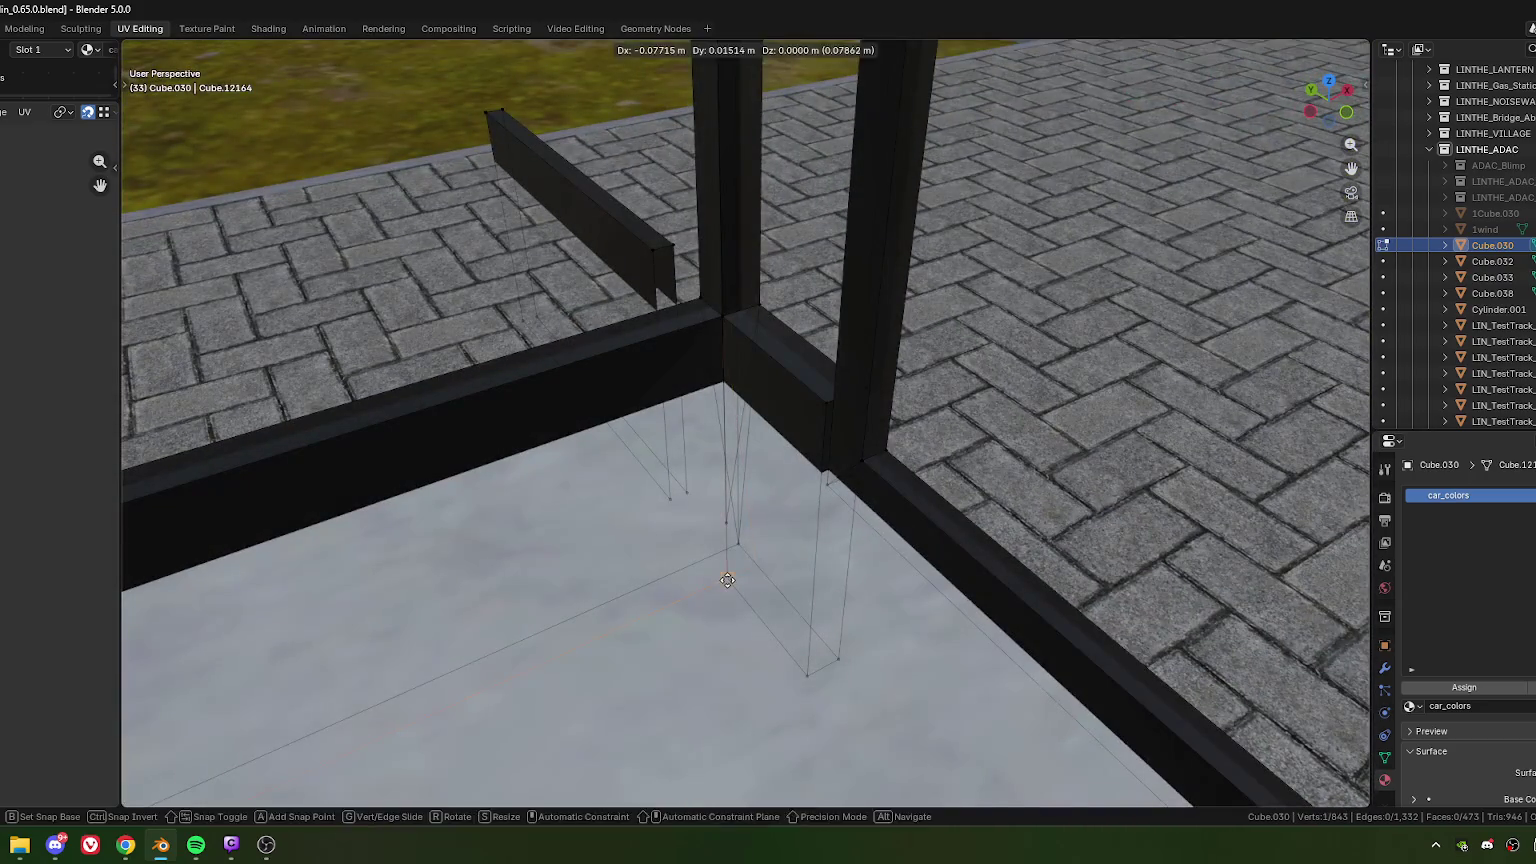
key(y)
key(y)
click(755, 600)
shift+click(754, 592)
key(m)
click(754, 592)
Step: Merge the remaining vertices up the corner column and left beam at their centre
mouse_move(754, 592)
middle_down()
mouse_move(724, 576)
mouse_move(740, 320)
middle_up()
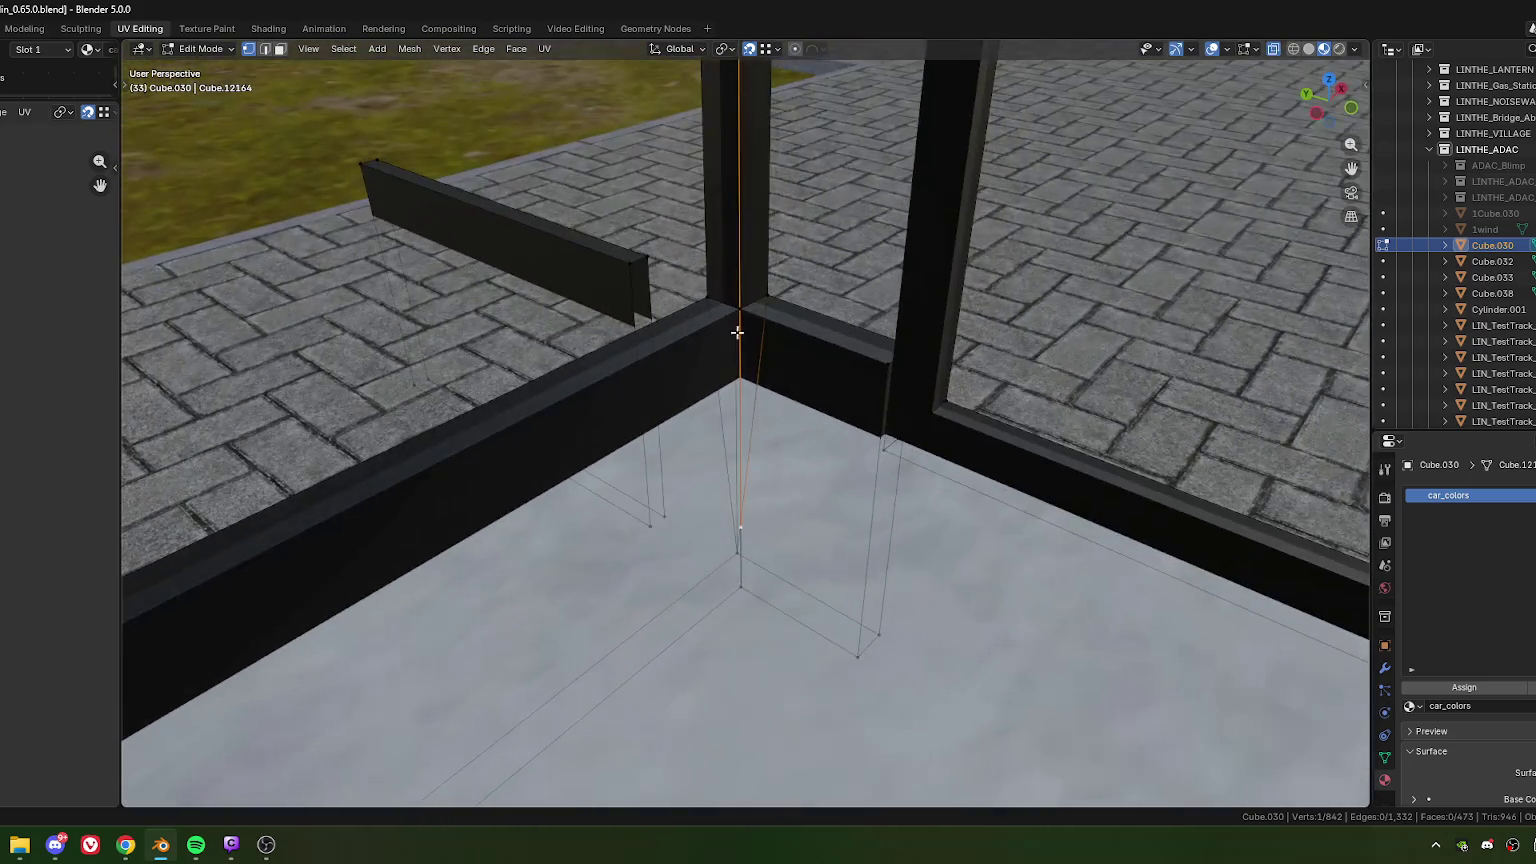
shift+click(740, 314)
key(m)
click(746, 457)
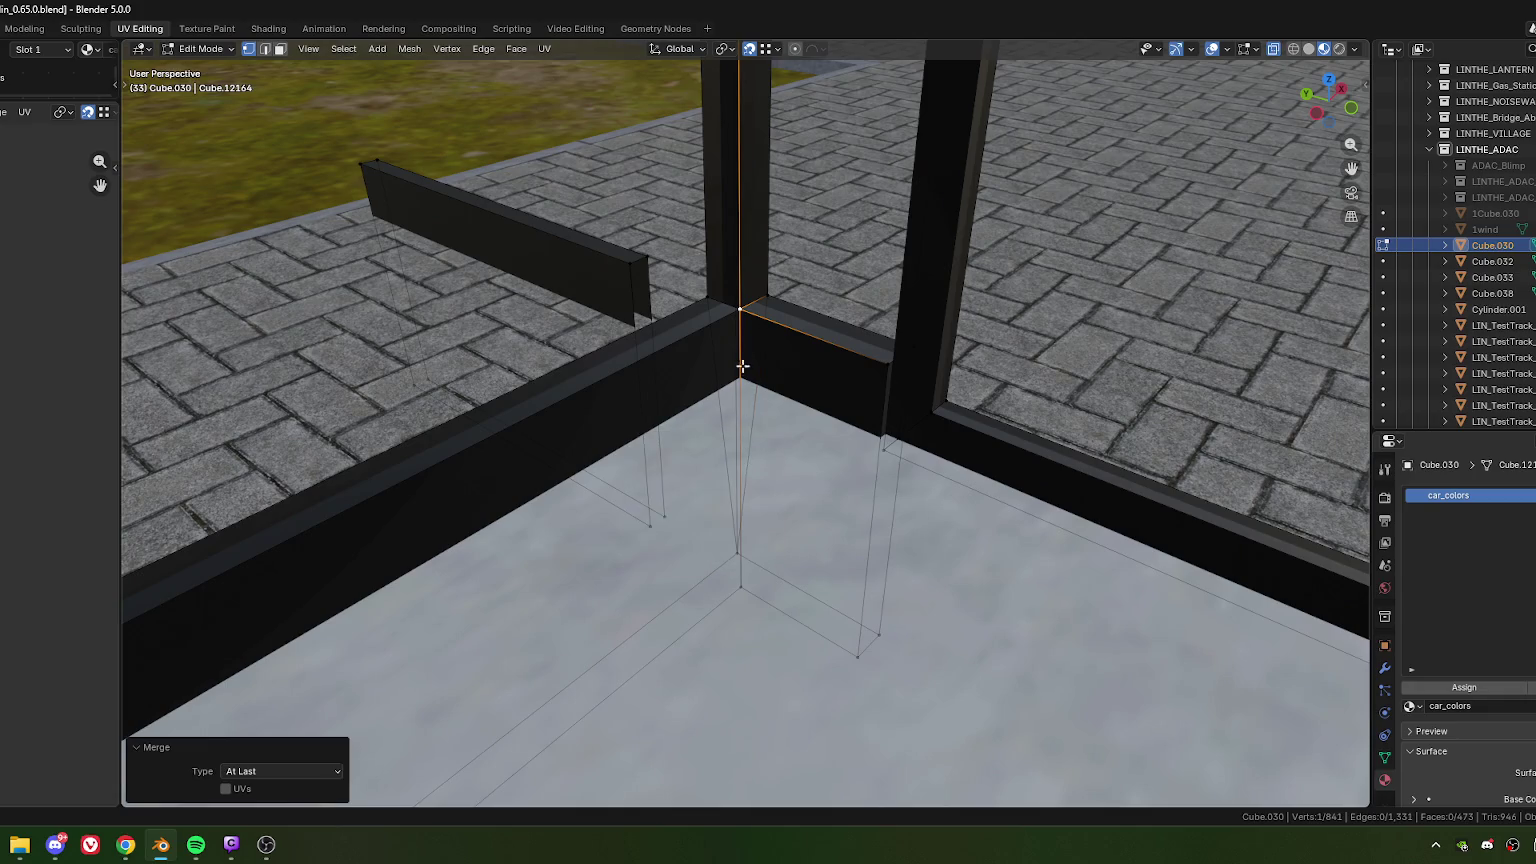
shift+click(738, 370)
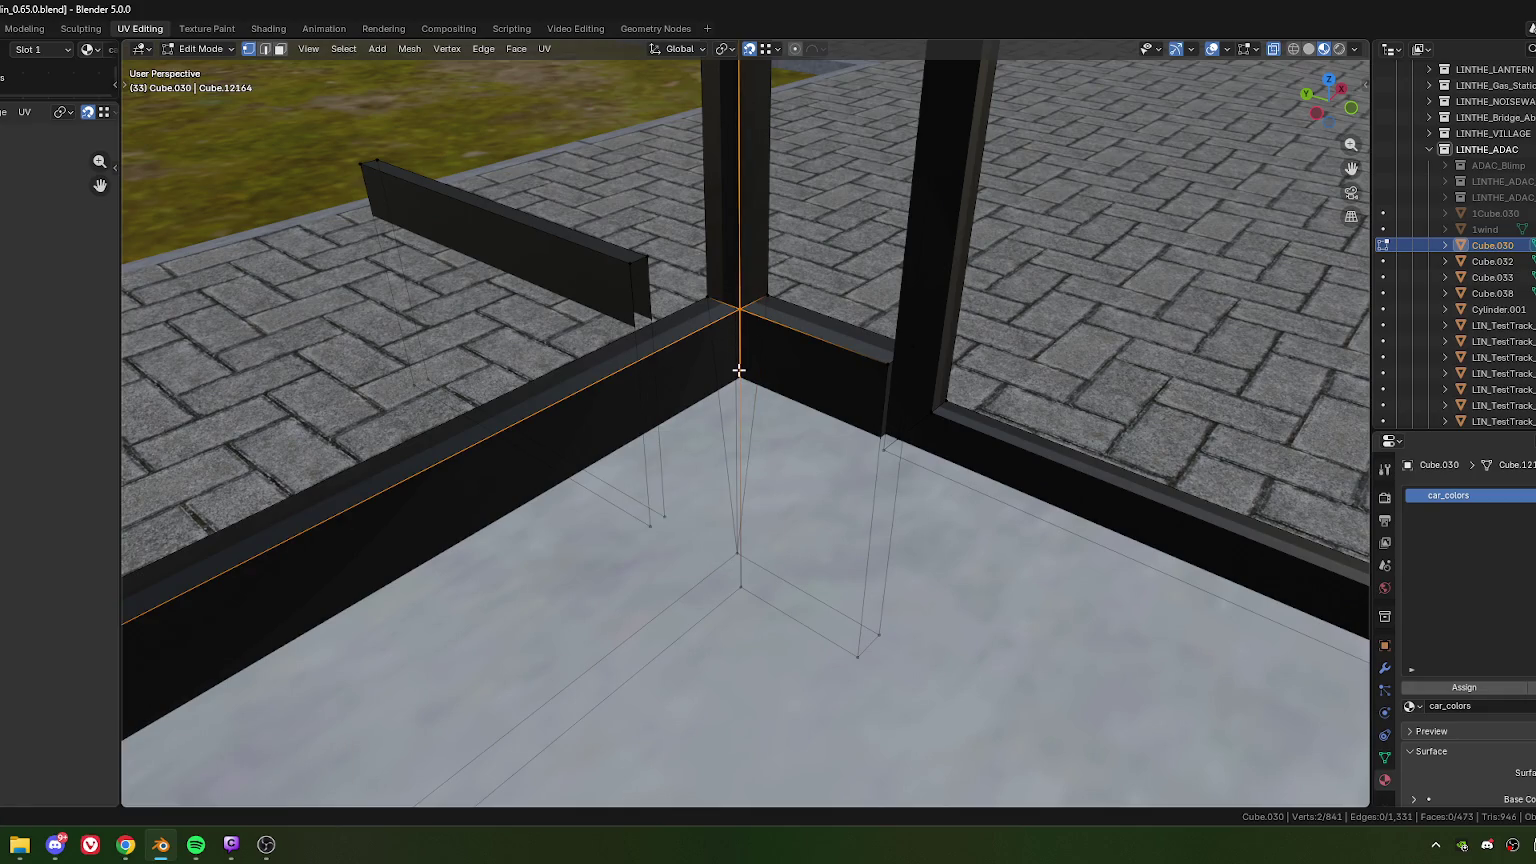
alt+shift+click(702, 282)
middle_drag(702, 282, 801, 576)
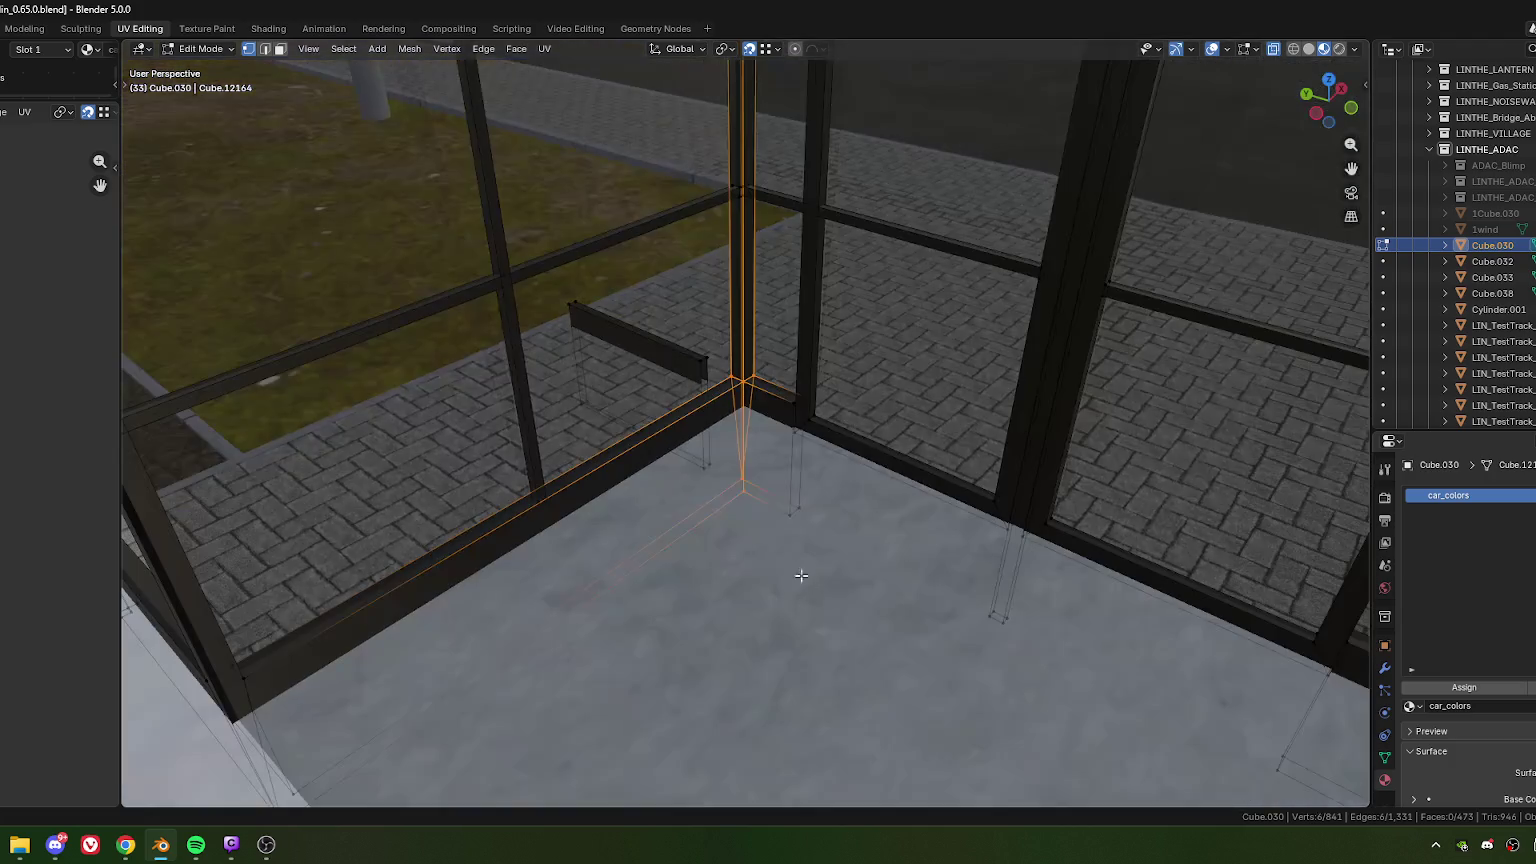
key(m)
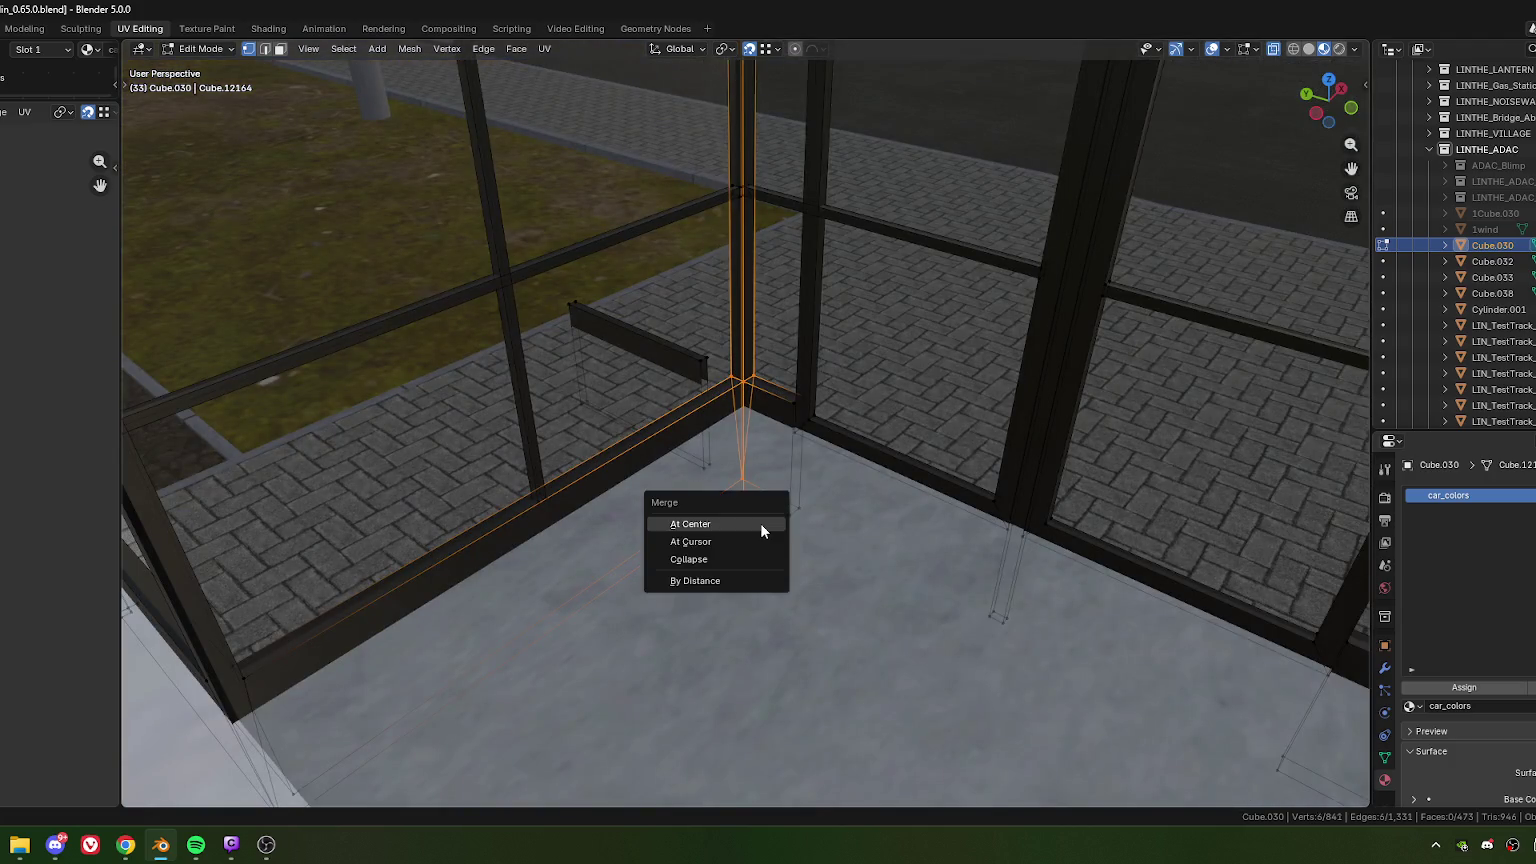
click(760, 523)
Step: Select the whole small stray beam inside the glass box and delete its vertices
click(703, 400)
key(ctrl+l)
key(x)
click(650, 470)
middle_drag(650, 470, 799, 346)
middle_drag(957, 430, 640, 410)
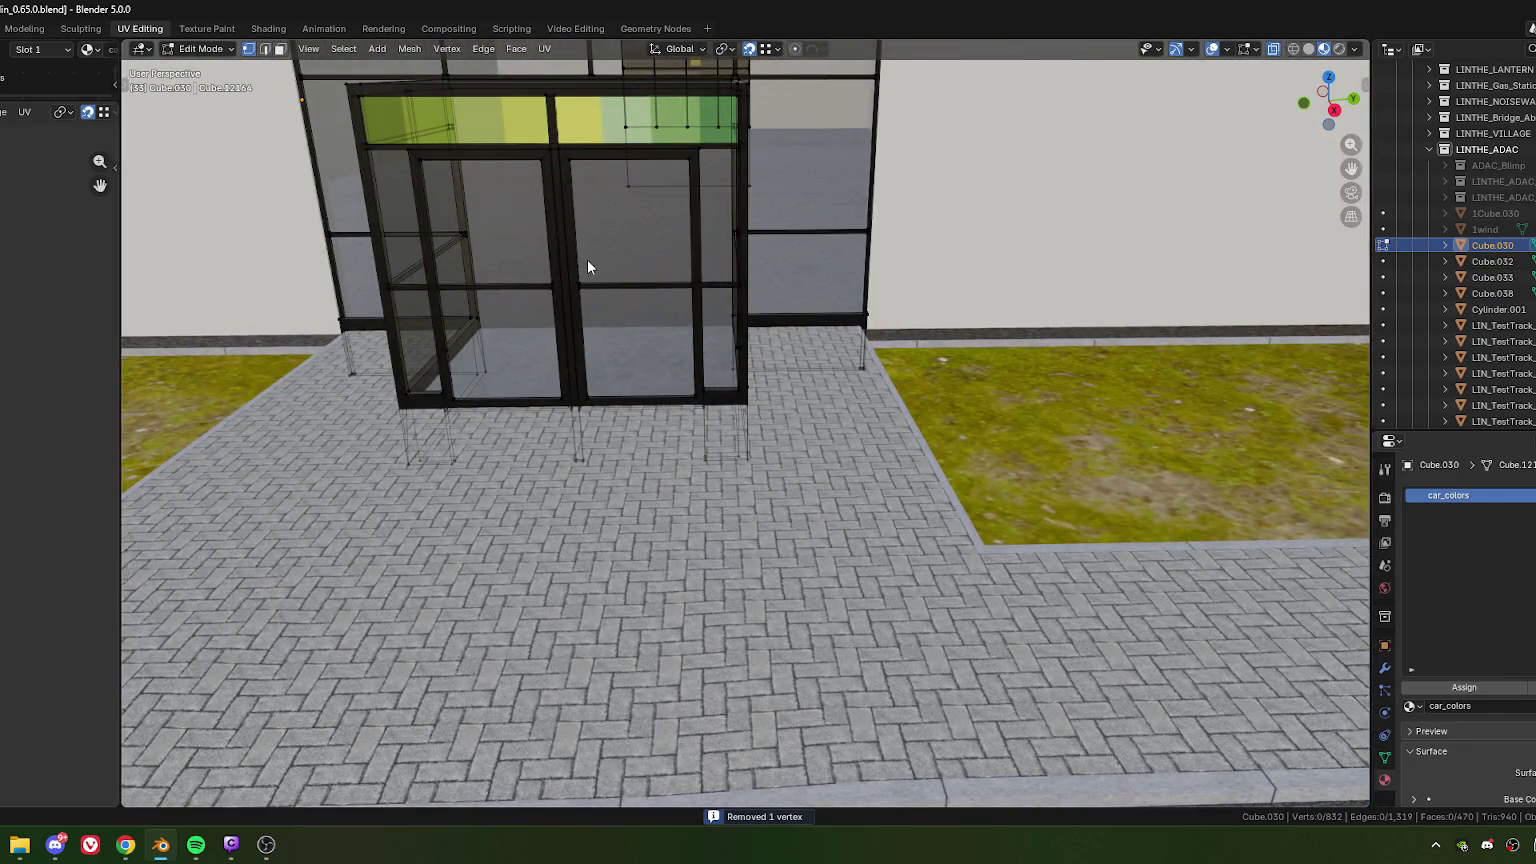
key(Tab)
scroll(587, 266, down, 3)
middle_drag(607, 302, 637, 350)
scroll(720, 408, up, 2)
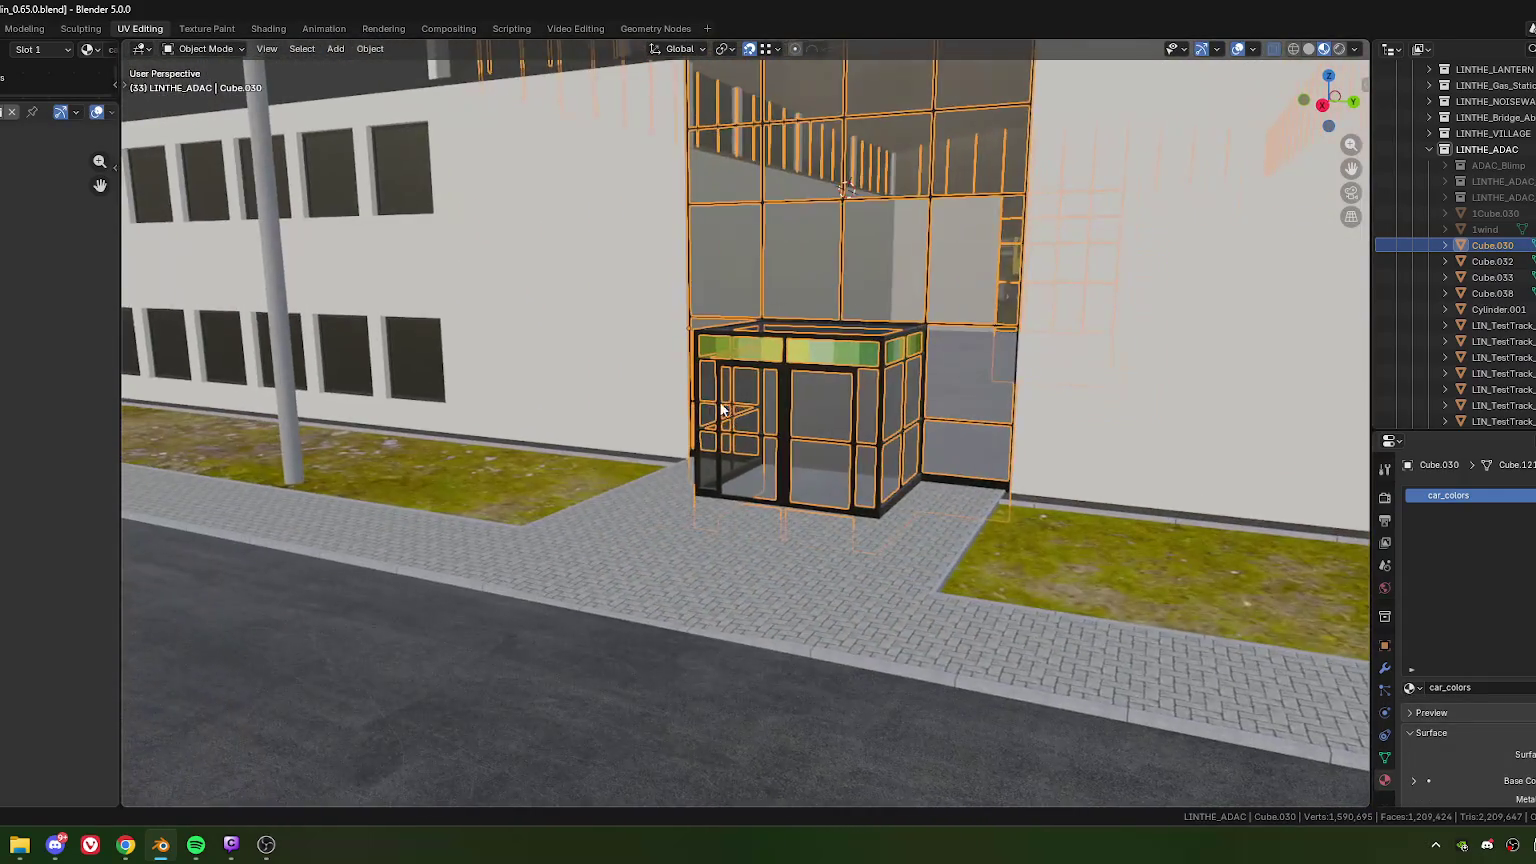
scroll(720, 408, down, 2)
scroll(756, 452, up, 3)
mouse_move(725, 420)
middle_down()
mouse_move(756, 452)
mouse_move(722, 430)
mouse_move(826, 446)
mouse_move(679, 442)
mouse_move(666, 418)
mouse_move(754, 530)
mouse_move(713, 425)
middle_up()
scroll(756, 452, down, 1)
scroll(722, 430, down, 2)
scroll(826, 446, up, 3)
scroll(859, 440, down, 3)
scroll(674, 431, up, 2)
scroll(677, 445, down, 2)
scroll(730, 493, up, 3)
scroll(730, 494, down, 2)
scroll(740, 462, down, 1)
scroll(753, 438, up, 3)
scroll(730, 416, up, 3)
key(Tab)
key(3)
Step: Select the thin centre door strip and try a local X move, then undo it
click(717, 431)
scroll(711, 441, up, 2)
scroll(705, 400, up, 2)
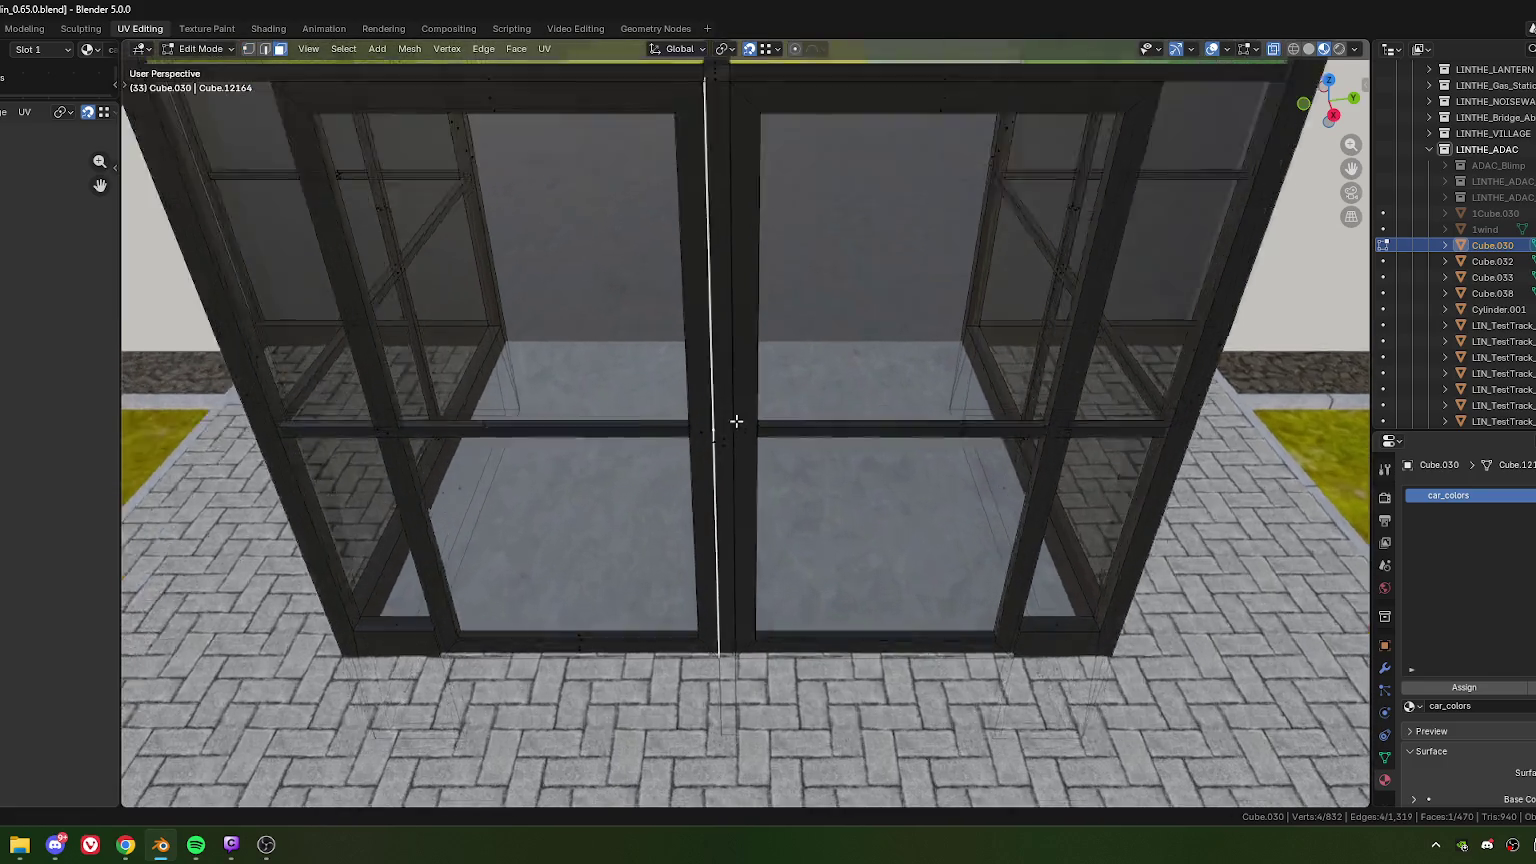
scroll(730, 440, up, 2)
scroll(750, 470, up, 2)
mouse_move(769, 509)
middle_down()
mouse_move(816, 487)
mouse_move(761, 507)
middle_up()
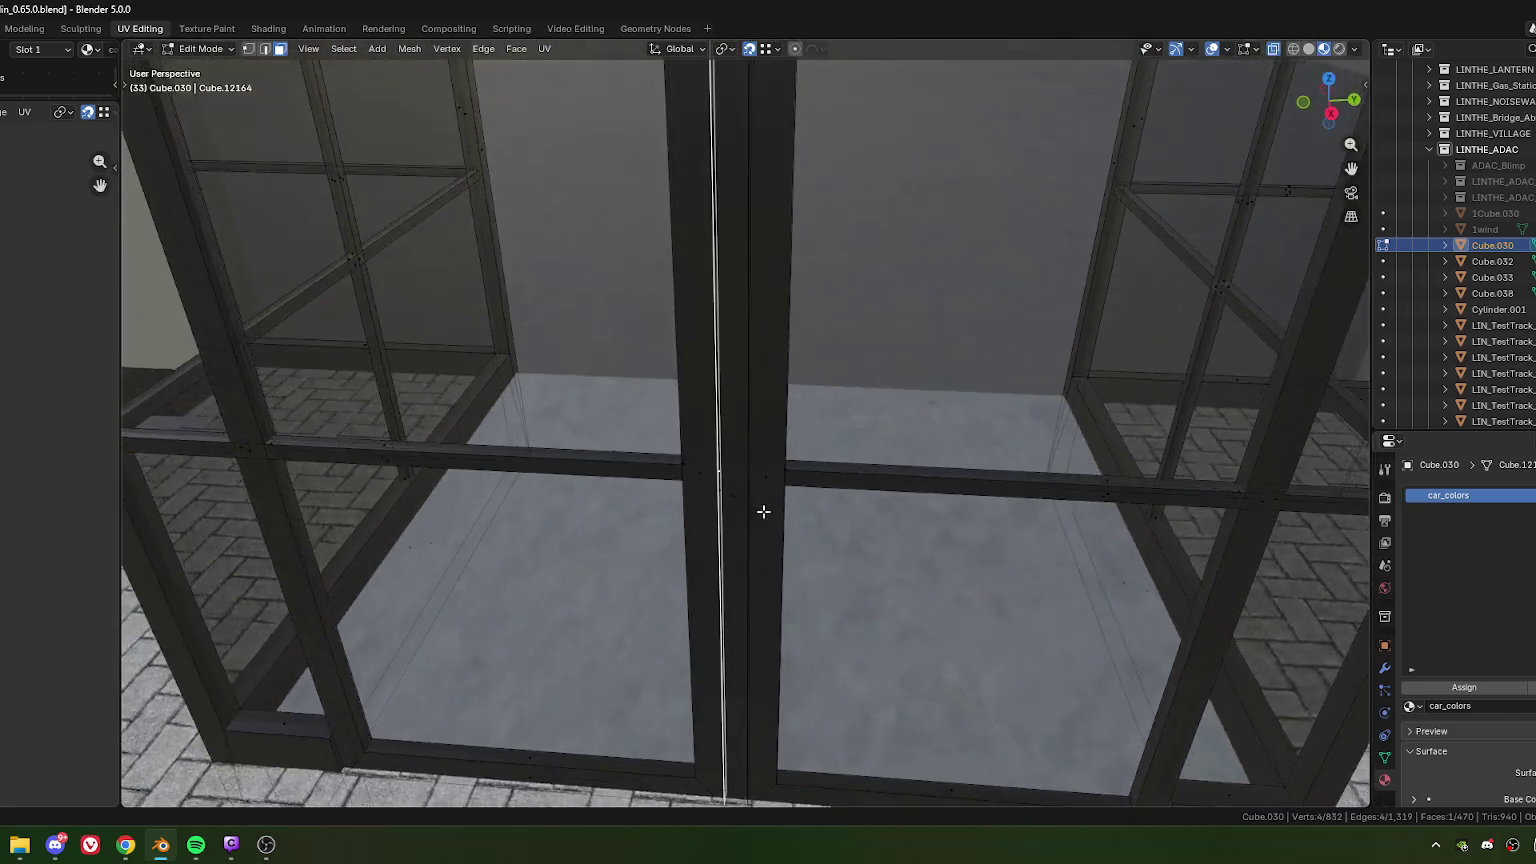
scroll(775, 521, down, 3)
scroll(790, 535, up, 5)
key(g)
key(x)
key(x)
click(782, 507)
click(253, 686)
drag(253, 686, 316, 685)
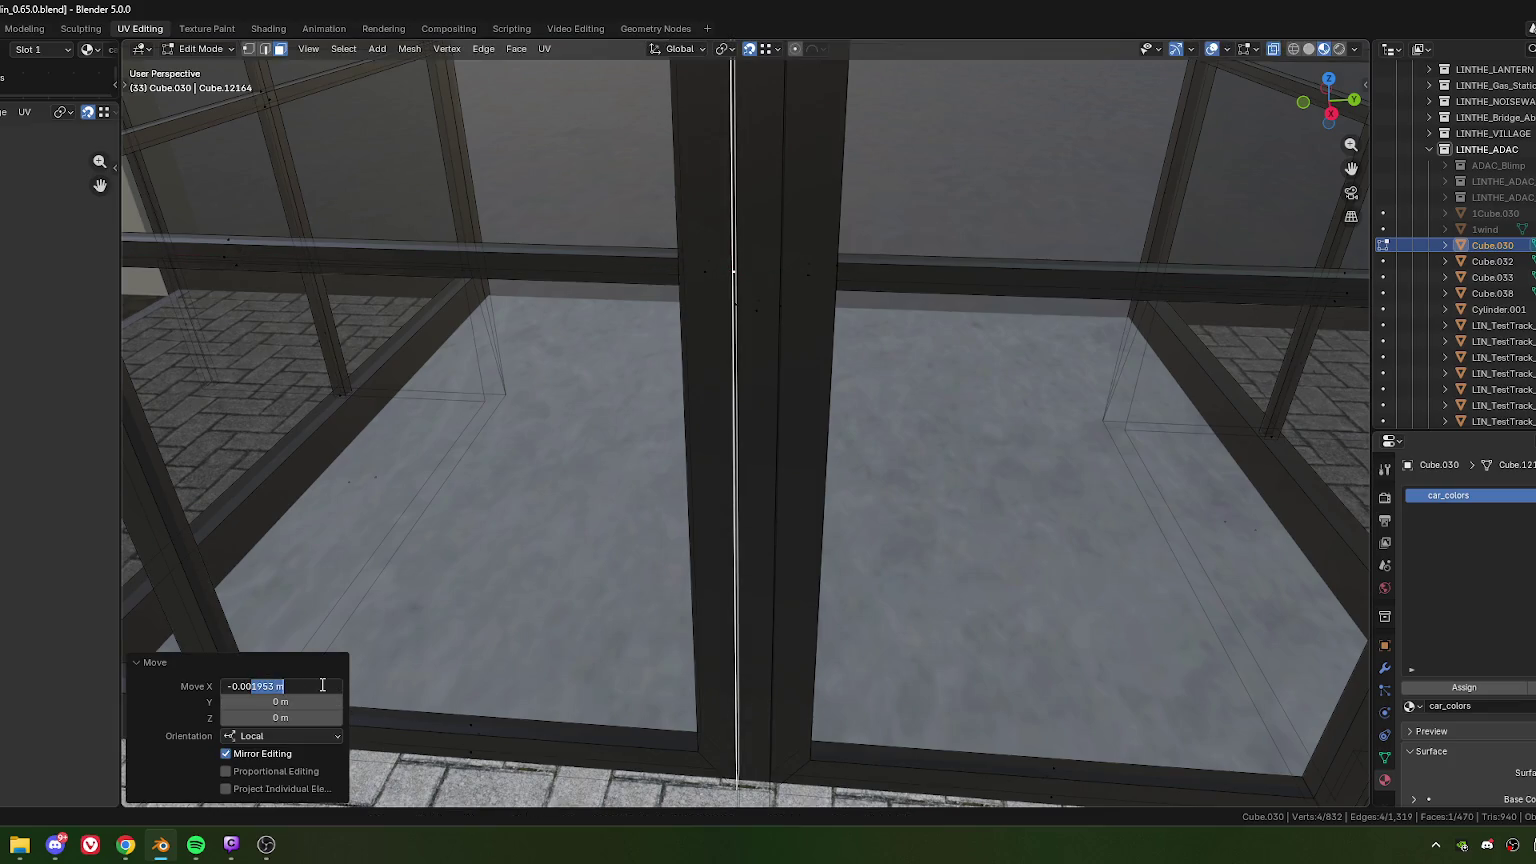
key(Escape)
key(ctrl+z)
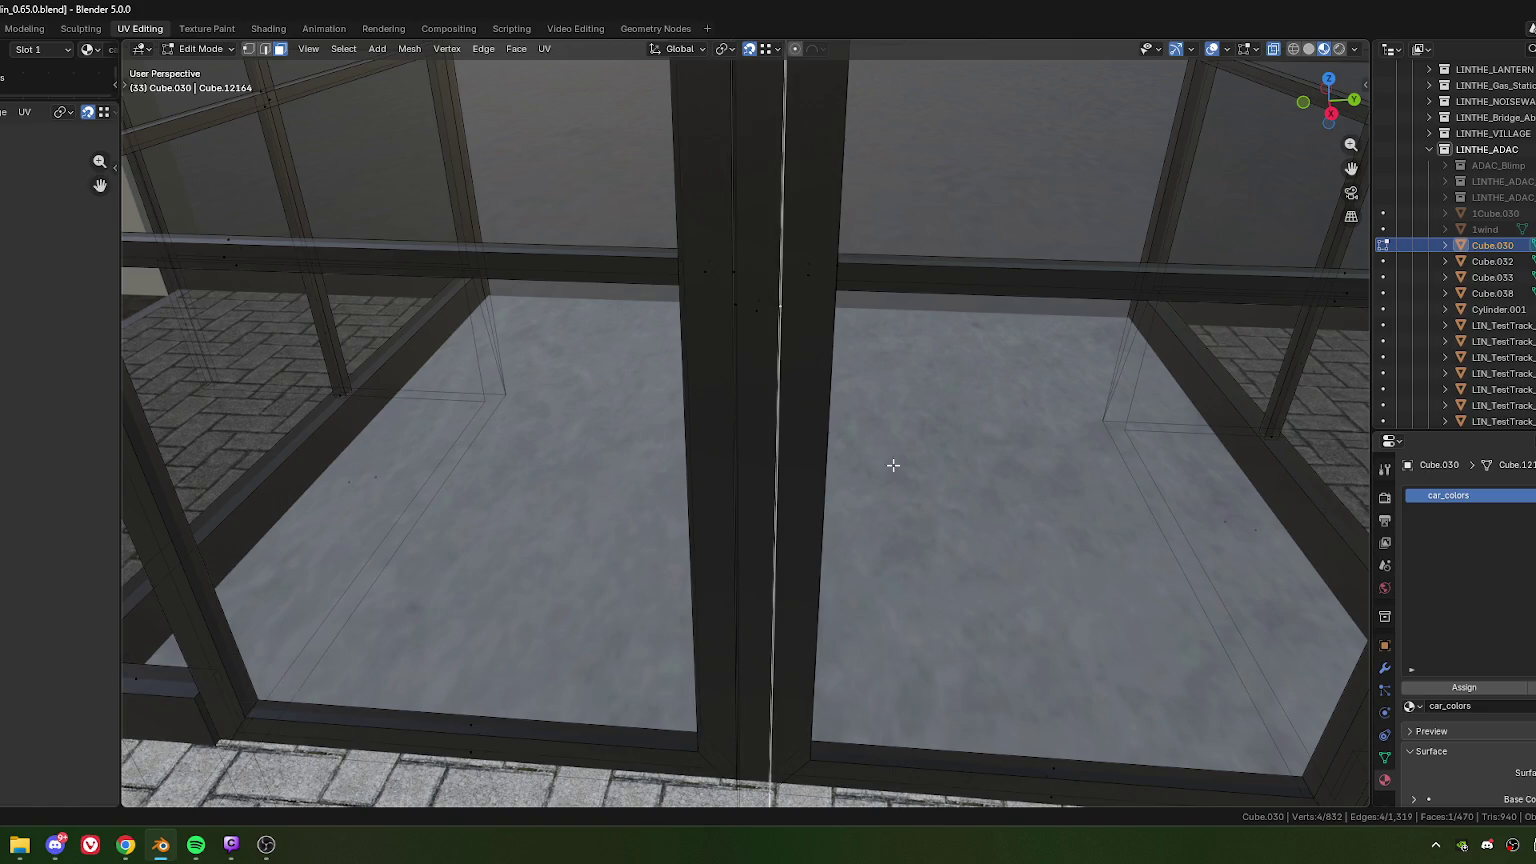
Step: Move the centre strip 0.002 m along local X and leave Edit Mode
key(g)
key(x)
key(x)
click(912, 470)
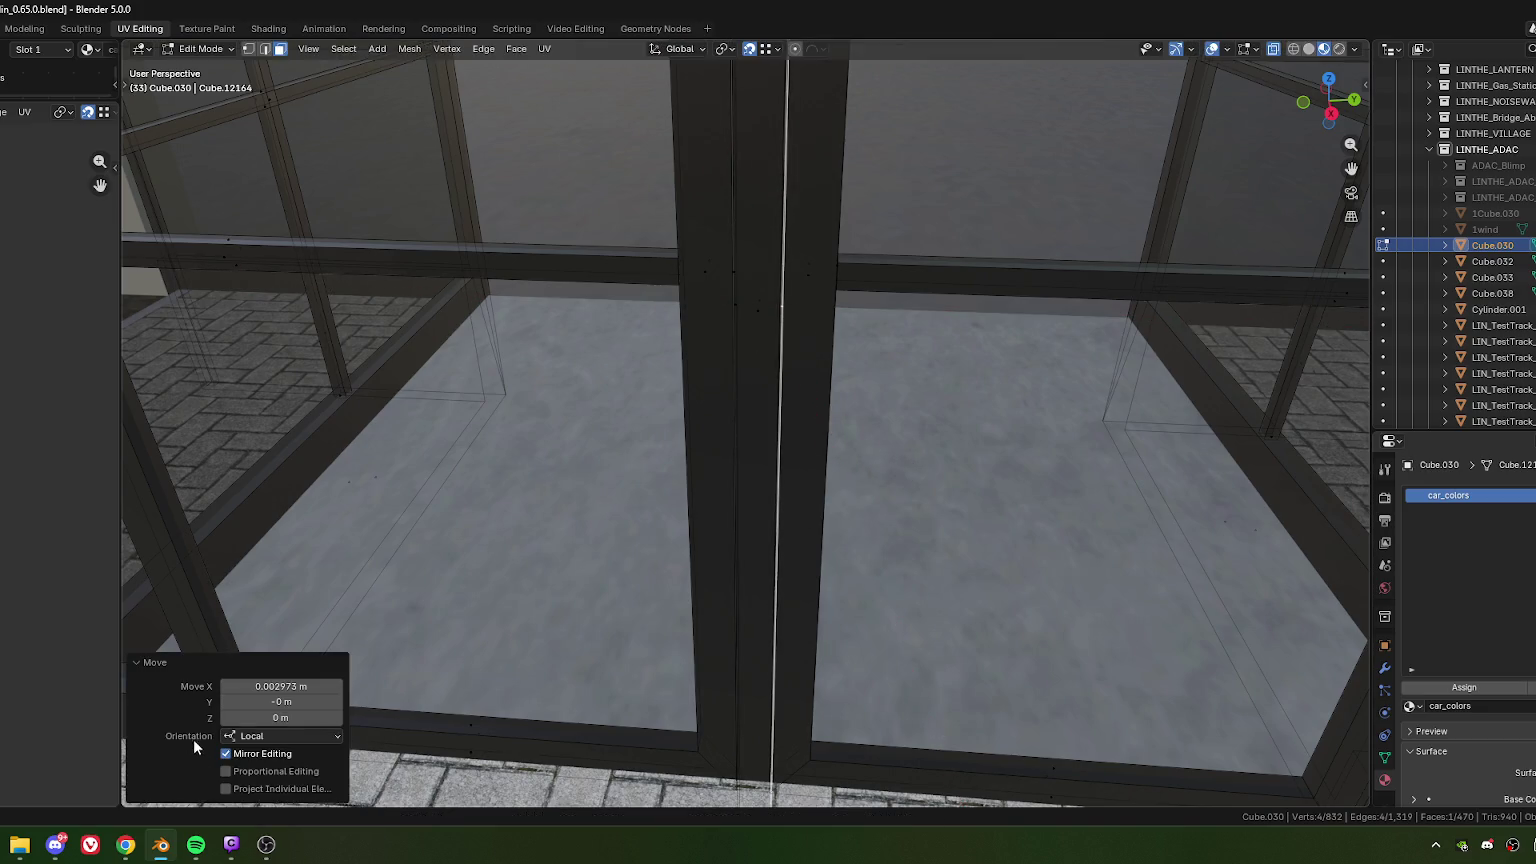
click(282, 685)
drag(253, 689, 313, 704)
key(BackSpace)
key(Return)
scroll(581, 504, down, 2)
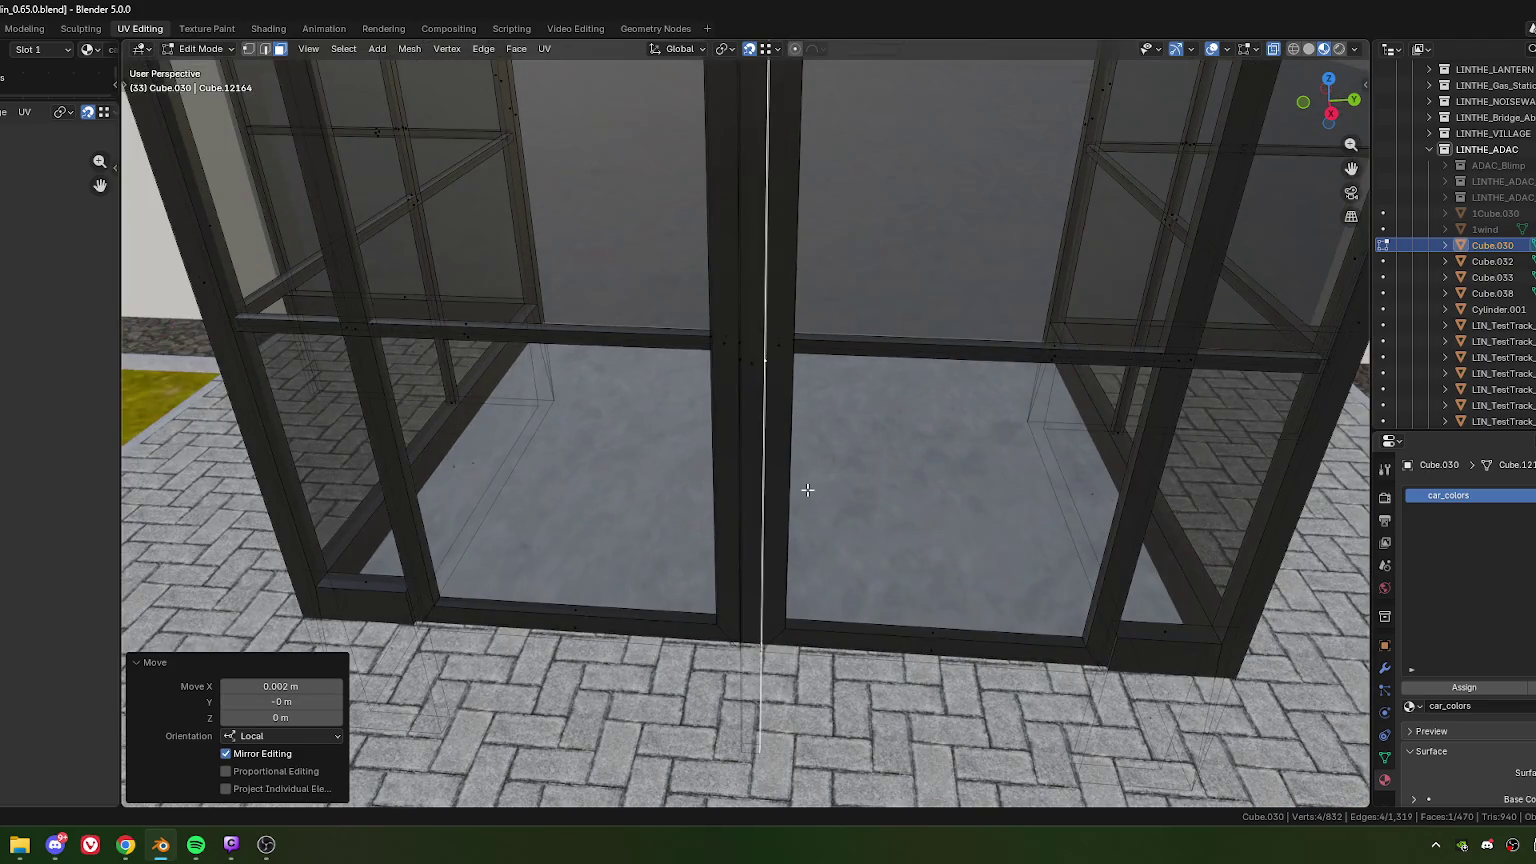
key(Tab)
scroll(787, 480, down, 3)
middle_drag(771, 514, 720, 456)
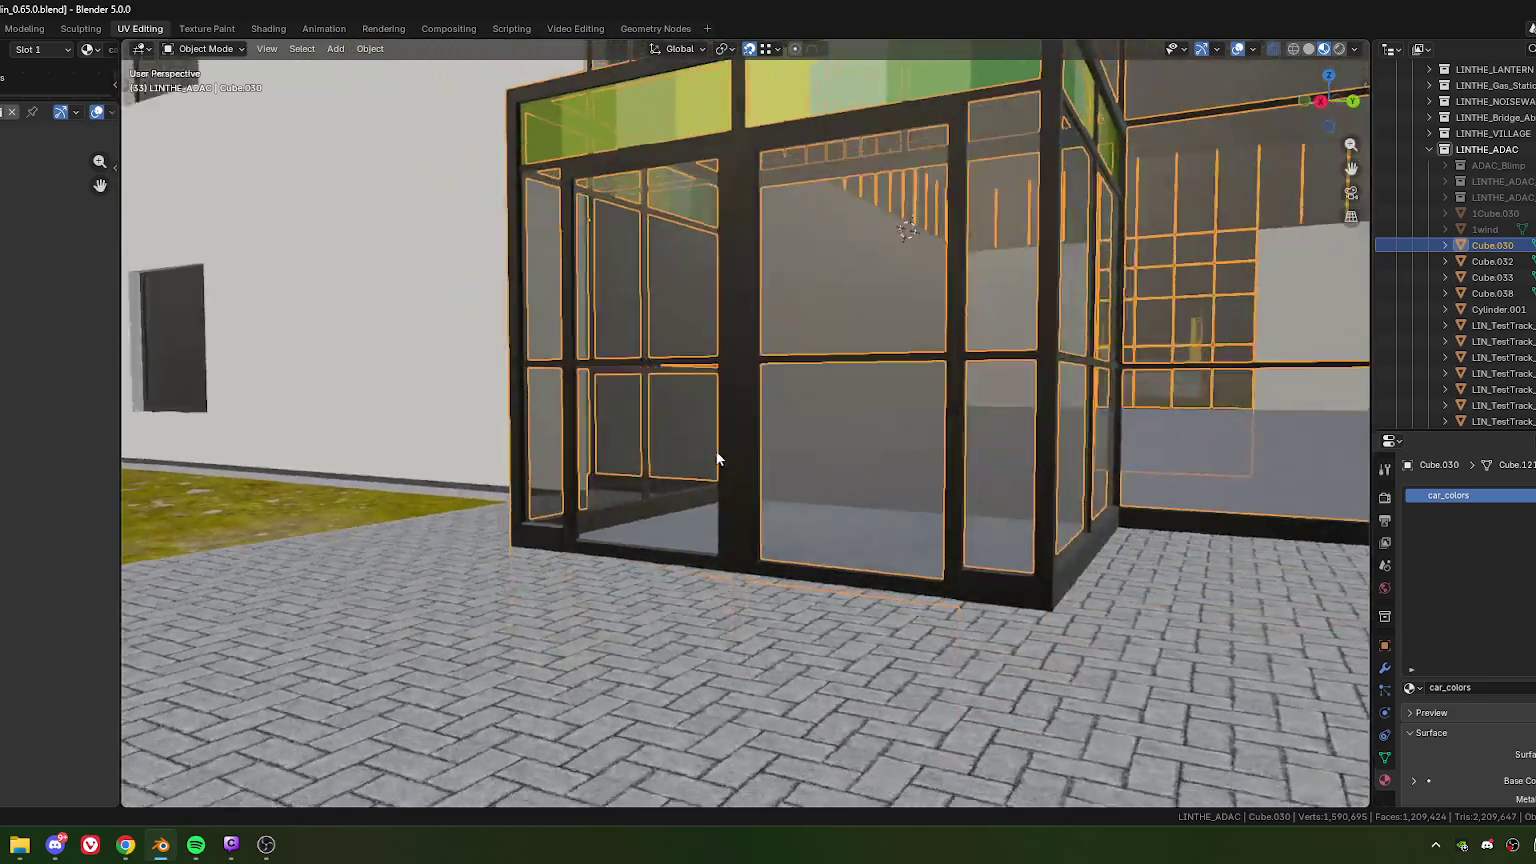
Step: Orbit and zoom out to an oblique view of the building and glass entrance
scroll(725, 432, up, 5)
scroll(725, 432, down, 5)
mouse_move(875, 475)
middle_down()
mouse_move(890, 520)
mouse_move(865, 514)
mouse_move(818, 439)
mouse_move(798, 505)
mouse_move(683, 482)
mouse_move(662, 456)
mouse_move(650, 478)
middle_up()
scroll(820, 445, down, 1)
scroll(850, 480, down, 3)
scroll(646, 475, down, 2)
scroll(722, 487, down, 2)
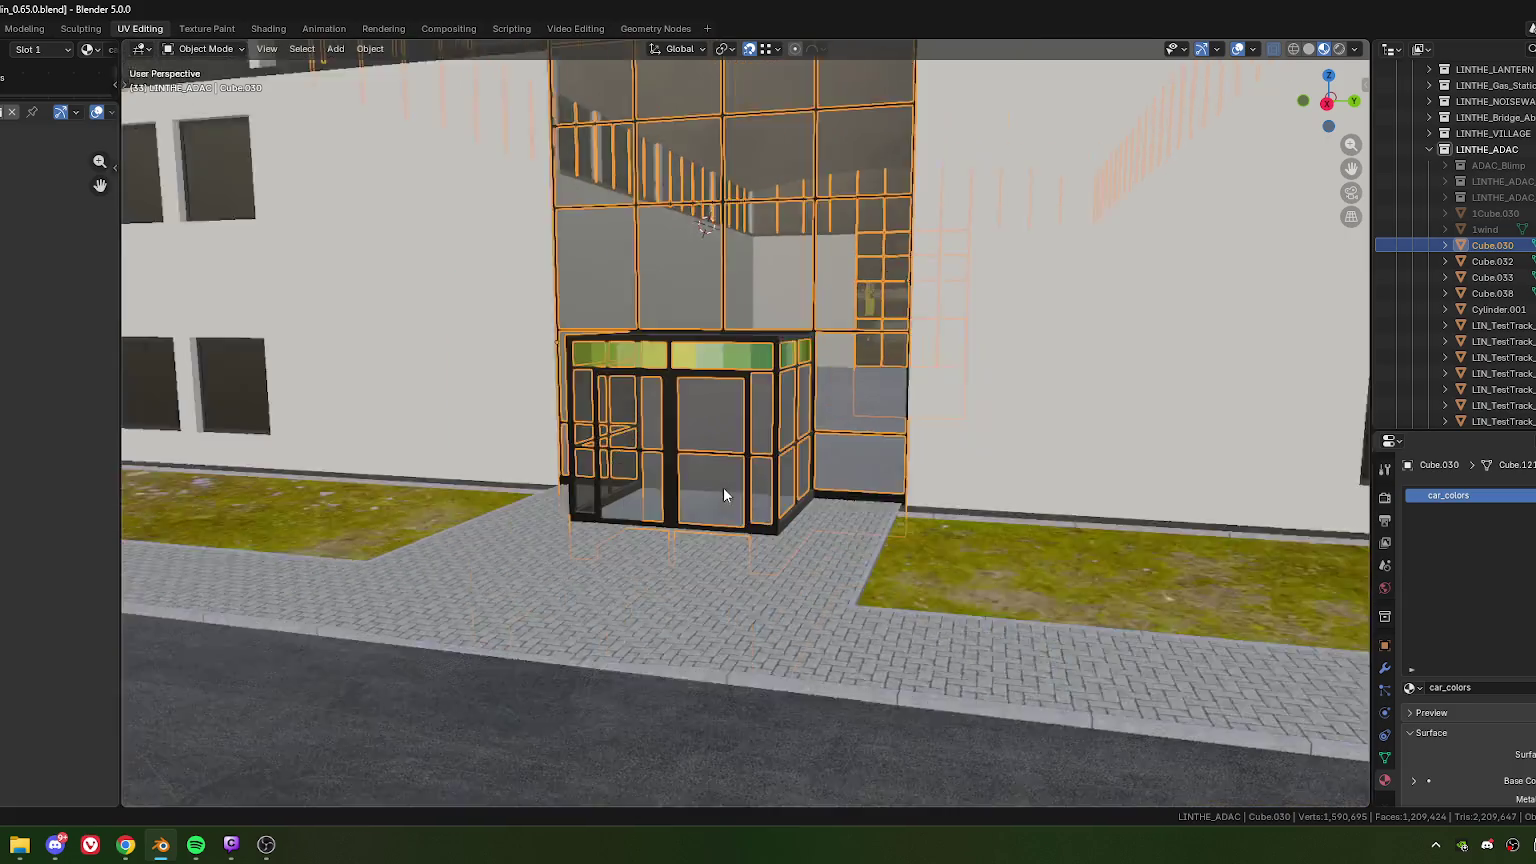
scroll(758, 490, down, 4)
mouse_move(758, 490)
middle_down()
mouse_move(700, 482)
mouse_move(730, 496)
middle_up()
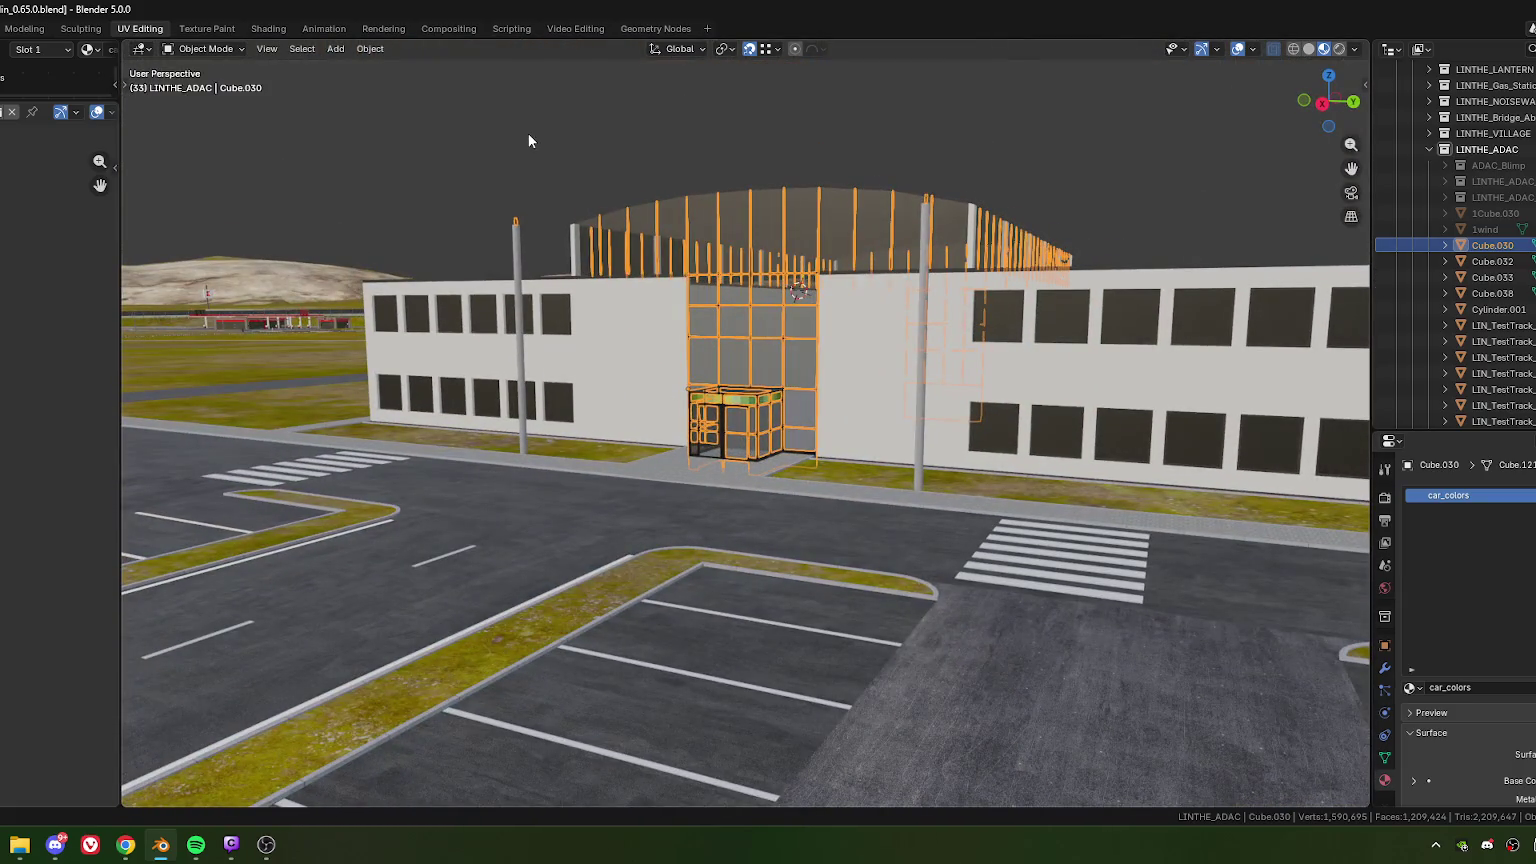
Step: Deselect all, unhide every hidden object, then hide the 1wind window panels again
key(alt+a)
key(alt+h)
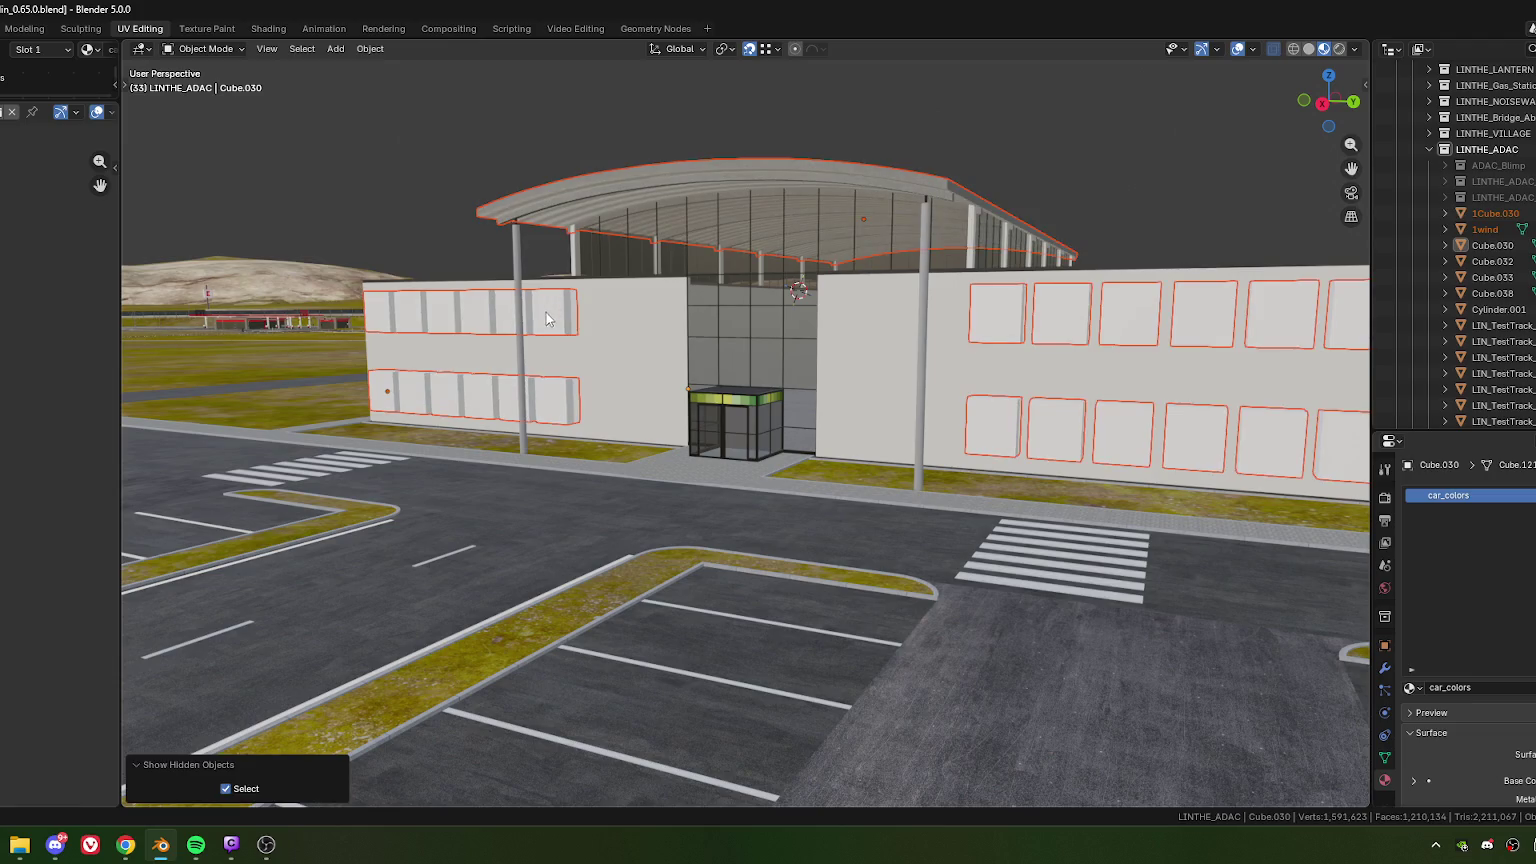
click(583, 396)
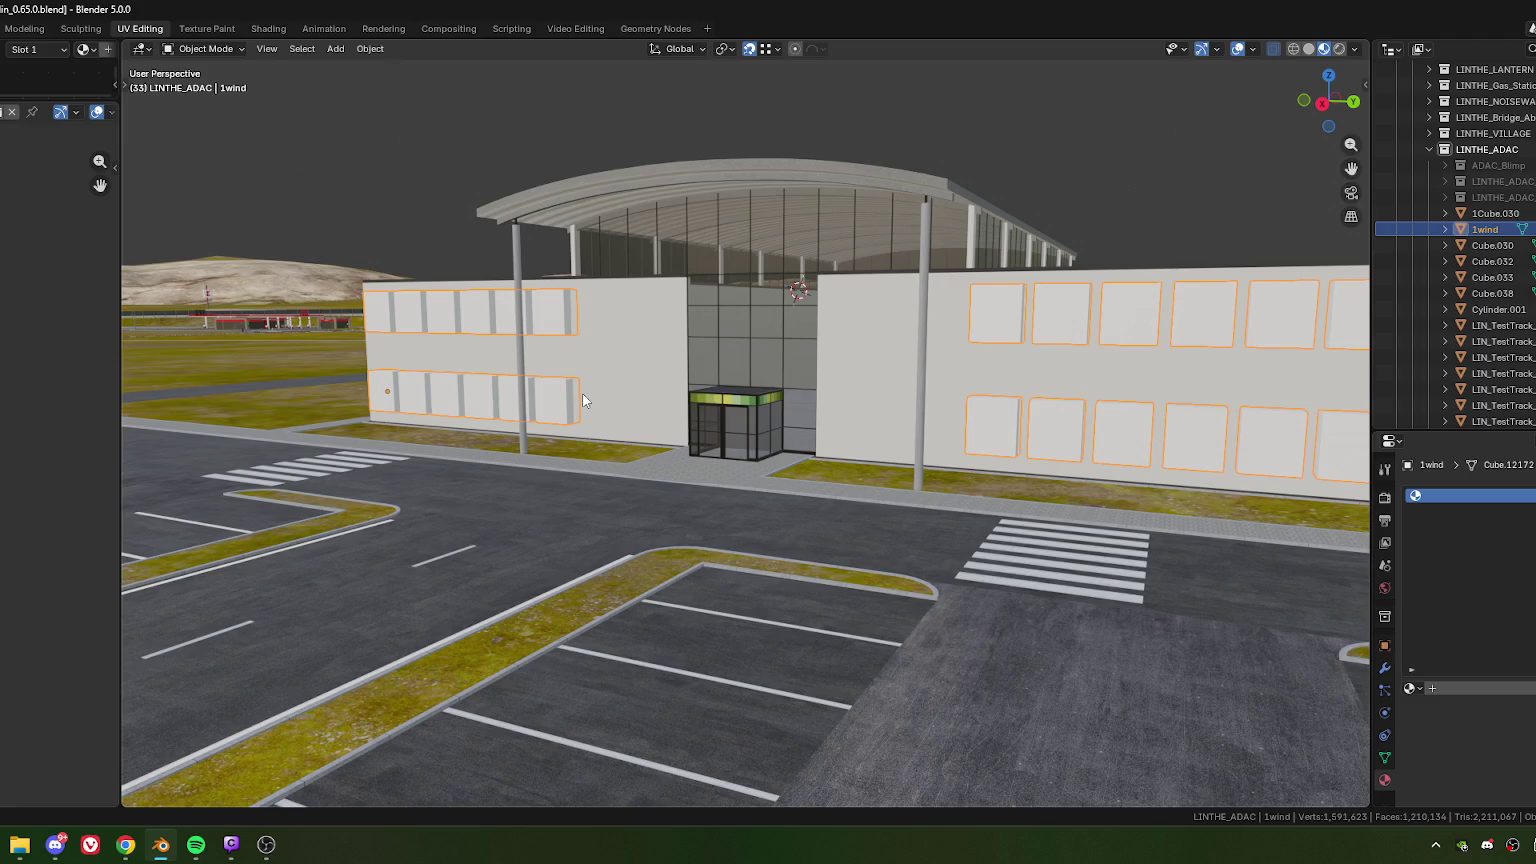
key(h)
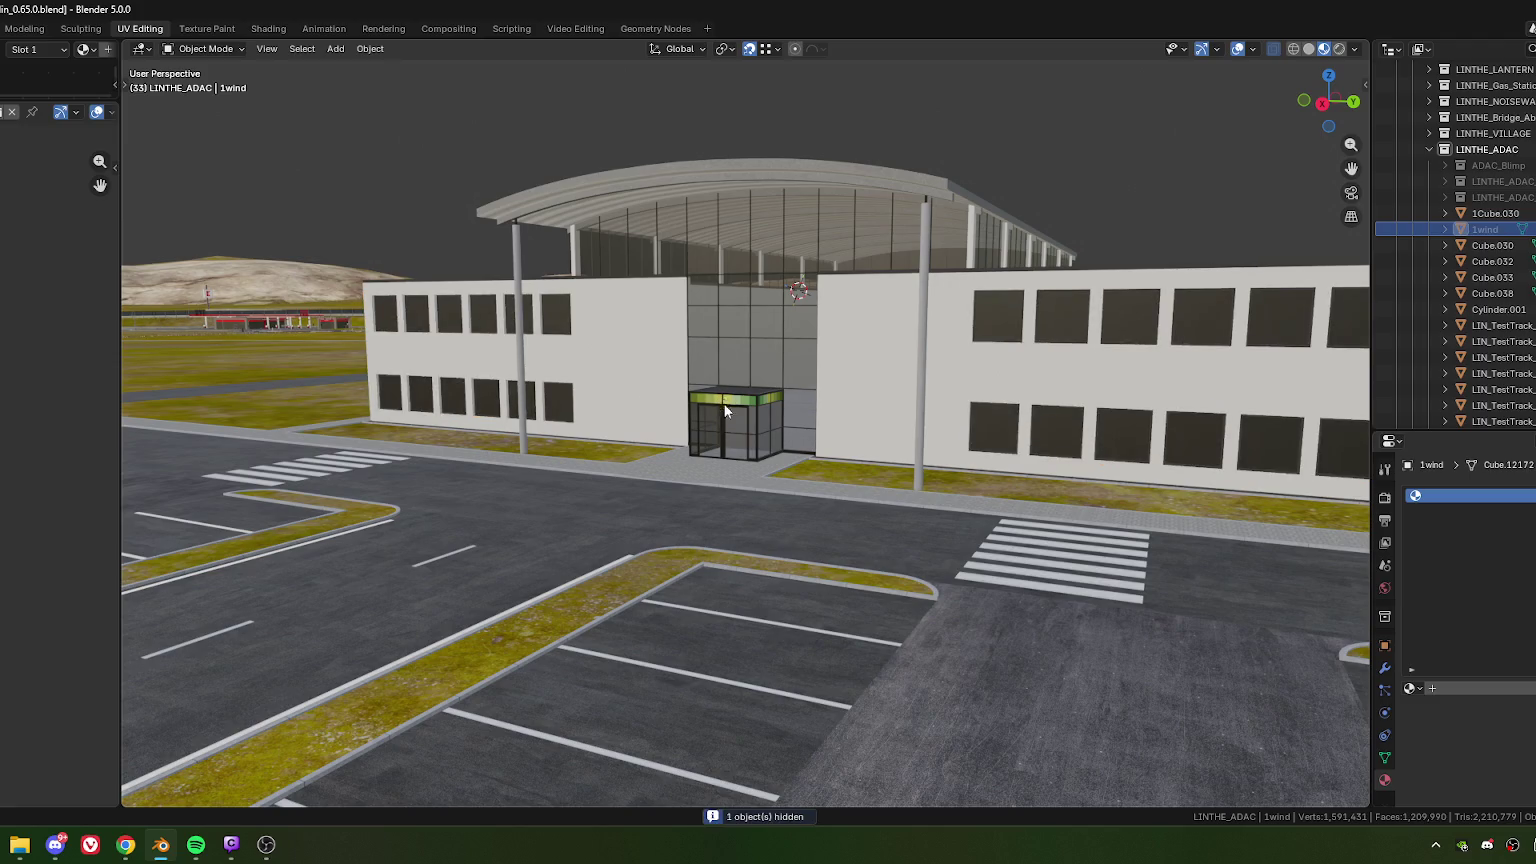
scroll(725, 410, down, 3)
mouse_move(720, 425)
middle_down()
mouse_move(831, 441)
mouse_move(812, 456)
mouse_move(778, 442)
middle_up()
scroll(778, 442, up, 3)
scroll(817, 488, down, 3)
mouse_move(898, 486)
middle_down()
mouse_move(790, 460)
mouse_move(706, 476)
mouse_move(820, 500)
mouse_move(751, 480)
middle_up()
scroll(856, 512, up, 5)
scroll(720, 500, up, 3)
scroll(706, 447, up, 2)
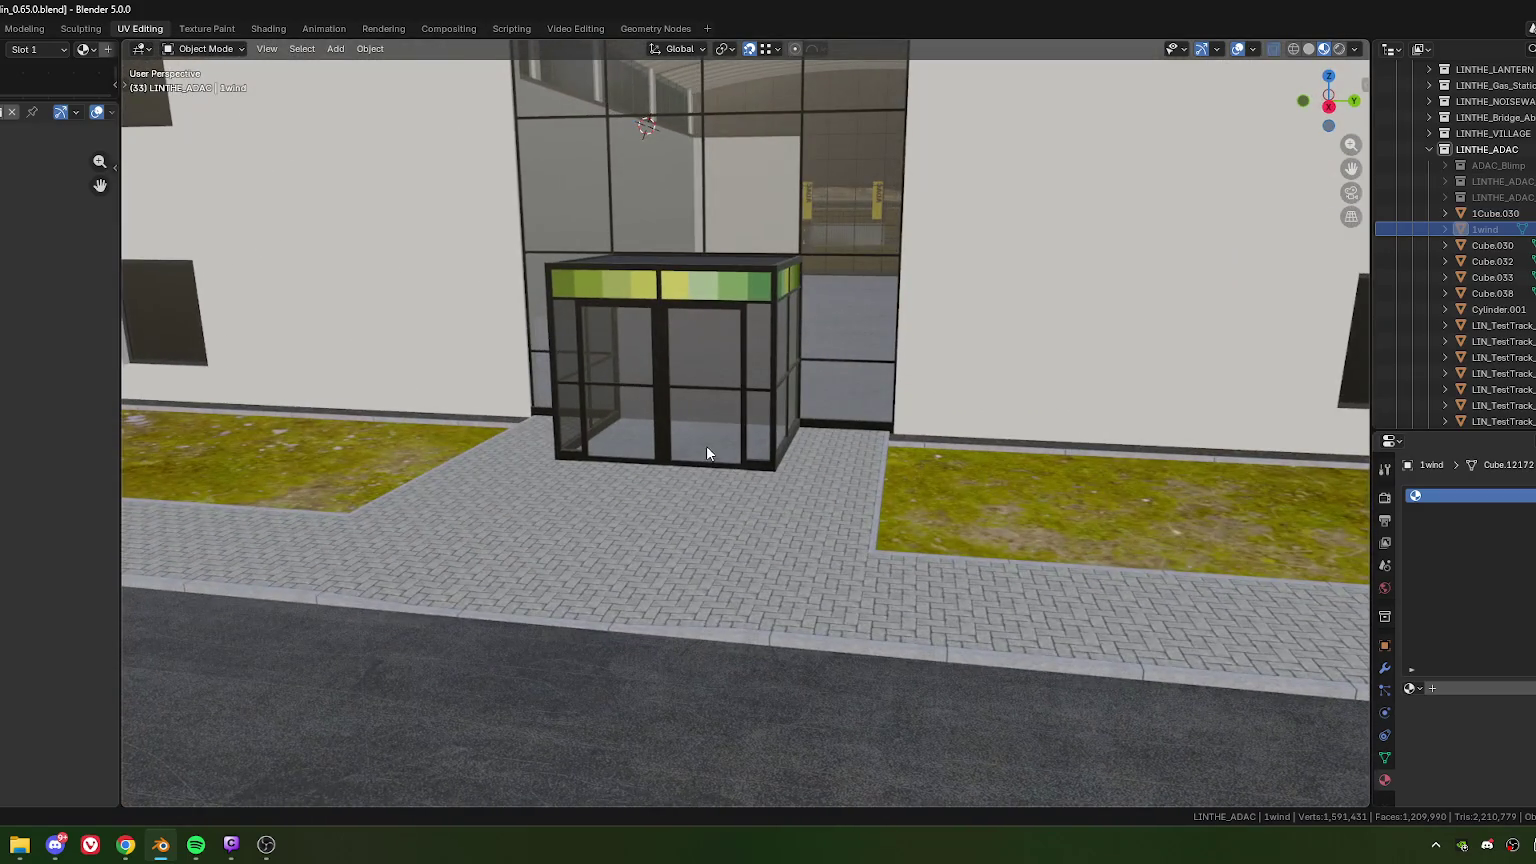
scroll(630, 418, down, 3)
scroll(610, 437, down, 4)
scroll(610, 437, down, 3)
middle_drag(666, 484, 863, 466)
scroll(863, 466, up, 4)
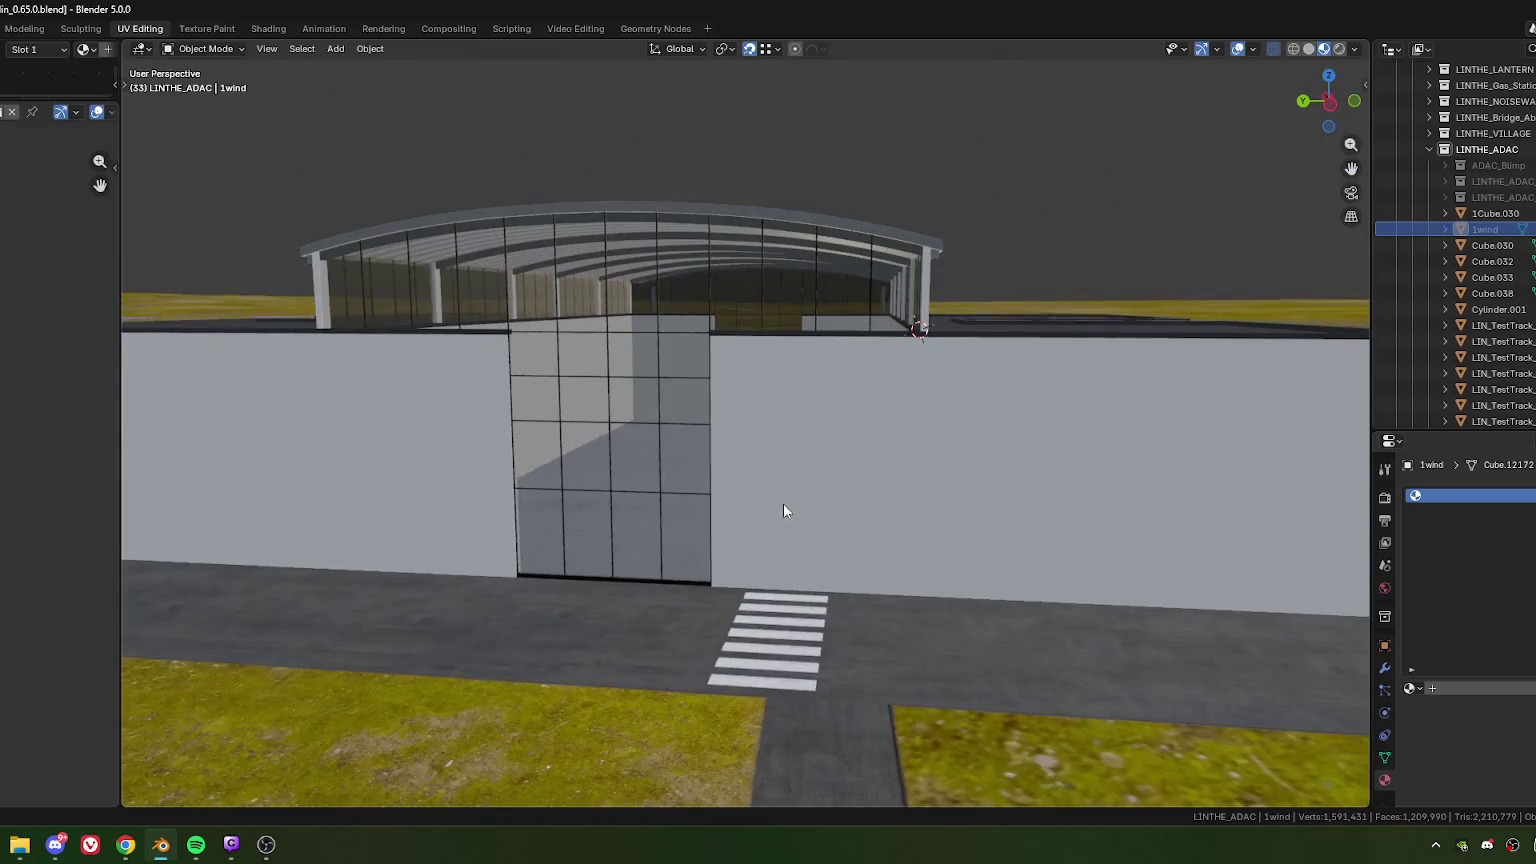
scroll(773, 505, down, 5)
mouse_move(977, 466)
middle_down()
mouse_move(758, 523)
mouse_move(737, 490)
mouse_move(804, 504)
mouse_move(548, 439)
mouse_move(736, 488)
middle_up()
scroll(818, 506, up, 2)
scroll(737, 490, up, 2)
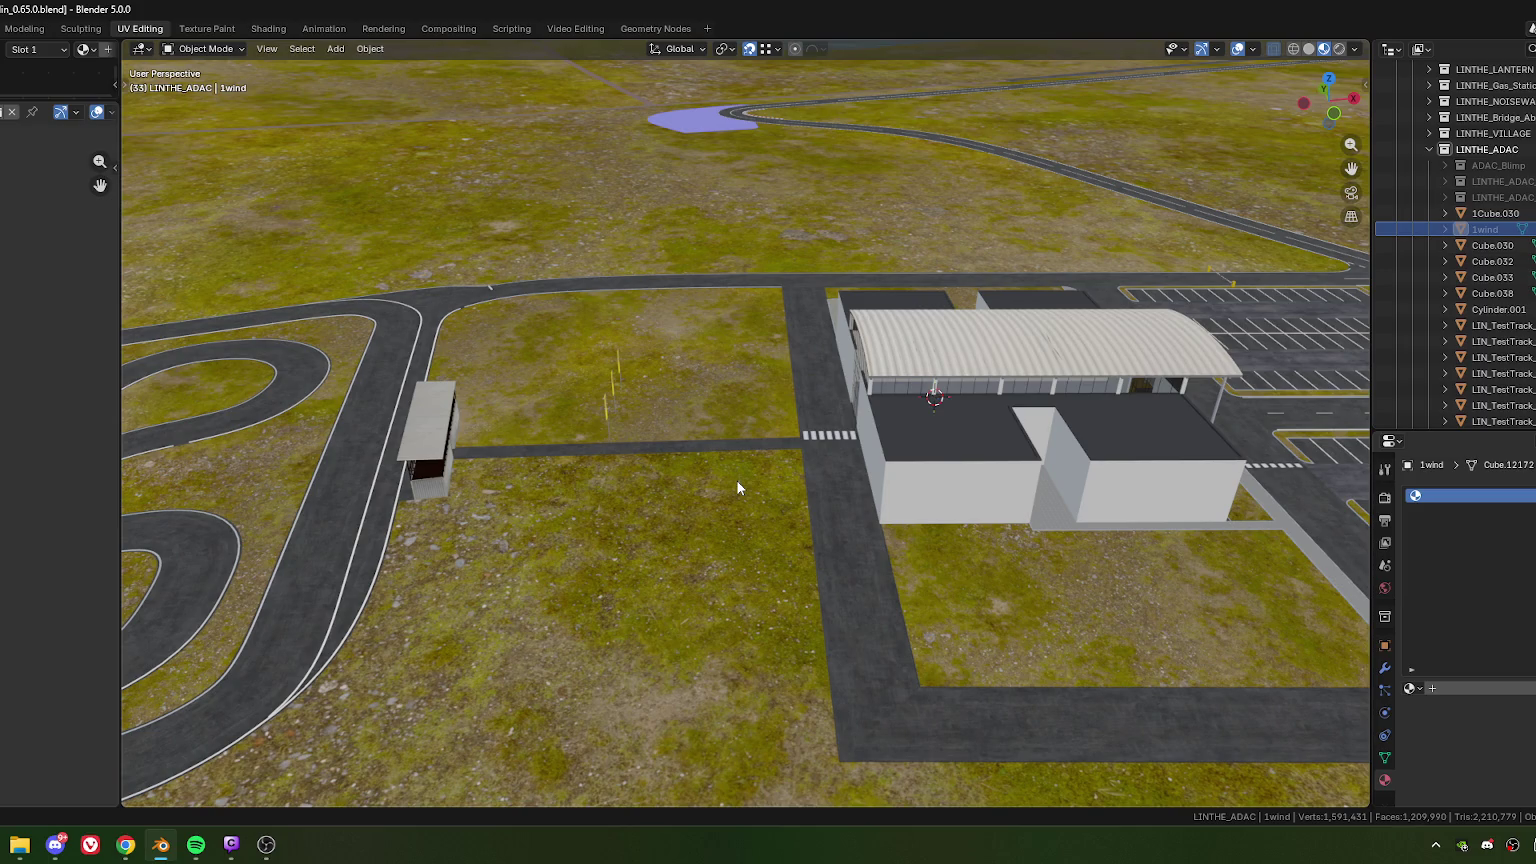
mouse_move(730, 445)
middle_down()
mouse_move(857, 586)
mouse_move(745, 410)
middle_up()
scroll(745, 406, up, 2)
scroll(716, 485, up, 2)
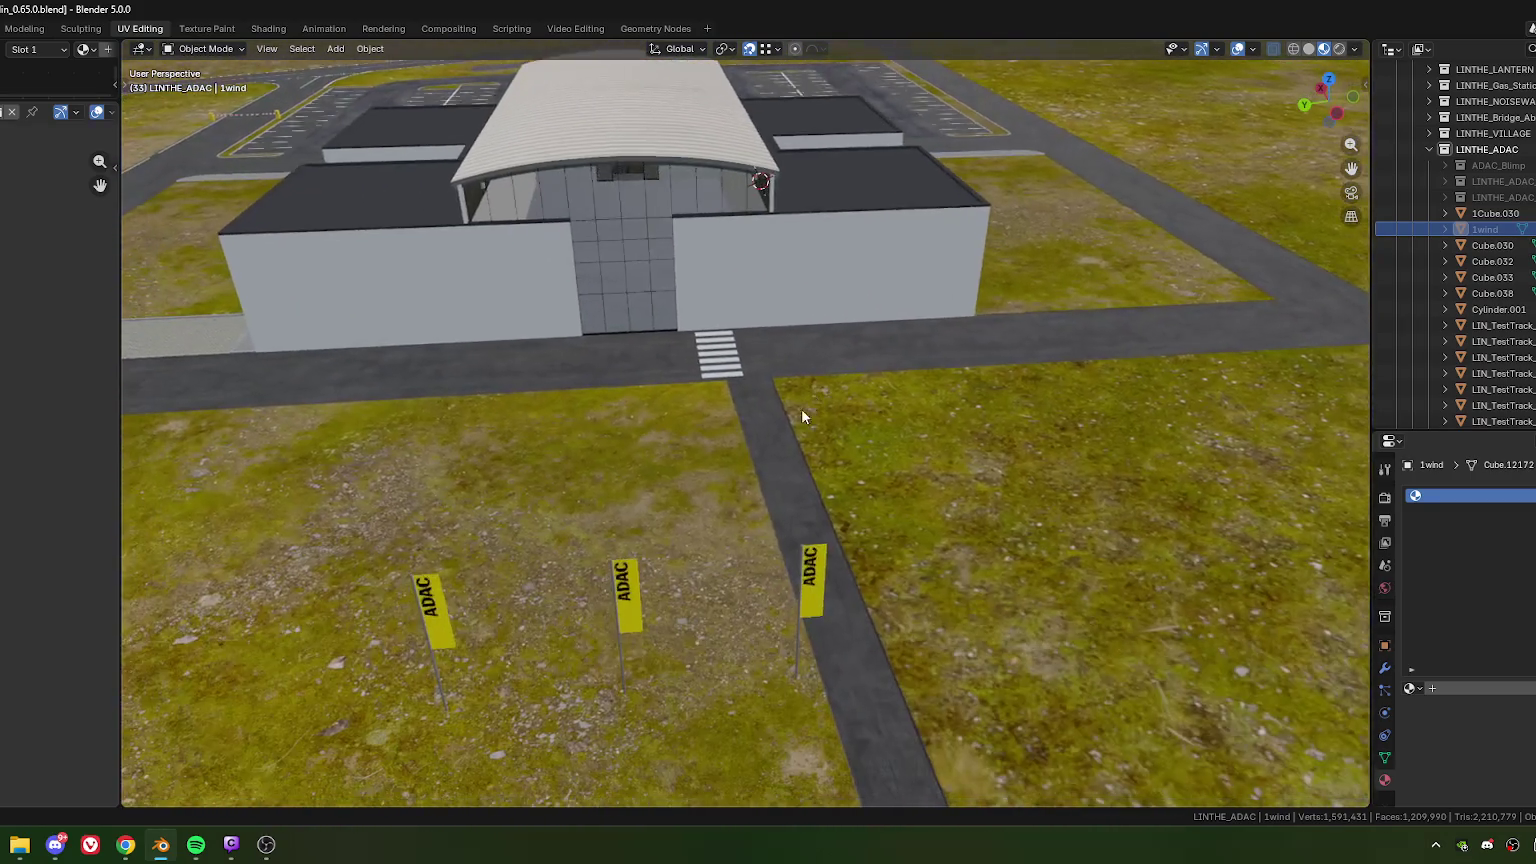
scroll(802, 408, up, 2)
click(790, 492)
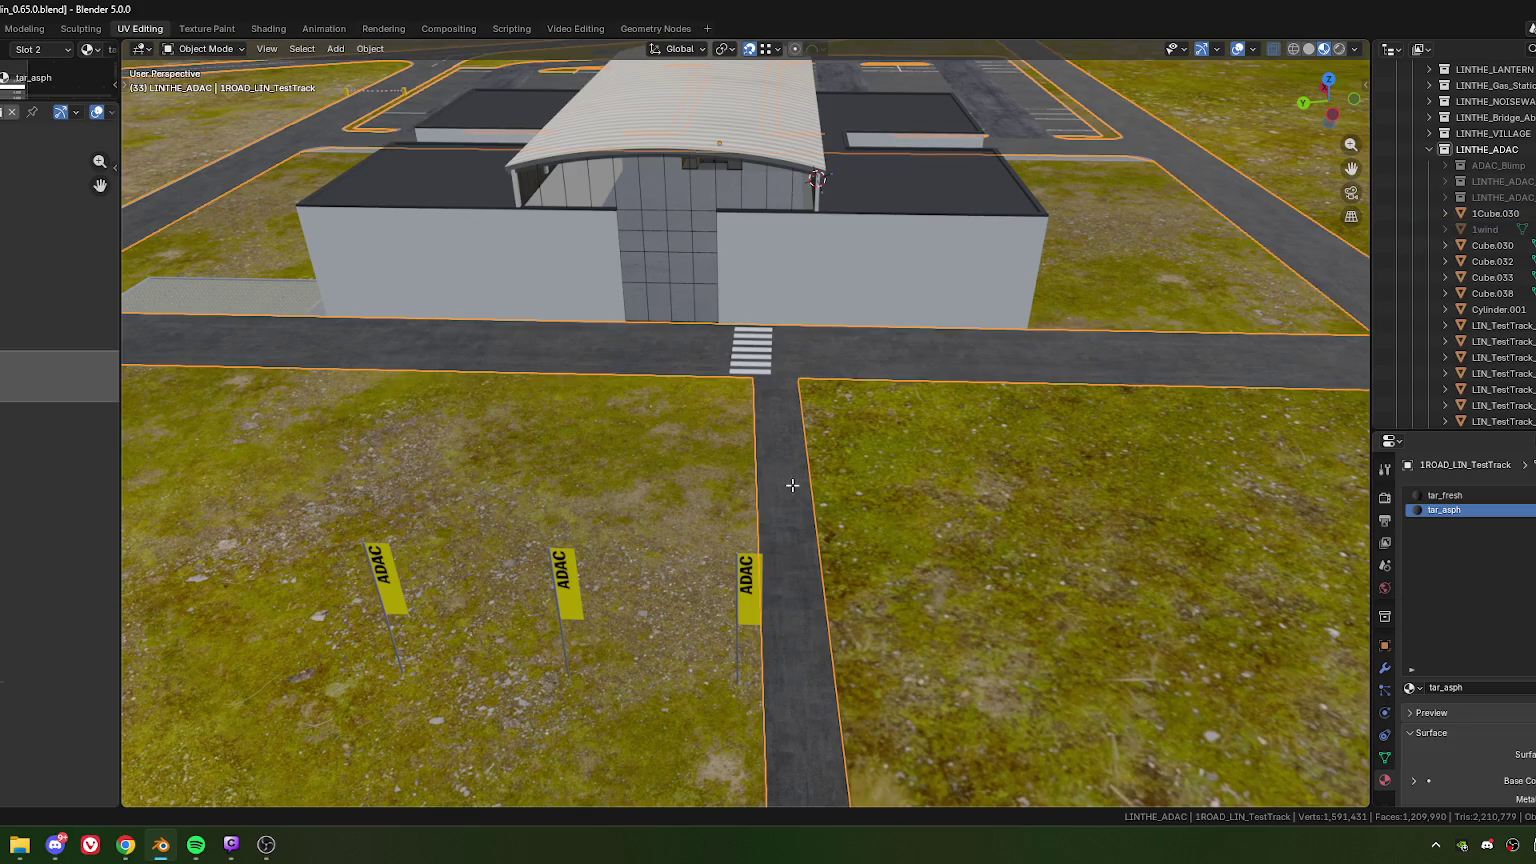
Step: Put the 1ROAD_LIN_TestTrack road mesh into Edit Mode and view it from above the site
key(Tab)
scroll(797, 477, down, 2)
scroll(785, 491, down, 1)
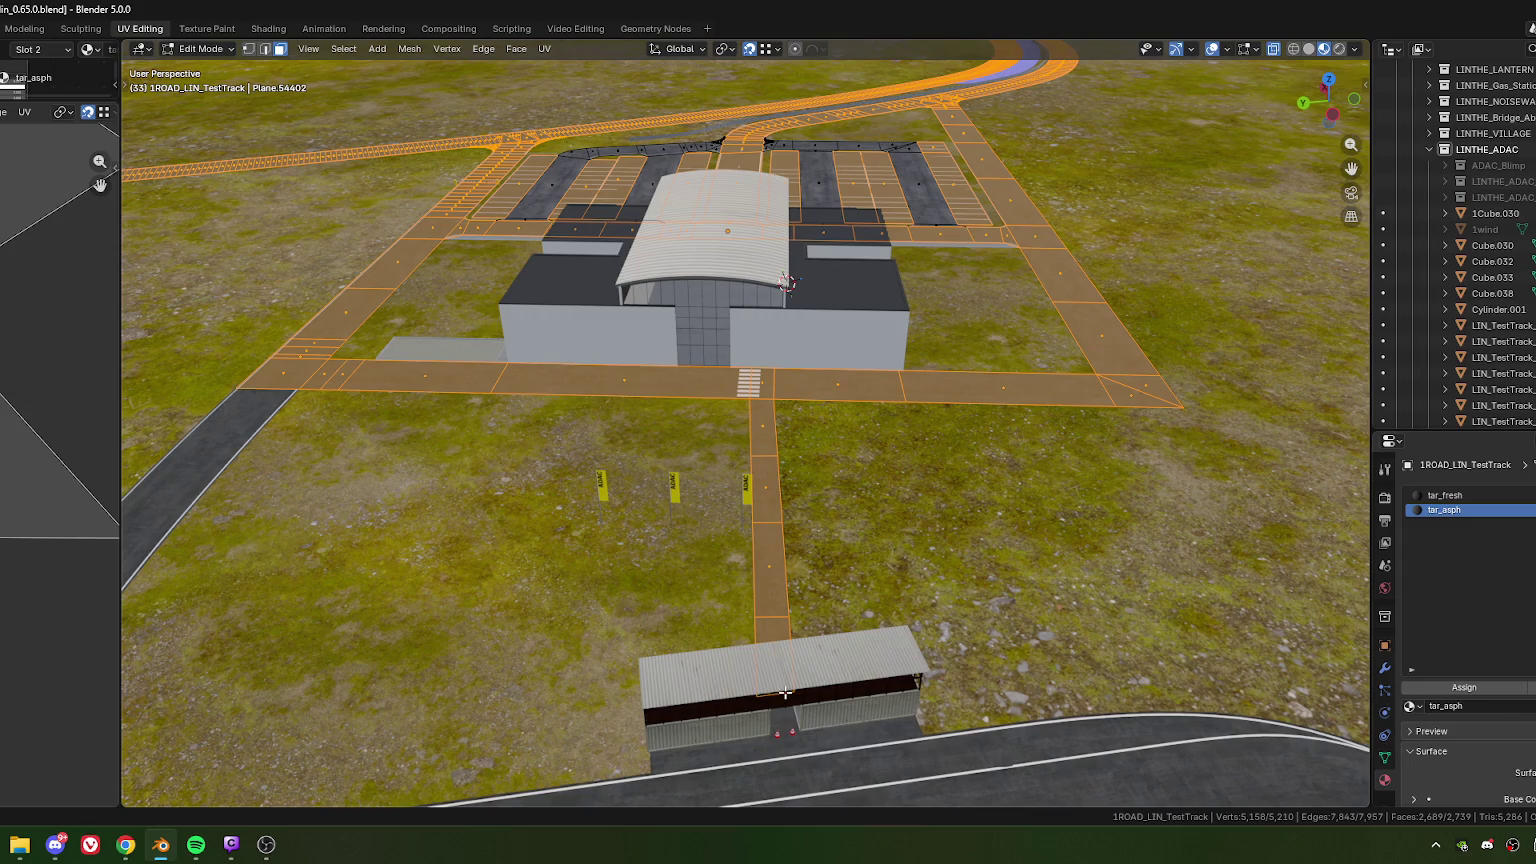
middle_drag(796, 629, 784, 576)
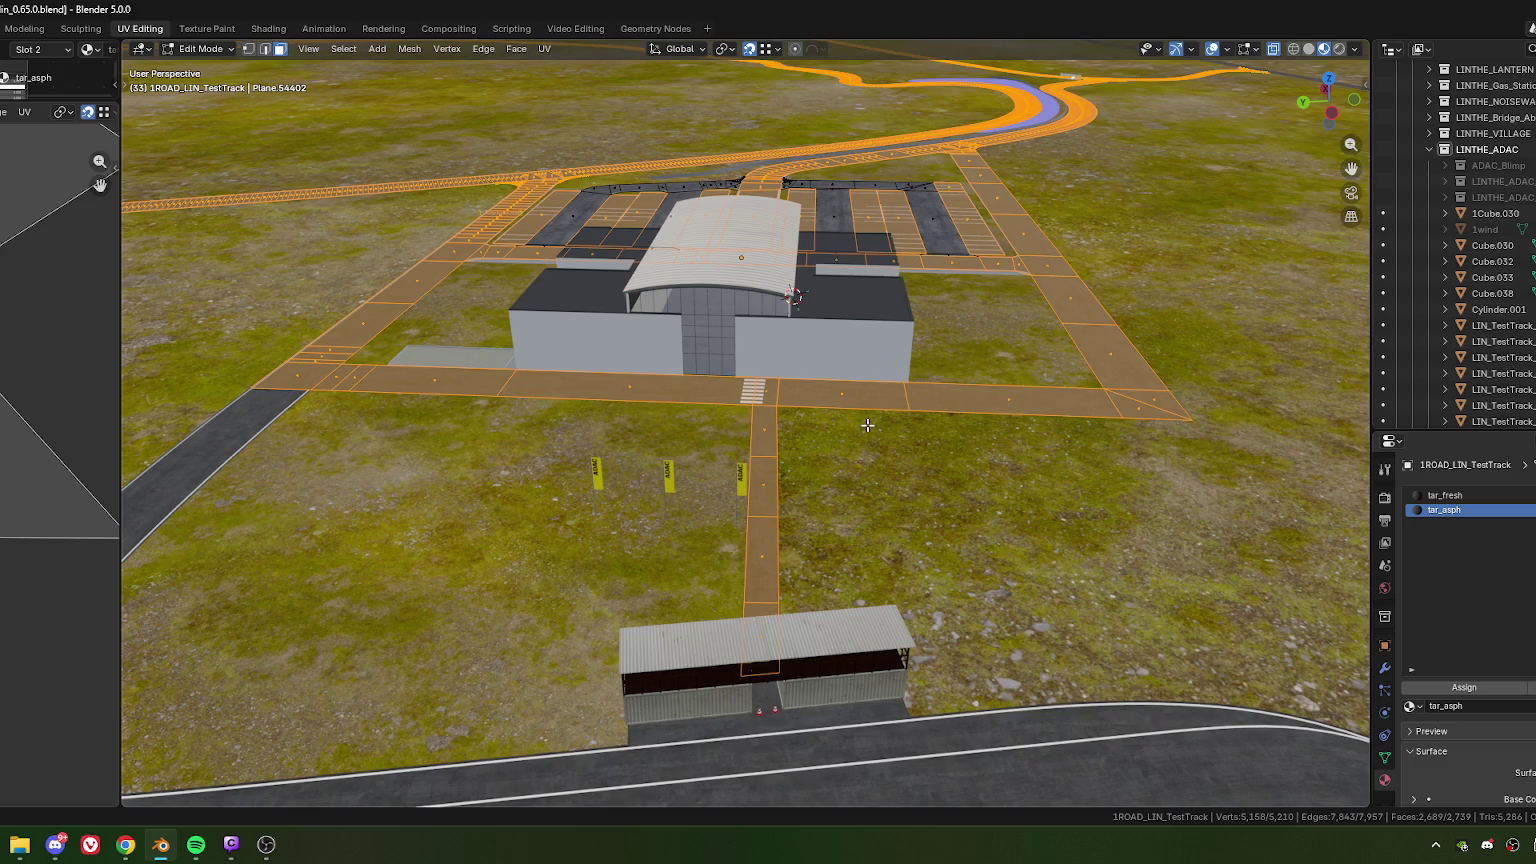
Step: Deselect all the road mesh geometry and return to Object Mode
scroll(891, 439, down, 4)
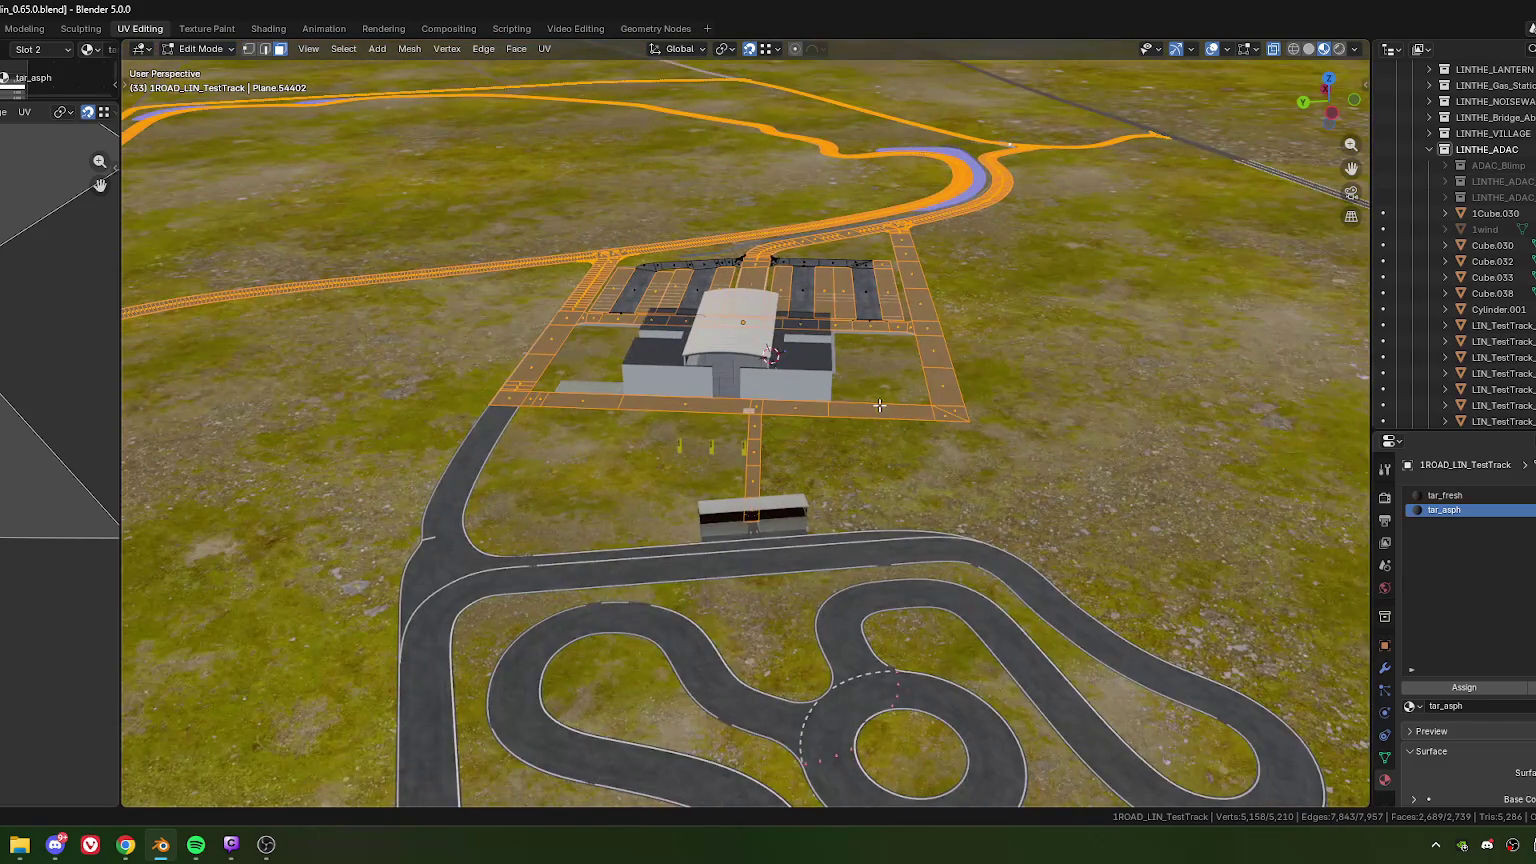
mouse_move(880, 560)
middle_down()
mouse_move(700, 500)
mouse_move(636, 537)
middle_up()
key(alt+a)
key(Tab)
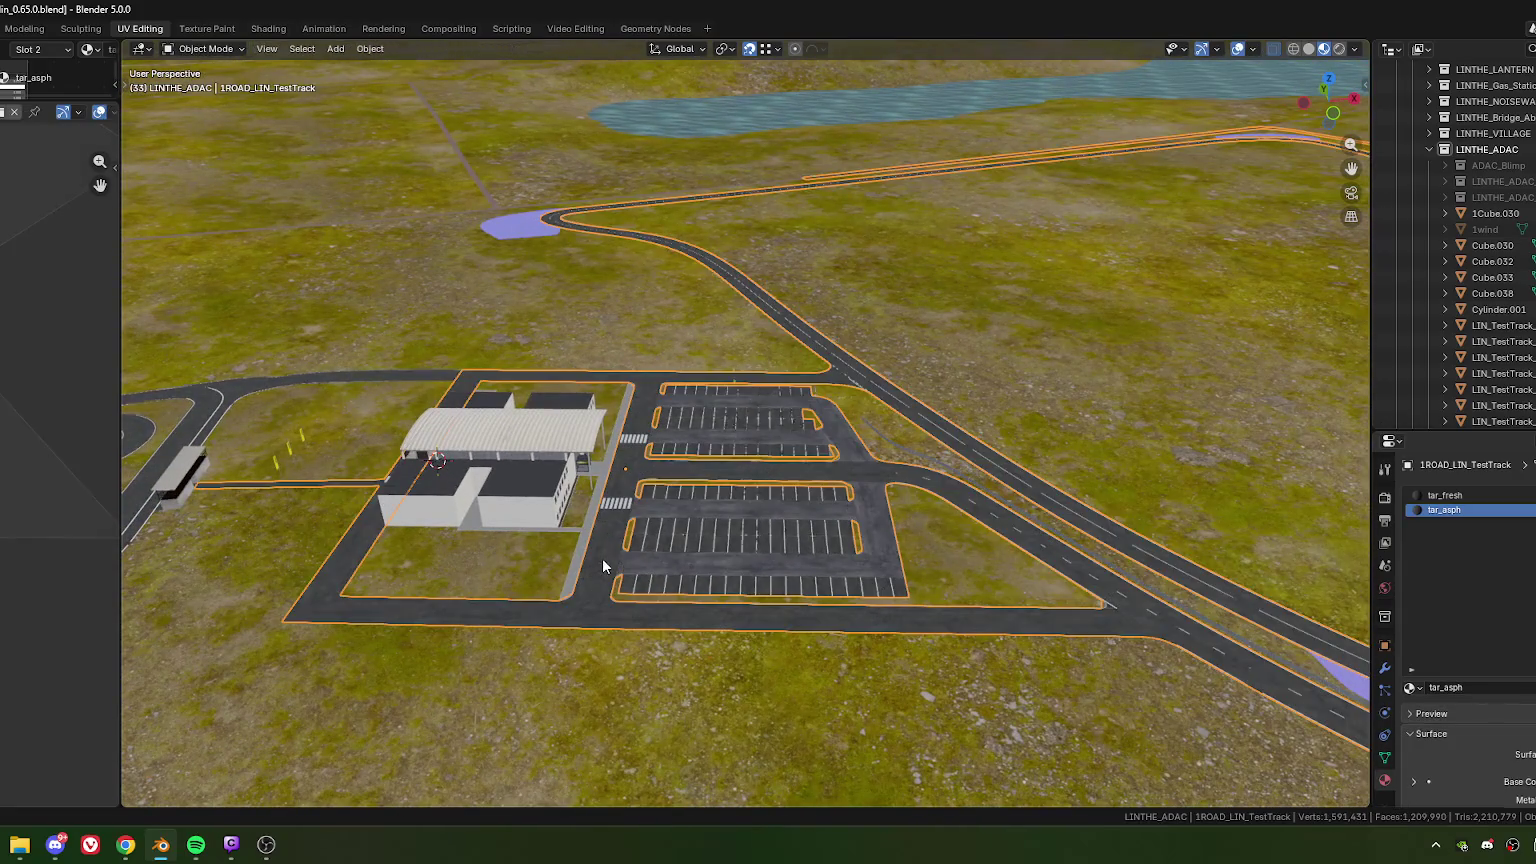
mouse_move(517, 556)
middle_down()
mouse_move(680, 509)
mouse_move(806, 542)
middle_up()
scroll(730, 440, up, 3)
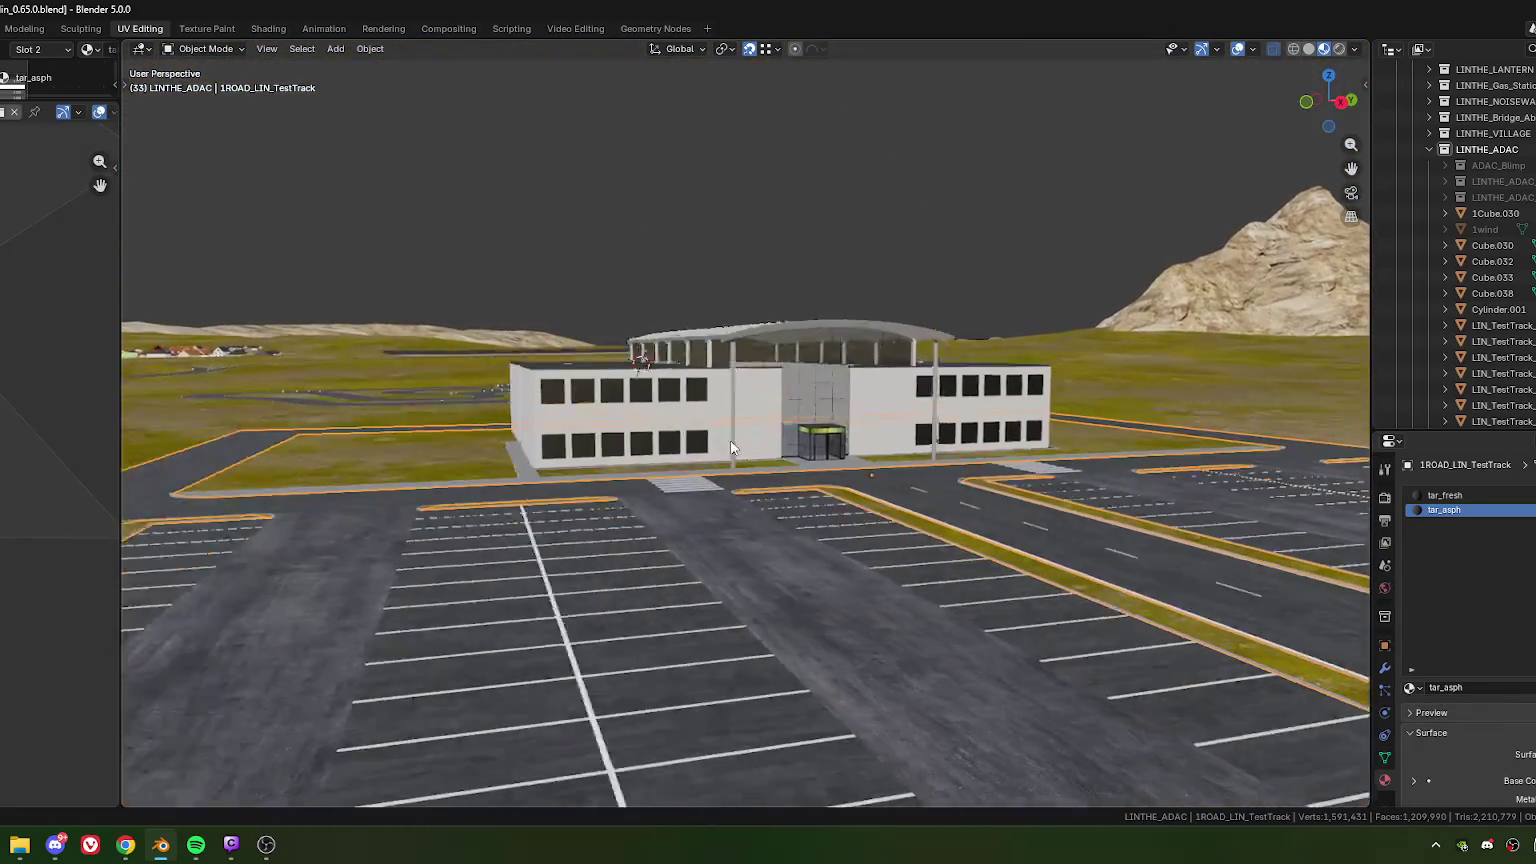
scroll(768, 474, up, 2)
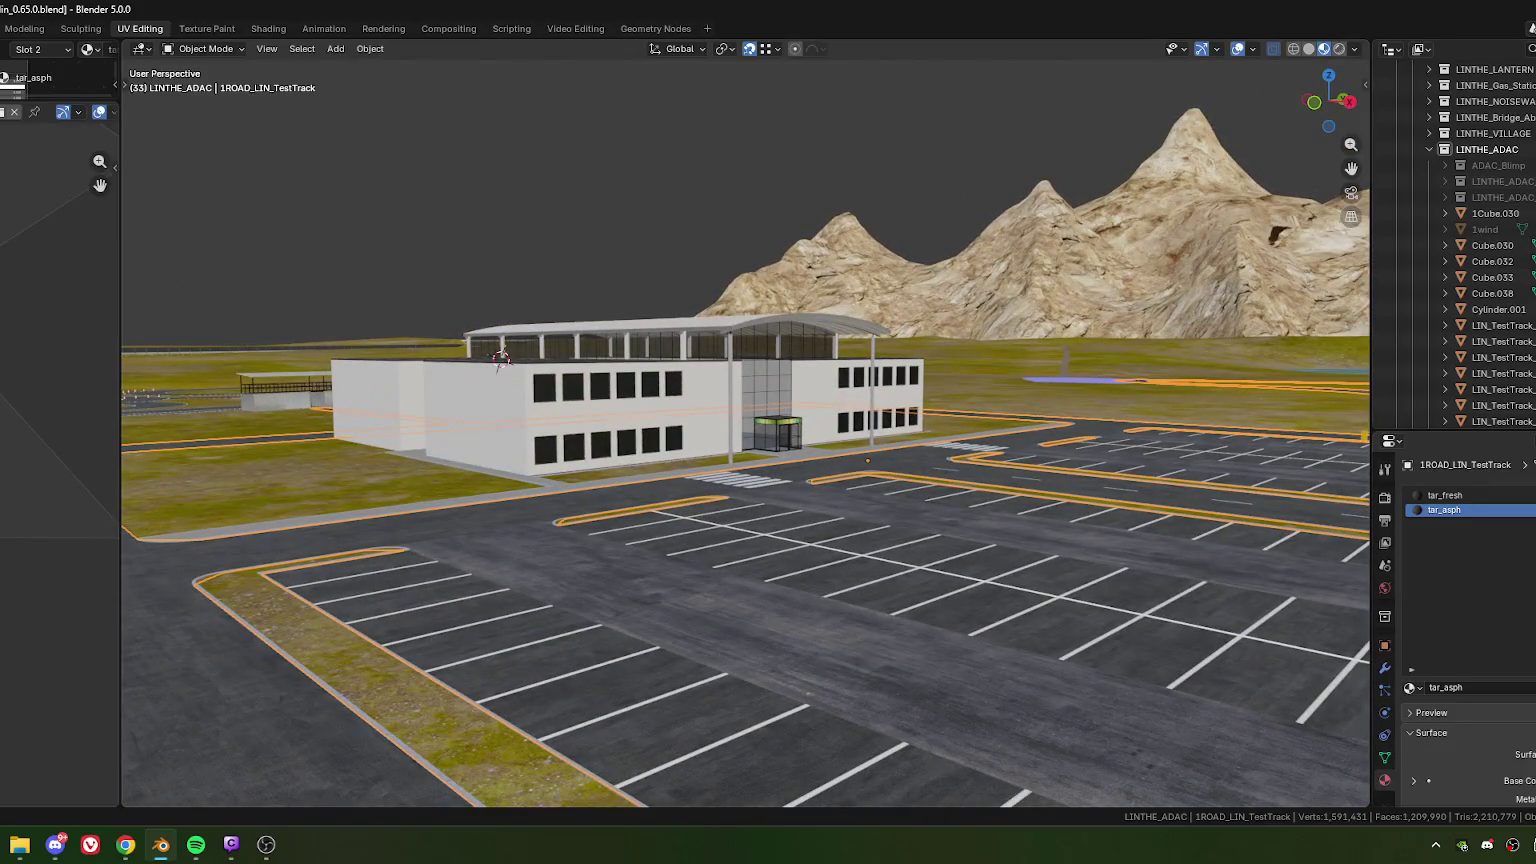
key(alt+Tab)
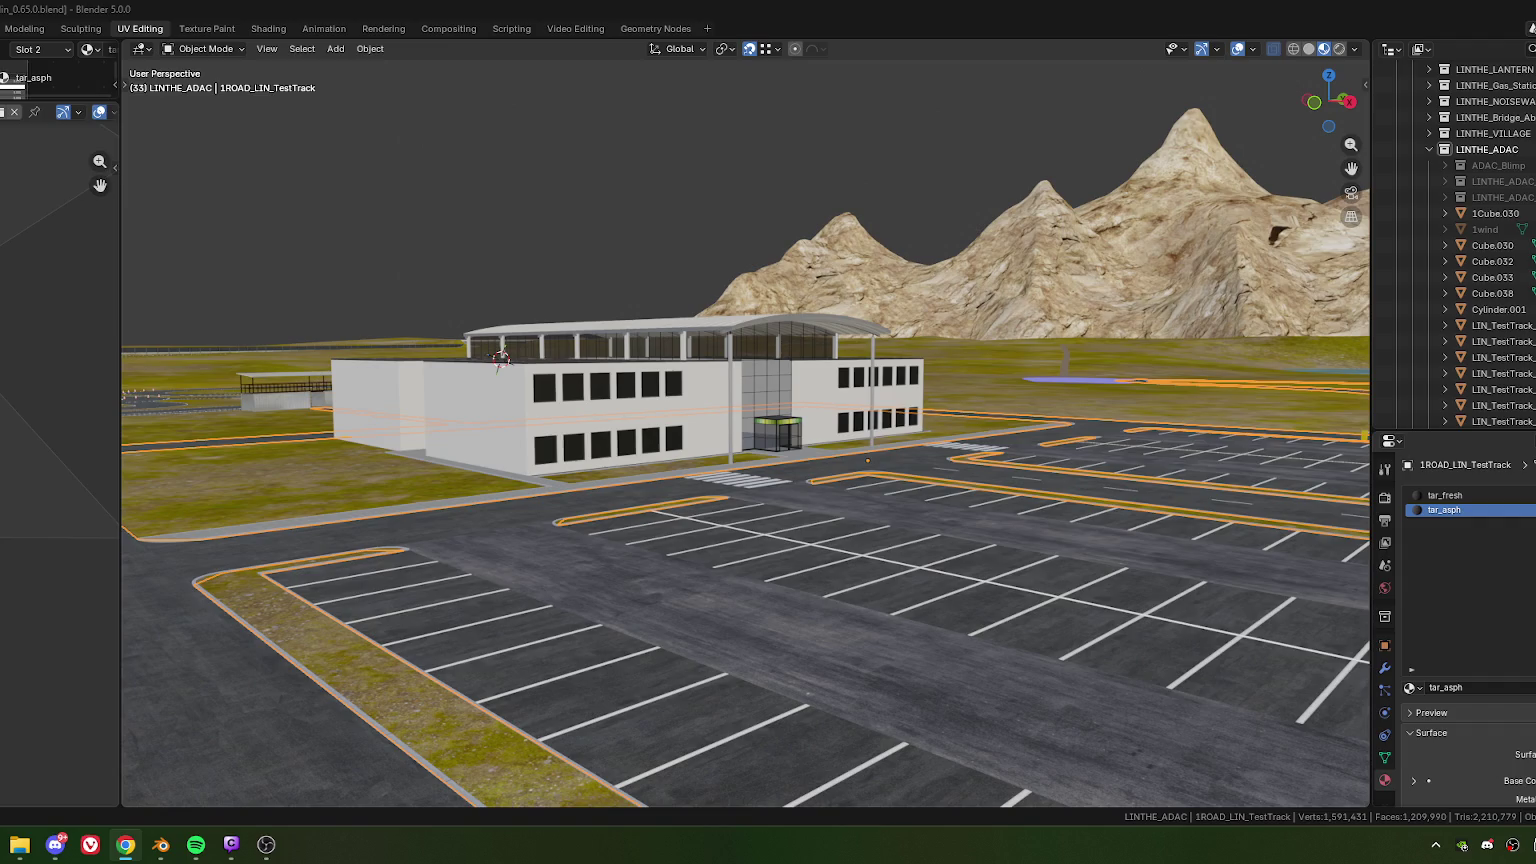
Step: Bring the office building's blank side wall close up and select the building
mouse_move(353, 410)
middle_down()
mouse_move(341, 384)
mouse_move(374, 376)
mouse_move(454, 398)
mouse_move(550, 395)
middle_up()
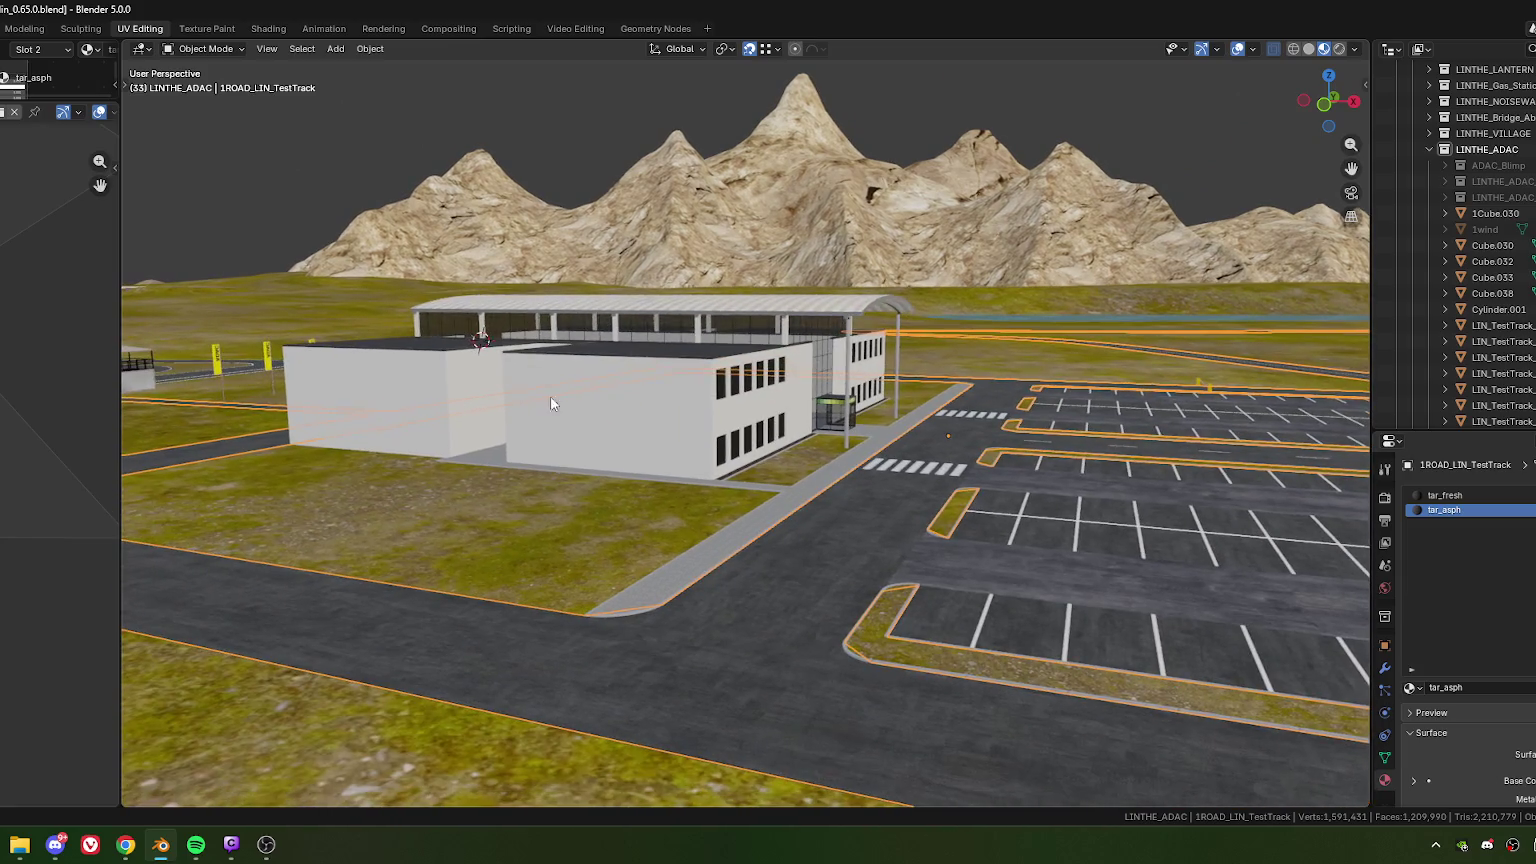
scroll(670, 407, up, 1)
scroll(680, 410, up, 3)
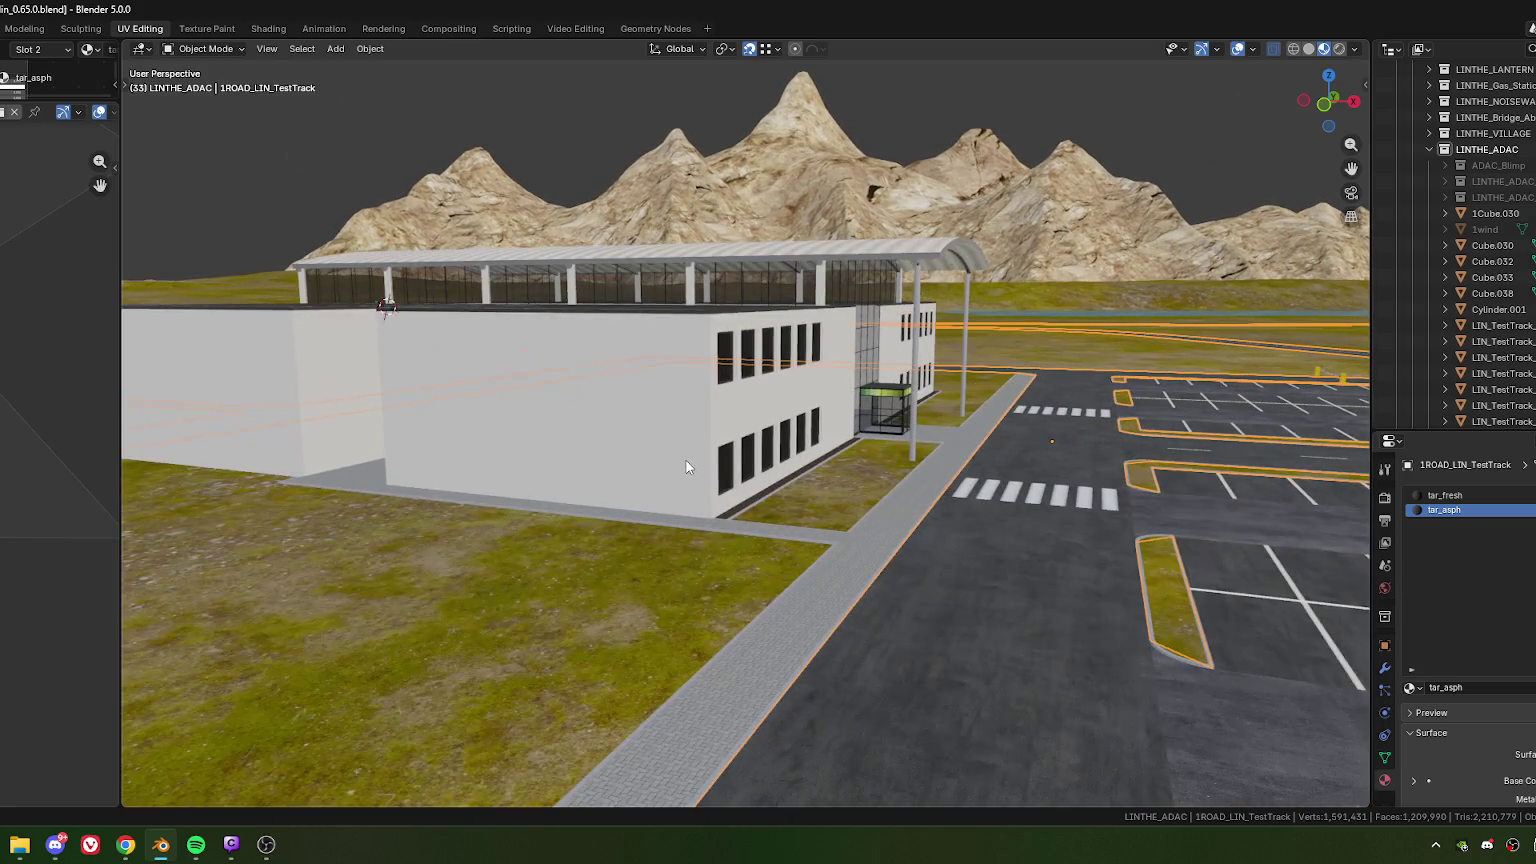
scroll(686, 440, up, 2)
shift+middle_drag(708, 437, 665, 430)
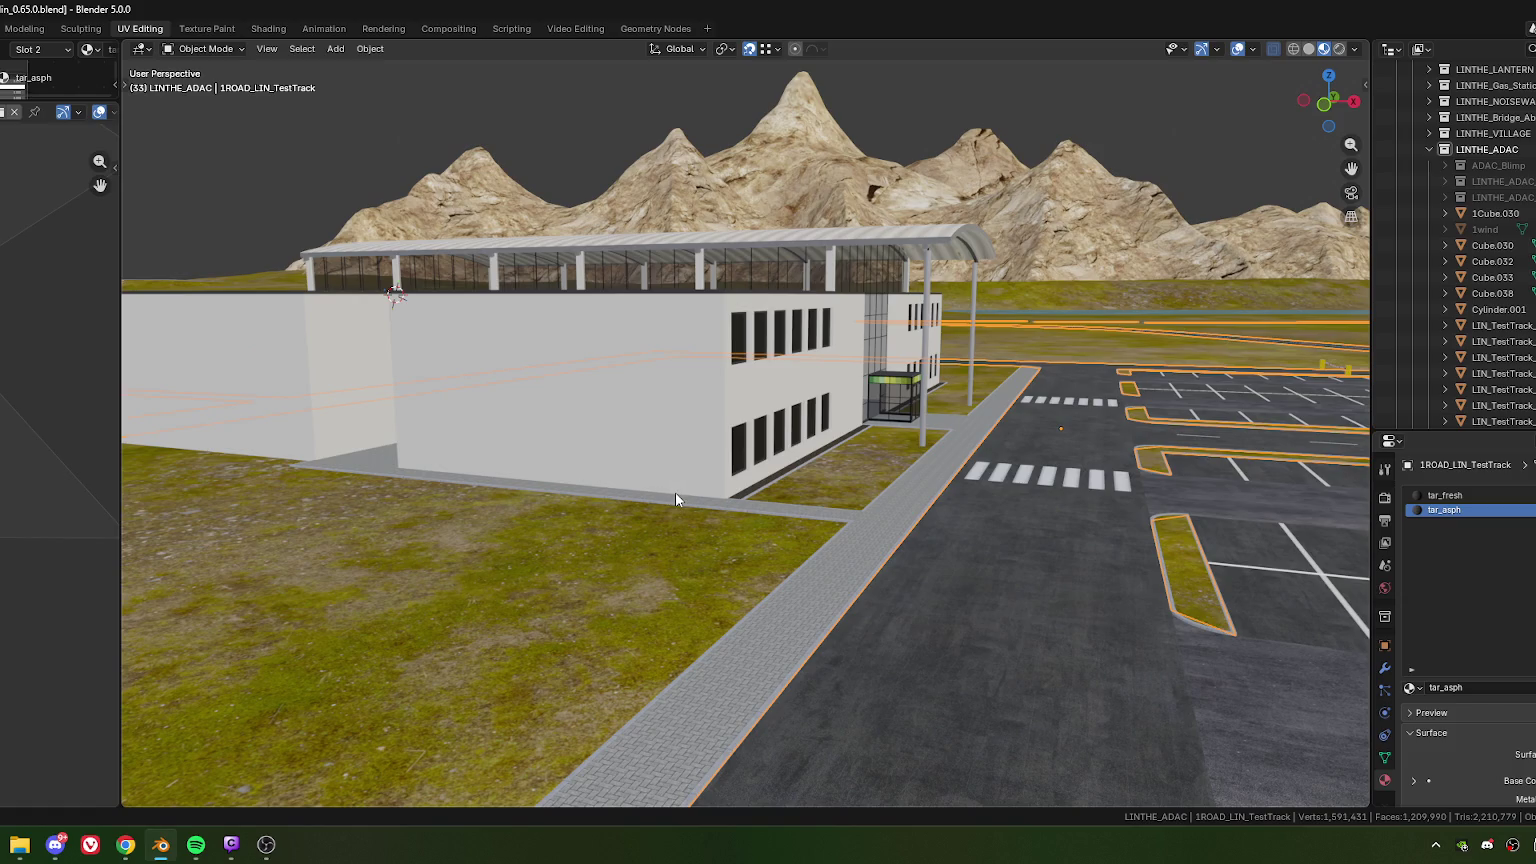
shift+middle_drag(674, 492, 707, 482)
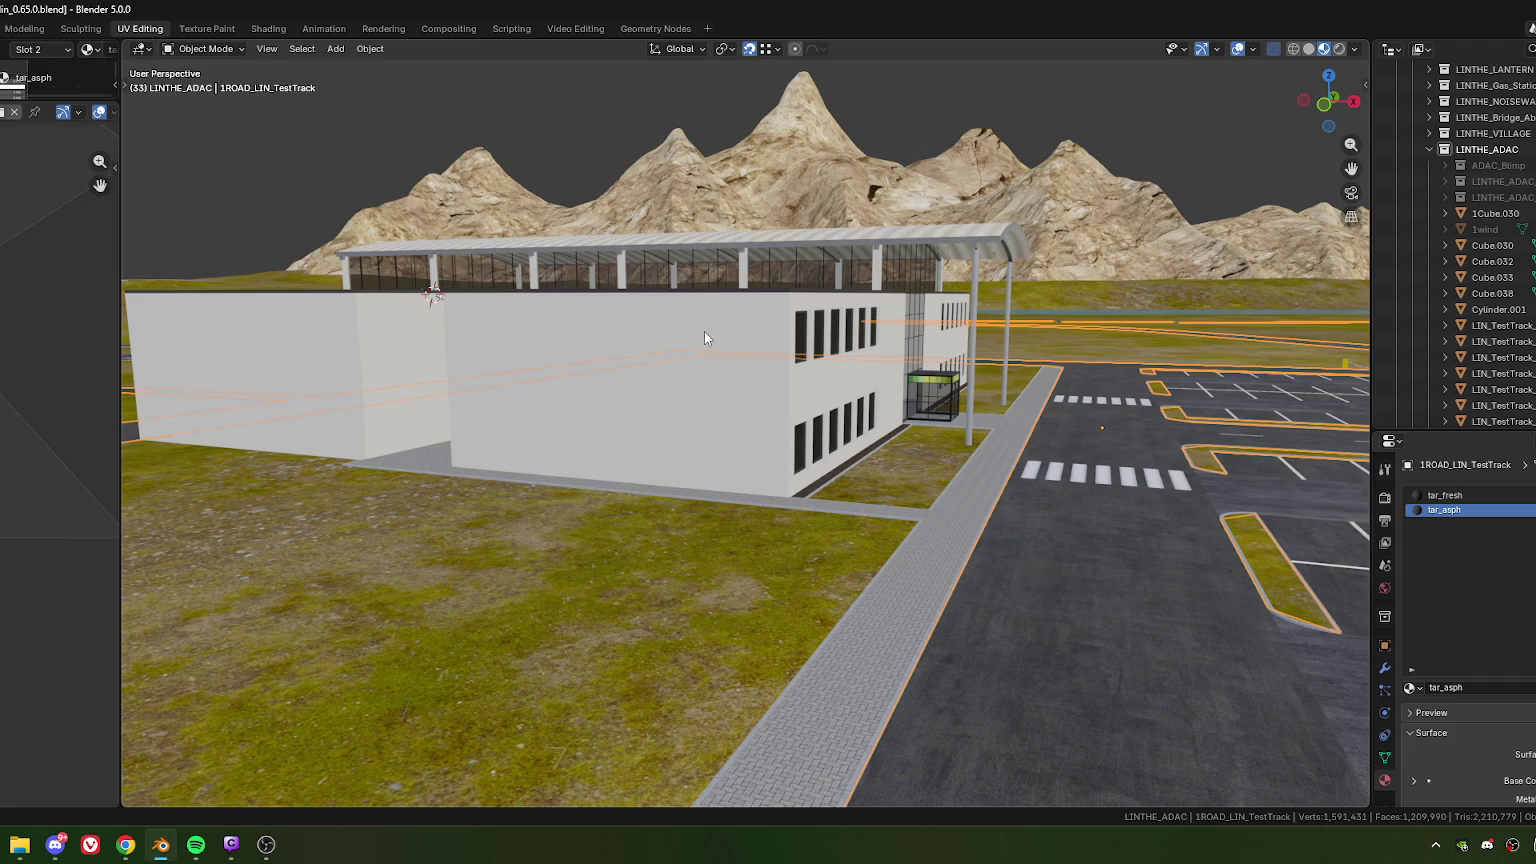
scroll(618, 326, up, 2)
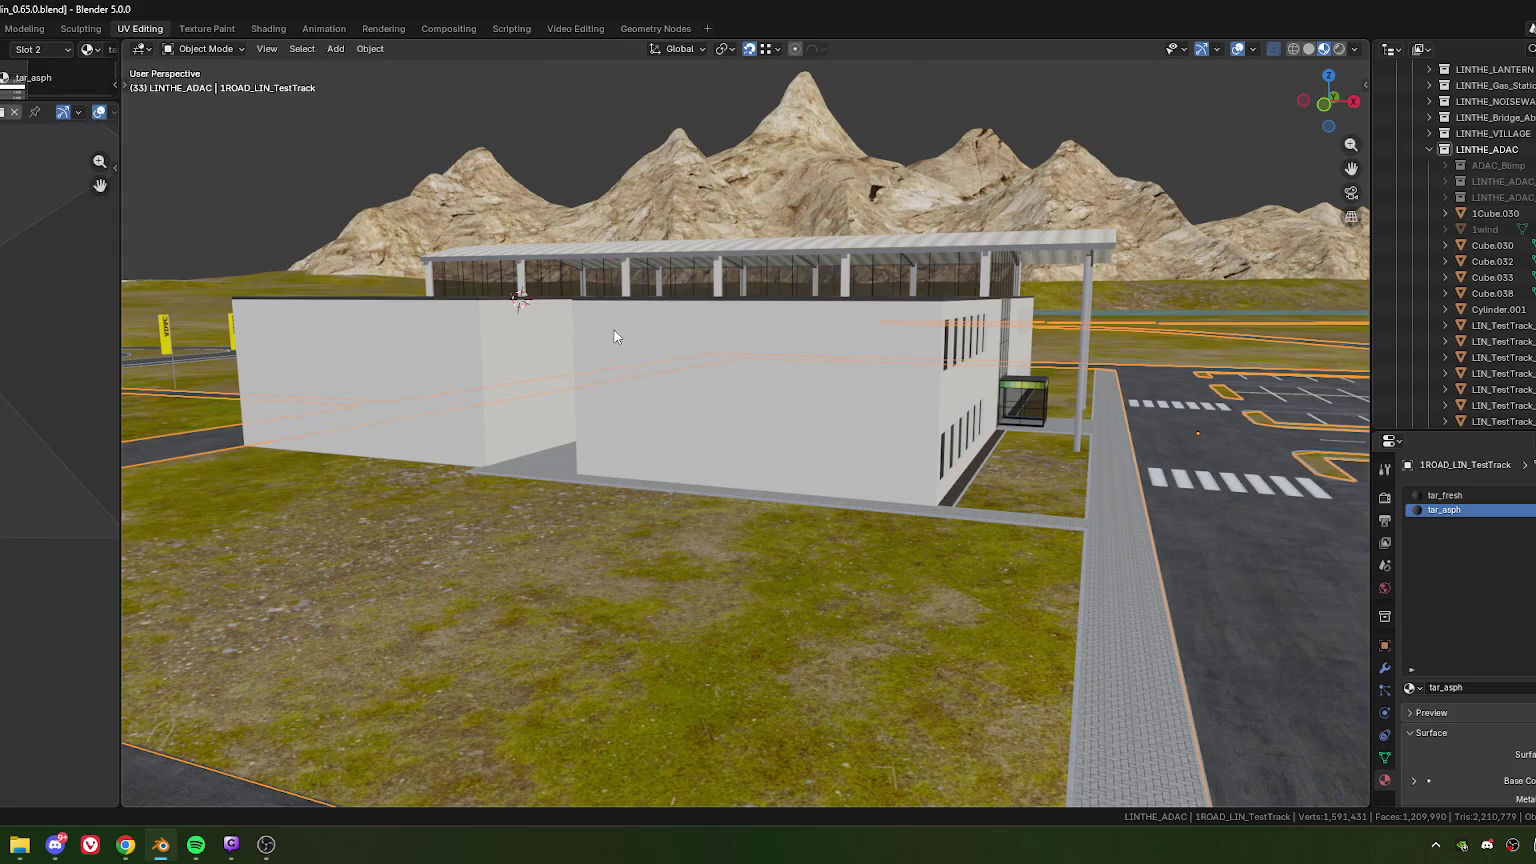
scroll(586, 336, up, 1)
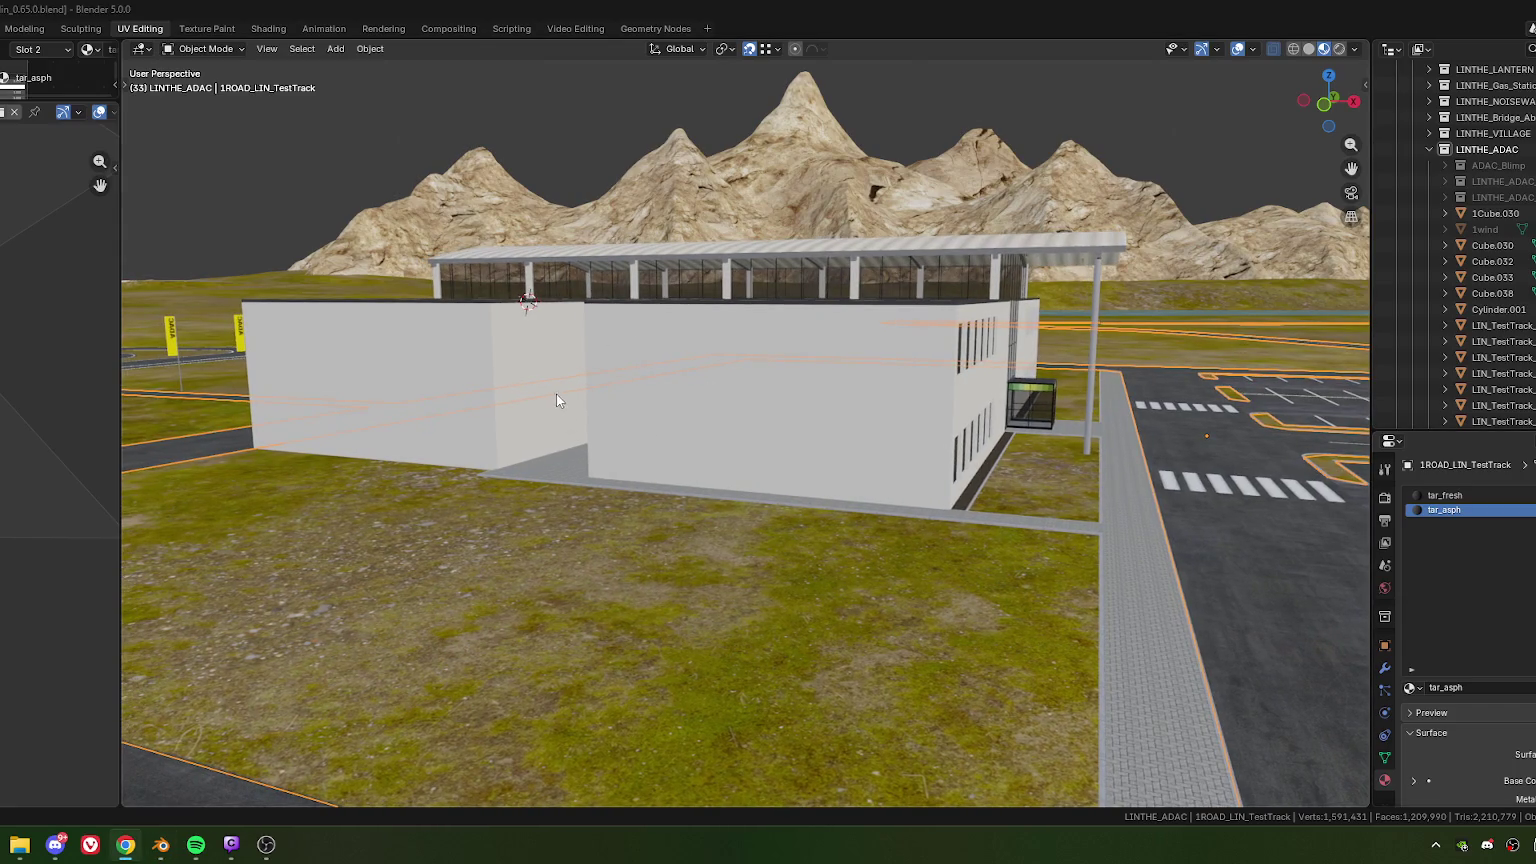
mouse_move(544, 408)
shift+middle_down()
mouse_move(682, 410)
mouse_move(638, 424)
shift+middle_up()
click(670, 414)
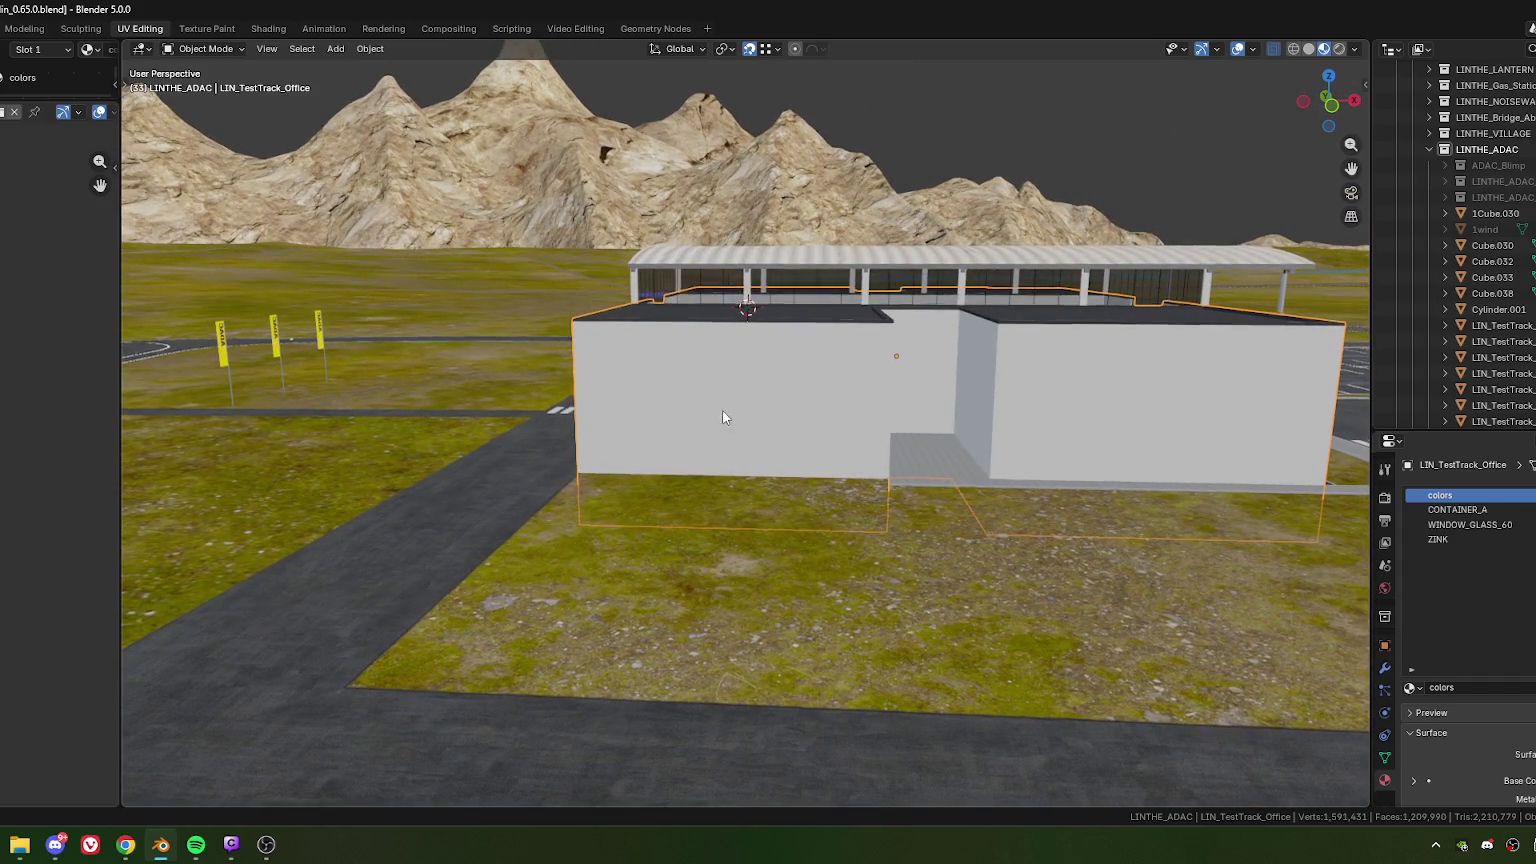
middle_drag(722, 409, 690, 441)
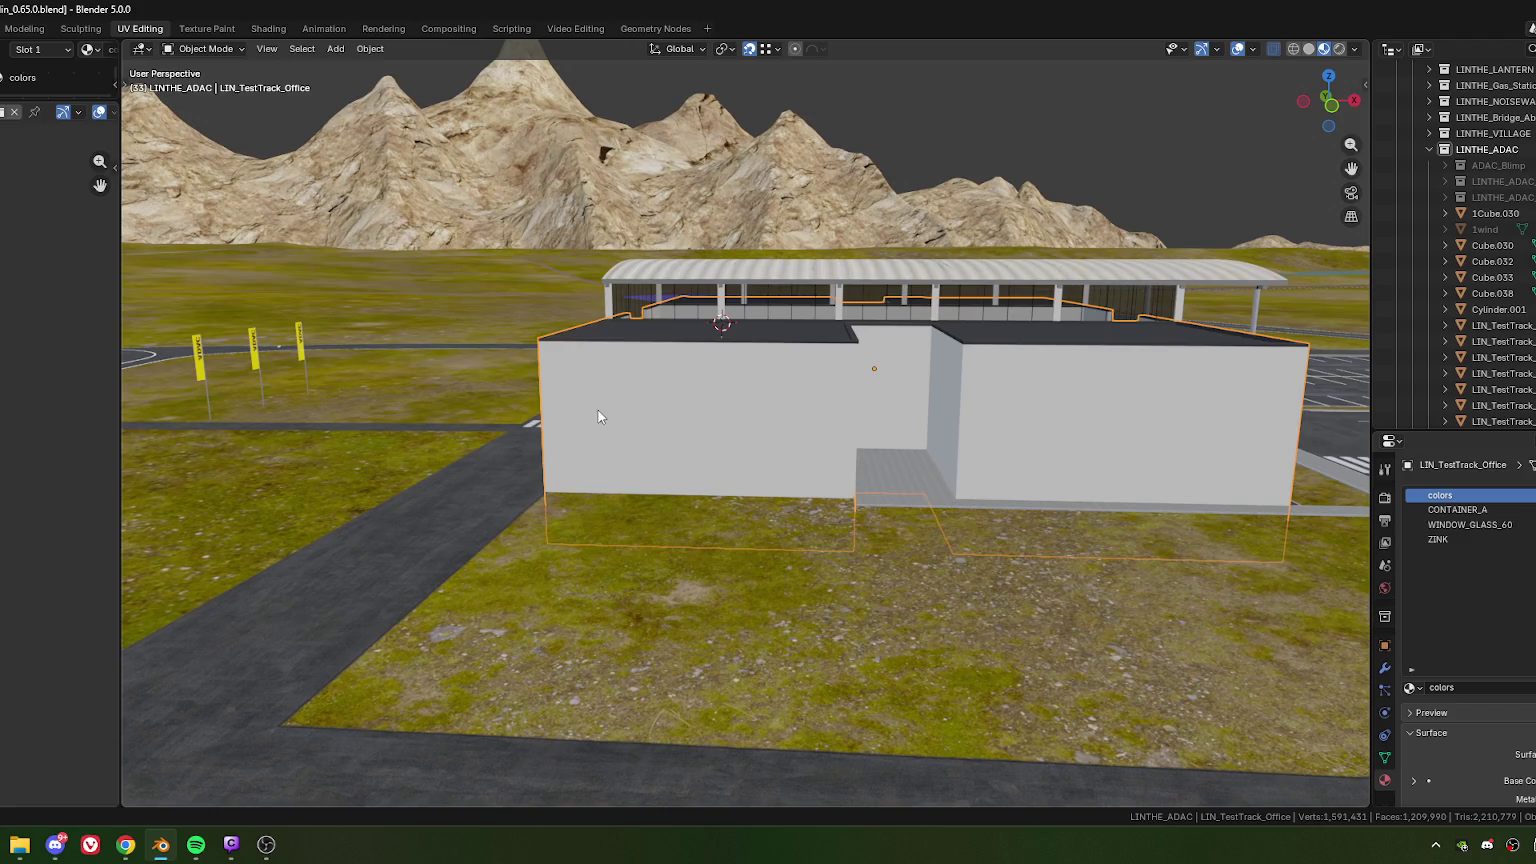
middle_drag(732, 460, 630, 458)
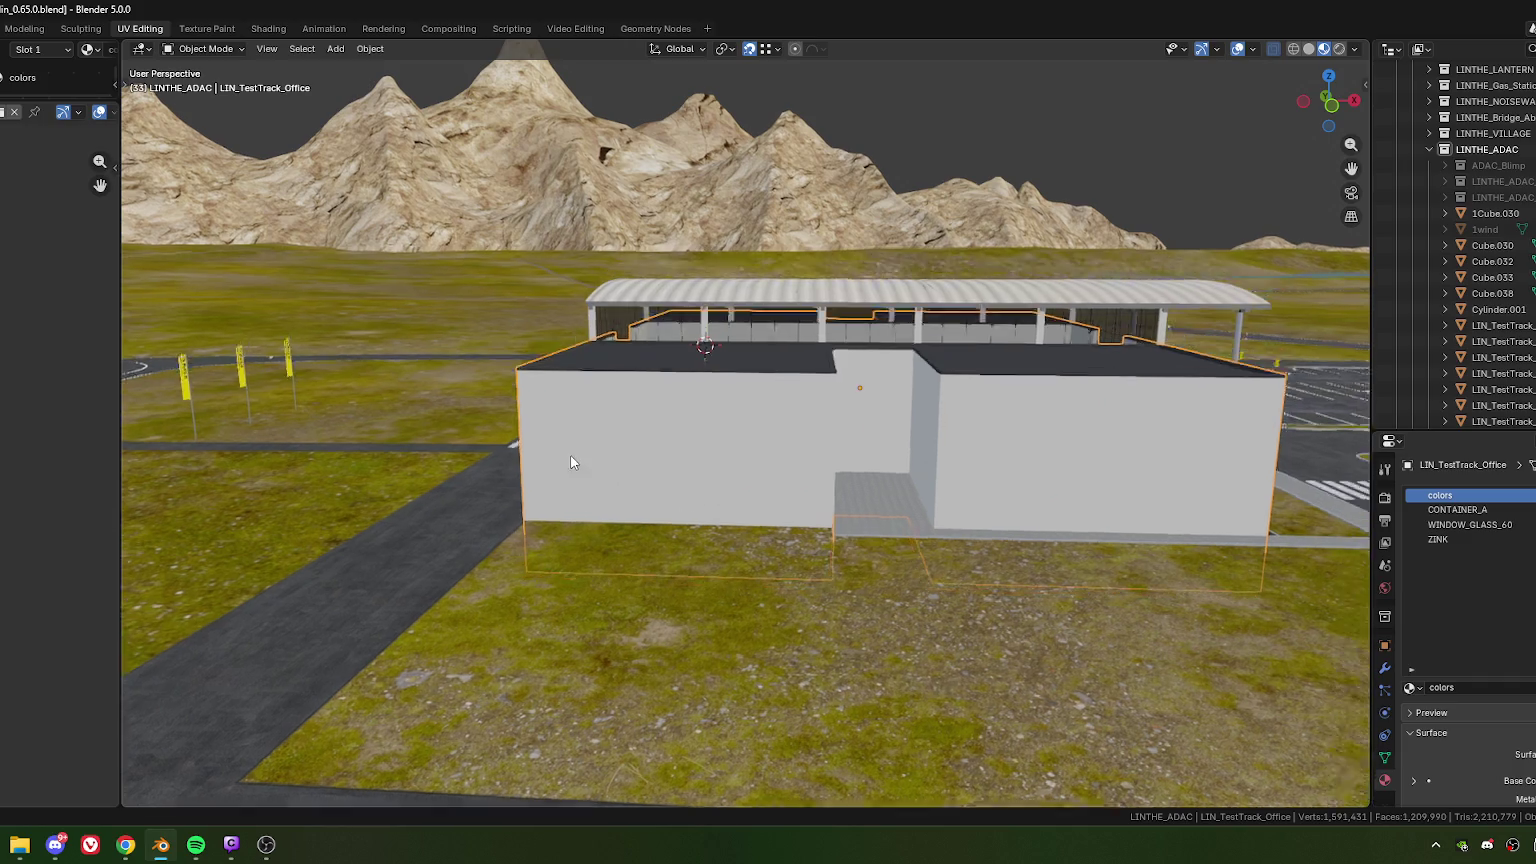
mouse_move(752, 468)
middle_down()
mouse_move(662, 467)
mouse_move(614, 449)
mouse_move(701, 442)
mouse_move(592, 434)
mouse_move(463, 455)
mouse_move(584, 430)
mouse_move(578, 490)
middle_up()
scroll(463, 455, up, 2)
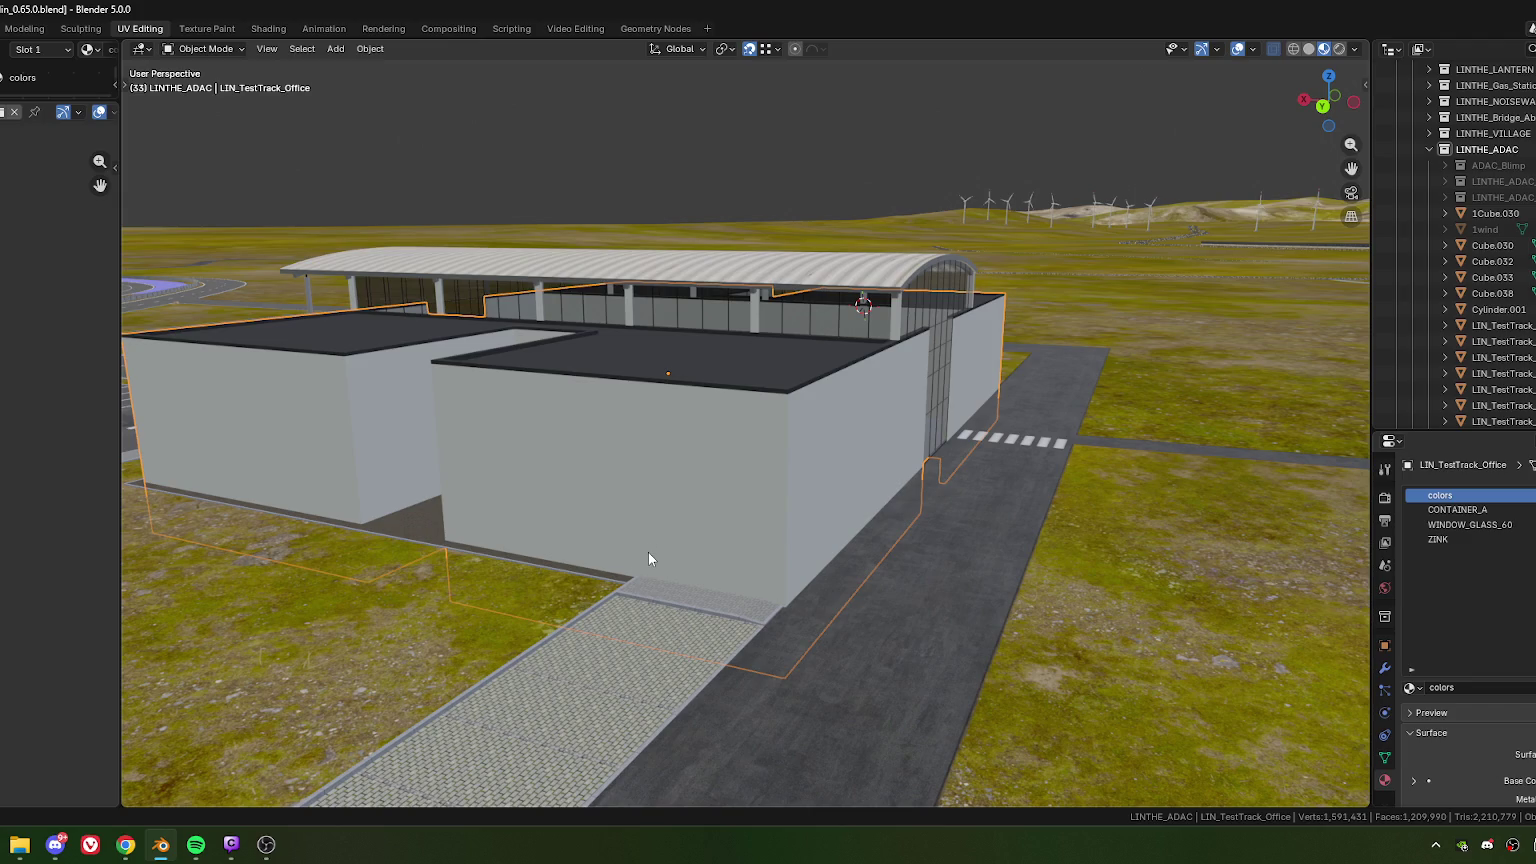
middle_drag(618, 632, 737, 558)
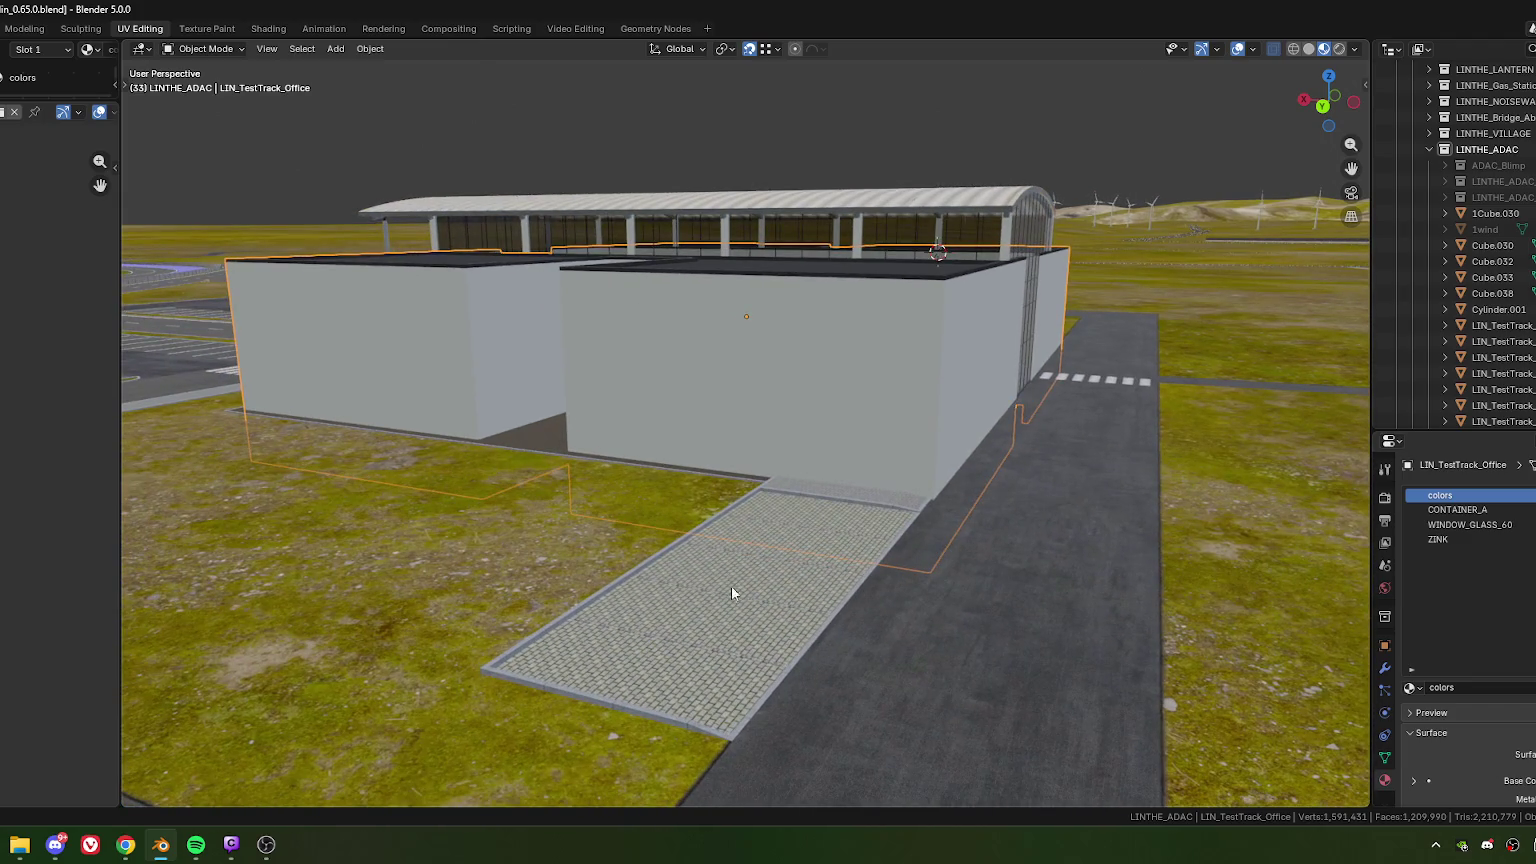
mouse_move(508, 480)
middle_down()
mouse_move(648, 507)
mouse_move(545, 442)
middle_up()
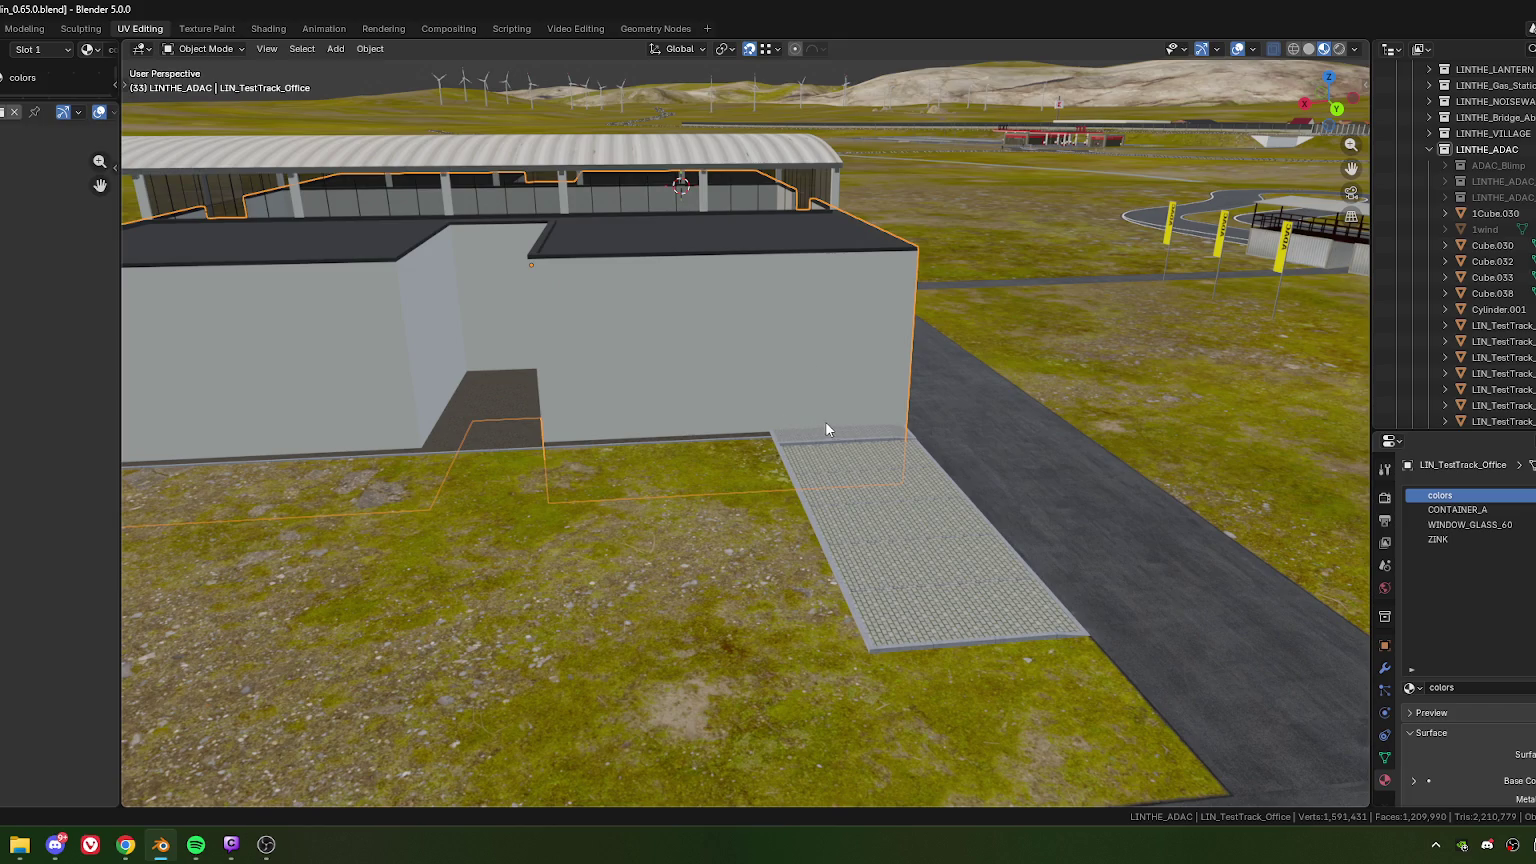
mouse_move(856, 337)
middle_down()
mouse_move(878, 456)
mouse_move(684, 470)
mouse_move(737, 442)
mouse_move(743, 402)
middle_up()
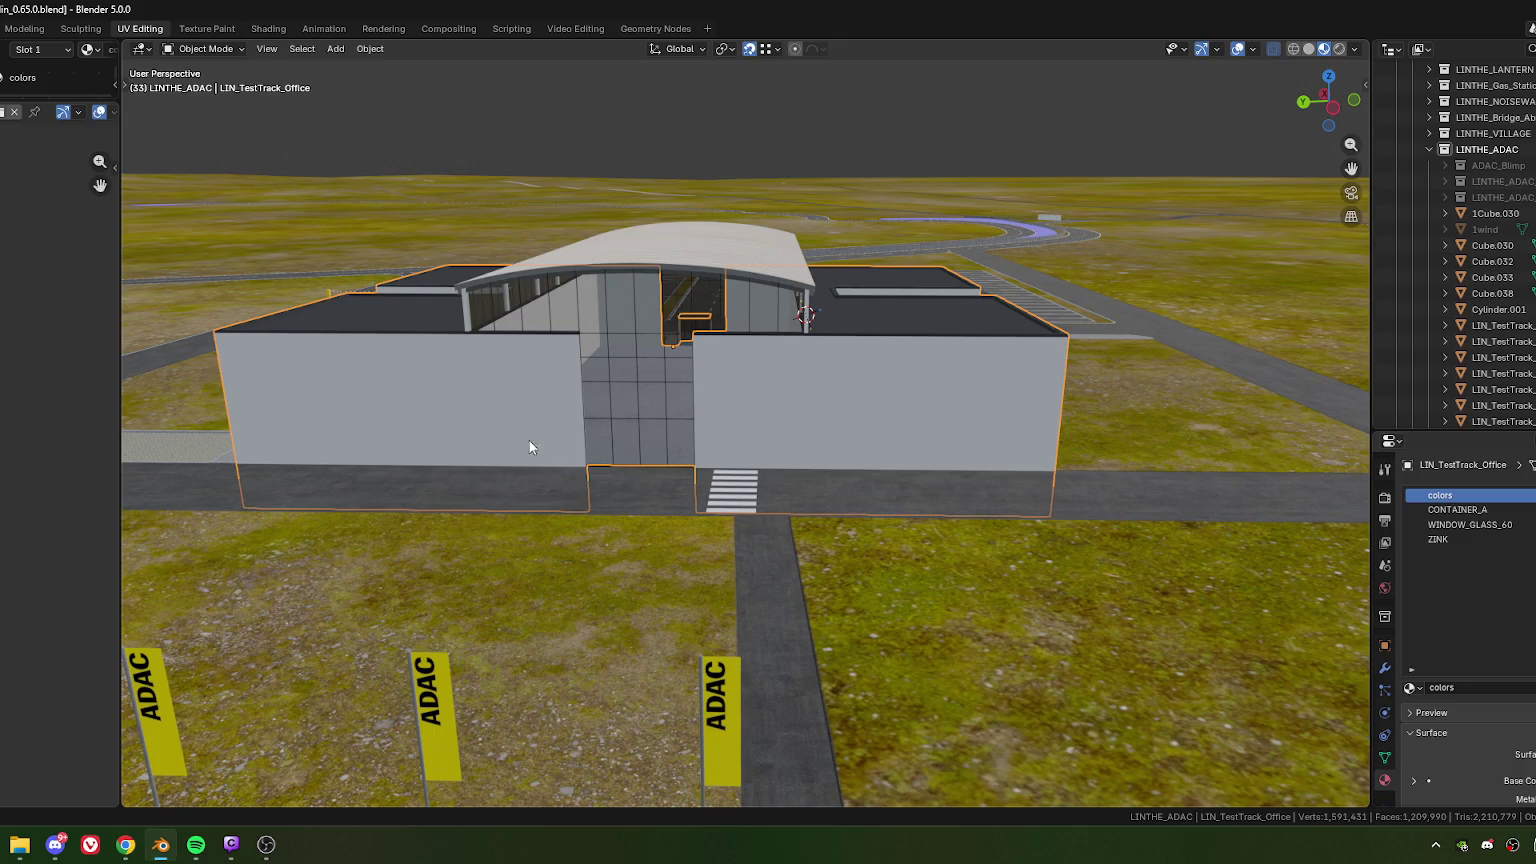
mouse_move(568, 470)
middle_down()
mouse_move(738, 430)
mouse_move(860, 455)
mouse_move(895, 426)
middle_up()
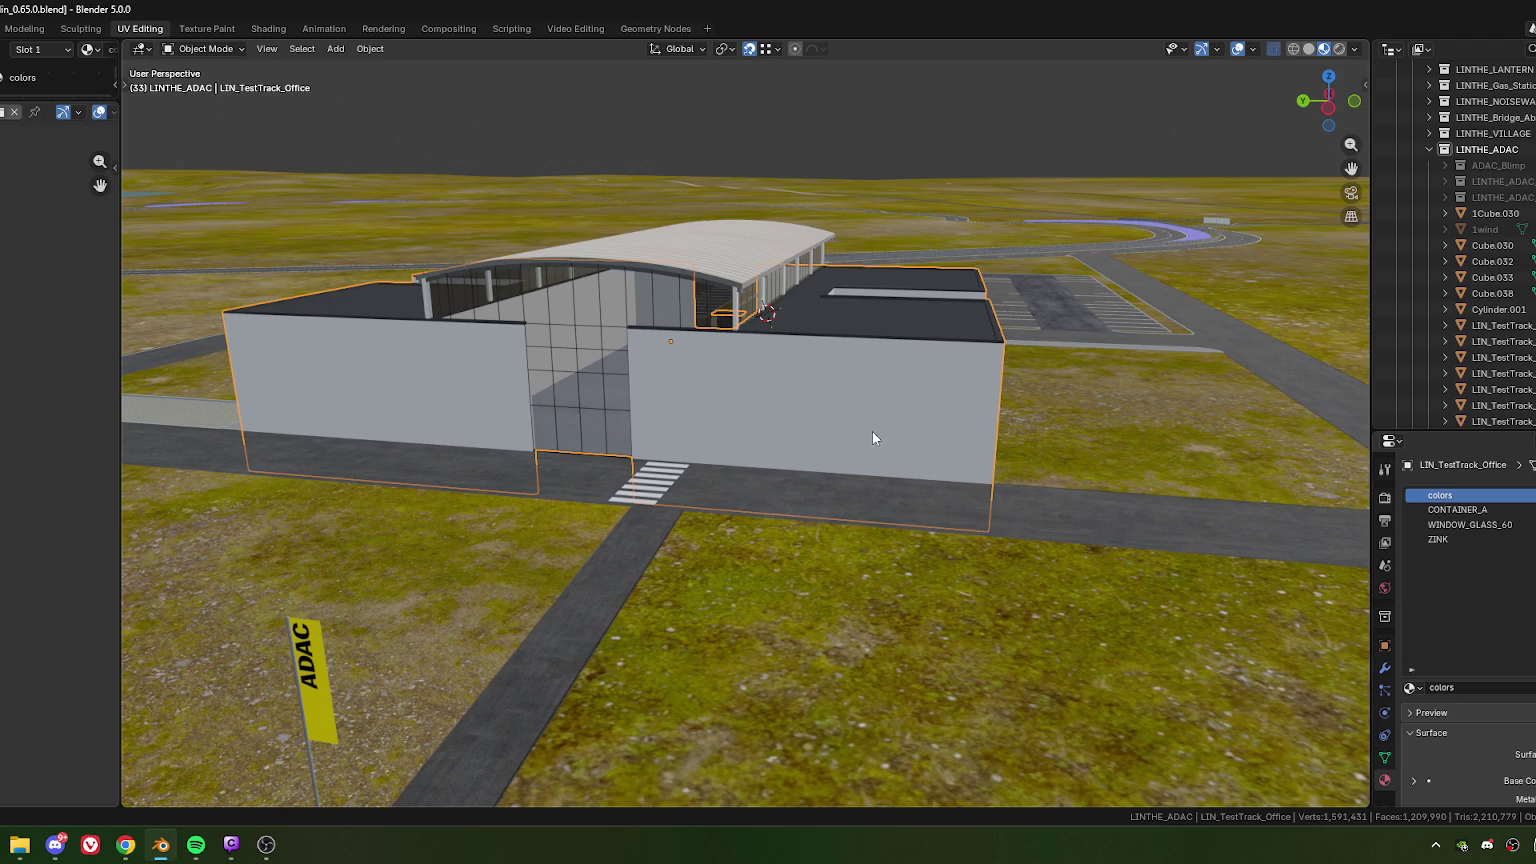
mouse_move(1076, 433)
middle_down()
mouse_move(947, 420)
mouse_move(910, 437)
middle_up()
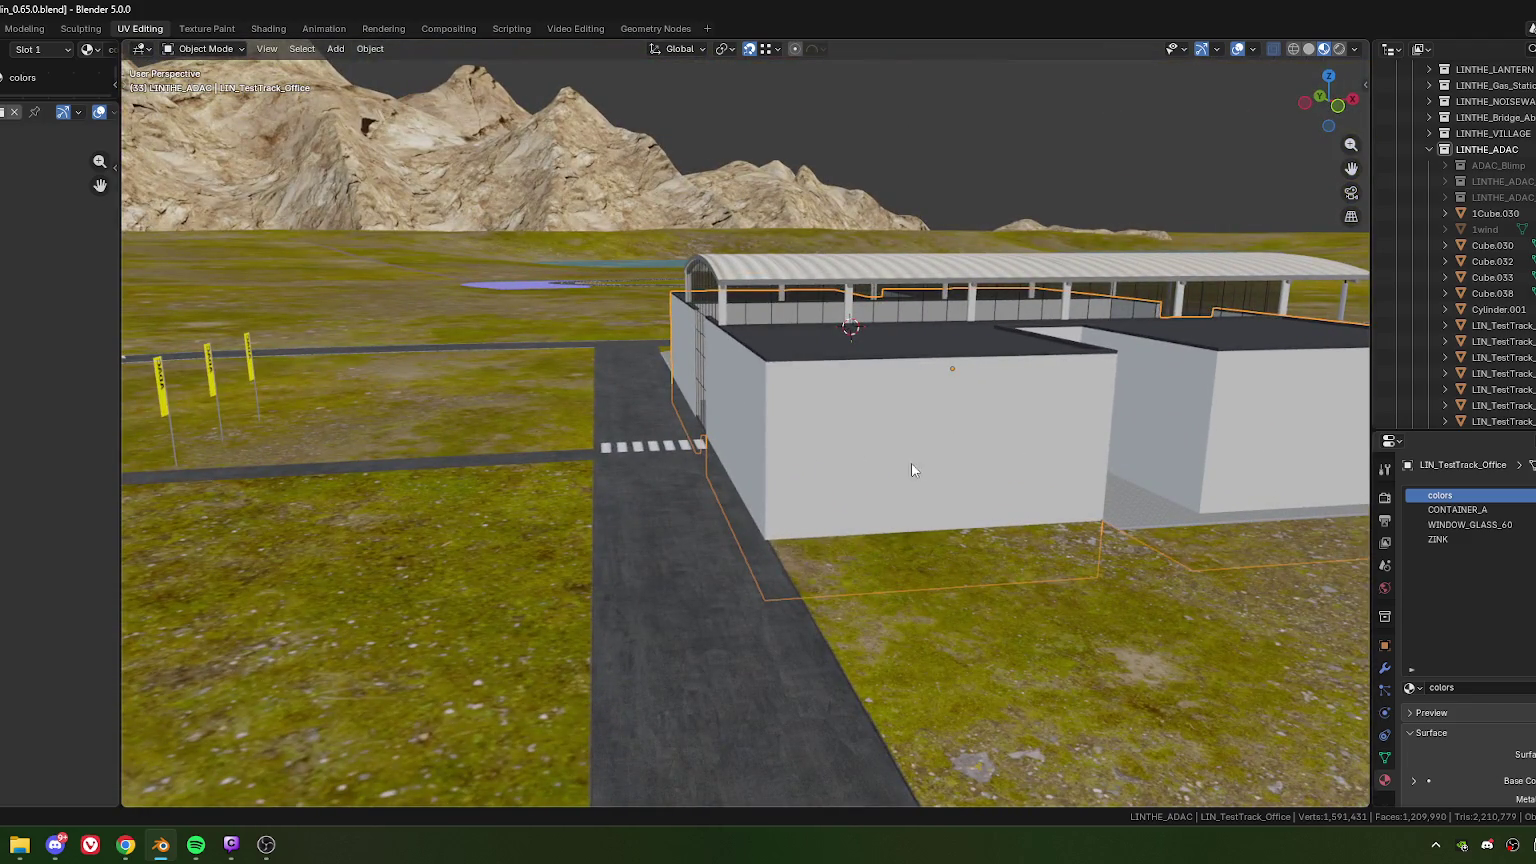
middle_drag(1037, 455, 943, 454)
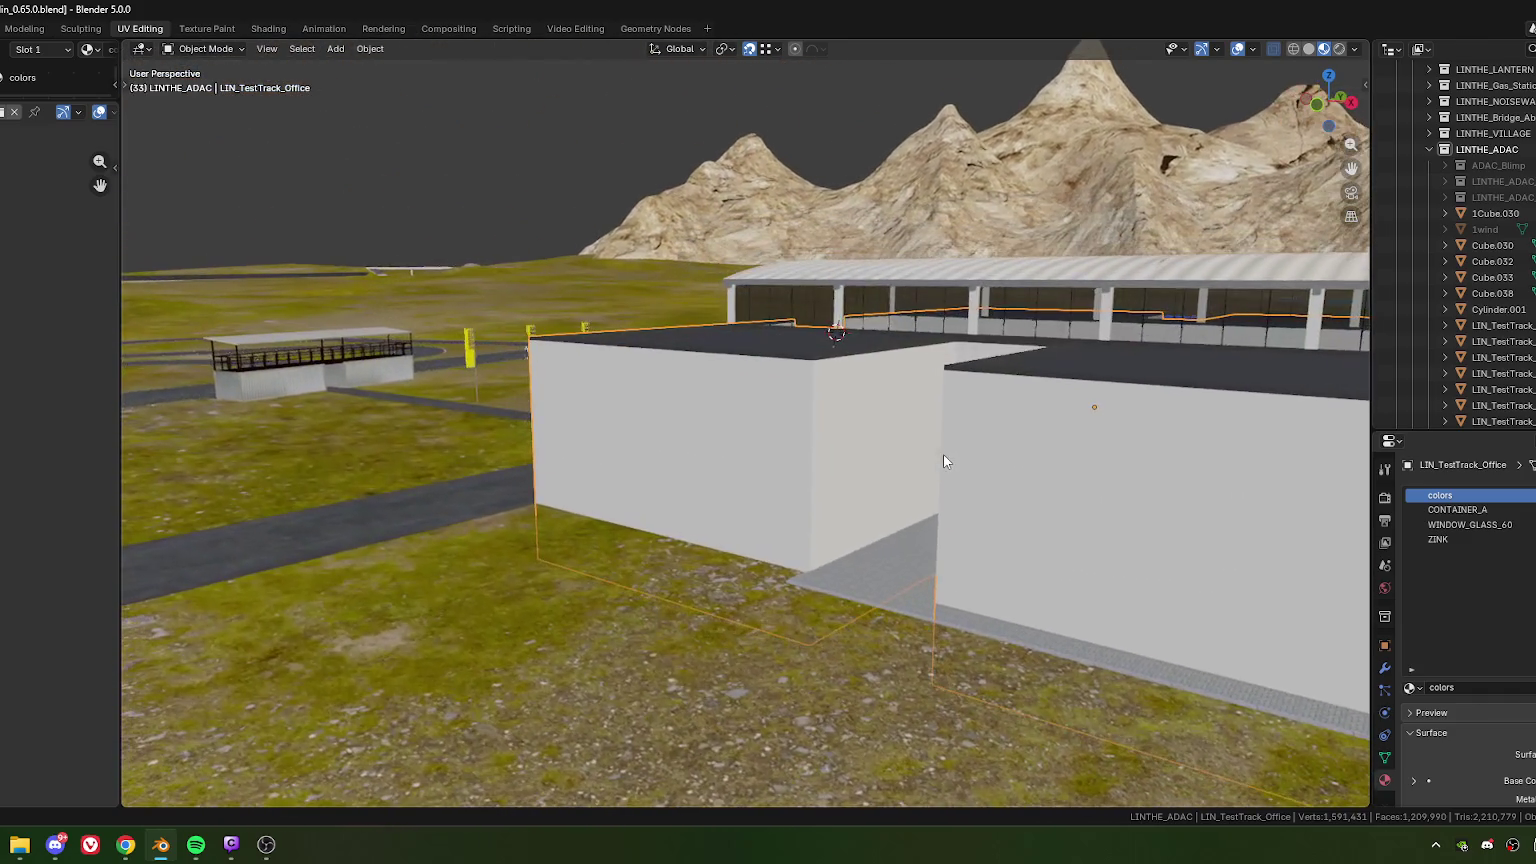
mouse_move(894, 439)
middle_down()
mouse_move(966, 451)
mouse_move(865, 455)
mouse_move(1051, 439)
mouse_move(715, 408)
mouse_move(882, 407)
mouse_move(645, 490)
mouse_move(709, 529)
mouse_move(833, 549)
middle_up()
scroll(883, 408, down, 3)
scroll(846, 462, up, 2)
scroll(854, 481, up, 2)
mouse_move(855, 475)
middle_down()
mouse_move(827, 450)
mouse_move(895, 454)
middle_up()
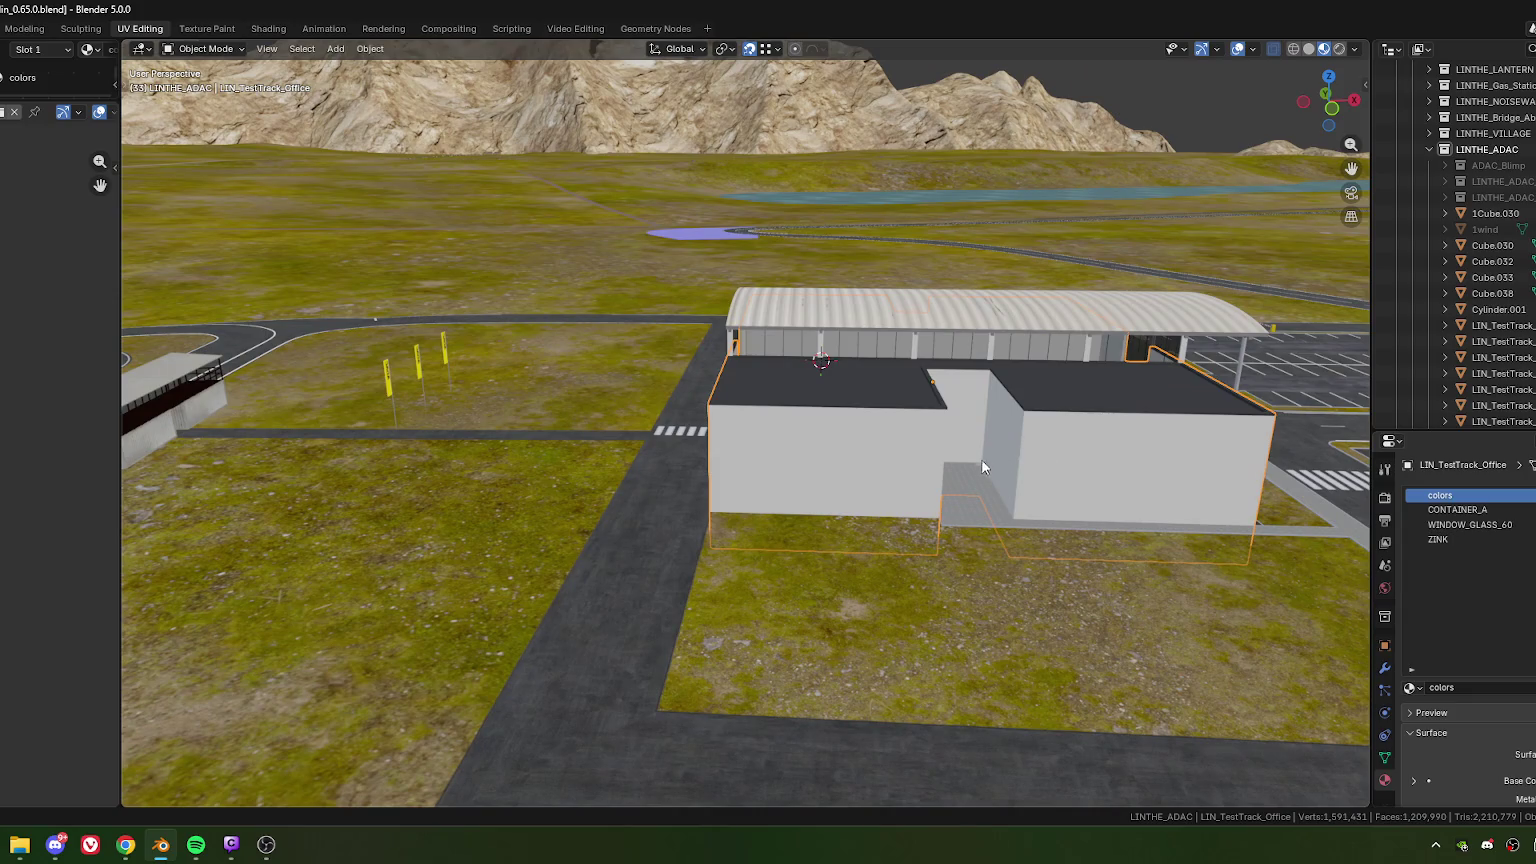
mouse_move(1081, 528)
middle_down()
mouse_move(1007, 494)
mouse_move(1034, 494)
mouse_move(1012, 438)
mouse_move(930, 482)
mouse_move(645, 470)
mouse_move(744, 450)
mouse_move(749, 478)
middle_up()
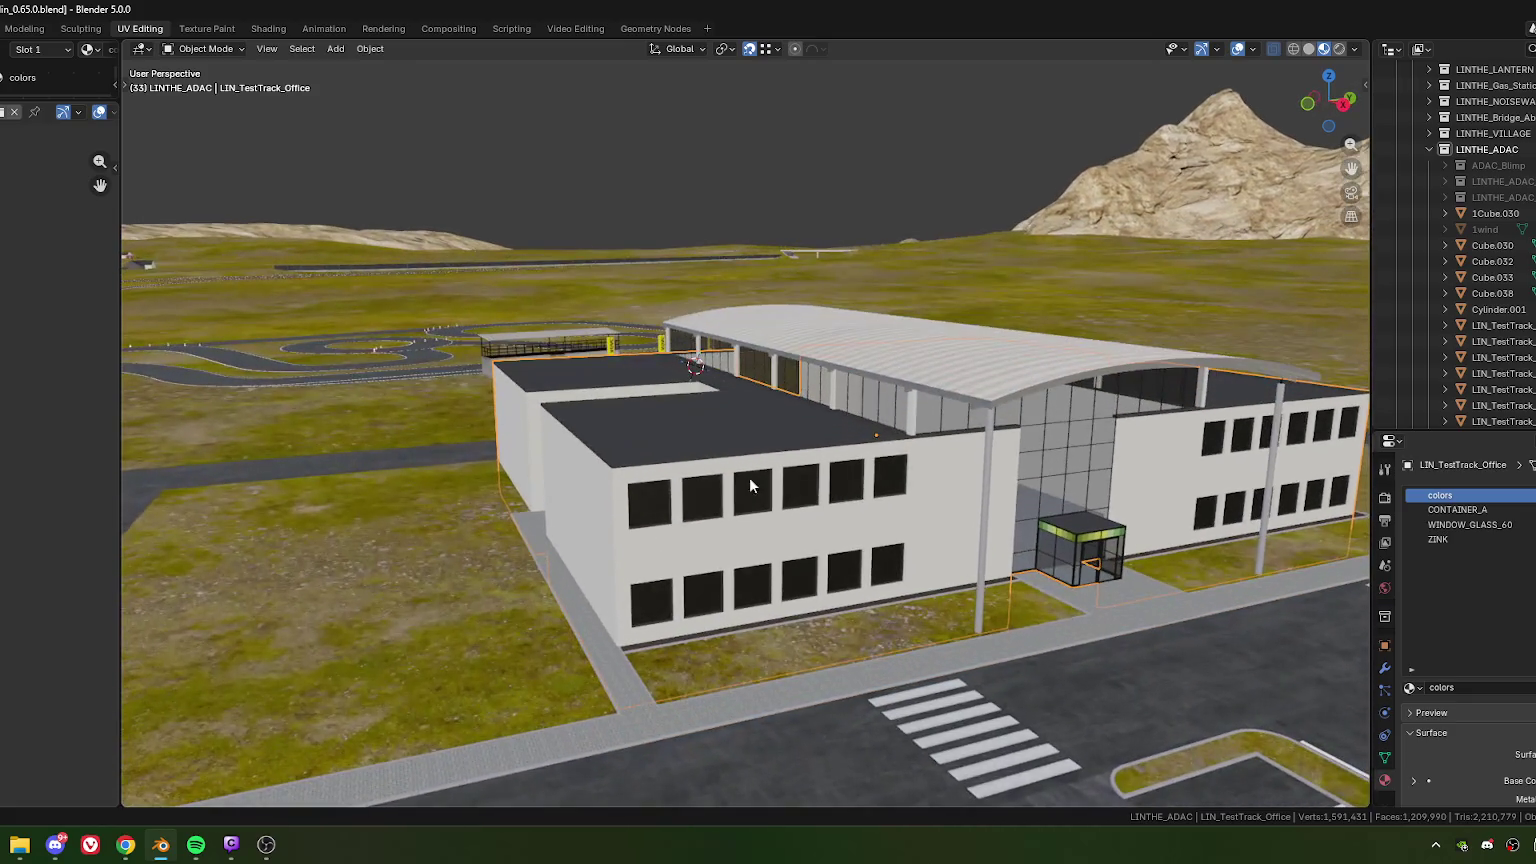
key(Tab)
Step: Box-select the four upper window frames on the building
mouse_move(767, 543)
middle_down()
mouse_move(699, 543)
mouse_move(717, 525)
mouse_move(686, 645)
middle_up()
scroll(699, 543, up, 3)
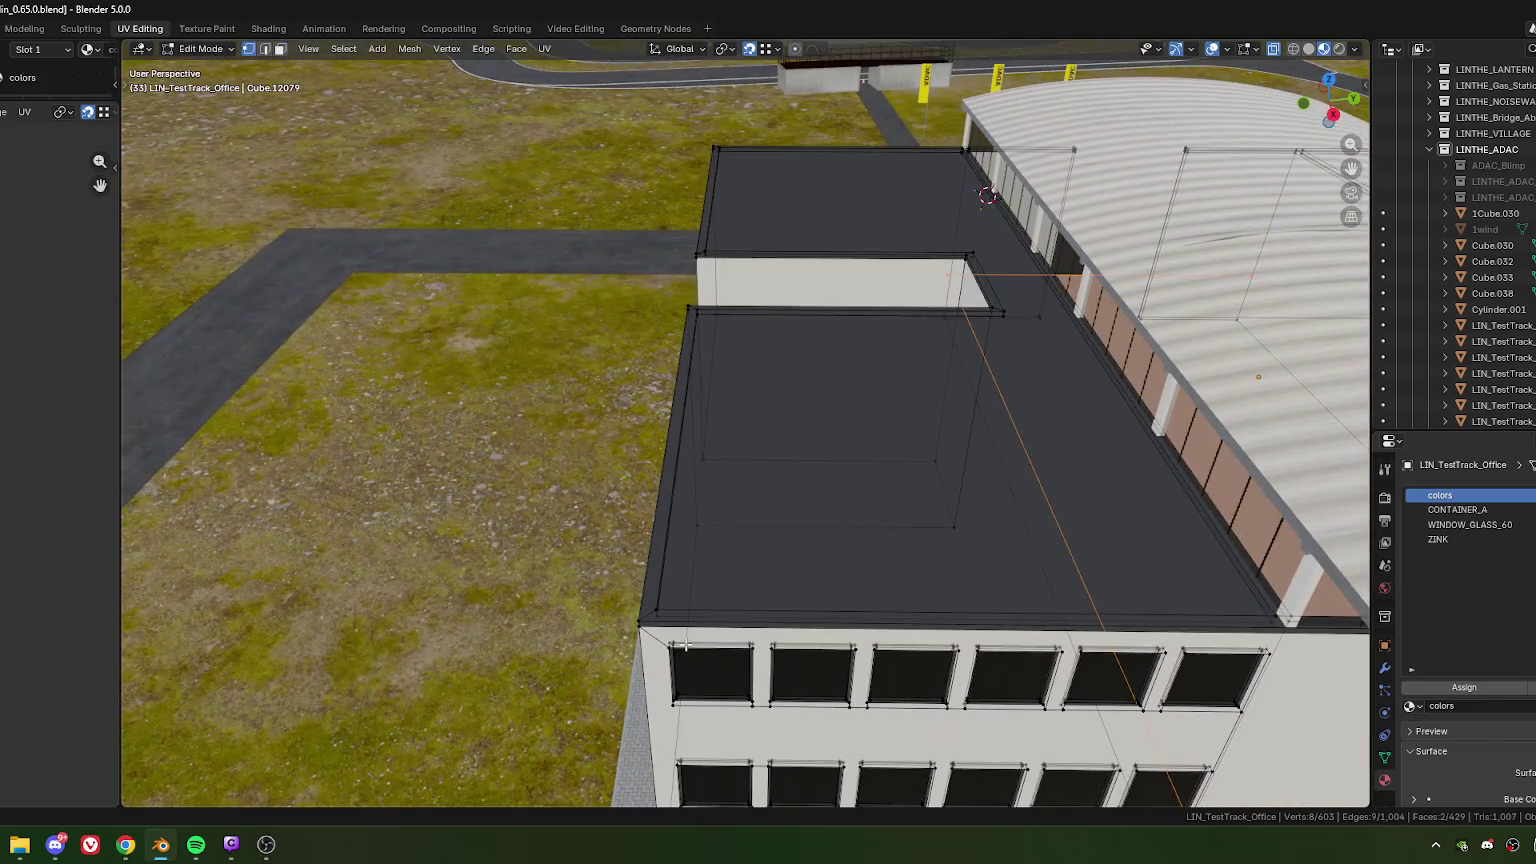
drag(665, 623, 862, 721)
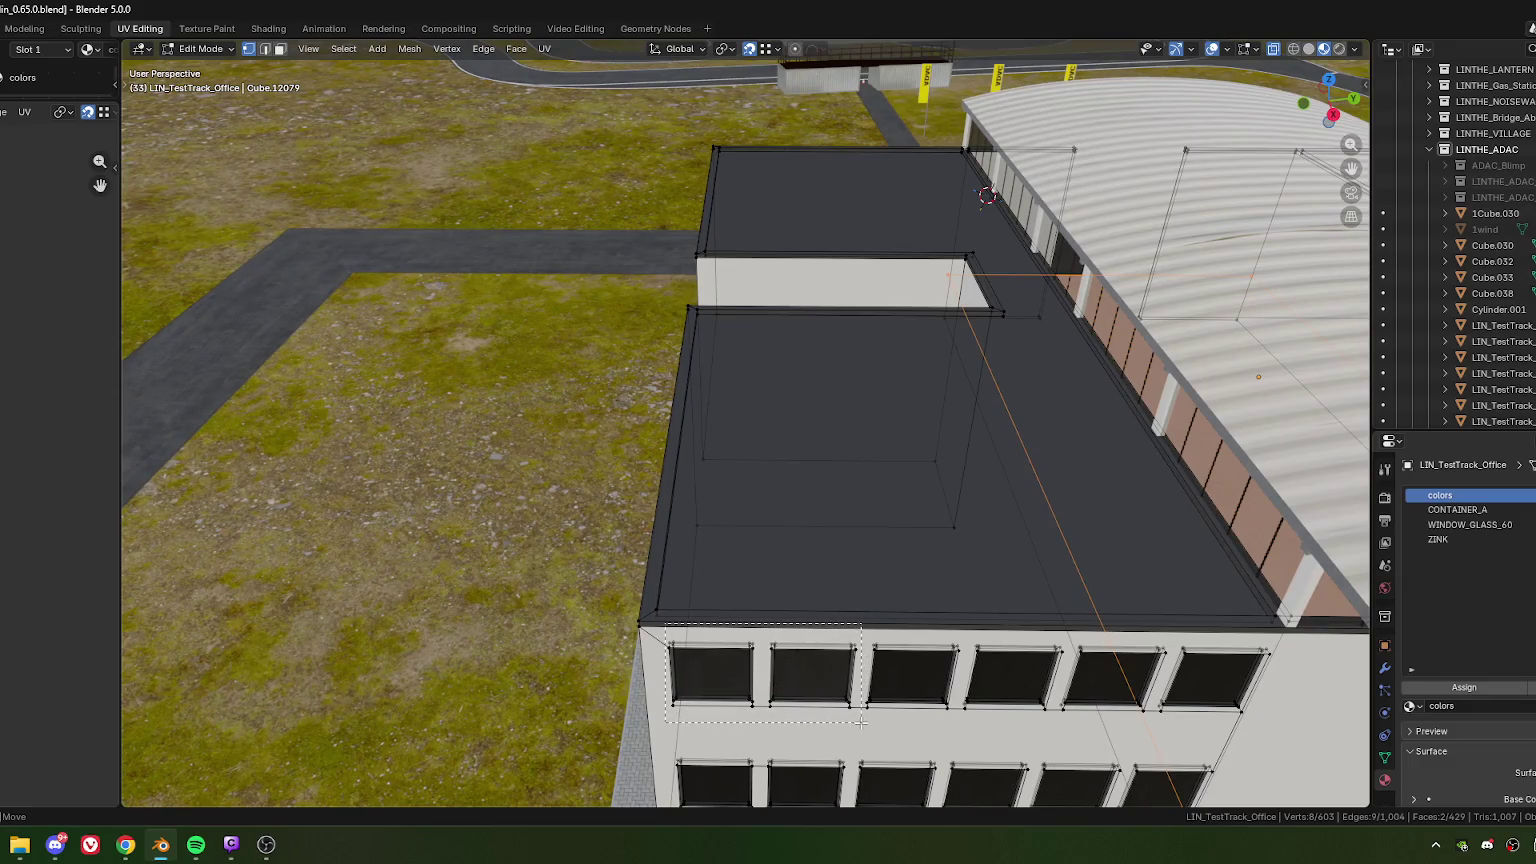
middle_drag(862, 721, 801, 657)
drag(678, 481, 882, 604)
middle_drag(727, 571, 765, 551)
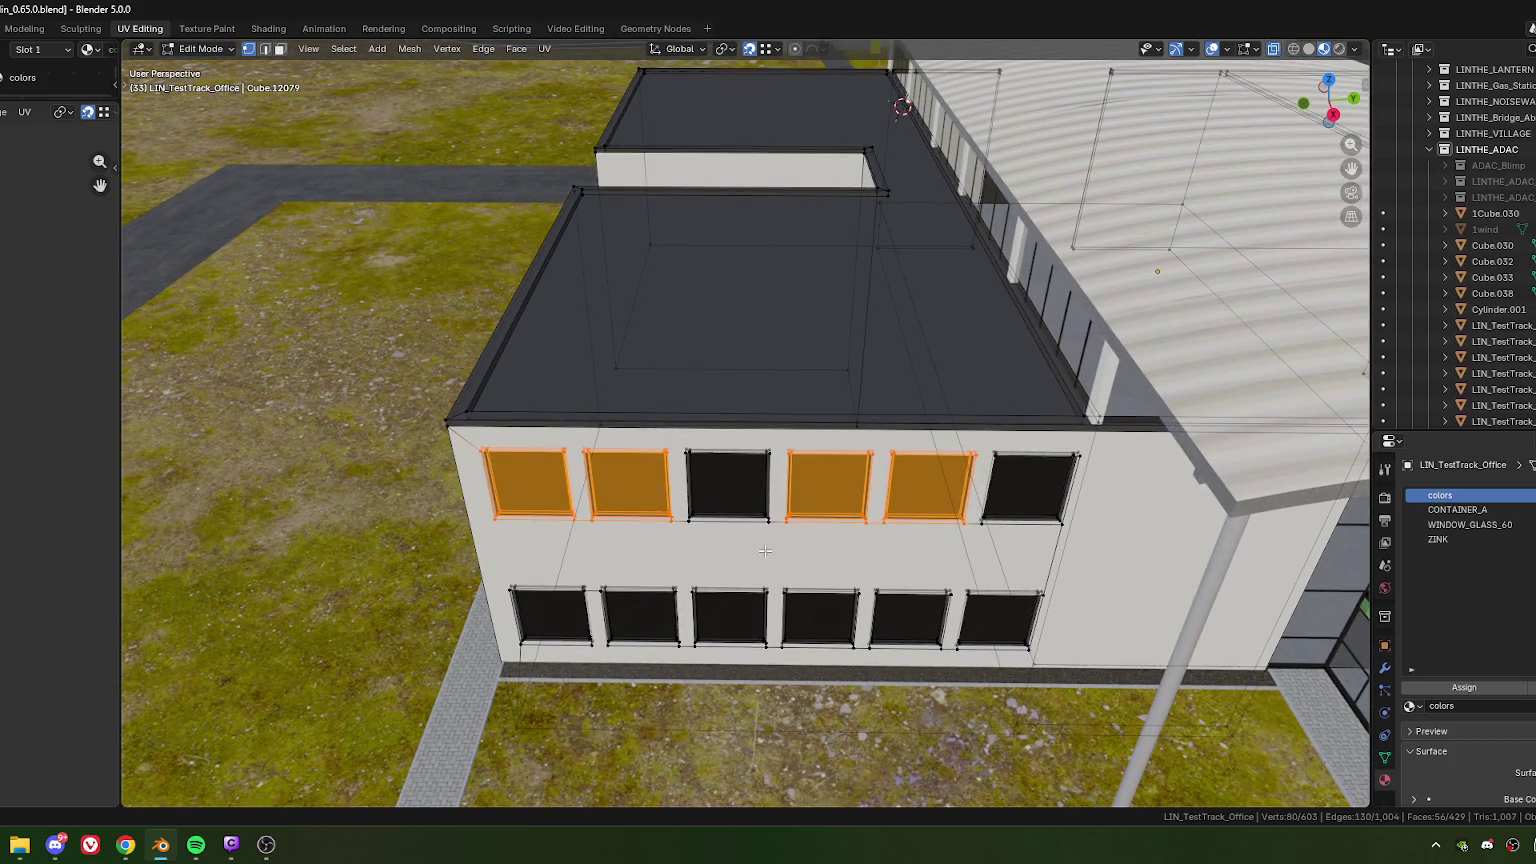
Step: In top view, duplicate the four windows and rotate the copy 90°
key(KP_7)
shift+middle_drag(957, 500, 640, 352)
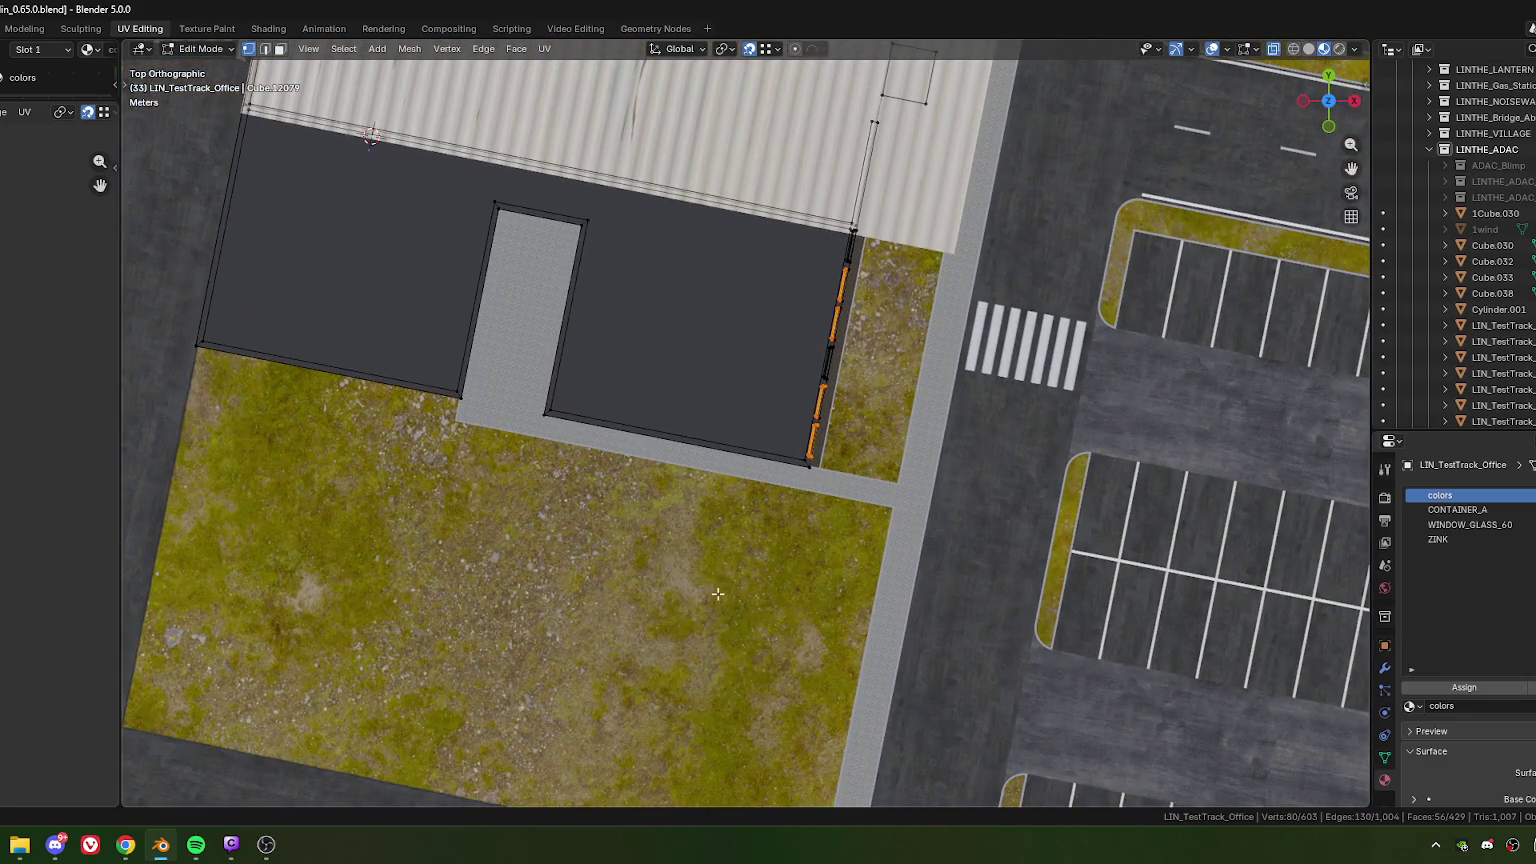
key(shift+d)
click(605, 627)
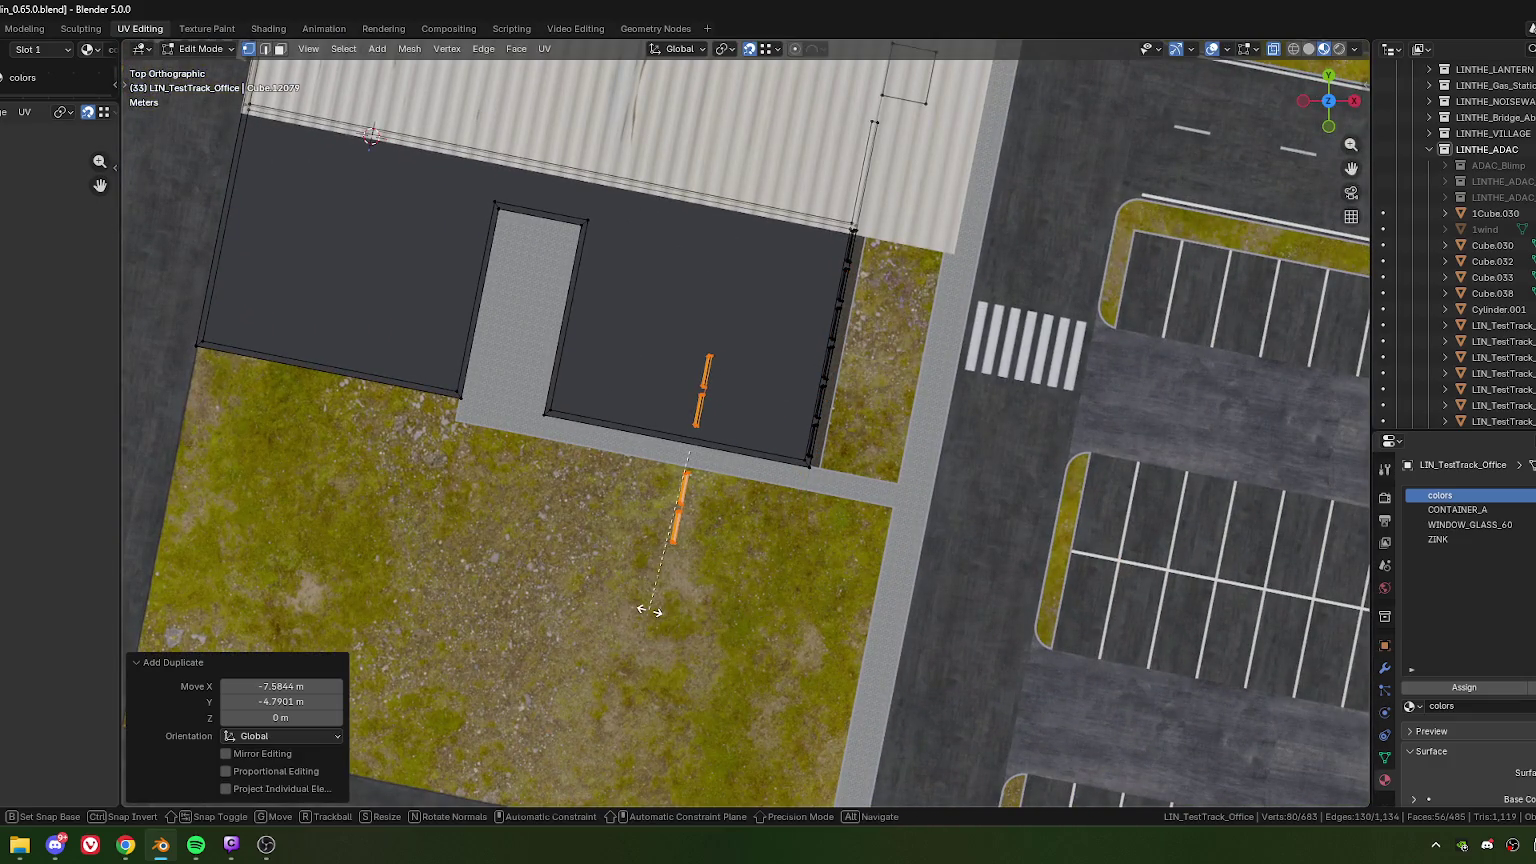
text(r90)
key(Return)
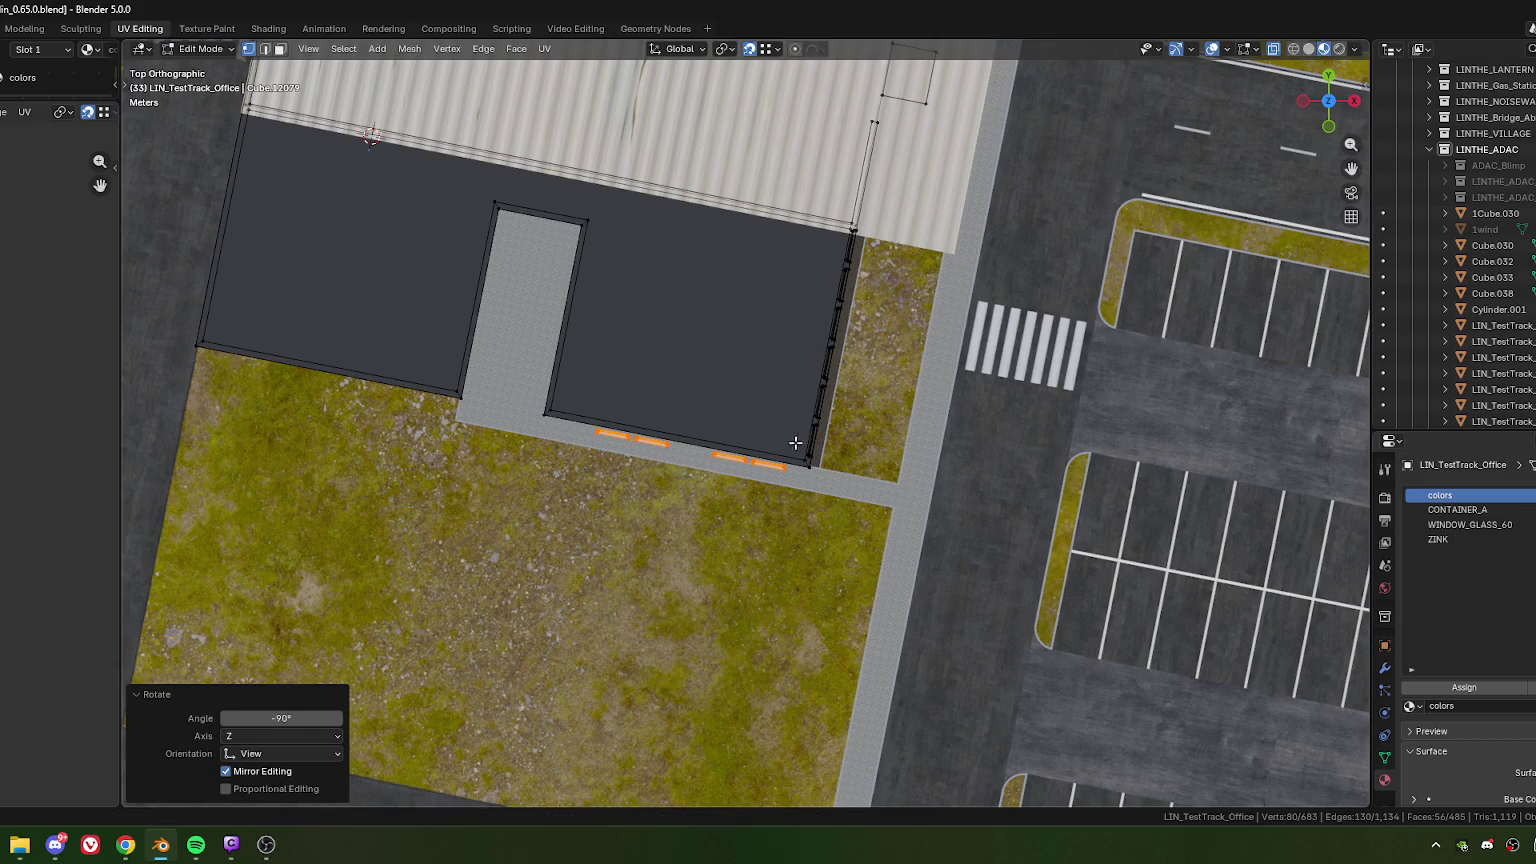
scroll(795, 442, up, 2)
scroll(676, 554, up, 2)
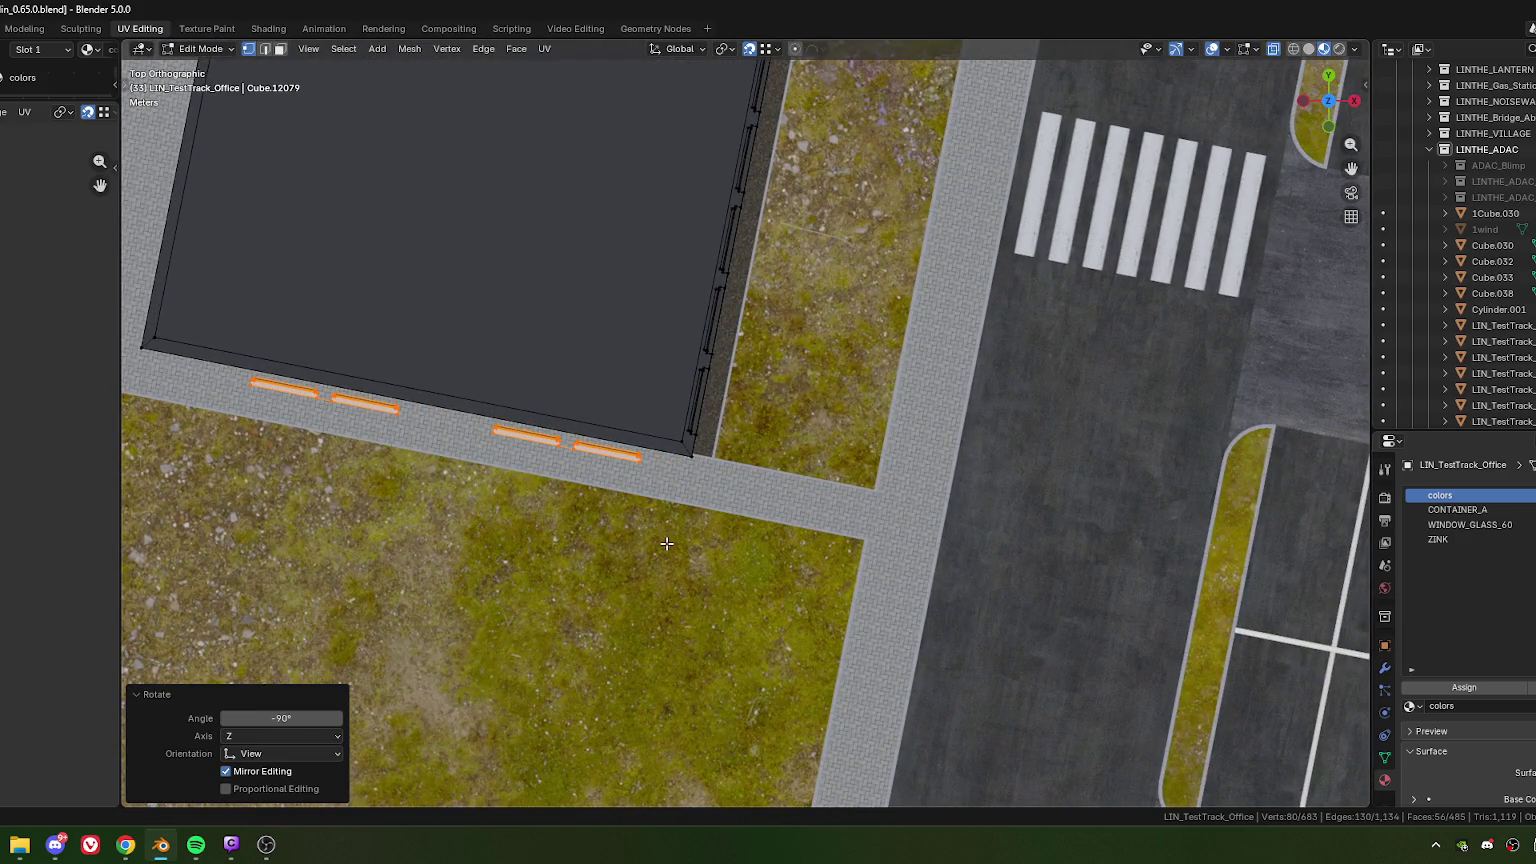
mouse_move(666, 522)
middle_down()
mouse_move(622, 291)
mouse_move(634, 396)
mouse_move(726, 412)
mouse_move(763, 401)
mouse_move(695, 631)
middle_up()
Step: Slide the copied window frames along the X axis toward the wall
scroll(680, 435, up, 3)
scroll(758, 420, up, 2)
scroll(758, 420, down, 5)
scroll(763, 401, up, 4)
scroll(763, 401, down, 4)
scroll(695, 631, up, 4)
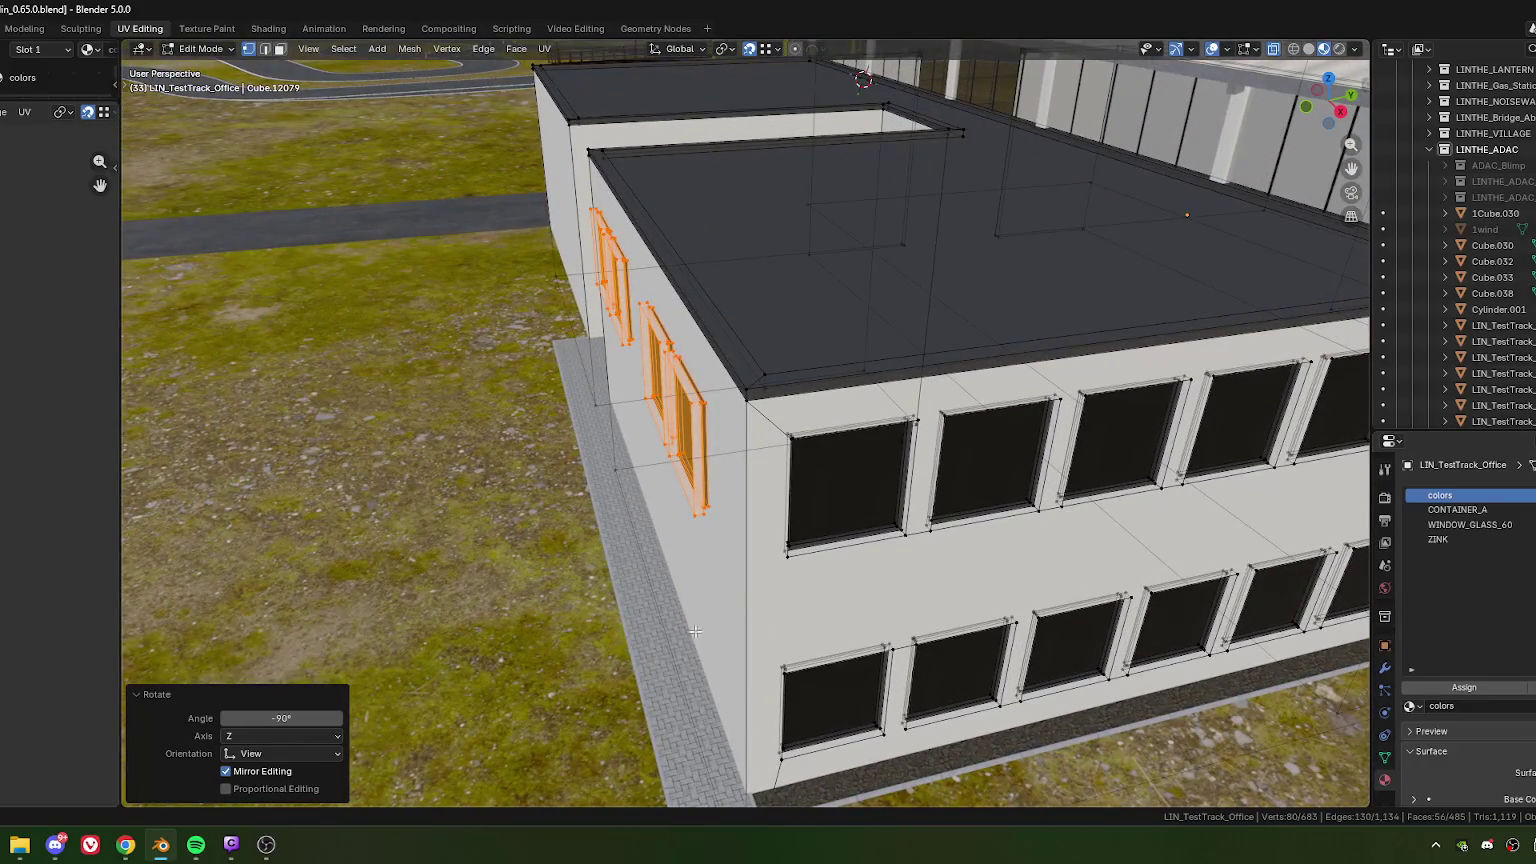
key(g)
key(x)
key(x)
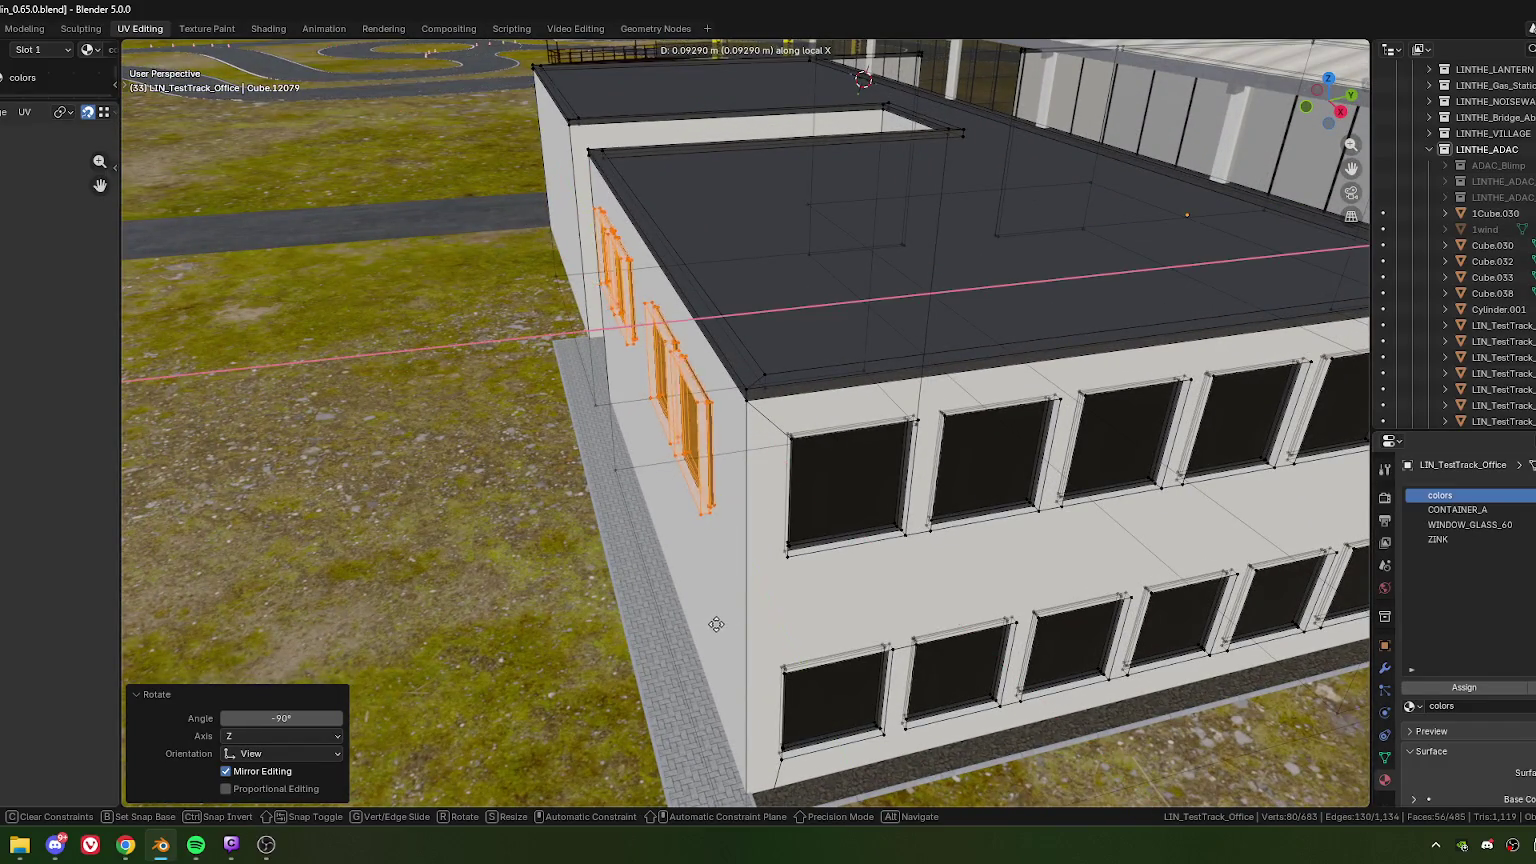
click(729, 621)
Step: Move the copied window frames along local Y with an exact 0.6 m offset
scroll(729, 621, down, 2)
middle_drag(729, 621, 631, 380)
scroll(631, 380, up, 2)
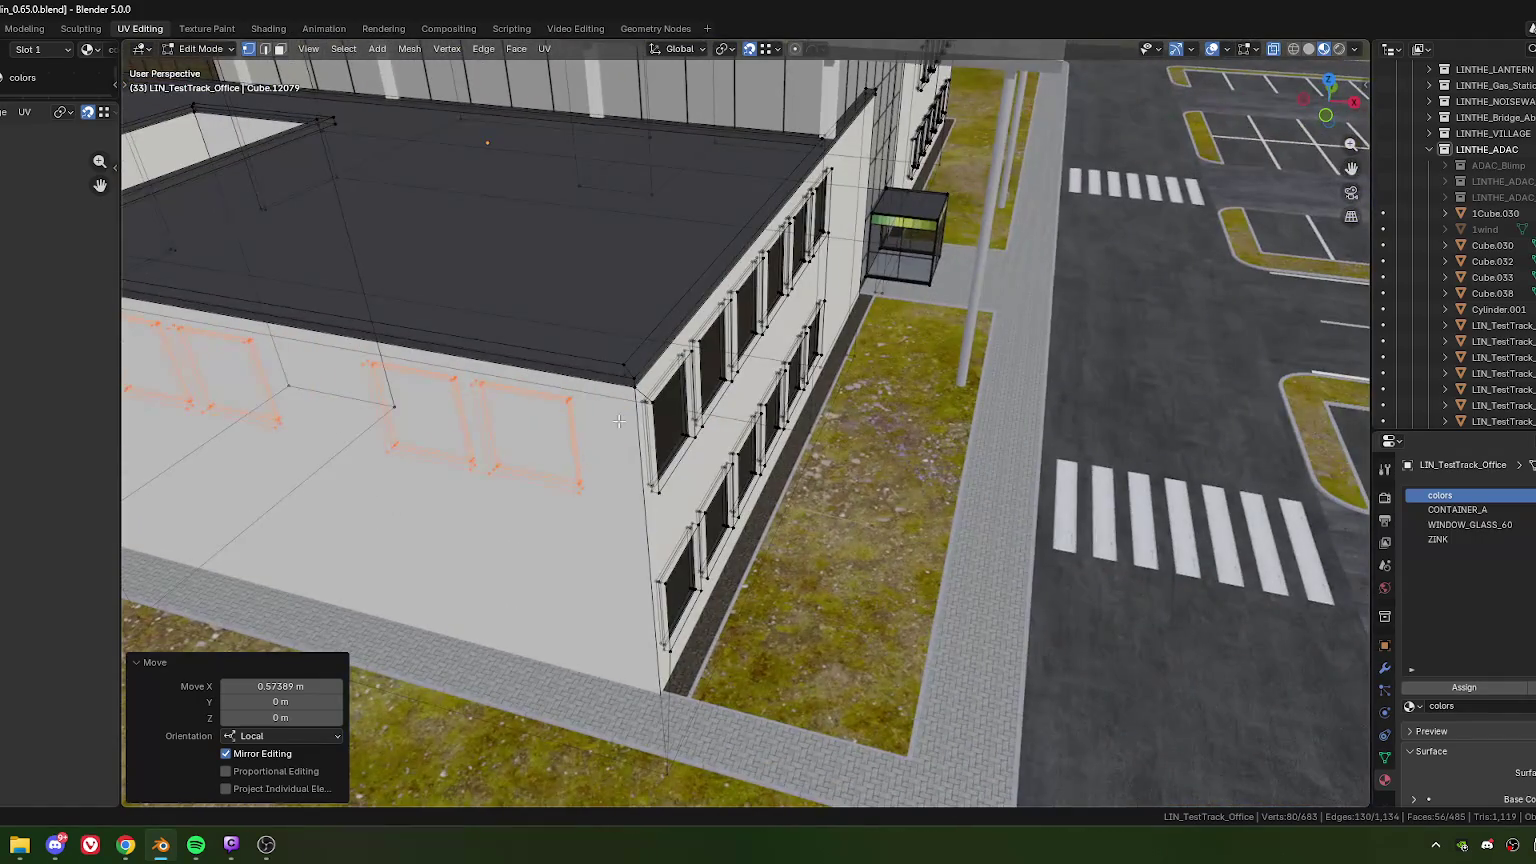
key(g)
key(x)
key(x)
key(y)
key(y)
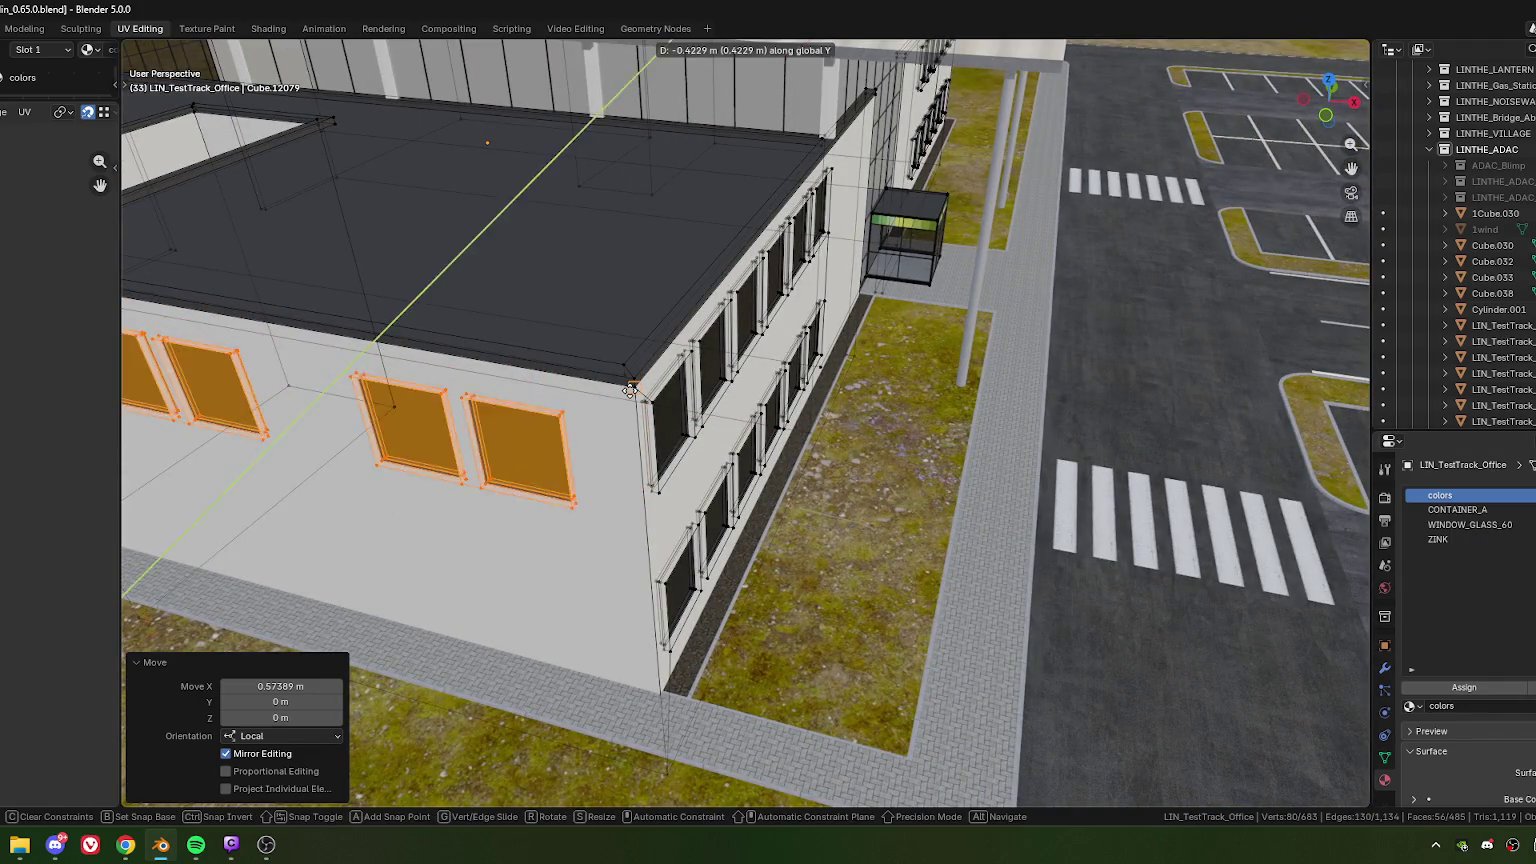
click(630, 390)
key(g)
key(y)
key(y)
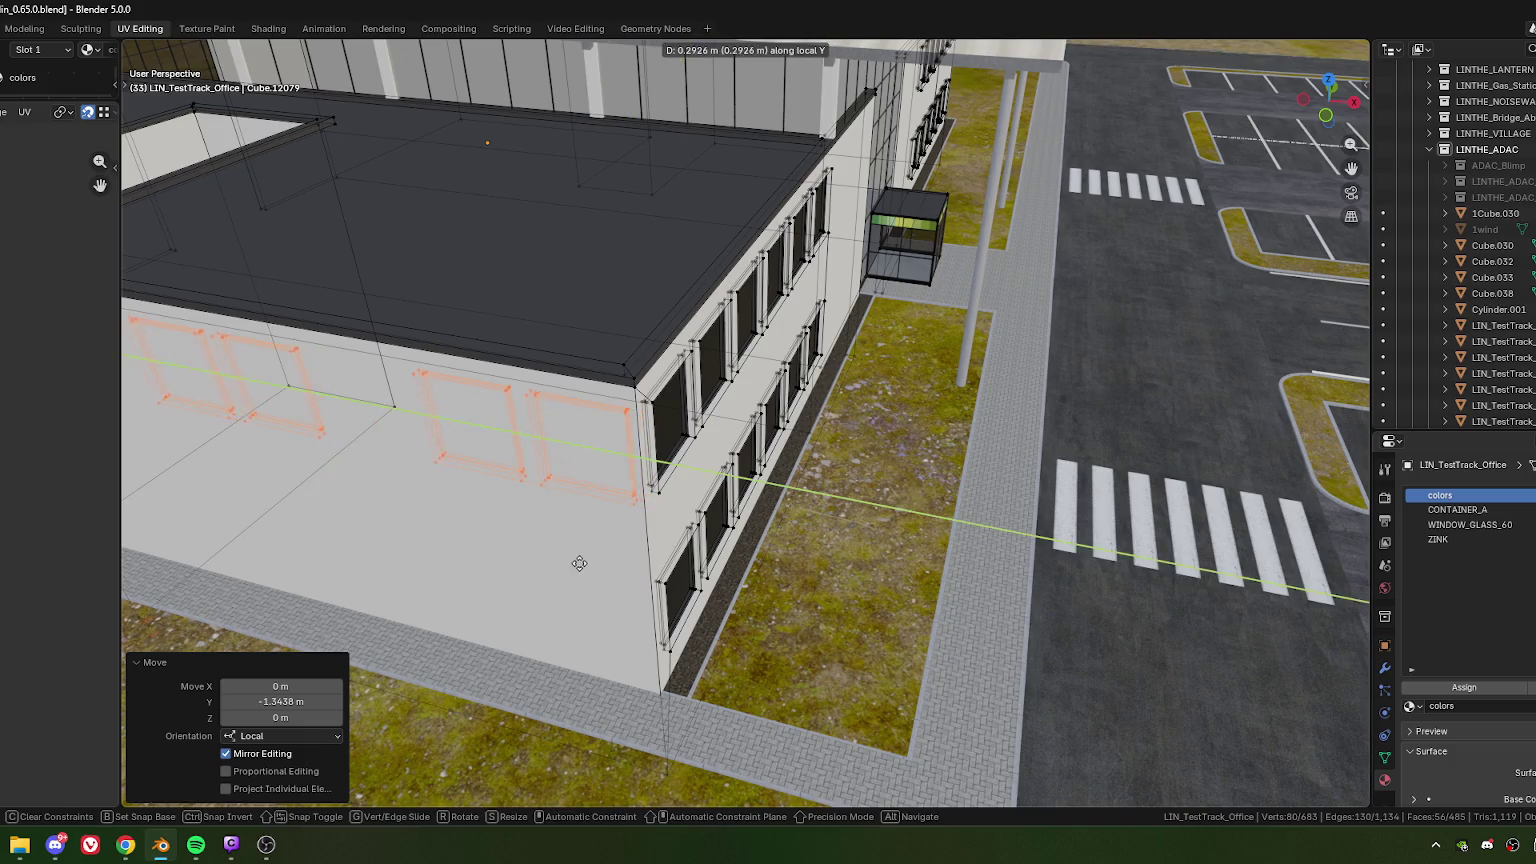
click(578, 562)
click(279, 700)
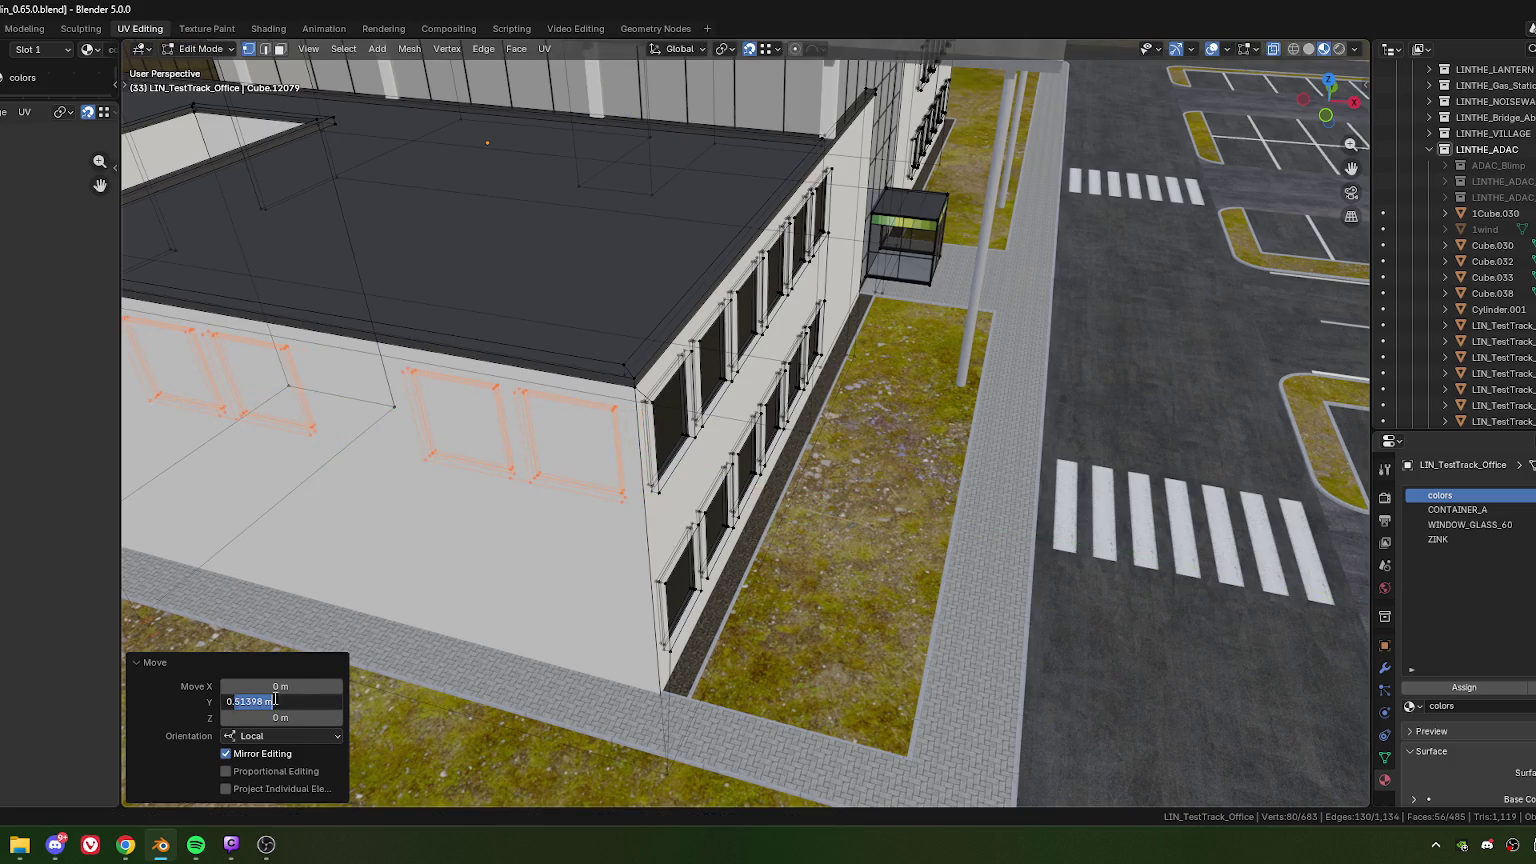
key(Return)
mouse_move(620, 493)
middle_down()
mouse_move(673, 438)
mouse_move(597, 503)
mouse_move(586, 447)
mouse_move(705, 468)
mouse_move(662, 534)
middle_up()
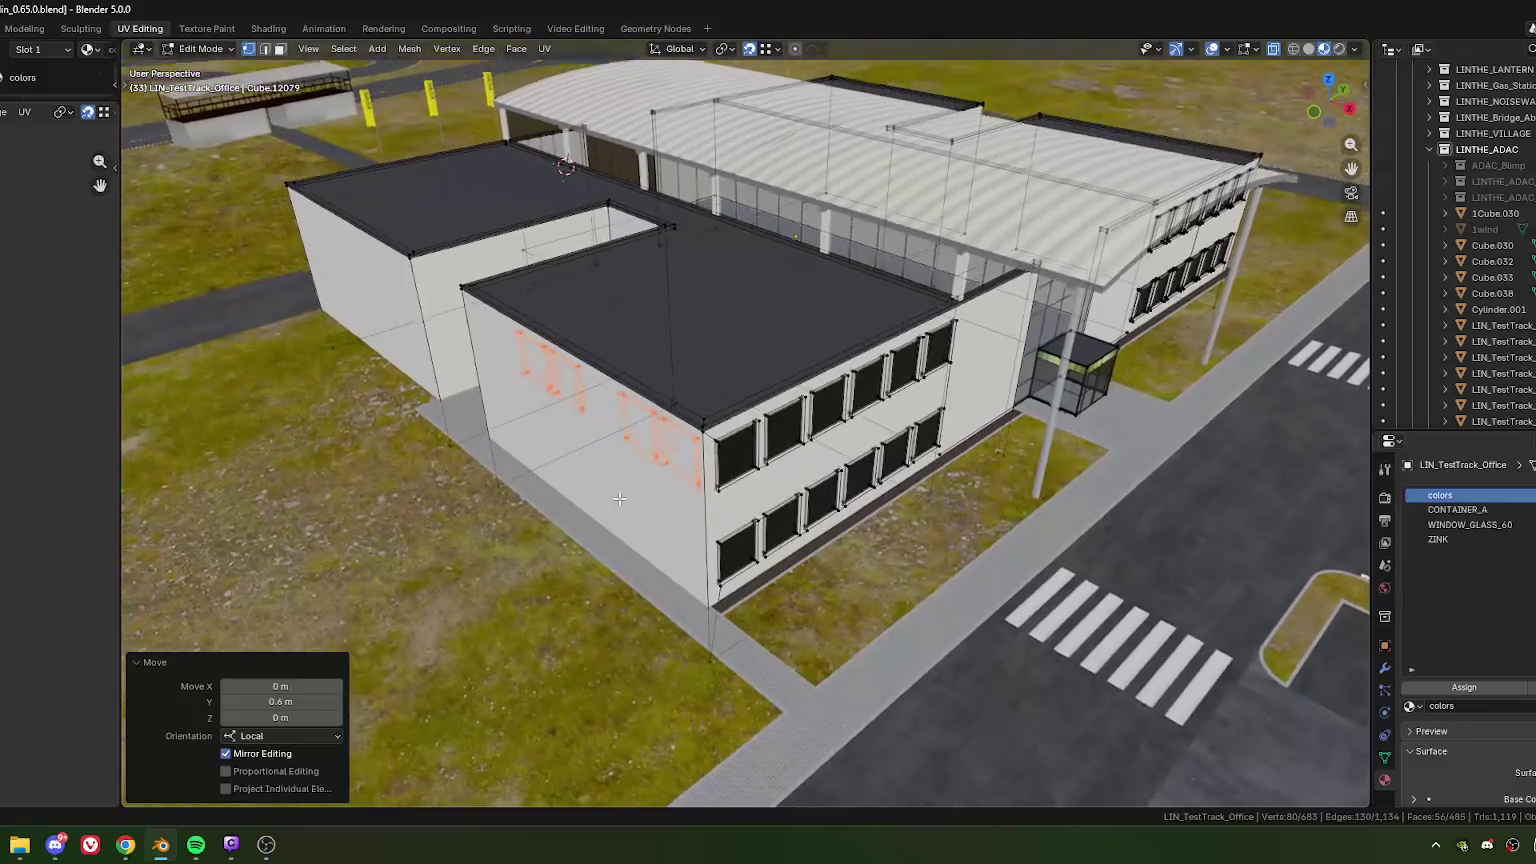
Step: Shift the windows along X, then drop the right pair from the selection
key(g)
key(x)
key(x)
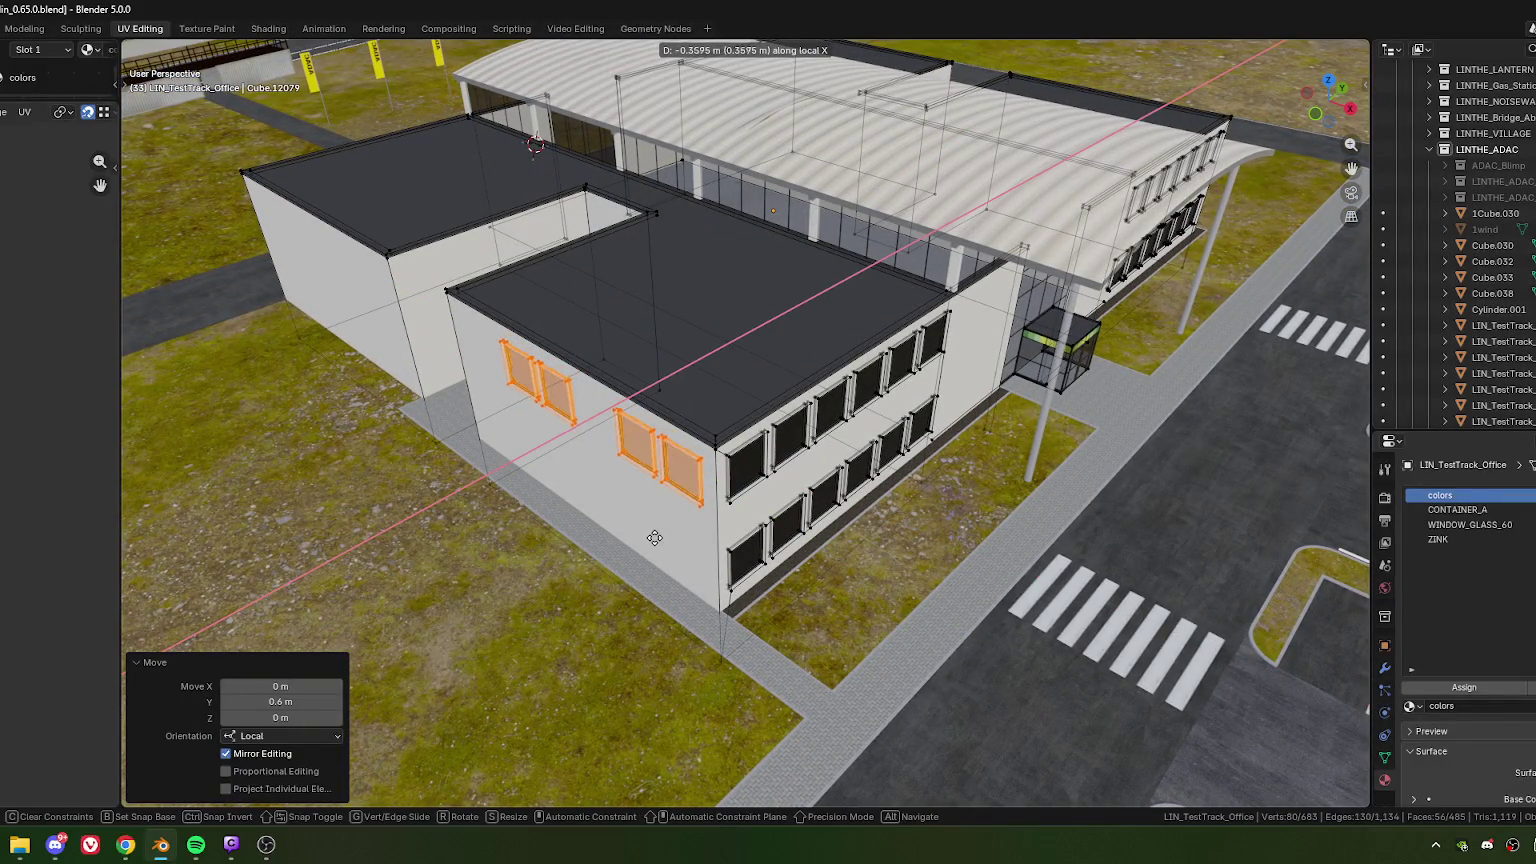
click(604, 441)
mouse_move(604, 441)
middle_down()
mouse_move(670, 519)
mouse_move(646, 477)
middle_up()
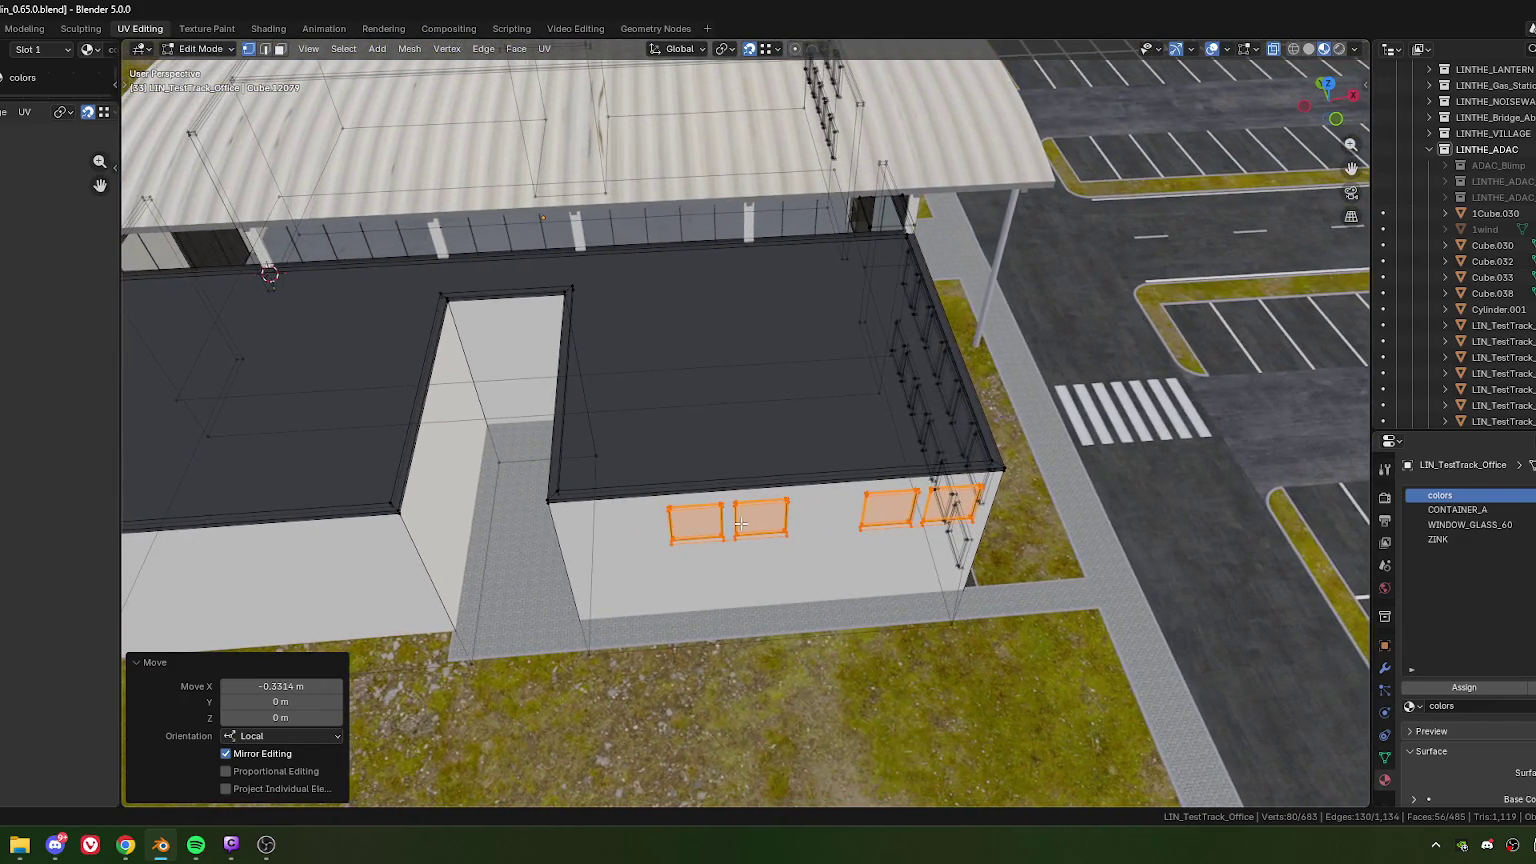
key(ctrl+z)
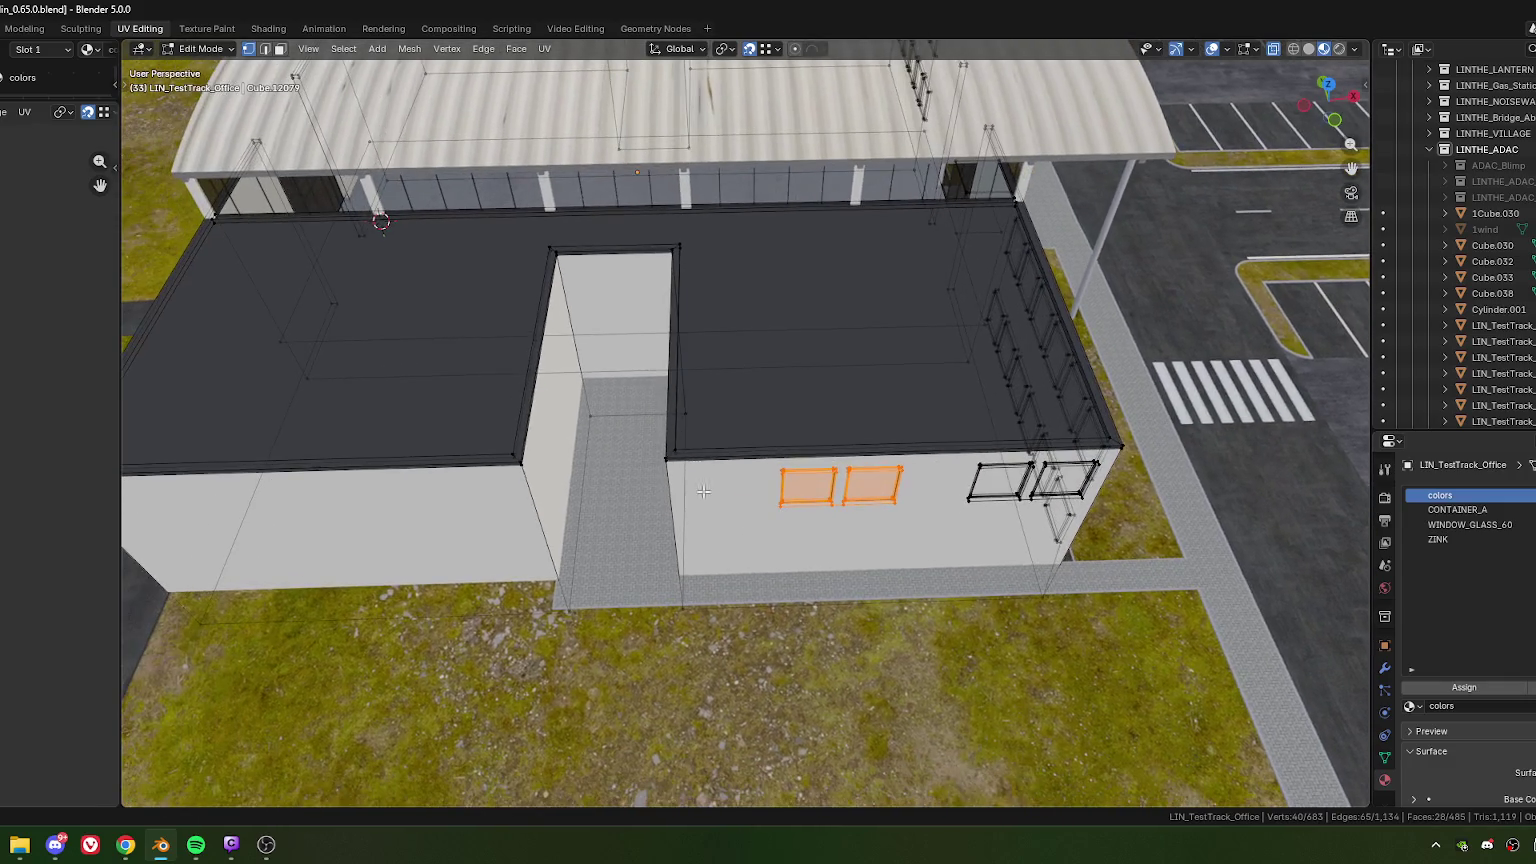
middle_drag(646, 477, 670, 480)
Step: Move the left pair of window frames -0.8 m along local Y
key(g)
key(y)
key(y)
click(672, 484)
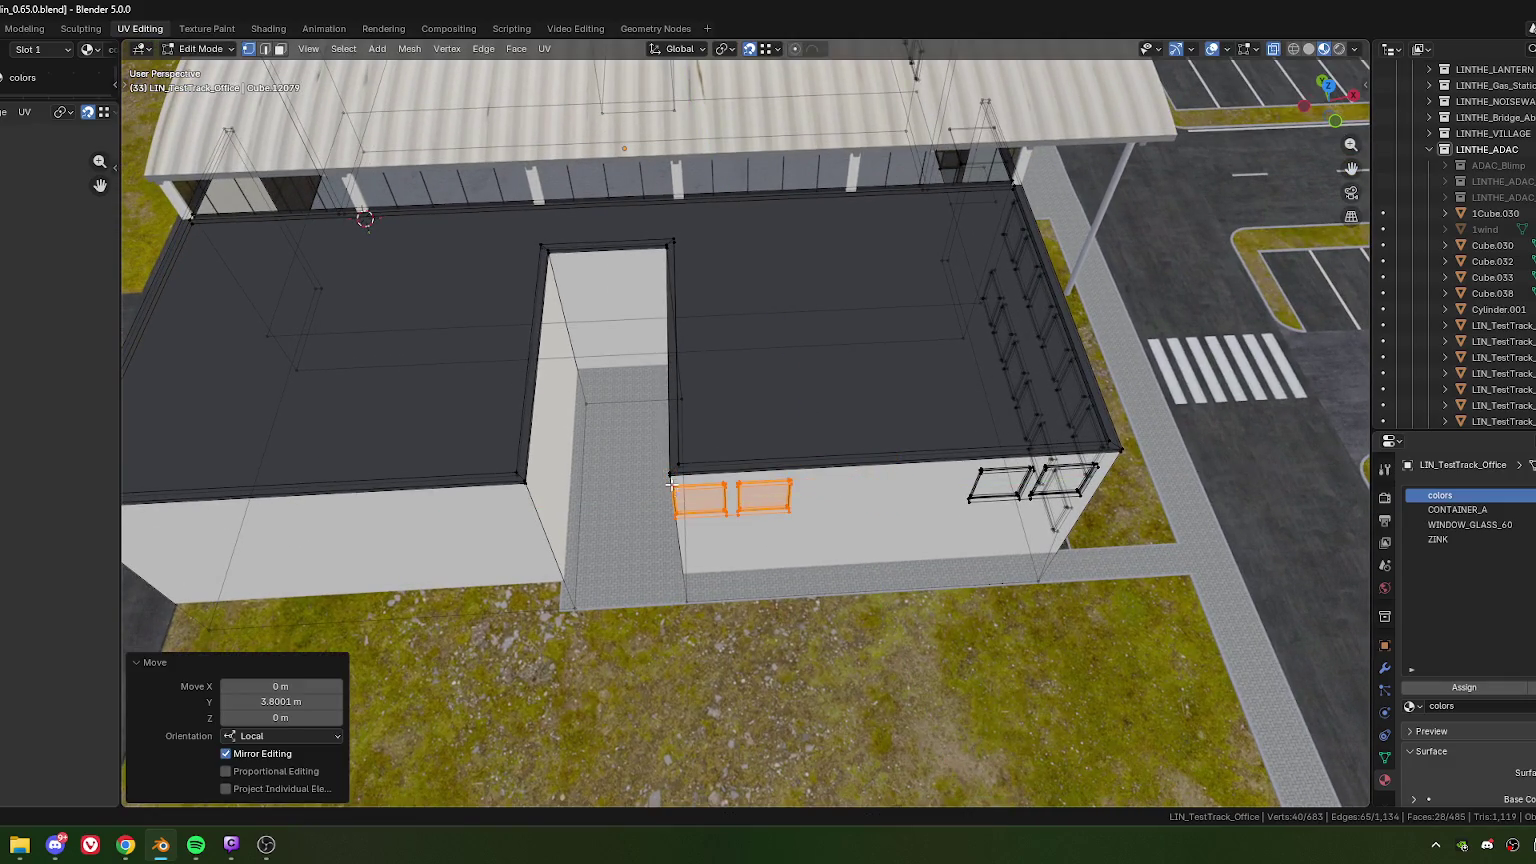
key(g)
key(y)
key(y)
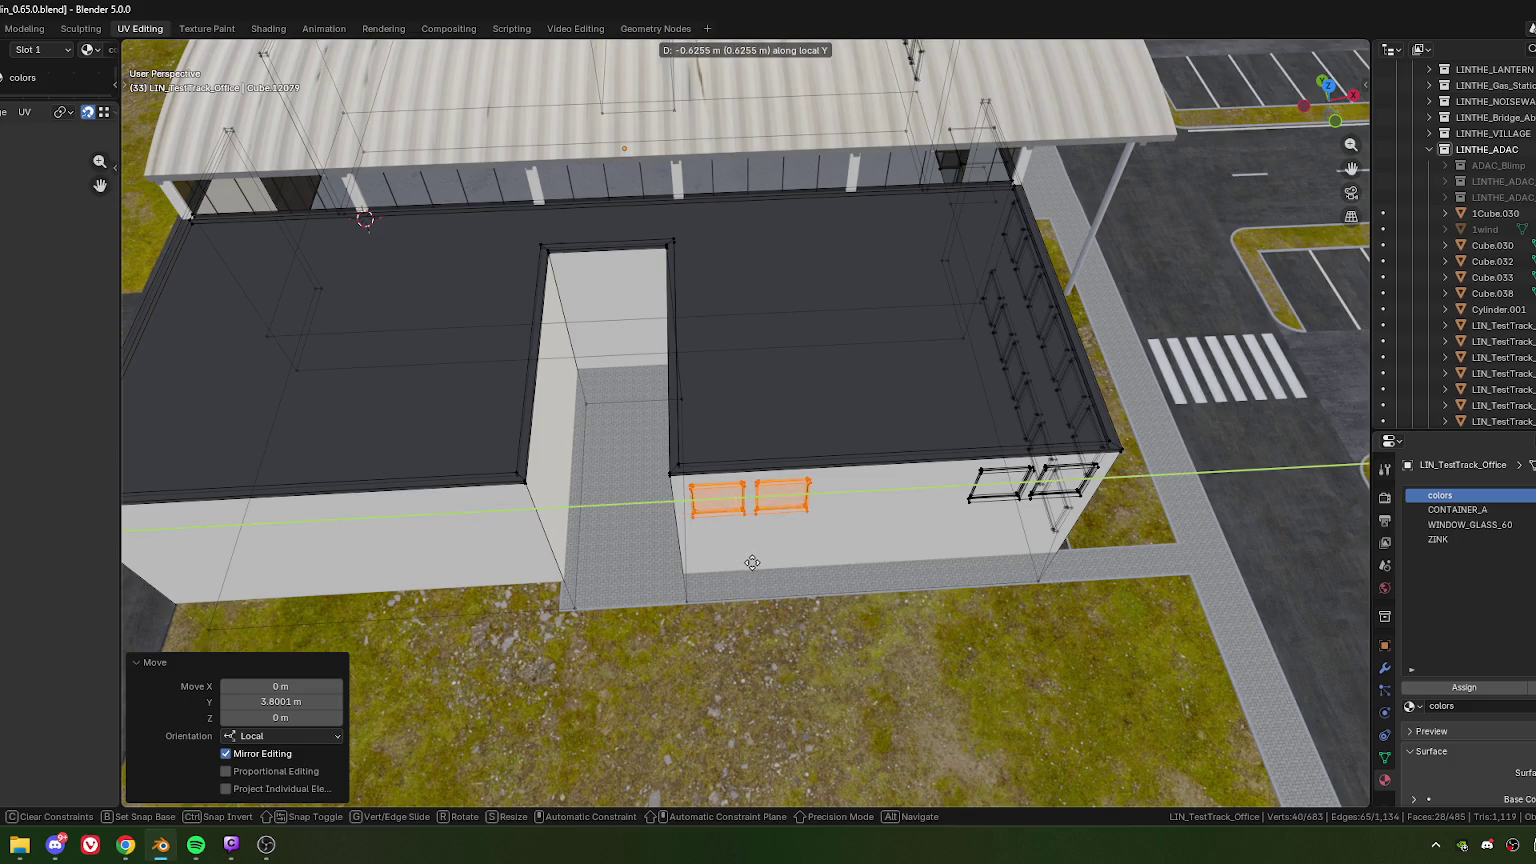
click(753, 563)
click(247, 702)
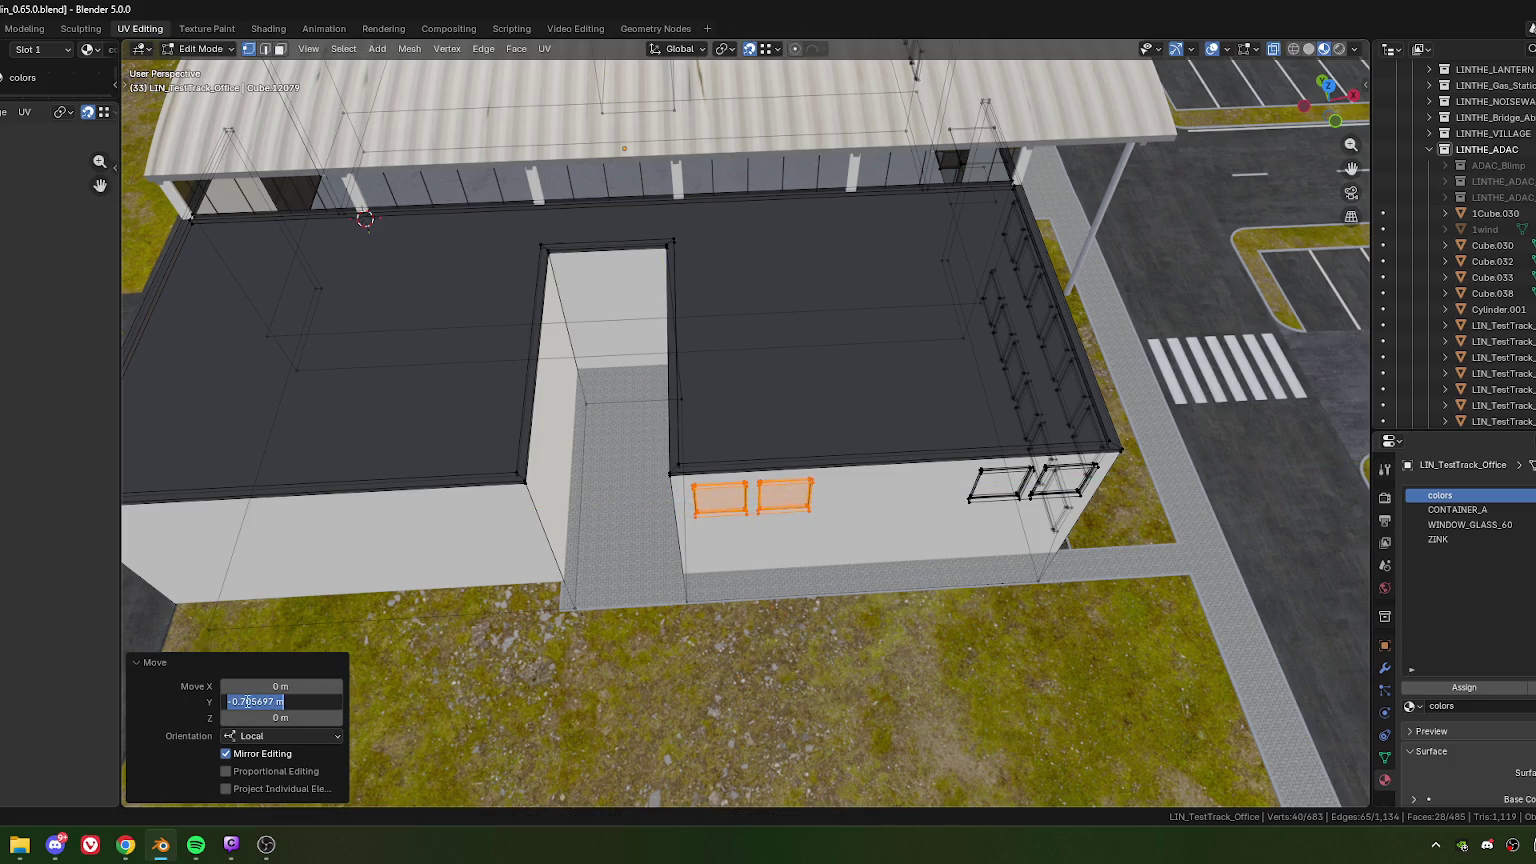
text(80)
key(Return)
mouse_move(895, 629)
middle_down()
mouse_move(826, 553)
mouse_move(880, 561)
mouse_move(840, 568)
middle_up()
Step: Select a single window-frame corner vertex and nudge it along X
scroll(800, 569, up, 2)
scroll(832, 604, up, 2)
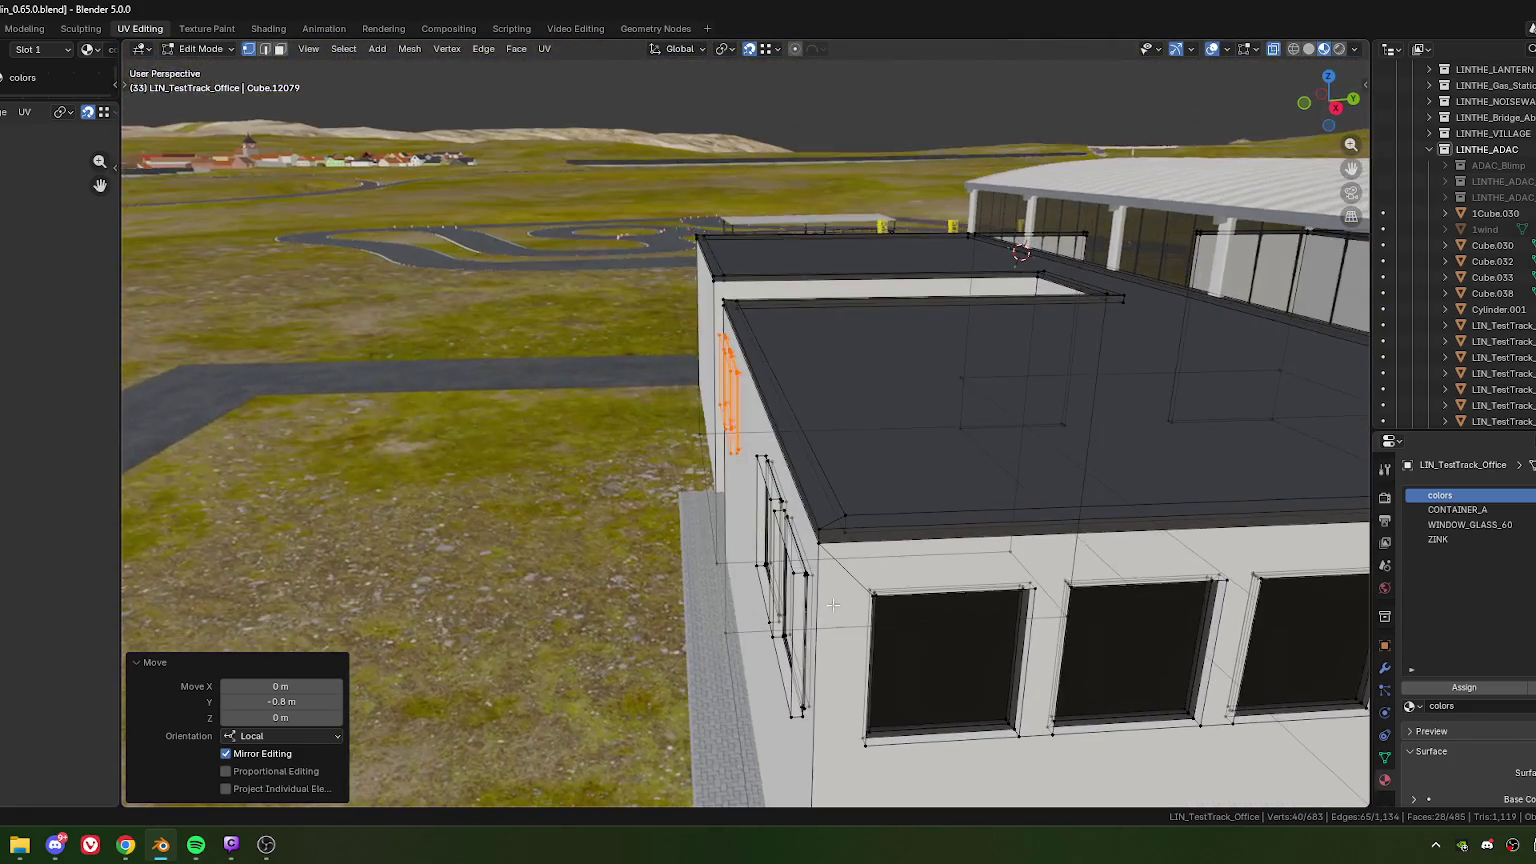
click(870, 600)
middle_drag(844, 563, 825, 621)
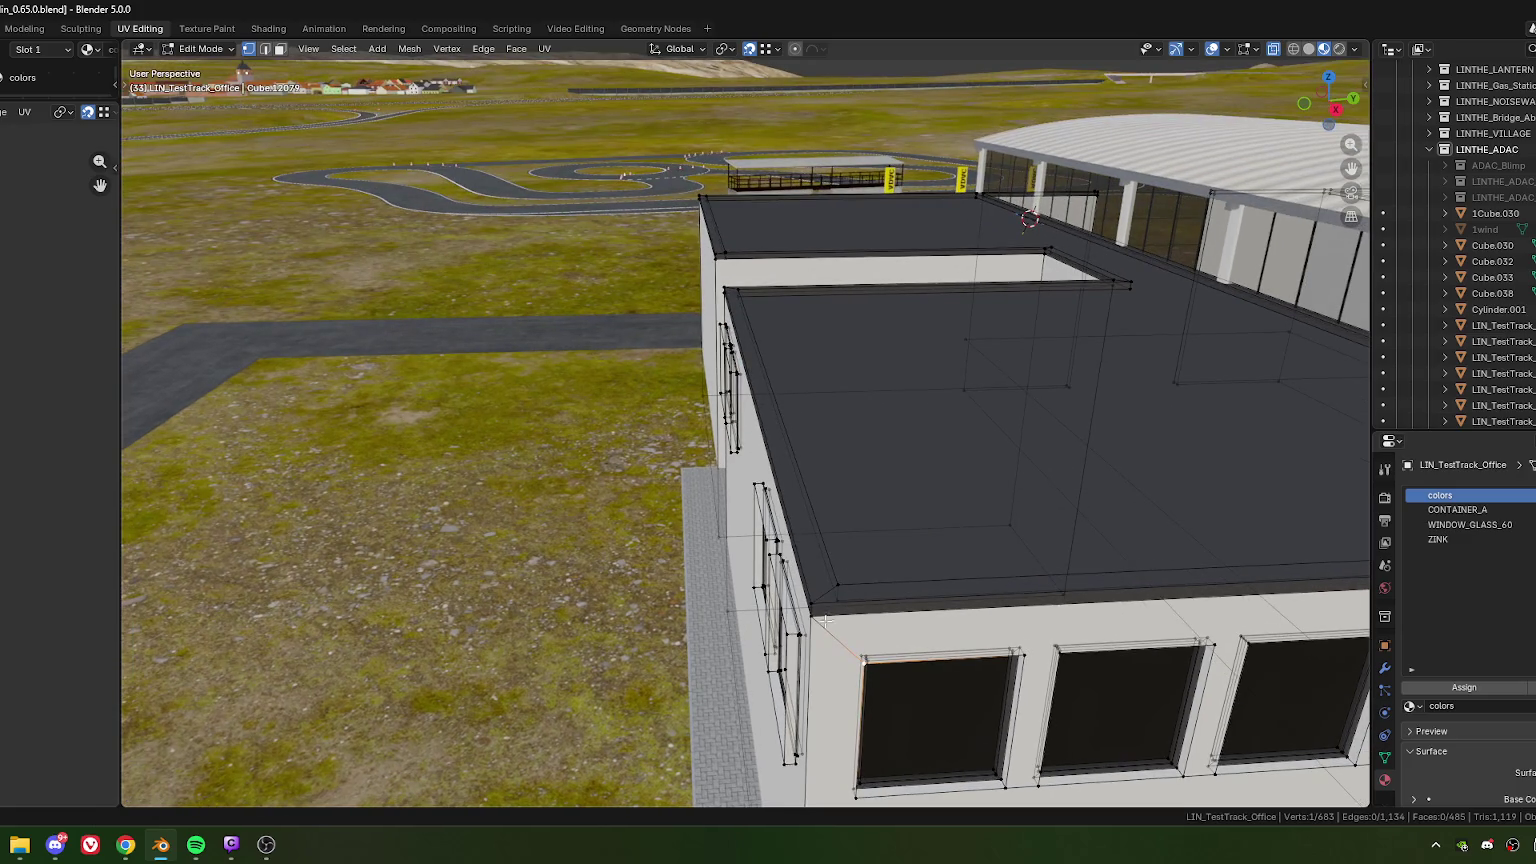
key(g)
key(x)
click(817, 619)
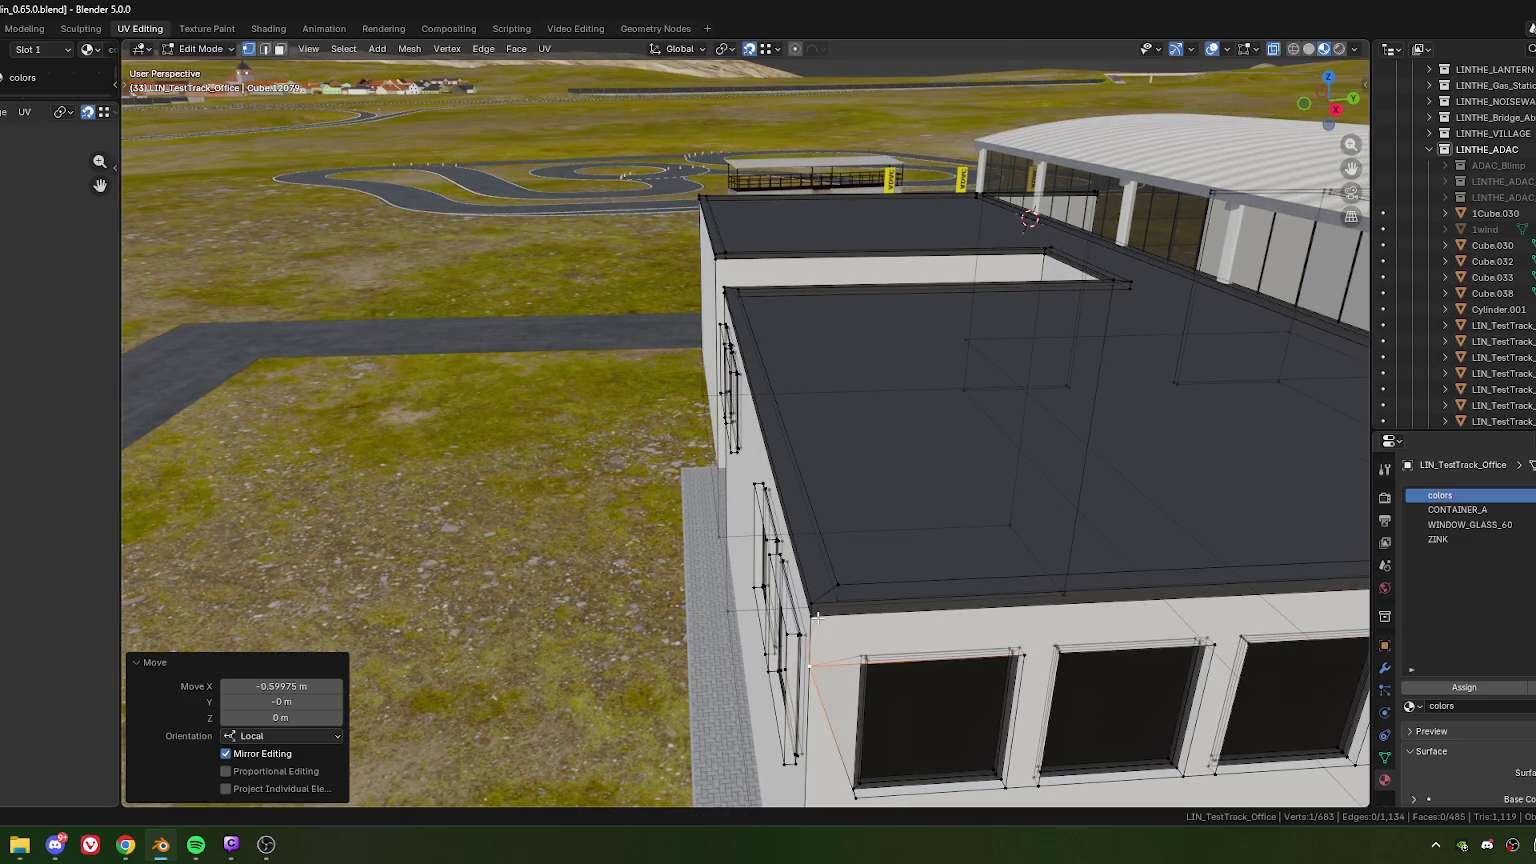
scroll(817, 624, down, 5)
mouse_move(817, 624)
middle_down()
mouse_move(792, 568)
mouse_move(899, 548)
mouse_move(737, 467)
middle_up()
Step: Move the two window frames beside the courtyard -0.6 m along local Y
drag(811, 509, 812, 510)
scroll(716, 522, up, 4)
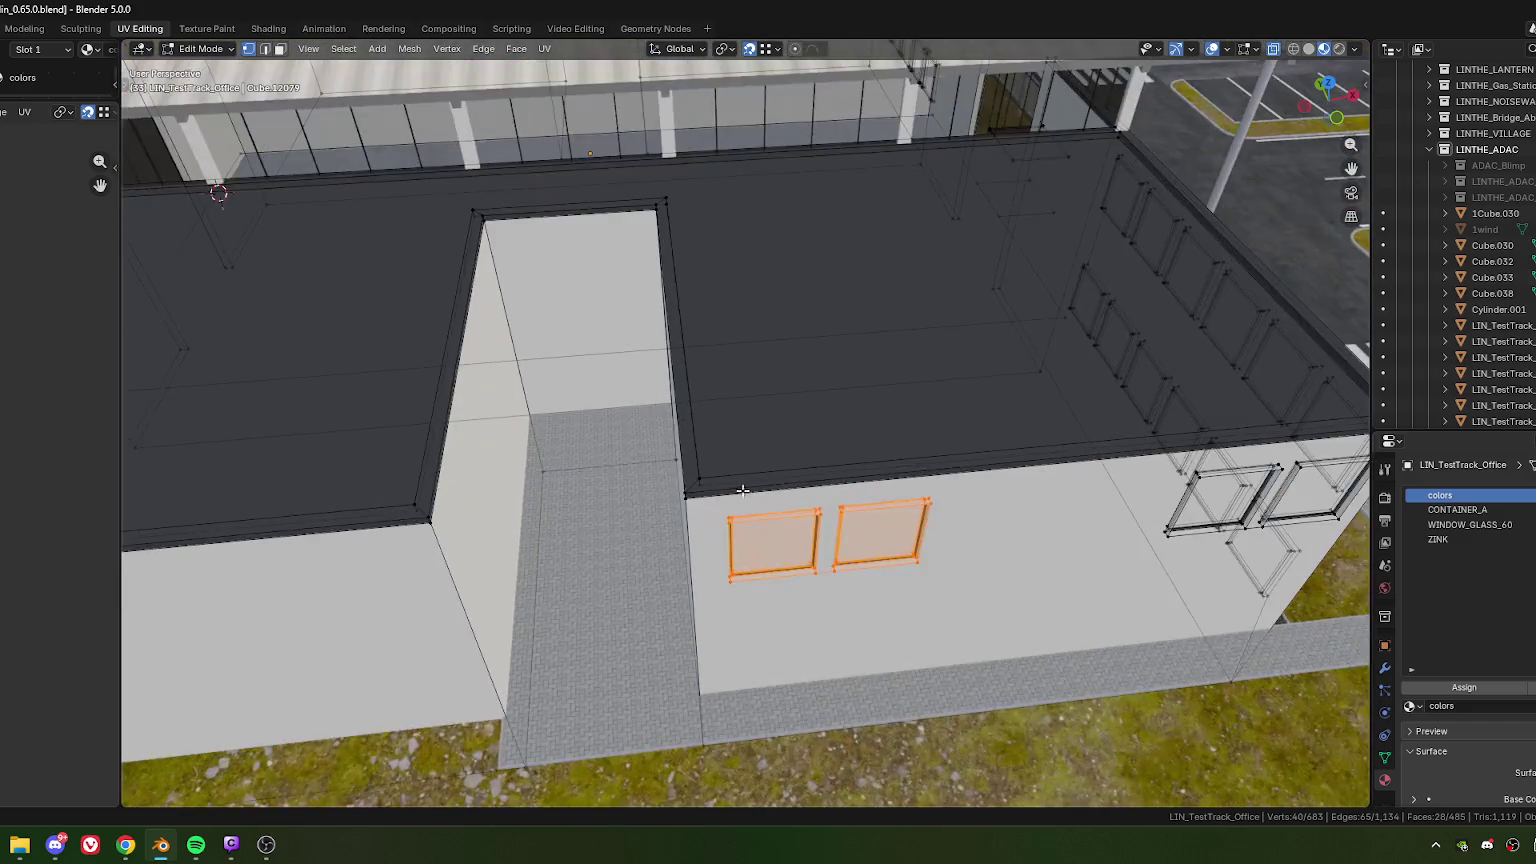
scroll(716, 522, up, 1)
key(g)
key(y)
click(712, 519)
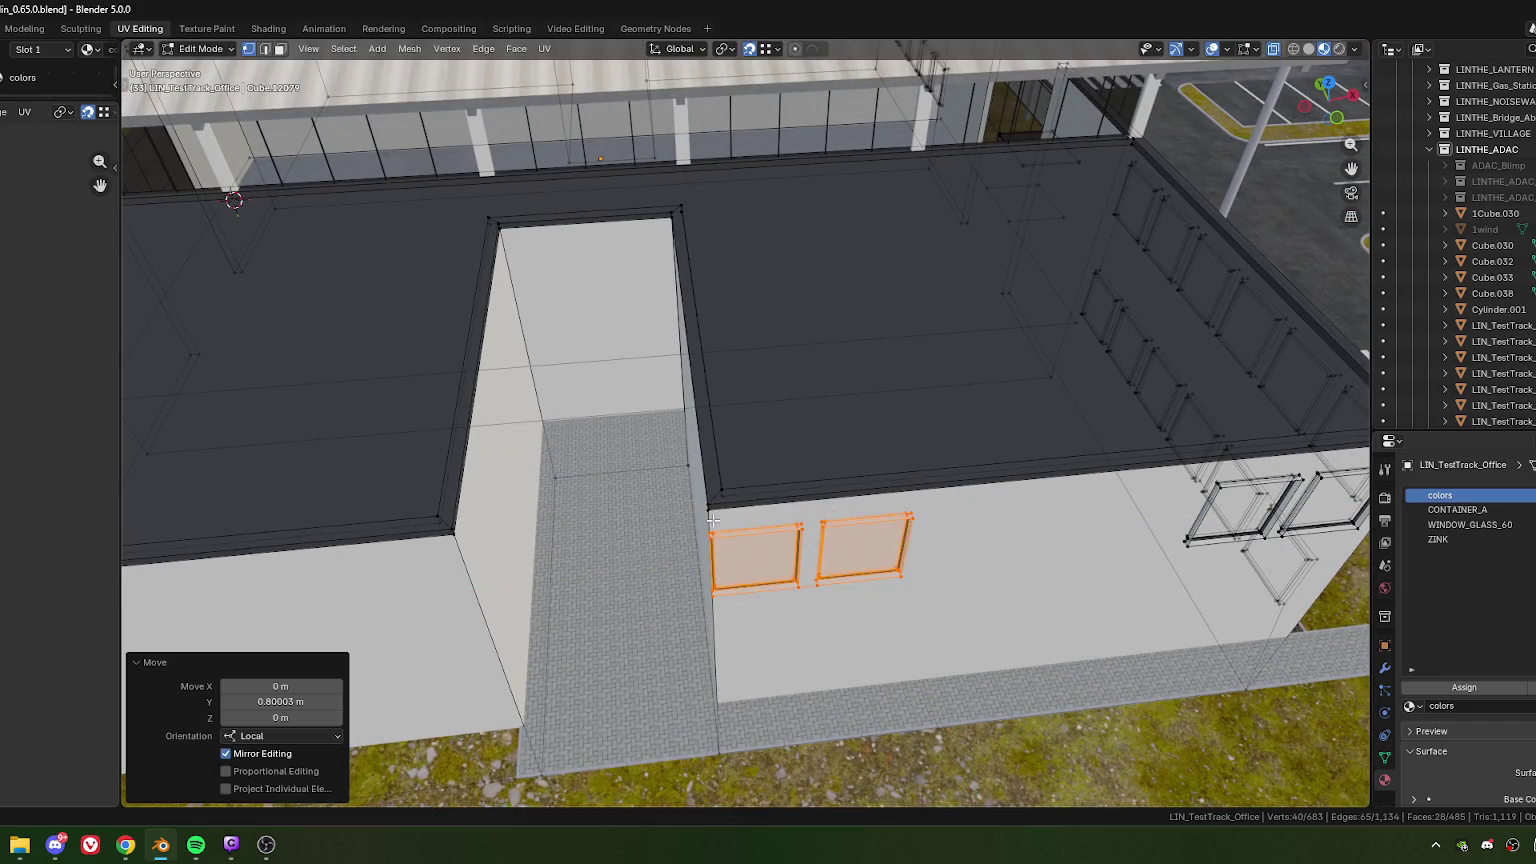
key(g)
key(y)
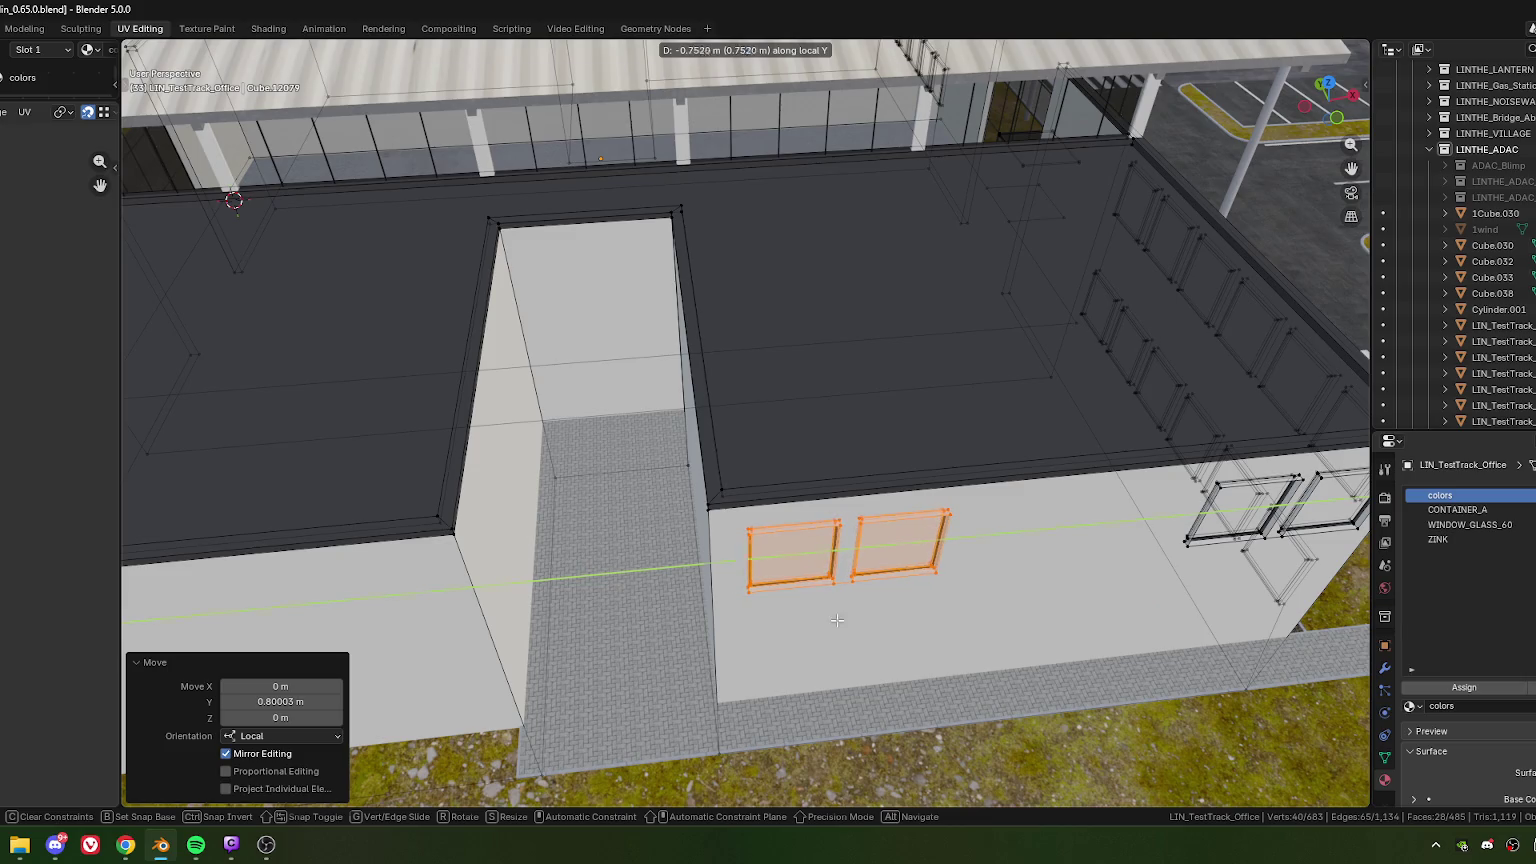
click(720, 660)
click(243, 702)
text(-0.6)
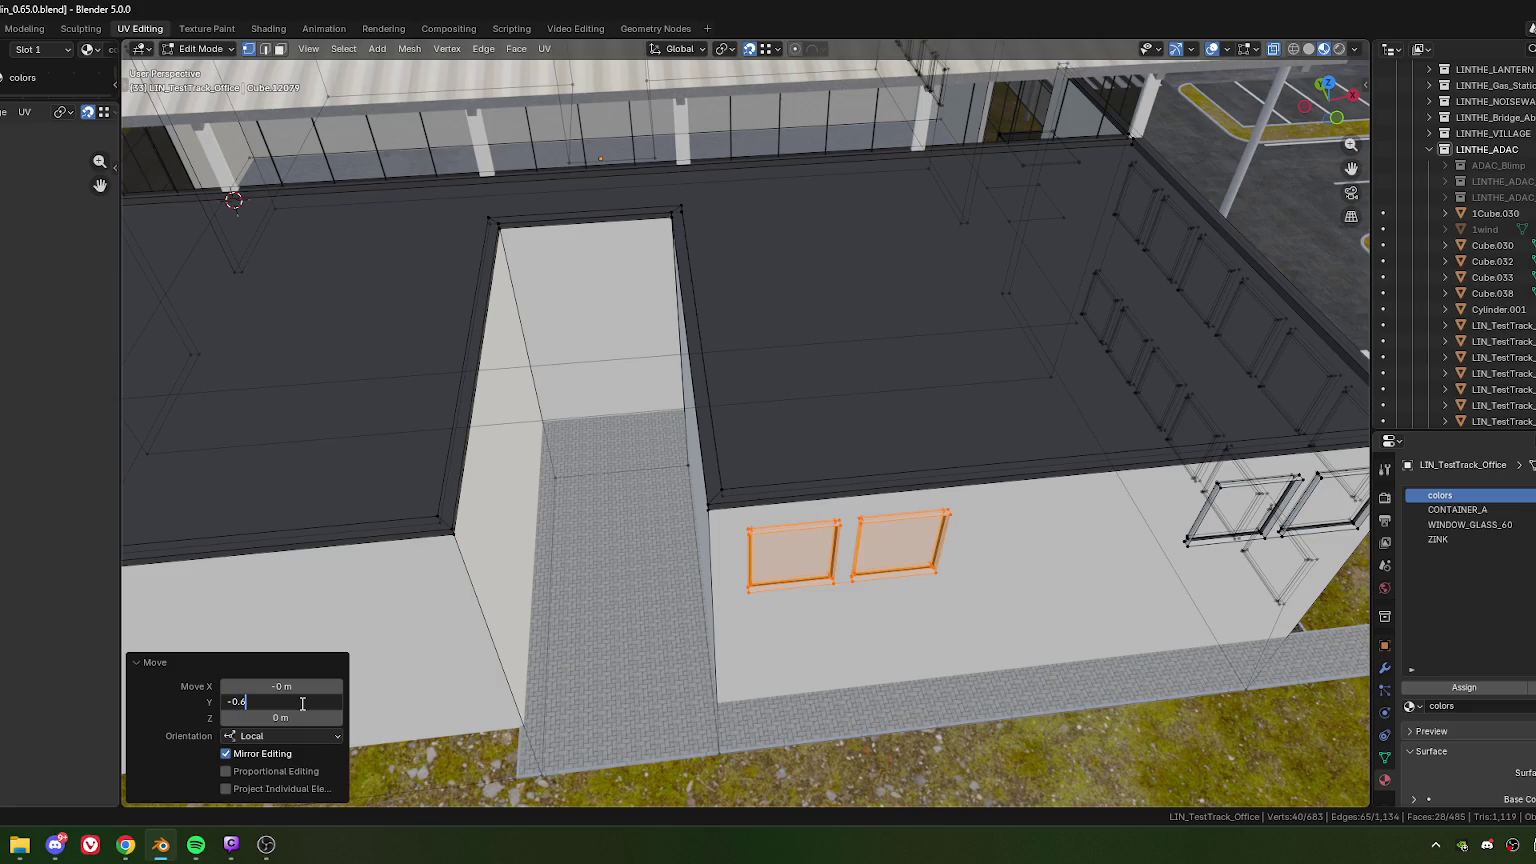
key(Return)
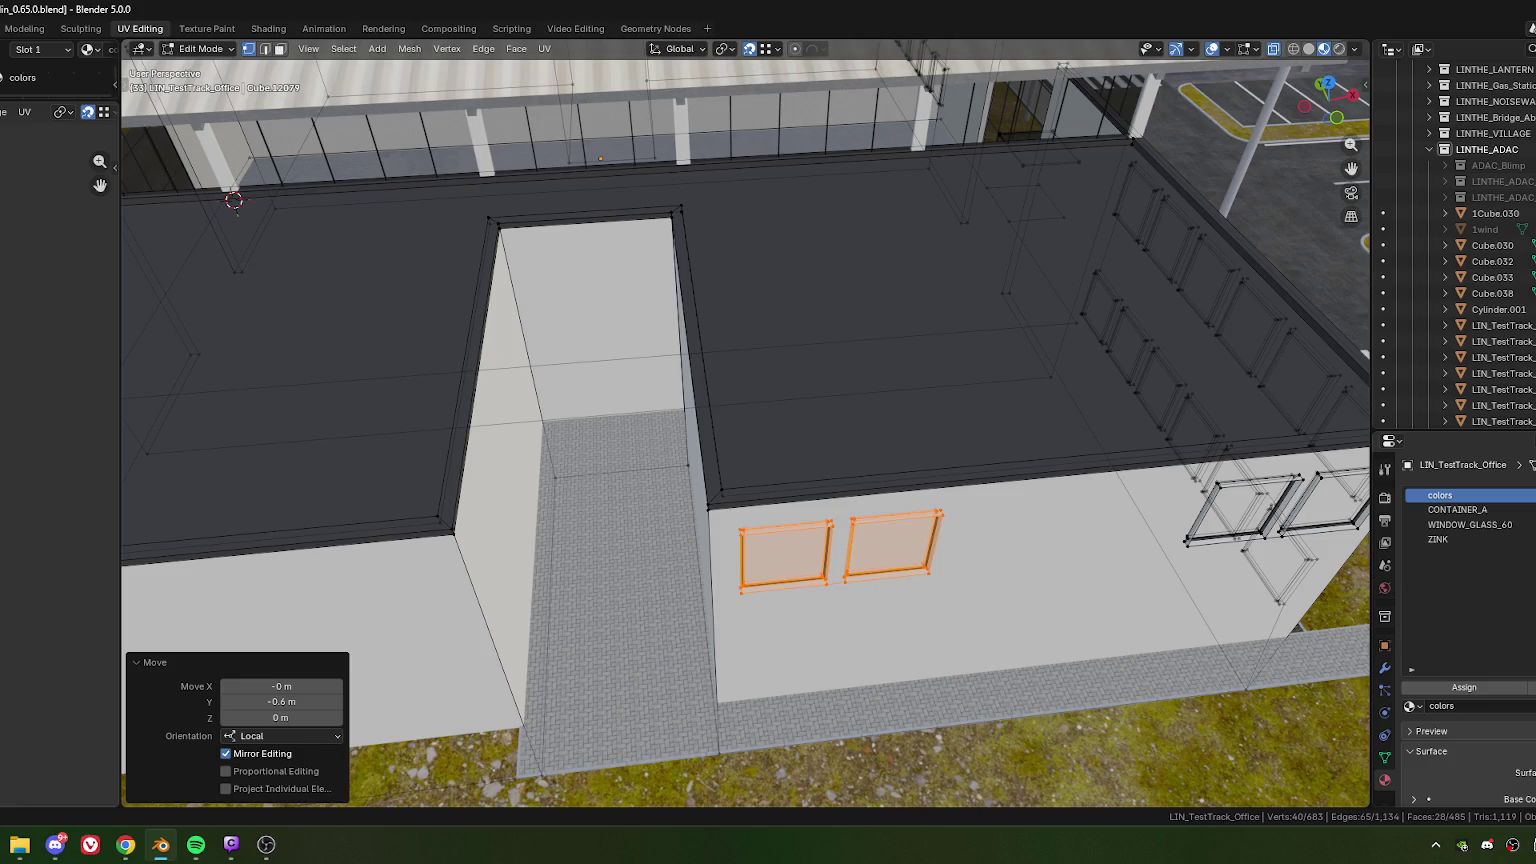
scroll(922, 708, down, 5)
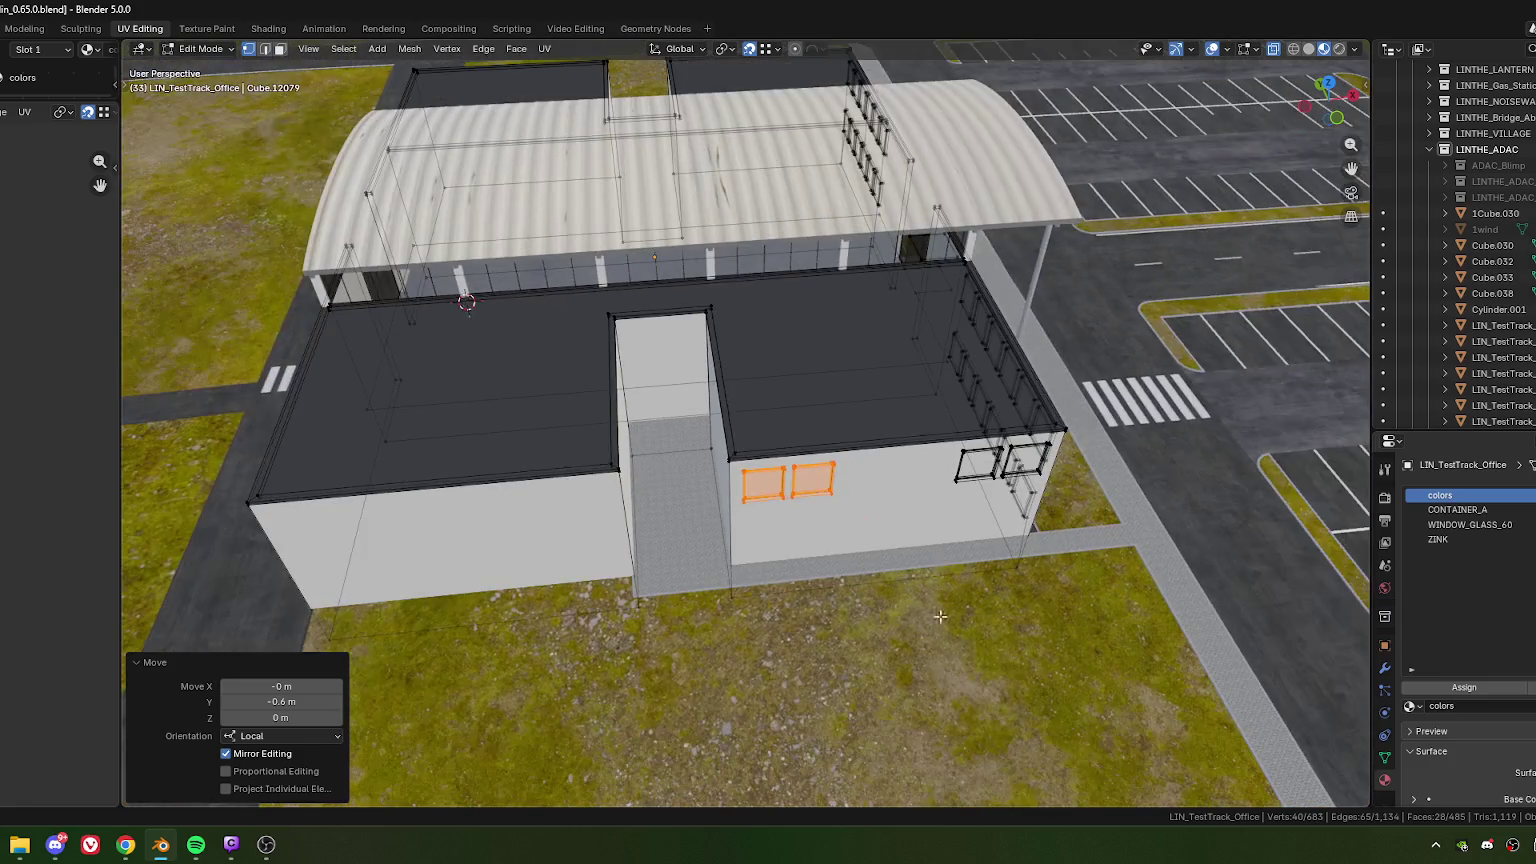
Step: Clear the selection and box-select the two window frames on the side wall
mouse_move(900, 700)
middle_down()
mouse_move(800, 680)
mouse_move(800, 640)
mouse_move(810, 660)
mouse_move(646, 507)
mouse_move(638, 525)
middle_up()
click(789, 678)
scroll(810, 650, up, 1)
scroll(813, 635, up, 3)
scroll(813, 635, down, 3)
scroll(650, 519, up, 3)
scroll(649, 519, down, 2)
scroll(636, 528, up, 2)
mouse_move(421, 432)
mouse_down()
mouse_move(667, 612)
mouse_move(669, 590)
mouse_up()
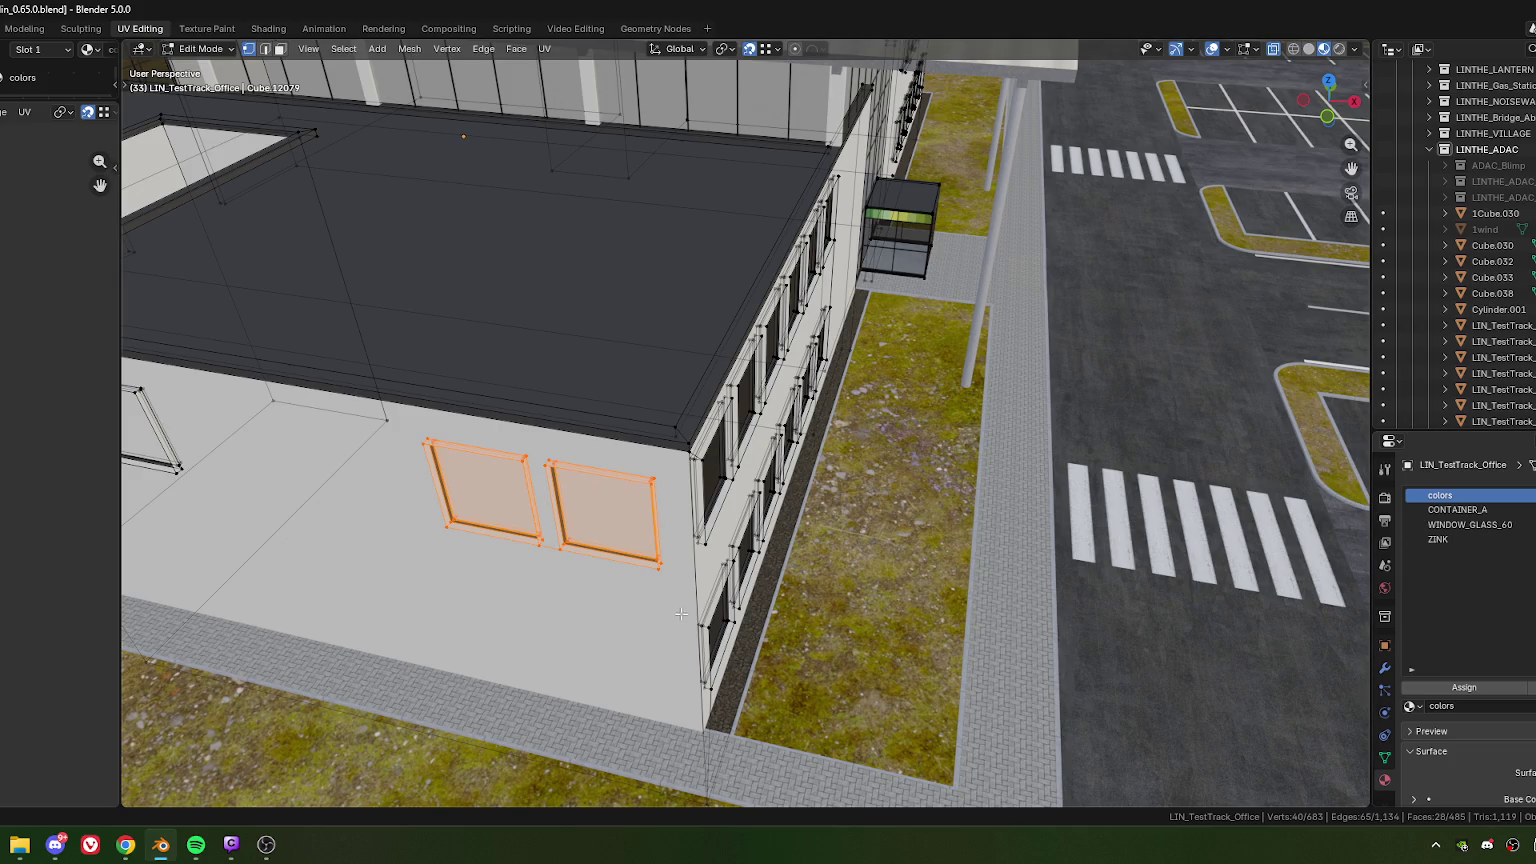
Step: Face the long side with the recess and box-select its two window frames
middle_drag(681, 614, 695, 562)
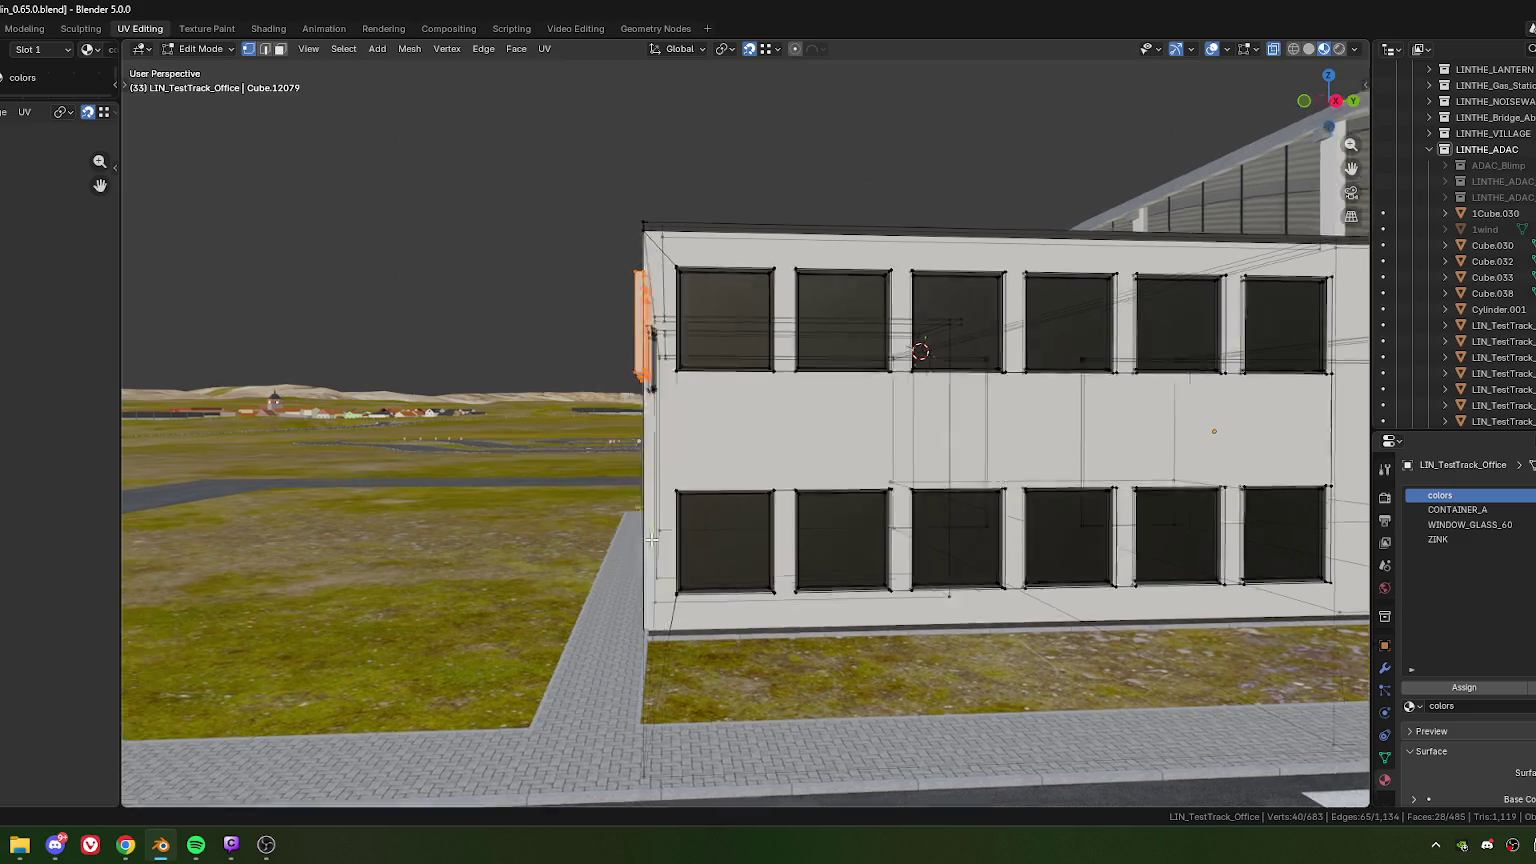
scroll(660, 537, up, 2)
scroll(718, 484, up, 3)
middle_drag(718, 484, 662, 480)
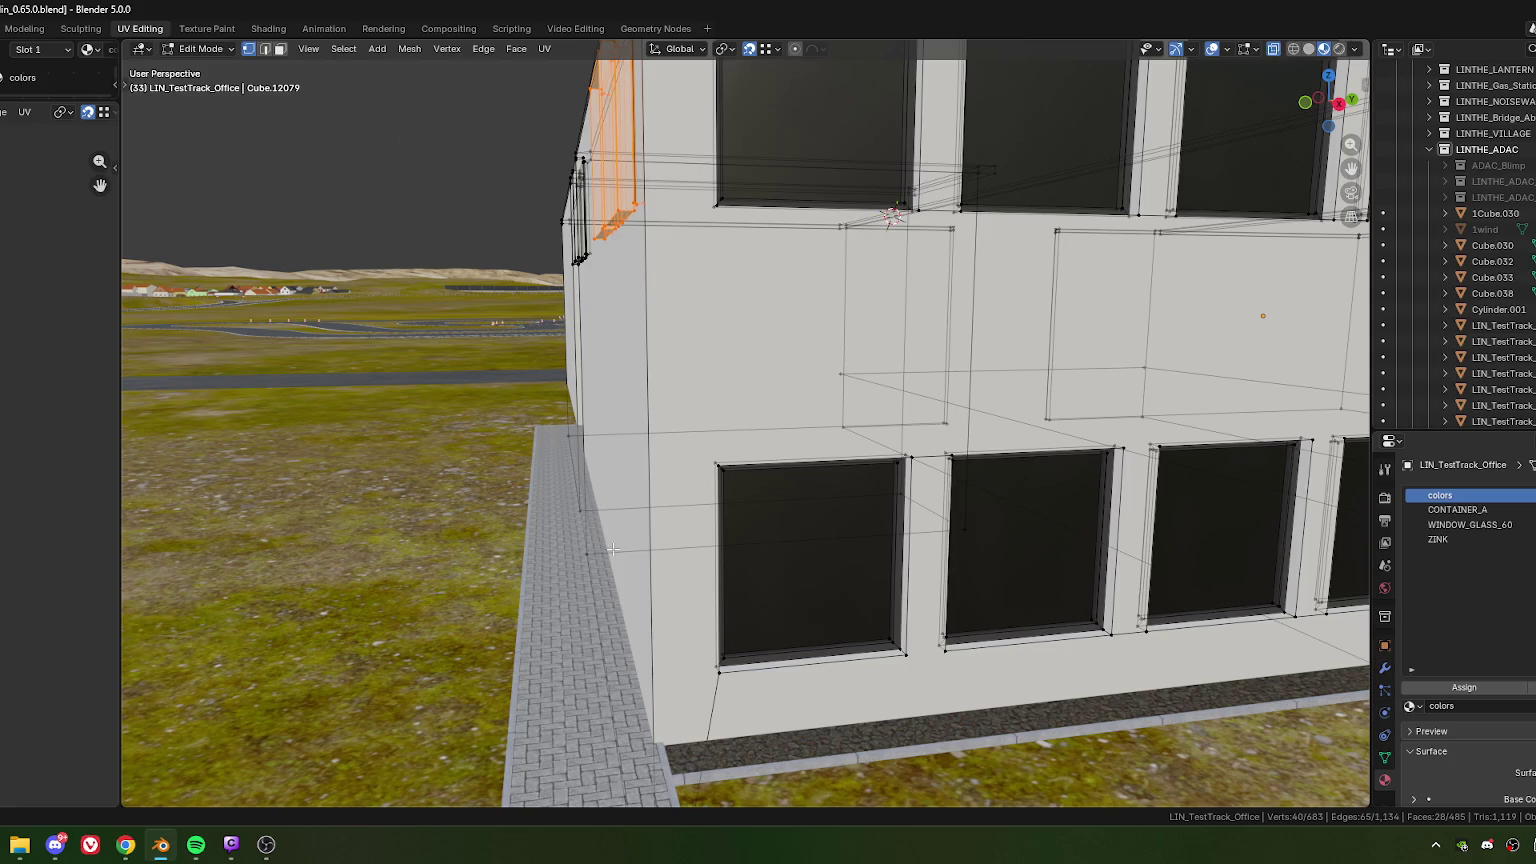
scroll(613, 549, down, 4)
mouse_move(613, 549)
middle_down()
mouse_move(590, 479)
mouse_move(650, 540)
mouse_move(681, 521)
middle_up()
scroll(590, 479, down, 2)
scroll(681, 521, up, 3)
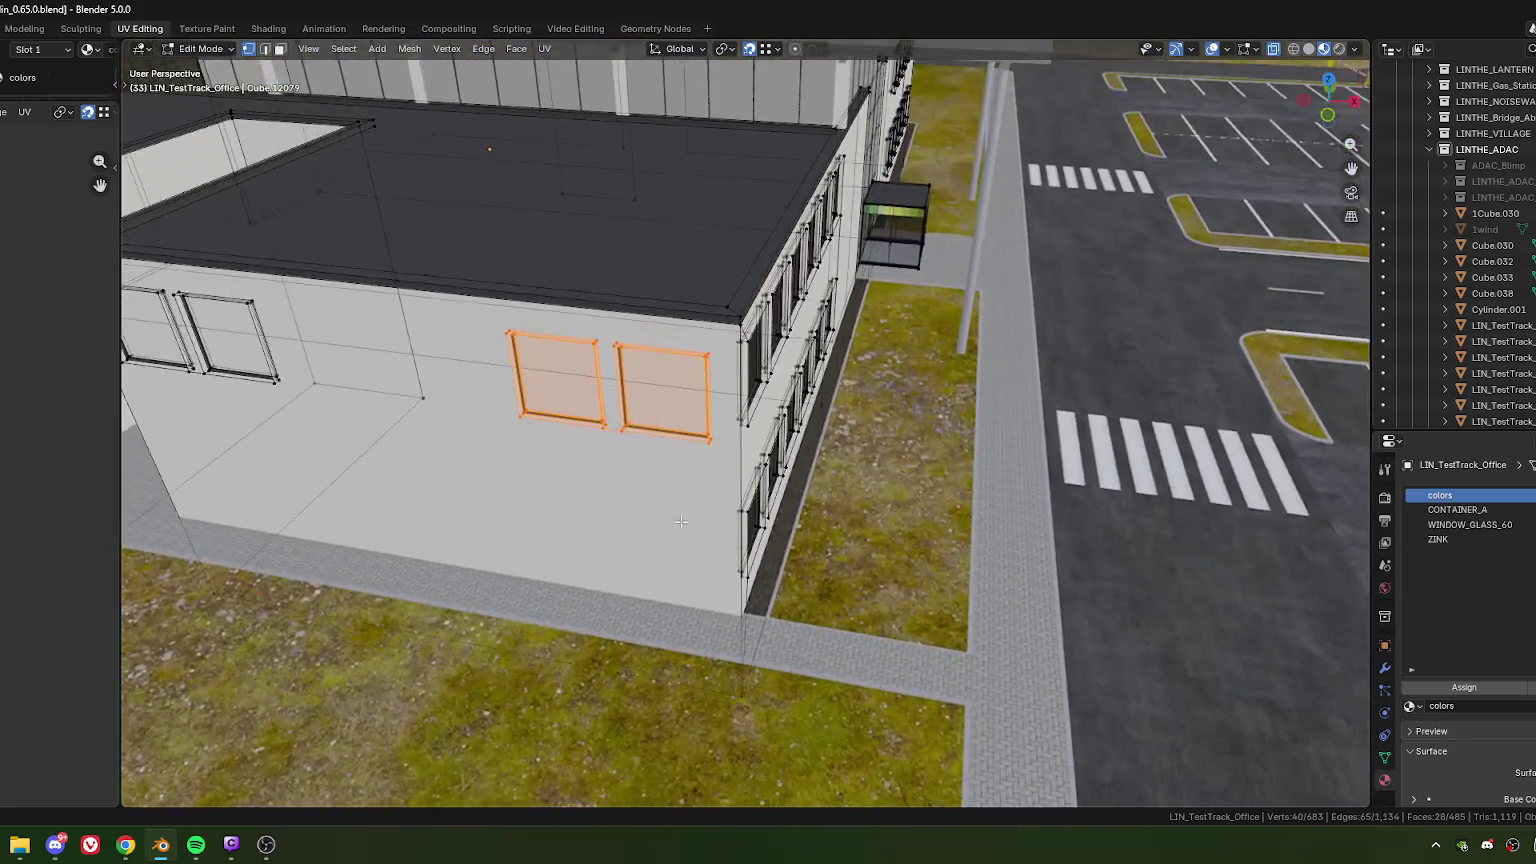
scroll(681, 521, down, 1)
scroll(681, 521, down, 3)
scroll(681, 522, up, 1)
scroll(680, 524, up, 3)
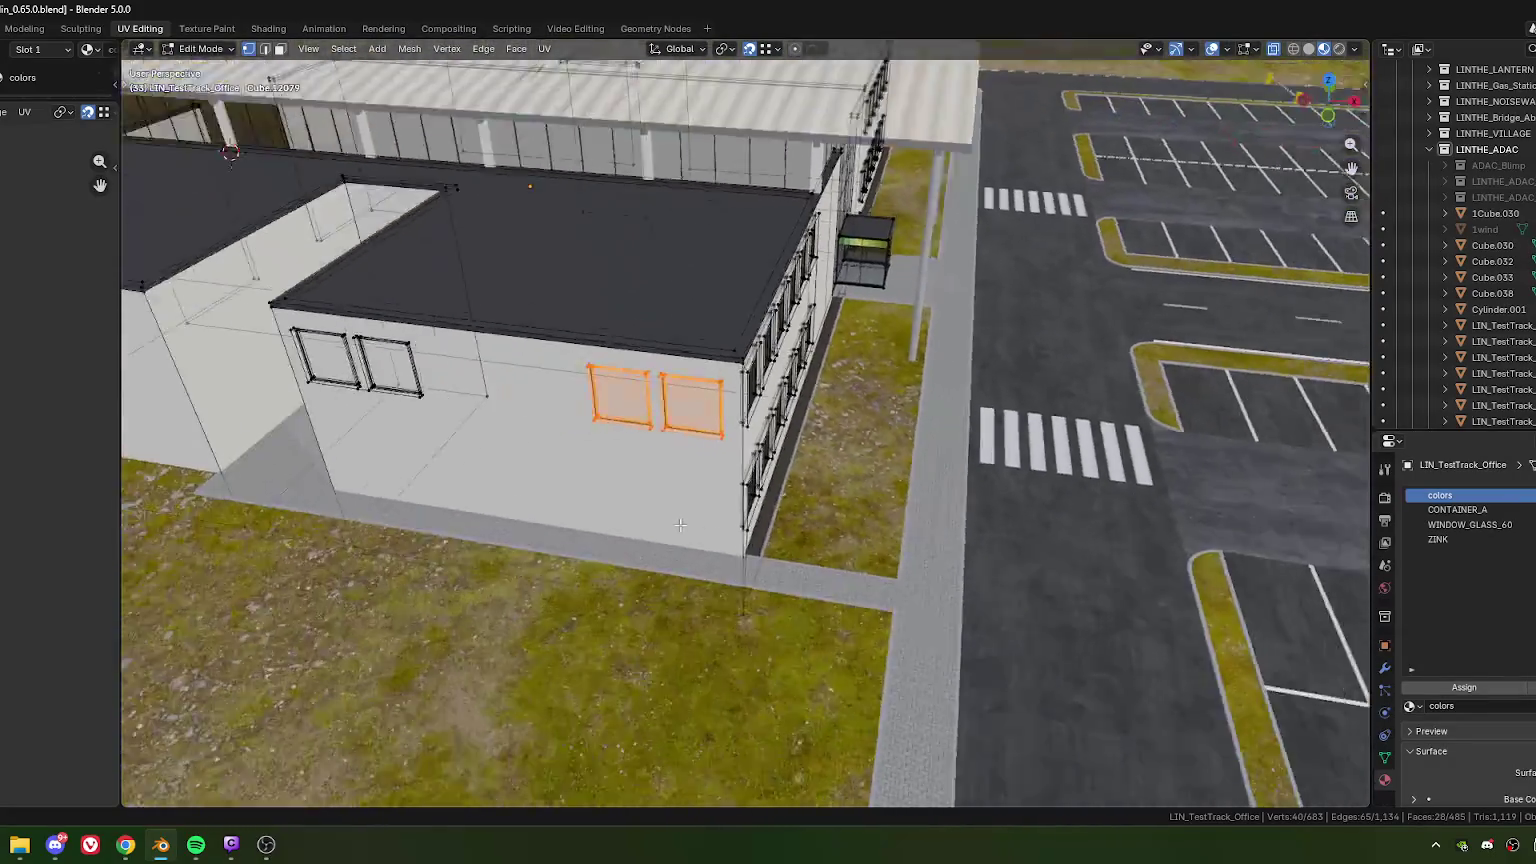
scroll(680, 524, down, 3)
mouse_move(680, 524)
middle_down()
mouse_move(753, 511)
mouse_move(705, 416)
middle_up()
scroll(753, 511, up, 2)
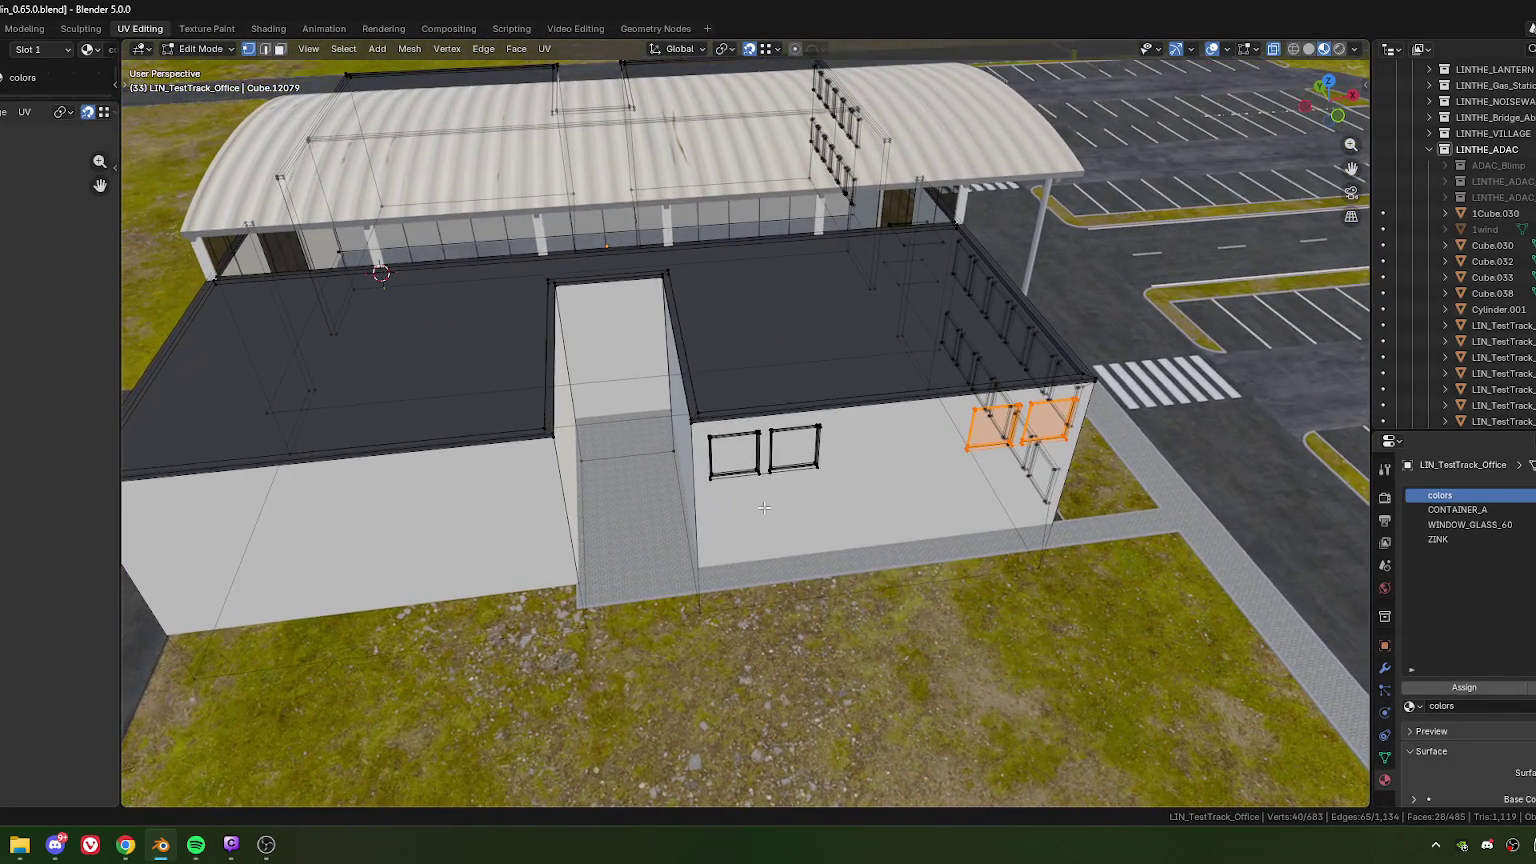
drag(705, 416, 846, 521)
Step: Try nudging the windows along X, undo it, and move them along local Y
key(g)
key(x)
click(693, 428)
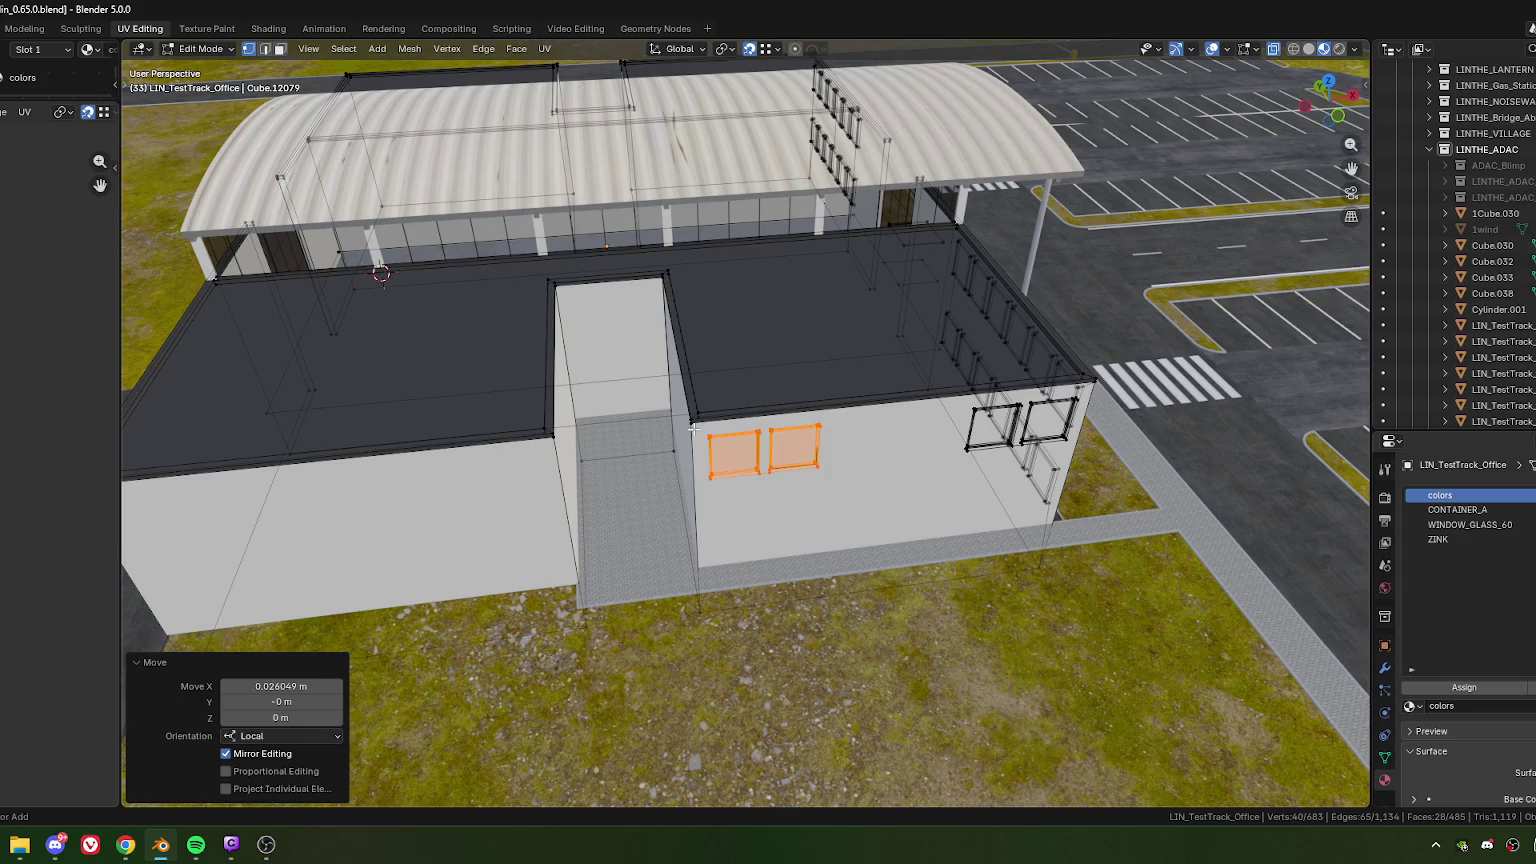
key(ctrl+z)
key(g)
key(y)
key(y)
click(730, 470)
Step: Set the windows' local Y offset to exactly -0.8 m, then minimise Blender
key(g)
key(y)
key(y)
click(763, 515)
click(280, 701)
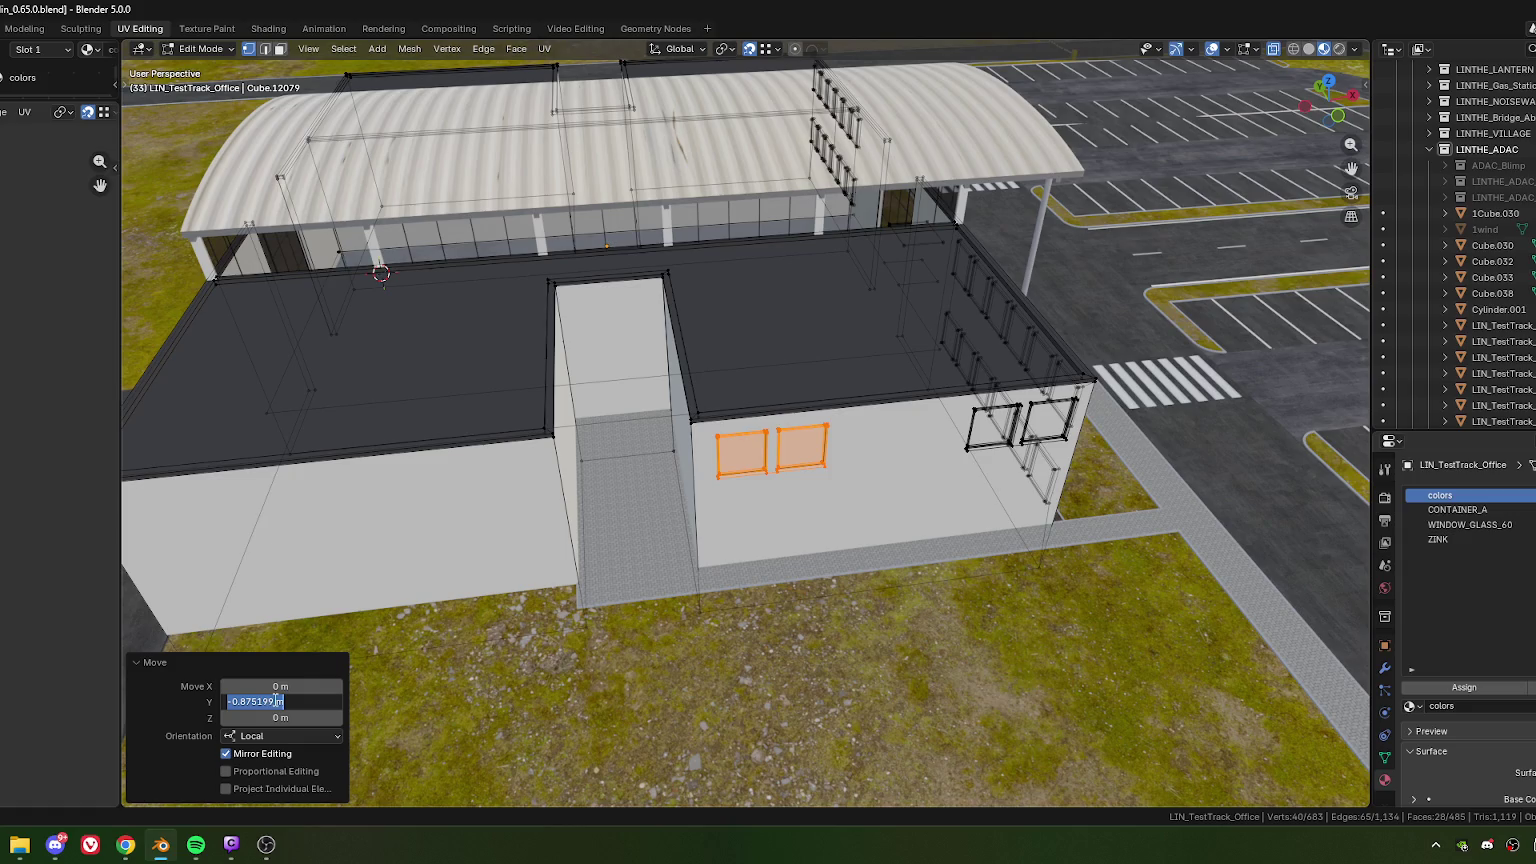
drag(247, 701, 309, 710)
key(BackSpace)
key(Return)
click(160, 845)
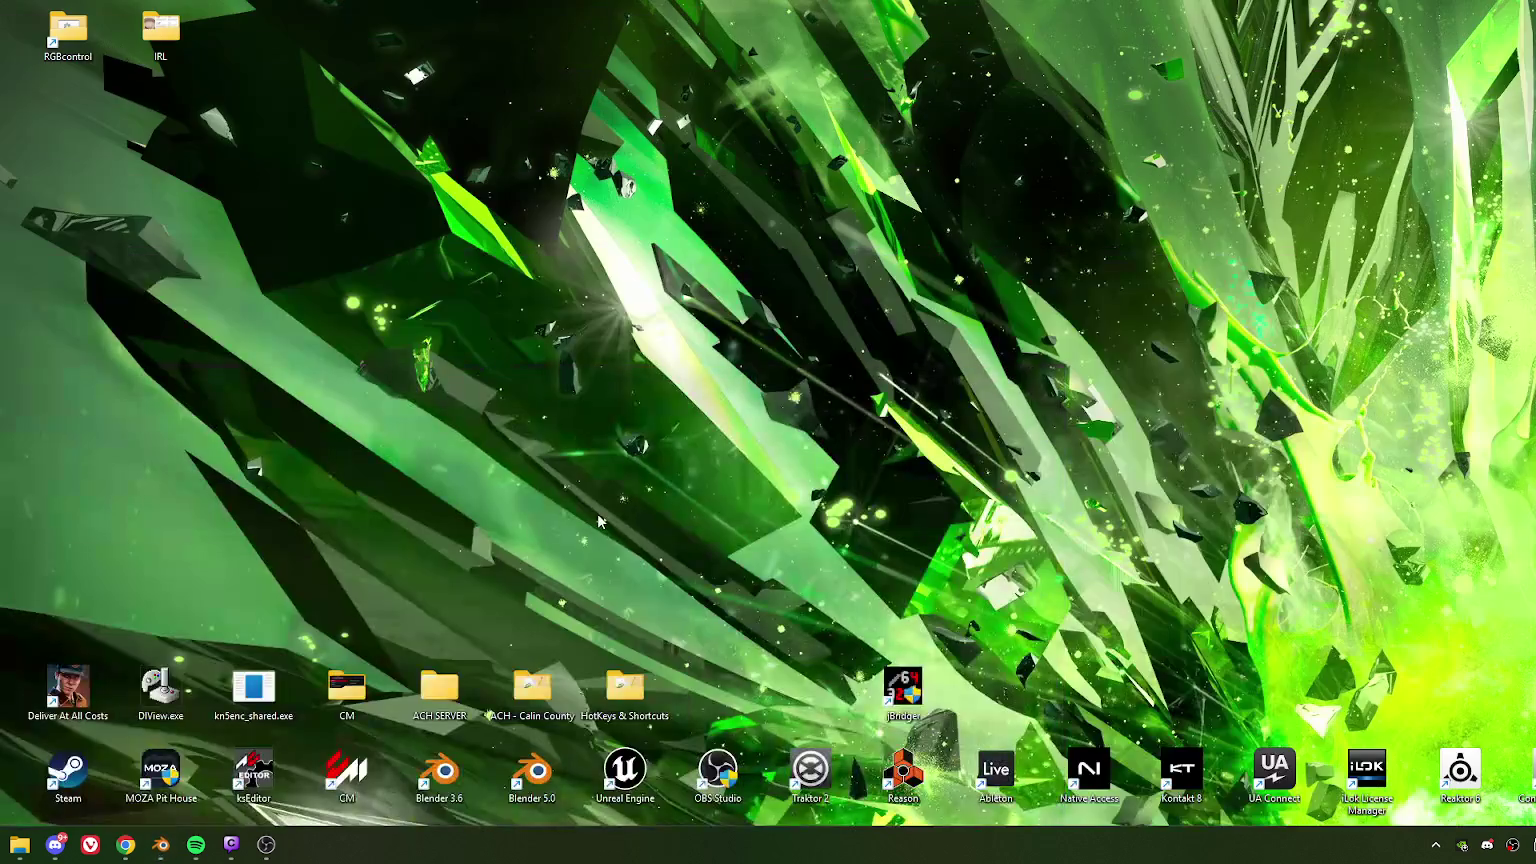
Step: Bring the minimised Blender window back from its taskbar icon
click(160, 845)
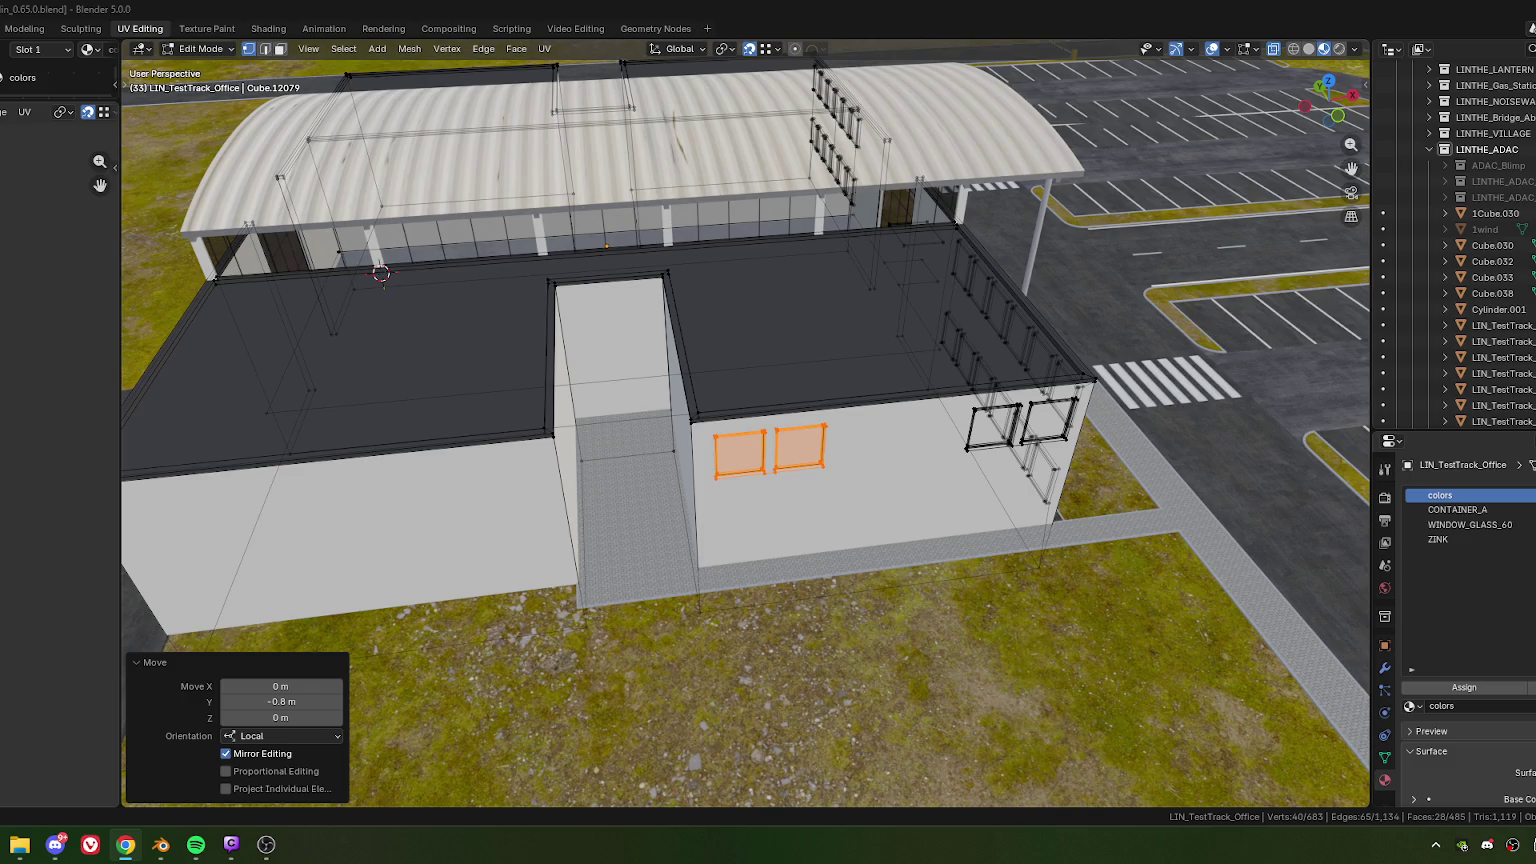
Step: Shift+box-select the right pair of window frames so both pairs are selected together
mouse_move(613, 511)
middle_down()
mouse_move(697, 481)
mouse_move(818, 600)
mouse_move(798, 432)
middle_up()
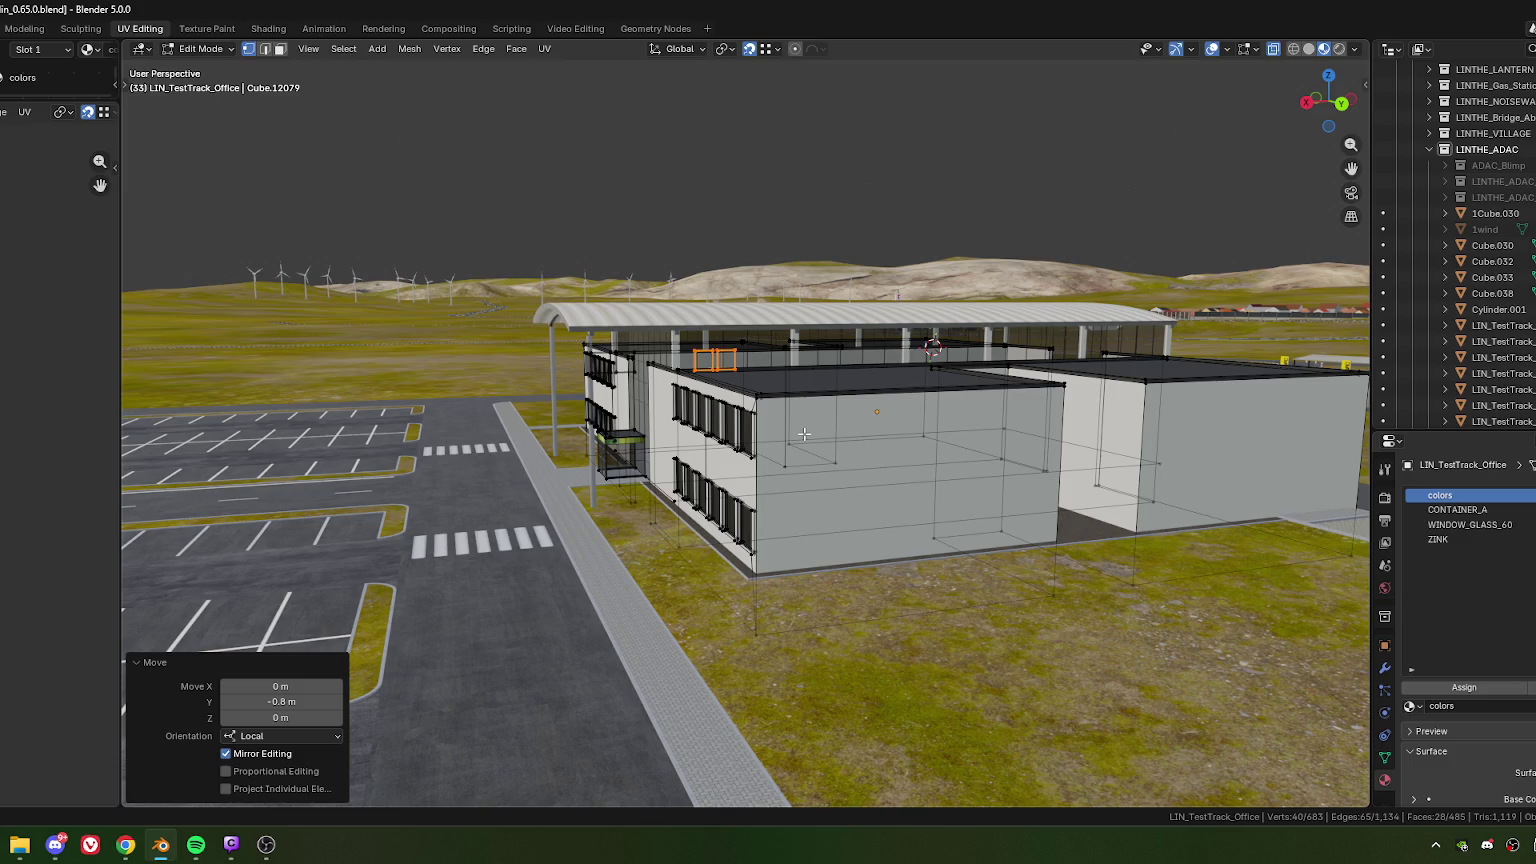
middle_drag(948, 451, 774, 465)
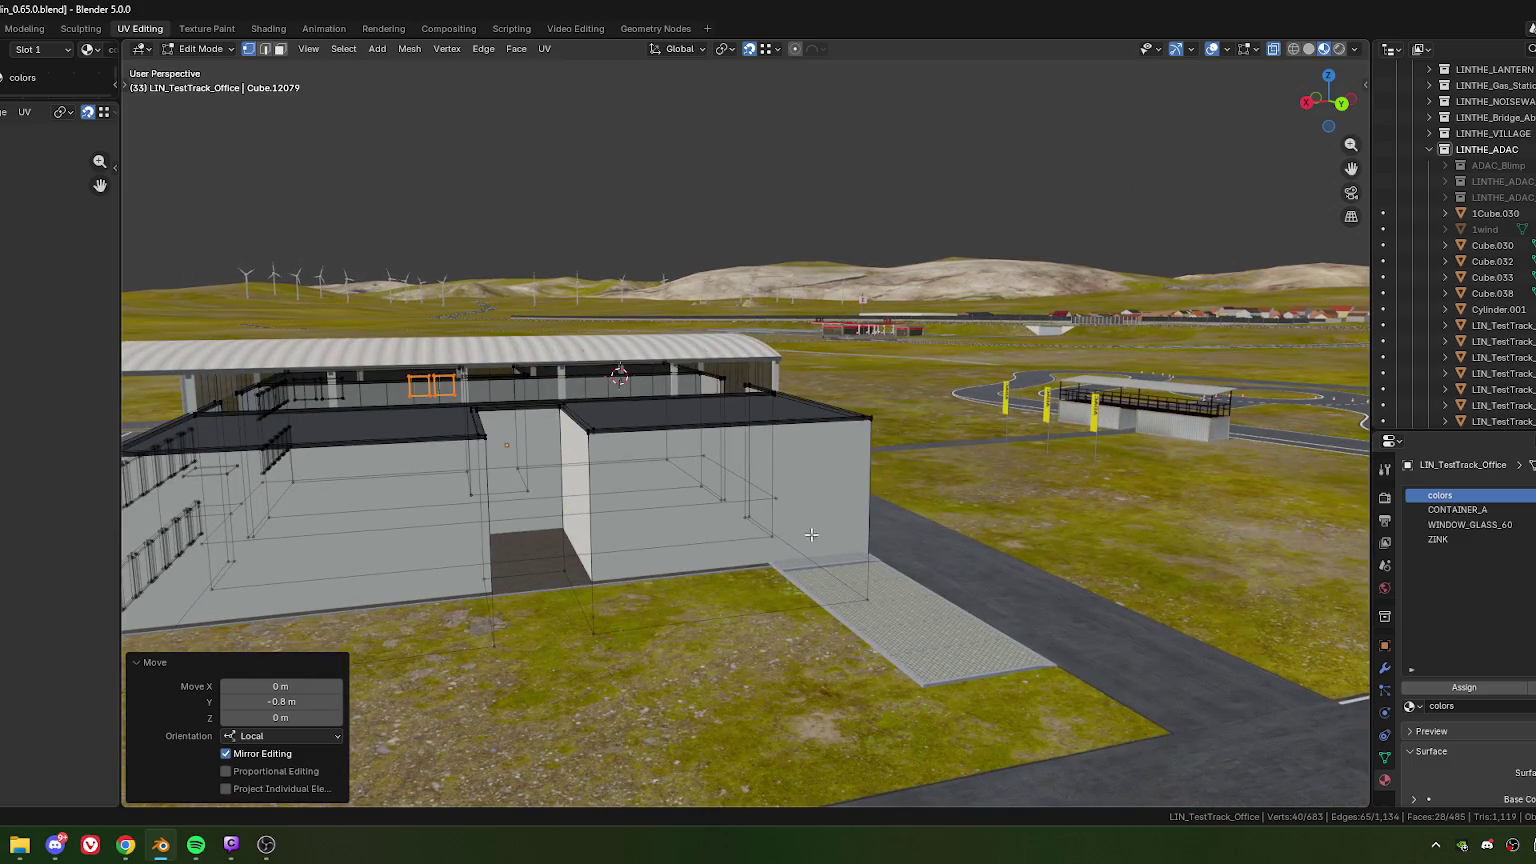
mouse_move(609, 532)
middle_down()
mouse_move(561, 501)
mouse_move(710, 494)
mouse_move(730, 466)
mouse_move(572, 471)
mouse_move(698, 507)
middle_up()
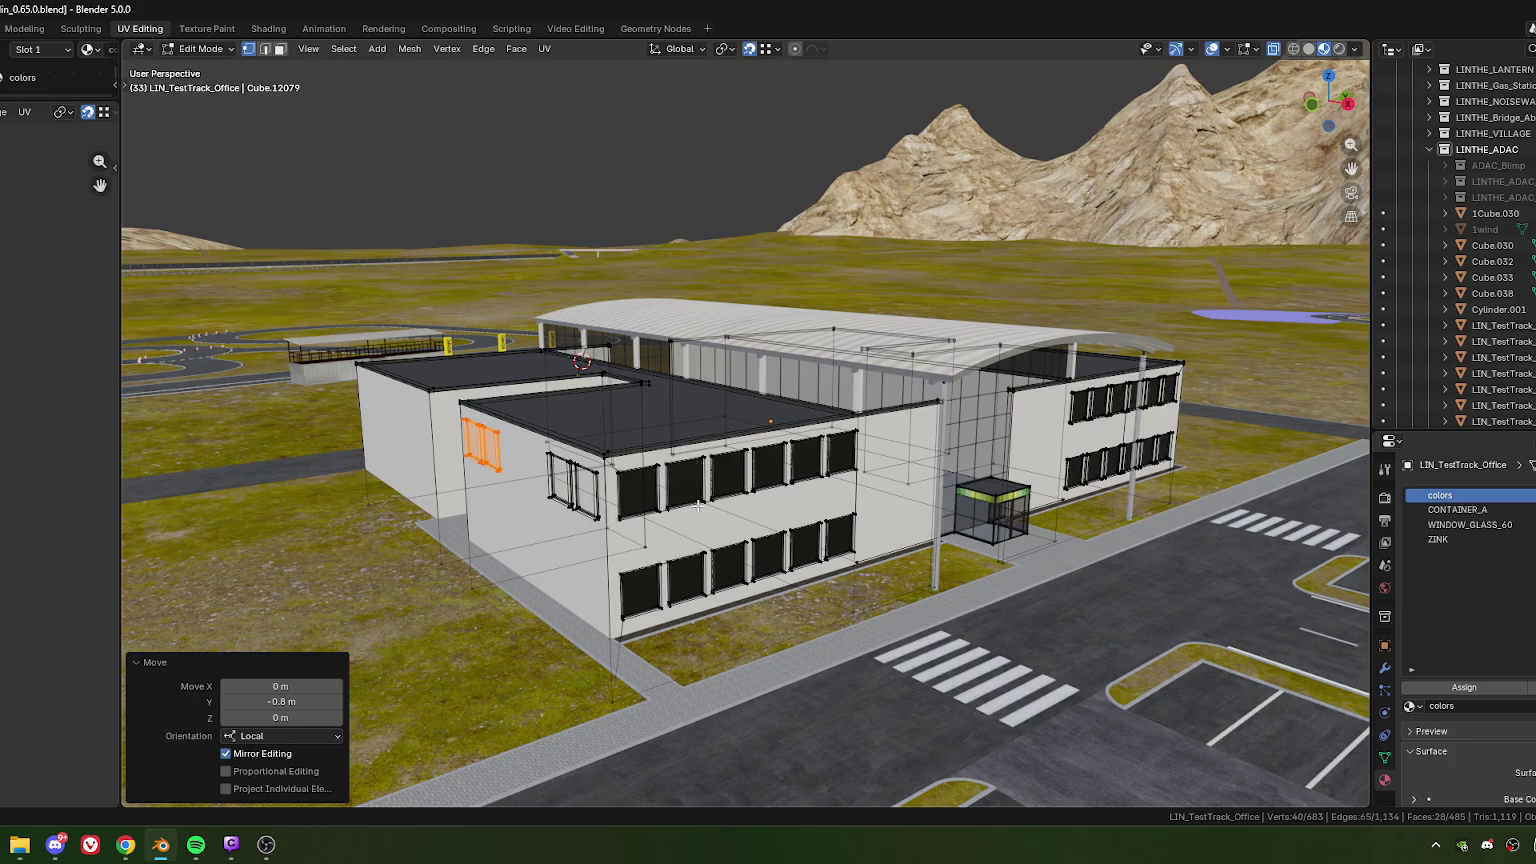
scroll(638, 445, up, 5)
scroll(601, 522, down, 4)
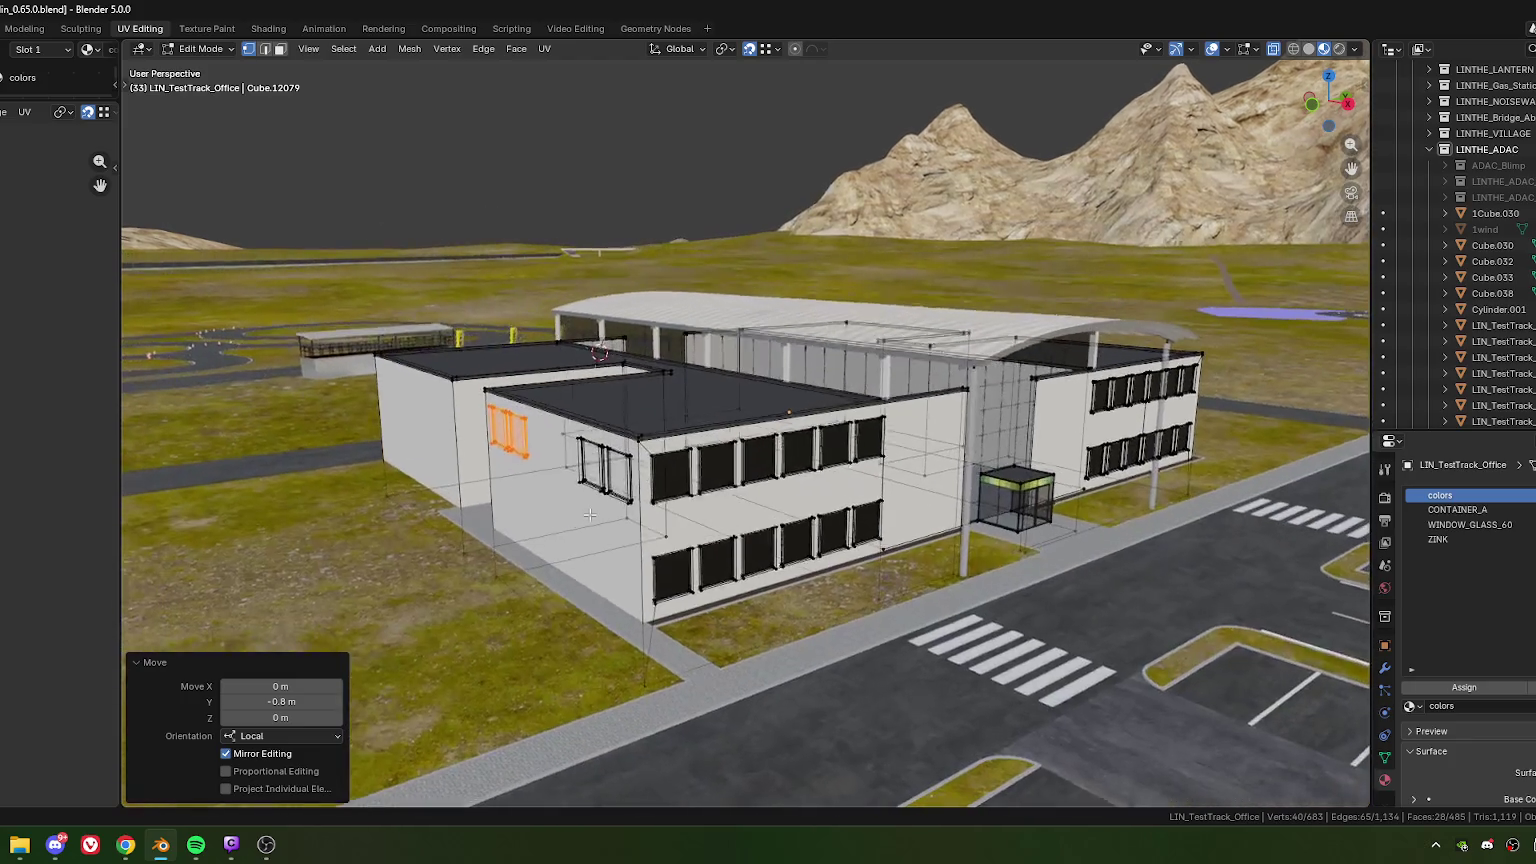
middle_drag(598, 493, 718, 566)
mouse_move(859, 532)
shift+middle_down()
mouse_move(665, 515)
mouse_move(600, 490)
shift+middle_up()
drag(553, 460, 658, 545)
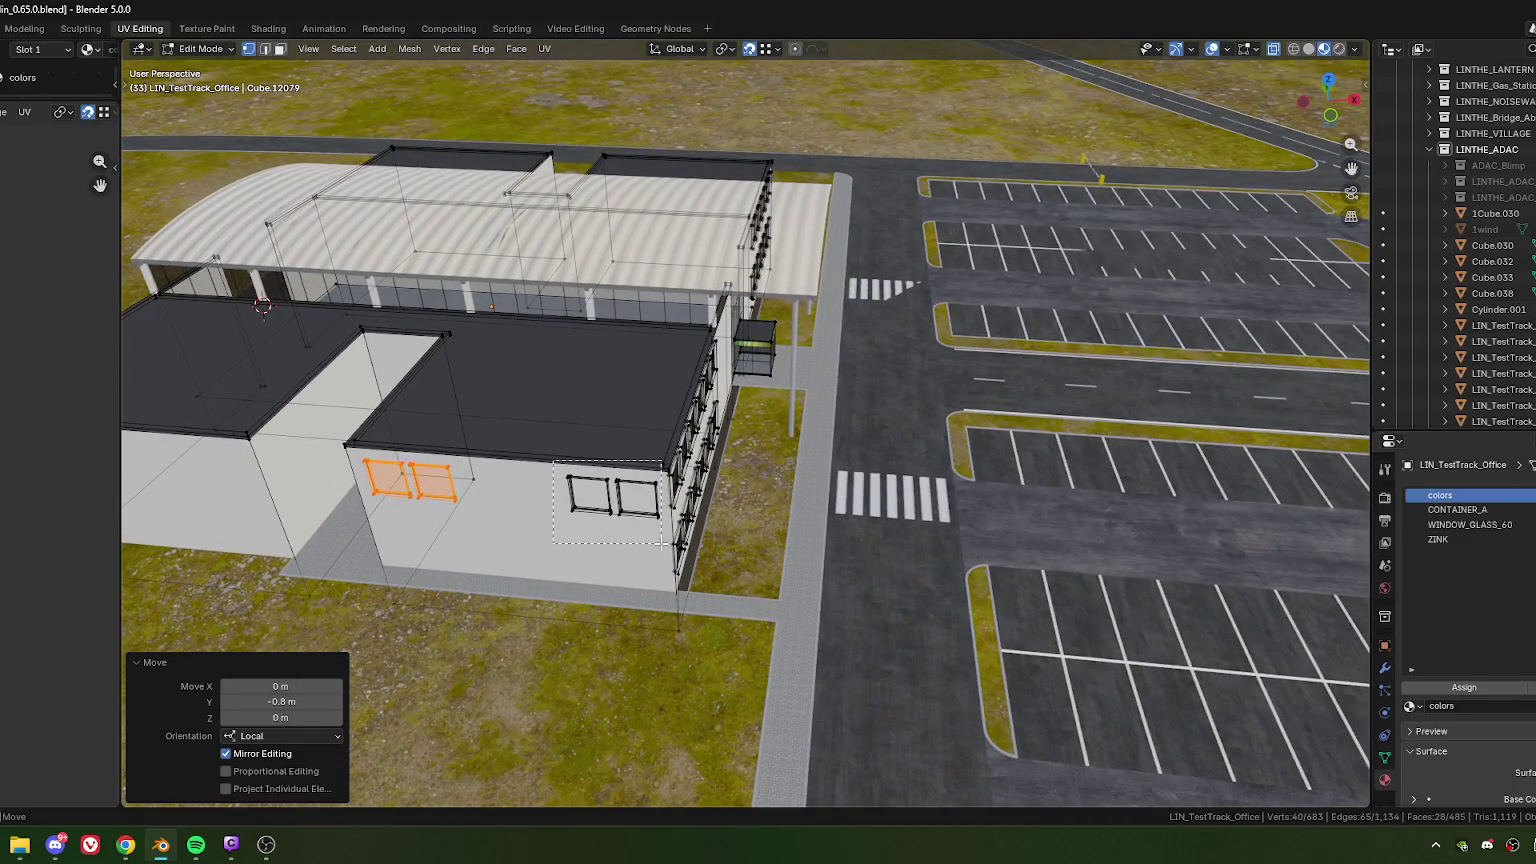
scroll(658, 545, up, 2)
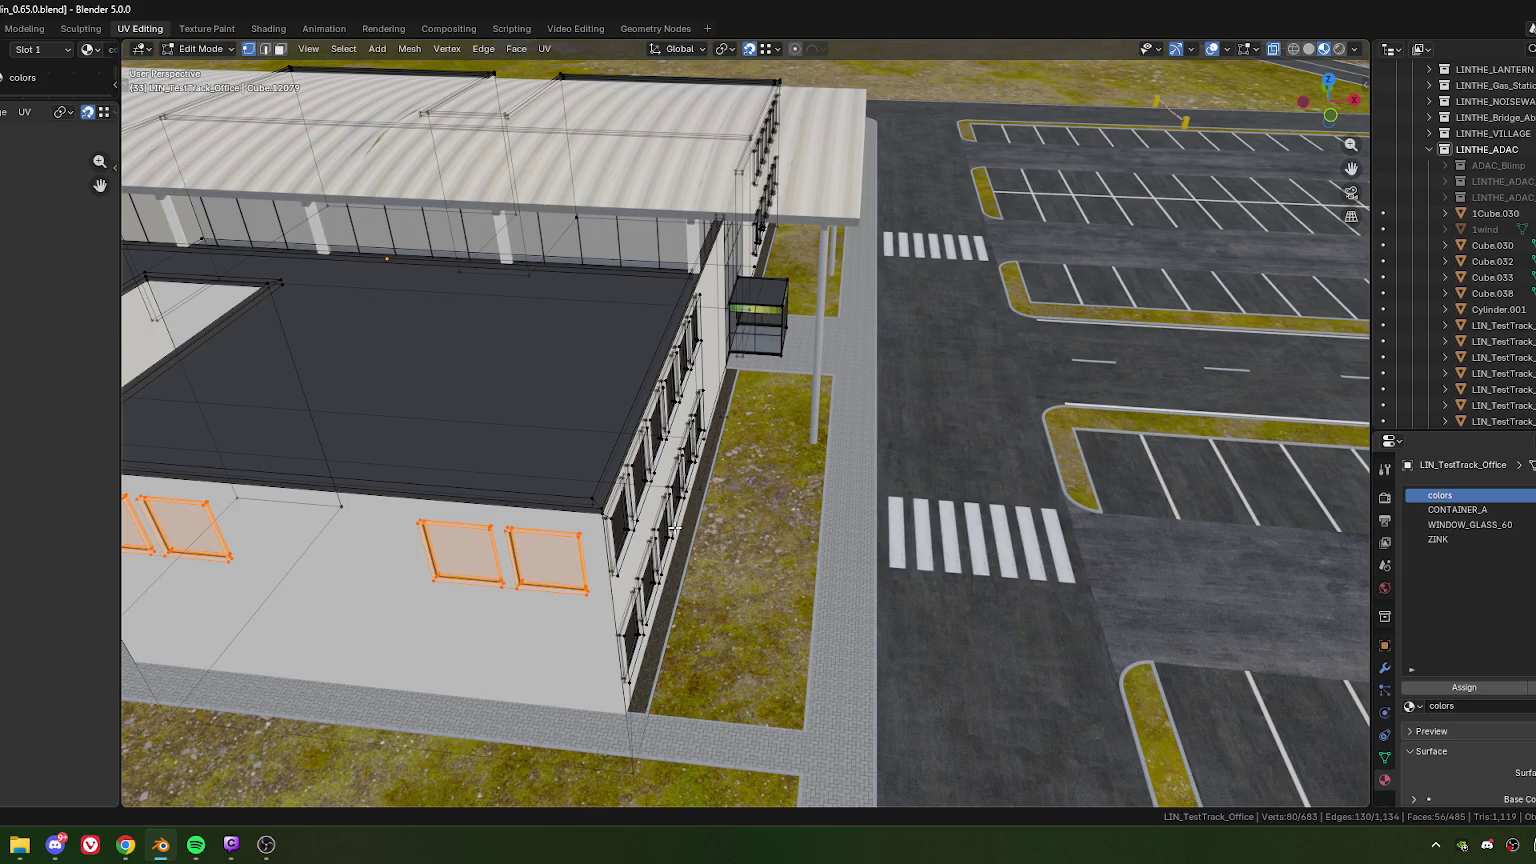
middle_drag(511, 587, 598, 483)
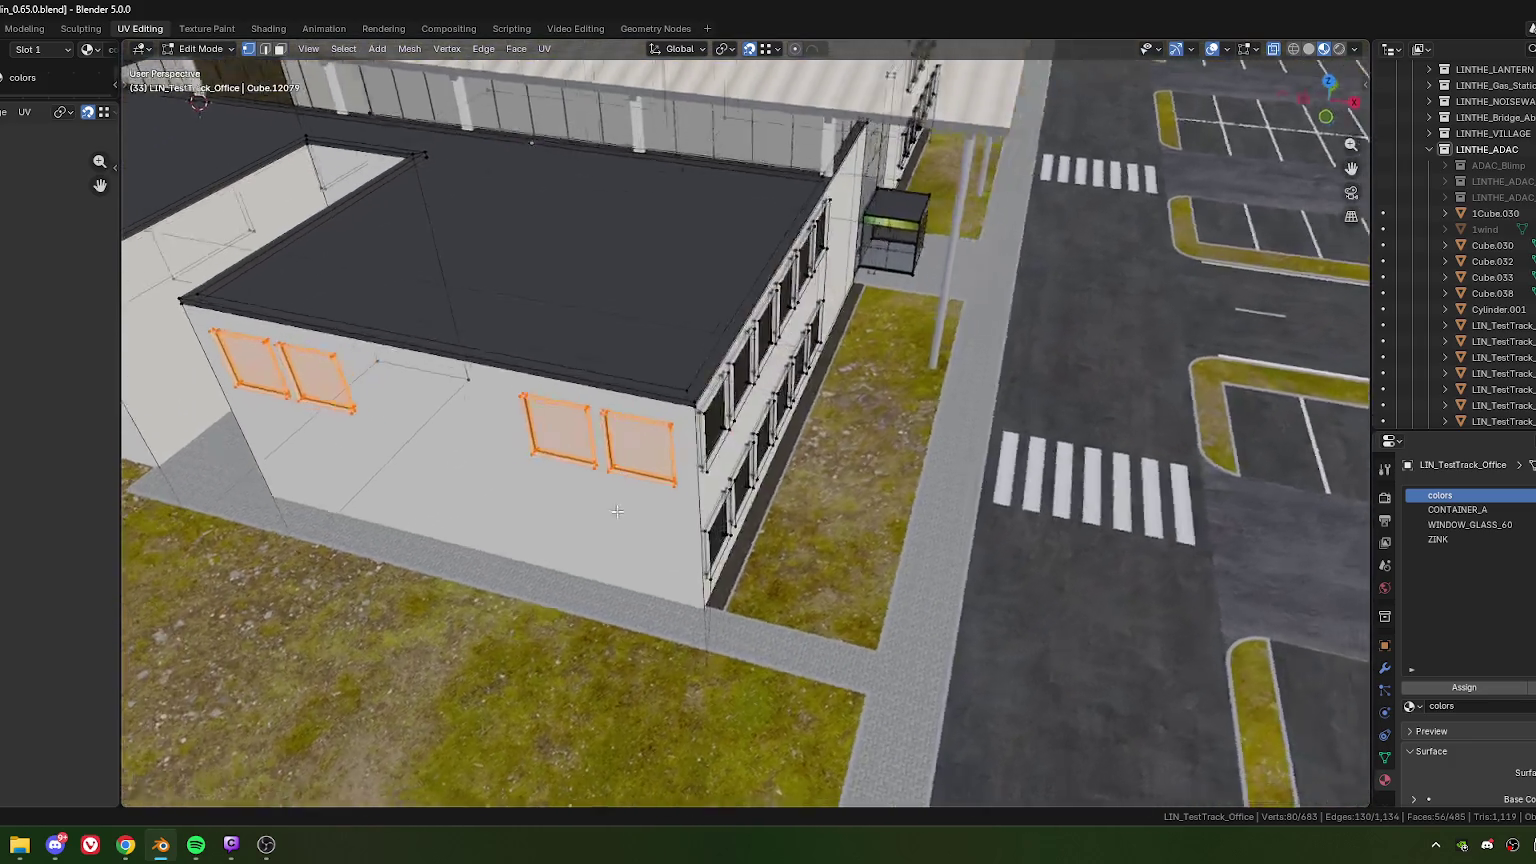
Step: Move the four side-wall windows 1.02 m along X and delete two stray edges
key(g)
key(x)
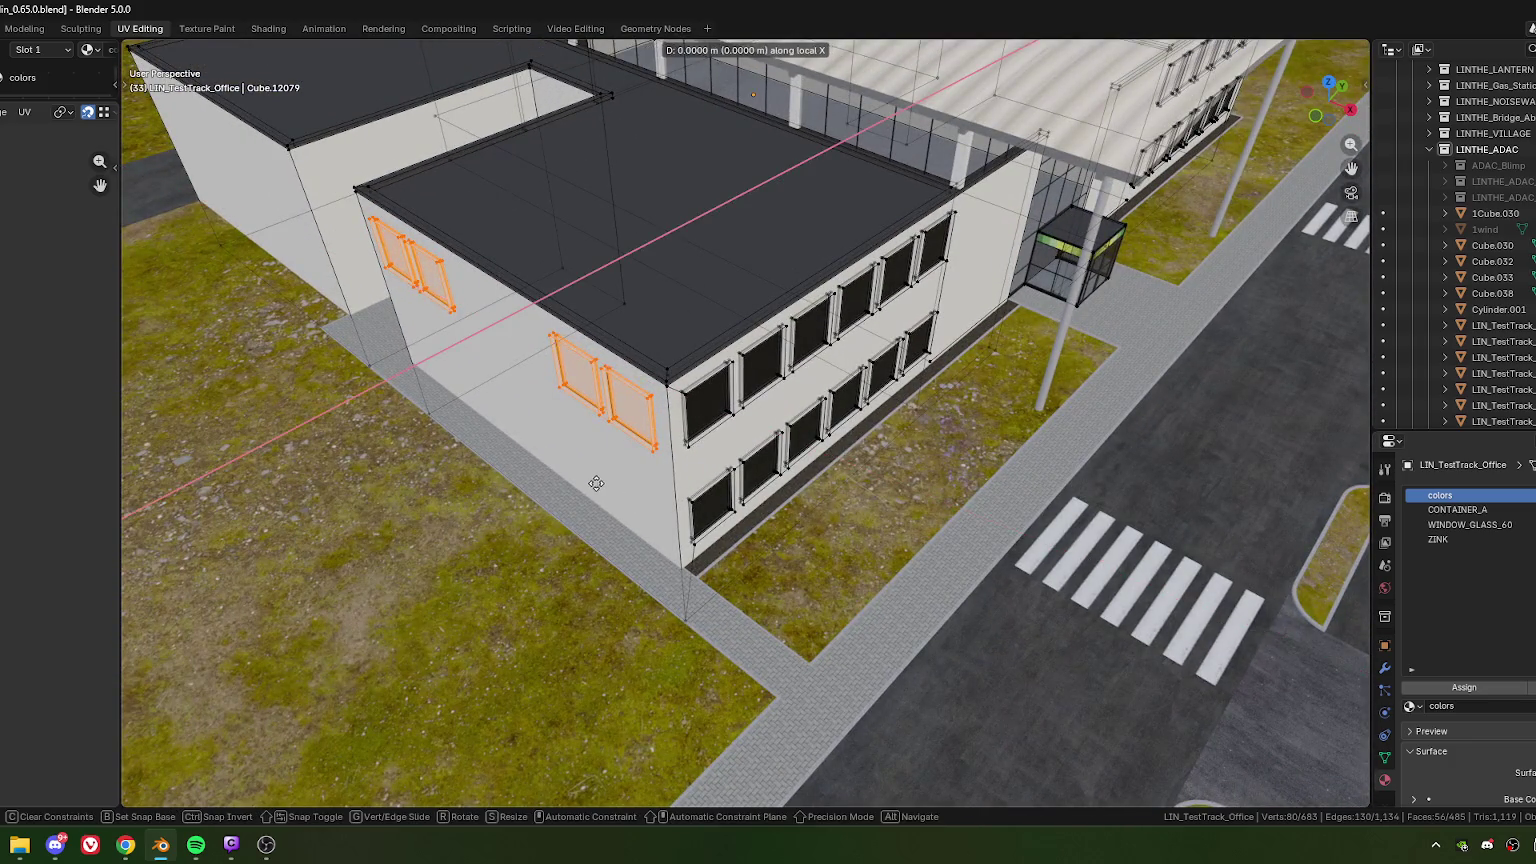
click(566, 458)
key(2)
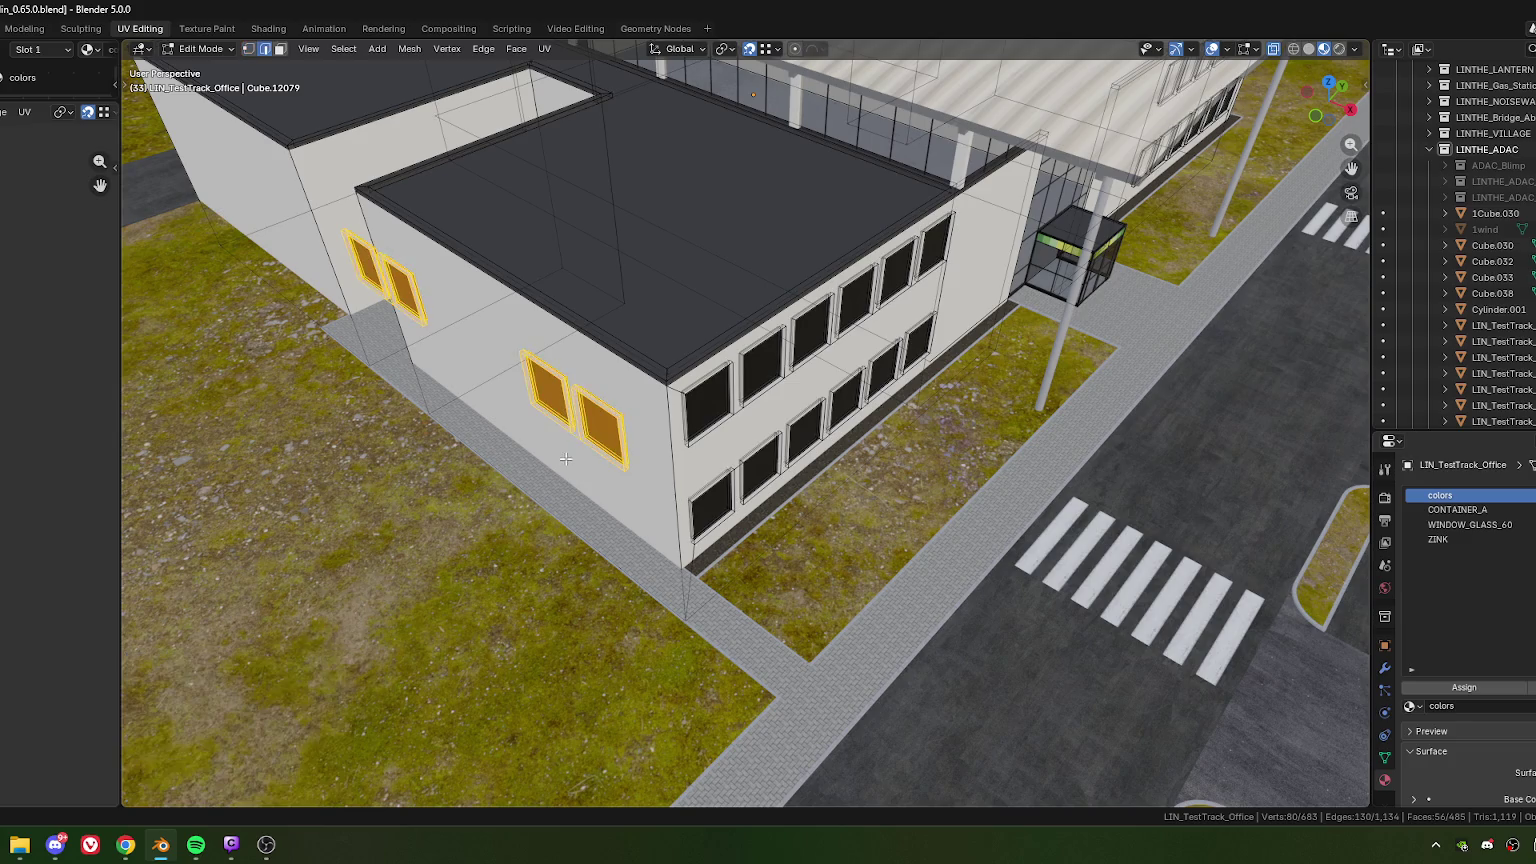
key(KP_Decimal)
click(647, 469)
middle_drag(647, 469, 655, 479)
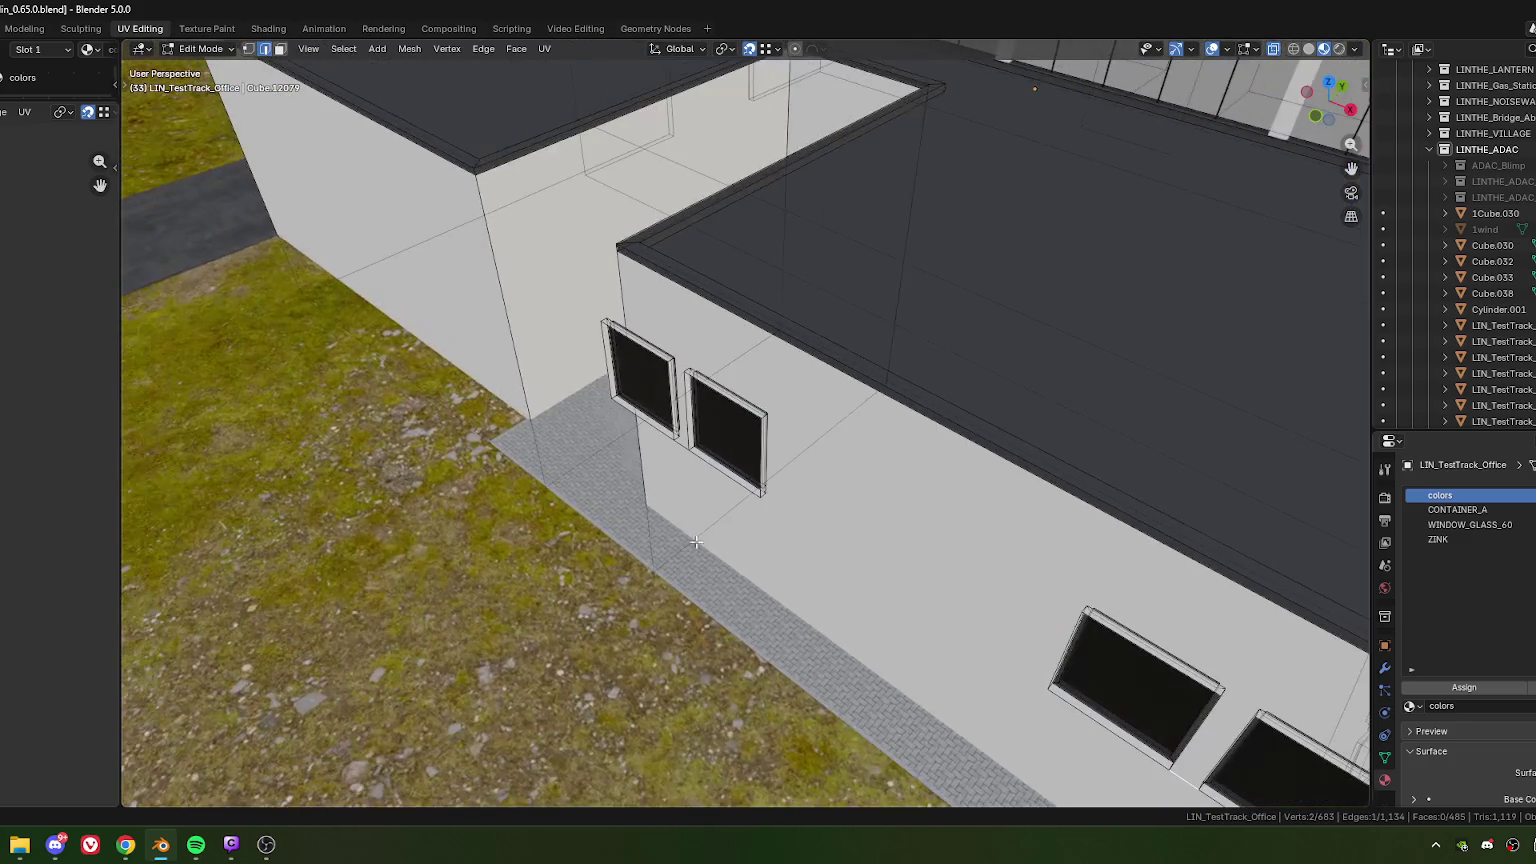
shift+click(680, 493)
key(x)
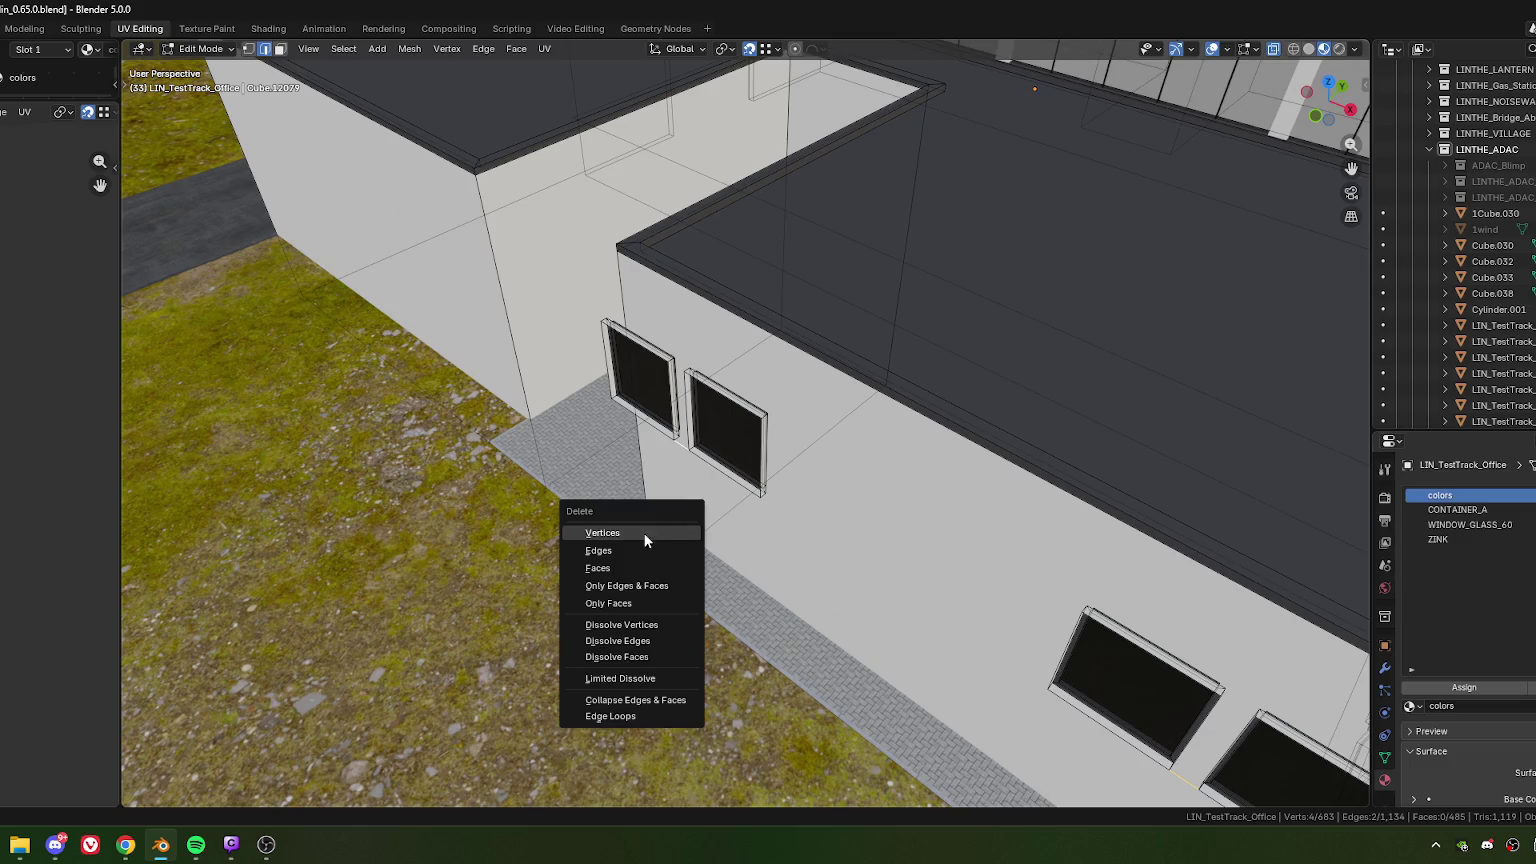
click(680, 550)
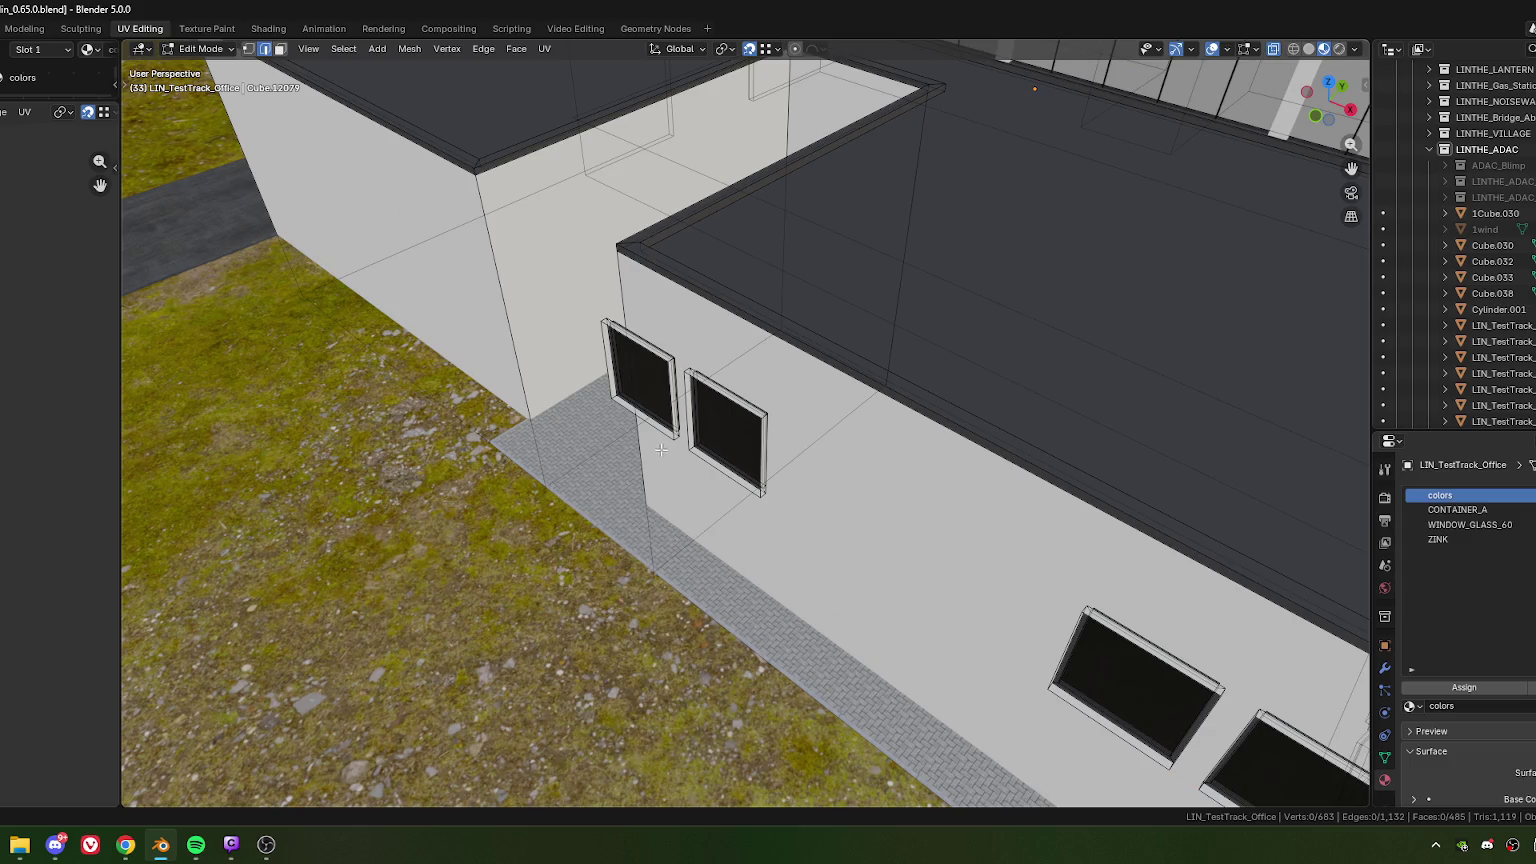
Step: Select the edge loops of the four window frames, two small and two large
alt+click(657, 432)
alt+shift+click(703, 472)
shift+middle_drag(960, 640, 660, 440)
alt+shift+click(751, 530)
alt+shift+click(863, 617)
scroll(783, 600, down, 5)
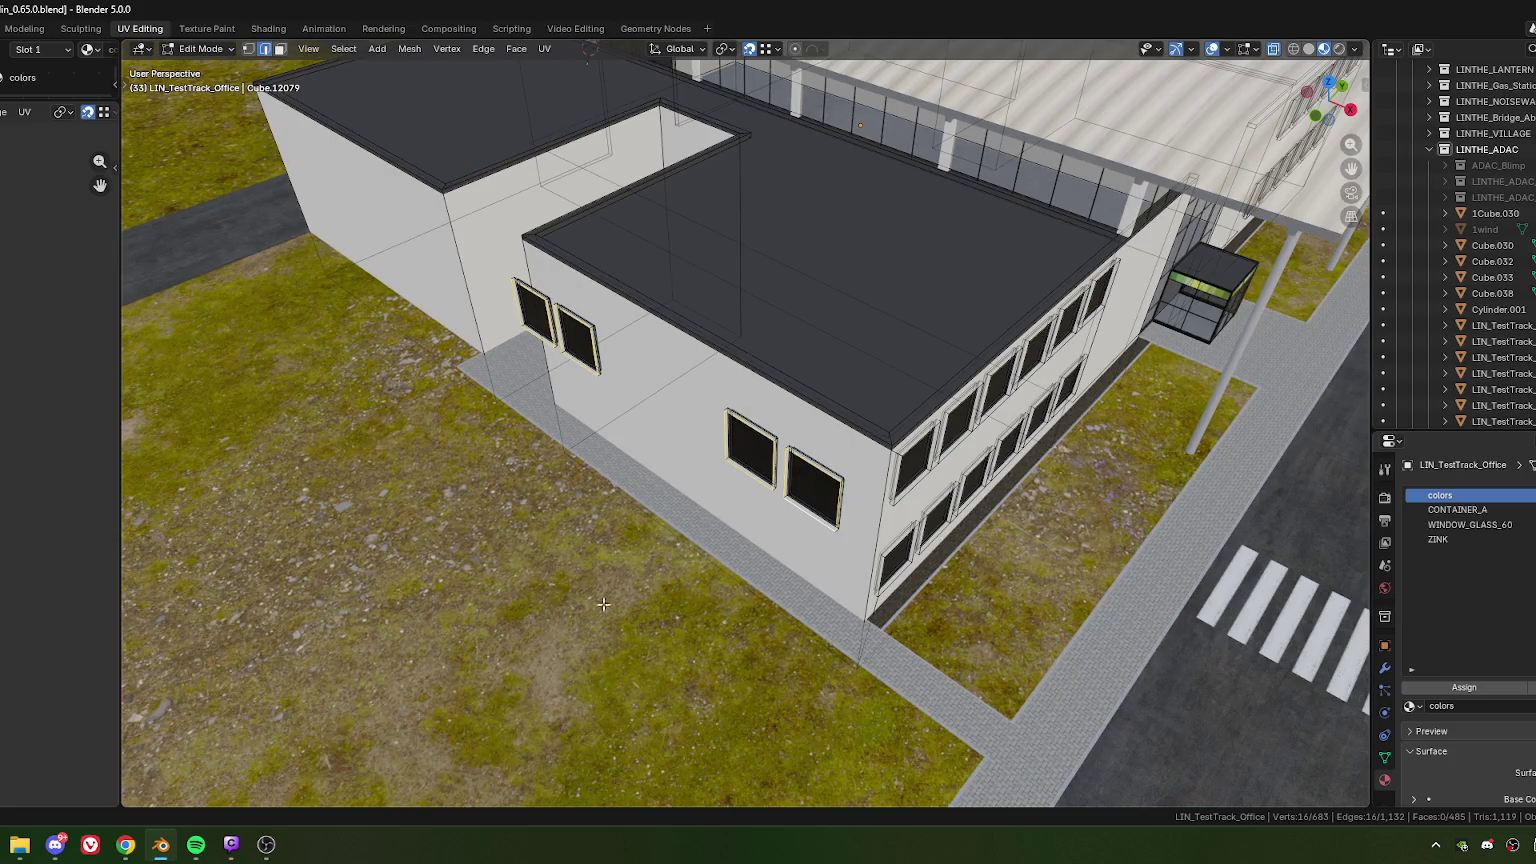
Step: Duplicate the frame loops along local X and separate the copy into a new object
key(shift+d)
key(x)
key(y)
key(x)
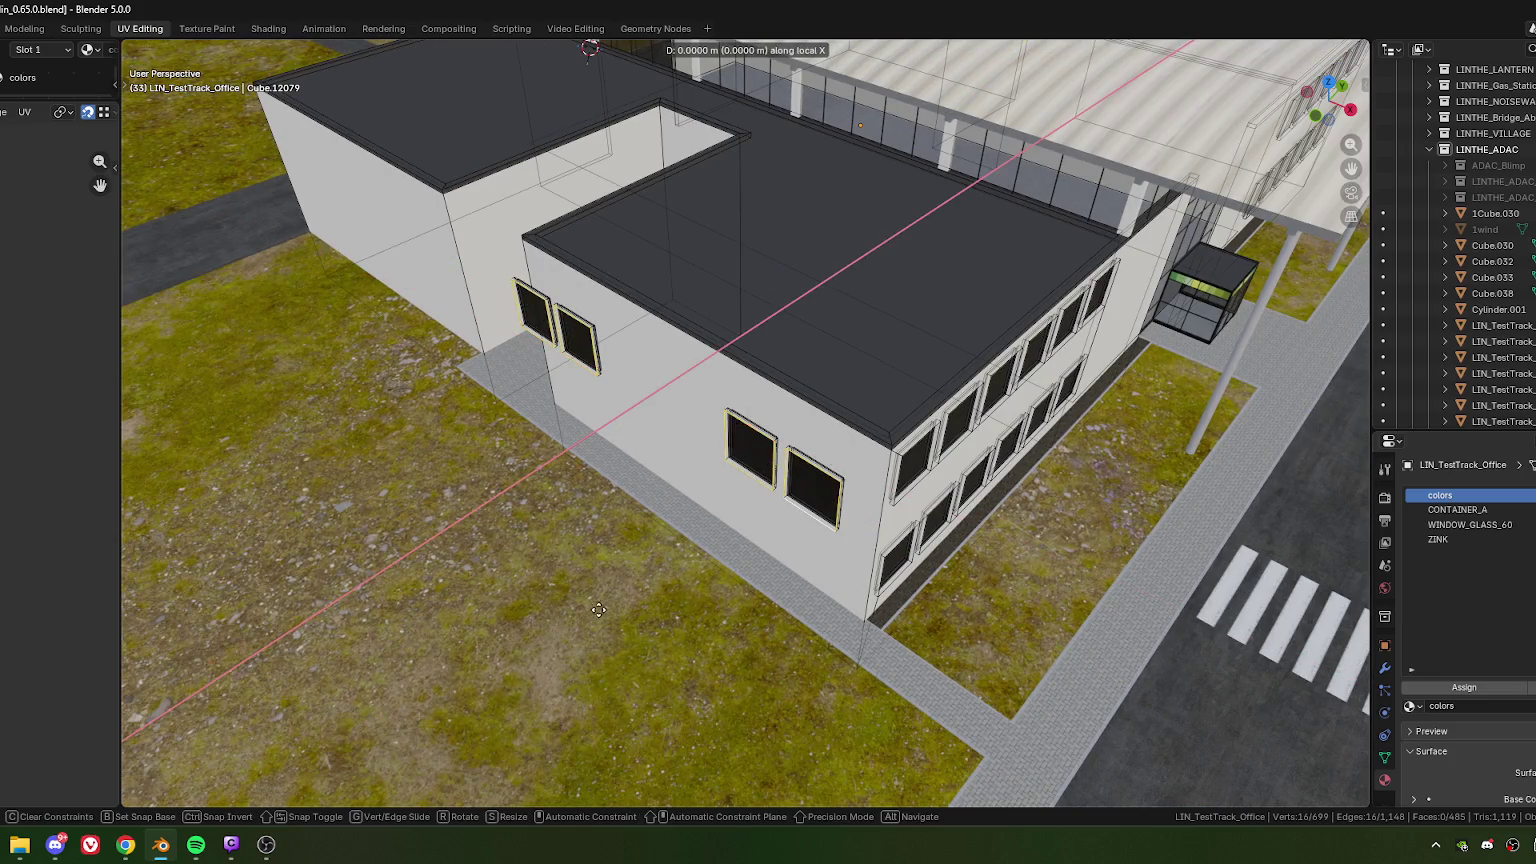
click(613, 608)
key(ctrl+e)
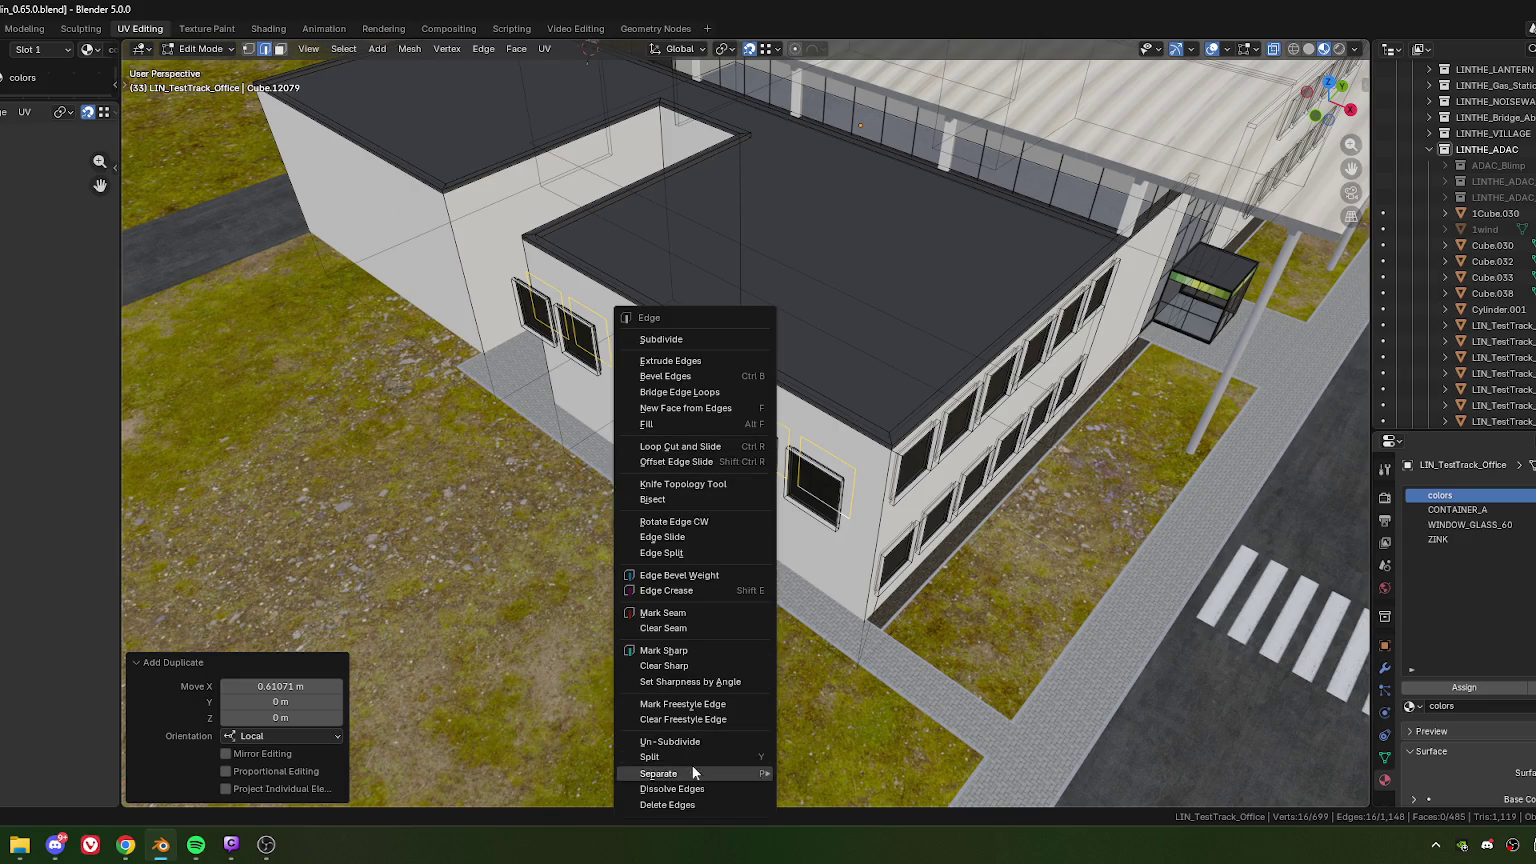
mouse_move(659, 773)
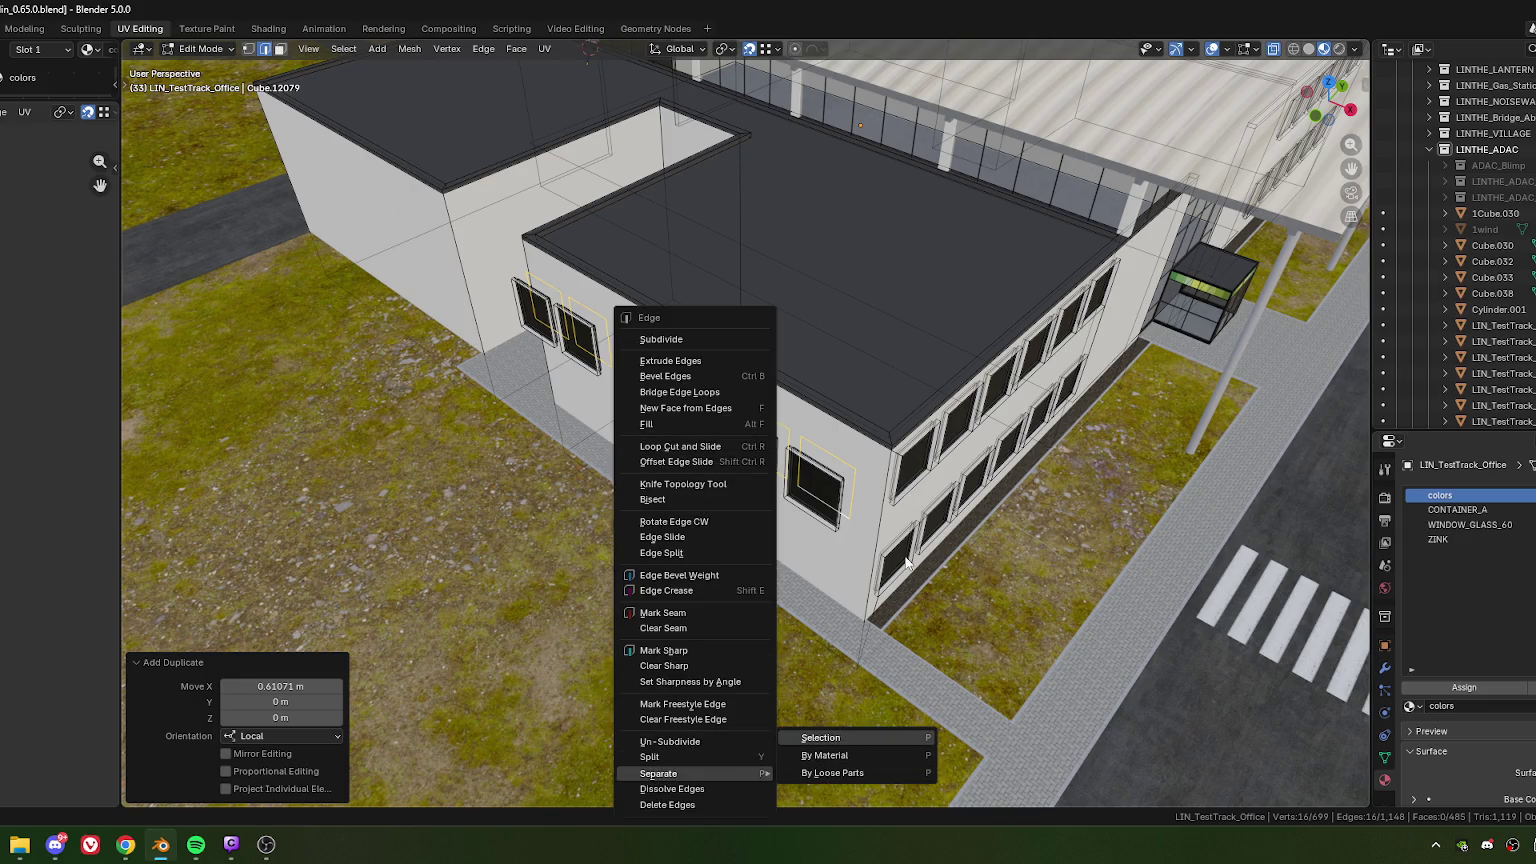
click(820, 737)
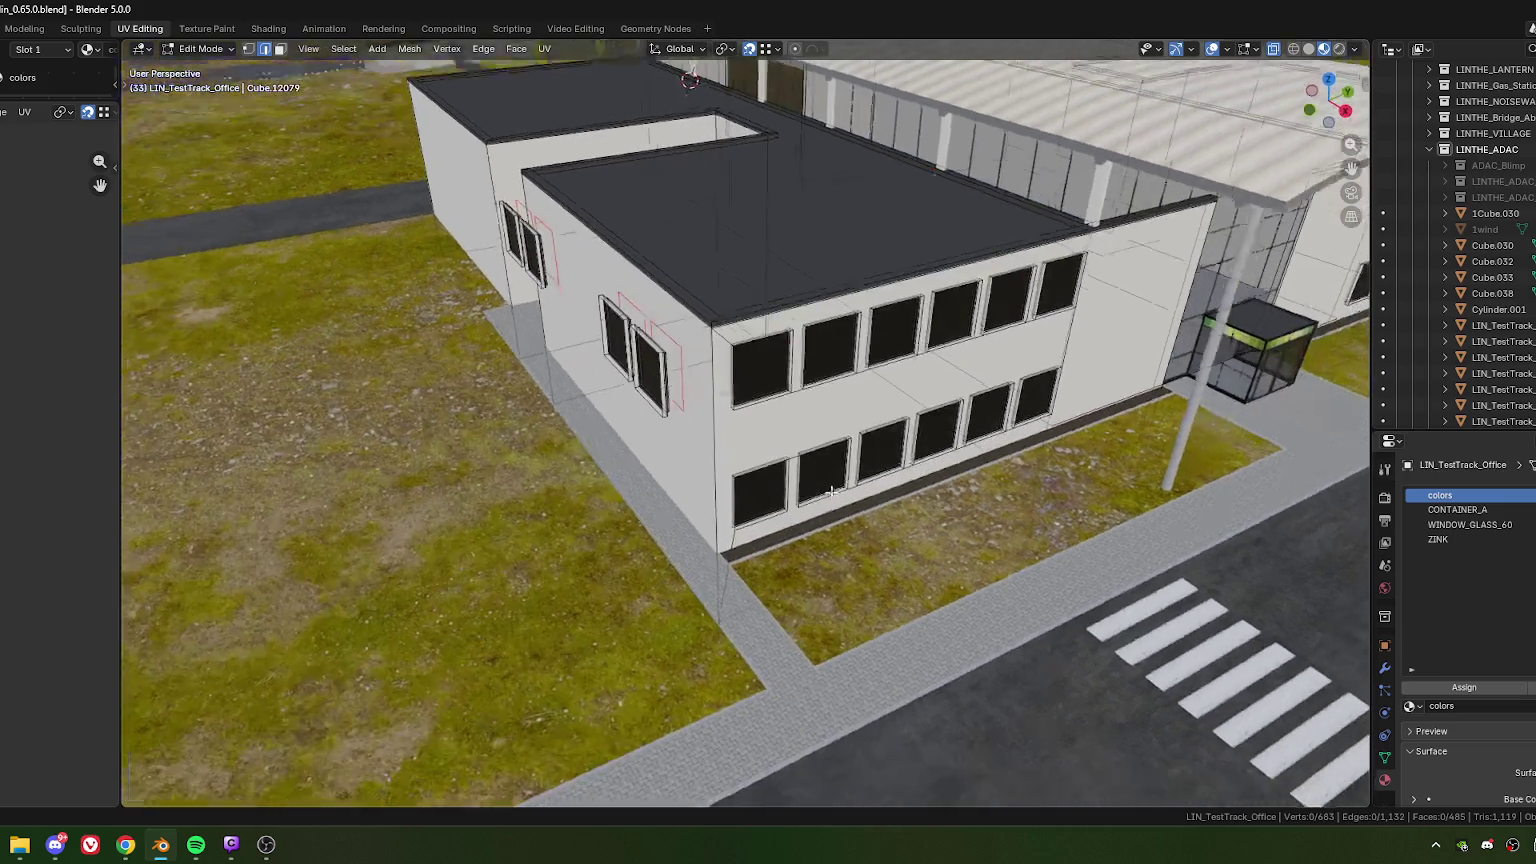
Step: Edit the separated LIN_TestTrack_Office.001 object with all its vertices selected
middle_drag(820, 737, 747, 463)
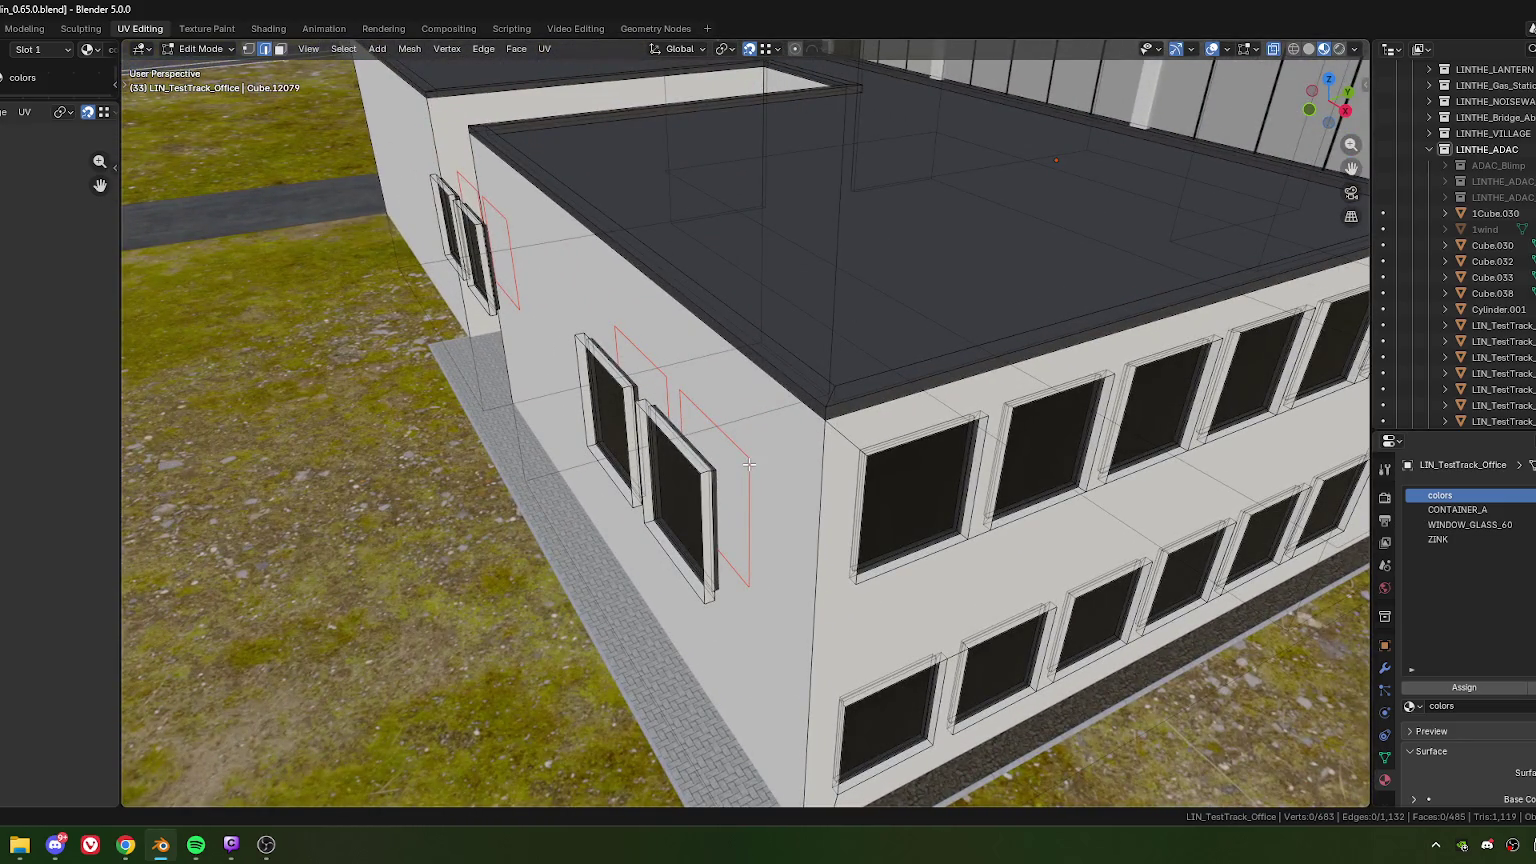
key(Tab)
click(749, 463)
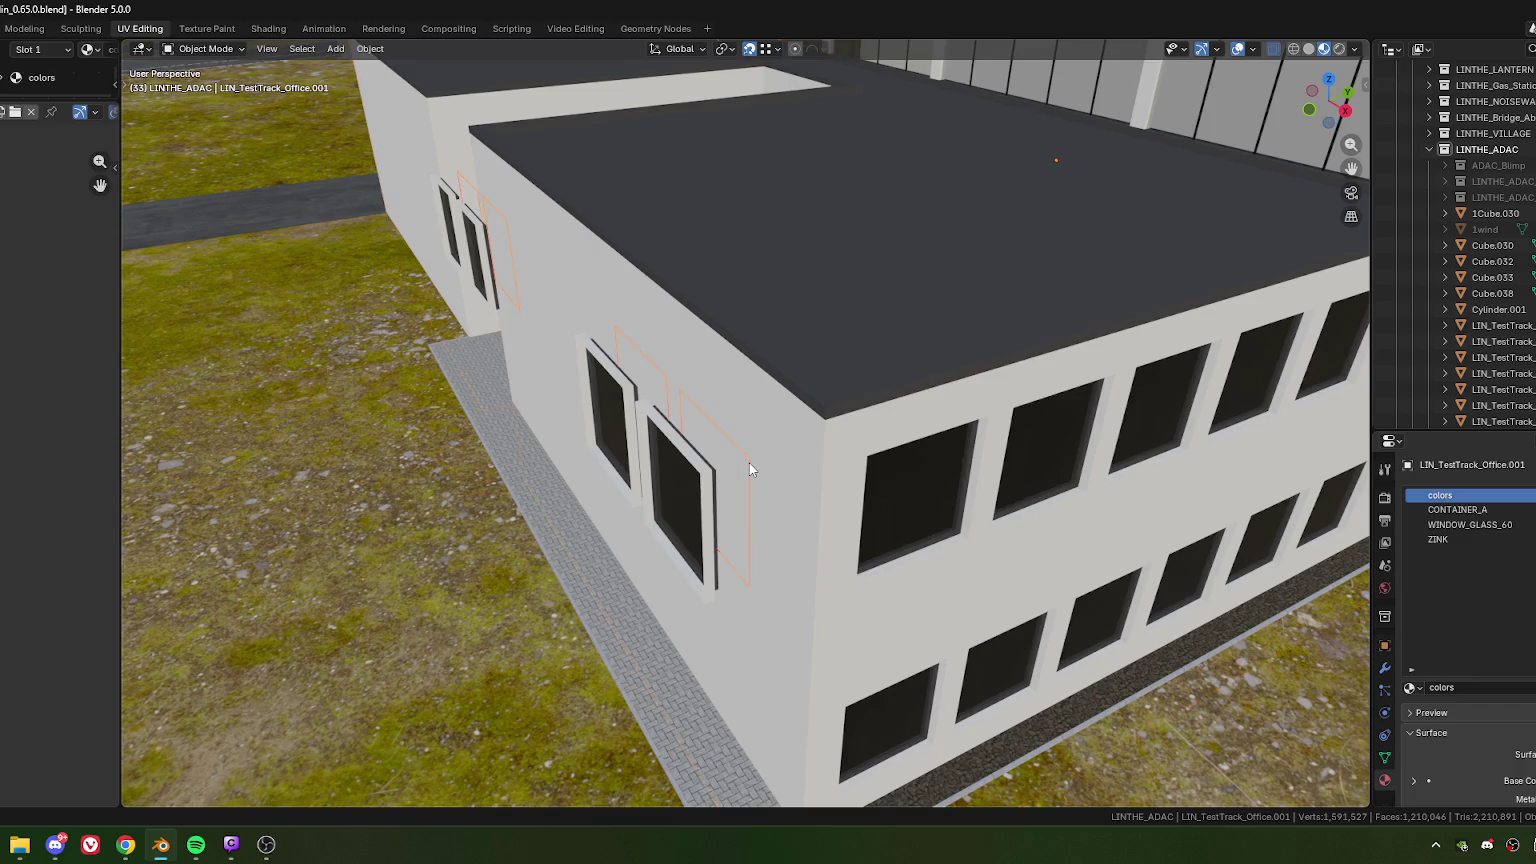
key(Tab)
key(a)
key(g)
key(y)
key(y)
click(458, 658)
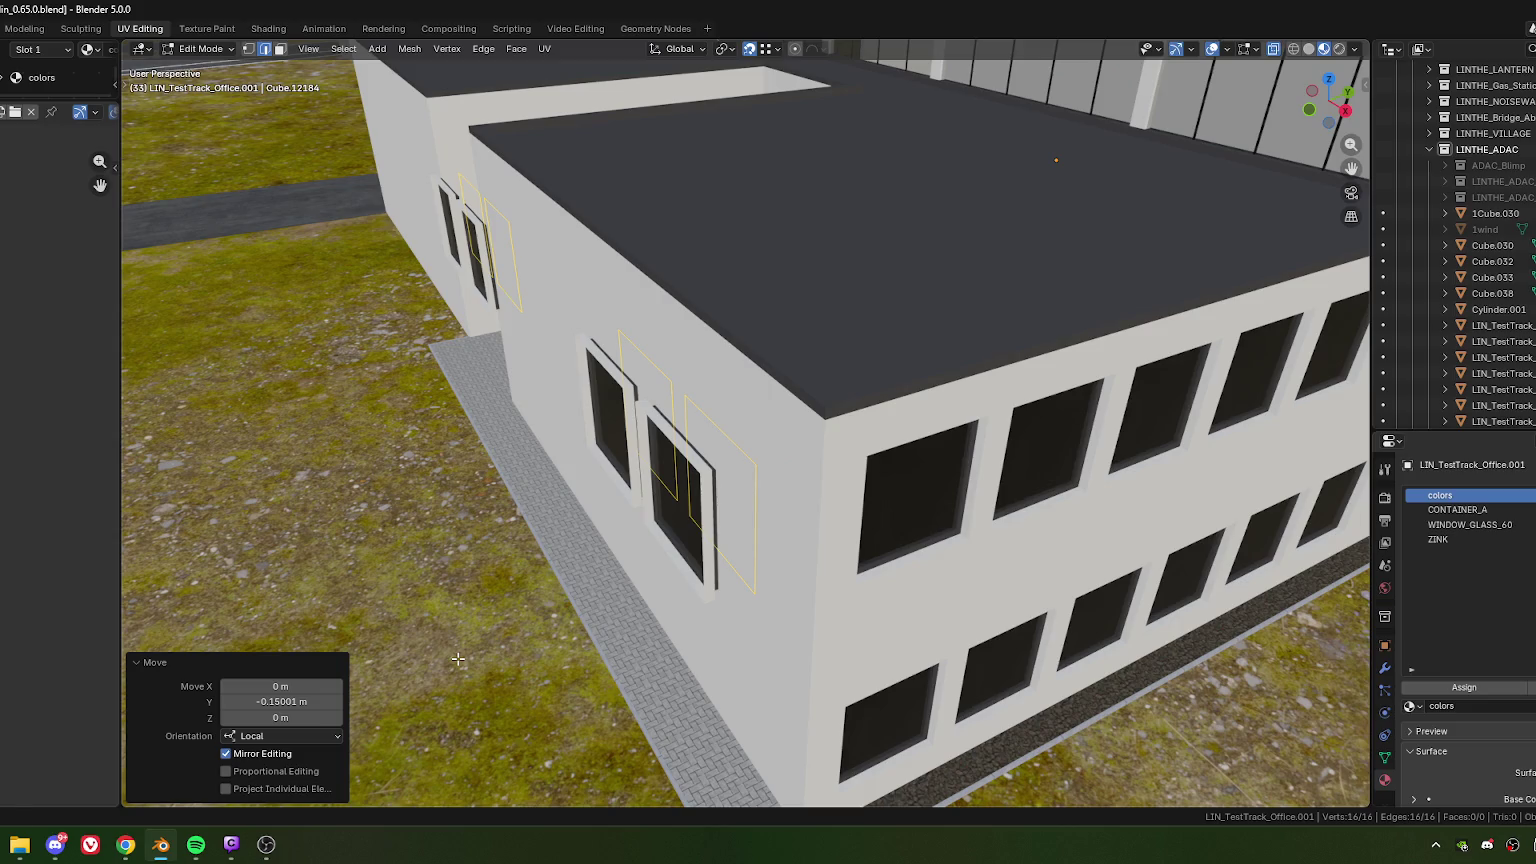
key(ctrl+z)
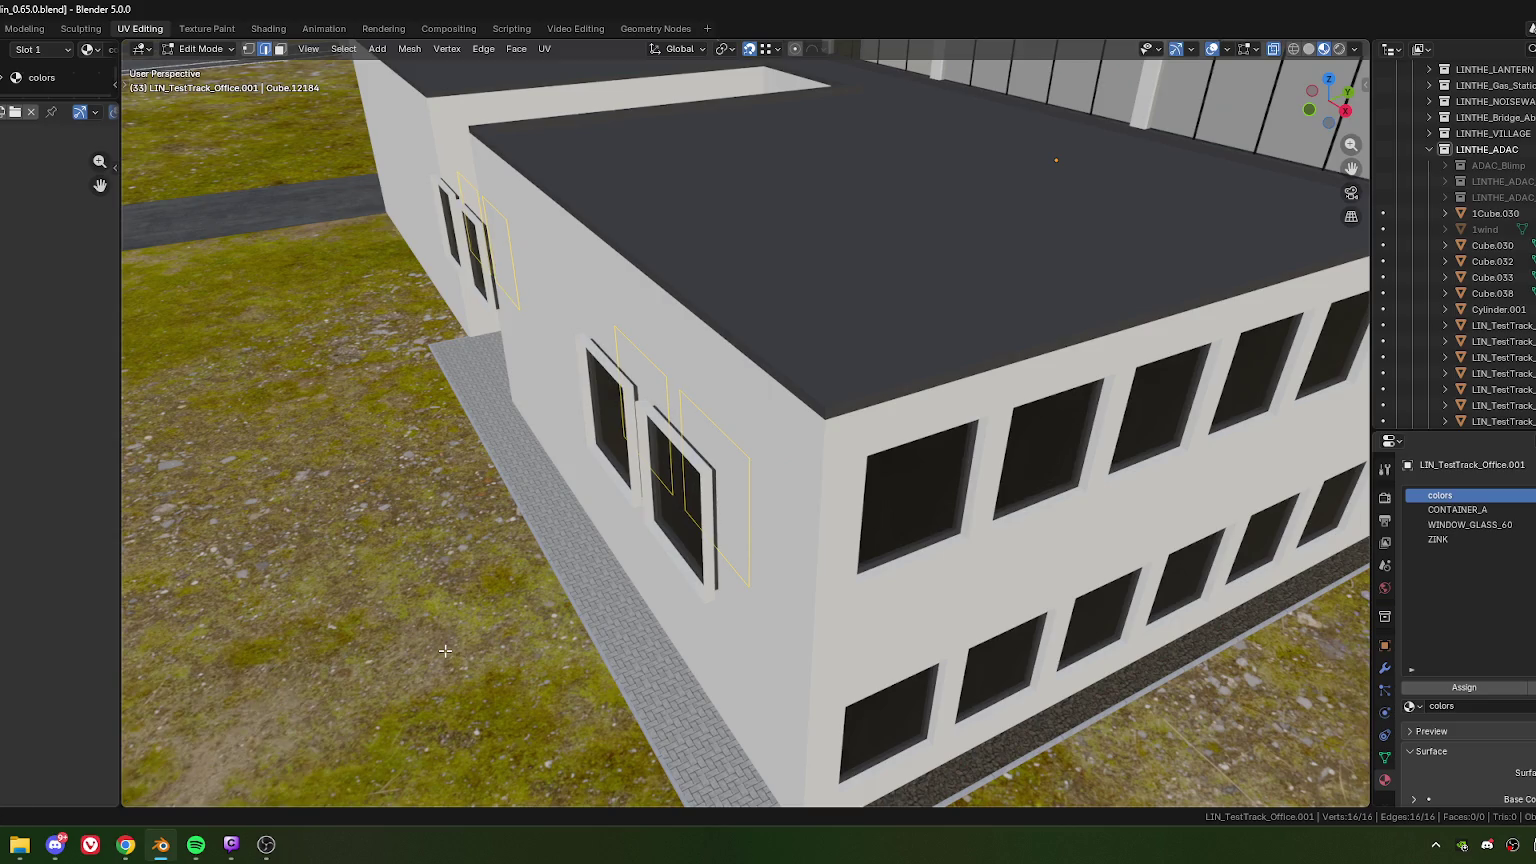
Step: Duplicate the outline vertices along local X into boxes and push them 0.36143 m into the wall
key(1)
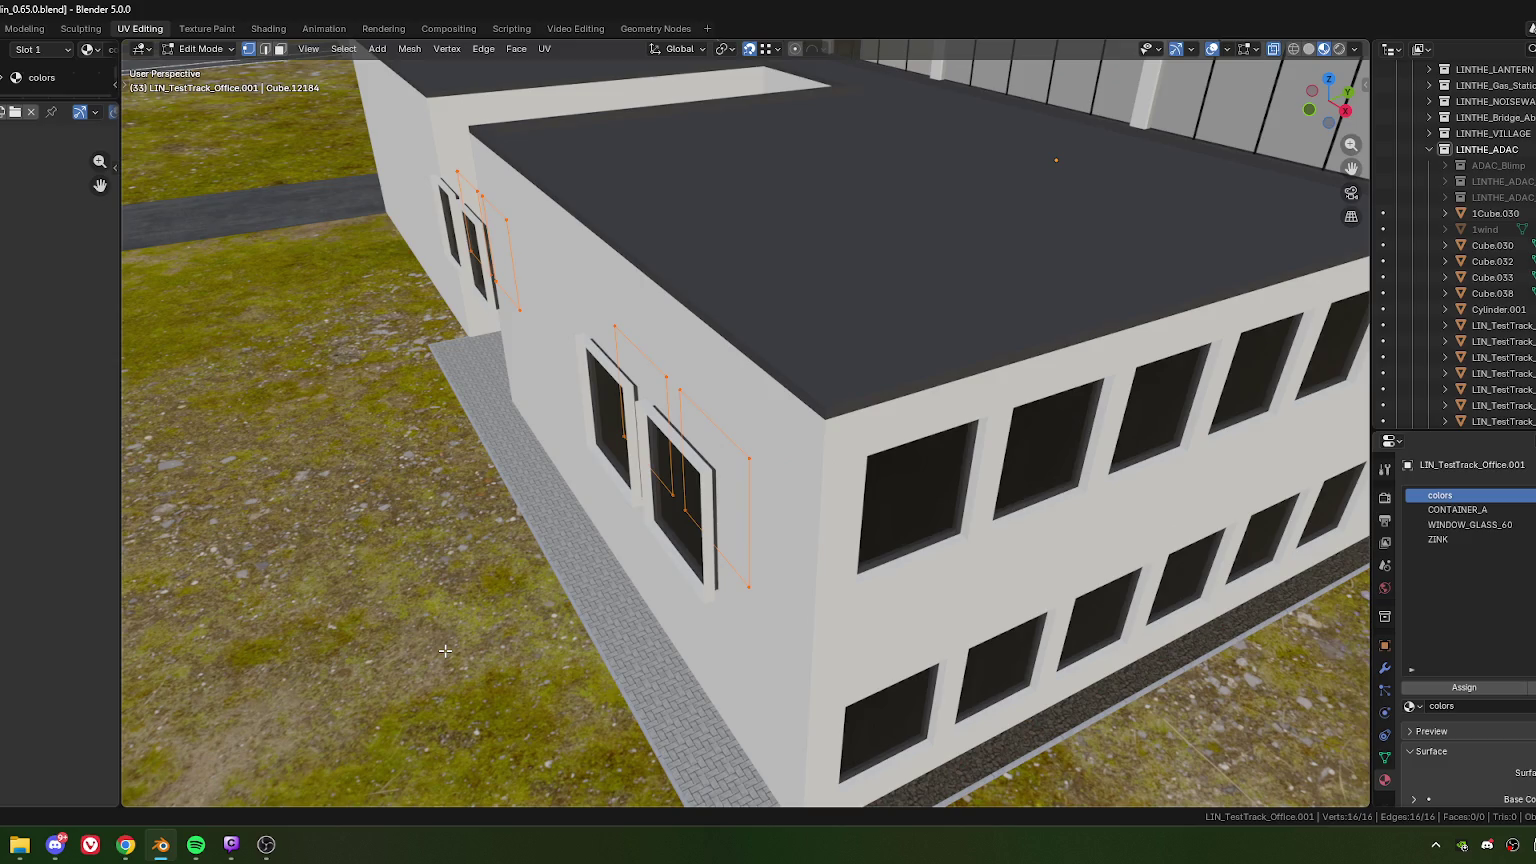
key(shift+d)
key(y)
key(x)
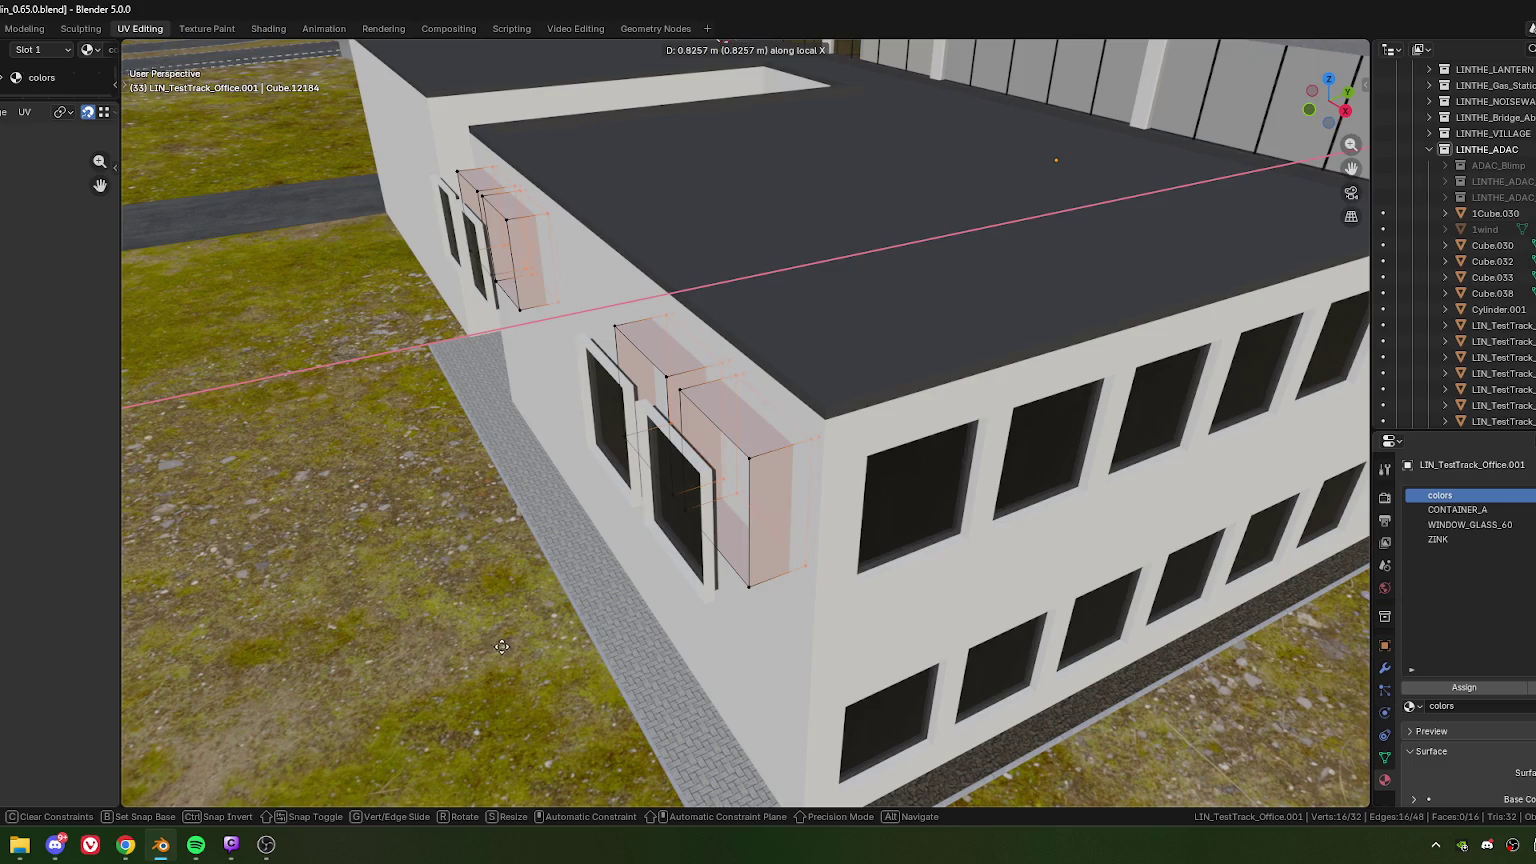
click(484, 654)
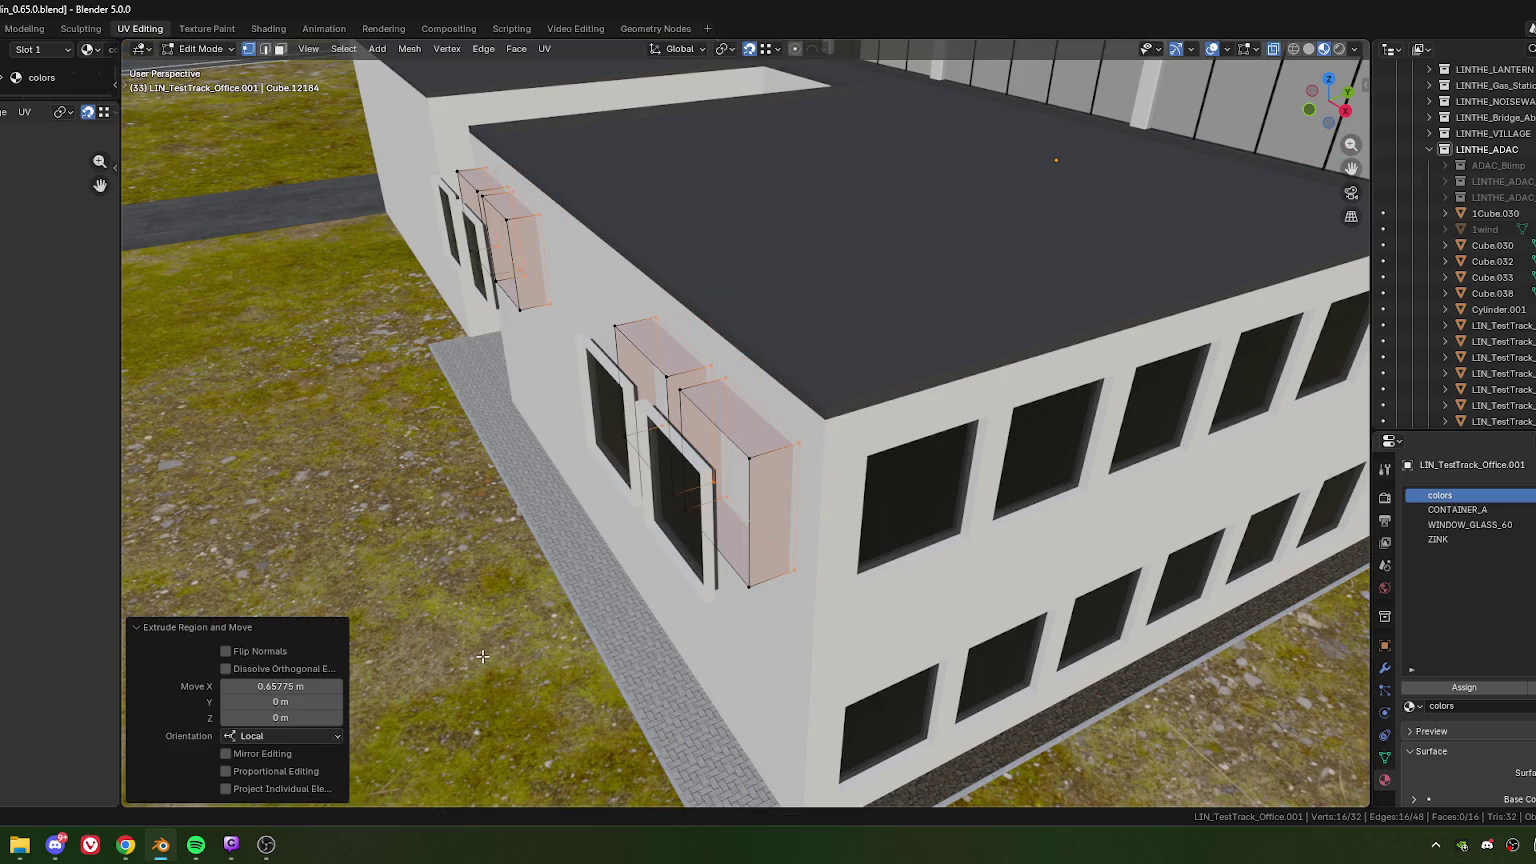
key(ctrl+l)
key(g)
key(x)
key(x)
click(504, 608)
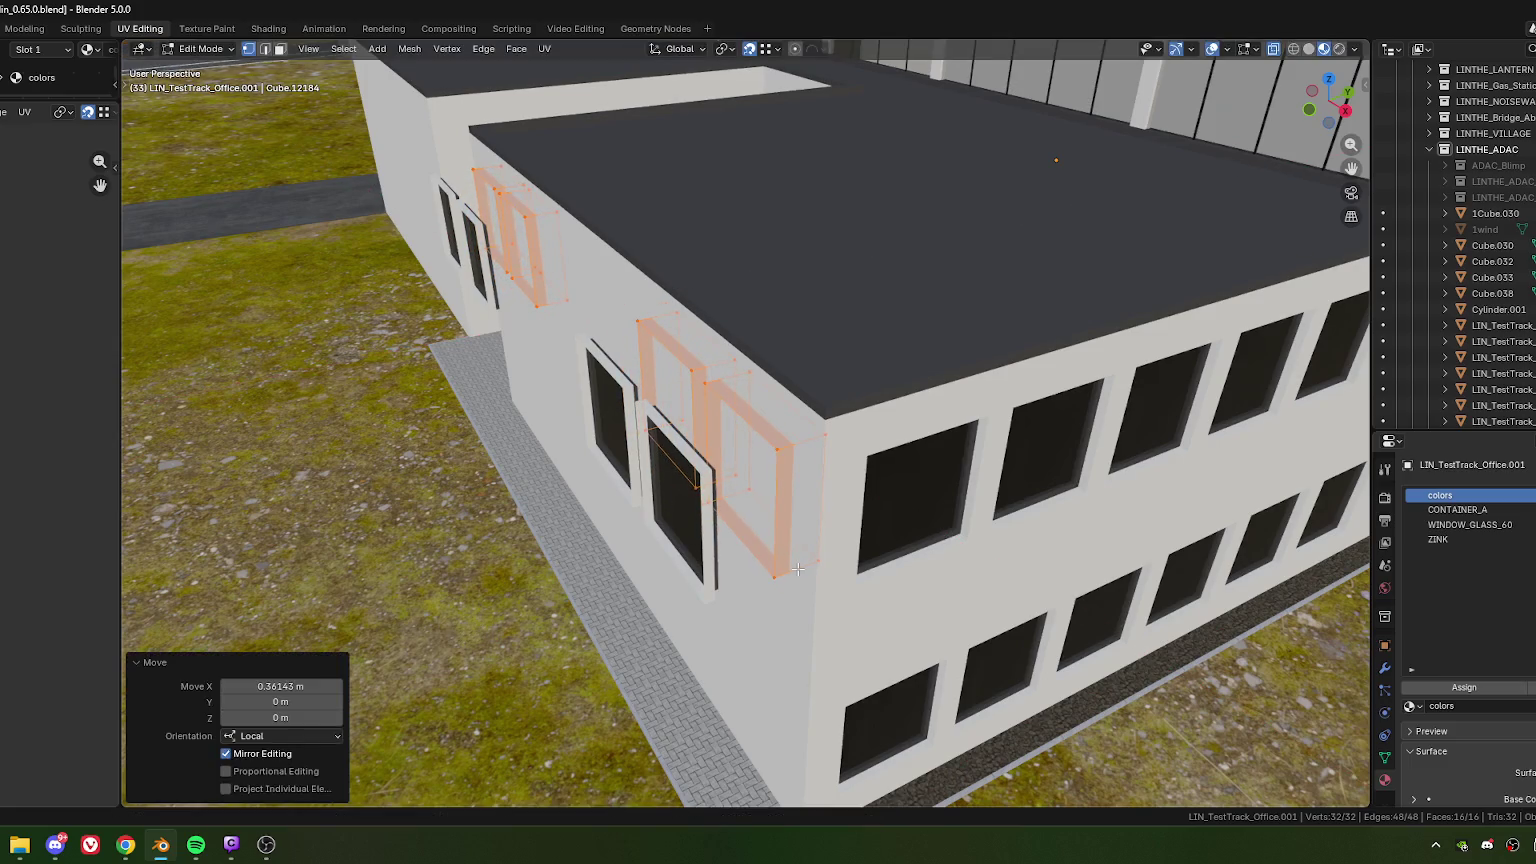
Step: Return to Object Mode and select the office wall object
scroll(803, 501, down, 4)
mouse_move(799, 468)
middle_down()
mouse_move(799, 439)
mouse_move(800, 473)
middle_up()
key(Tab)
scroll(790, 493, up, 3)
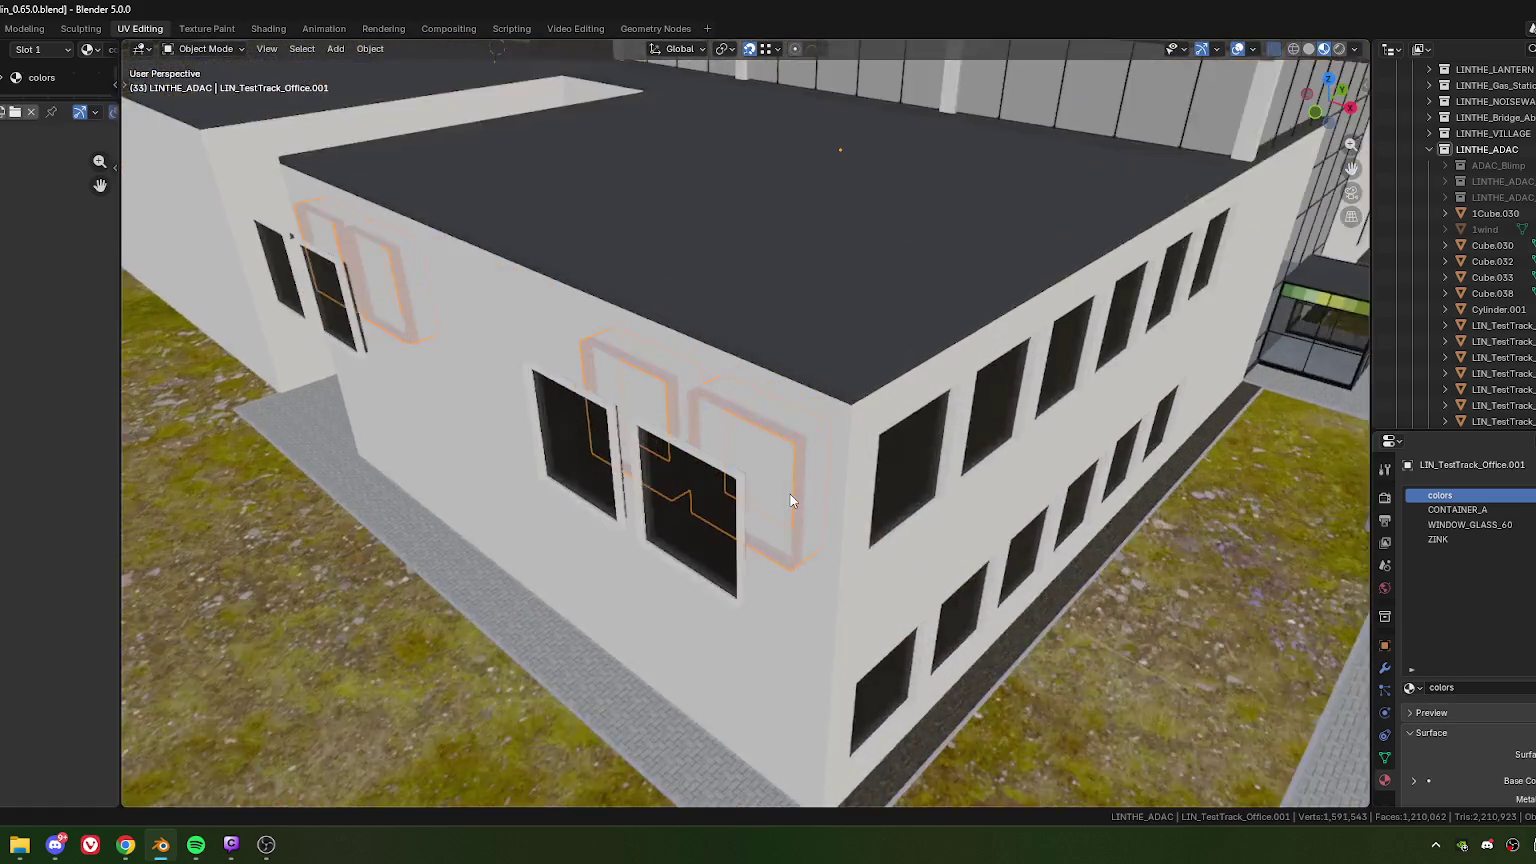
scroll(810, 493, up, 2)
scroll(810, 490, down, 4)
mouse_move(791, 487)
middle_down()
mouse_move(679, 462)
mouse_move(732, 442)
middle_up()
scroll(753, 485, up, 3)
click(770, 538)
key(Tab)
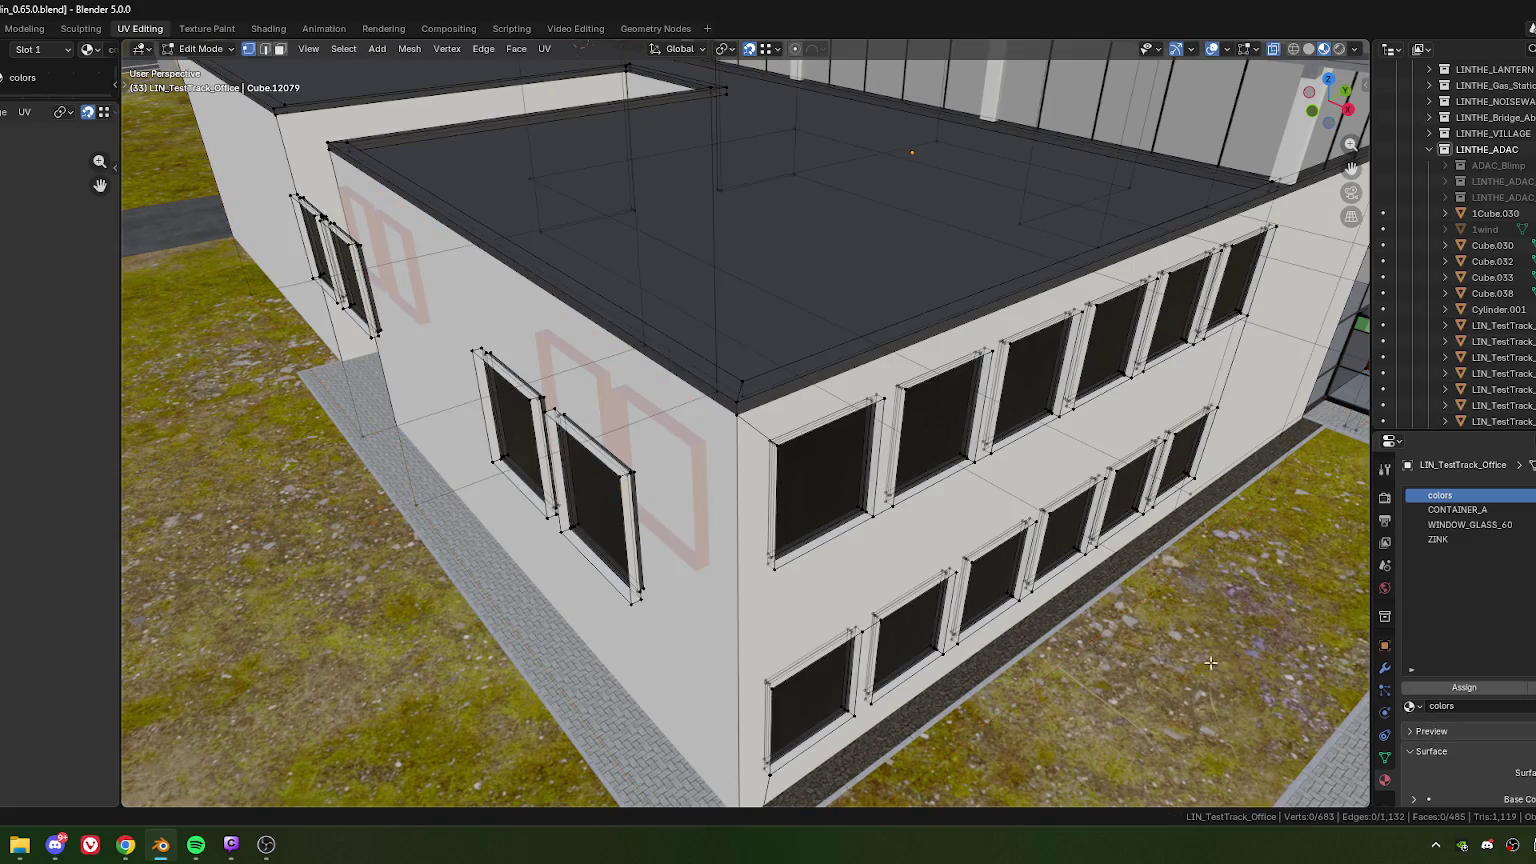
key(Tab)
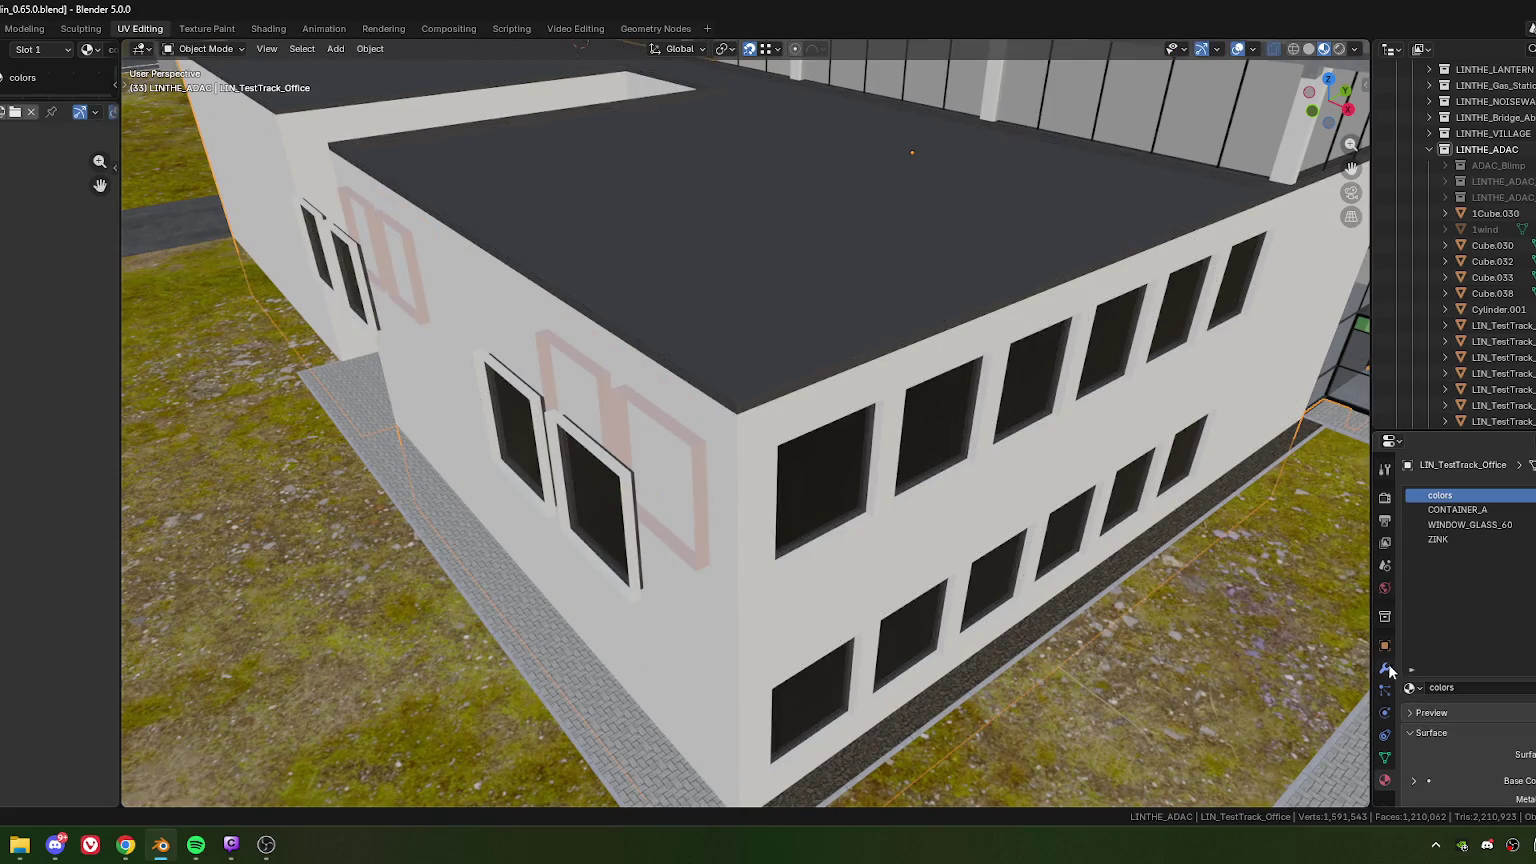
click(1454, 491)
click(1454, 491)
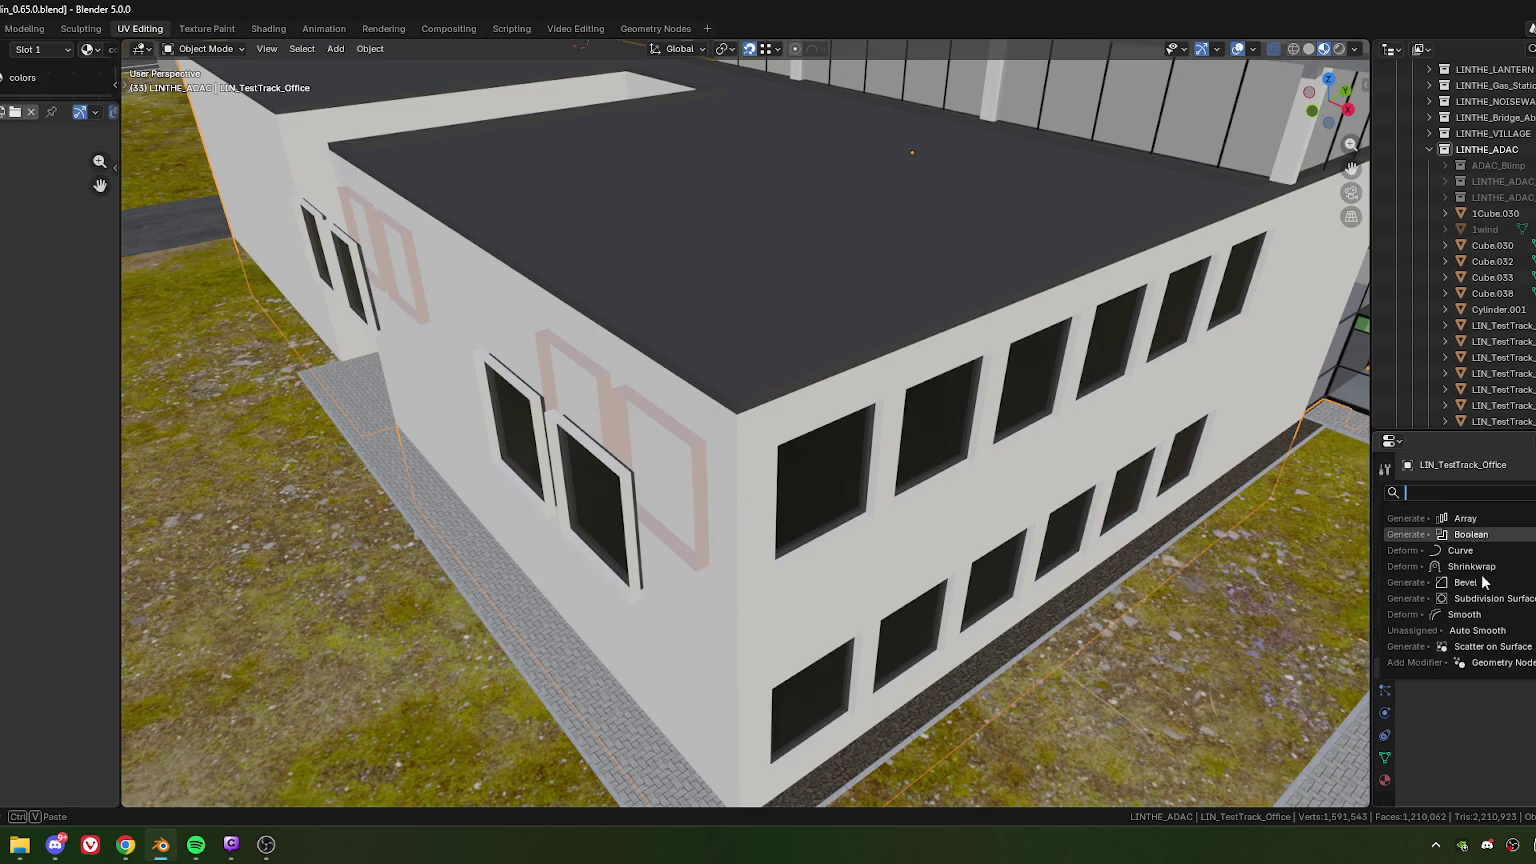
Step: Add a Boolean modifier to the wall with LIN_TestTrack_Office.001 as the cutter
key(Return)
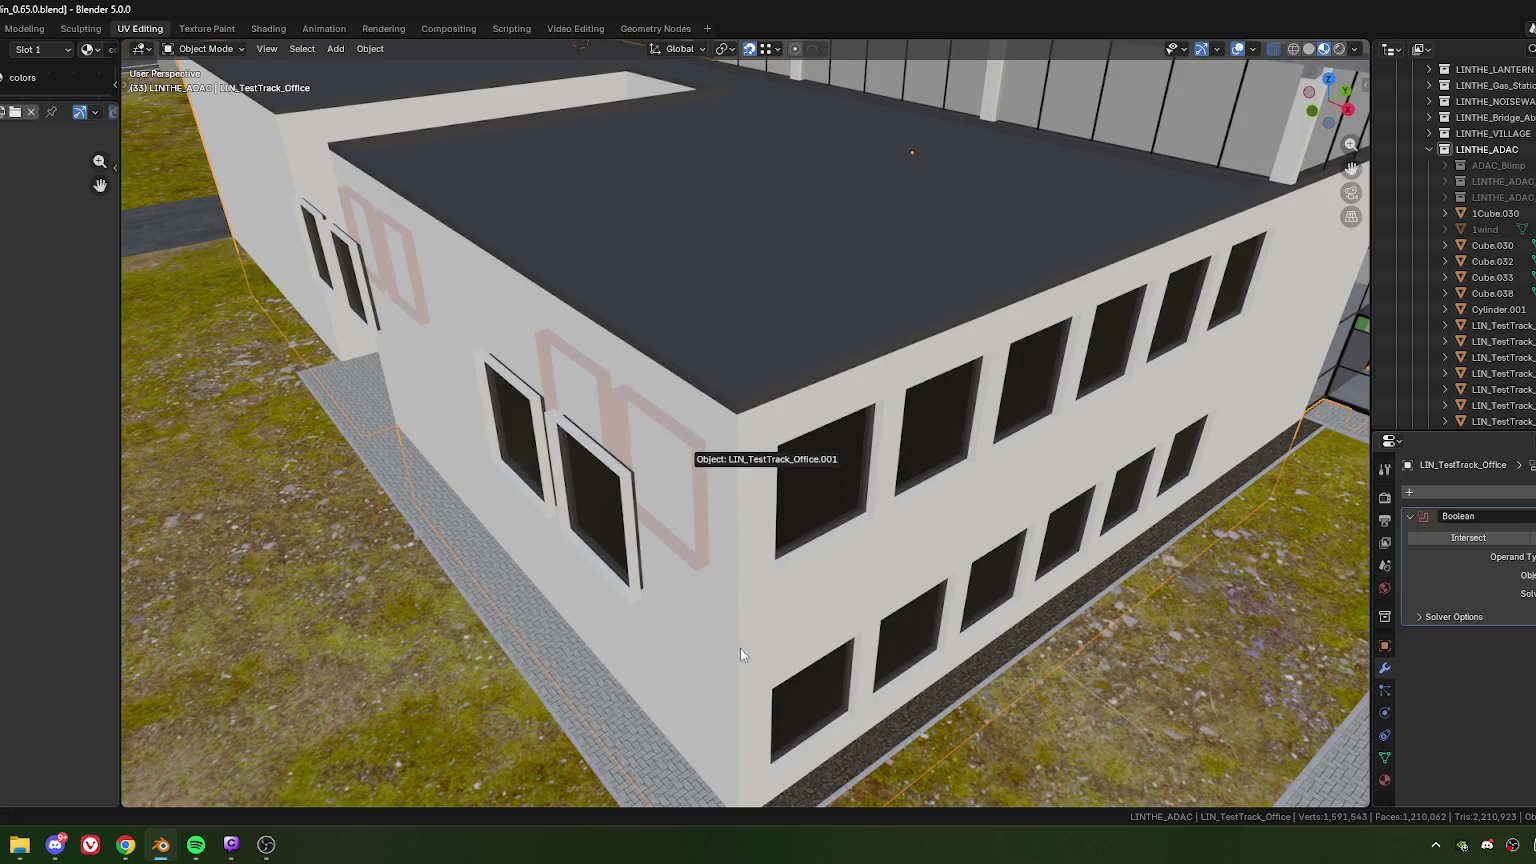
click(791, 637)
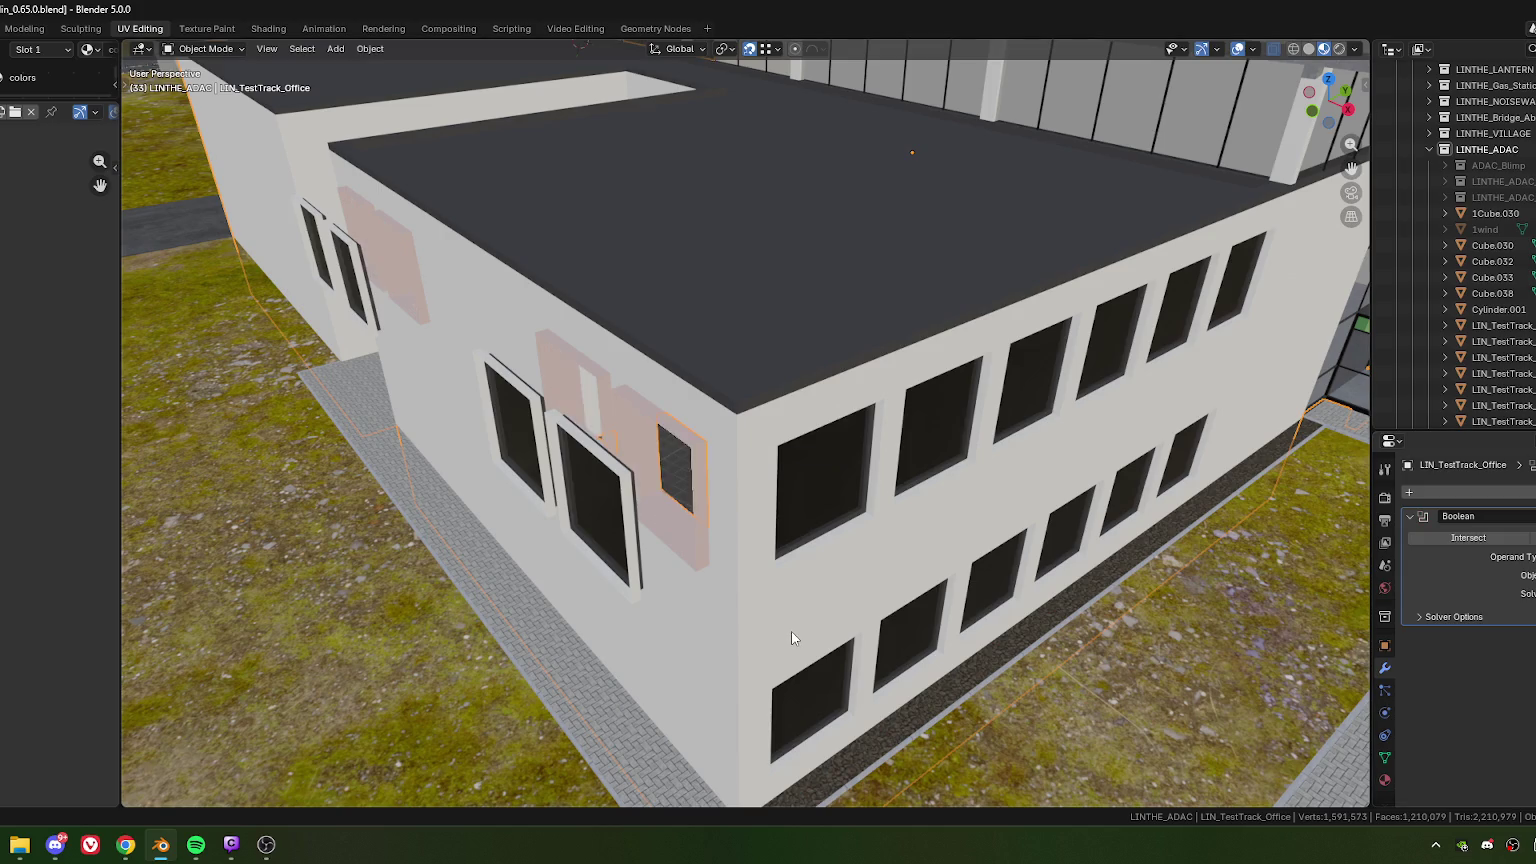
middle_drag(630, 516, 628, 520)
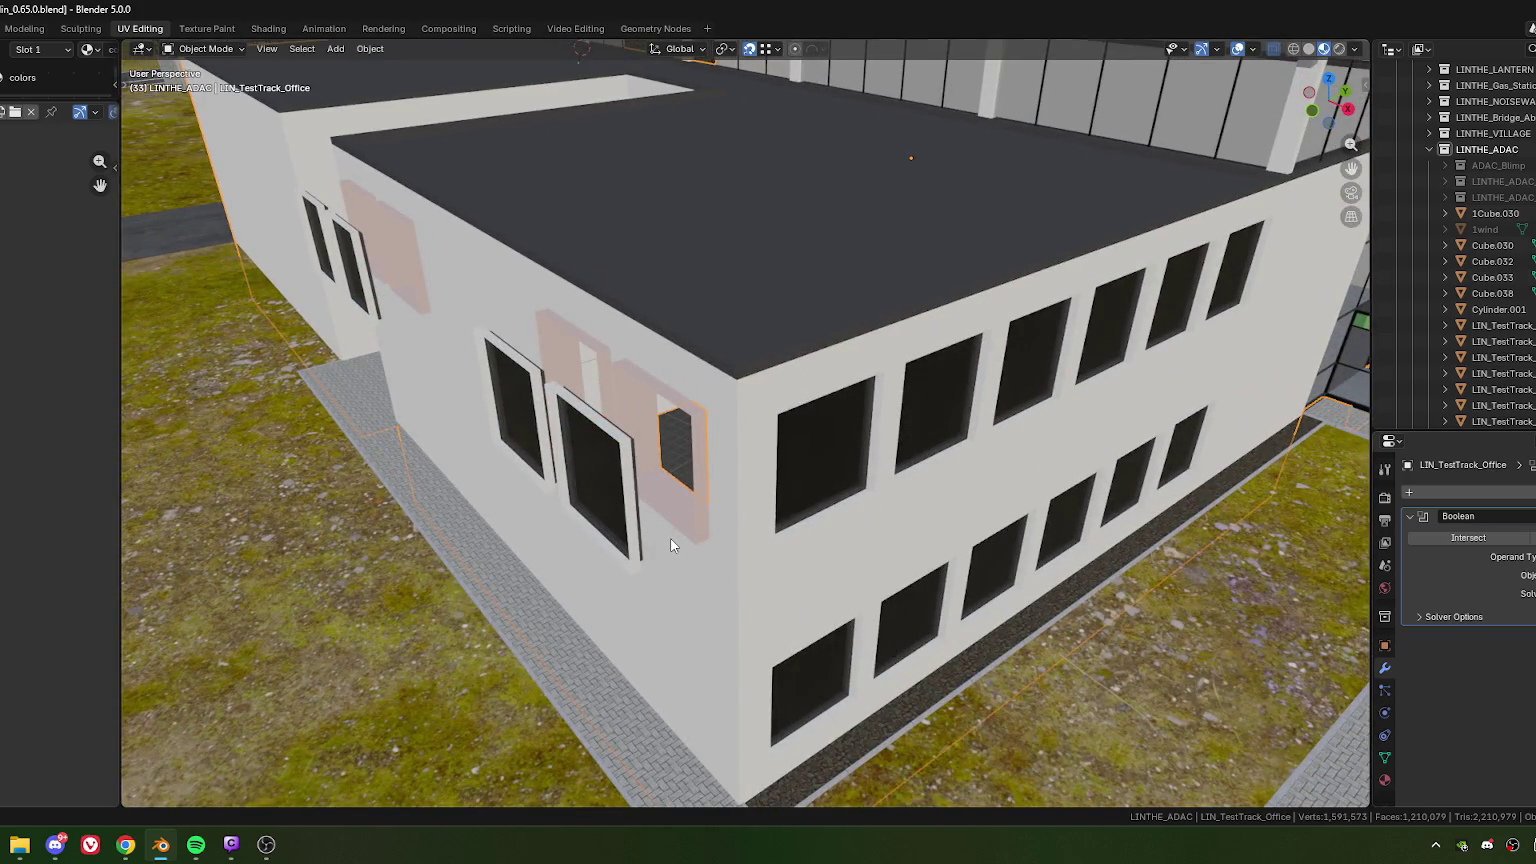
Step: Apply the Boolean cut, delete the window cutter object, and edit the wall mesh
key(ctrl+z)
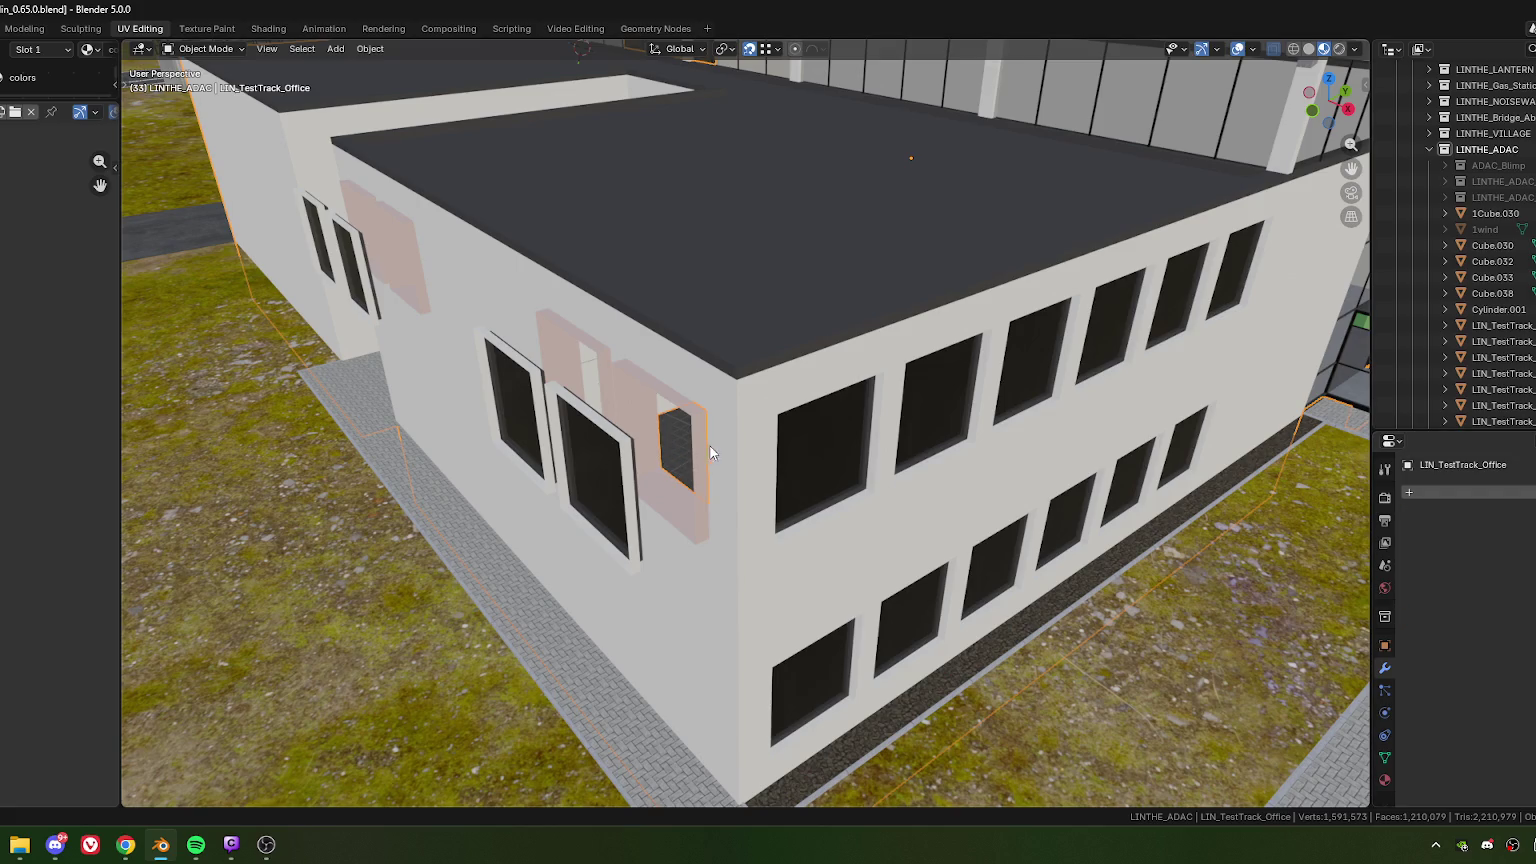
key(shift+d)
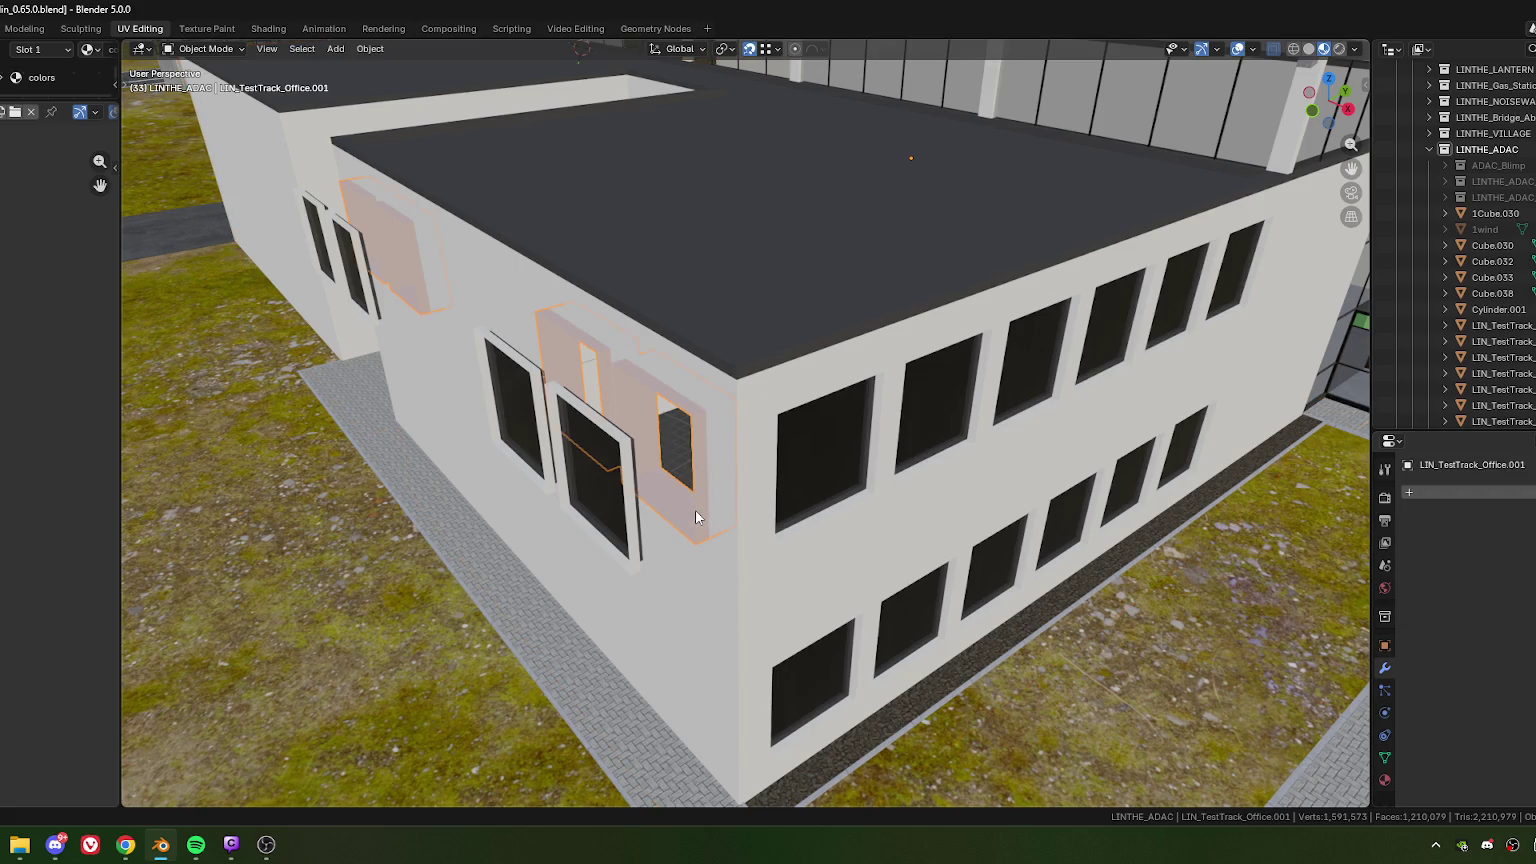
key(Delete)
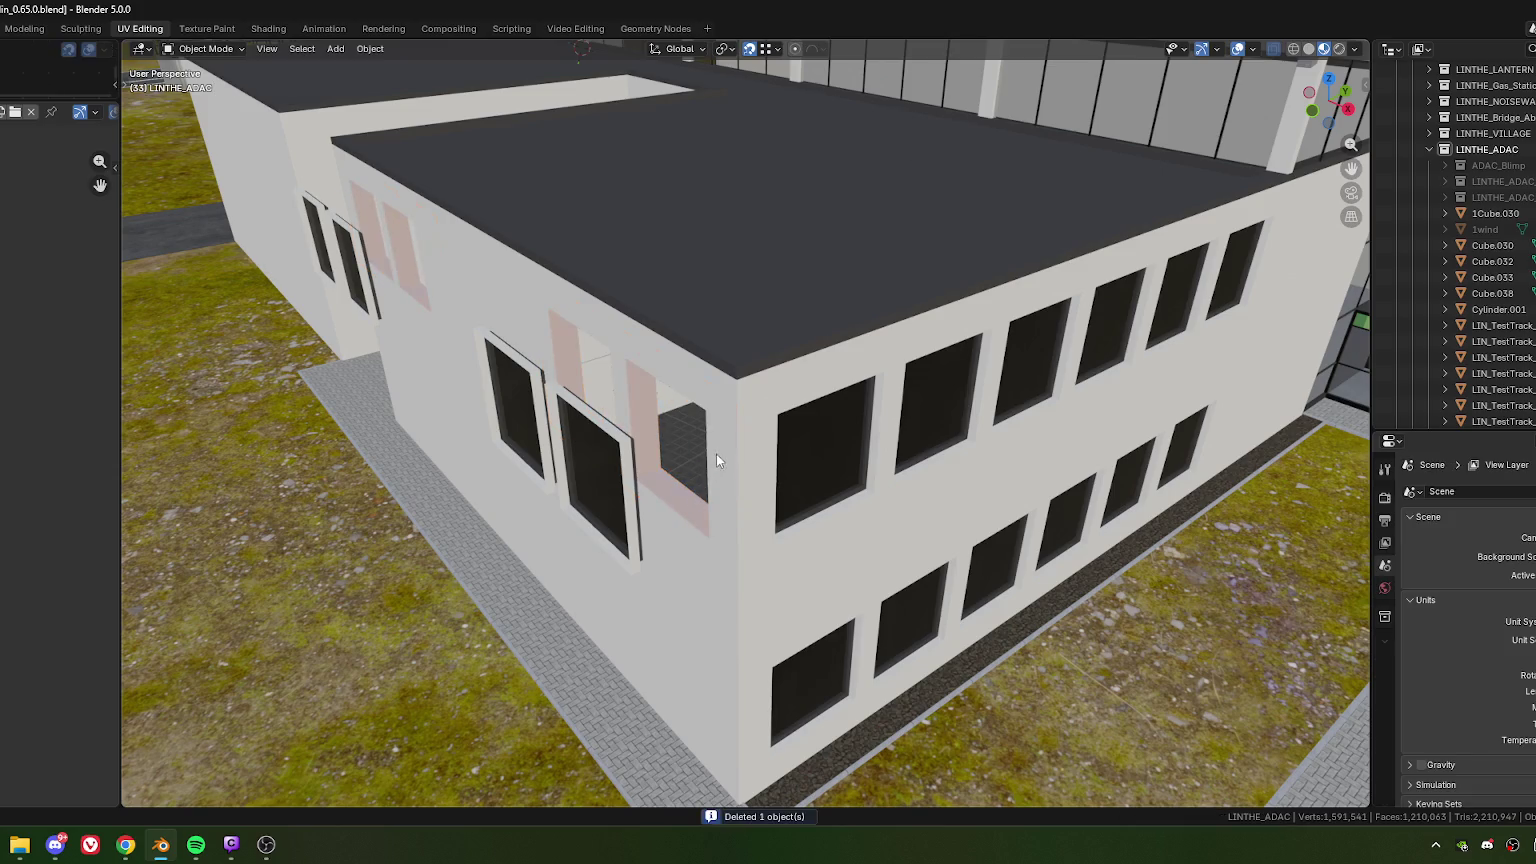
click(712, 493)
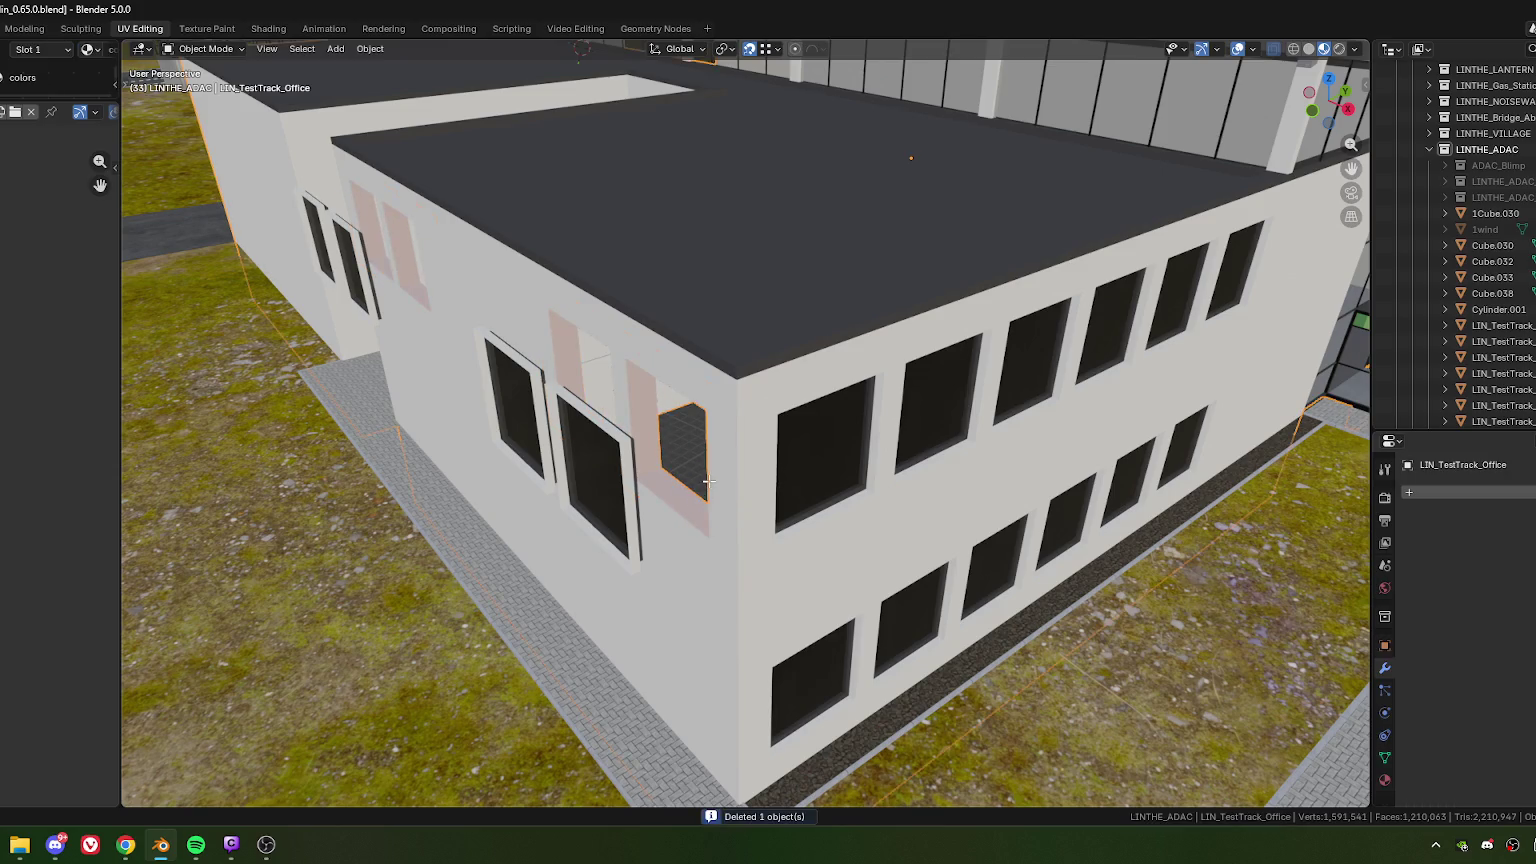
key(Tab)
Step: Delete the vertices of the four leftover edge loops around the window openings
key(2)
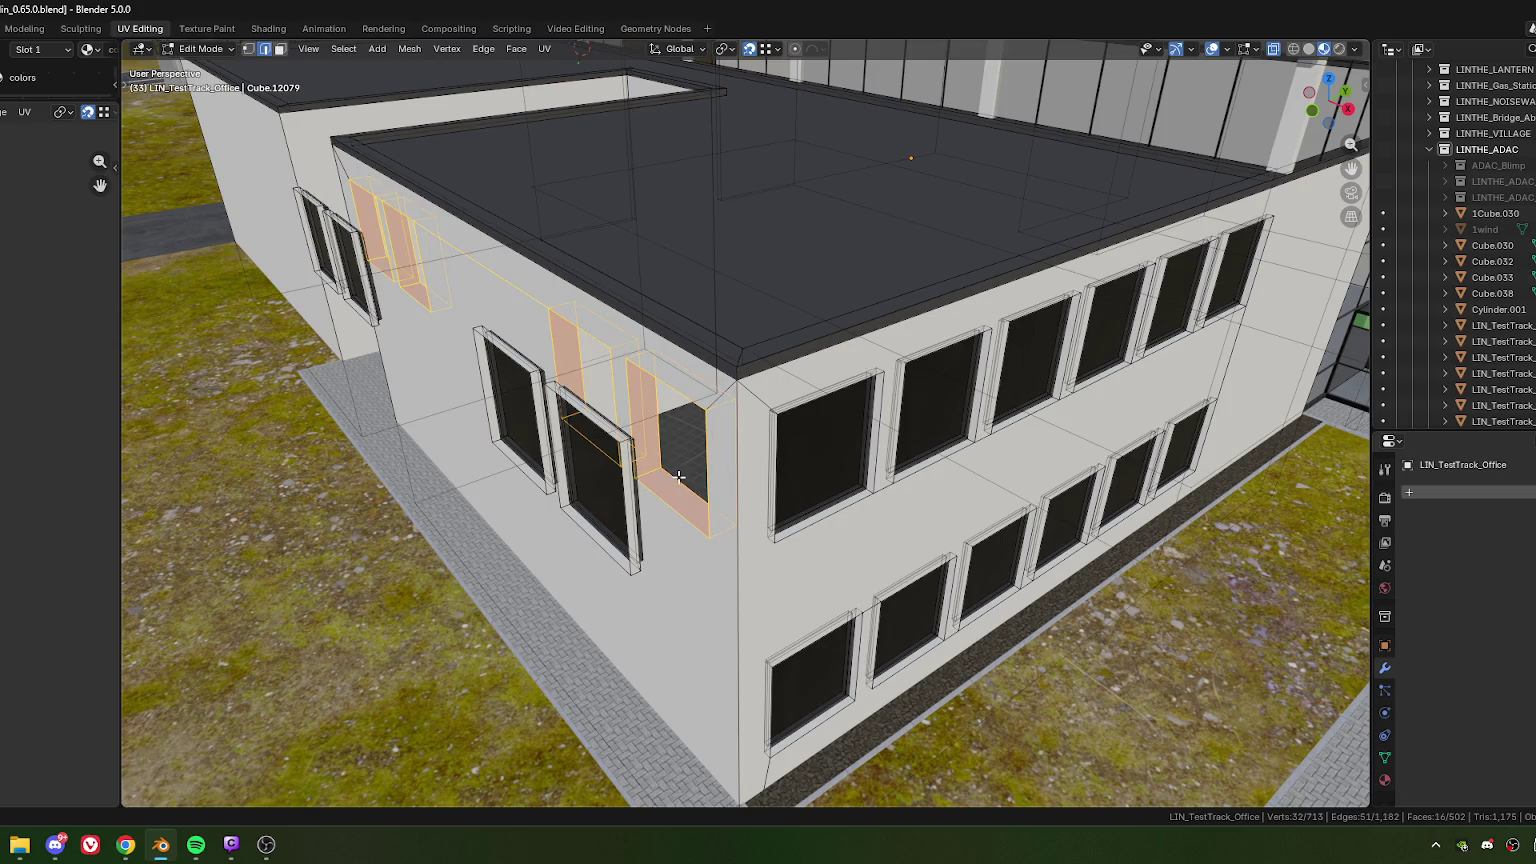
click(679, 483)
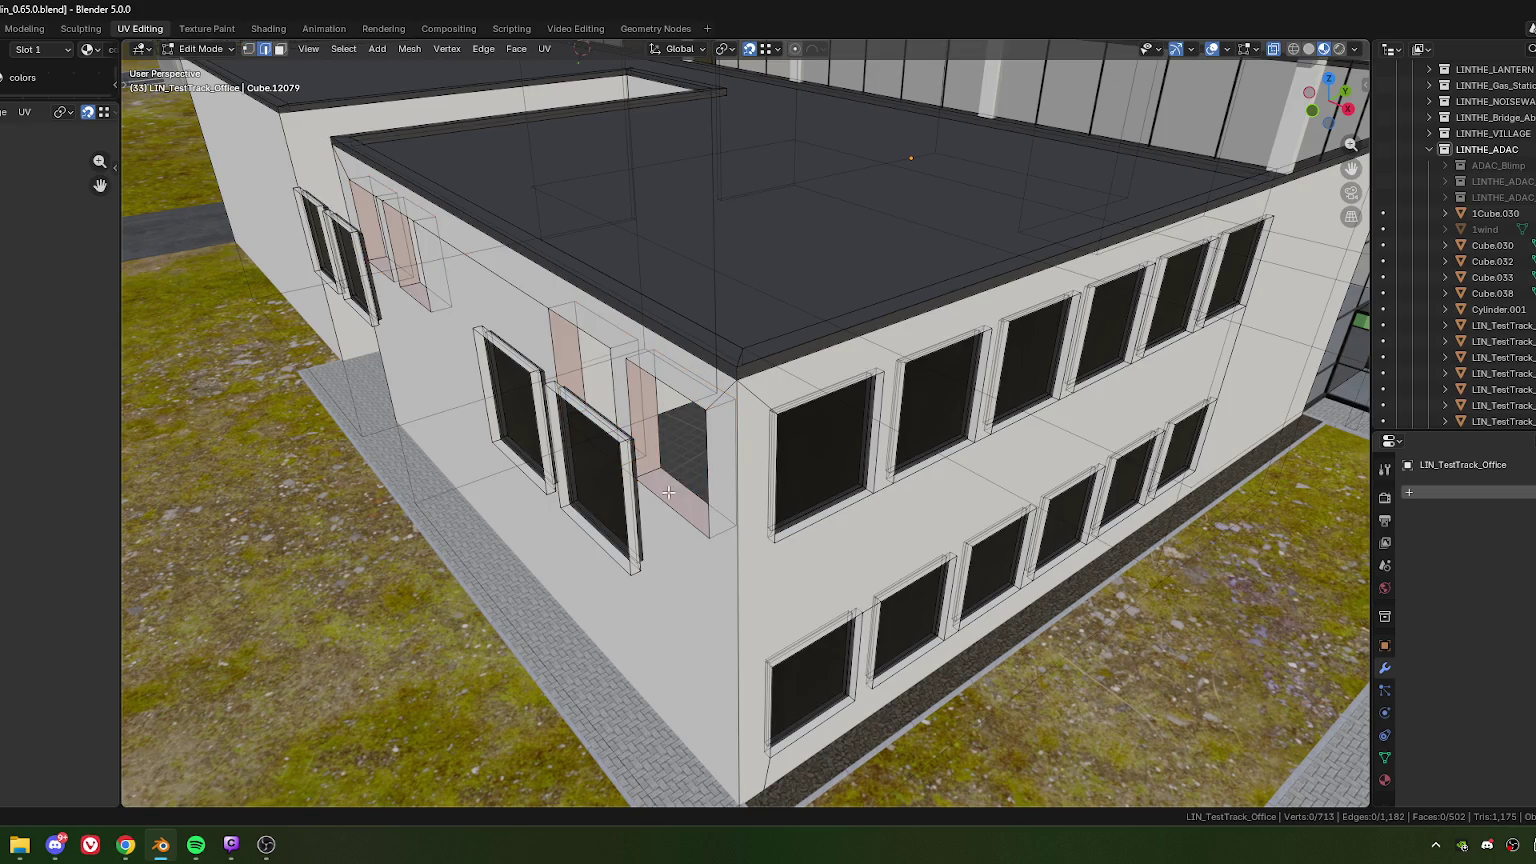
alt+click(672, 472)
alt+shift+click(579, 346)
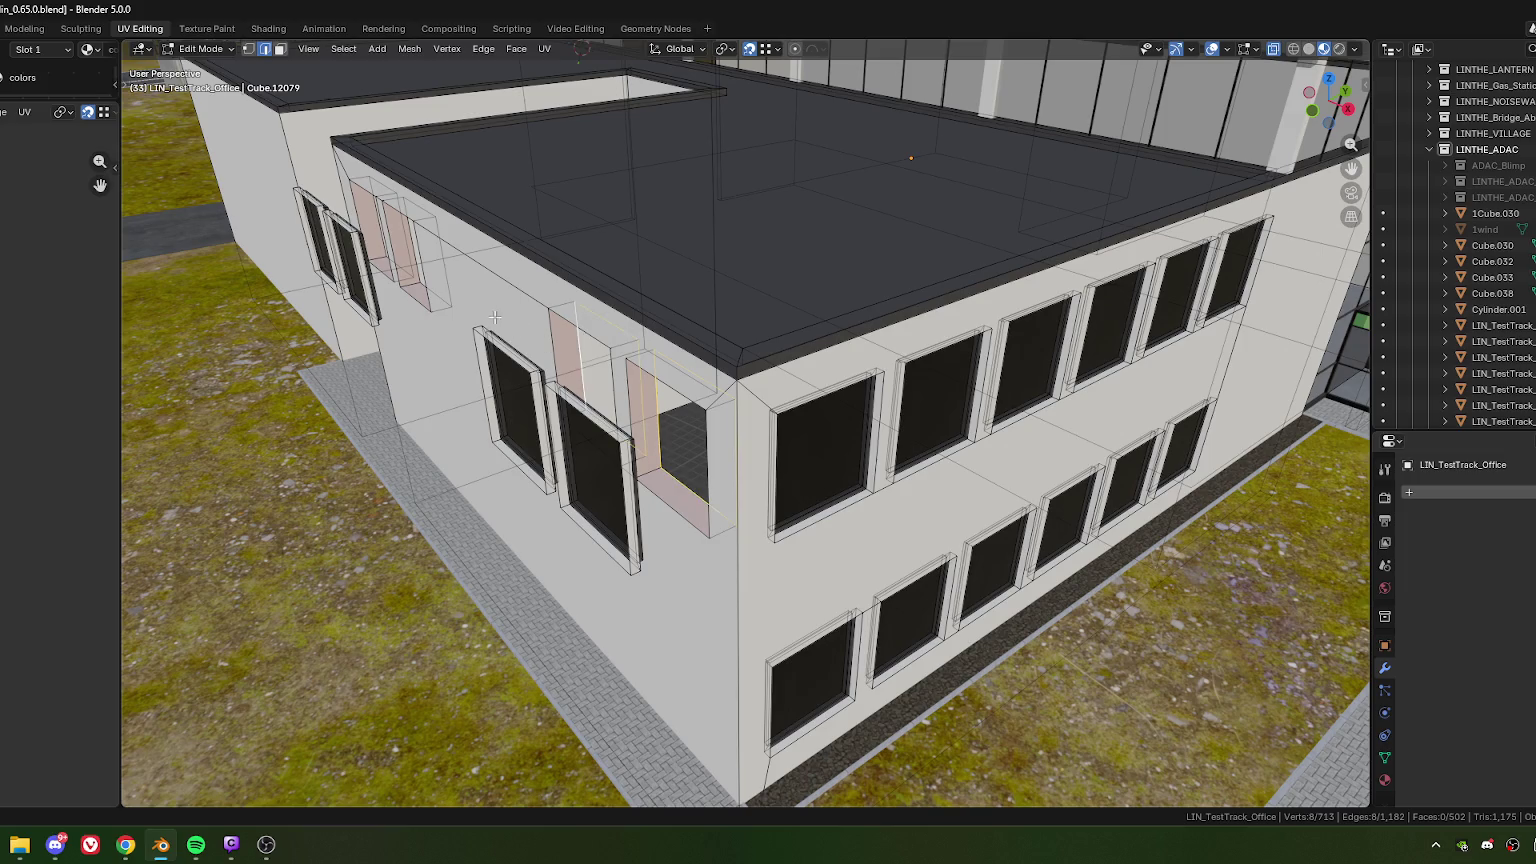
alt+shift+click(420, 274)
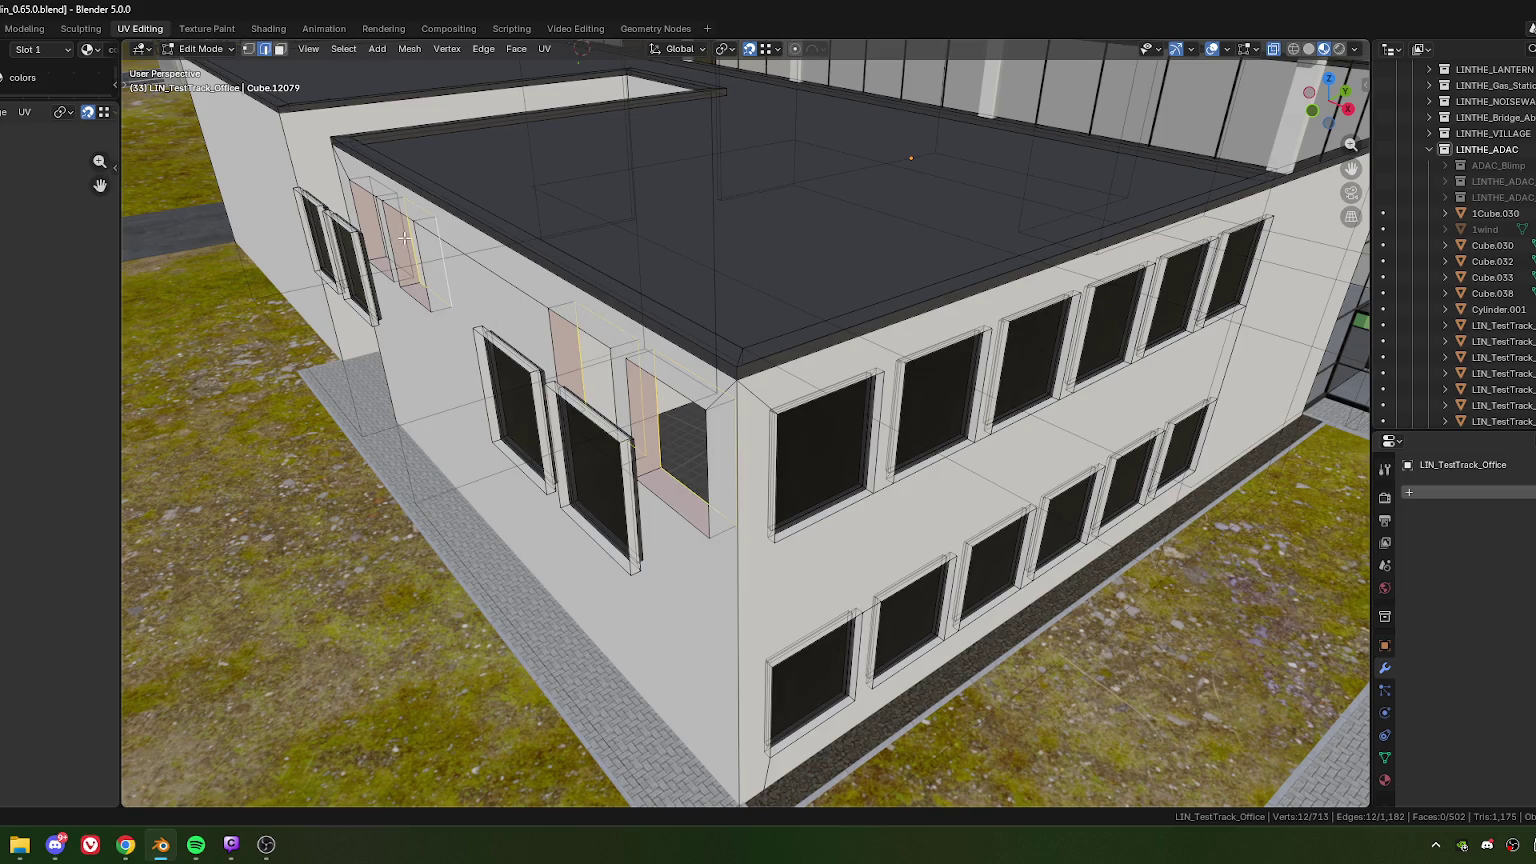
alt+shift+click(401, 234)
key(x)
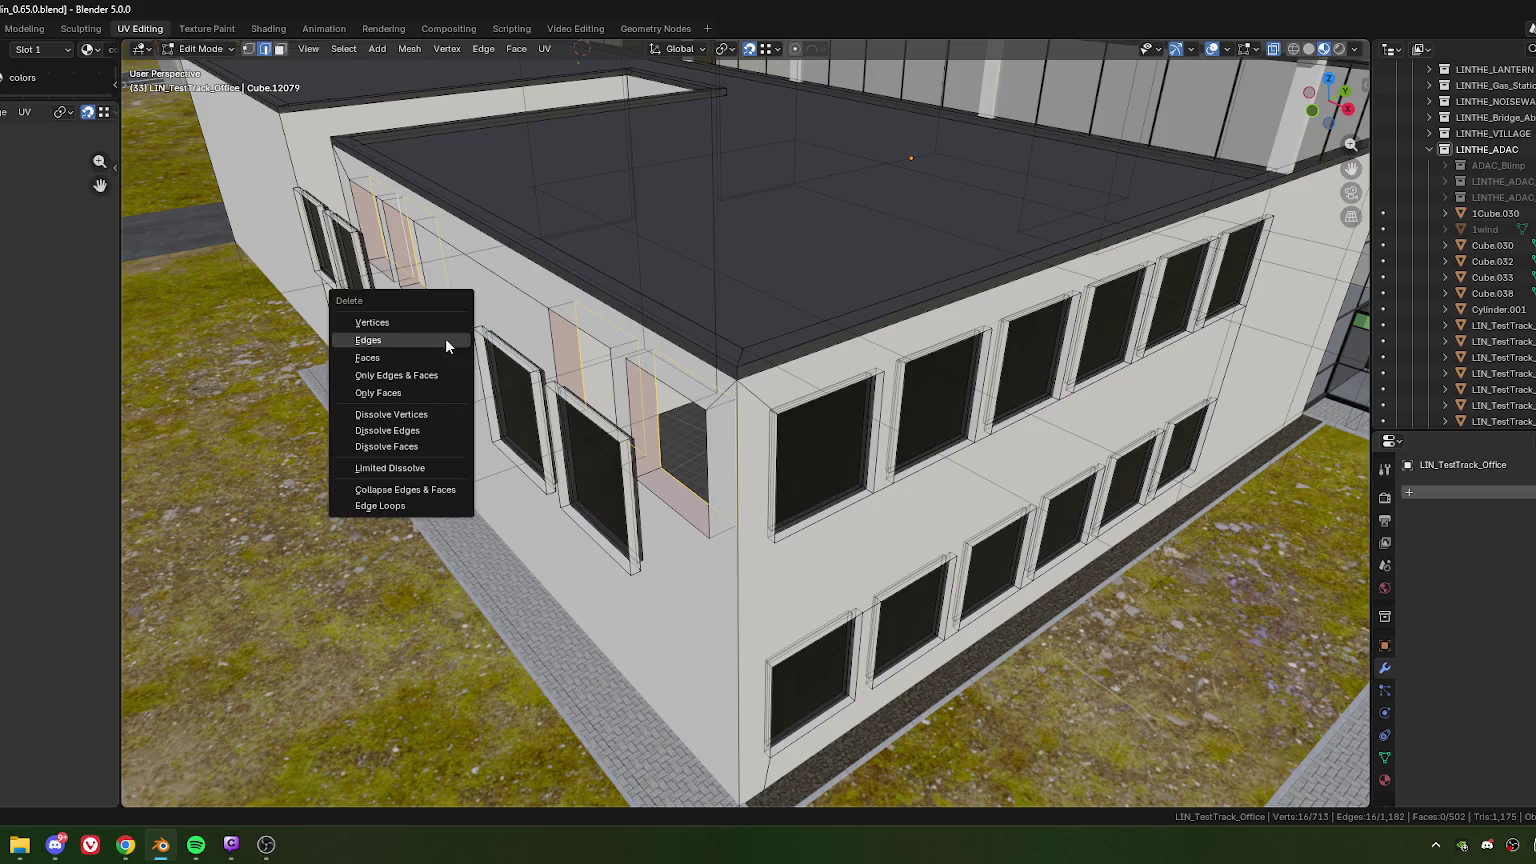
click(388, 322)
Step: Select the left and right pairs of window faces
scroll(625, 453, down, 5)
mouse_move(625, 453)
middle_down()
mouse_move(686, 507)
mouse_move(721, 580)
mouse_move(654, 511)
middle_up()
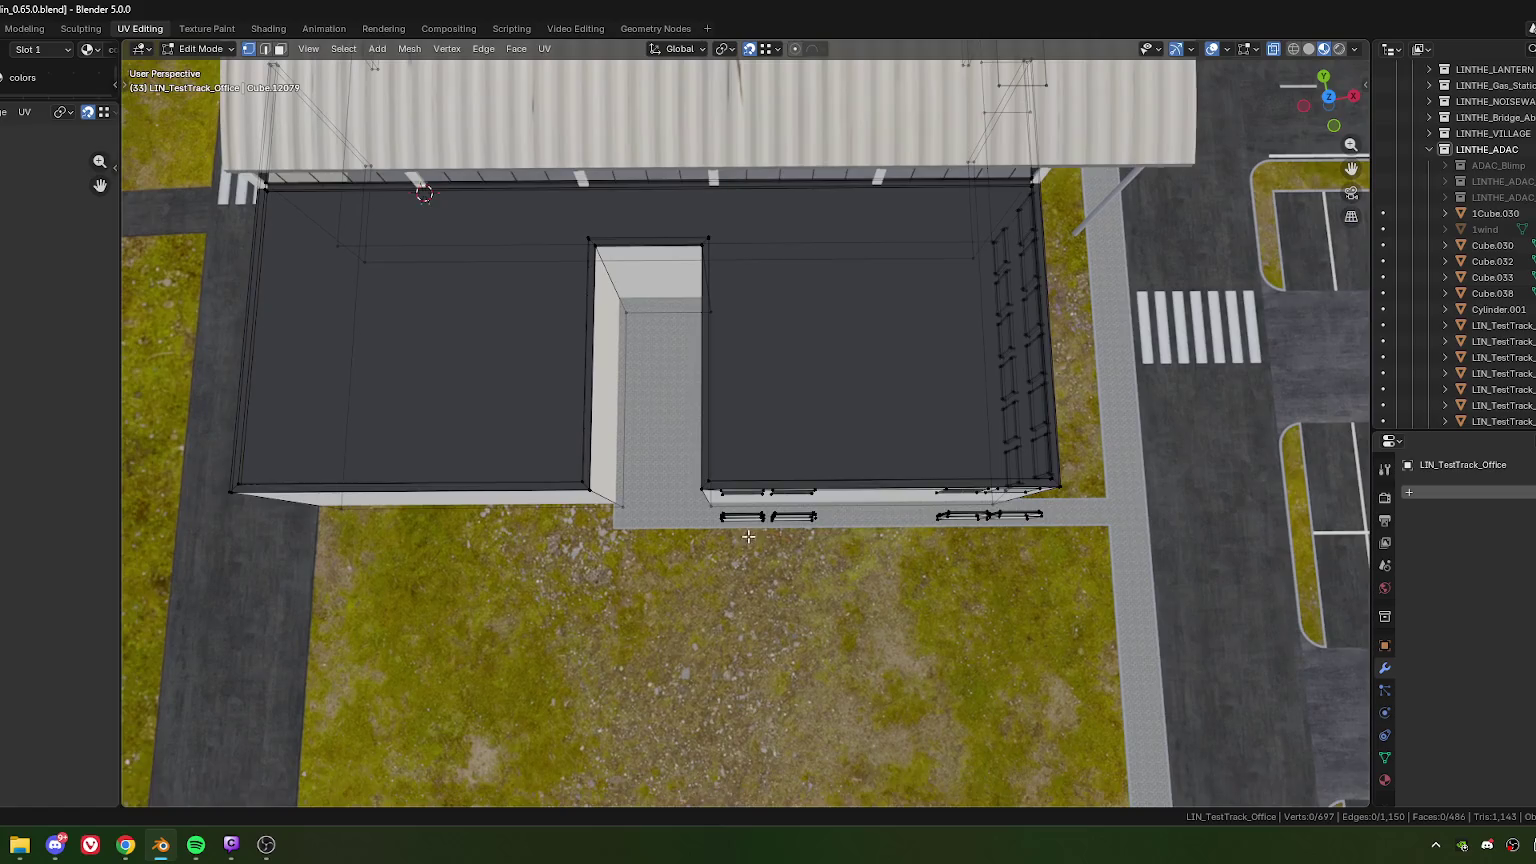
scroll(654, 511, up, 3)
scroll(654, 511, up, 2)
drag(654, 511, 820, 570)
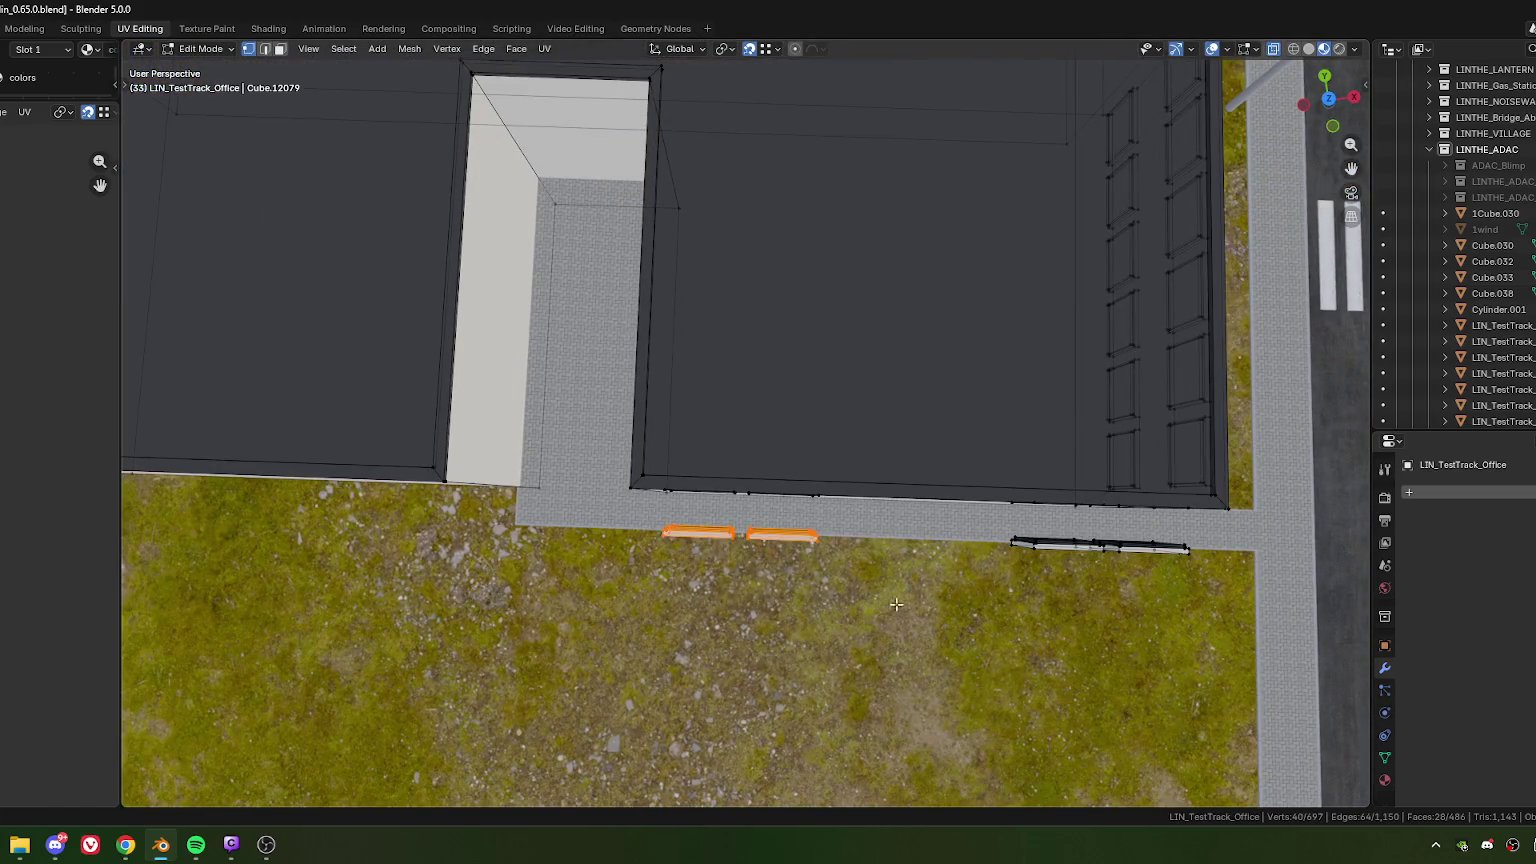
shift+middle_drag(820, 570, 290, 500)
mouse_move(483, 465)
mouse_down()
mouse_move(737, 553)
mouse_move(689, 561)
mouse_up()
shift+middle_drag(689, 561, 886, 545)
Step: Move the window faces along local X into the wall, finally by -0.1264 m
key(g)
key(y)
key(y)
key(x)
key(x)
click(610, 535)
mouse_move(610, 535)
shift+middle_down()
mouse_move(737, 501)
mouse_move(713, 456)
shift+middle_up()
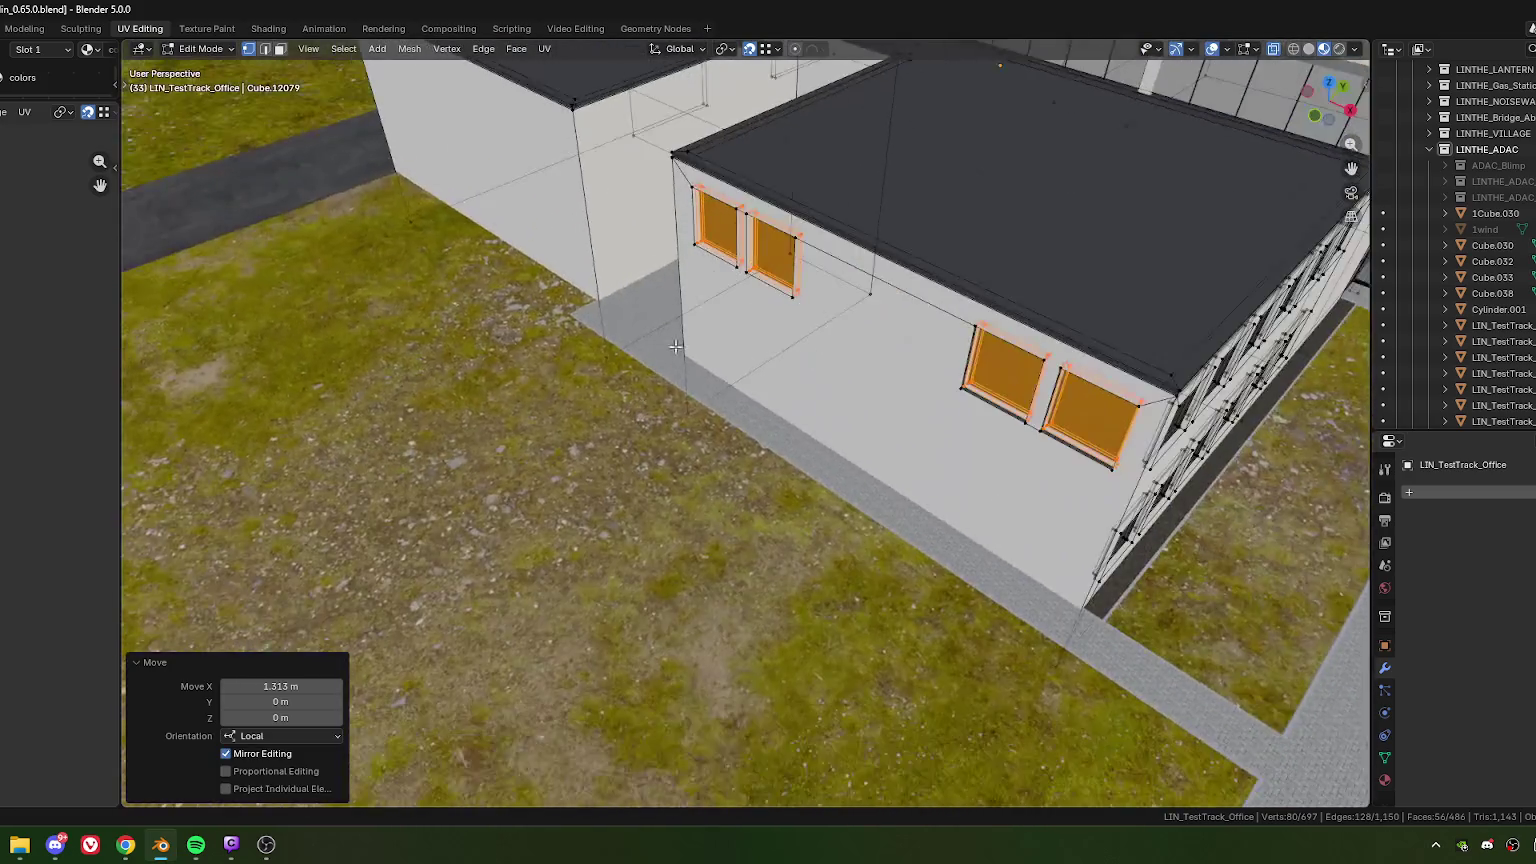
scroll(713, 456, up, 3)
scroll(713, 456, up, 3)
key(g)
click(713, 456)
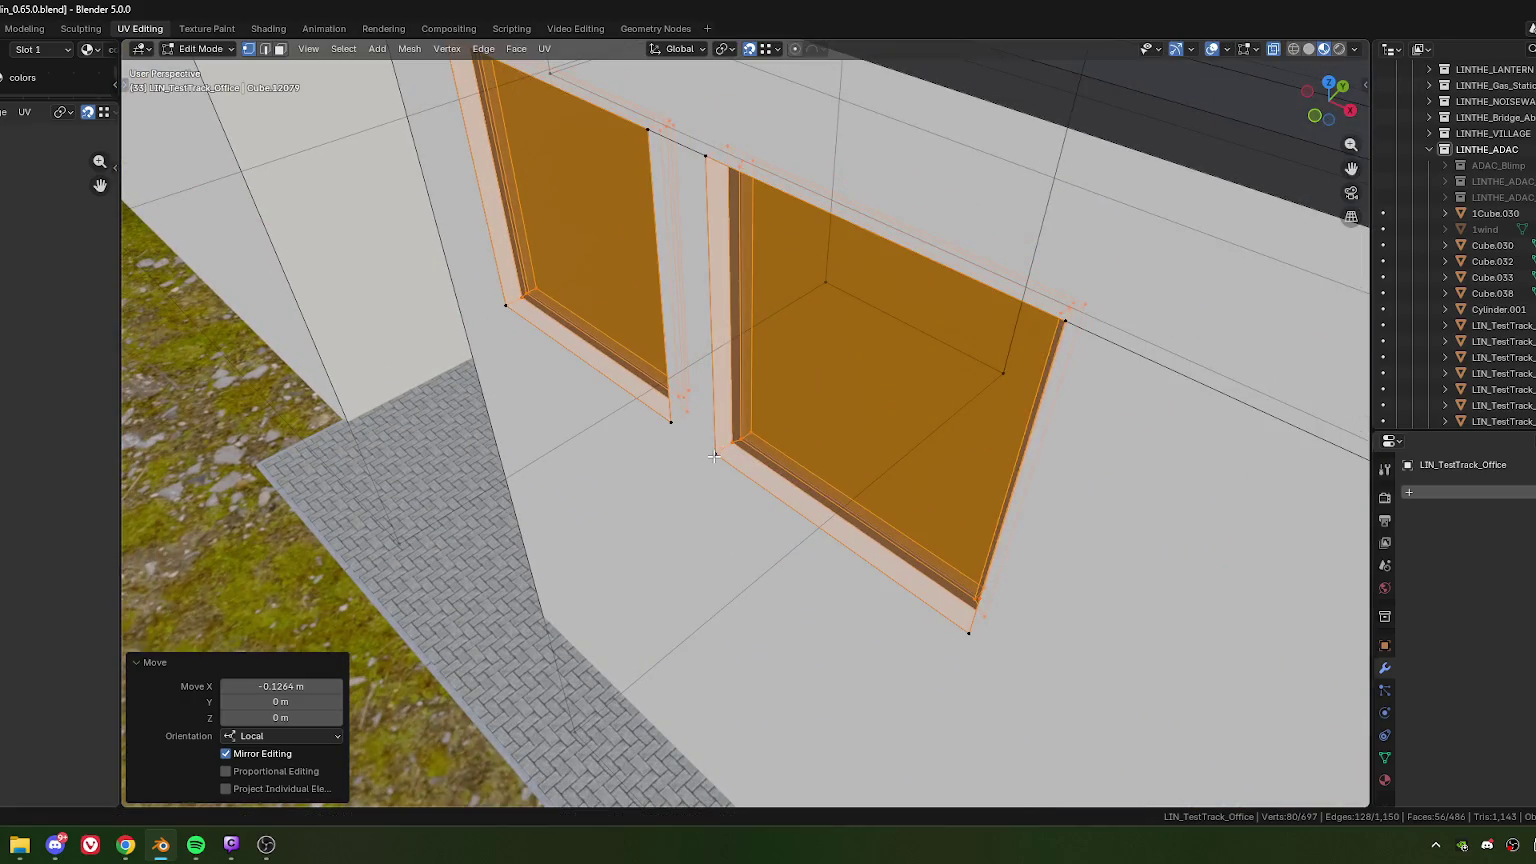
Step: Merge the first two window-corner vertices onto their wall vertices using Merge At Last
click(516, 315)
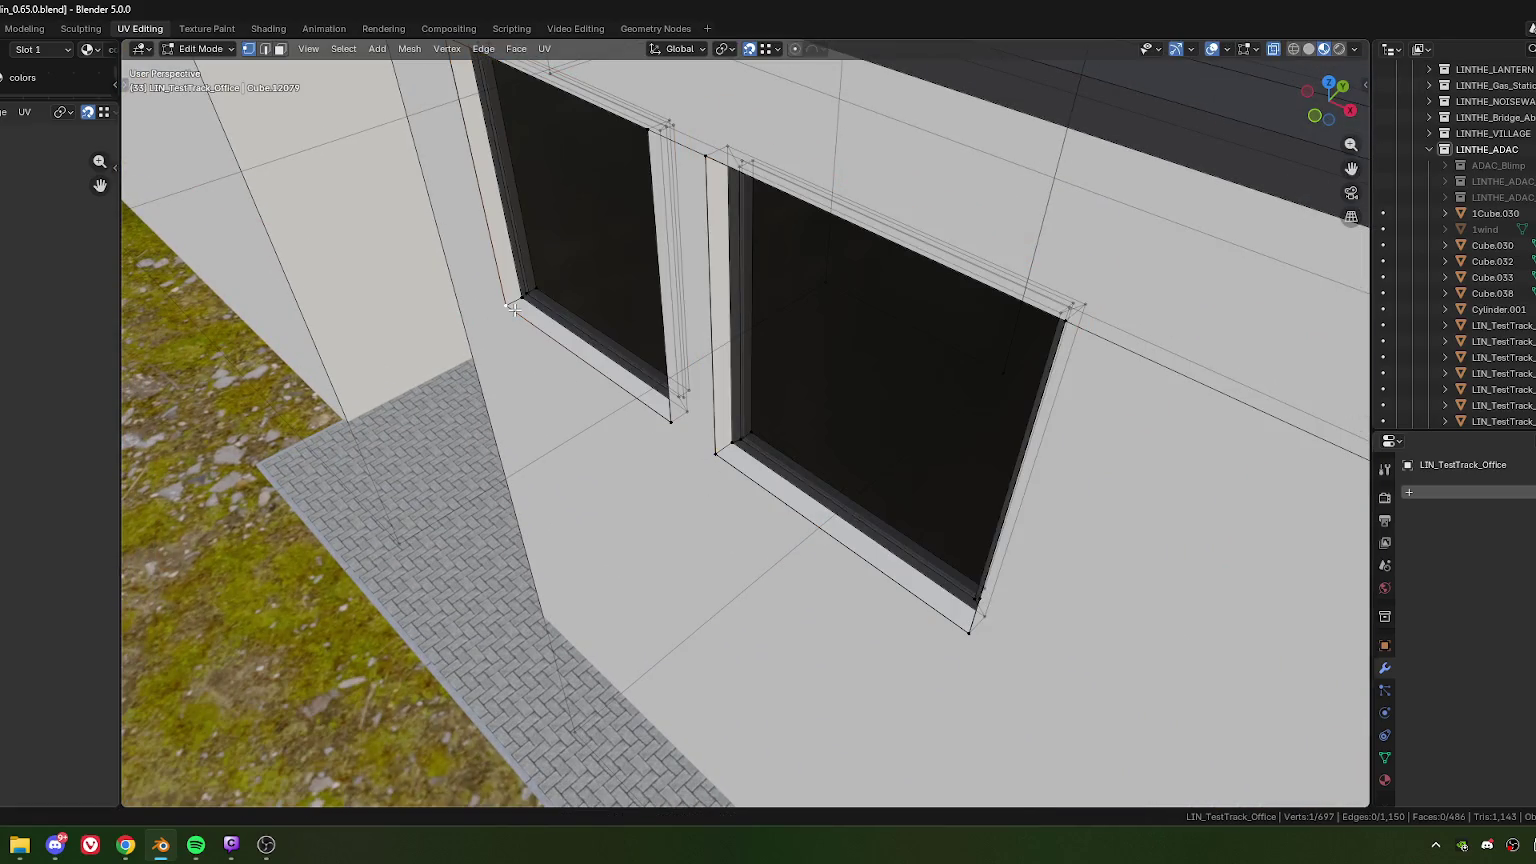
key(m)
click(522, 362)
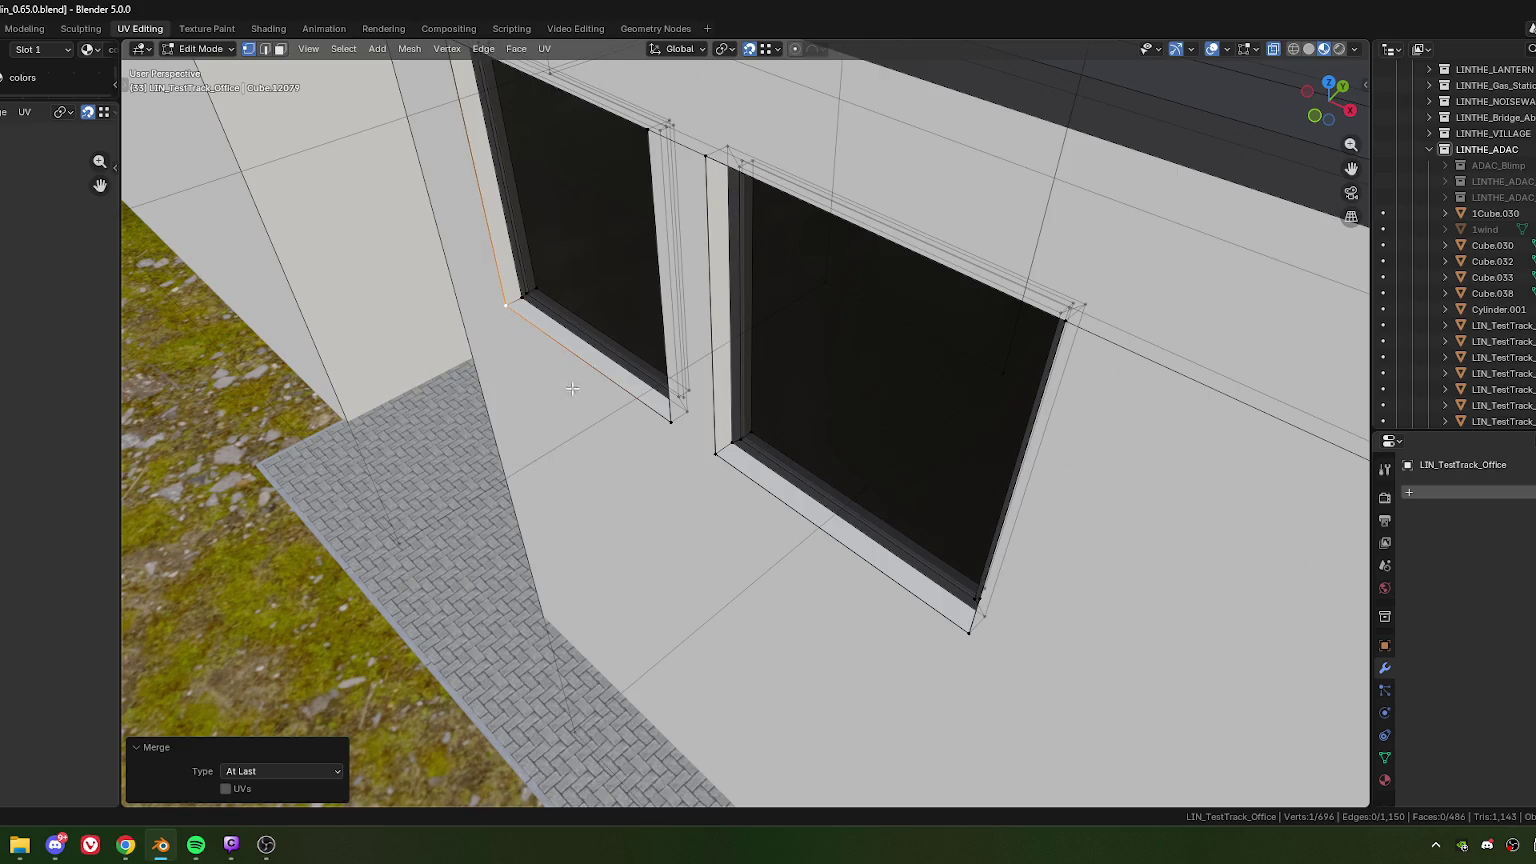
shift+click(676, 423)
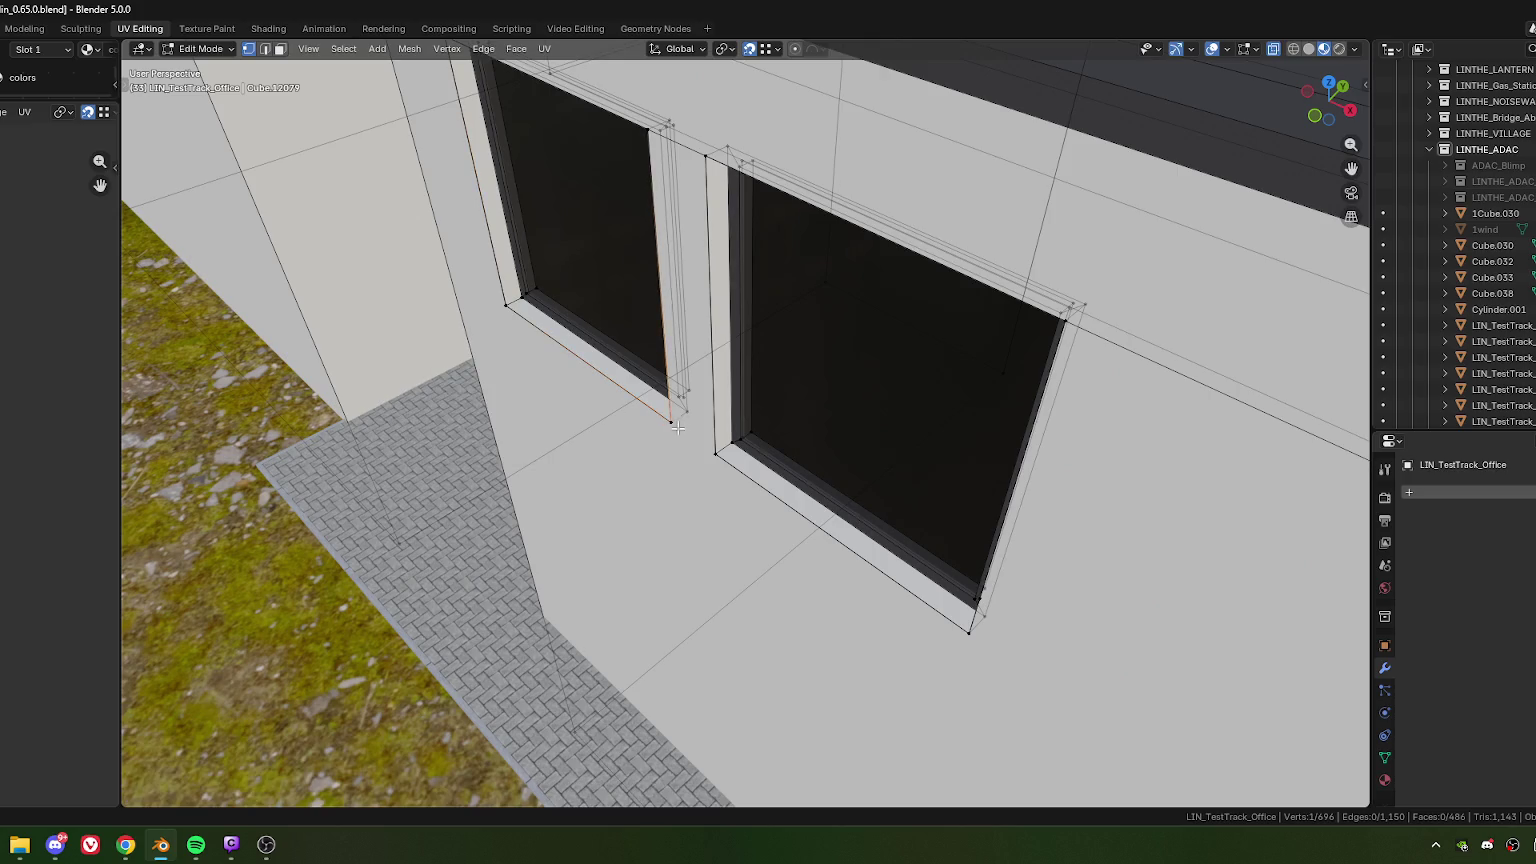
key(m)
click(677, 464)
Step: Weld the next two stray window corners onto the matching wall vertices, merging At Last
click(726, 460)
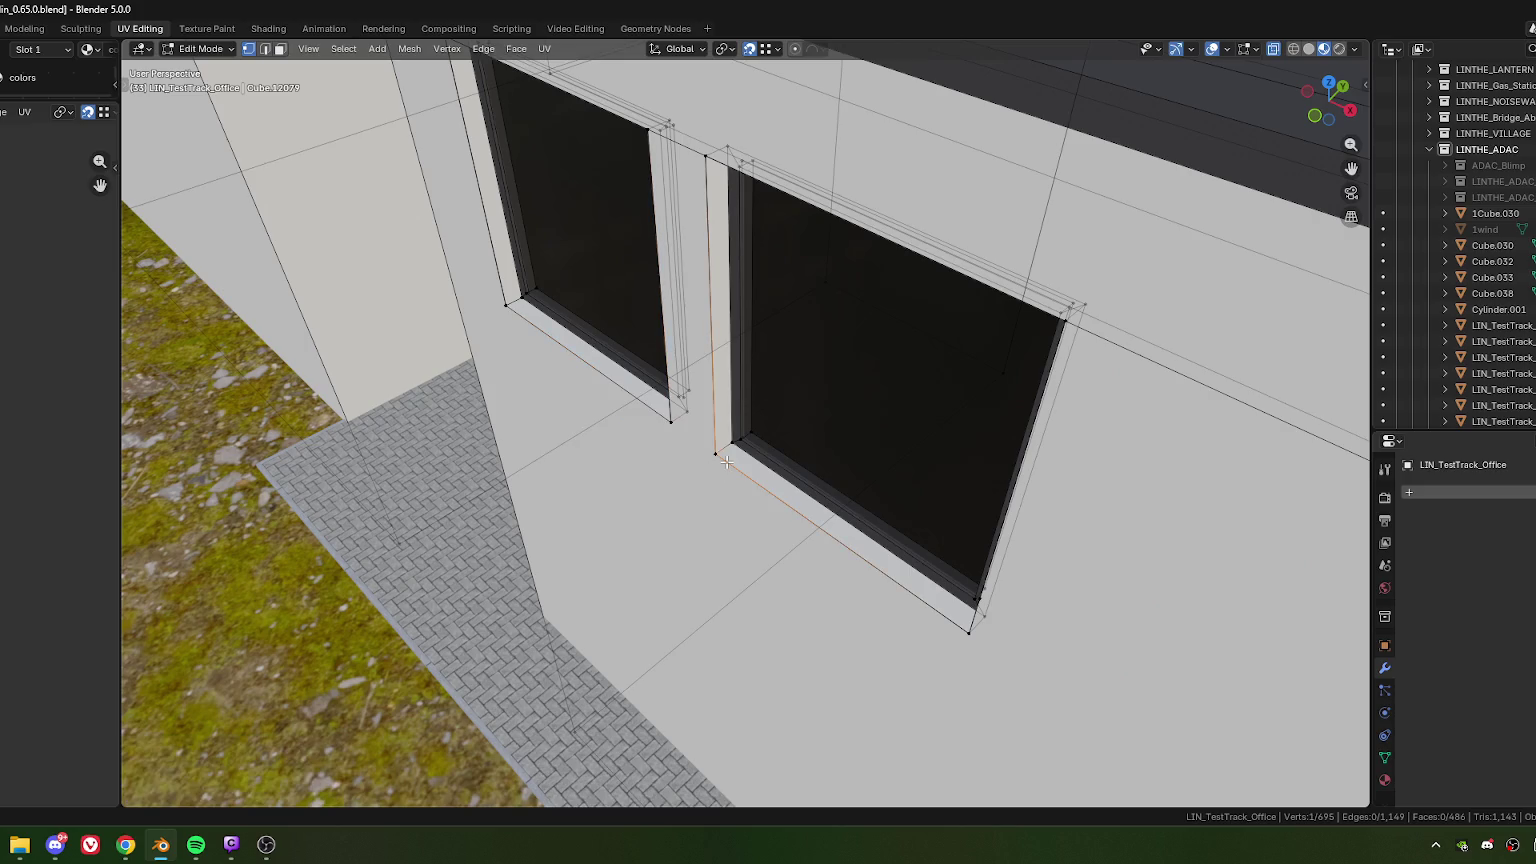
shift+click(727, 487)
key(m)
click(730, 506)
shift+click(975, 636)
key(m)
click(926, 634)
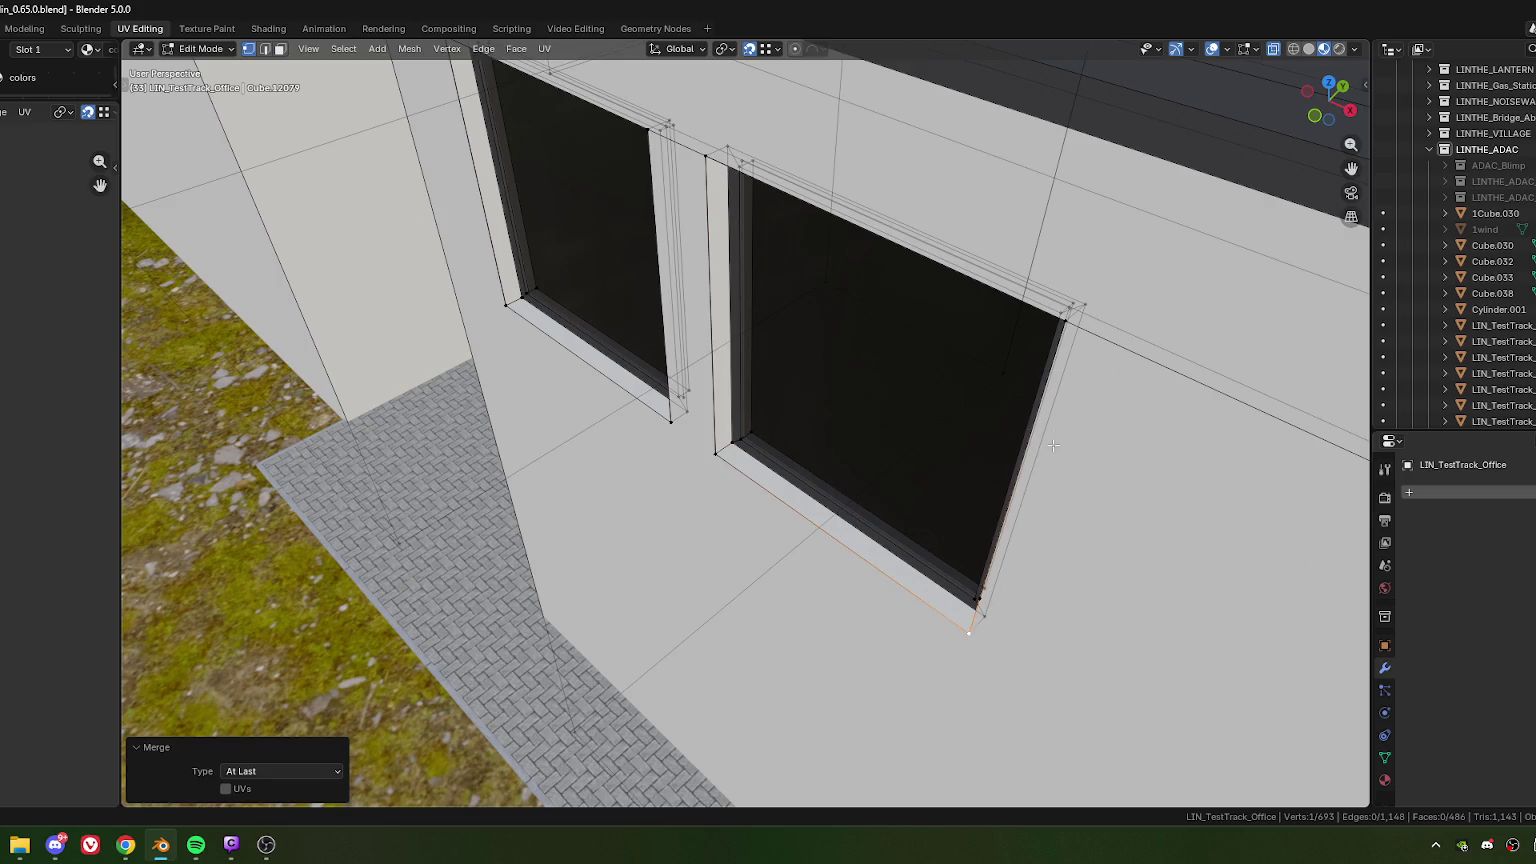
Step: Merge the neighbouring window corner and the upper and left window corners onto the wall
middle_drag(1053, 445, 855, 433)
click(740, 422)
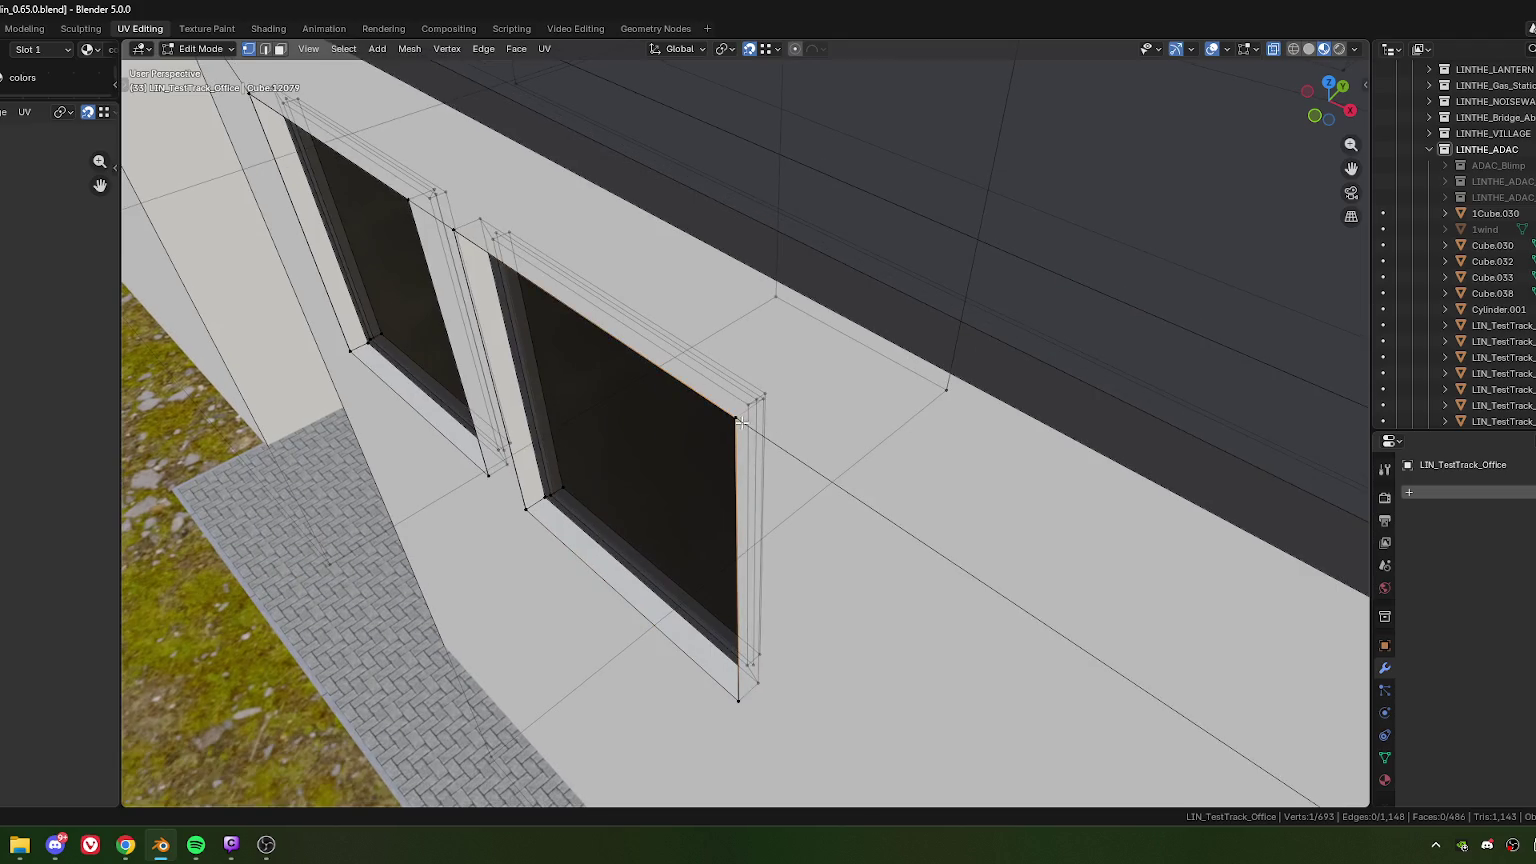
shift+click(732, 450)
key(m)
click(728, 452)
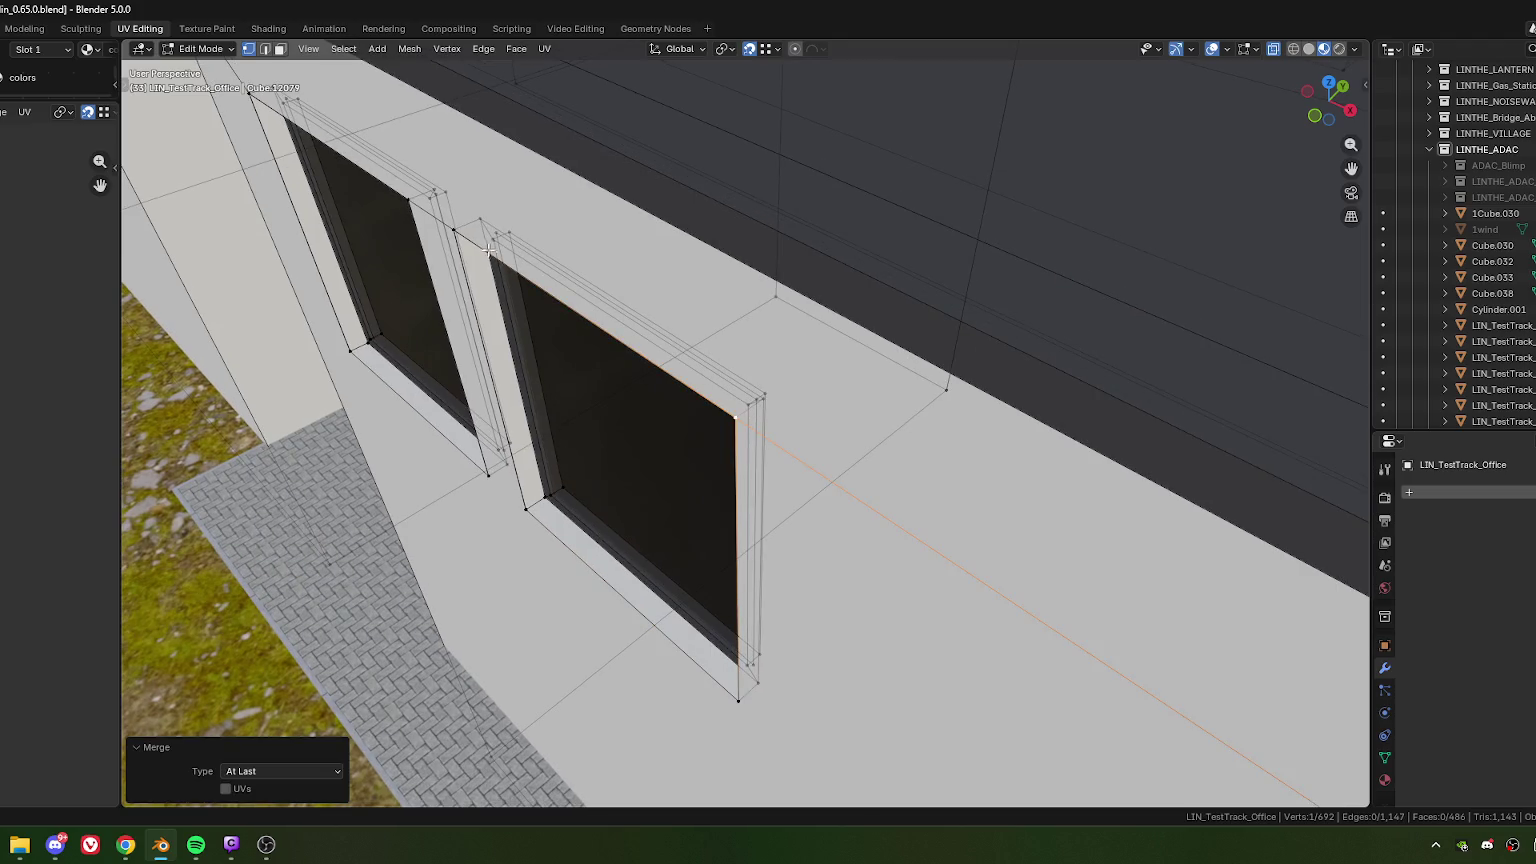
middle_drag(728, 452, 607, 380)
shift+click(660, 435)
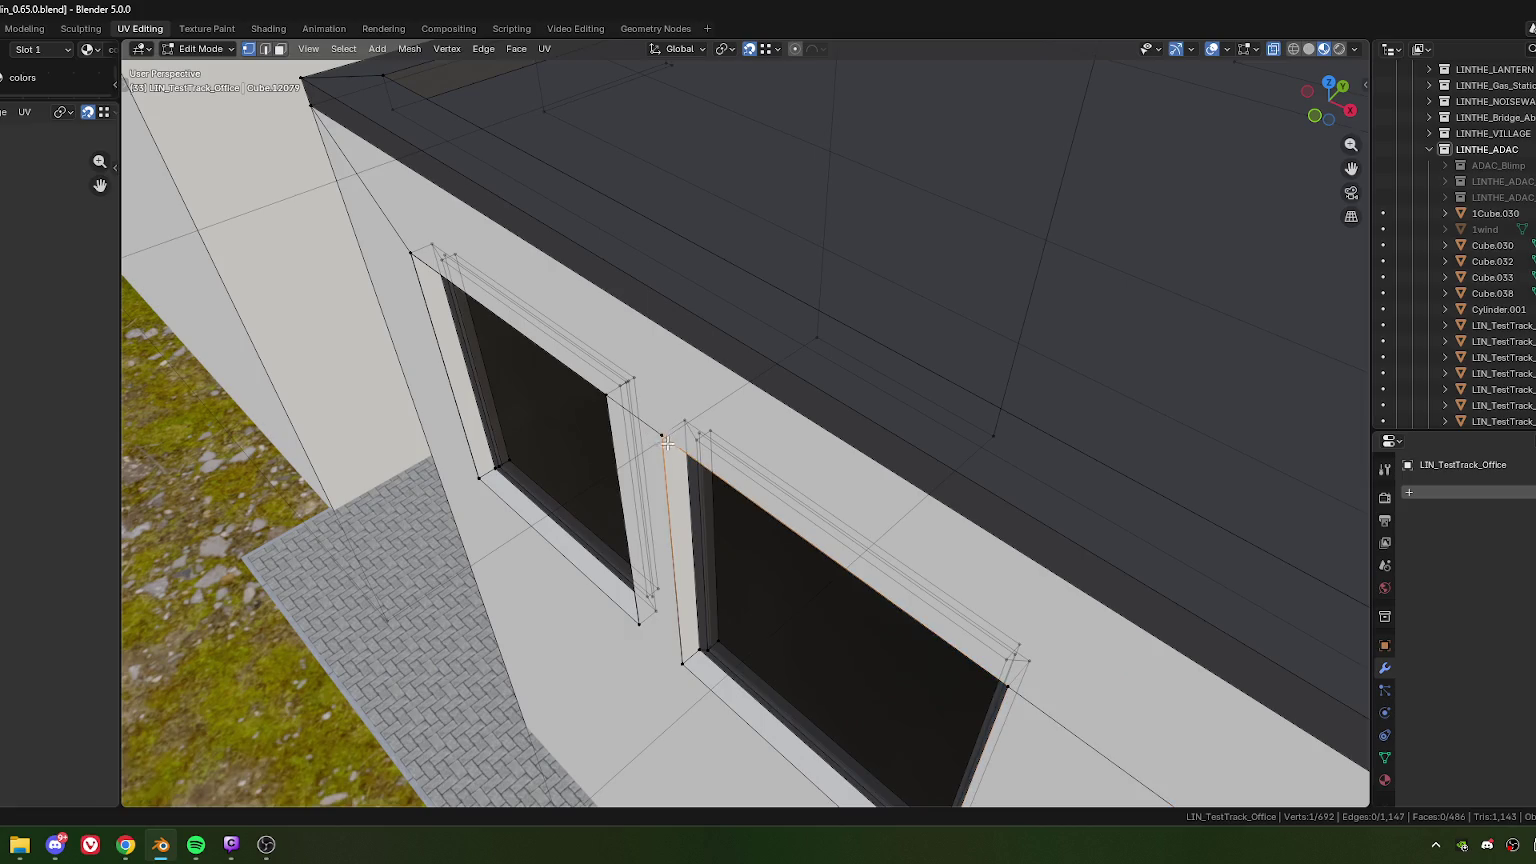
key(m)
click(667, 465)
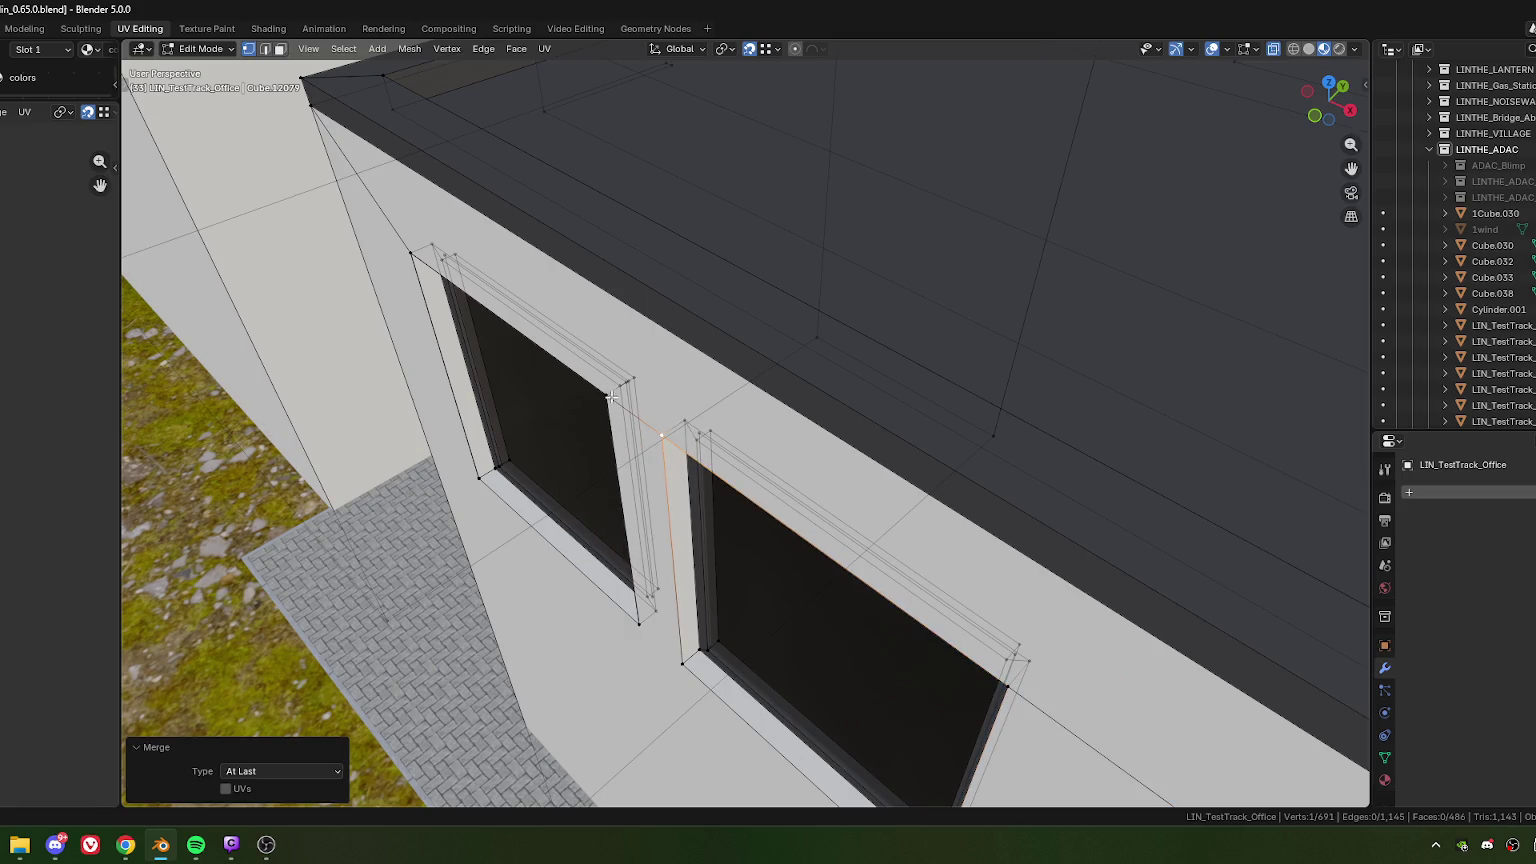
shift+click(605, 395)
key(m)
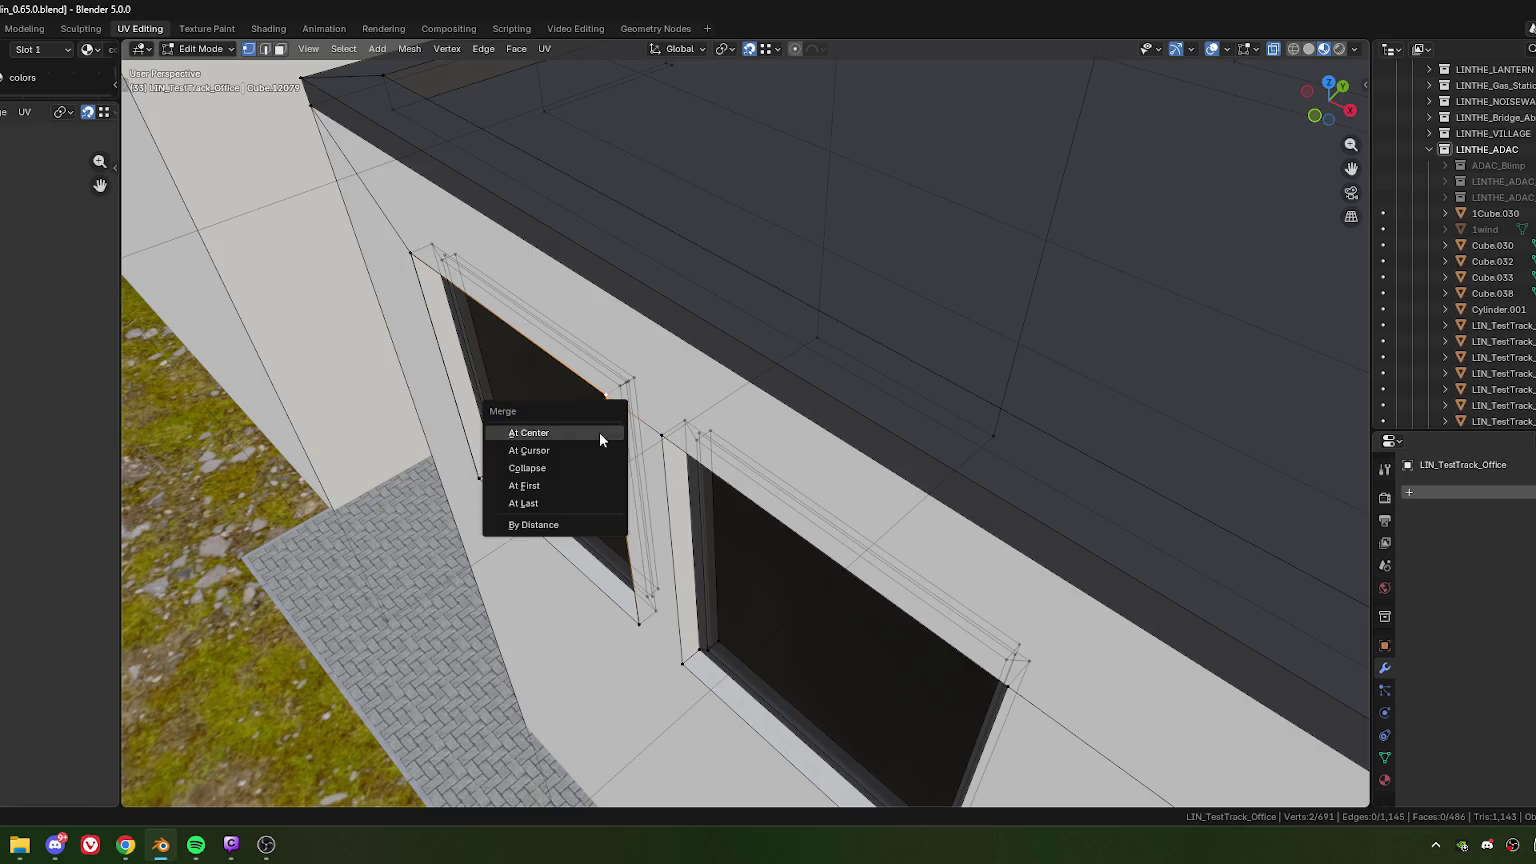
click(604, 436)
Step: Weld the window-corner vertices near the building's corners onto the wall vertices
middle_drag(604, 436, 622, 404)
click(620, 403)
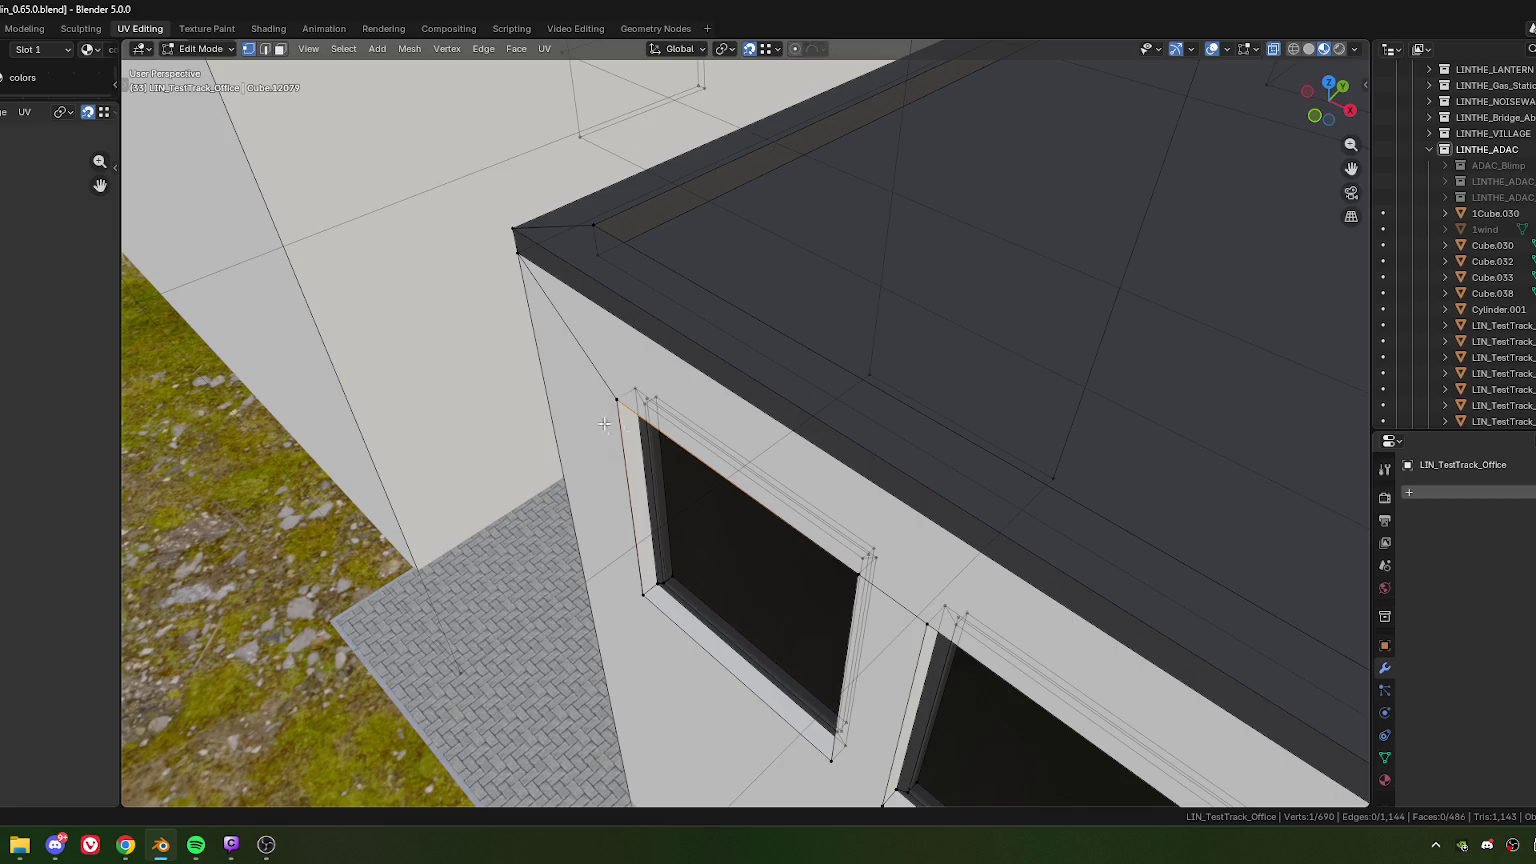
shift+click(633, 517)
key(m)
click(633, 517)
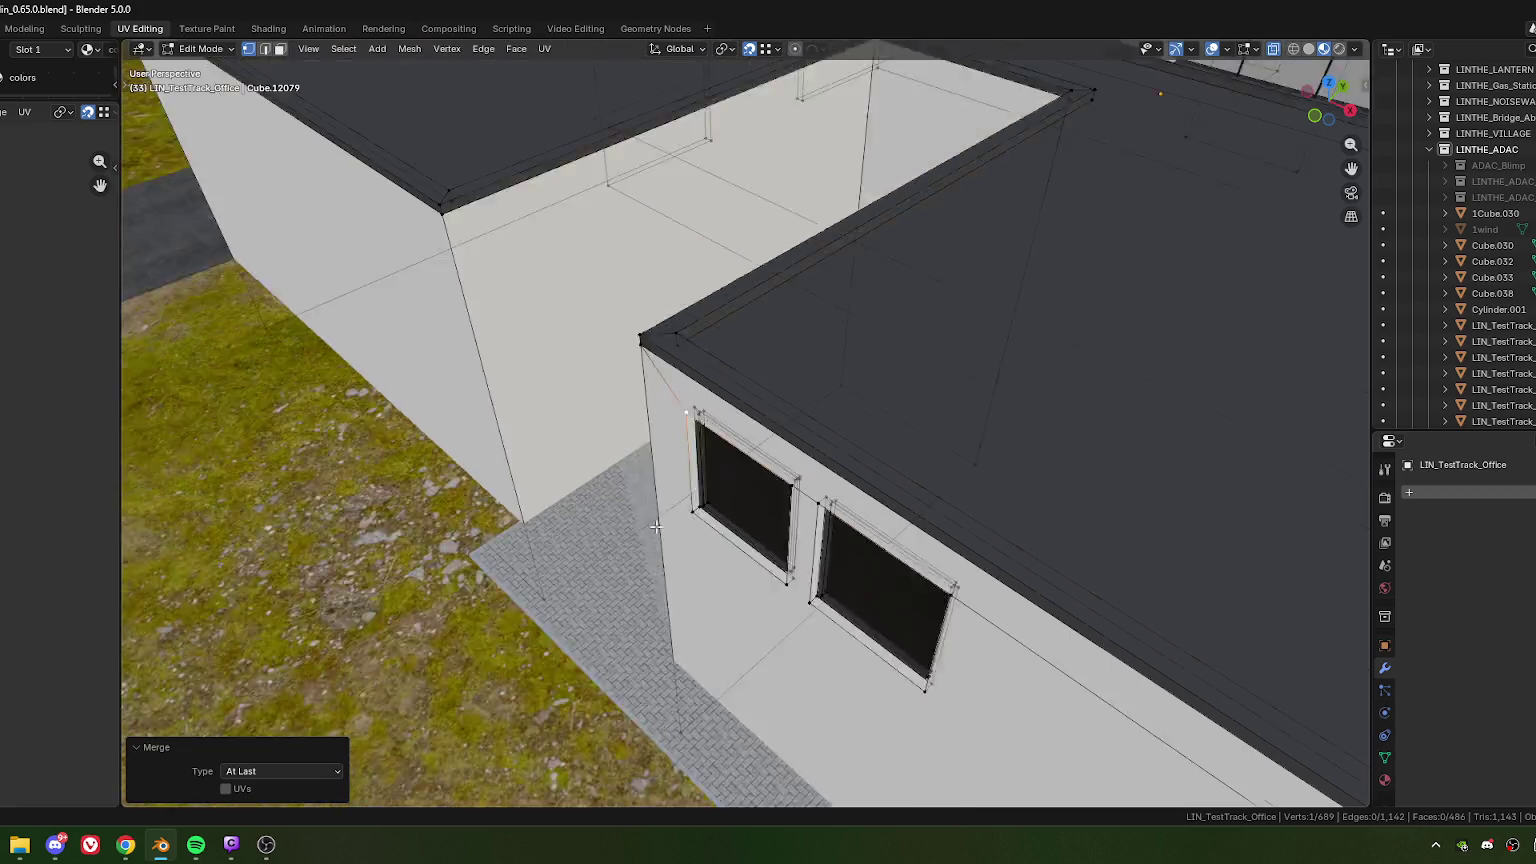
middle_drag(633, 517, 587, 413)
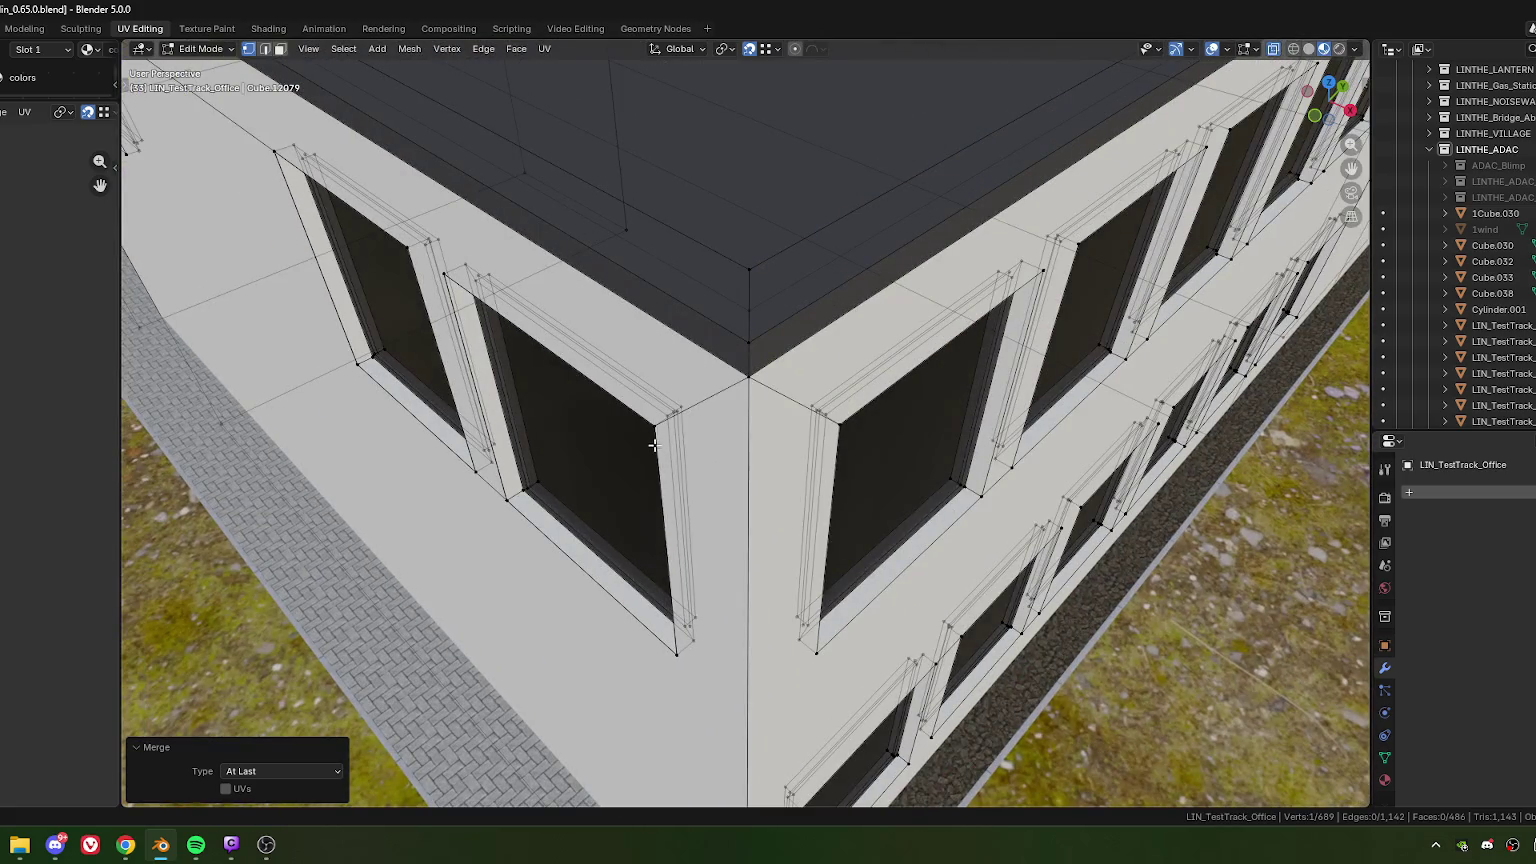
shift+click(655, 428)
key(m)
click(641, 458)
Step: Merge the lower window corner and the next corner pair At Last
shift+click(677, 654)
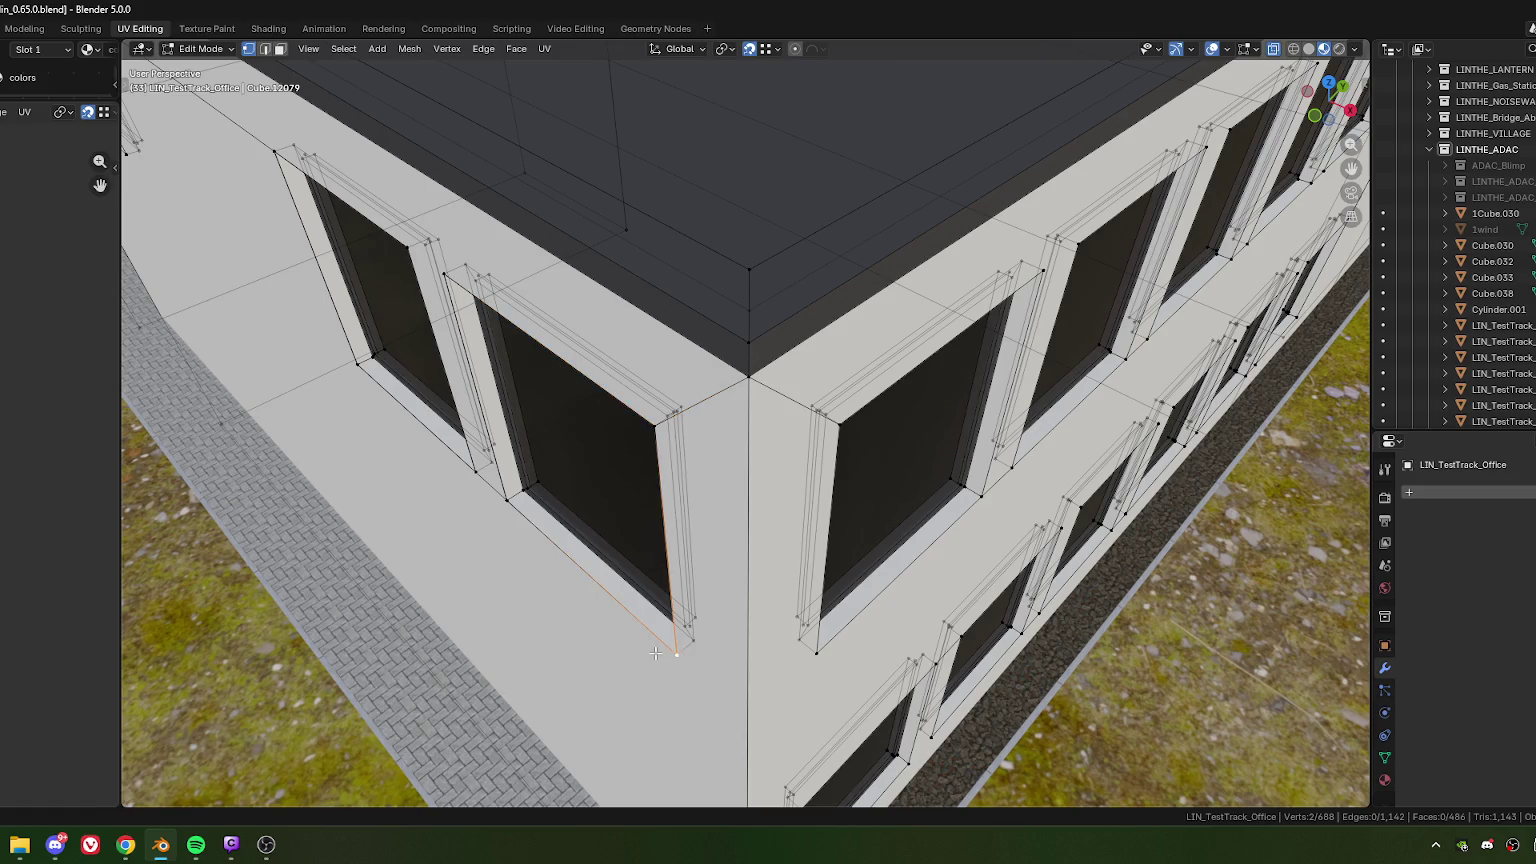
key(m)
click(640, 660)
click(511, 502)
shift+click(493, 484)
key(m)
click(534, 554)
Step: Weld the upper and lower corners of the next window and the left window's upper vertex
middle_drag(531, 421, 623, 470)
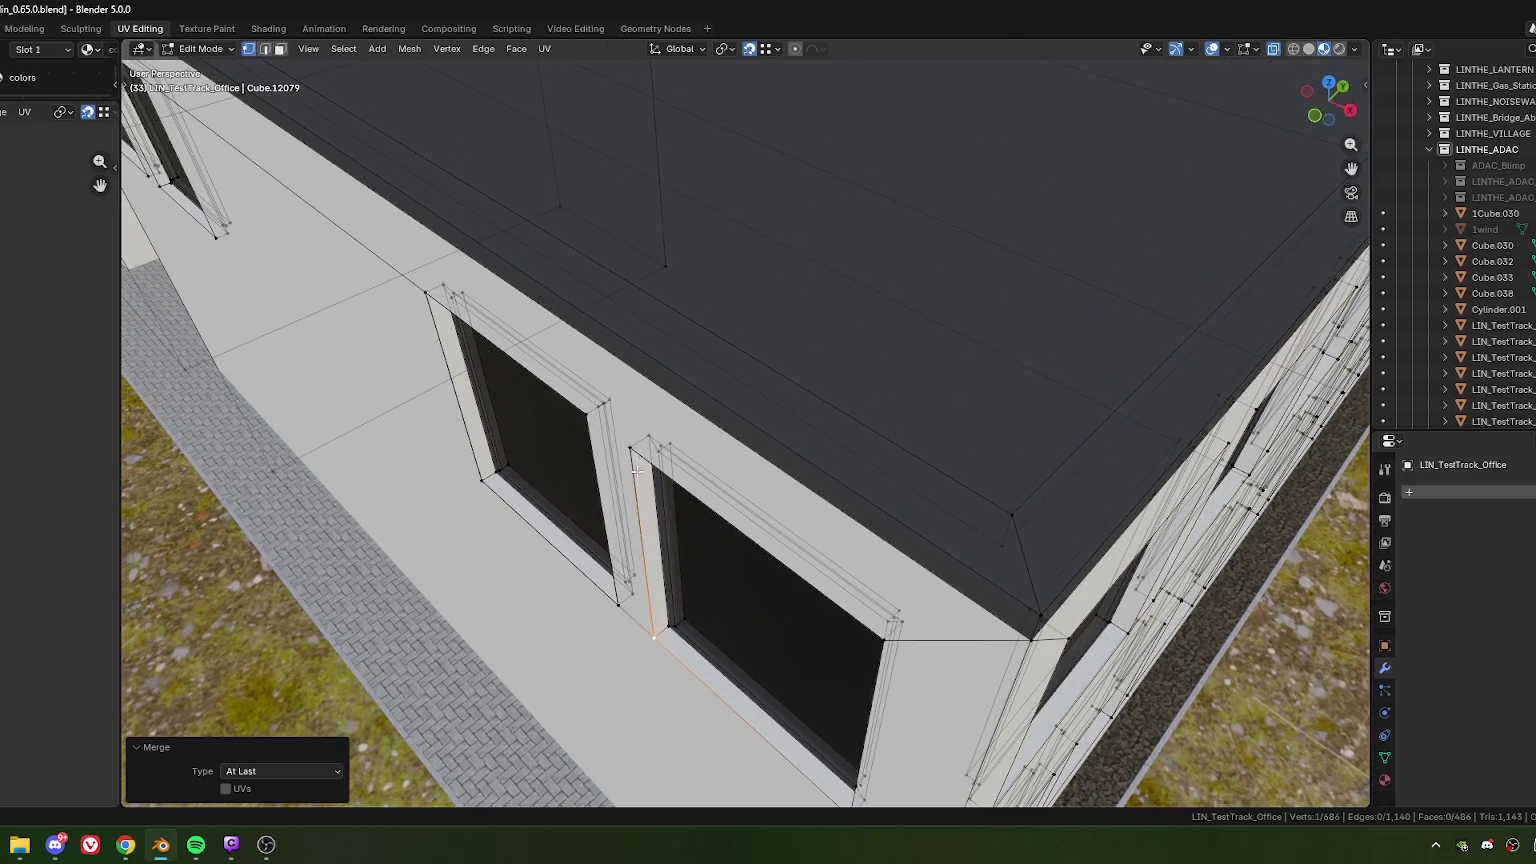
click(636, 458)
key(m)
click(625, 522)
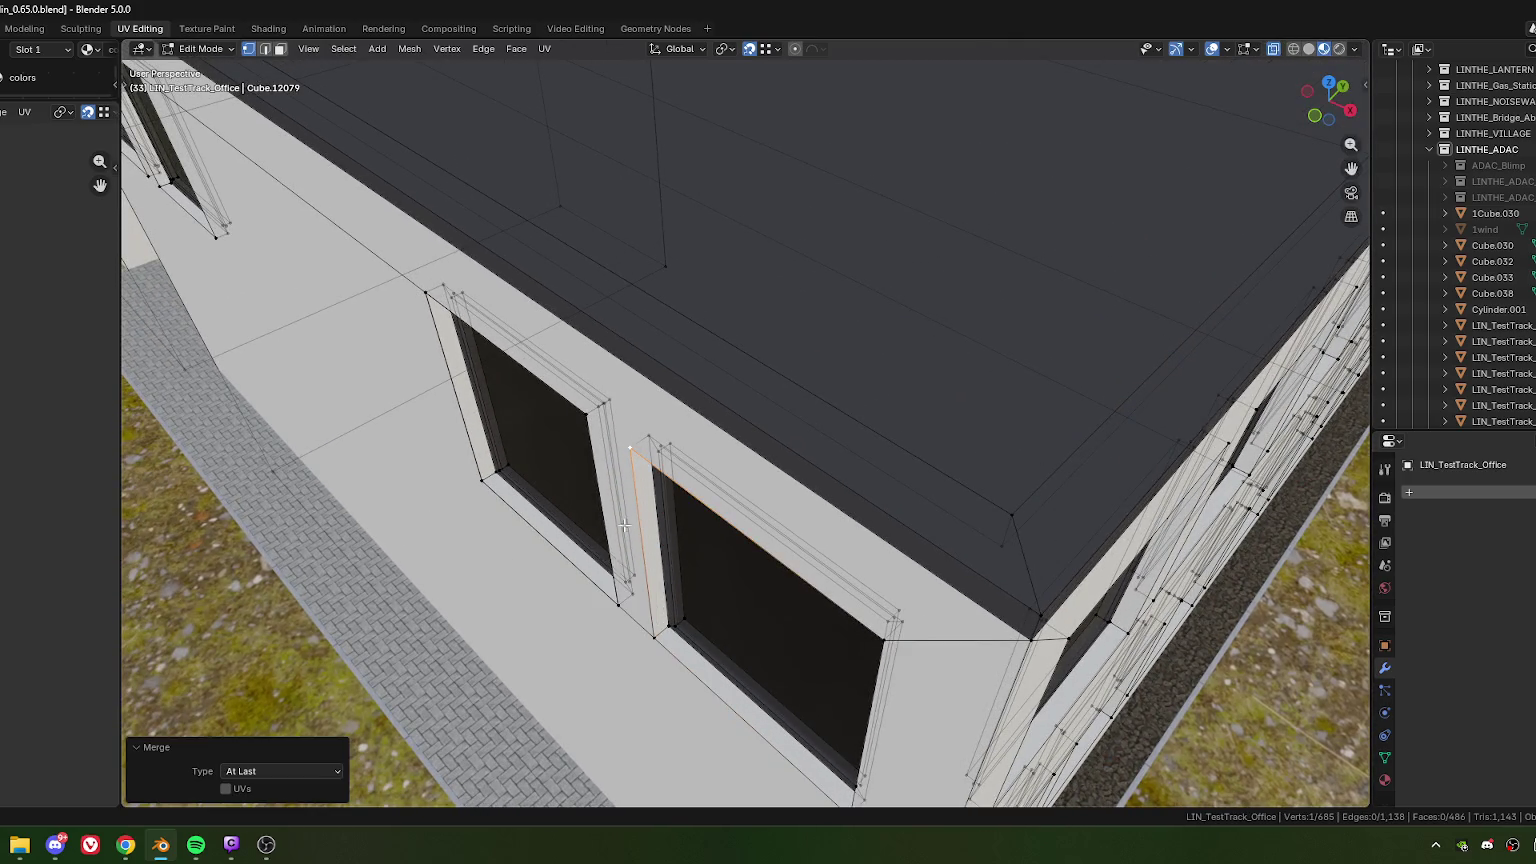
click(619, 605)
key(m)
click(610, 637)
click(588, 421)
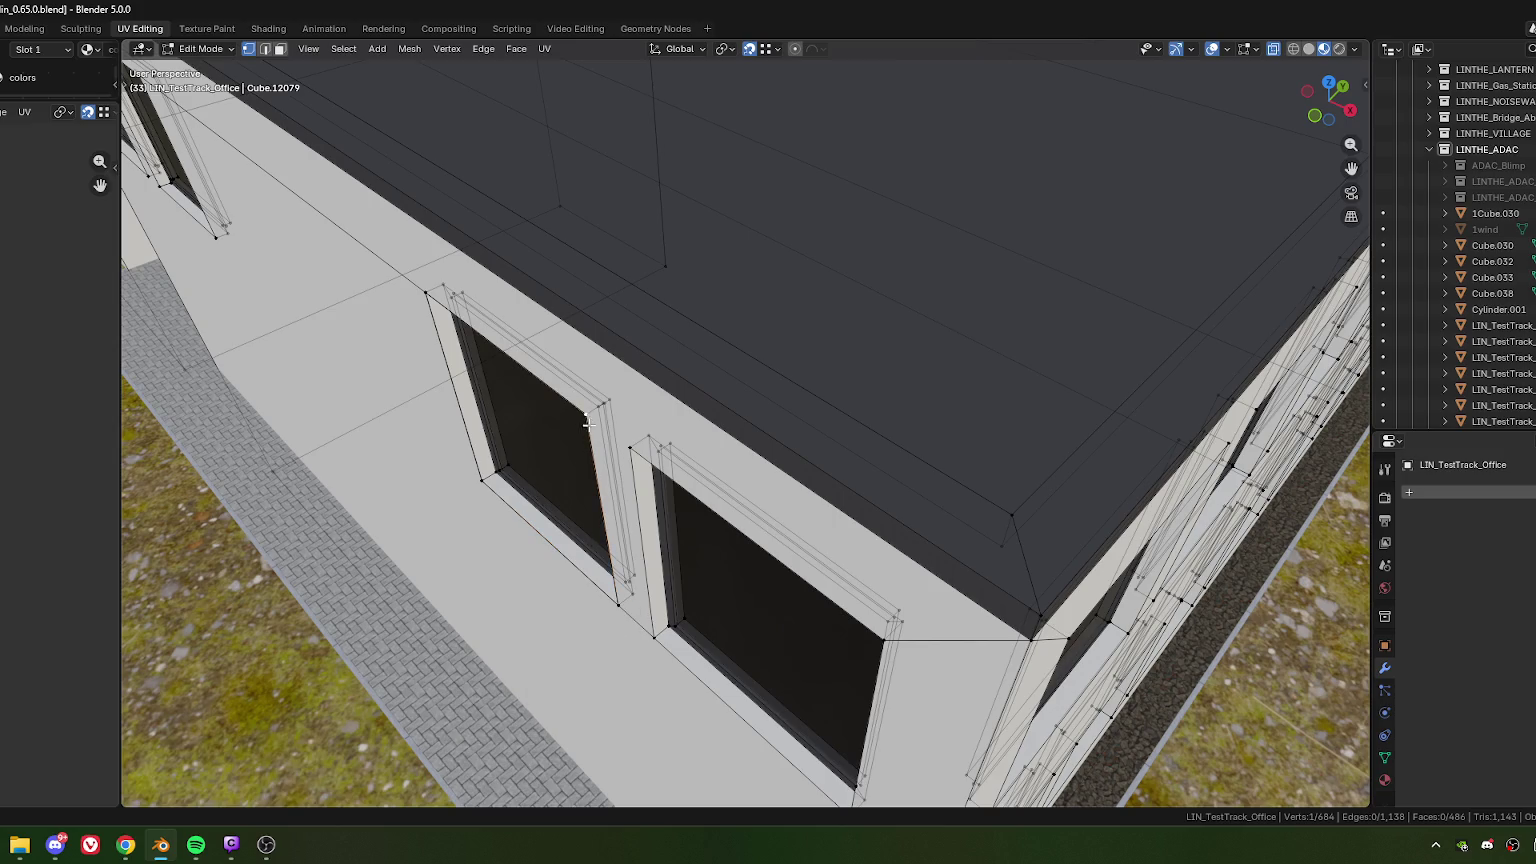
key(m)
click(583, 476)
Step: Merge the top-left and lower corner vertices of the last window along the wall
shift+middle_drag(492, 353, 555, 445)
click(553, 441)
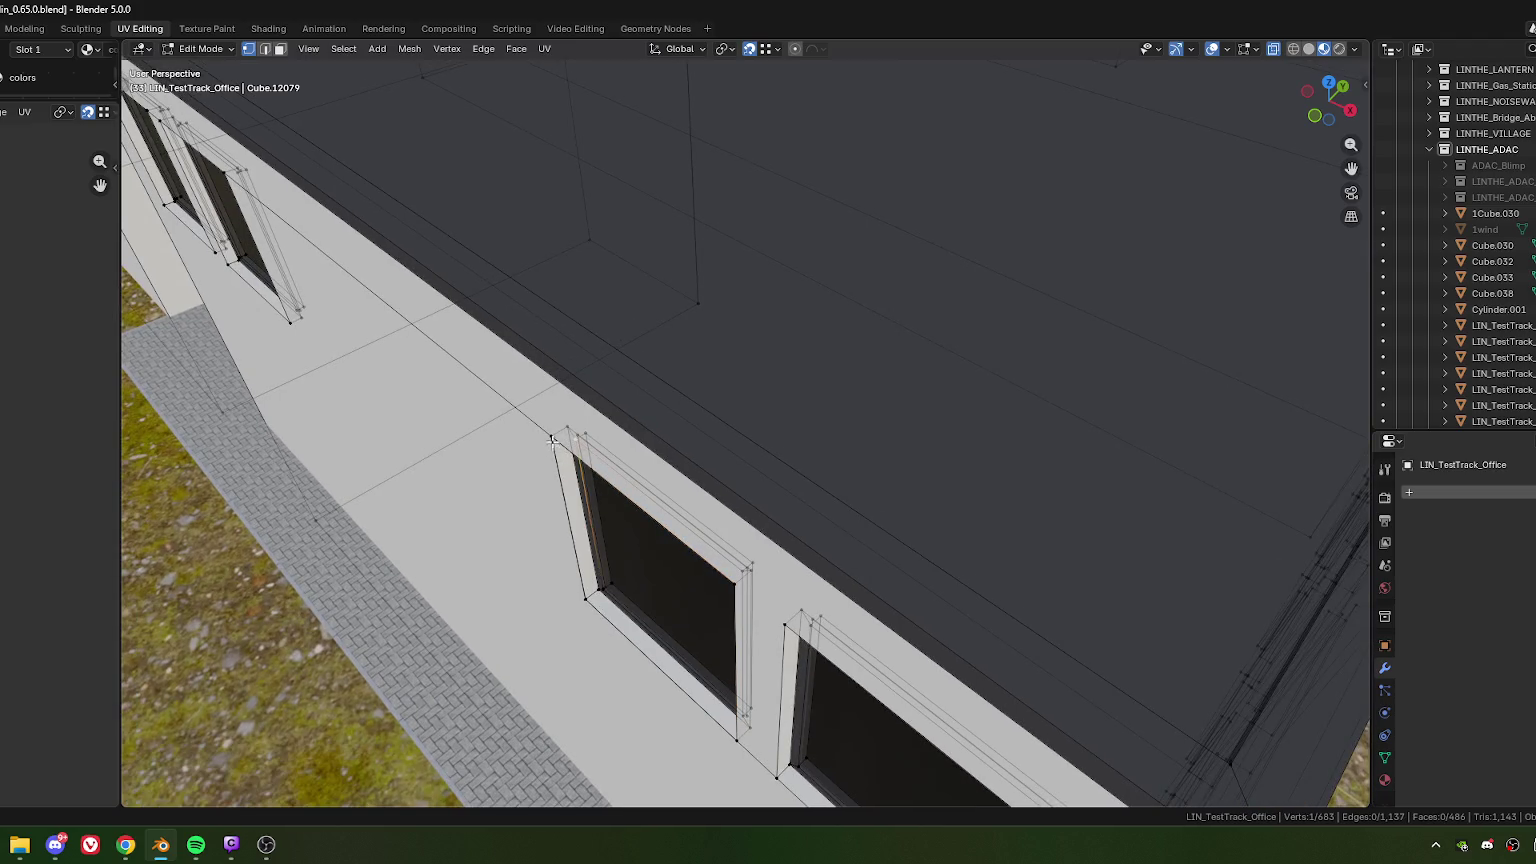
shift+click(549, 459)
key(m)
click(545, 553)
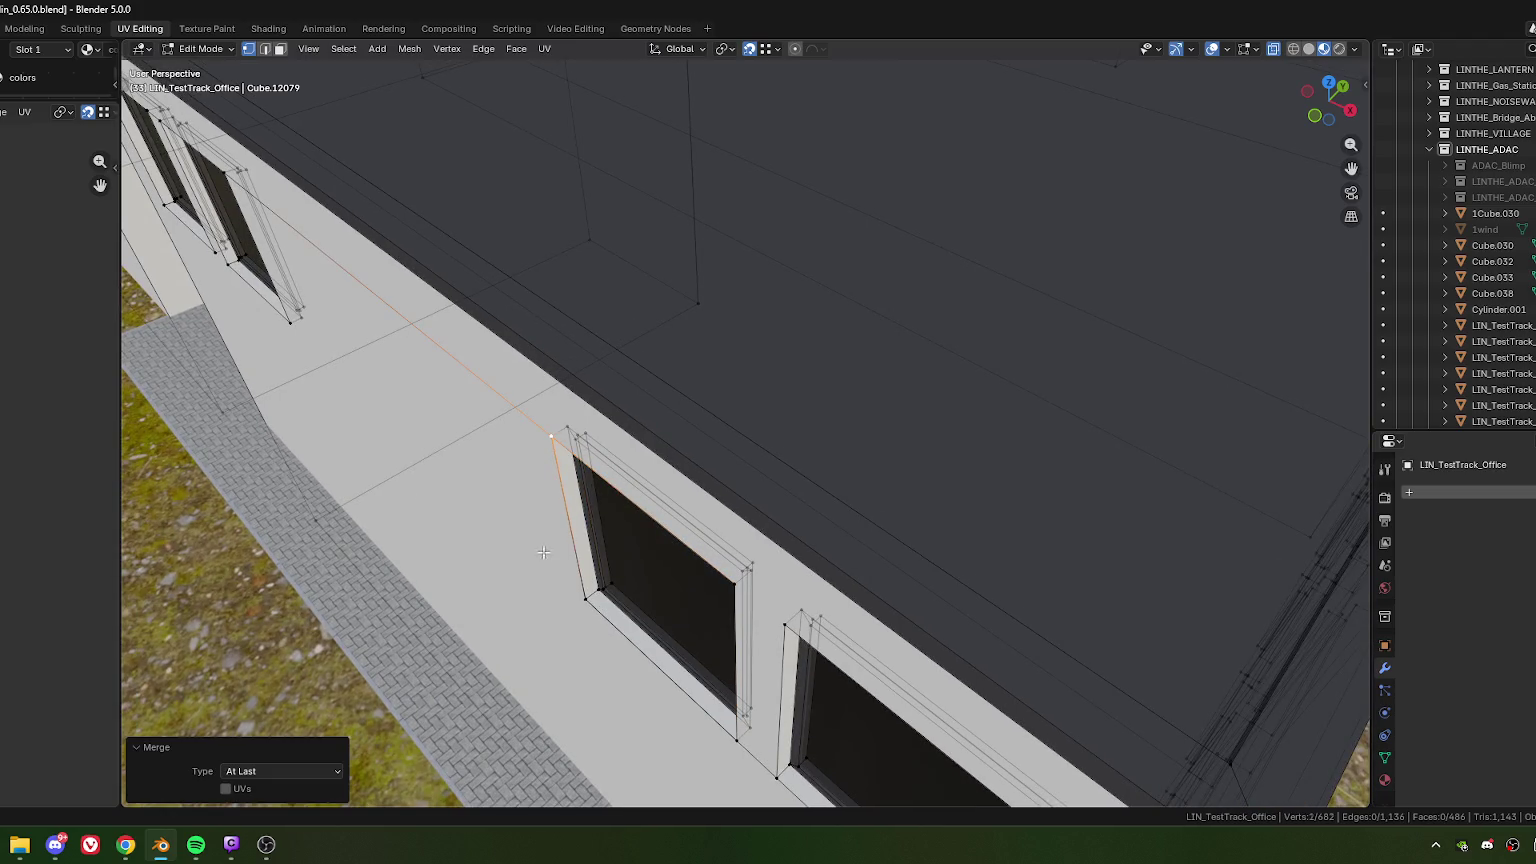
click(586, 603)
key(m)
click(587, 641)
Step: Zoom out to view the whole office building and return to Object Mode
scroll(600, 600, down, 10)
middle_drag(660, 560, 697, 518)
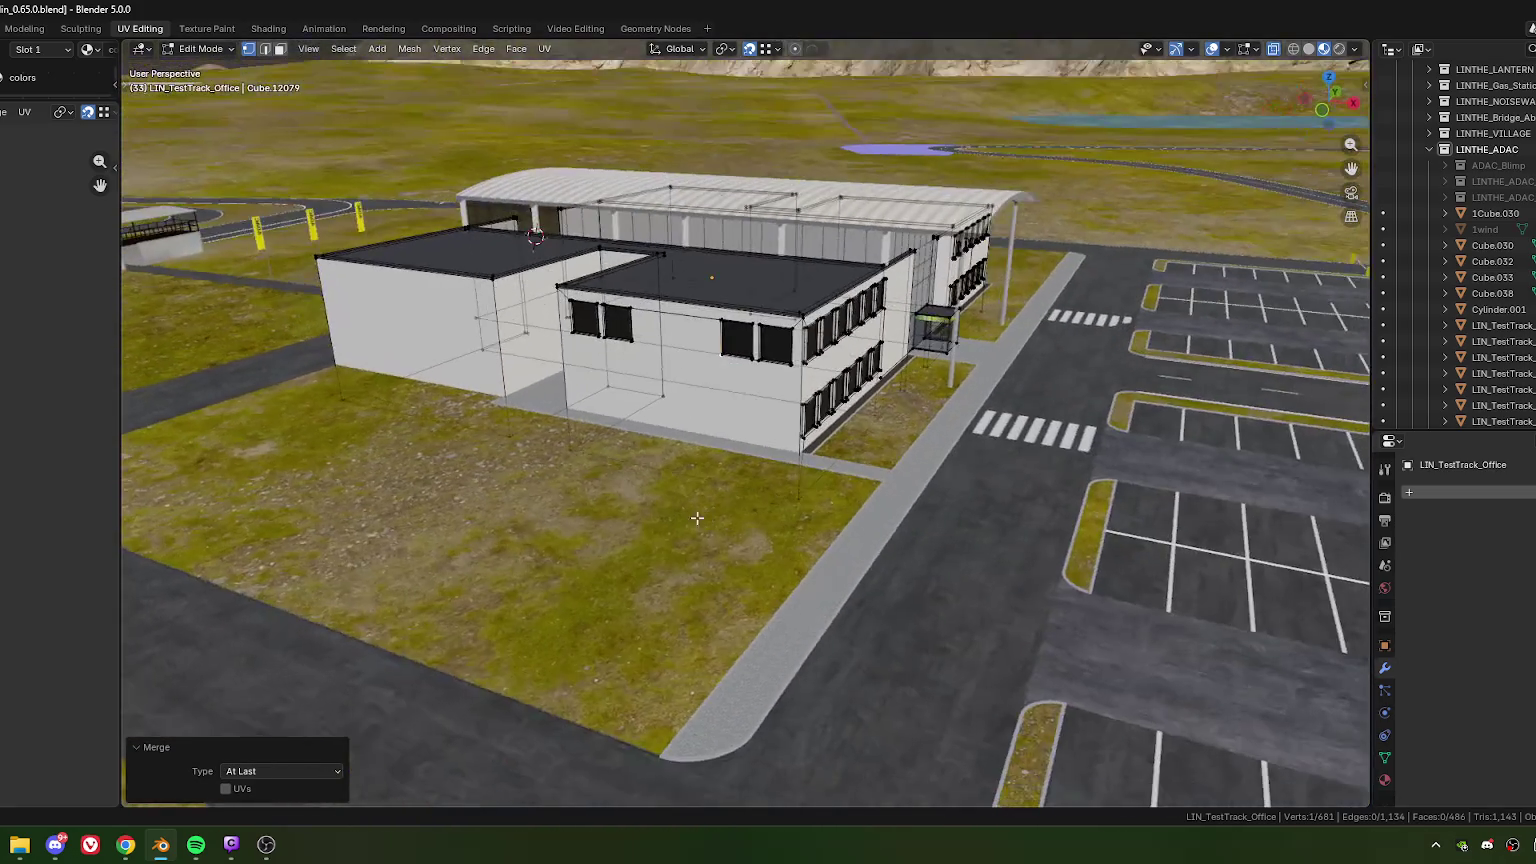
key(Tab)
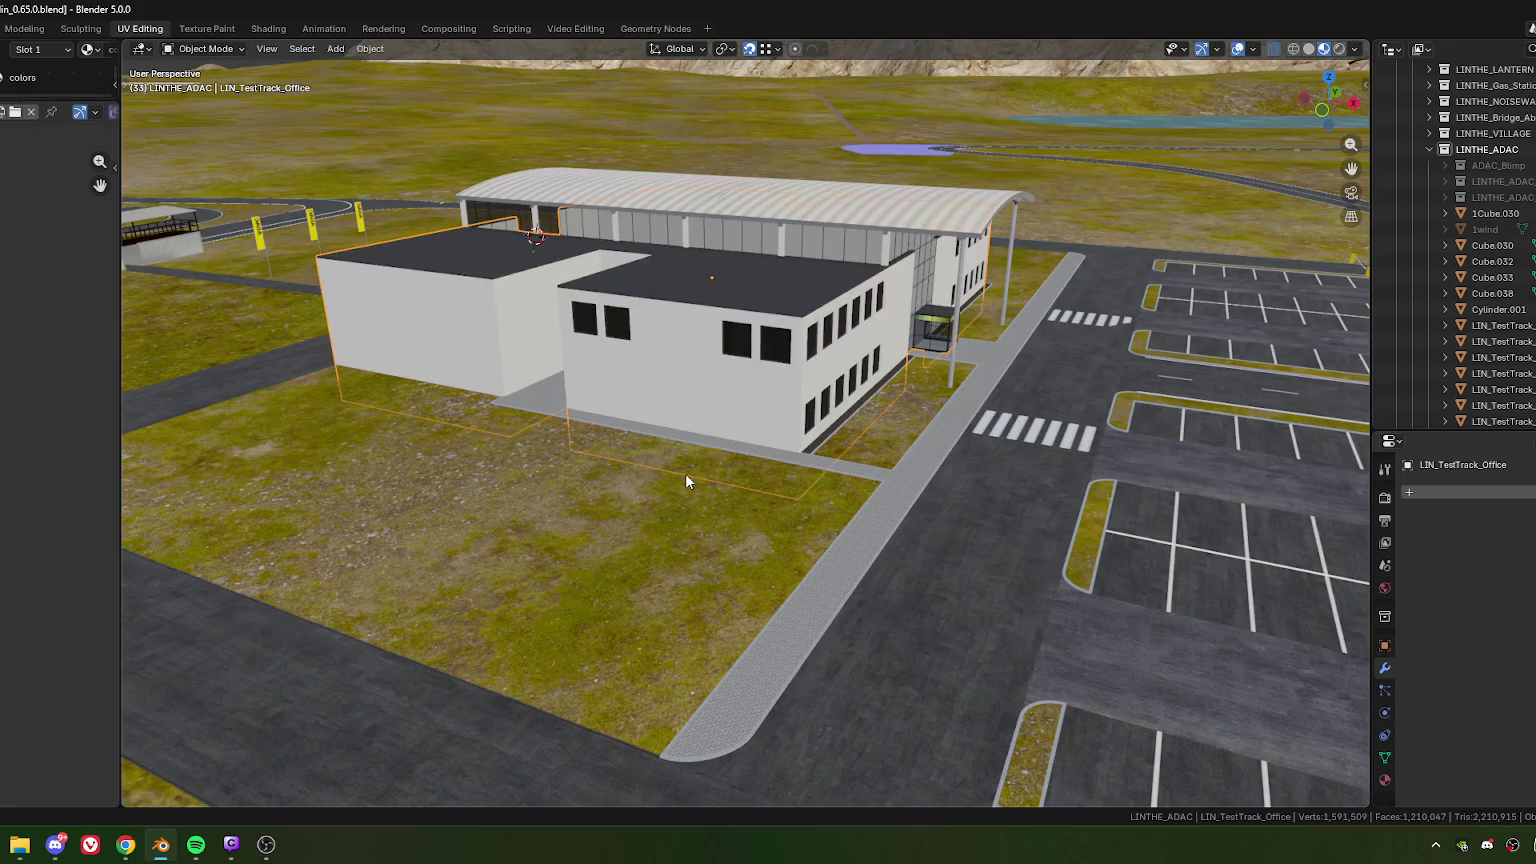
mouse_move(1028, 358)
middle_down()
mouse_move(817, 458)
mouse_move(900, 443)
mouse_move(877, 414)
mouse_move(860, 438)
mouse_move(1136, 546)
middle_up()
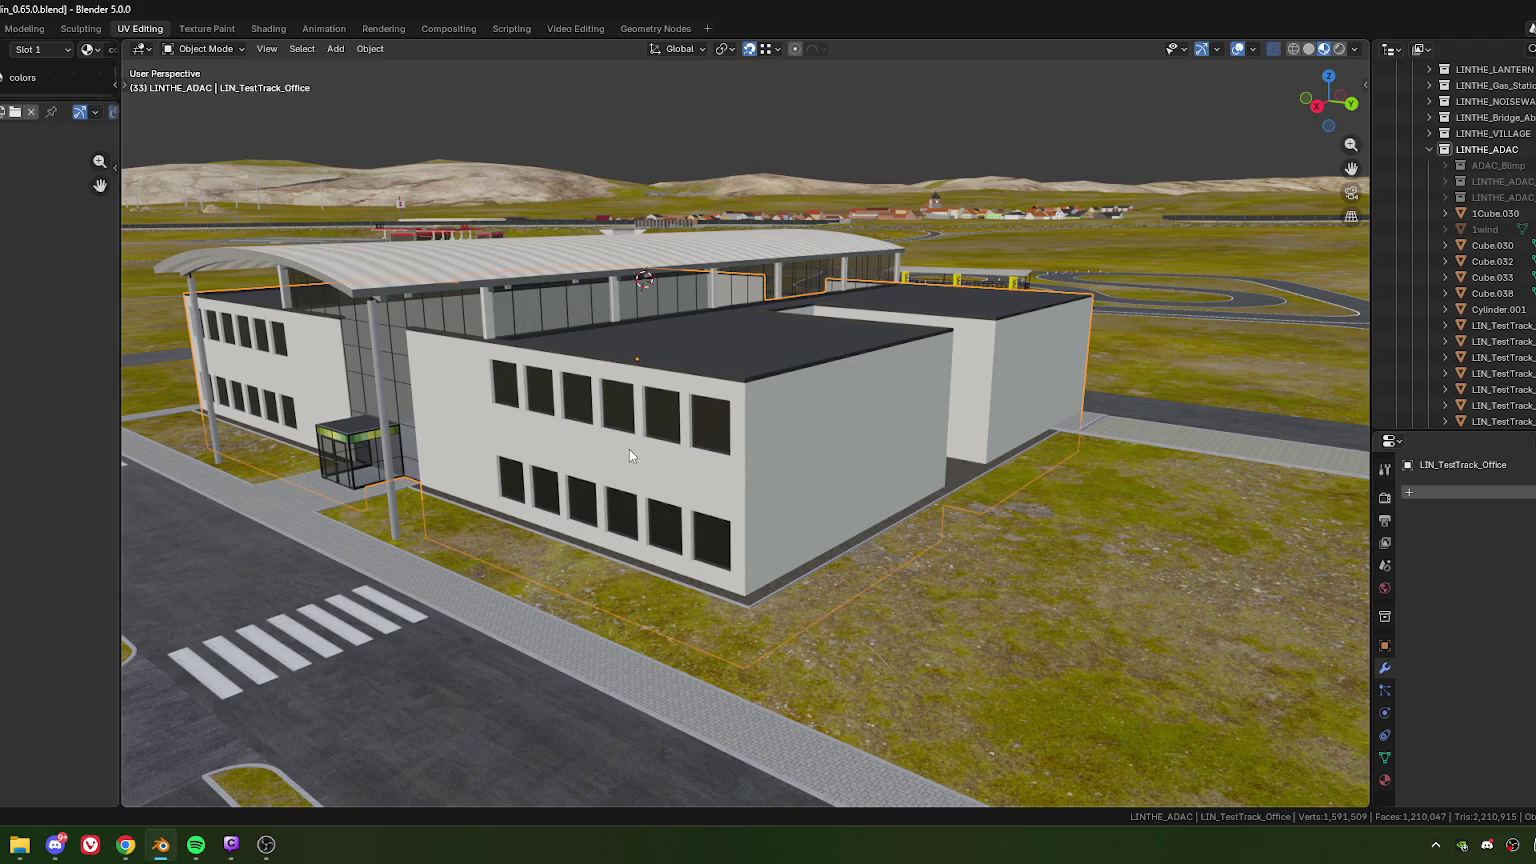
key(KP_Decimal)
mouse_move(598, 481)
middle_down()
mouse_move(778, 445)
mouse_move(496, 502)
mouse_move(835, 483)
mouse_move(718, 480)
mouse_move(710, 495)
mouse_move(689, 467)
mouse_move(676, 482)
mouse_move(709, 432)
middle_up()
scroll(709, 500, up, 3)
scroll(698, 487, up, 2)
scroll(691, 468, down, 3)
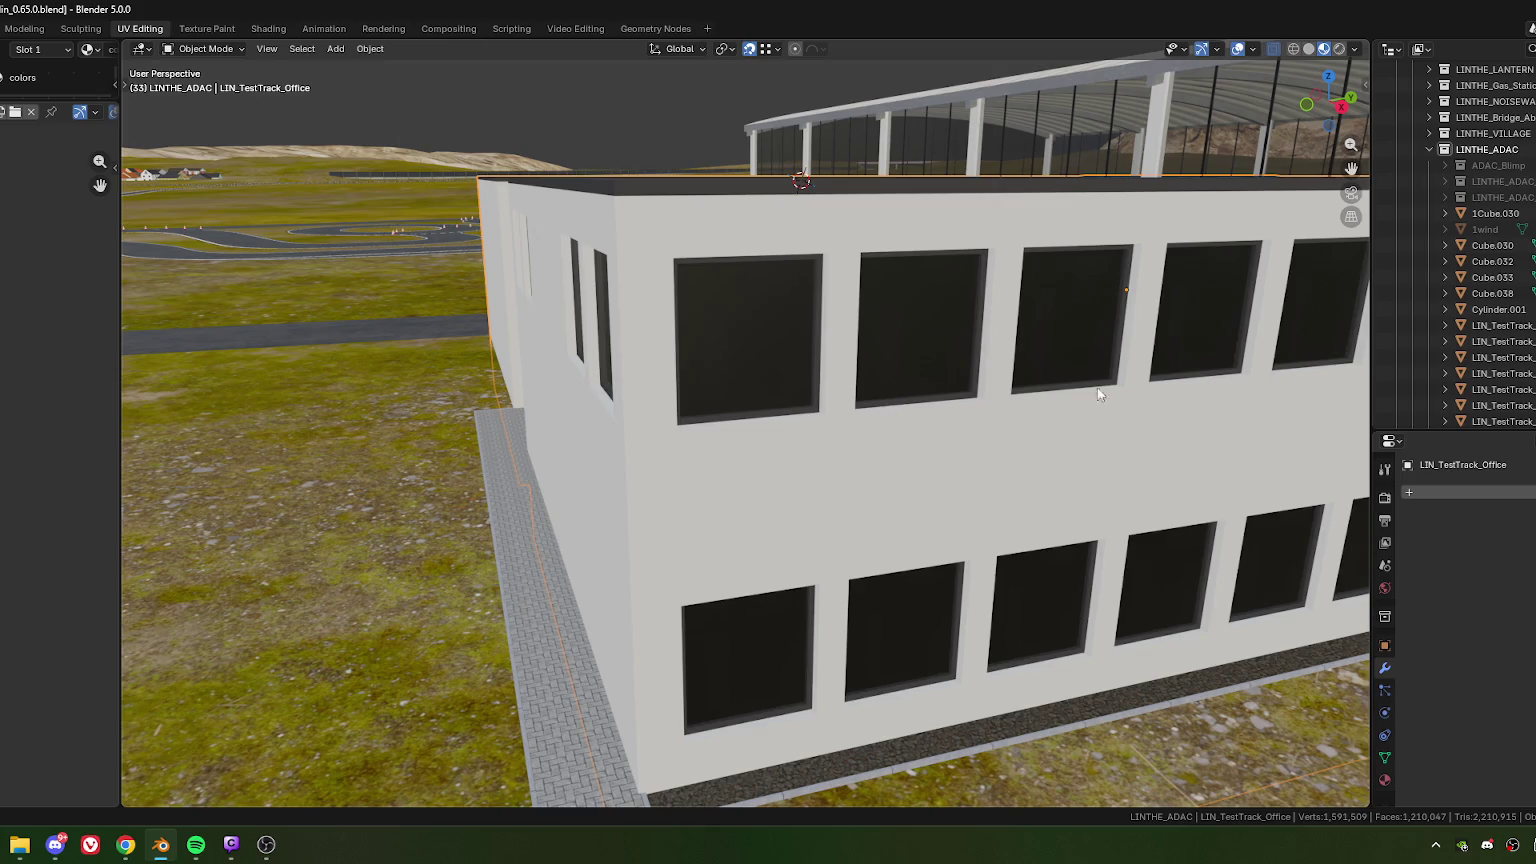
mouse_move(1039, 436)
middle_down()
mouse_move(841, 340)
mouse_move(672, 418)
middle_up()
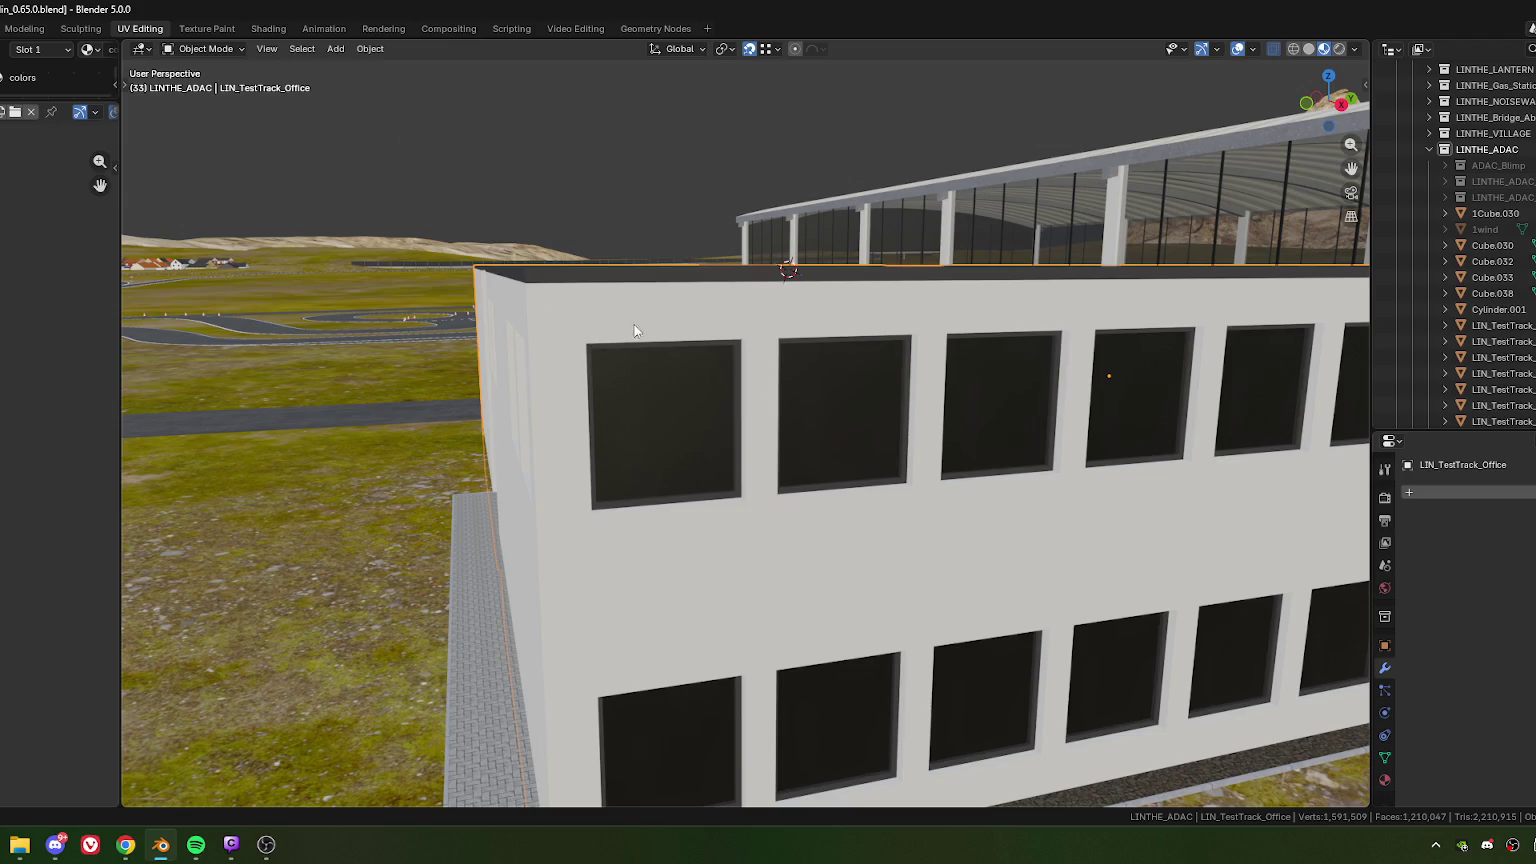
mouse_move(643, 376)
middle_down()
mouse_move(700, 278)
mouse_move(629, 244)
middle_up()
mouse_move(721, 321)
middle_down()
mouse_move(700, 364)
mouse_move(723, 396)
middle_up()
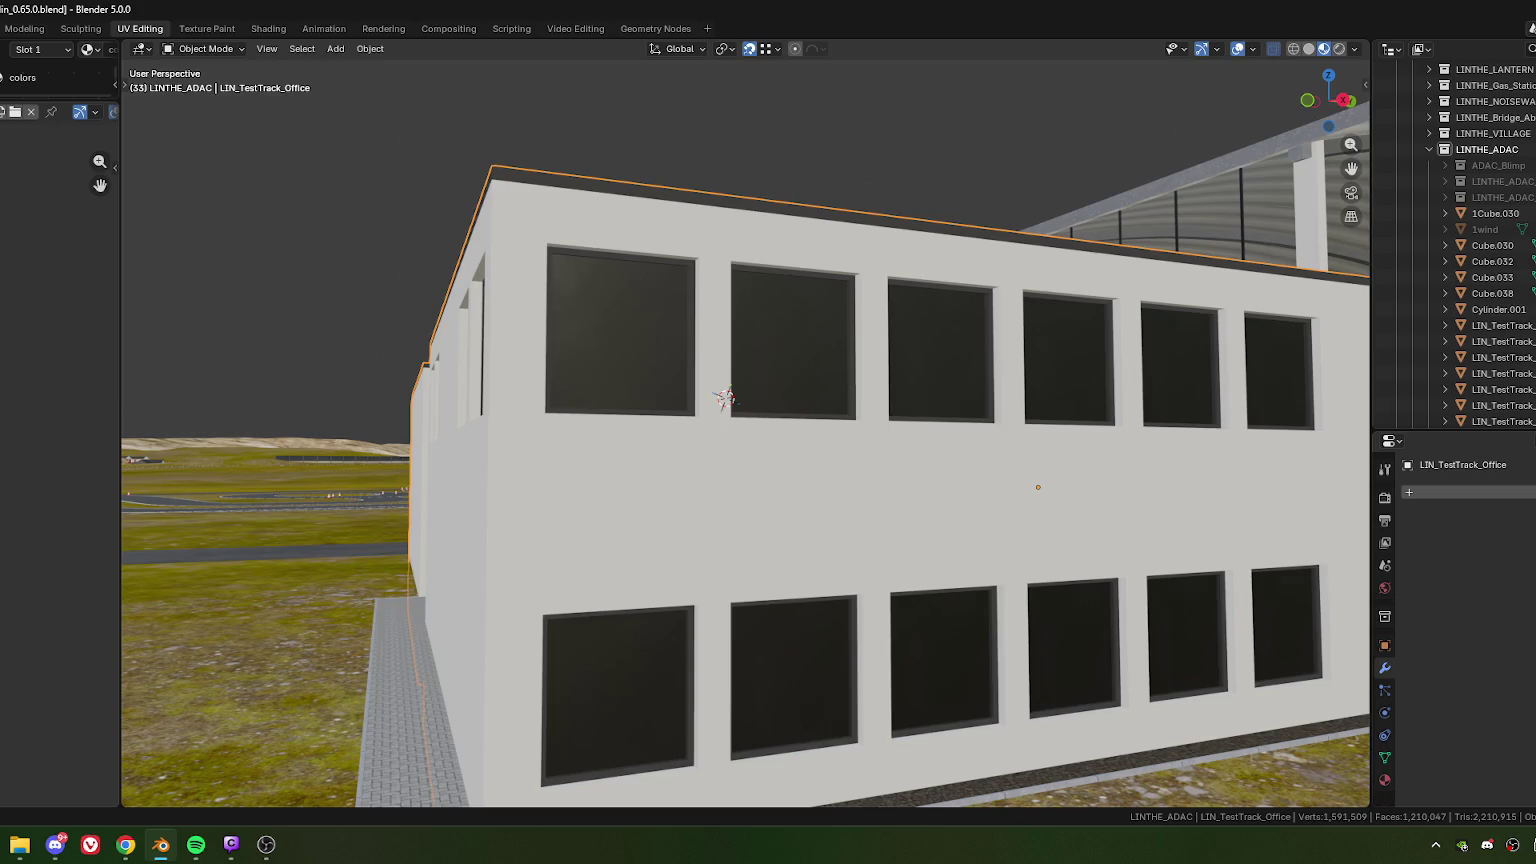
key(alt+Tab)
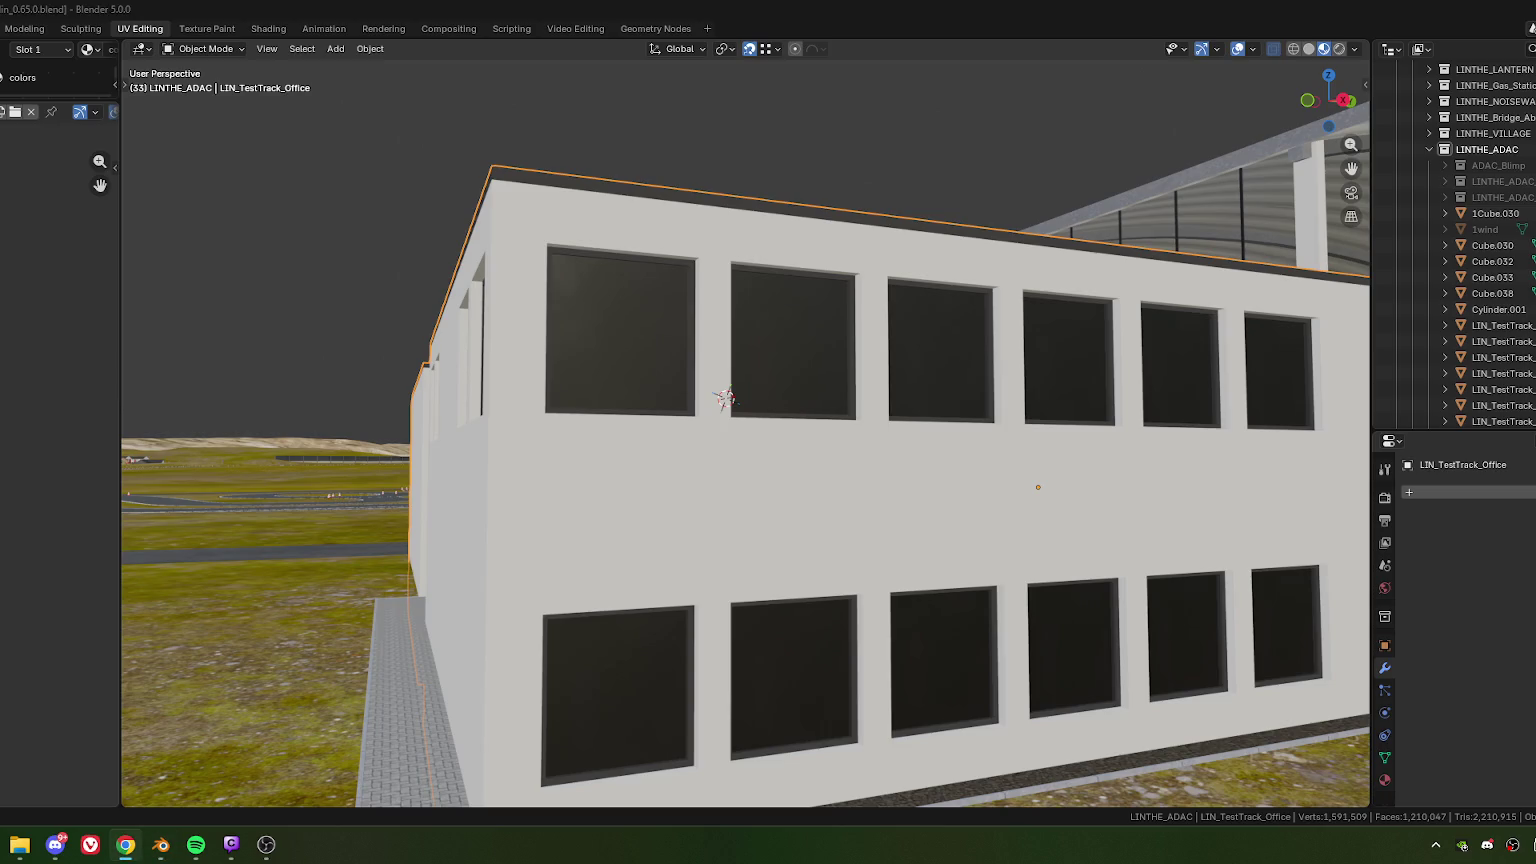